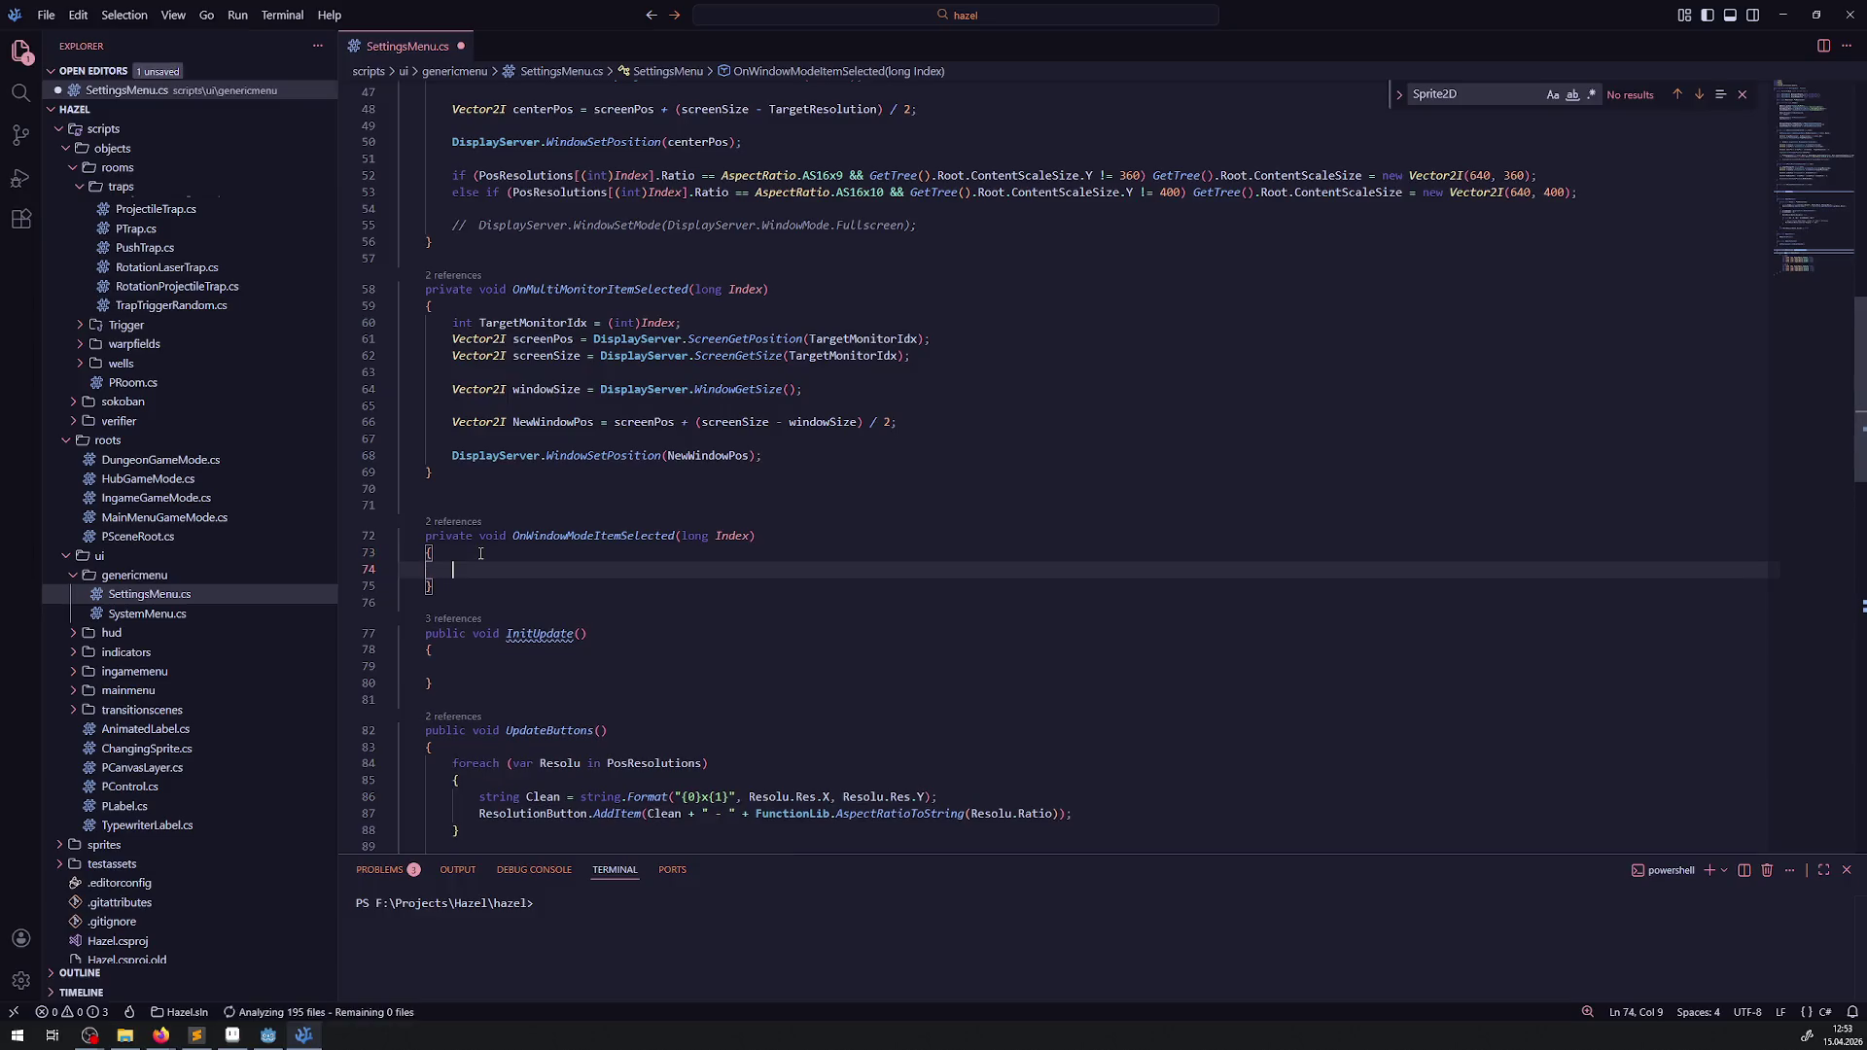
# - Uncomment the fullscreen WindowSetMode call in OnWindowModeItemSelected
pyautogui.doubleClick(475, 569)
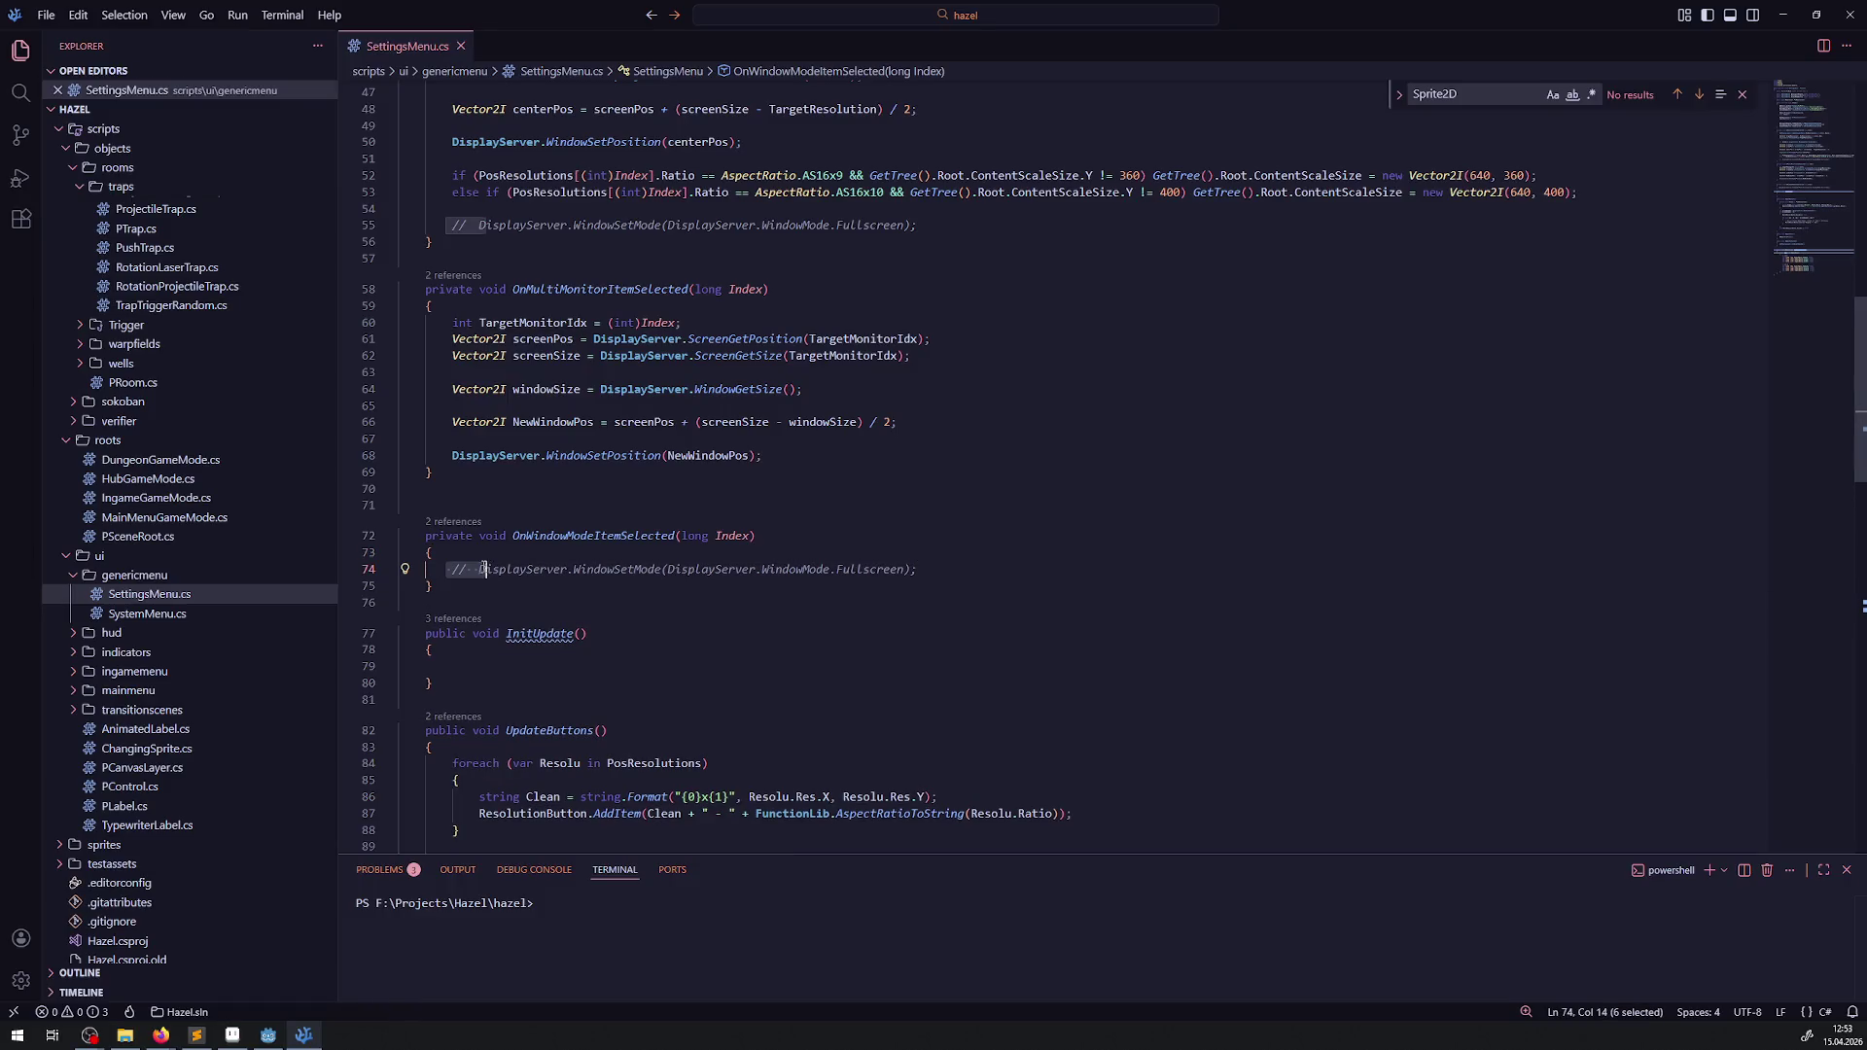
pyautogui.press('BackSpace')
pyautogui.press('Delete')
pyautogui.press('Delete')
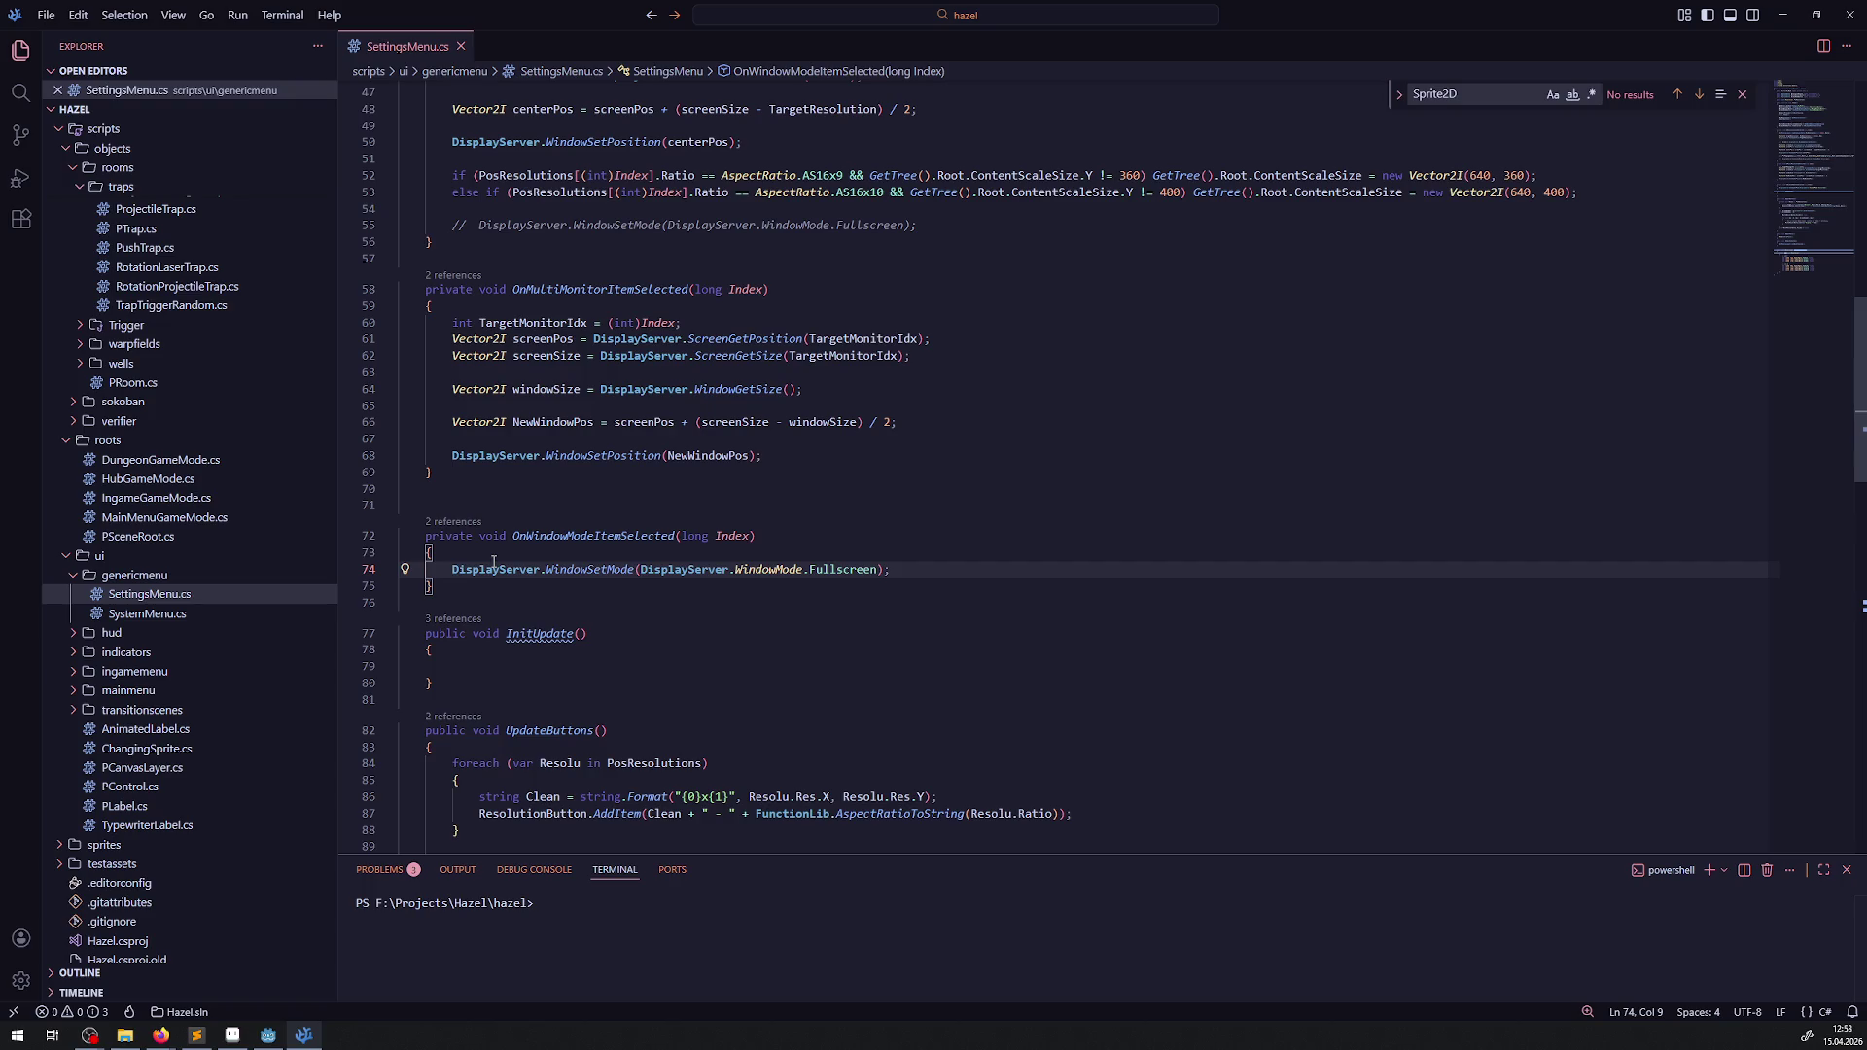
pyautogui.moveTo(500, 571)
# - Wrap the call in an if (Index == 0) condition, dropping the (int) cast, and save
pyautogui.doubleClick(729, 537)
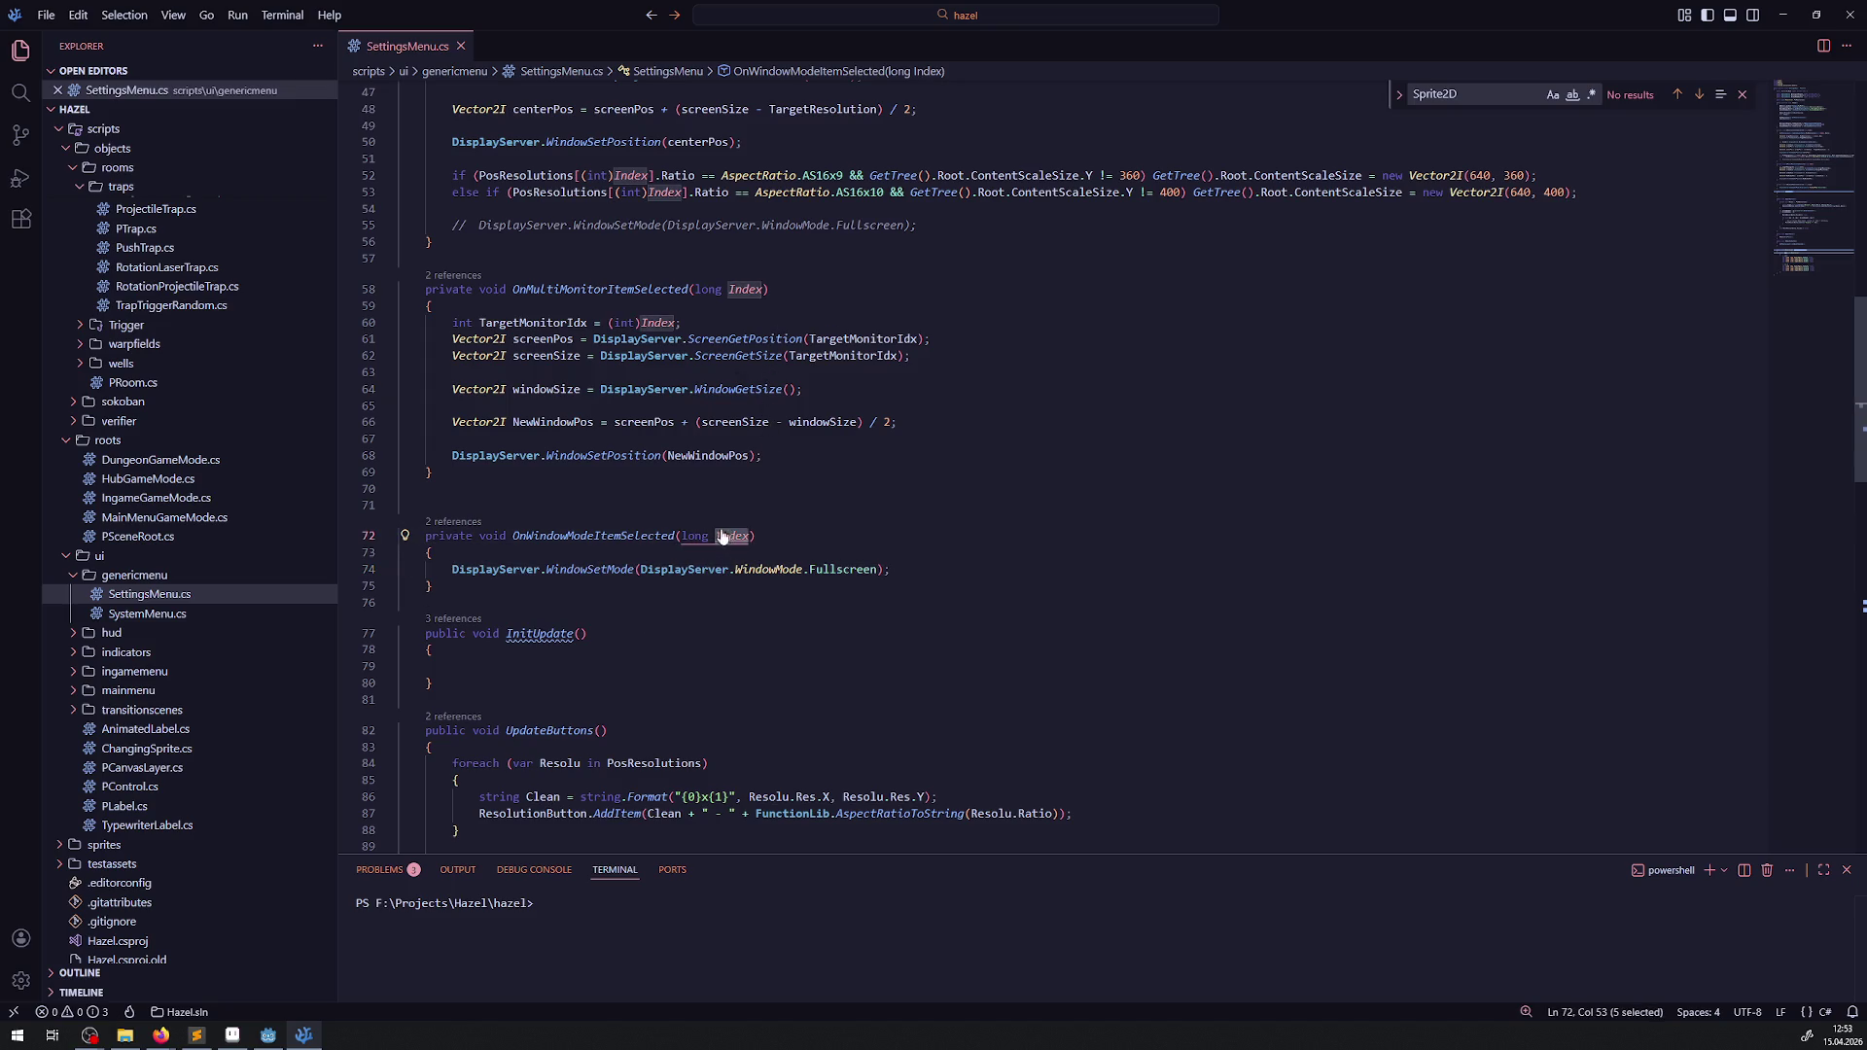
pyautogui.hotkey('ctrl', 'z')
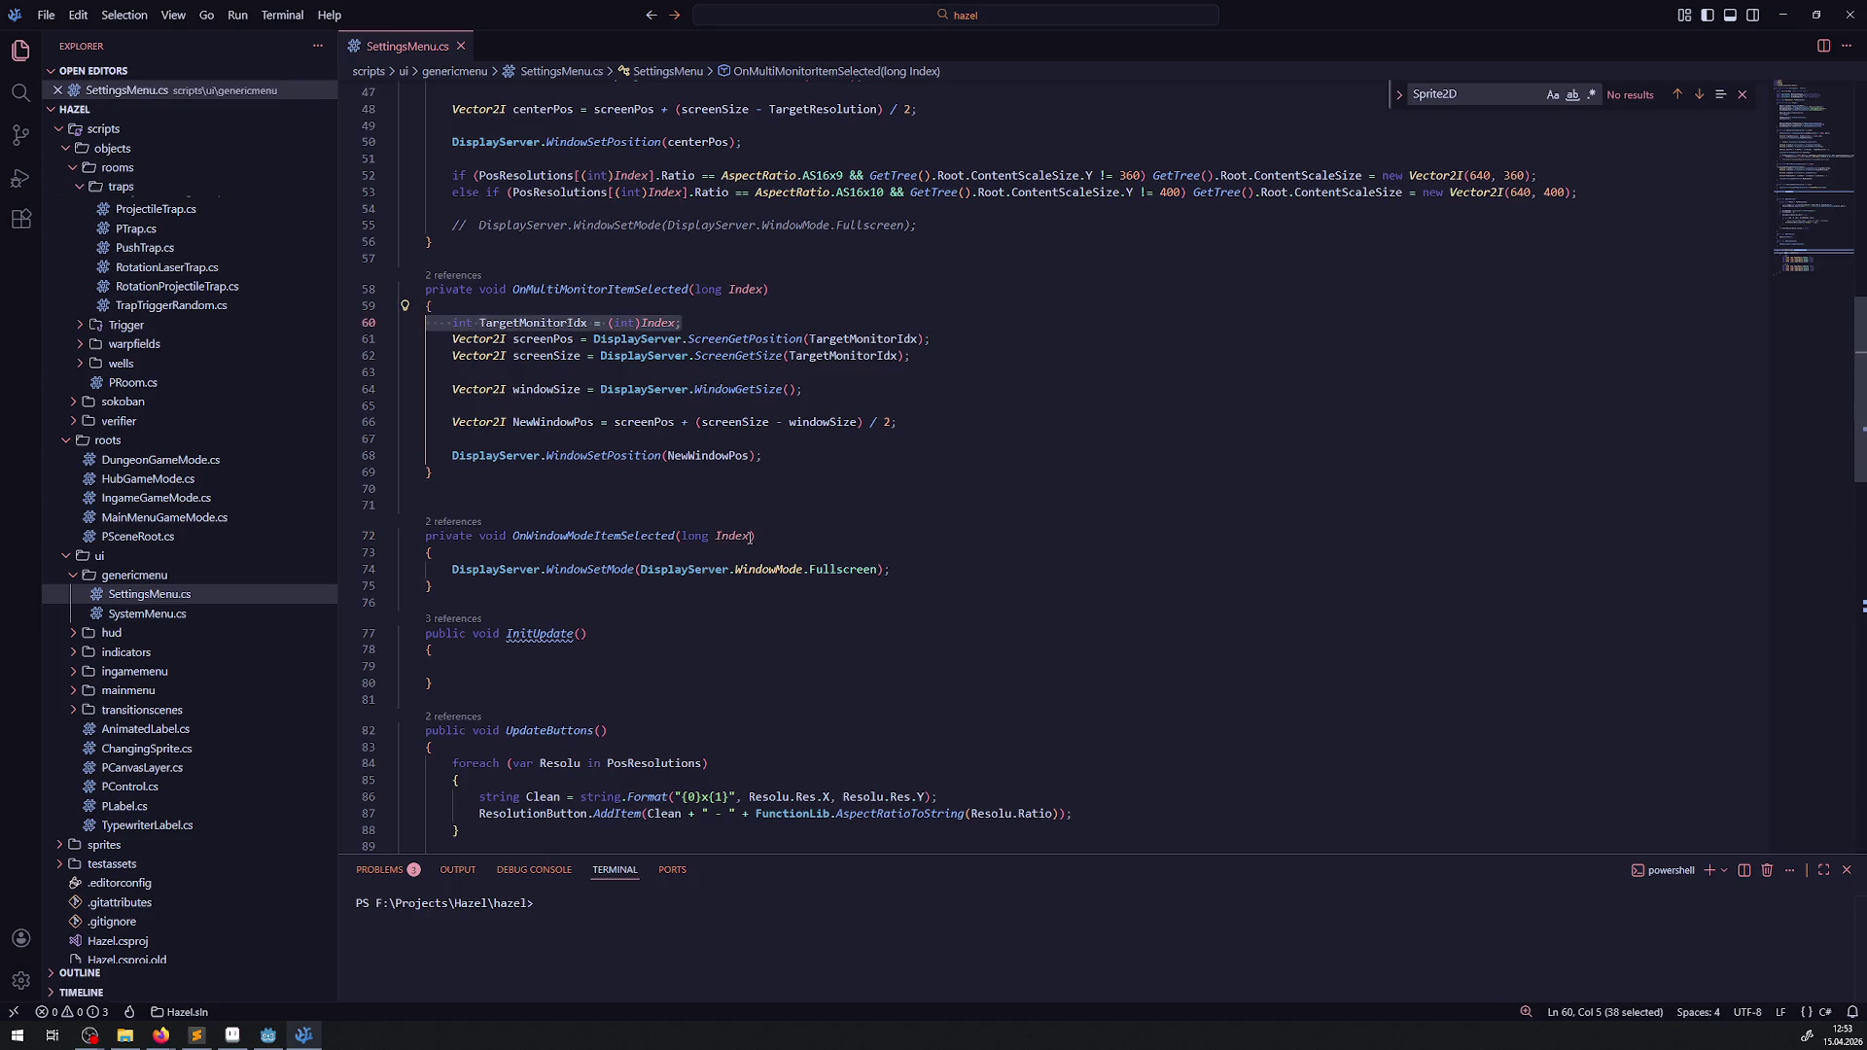
pyautogui.click(648, 355)
pyautogui.moveTo(610, 323); pyautogui.dragTo(678, 323)
pyautogui.hotkey('ctrl', 'c')
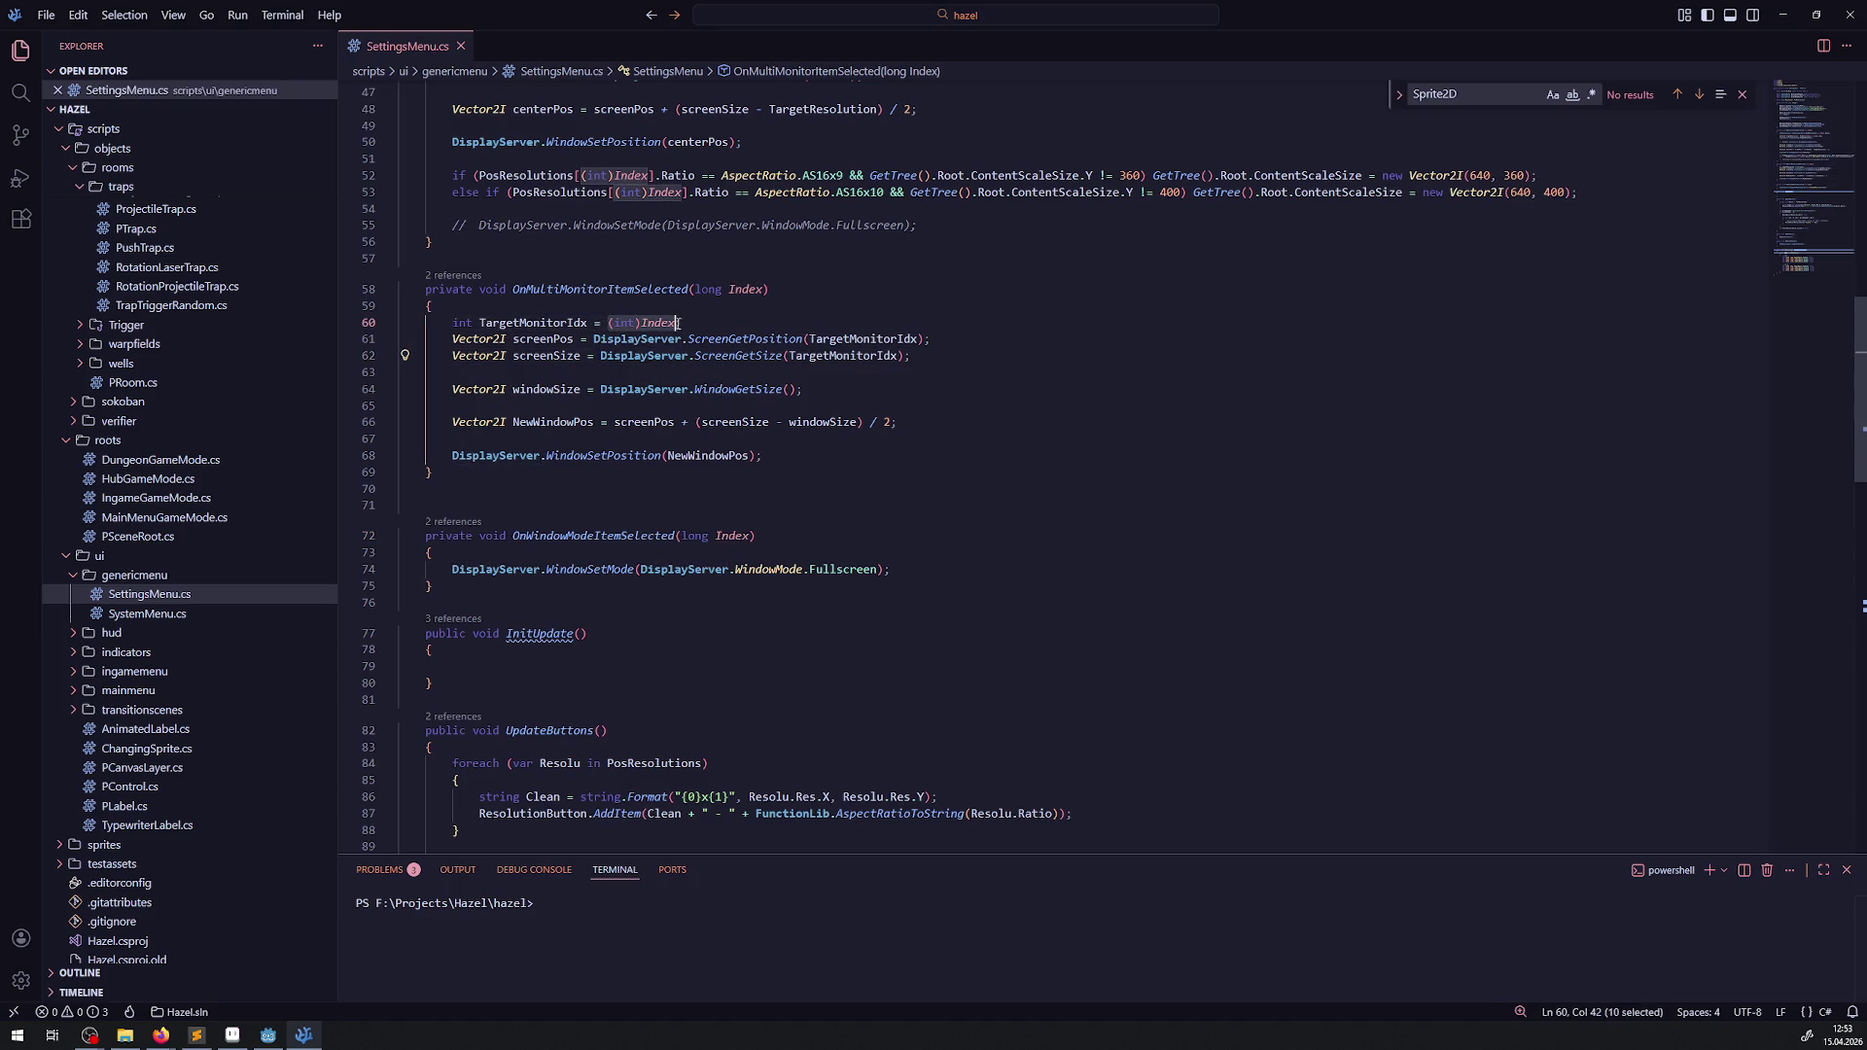
pyautogui.click(451, 571)
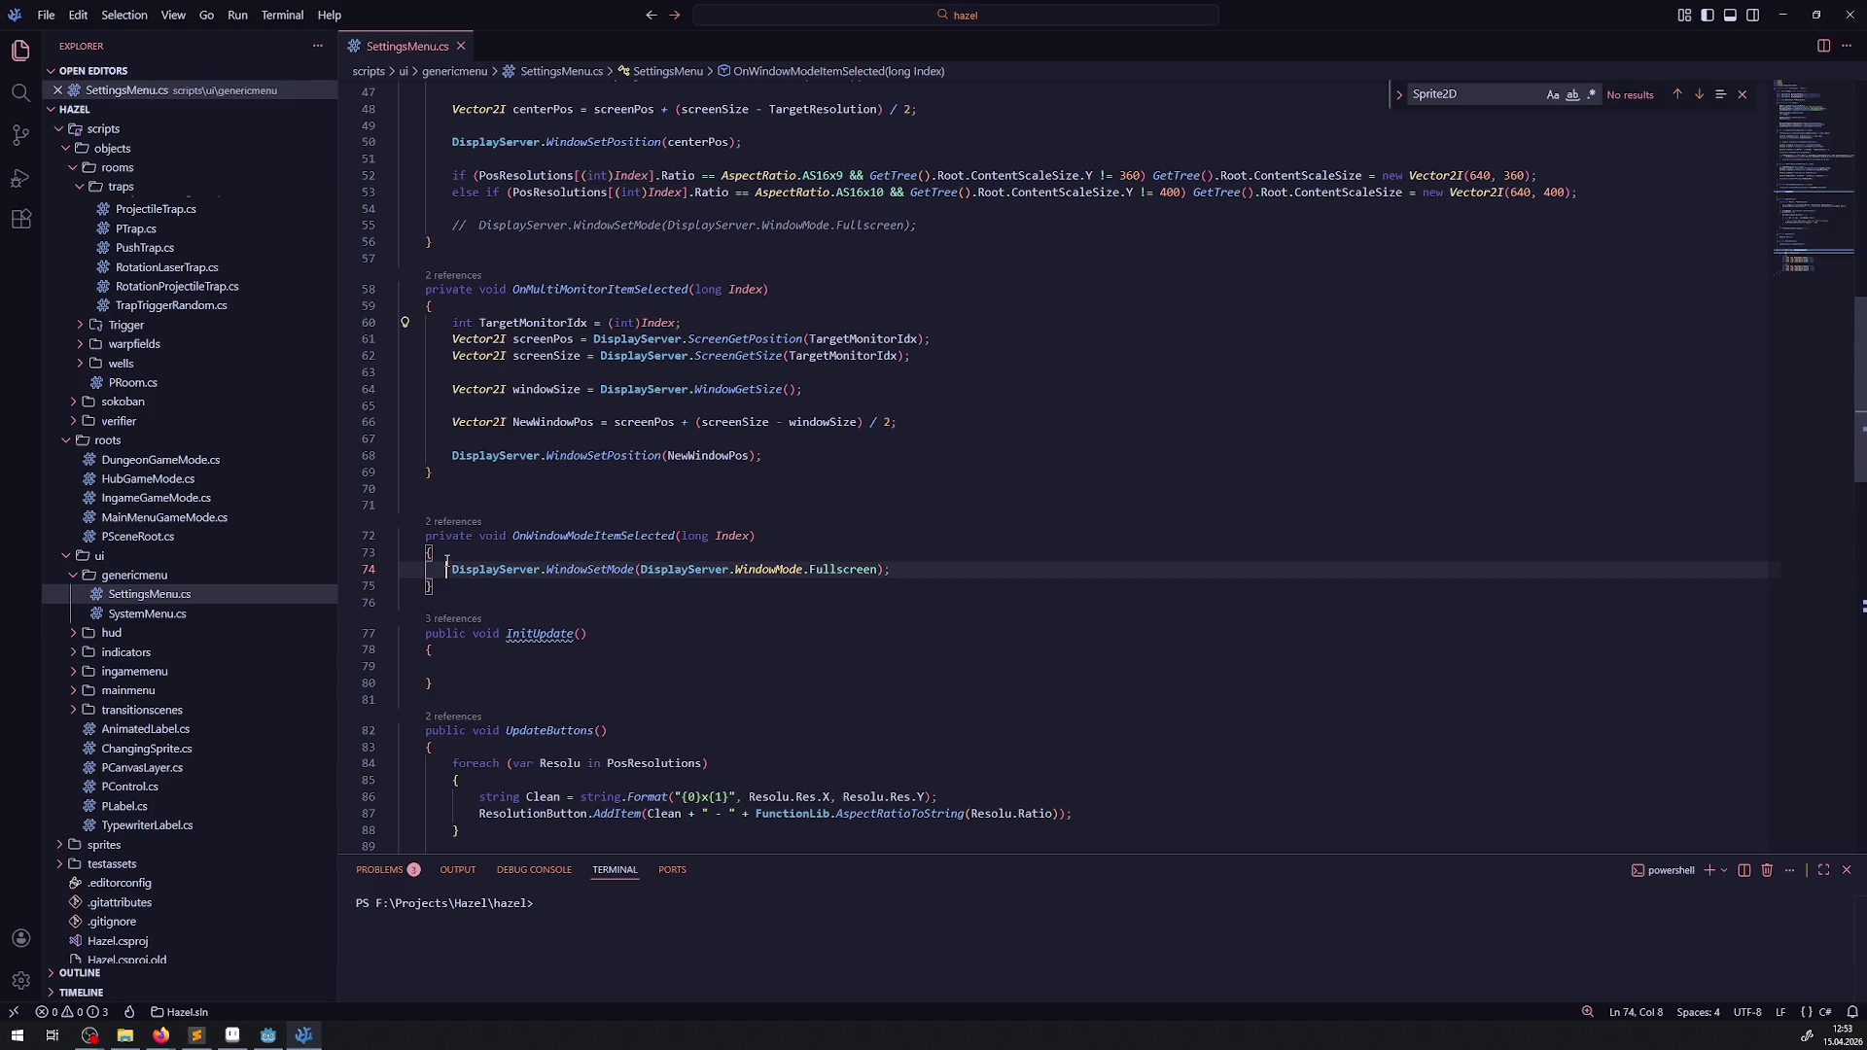
pyautogui.write('if()')
pyautogui.hotkey('ctrl', 'v')
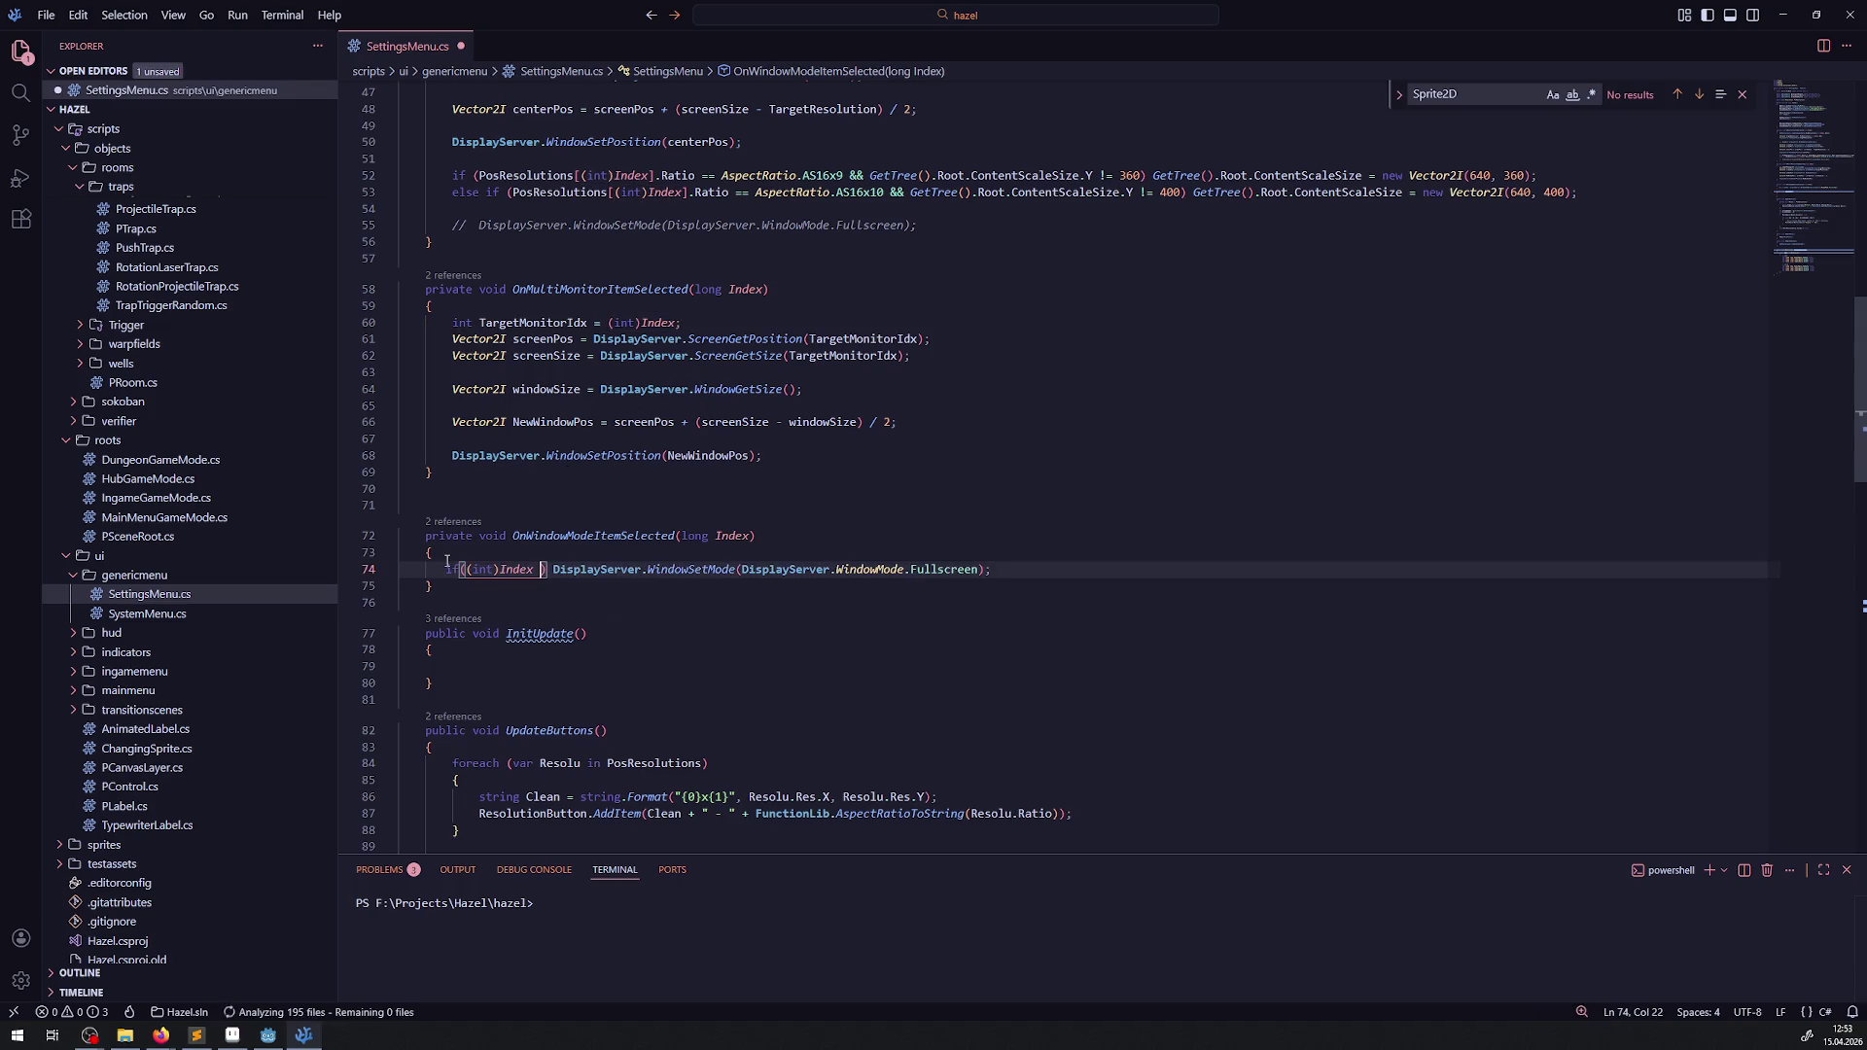
pyautogui.write('== ')
pyautogui.write('0')
pyautogui.hotkey('ctrl', 's')
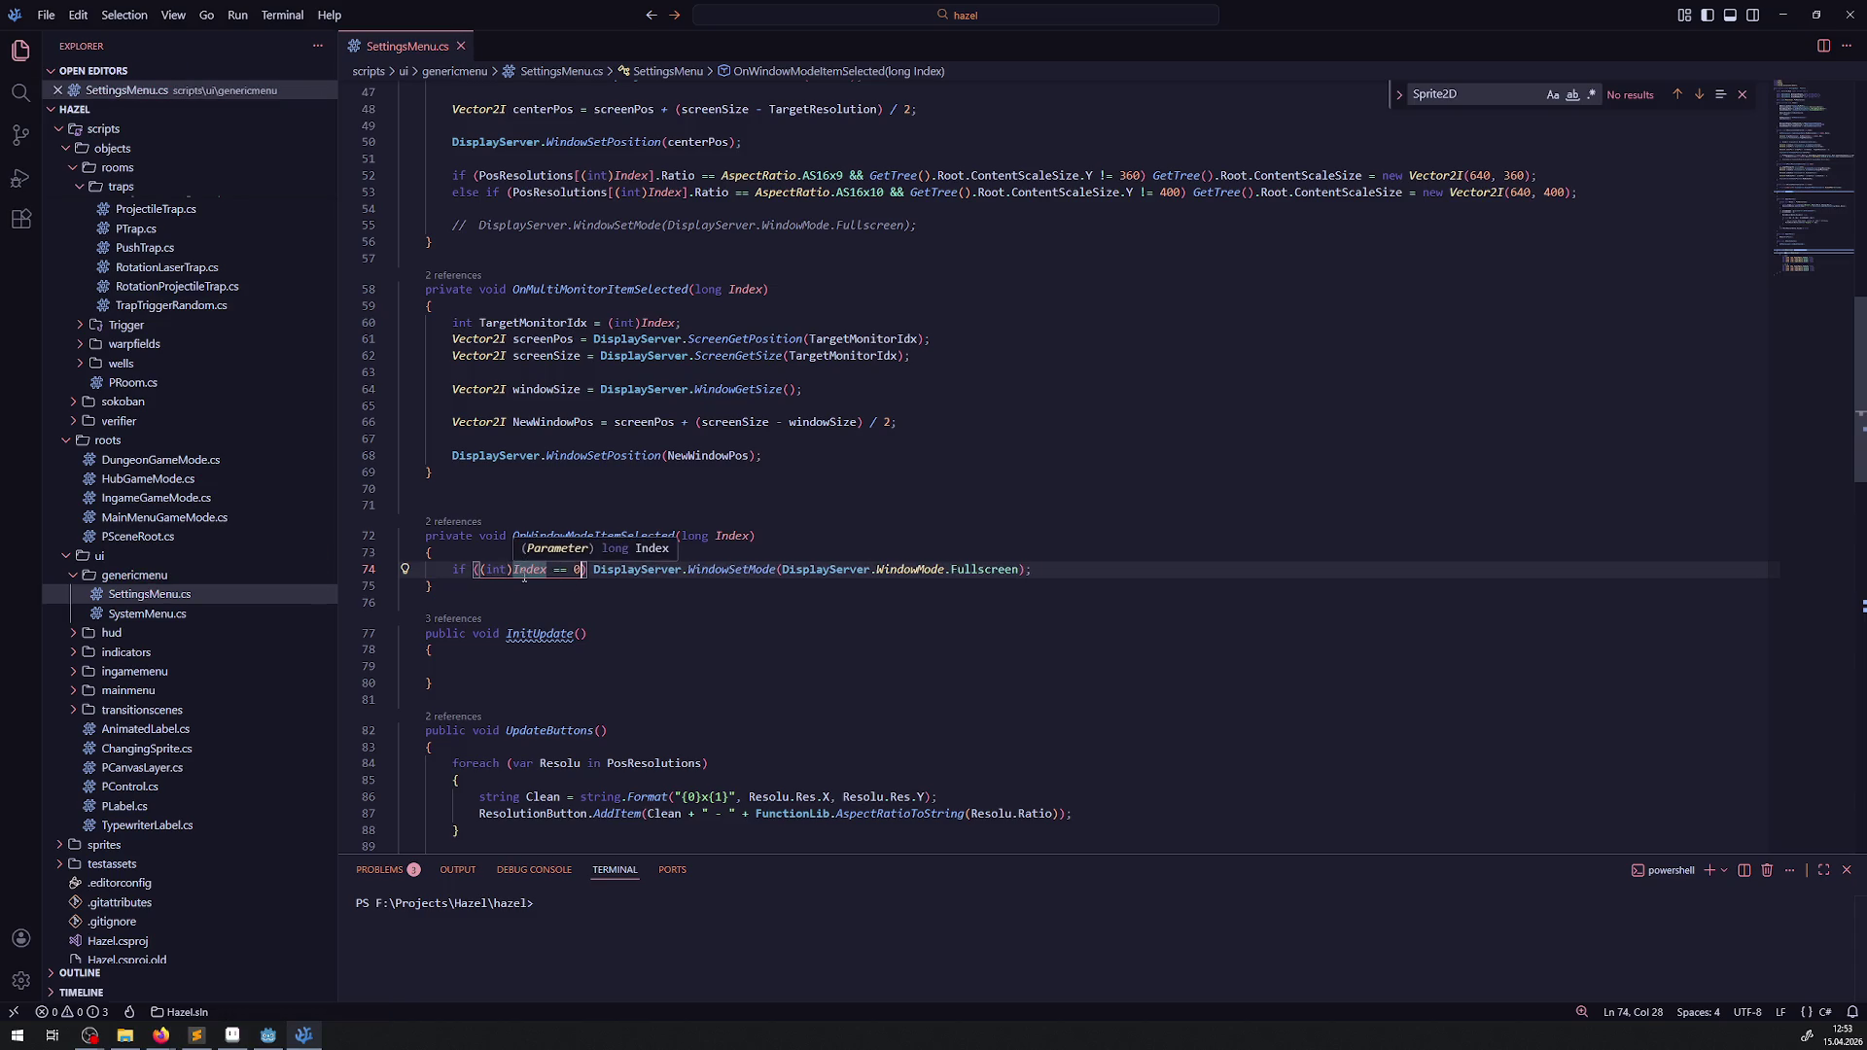
pyautogui.moveTo(480, 569); pyautogui.dragTo(513, 568)
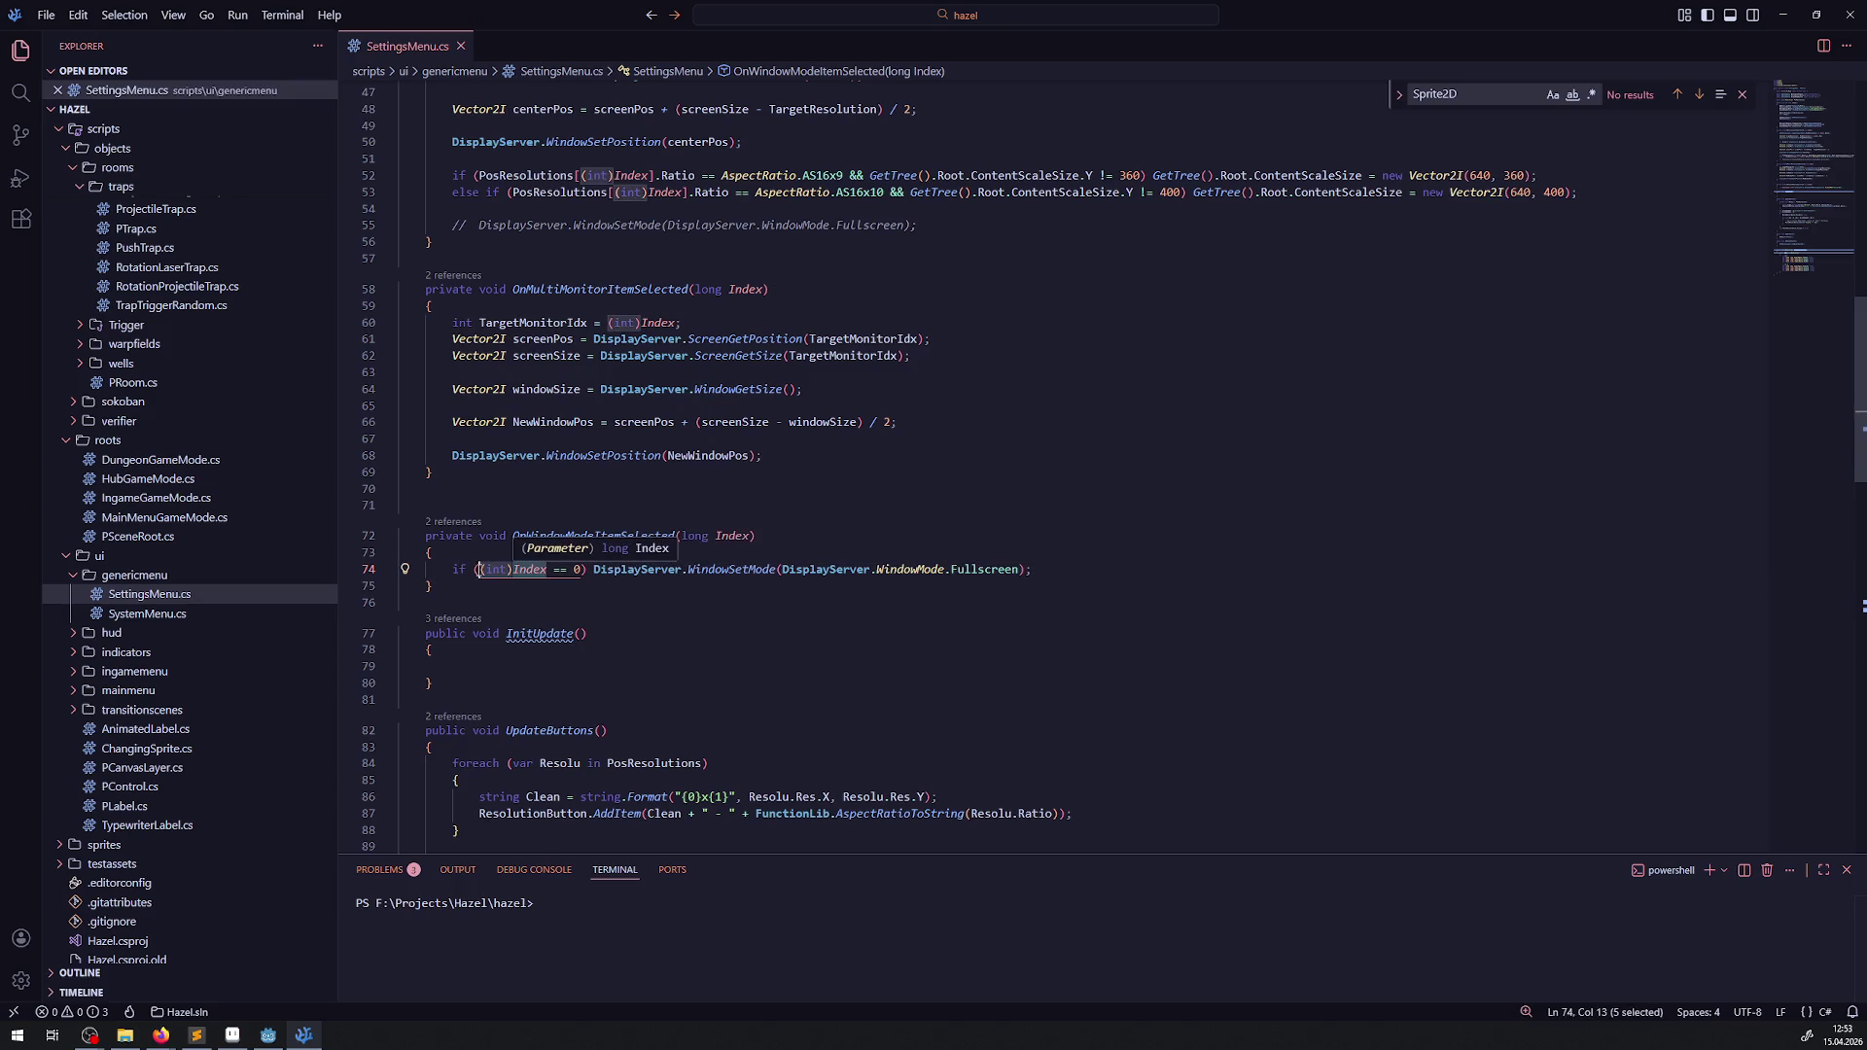
pyautogui.press('BackSpace')
pyautogui.click(480, 593)
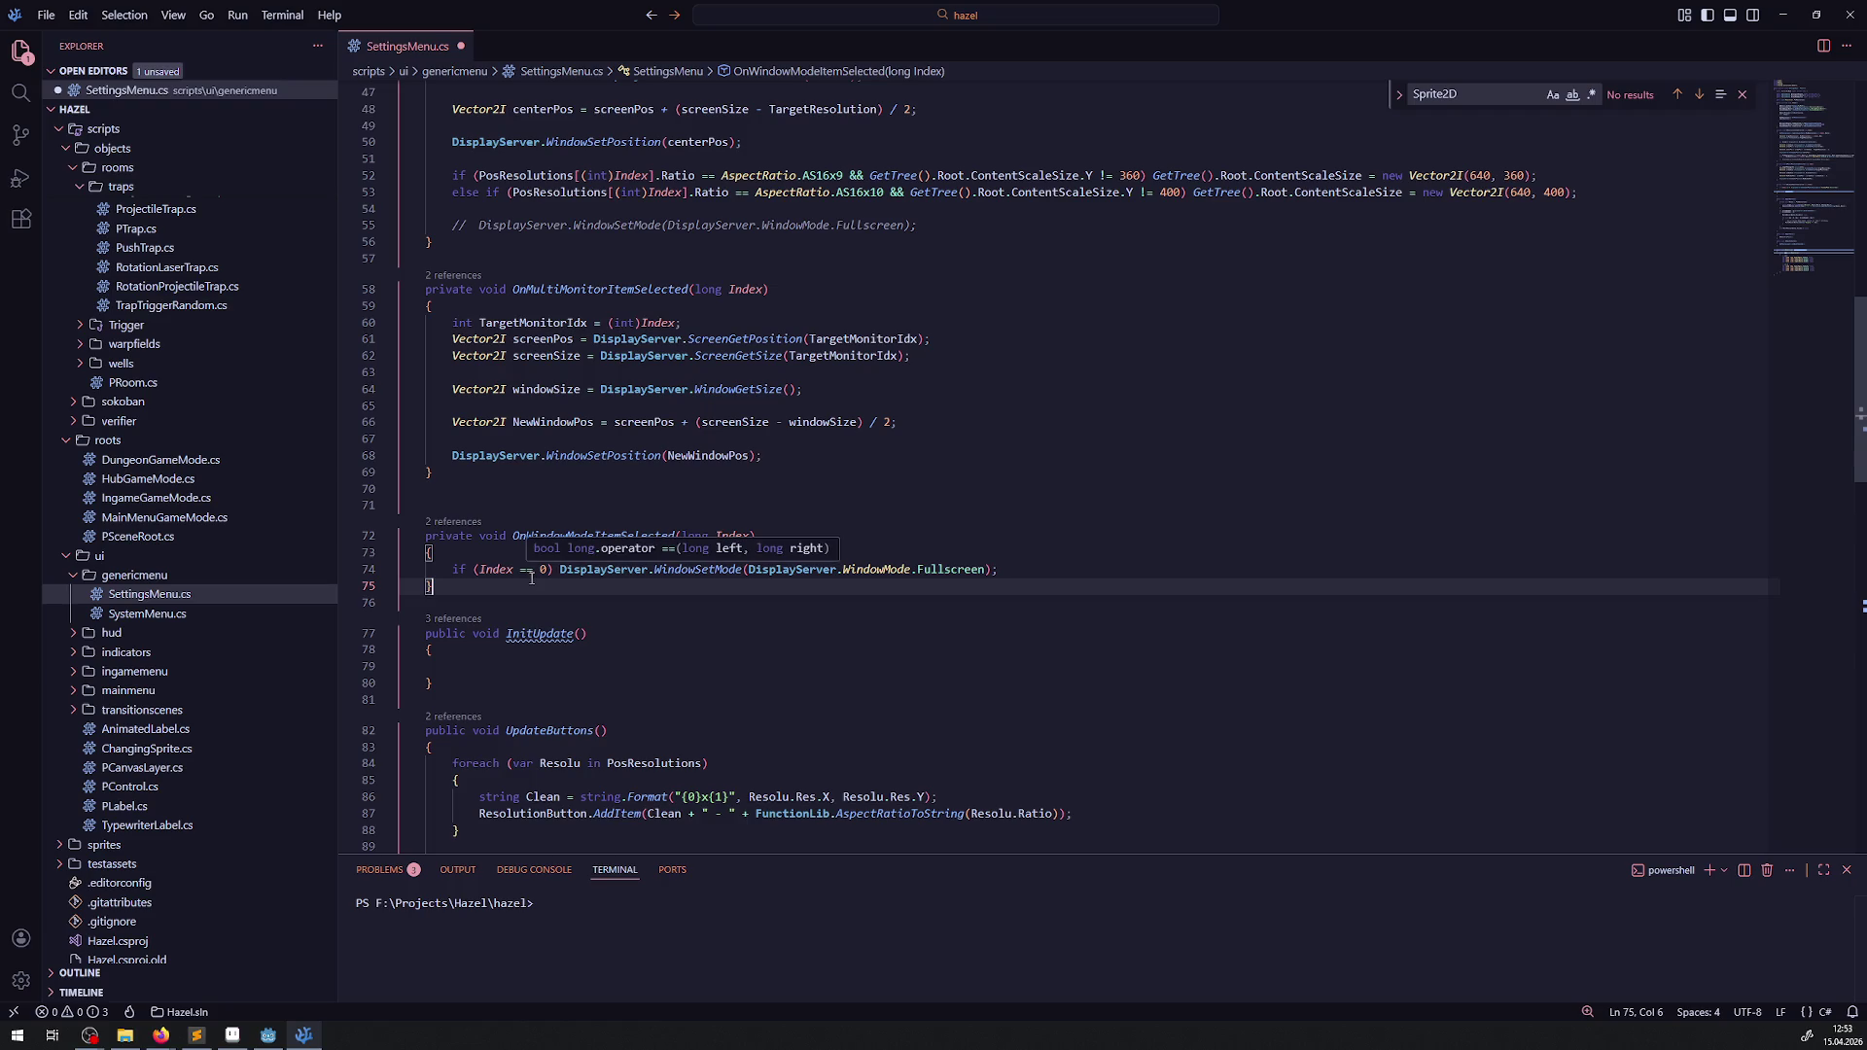
# - Duplicate the line as an else if (Index == 1) branch
pyautogui.press('Up')
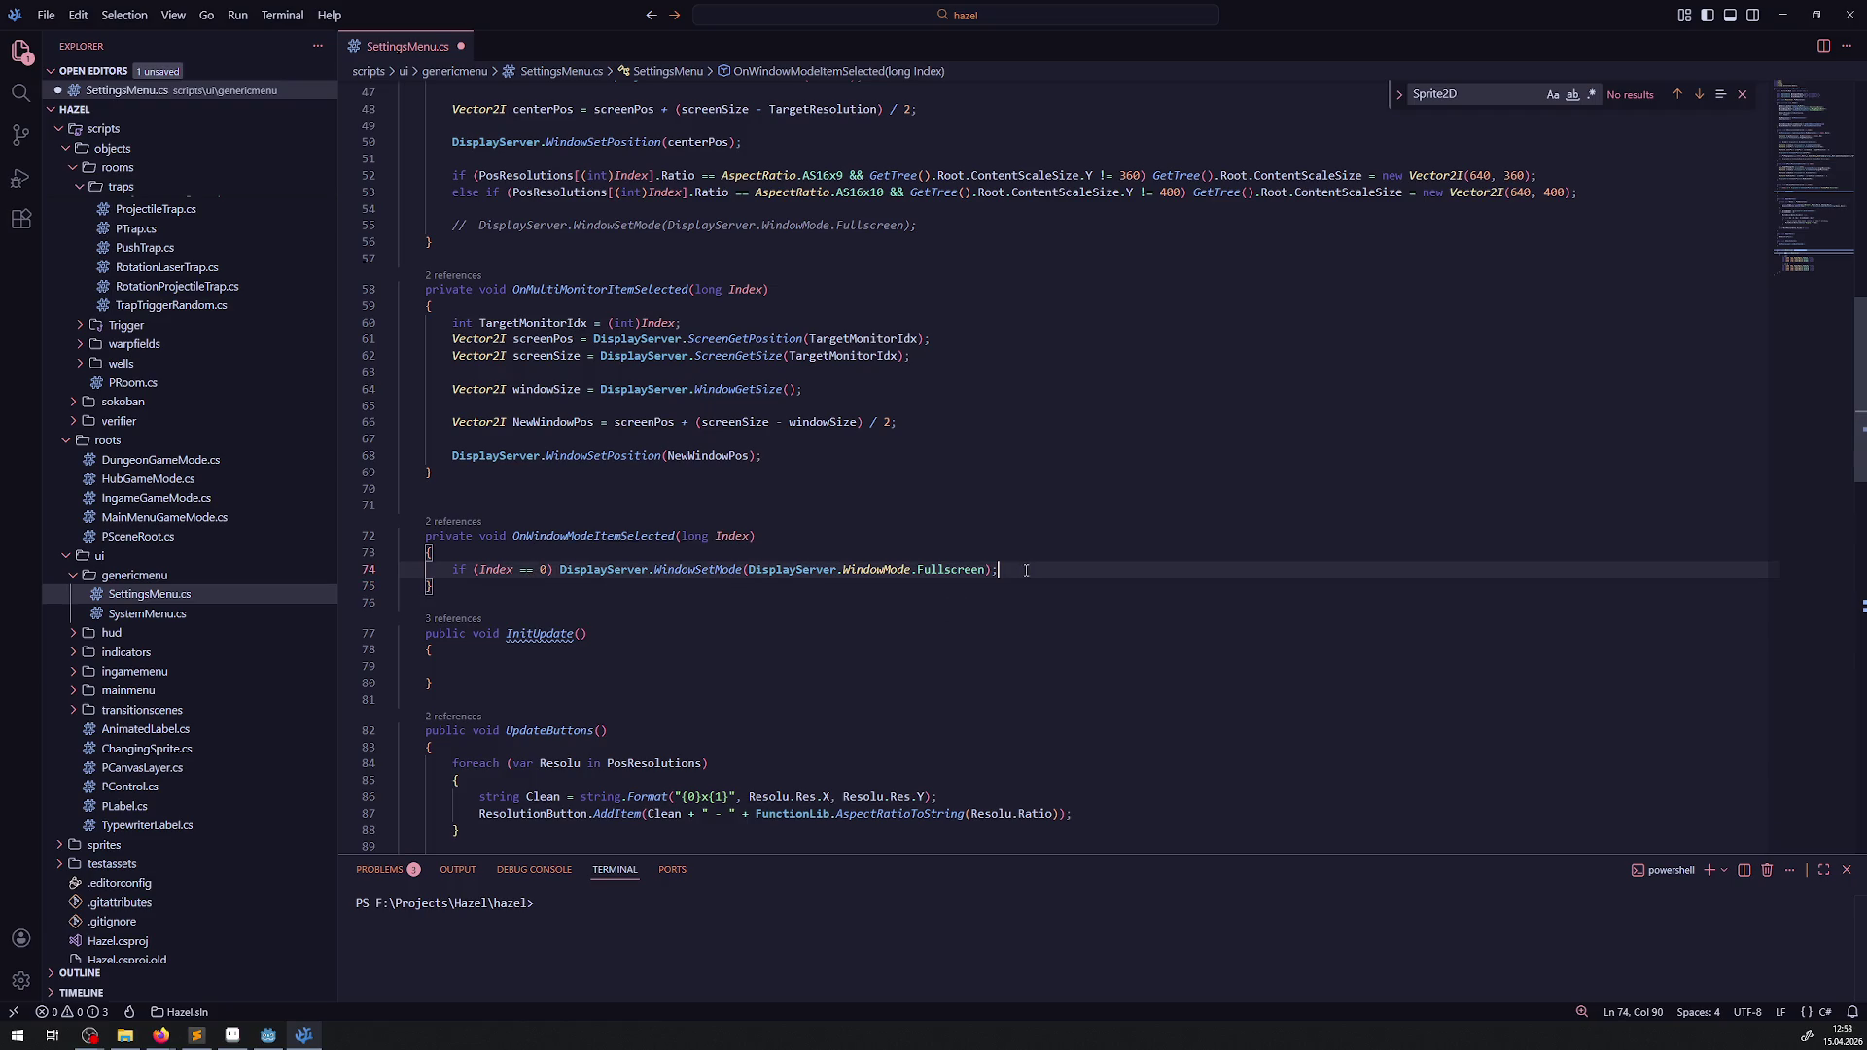
pyautogui.hotkey('shift', 'alt', 'Down')
pyautogui.click(452, 585)
pyautogui.write('else')
pyautogui.doubleClick(574, 585)
pyautogui.write('1')
# - Make the Index 0 branch set Windowed mode and save SettingsMenu.cs
pyautogui.doubleClick(950, 570)
pyautogui.write('Windowed')
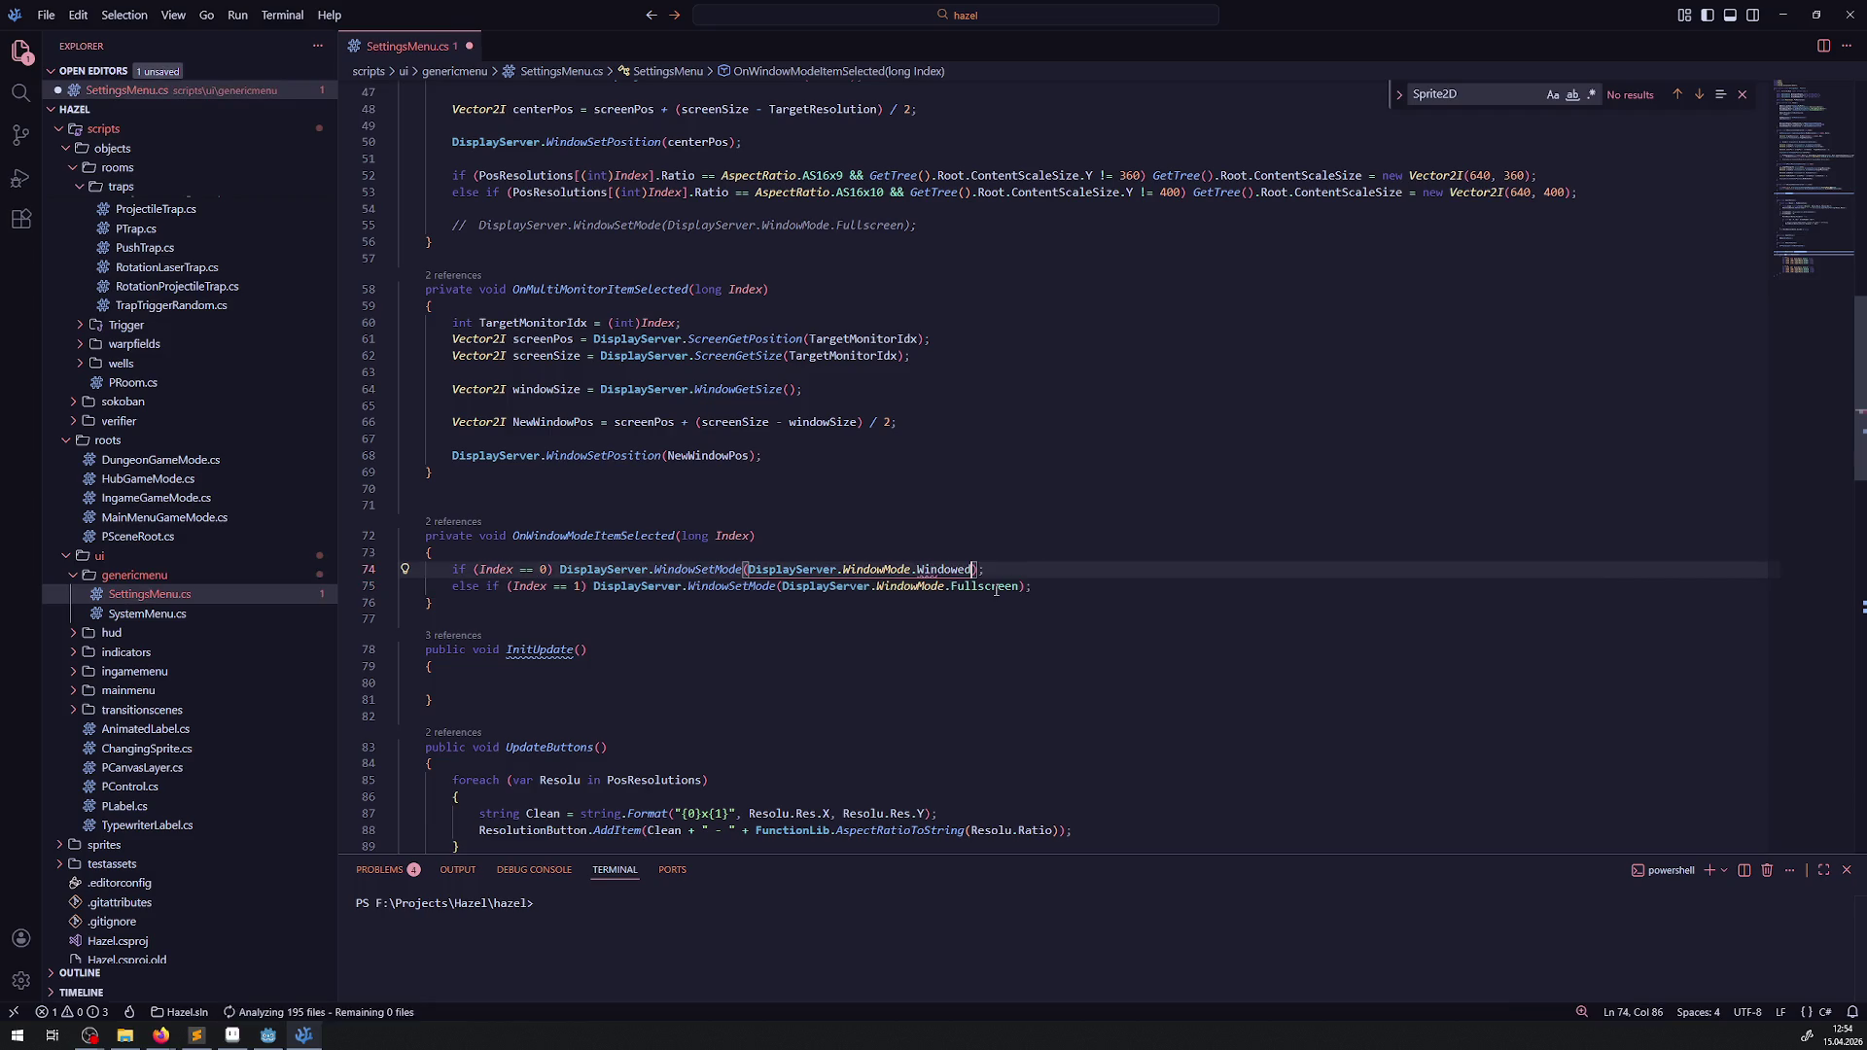
pyautogui.doubleClick(943, 569)
pyautogui.hotkey('ctrl', 's')
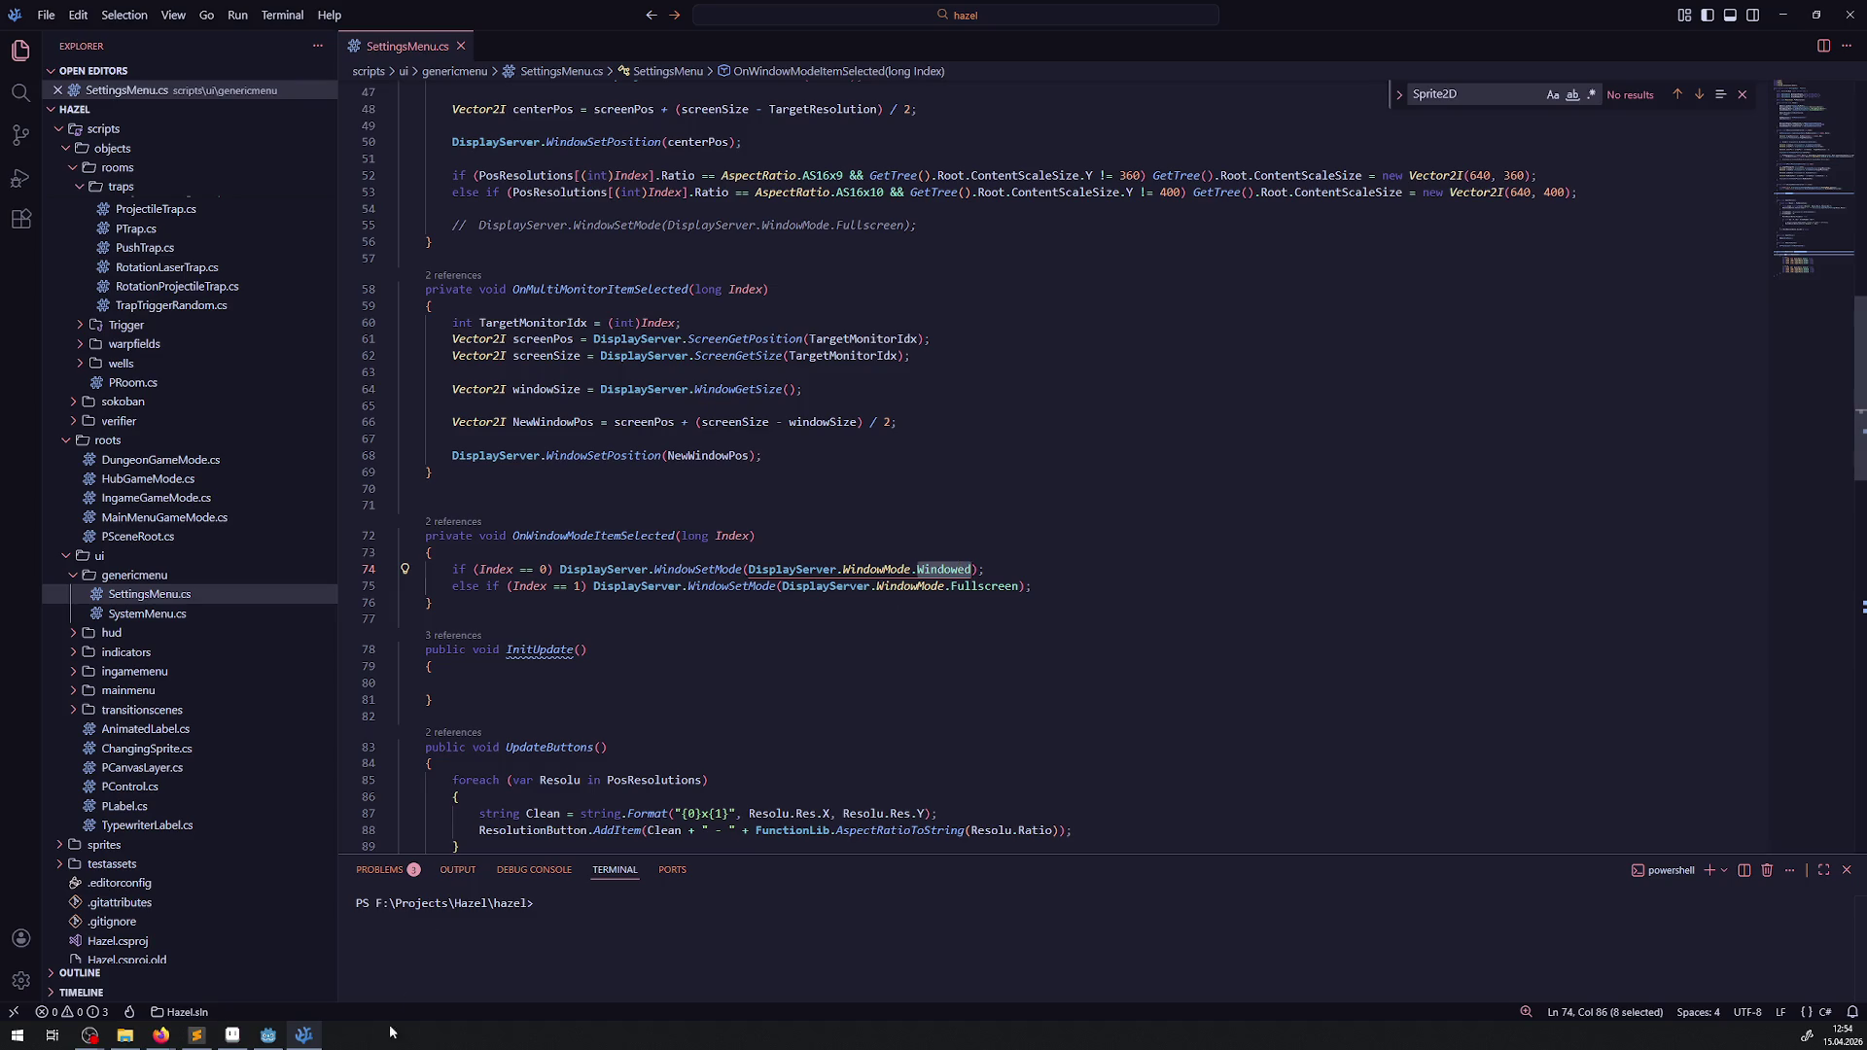
pyautogui.click(267, 1034)
# - Change the first window-mode option's text to 'Windowed' and save the SettingsMenu scene
pyautogui.click(1669, 278)
pyautogui.write('ed')
pyautogui.hotkey('ctrl', 's')
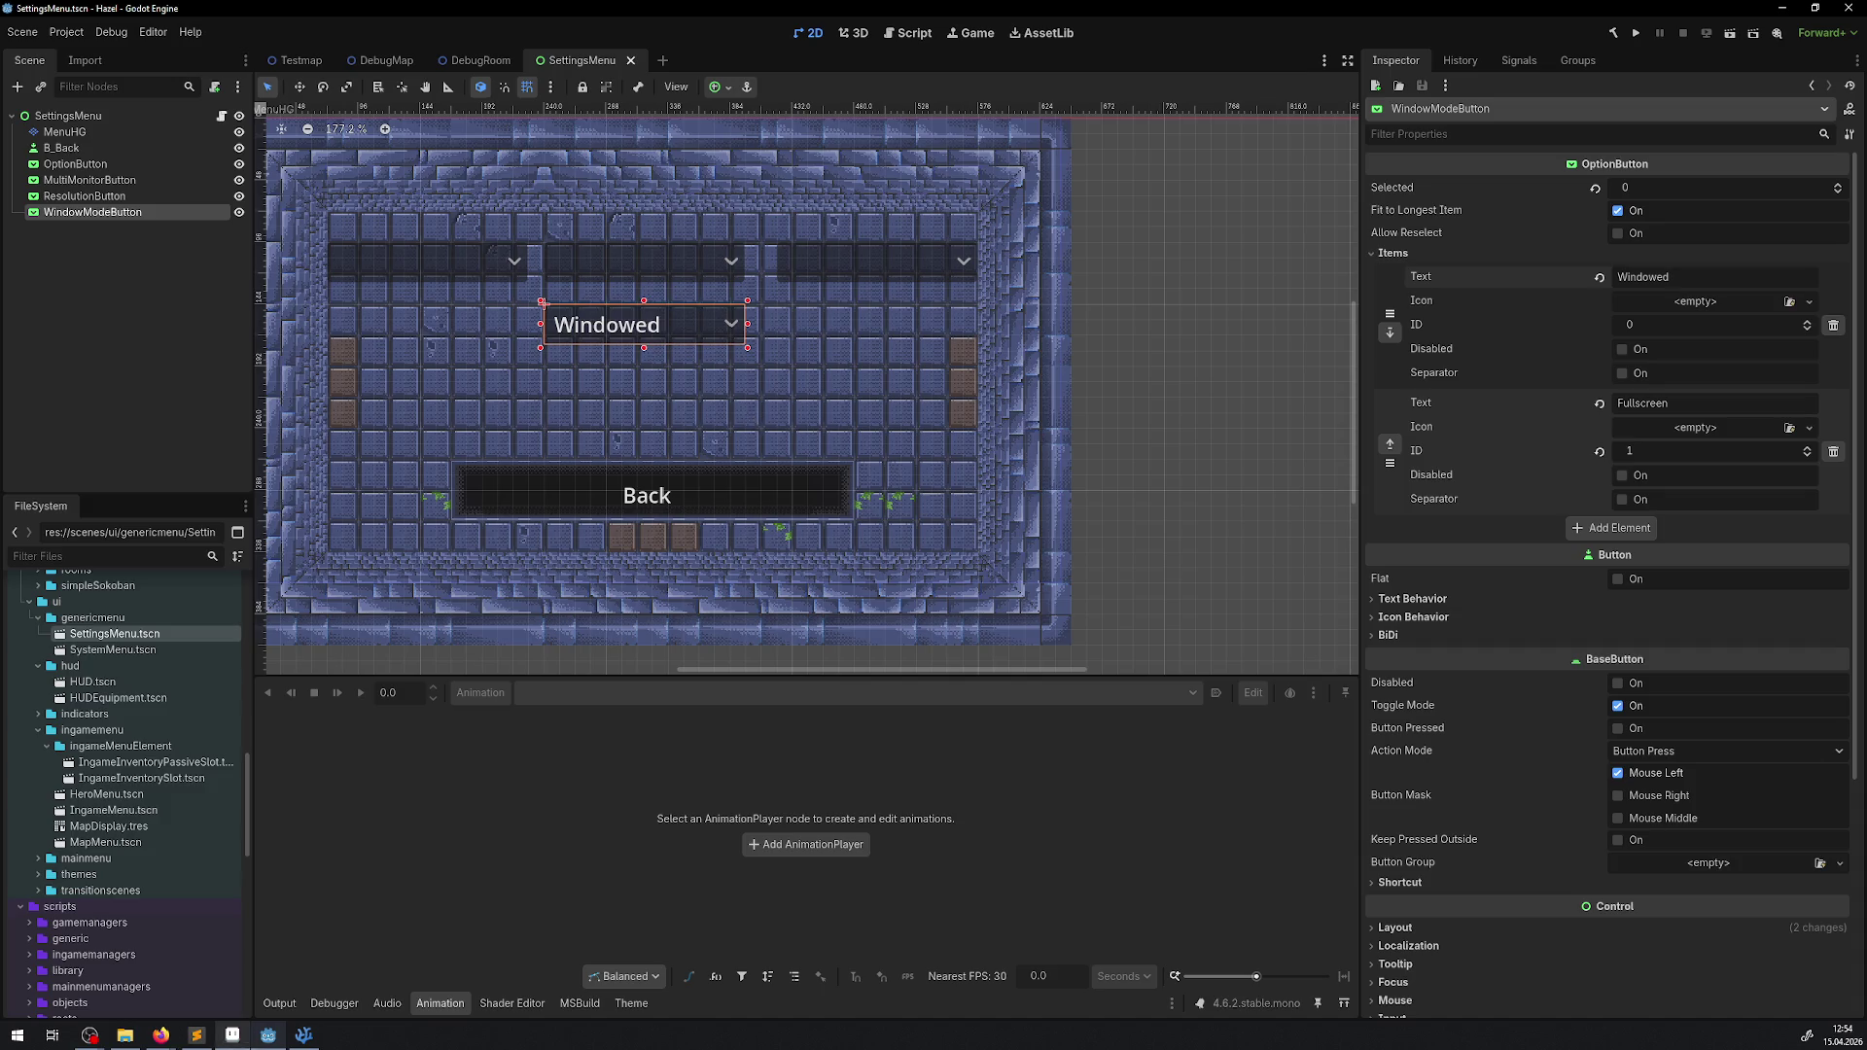
# - Delete the leftover blank and commented fullscreen lines from SettingsMenu.cs and save
pyautogui.click(304, 1034)
pyautogui.moveTo(921, 225); pyautogui.dragTo(376, 214)
pyautogui.press('BackSpace')
pyautogui.press('BackSpace')
pyautogui.click(978, 290)
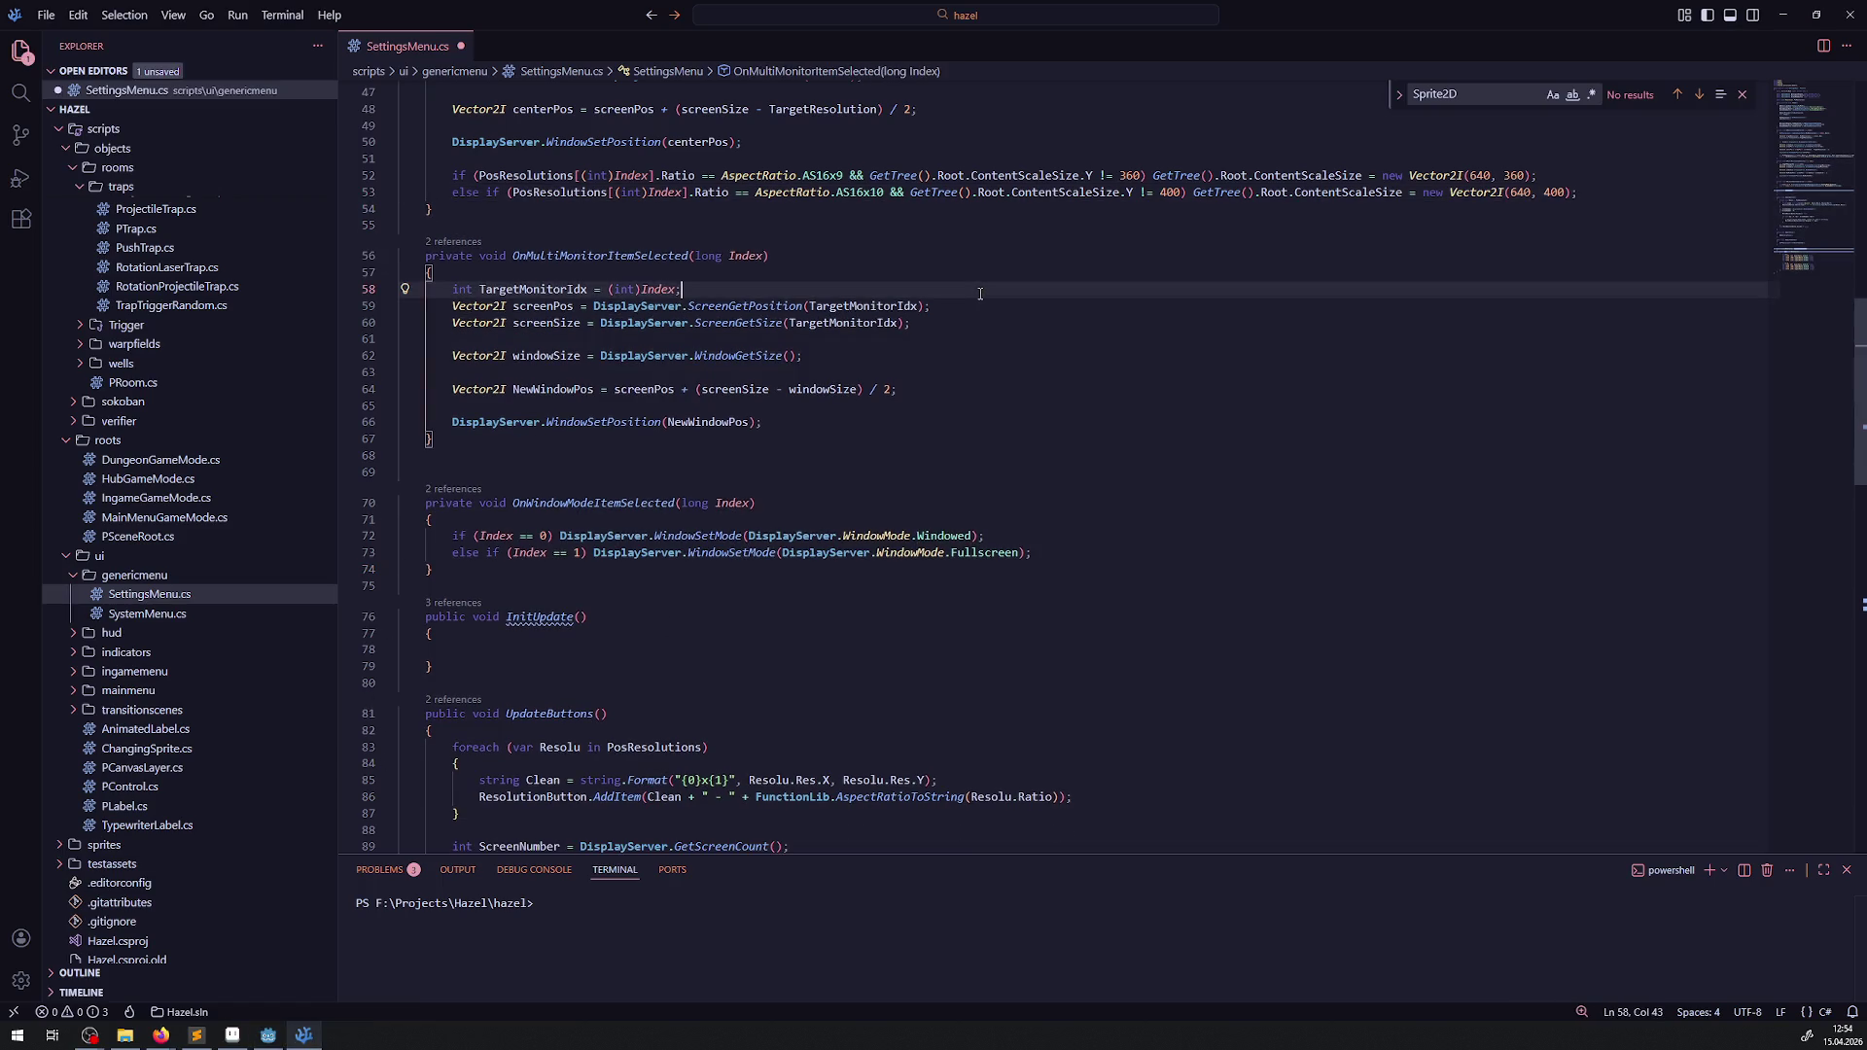
pyautogui.hotkey('ctrl', 's')
# - Build and run the project from the Godot editor
pyautogui.click(268, 1034)
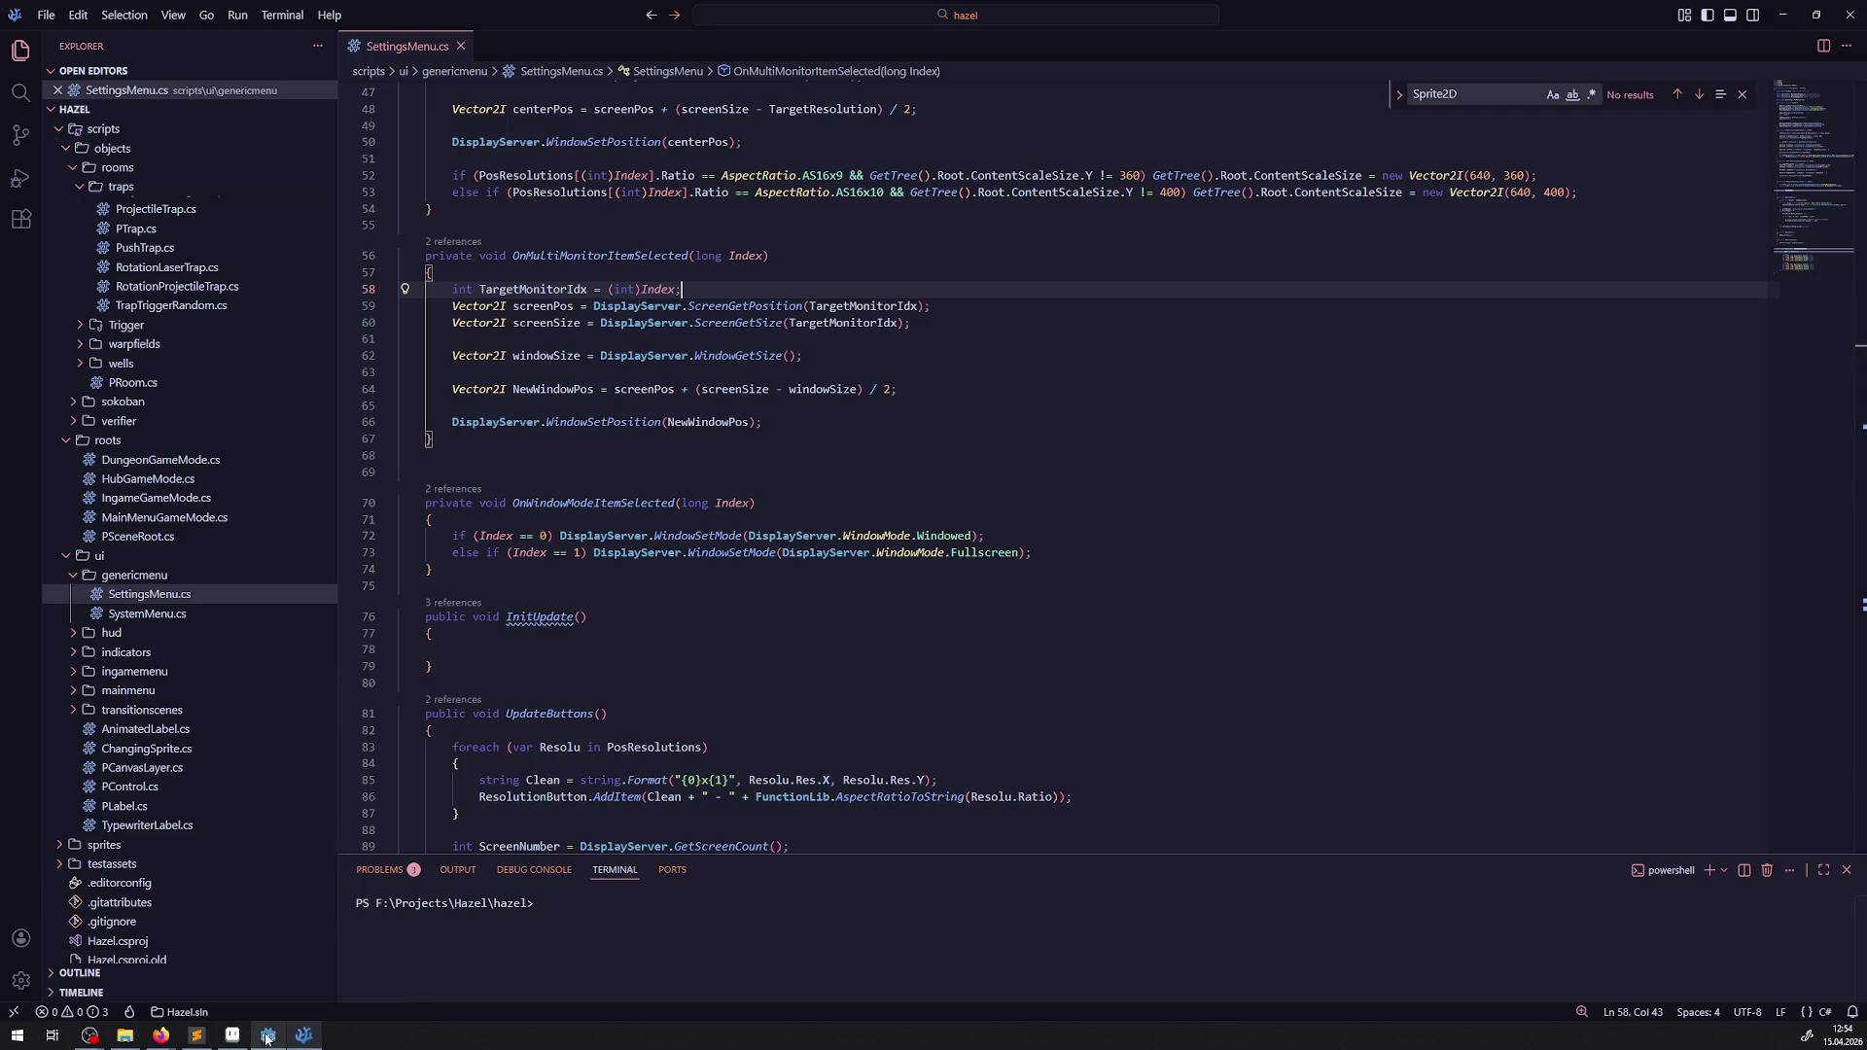
pyautogui.click(1639, 34)
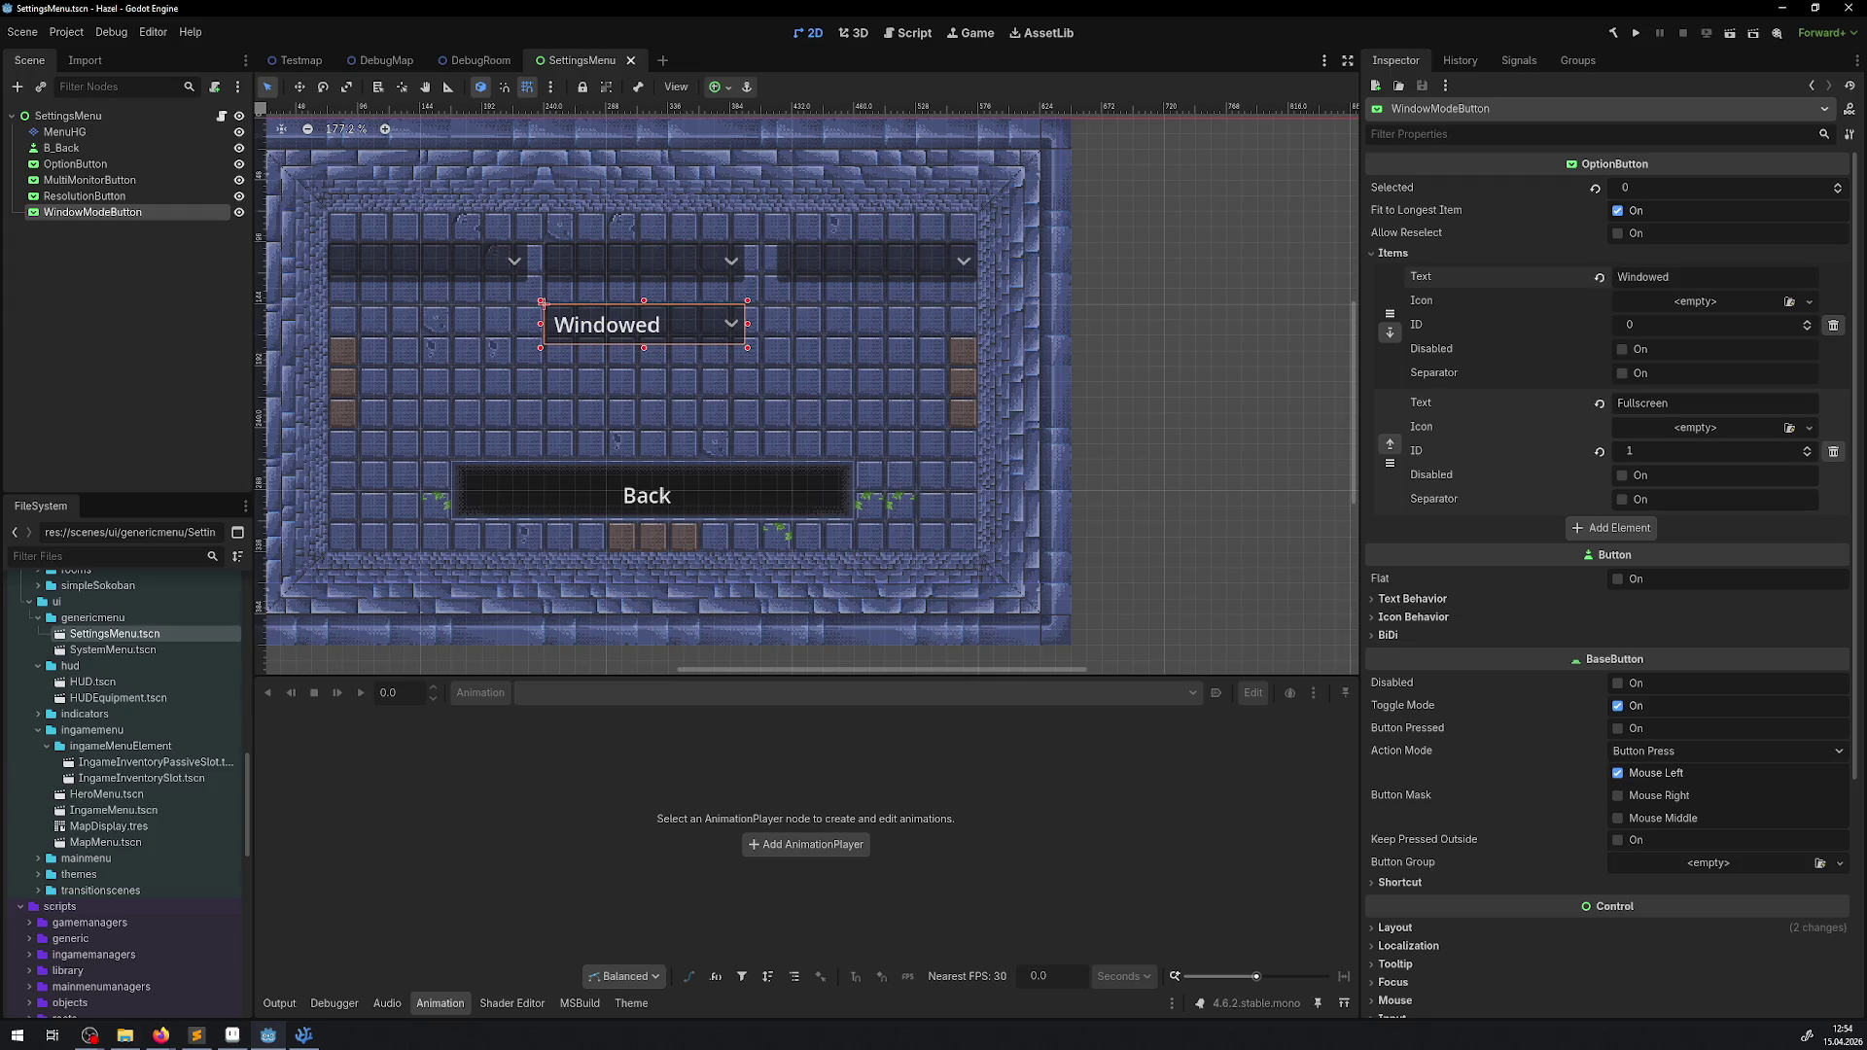
pyautogui.click(1644, 33)
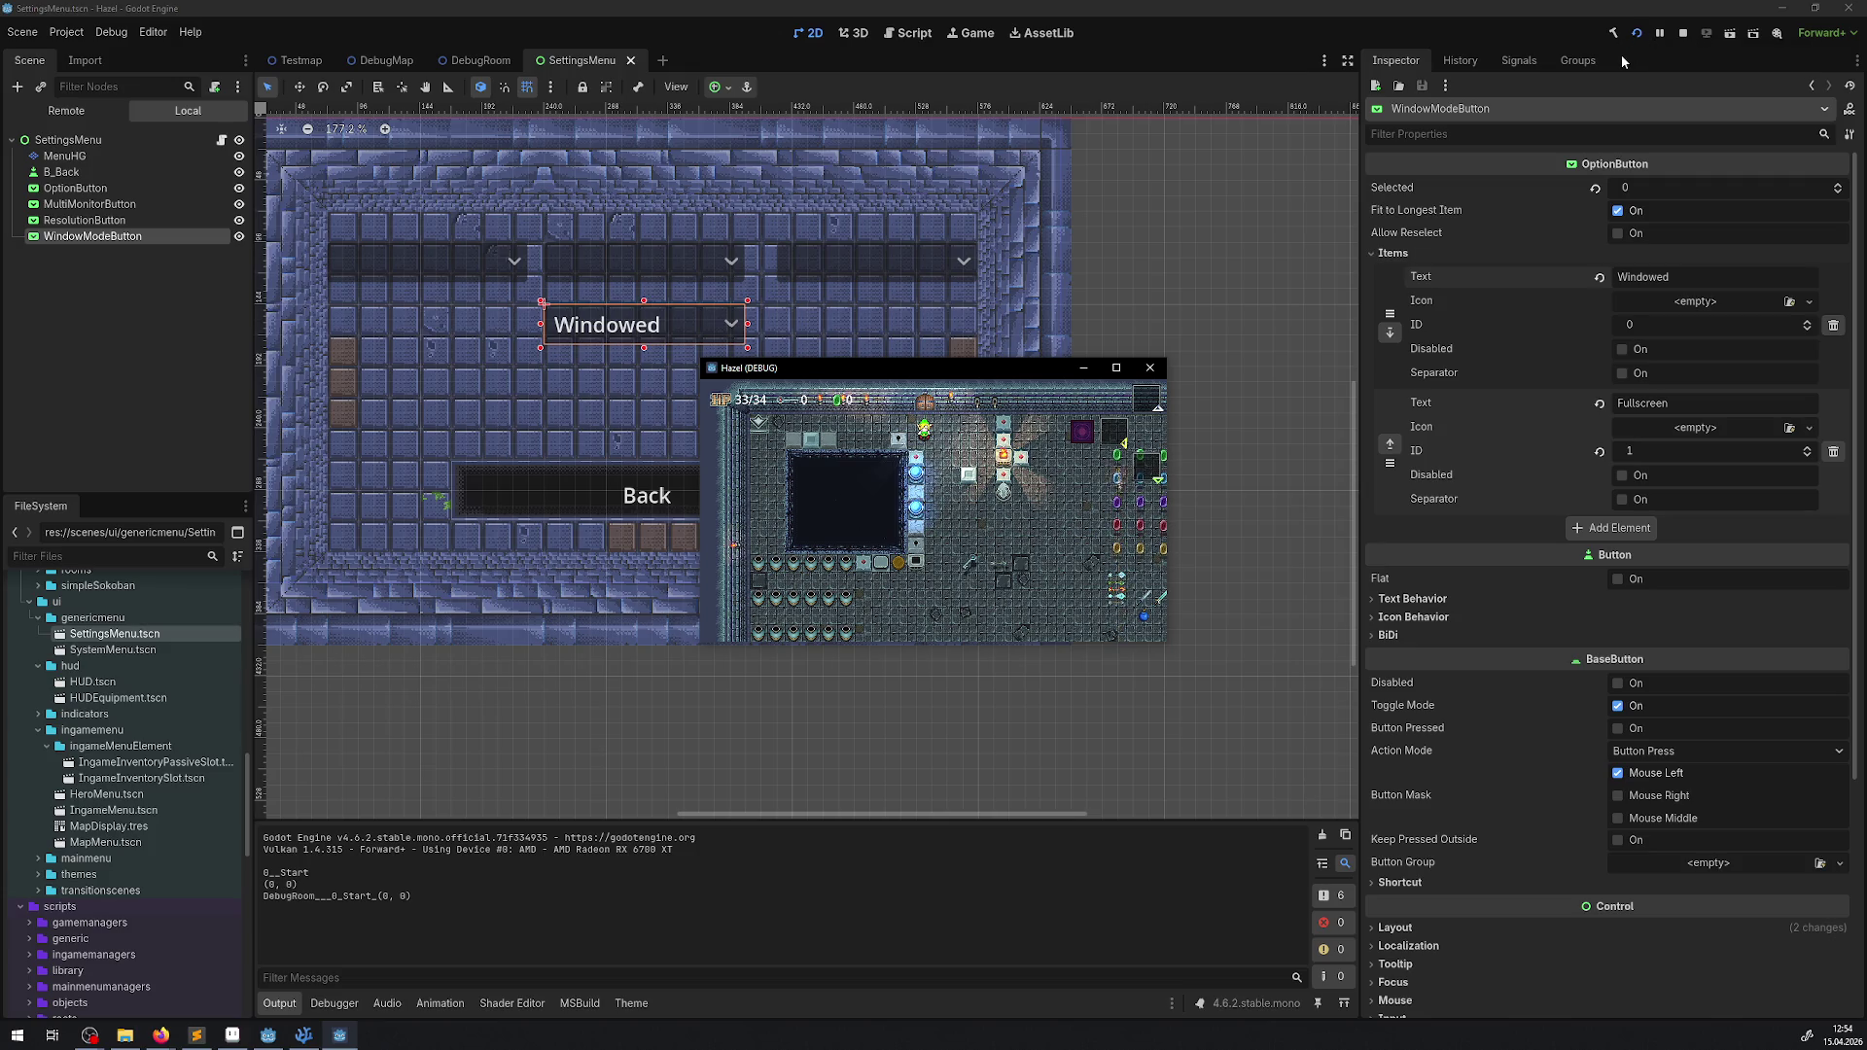
# - Open the game's Settings menu and toggle window mode between Fullscreen and Windowed
pyautogui.press('Escape')
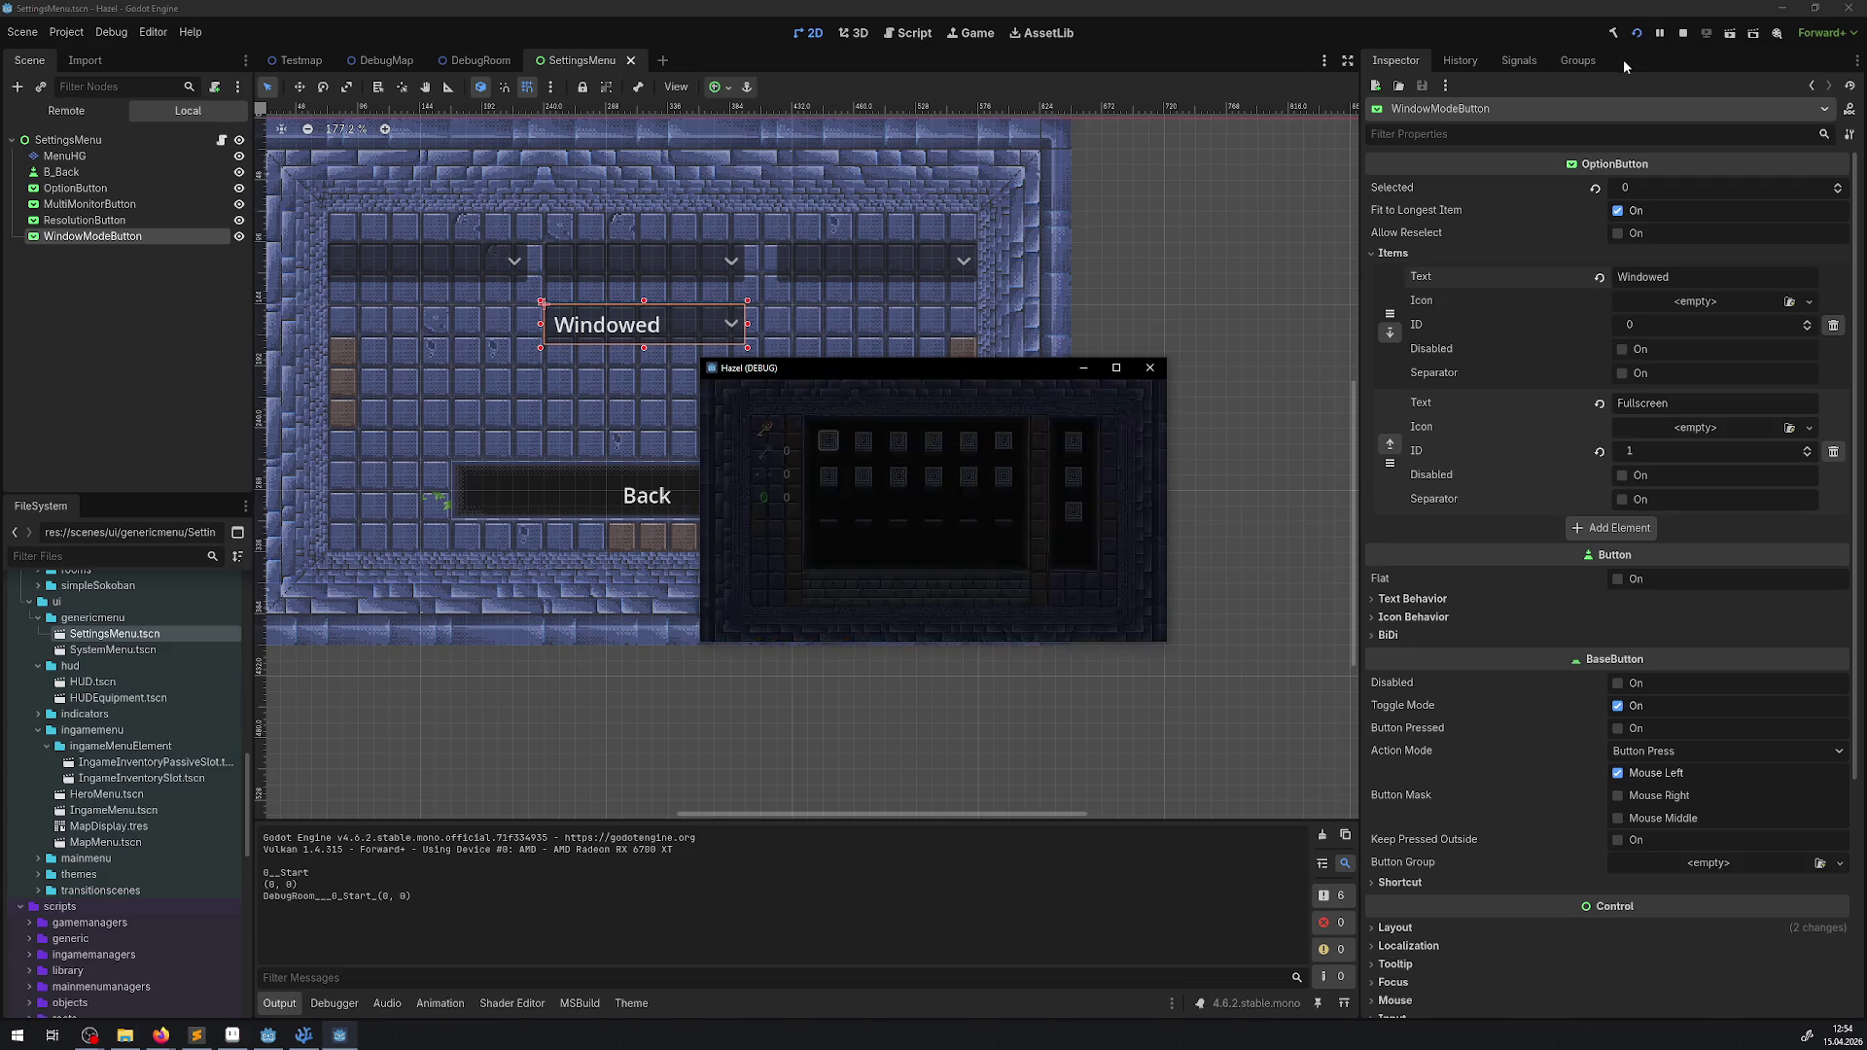
pyautogui.press('Right')
pyautogui.press('Return')
pyautogui.press('Up')
pyautogui.press('Return')
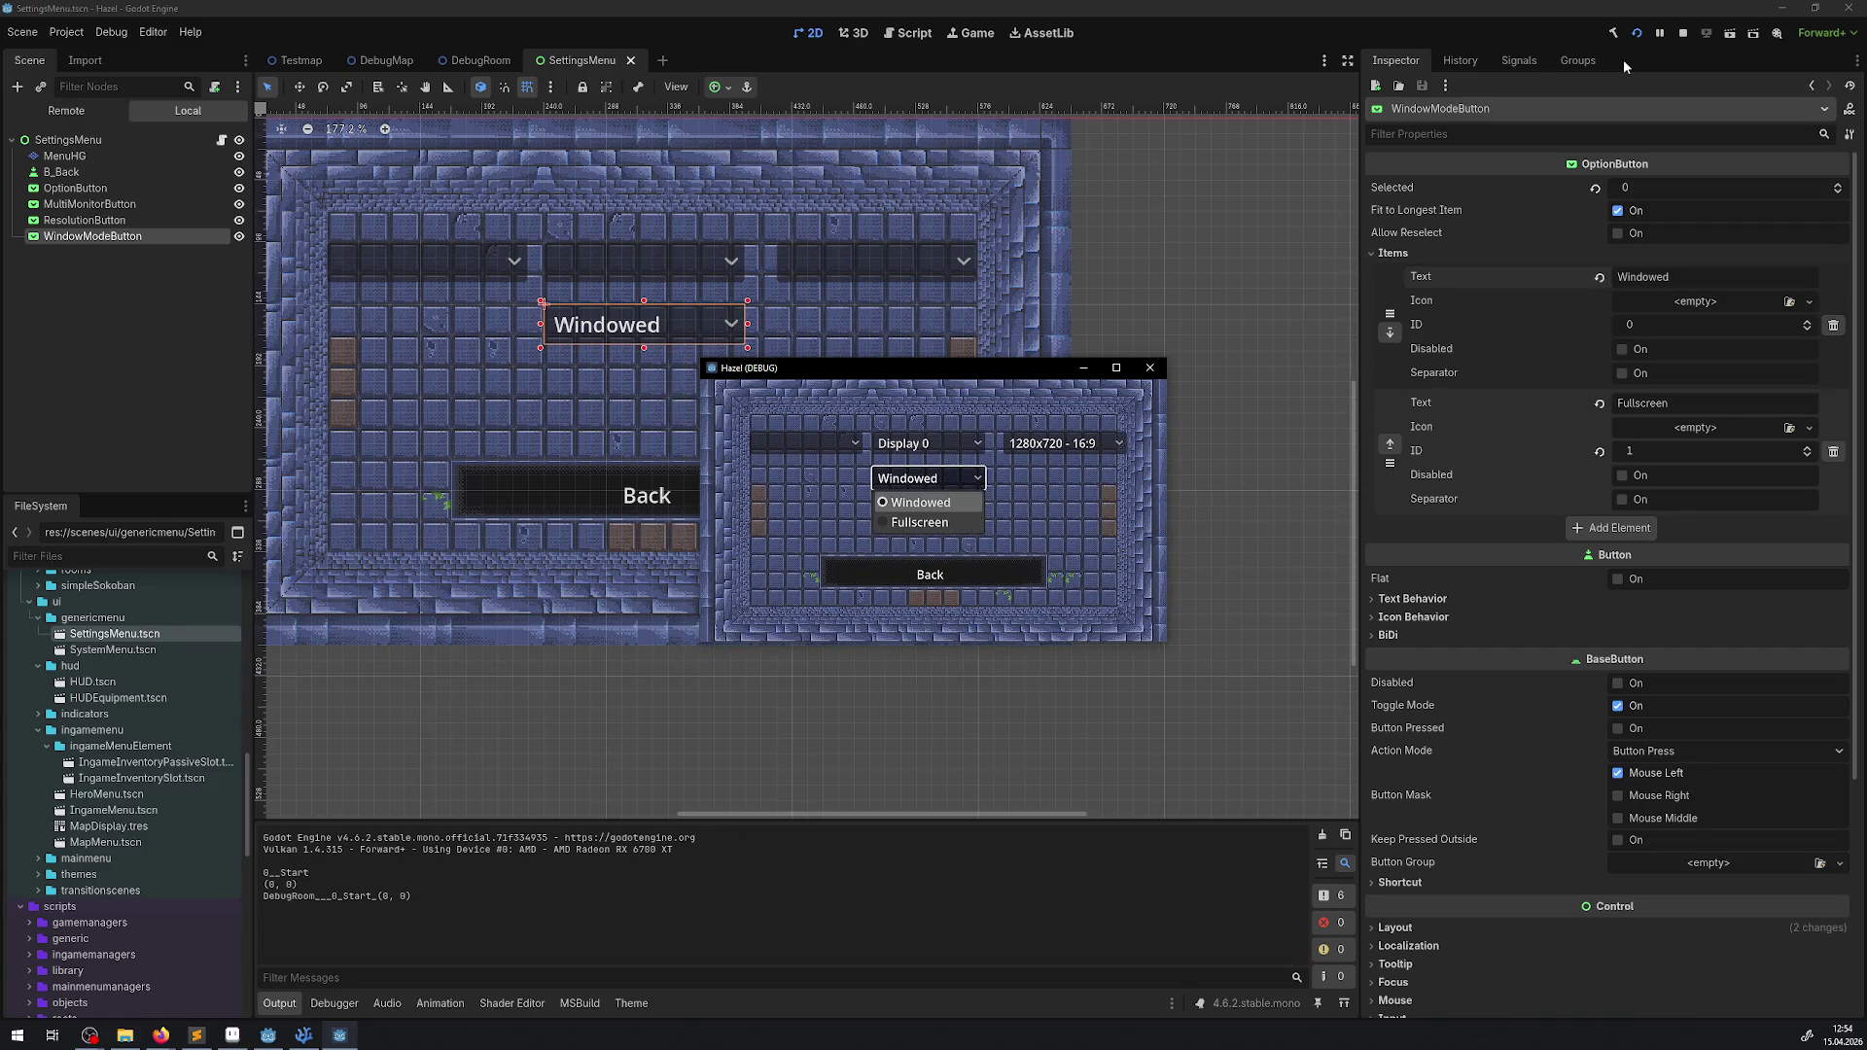
pyautogui.press('Down')
pyautogui.press('Return')
pyautogui.press('Return')
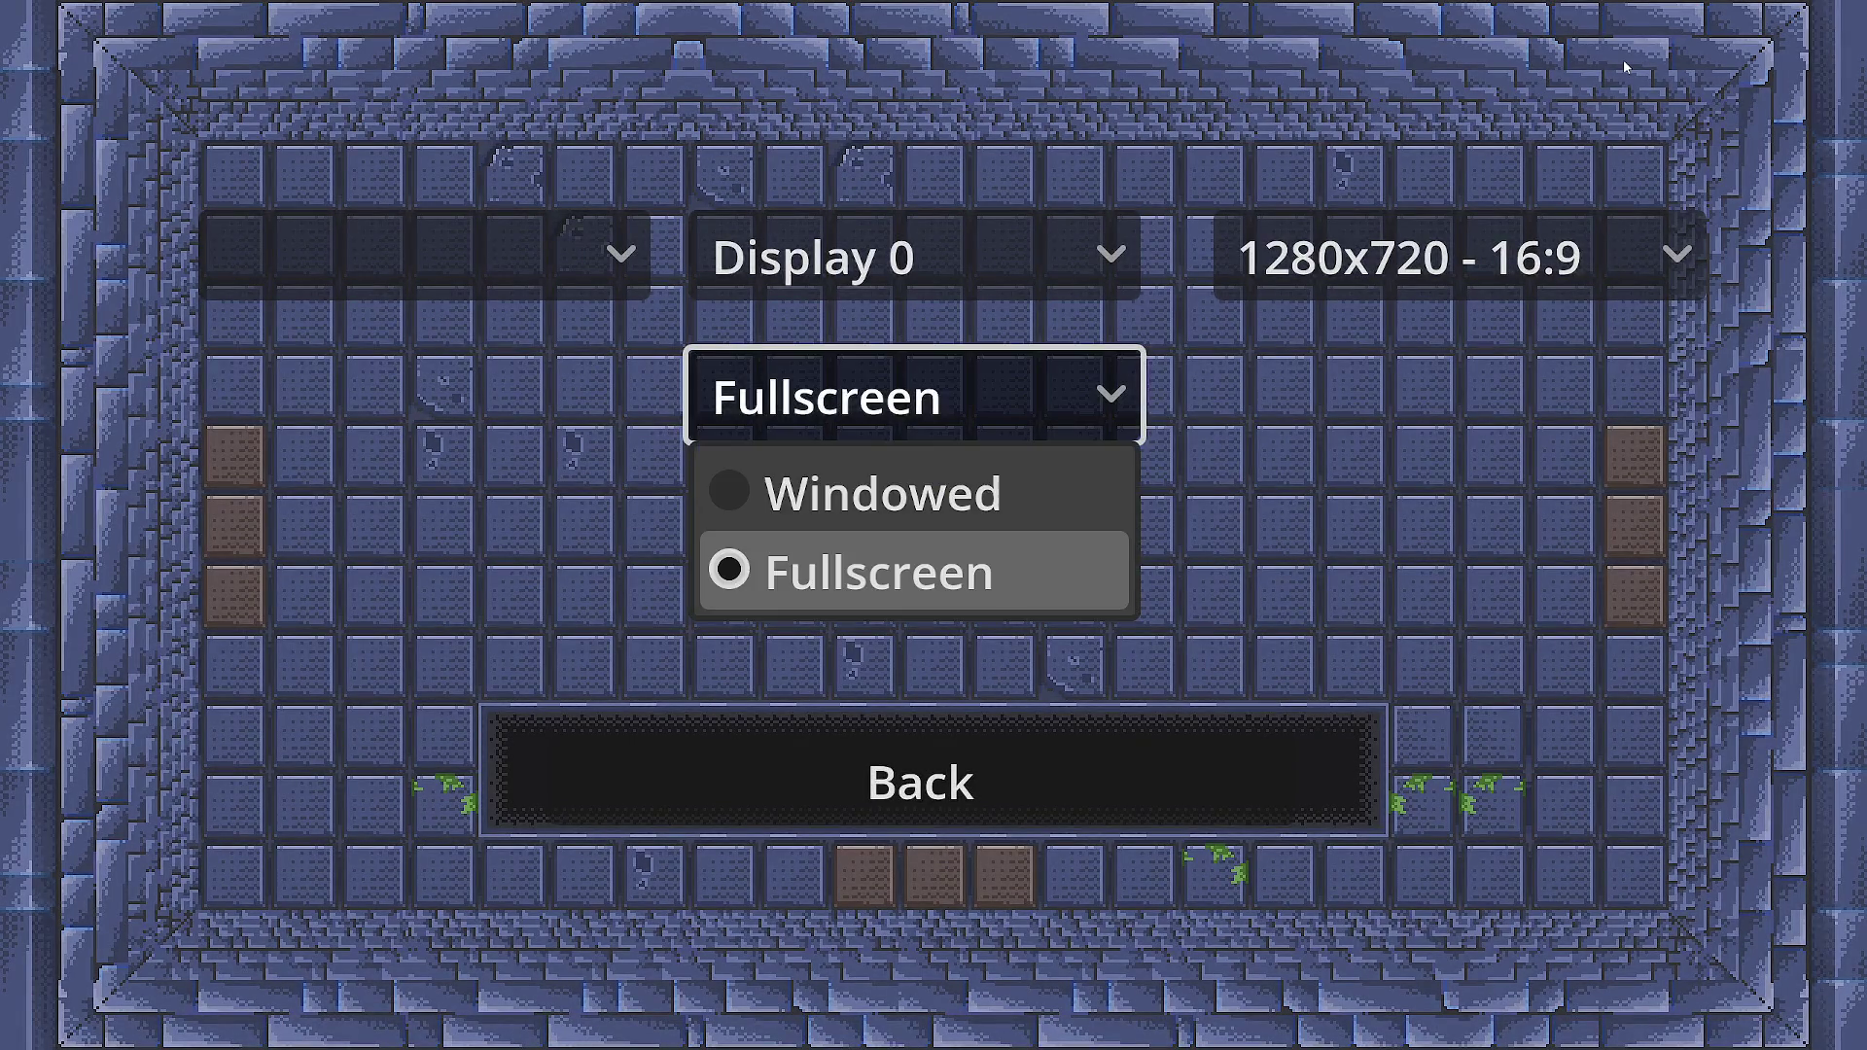
pyautogui.press('Up')
pyautogui.press('Return')
pyautogui.press('Return')
pyautogui.press('Down')
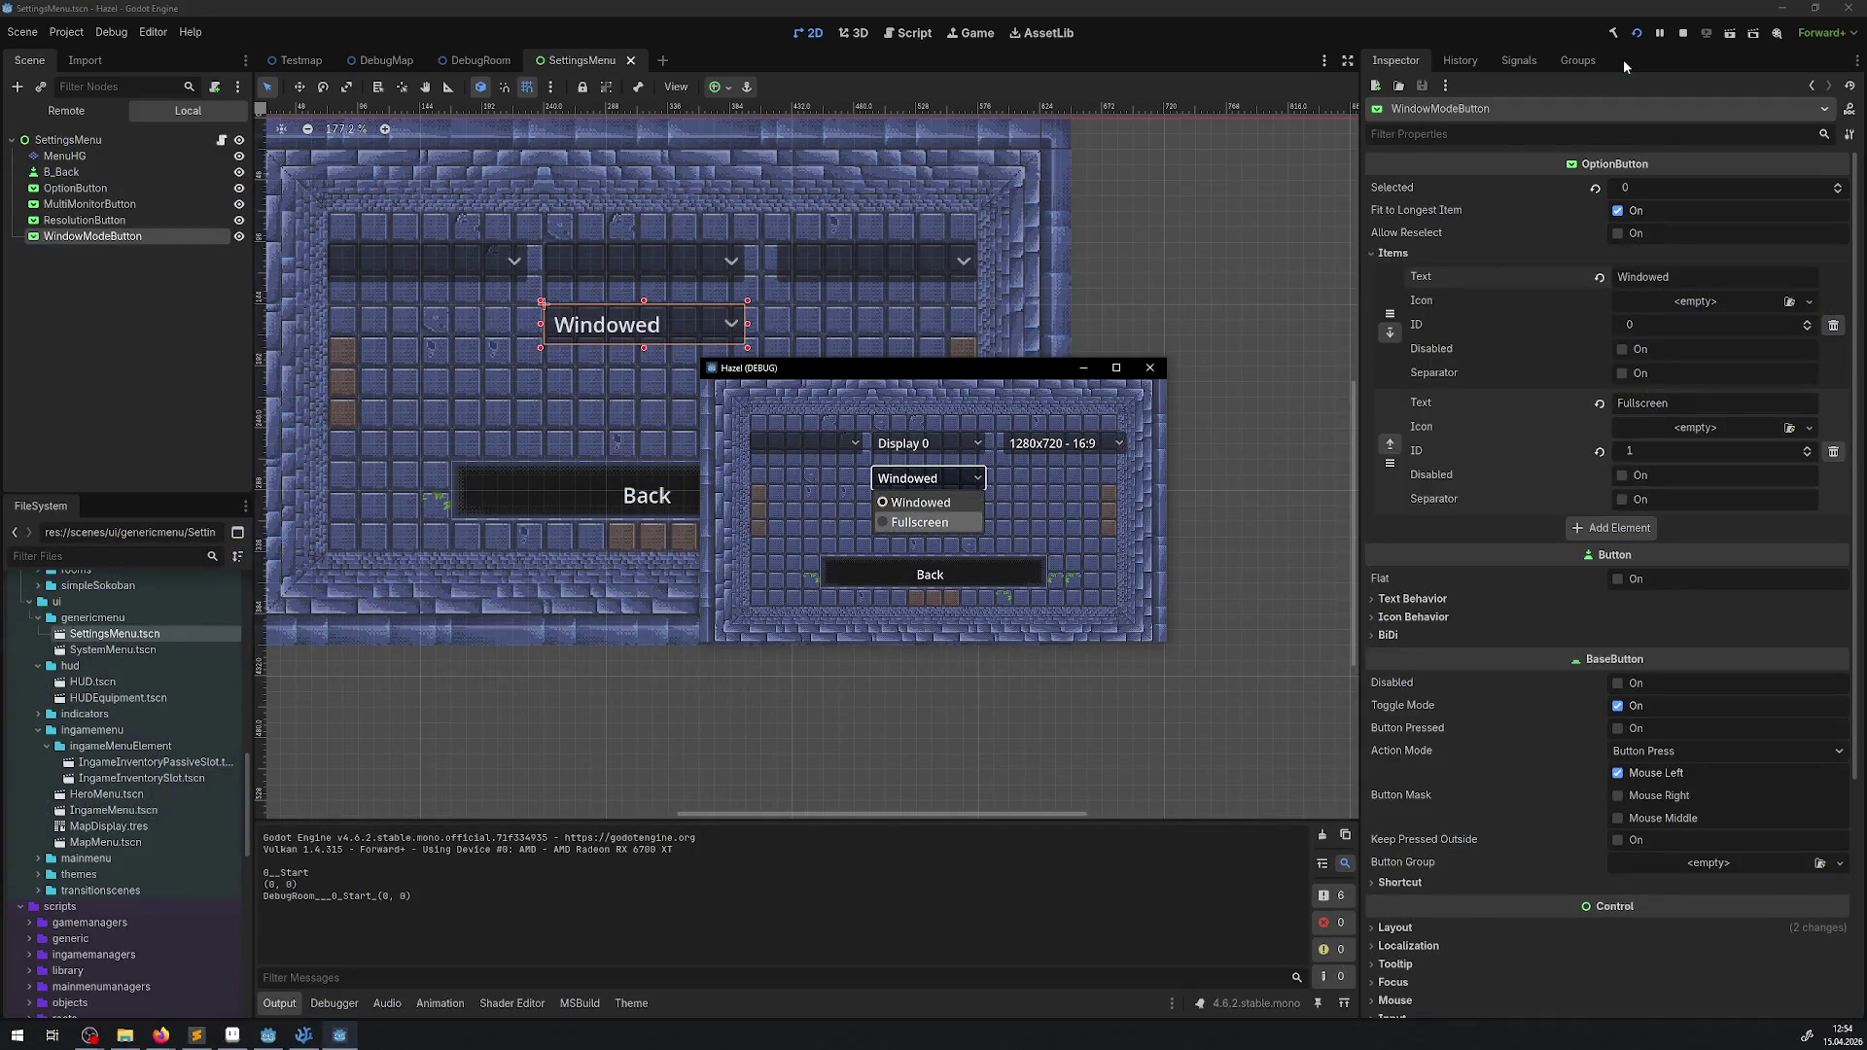
pyautogui.press('Return')
# - Move the game to Display 1 and back to Display 0
pyautogui.press('Return')
pyautogui.press('Up')
pyautogui.press('Return')
pyautogui.press('Up')
pyautogui.press('Return')
pyautogui.press('Down')
pyautogui.press('Return')
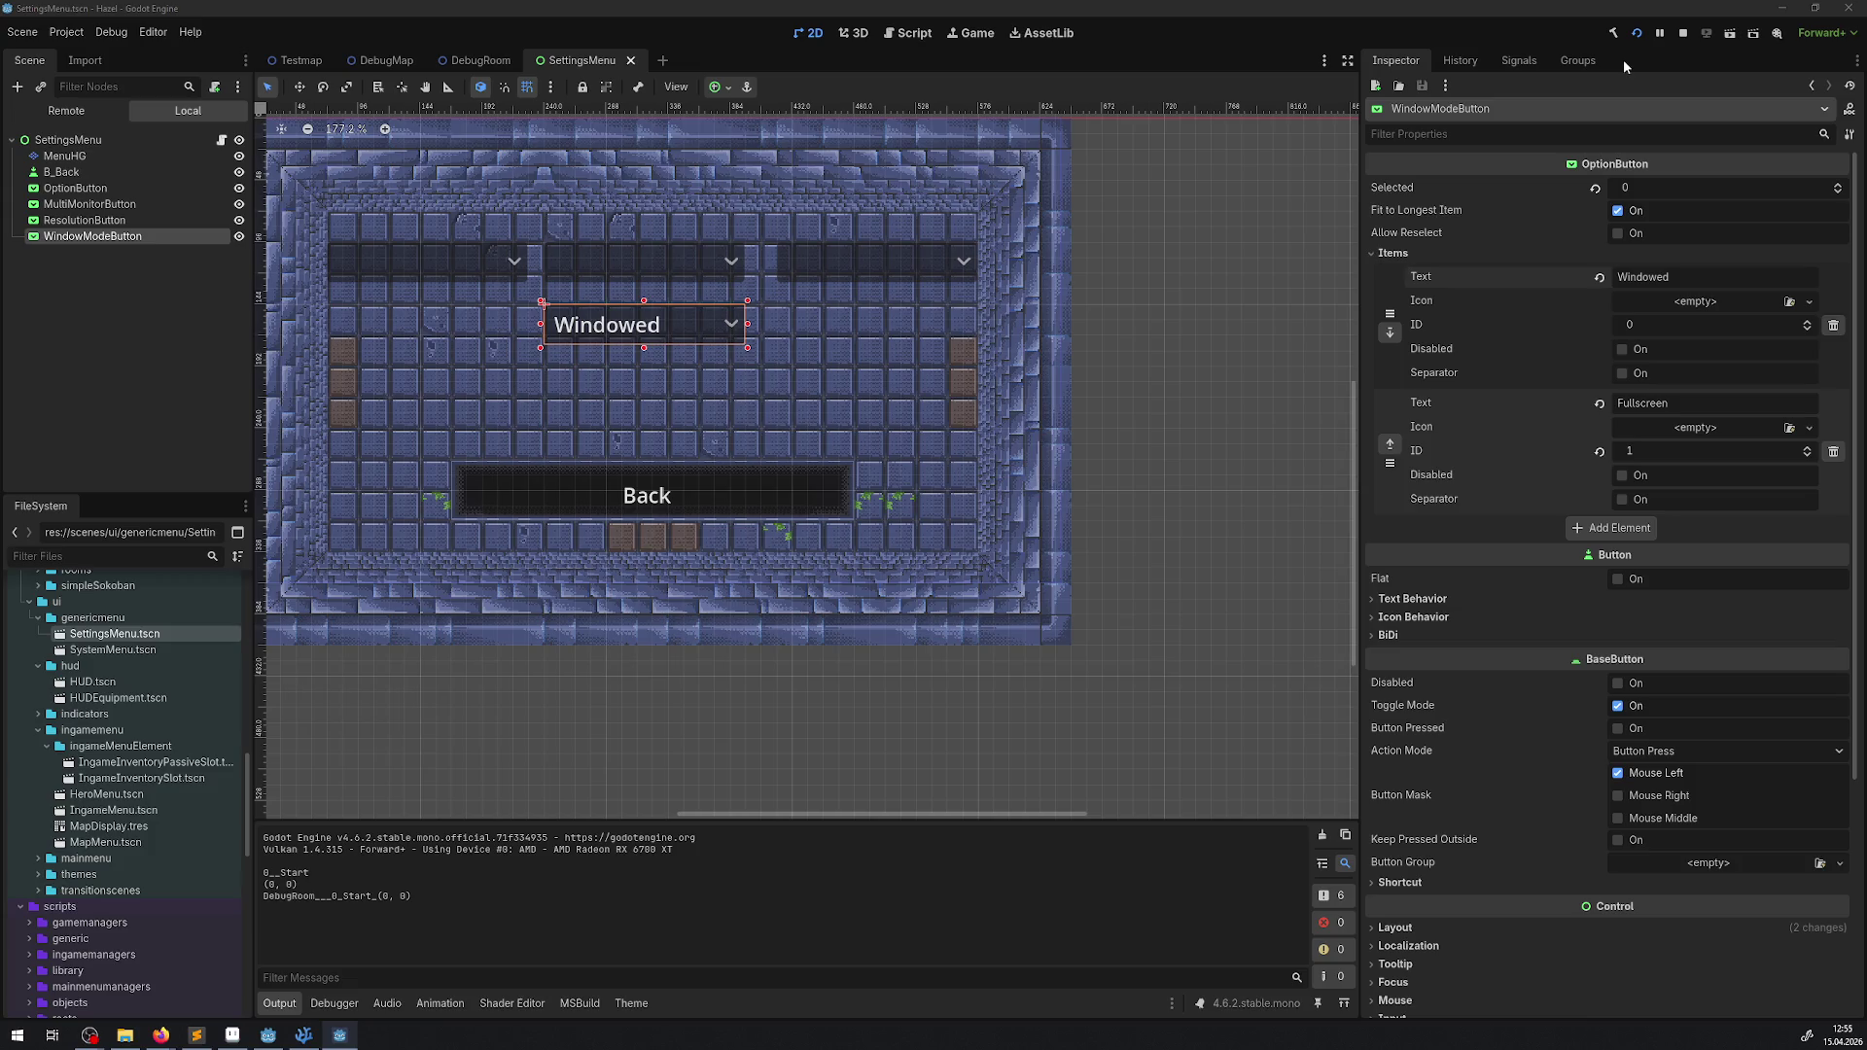
pyautogui.press('Return')
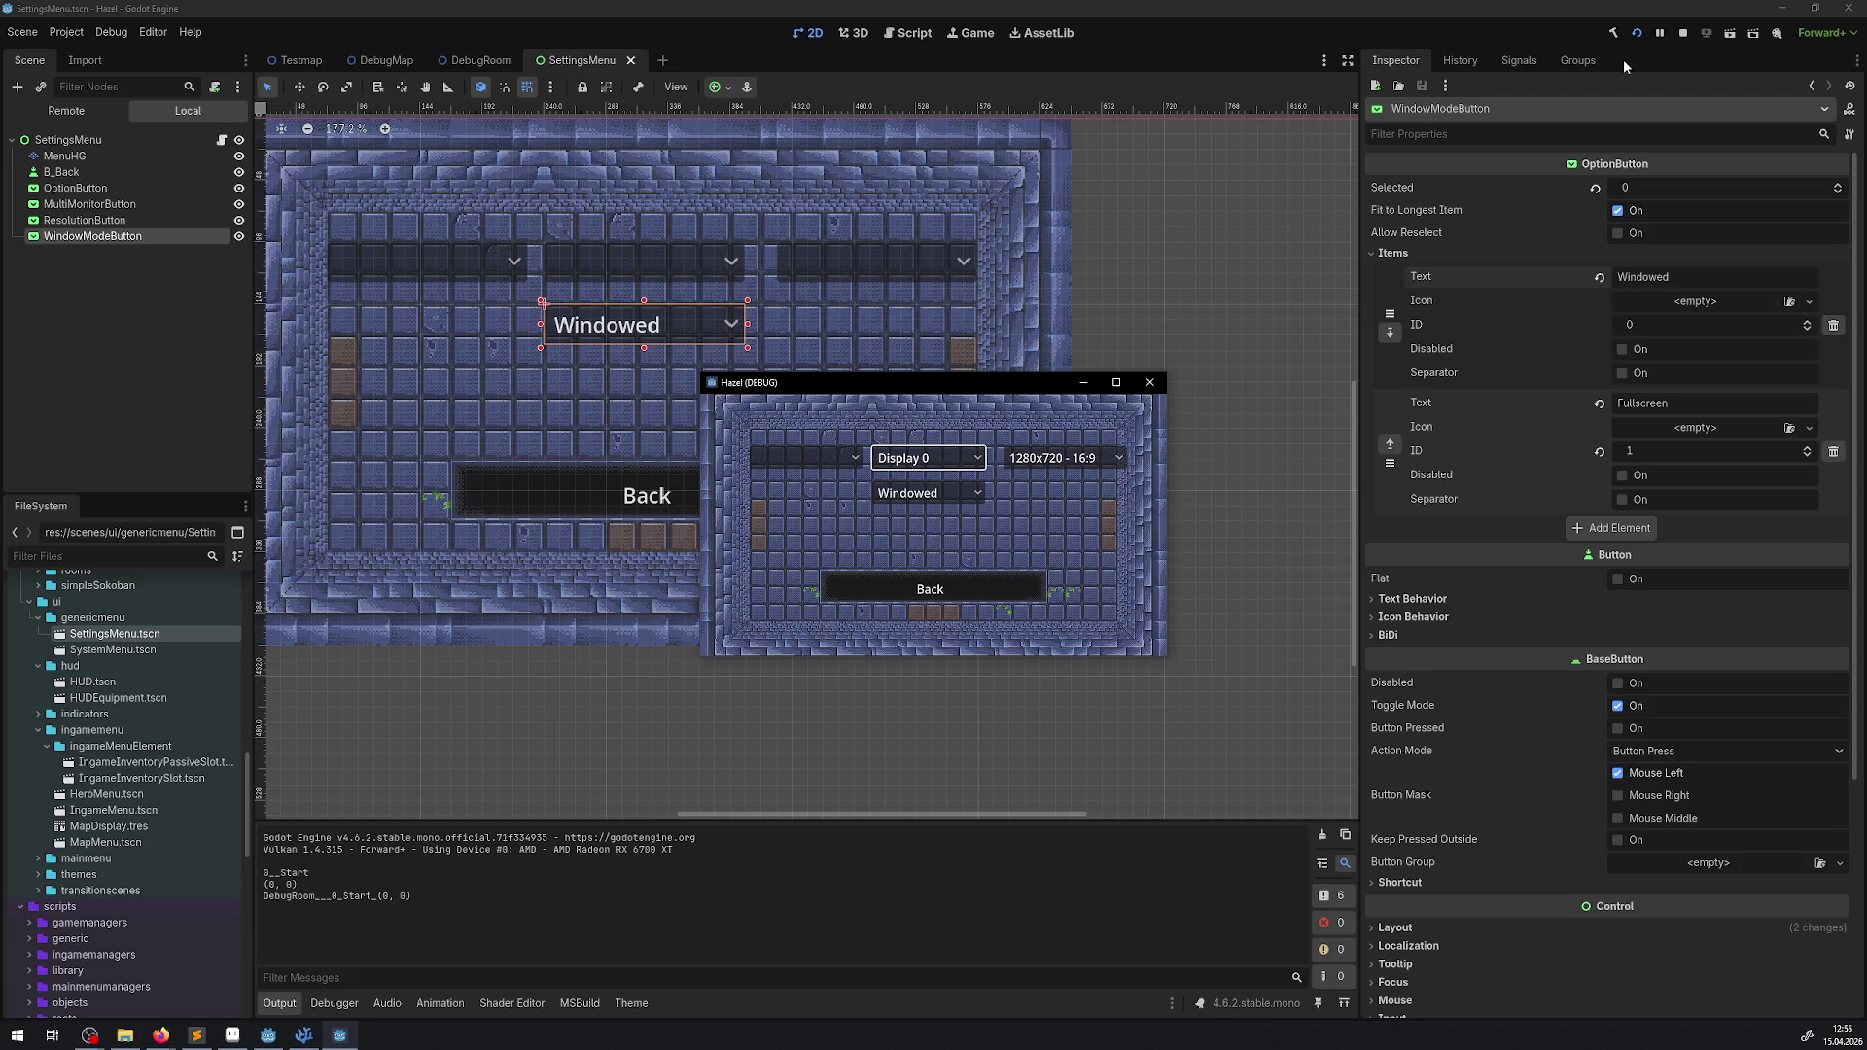
# - Apply the 2560x1440 resolution, then switch window mode to Fullscreen and back to Windowed
pyautogui.press('Right')
pyautogui.press('Return')
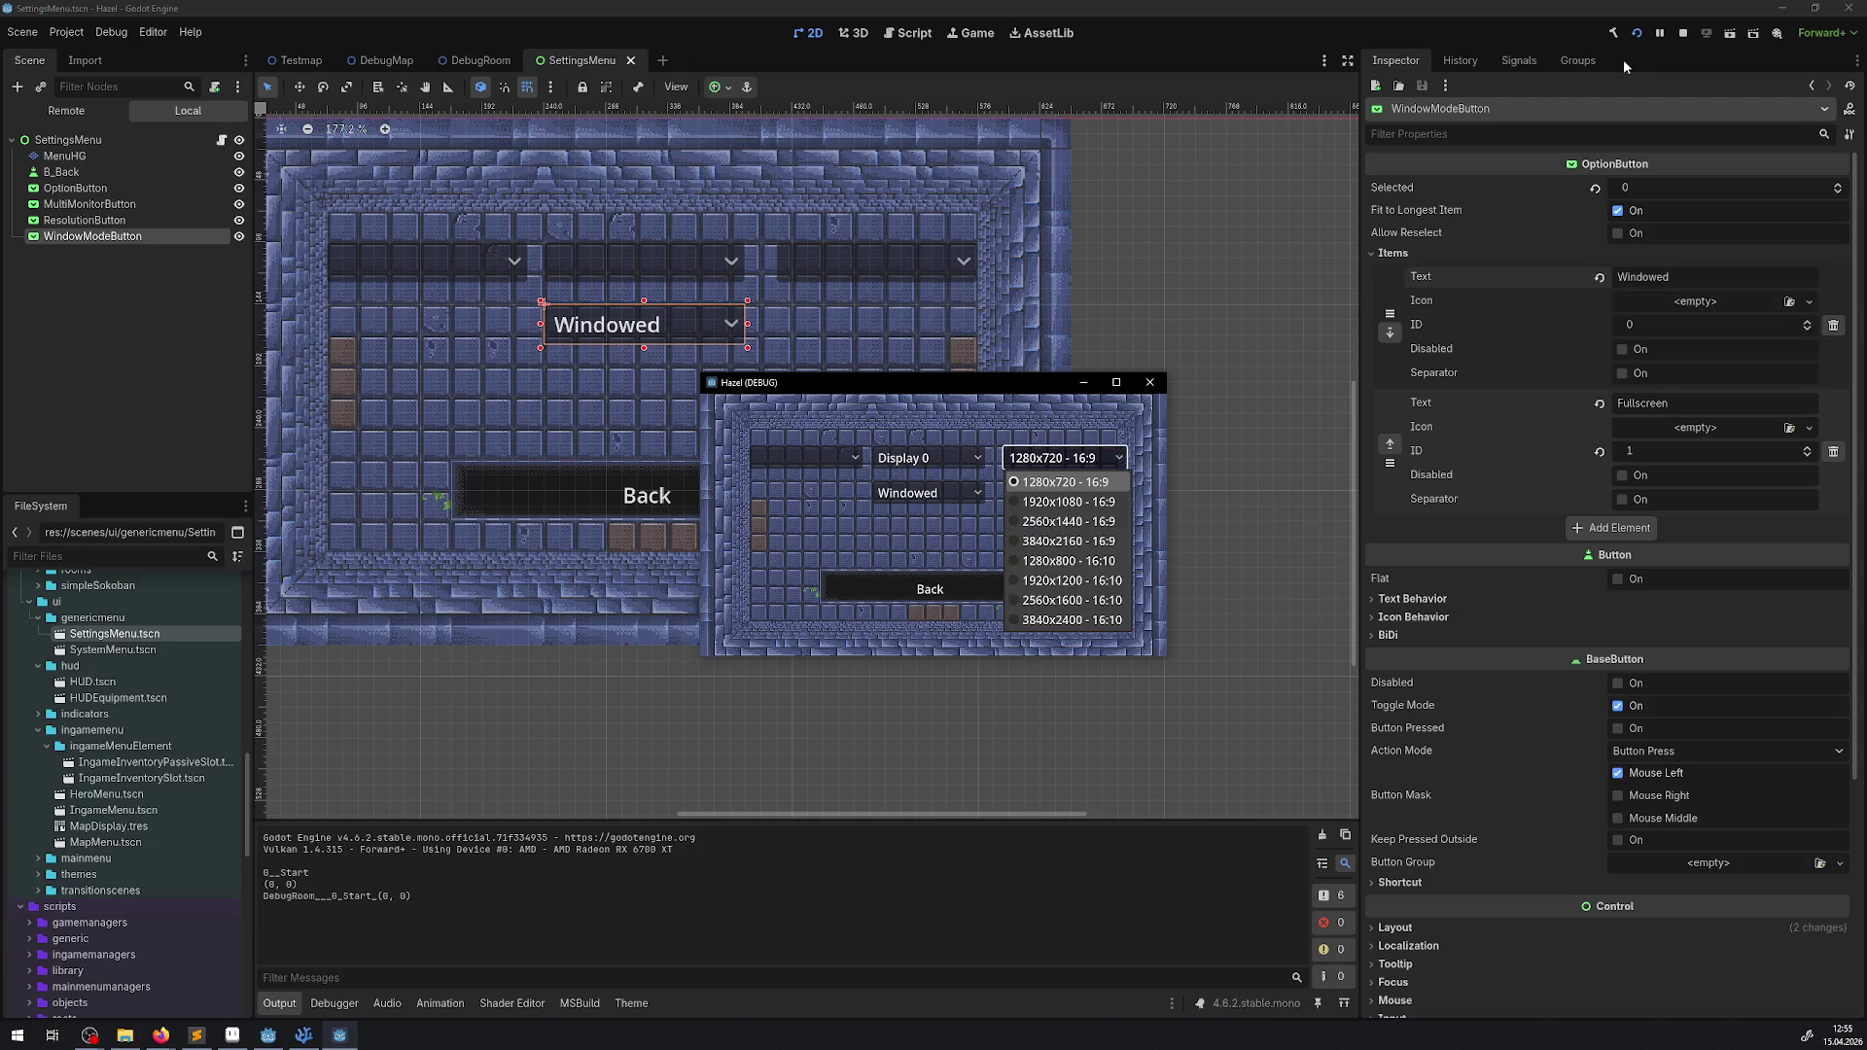
pyautogui.press('Up')
pyautogui.press('Down')
pyautogui.press('Down')
pyautogui.press('Down')
pyautogui.press('Return')
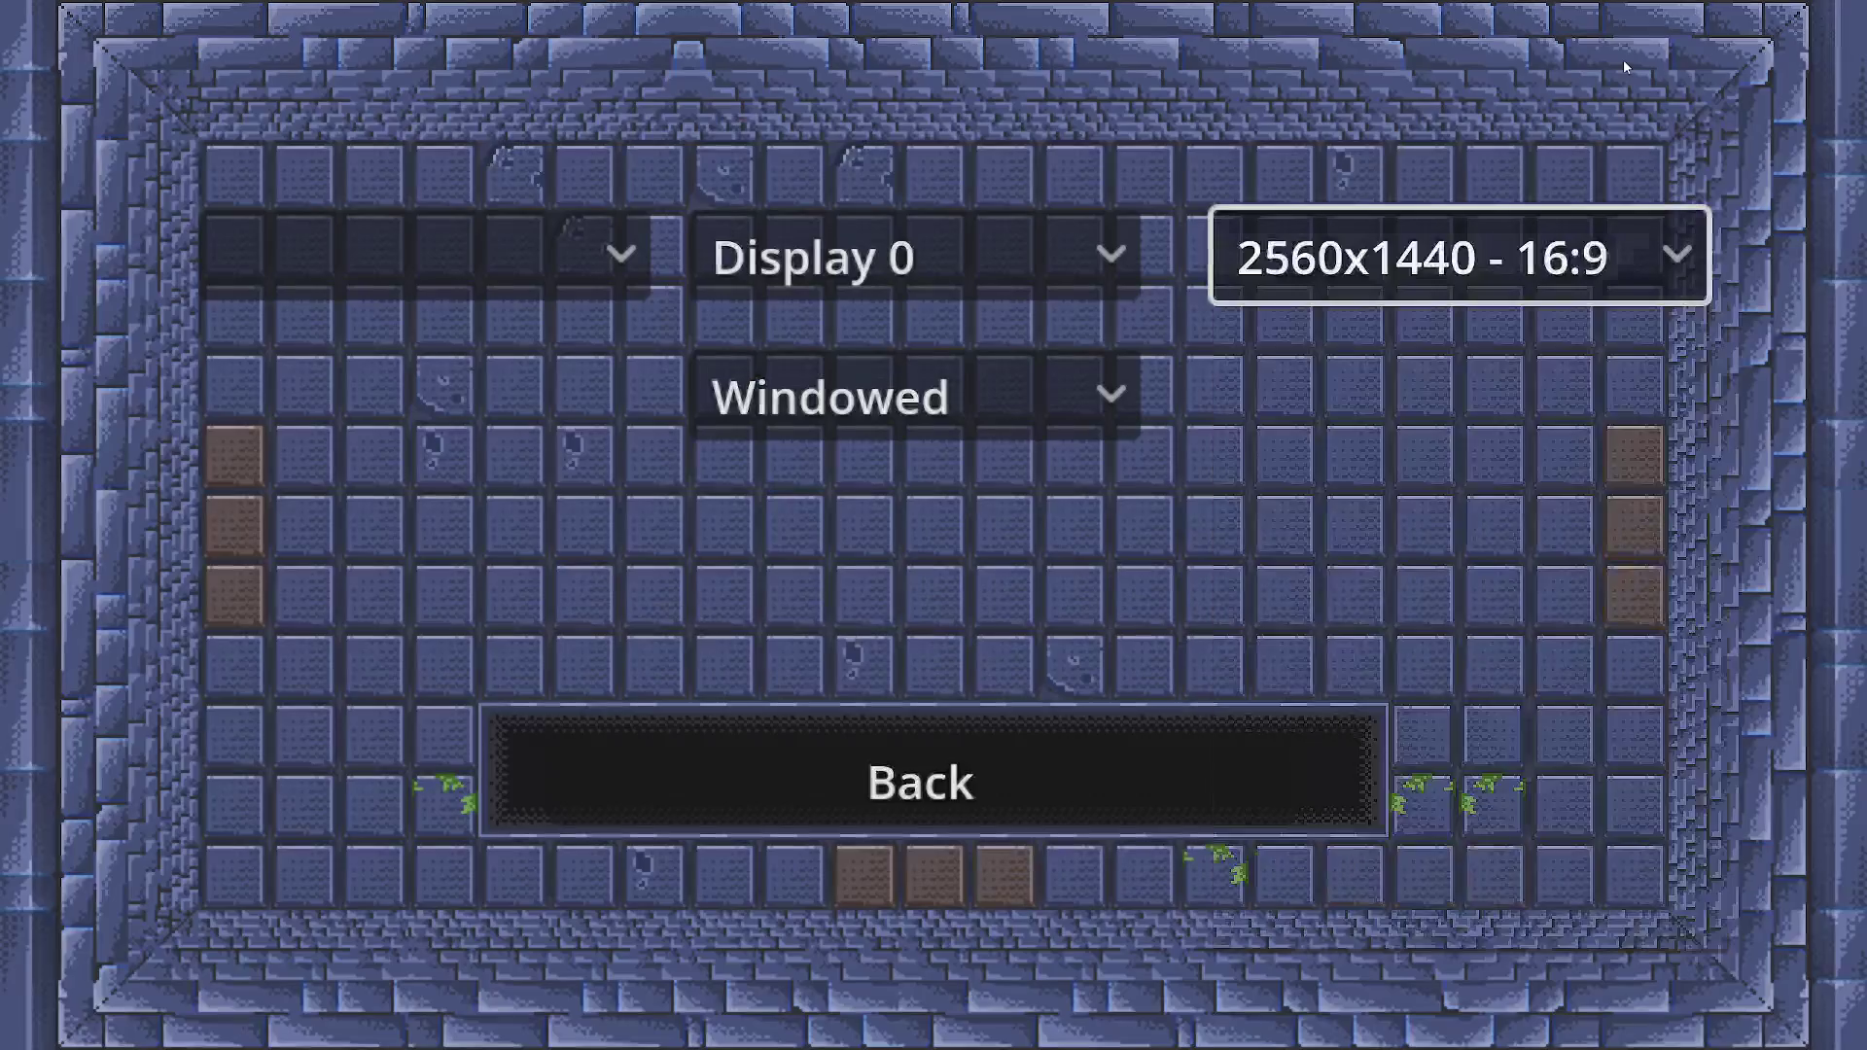
pyautogui.press('Left')
pyautogui.press('Down')
pyautogui.press('Return')
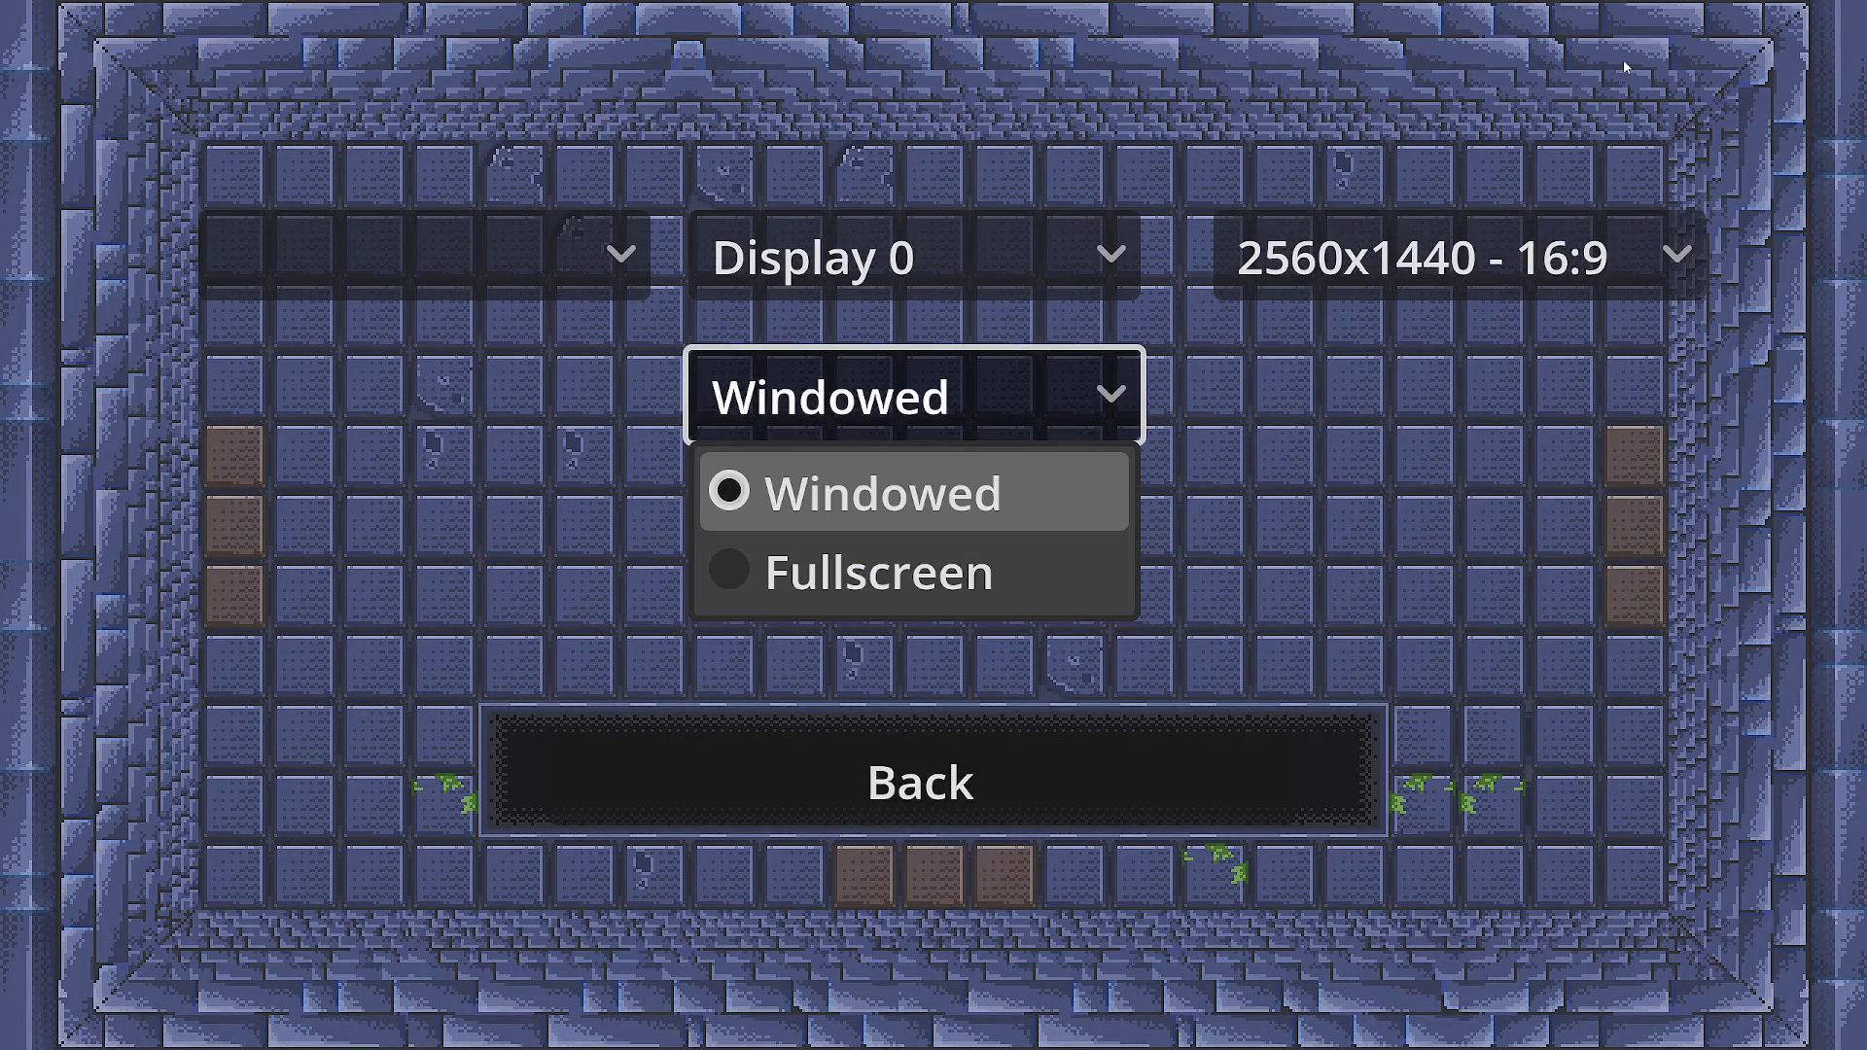
pyautogui.press('Down')
pyautogui.press('Return')
pyautogui.press('Return')
pyautogui.press('Up')
pyautogui.press('Return')
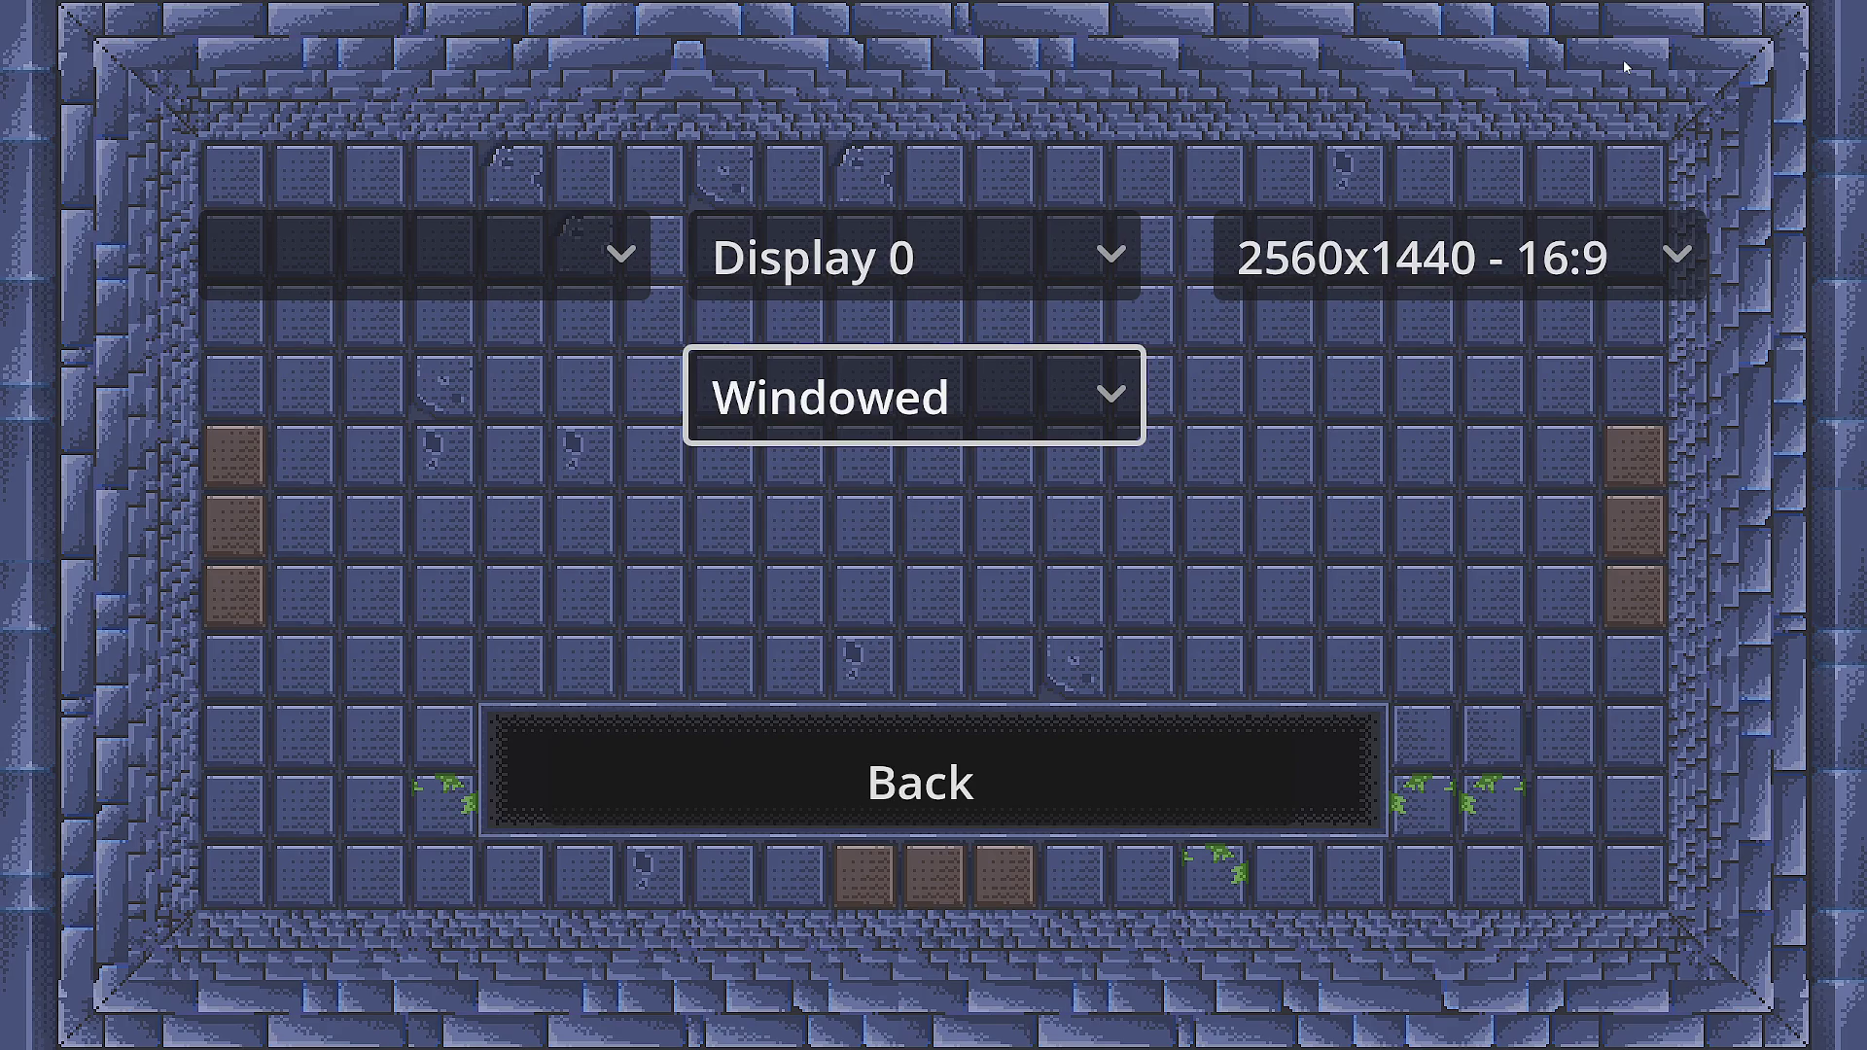
# - Go Back to the pause menu and quit the game
pyautogui.press('Up')
pyautogui.press('Down')
pyautogui.press('Down')
pyautogui.press('Return')
pyautogui.press('Down')
pyautogui.press('Down')
pyautogui.press('Down')
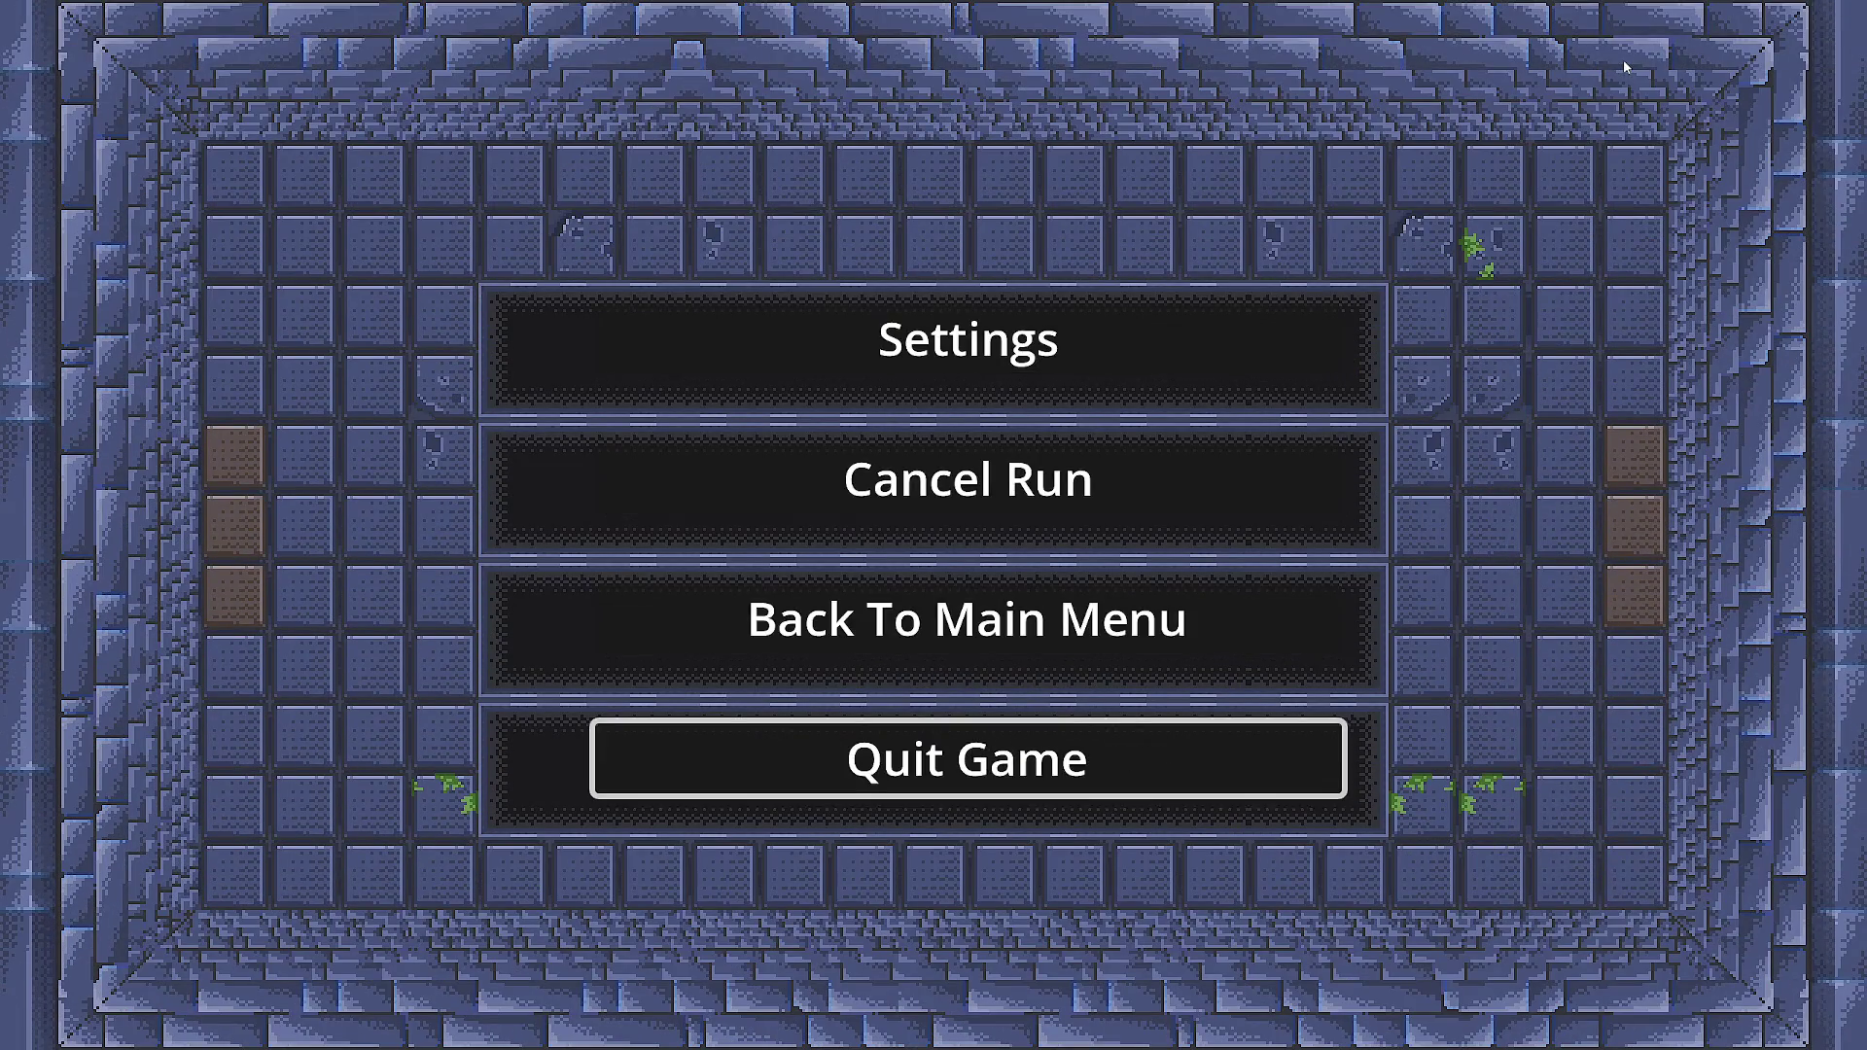
pyautogui.press('Return')
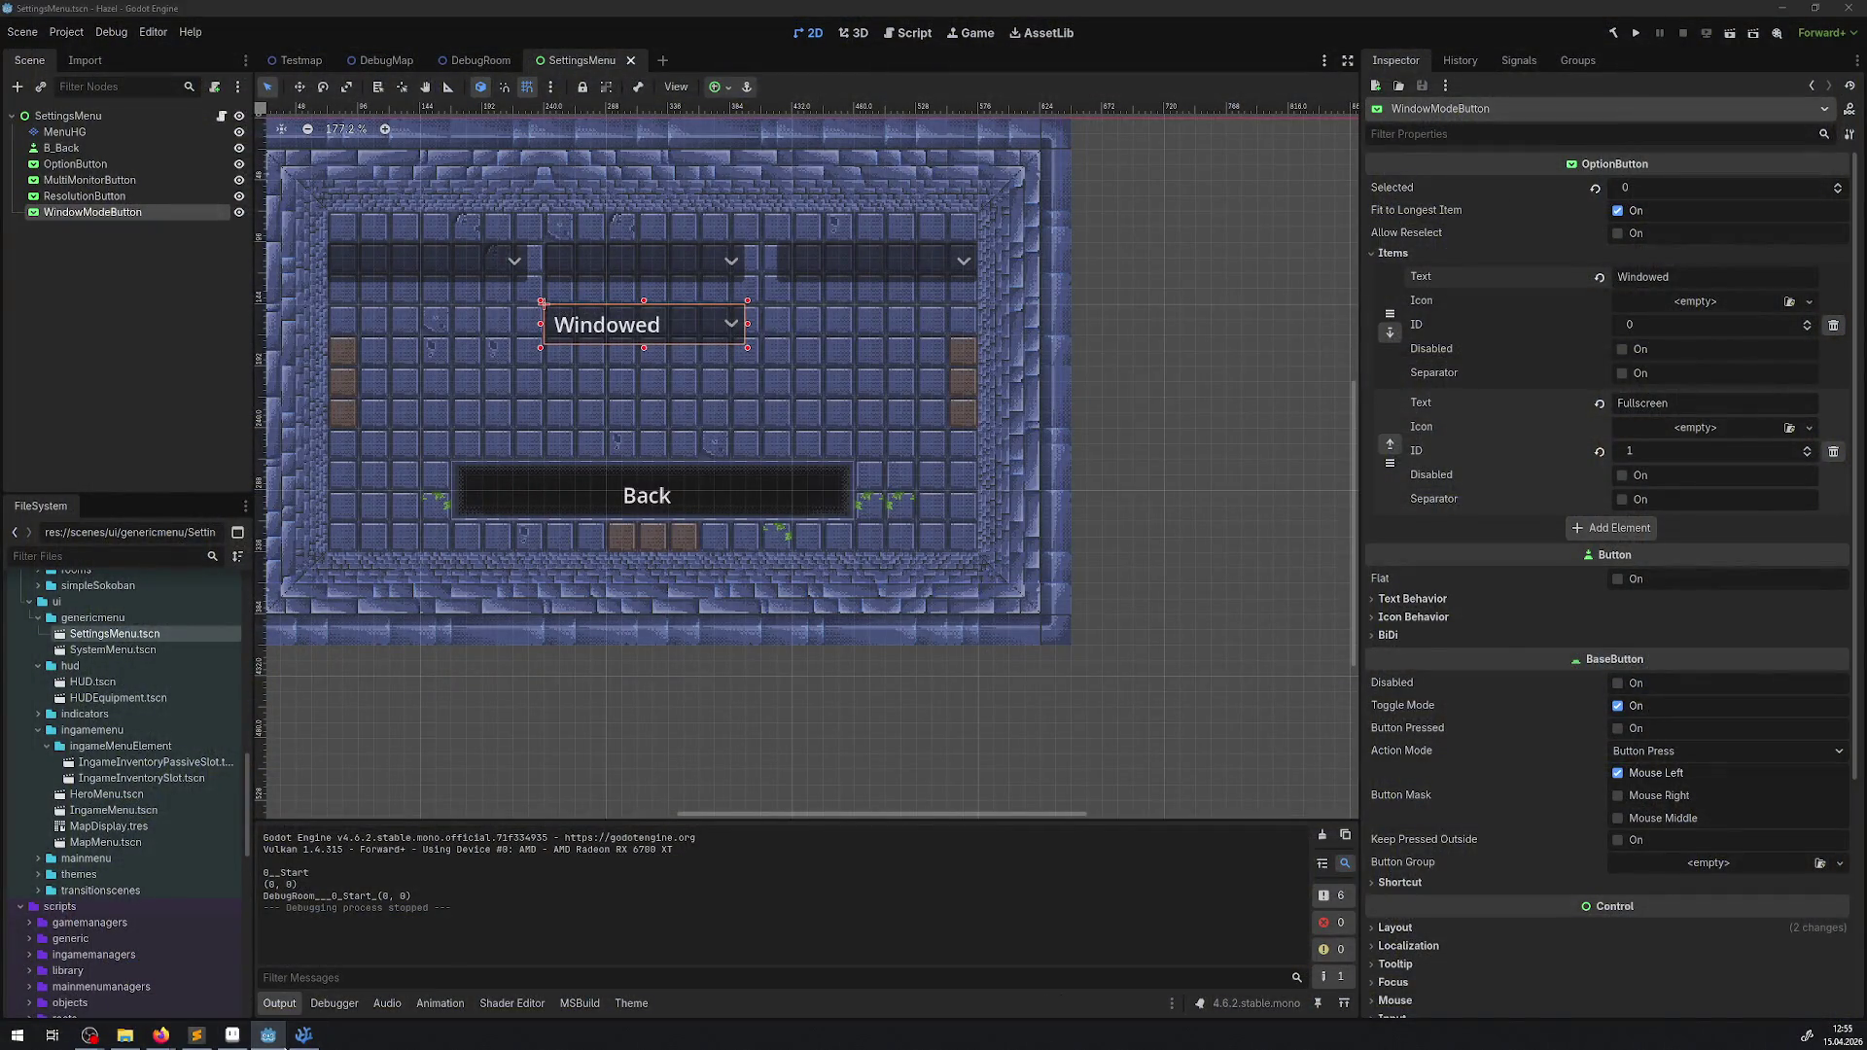
# - Locate OnMultiMonitorItemSelected and the existing DisplayServer call in SettingsMenu.cs
pyautogui.click(304, 1035)
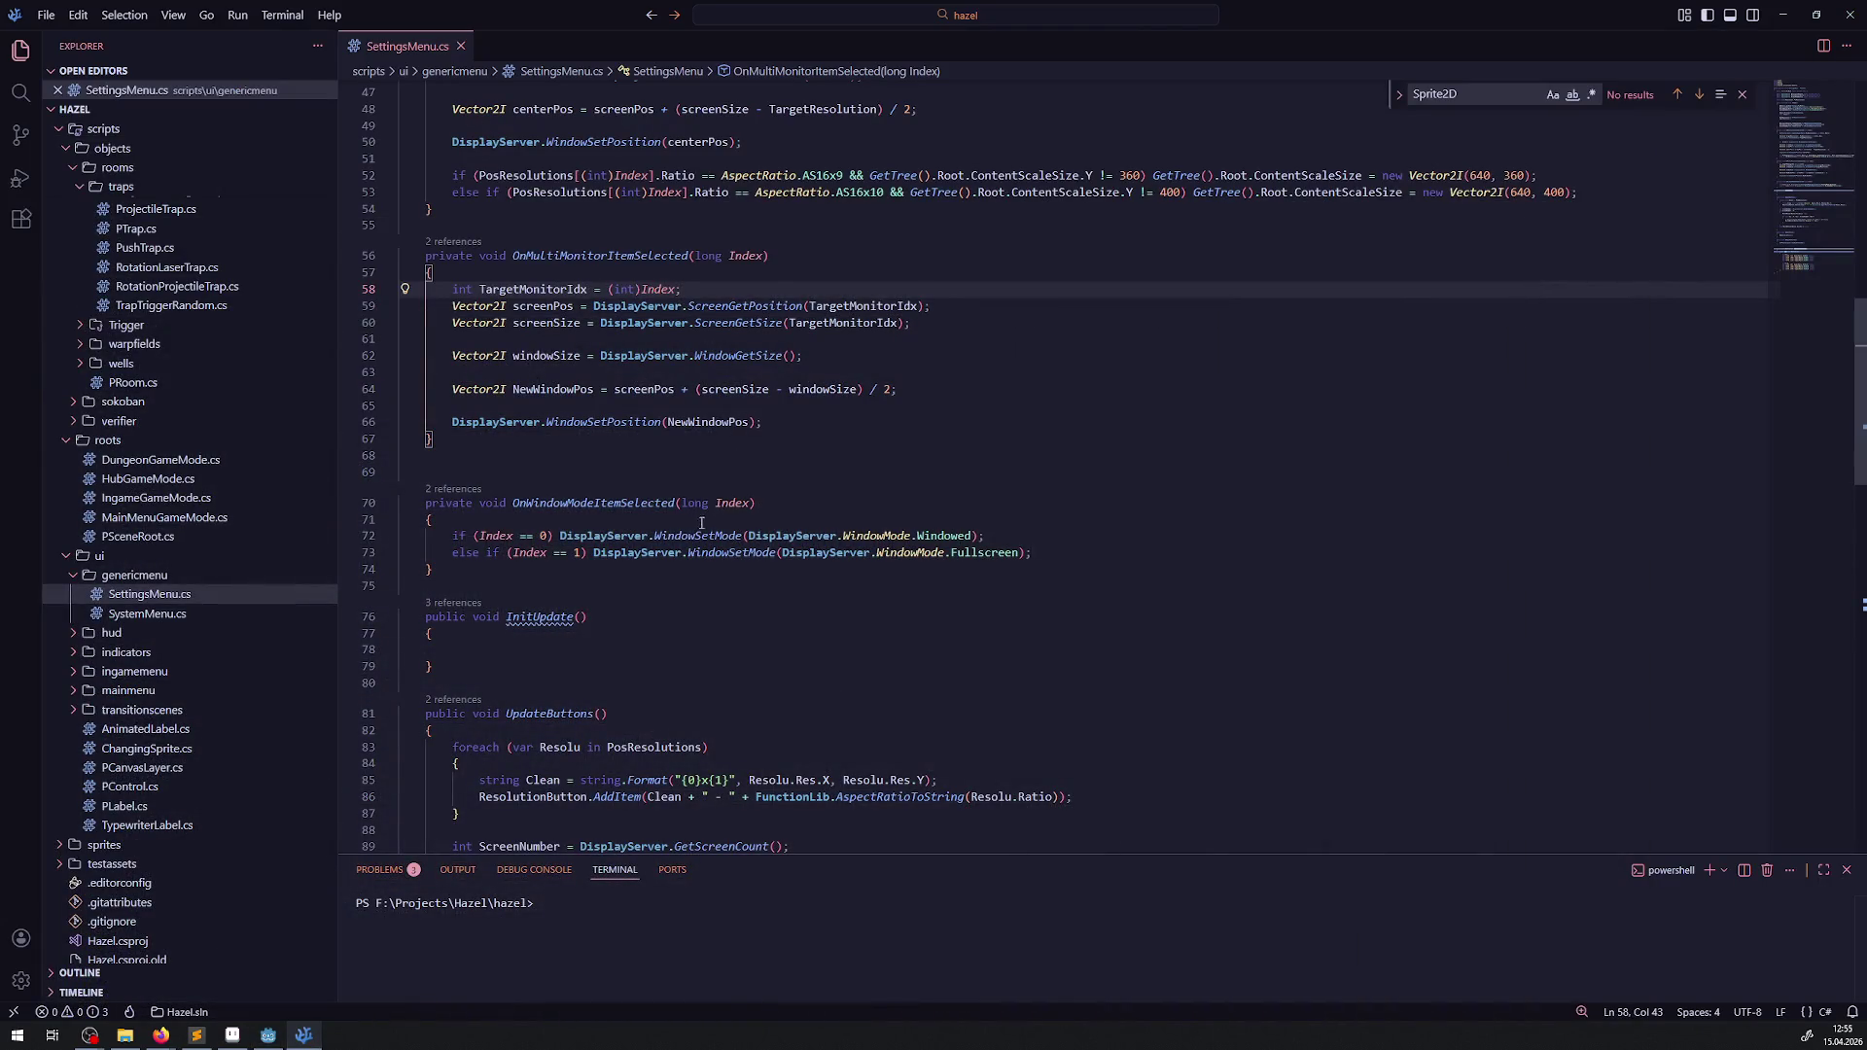
pyautogui.scroll(4, 671, 537)
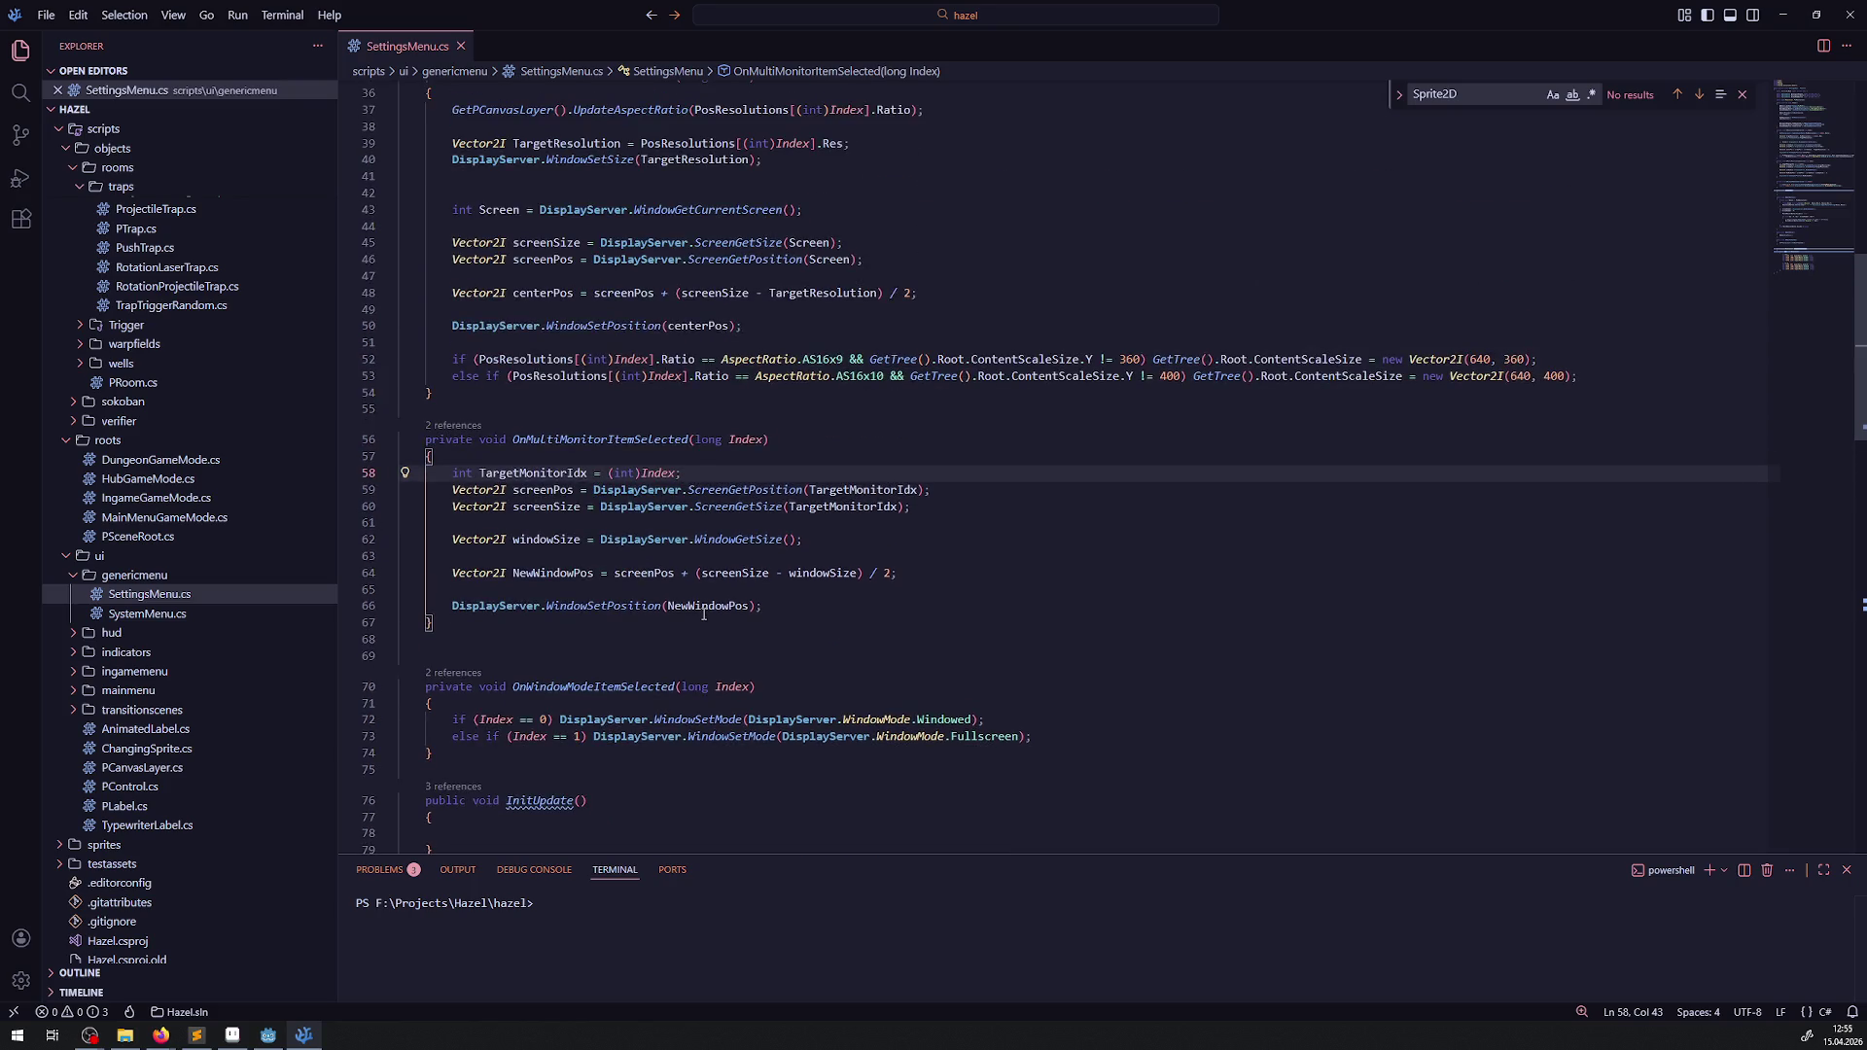
pyautogui.scroll(-3, 687, 551)
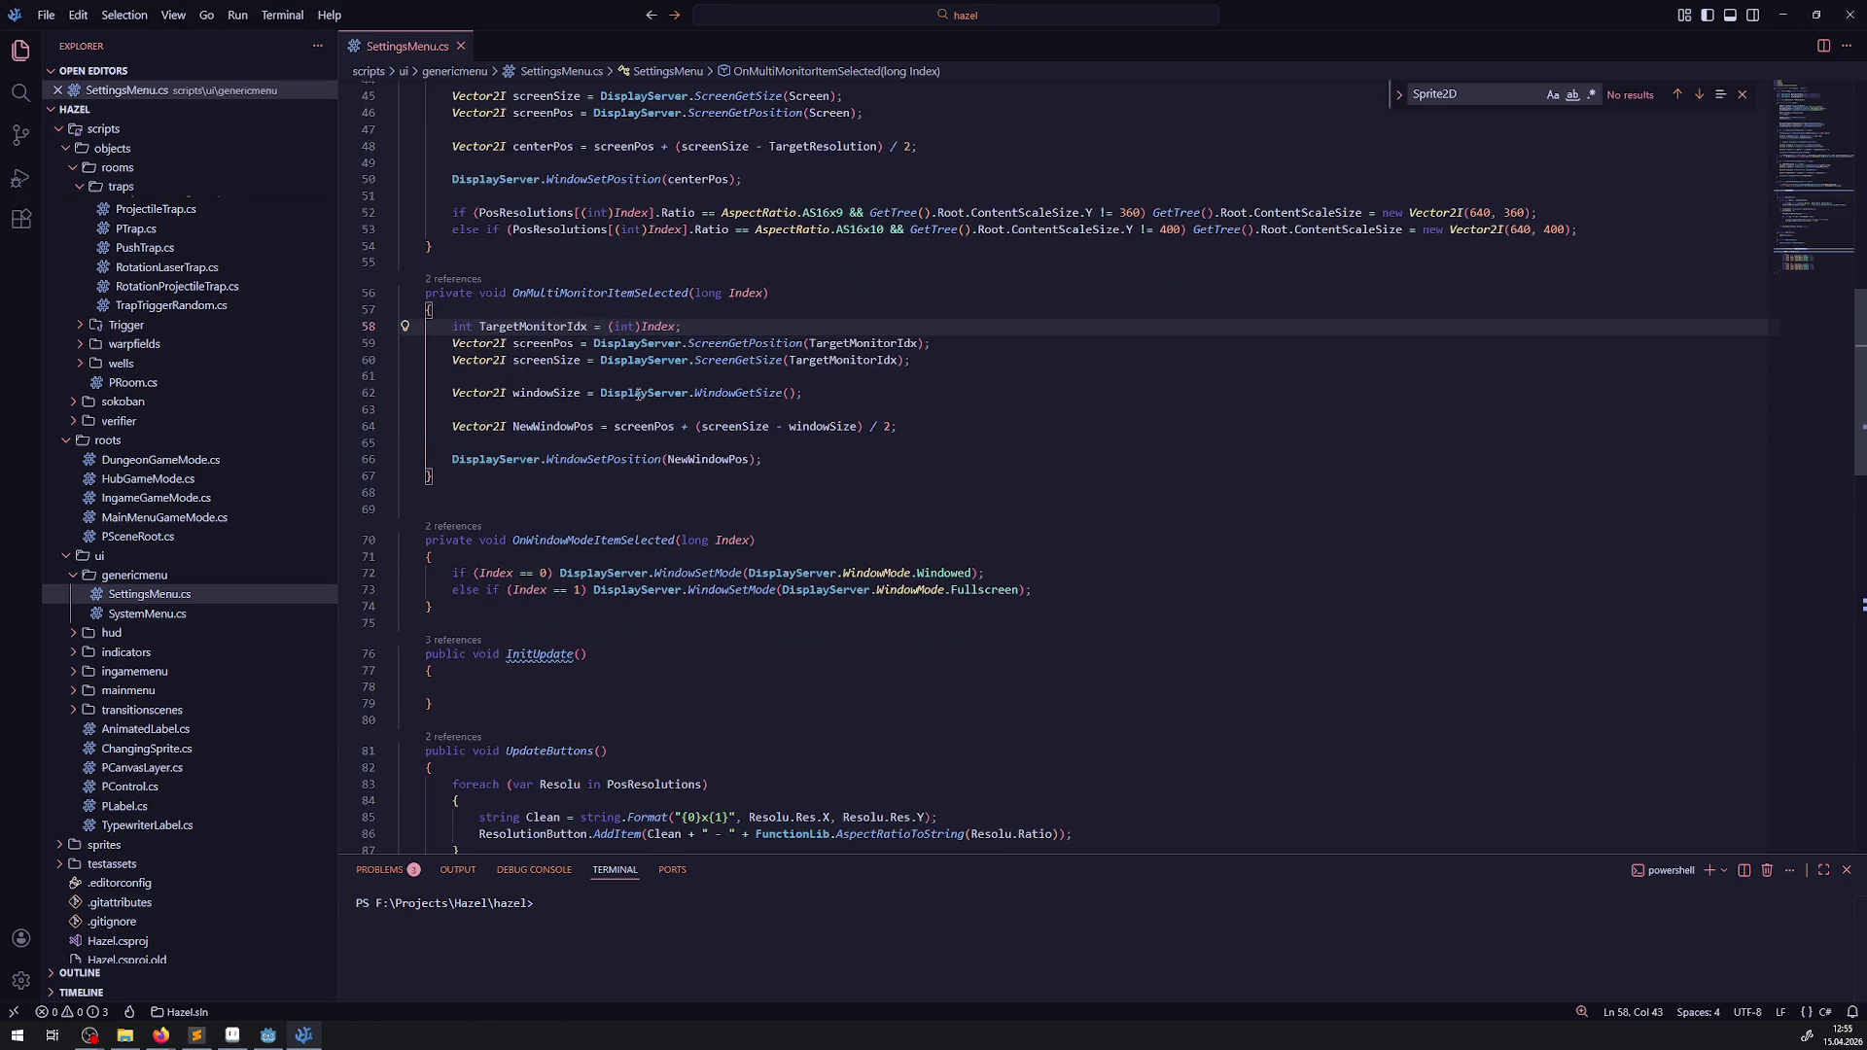
pyautogui.doubleClick(574, 293)
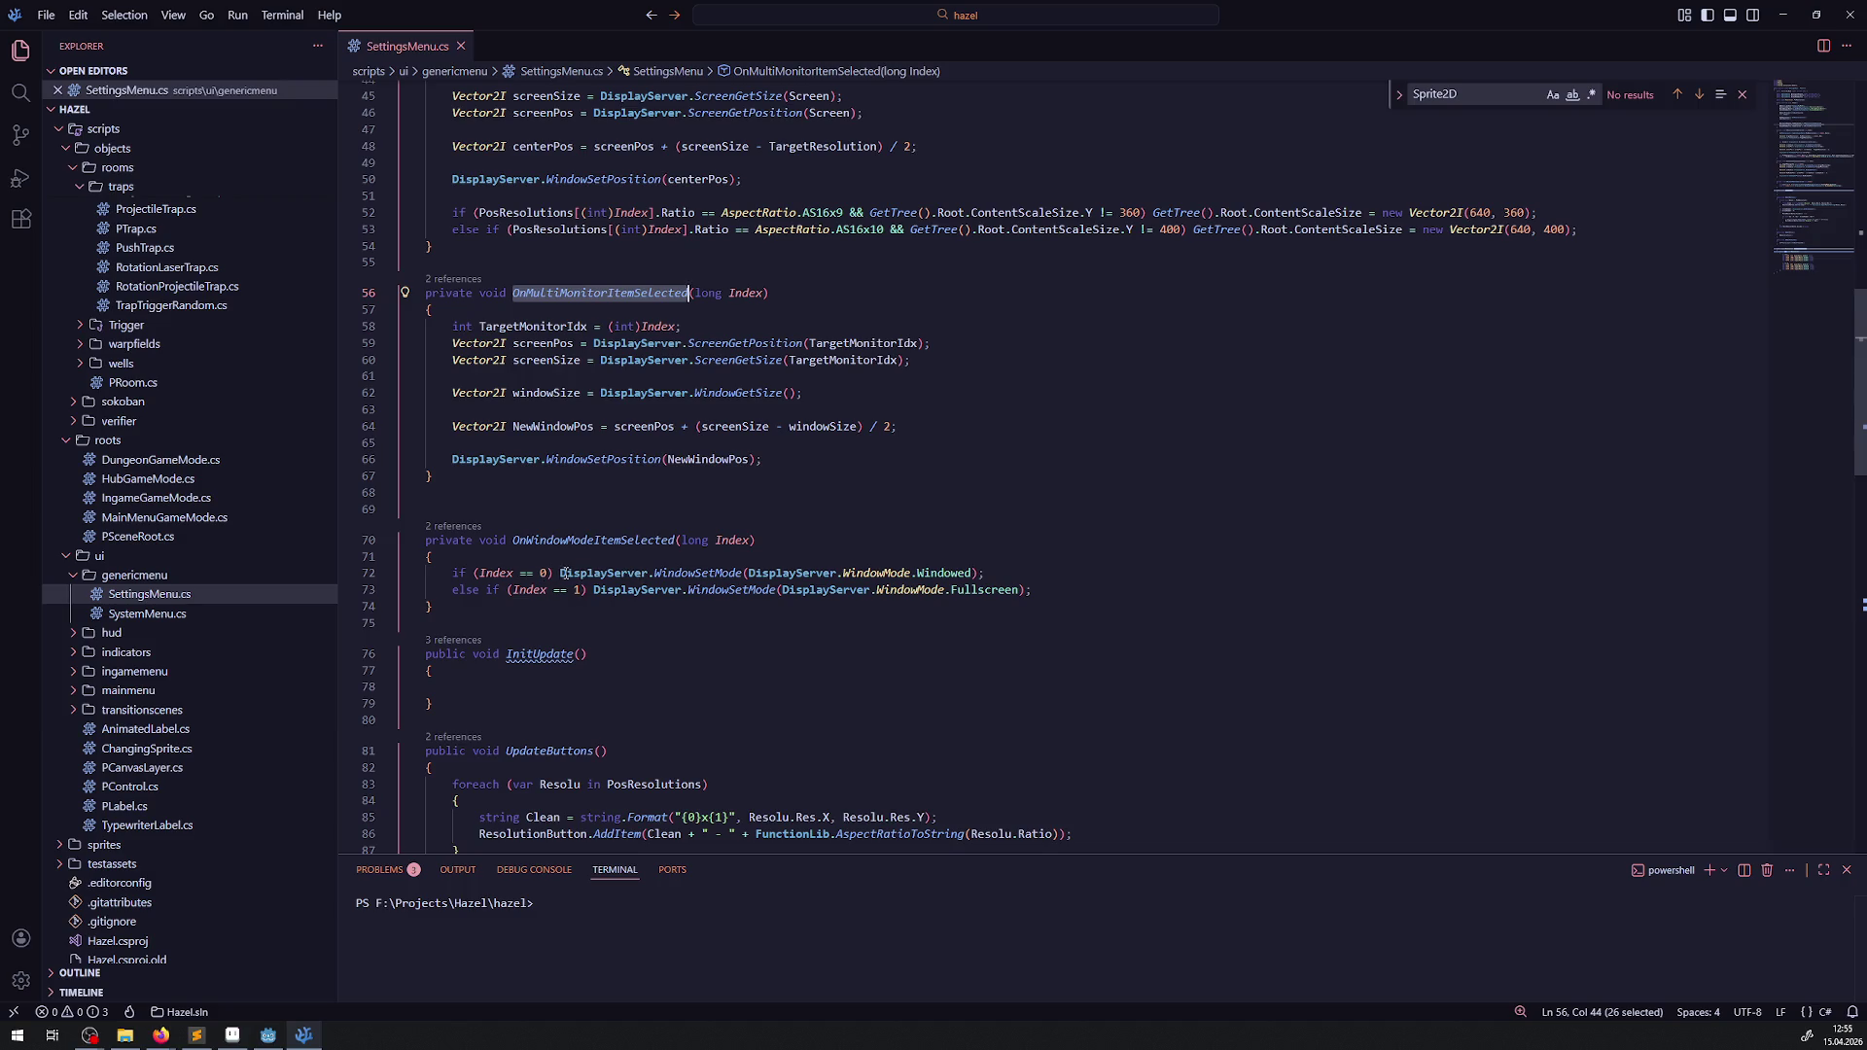
pyautogui.moveTo(560, 574); pyautogui.dragTo(702, 574)
pyautogui.hotkey('shift', 'Left')
pyautogui.hotkey('shift', 'Left')
pyautogui.hotkey('shift', 'Left')
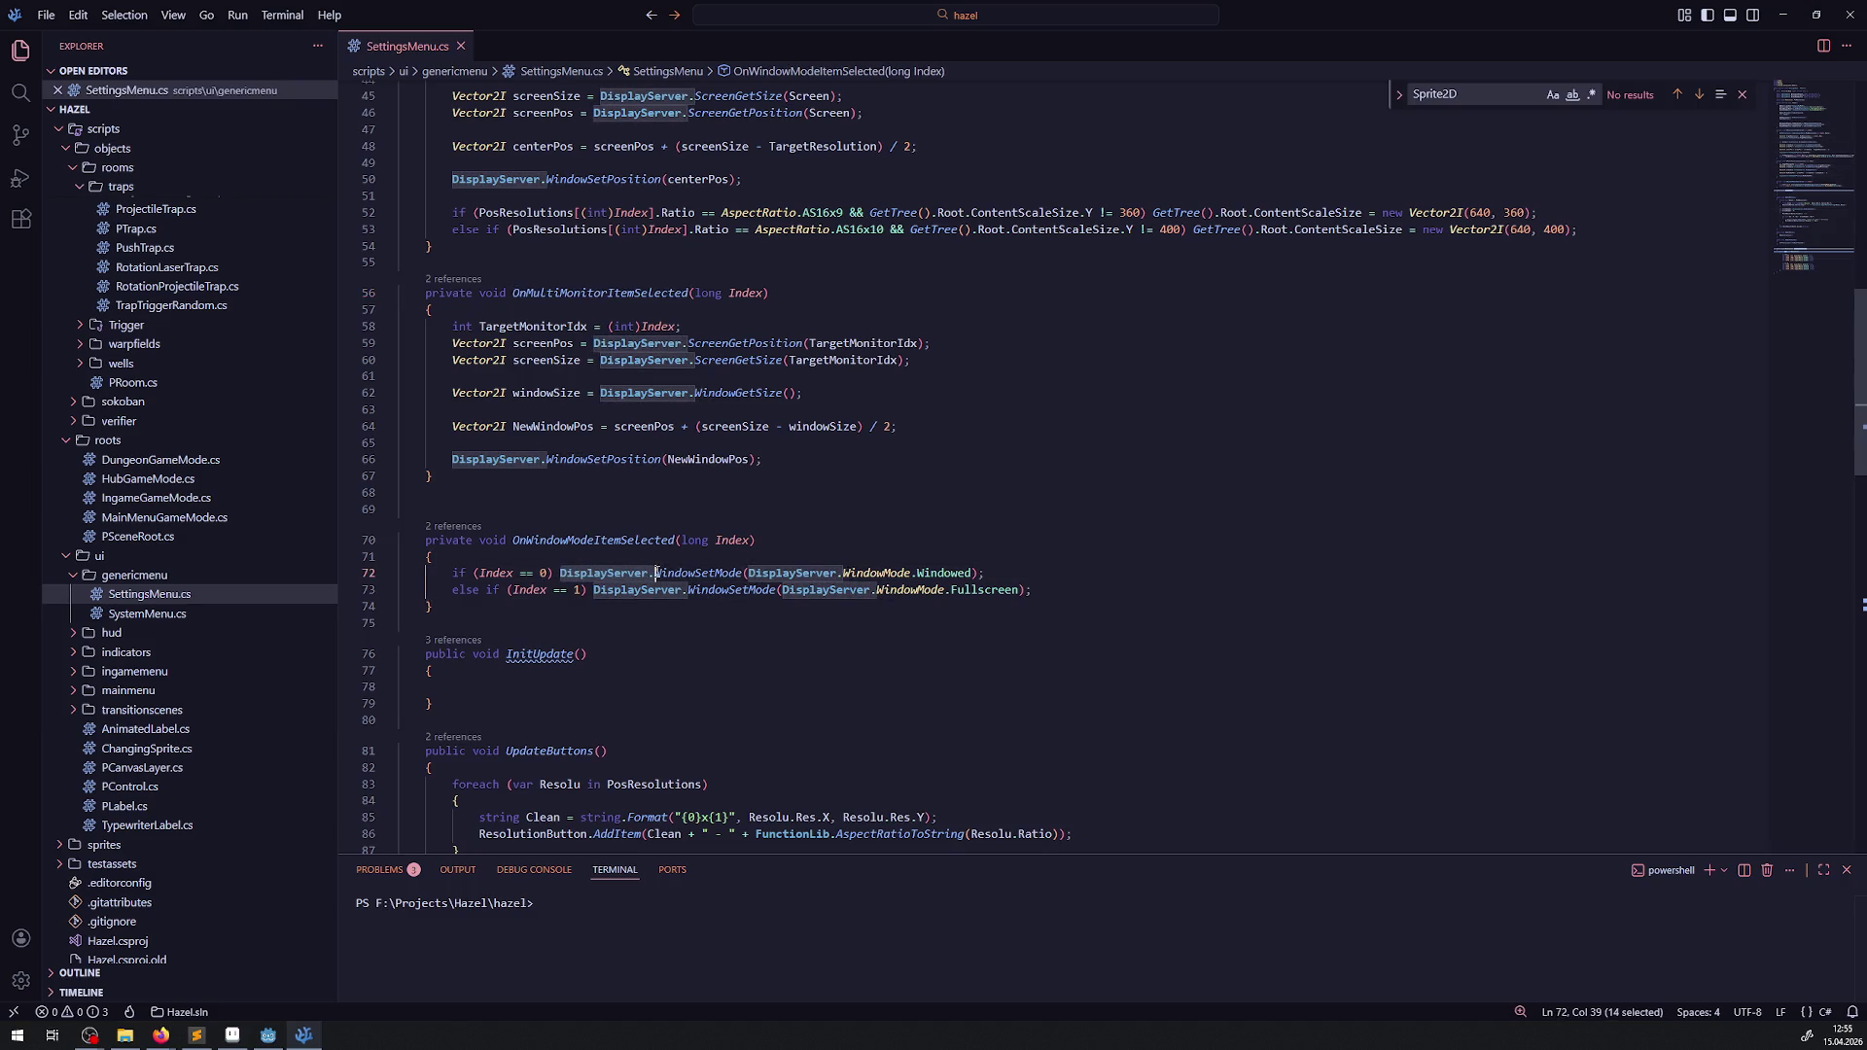
# - Add a 'var CurrenWinMod' line using DisplayServer.WindowMode at the top of OnMultiMonitorItemSelected and save
pyautogui.click(503, 310)
pyautogui.press('Return')
pyautogui.press('Return')
pyautogui.press('Up')
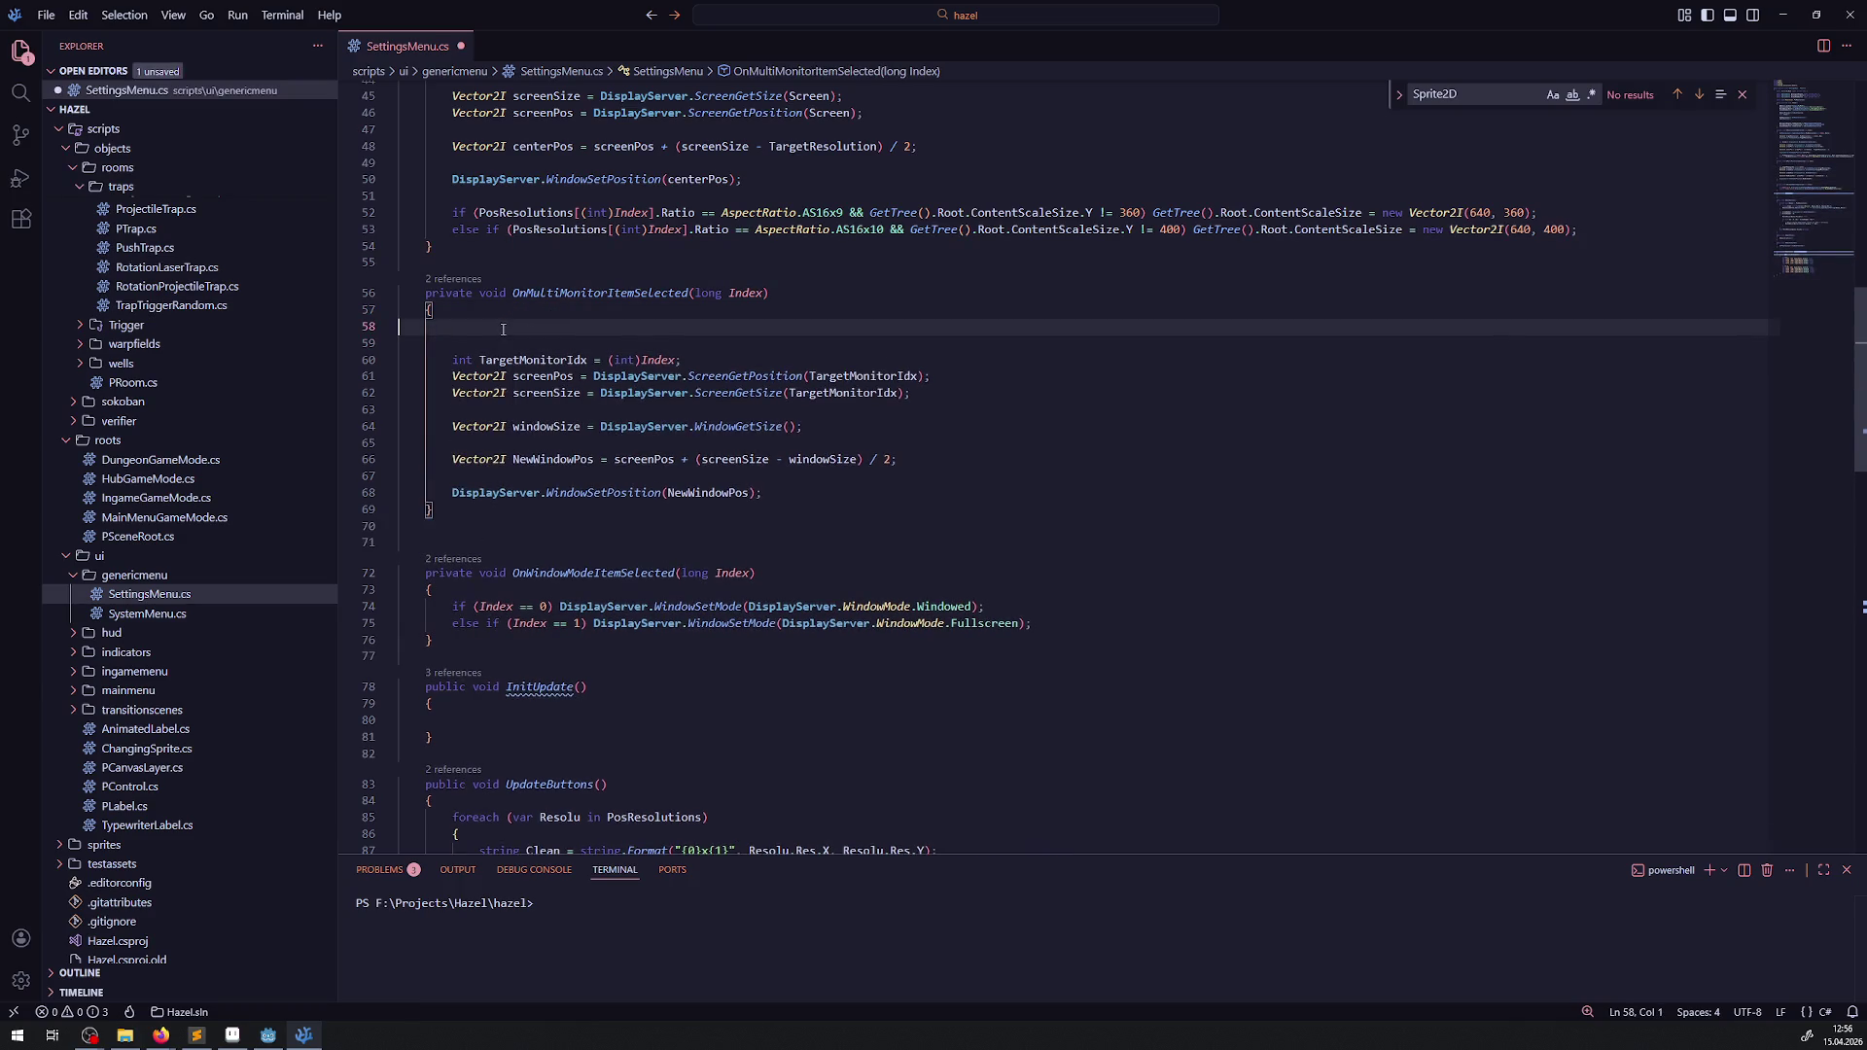
pyautogui.write('vasr')
pyautogui.press('BackSpace')
pyautogui.press('BackSpace')
pyautogui.press('BackSpace')
pyautogui.write('r CurrenWind')
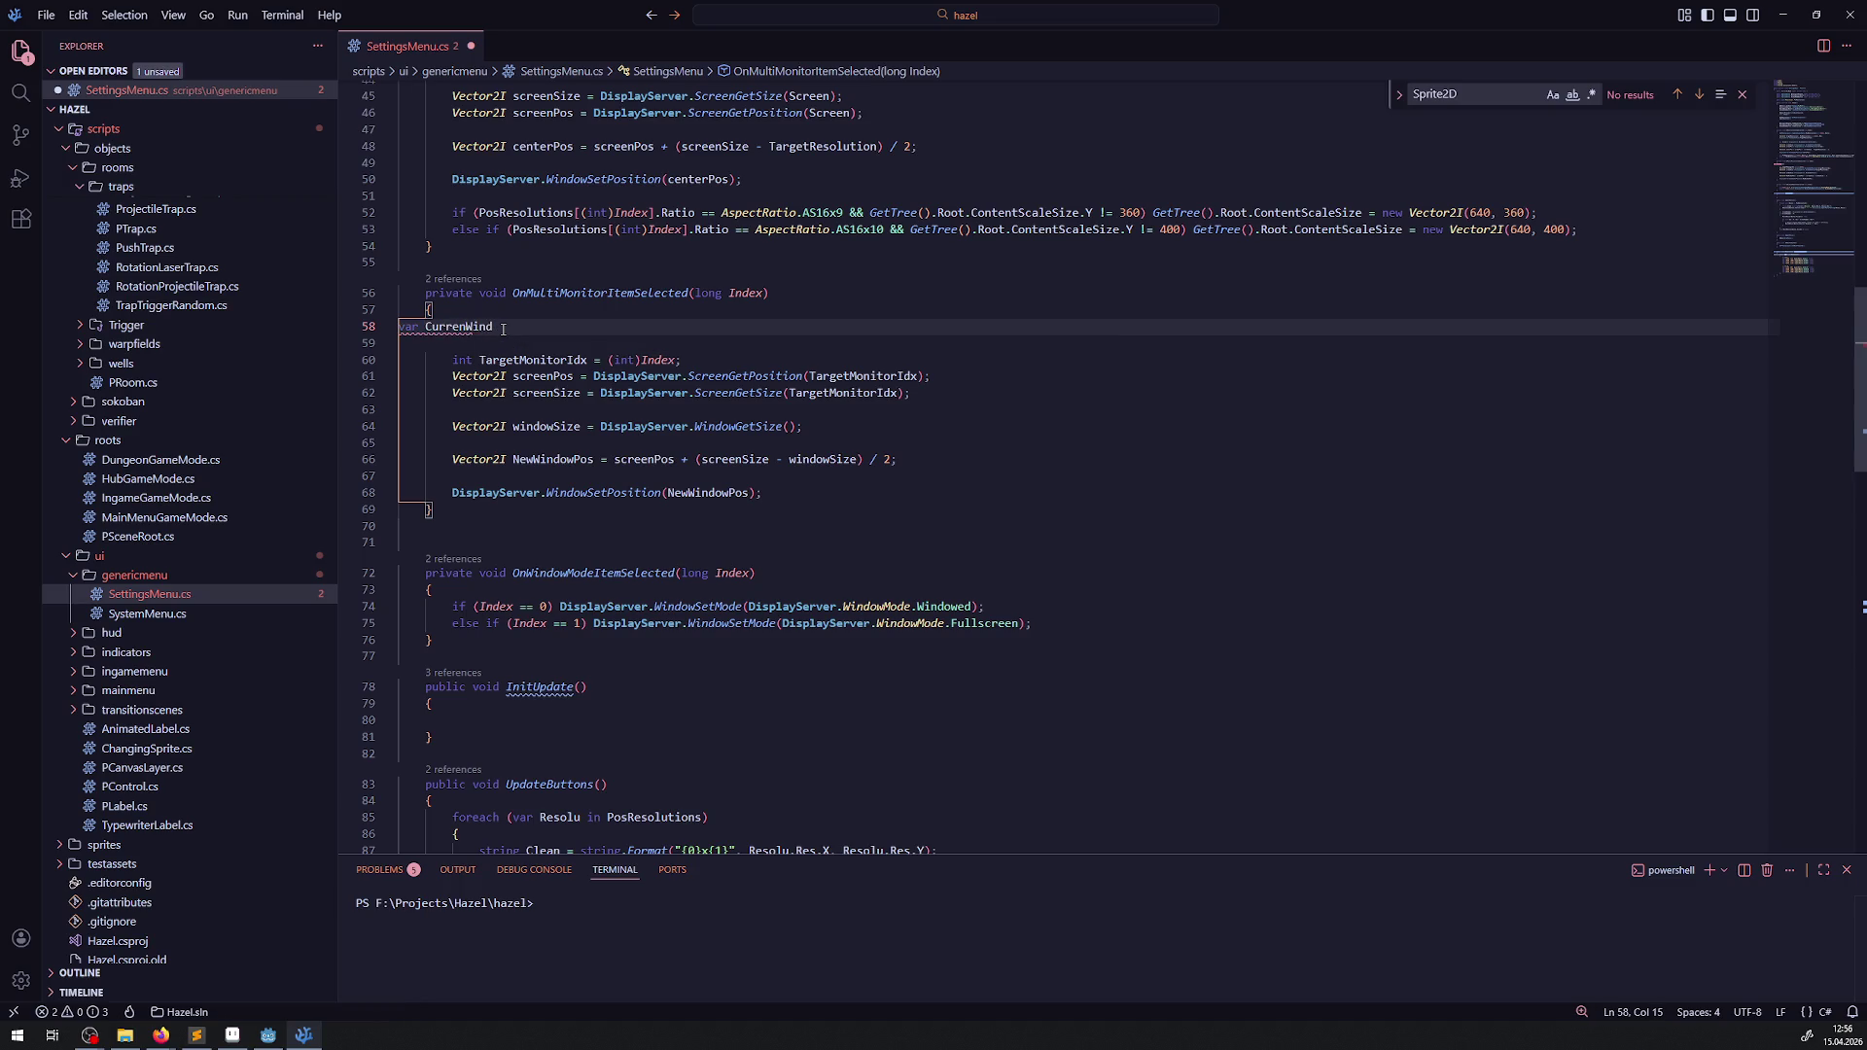
pyautogui.press('BackSpace')
pyautogui.write('Mod 0 DisplayServer.')
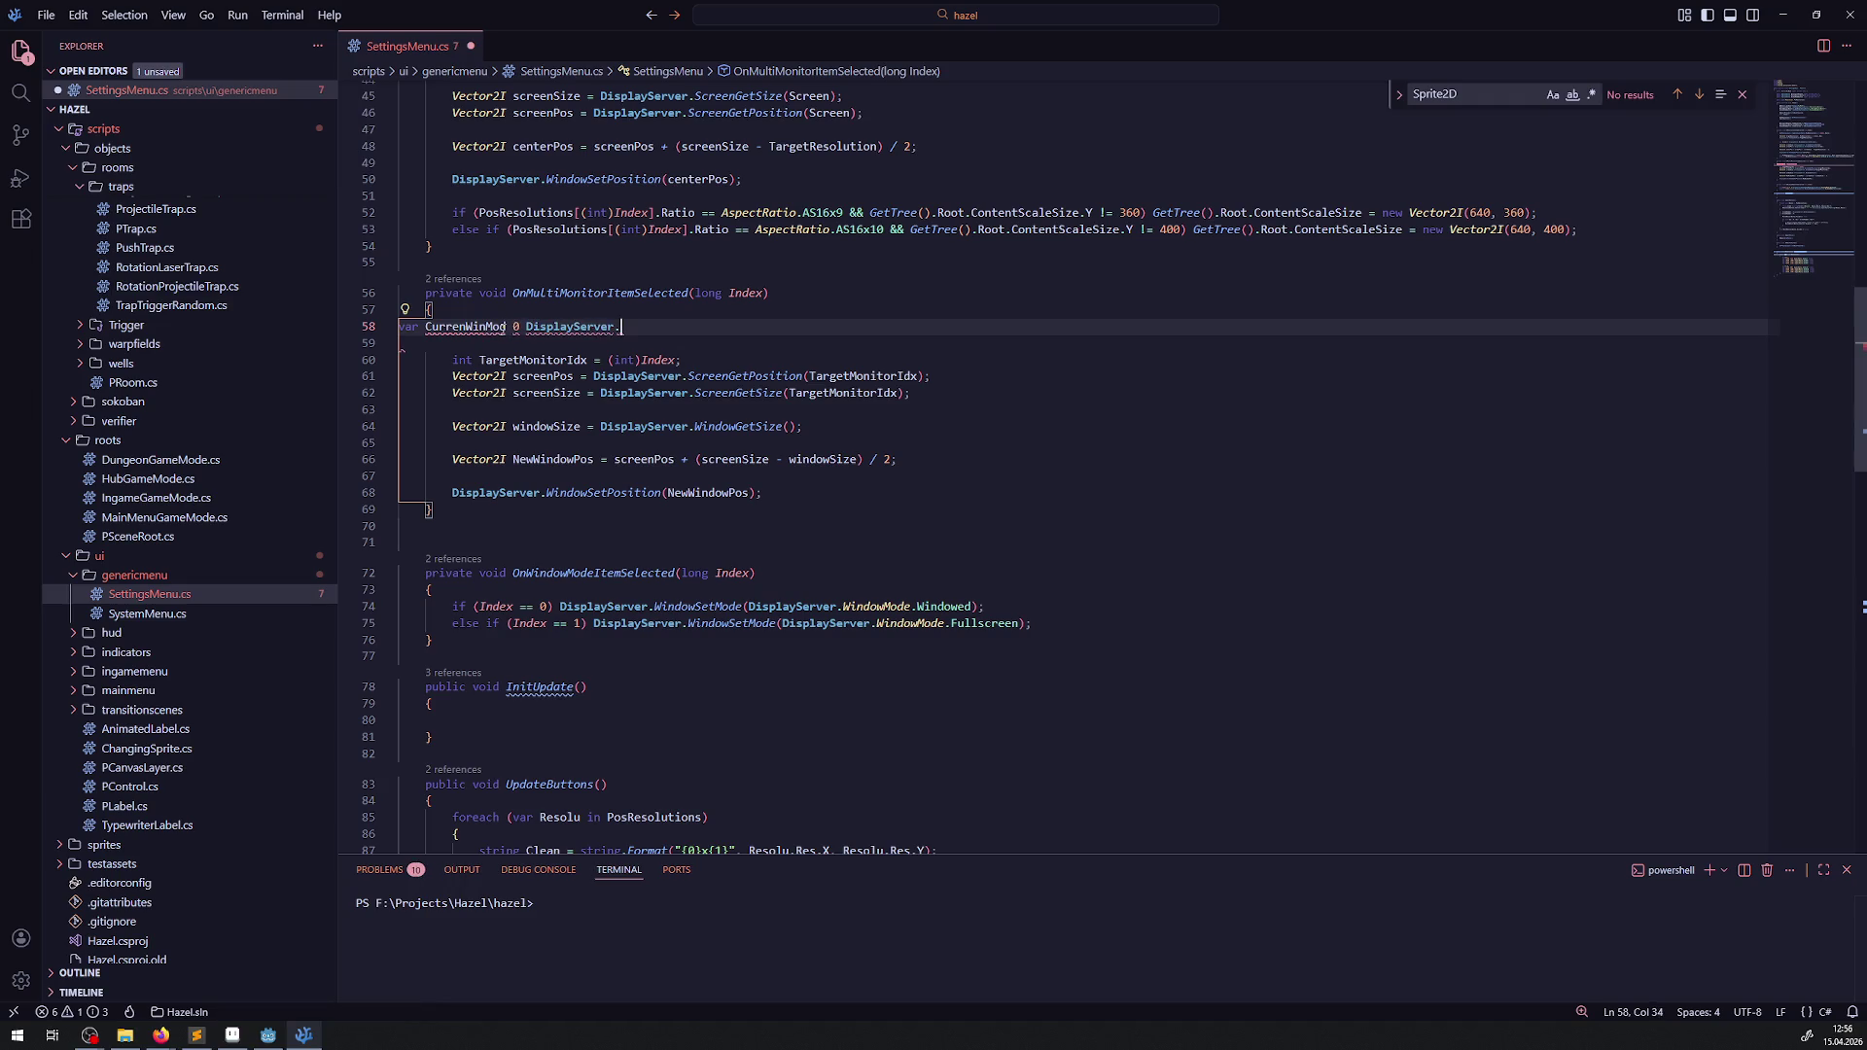
pyautogui.write('Windio')
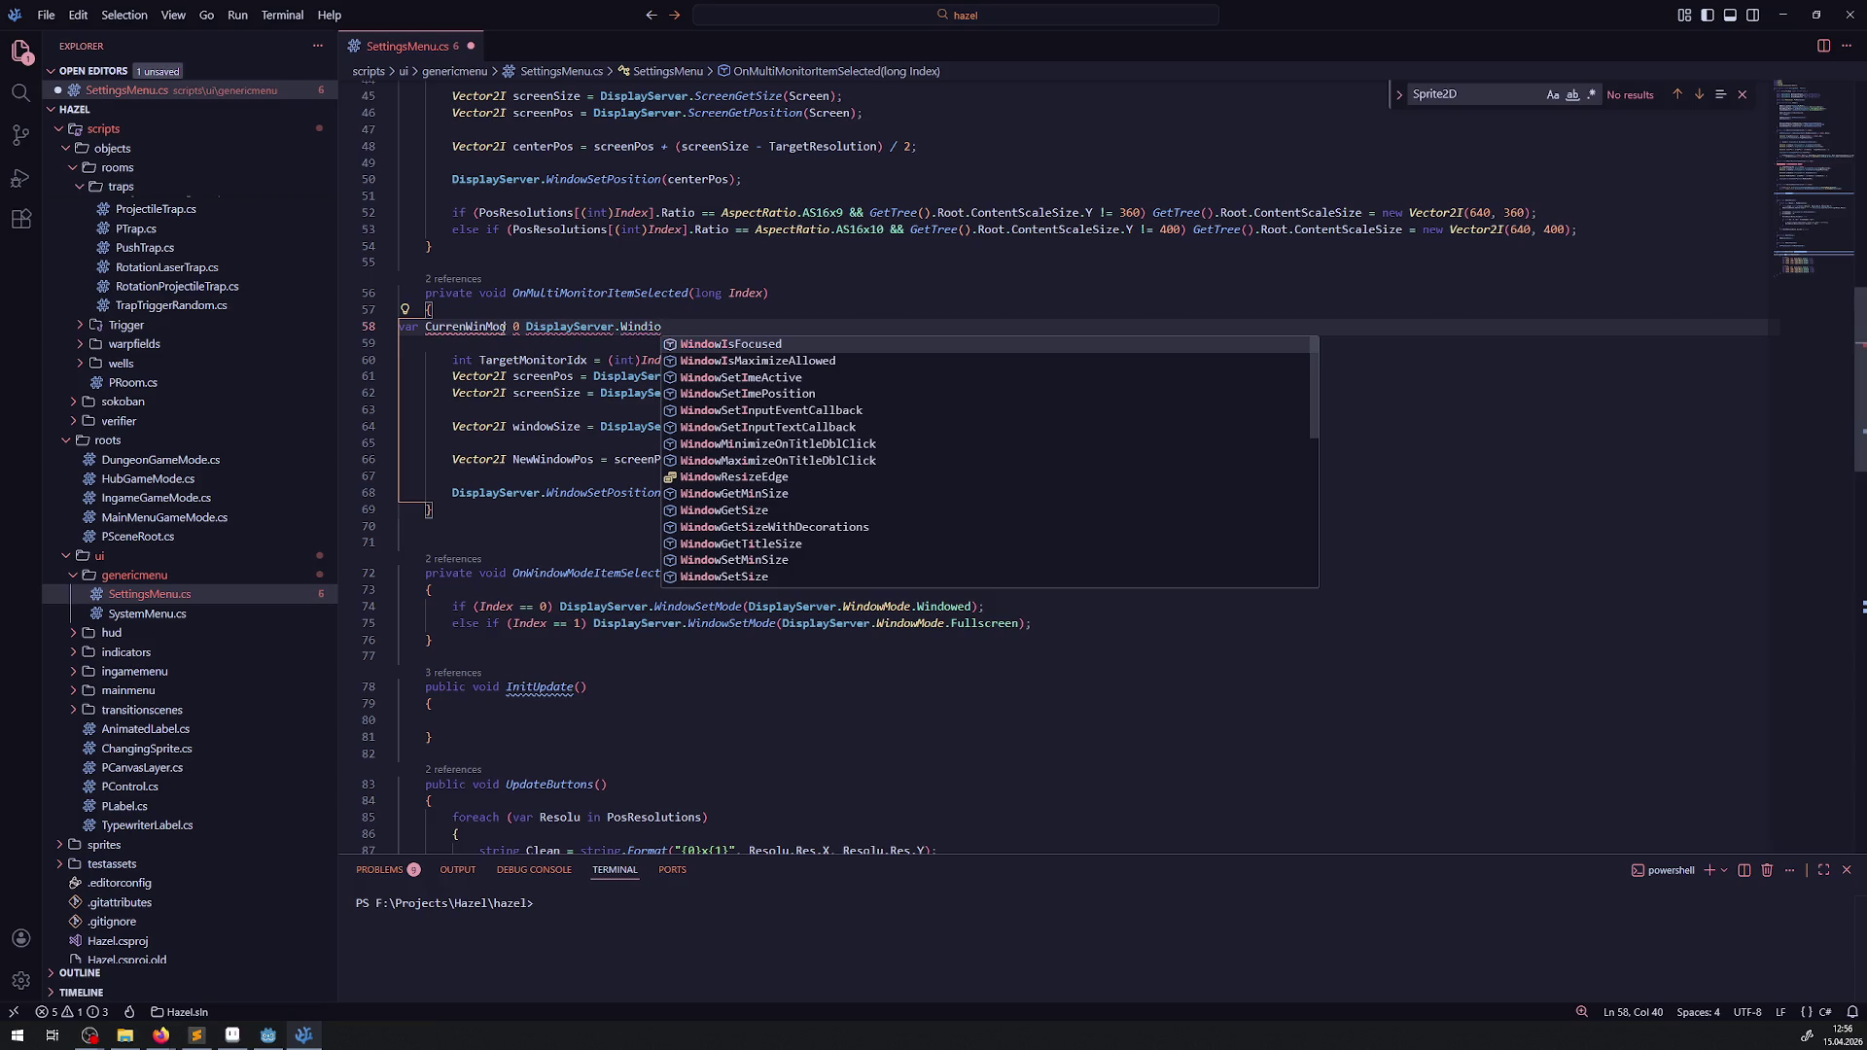
pyautogui.press('BackSpace')
pyautogui.press('BackSpace')
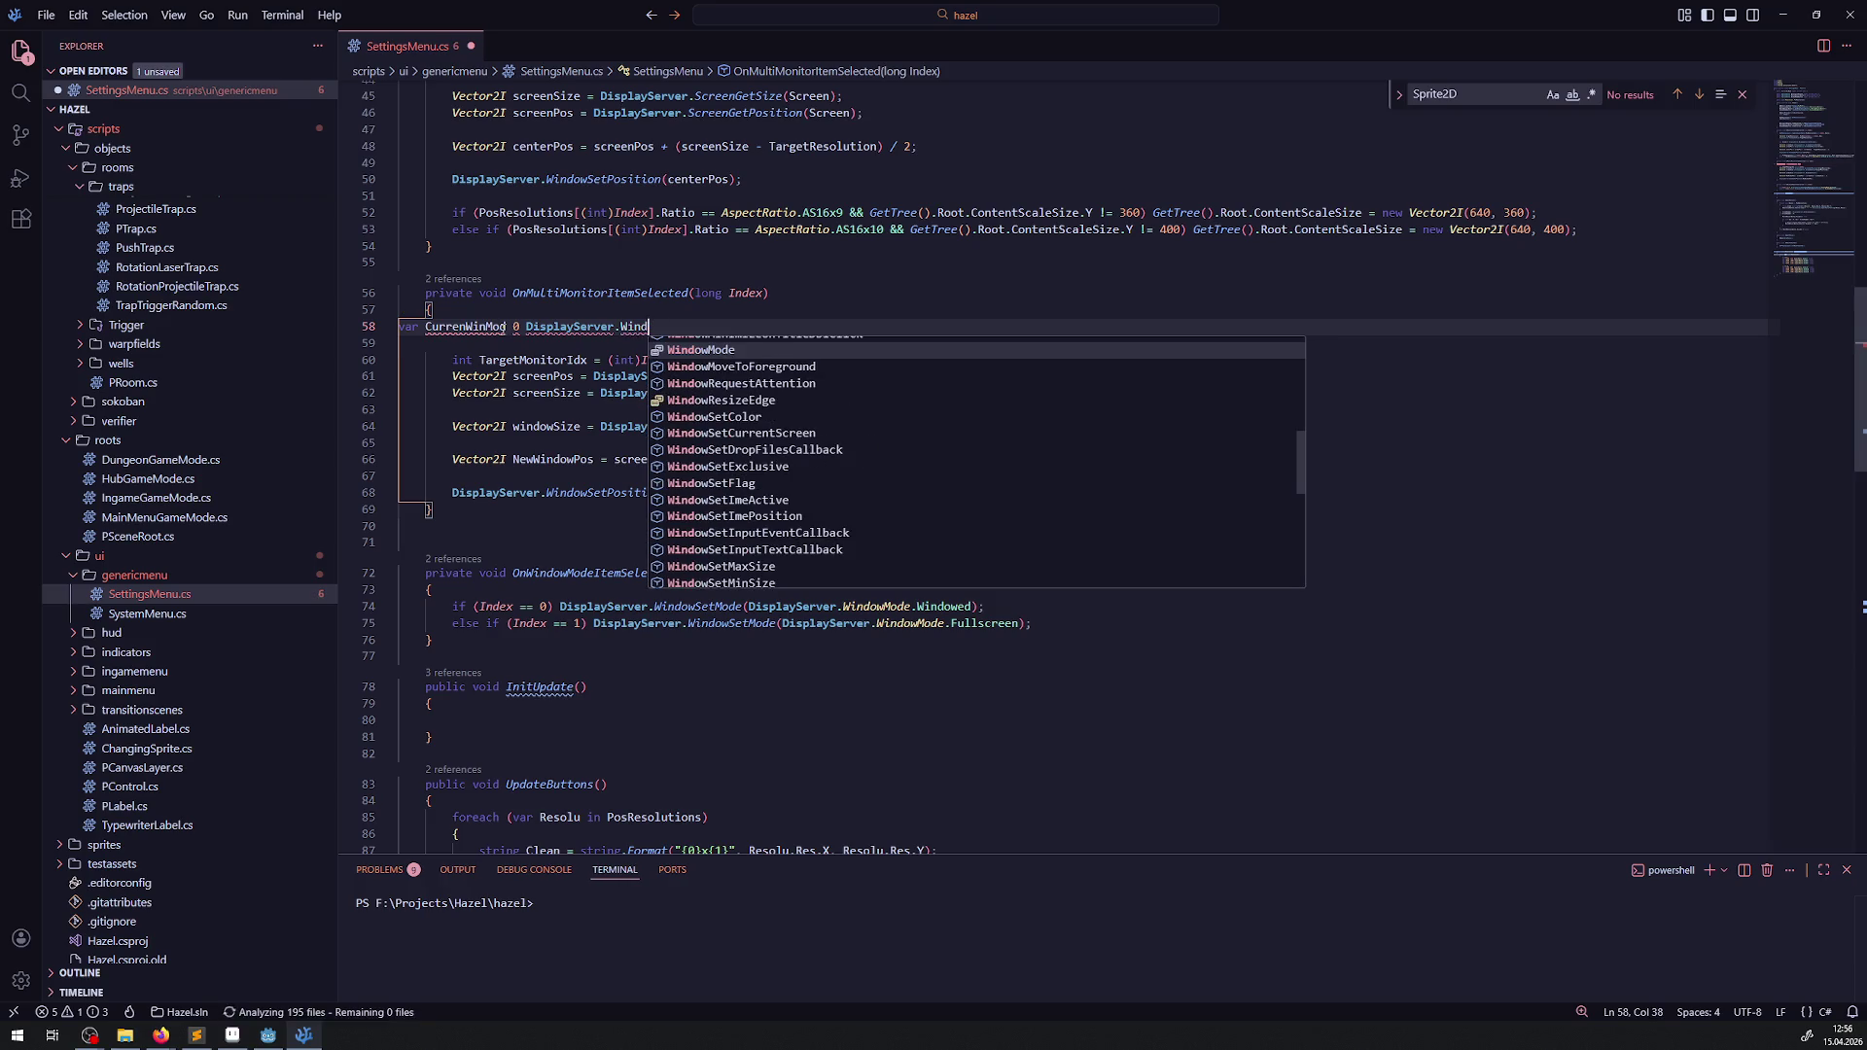
pyautogui.press('Tab')
pyautogui.write(';')
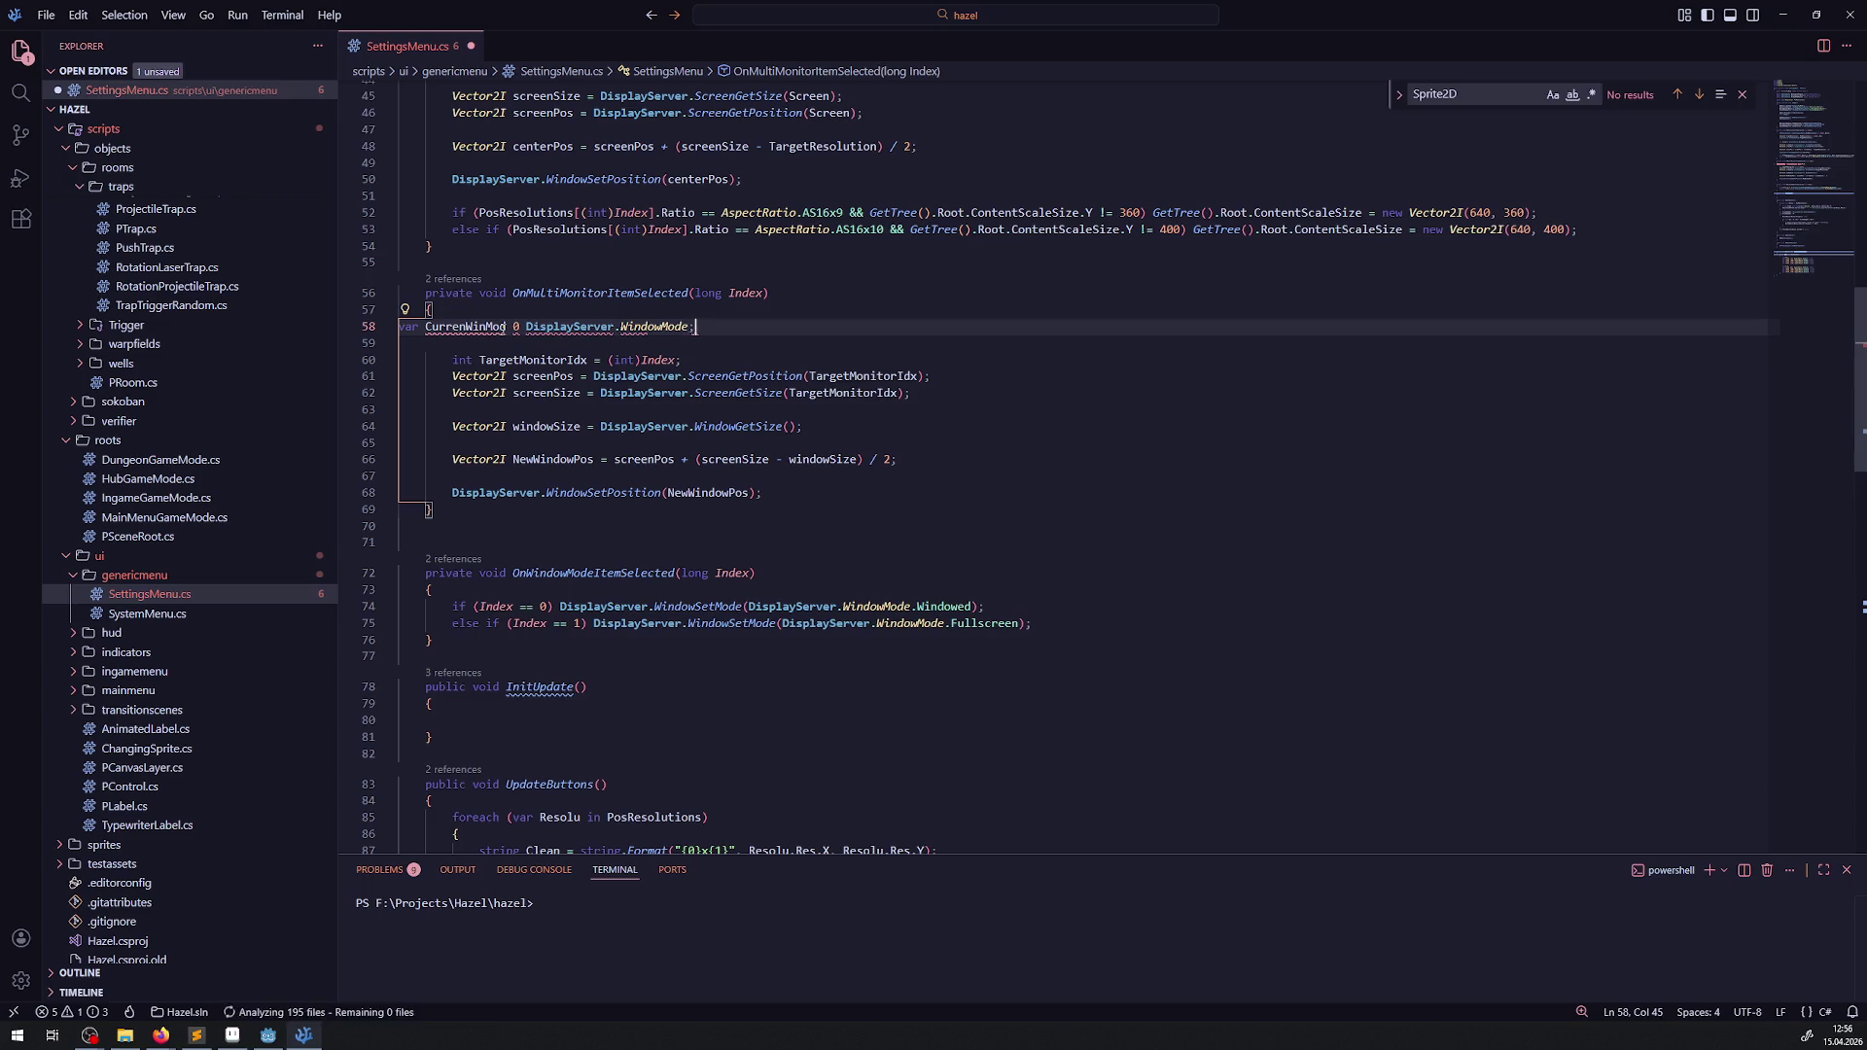
pyautogui.hotkey('ctrl', 's')
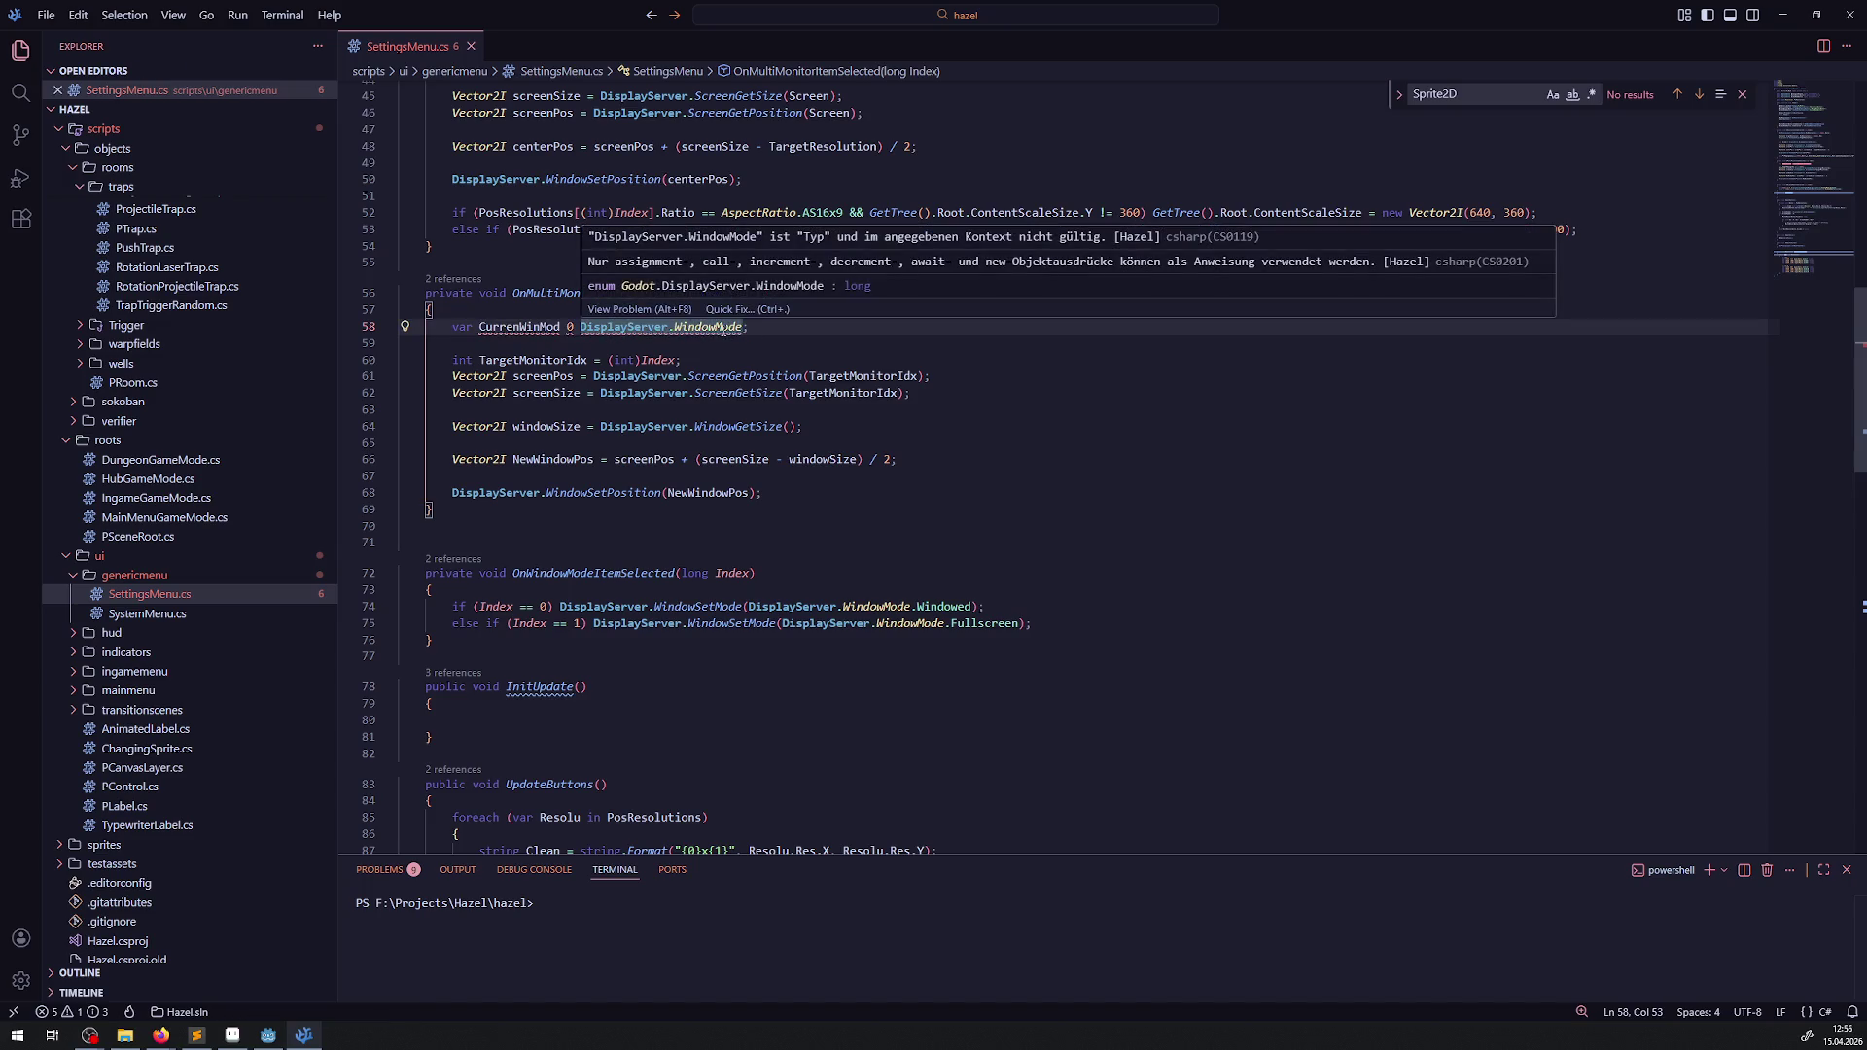
# - Replace the stray 0 with = in the CurrenWinMod assignment and save
pyautogui.click(573, 327)
pyautogui.press('BackSpace')
pyautogui.write('=')
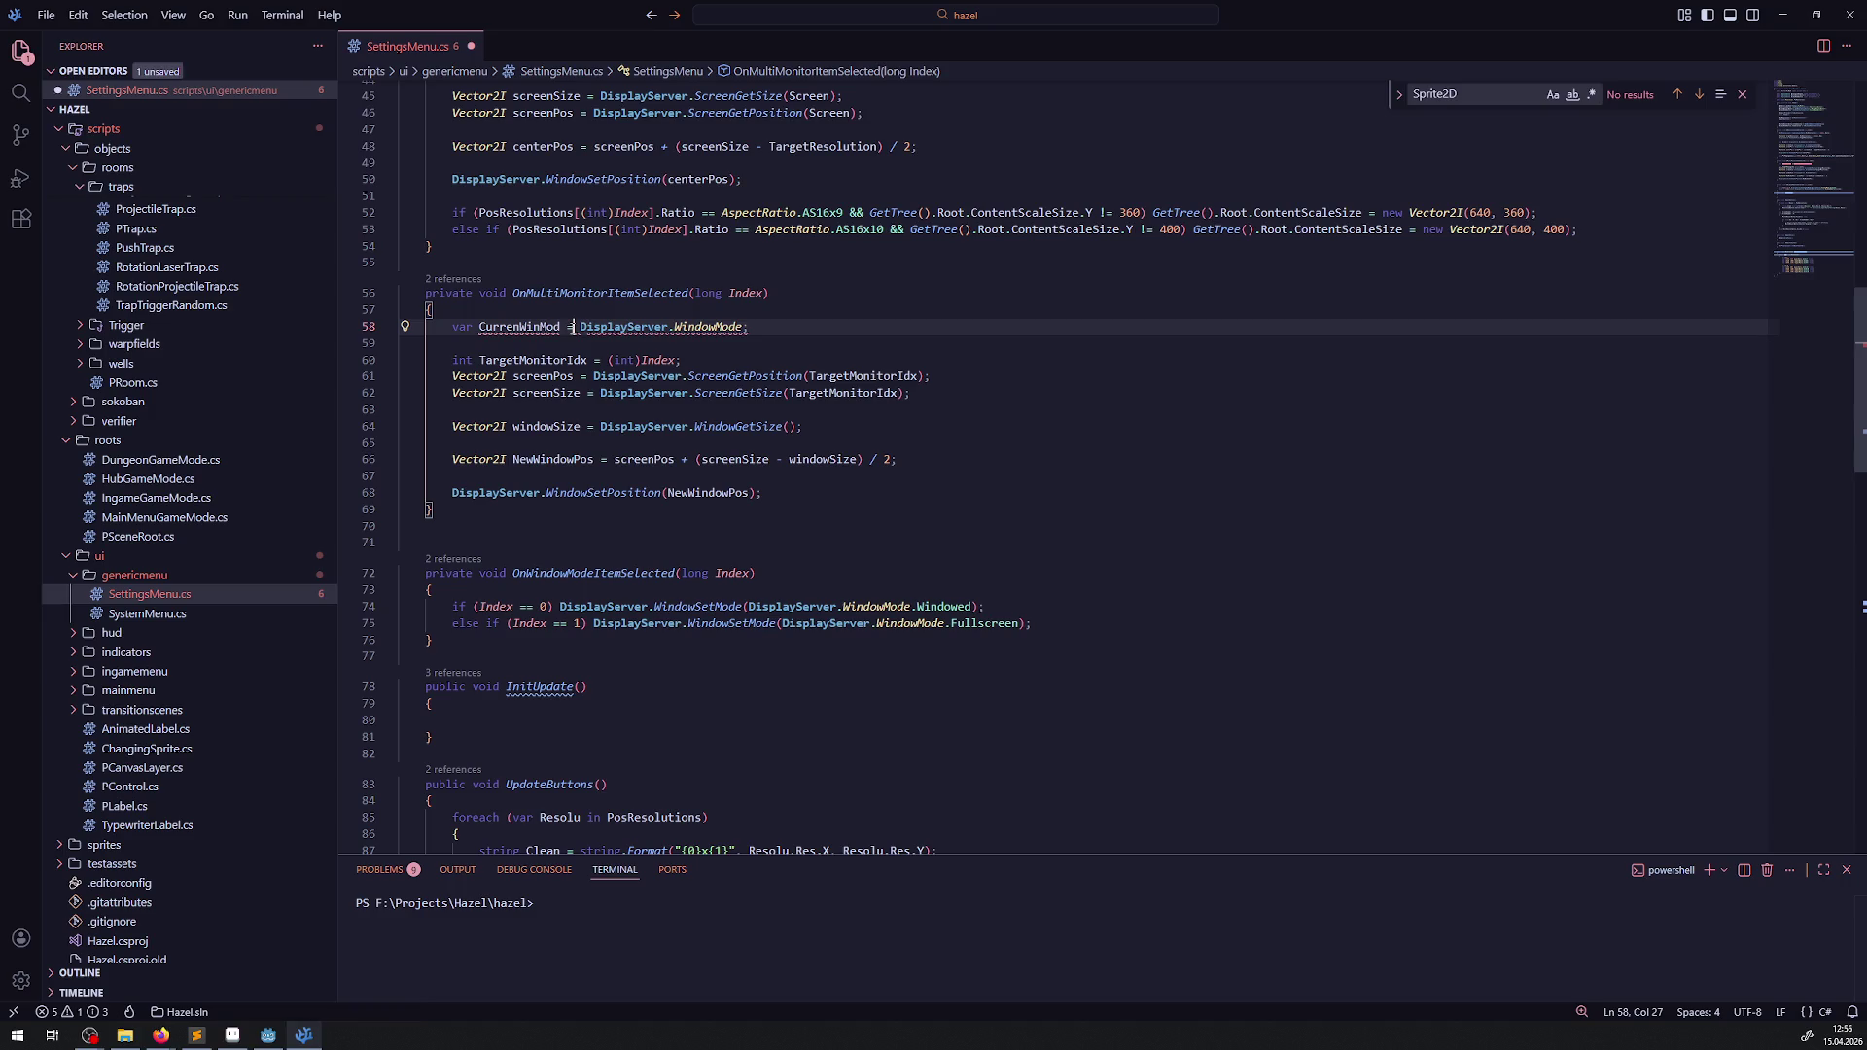
pyautogui.hotkey('ctrl', 's')
# - Change the assigned value to DisplayServer.WindowGetMode() and save
pyautogui.moveTo(698, 330)
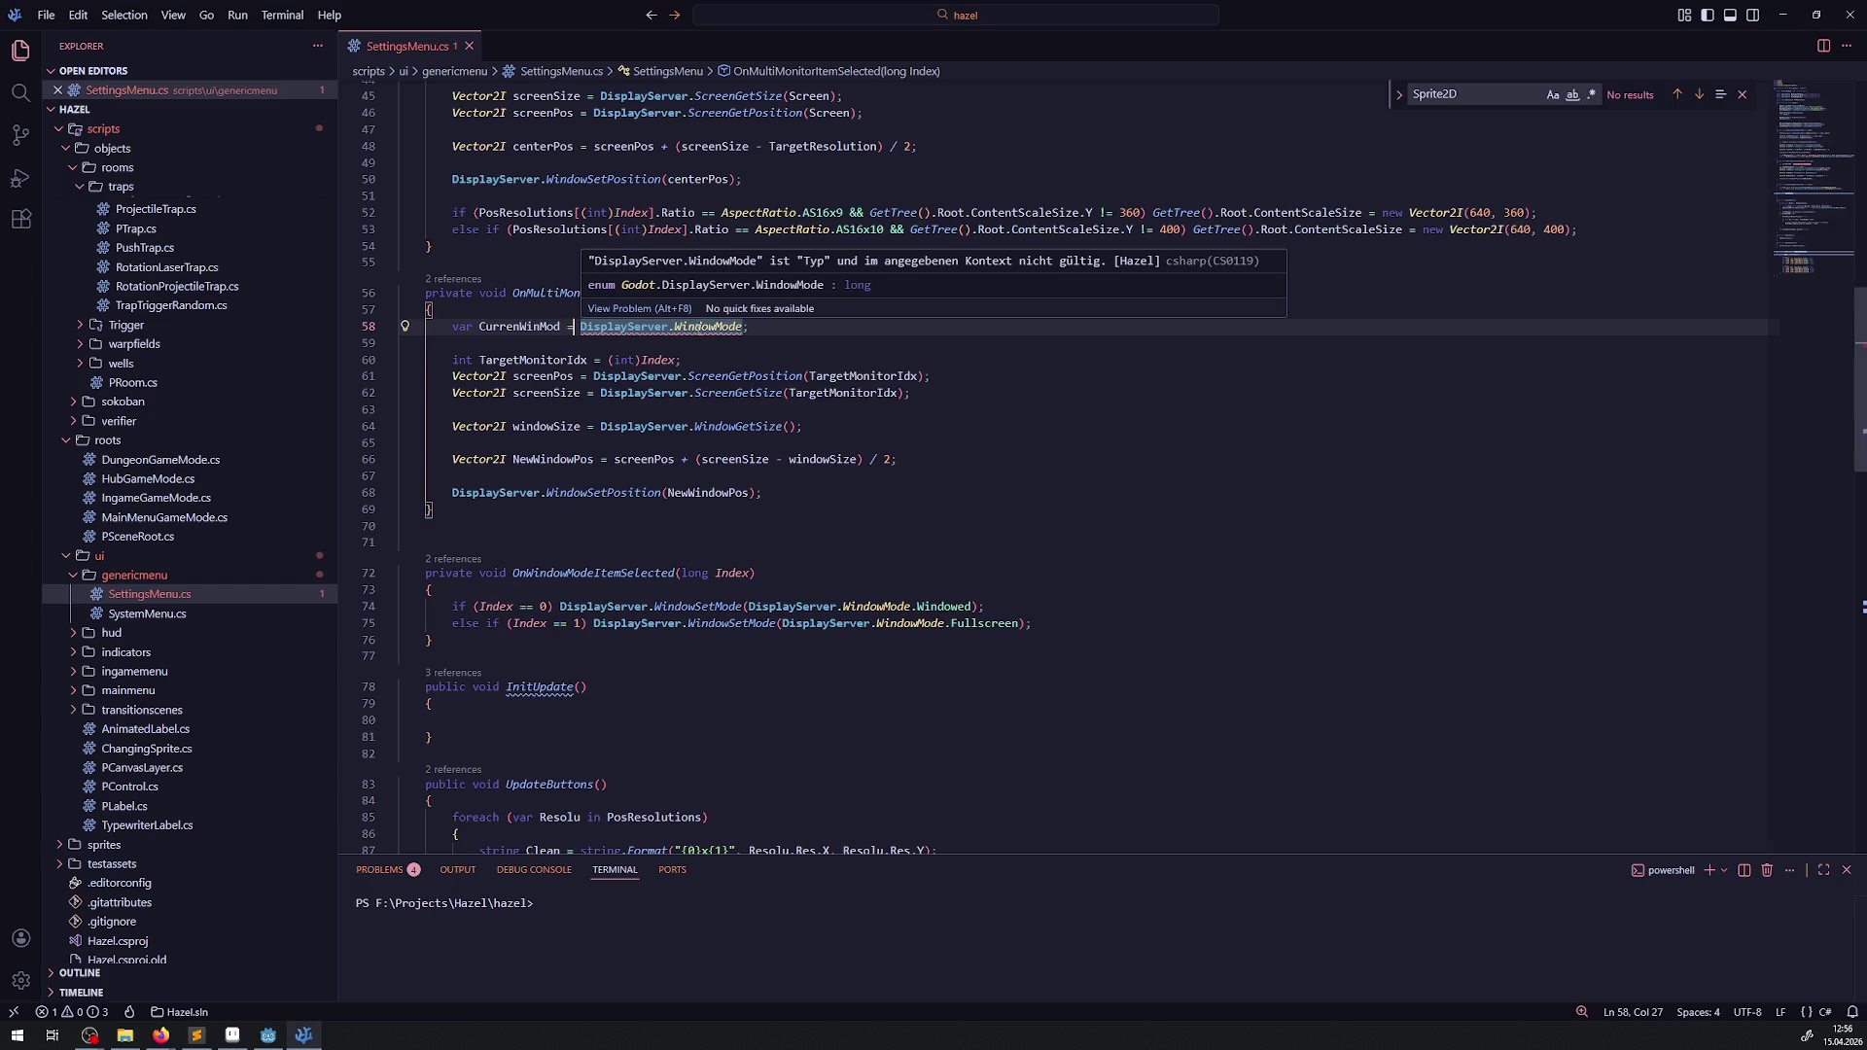
pyautogui.doubleClick(707, 327)
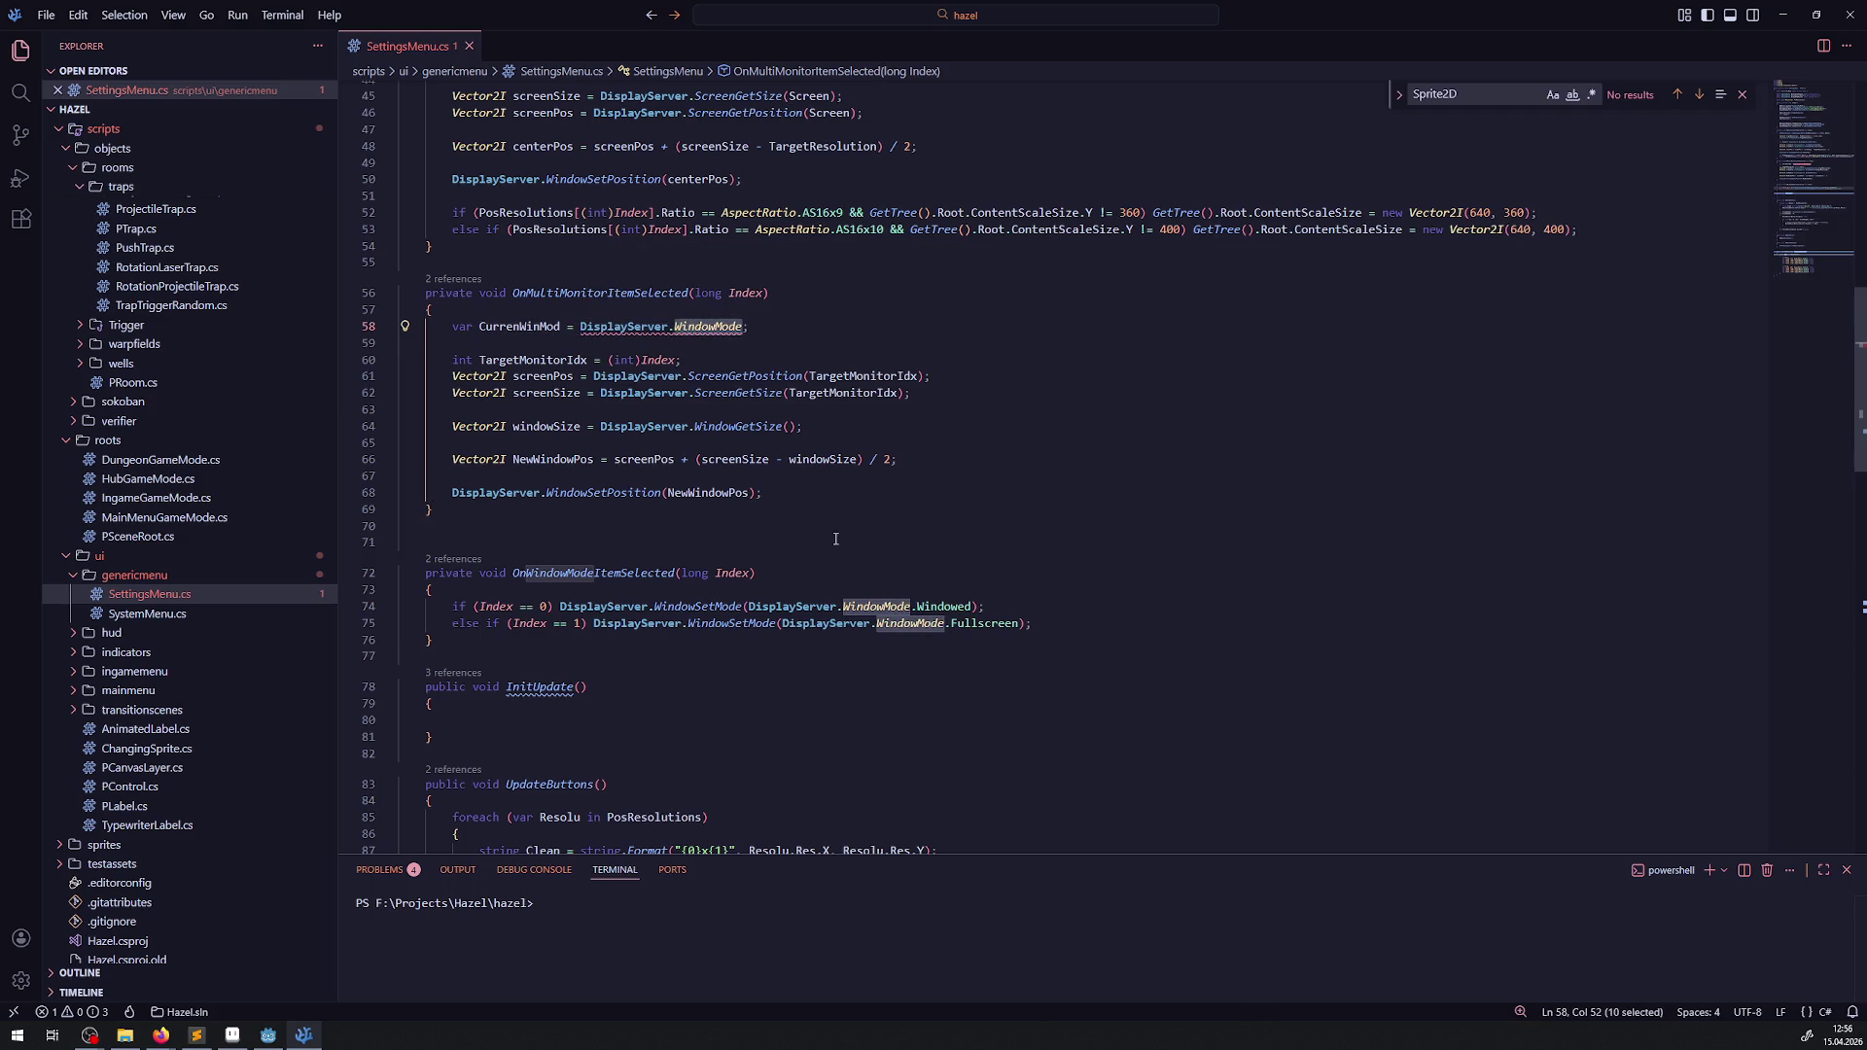
pyautogui.write('Get')
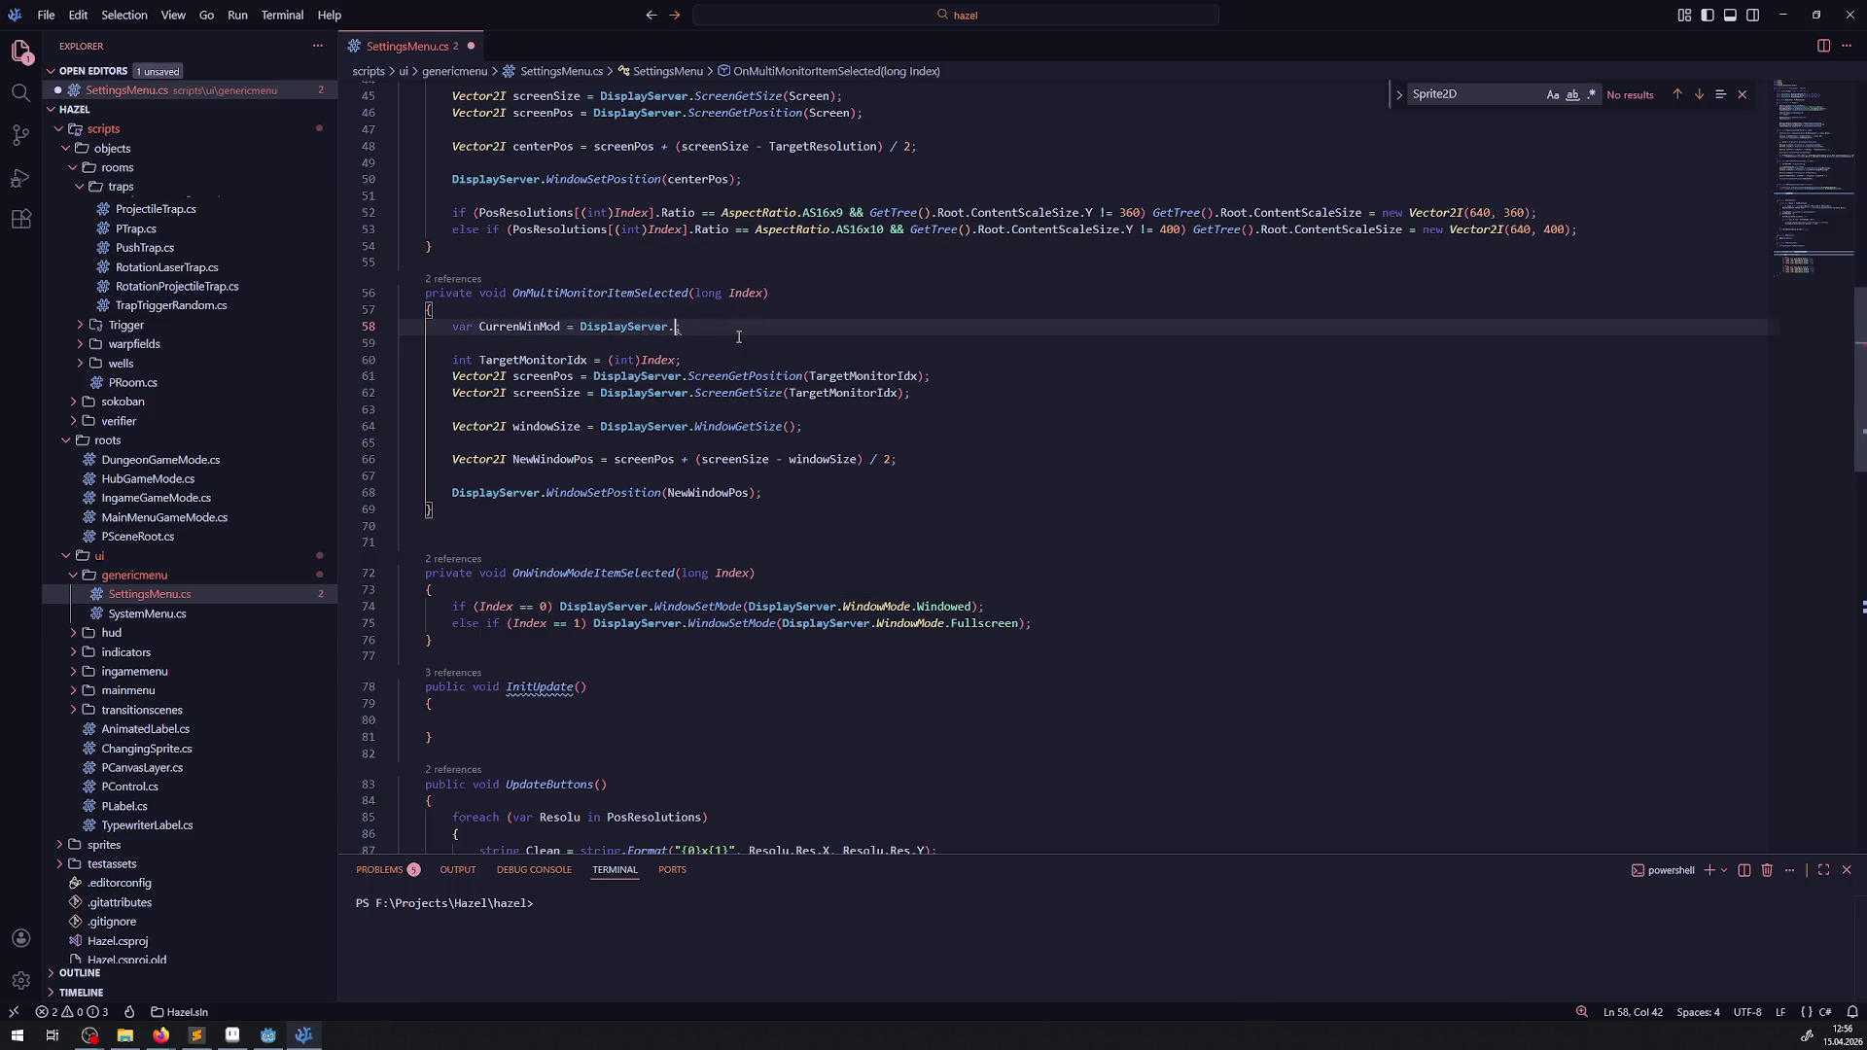
pyautogui.write('W')
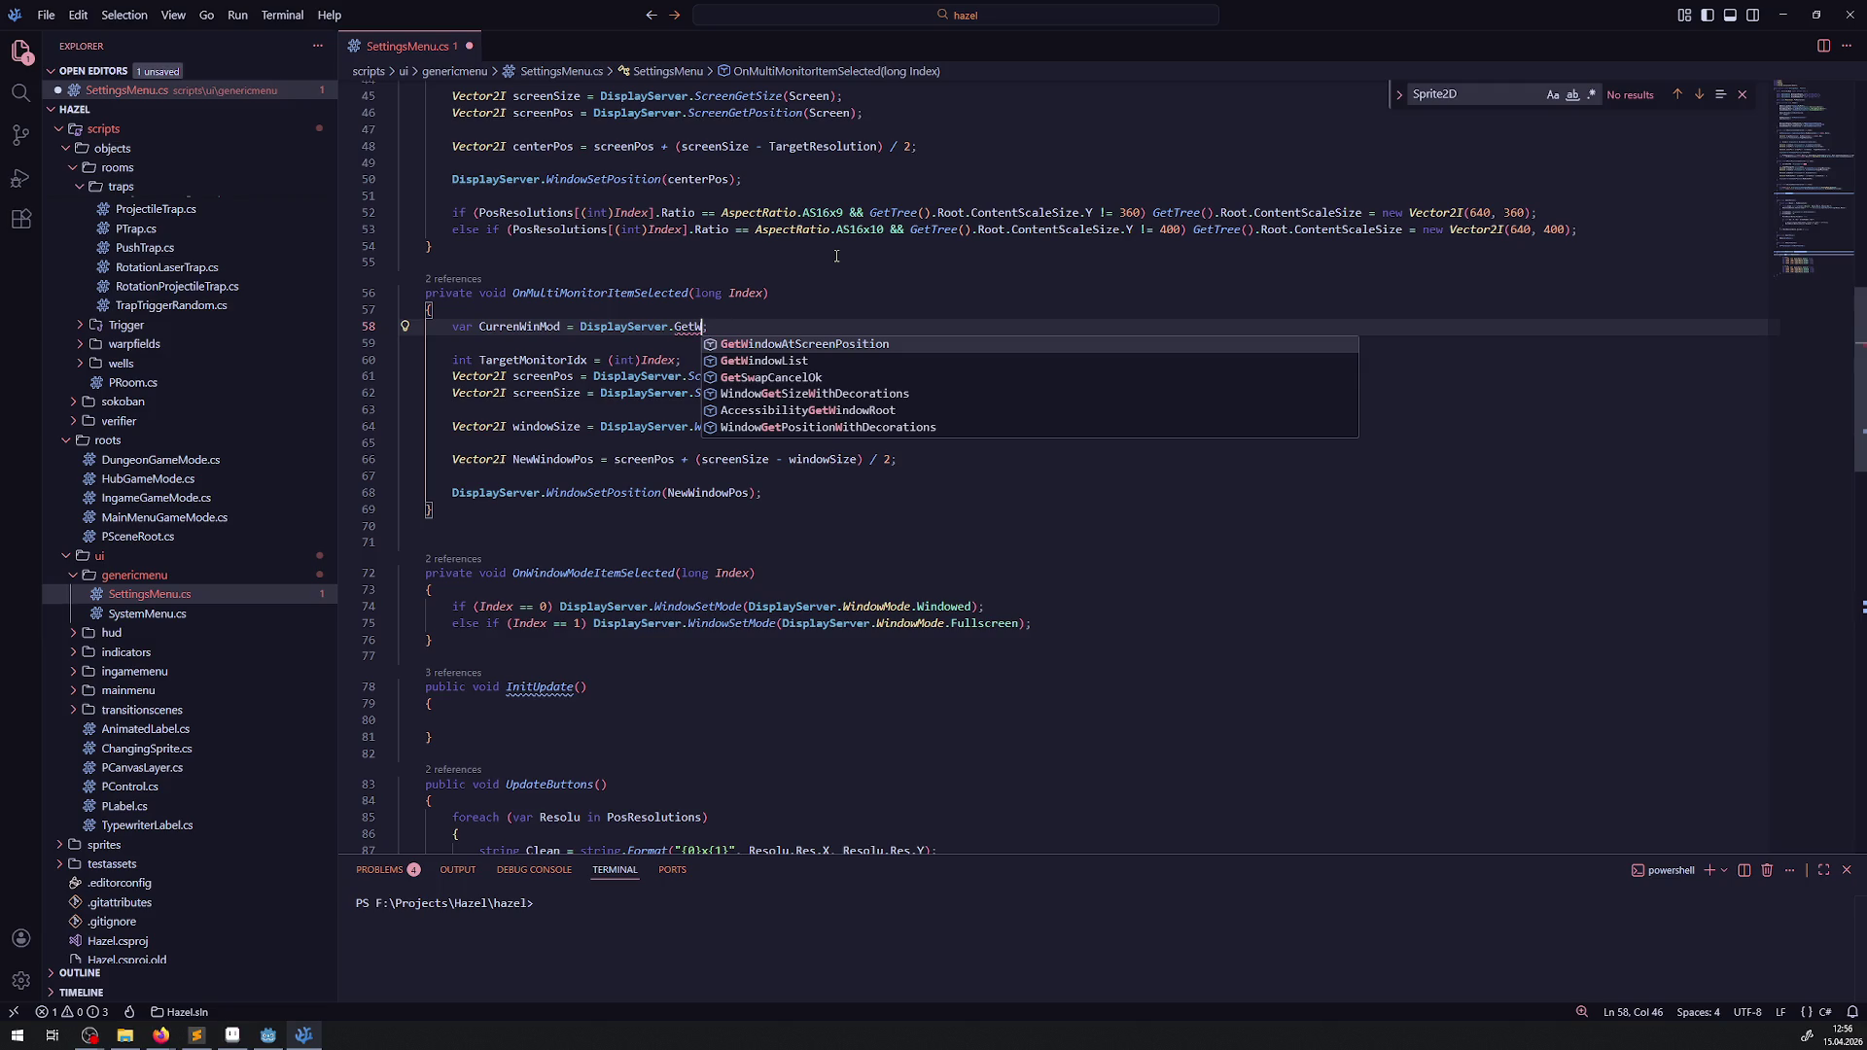
pyautogui.press('BackSpace')
pyautogui.press('BackSpace')
pyautogui.press('BackSpace')
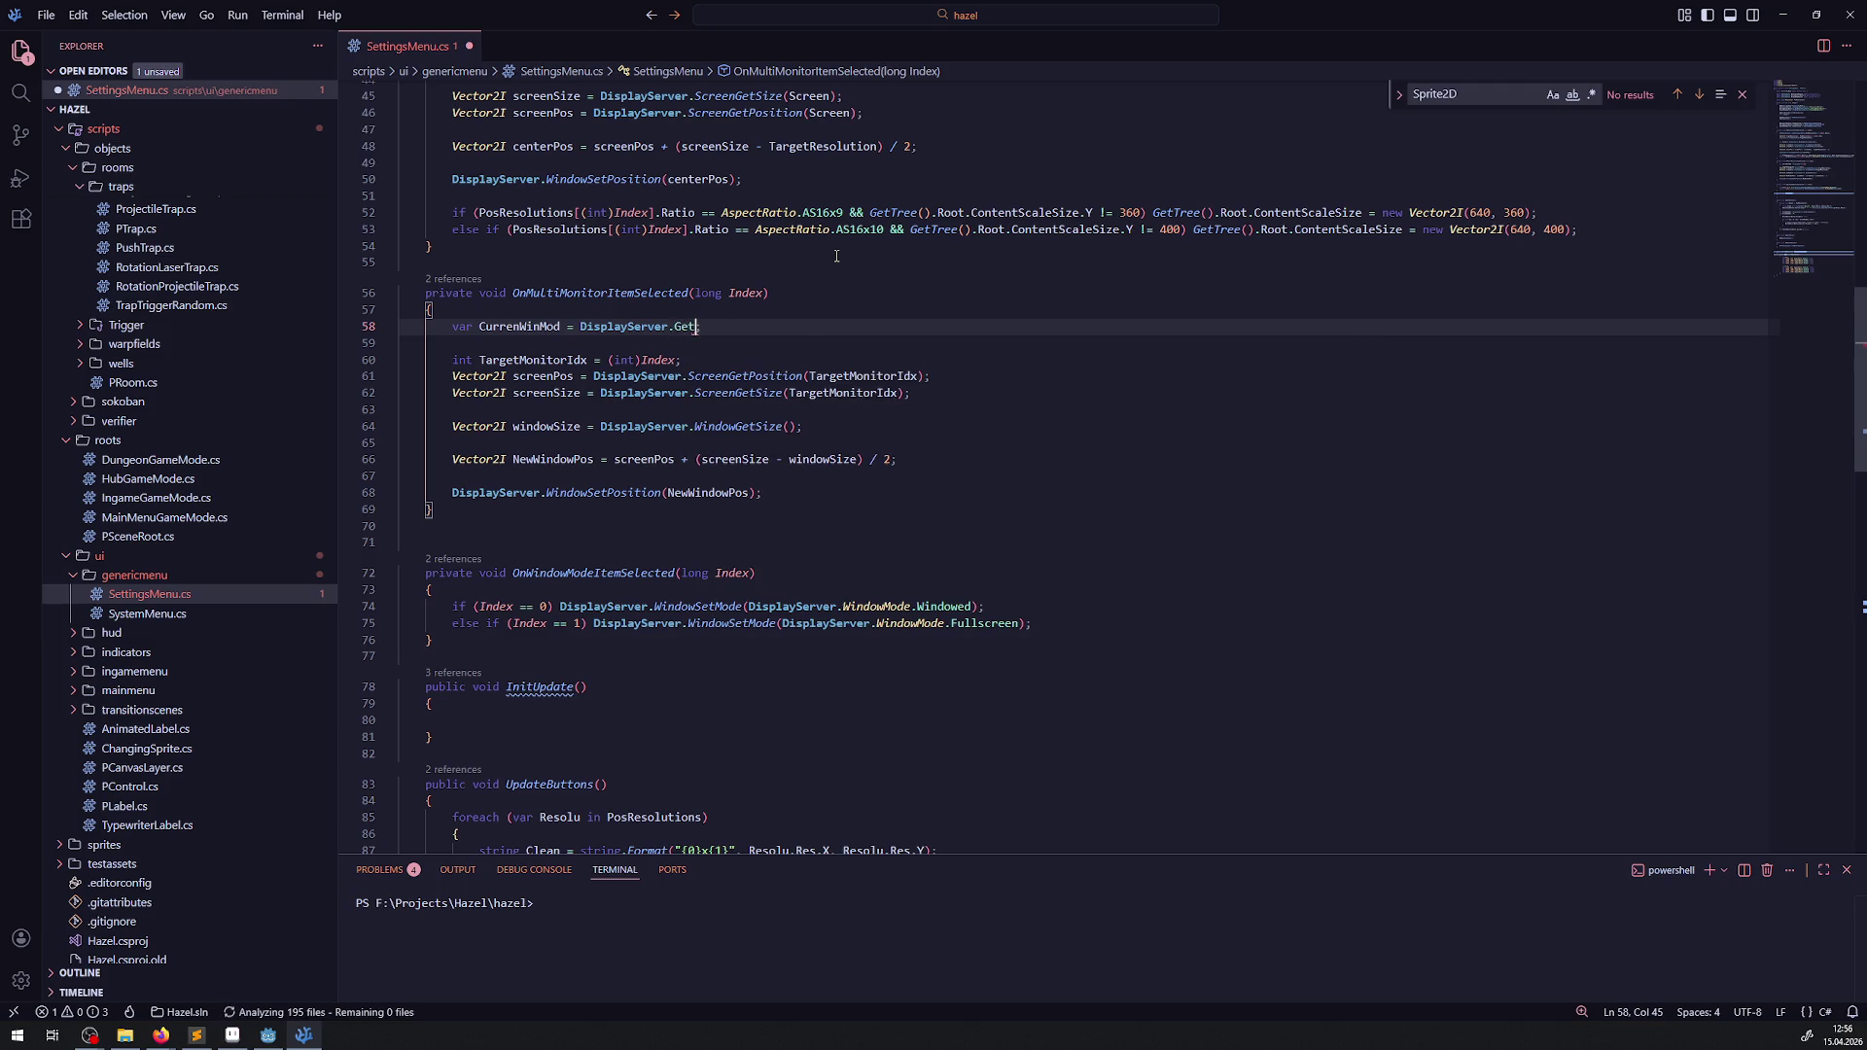
pyautogui.write('Get')
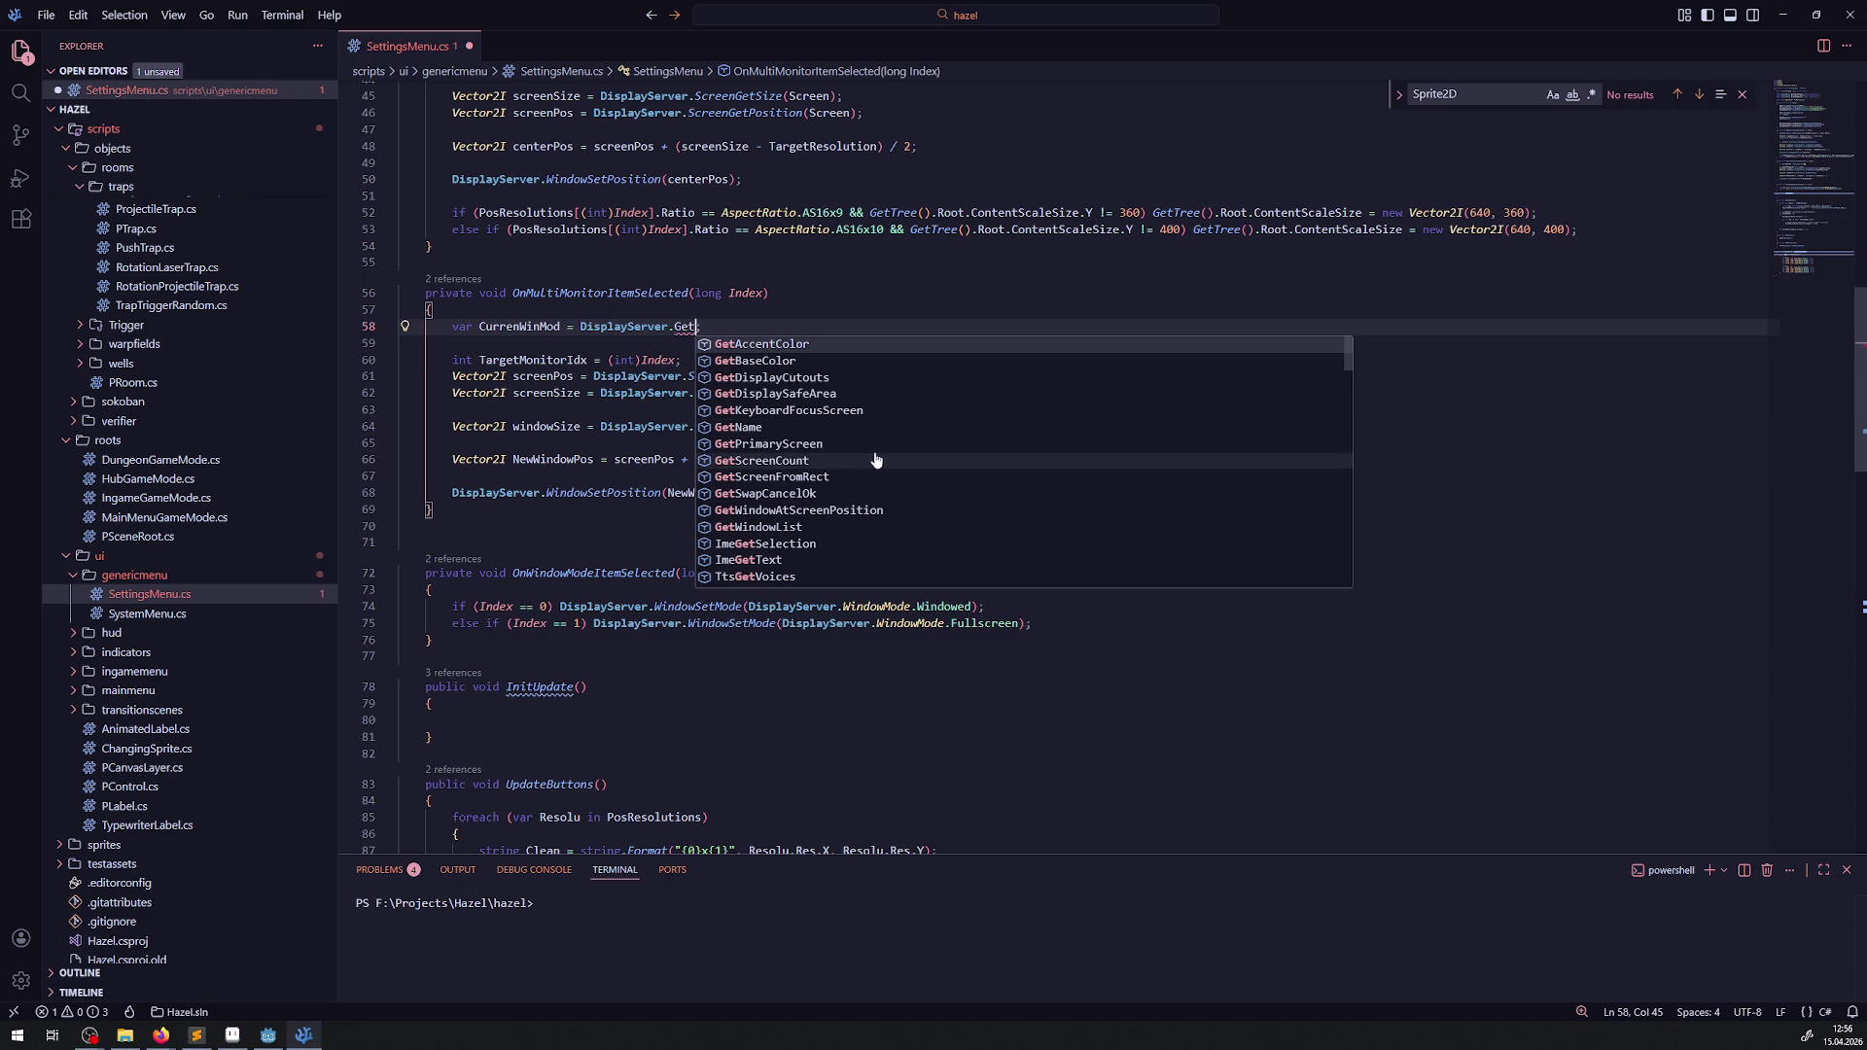
pyautogui.scroll(-3, 877, 459)
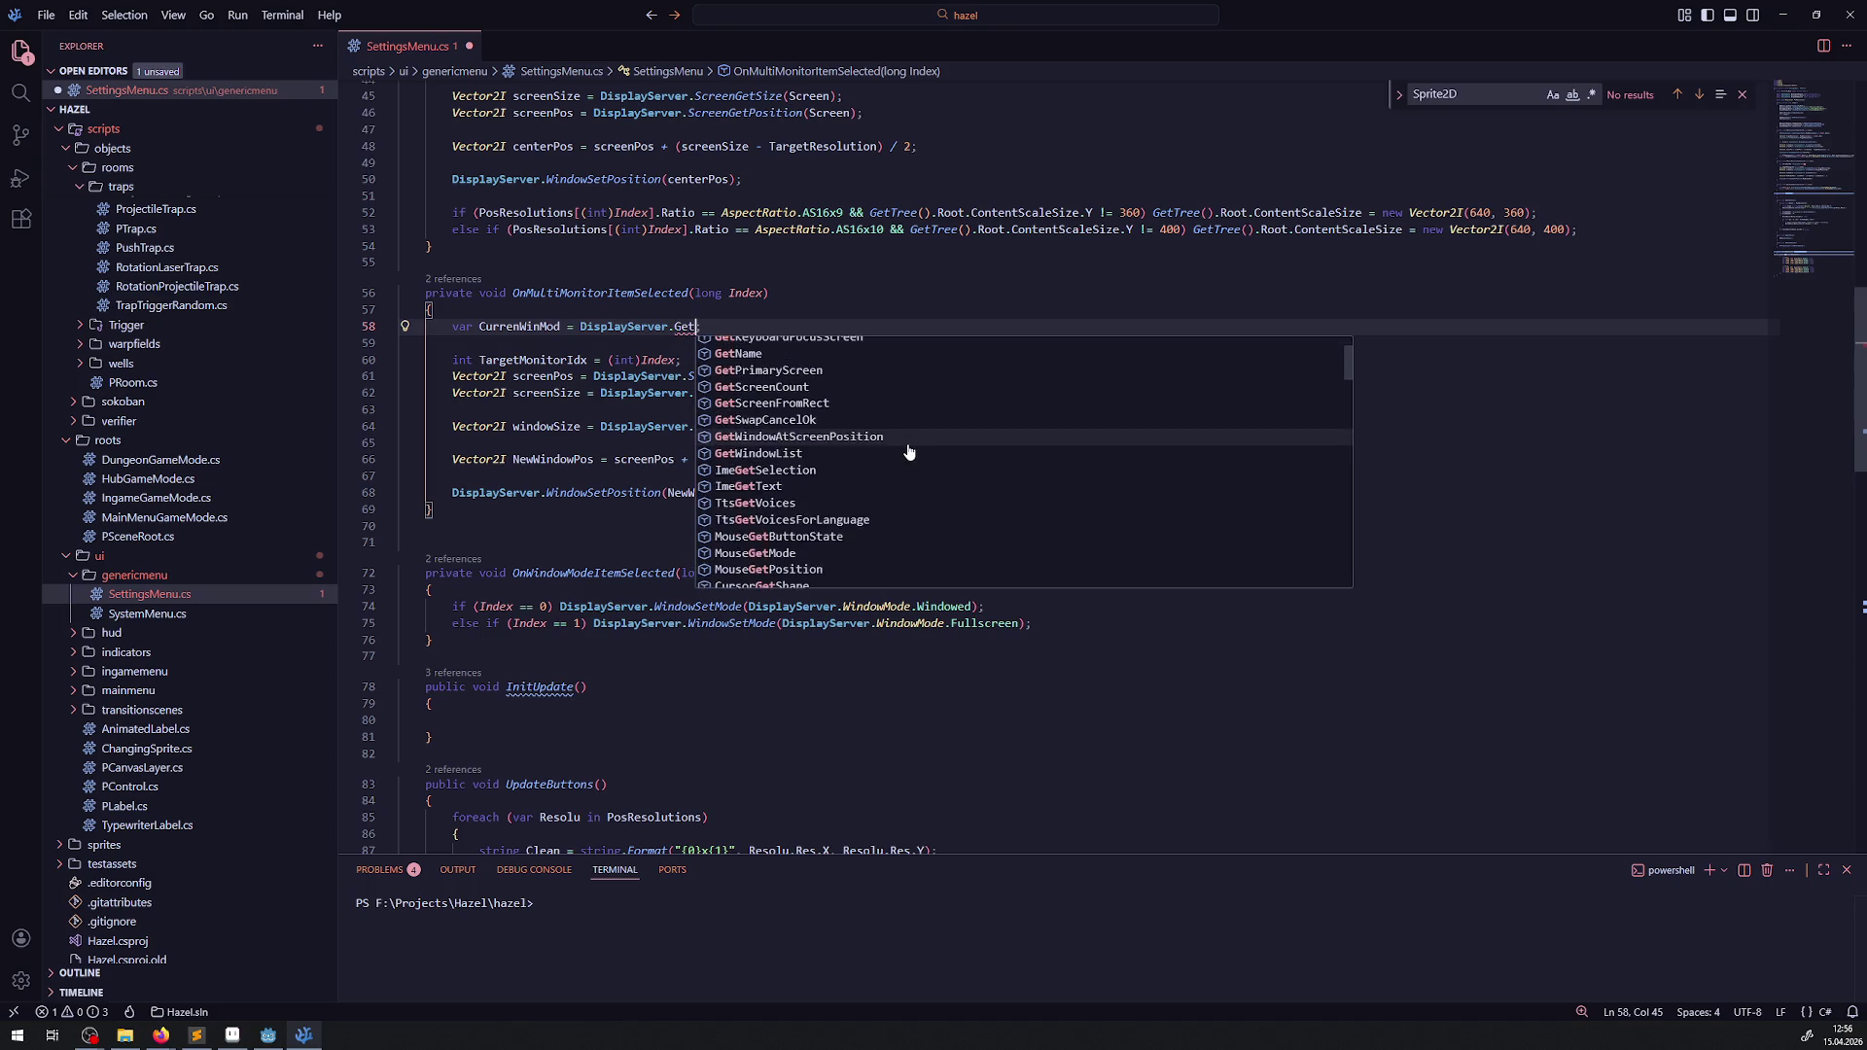
pyautogui.scroll(-8, 908, 454)
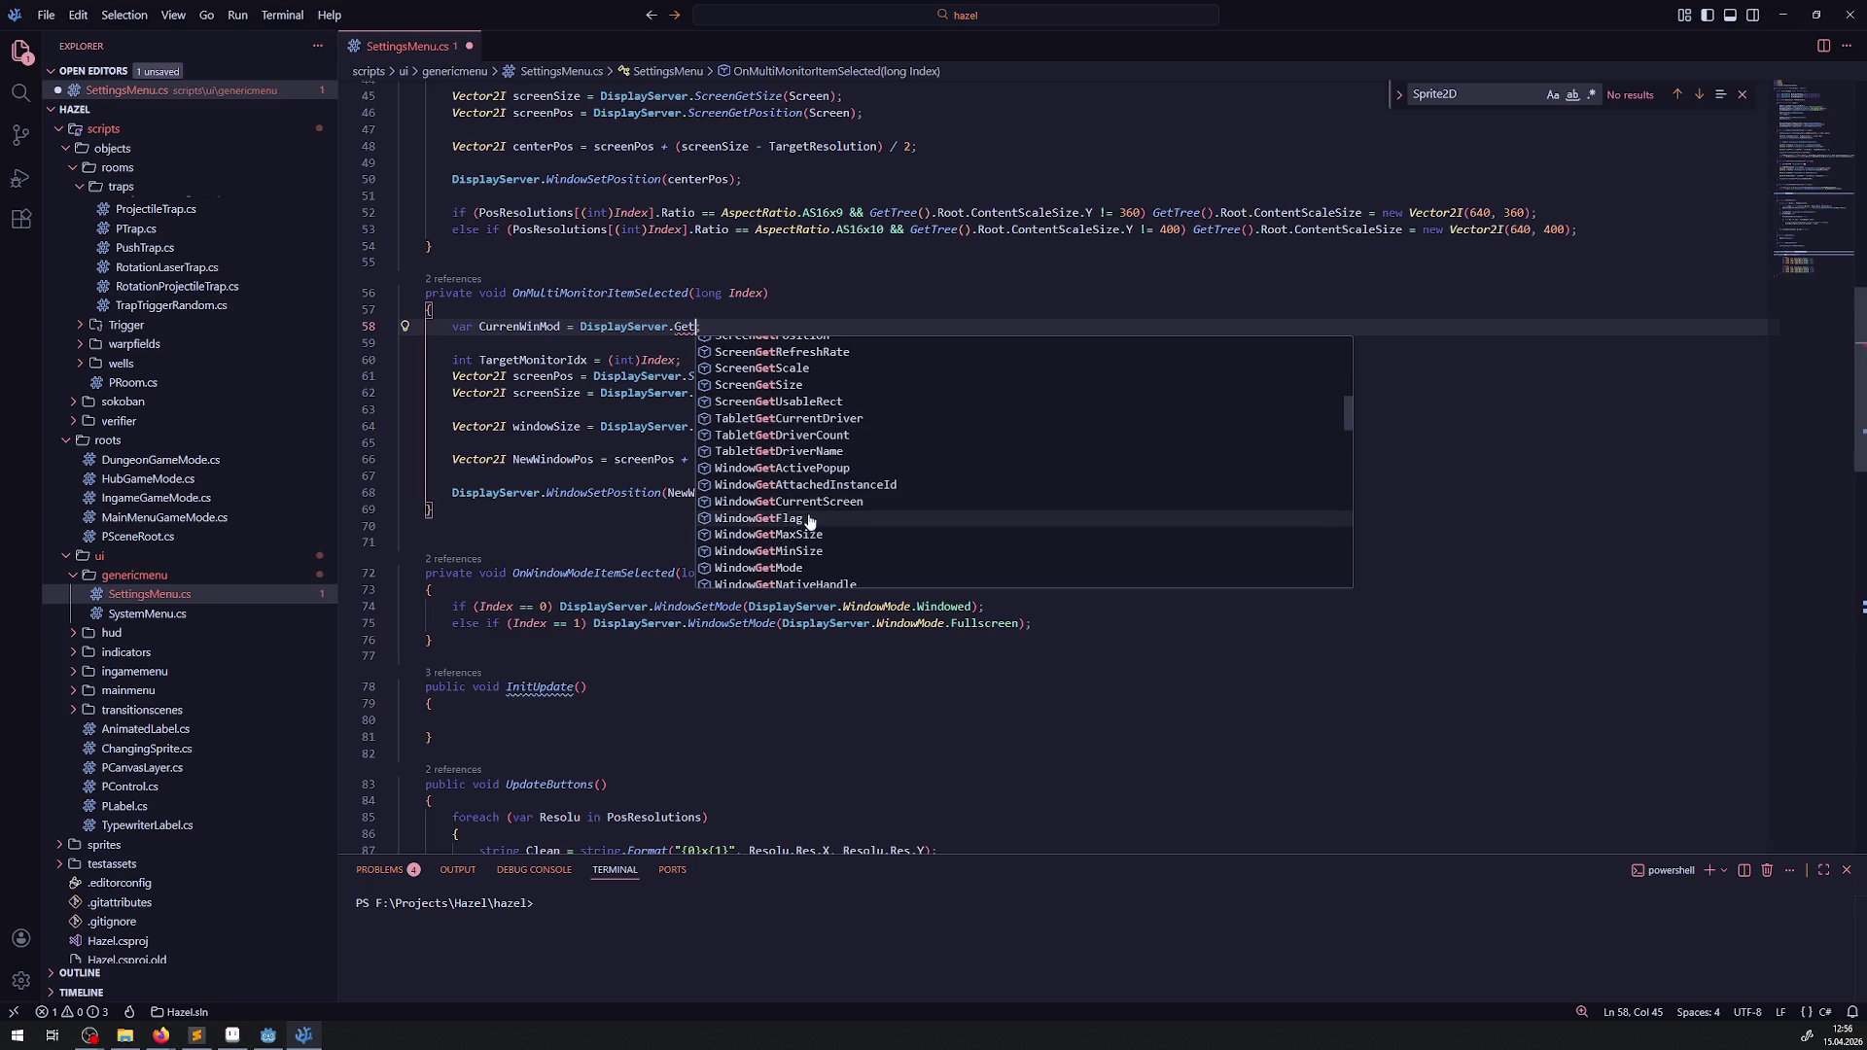
pyautogui.scroll(-1, 824, 466)
pyautogui.scroll(-3, 824, 464)
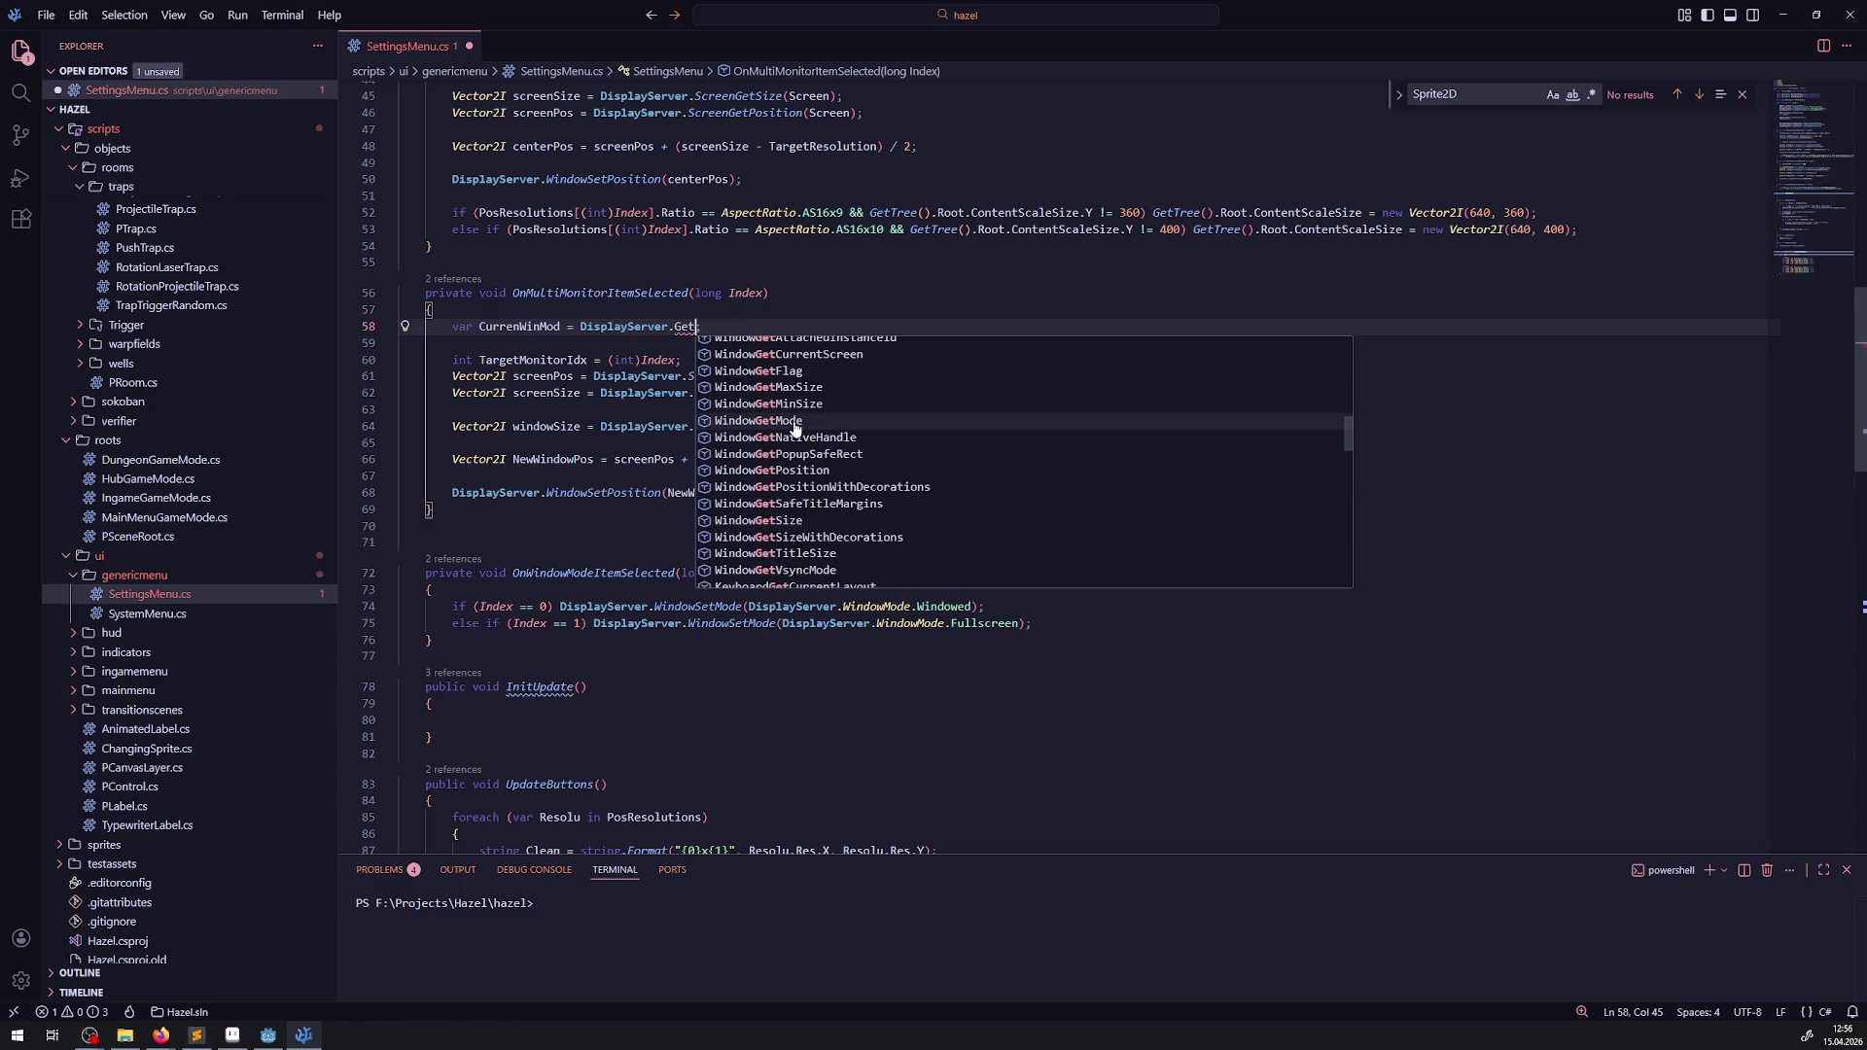
pyautogui.click(795, 429)
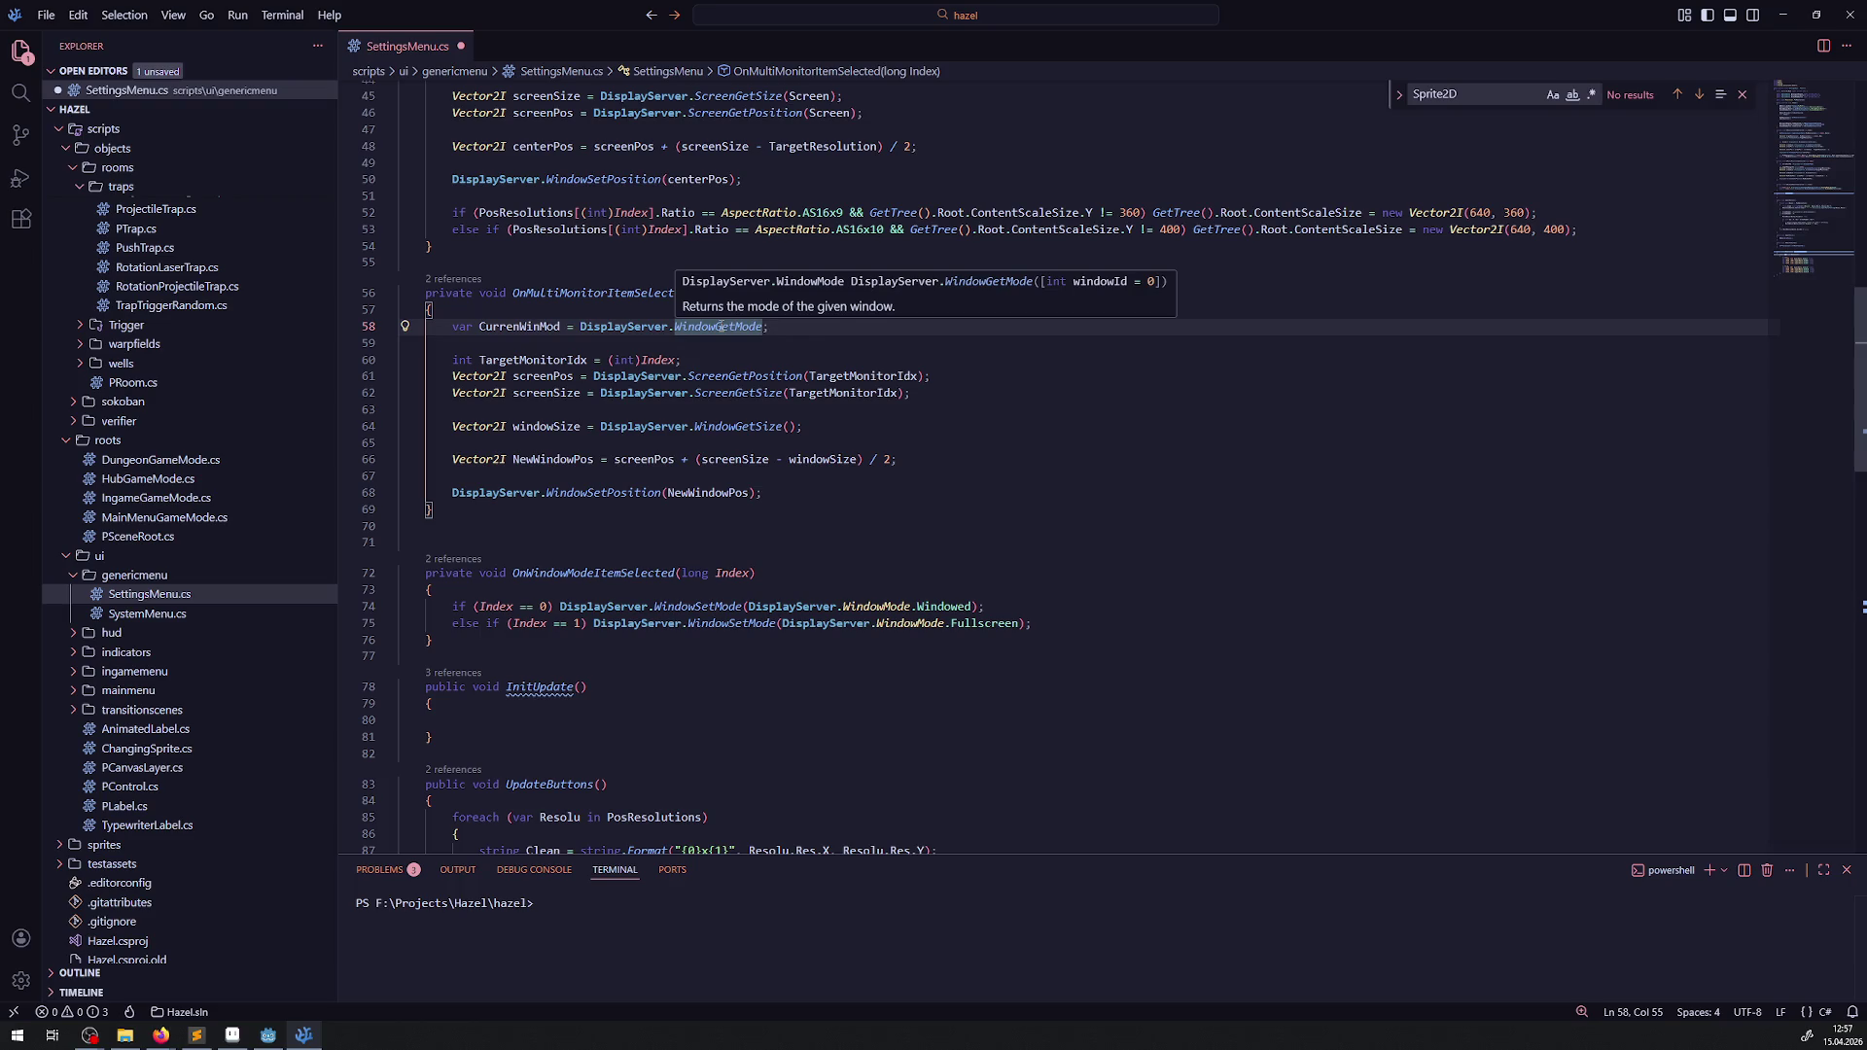
pyautogui.write('()')
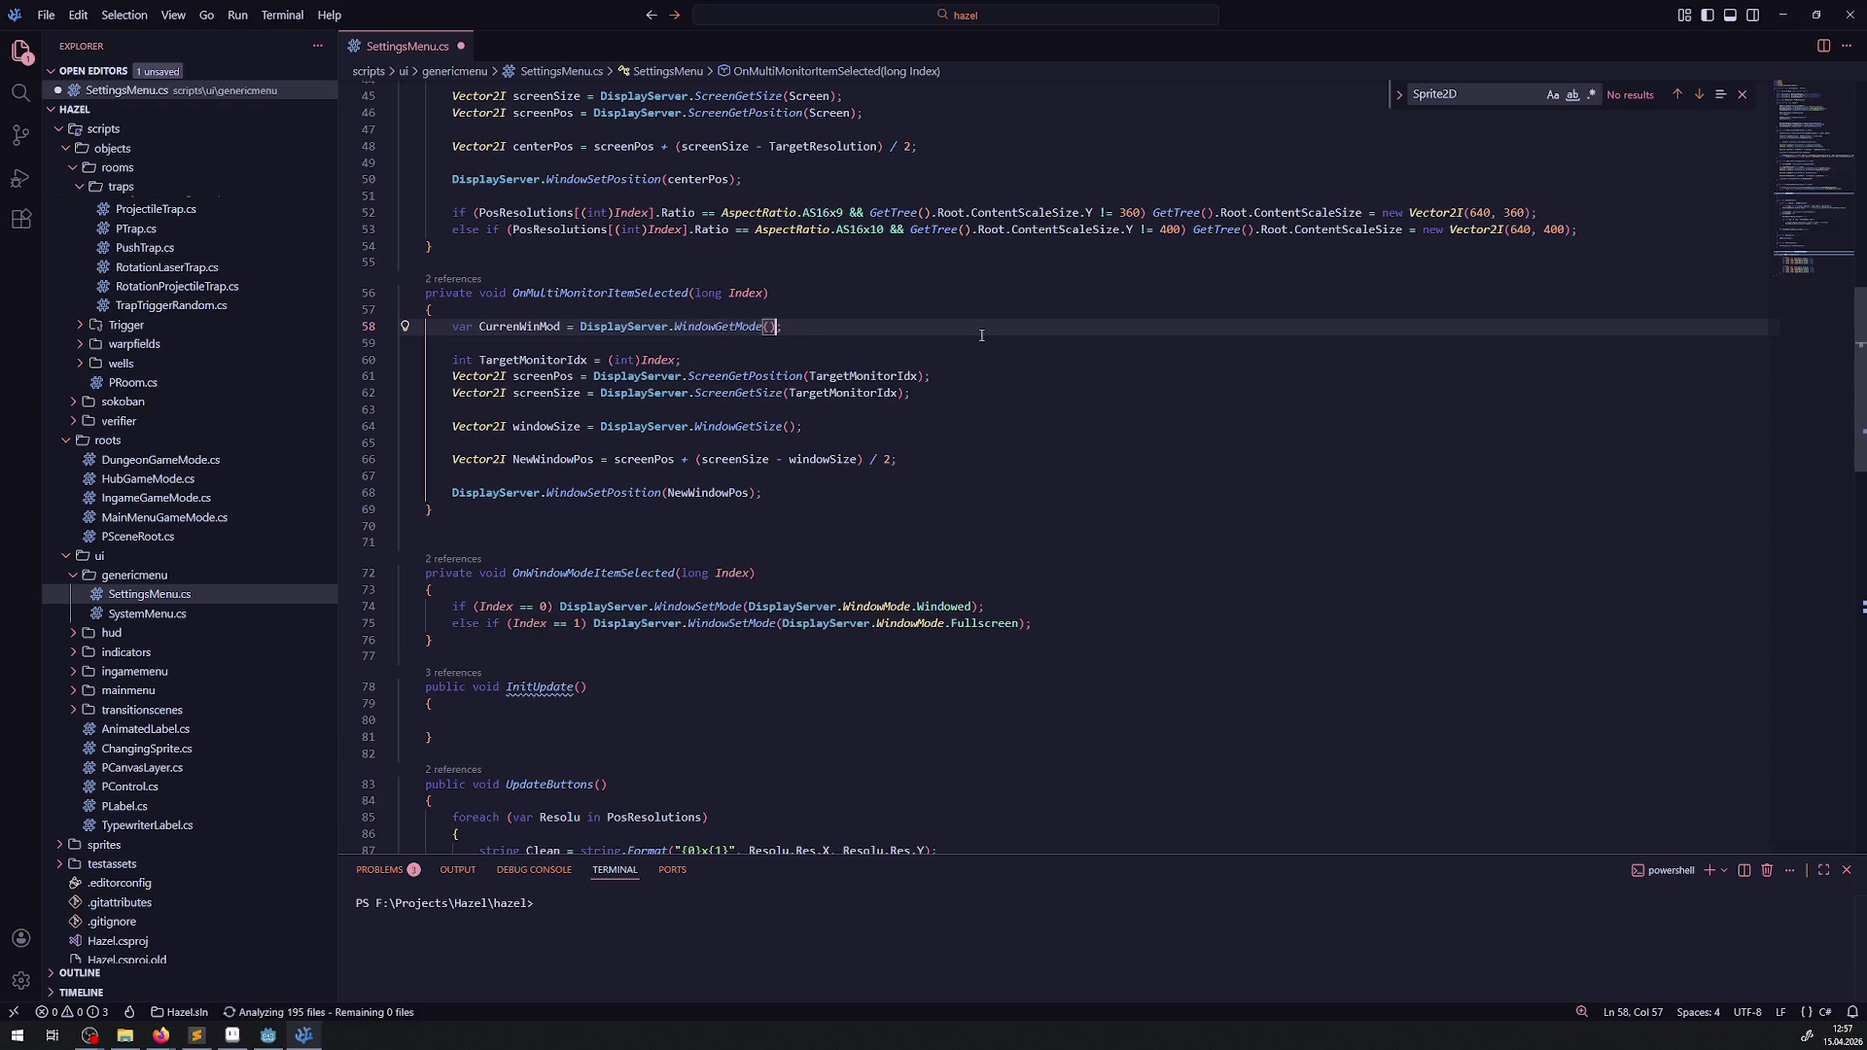
pyautogui.hotkey('ctrl', 's')
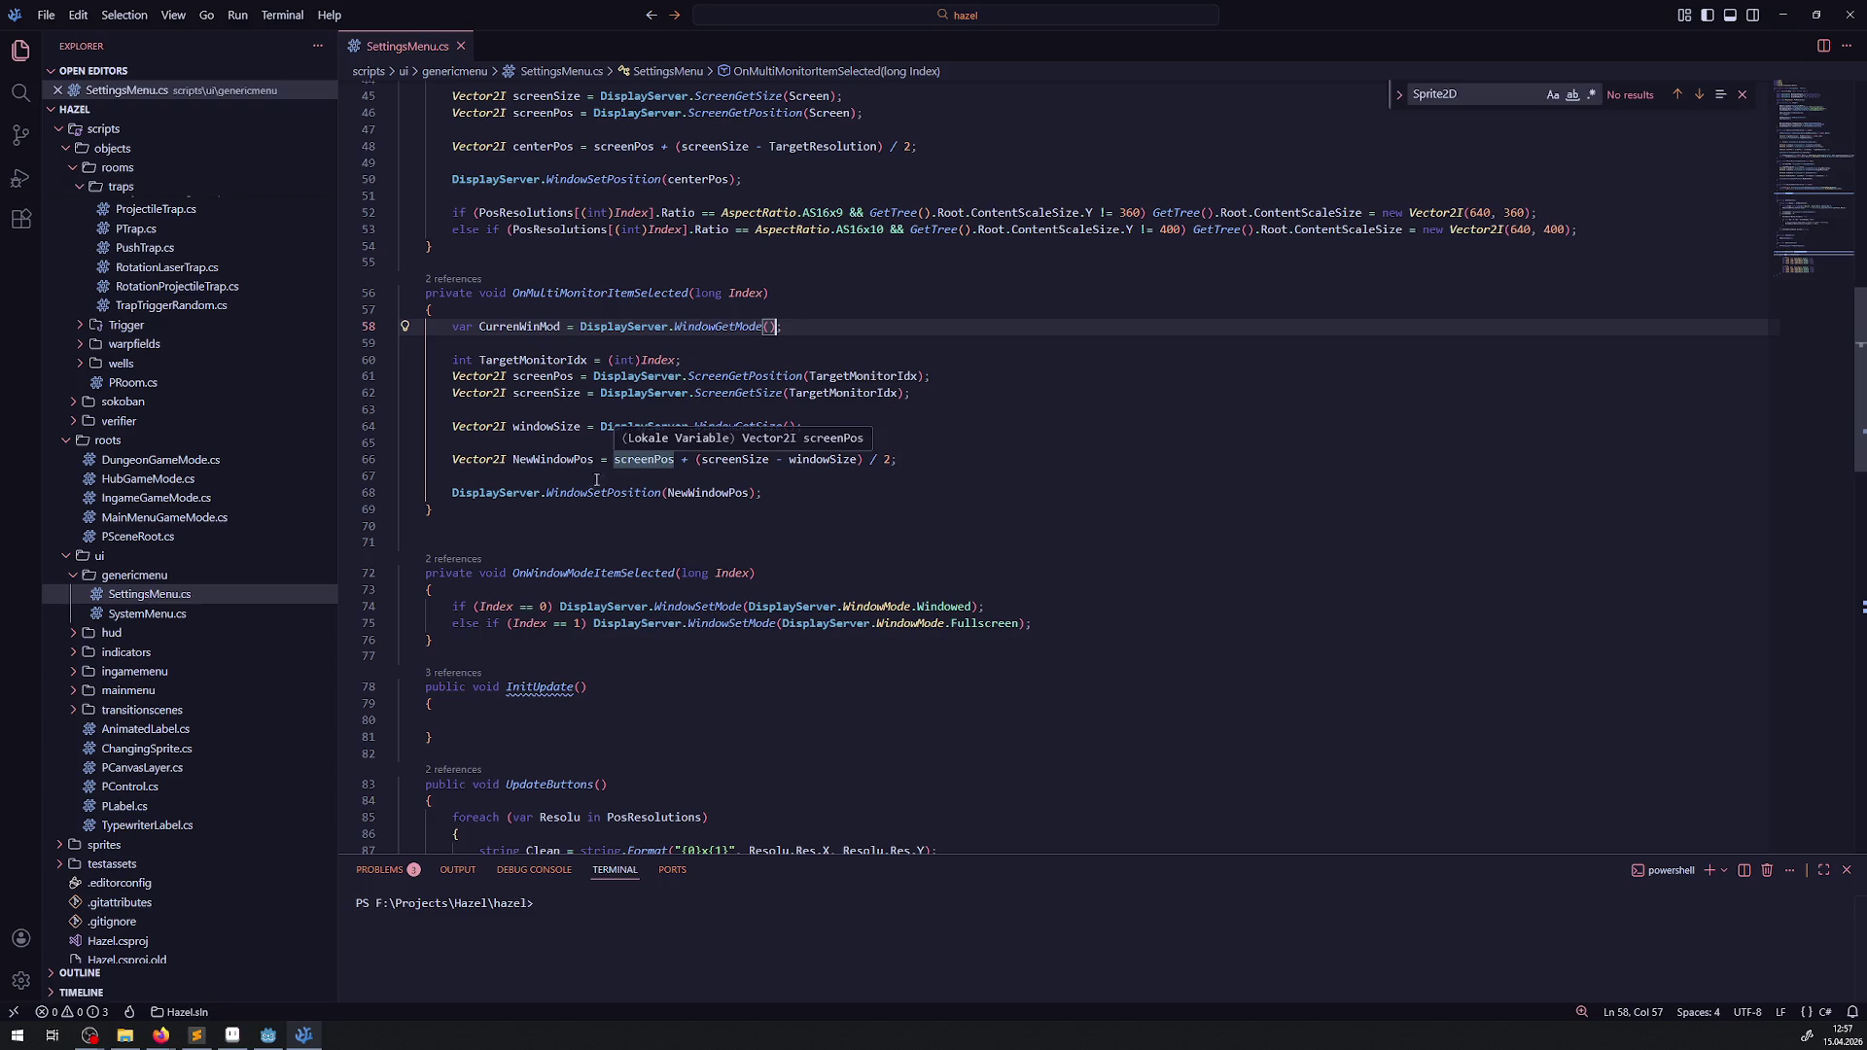
pyautogui.click(609, 573)
pyautogui.doubleClick(609, 572)
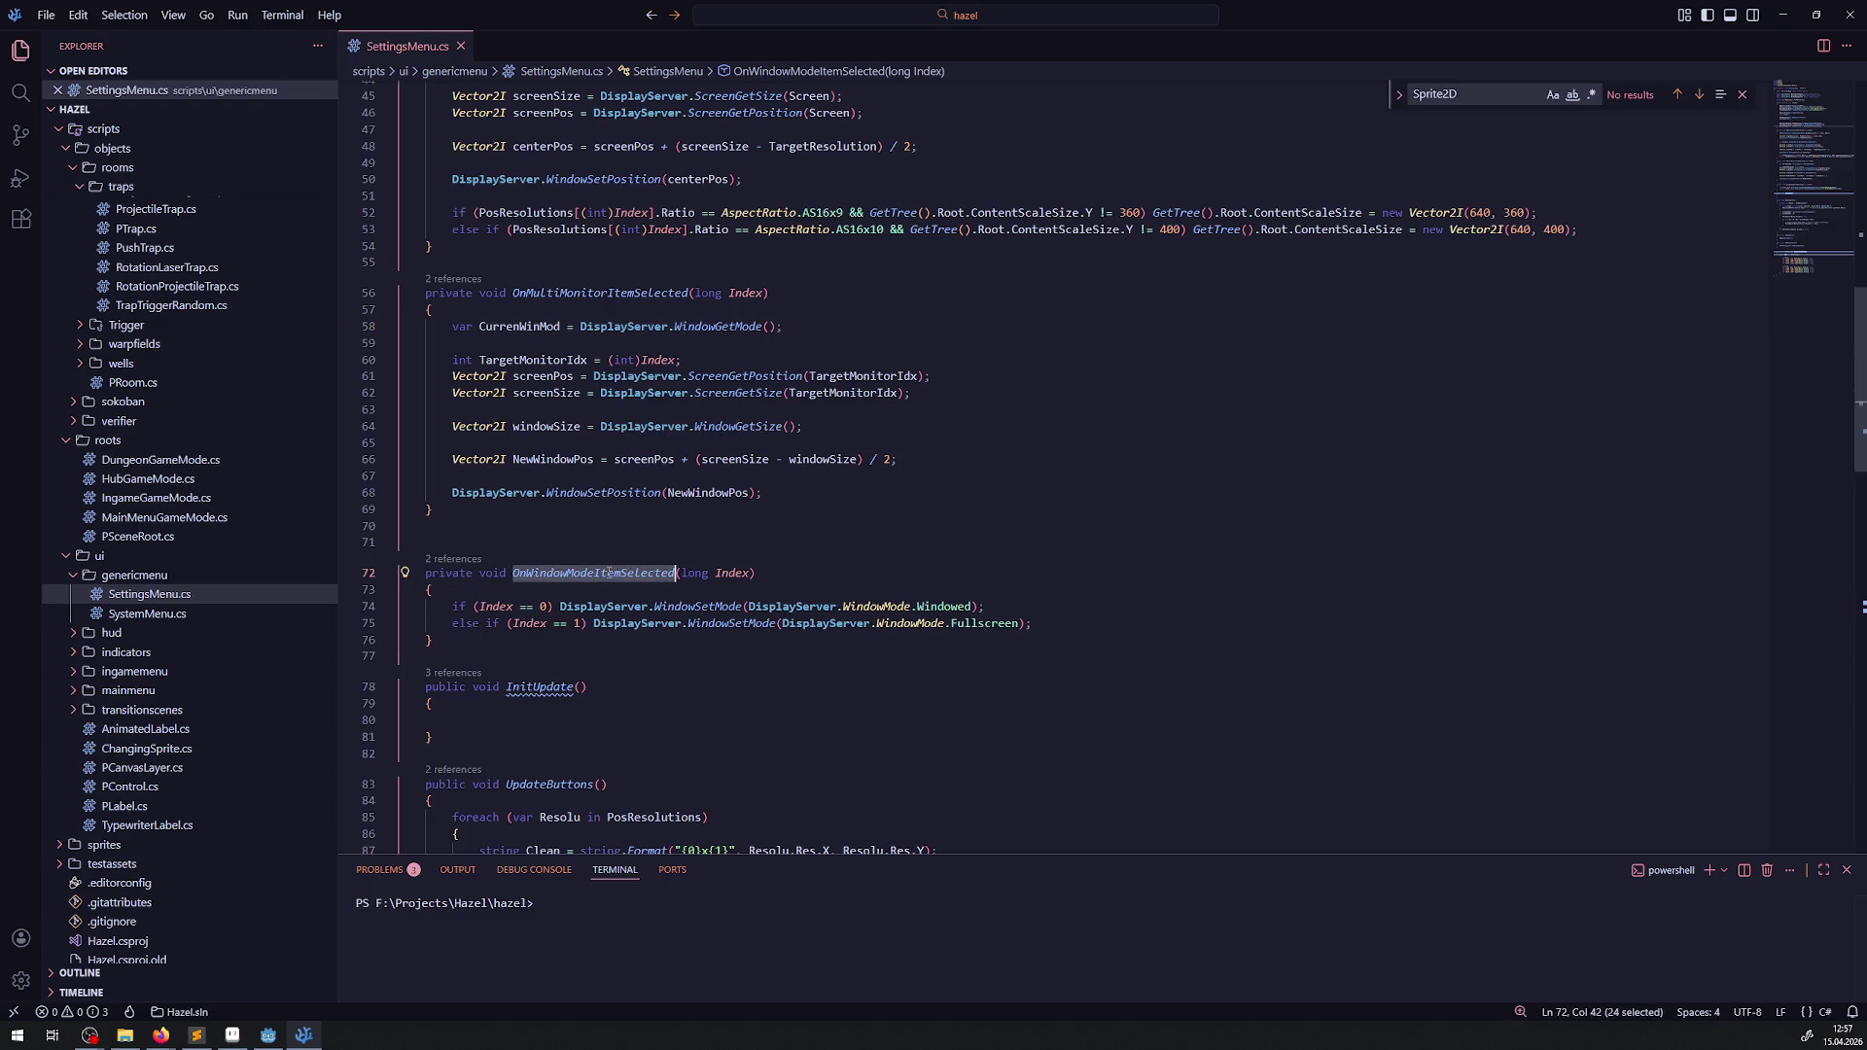
# - Add an OnWindowModeItemSelected(0) call below the CurrenWinMod line and save
pyautogui.hotkey('ctrl', 'c')
pyautogui.click(790, 342)
pyautogui.hotkey('ctrl', 'v')
pyautogui.write('()')
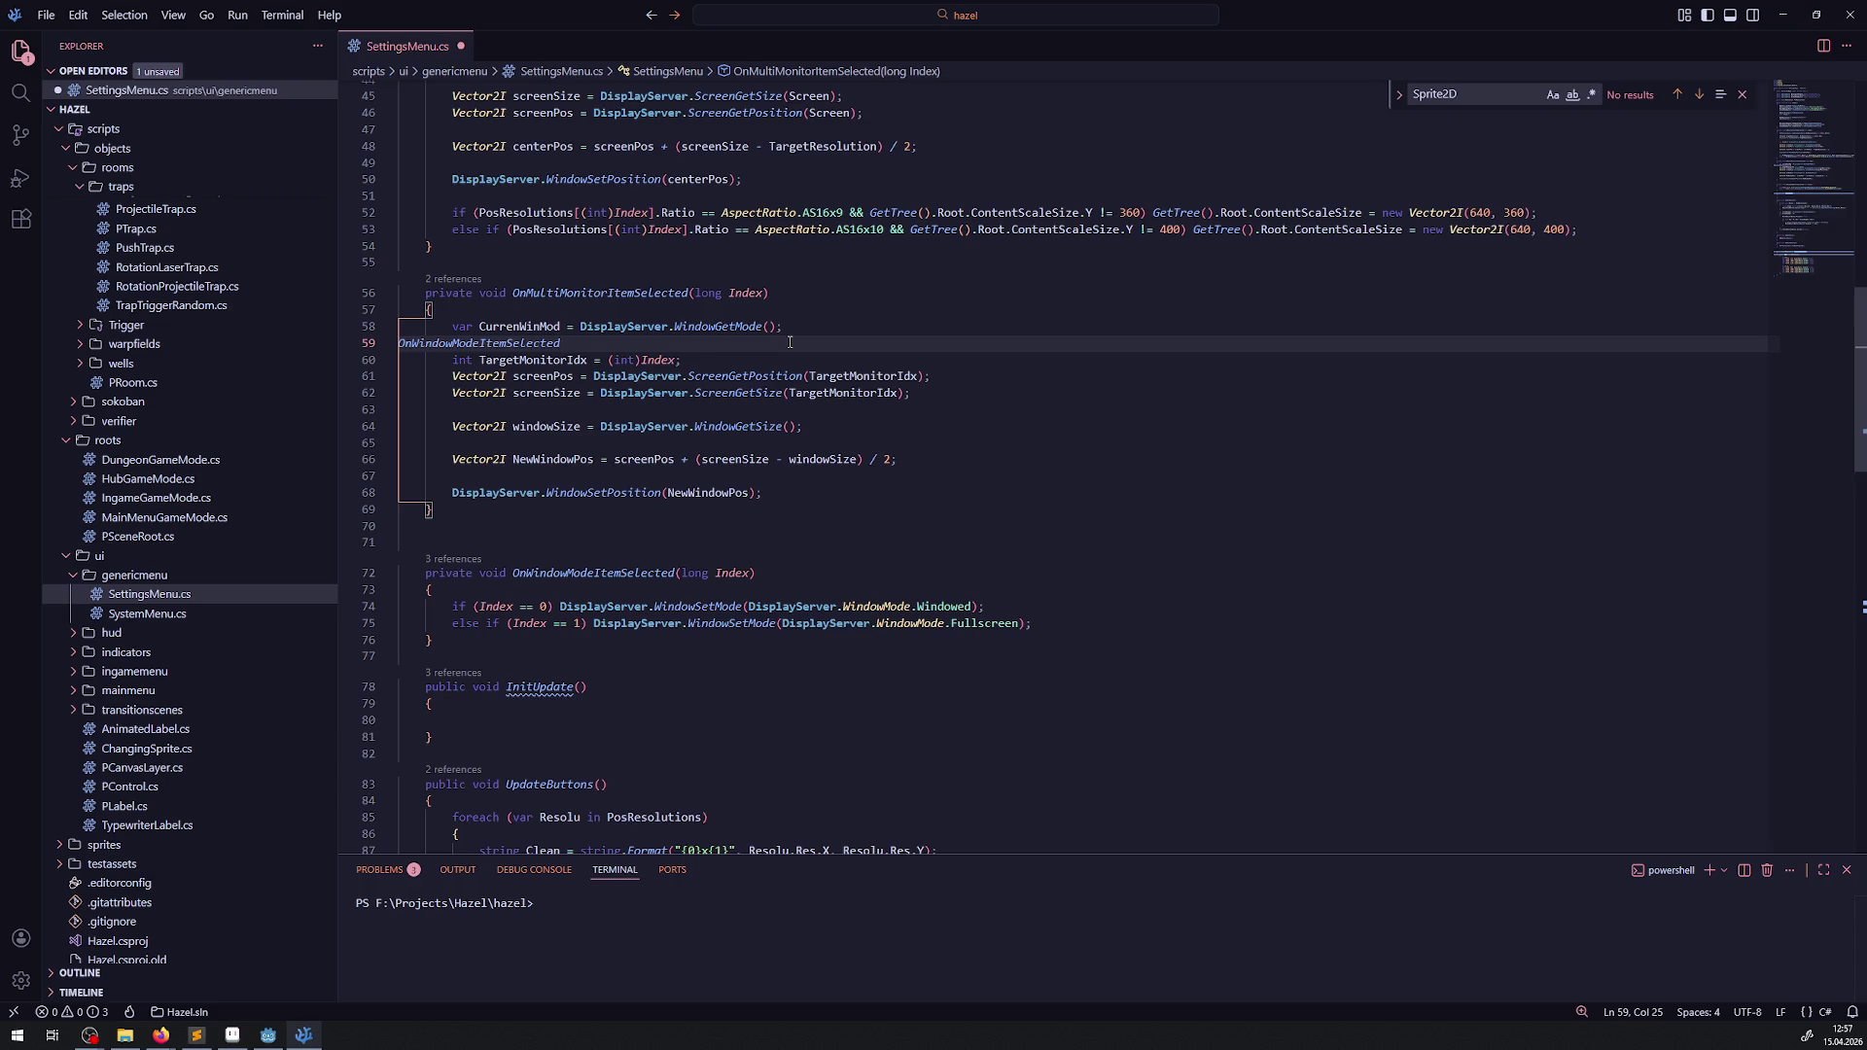
pyautogui.write('0);')
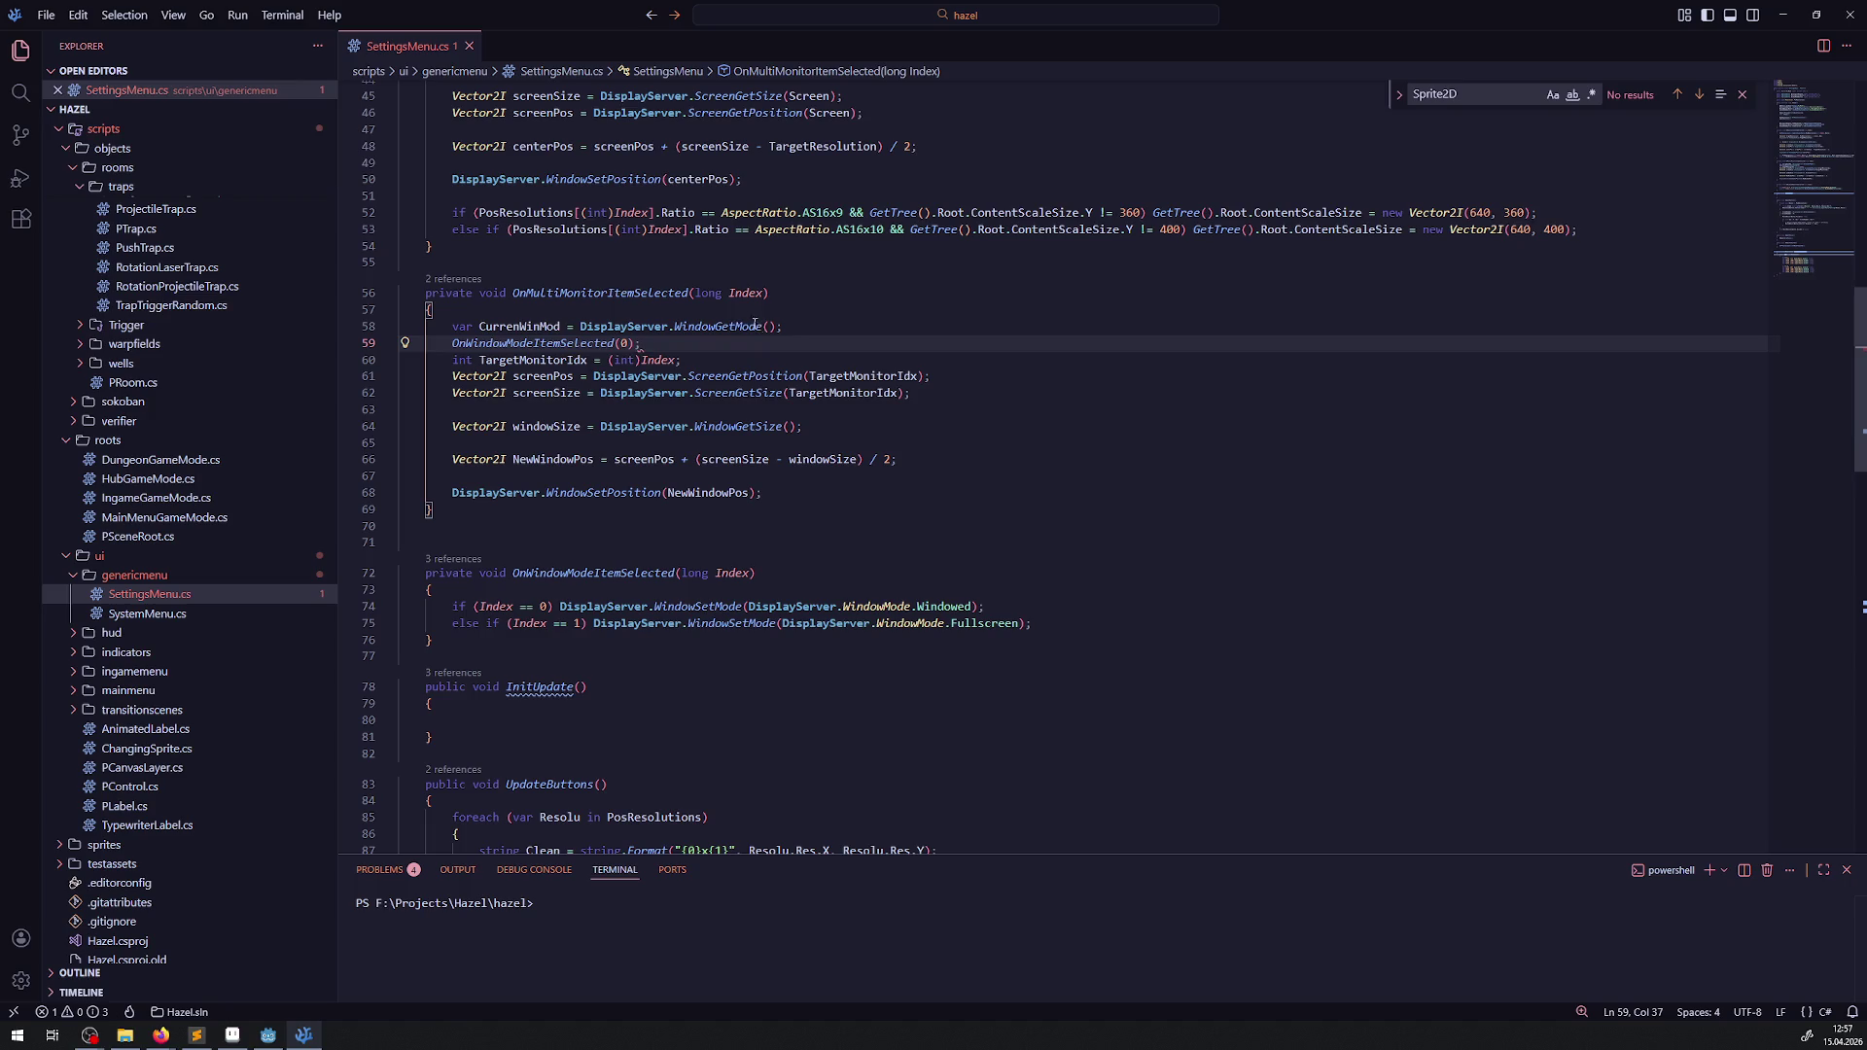
pyautogui.hotkey('ctrl', 's')
# - Guard that call with if (CurrenWinMod != 0) and save
pyautogui.doubleClick(520, 327)
pyautogui.click(443, 343)
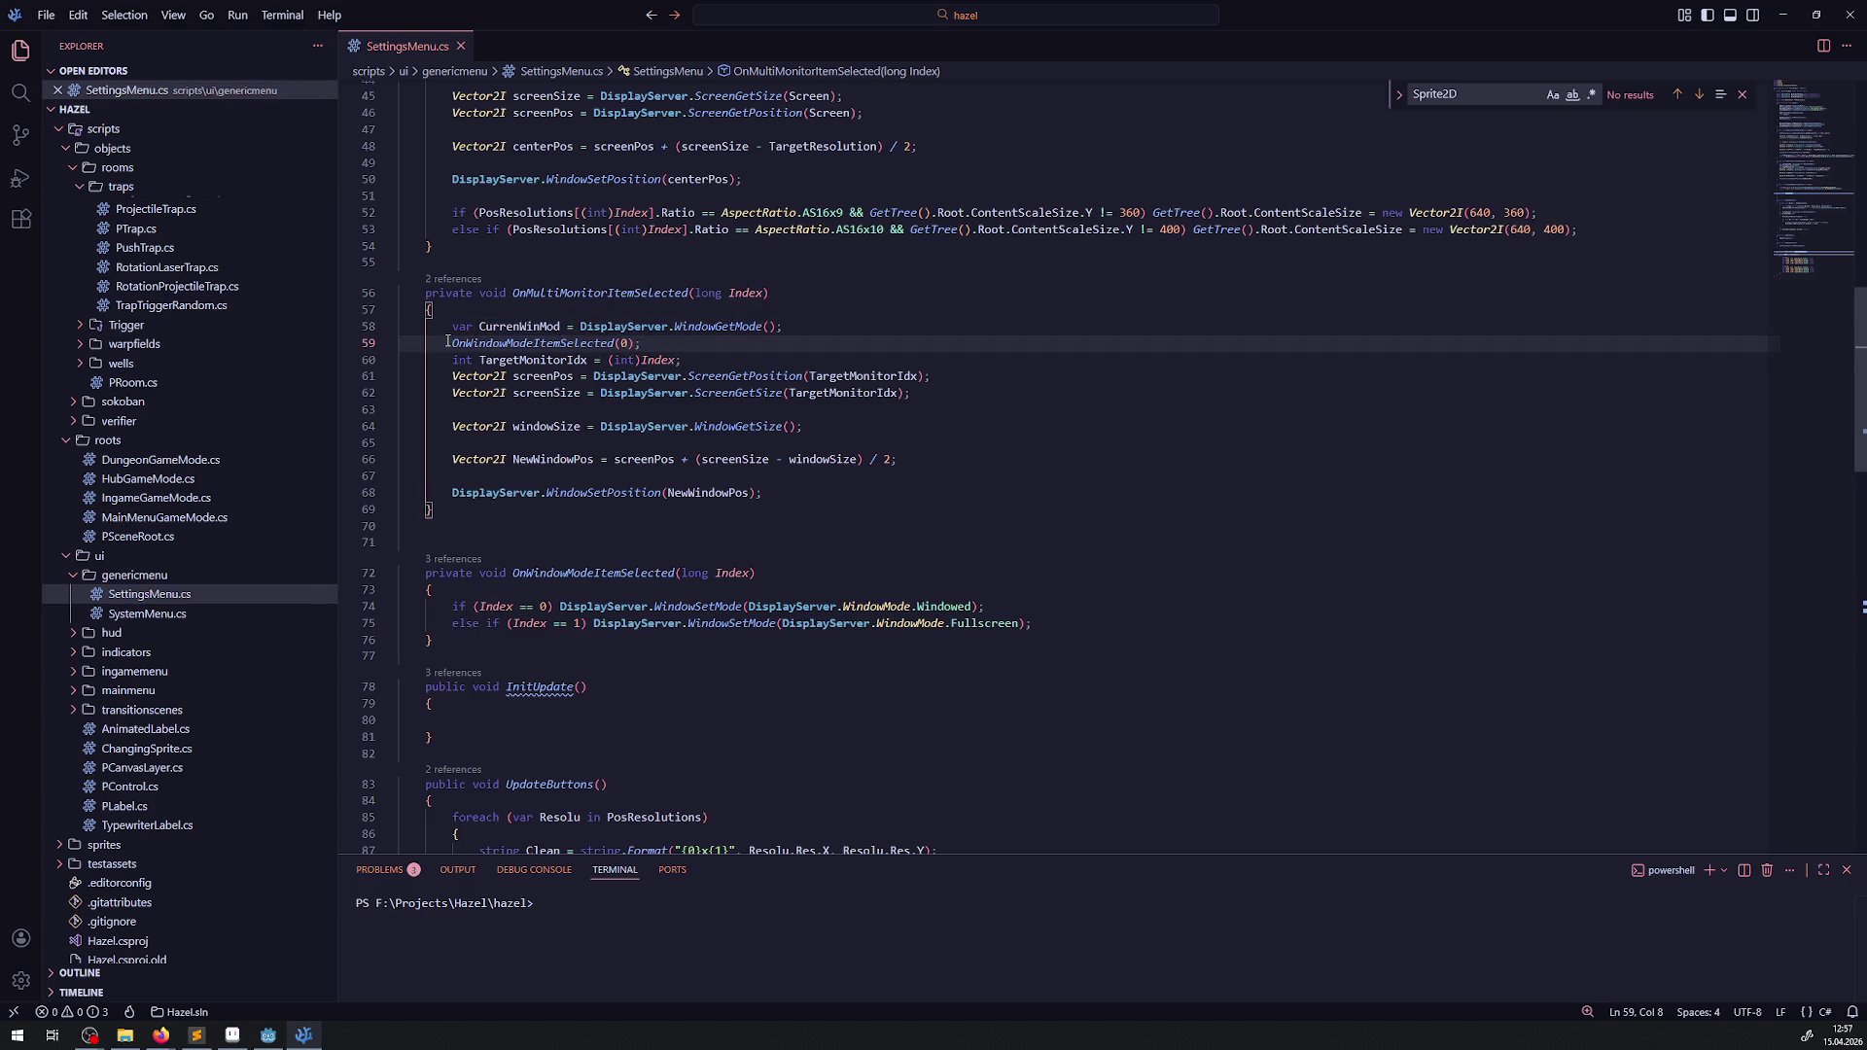
pyautogui.write('if (')
pyautogui.write('CurrenWinMod != 0')
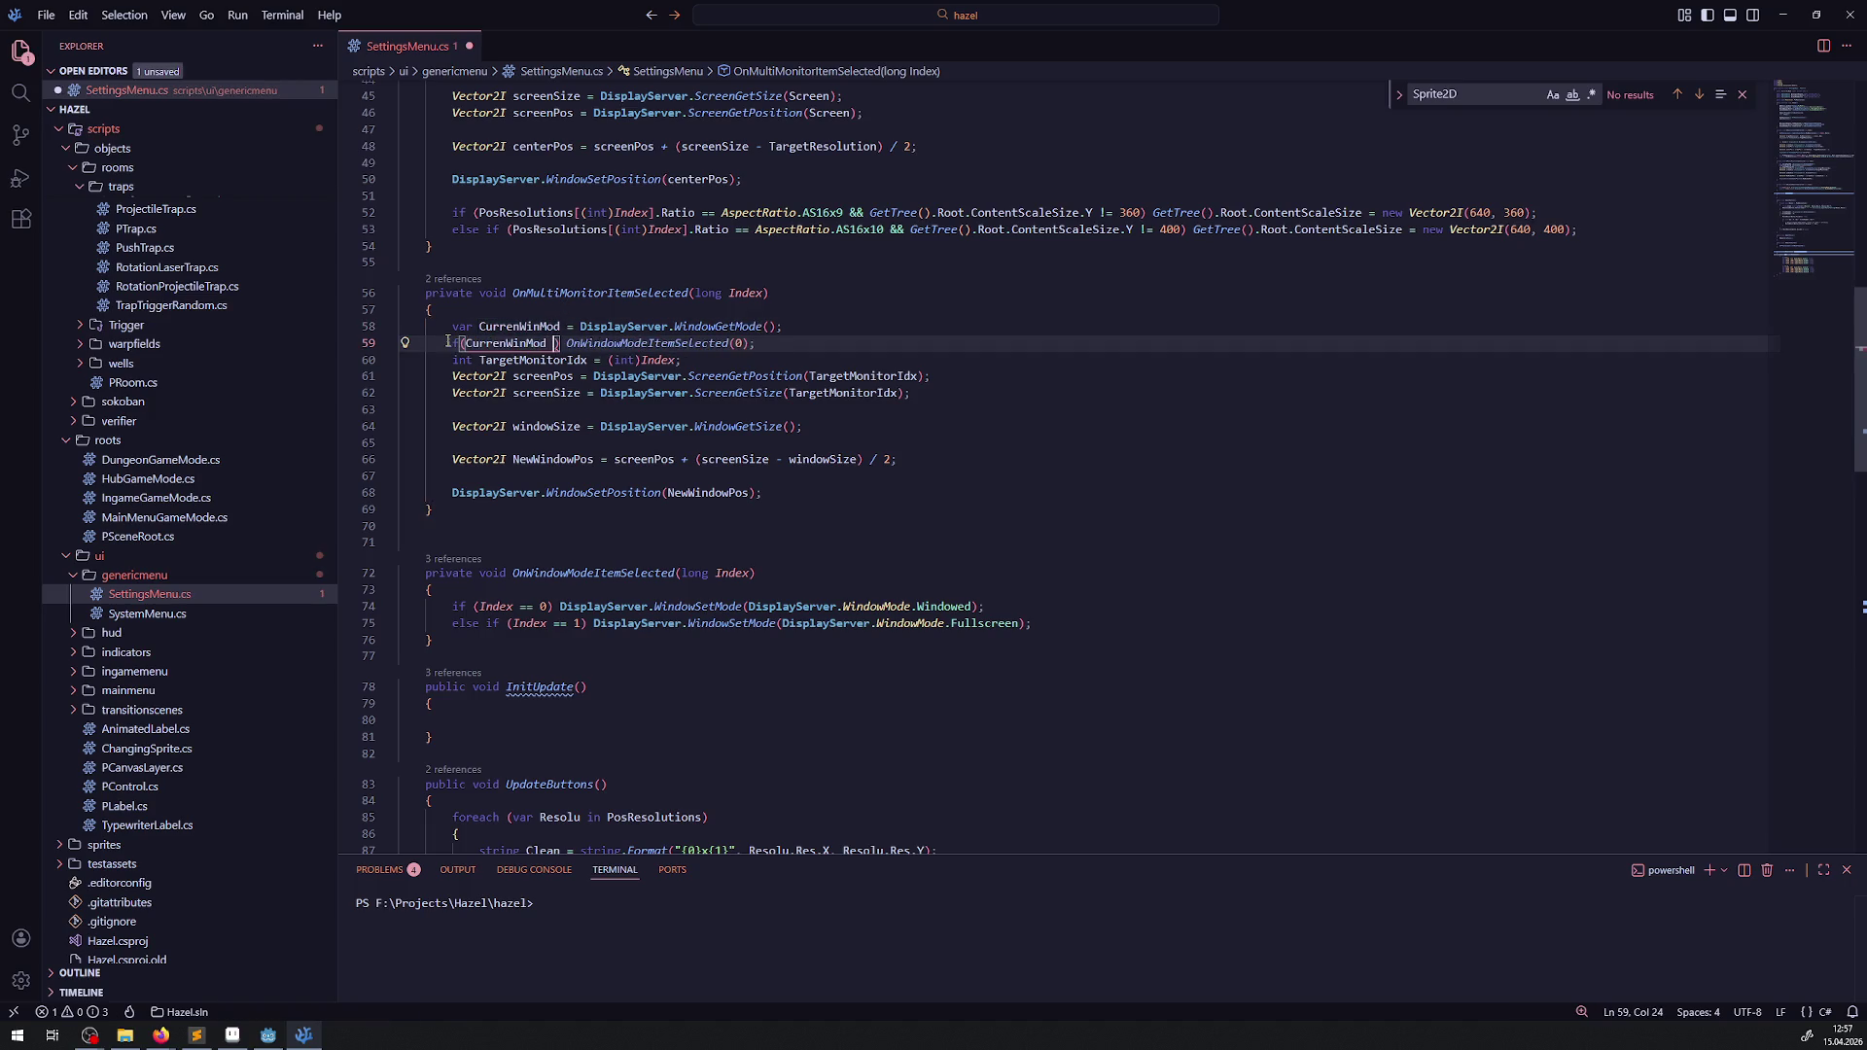
pyautogui.hotkey('ctrl', 's')
pyautogui.press('End')
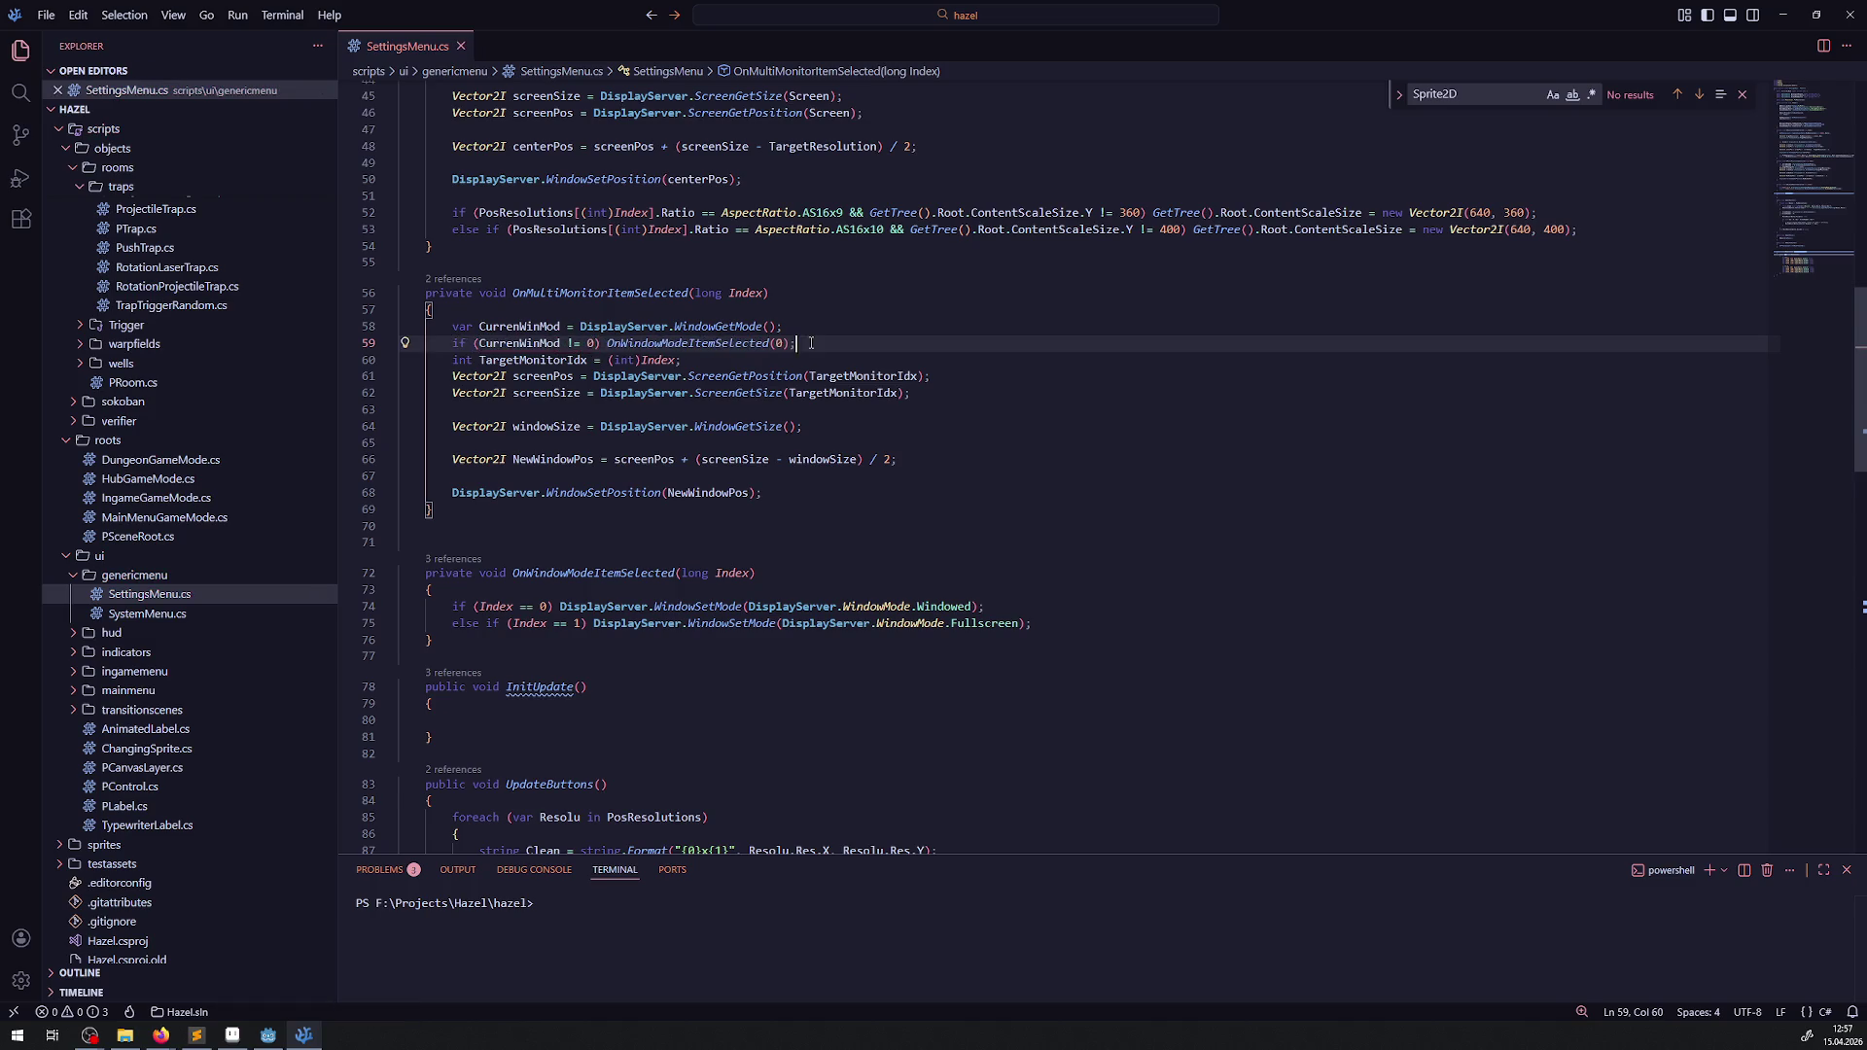
pyautogui.press('Return')
# - Copy the window-mode check line to a new line 71 at the method's end and save
pyautogui.press('Up')
pyautogui.hotkey('shift', 'Home')
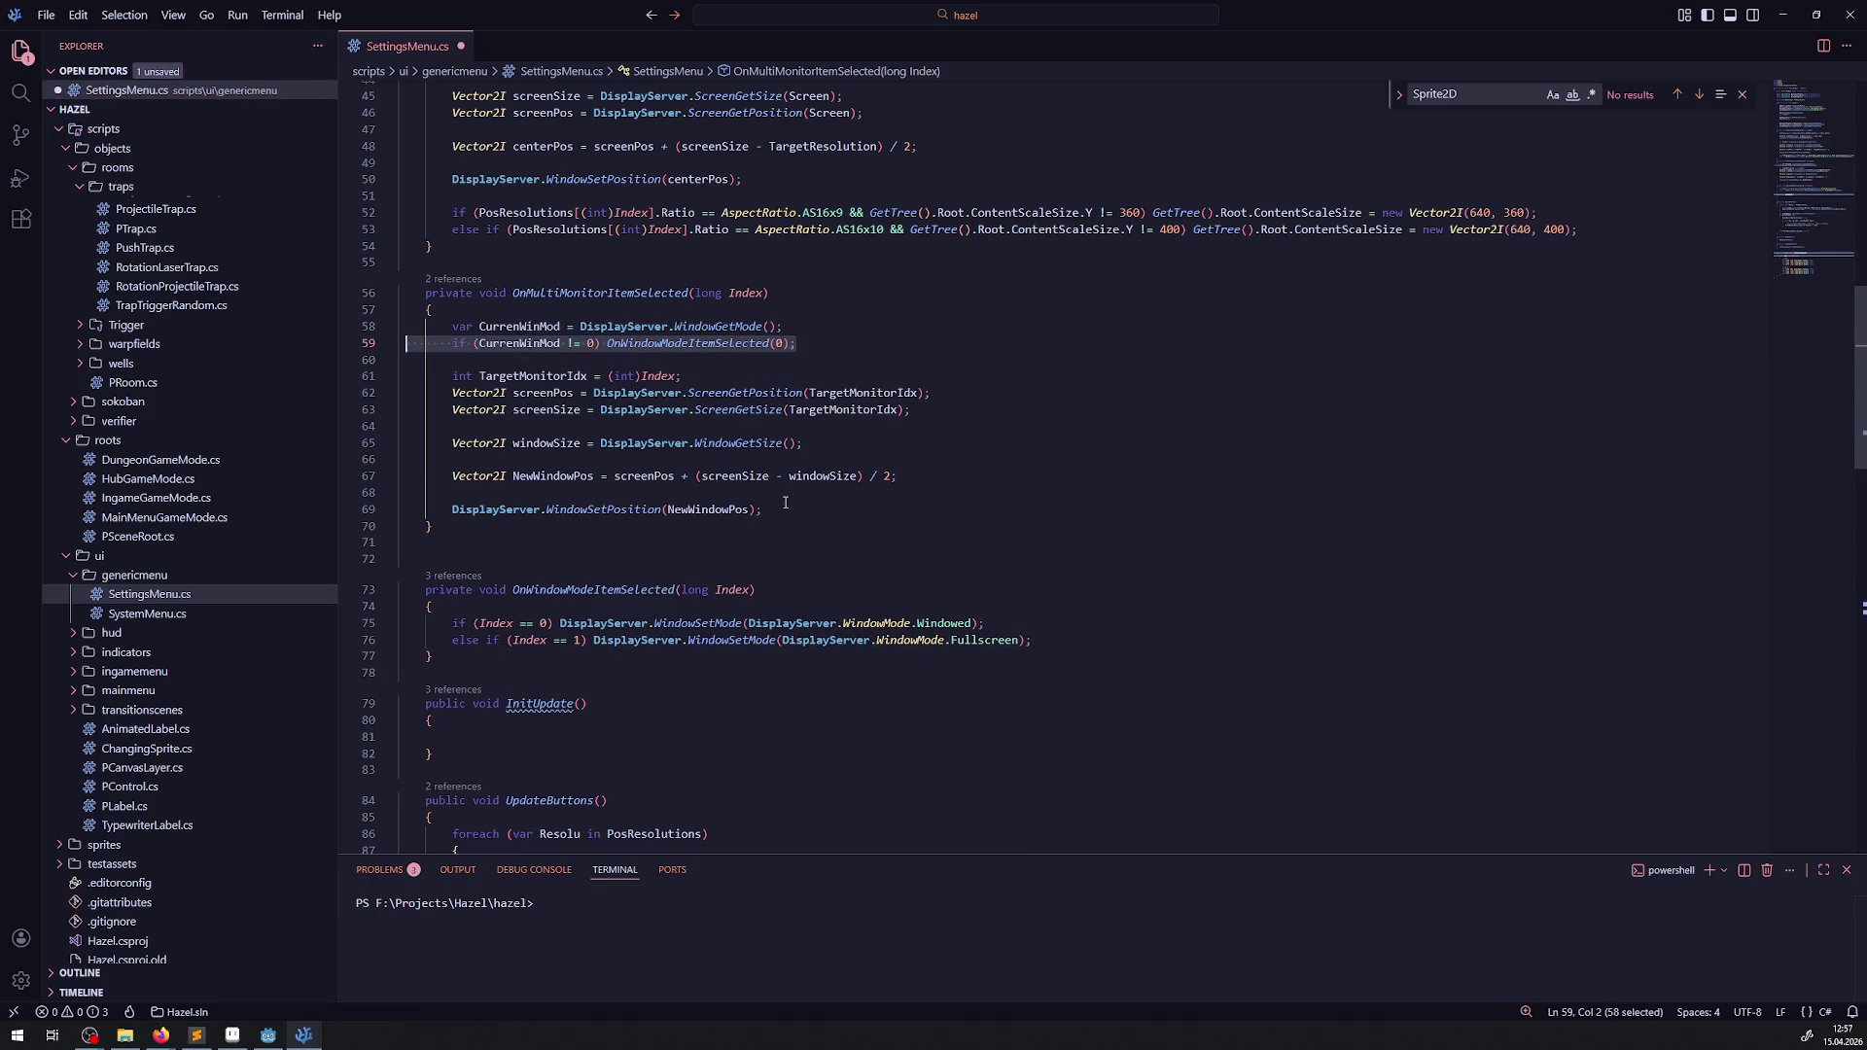
pyautogui.hotkey('ctrl', 'c')
pyautogui.click(785, 502)
pyautogui.press('Return')
pyautogui.press('Return')
pyautogui.hotkey('ctrl', 'v')
pyautogui.hotkey('ctrl', 's')
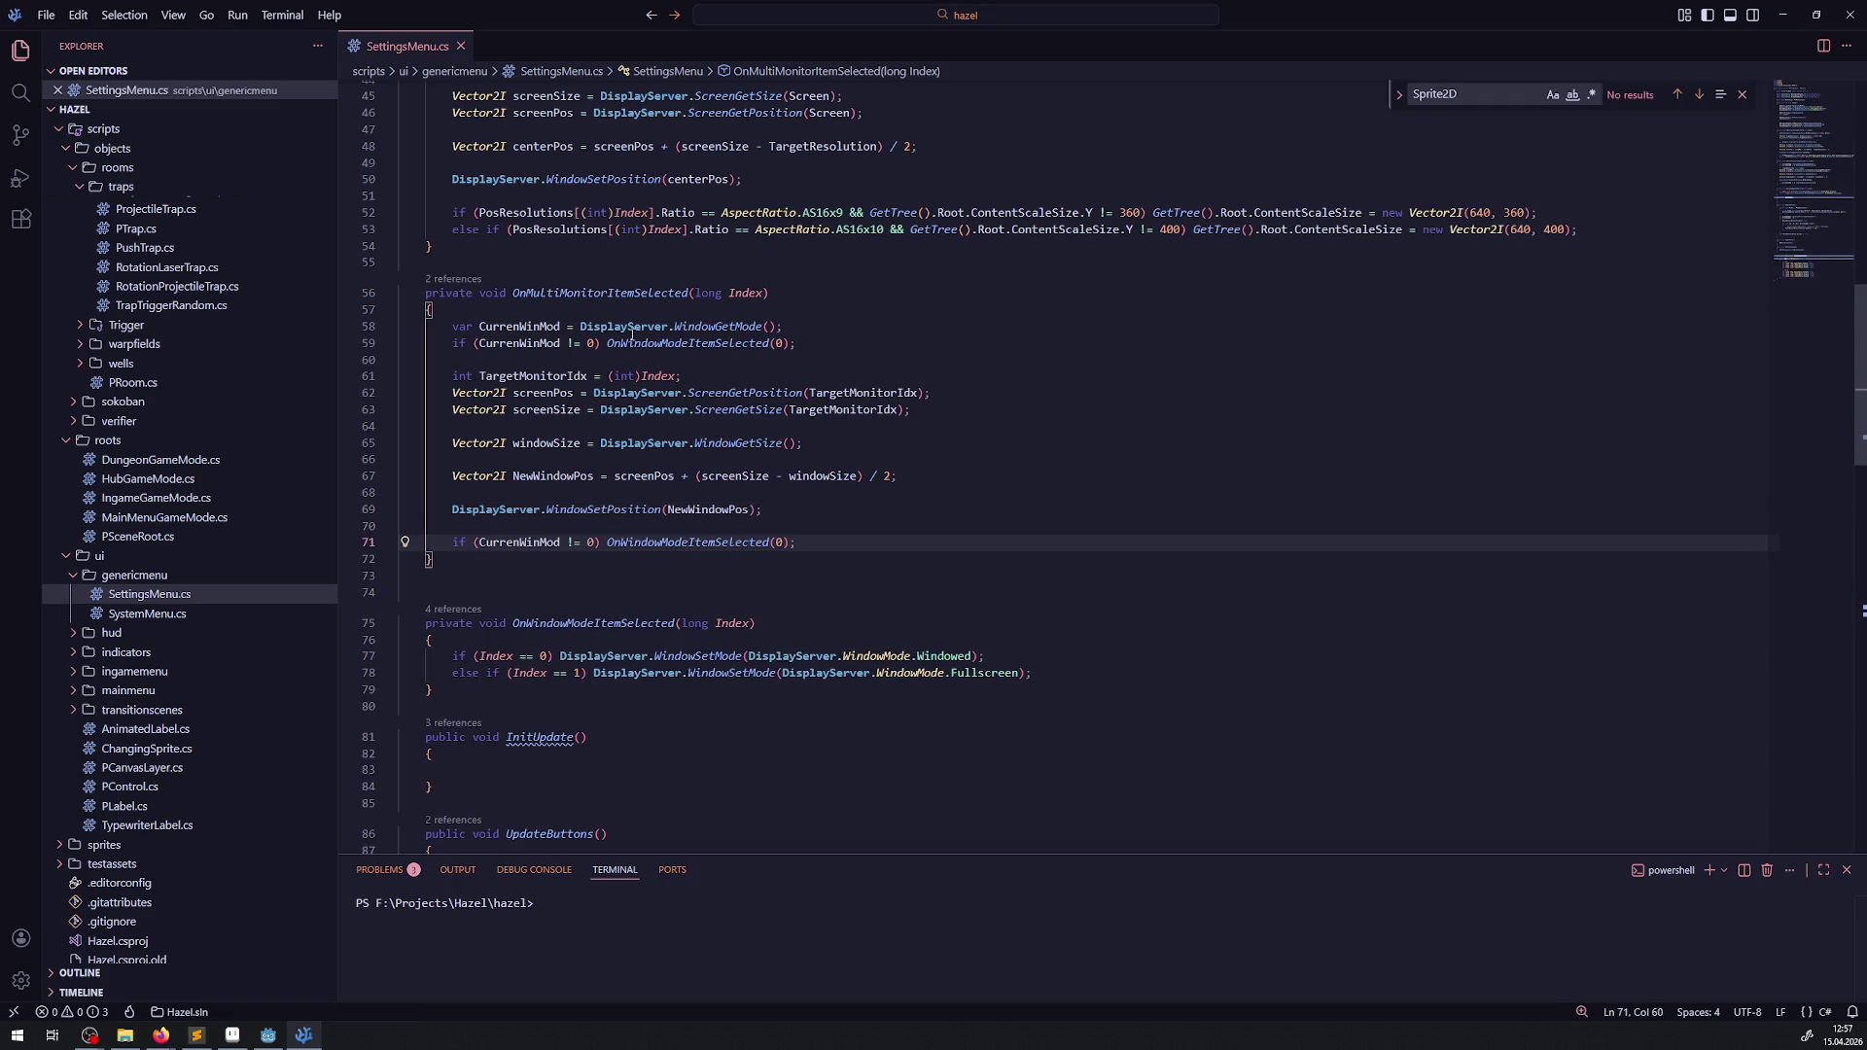
# - Replace the 0 argument on line 71 with (long)CurrenWinMod and save
pyautogui.doubleClick(560, 326)
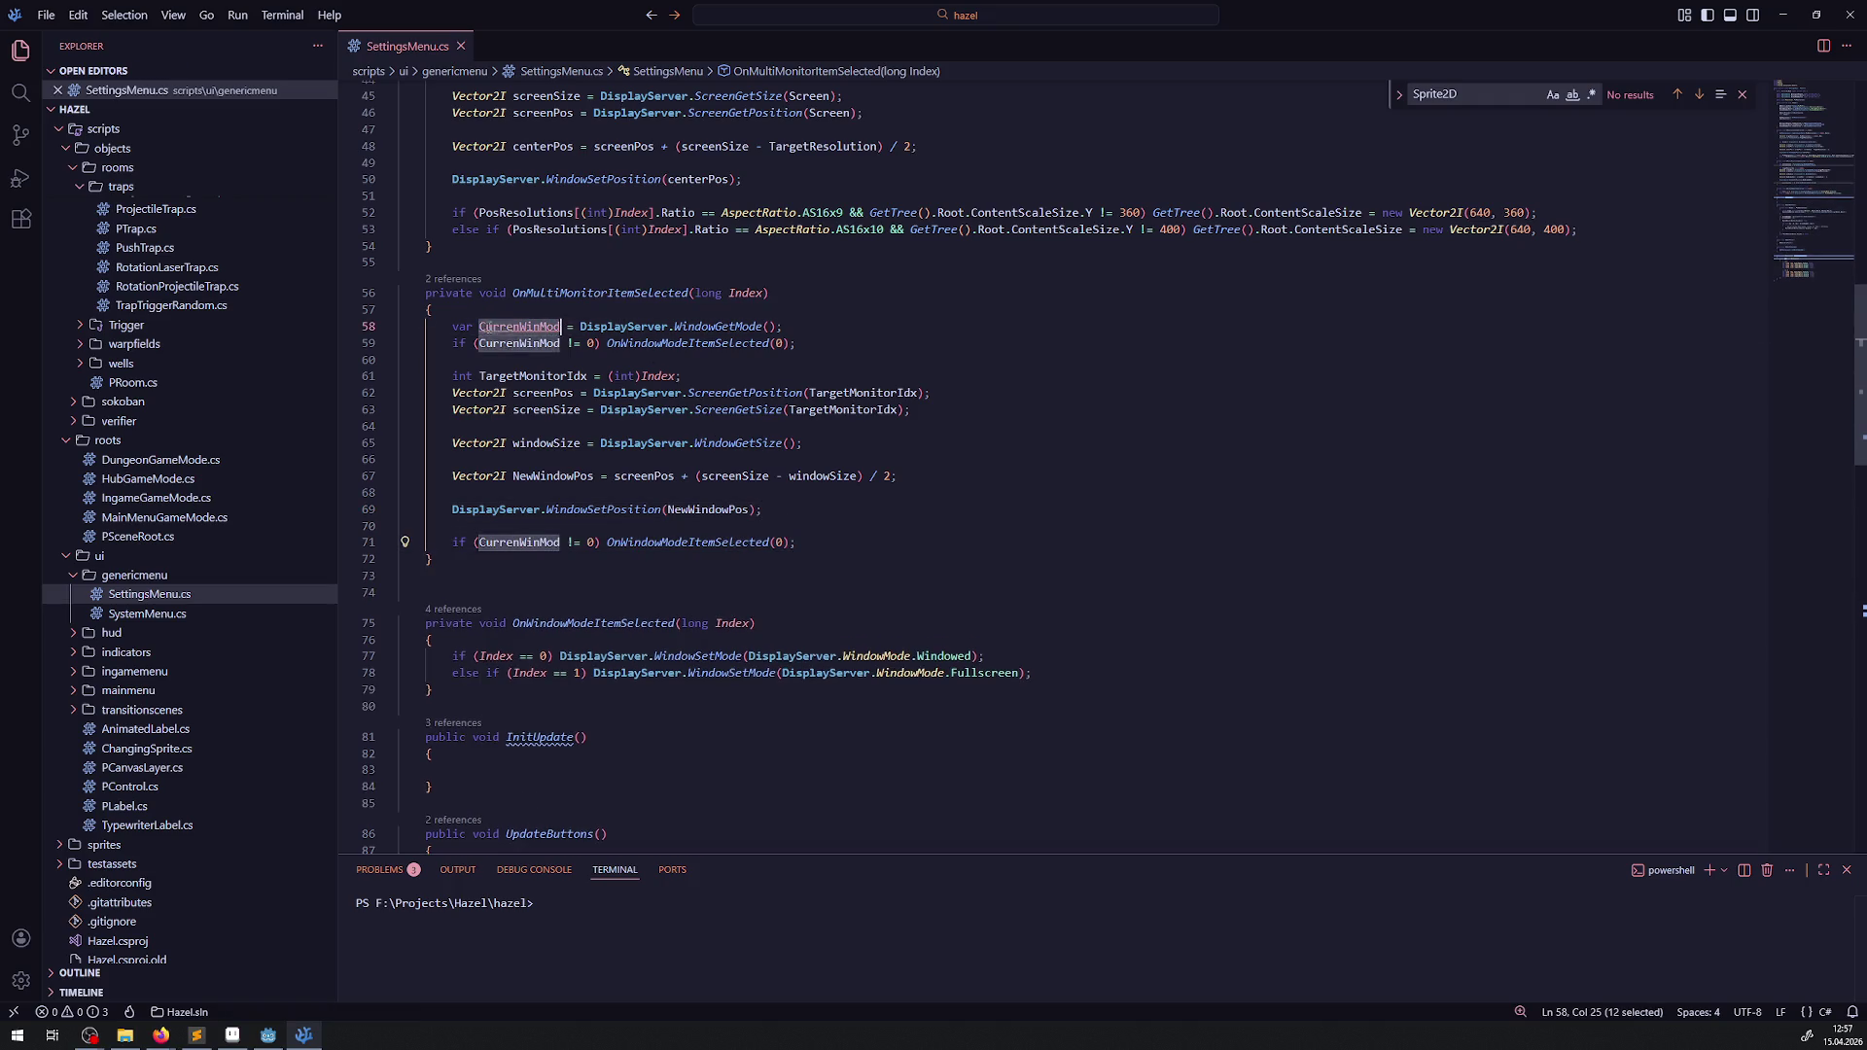
pyautogui.doubleClick(779, 543)
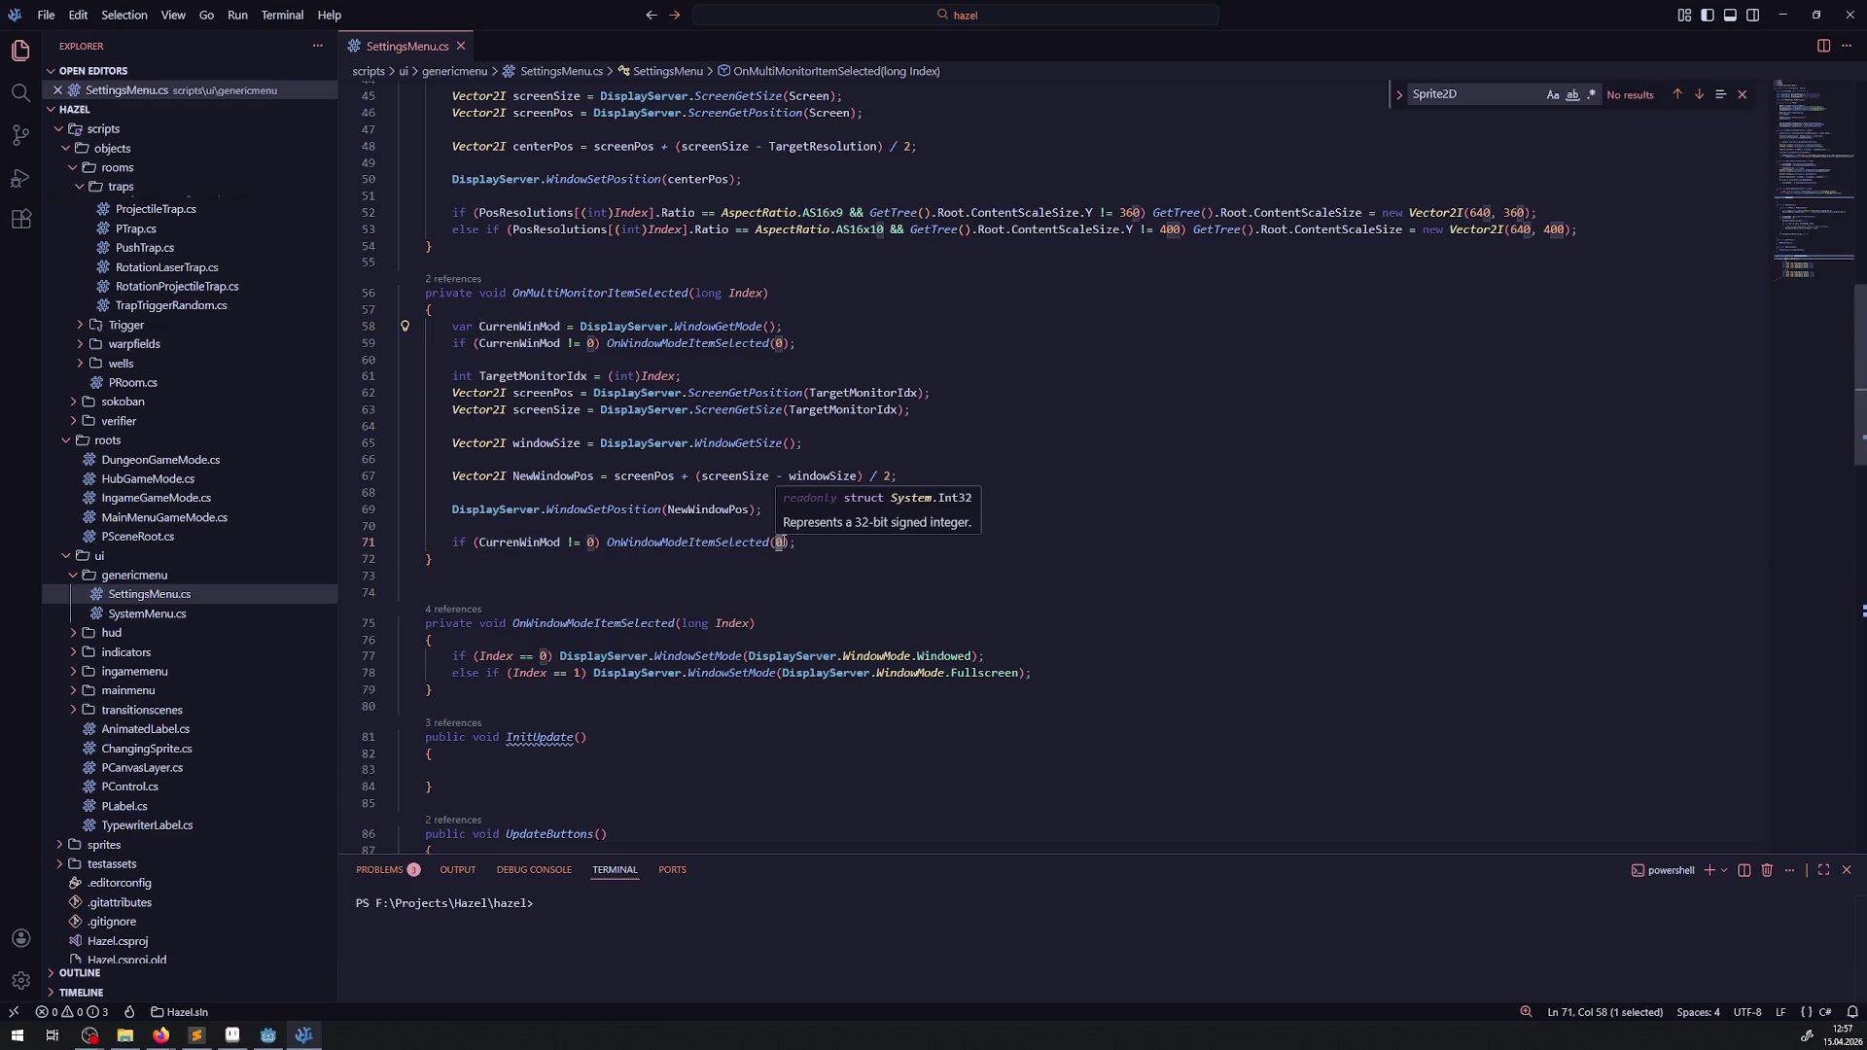
pyautogui.hotkey('ctrl', 'v')
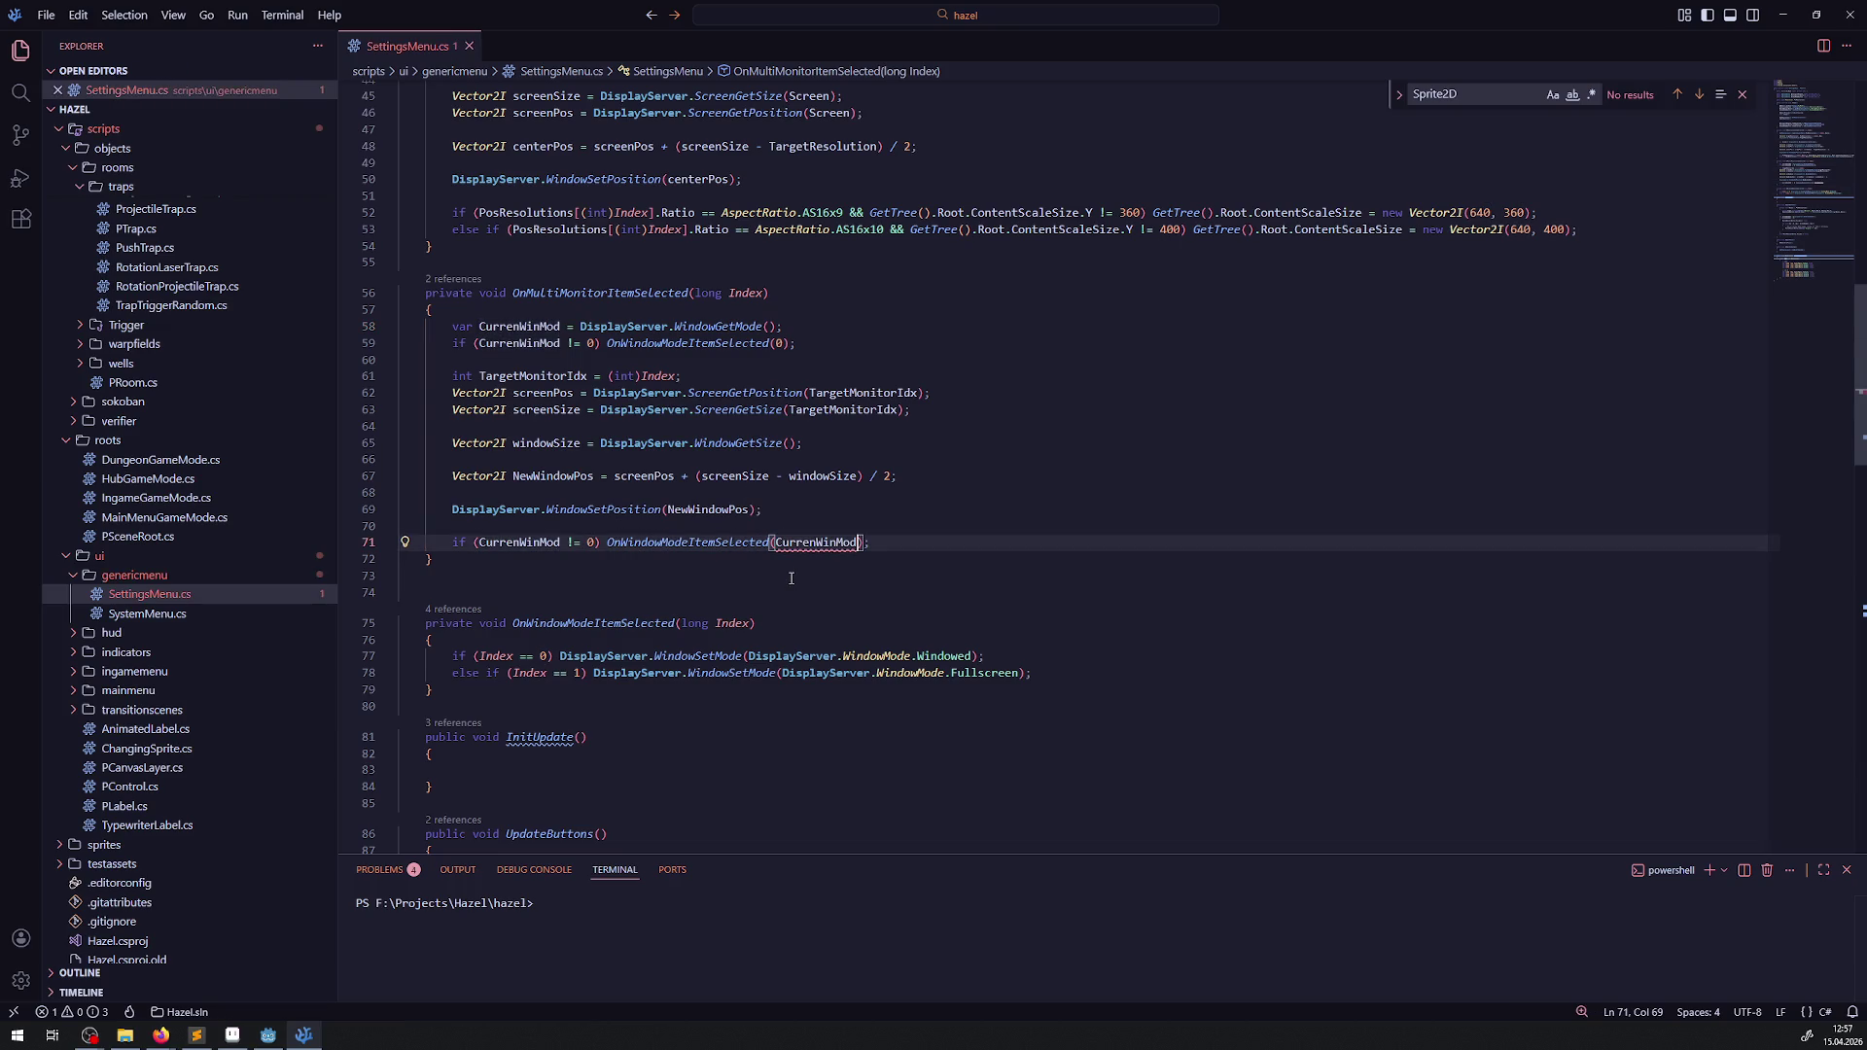
pyautogui.click(776, 588)
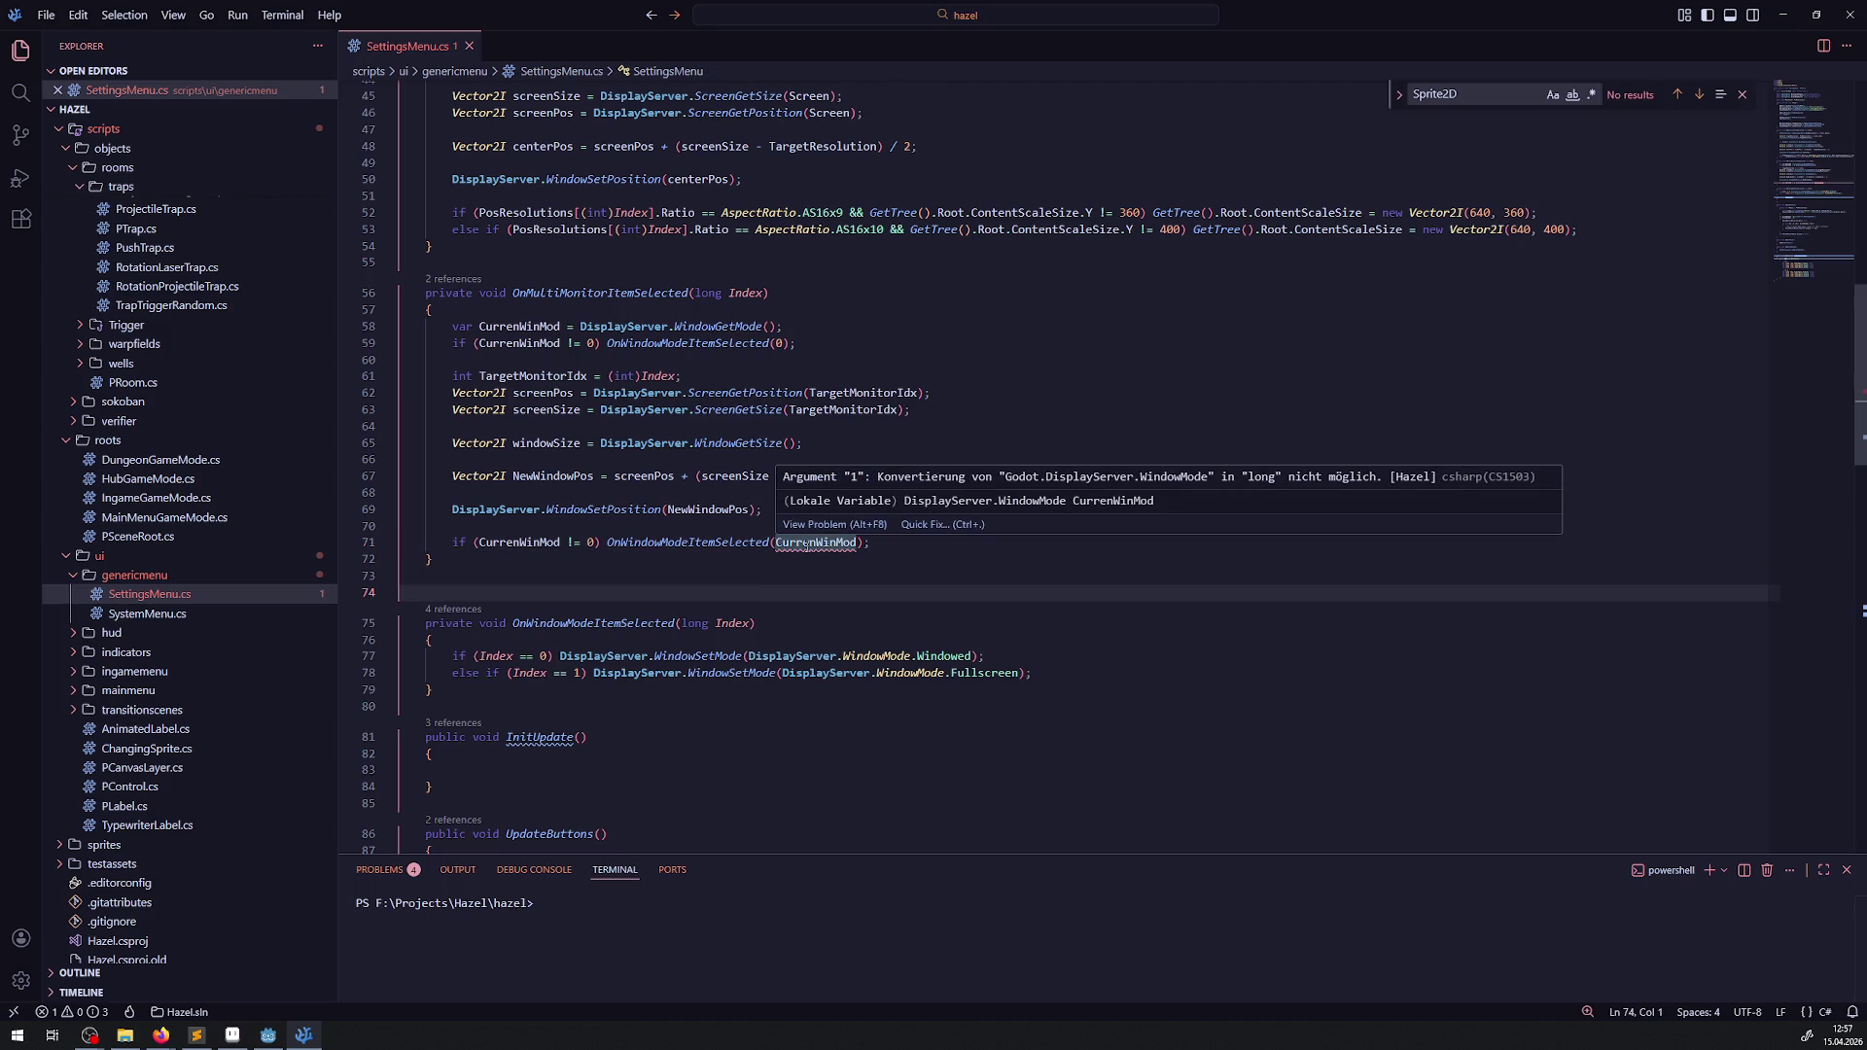
pyautogui.click(775, 543)
pyautogui.write('(long')
pyautogui.hotkey('ctrl', 's')
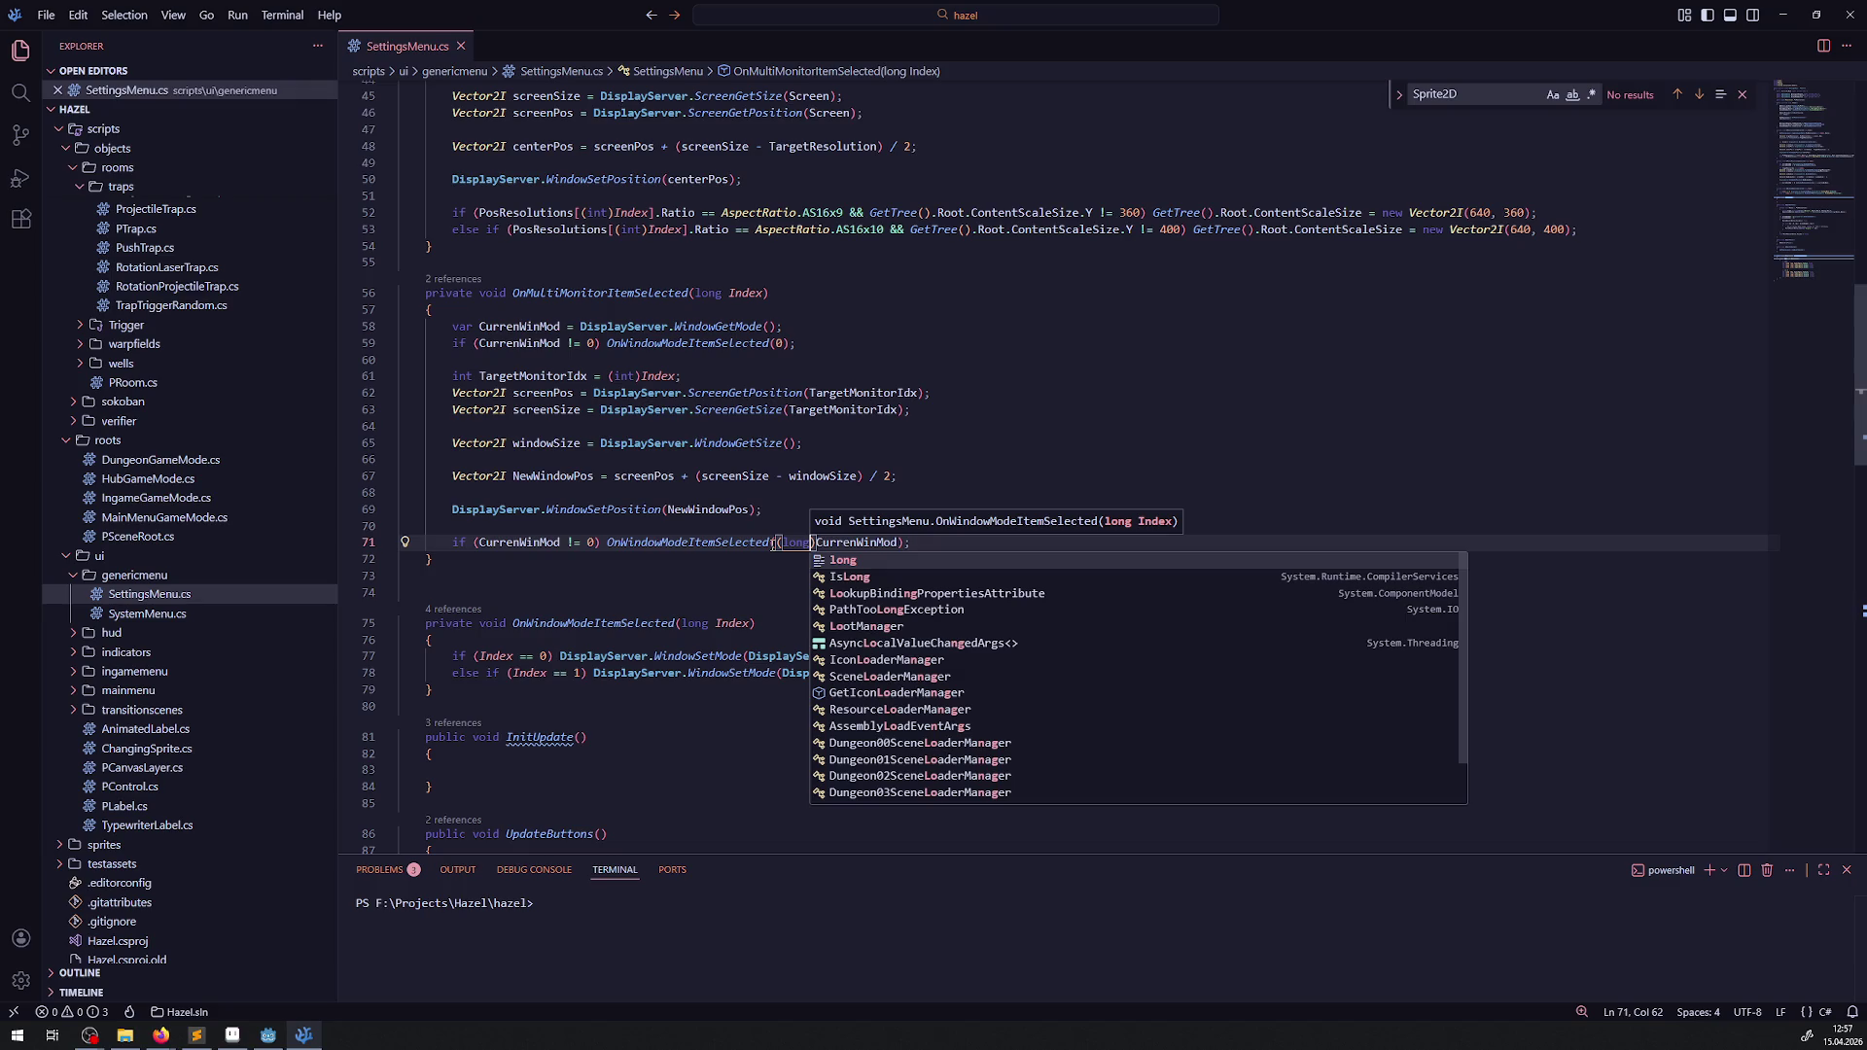
pyautogui.press('Escape')
pyautogui.click(268, 1034)
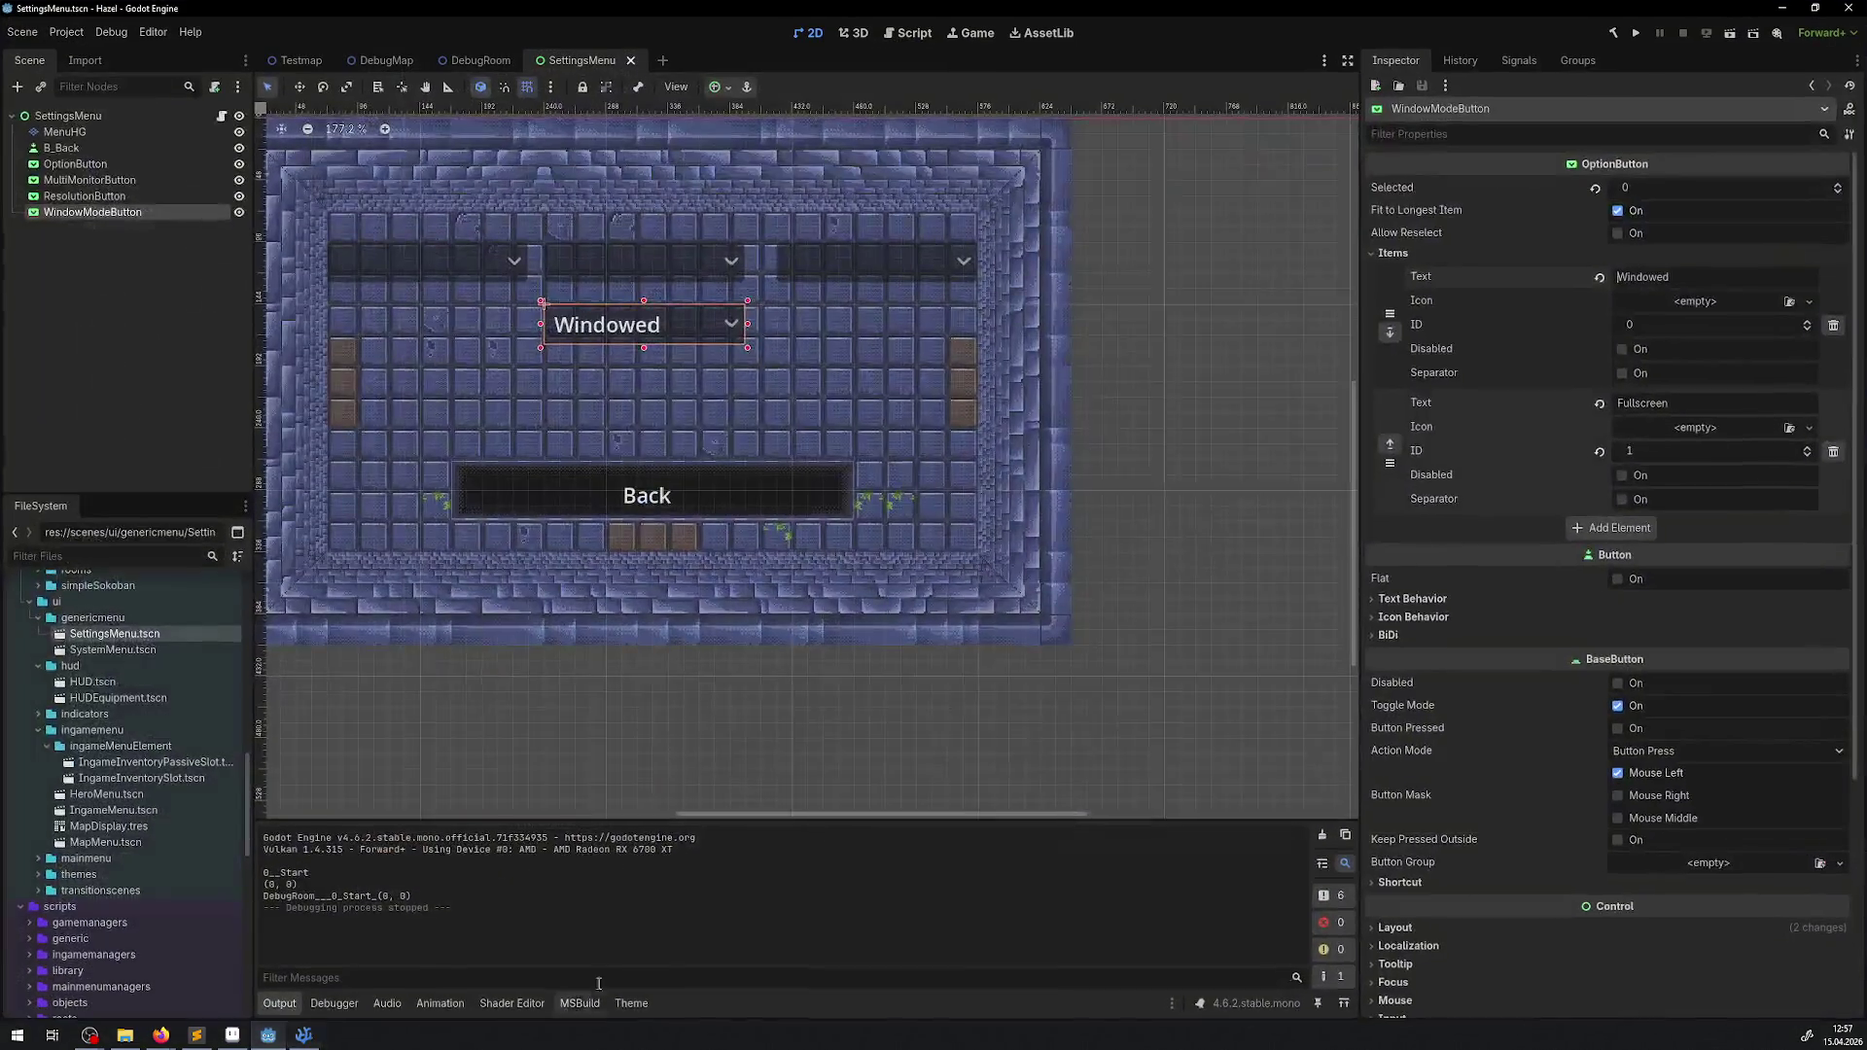
# - Build and run the game, then open its Settings menu from the pause menu
pyautogui.click(1614, 33)
pyautogui.click(1637, 35)
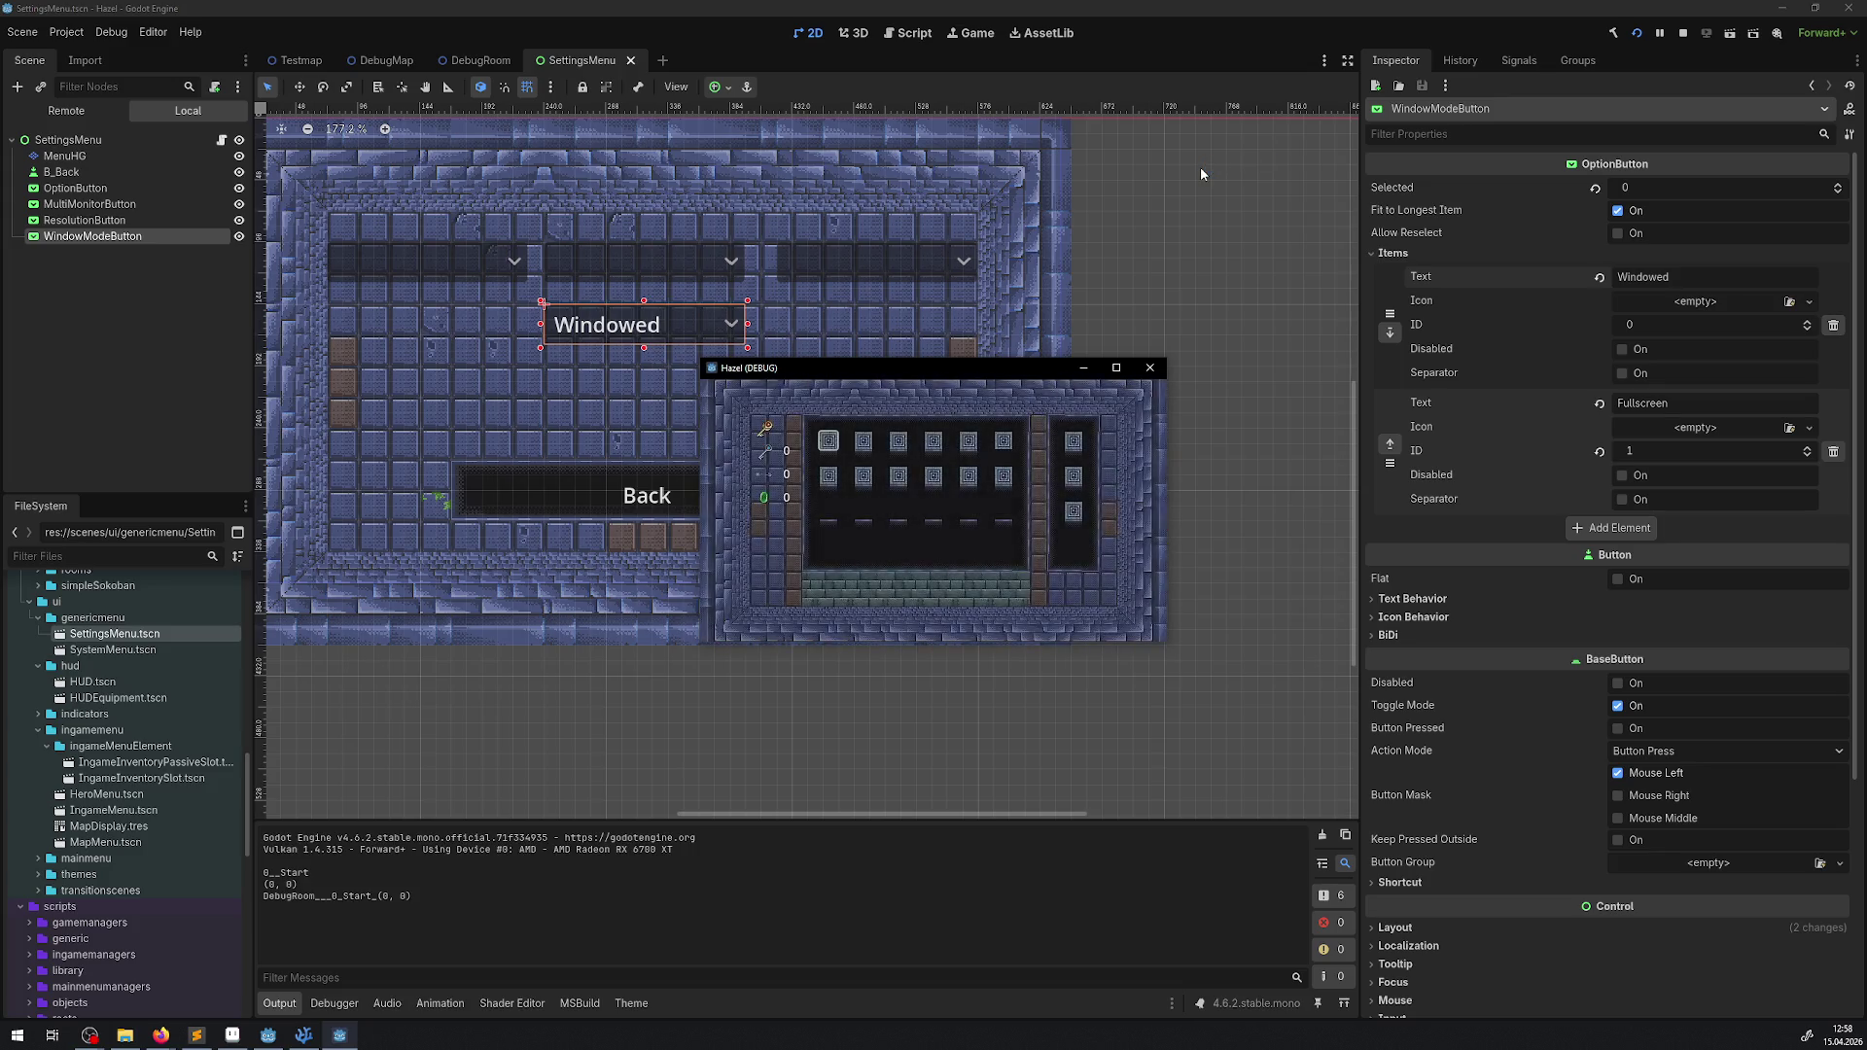
pyautogui.press('Escape')
pyautogui.press('Return')
# - Move the game window to Display 1, then bring it back to this screen
pyautogui.press('Up')
pyautogui.press('Up')
pyautogui.press('Return')
pyautogui.press('Down')
pyautogui.press('Return')
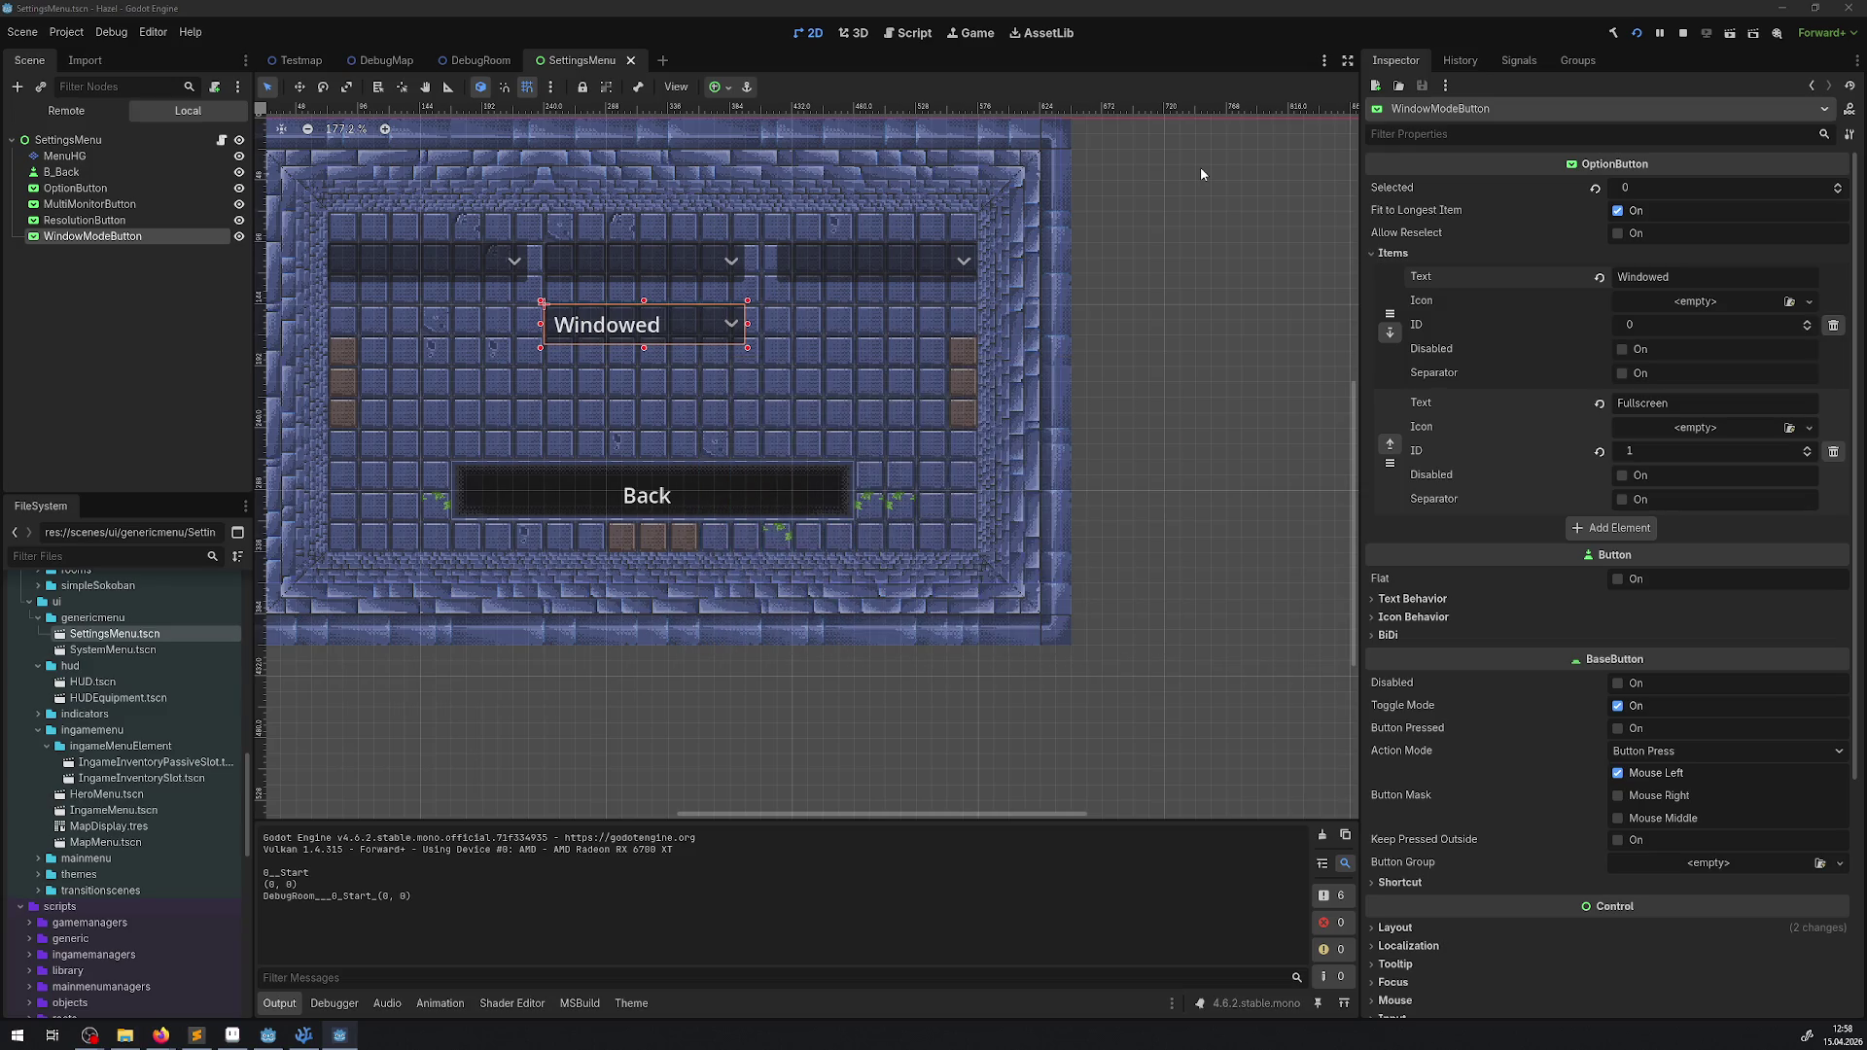
pyautogui.press('Return')
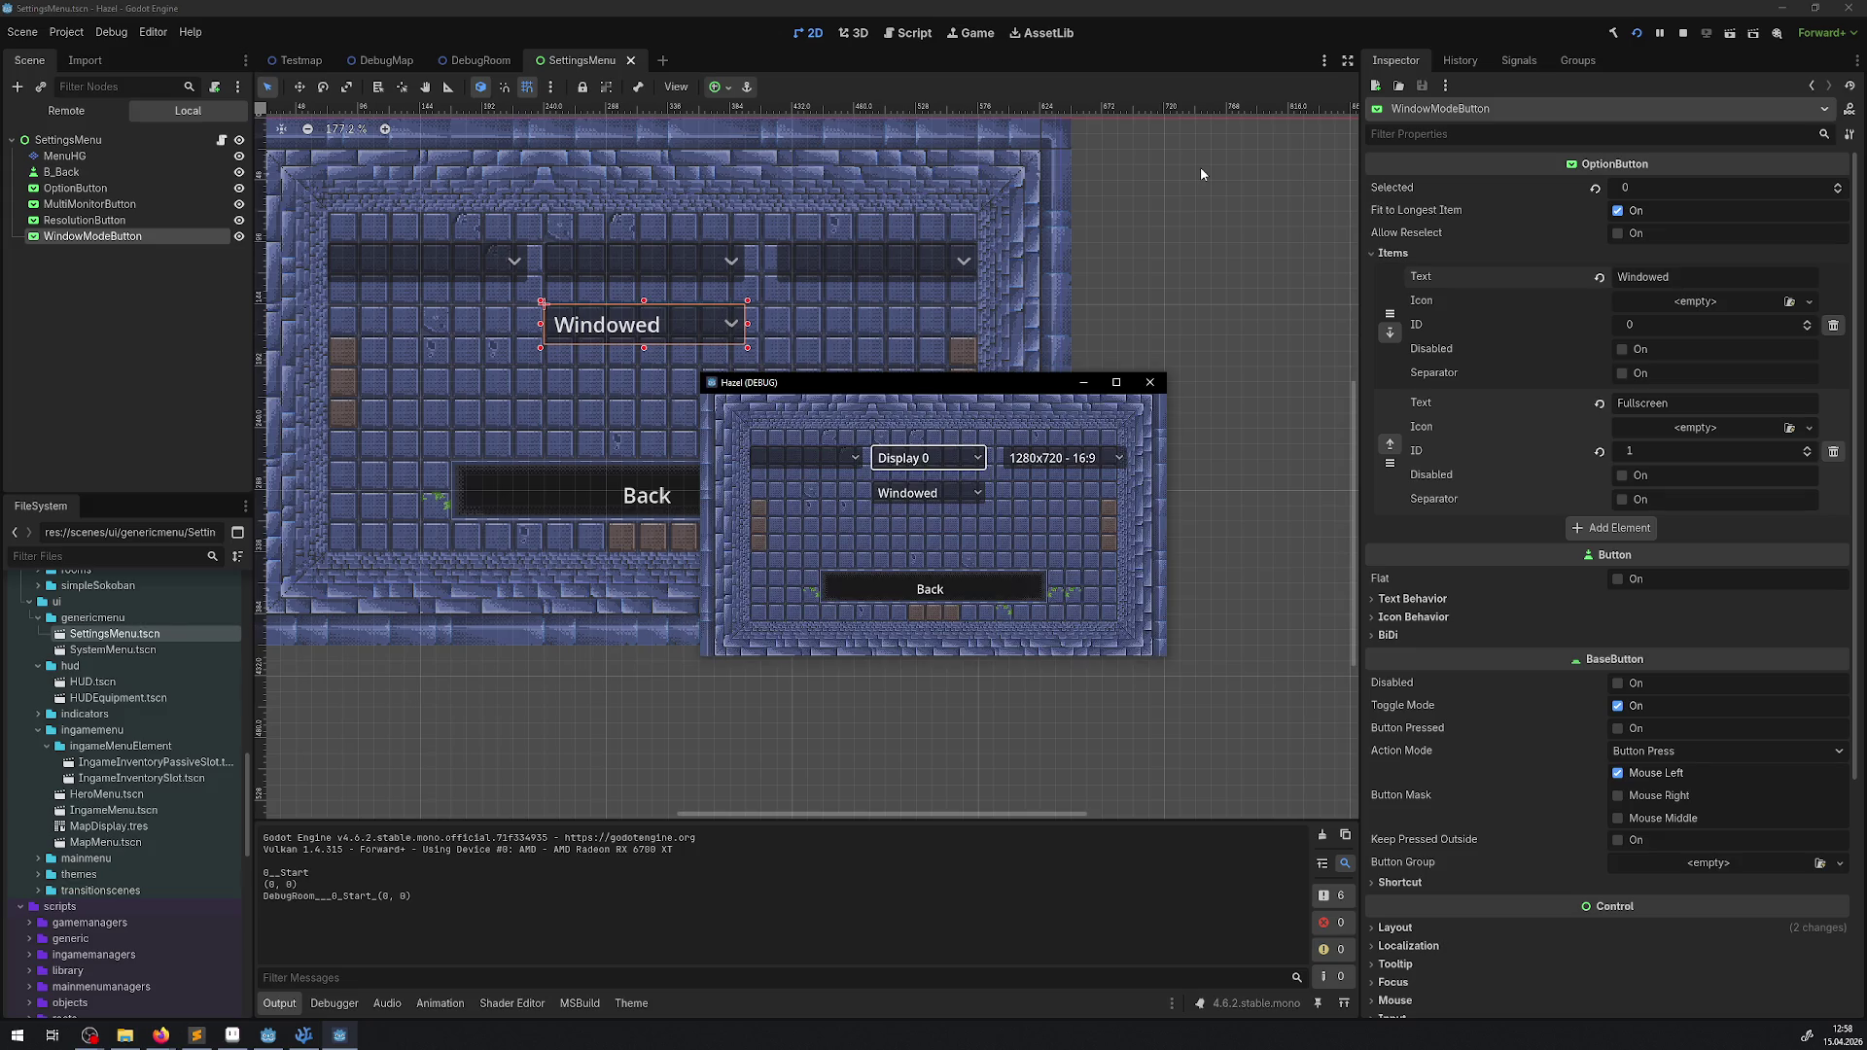
# - Set window mode to Fullscreen and move the game to Display 1, then return to SettingsMenu.cs
pyautogui.press('Down')
pyautogui.press('Return')
pyautogui.press('Down')
pyautogui.press('Return')
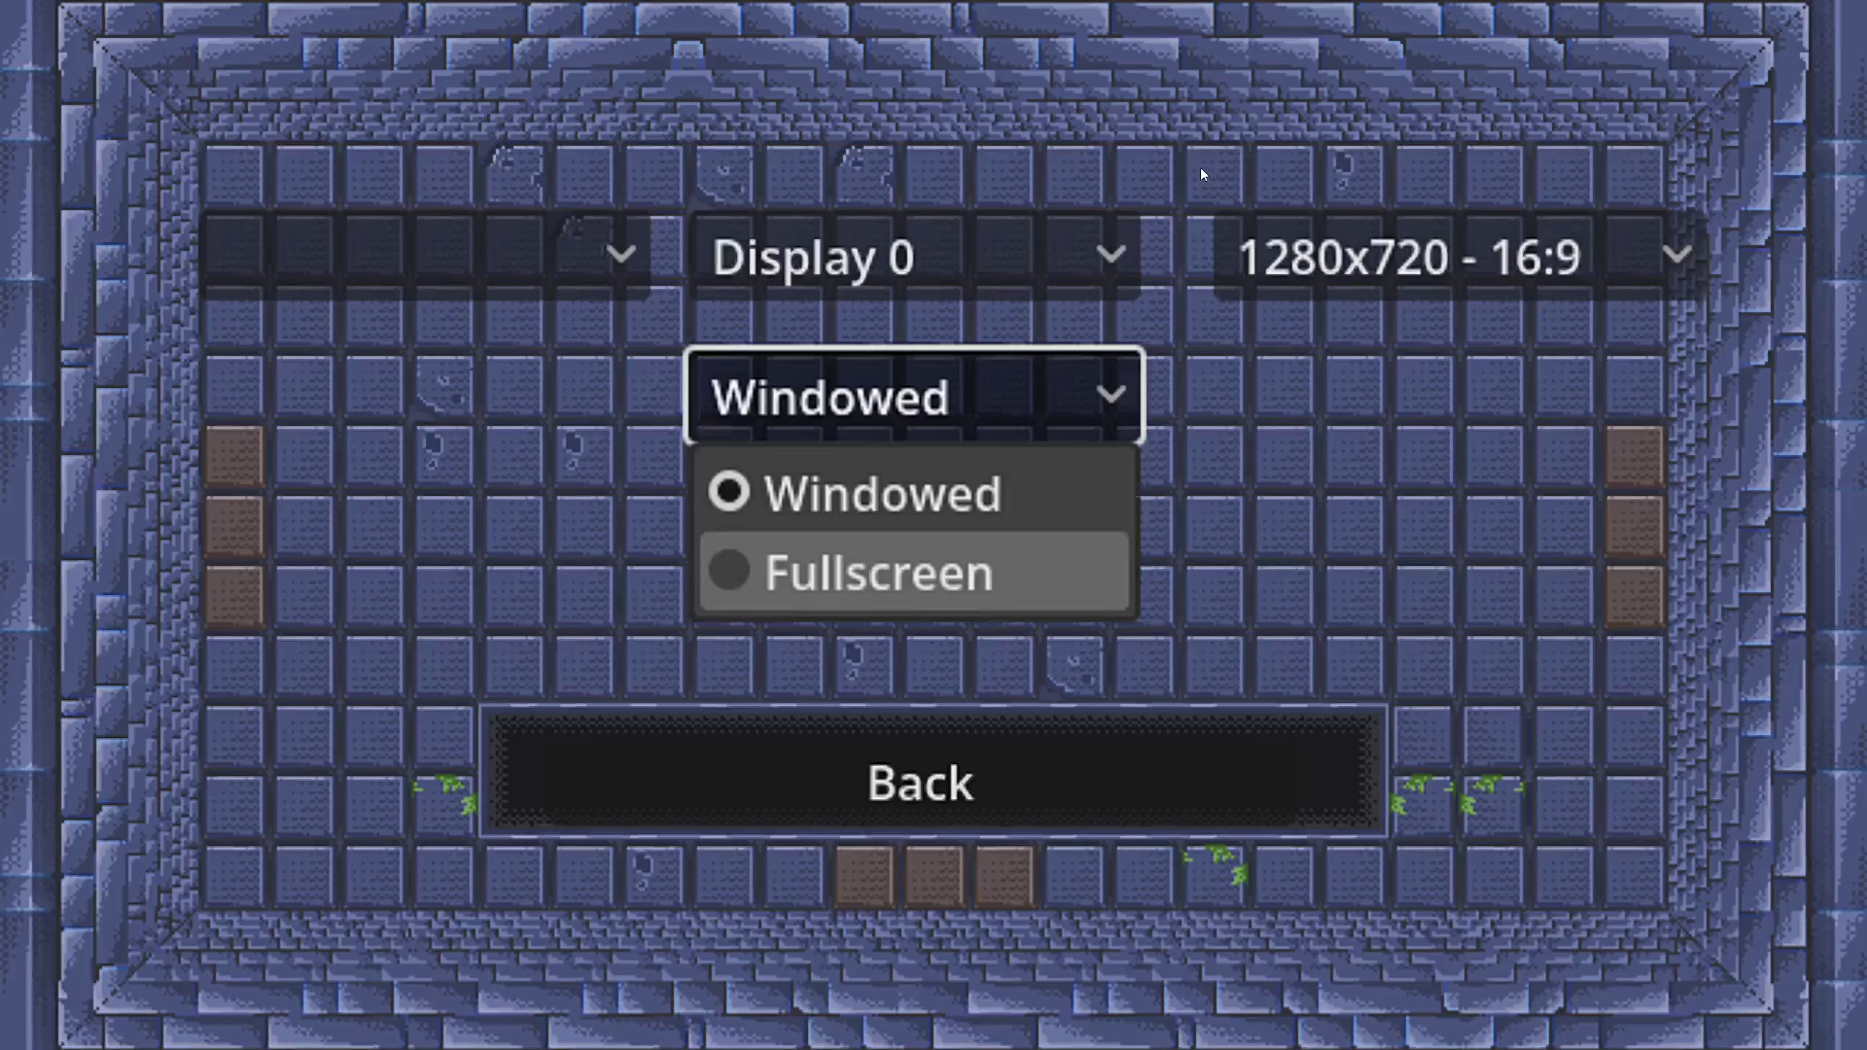
pyautogui.press('Up')
pyautogui.press('Return')
pyautogui.press('Down')
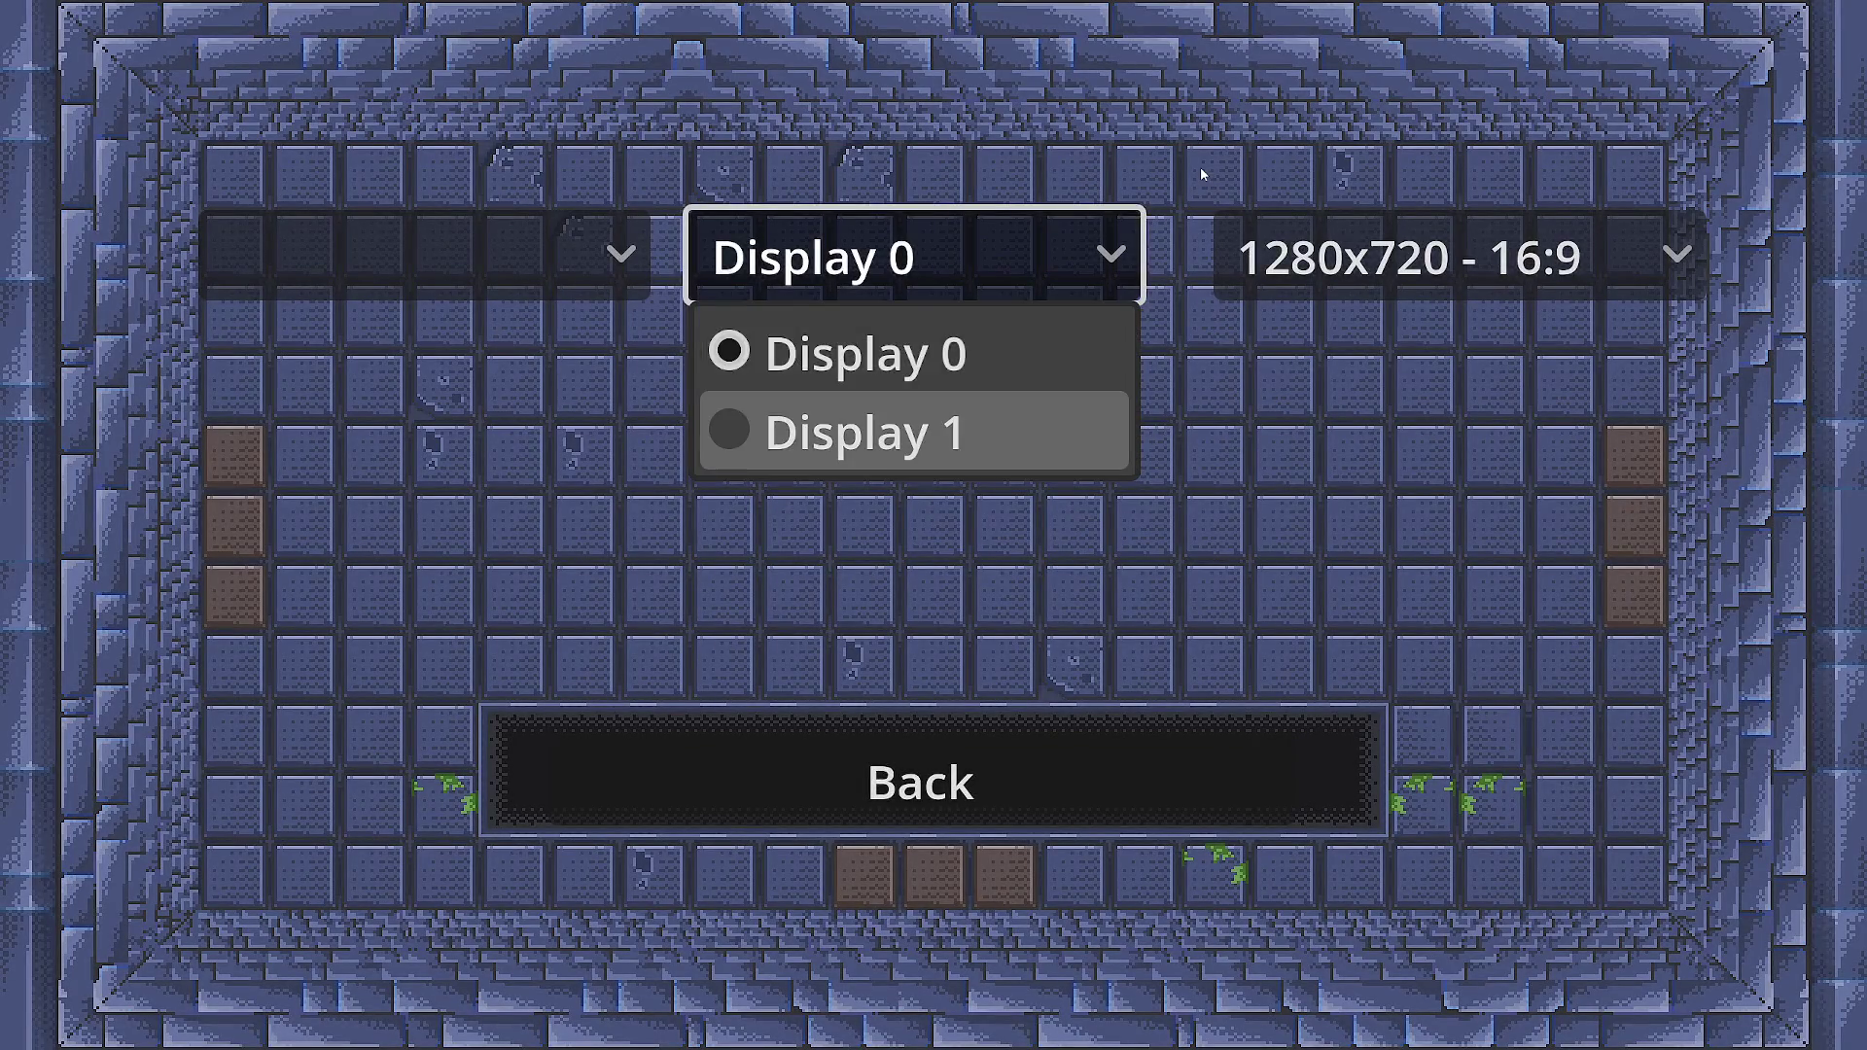
pyautogui.press('Return')
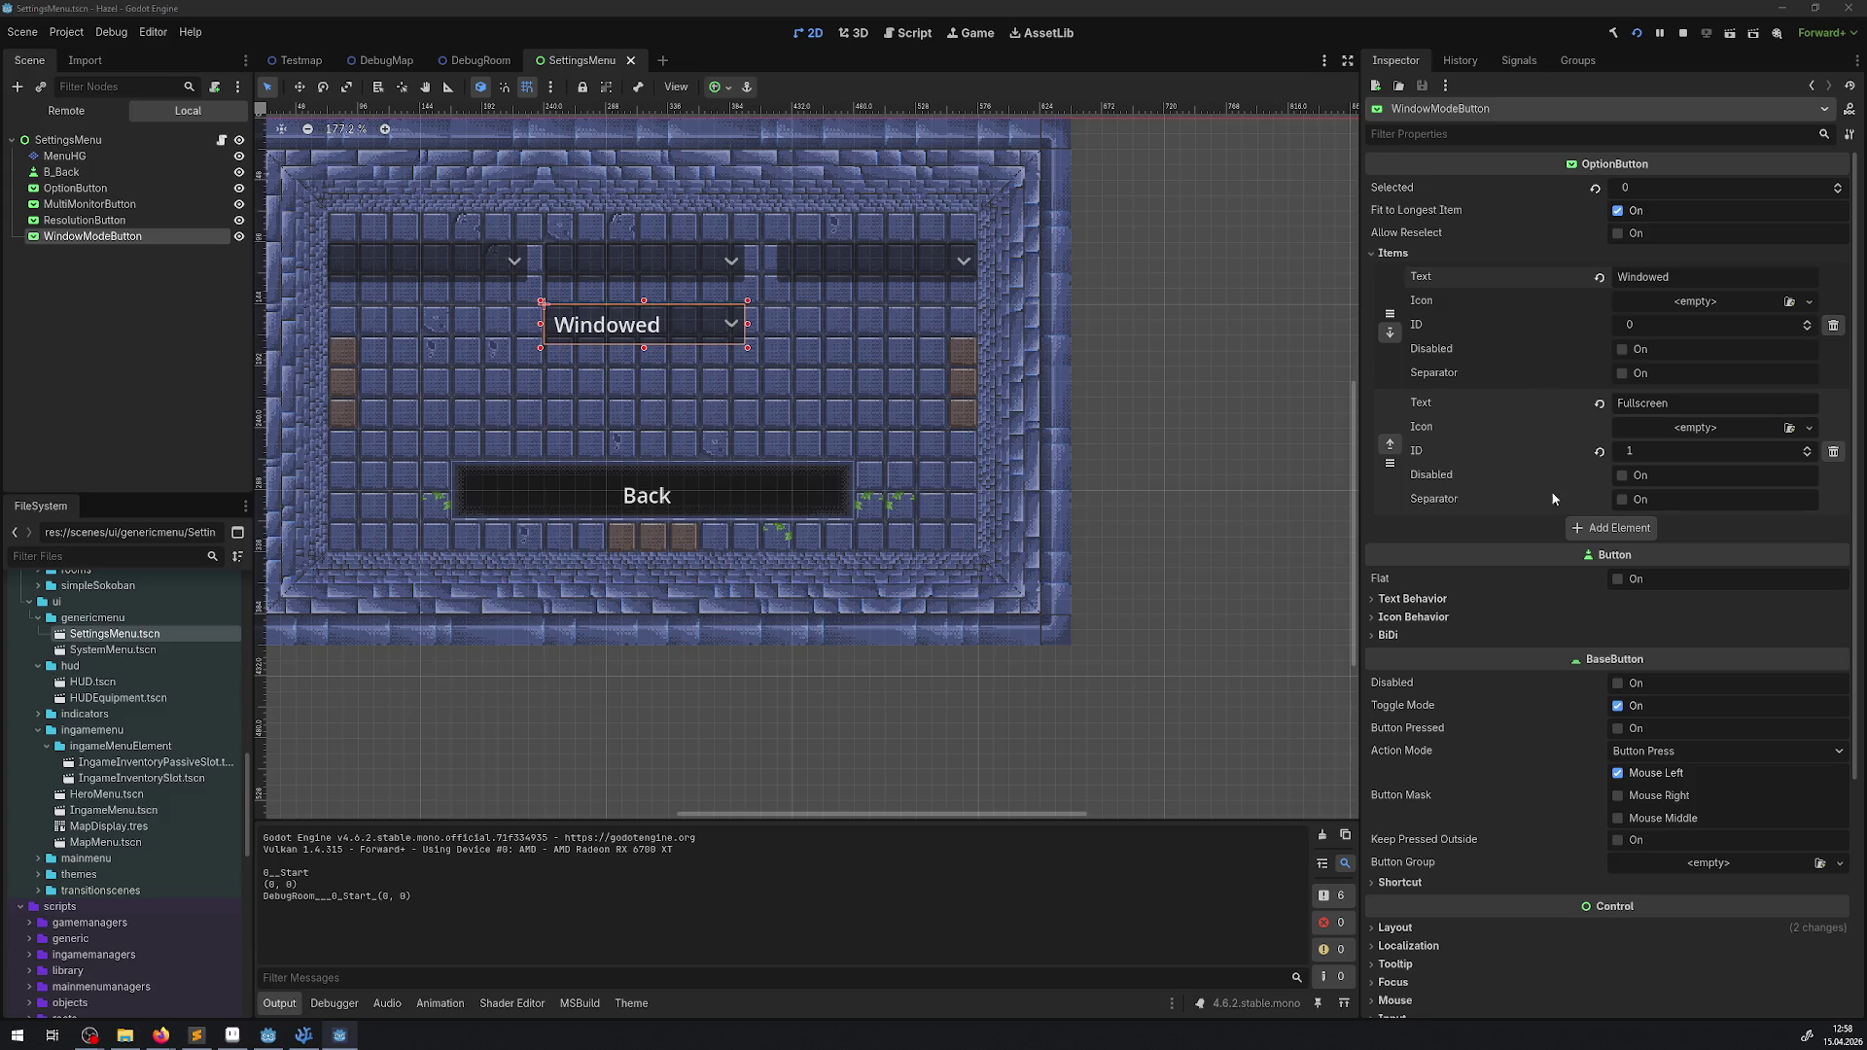
pyautogui.click(303, 1034)
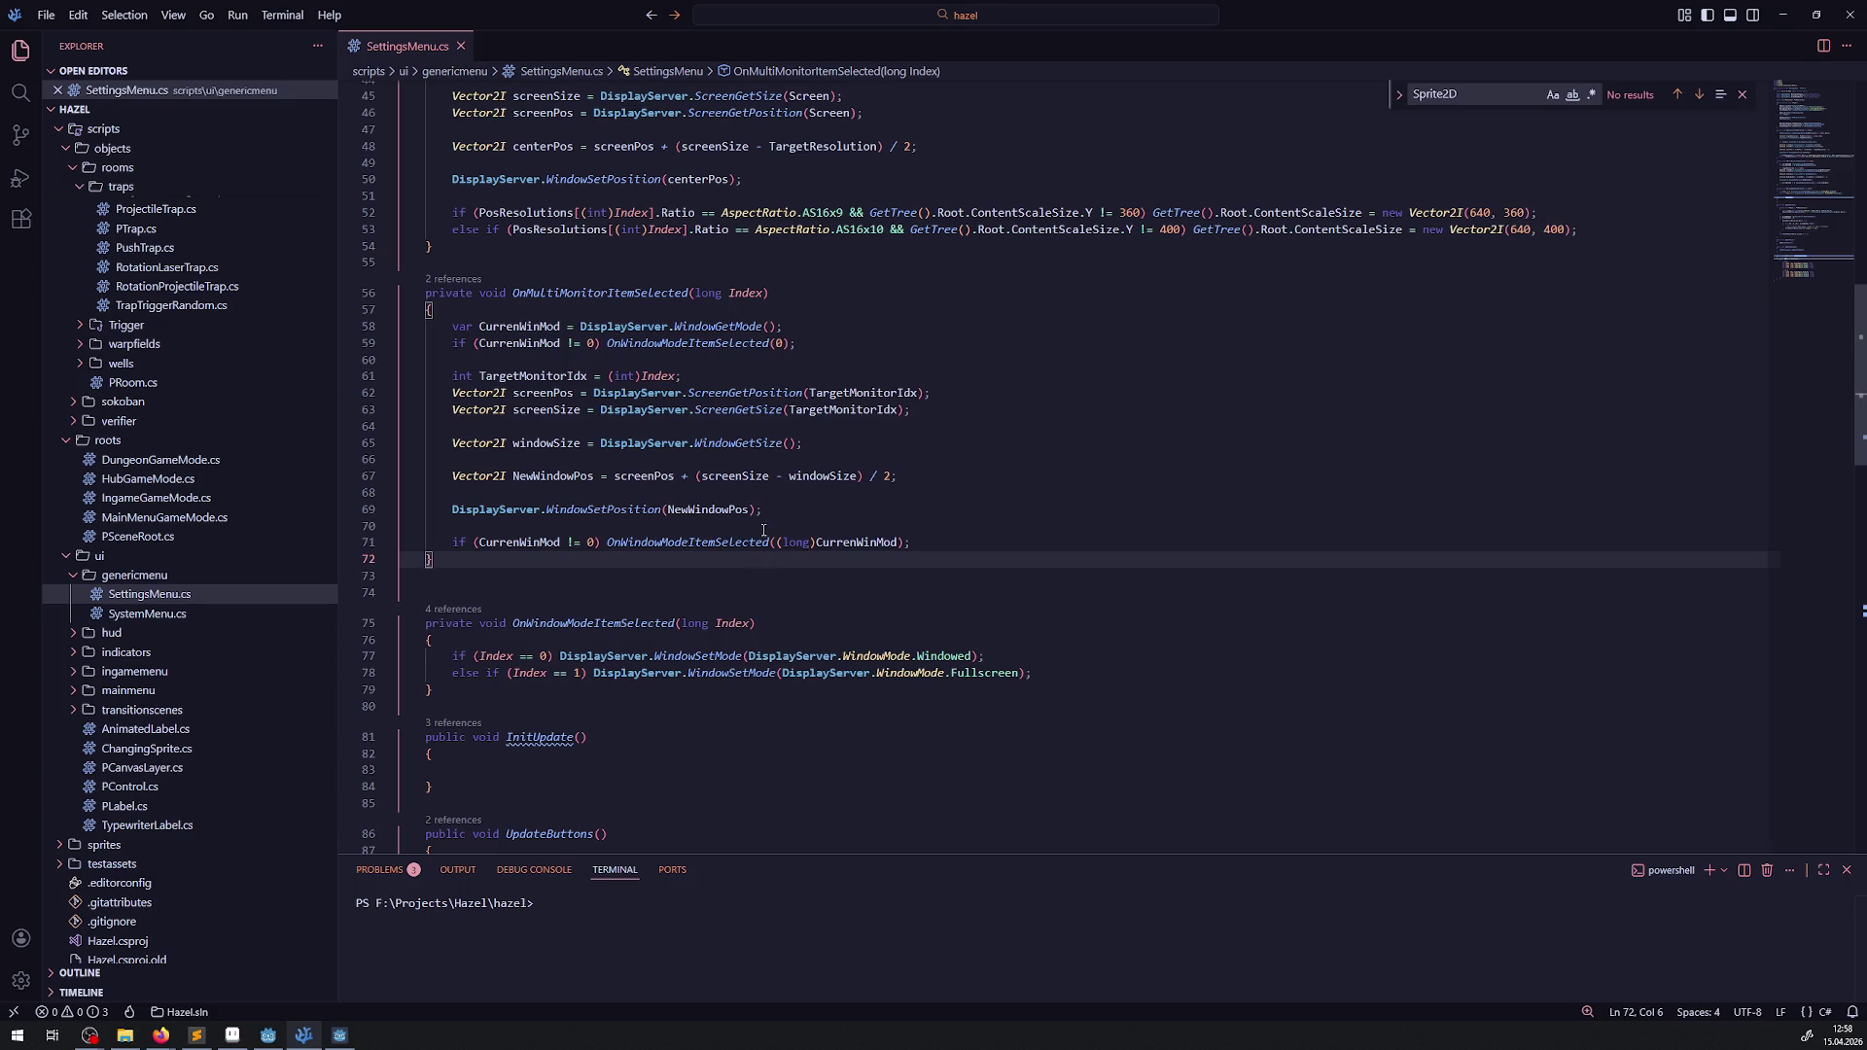
# - Replace (long)CurrenWinMod with 1 in the closing OnWindowModeItemSelected call on line 71
pyautogui.moveTo(778, 545); pyautogui.dragTo(899, 545)
pyautogui.write('1')
pyautogui.click(846, 574)
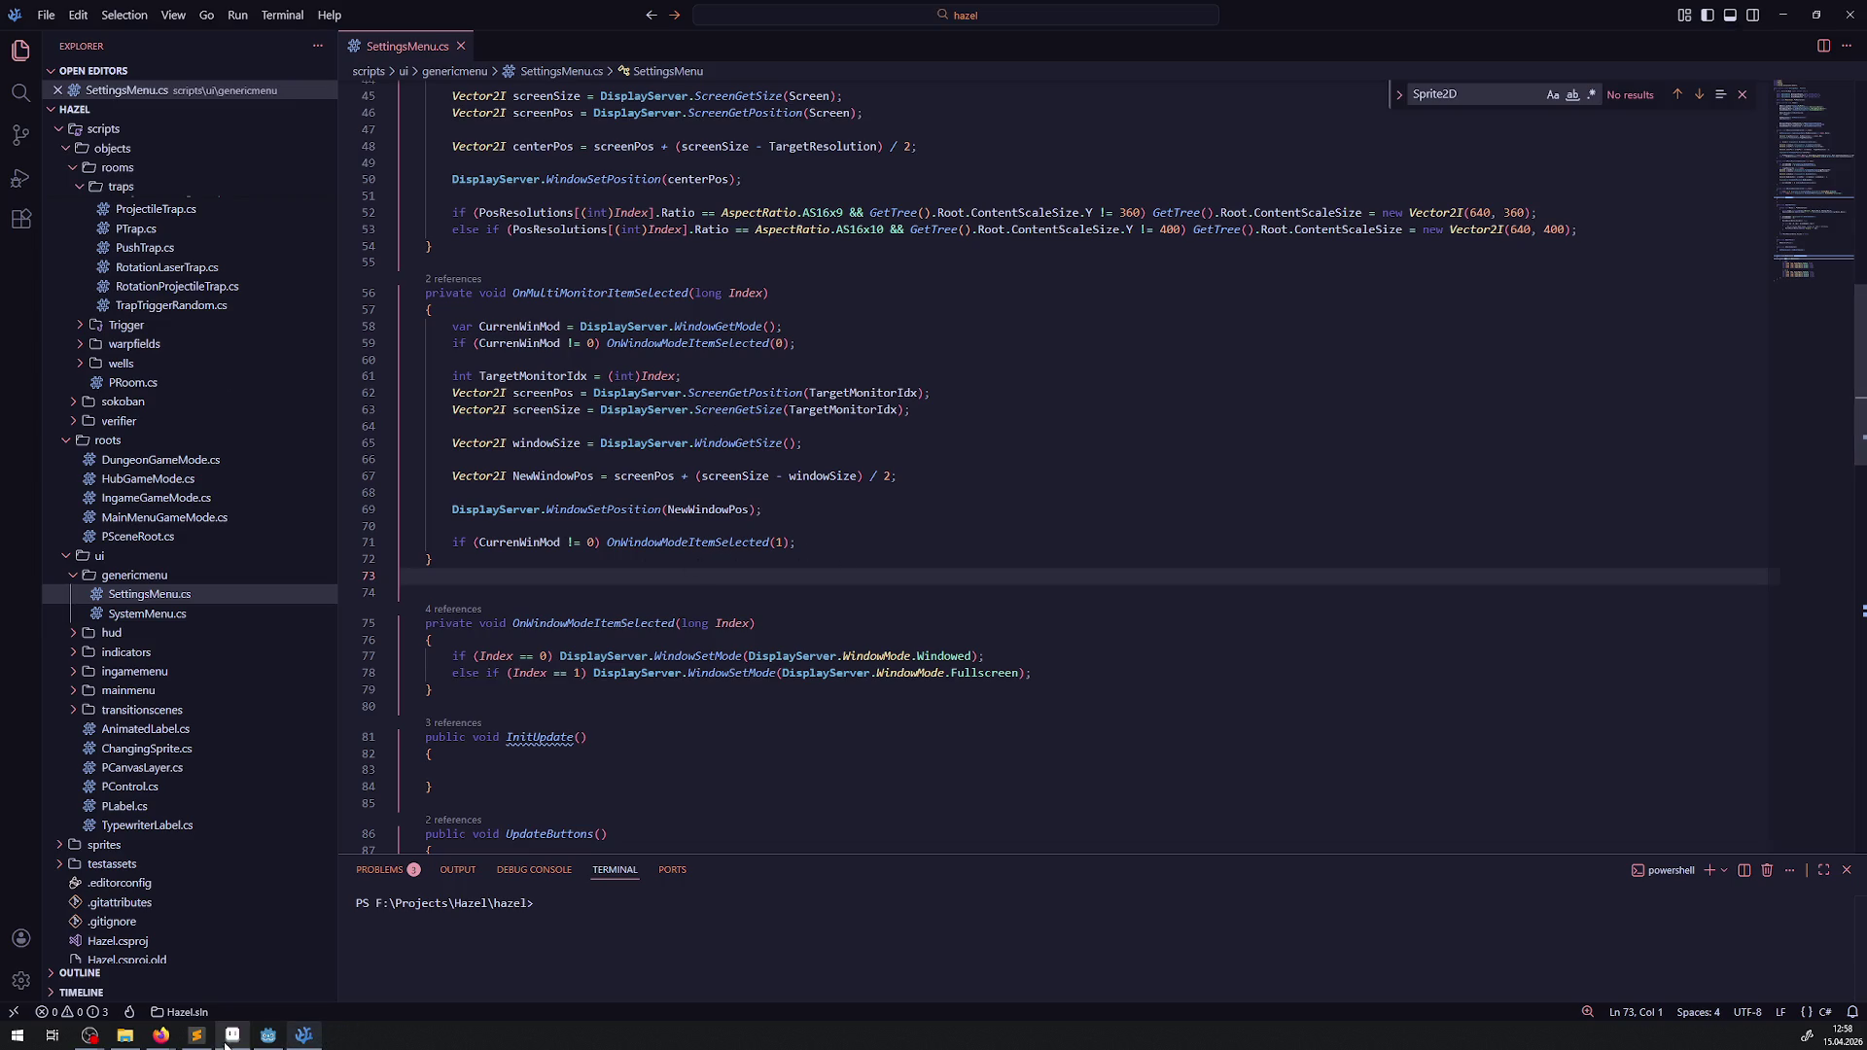
pyautogui.click(269, 1035)
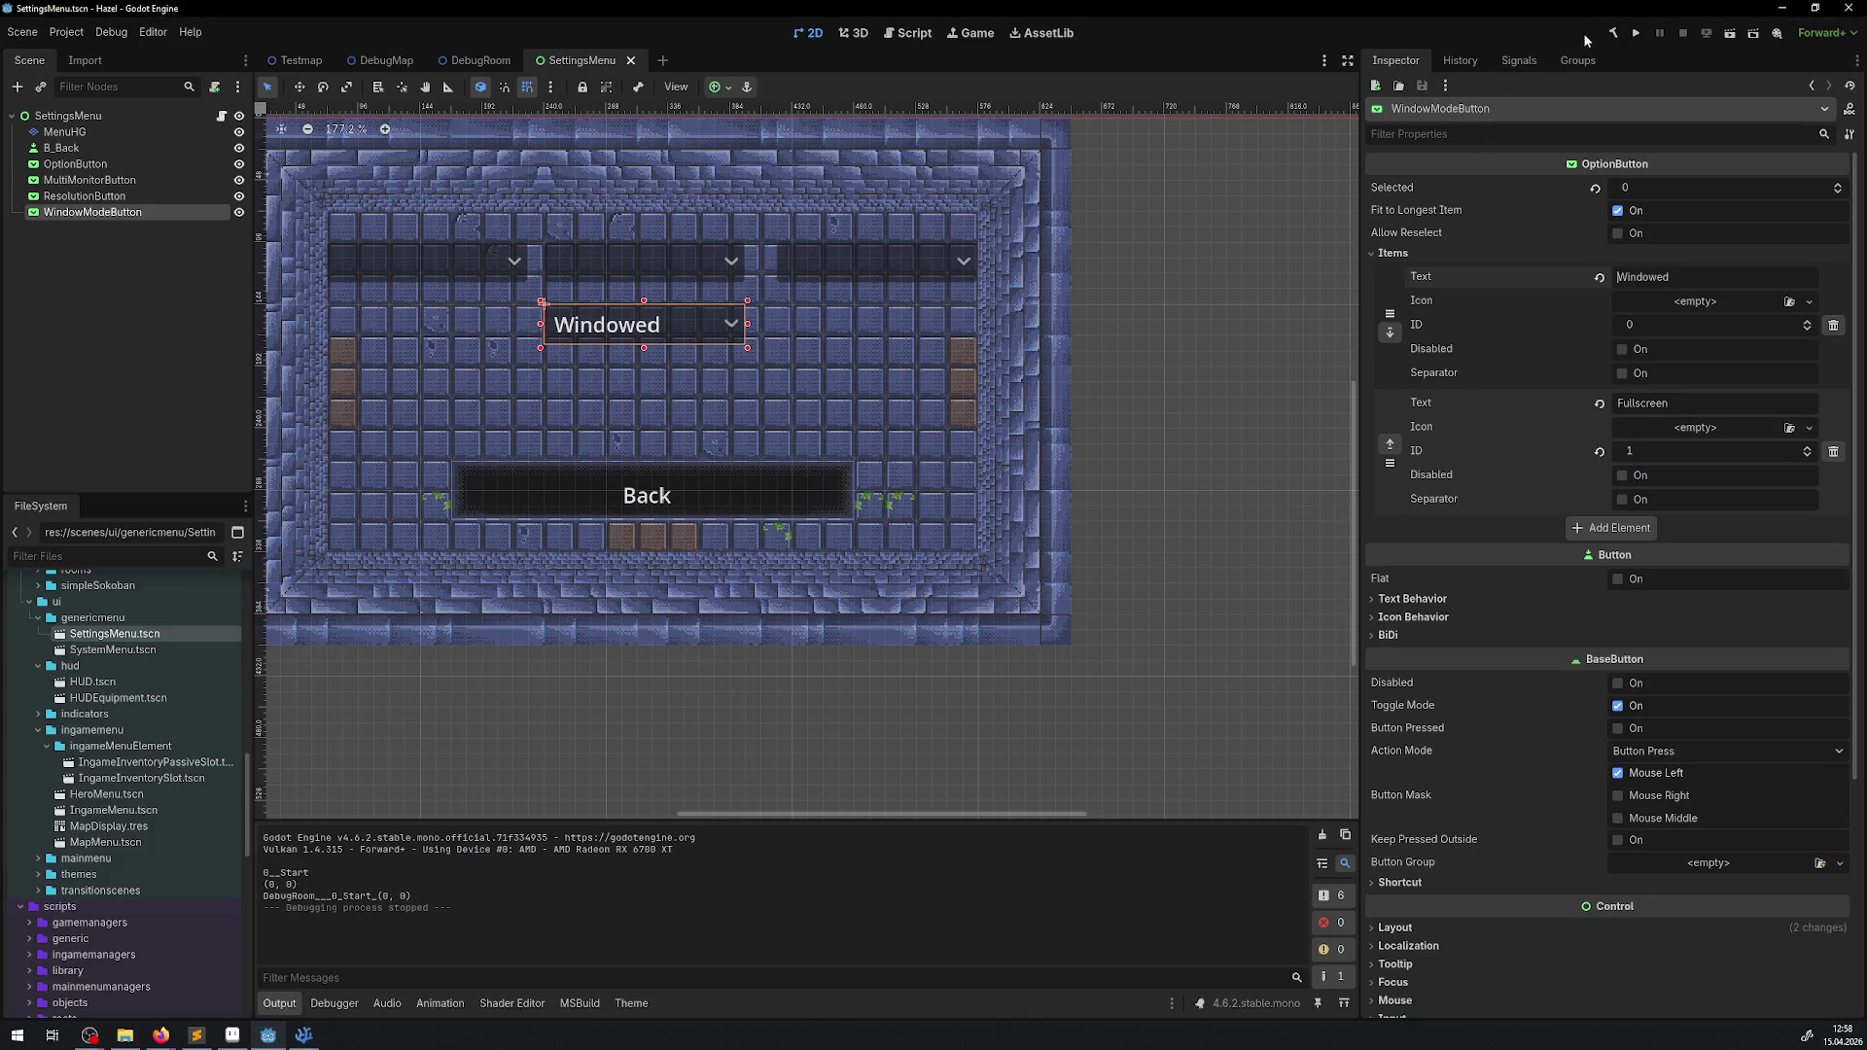
# - Rebuild and run the game, then open the in-game Settings menu
pyautogui.click(1618, 37)
pyautogui.click(1635, 32)
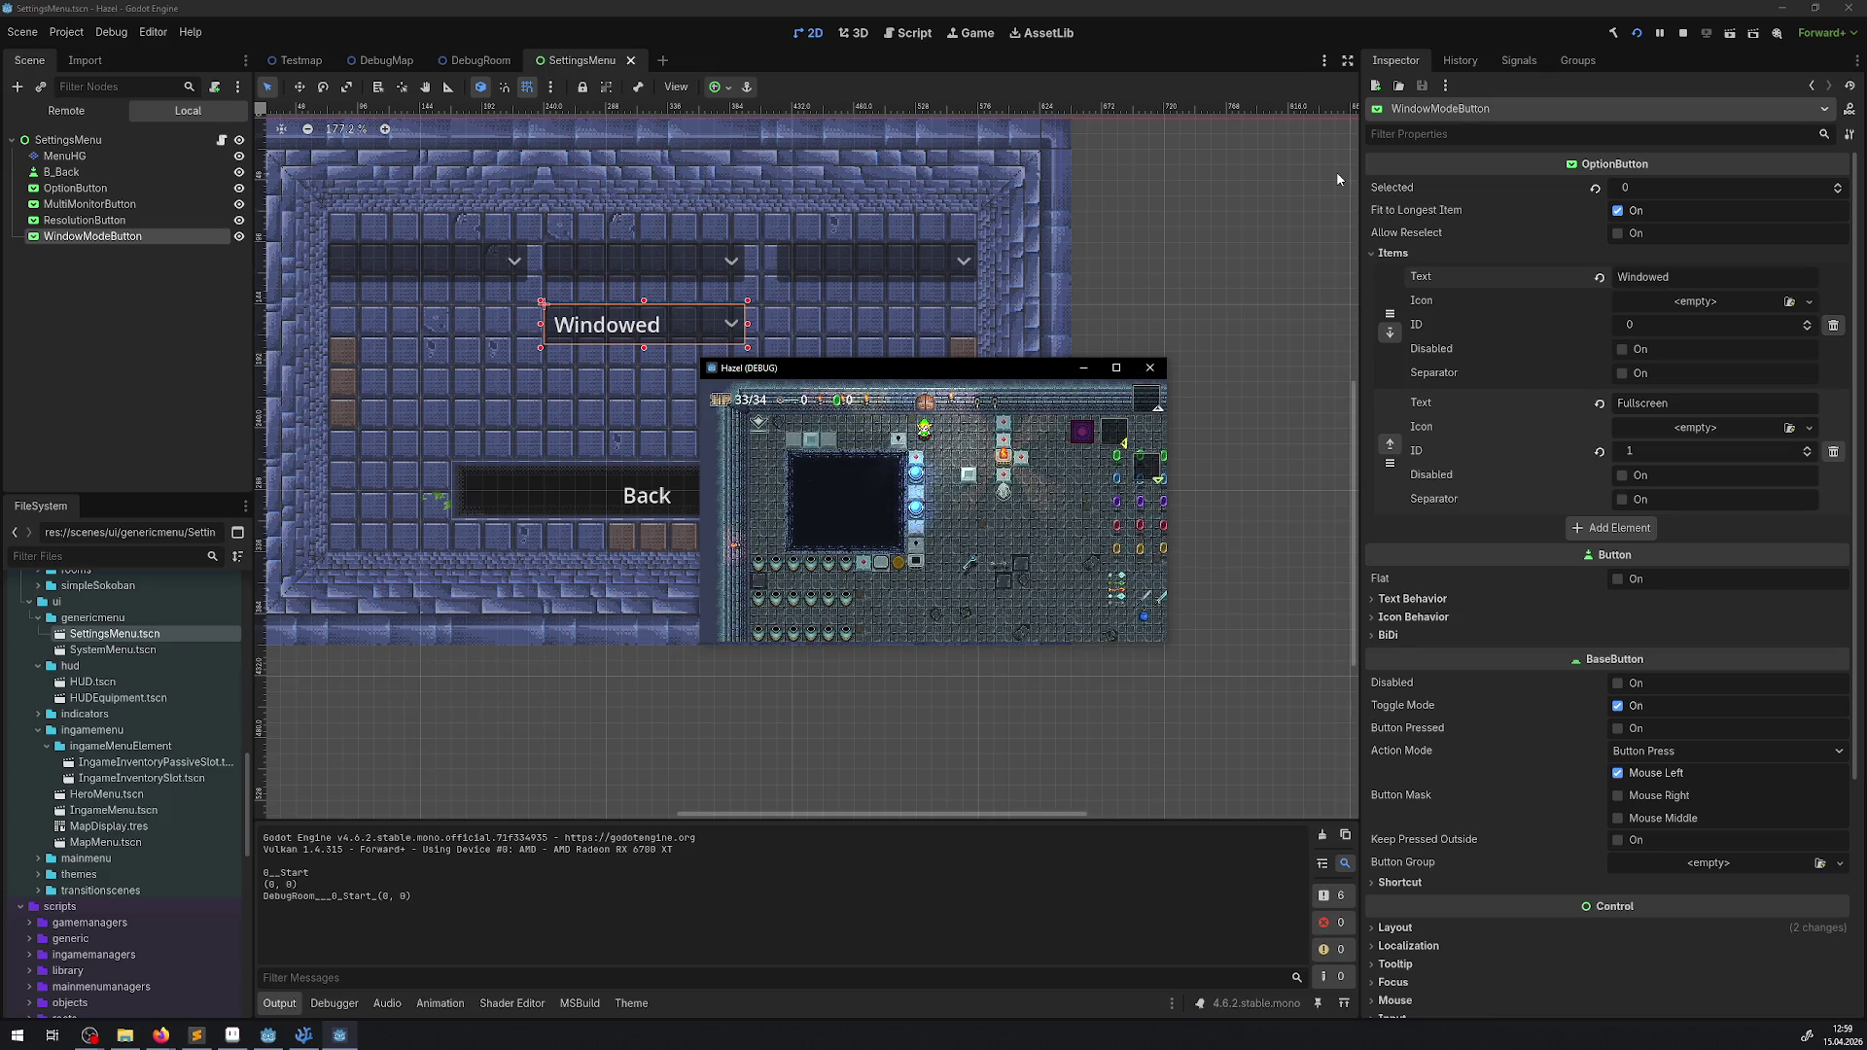
pyautogui.press('Escape')
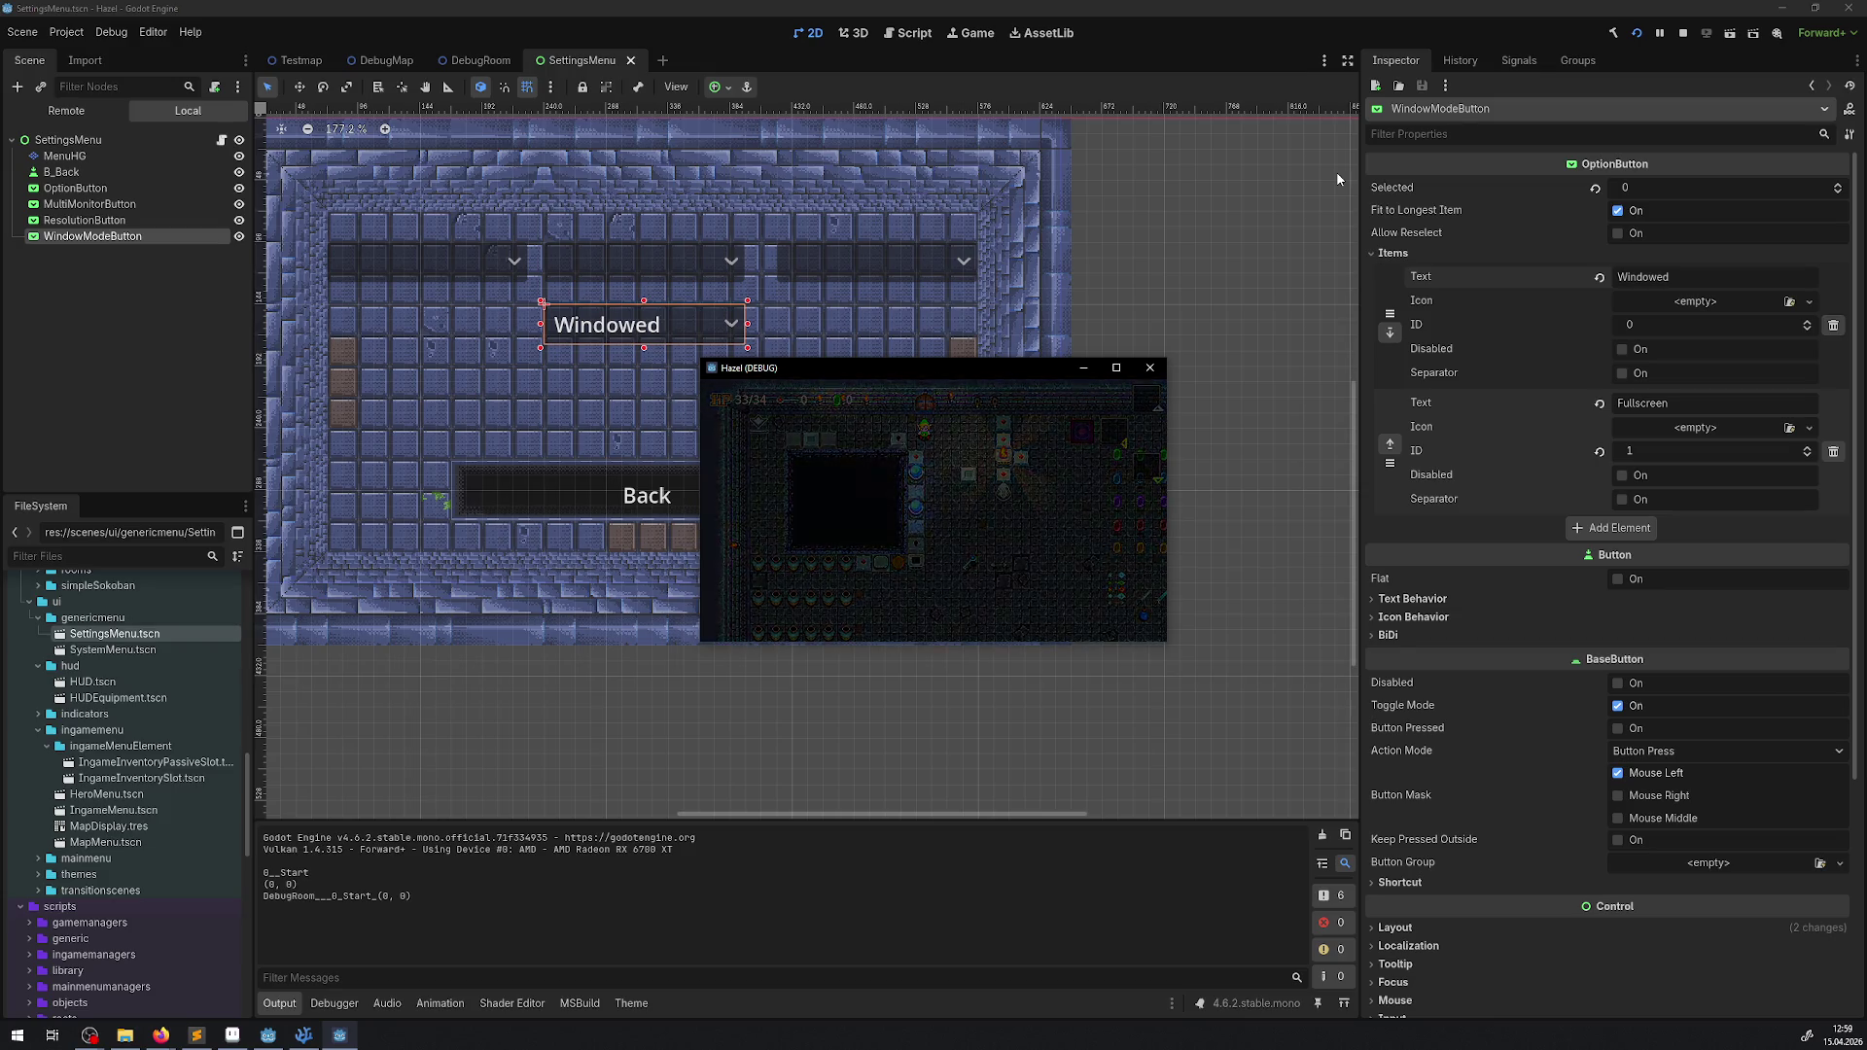
pyautogui.press('Escape')
pyautogui.press('Return')
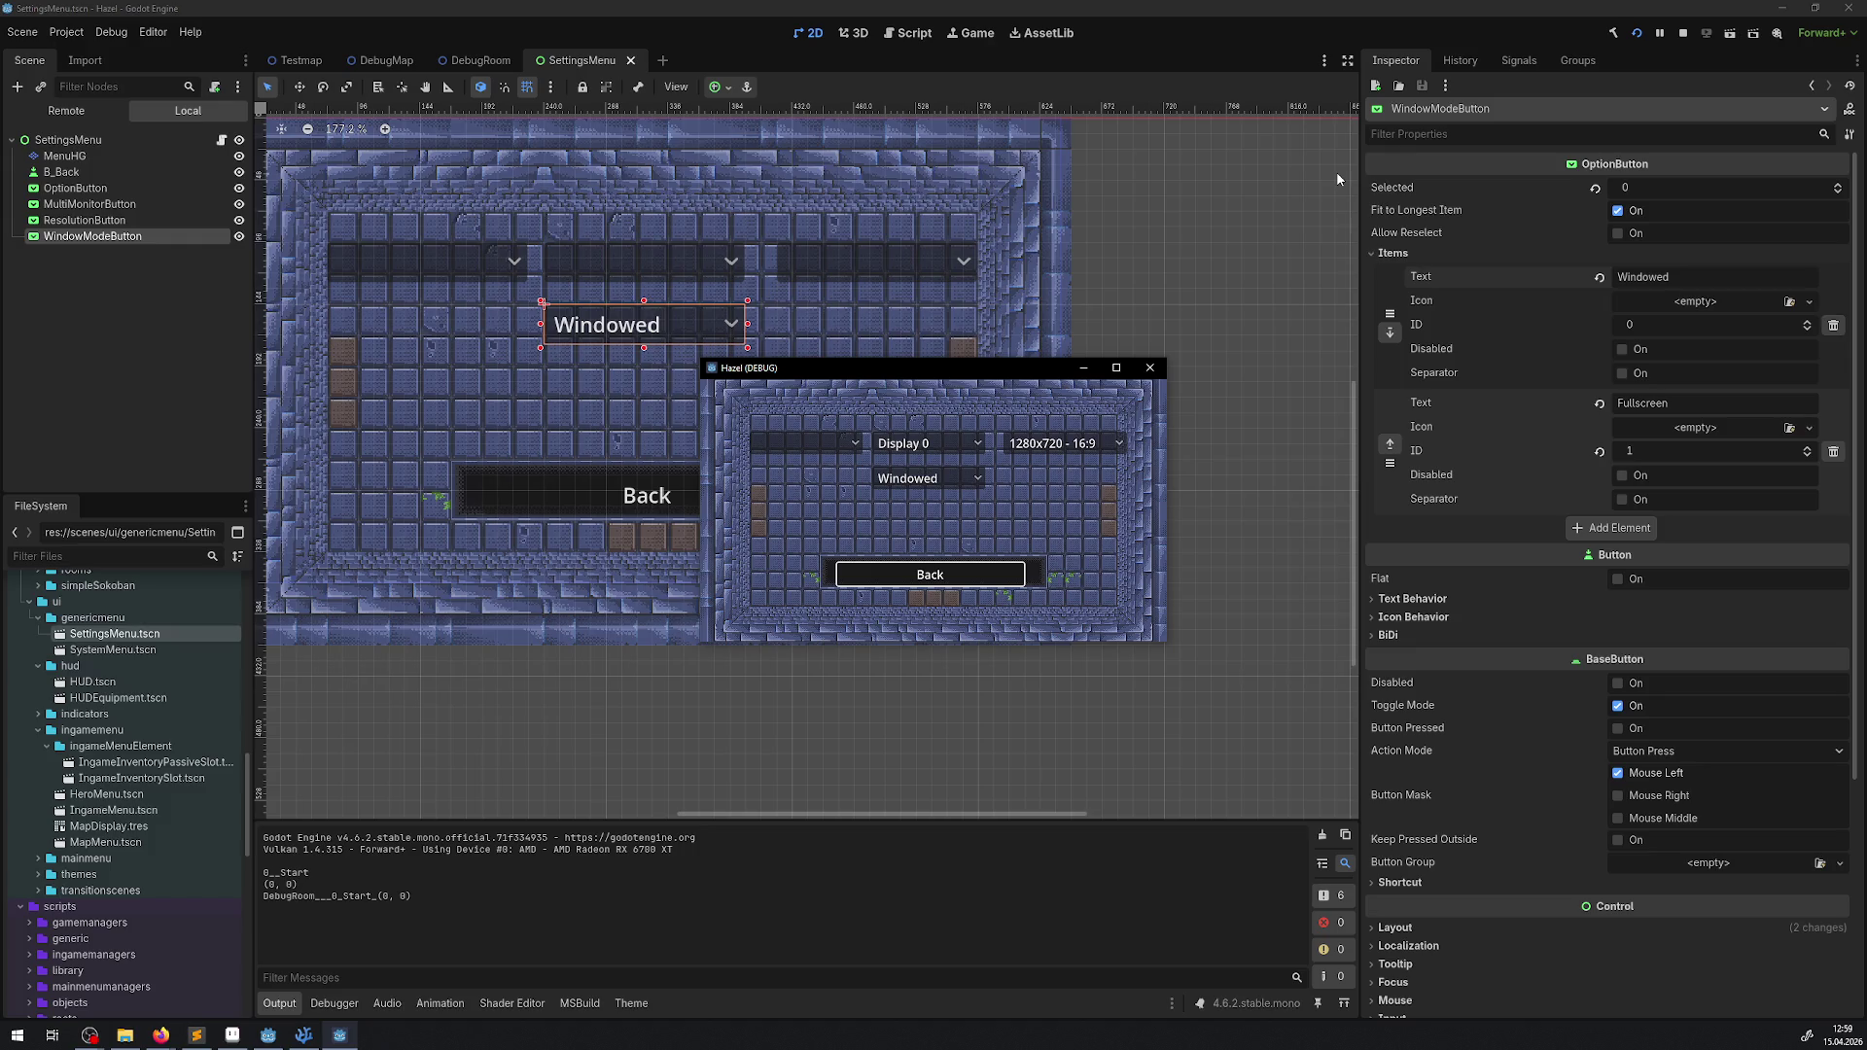
# - Set the window mode to Fullscreen and move the game to Display 1
pyautogui.press('Up')
pyautogui.press('Up')
pyautogui.press('Return')
pyautogui.press('Return')
pyautogui.press('Down')
pyautogui.press('Return')
pyautogui.press('Down')
pyautogui.press('Return')
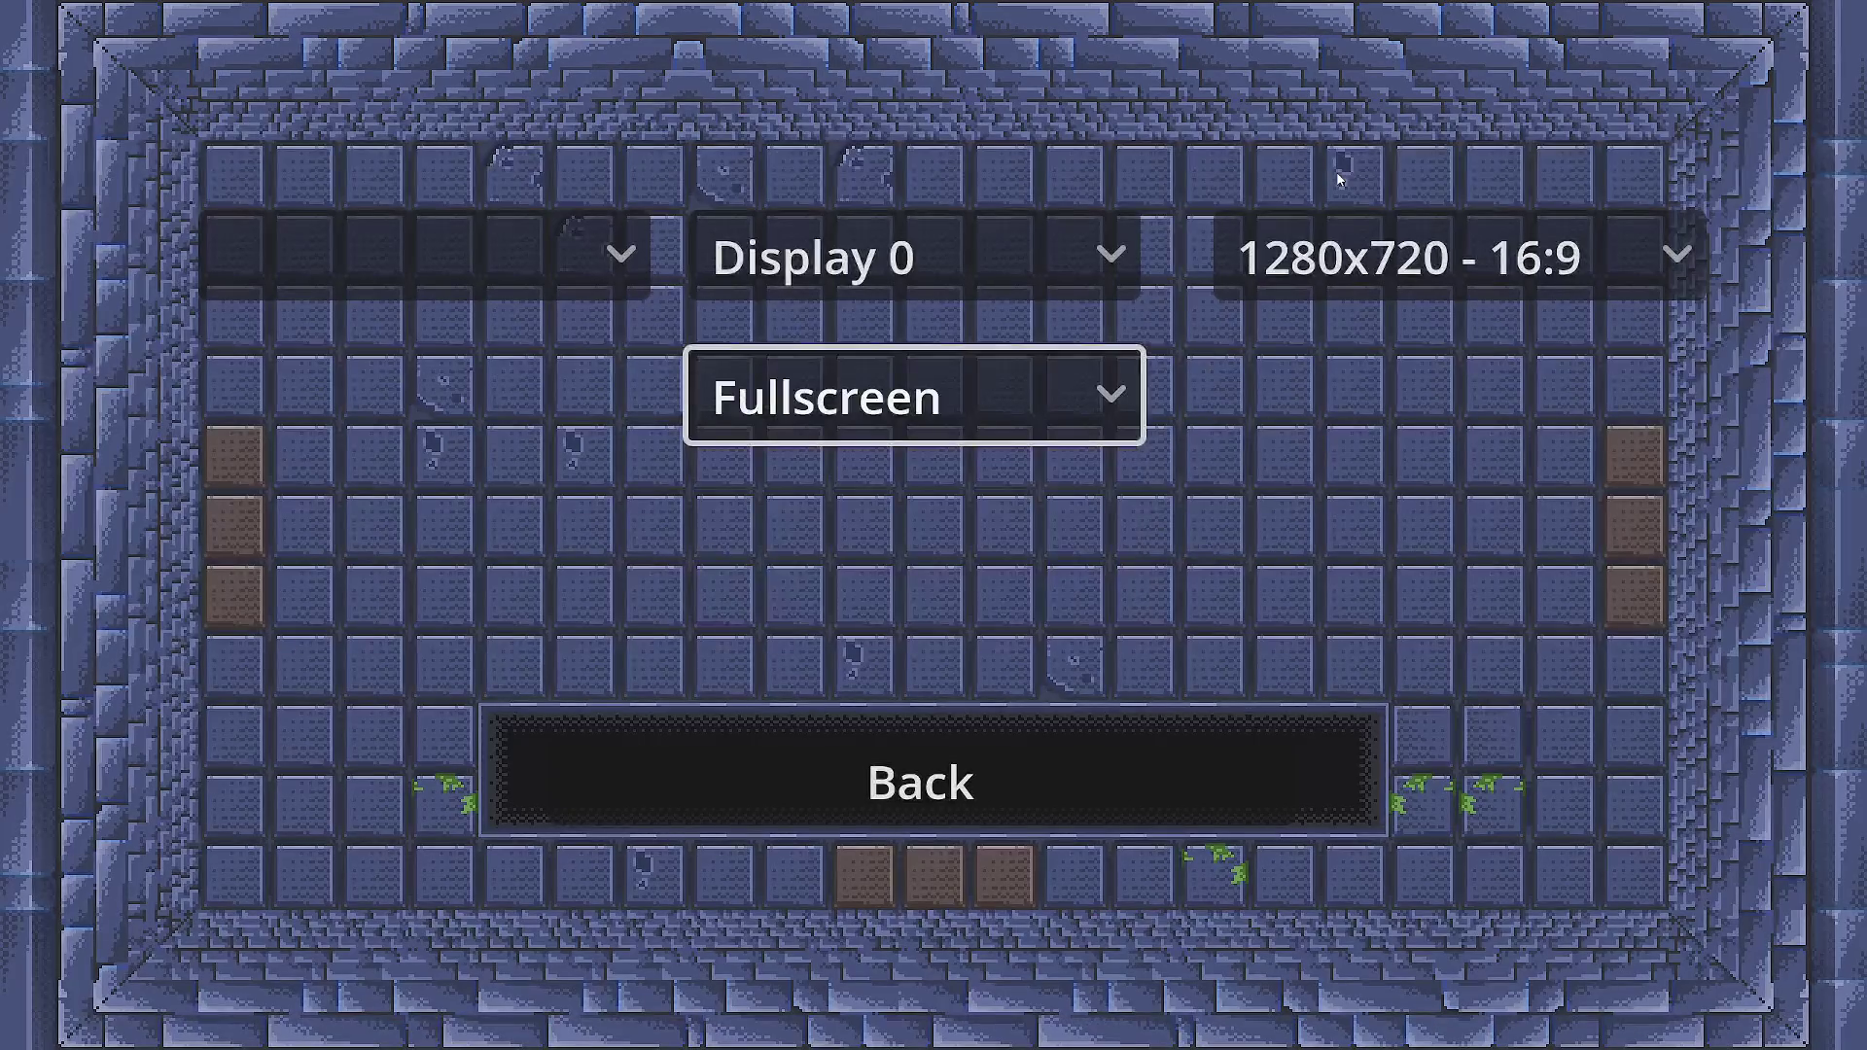
pyautogui.press('Up')
pyautogui.press('Return')
pyautogui.press('Down')
pyautogui.press('Return')
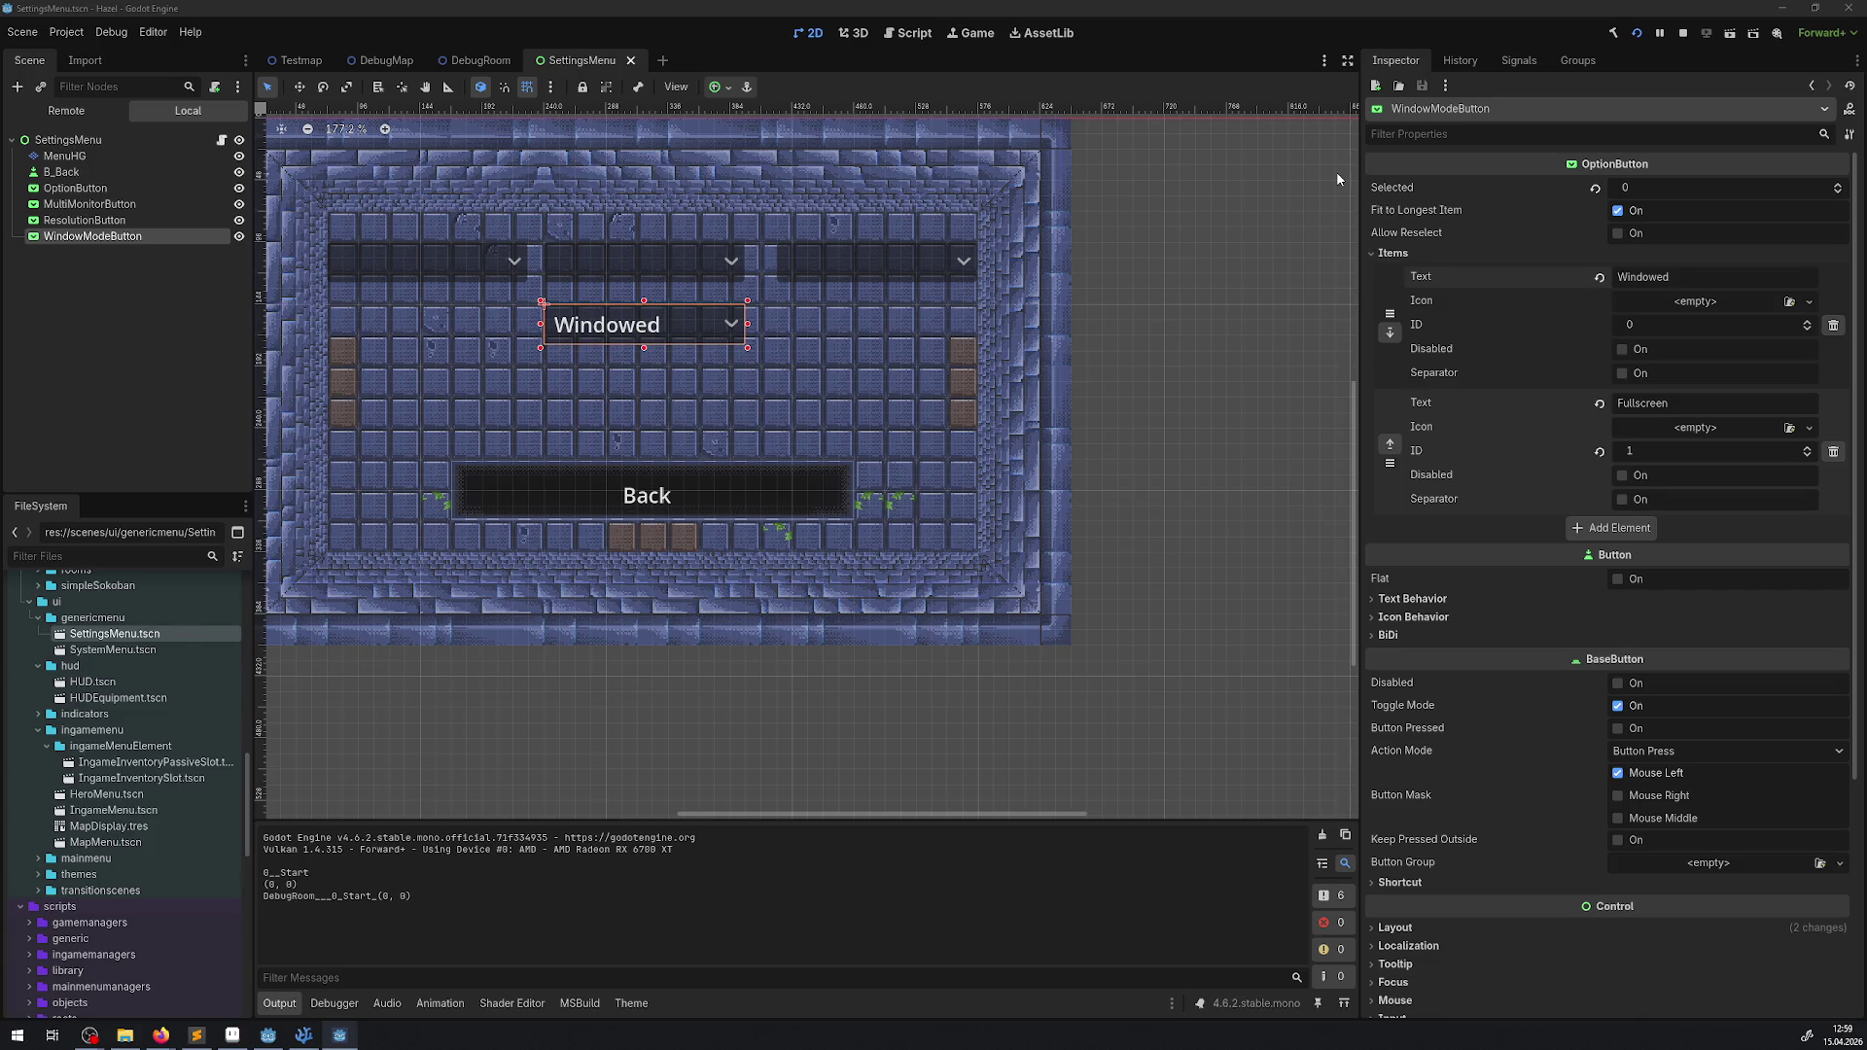
# - Toggle the fullscreen game between Display 0 and Display 1, then quit the game
pyautogui.press('Return')
pyautogui.press('Up')
pyautogui.press('Return')
pyautogui.press('Return')
pyautogui.press('Down')
pyautogui.press('Return')
pyautogui.press('Return')
pyautogui.press('Up')
pyautogui.press('Return')
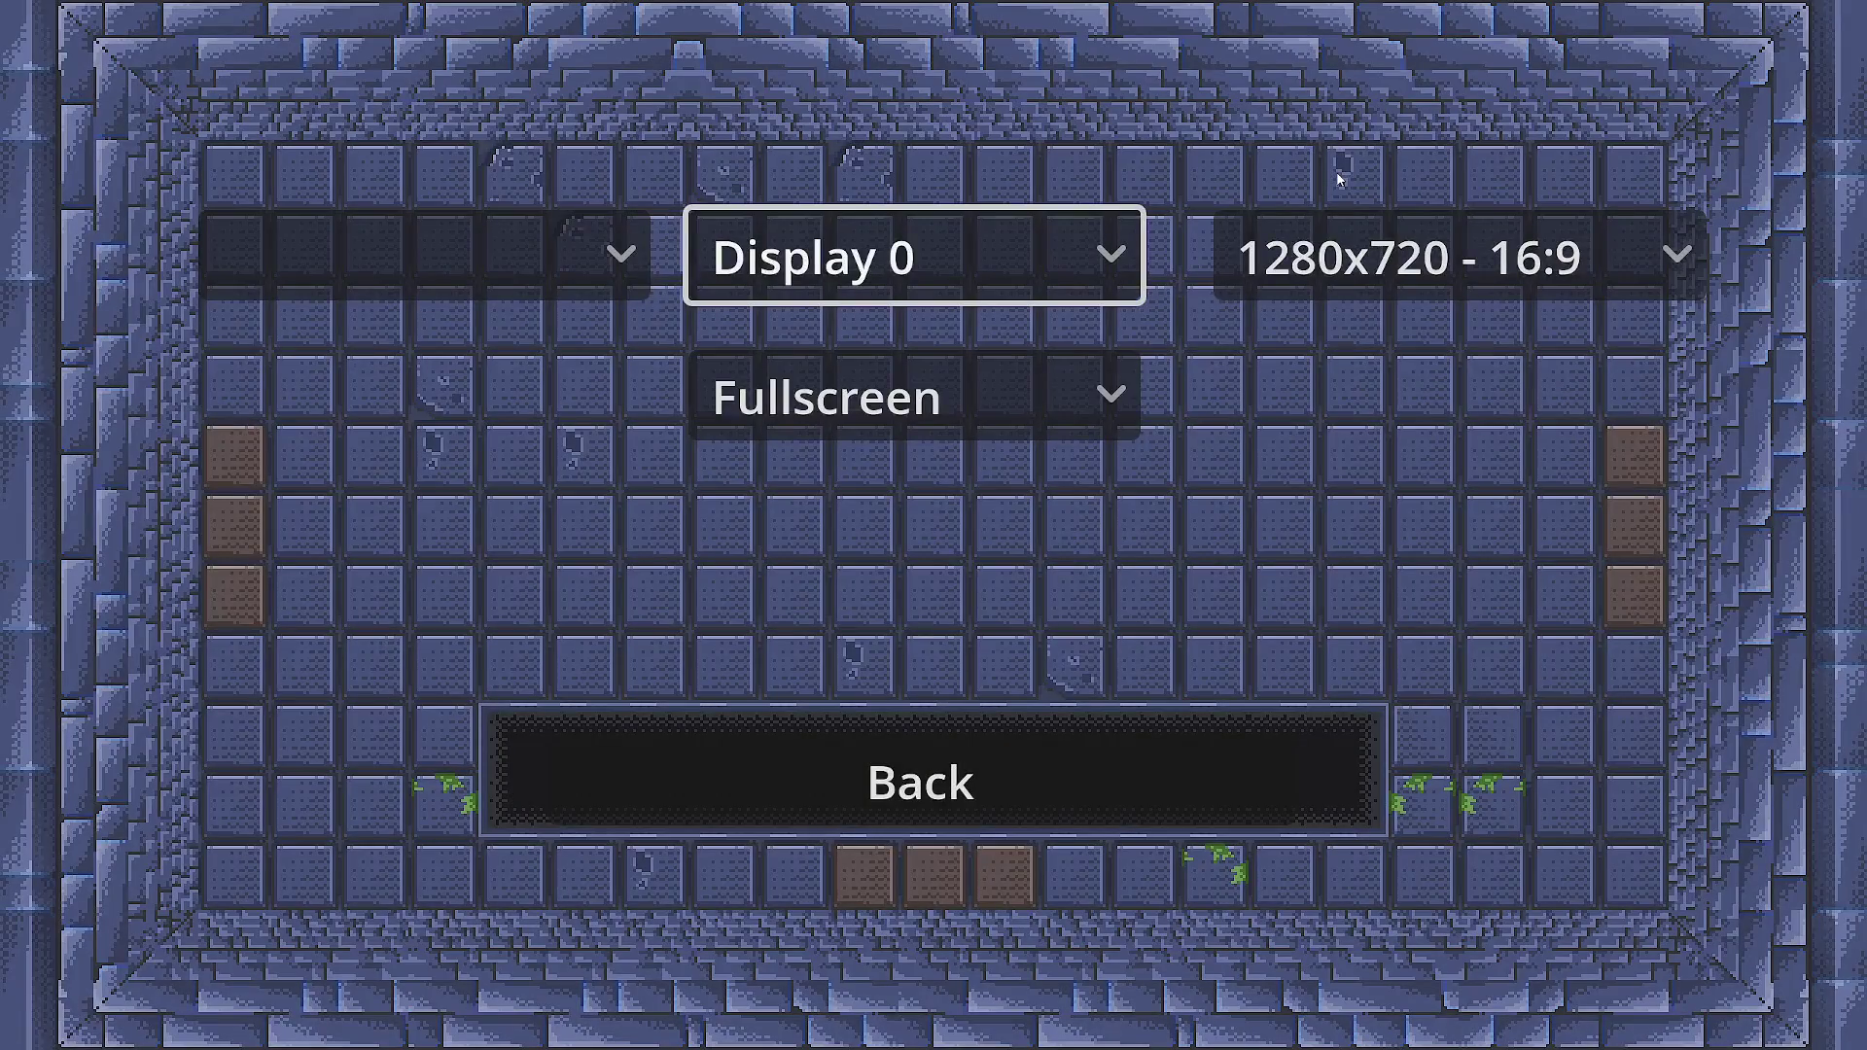
pyautogui.press('Return')
pyautogui.press('Down')
pyautogui.press('Return')
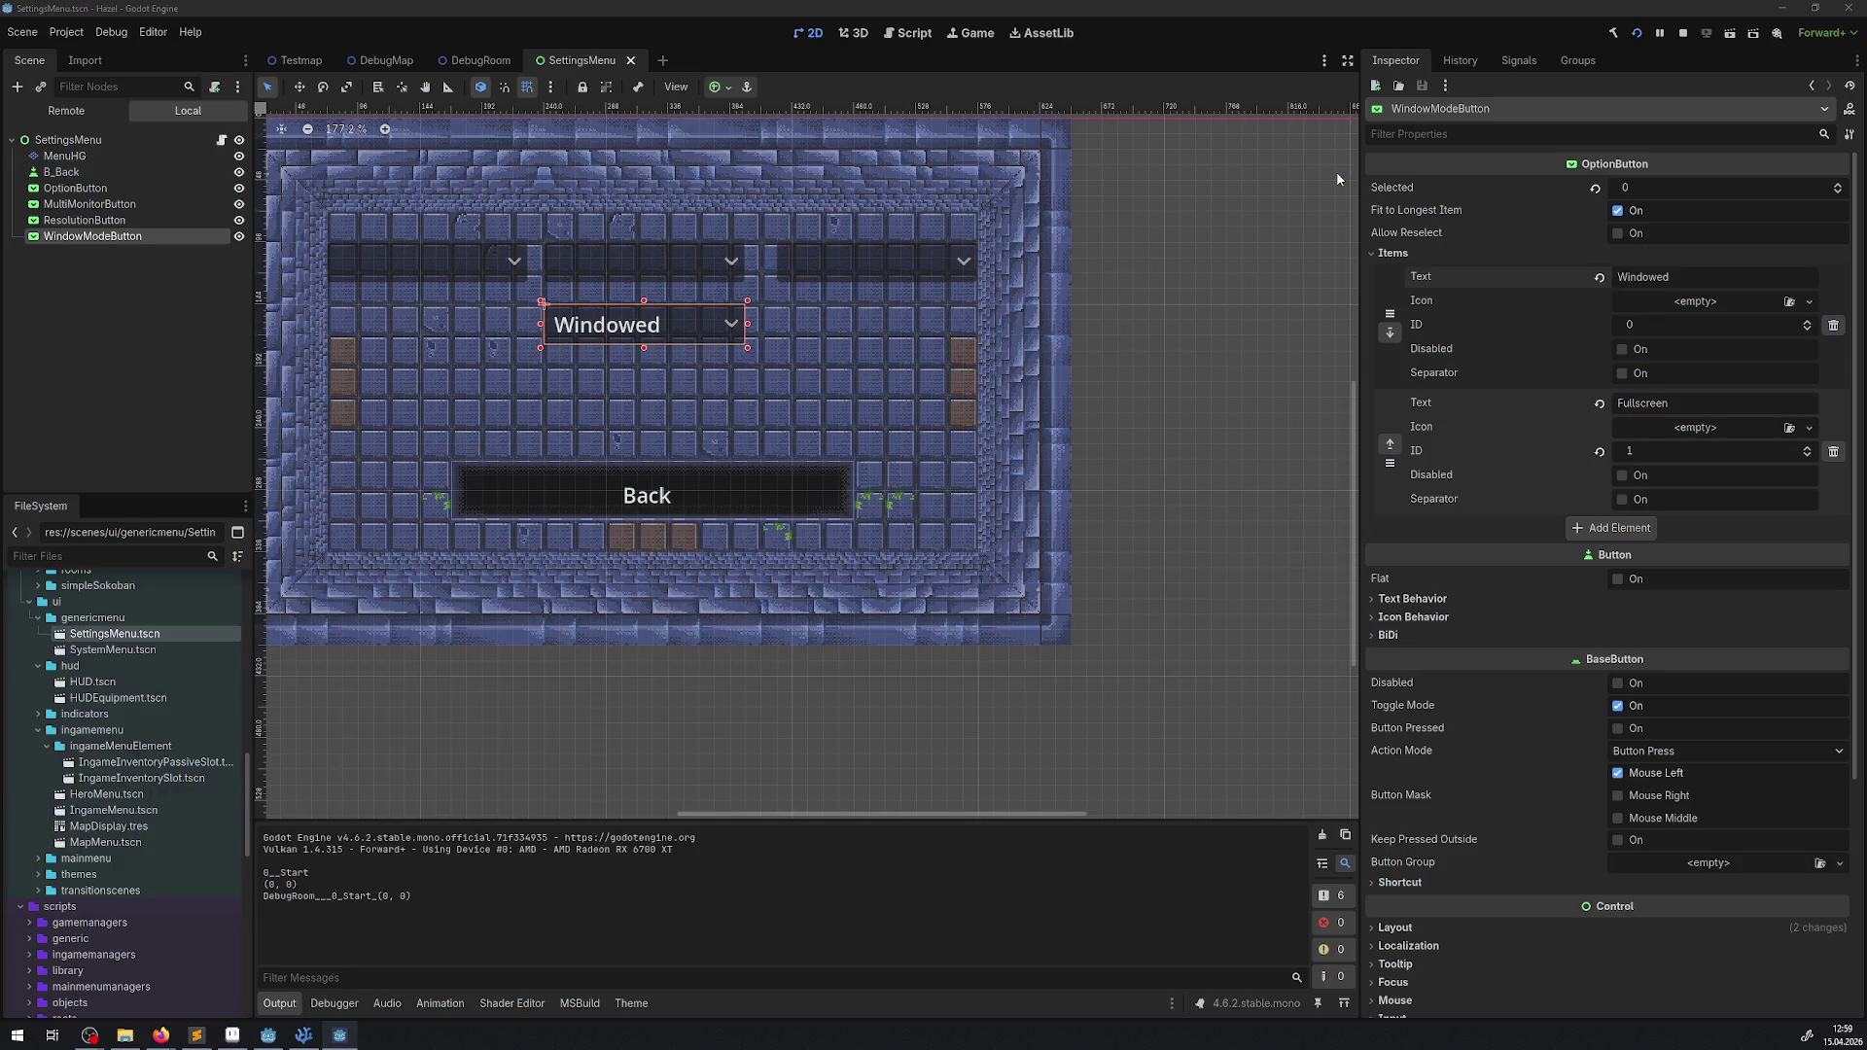
pyautogui.press('Return')
pyautogui.press('Up')
pyautogui.press('Return')
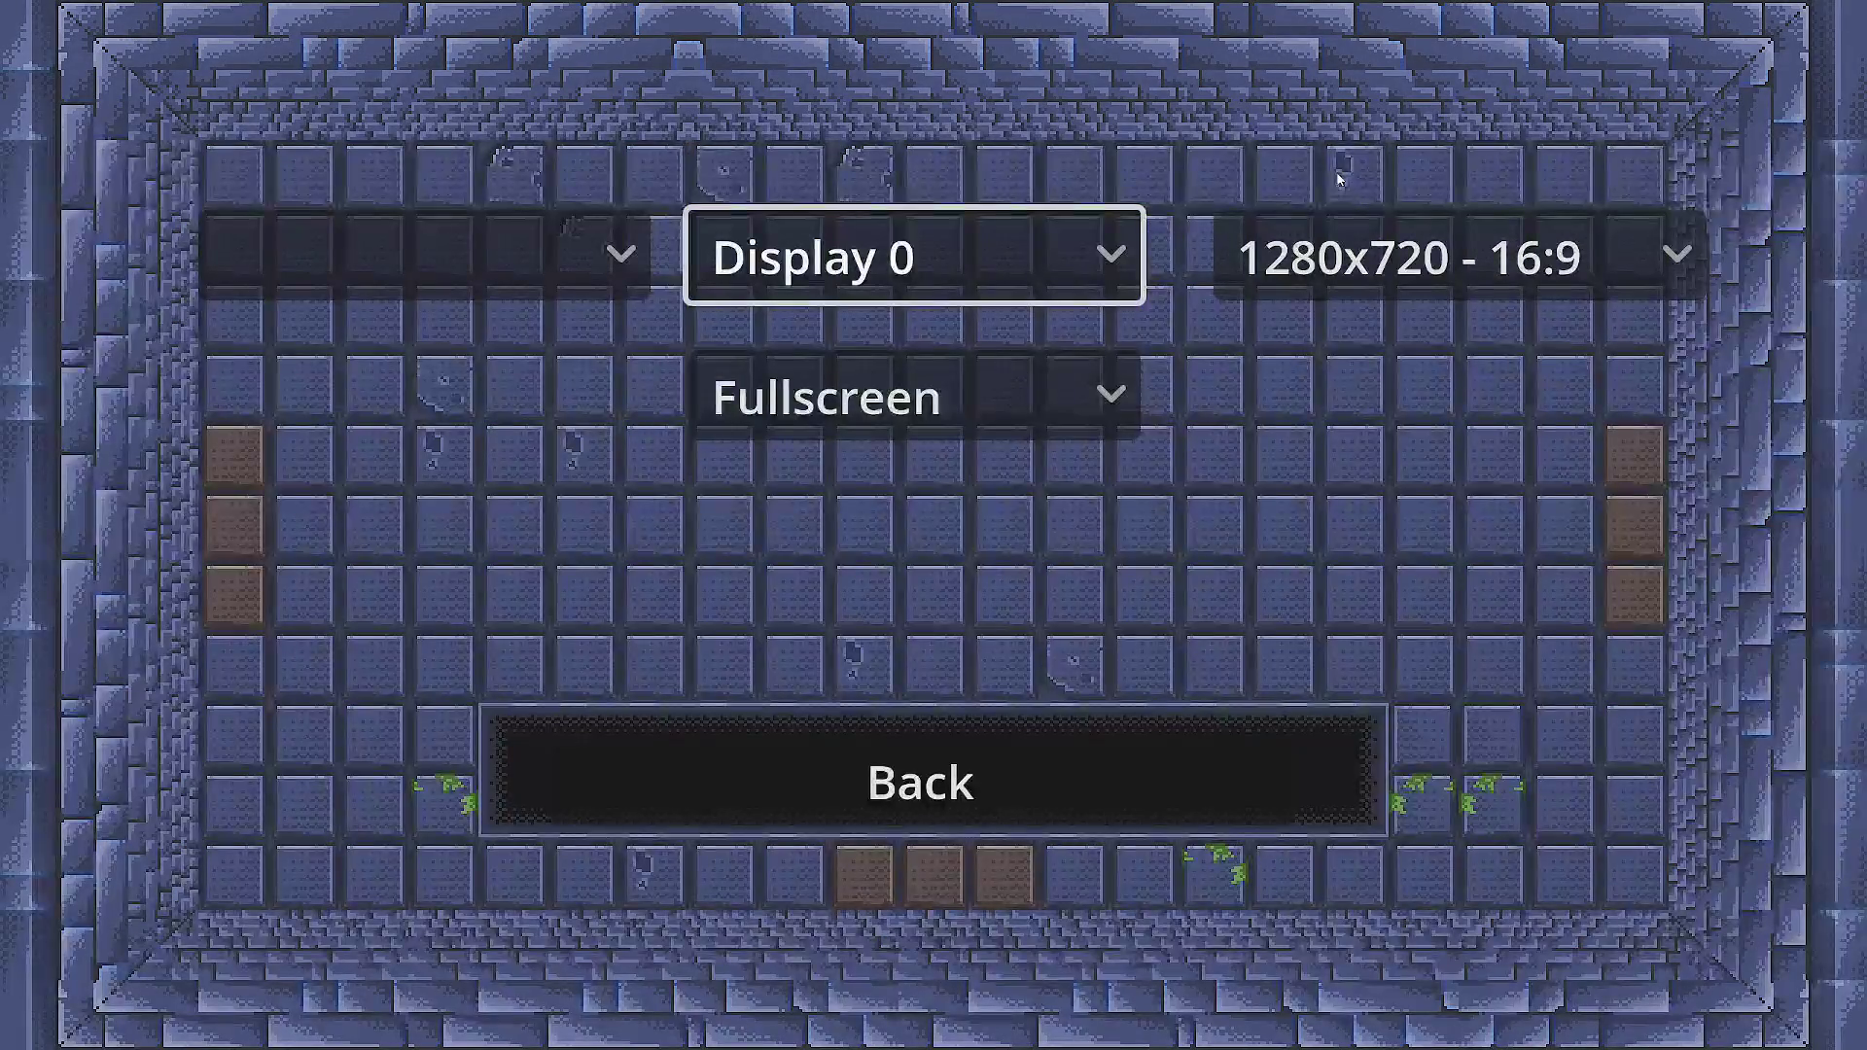
pyautogui.press('Down')
pyautogui.press('Down')
pyautogui.press('Down')
pyautogui.press('Down')
pyautogui.press('Down')
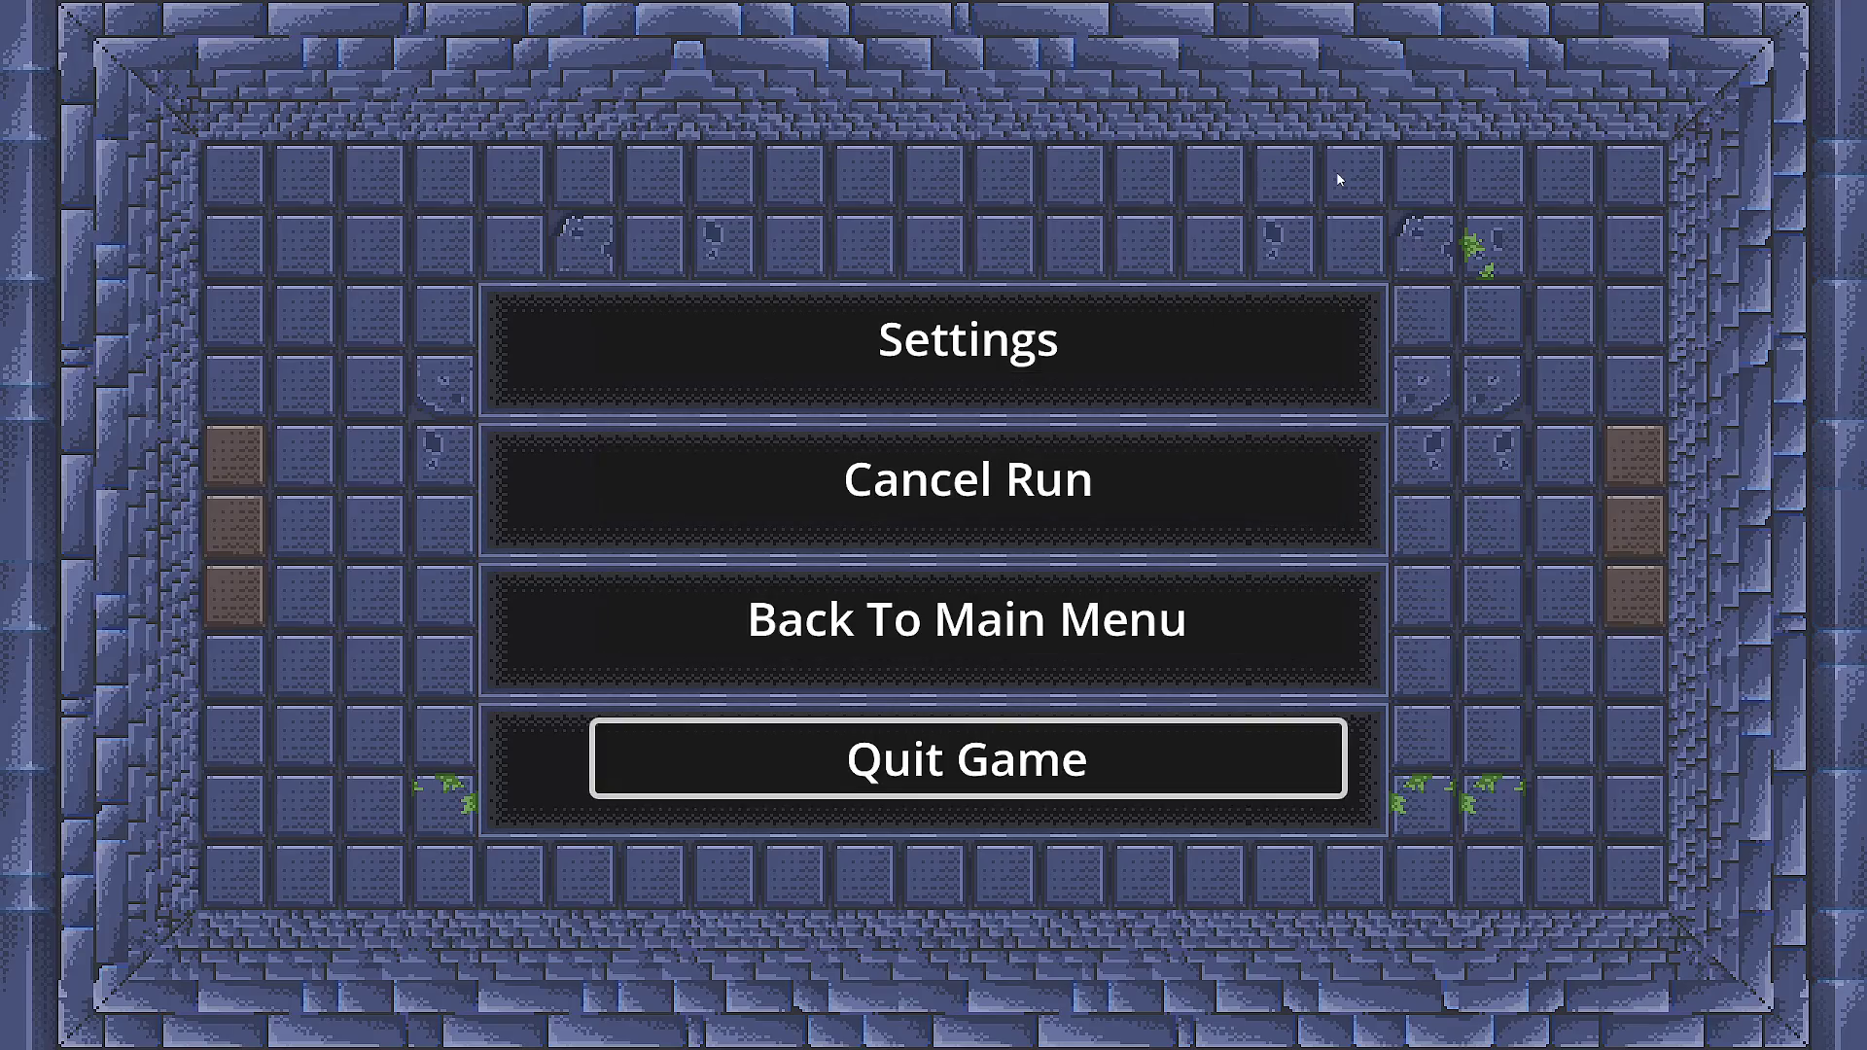
pyautogui.press('Return')
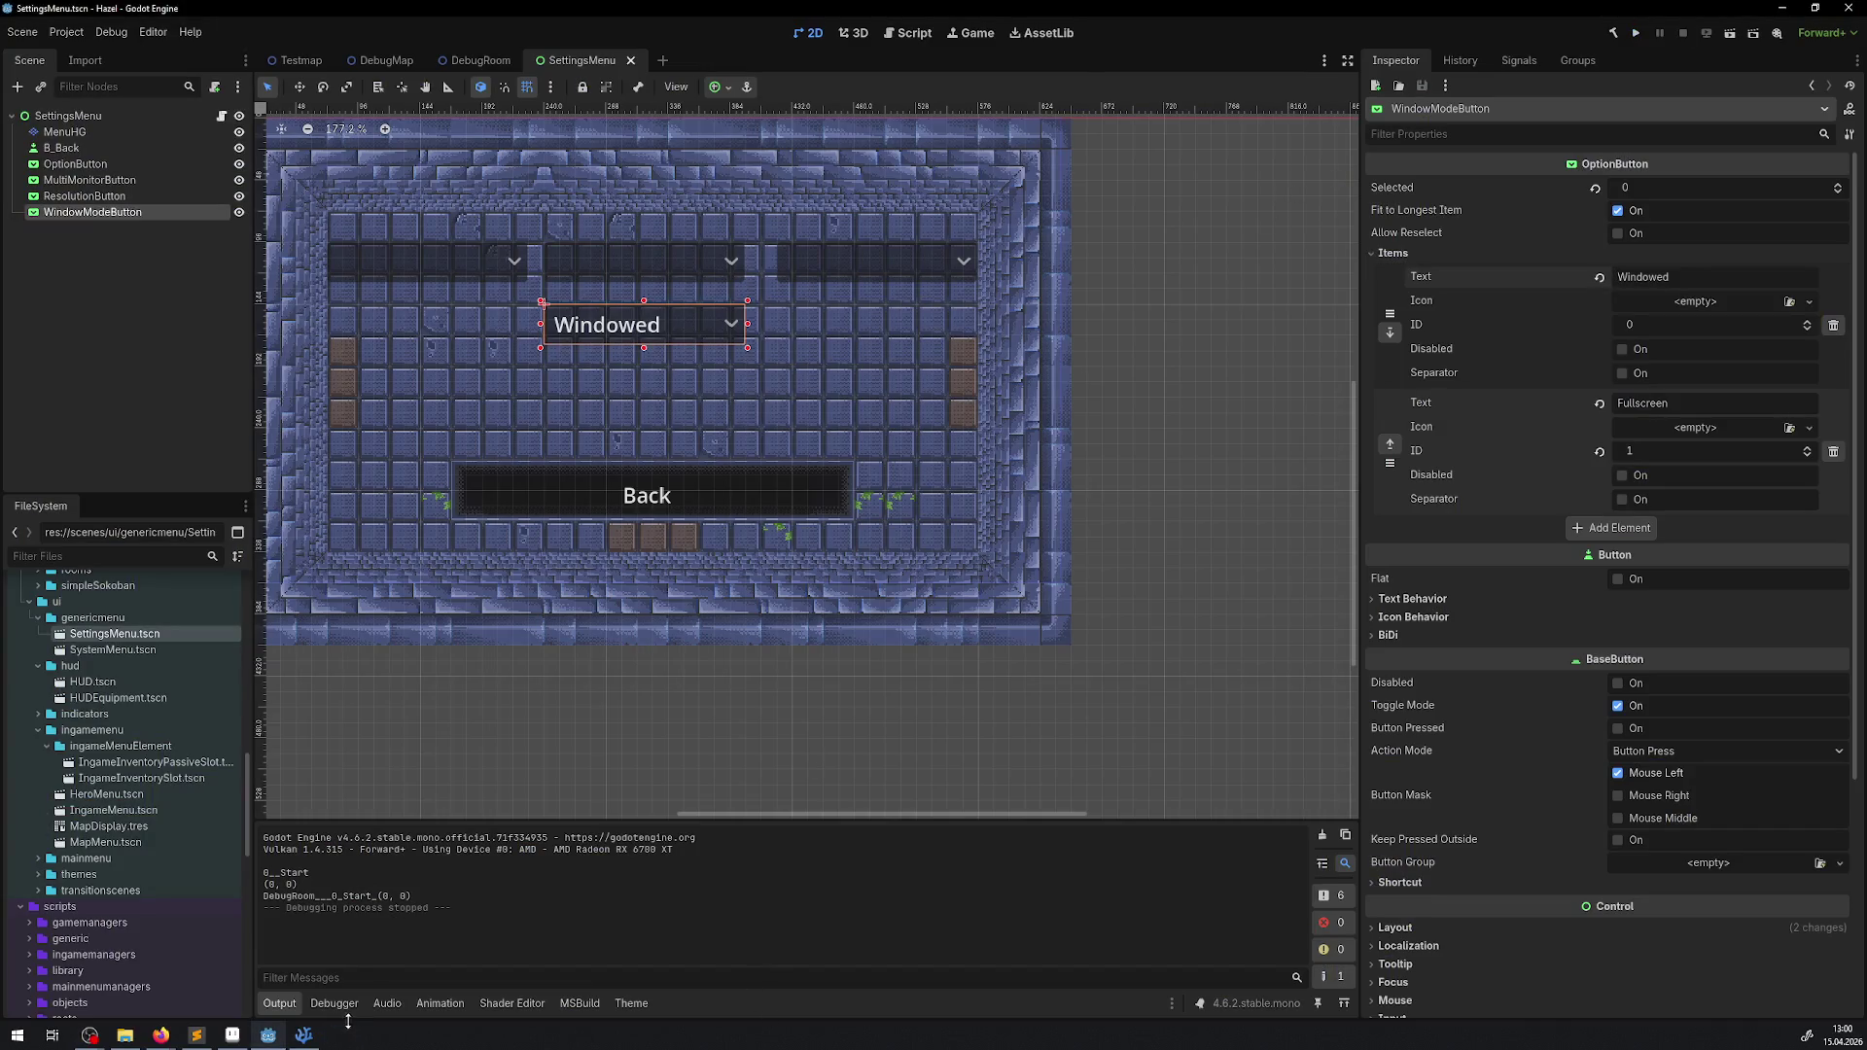
# - Copy CurrenWinMod and paste it over the 1 argument on line 71
pyautogui.click(303, 1035)
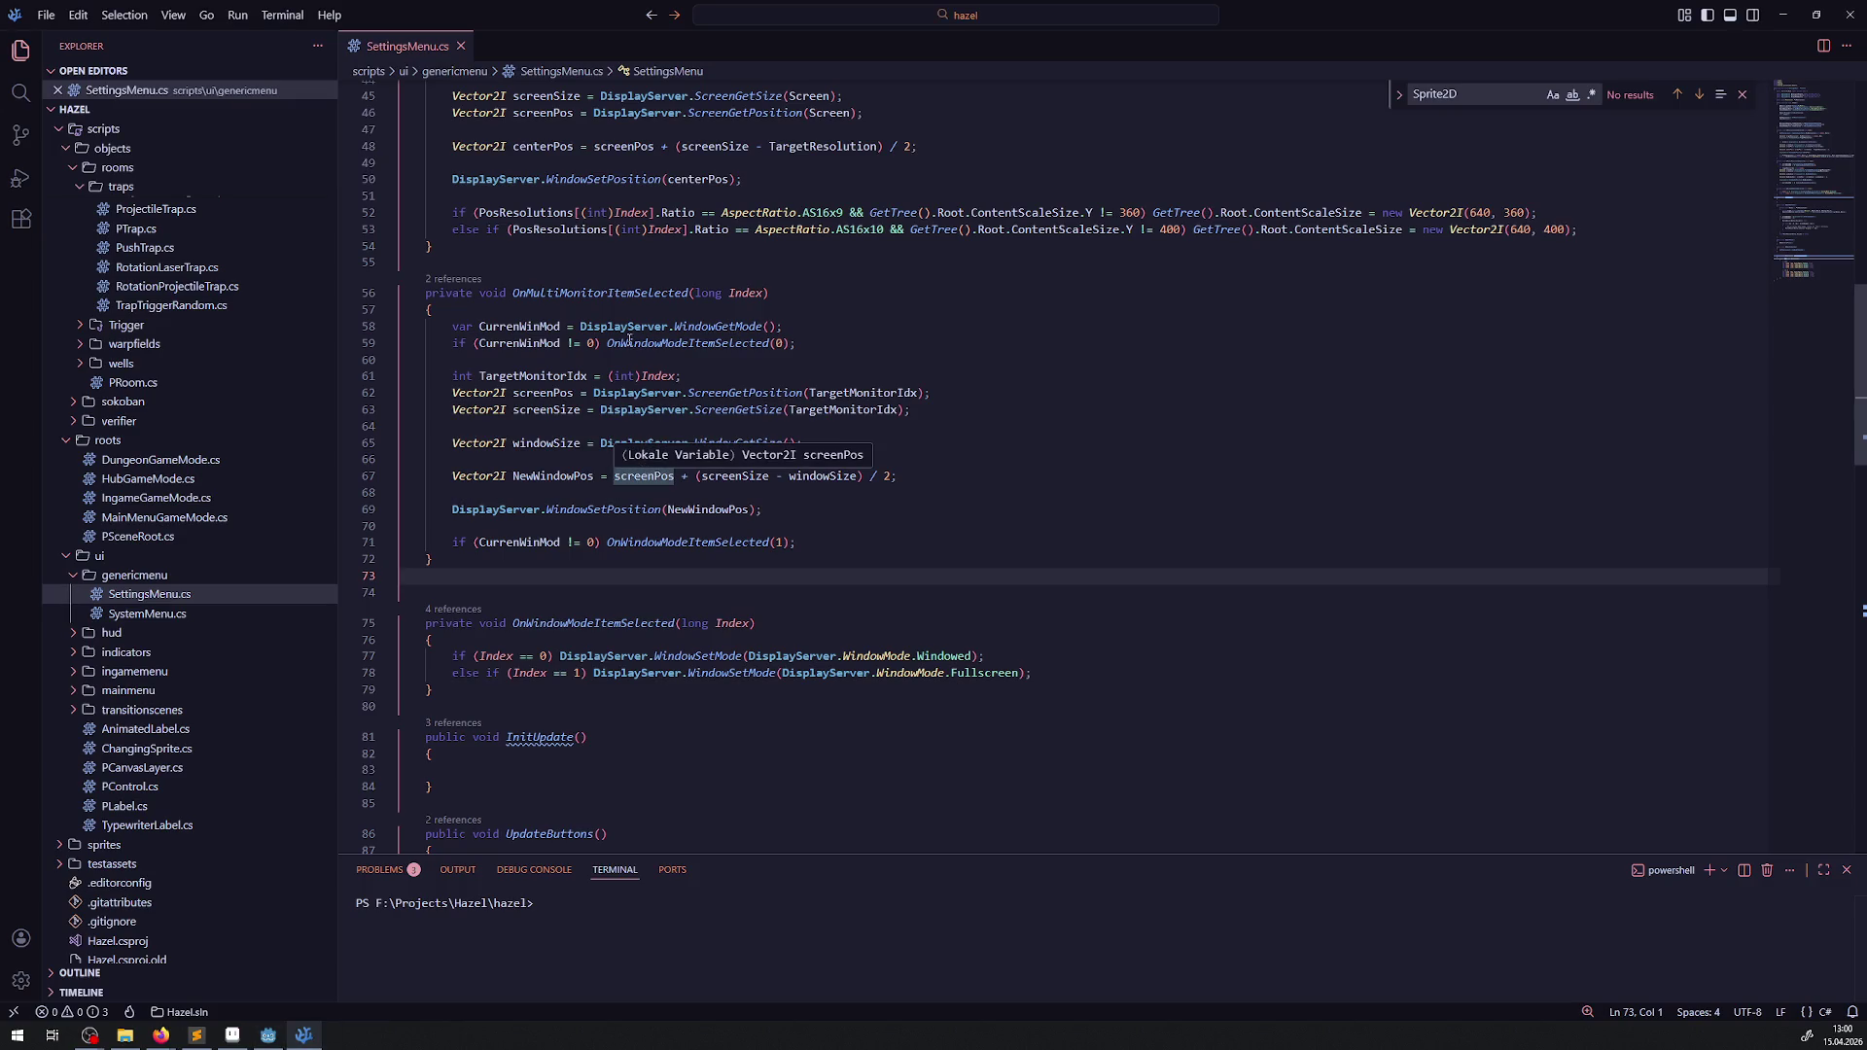
pyautogui.click(533, 376)
pyautogui.moveTo(580, 327); pyautogui.dragTo(811, 332)
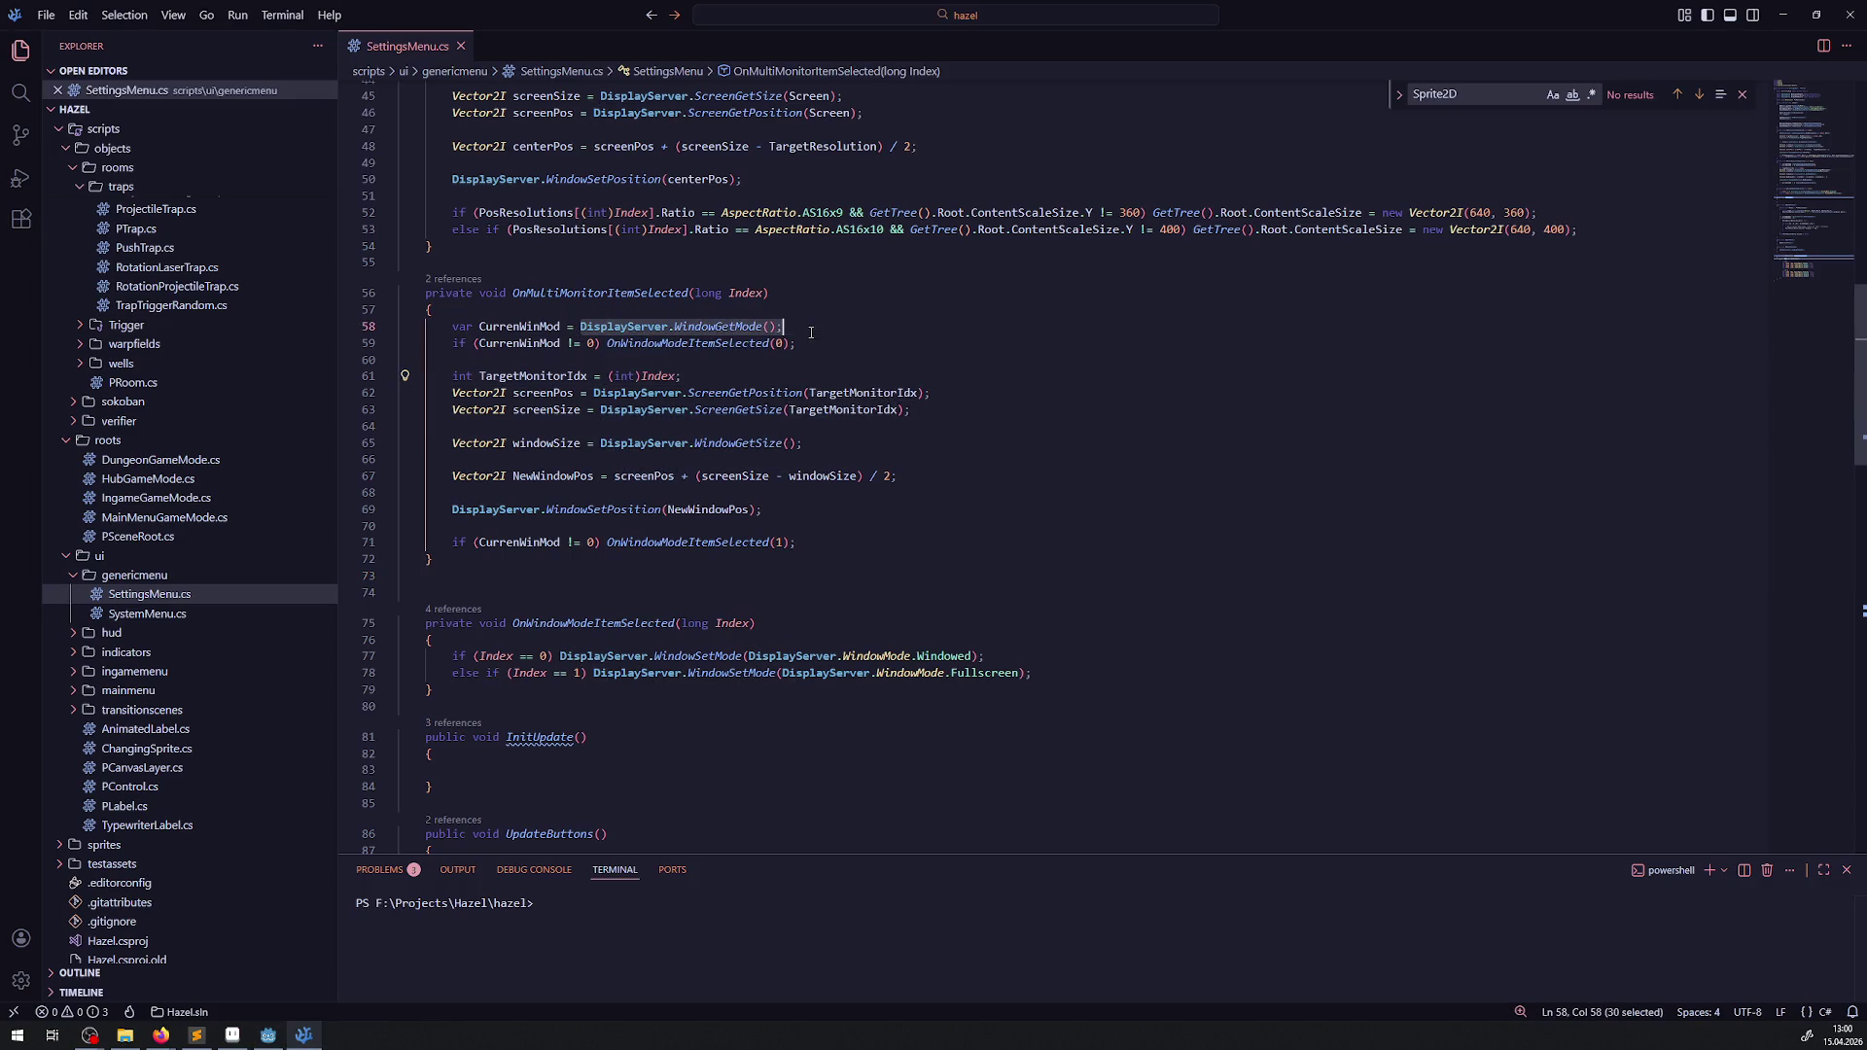
pyautogui.doubleClick(533, 327)
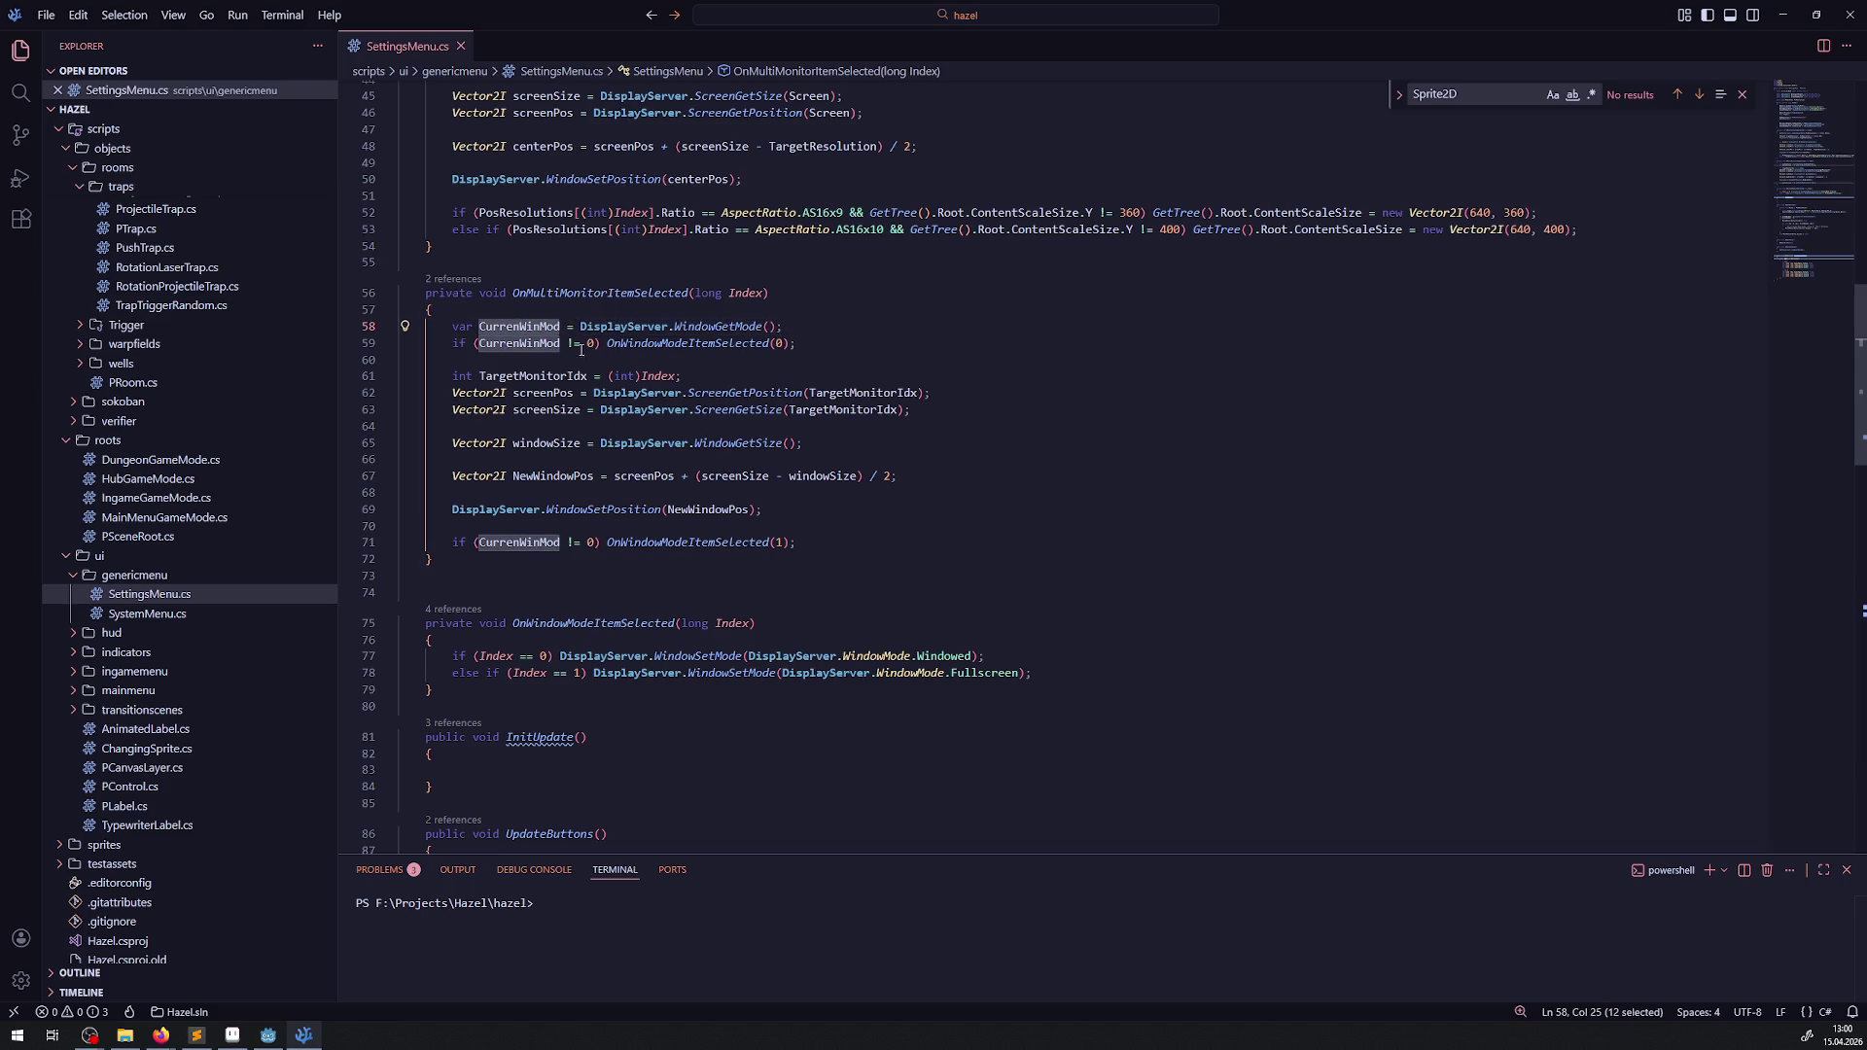
pyautogui.doubleClick(701, 345)
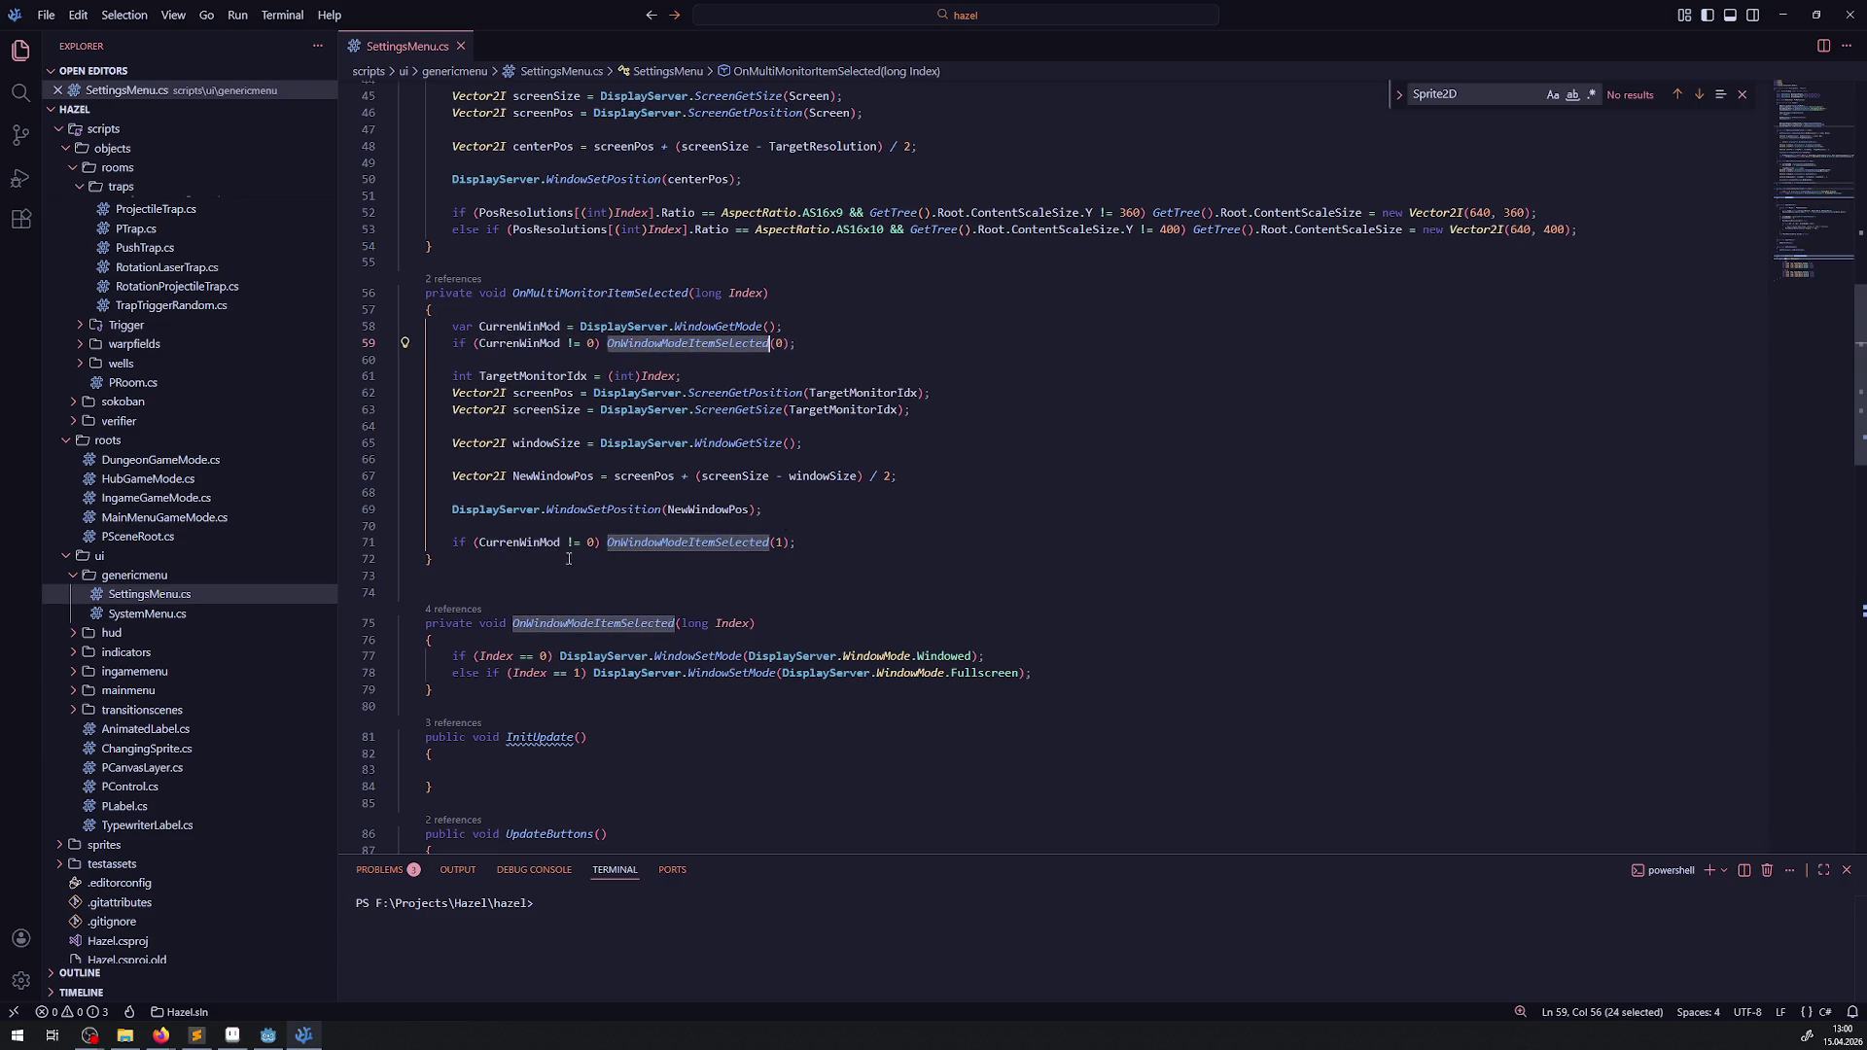
pyautogui.doubleClick(516, 543)
pyautogui.doubleClick(793, 542)
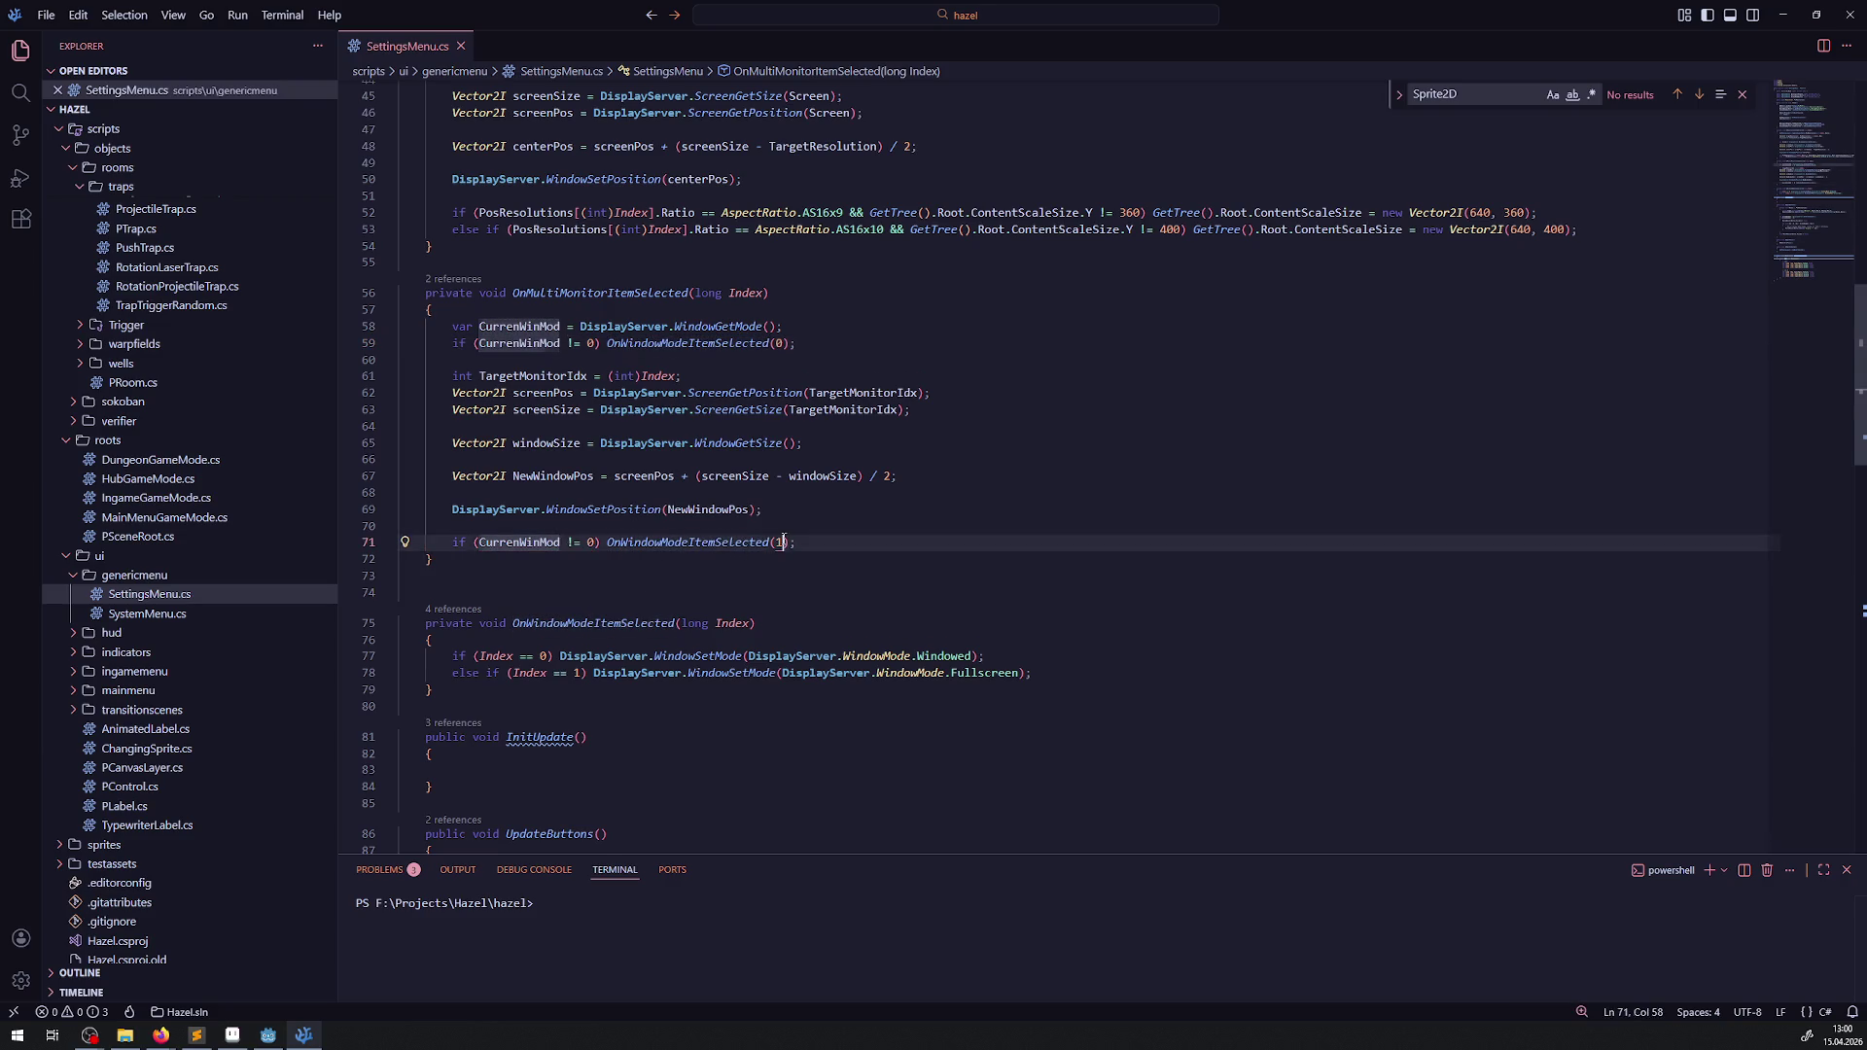
pyautogui.moveTo(521, 547)
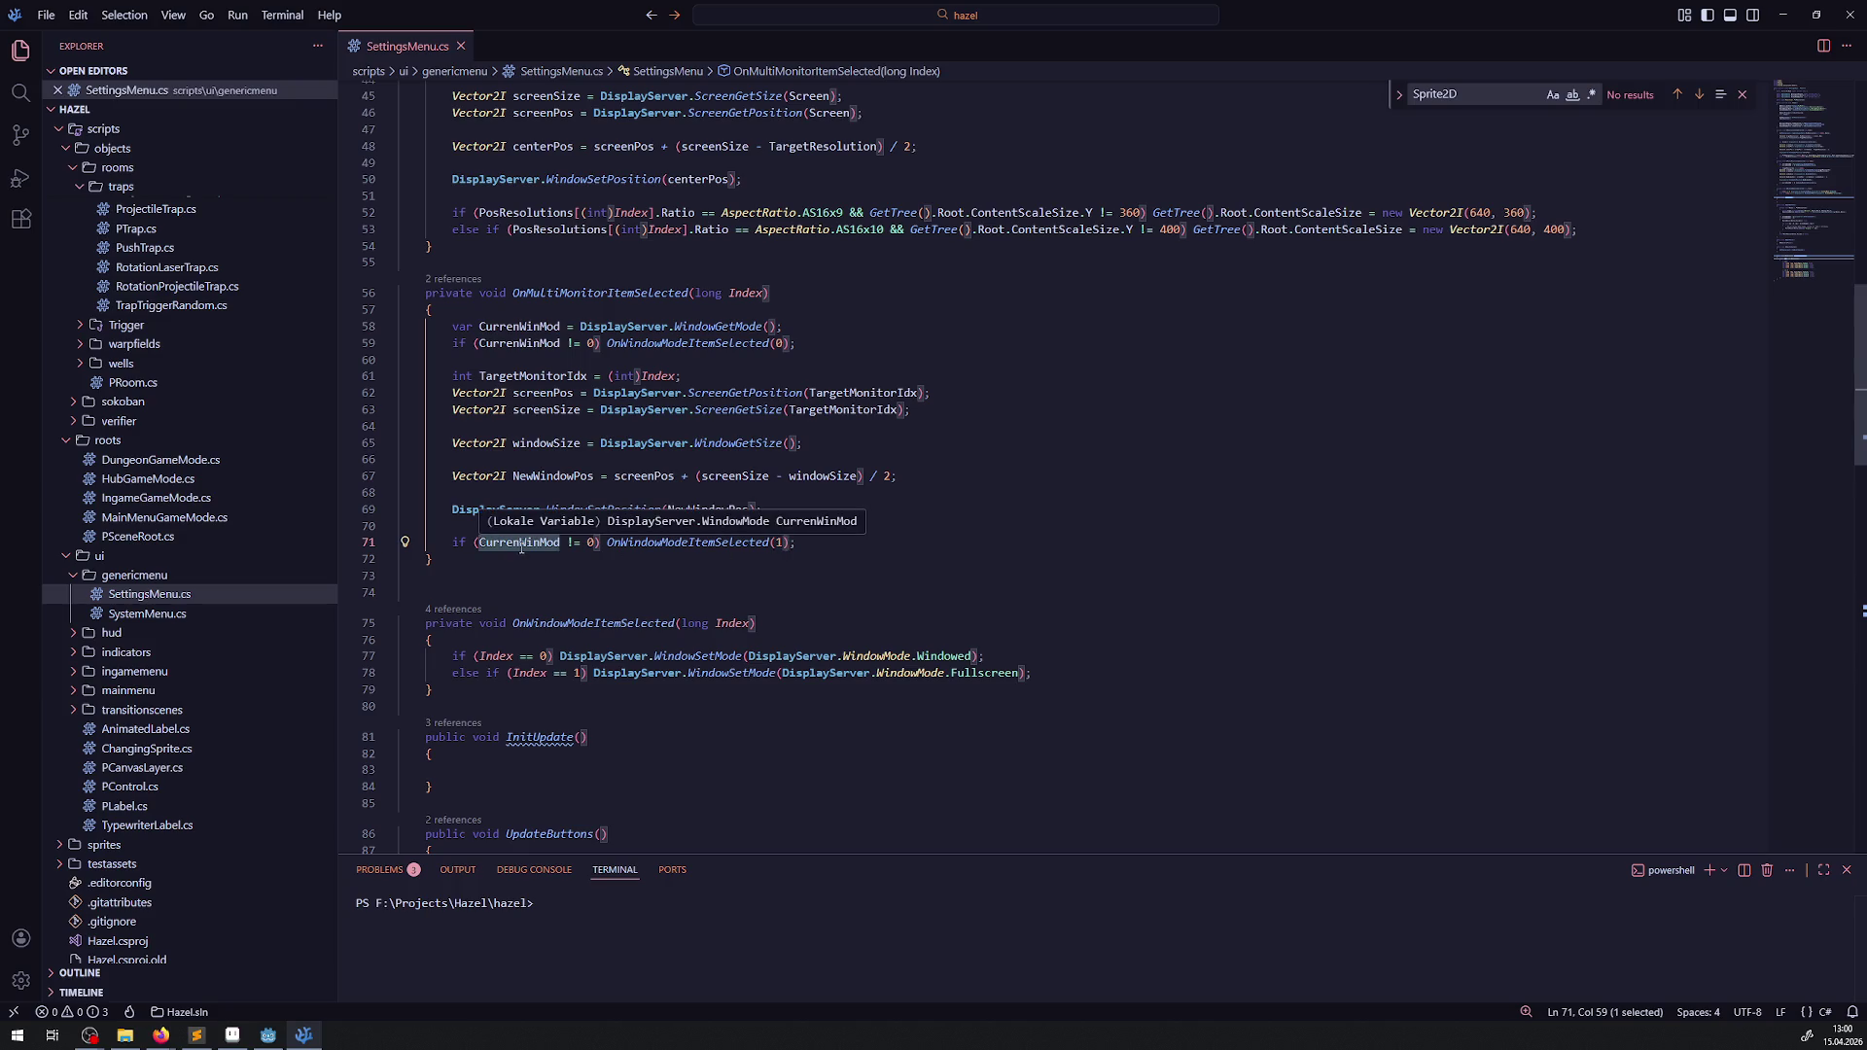
pyautogui.doubleClick(530, 547)
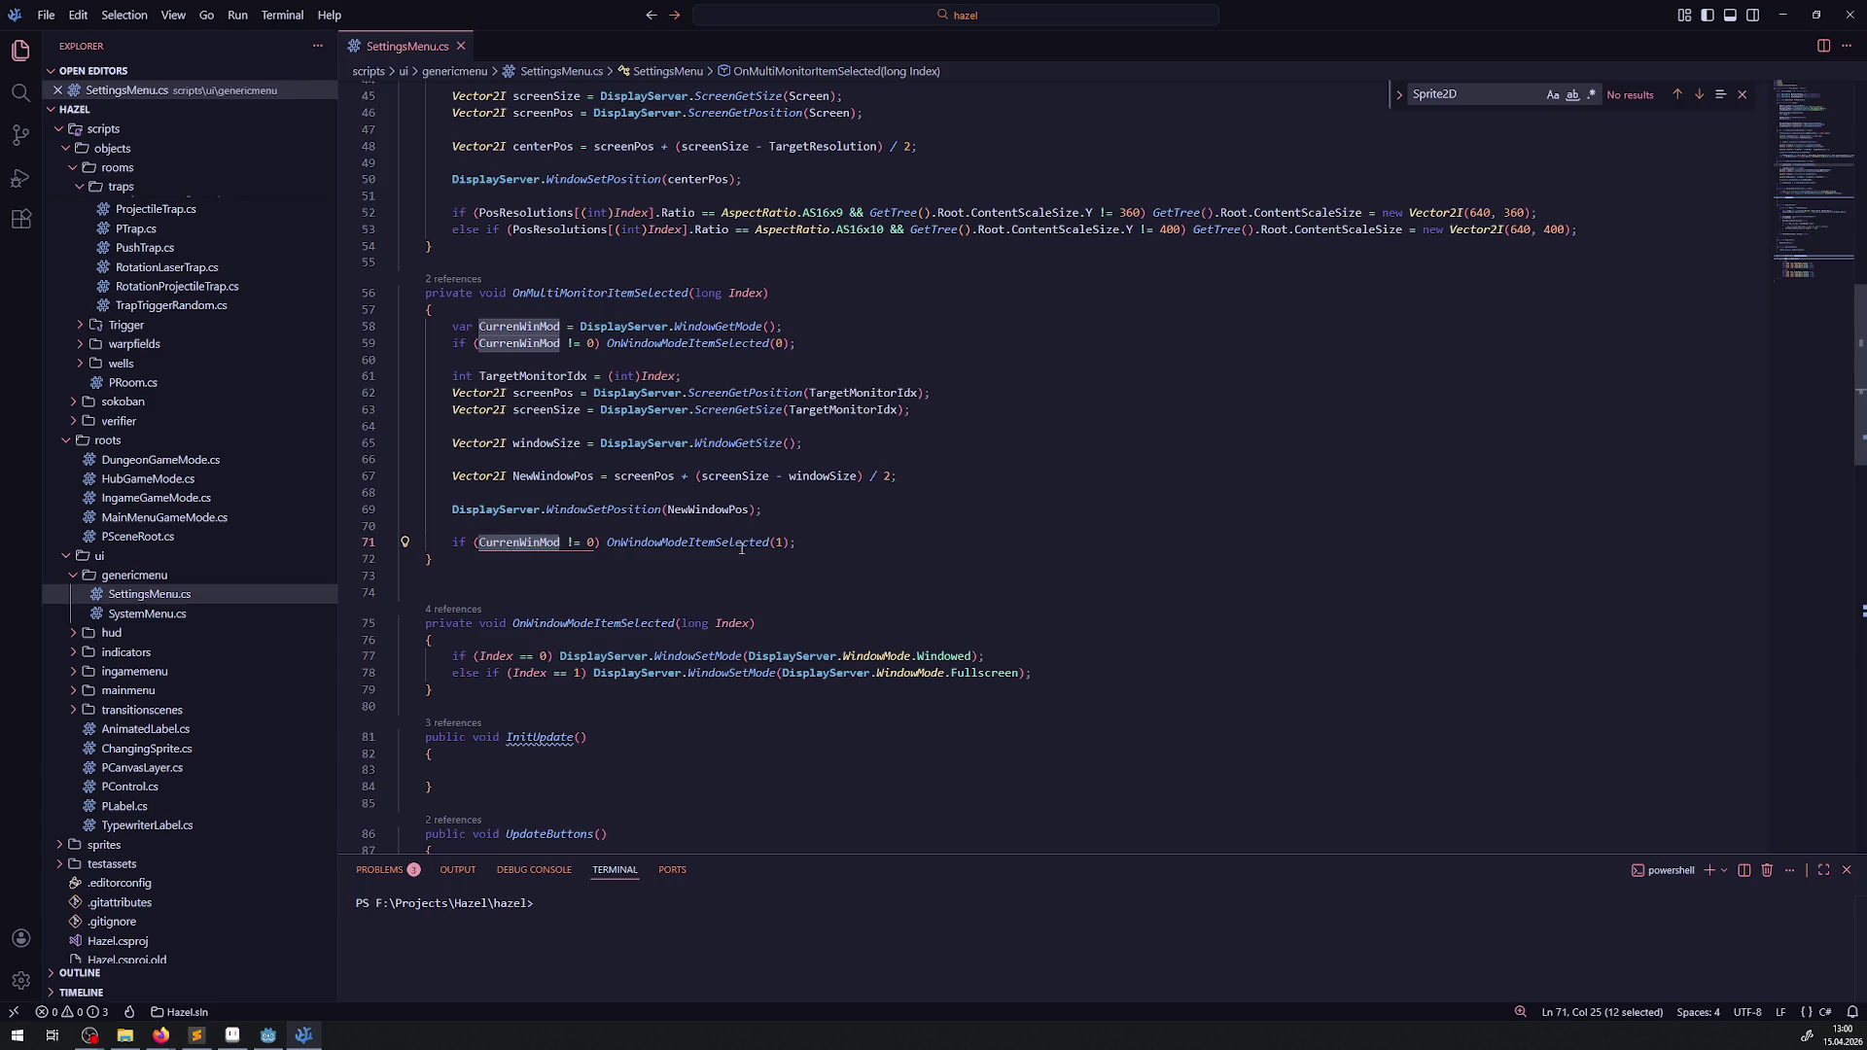
pyautogui.doubleClick(778, 543)
pyautogui.hotkey('ctrl', 'c')
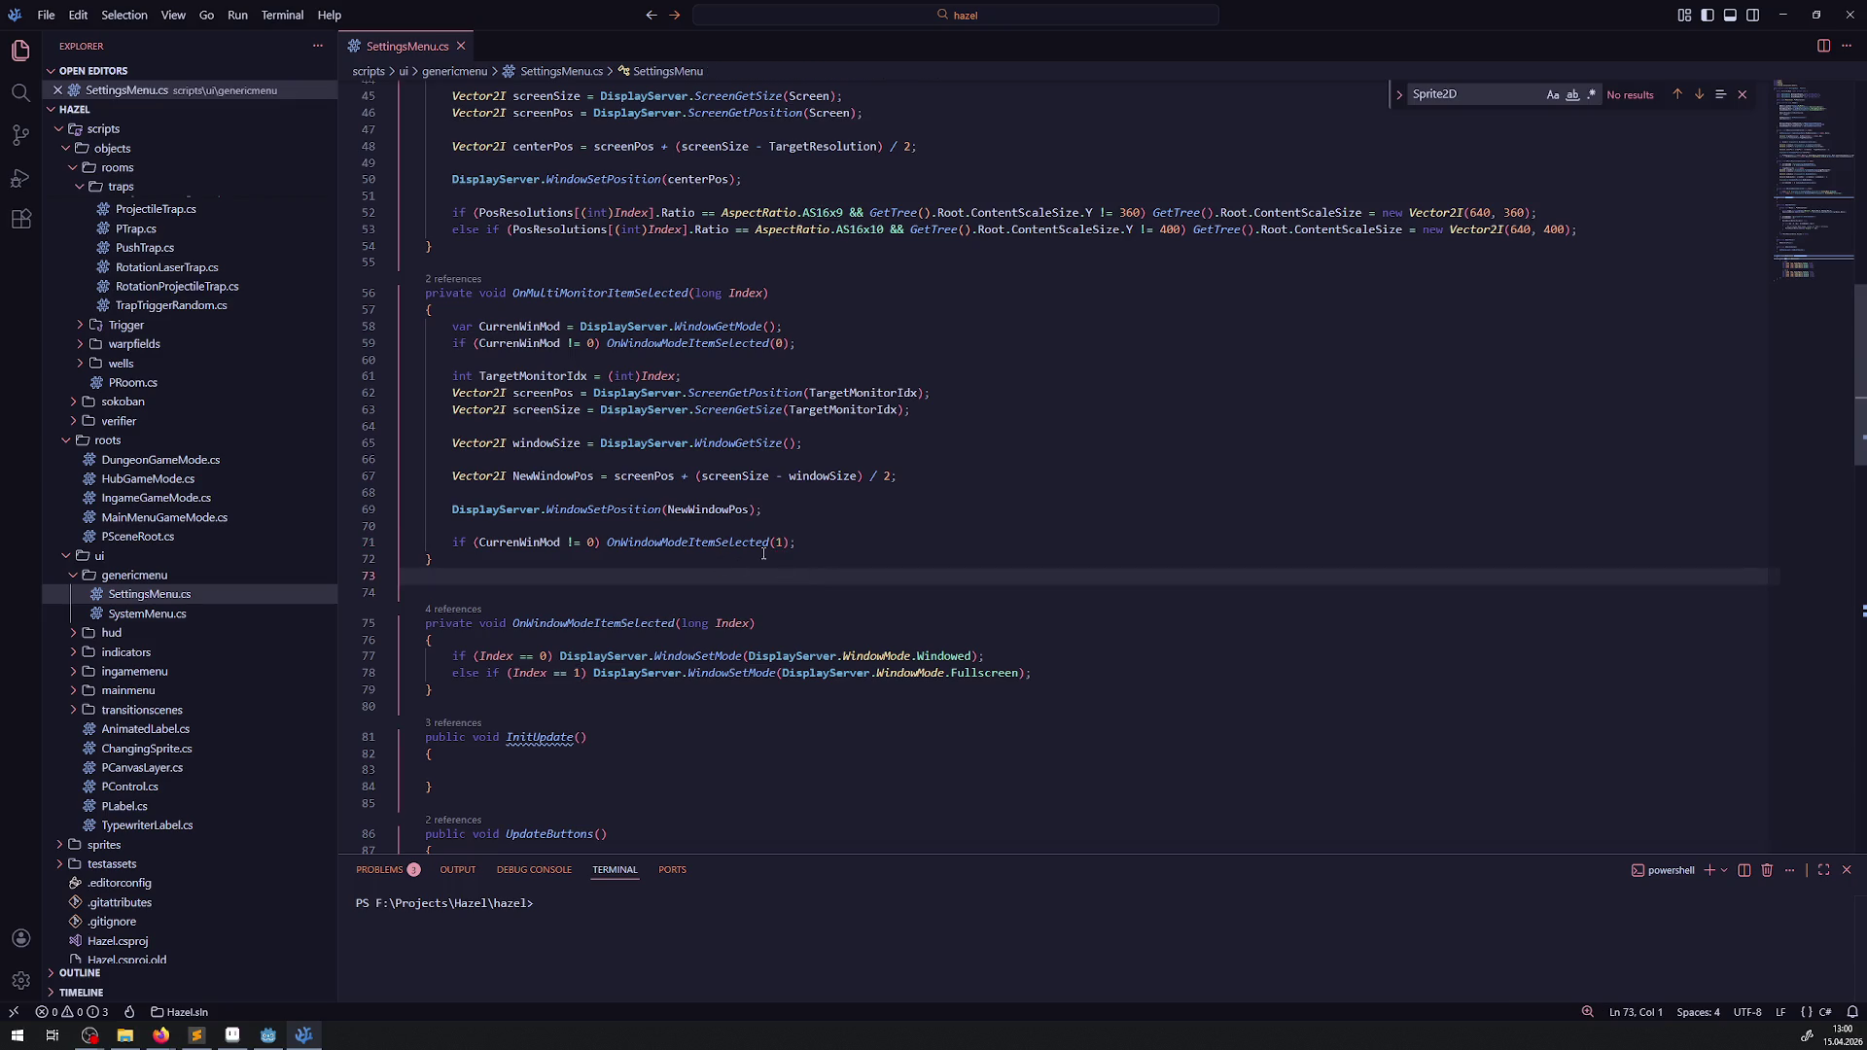
pyautogui.click(776, 543)
pyautogui.doubleClick(778, 543)
pyautogui.hotkey('ctrl', 'v')
pyautogui.click(725, 592)
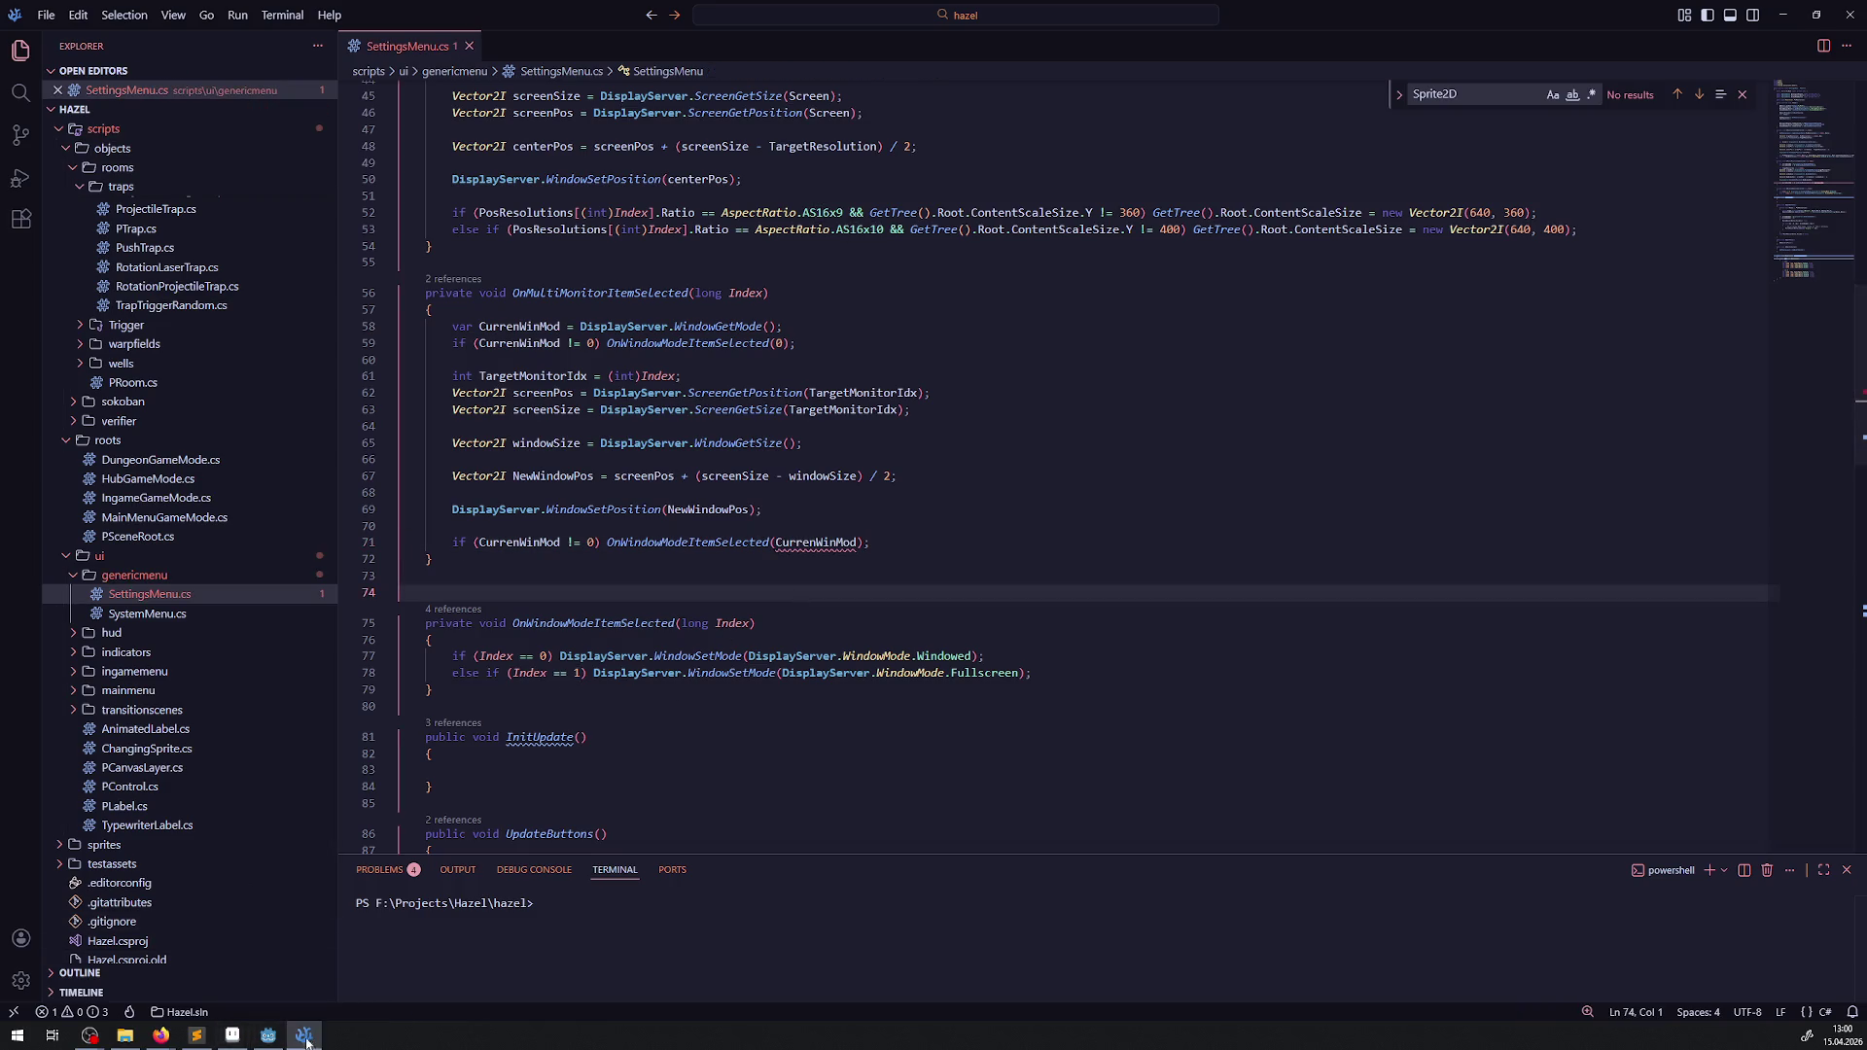
# - Add the (long) cast before CurrenWinMod, remove the stray dot, and save SettingsMenu.cs
pyautogui.click(270, 1033)
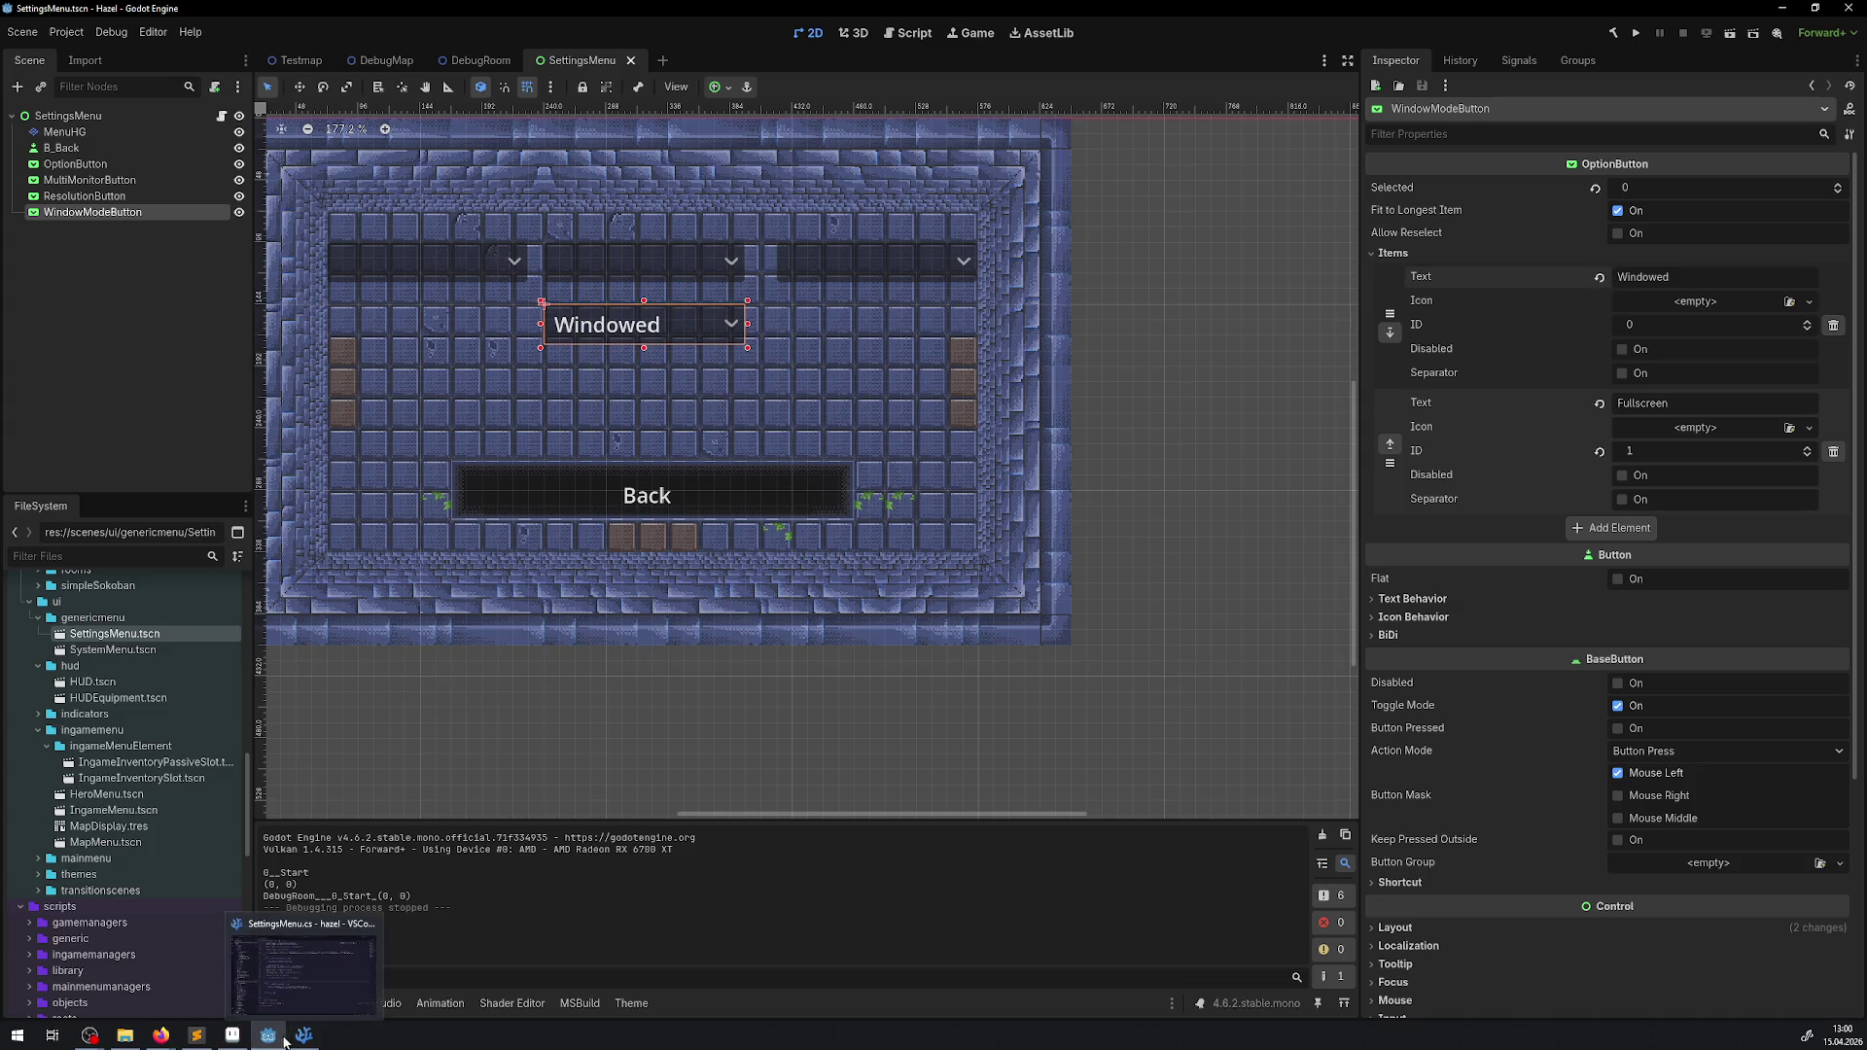
pyautogui.moveTo(275, 1043)
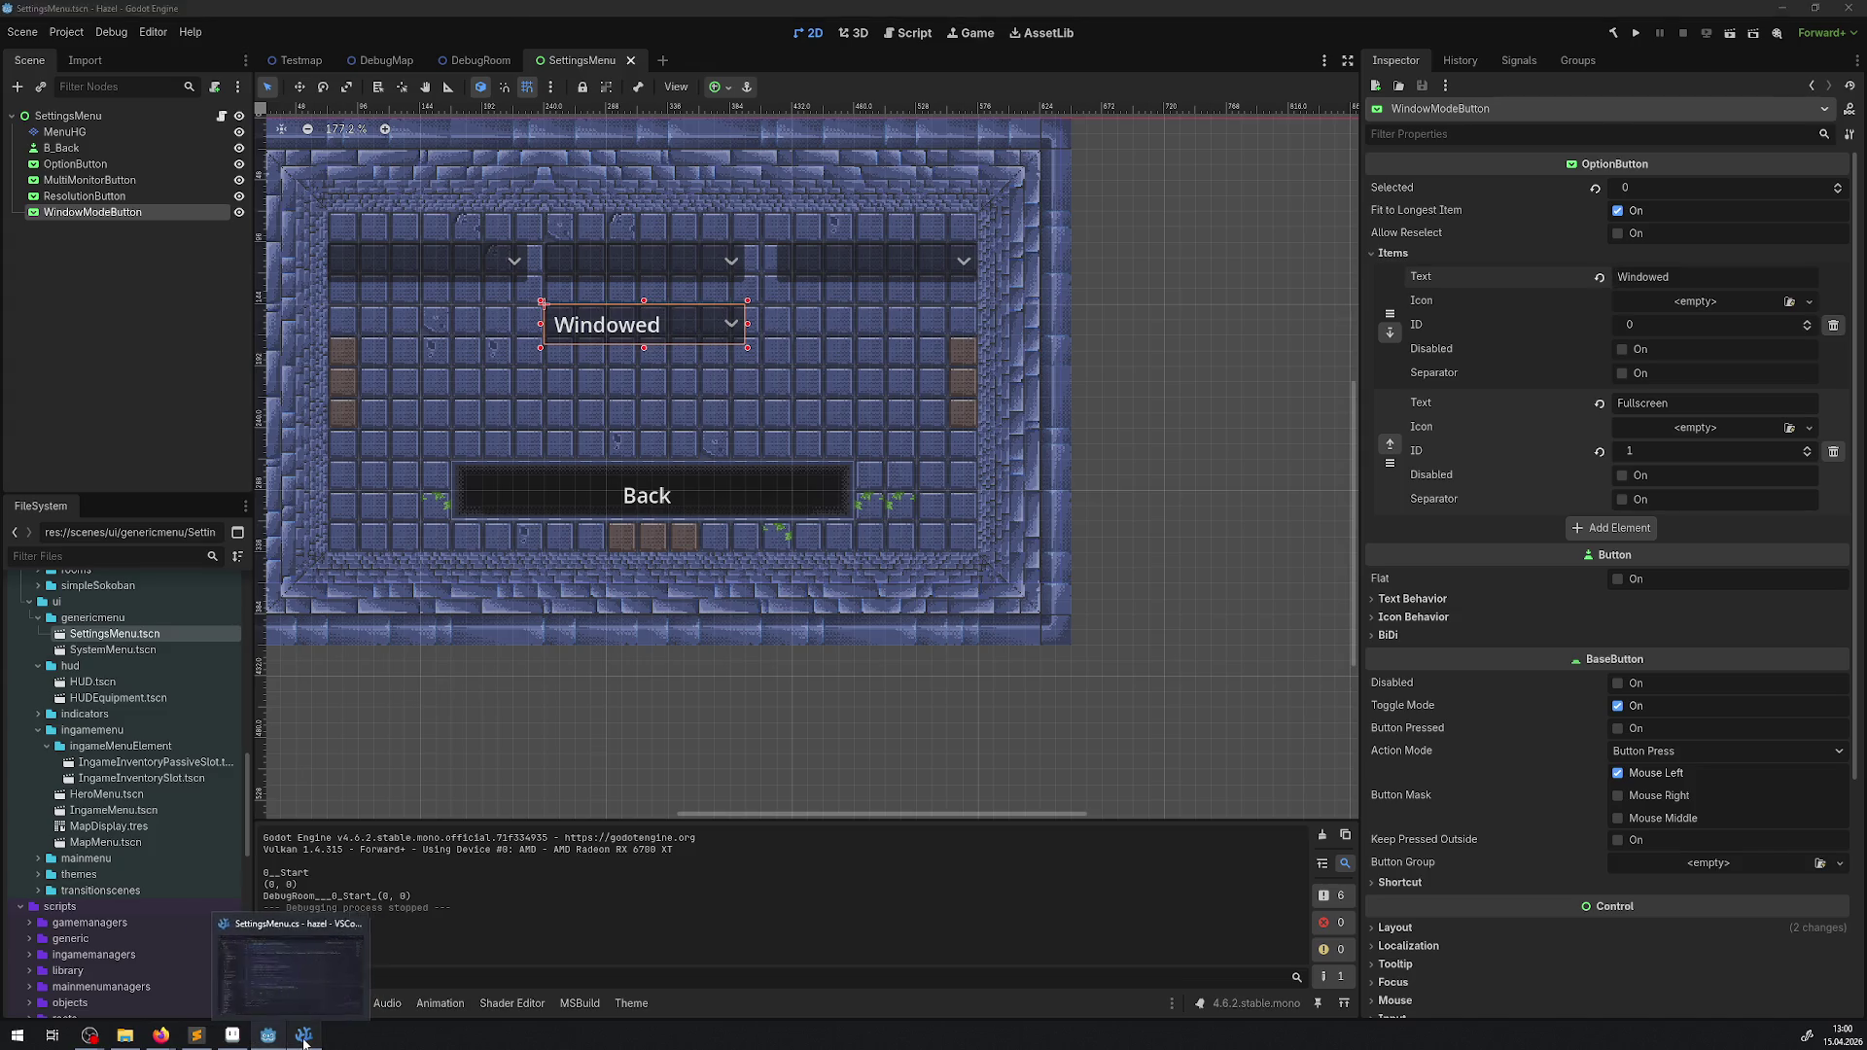
pyautogui.click(303, 1034)
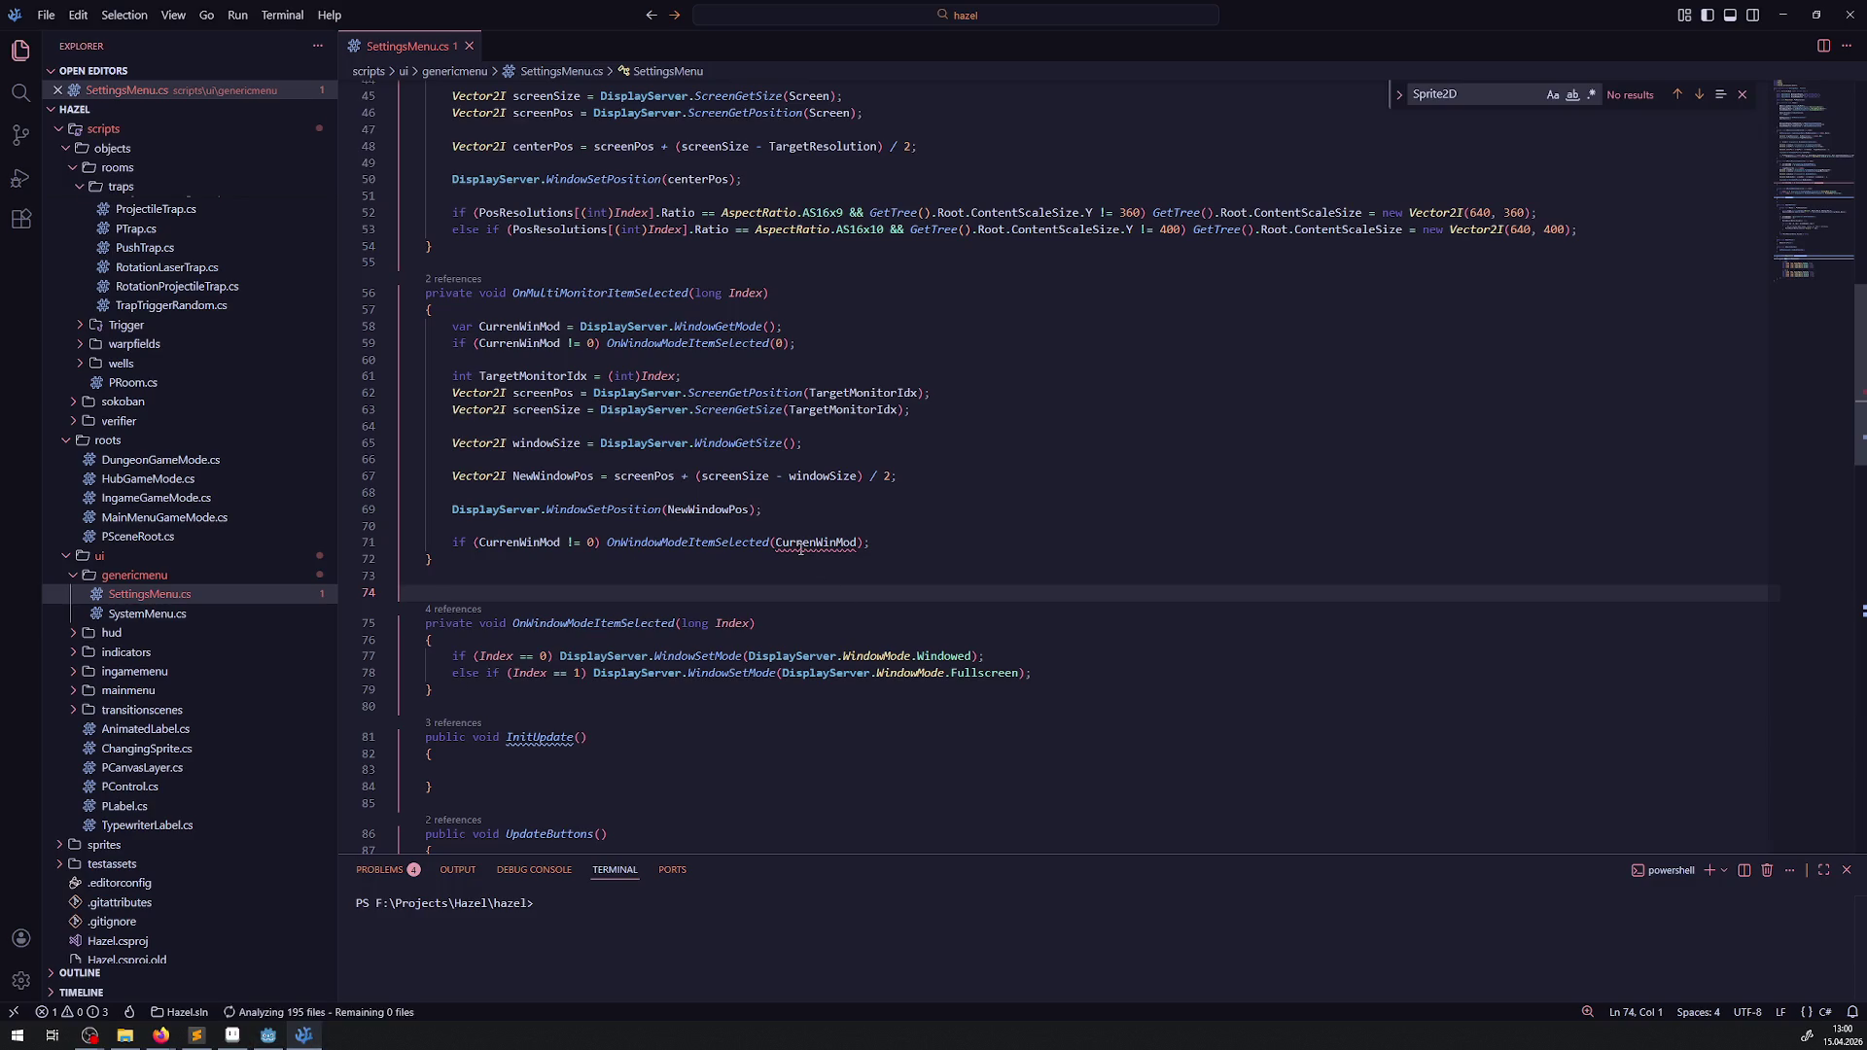
pyautogui.click(775, 542)
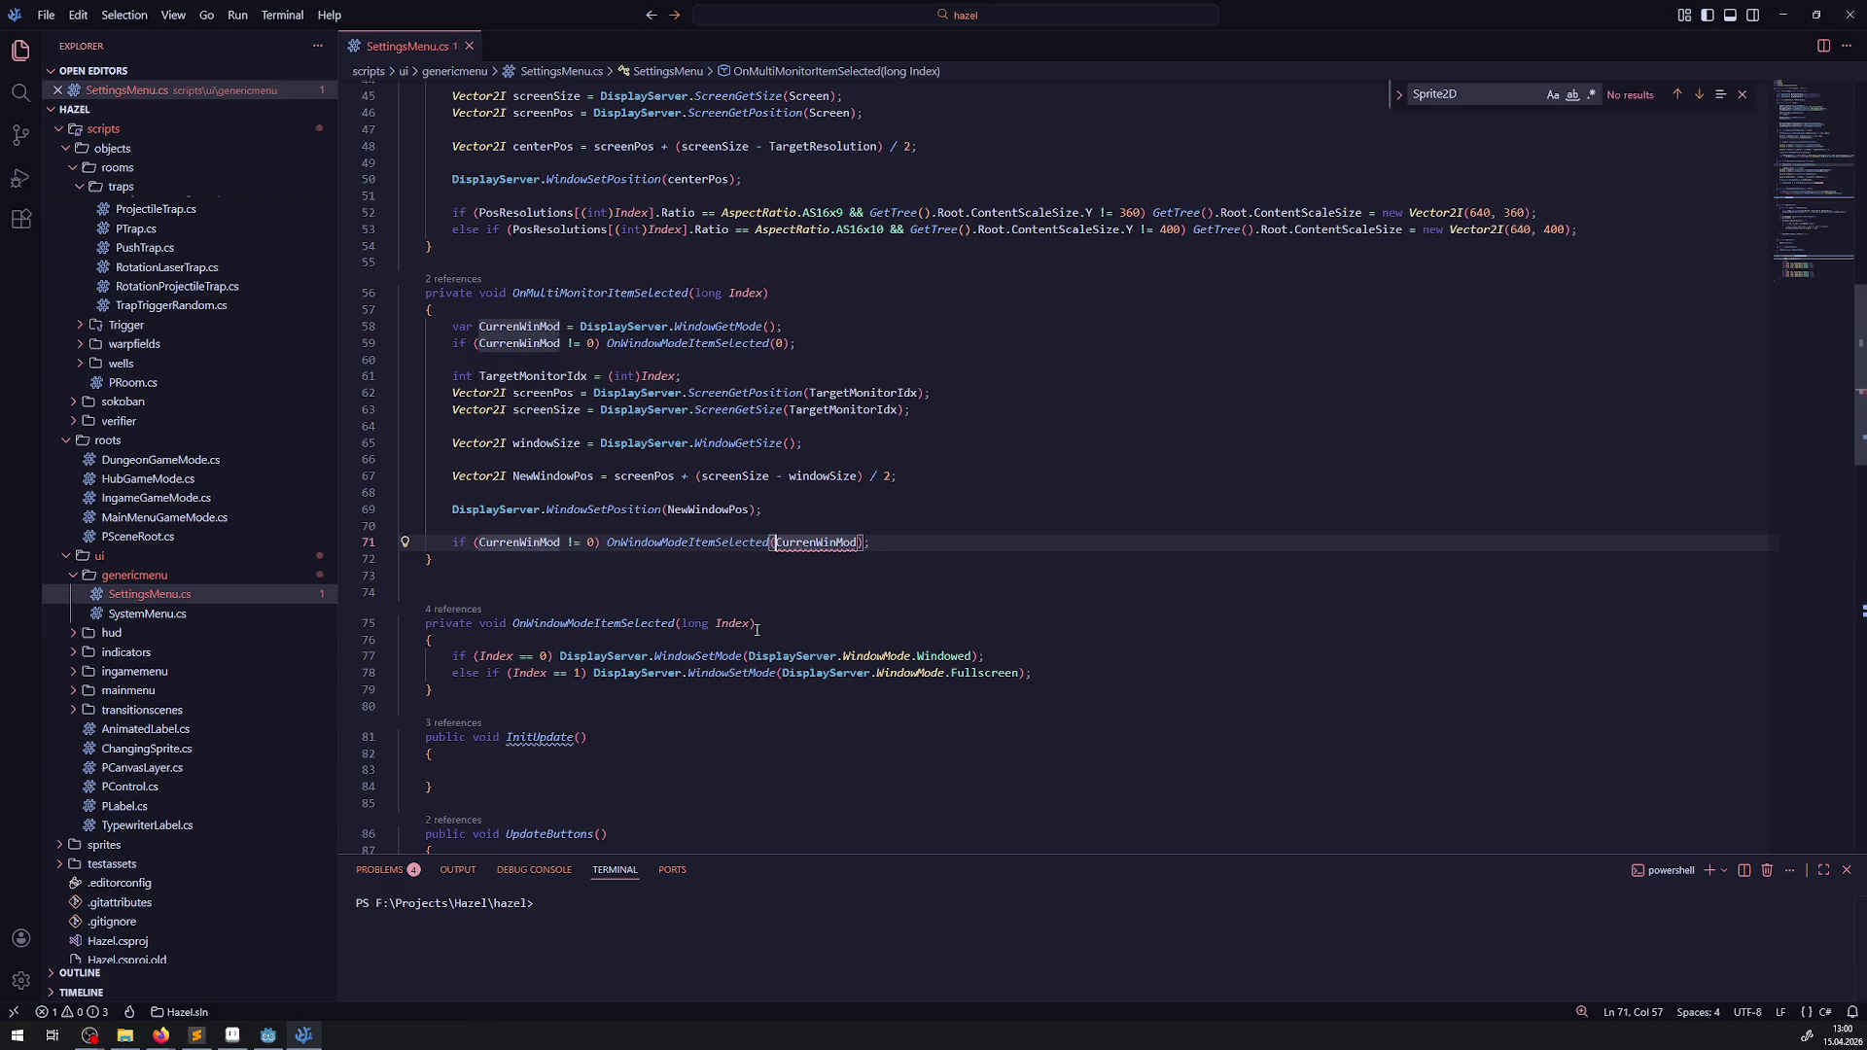
pyautogui.write('(lo')
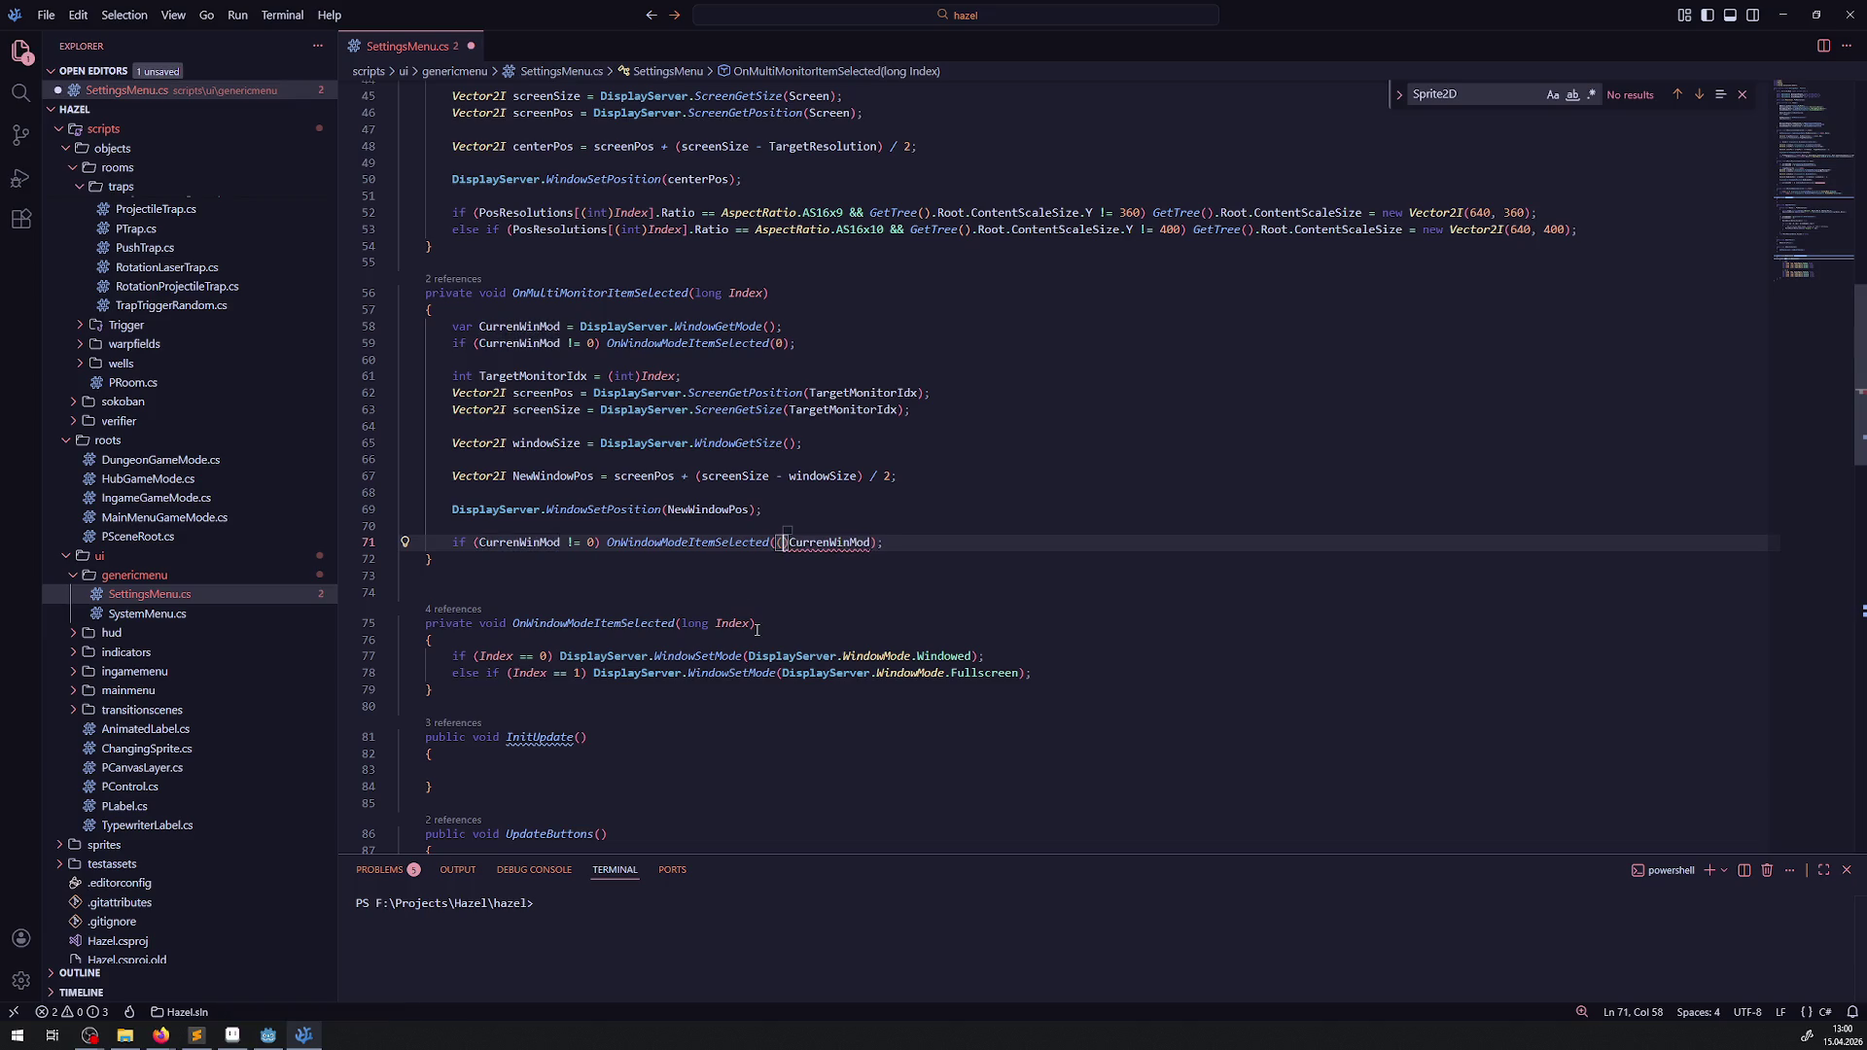
pyautogui.write('ng')
pyautogui.hotkey('ctrl', 's')
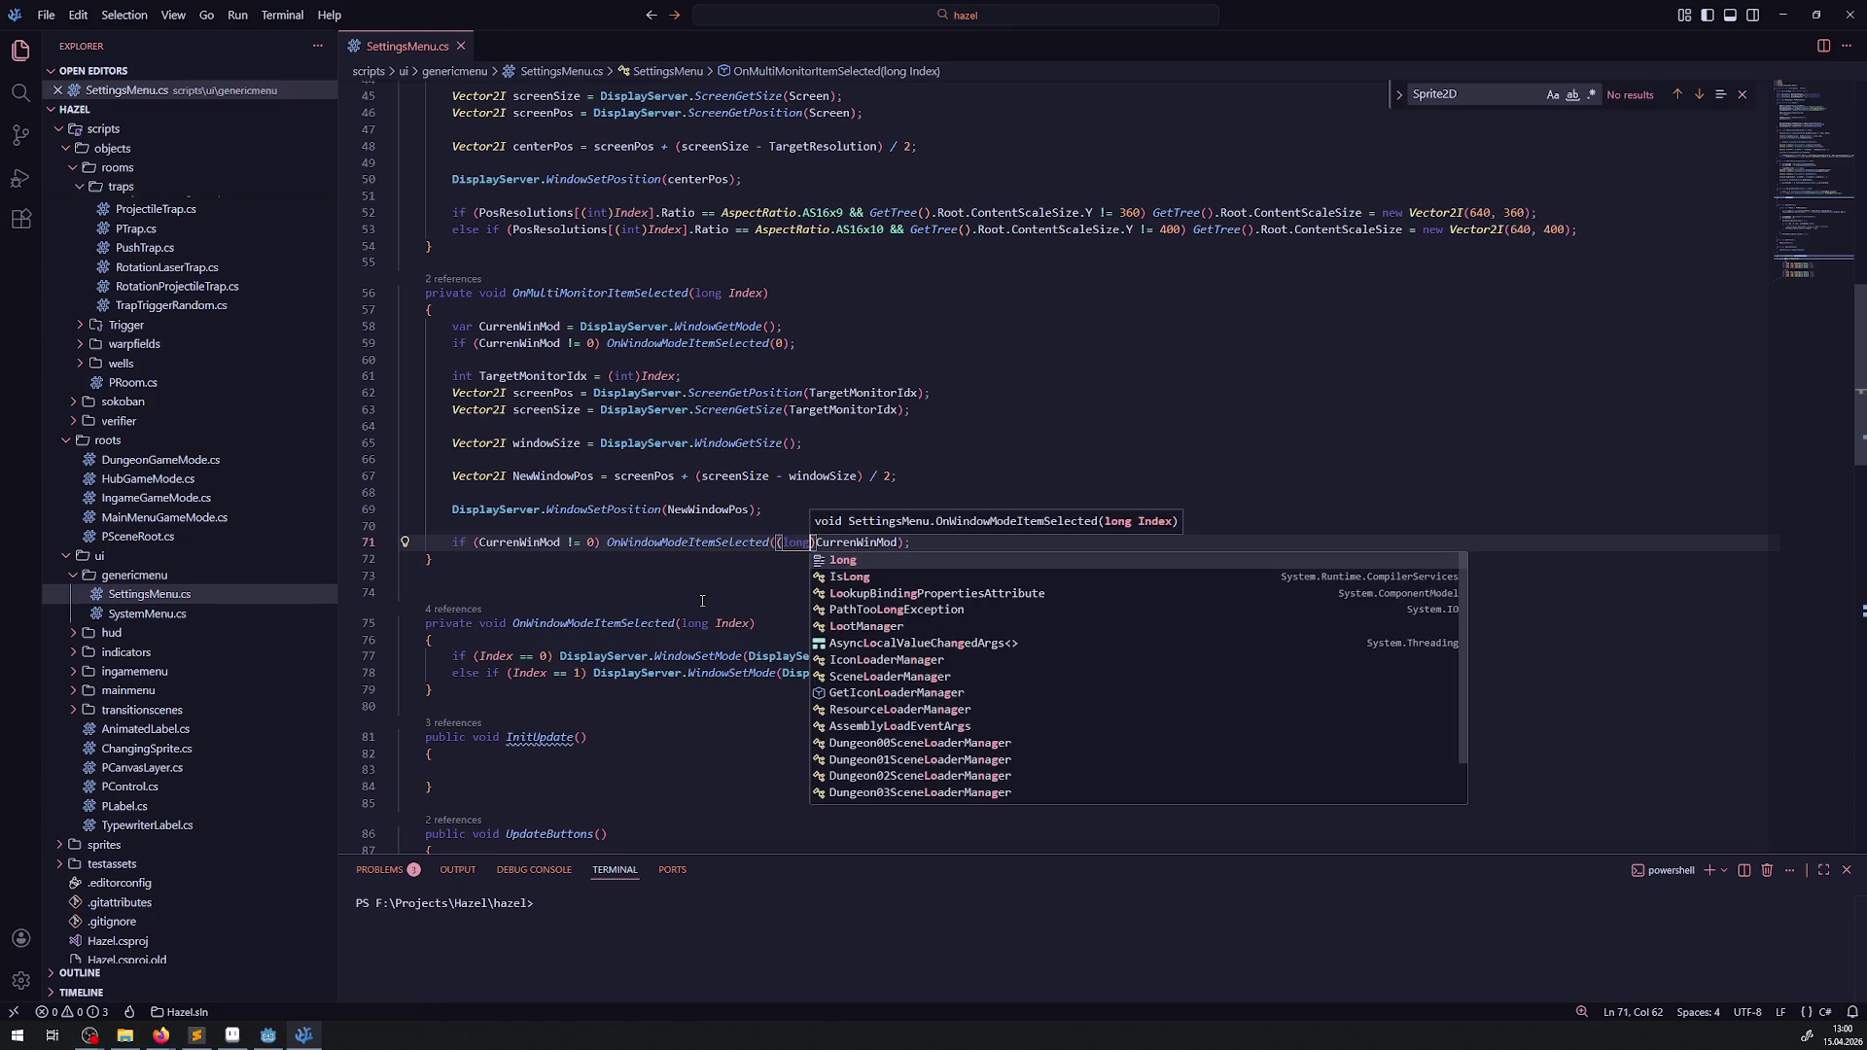
pyautogui.click(702, 600)
pyautogui.click(901, 542)
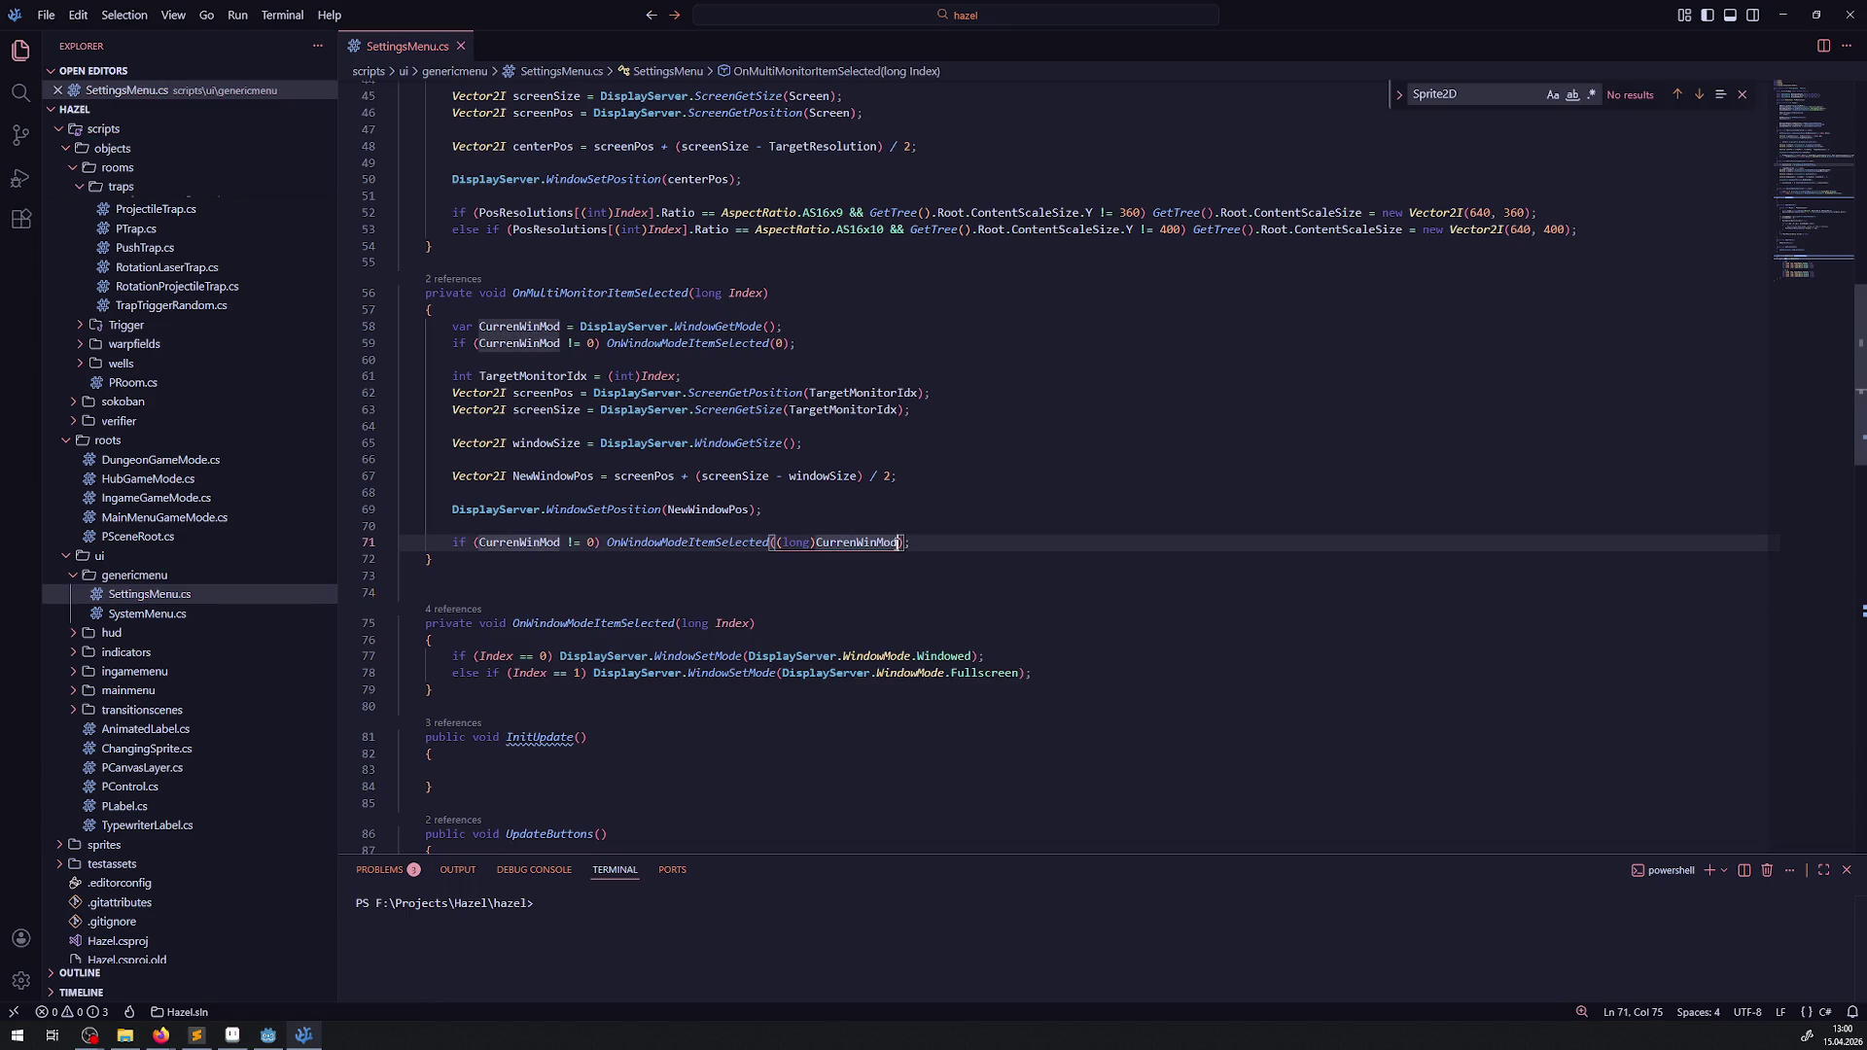
pyautogui.write('.')
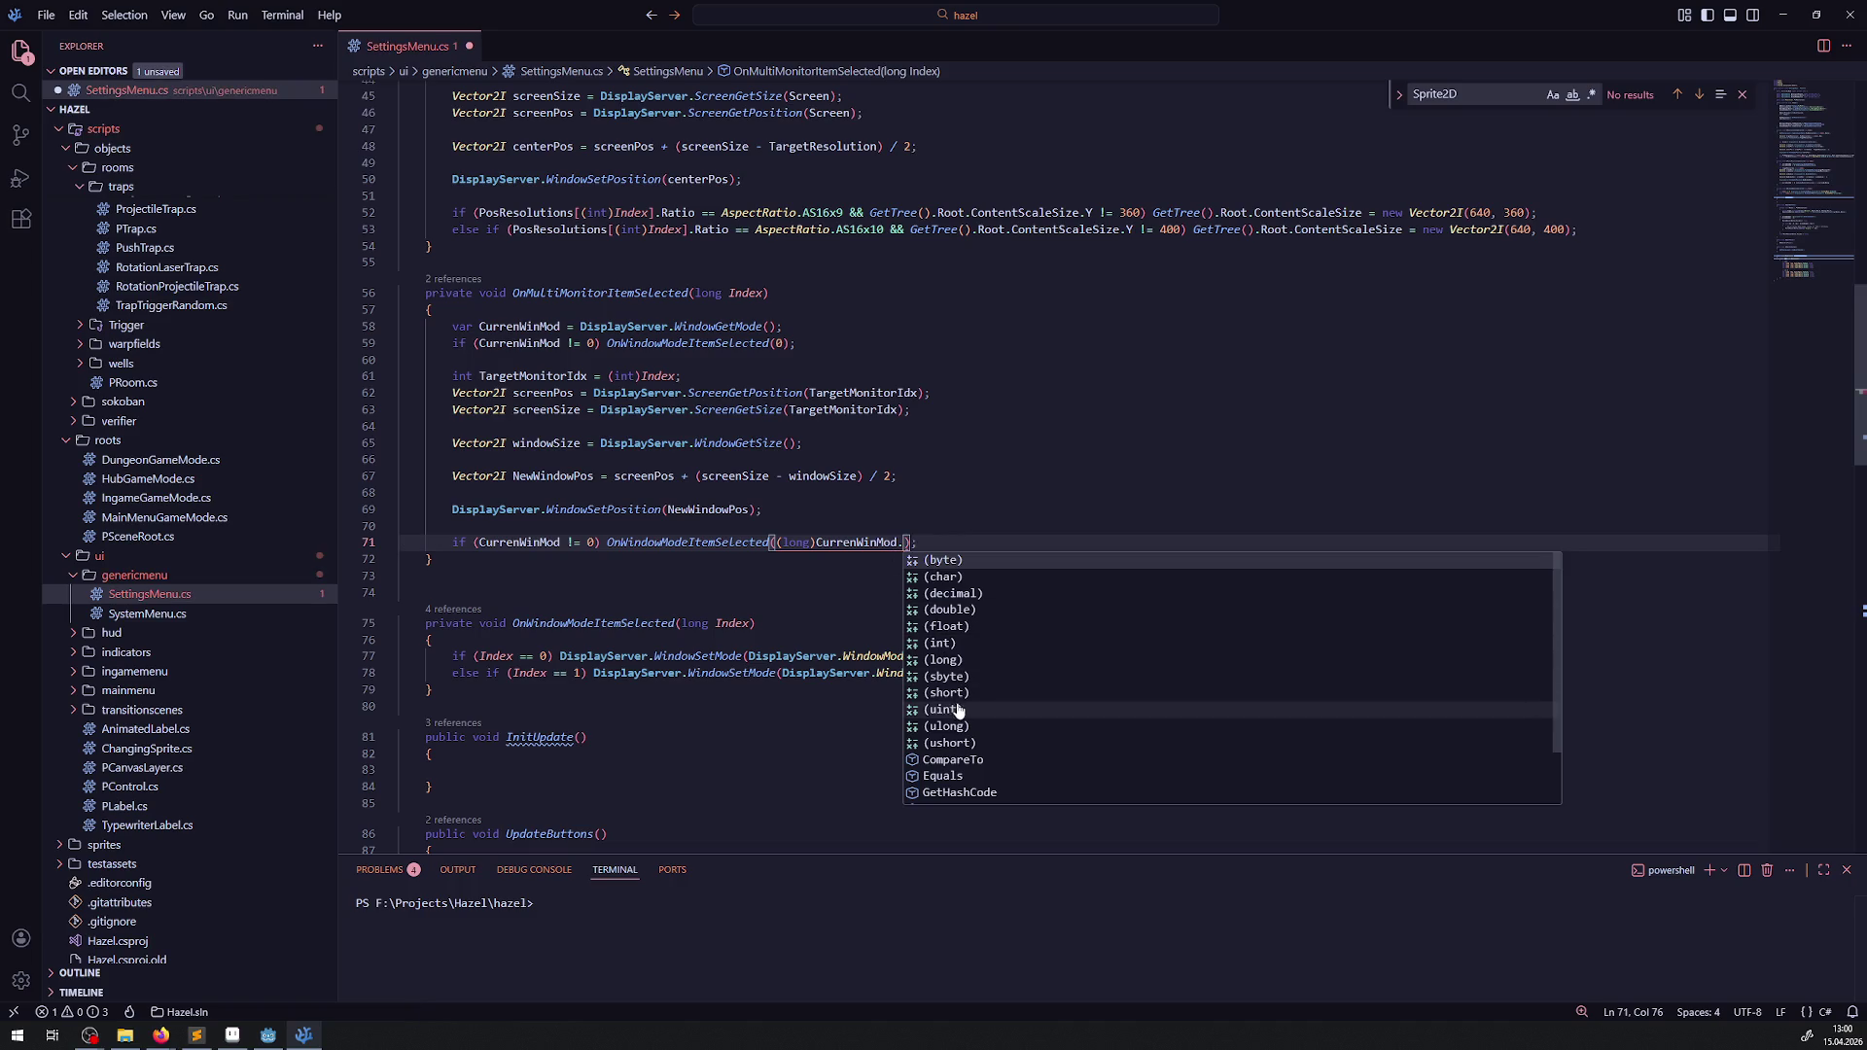
pyautogui.click(943, 660)
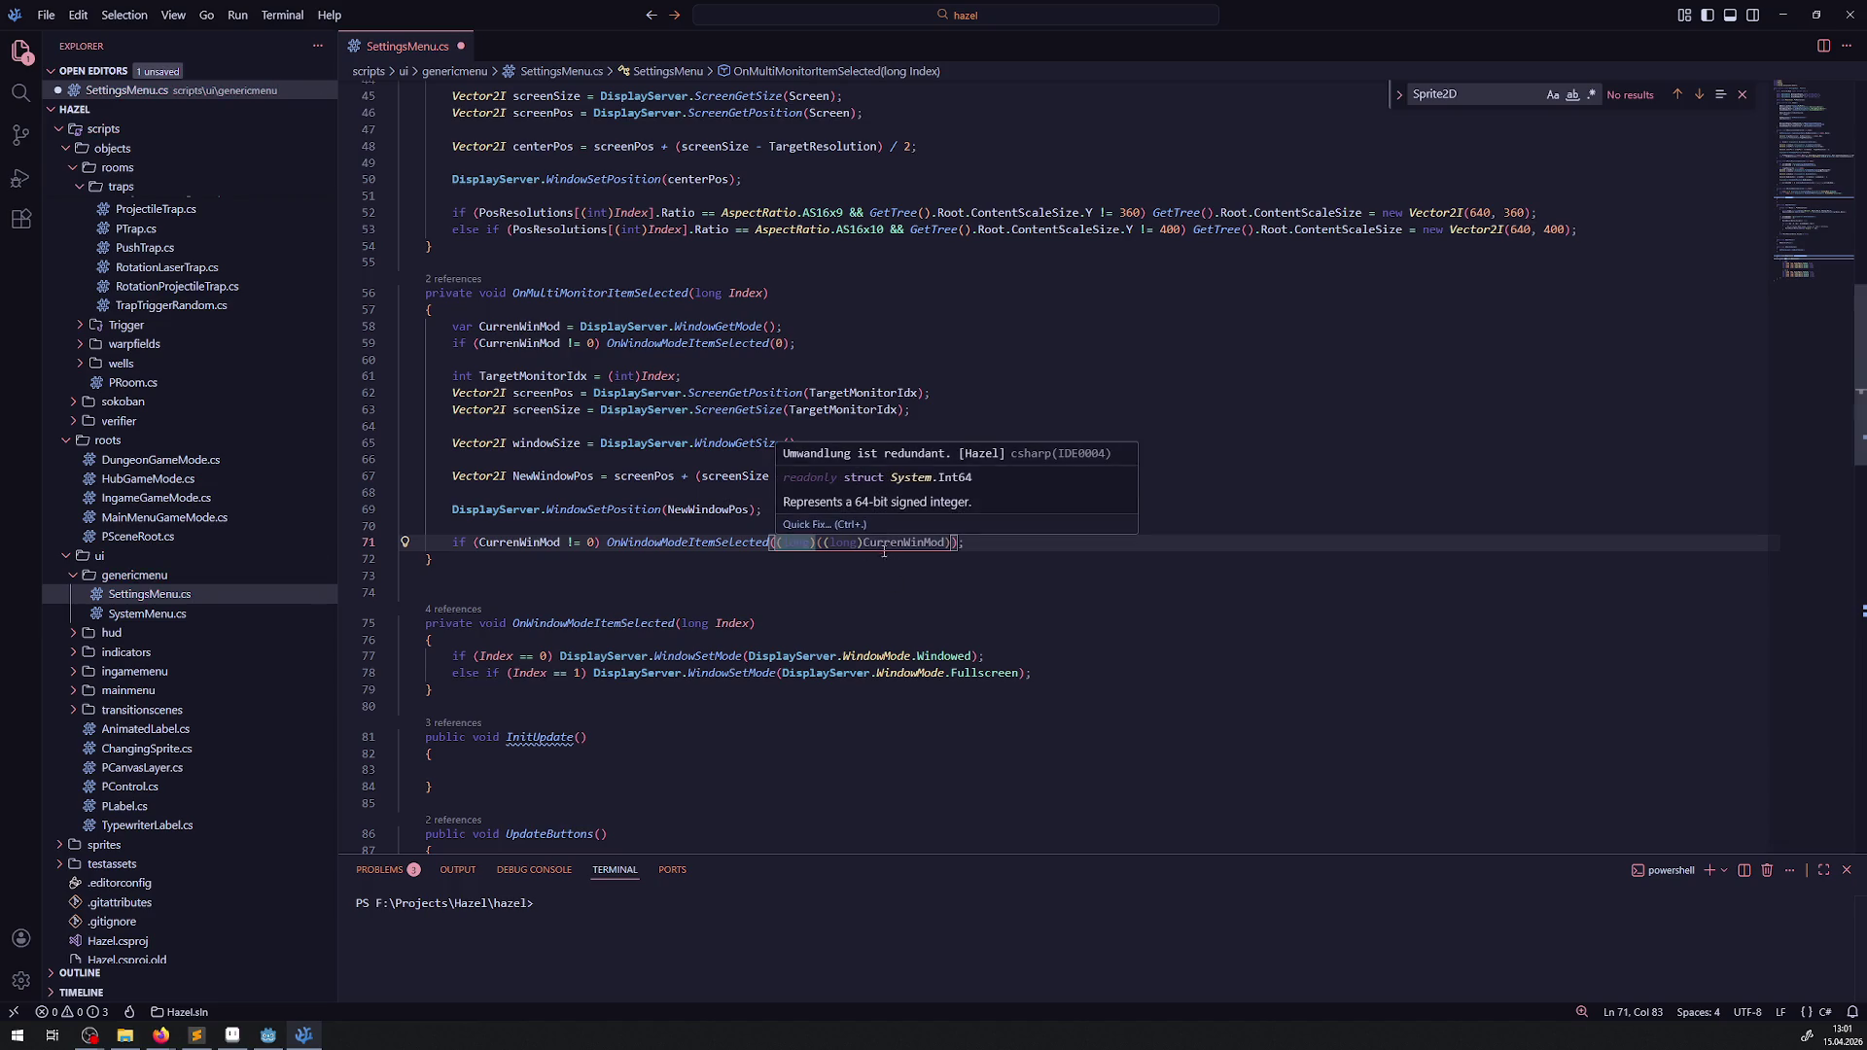
pyautogui.hotkey('ctrl', 'z')
pyautogui.hotkey('ctrl', 's')
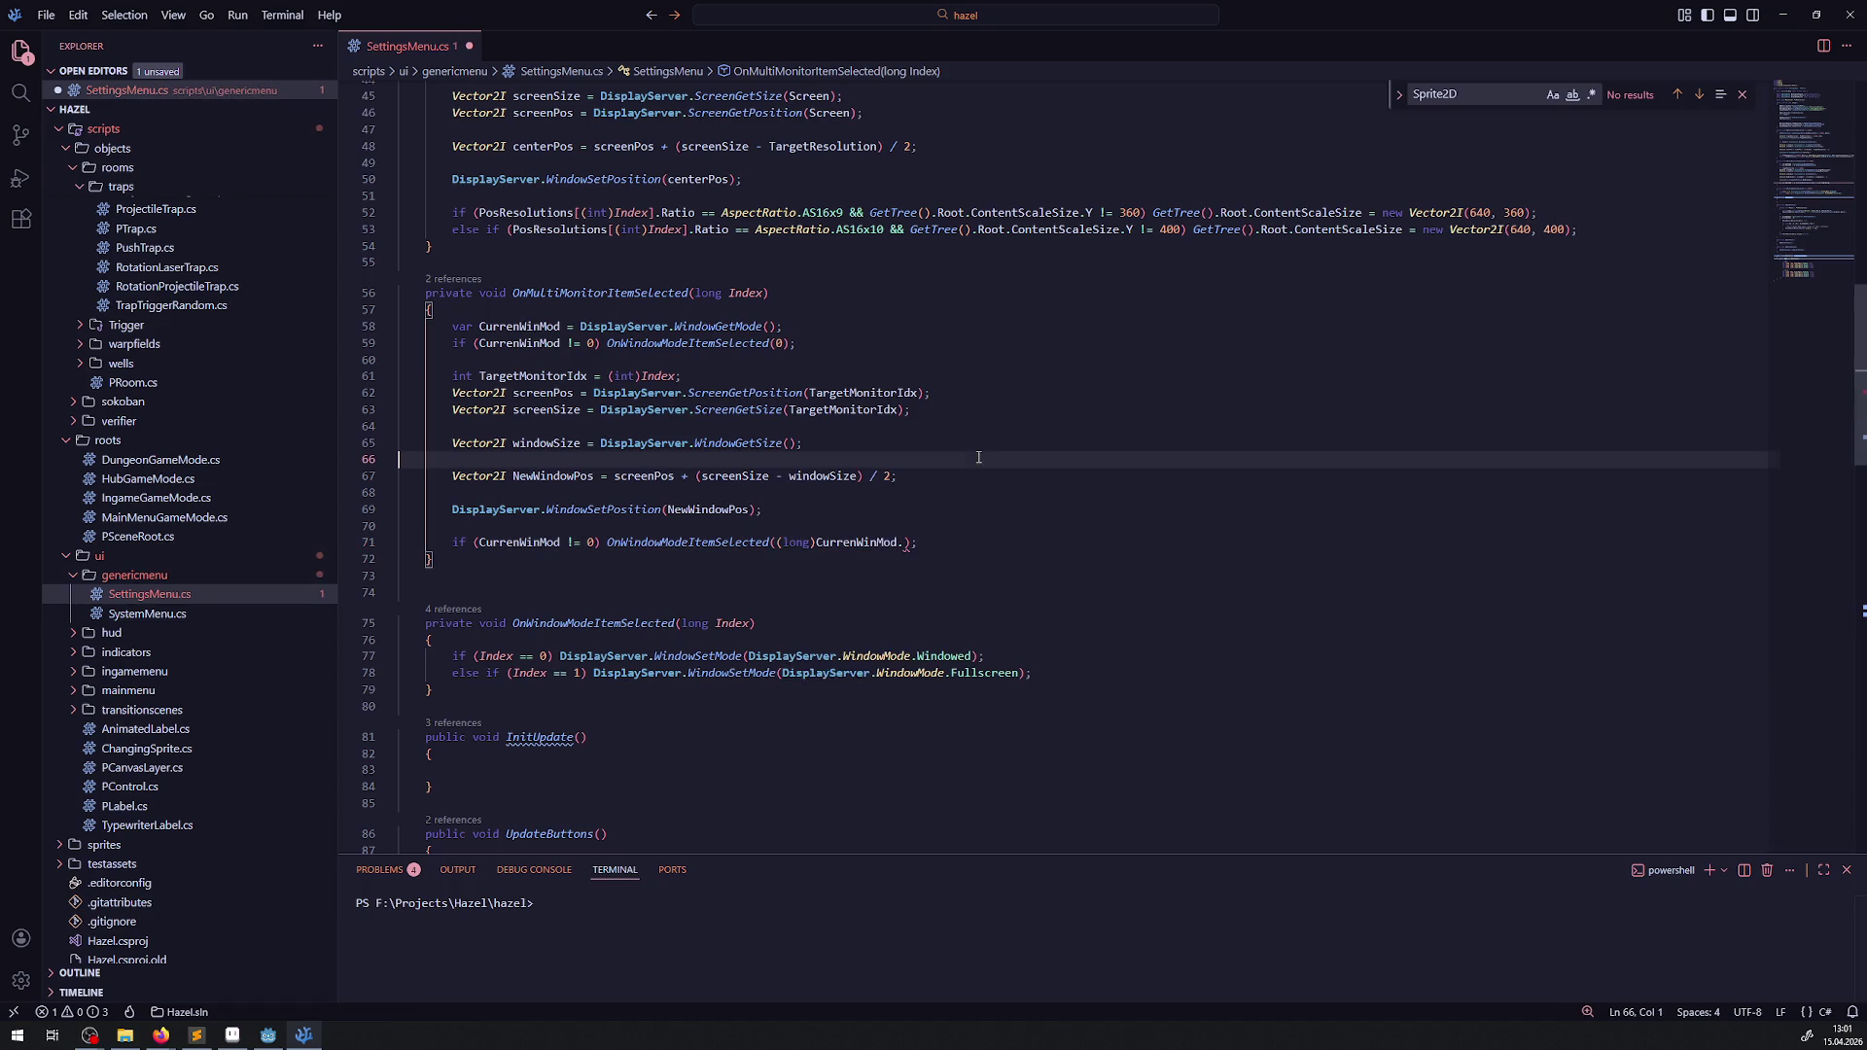
pyautogui.press('BackSpace')
pyautogui.hotkey('ctrl', 's')
pyautogui.click(398, 493)
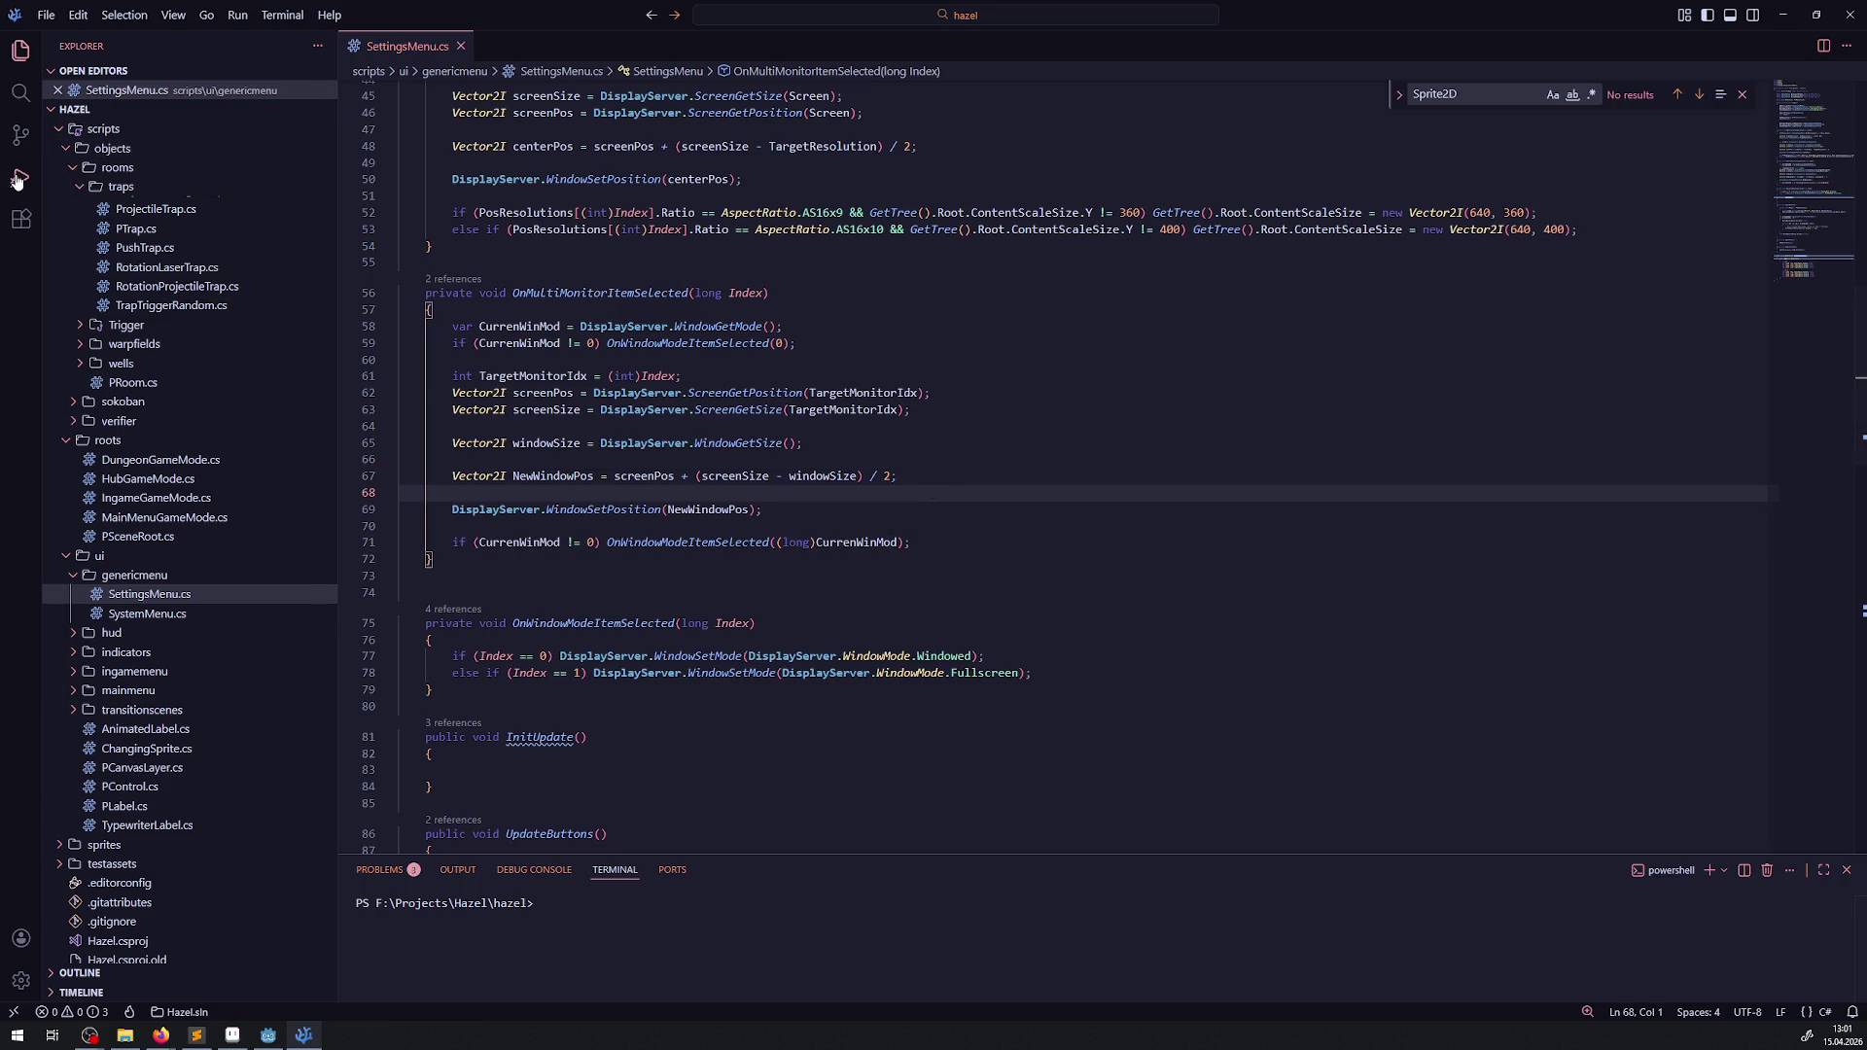
# - Start the game under the debugger with a breakpoint on line 58 and resume it
pyautogui.hotkey('ctrl', 'shift', 'd')
pyautogui.click(153, 47)
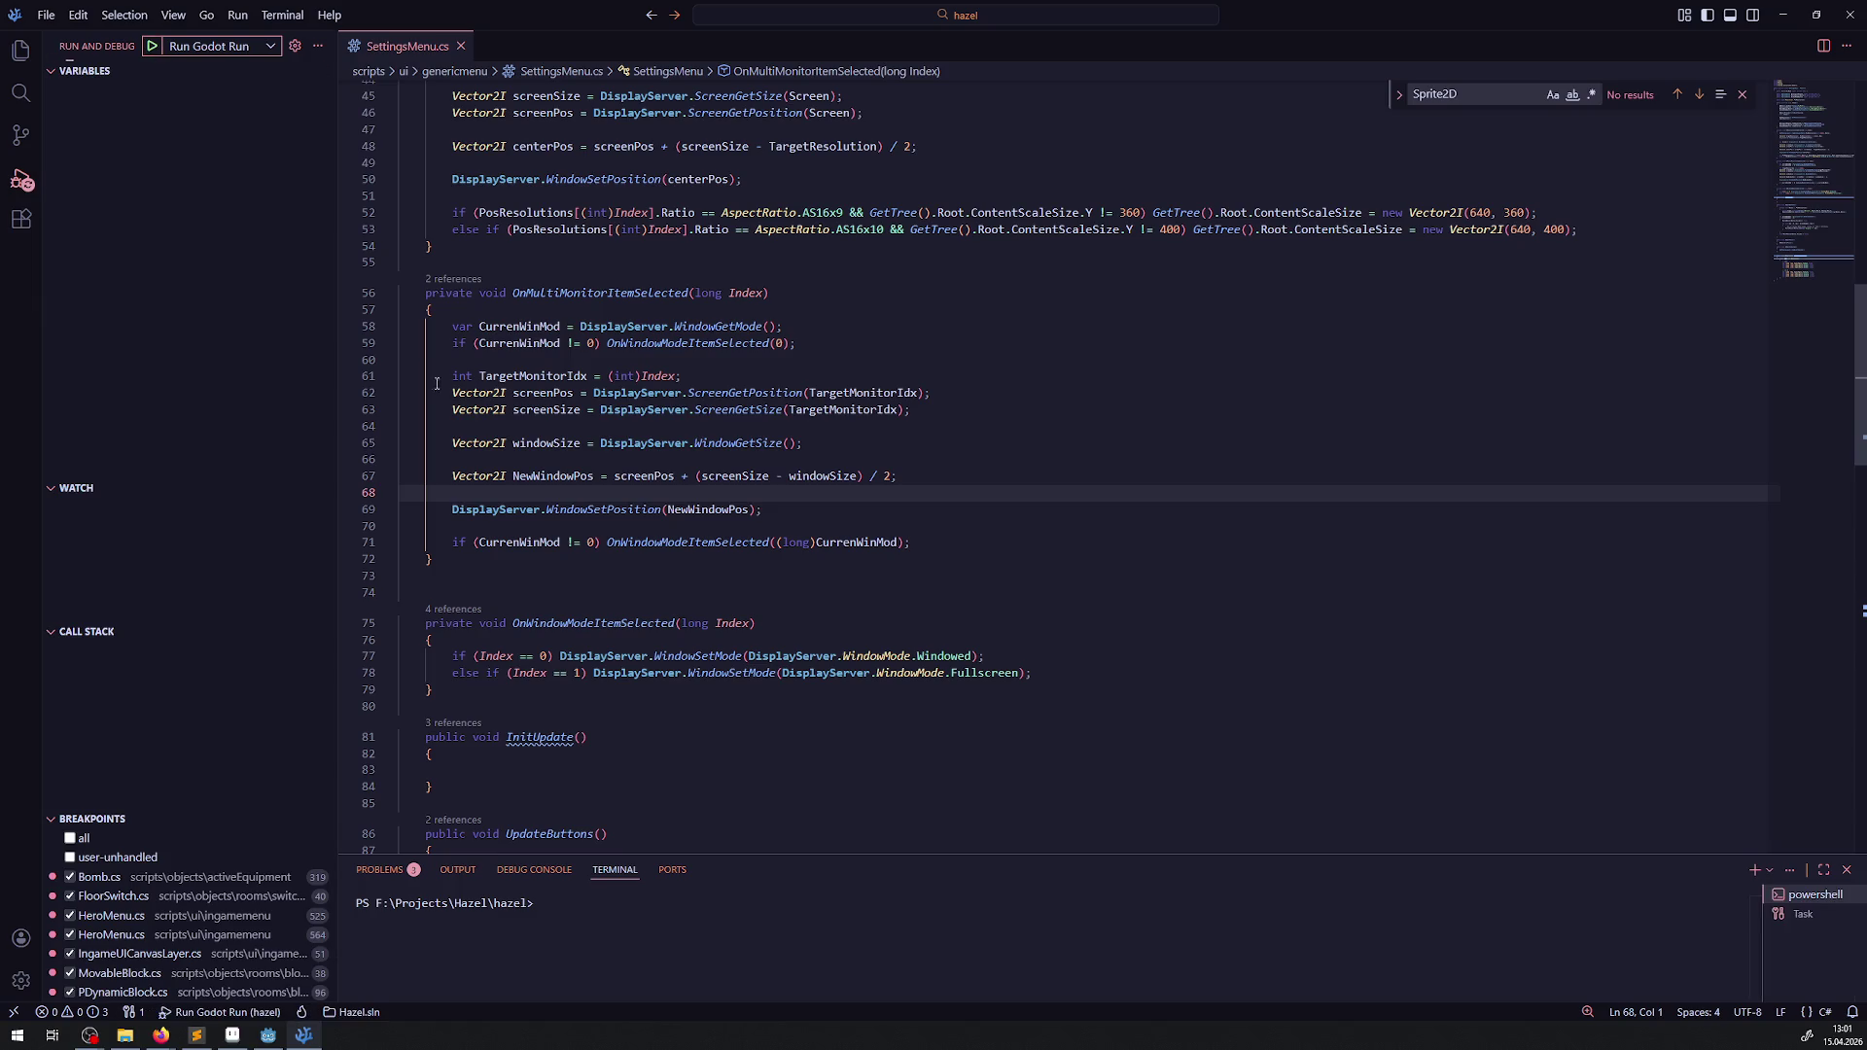
pyautogui.click(354, 333)
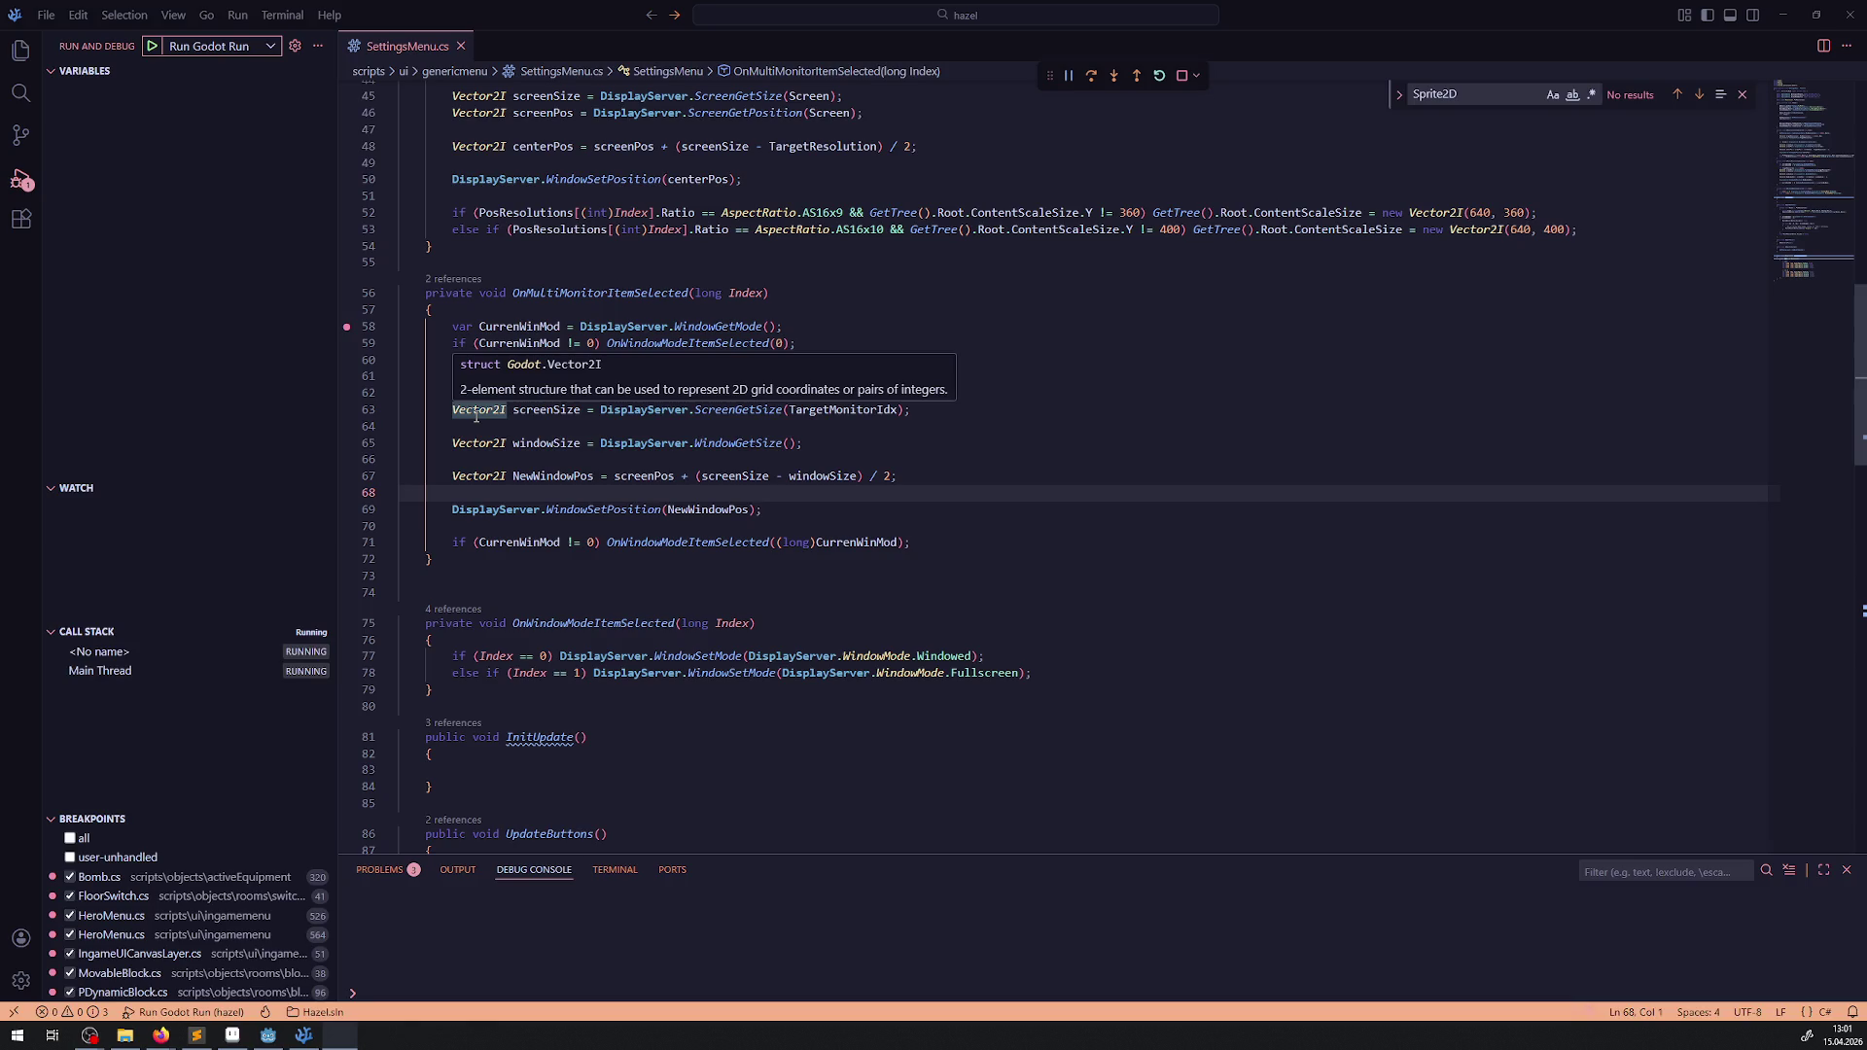
pyautogui.moveTo(529, 447)
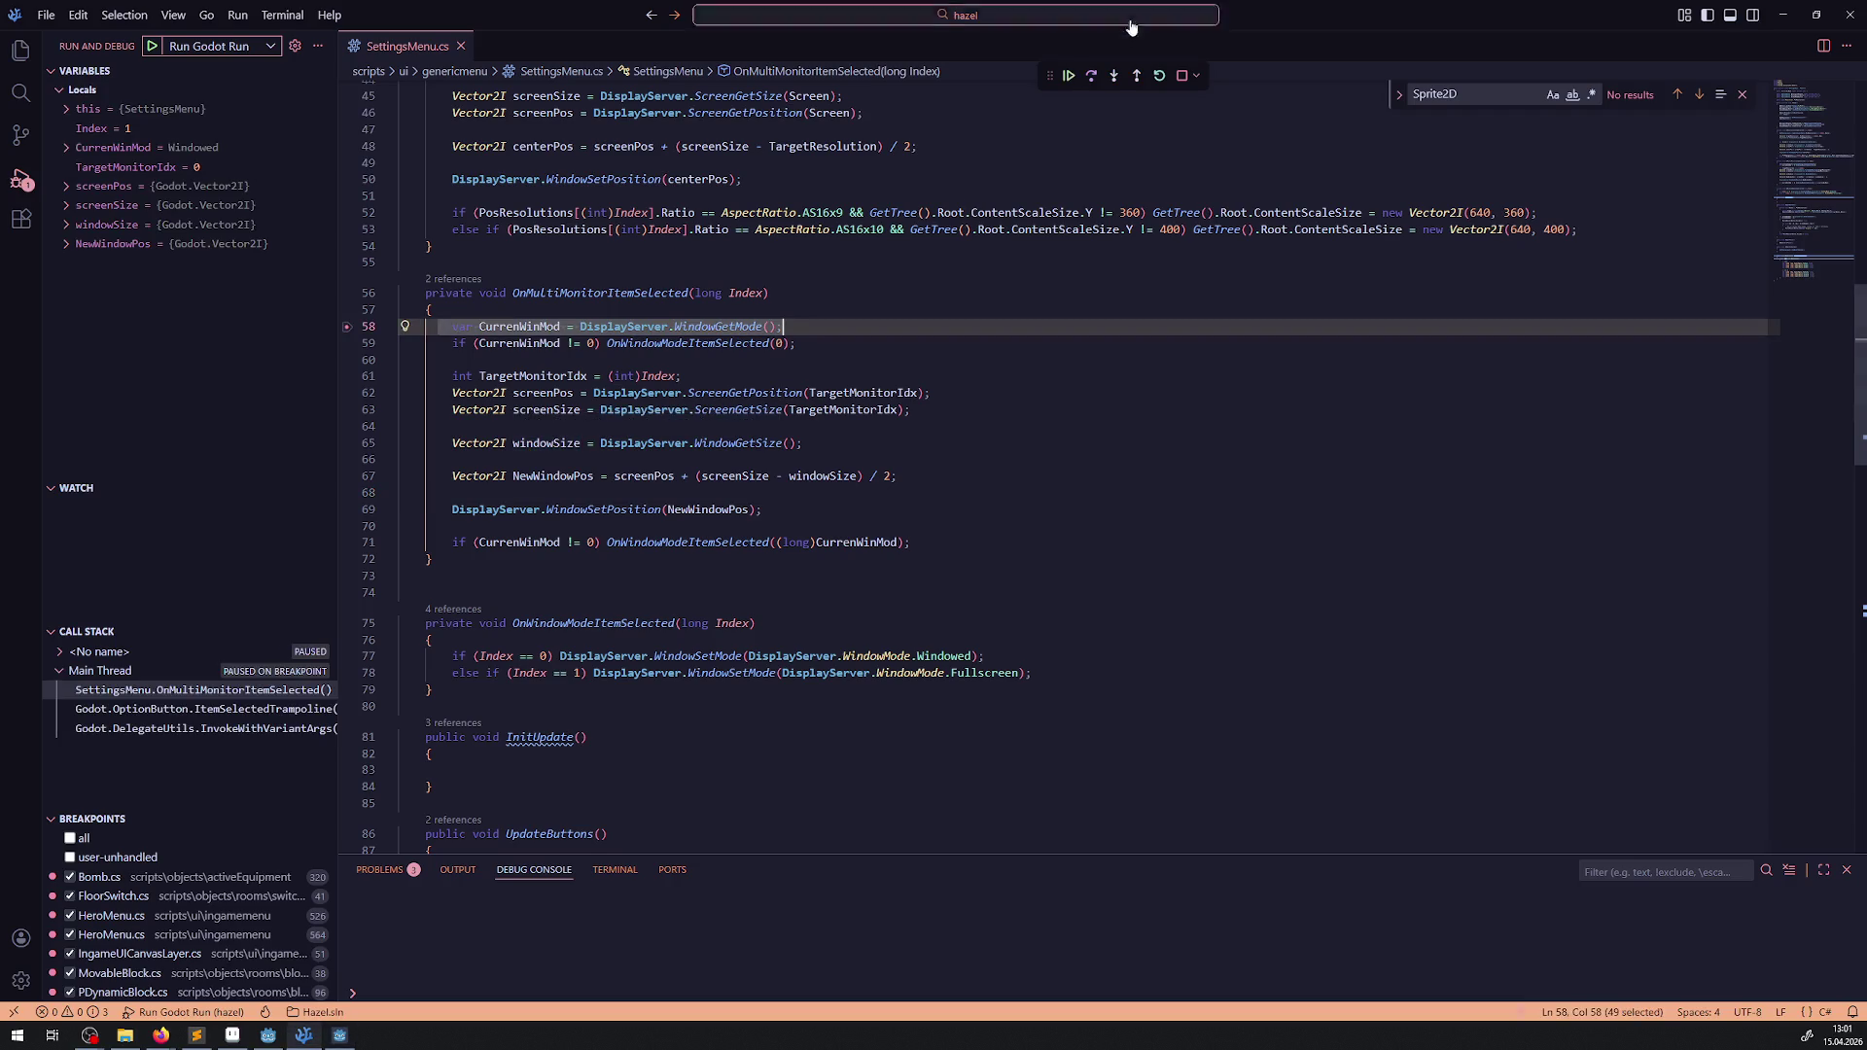
pyautogui.click(1067, 76)
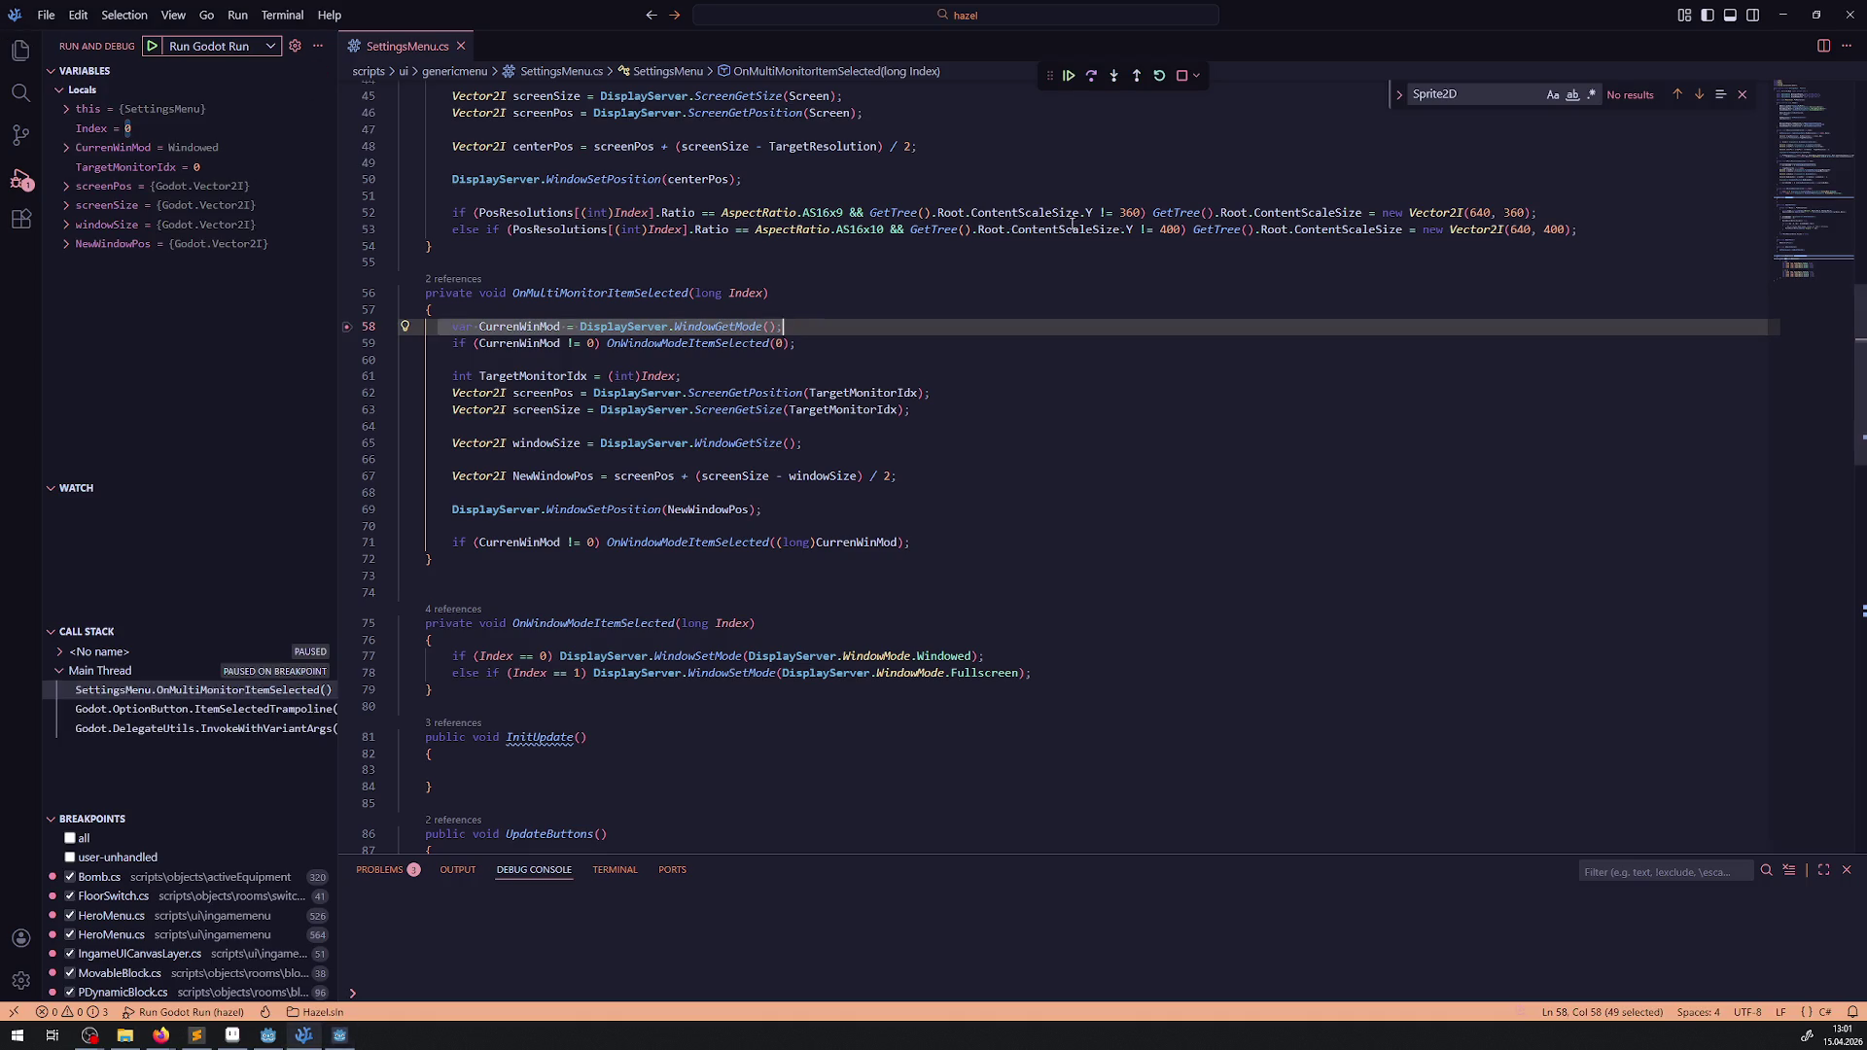
pyautogui.click(1068, 76)
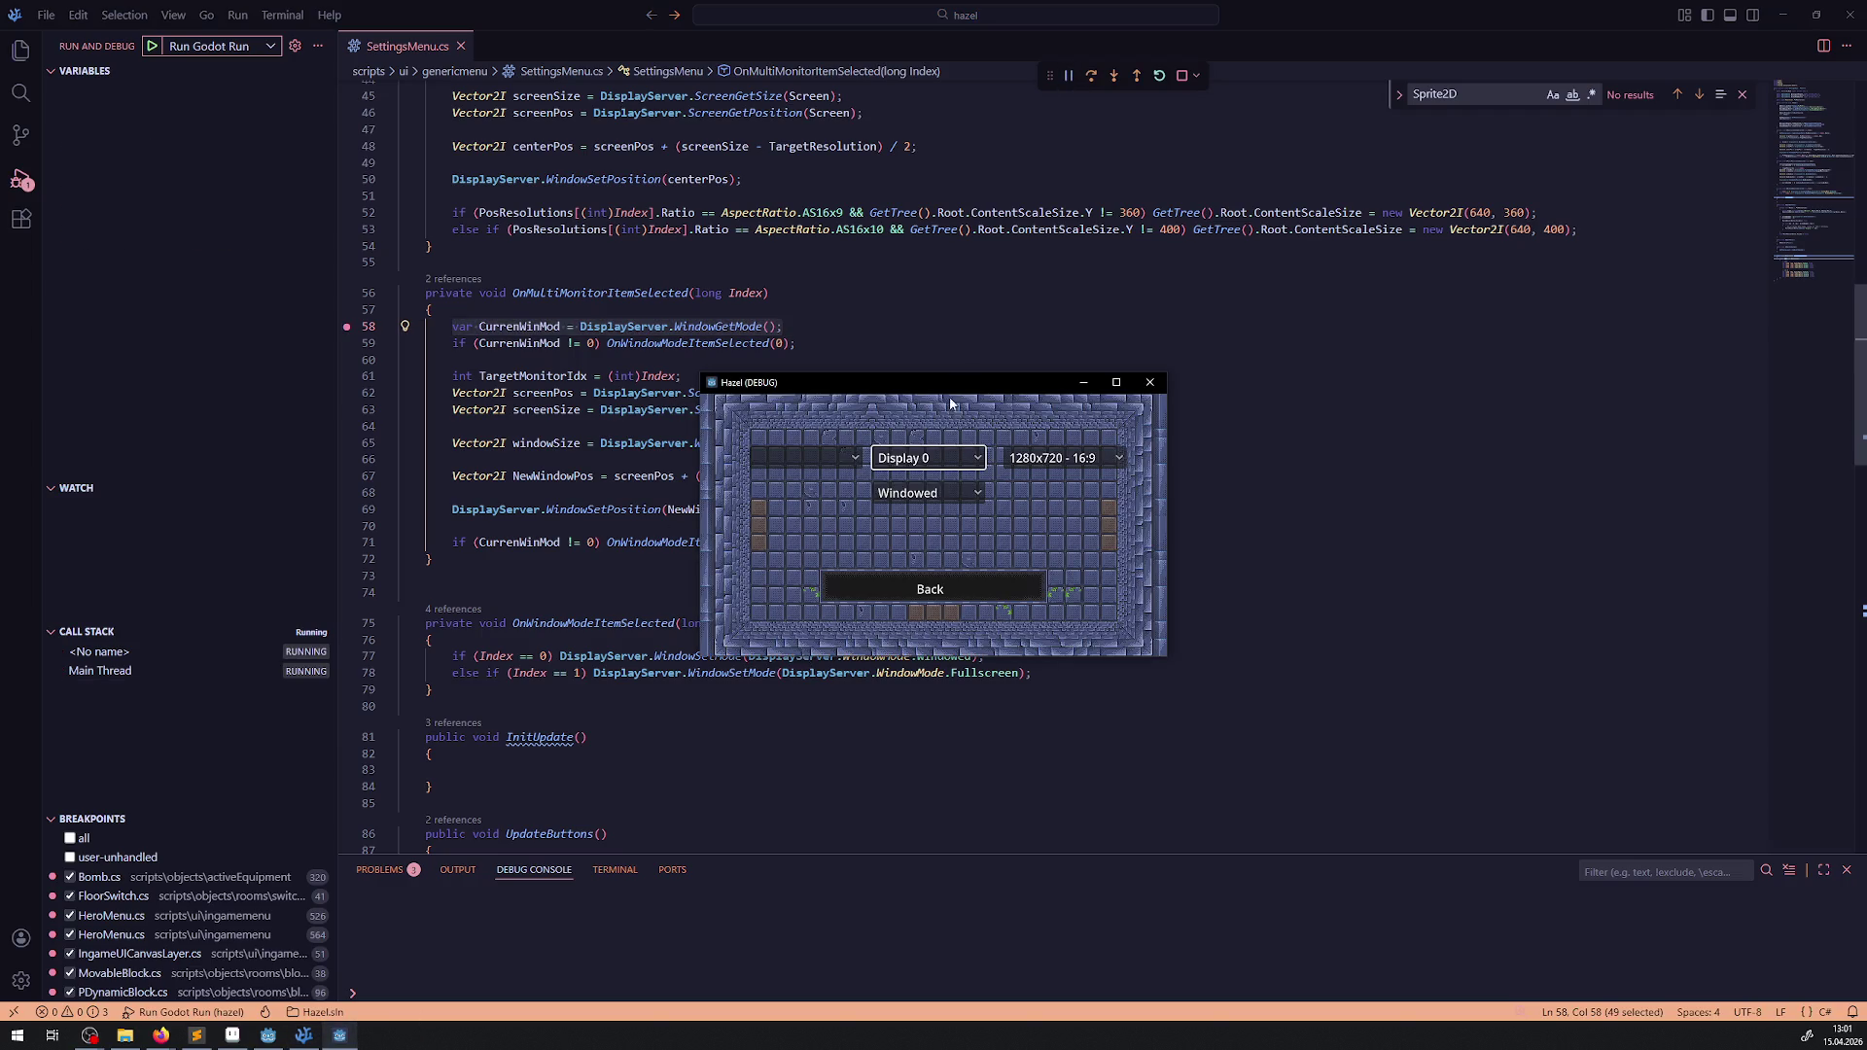
# - In the game, choose Fullscreen and then Display 1, and step to the next line
pyautogui.click(929, 492)
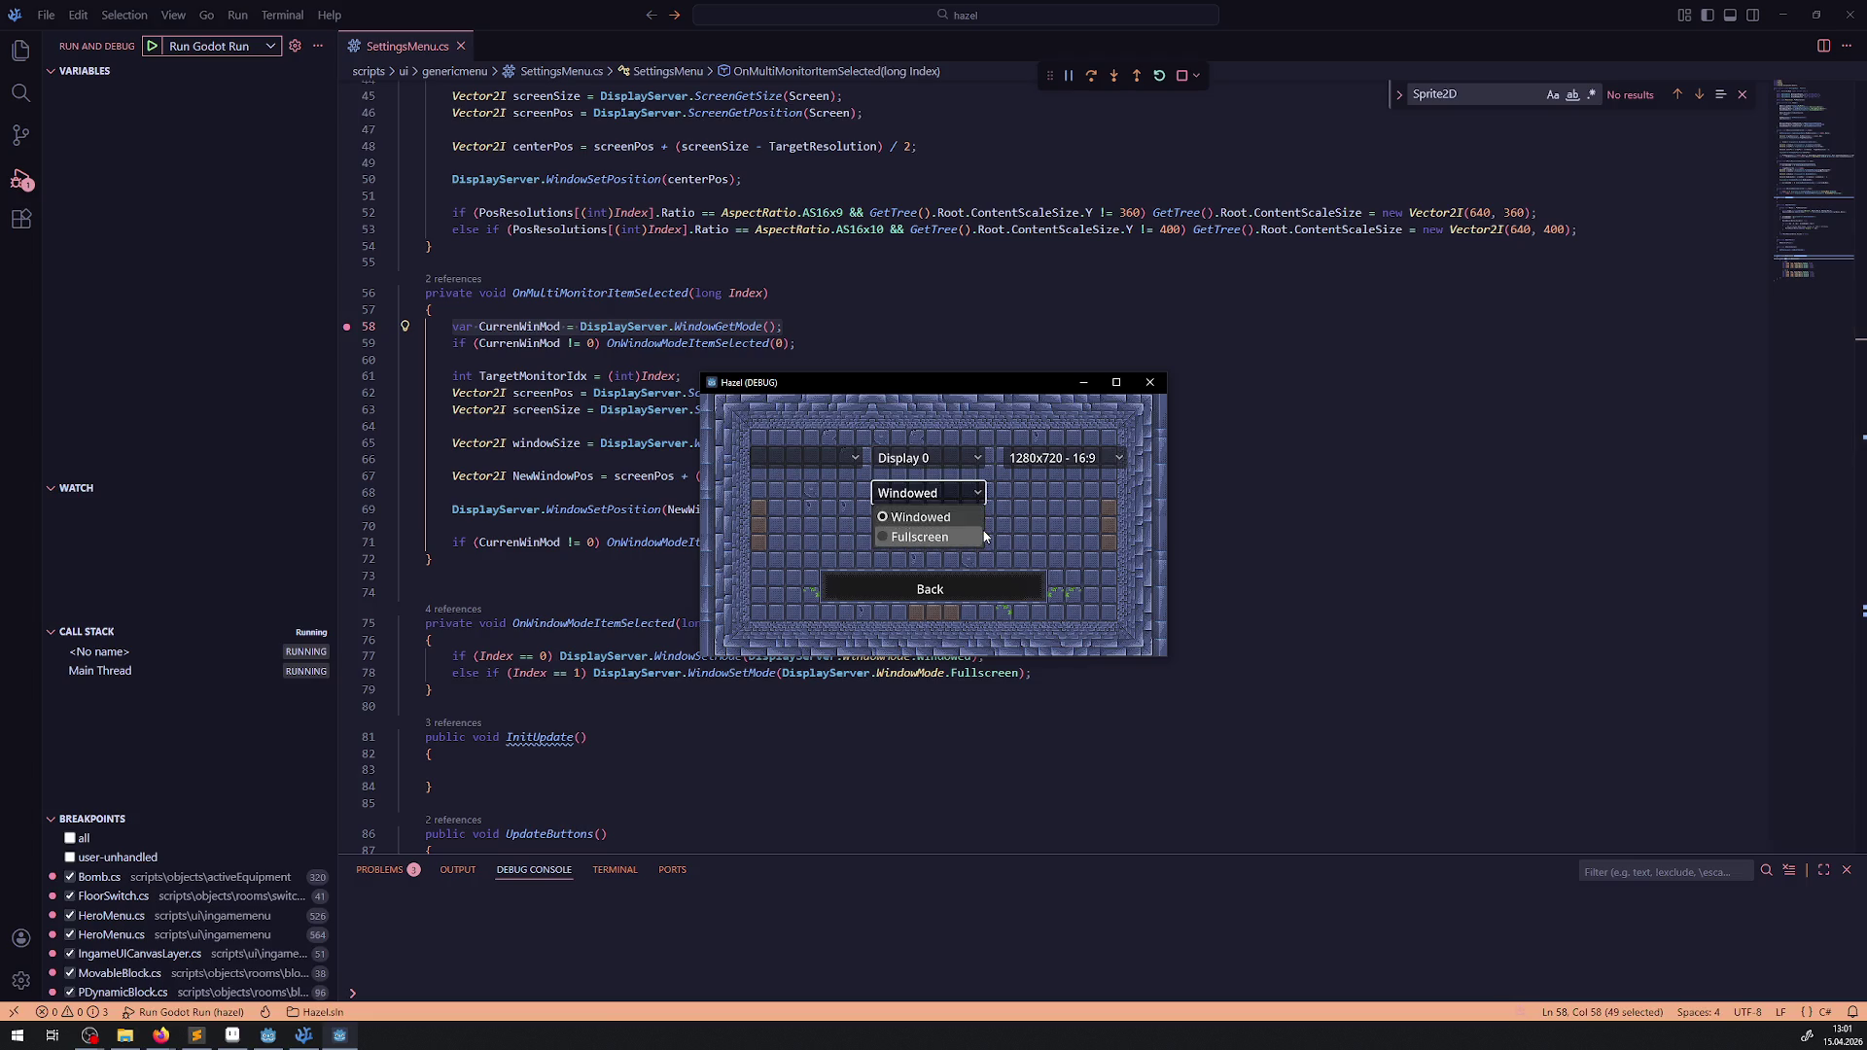
pyautogui.click(982, 536)
pyautogui.press('Up')
pyautogui.press('Return')
pyautogui.press('Down')
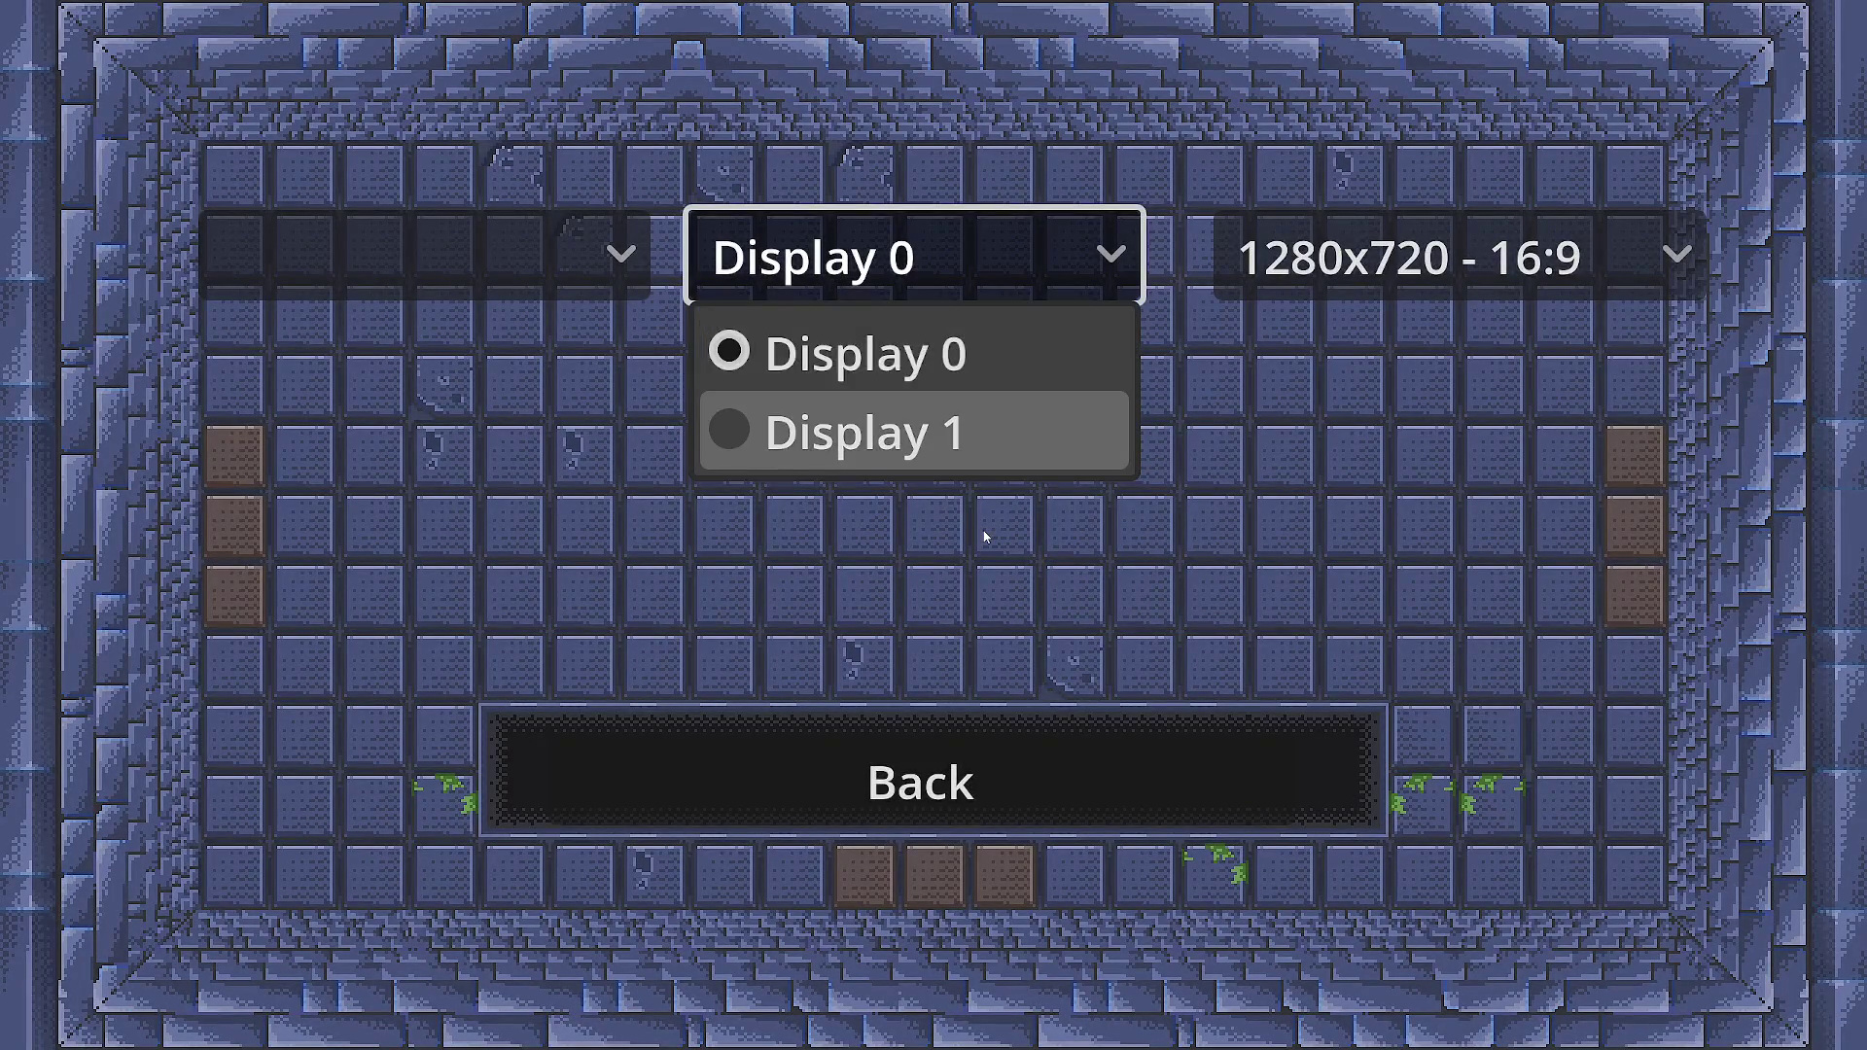
pyautogui.press('Return')
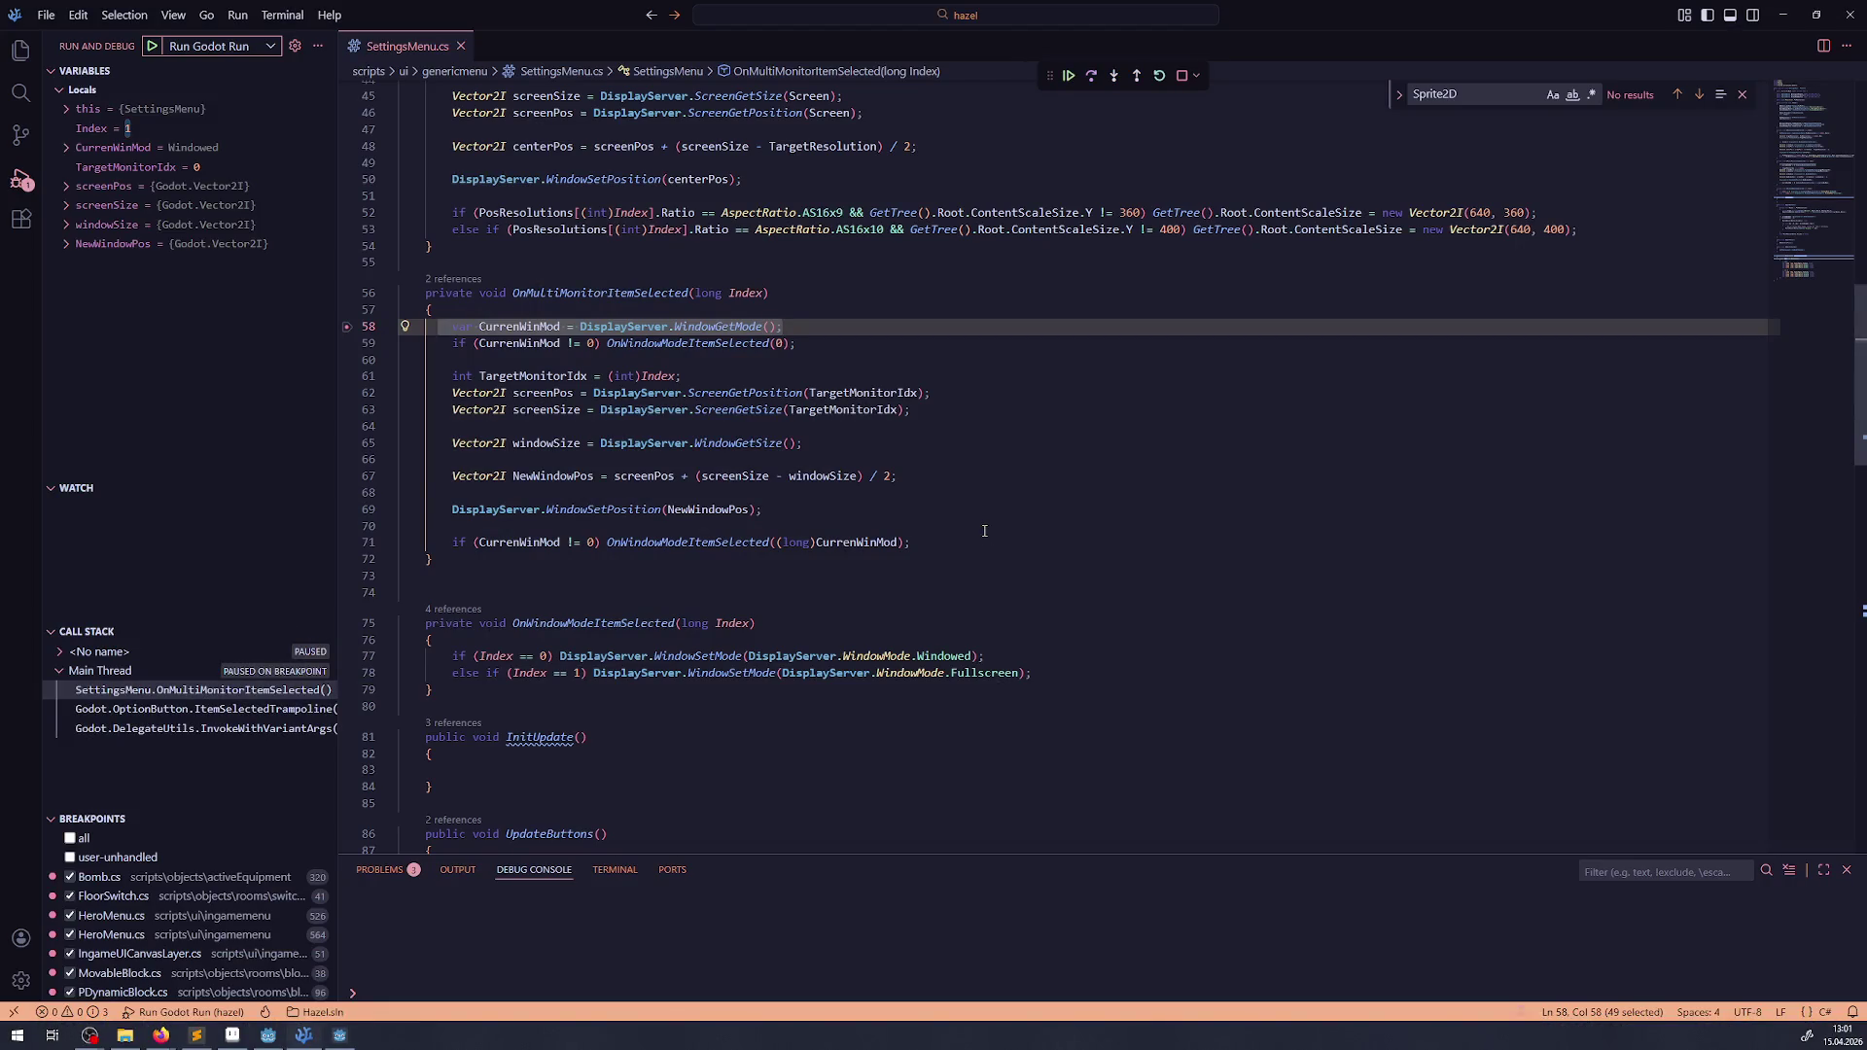
pyautogui.click(1092, 76)
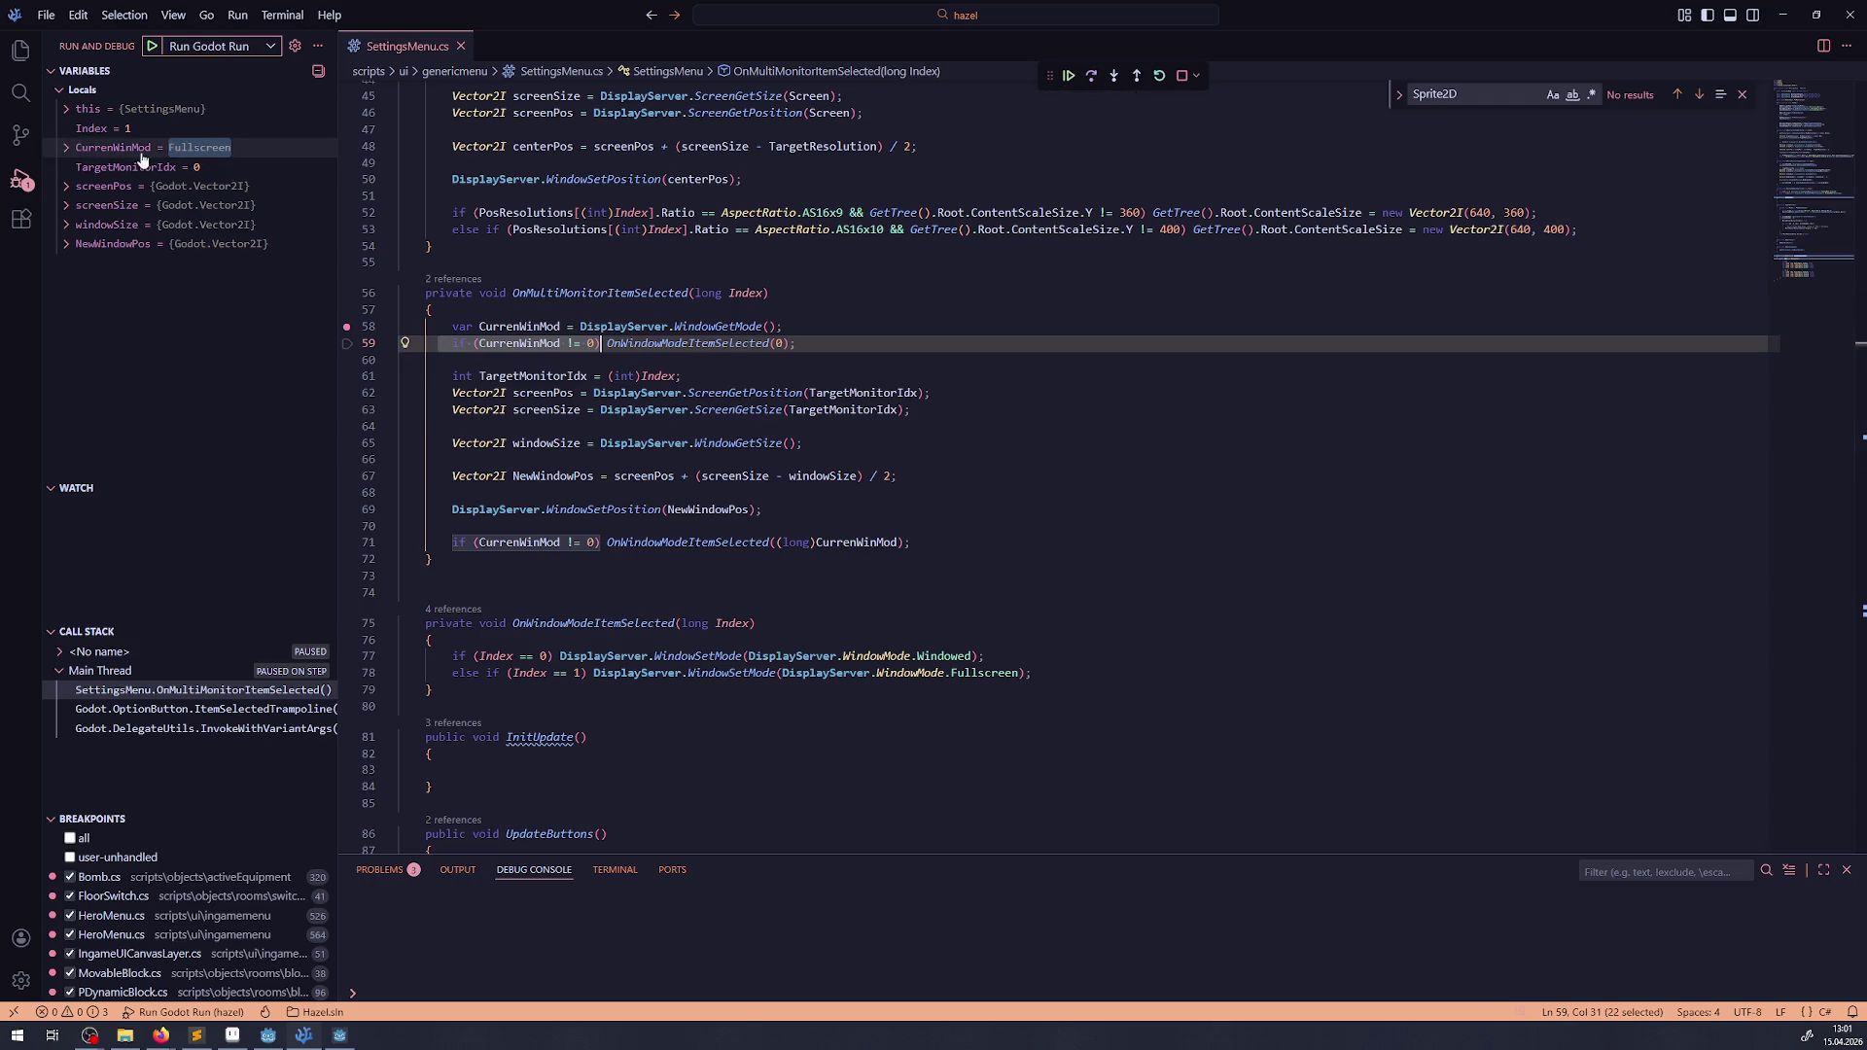
# - Check CurrenWinMod reads Fullscreen, step through to line 71, then stop debugging
pyautogui.click(66, 152)
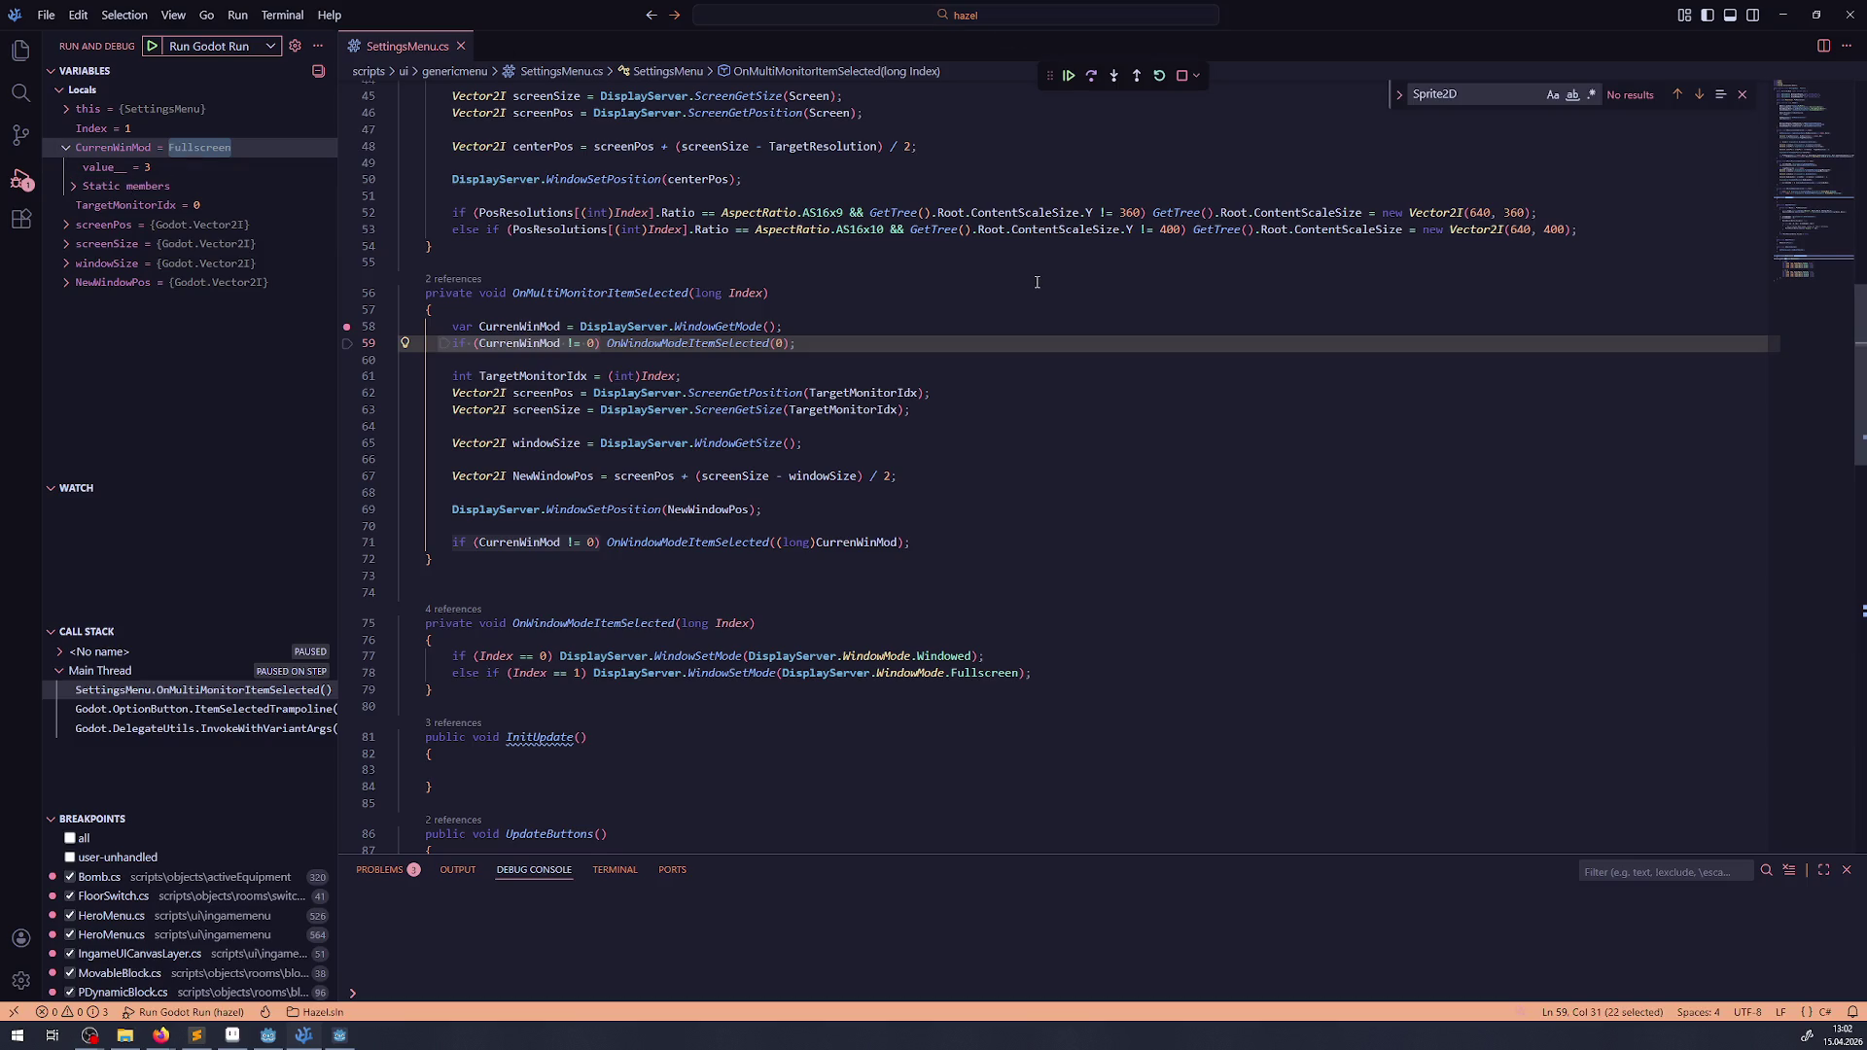
pyautogui.click(1091, 76)
pyautogui.click(1092, 78)
pyautogui.click(1092, 78)
pyautogui.click(1092, 79)
pyautogui.click(1092, 79)
pyautogui.click(1092, 78)
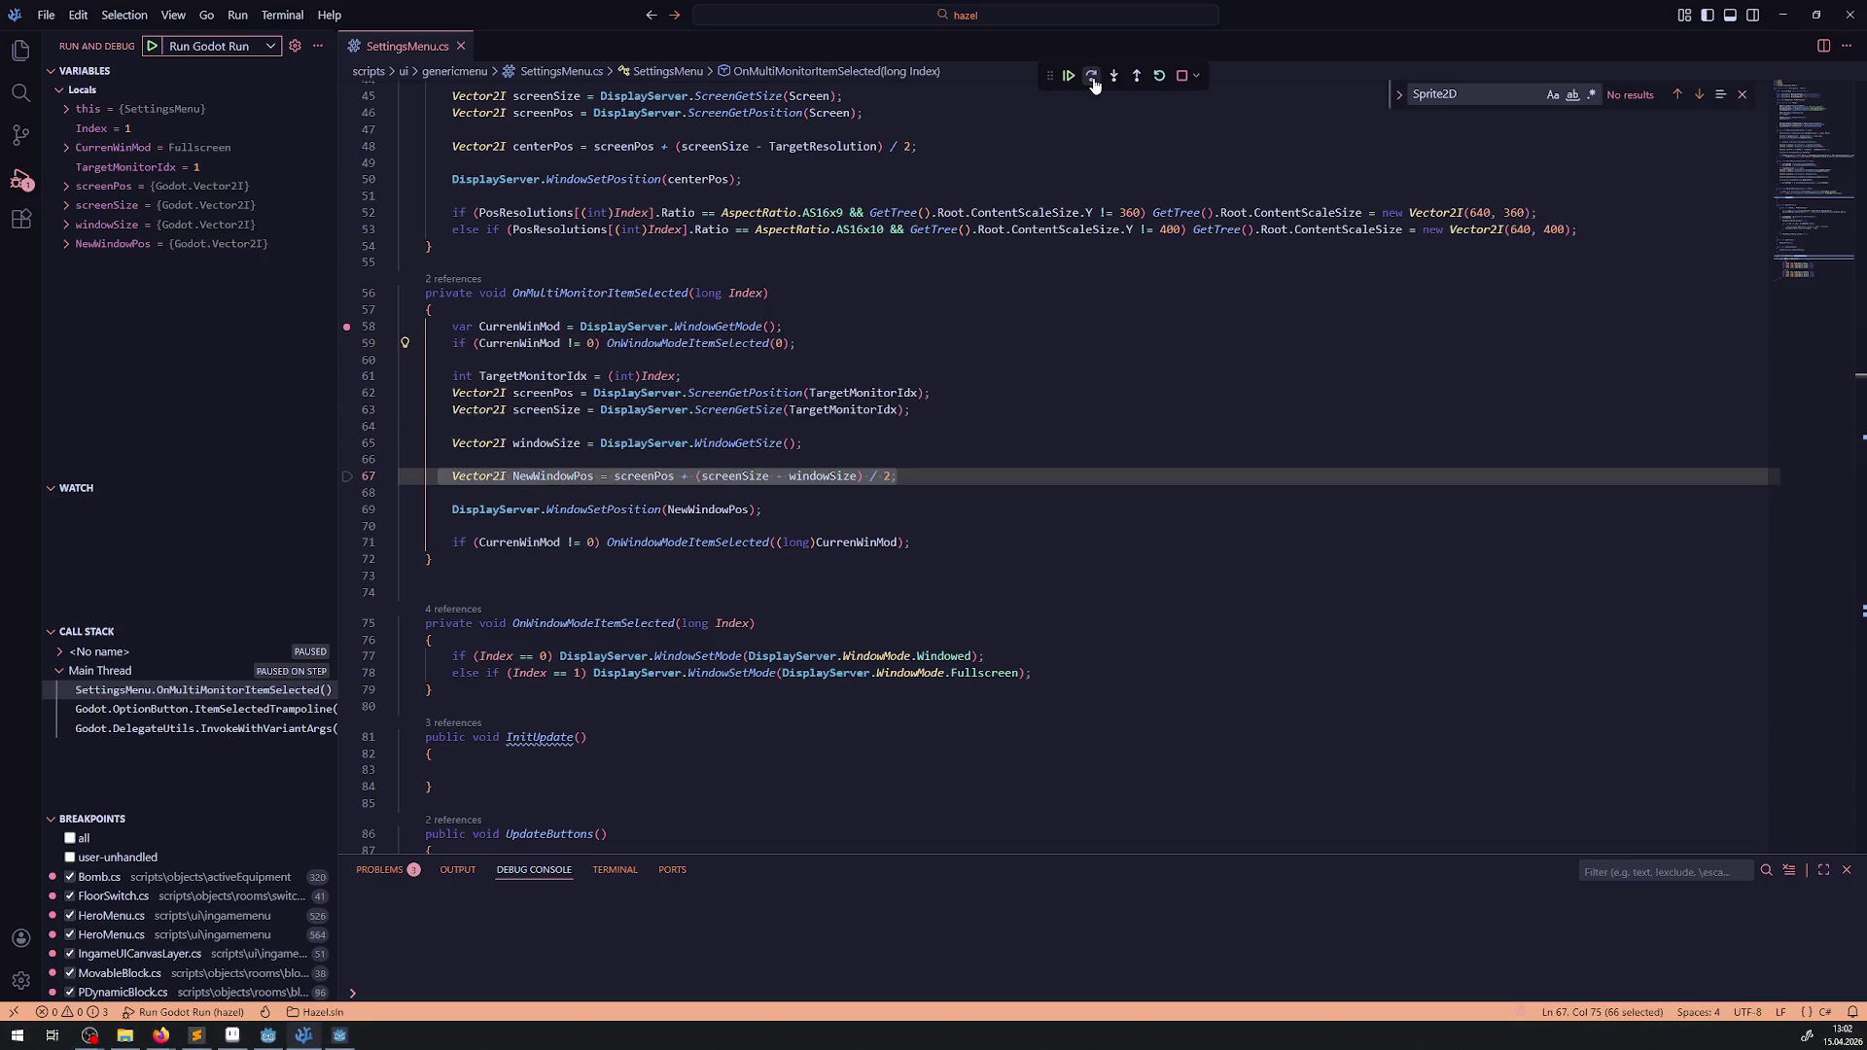
pyautogui.click(1092, 78)
pyautogui.click(1092, 78)
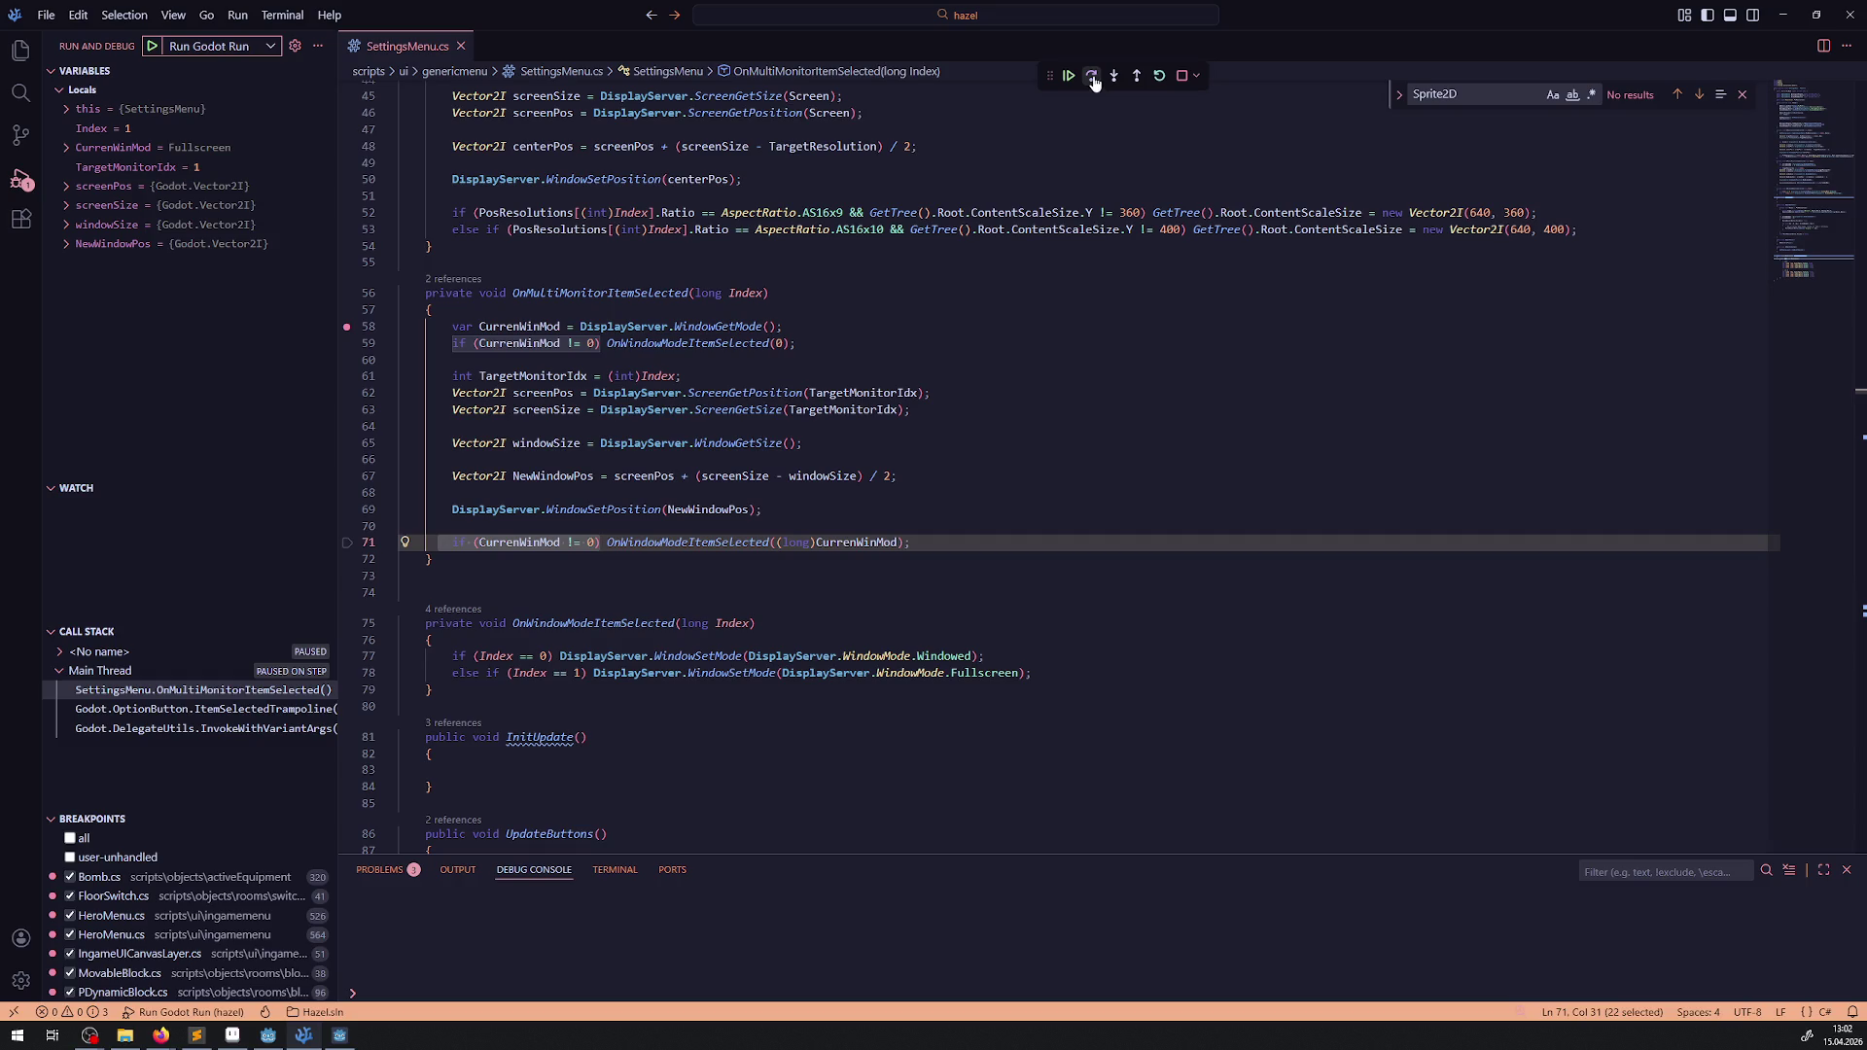
pyautogui.click(1182, 78)
# - Copy the OnWindowModeItemSelected method and paste a duplicate at line 74
pyautogui.scroll(-2, 543, 537)
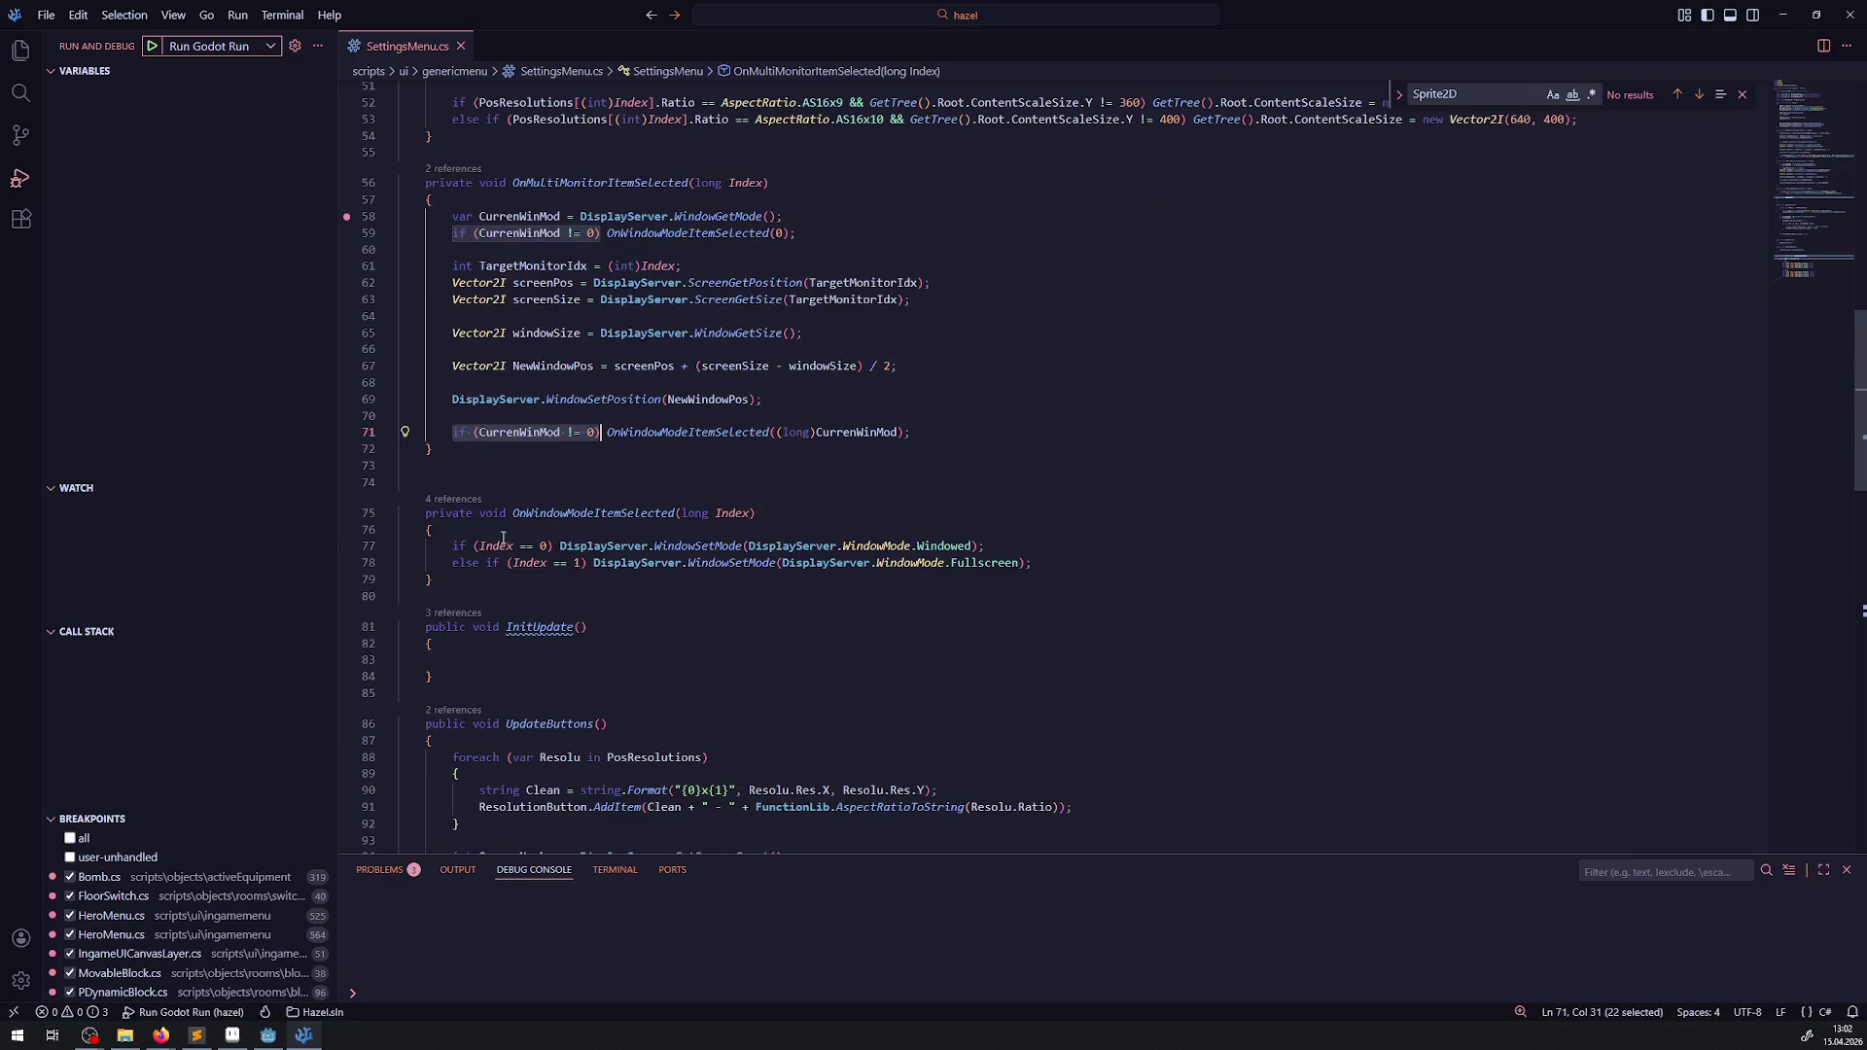
pyautogui.moveTo(432, 587); pyautogui.dragTo(400, 512)
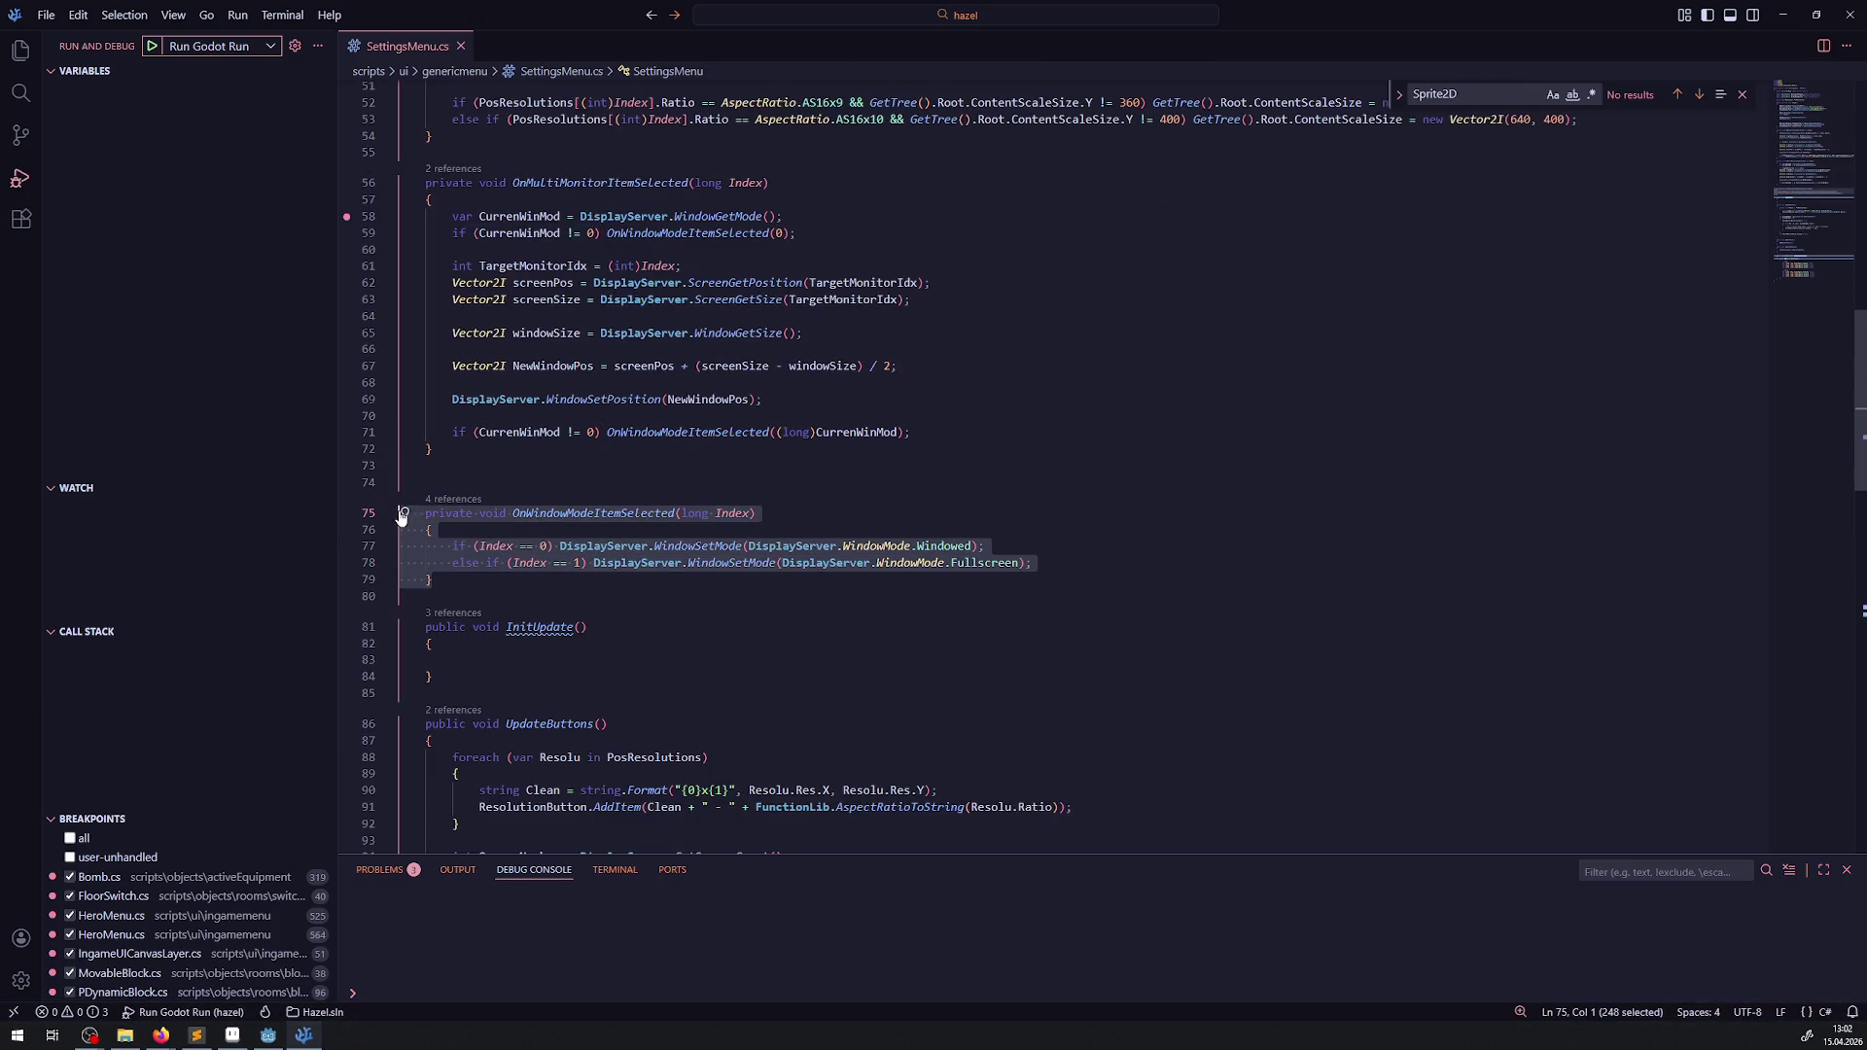
pyautogui.hotkey('ctrl', 'c')
pyautogui.click(499, 477)
pyautogui.hotkey('ctrl', 'v')
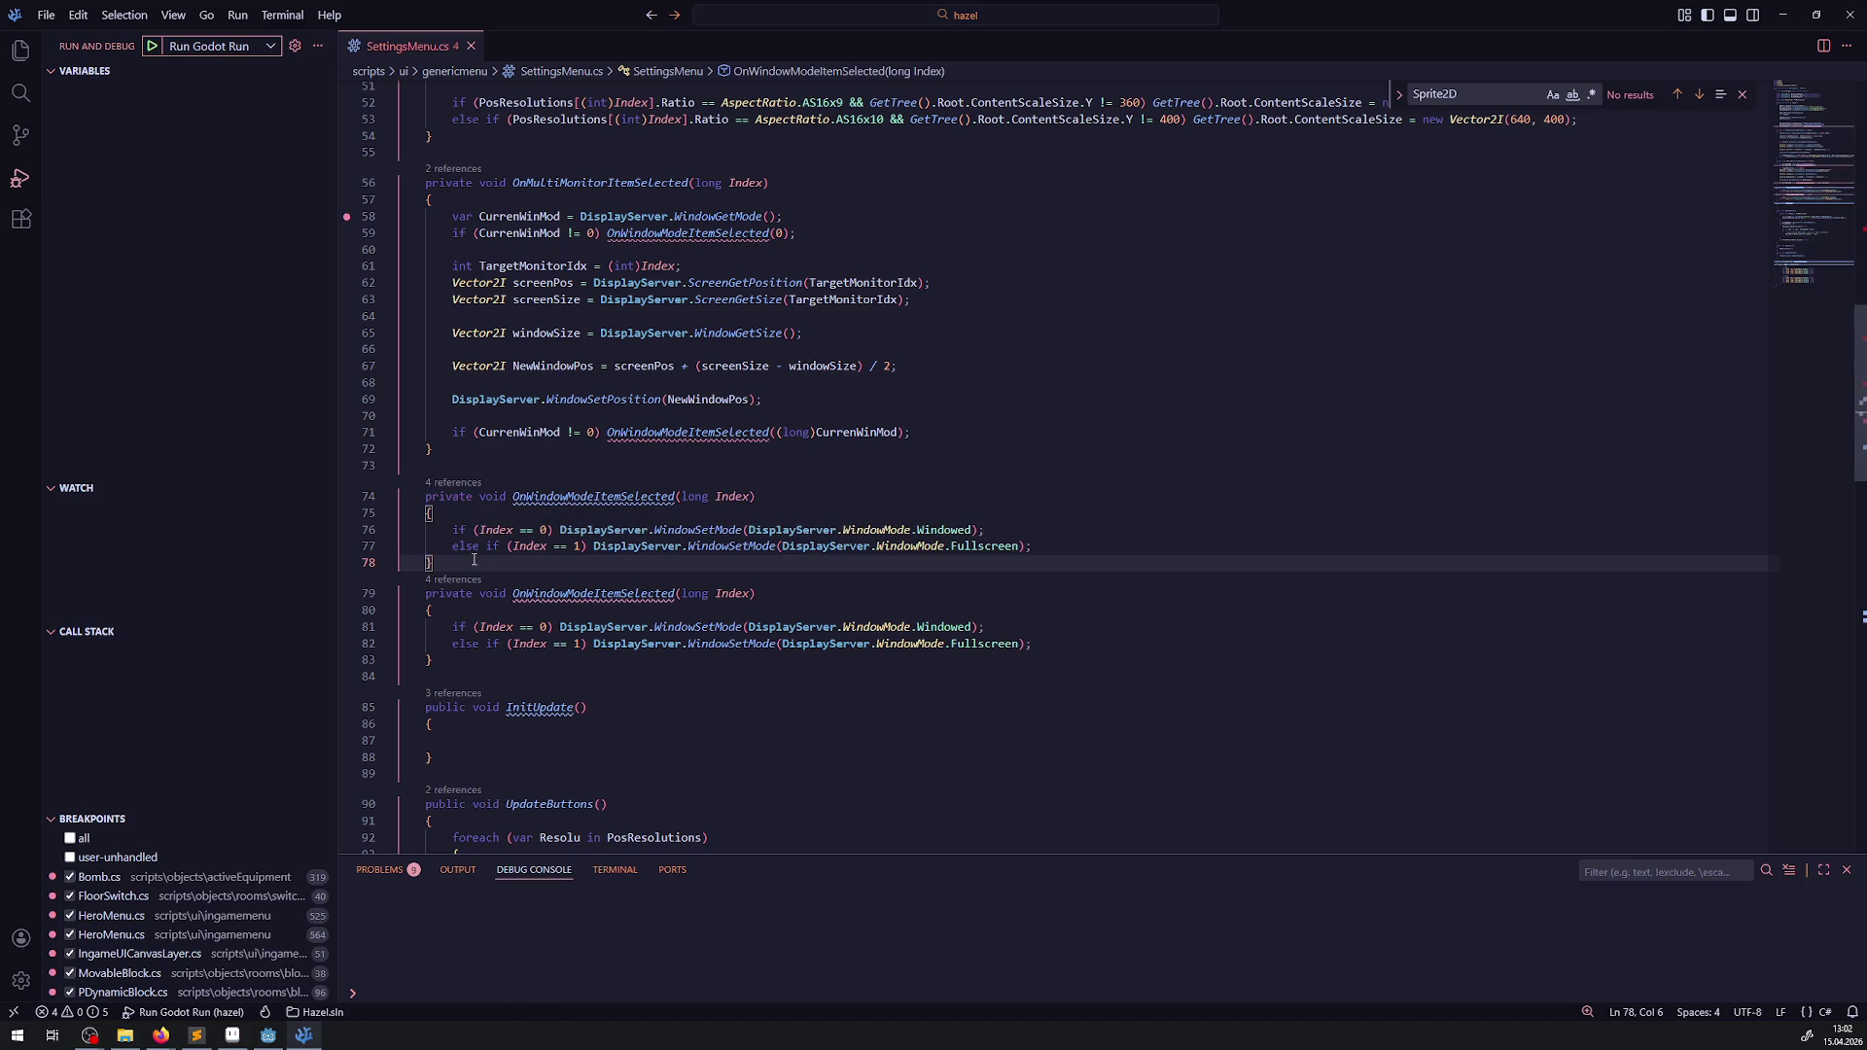
# - Rename the duplicated method from OnWindowModeItemSelected to UpdateWindowModeItemSelected
pyautogui.press('Return')
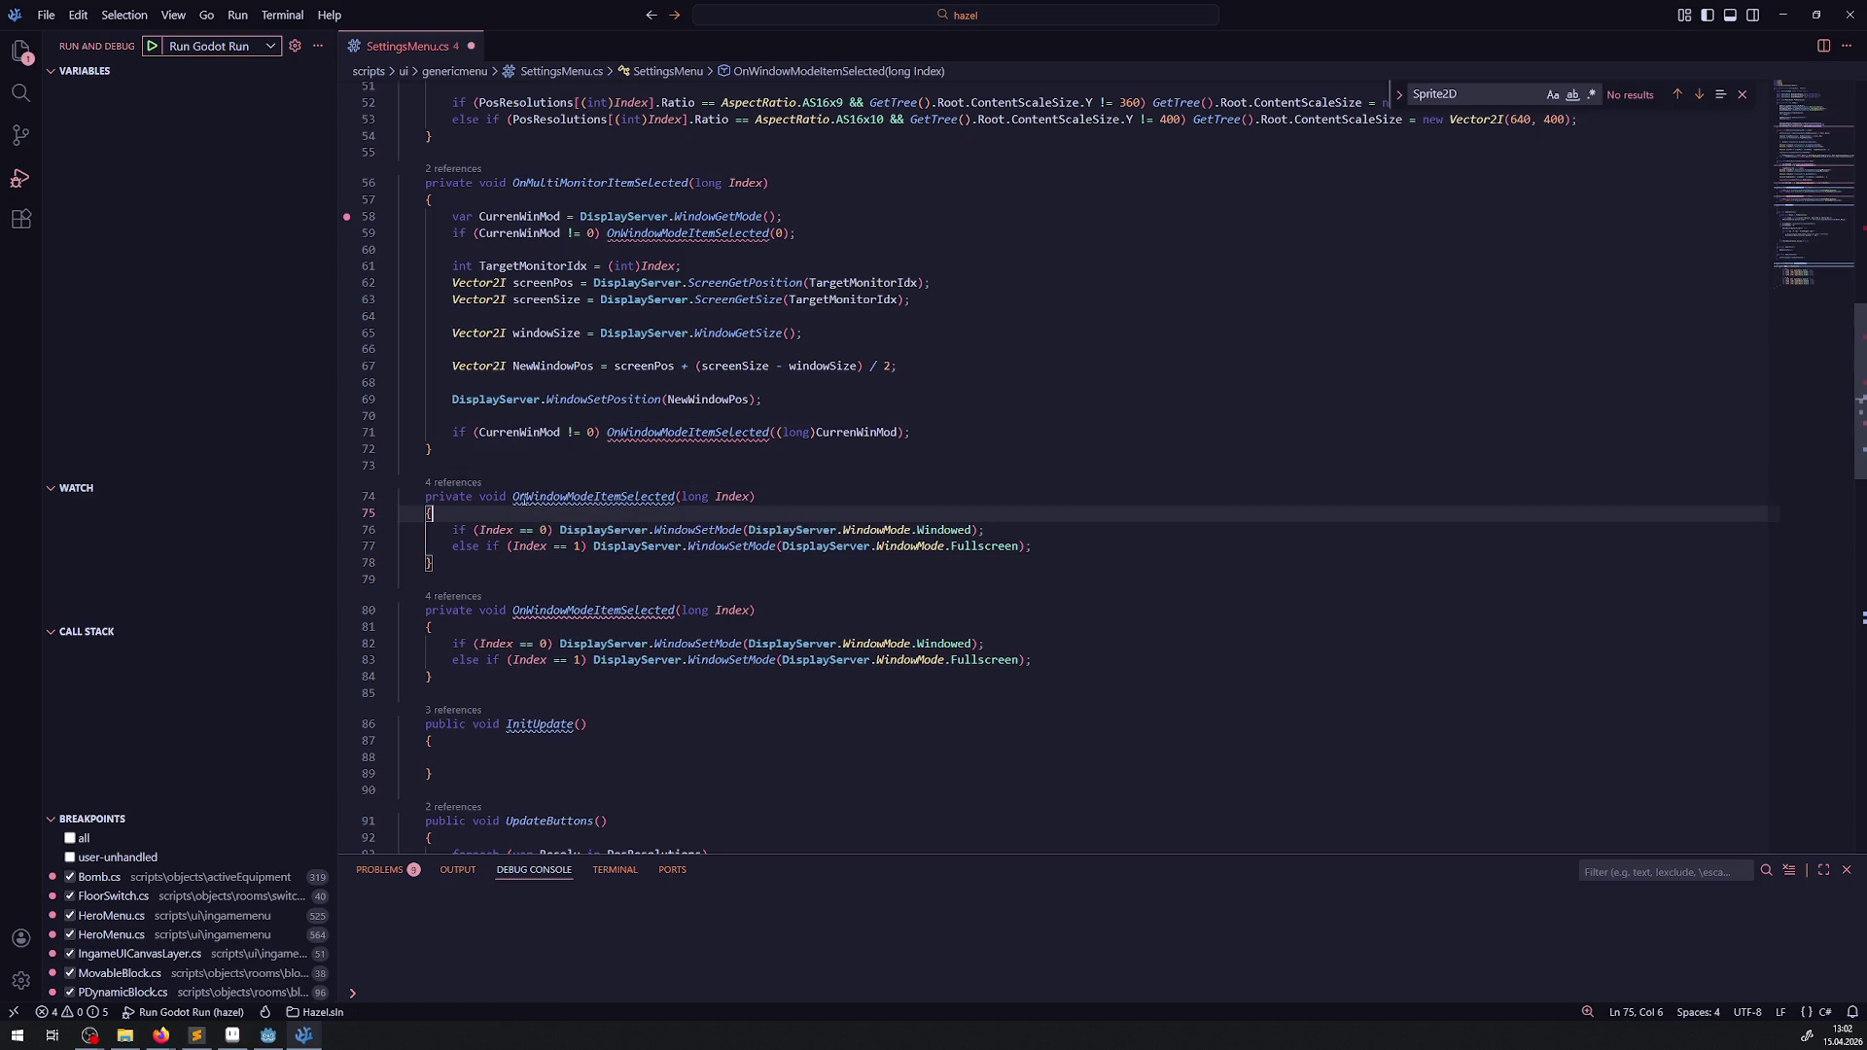
pyautogui.moveTo(512, 497); pyautogui.dragTo(527, 497)
pyautogui.write('Update')
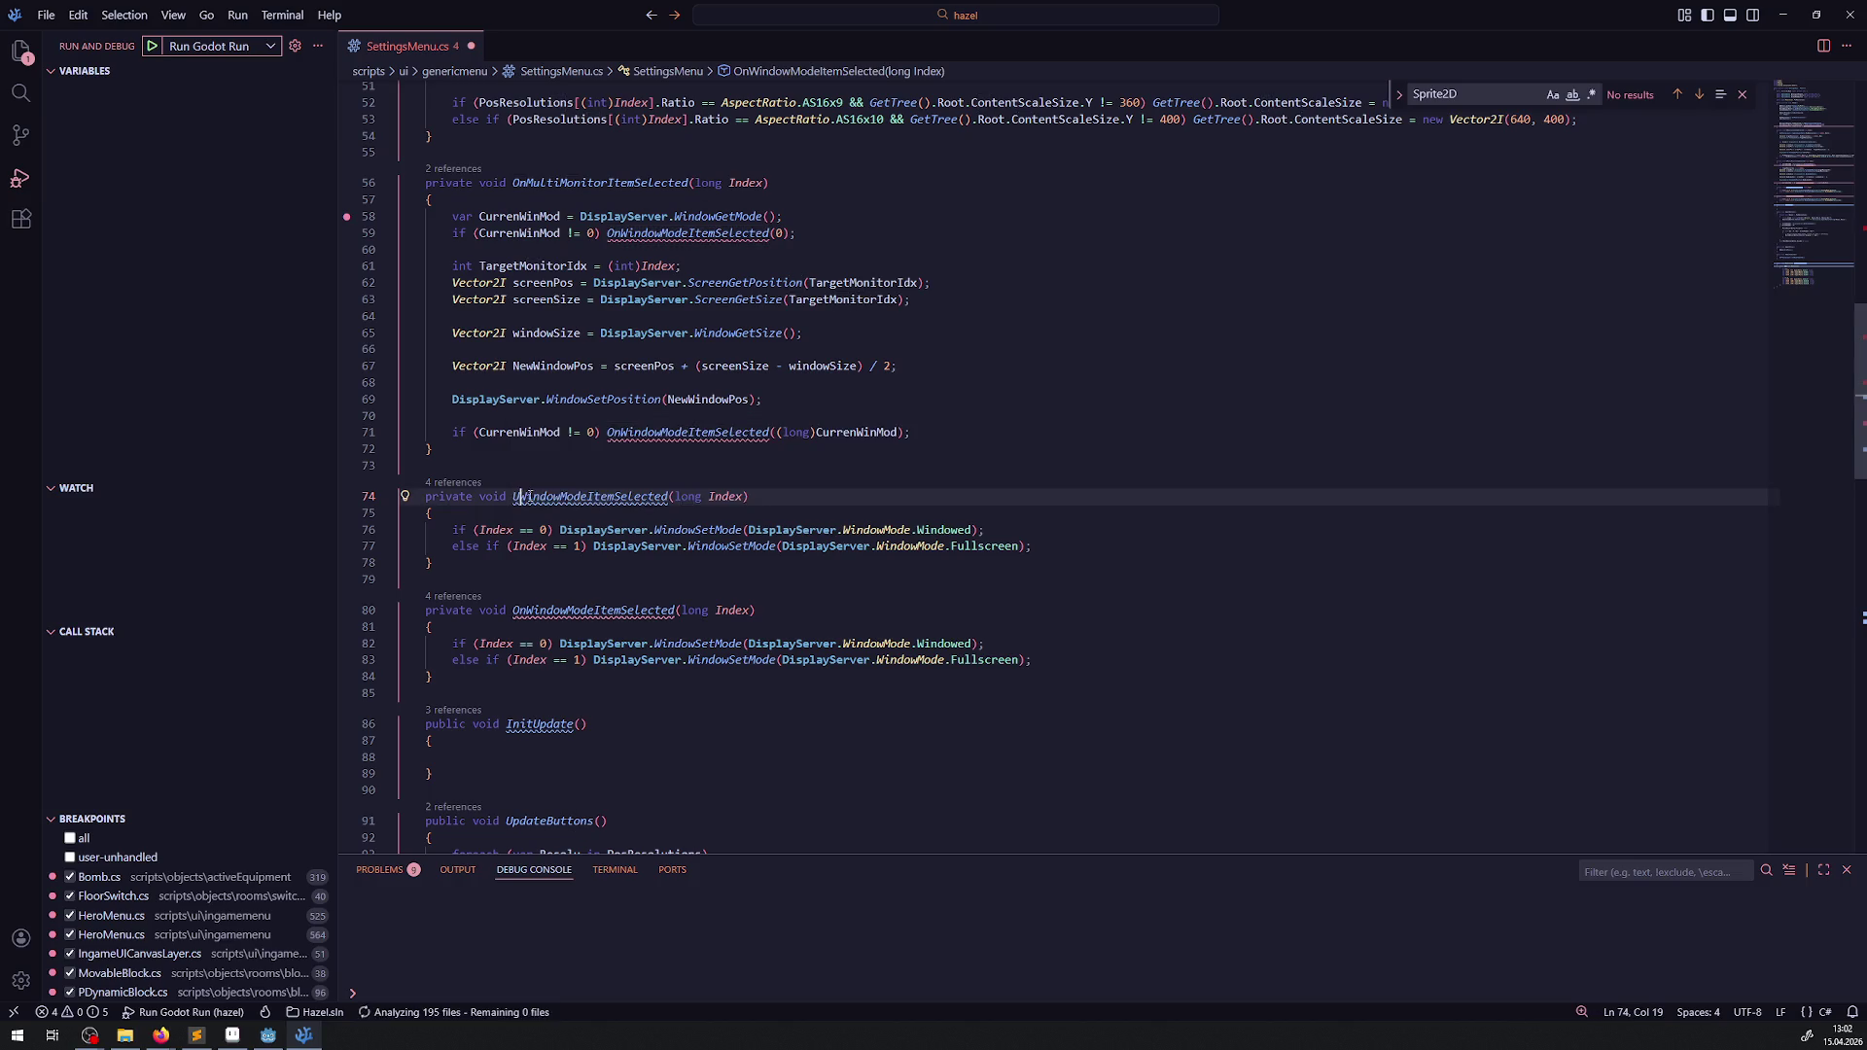
pyautogui.click(758, 465)
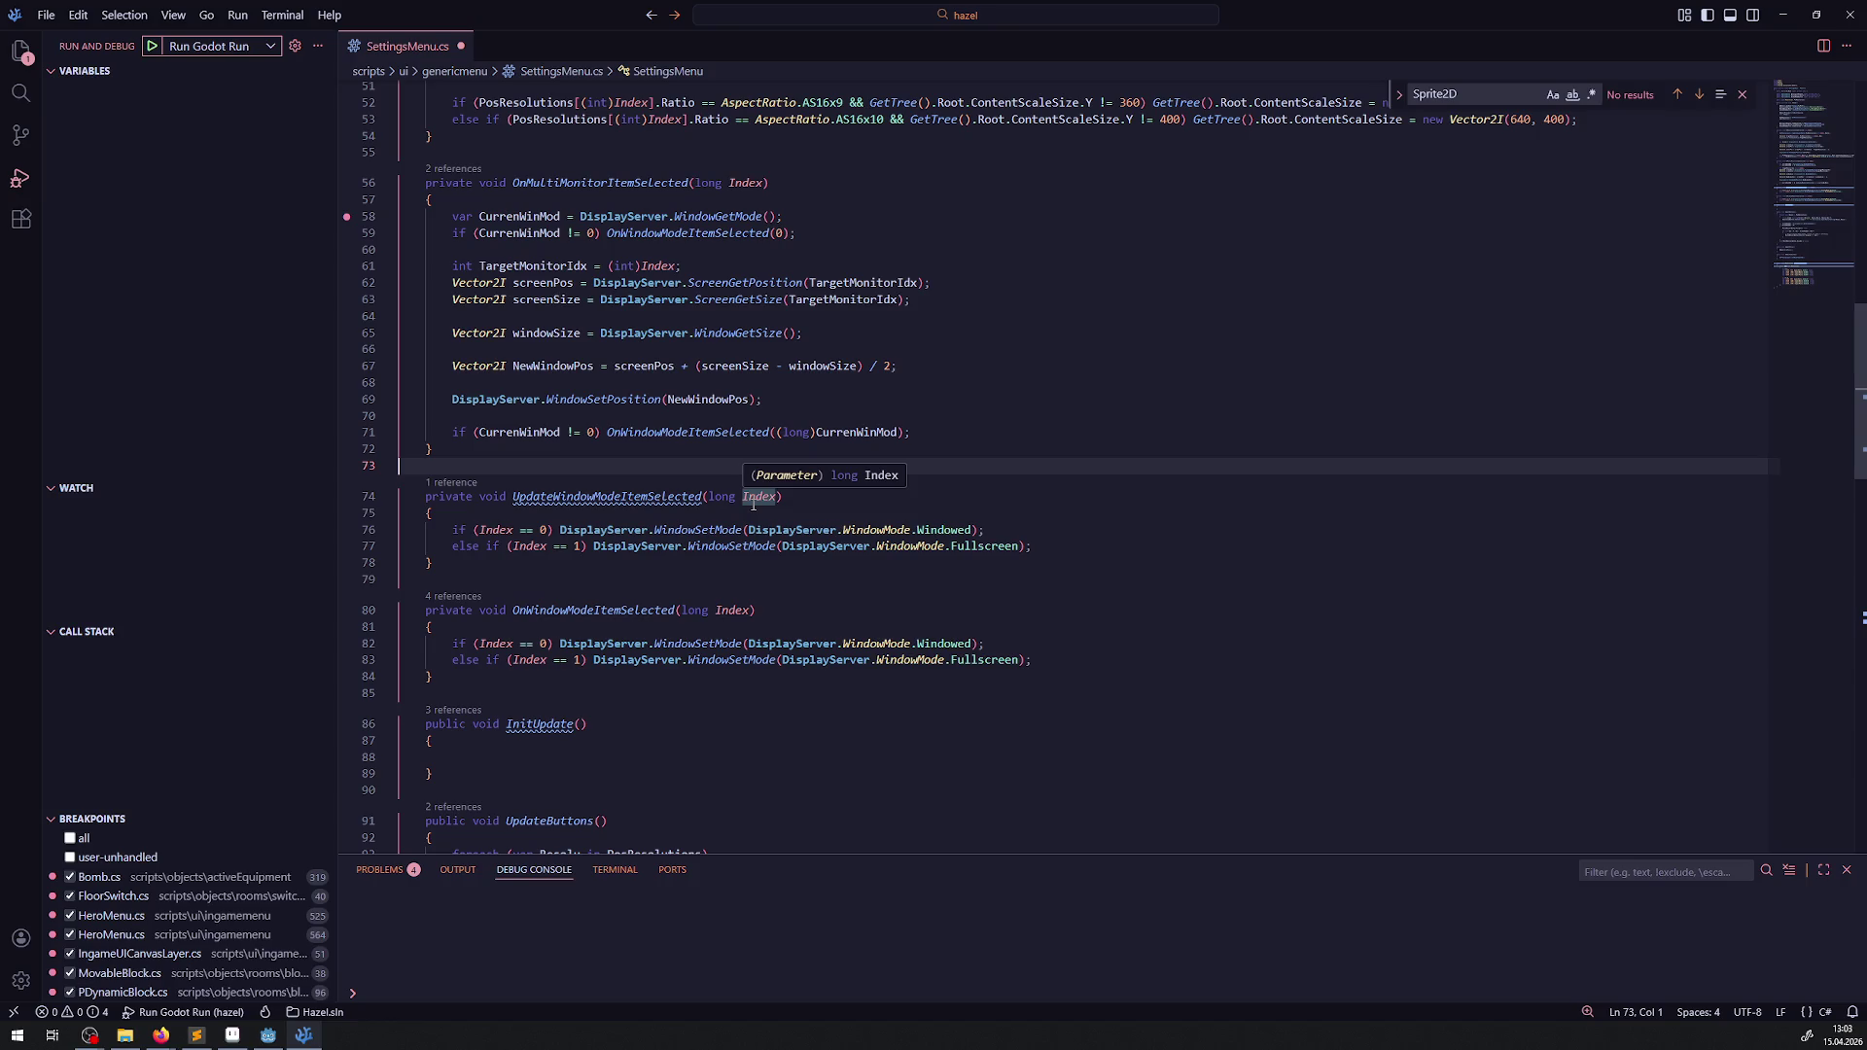
# - Delete the if/else-if lines, leaving a single WindowSetMode(WindowMode.Windowed) call, and save
pyautogui.moveTo(1047, 552)
pyautogui.mouseDown()
pyautogui.moveTo(452, 546)
pyautogui.moveTo(436, 530)
pyautogui.mouseUp()
pyautogui.press('BackSpace')
pyautogui.press('BackSpace')
pyautogui.press('Down')
pyautogui.moveTo(824, 530)
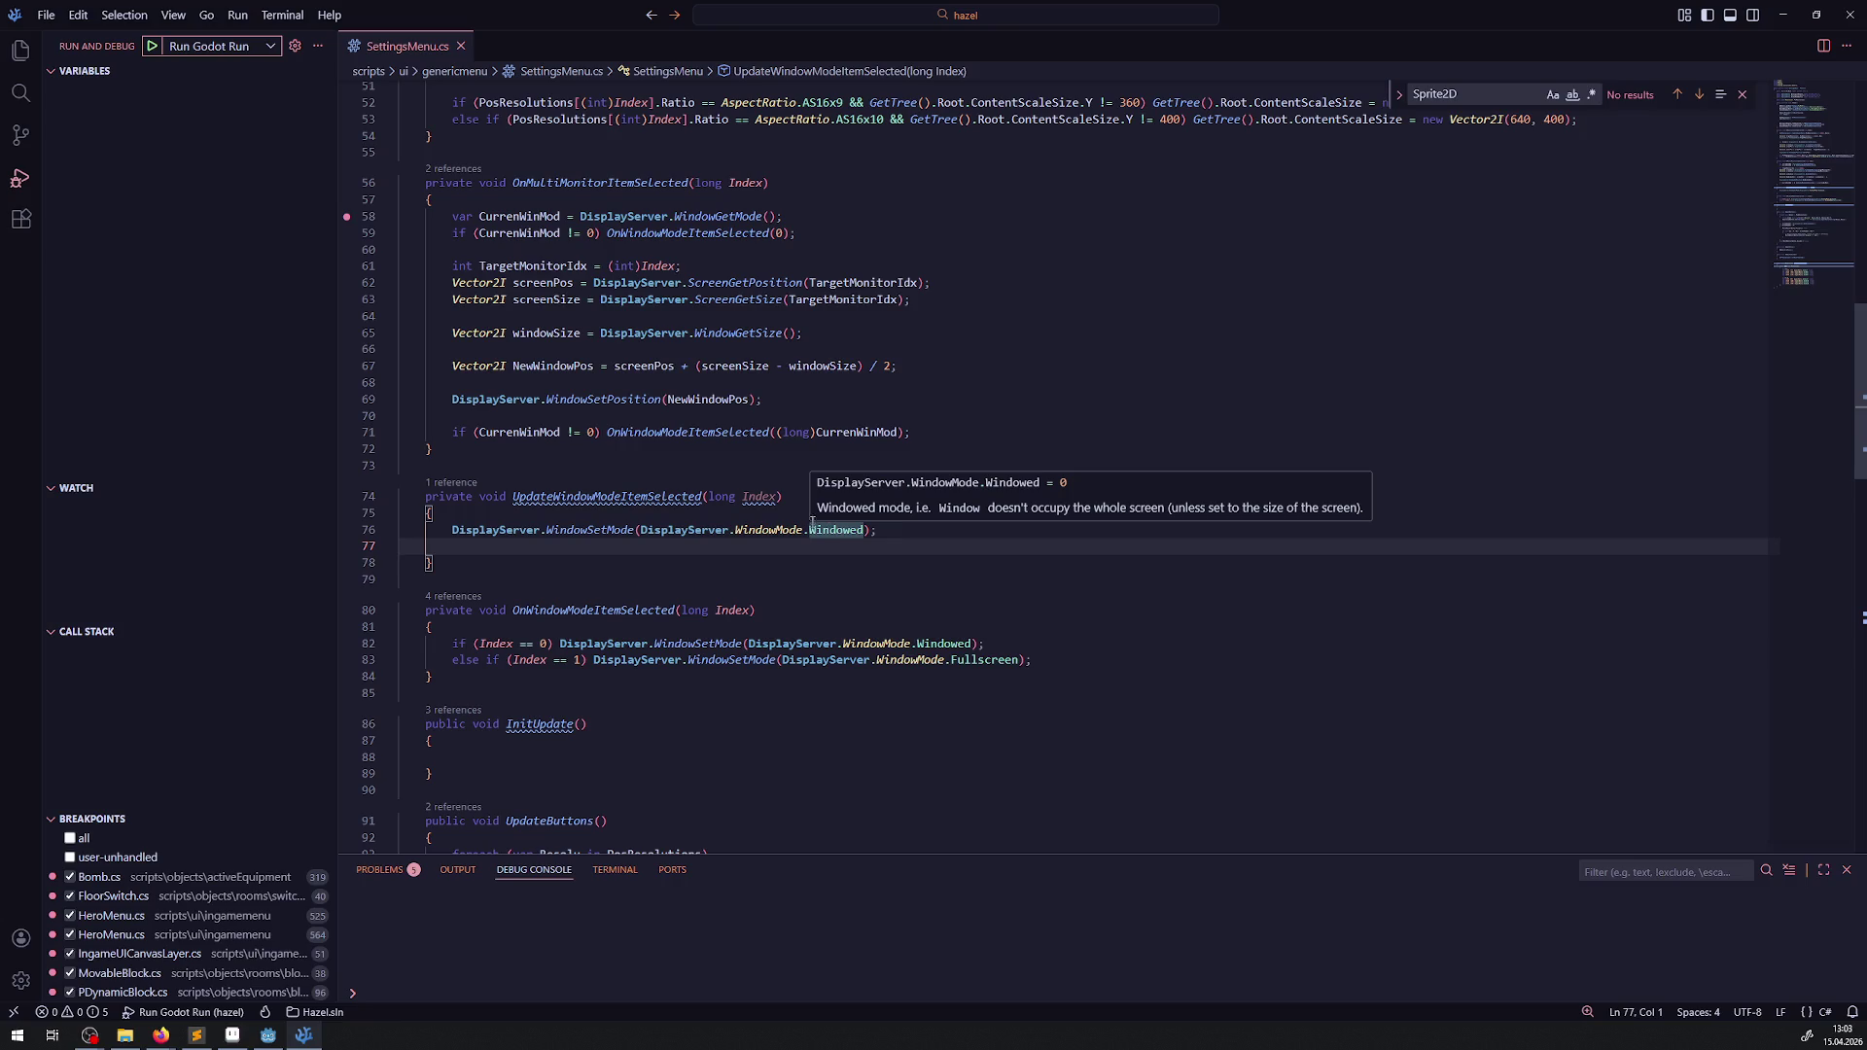
pyautogui.doubleClick(759, 497)
pyautogui.hotkey('ctrl', 'c')
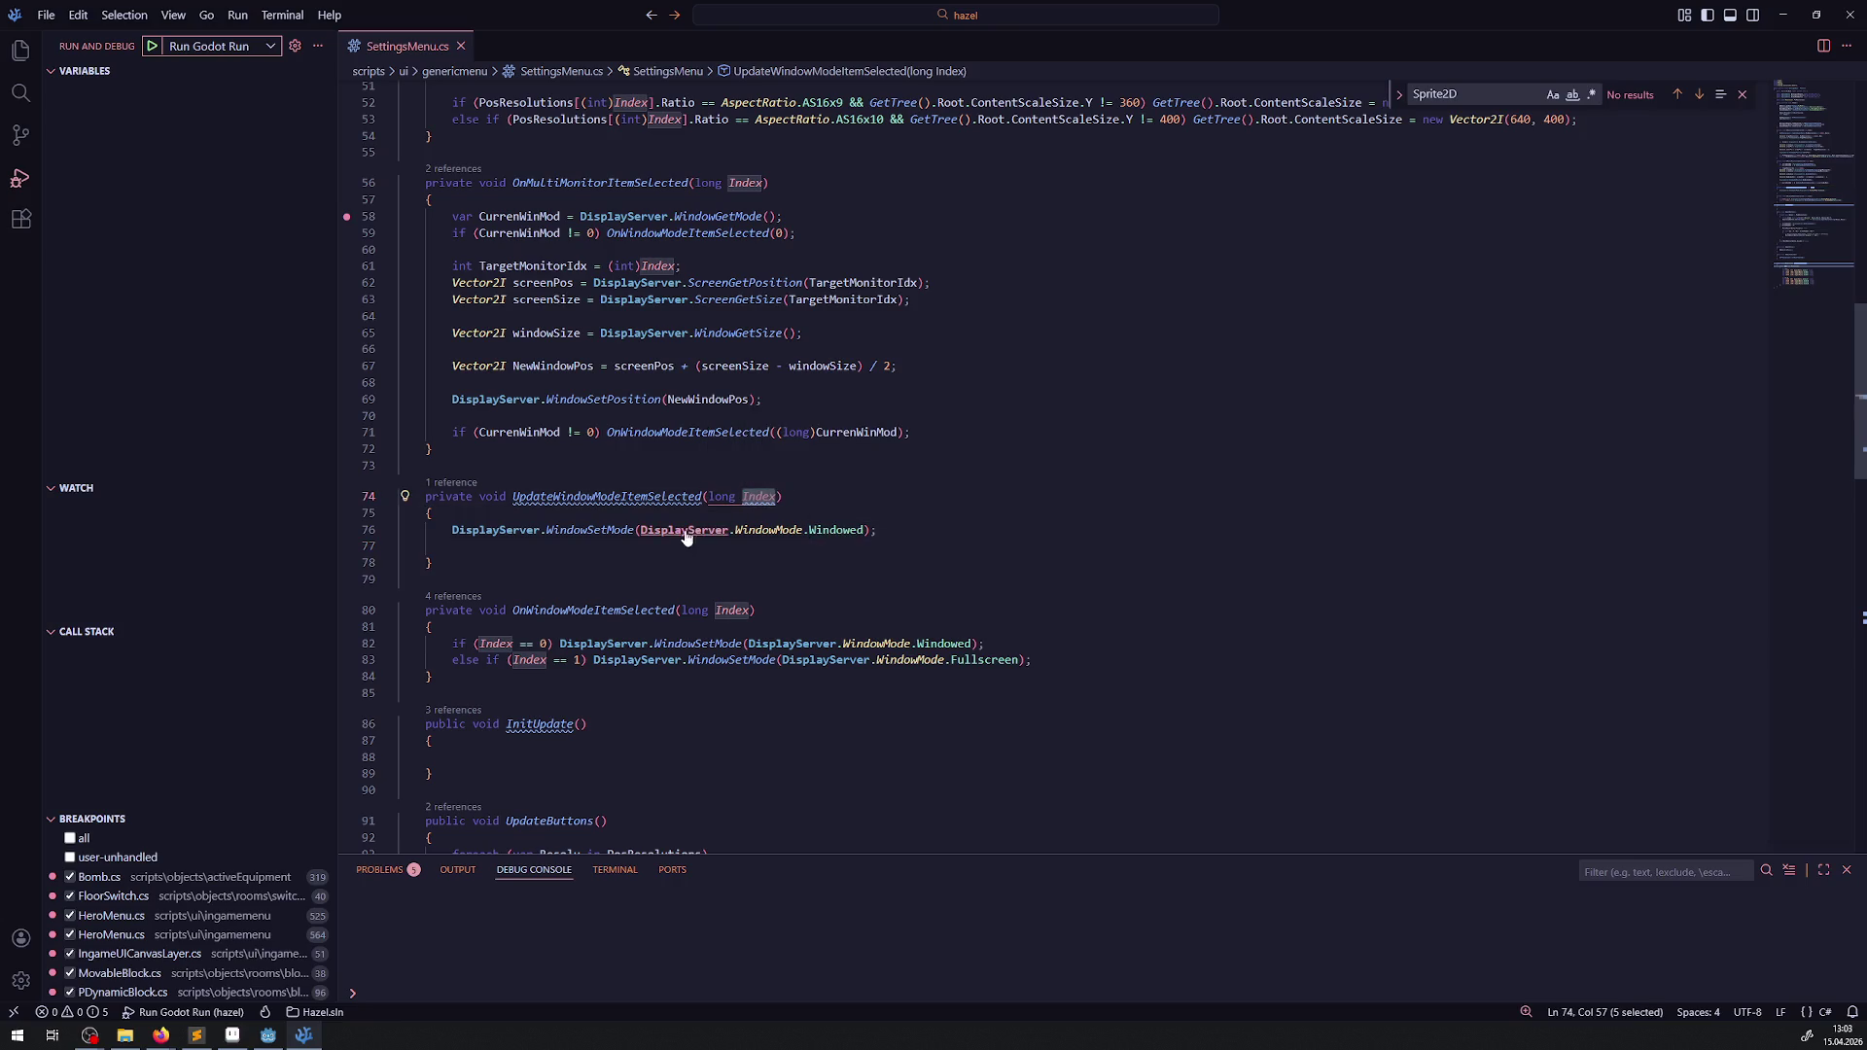
pyautogui.moveTo(639, 530); pyautogui.dragTo(864, 530)
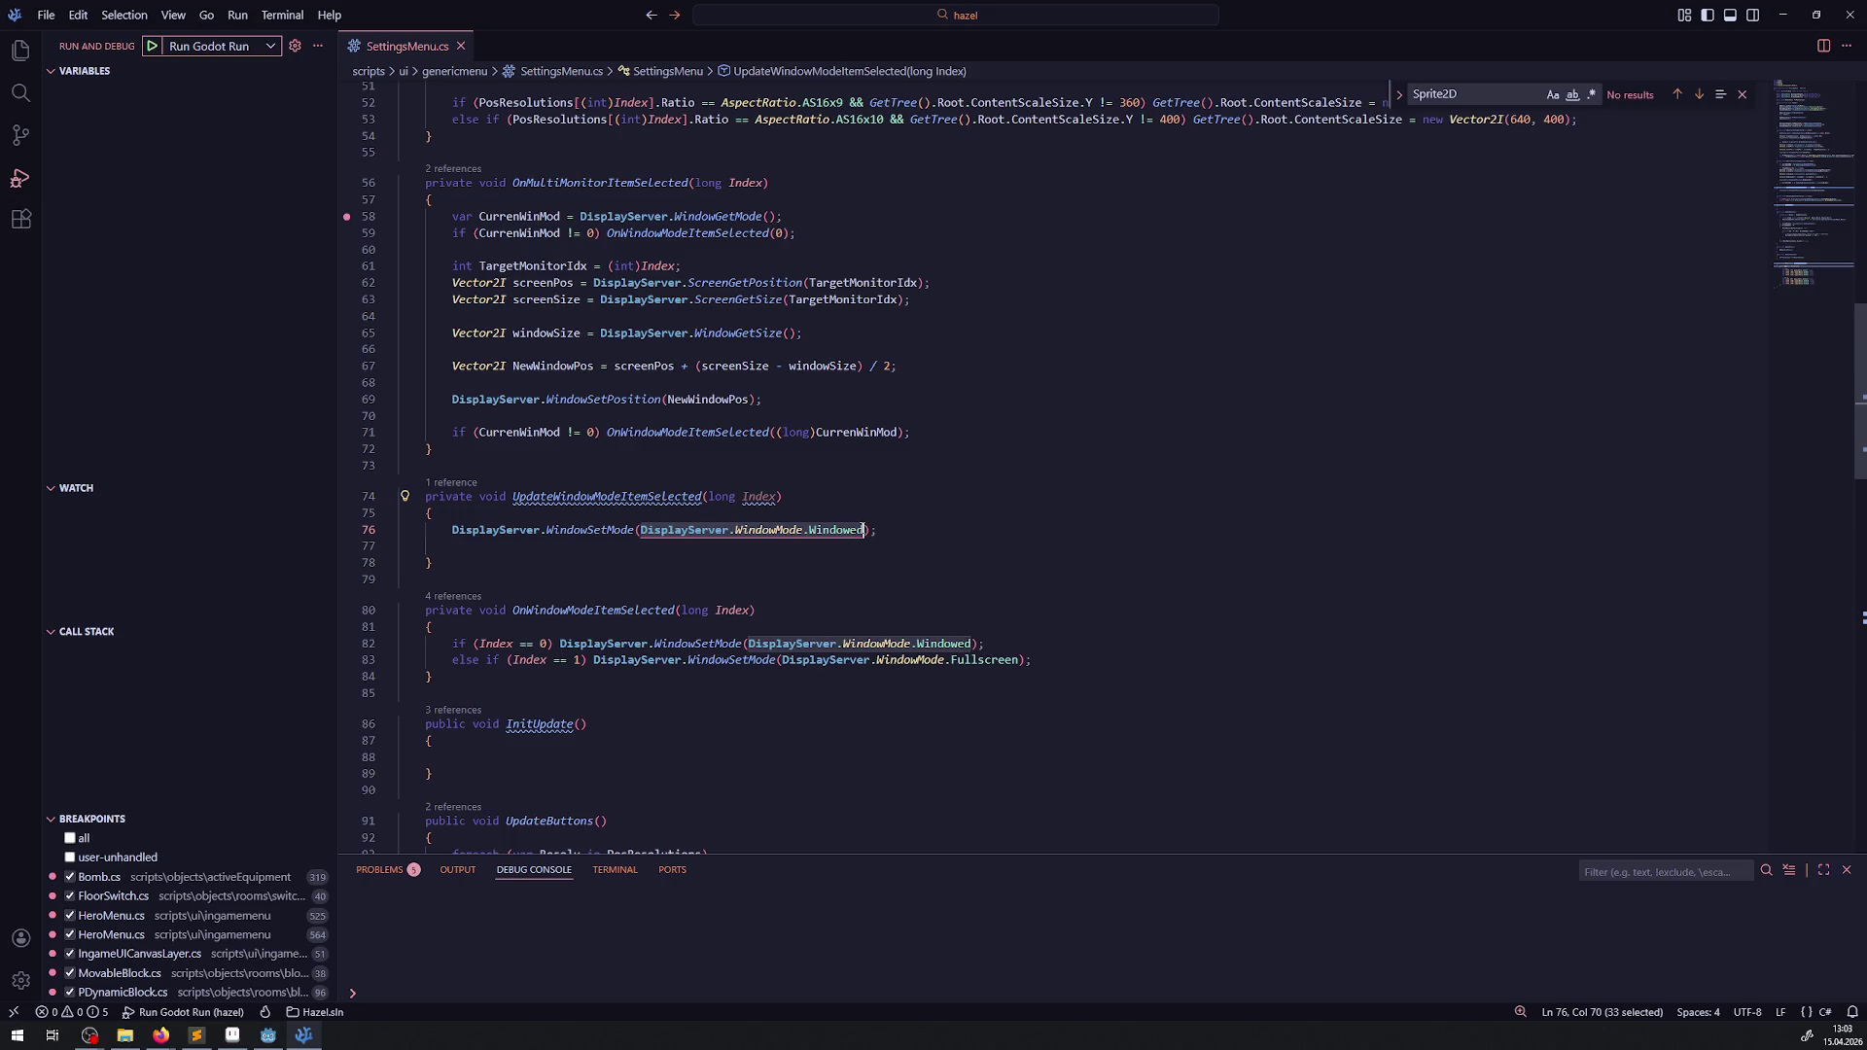
pyautogui.hotkey('ctrl', 'v')
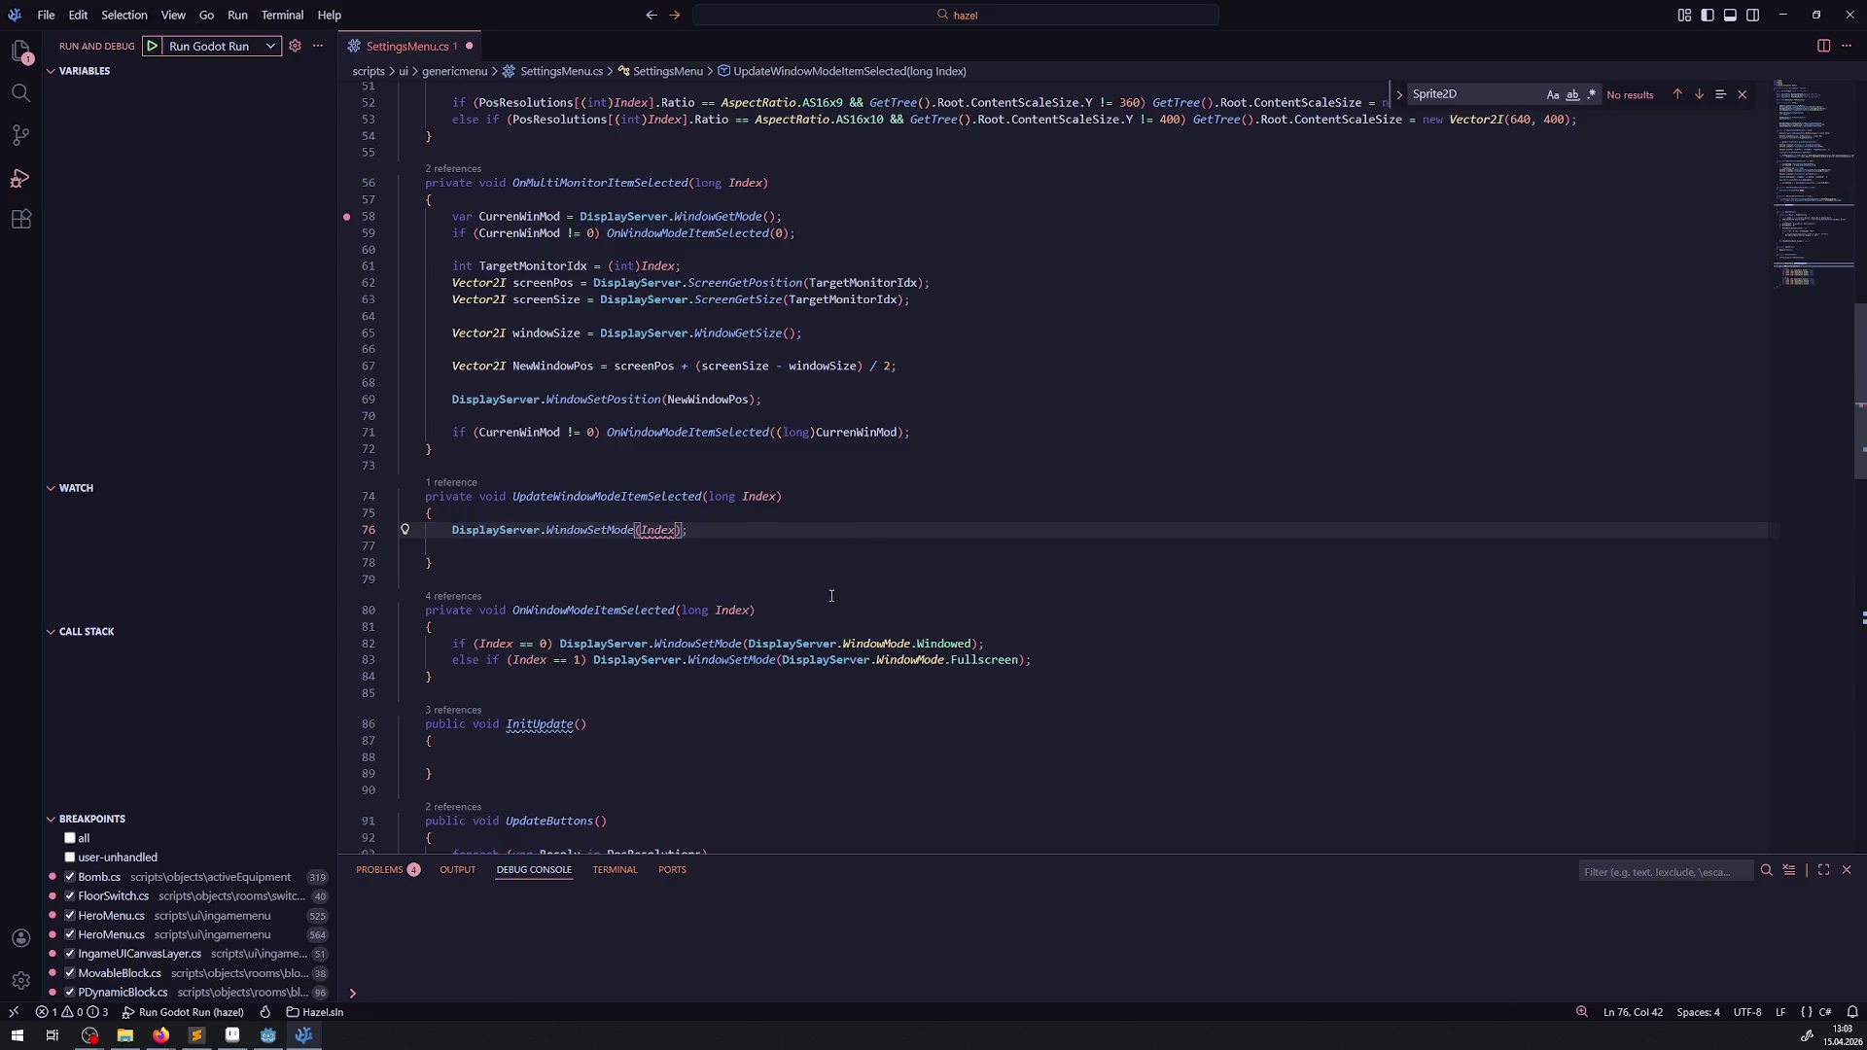
pyautogui.hotkey('ctrl', 'z')
pyautogui.hotkey('ctrl', 's')
pyautogui.click(697, 555)
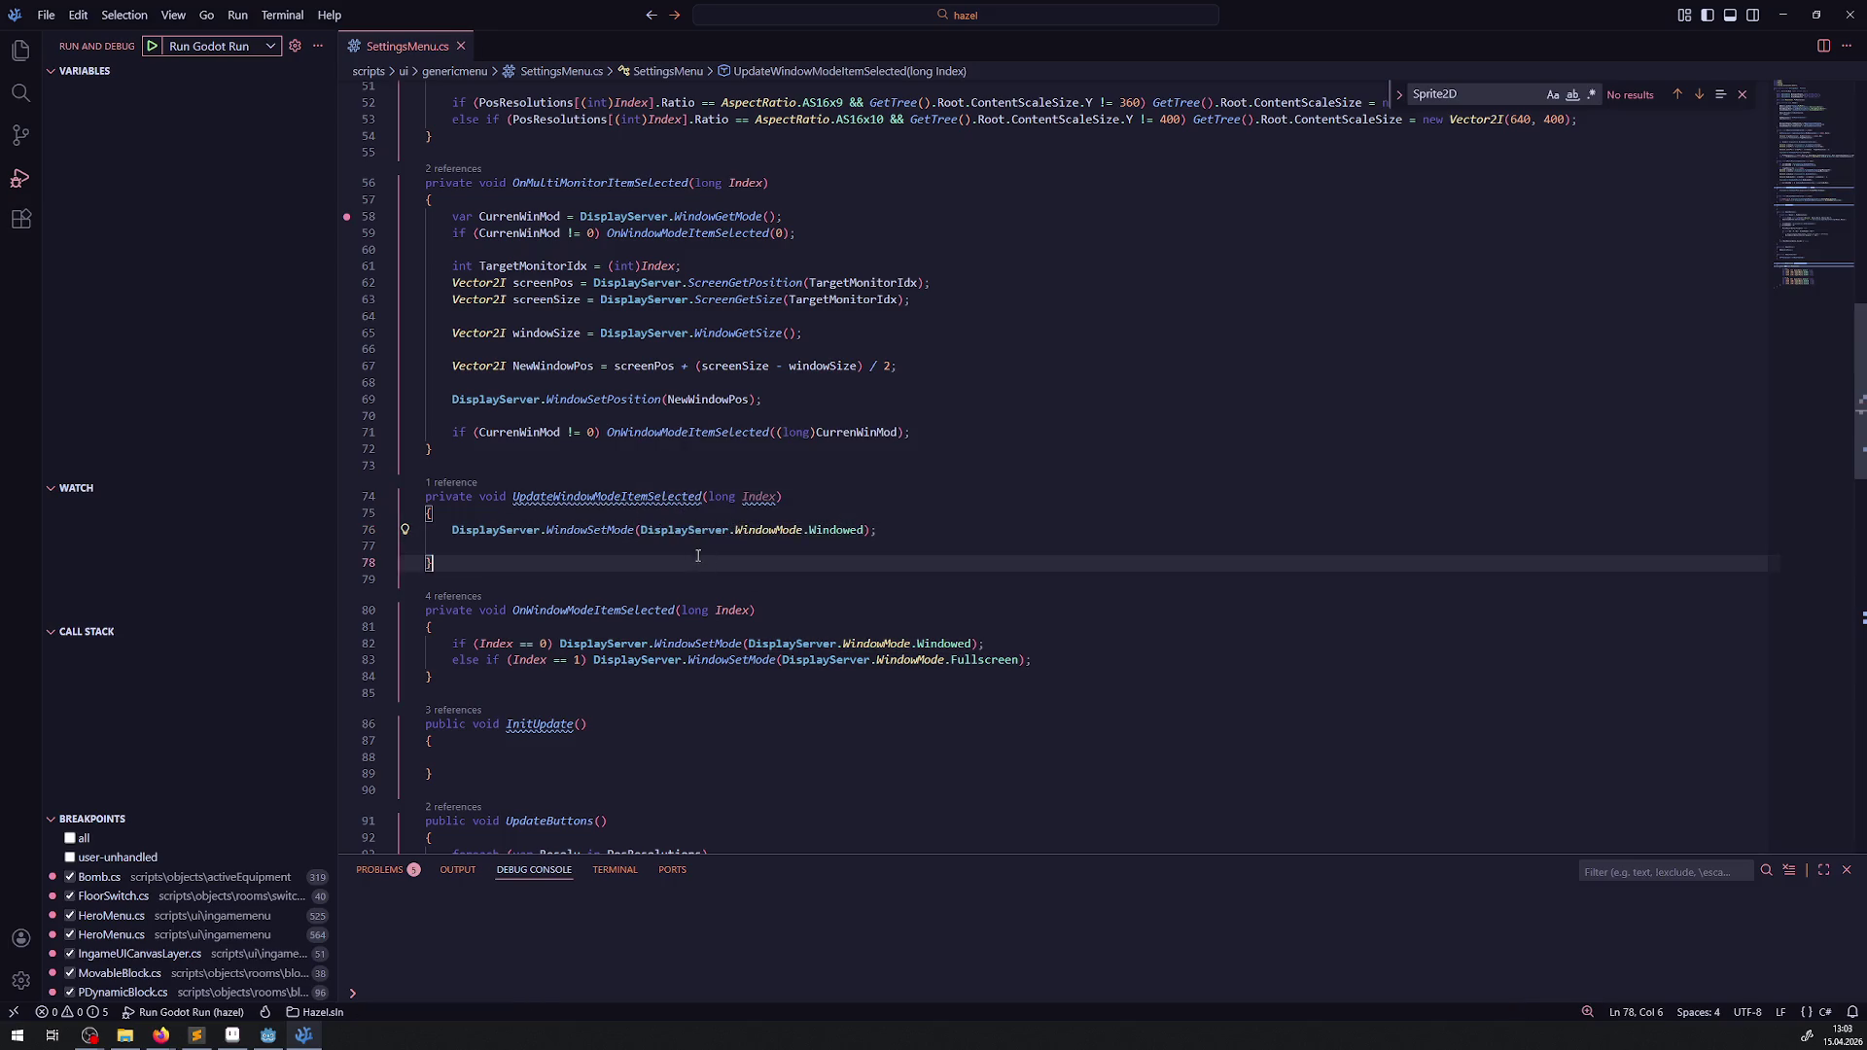
# - Inspect the WindowMode enum definition, then select the long Index parameter on line 74
pyautogui.rightClick(832, 531)
pyautogui.click(872, 550)
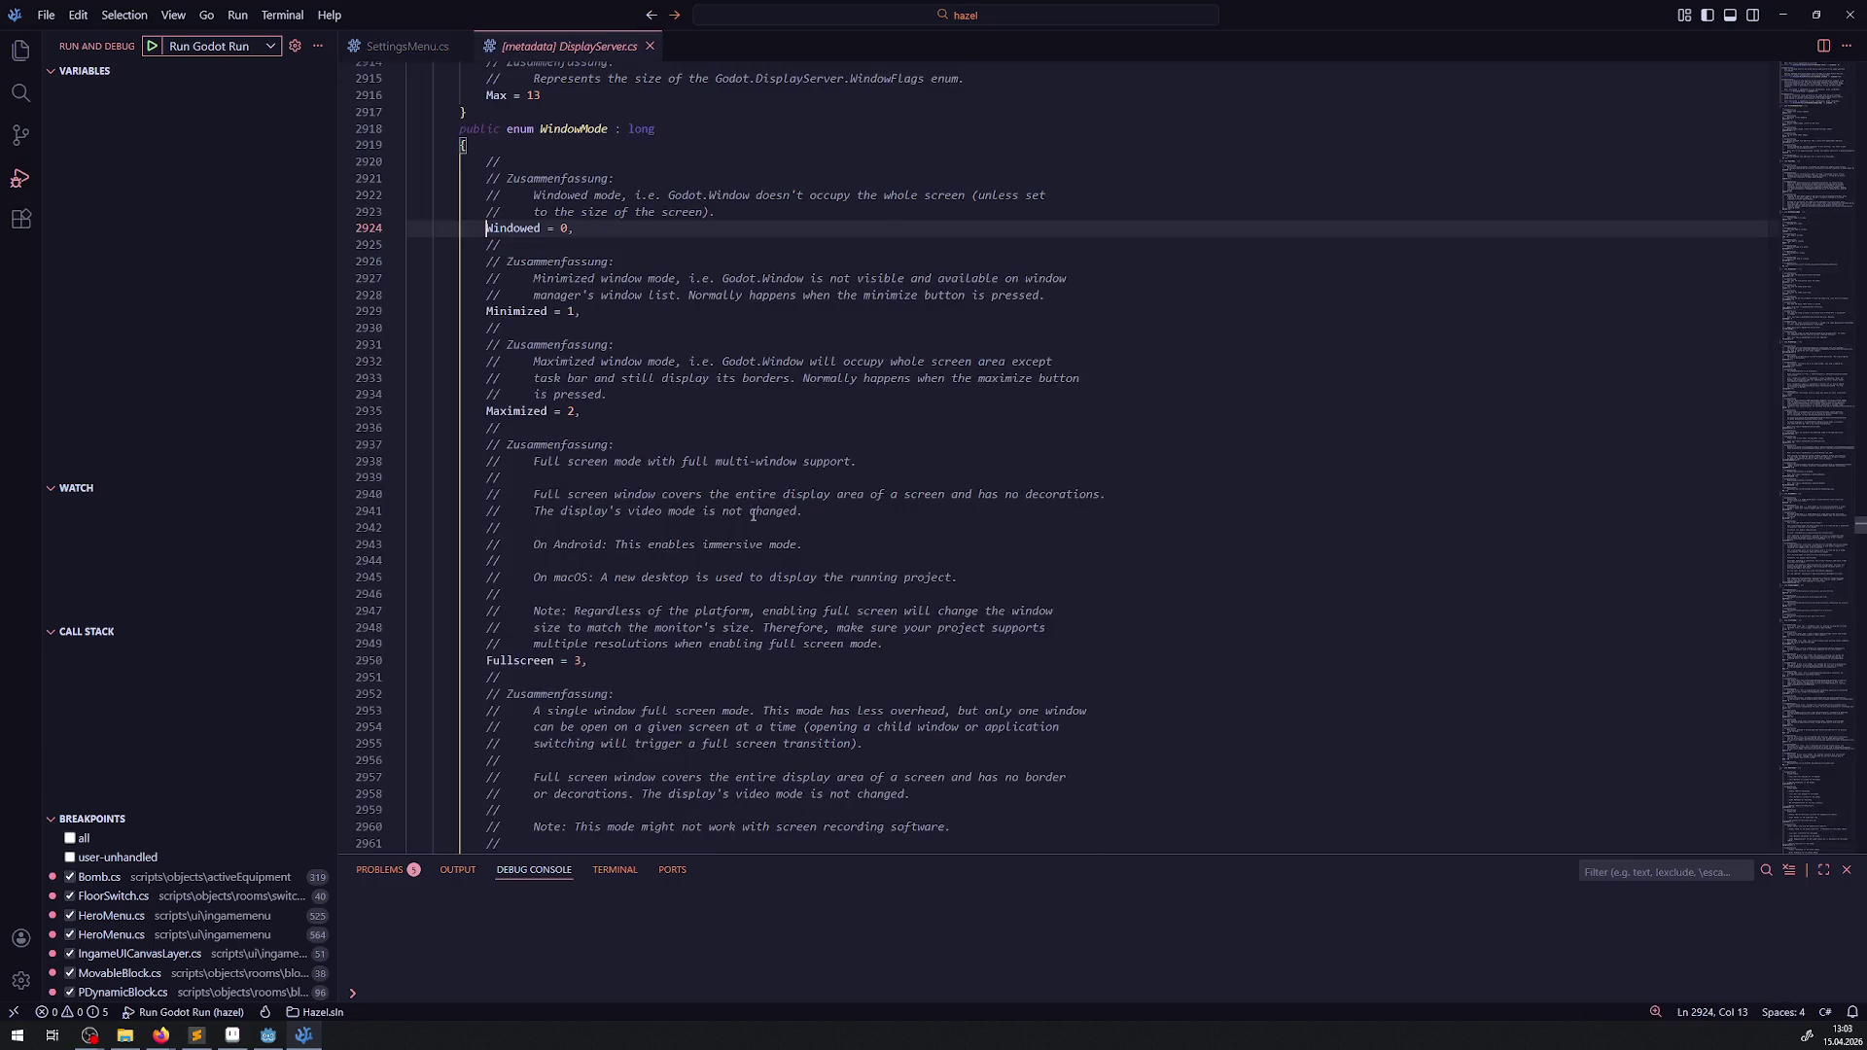
pyautogui.doubleClick(580, 129)
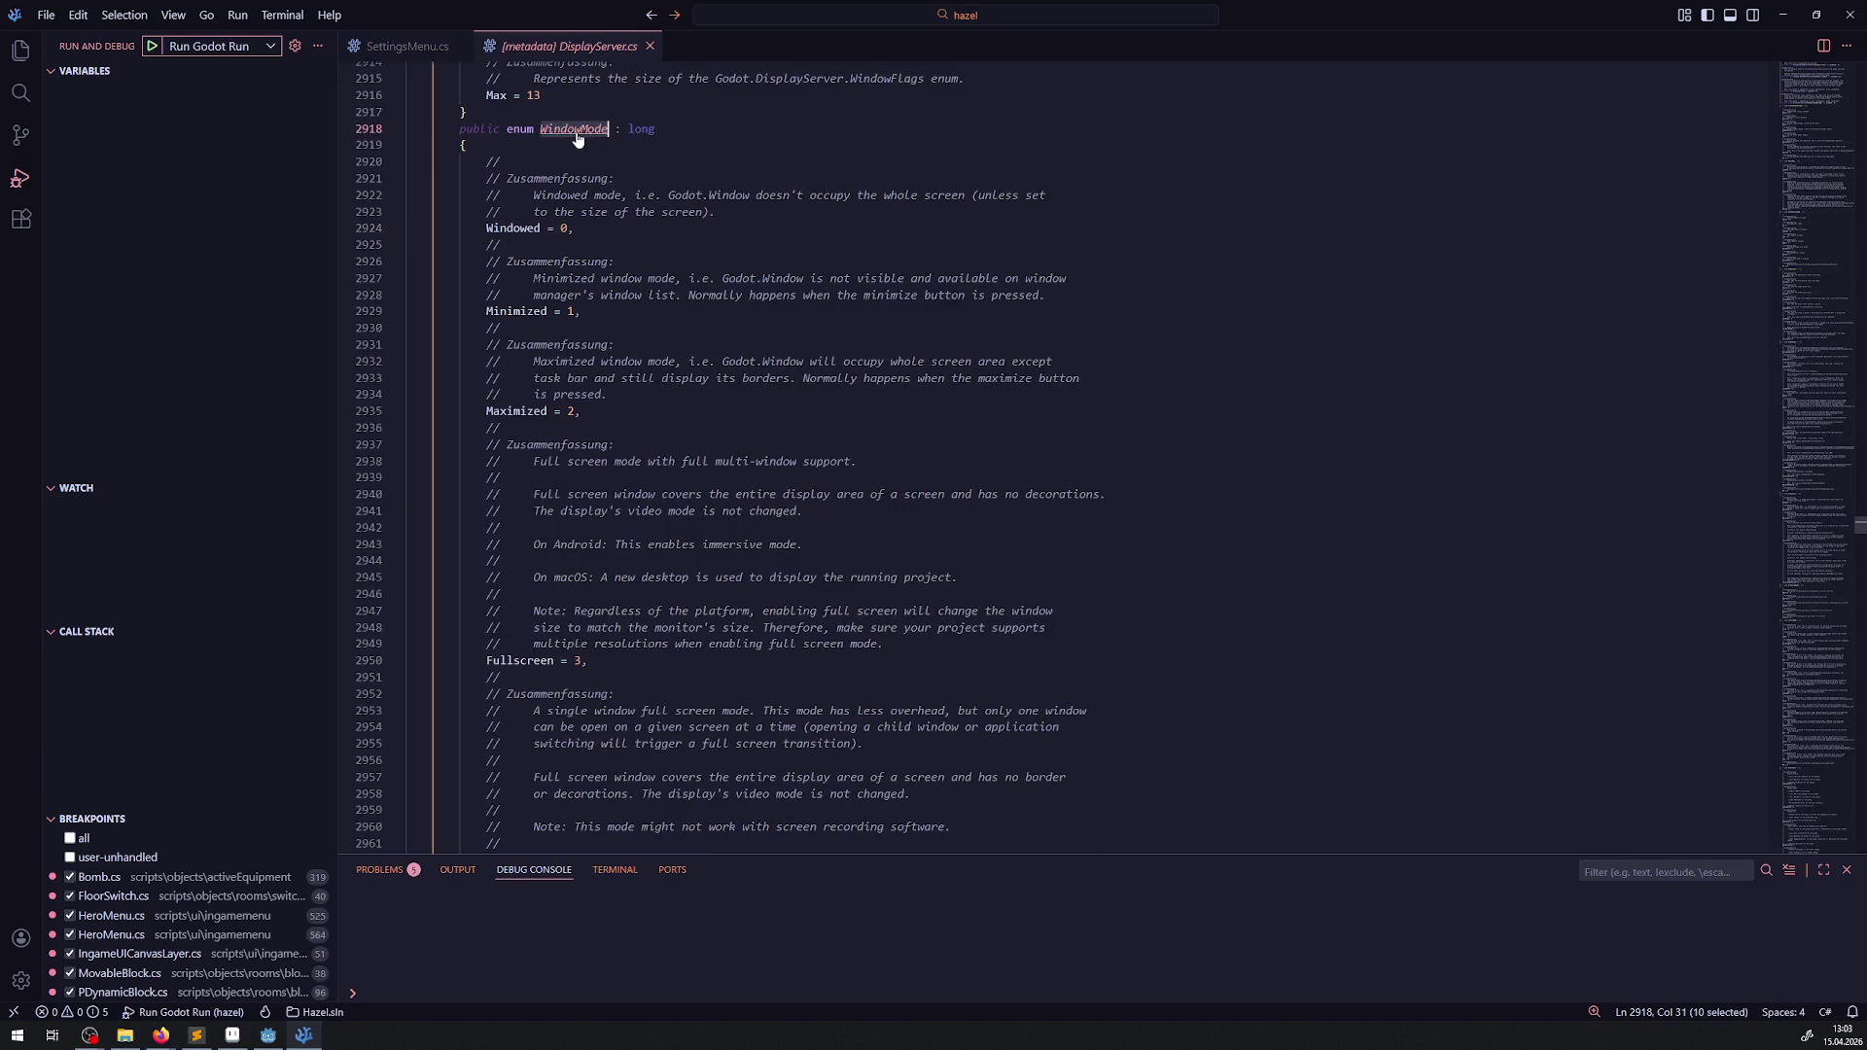
pyautogui.click(391, 52)
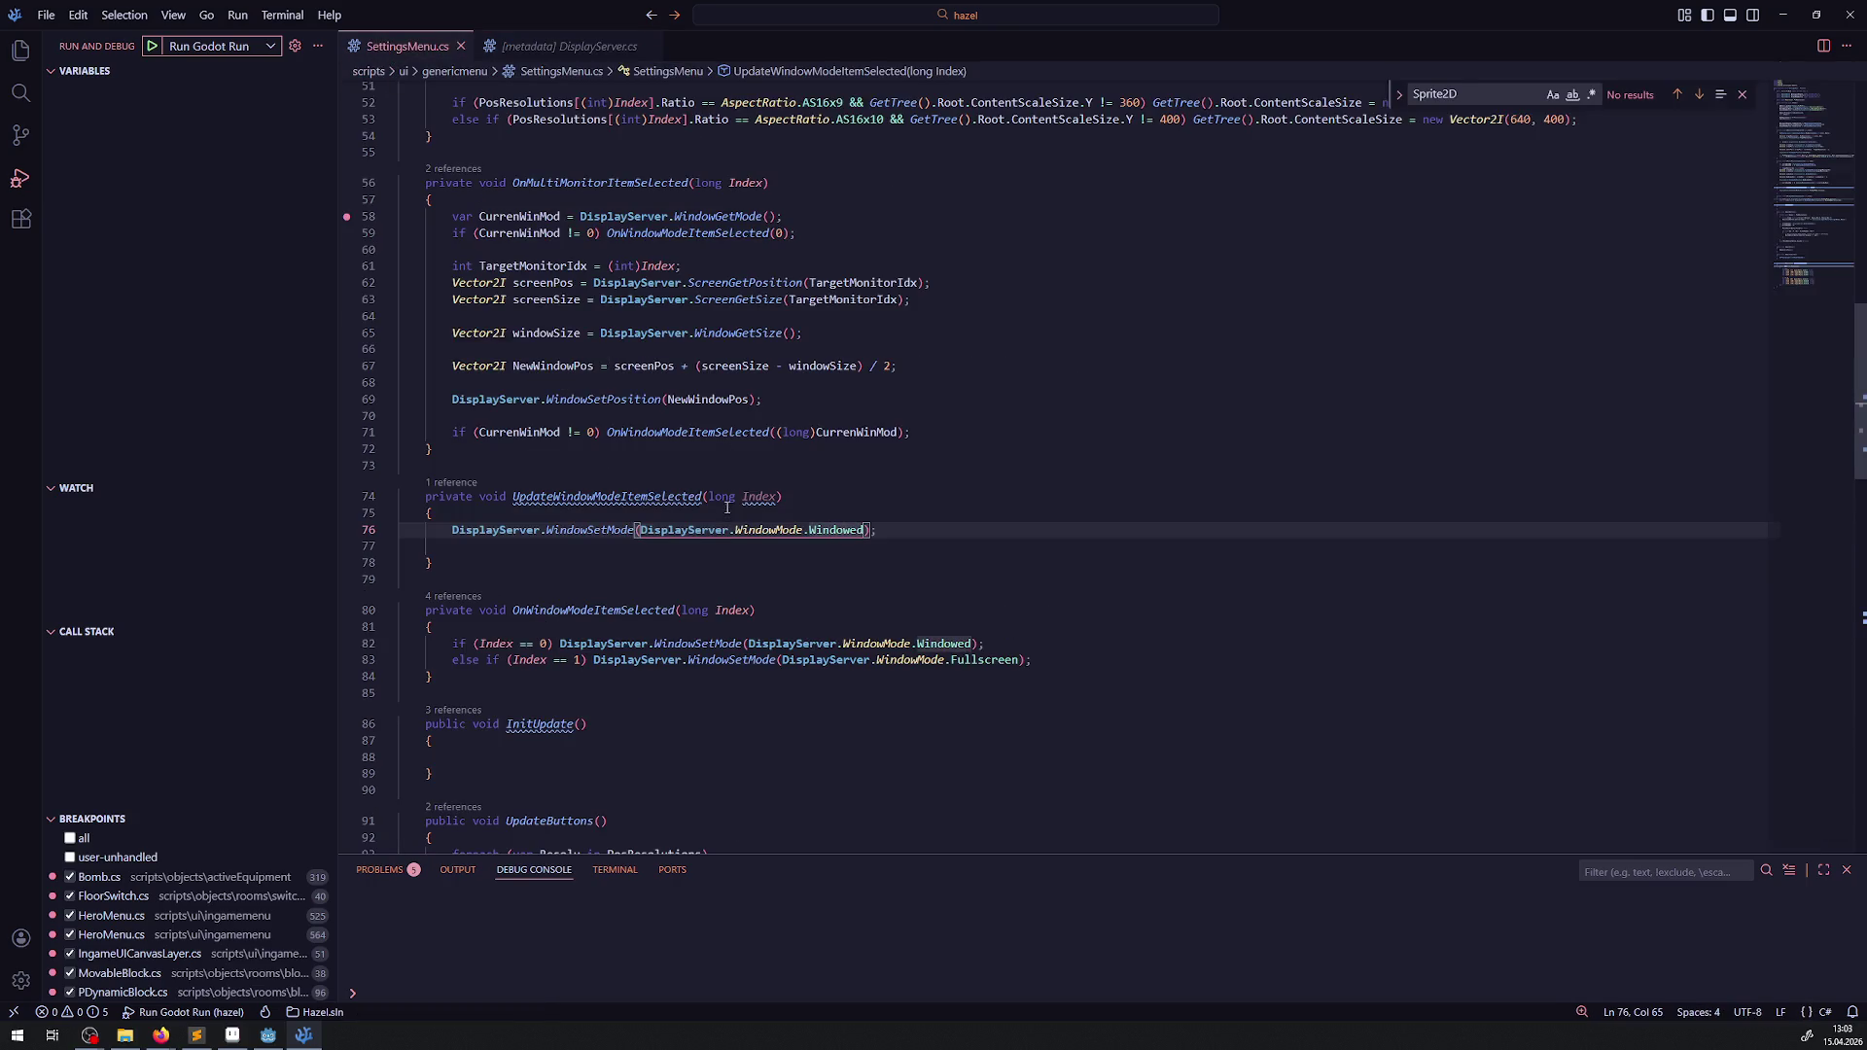
pyautogui.moveTo(713, 497); pyautogui.dragTo(776, 497)
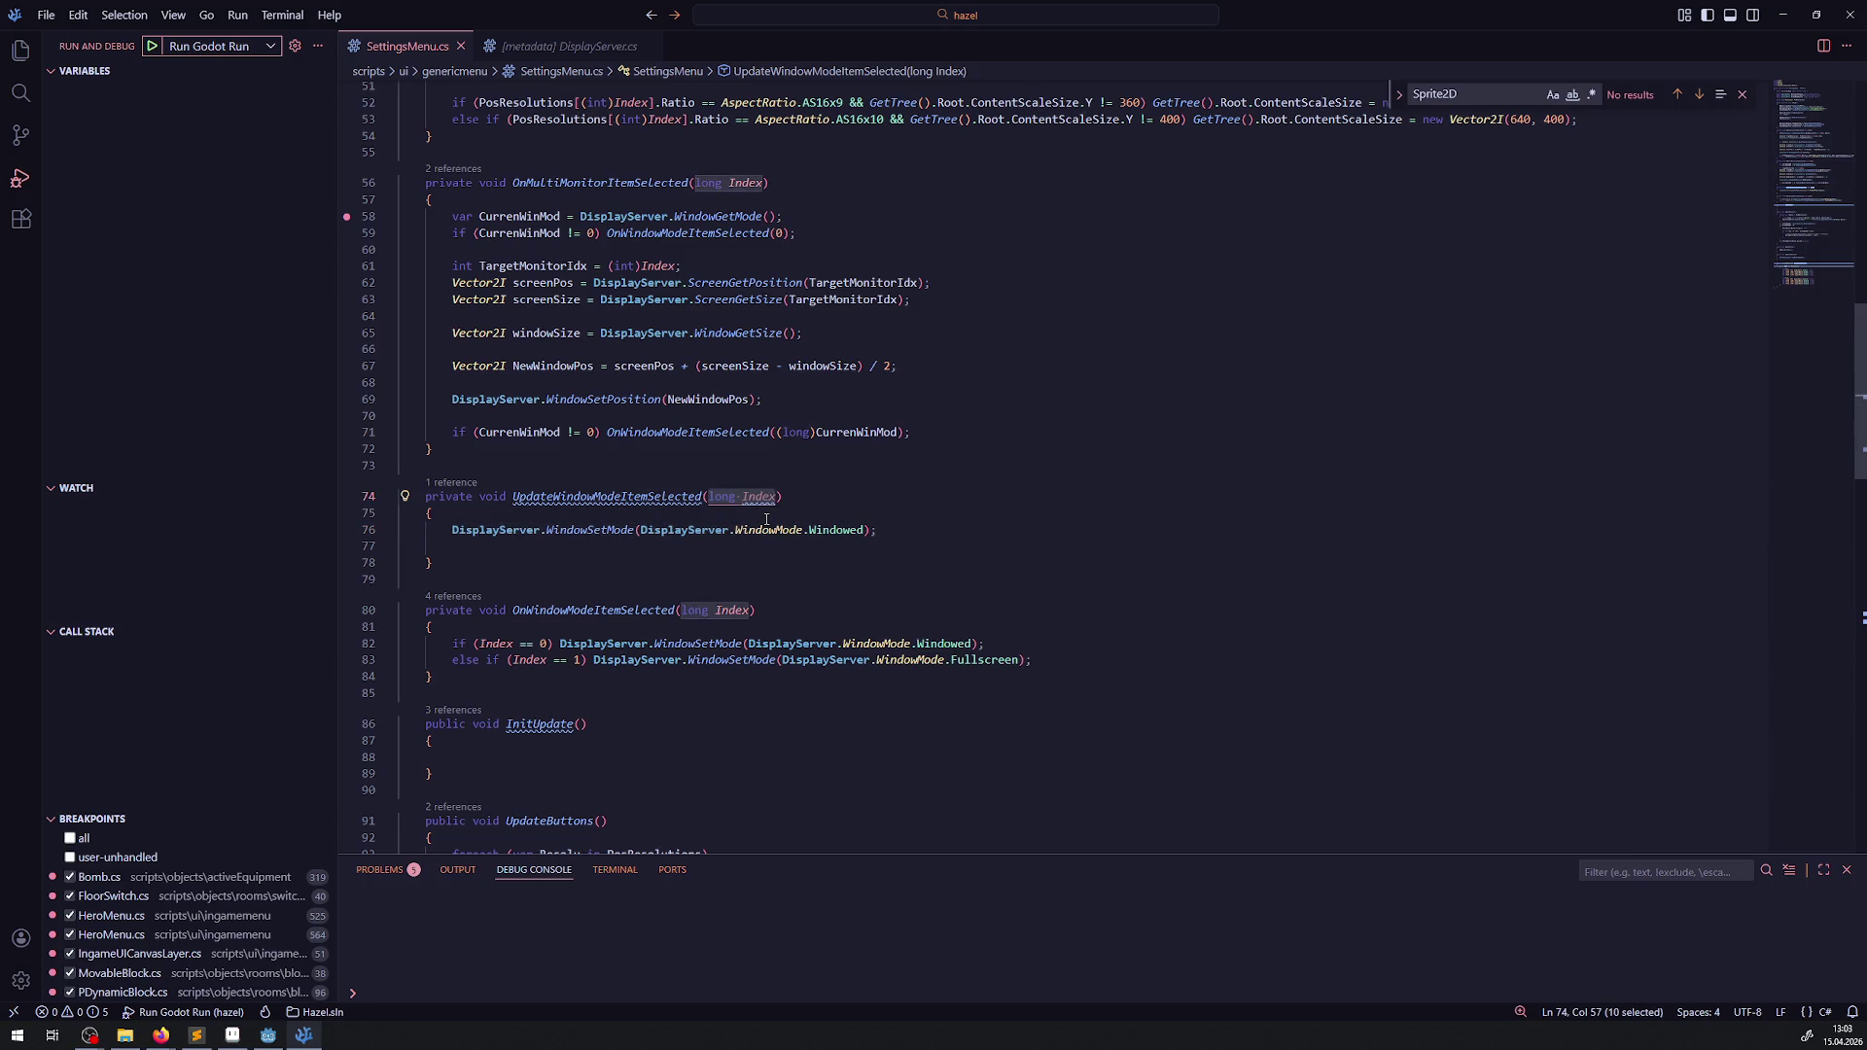
# - Give UpdateWindowModeItemSelected a 'DisplayServer.WindowMode Mode' parameter, pass Mode to WindowSetMode, and save
pyautogui.write('WindowMode')
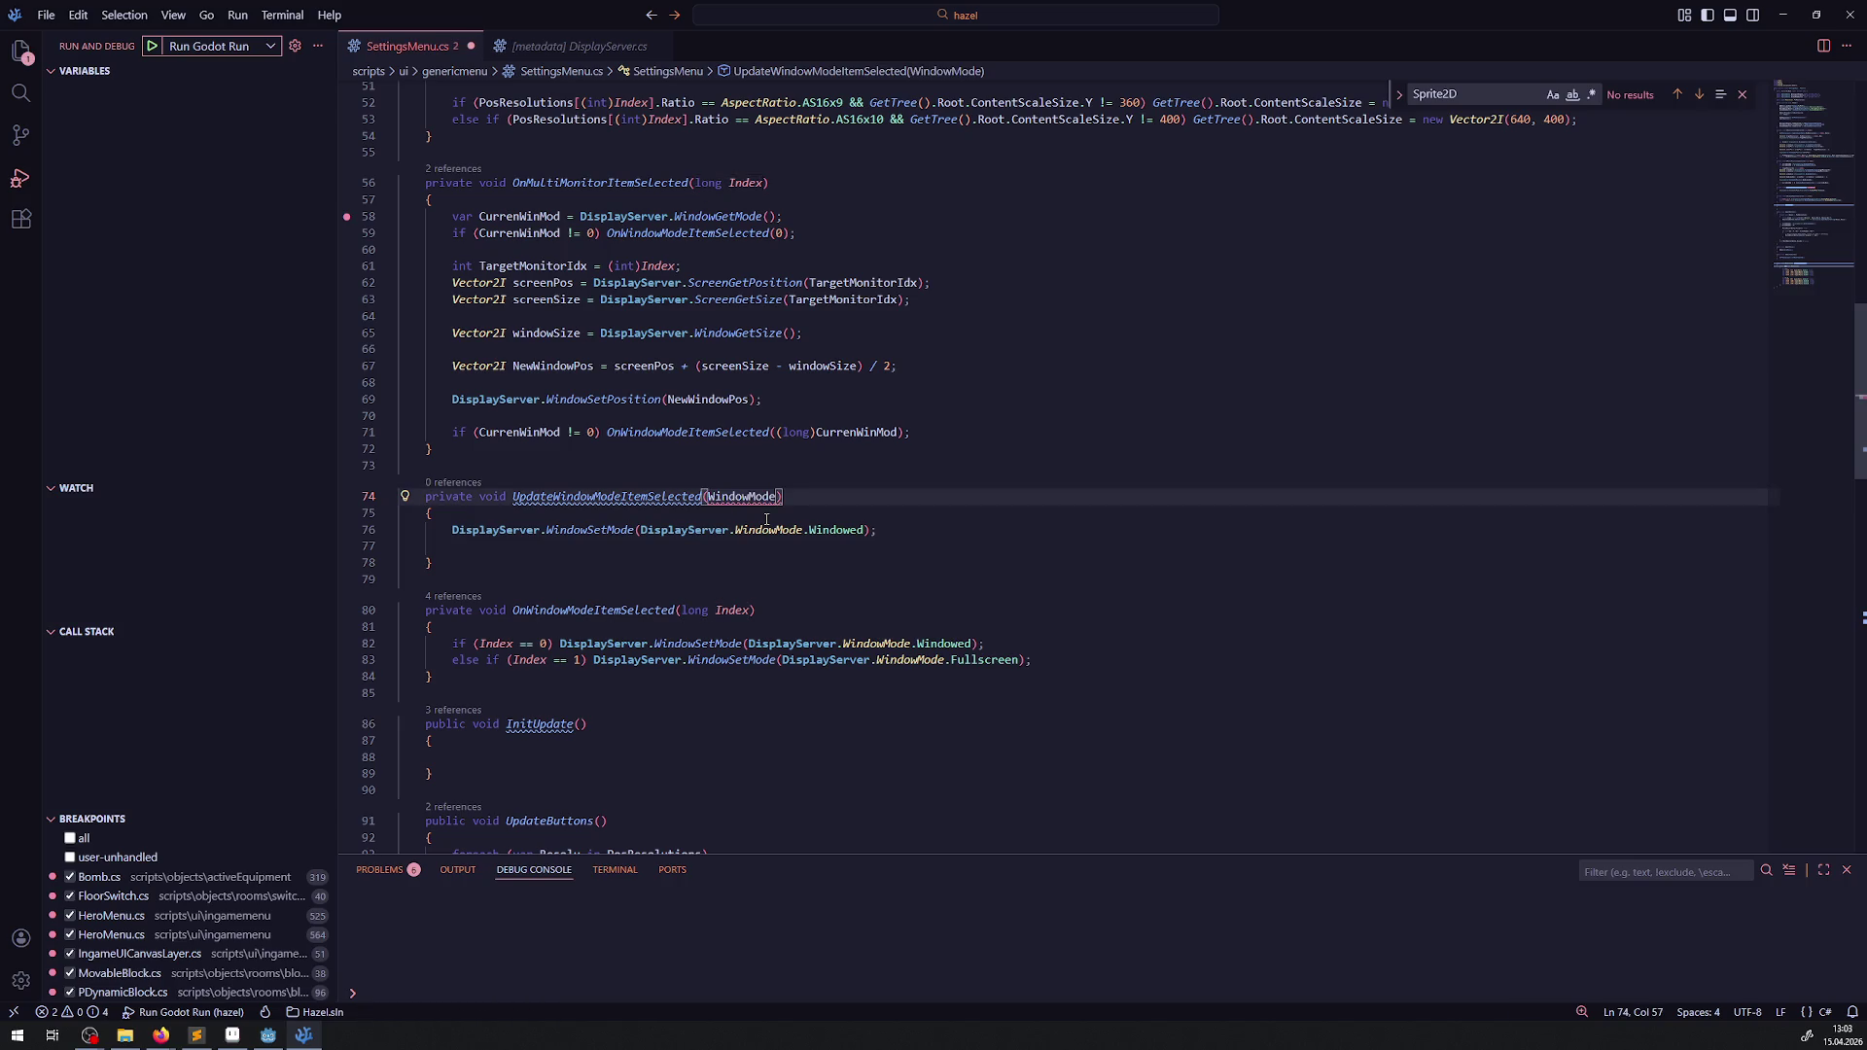
pyautogui.write(' Mode')
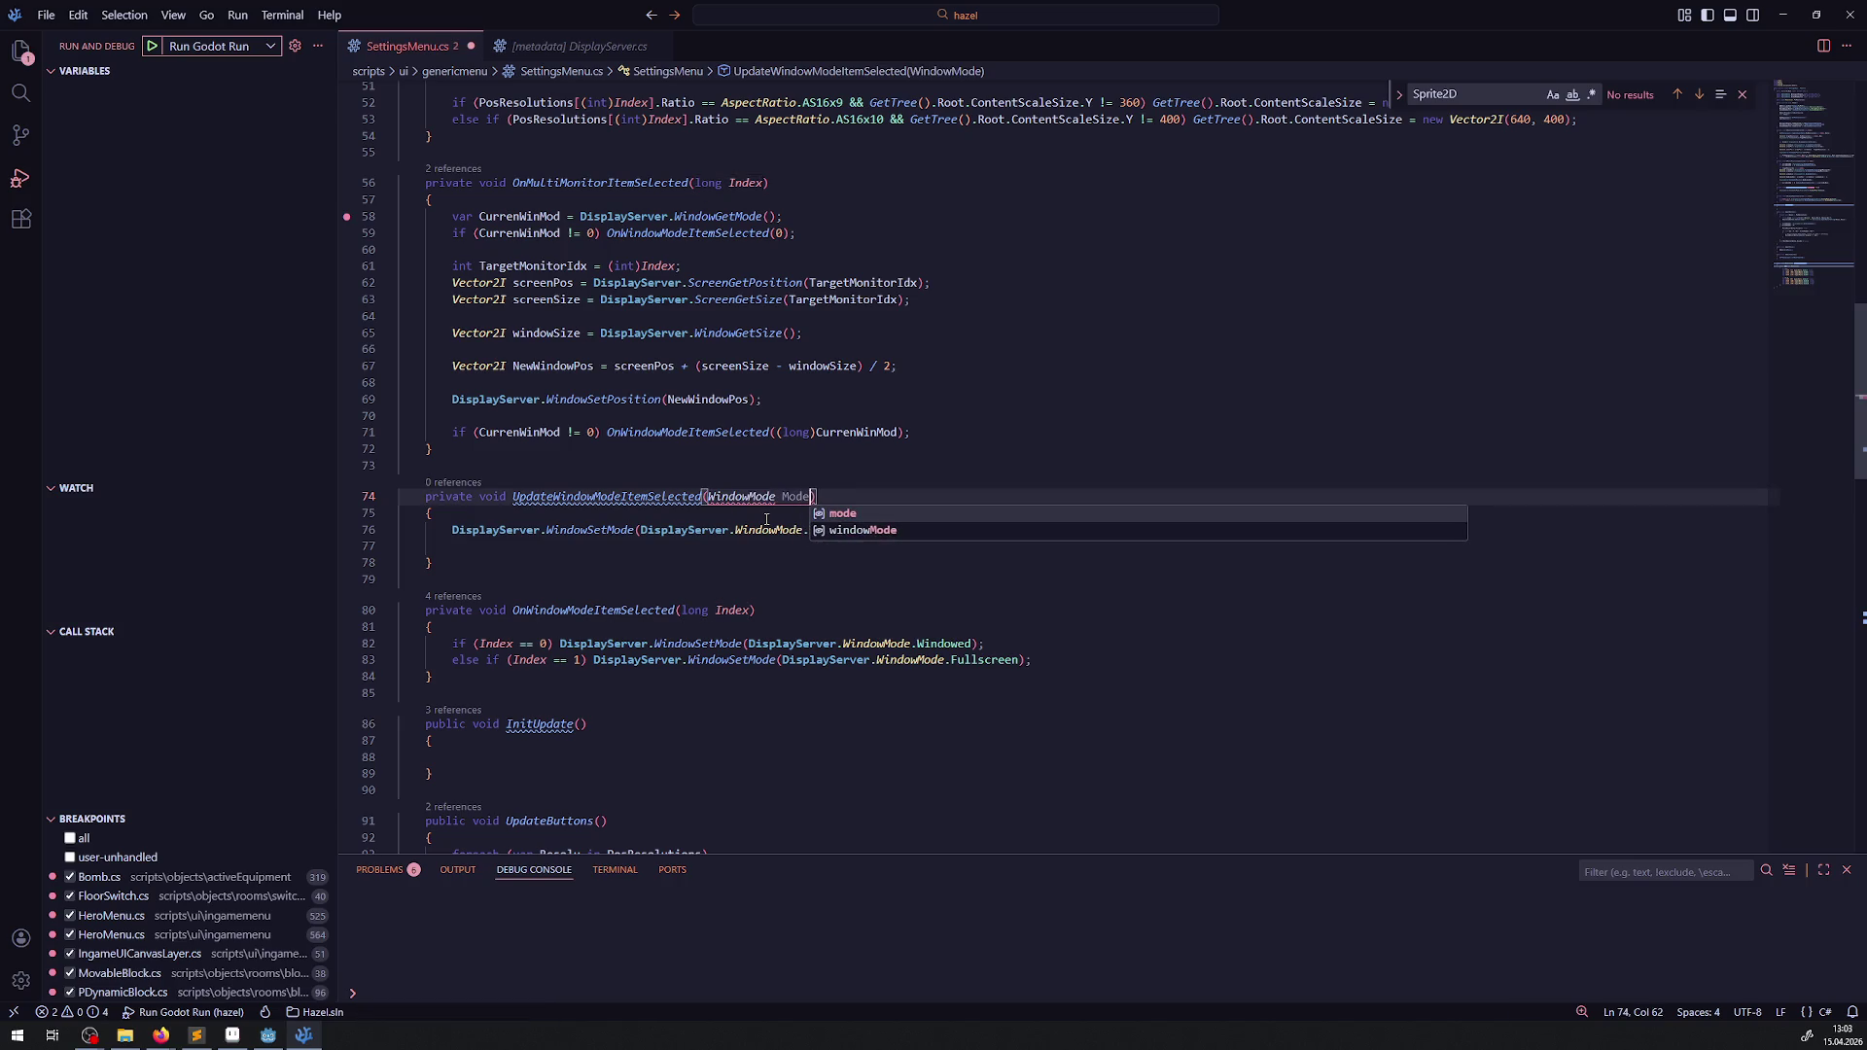
pyautogui.click(707, 496)
pyautogui.write('DisplayServer')
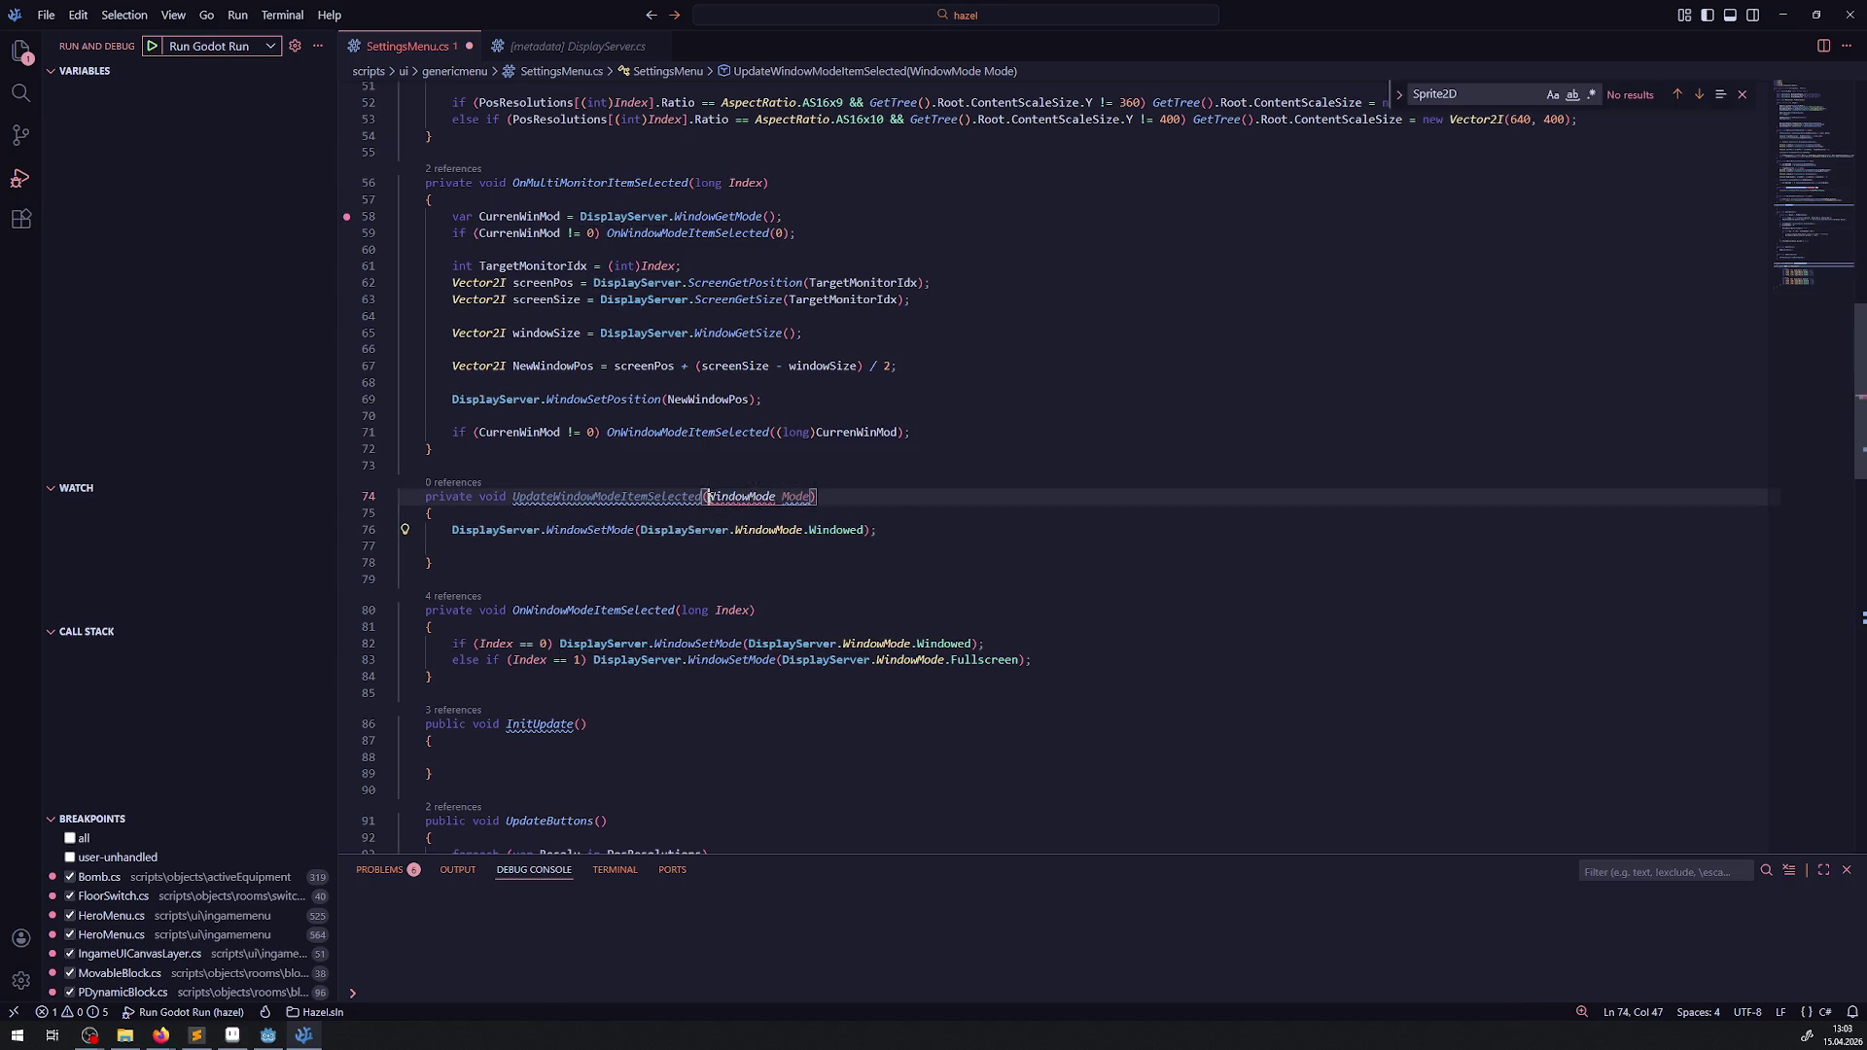
pyautogui.write('.')
pyautogui.click(931, 450)
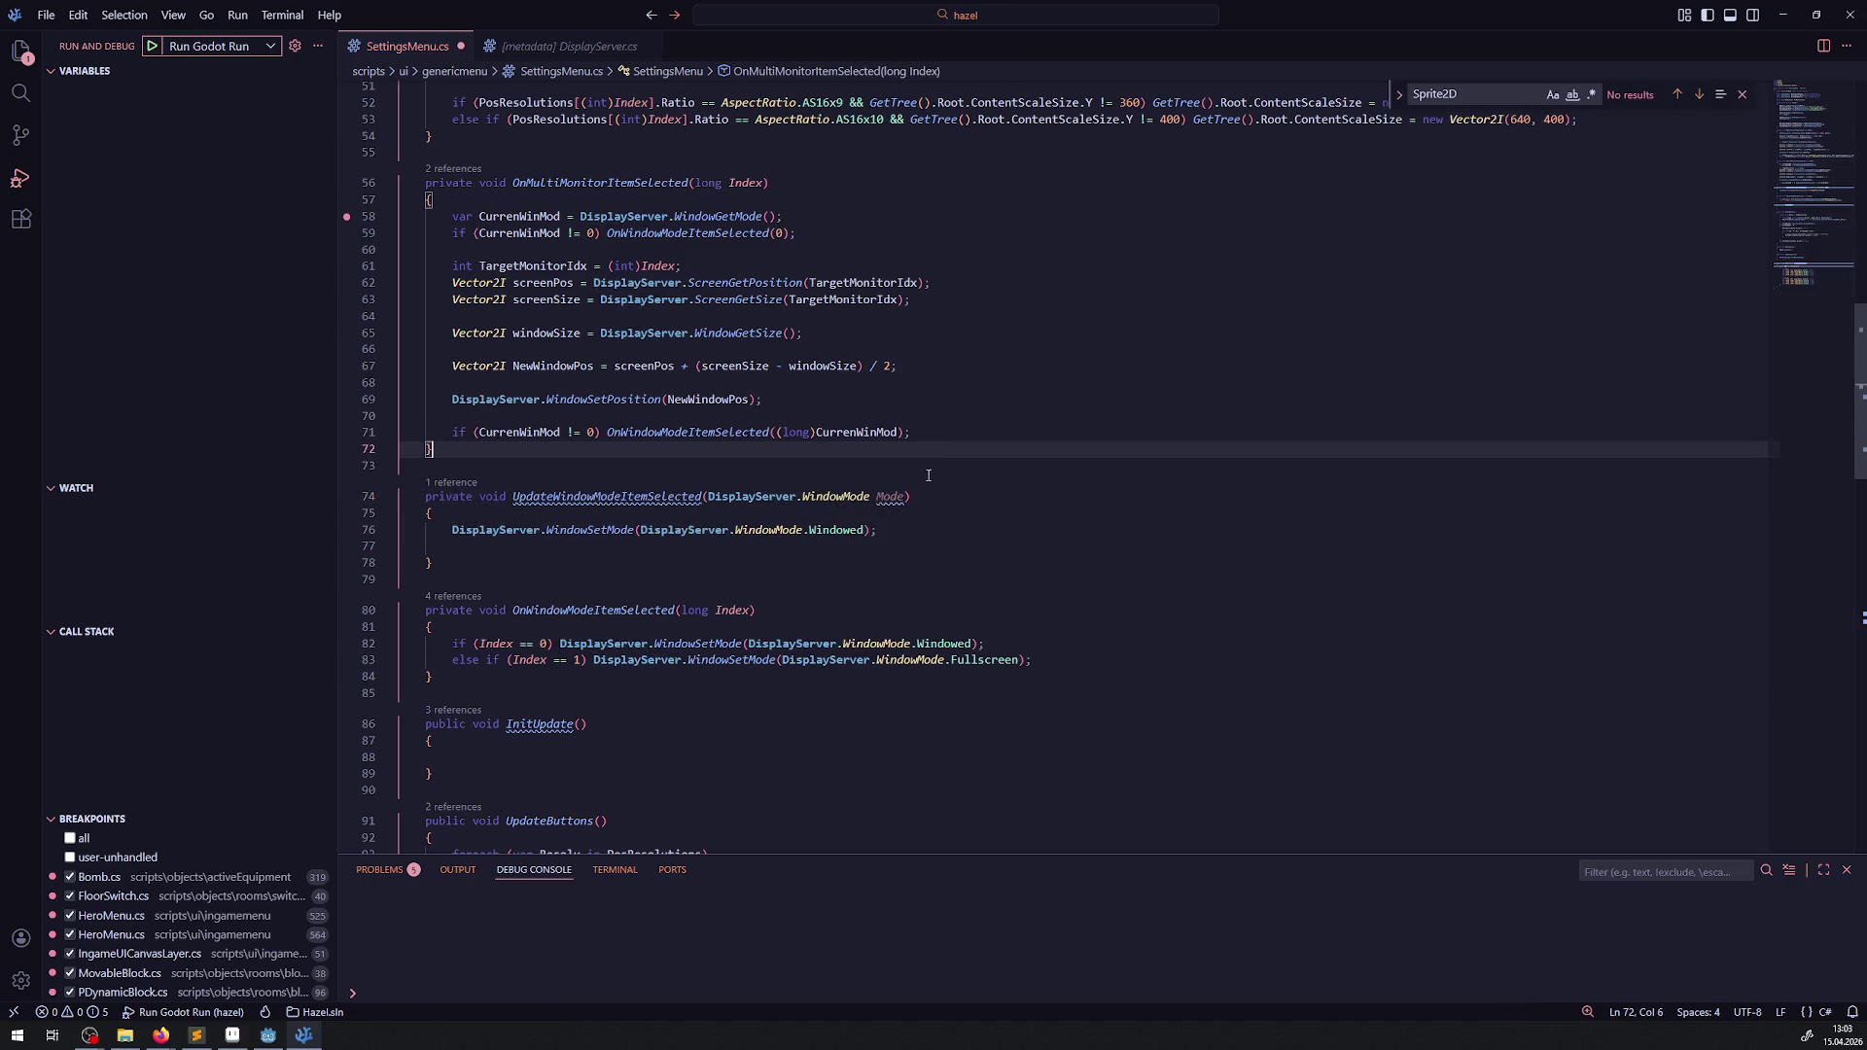
pyautogui.click(894, 496)
pyautogui.moveTo(642, 533)
pyautogui.mouseDown()
pyautogui.moveTo(923, 434)
pyautogui.moveTo(922, 520)
pyautogui.moveTo(640, 530)
pyautogui.mouseUp()
pyautogui.write('Mode')
pyautogui.hotkey('ctrl', 's')
# - Replace the old handler call on line 59 with UpdateWindowModeItemSelected and check WindowMode's definition
pyautogui.click(706, 546)
pyautogui.doubleClick(608, 496)
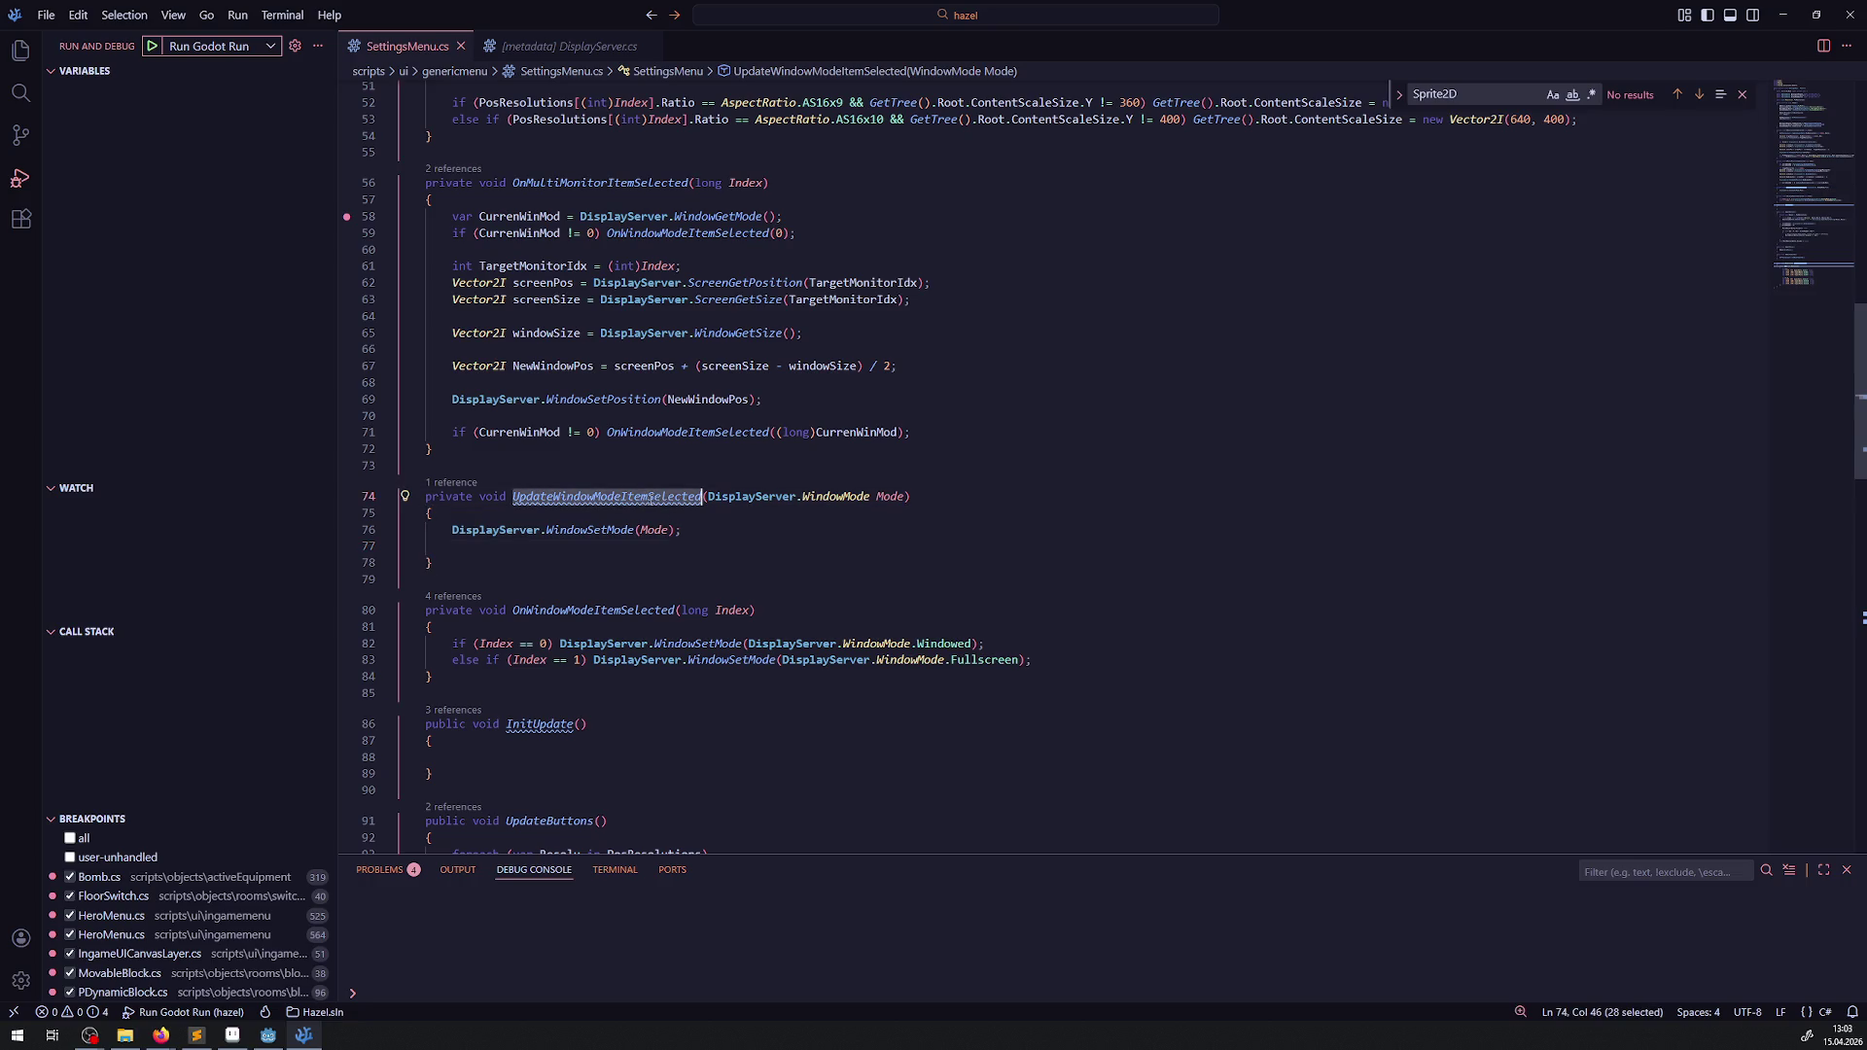
pyautogui.hotkey('ctrl', 'c')
pyautogui.doubleClick(680, 234)
pyautogui.hotkey('ctrl', 'v')
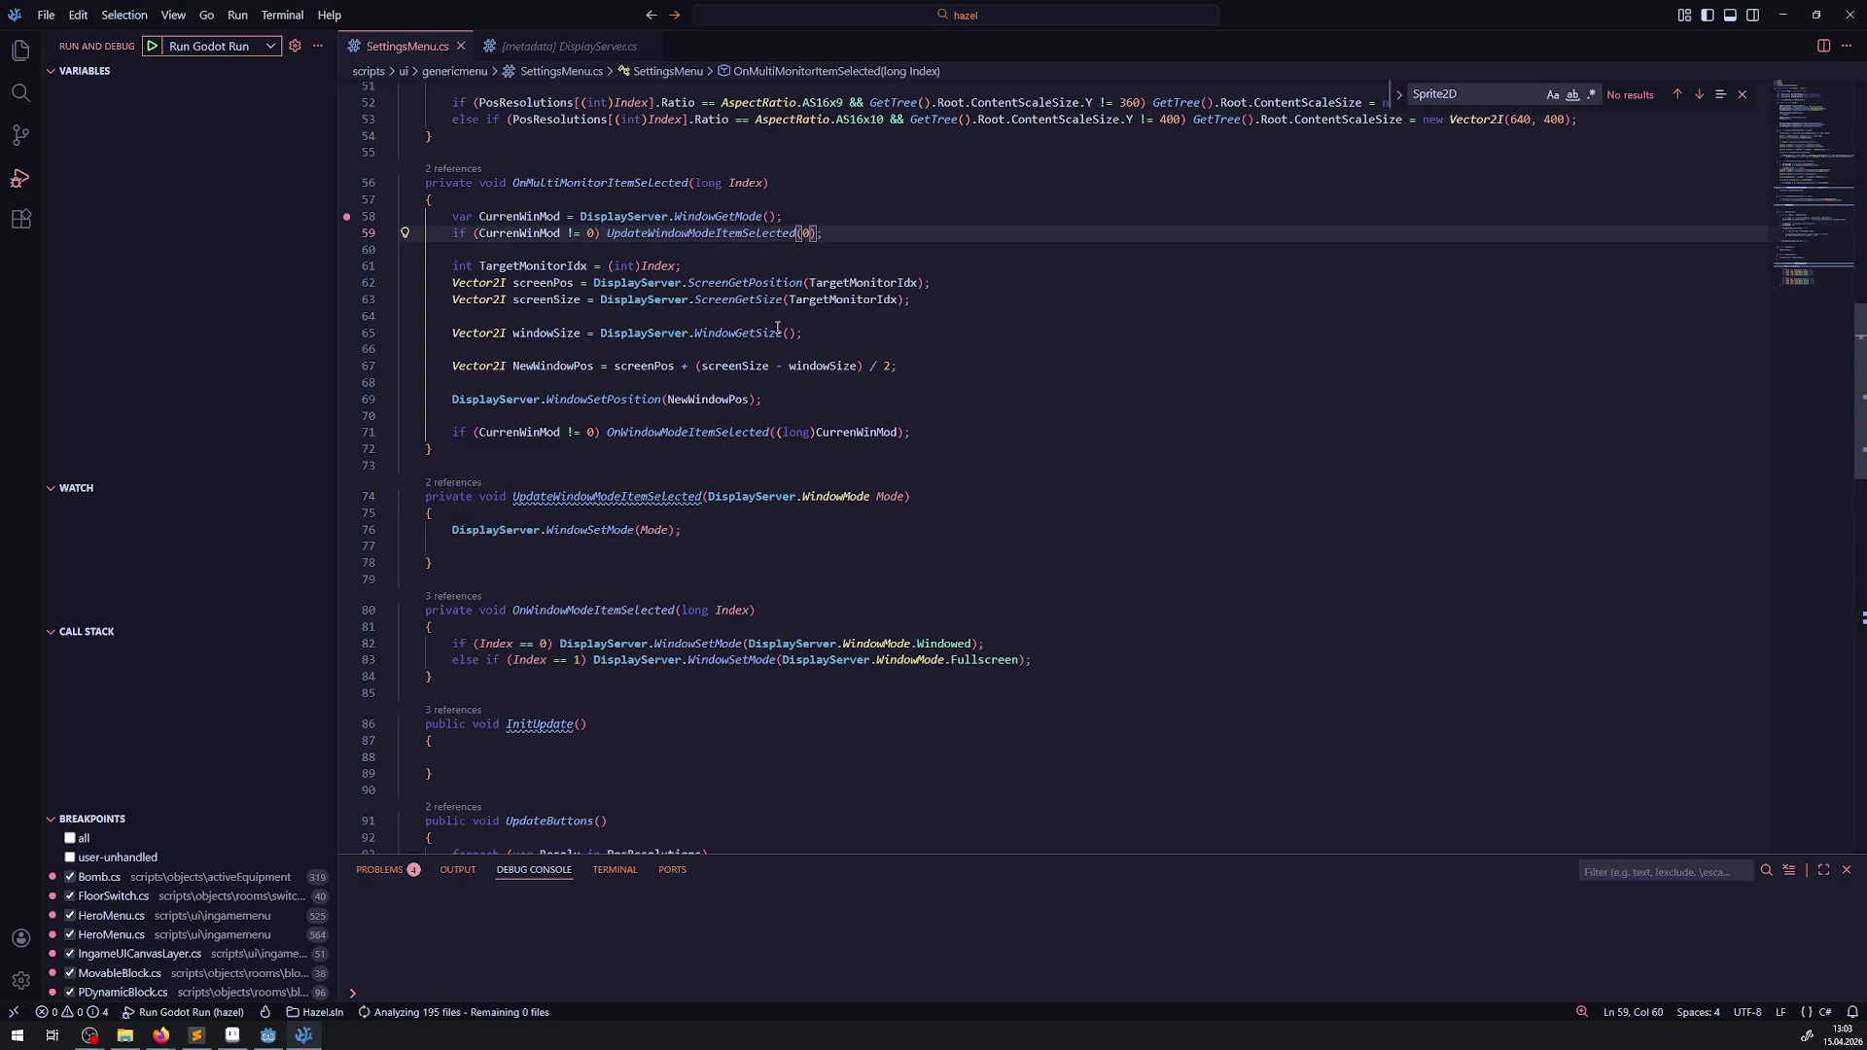
pyautogui.rightClick(838, 497)
pyautogui.click(872, 514)
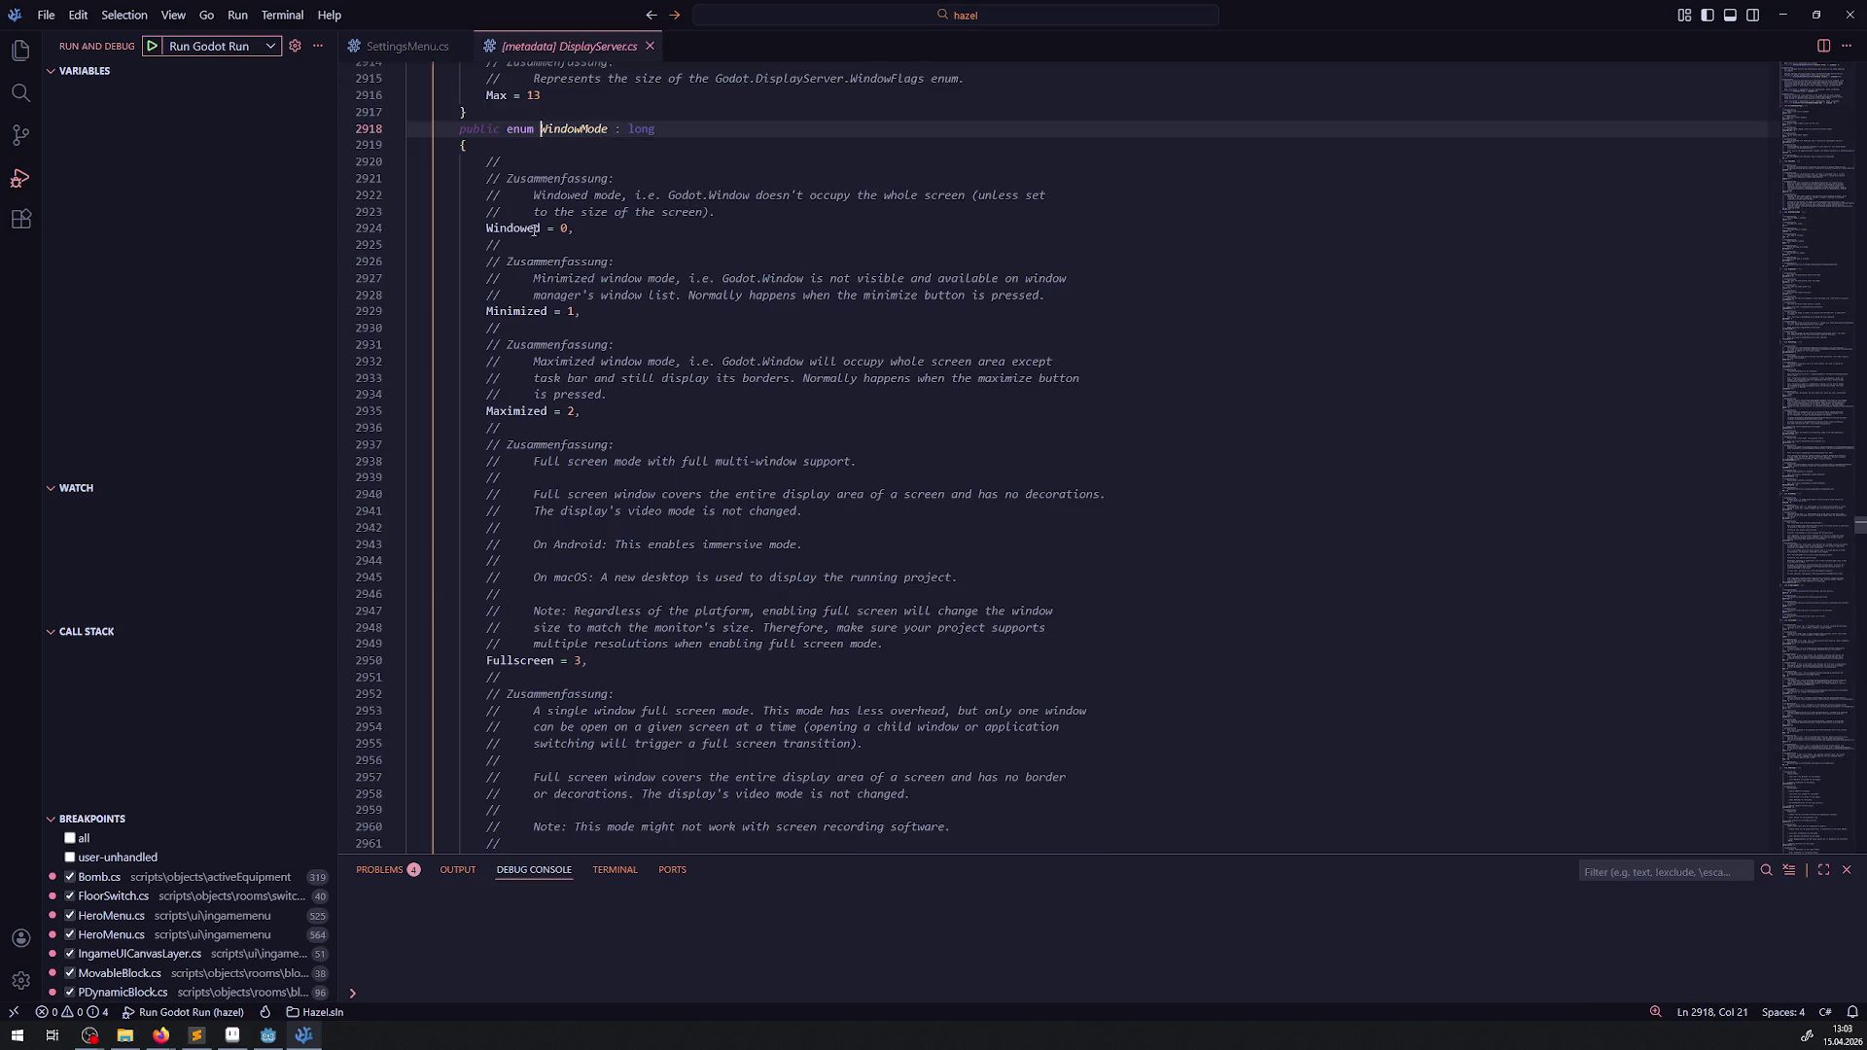
pyautogui.click(406, 47)
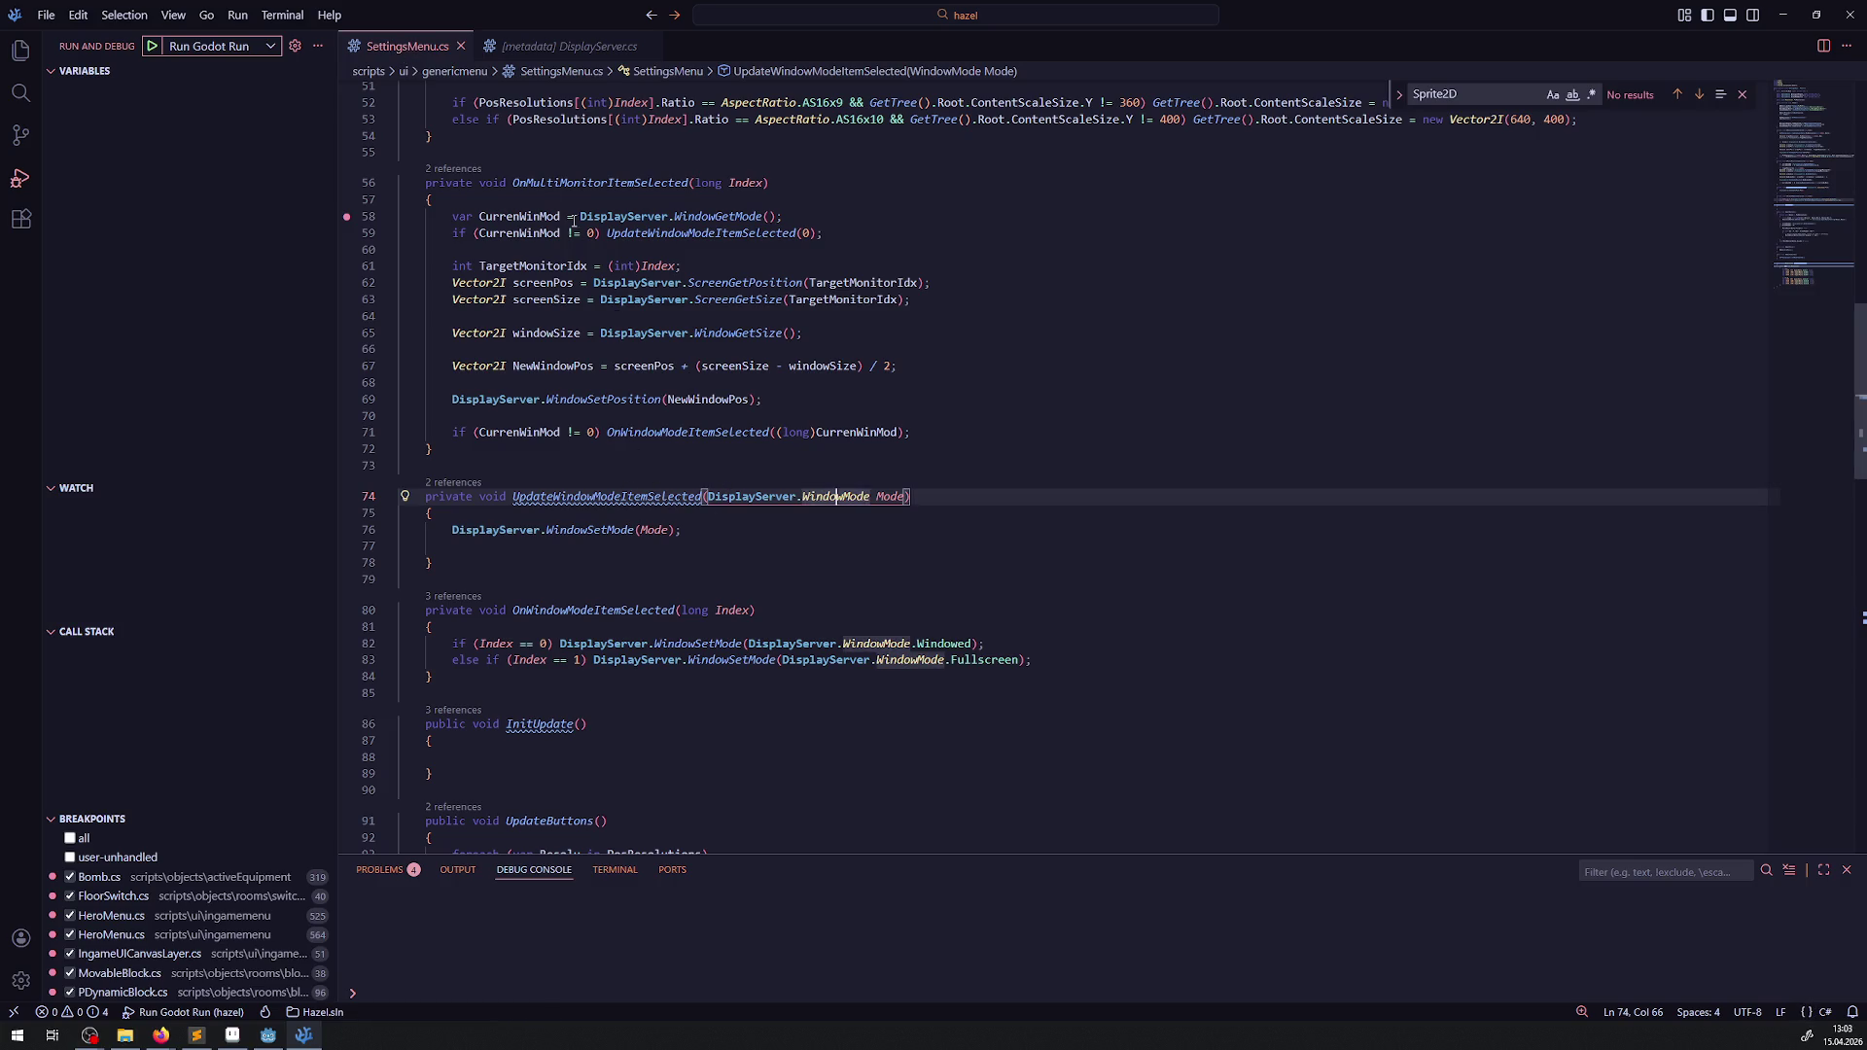
# - Call UpdateWindowModeItemSelected on line 71 and delete the now-wrong (long) cast
pyautogui.doubleClick(729, 434)
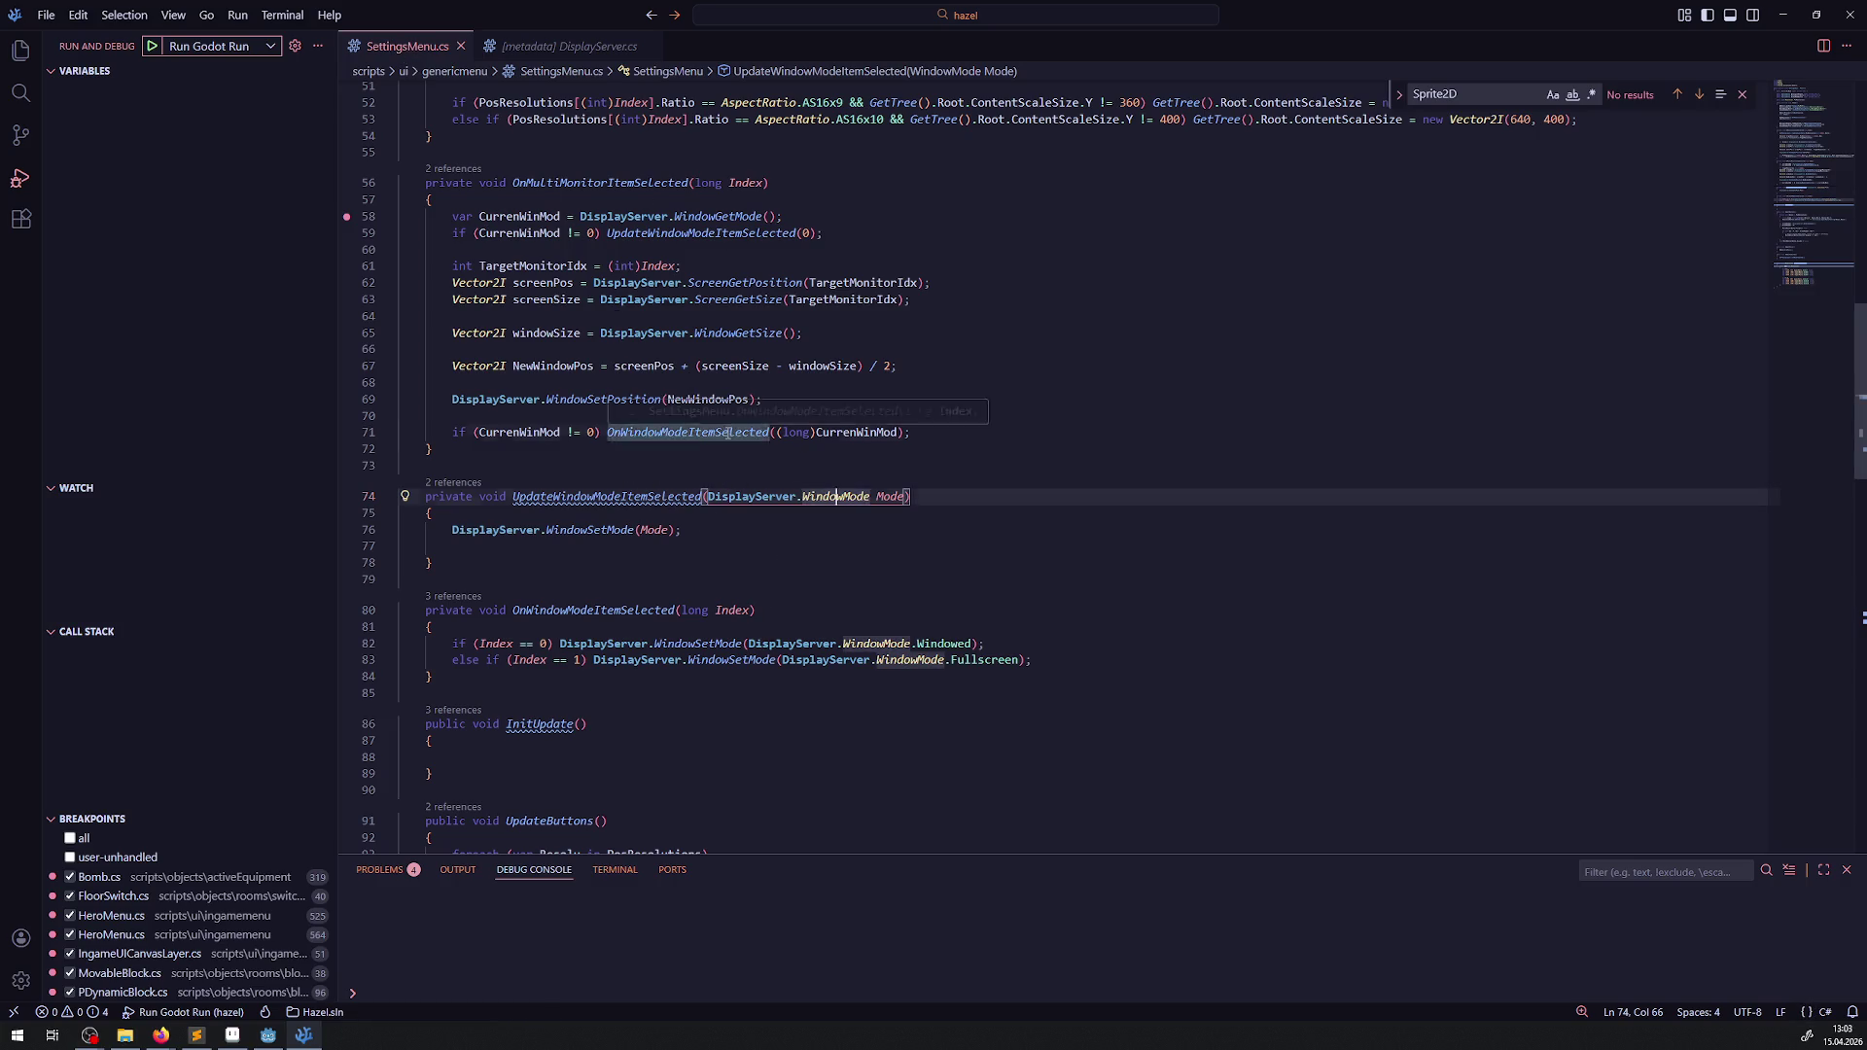
pyautogui.hotkey('ctrl', 'v')
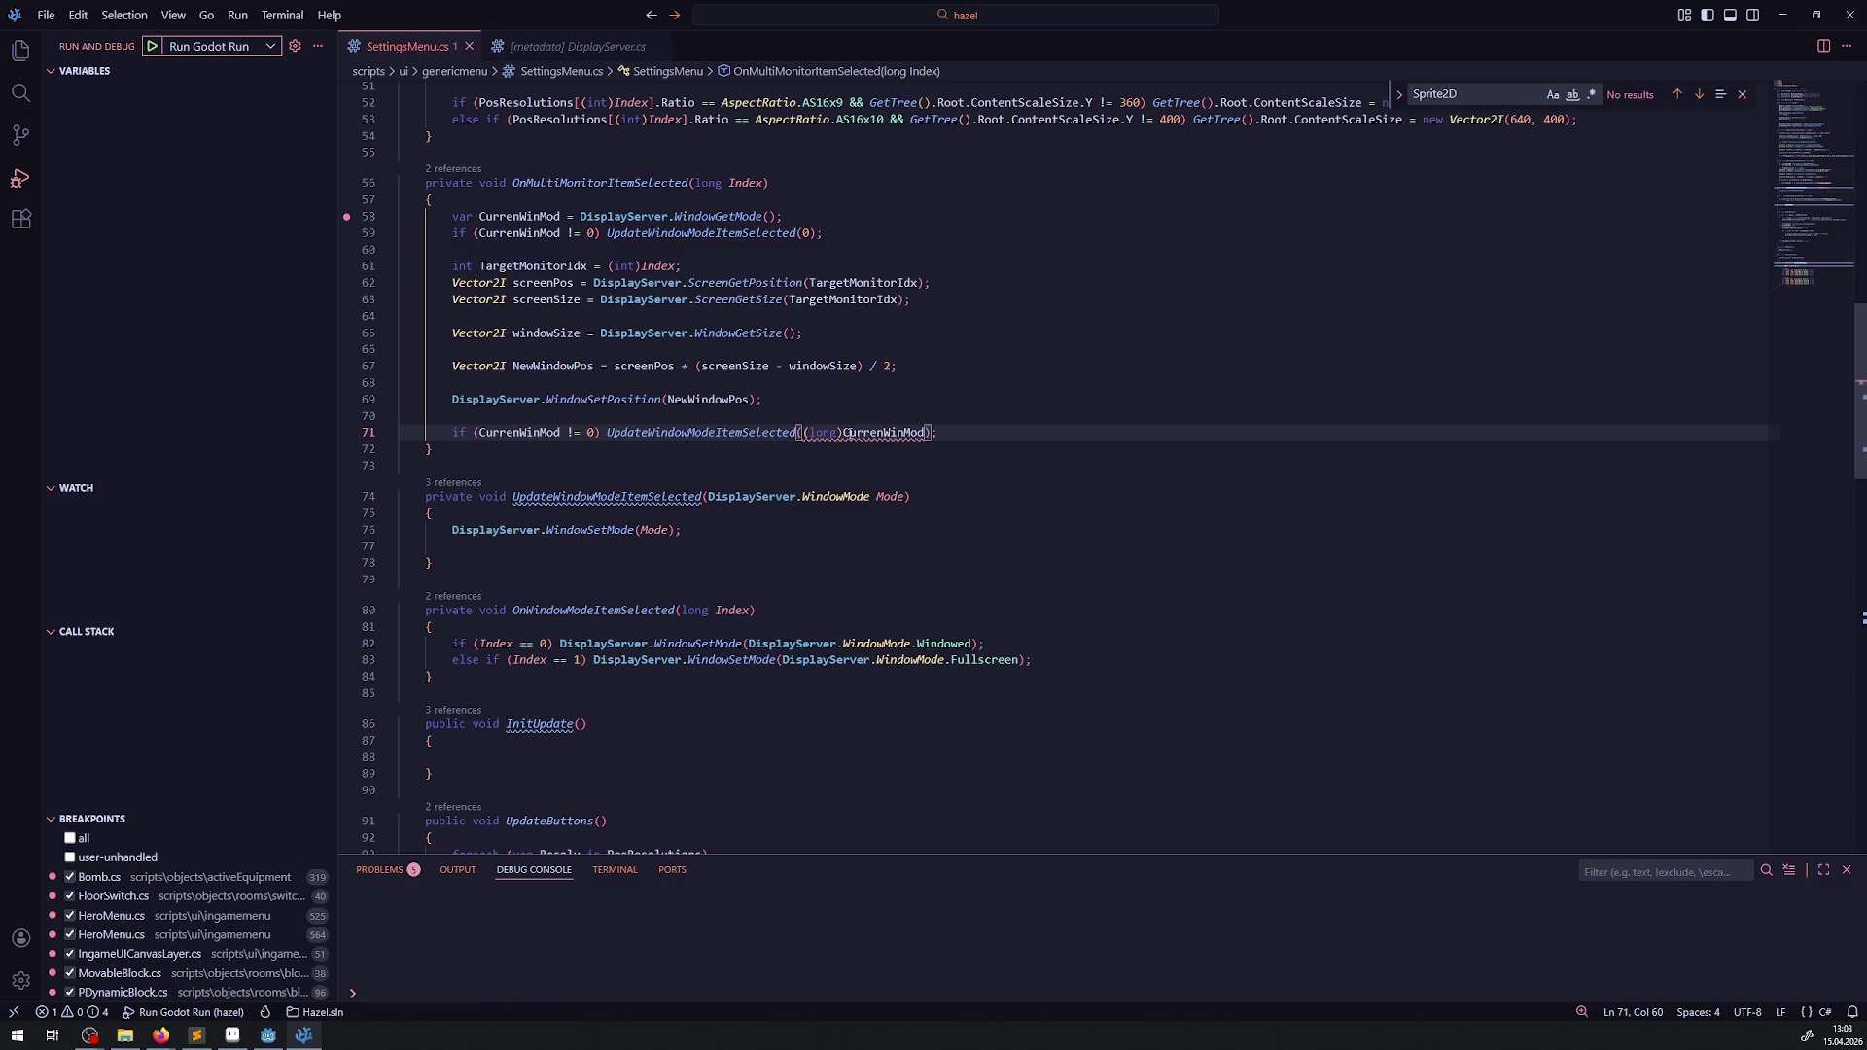
pyautogui.moveTo(842, 434); pyautogui.dragTo(803, 434)
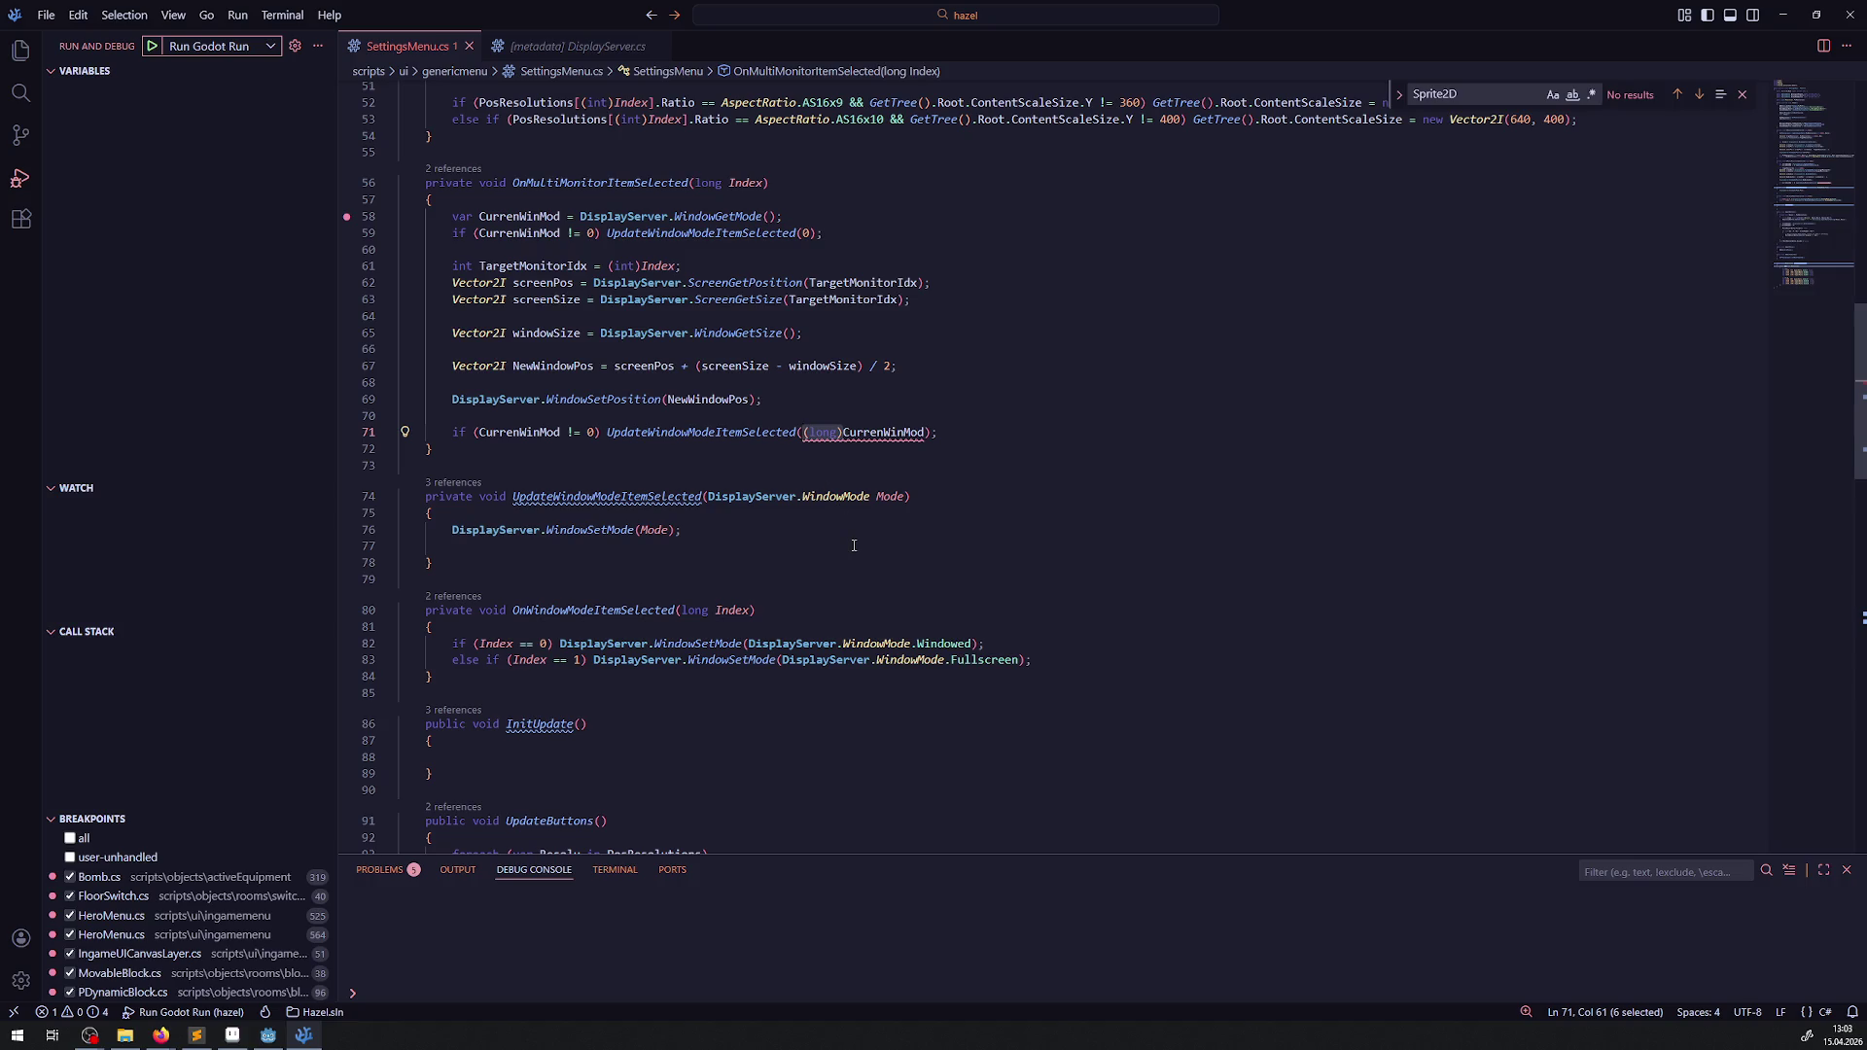
pyautogui.moveTo(721, 431)
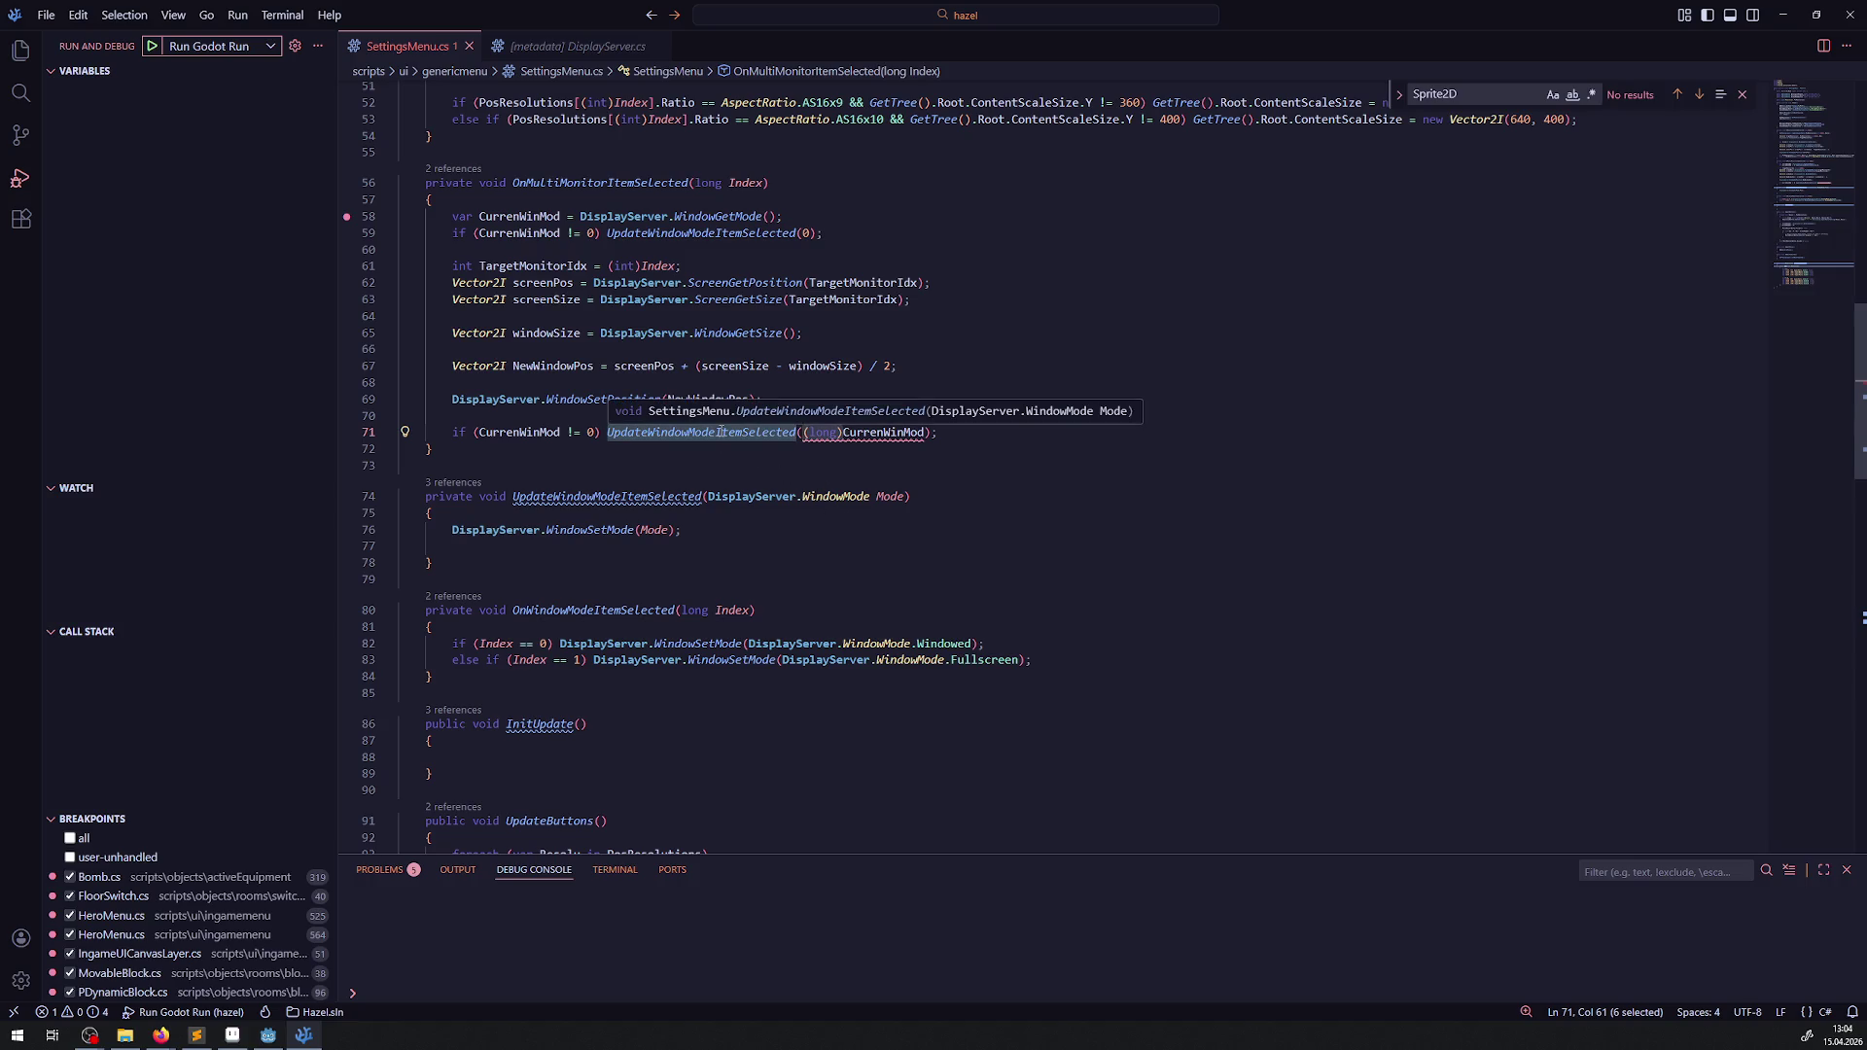
pyautogui.press('Delete')
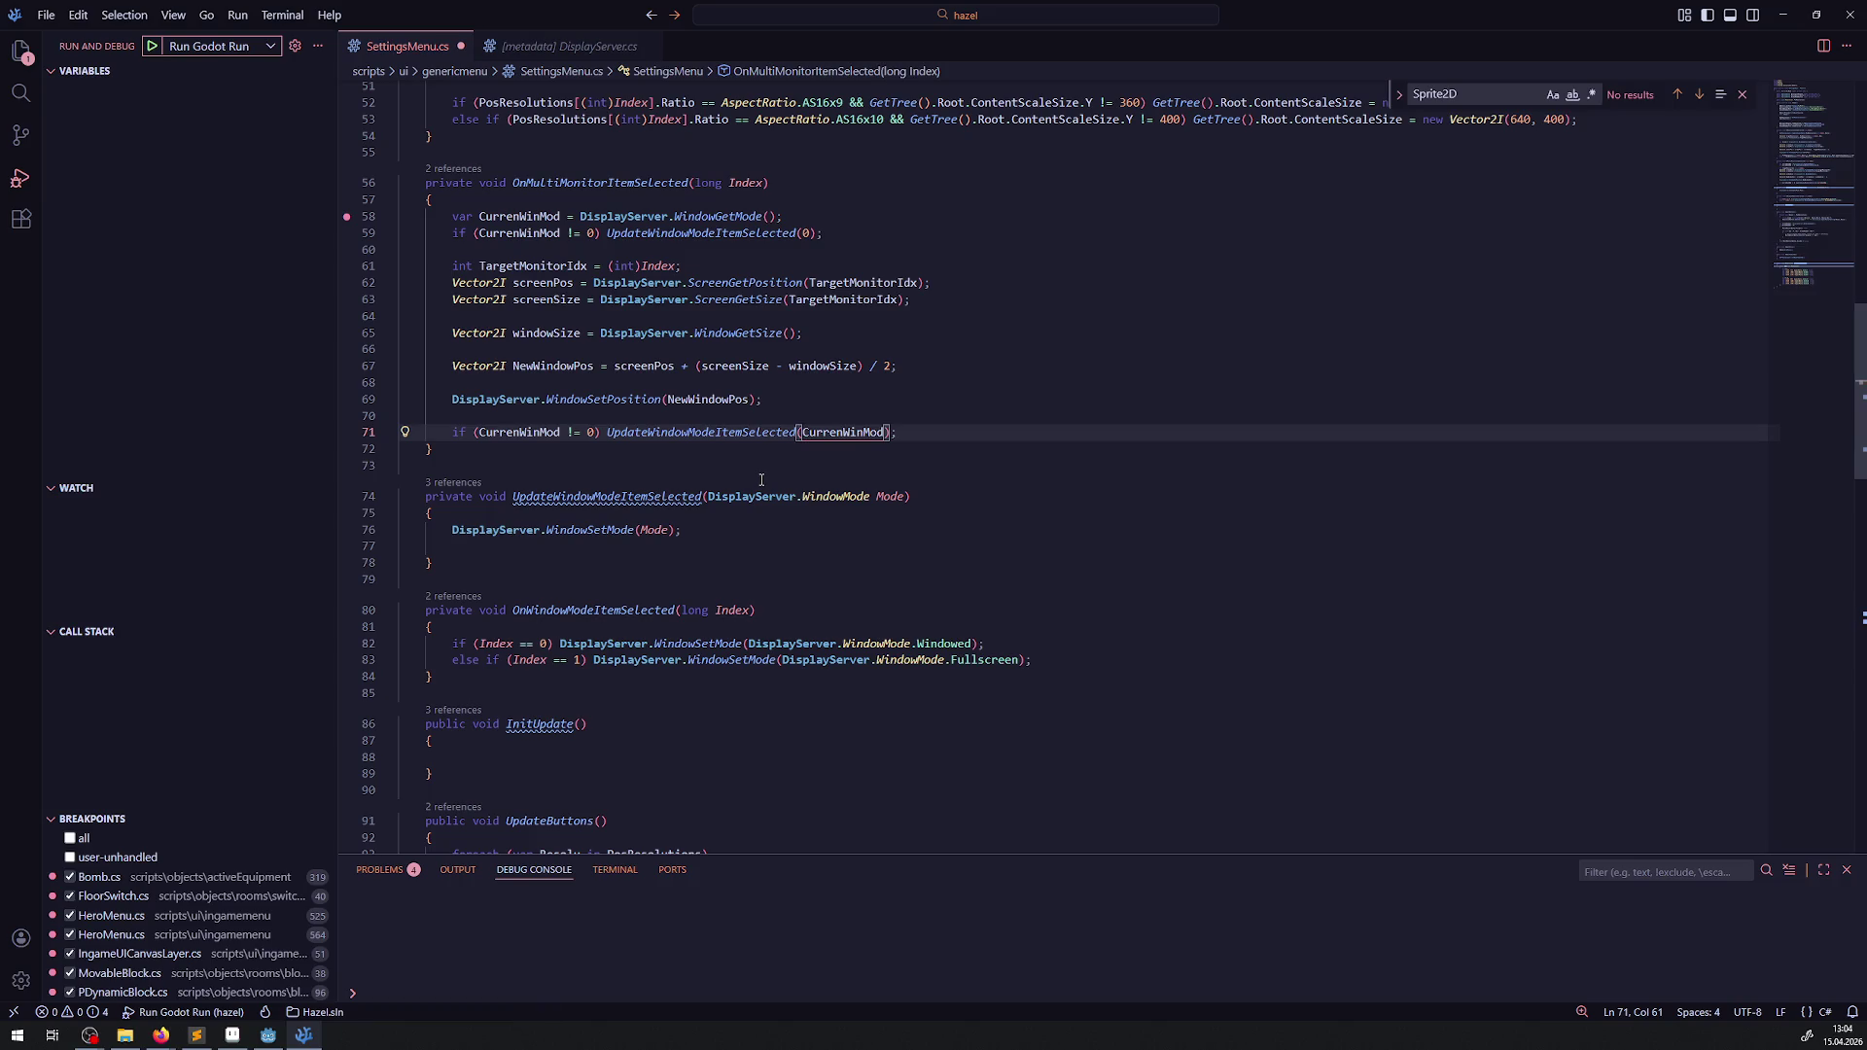
pyautogui.click(764, 480)
# - Replace the WindowSetMode calls on lines 82 and 83 with UpdateWindowModeItemSelected, save, and return to Godot
pyautogui.moveTo(757, 431)
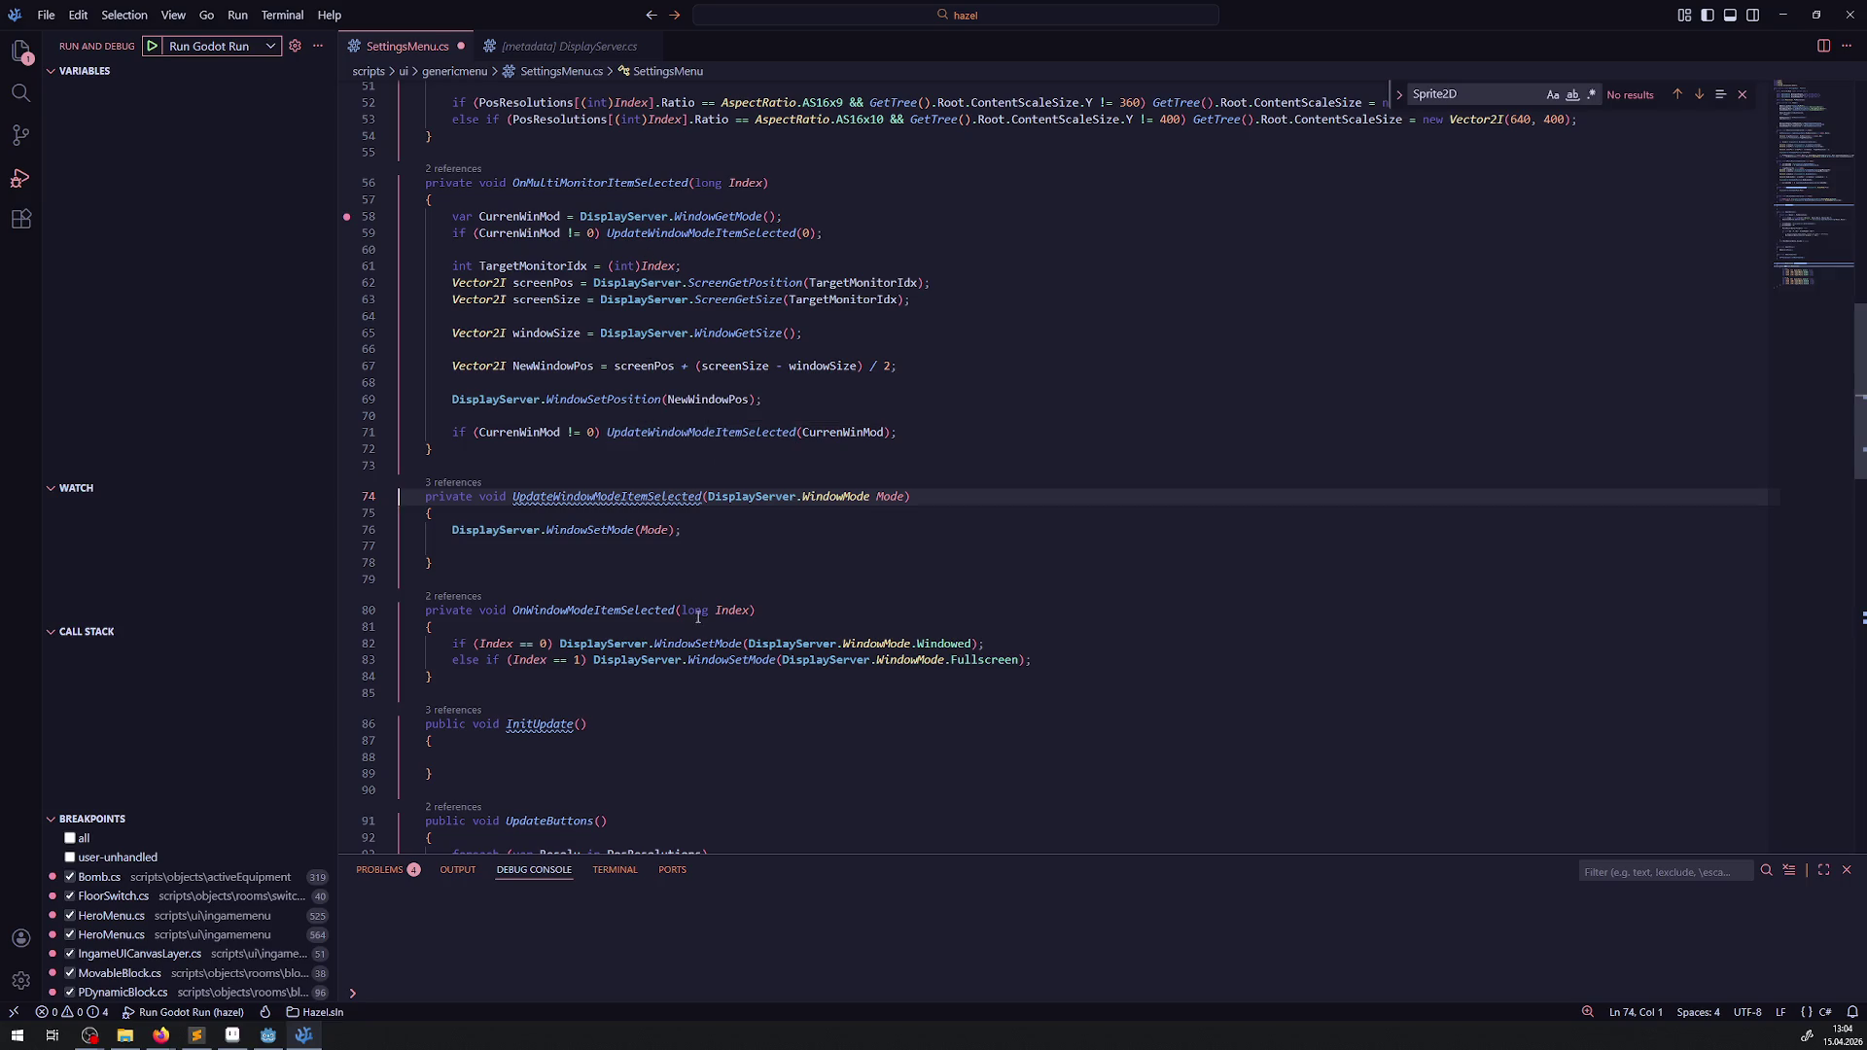
pyautogui.moveTo(561, 643); pyautogui.dragTo(744, 642)
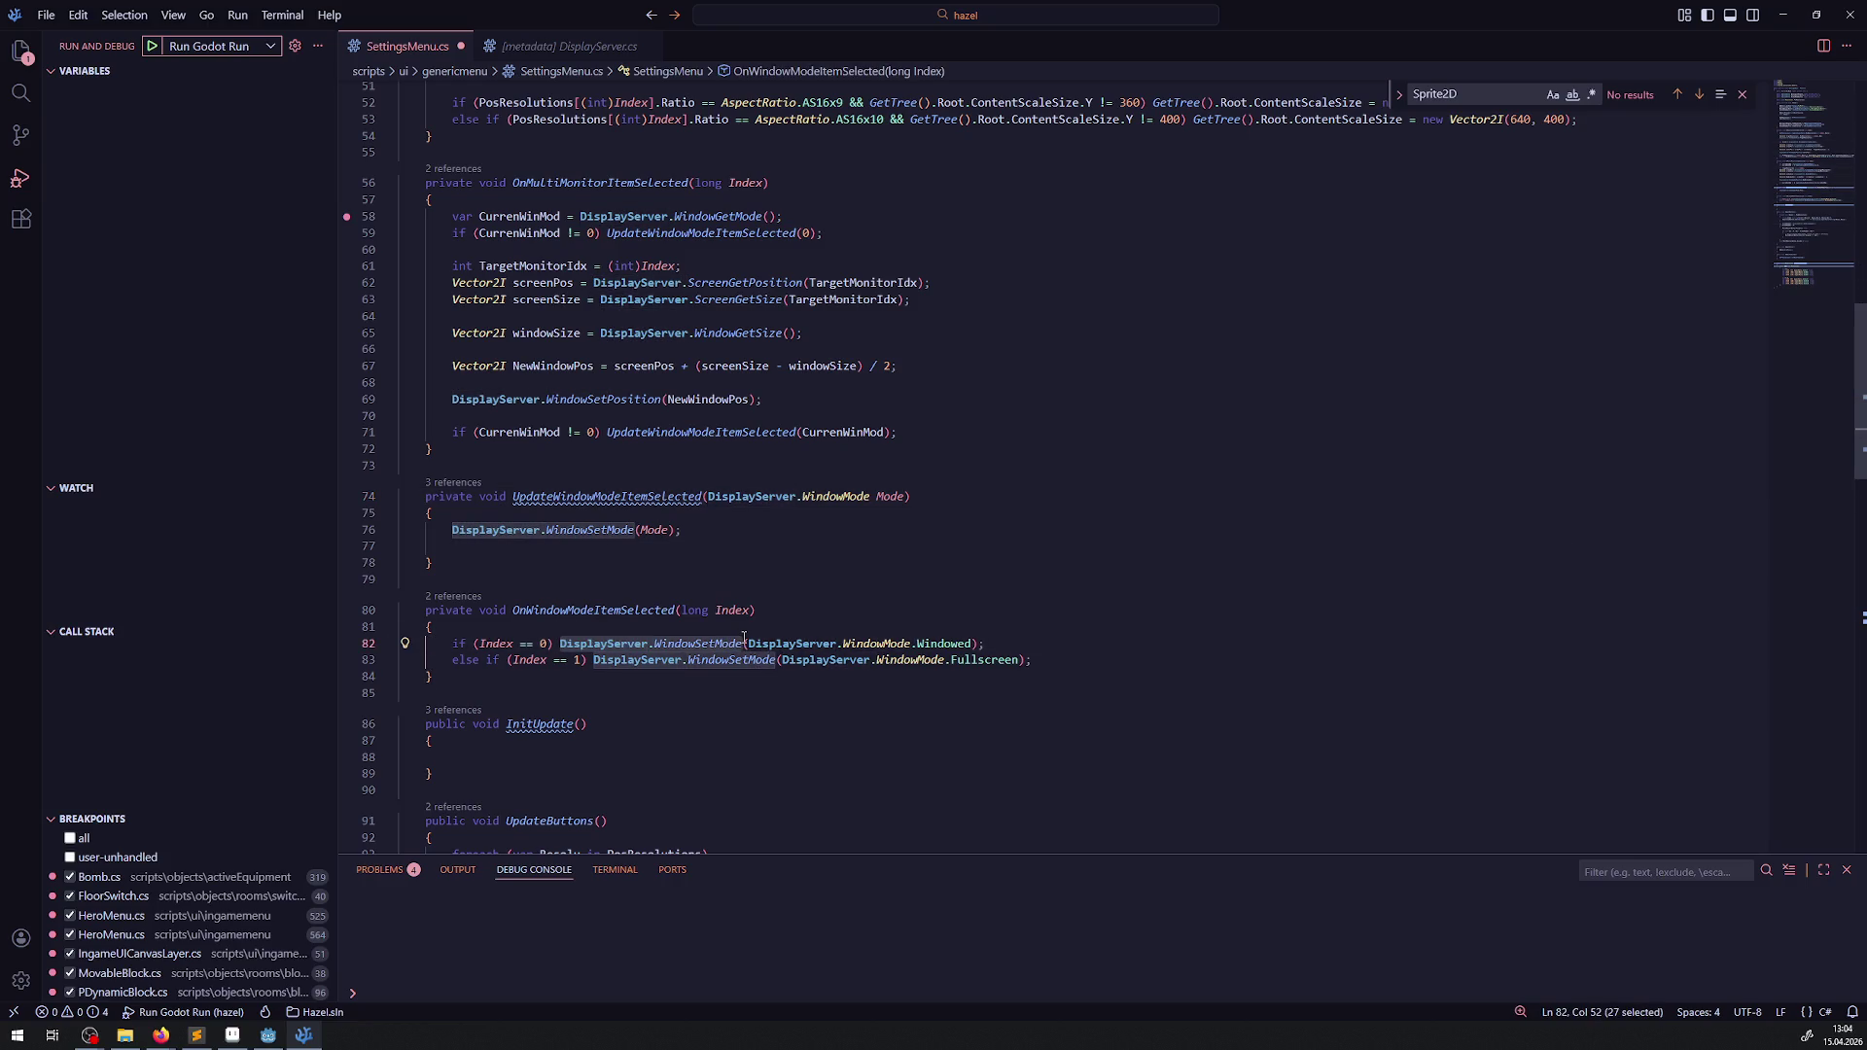
pyautogui.write('UpdateWindowModeItemSelected')
pyautogui.moveTo(594, 660); pyautogui.dragTo(776, 660)
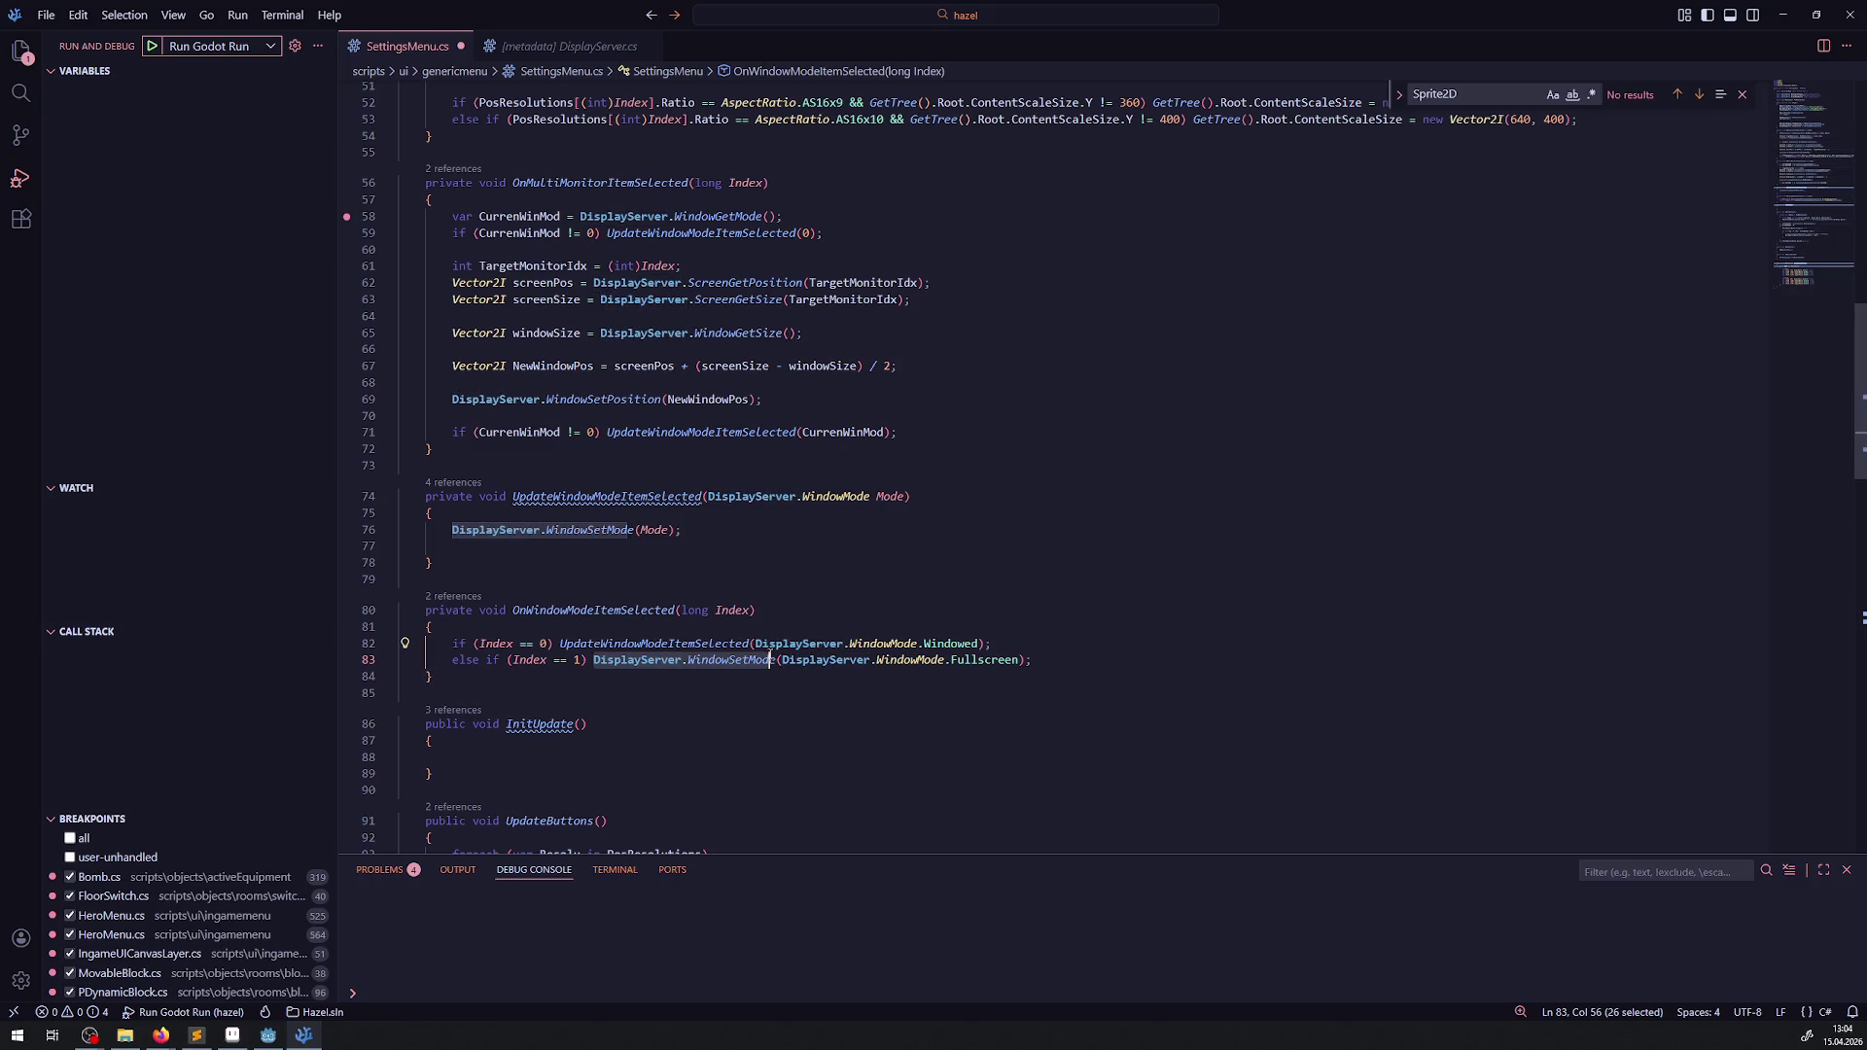
pyautogui.write('UpdateWindowModeItemSelected')
pyautogui.hotkey('ctrl', 's')
pyautogui.click(826, 564)
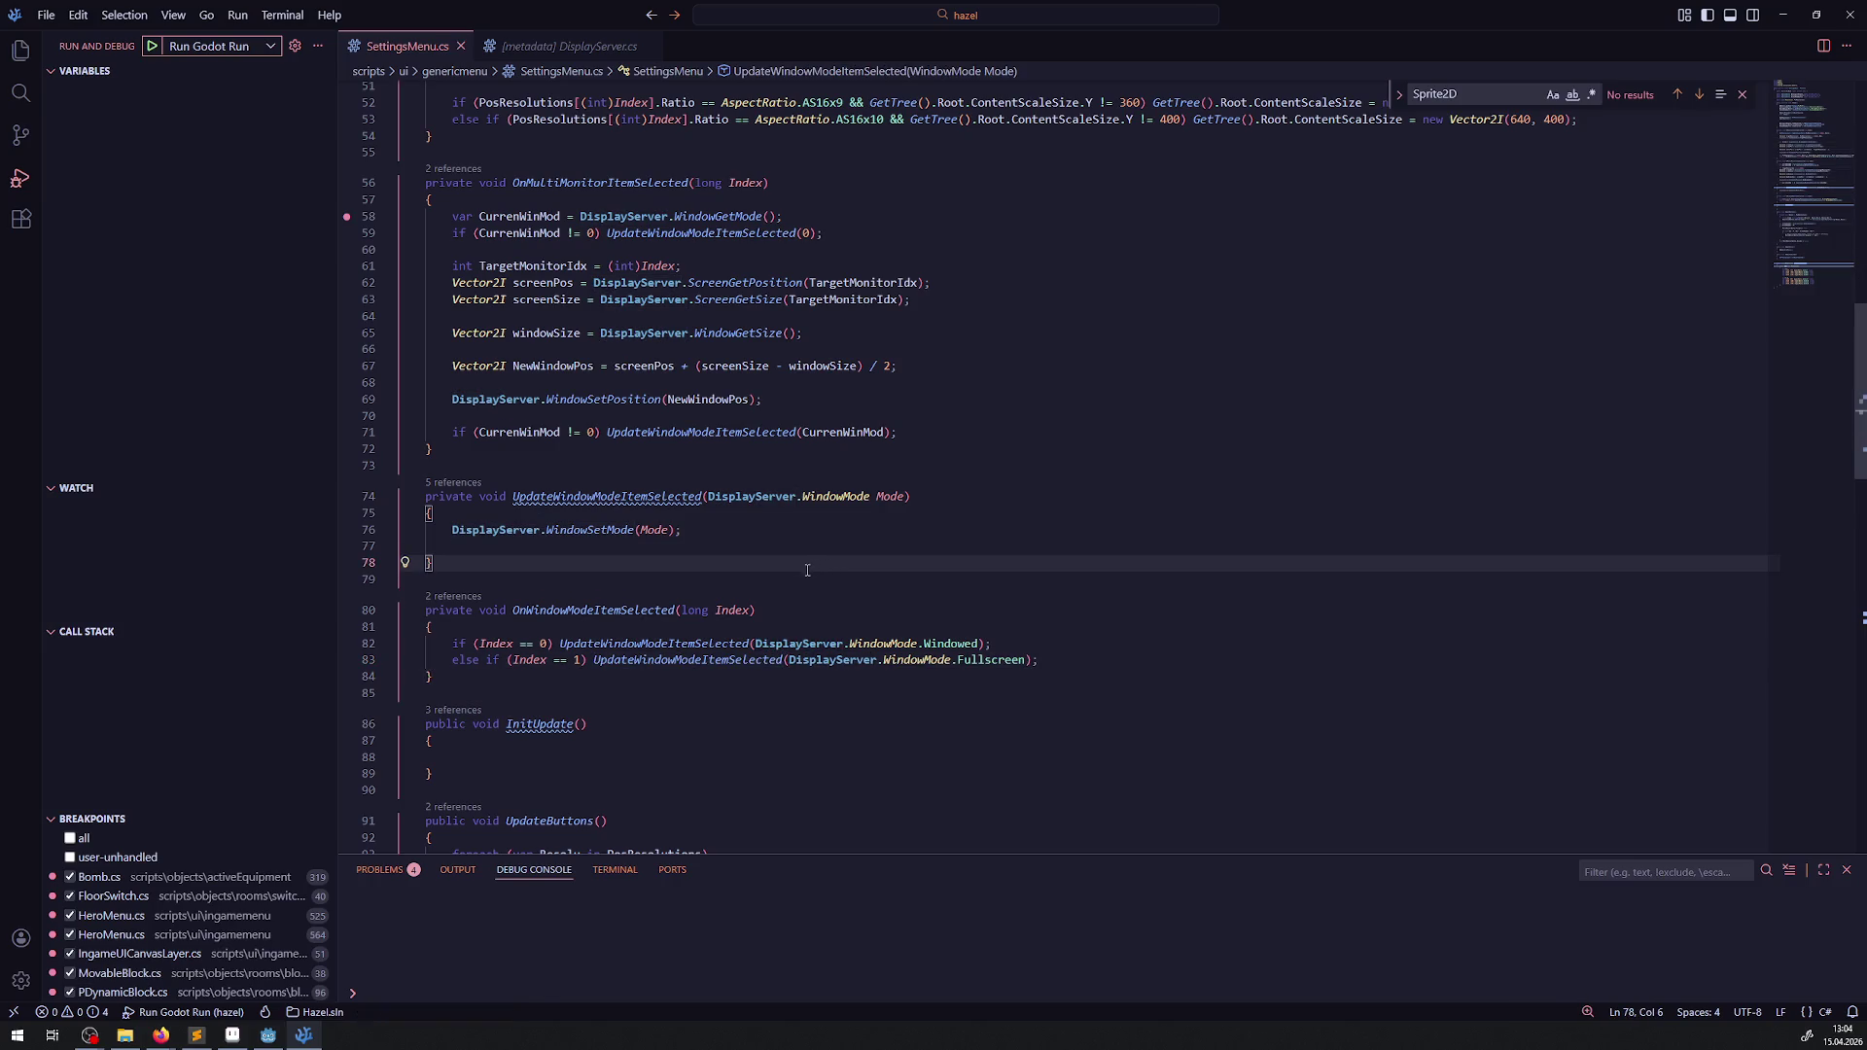
pyautogui.click(267, 1035)
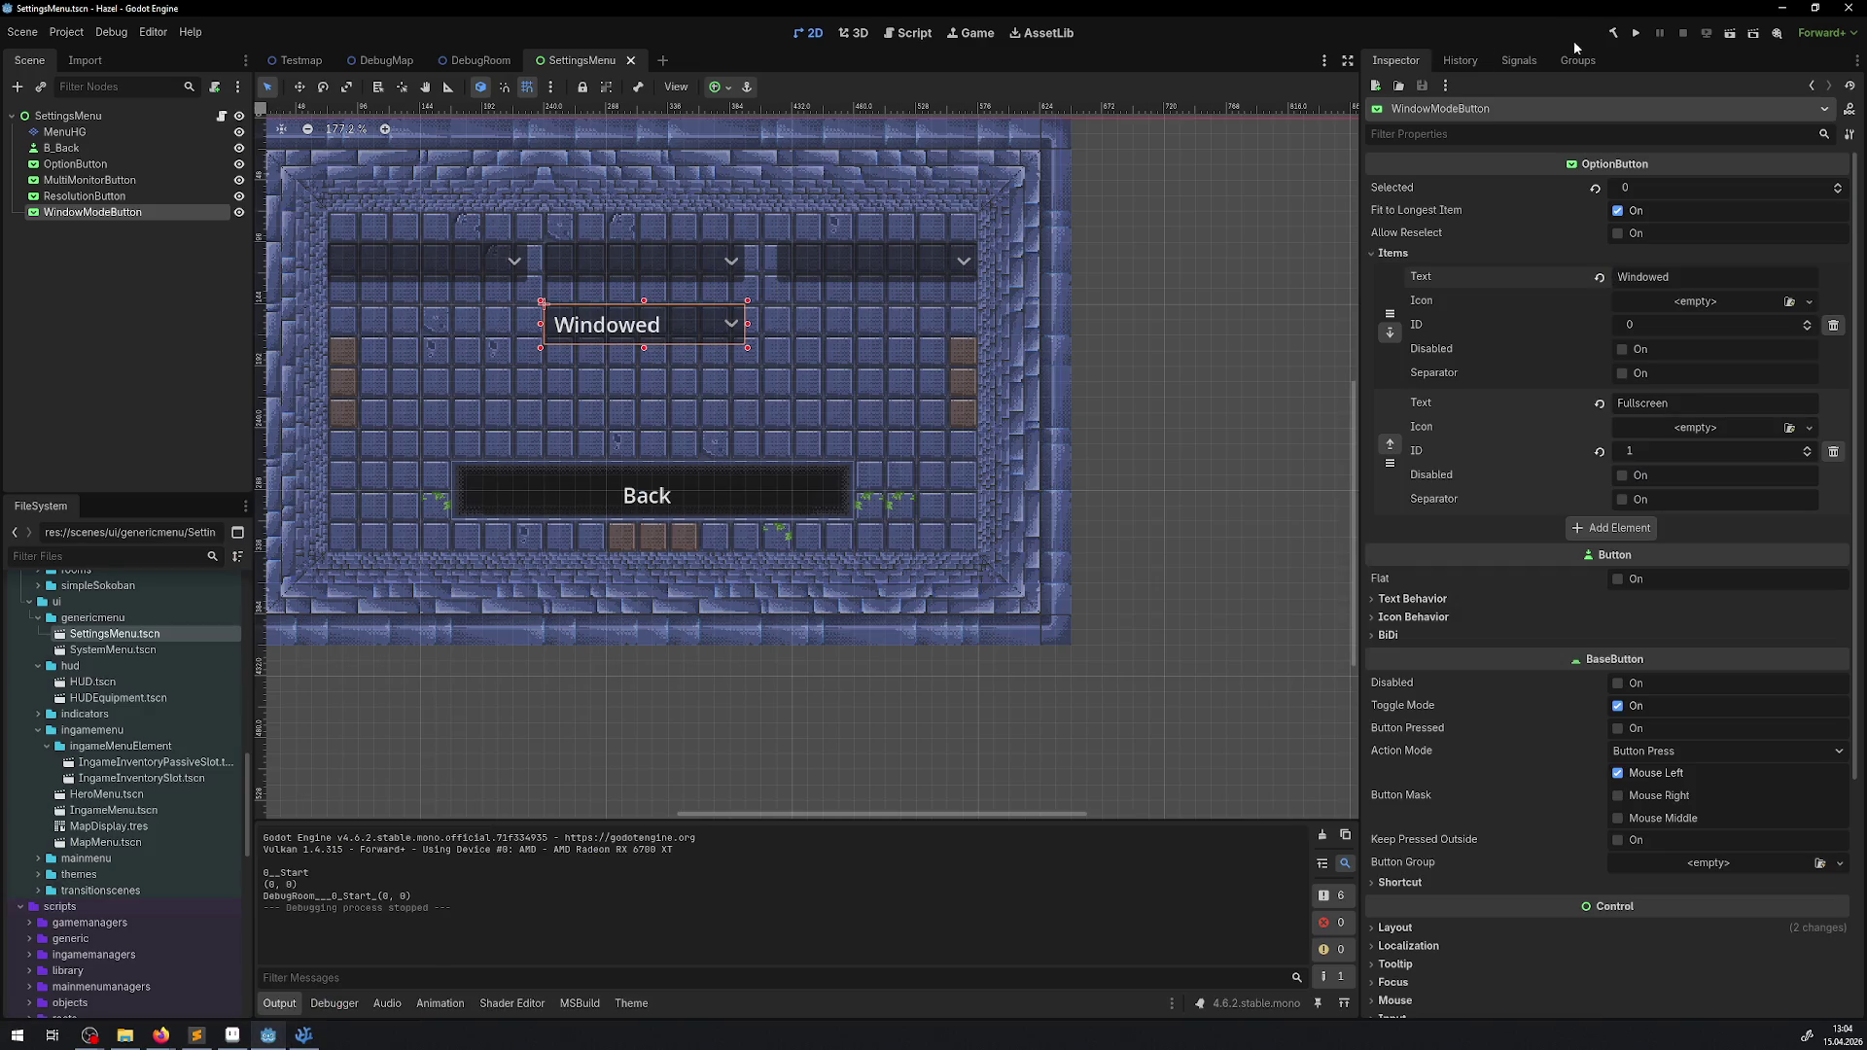
# - Build the C# project, run the game, and press Escape for the in-game menu
pyautogui.click(1611, 35)
pyautogui.click(1636, 33)
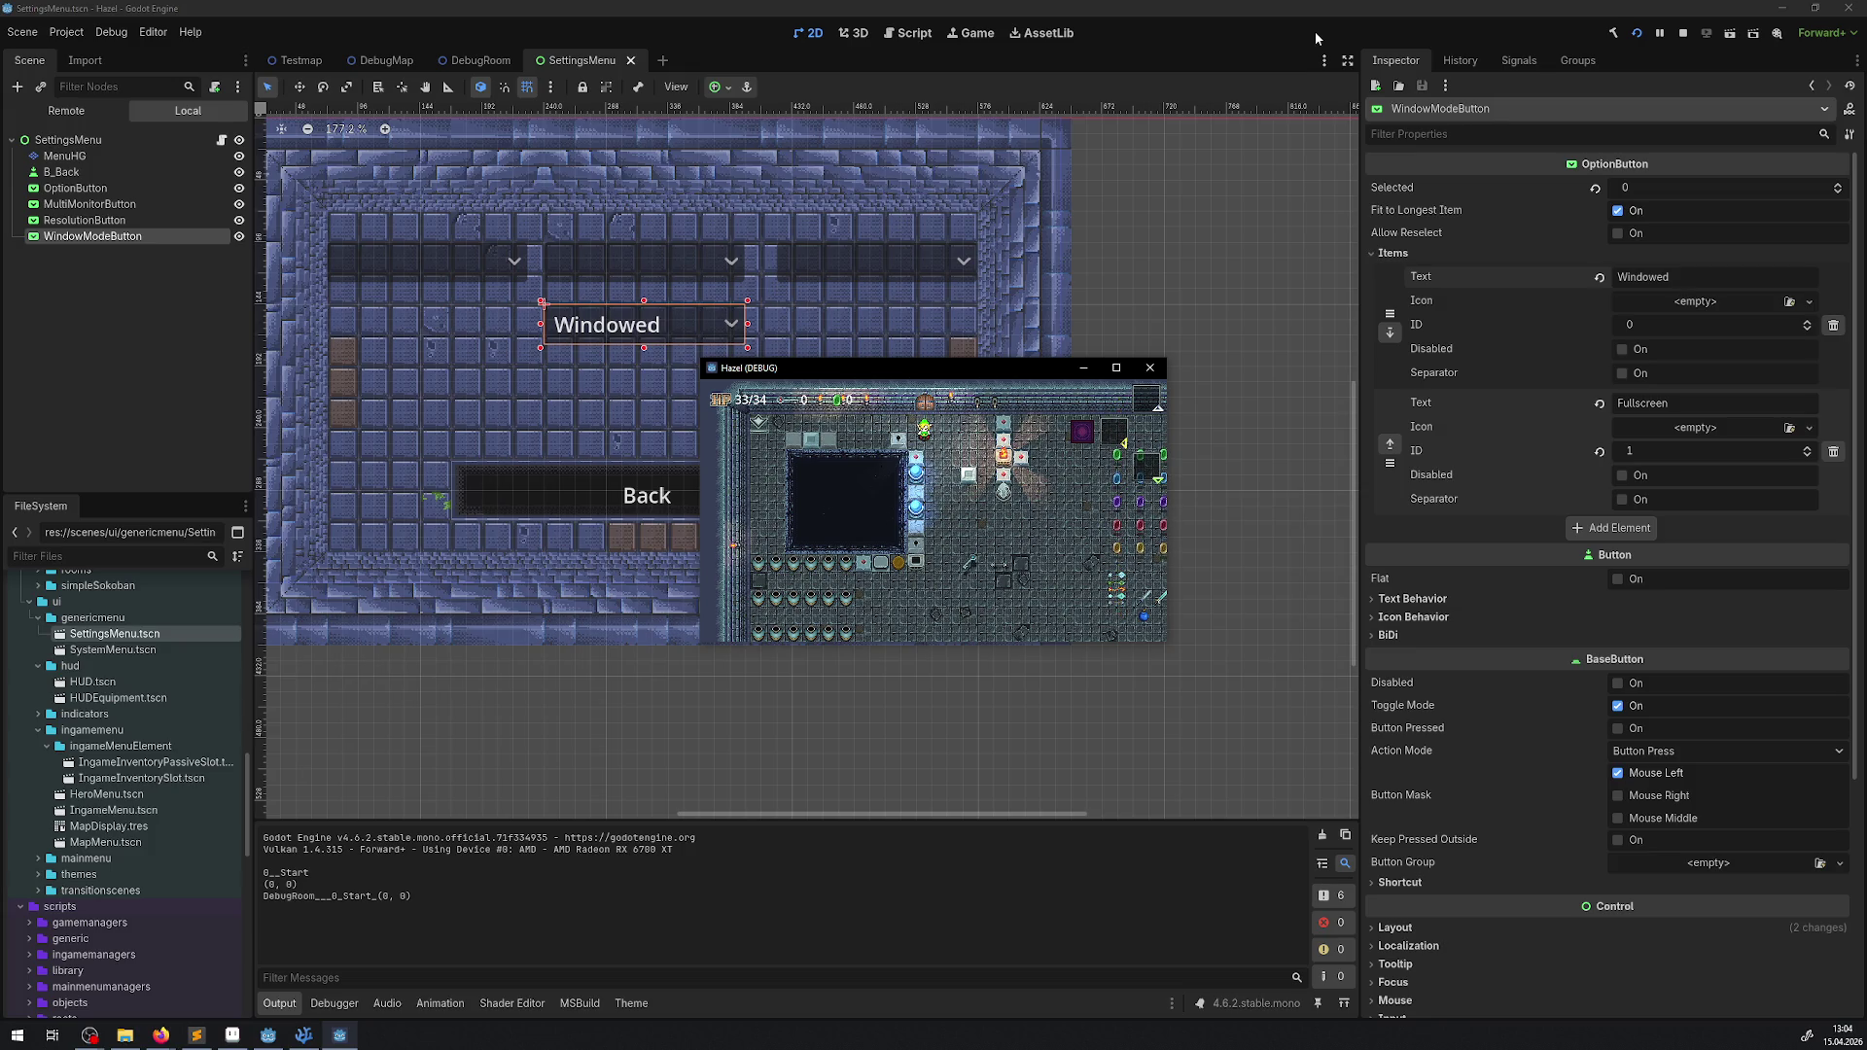
pyautogui.press('Escape')
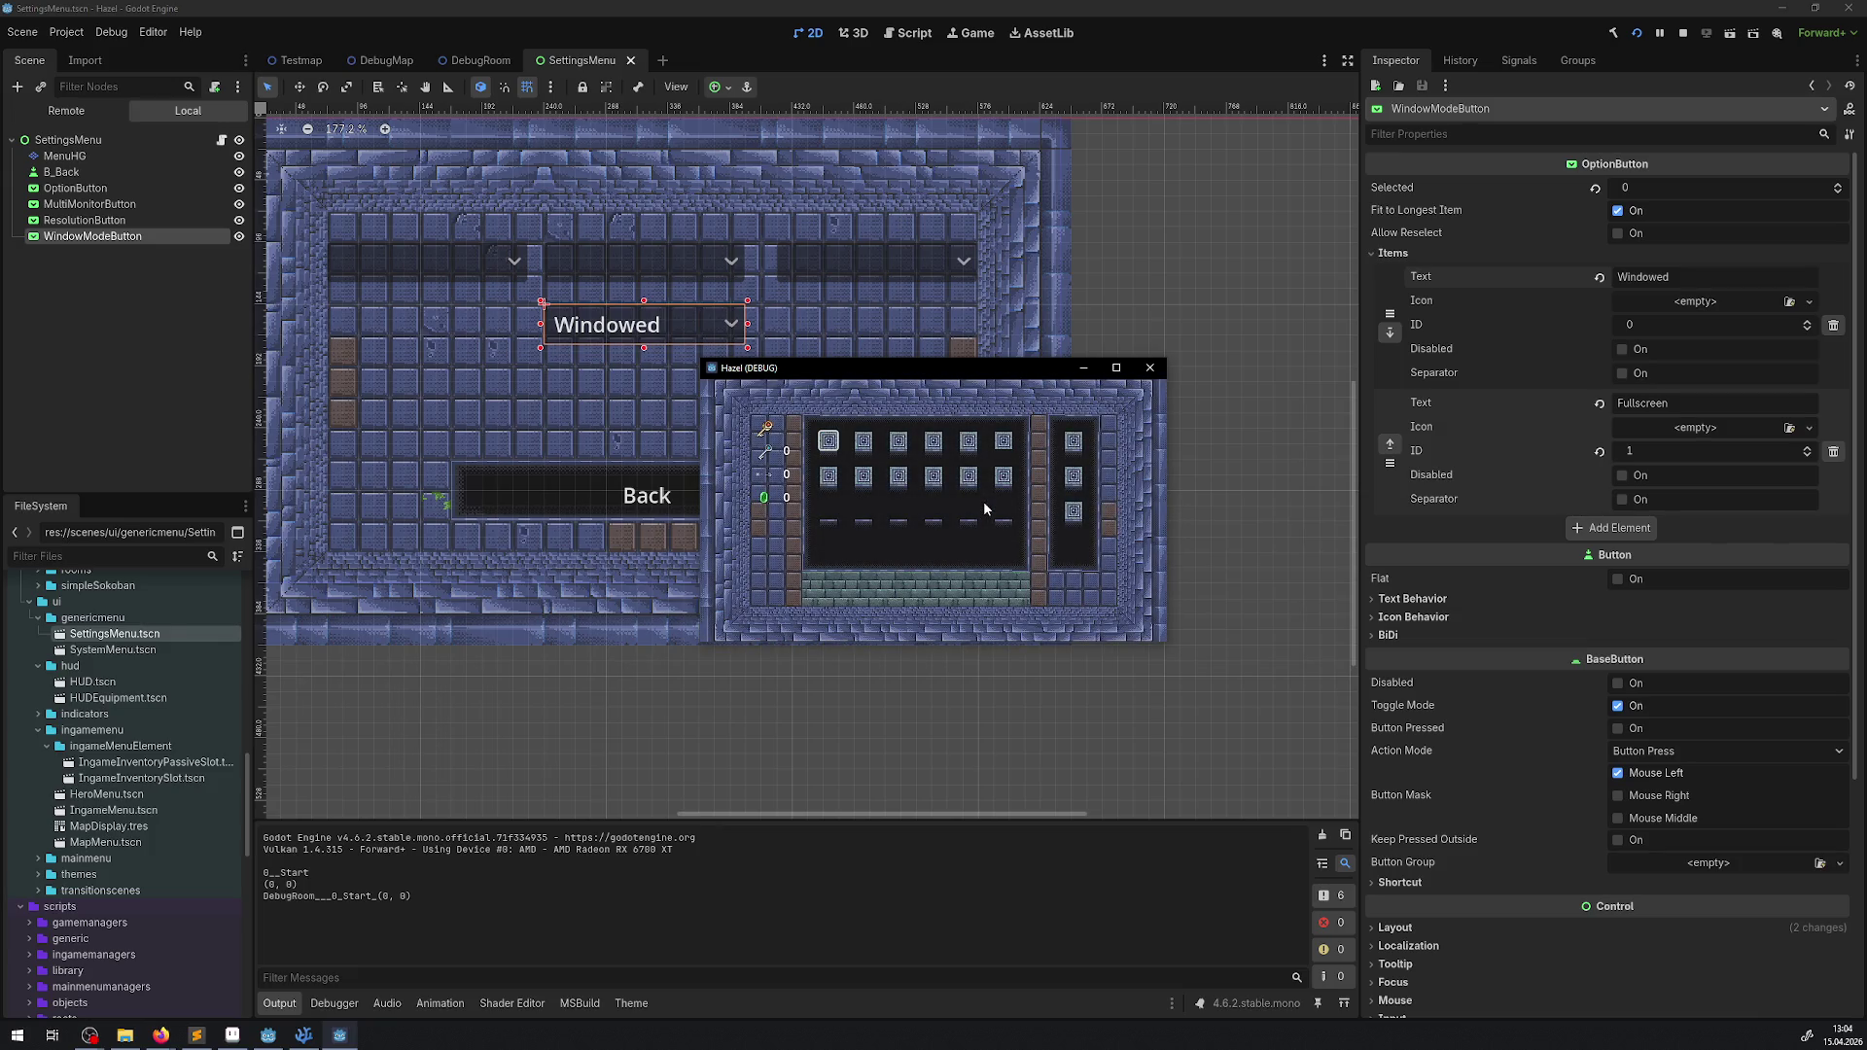
# - Open the game's Settings, choose Fullscreen window mode, and send the game to Display 1
pyautogui.press('Escape')
pyautogui.press('Return')
pyautogui.press('Up')
pyautogui.press('Return')
pyautogui.press('Return')
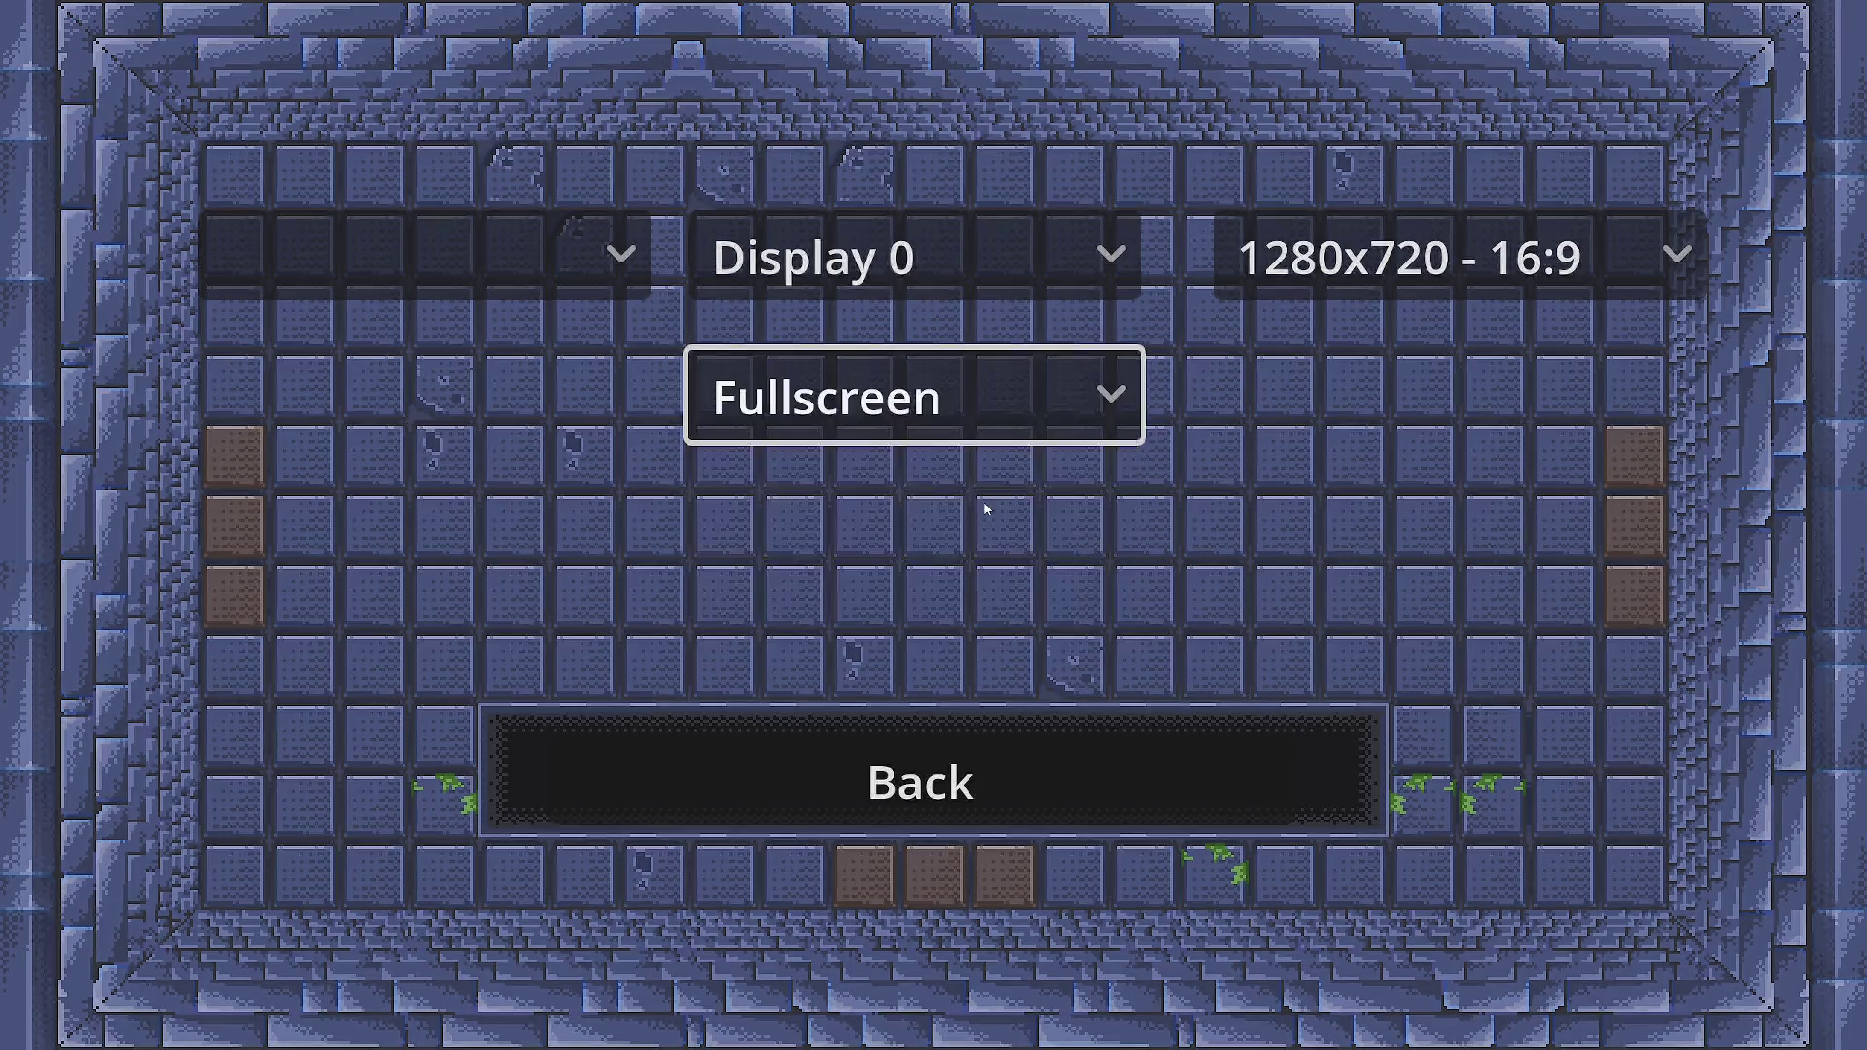
pyautogui.press('Up')
pyautogui.press('Return')
pyautogui.press('Down')
pyautogui.press('Return')
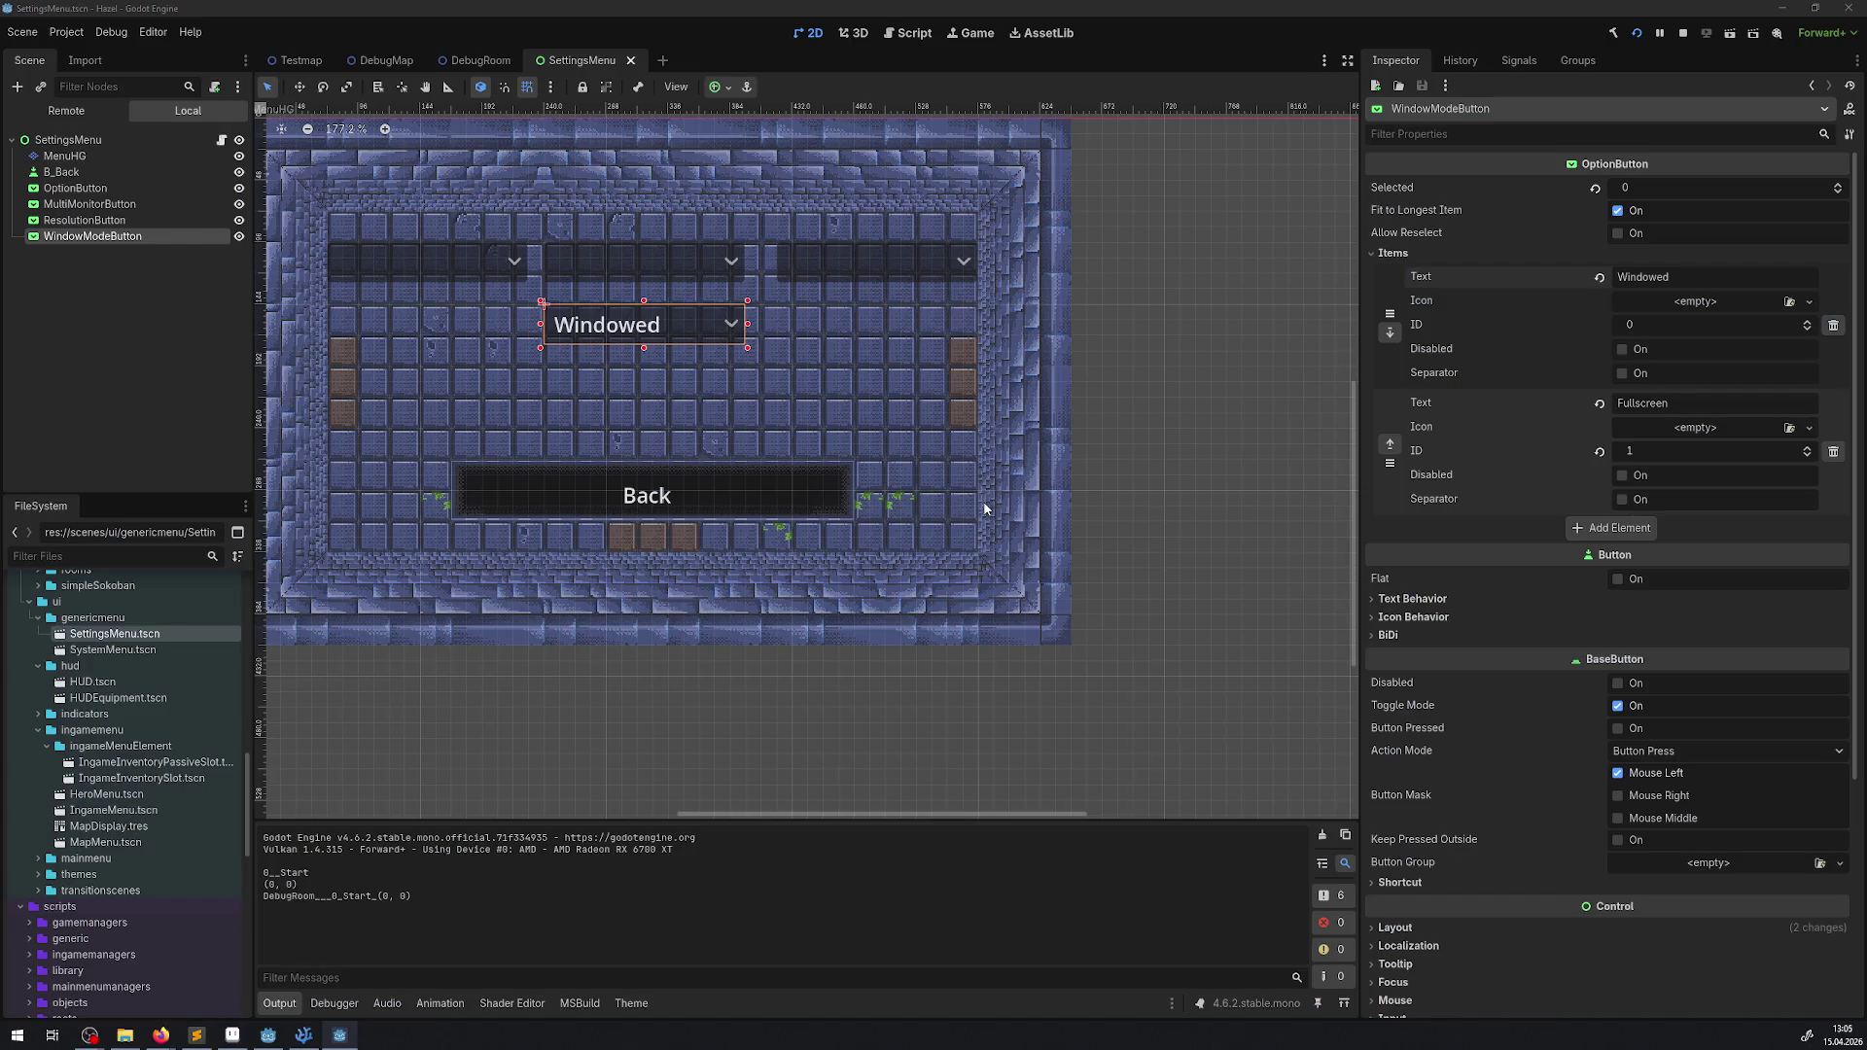
# - Bring the game back to Display 0 and switch the window mode to Windowed
pyautogui.press('Return')
pyautogui.press('Up')
pyautogui.press('Return')
pyautogui.press('Down')
pyautogui.press('Return')
pyautogui.press('Up')
pyautogui.press('Return')
pyautogui.press('Up')
pyautogui.press('Return')
pyautogui.press('Down')
pyautogui.press('Return')
pyautogui.press('Return')
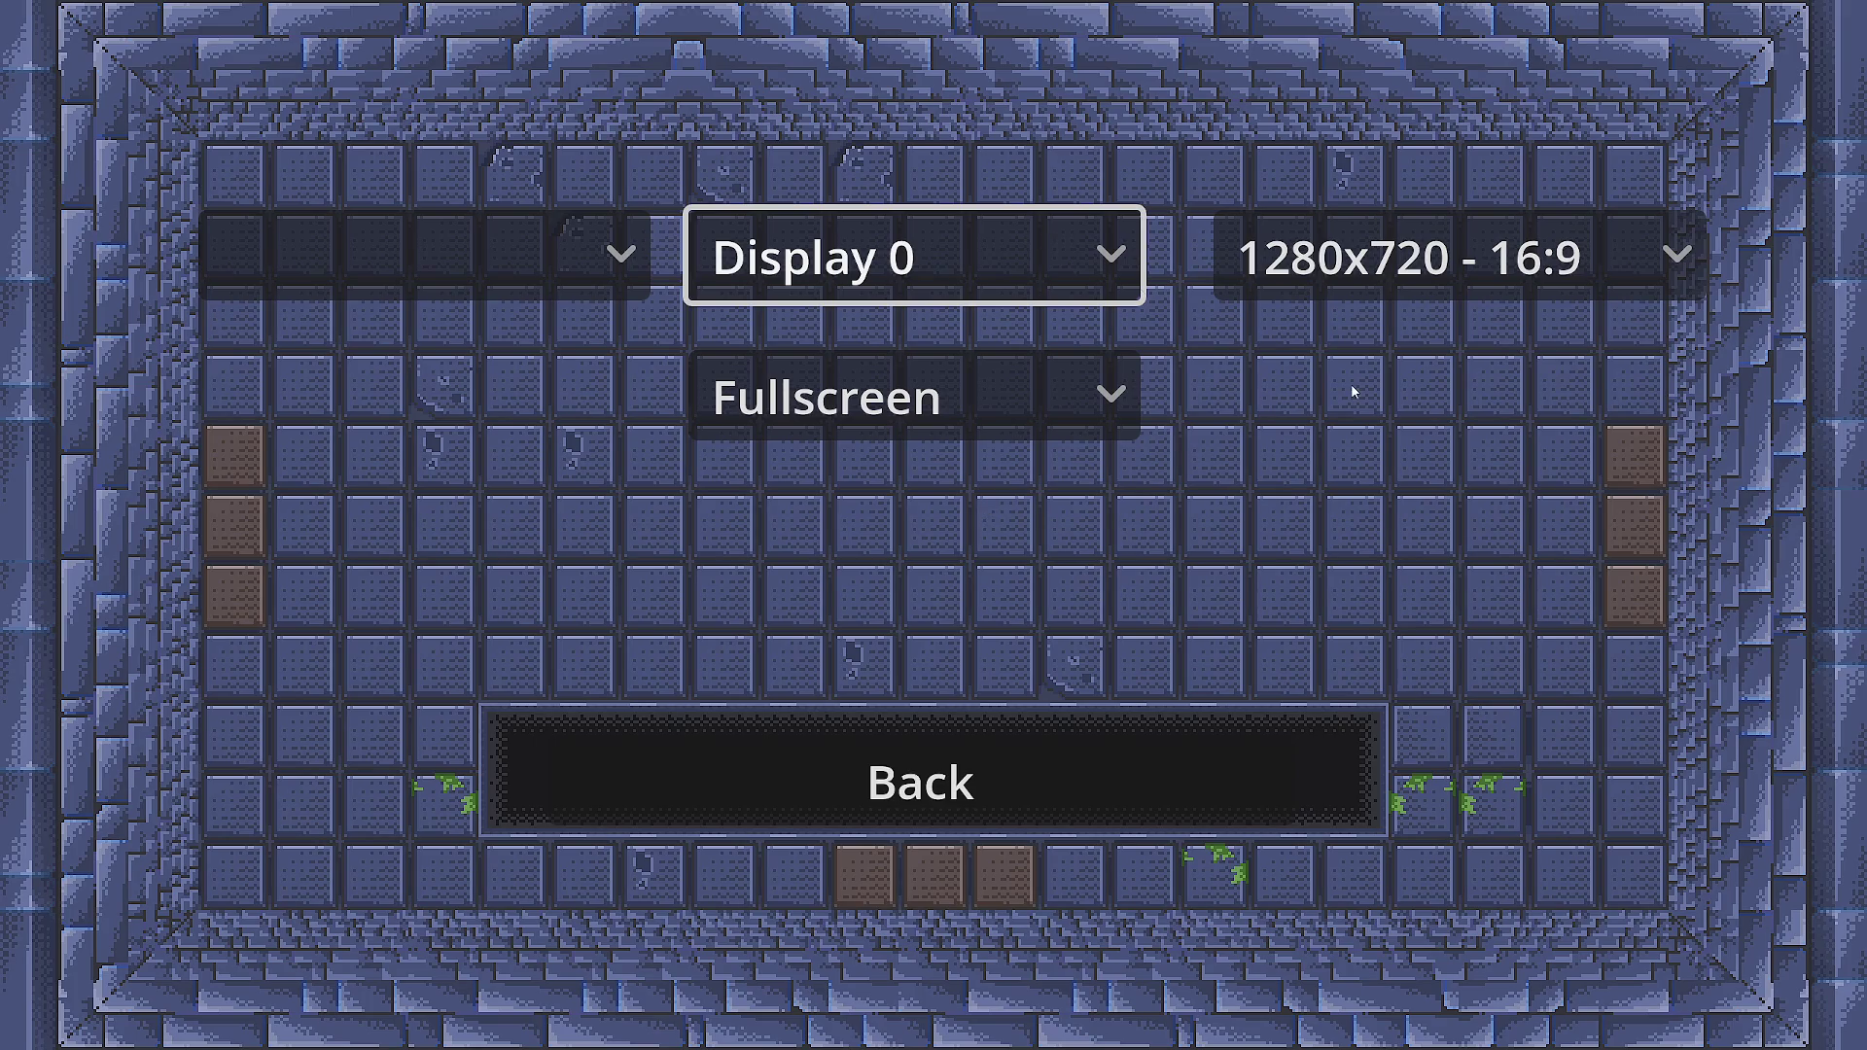
# - Try the 1920x1080 and 2560x1440 resolutions from the resolution dropdown
pyautogui.press('Right')
pyautogui.press('Return')
pyautogui.press('Down')
pyautogui.press('Return')
pyautogui.press('Return')
pyautogui.press('Down')
pyautogui.press('Return')
# - Step through the resolutions, apply 1280x720 - 16:9, and go Back to the pause menu
pyautogui.press('Return')
pyautogui.press('Down')
pyautogui.press('Return')
pyautogui.press('Return')
pyautogui.press('Down')
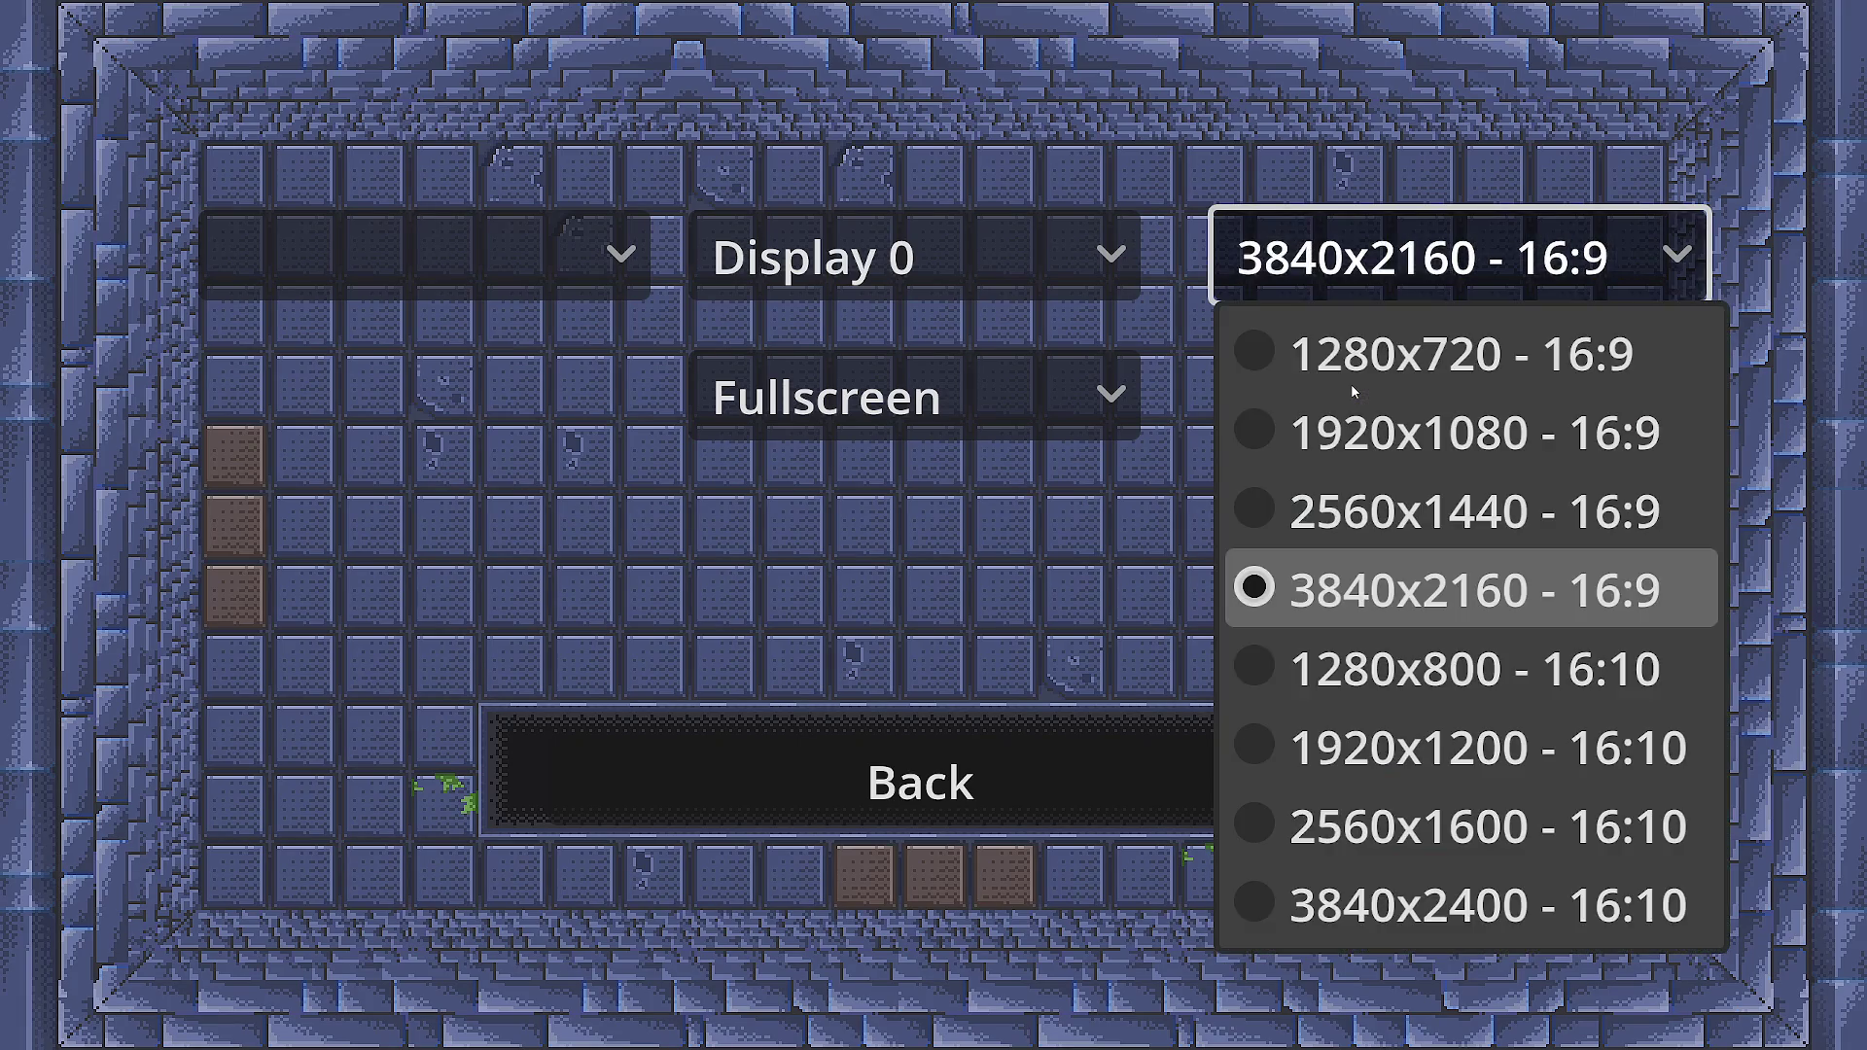
pyautogui.press('Return')
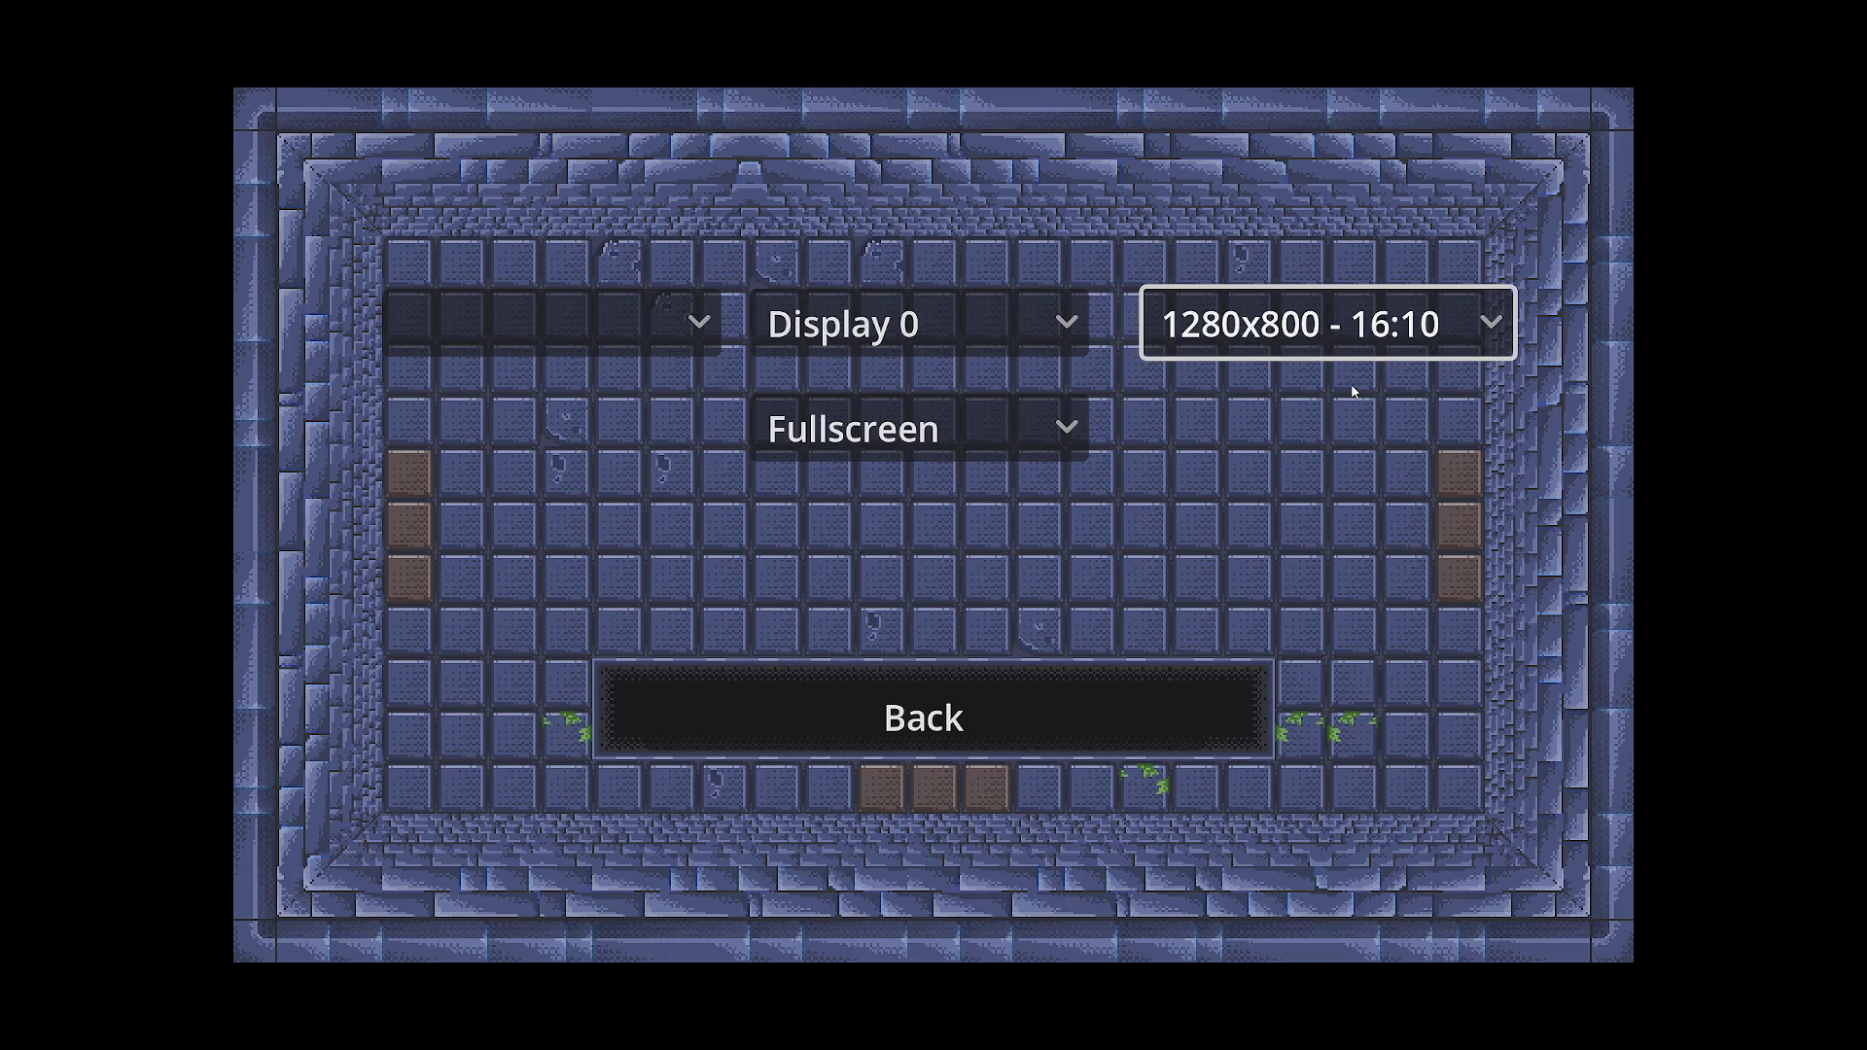
pyautogui.press('Return')
pyautogui.press('Down')
pyautogui.press('Up')
pyautogui.press('Up')
pyautogui.press('Up')
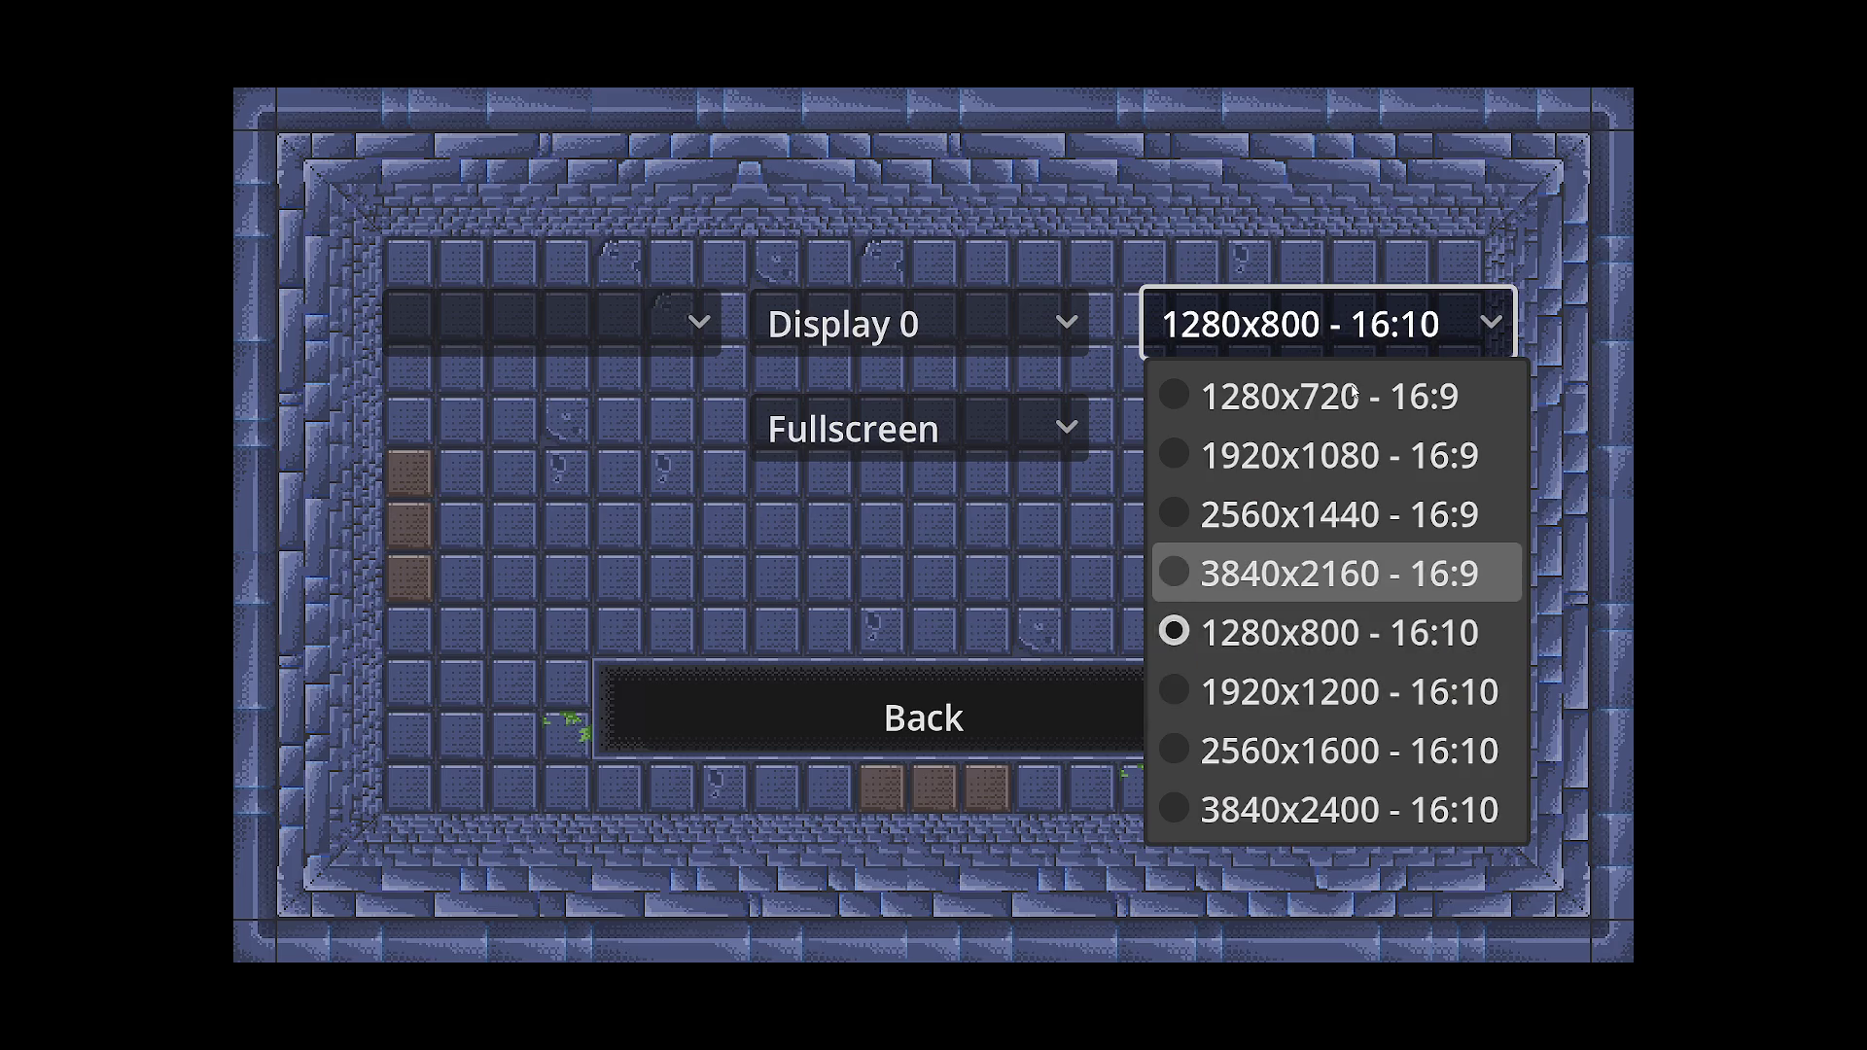
pyautogui.press('Return')
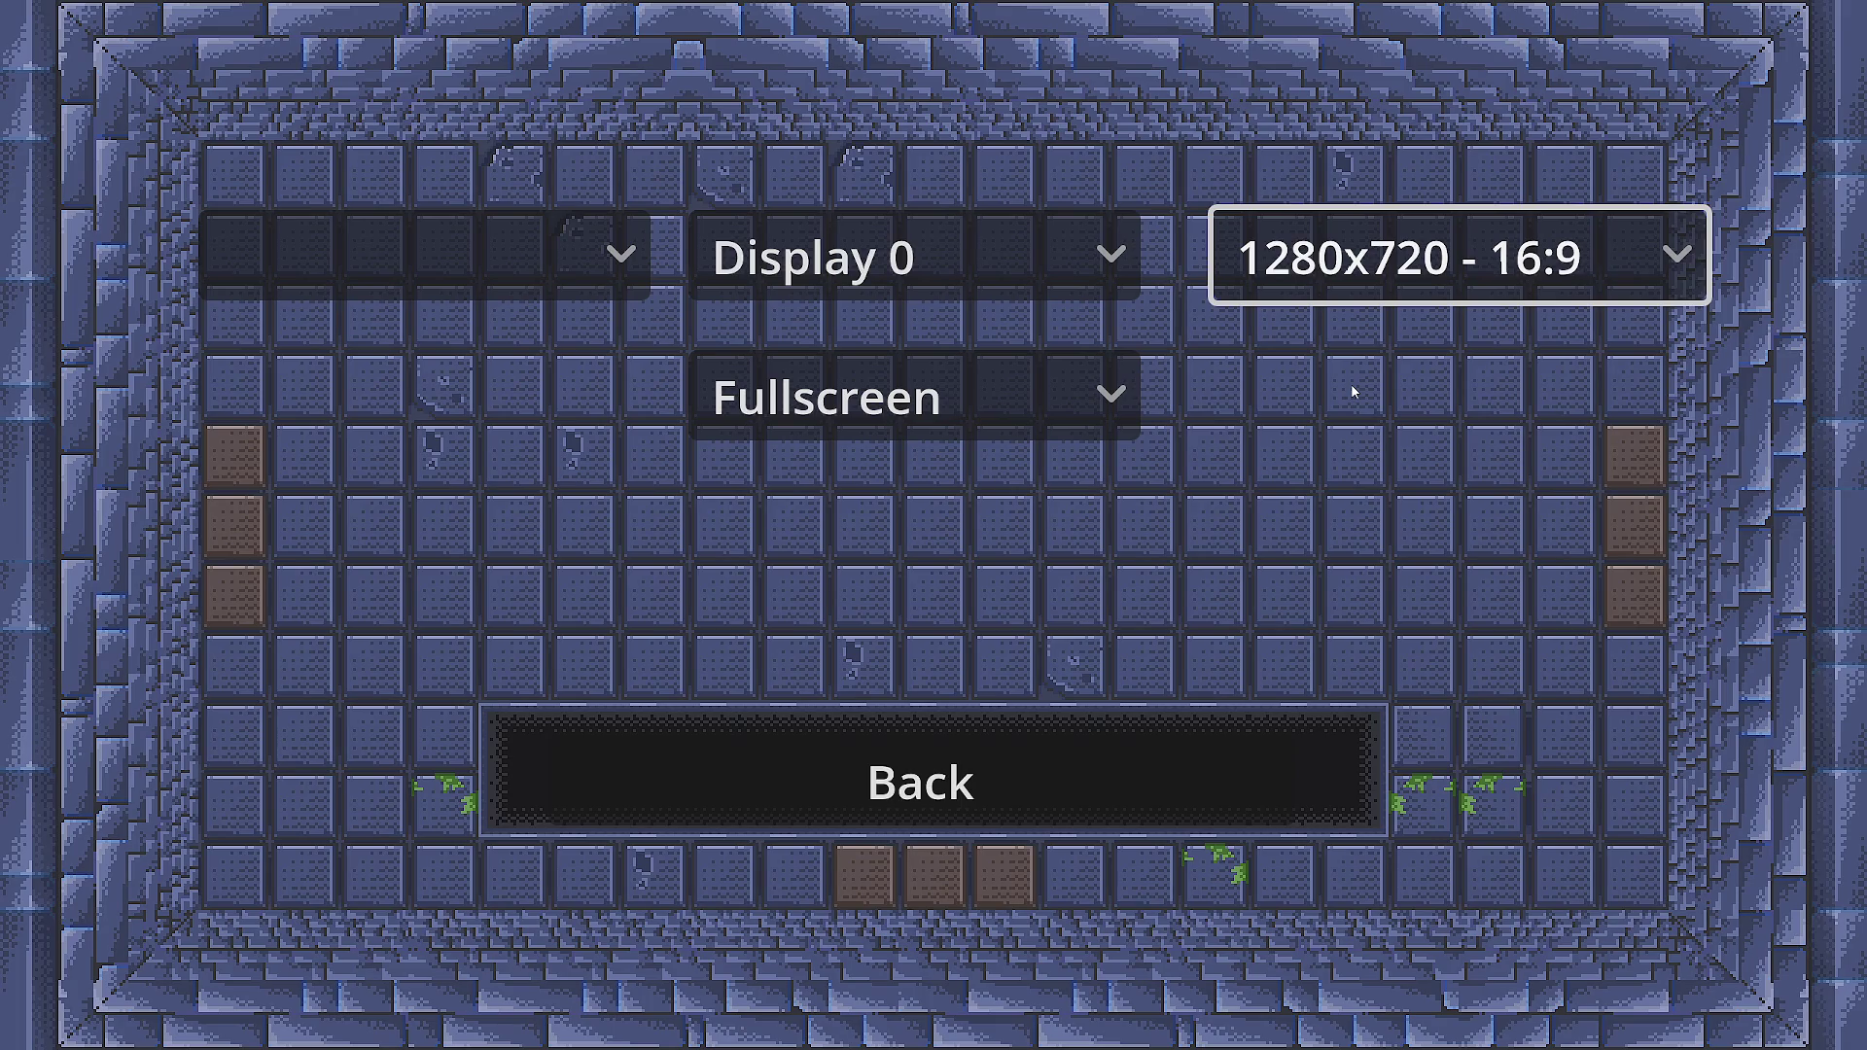
pyautogui.press('Down')
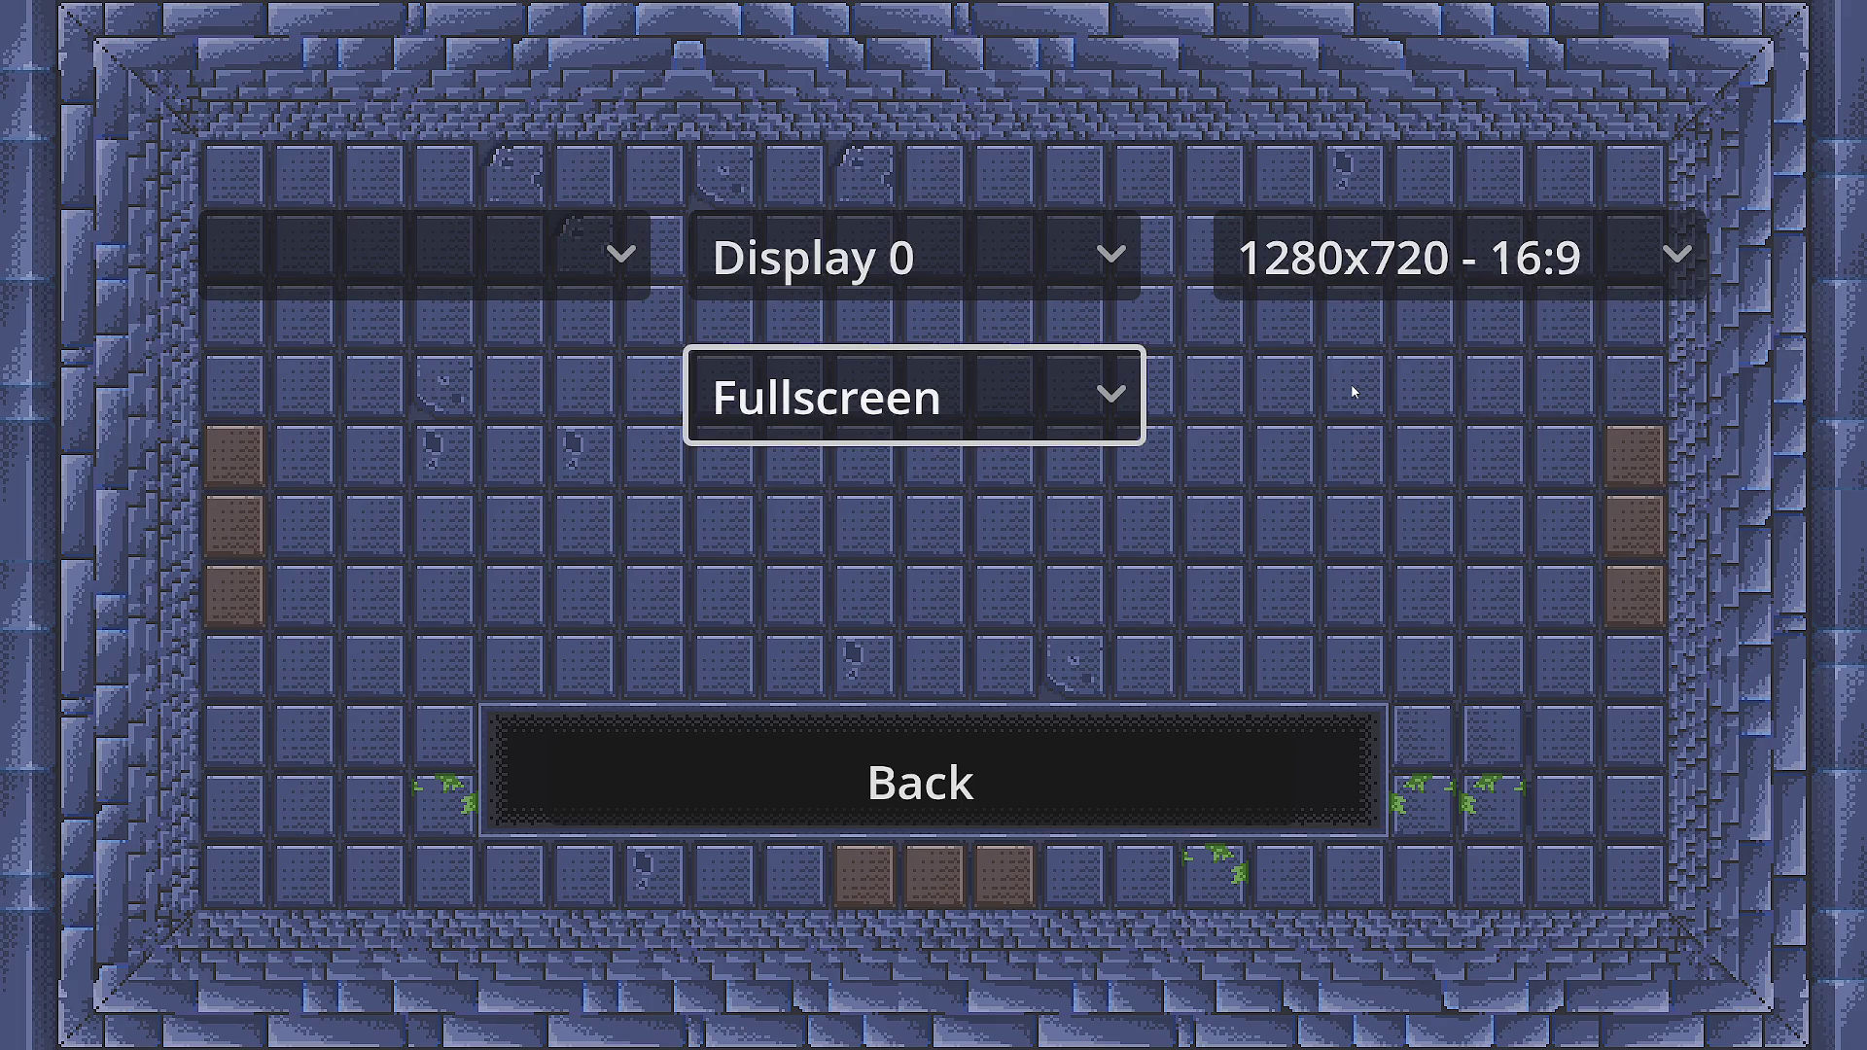
pyautogui.press('Down')
pyautogui.press('Return')
# - Quit the game and tick BaseButton > Disabled on the ResolutionButton node
pyautogui.press('Down')
pyautogui.press('Down')
pyautogui.press('Down')
pyautogui.press('Return')
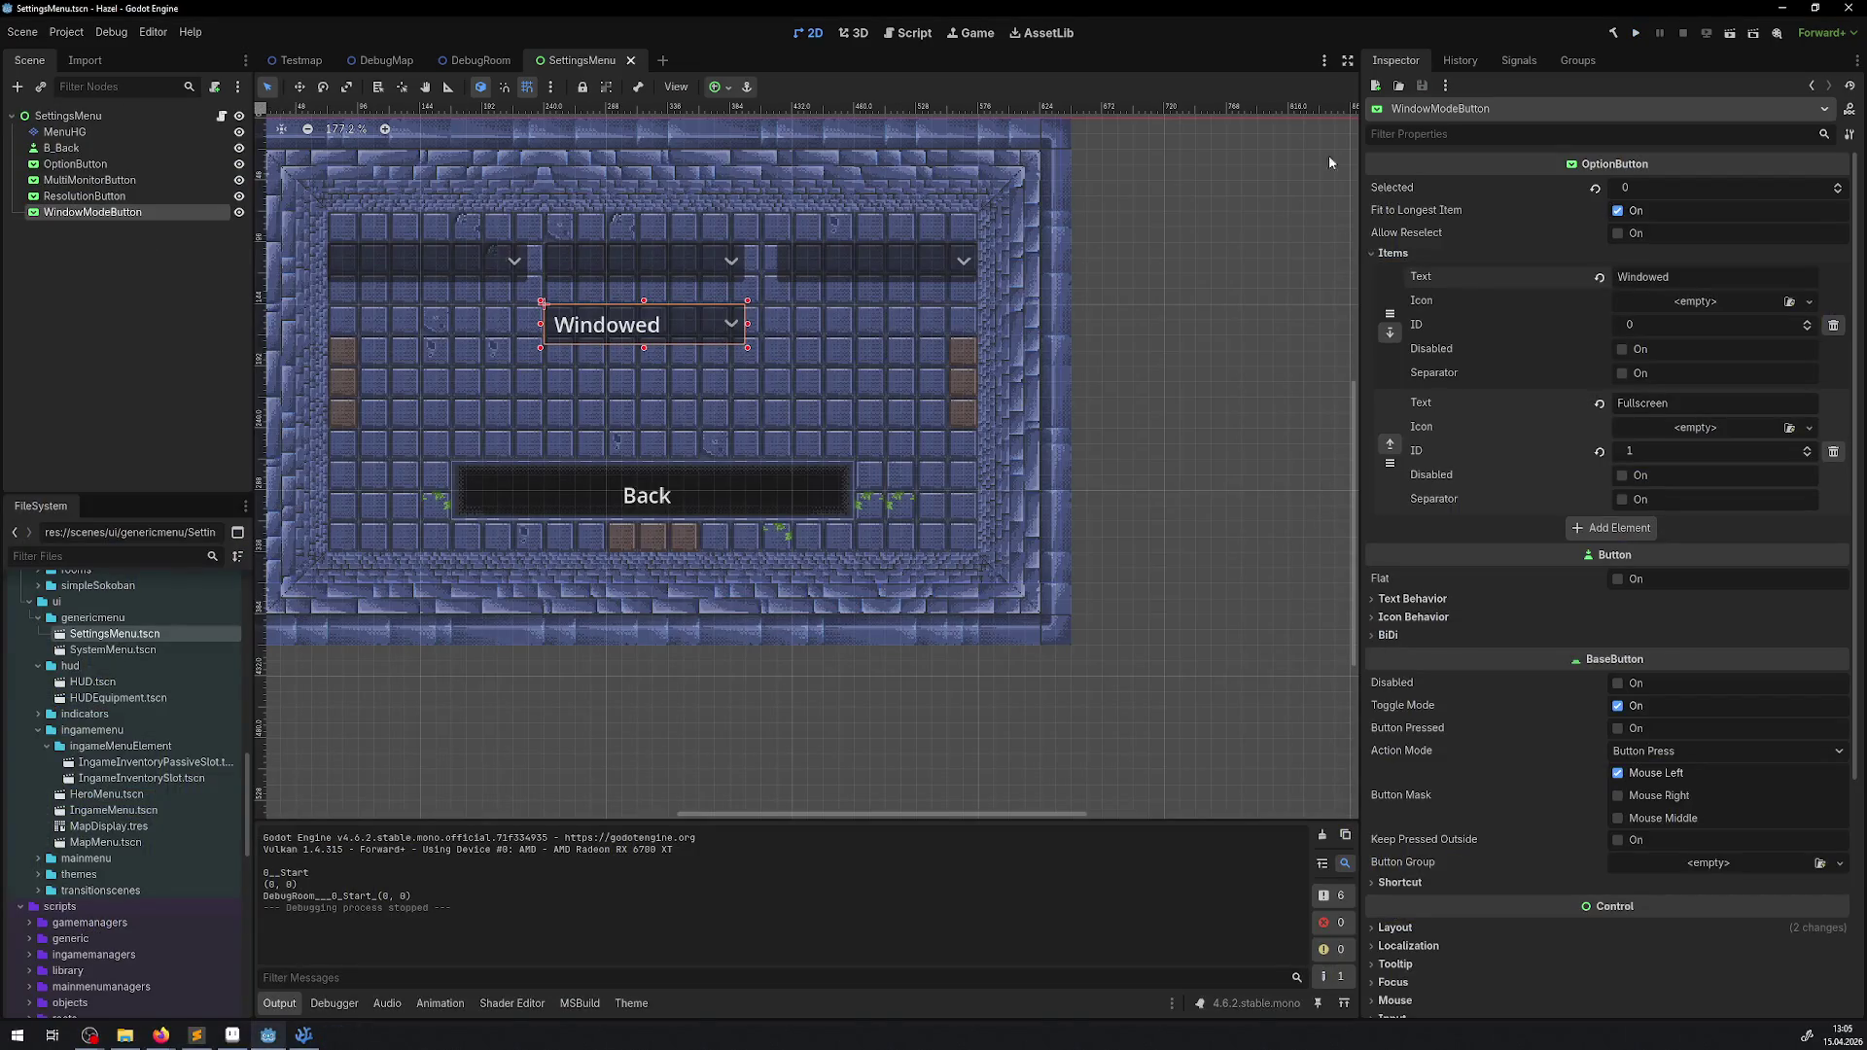
pyautogui.click(95, 194)
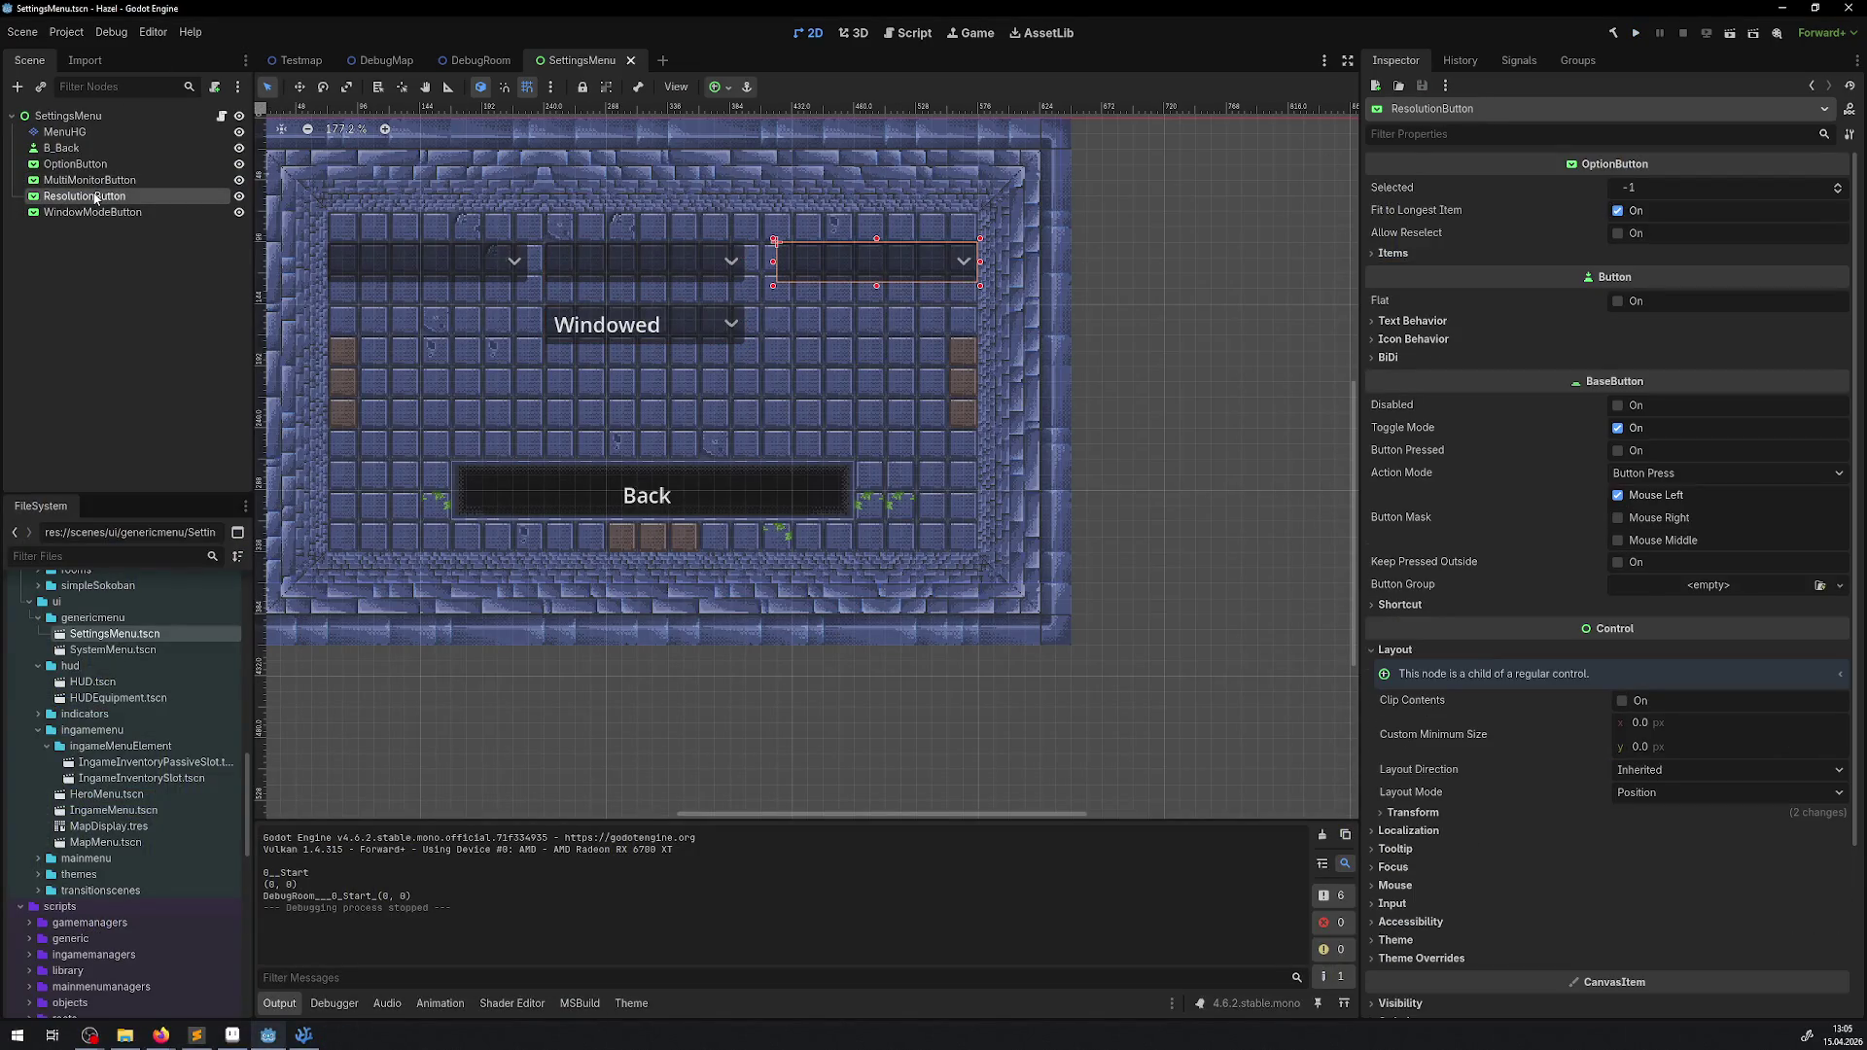
pyautogui.scroll(8, 966, 354)
pyautogui.scroll(1, 965, 354)
pyautogui.scroll(3, 895, 218)
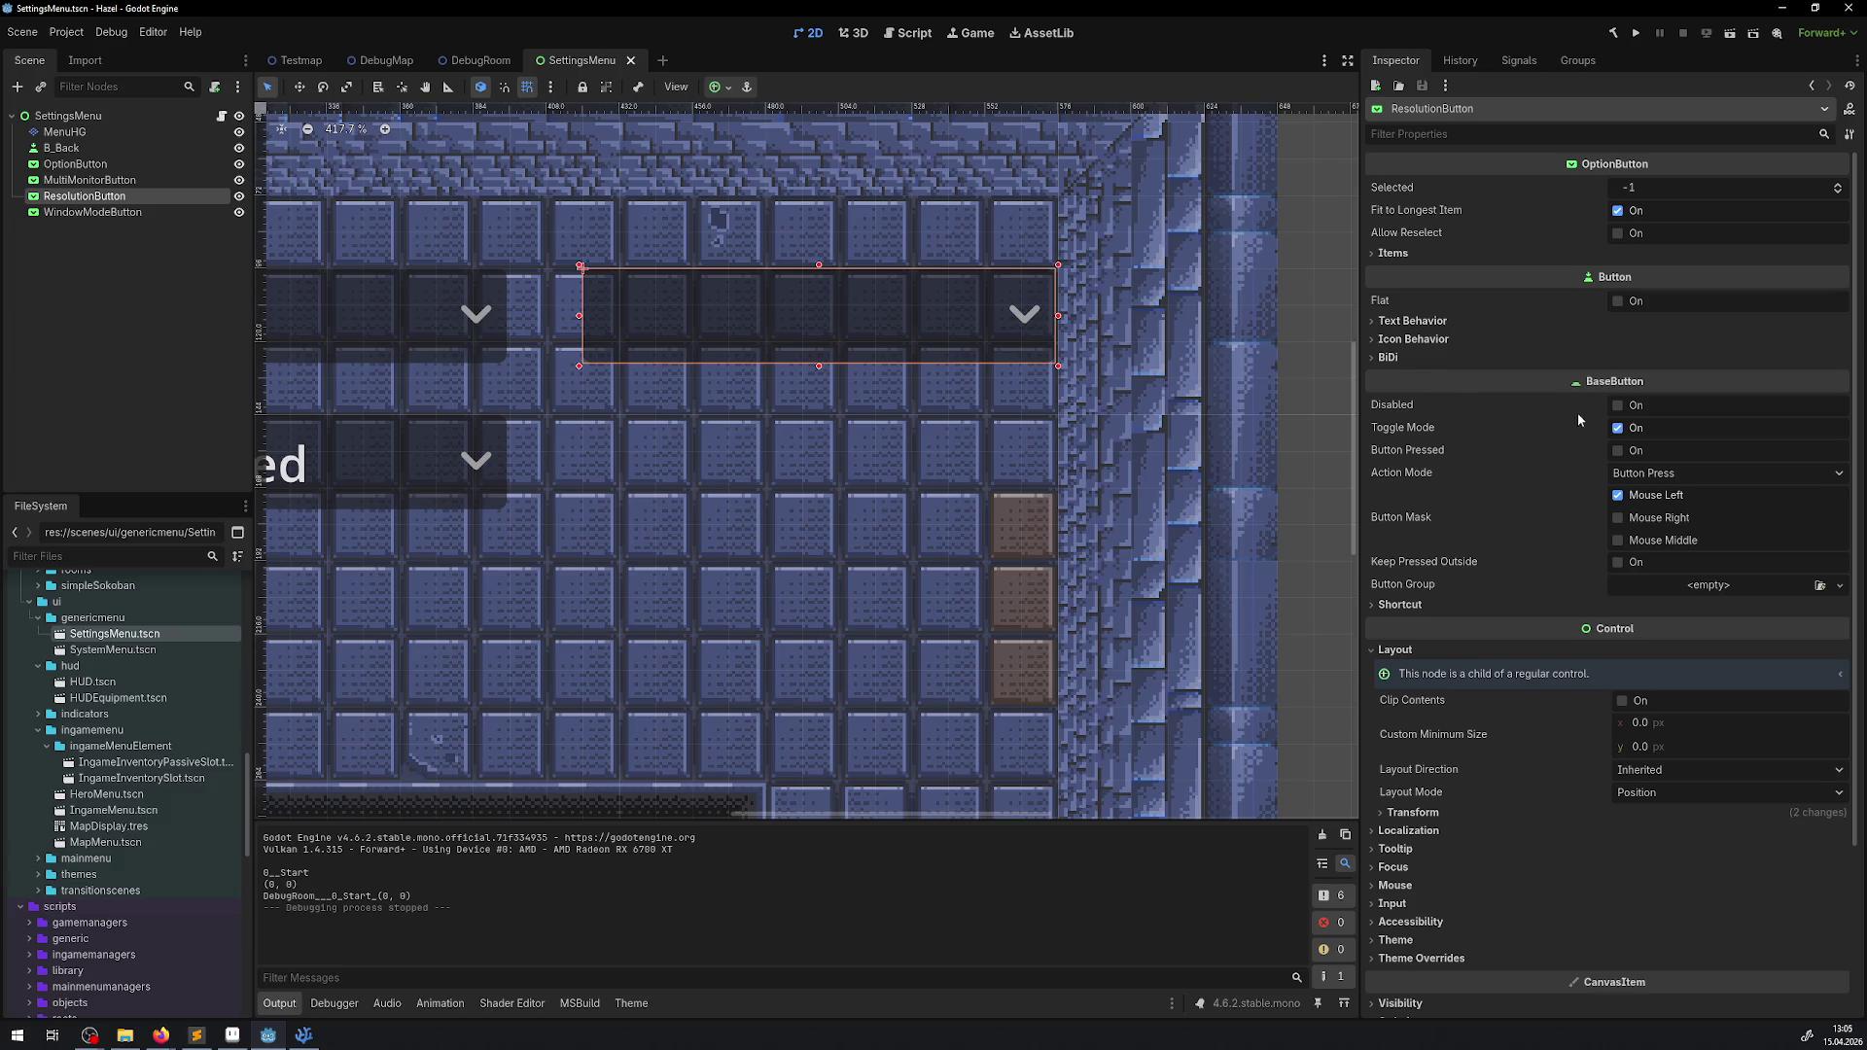
pyautogui.click(1616, 406)
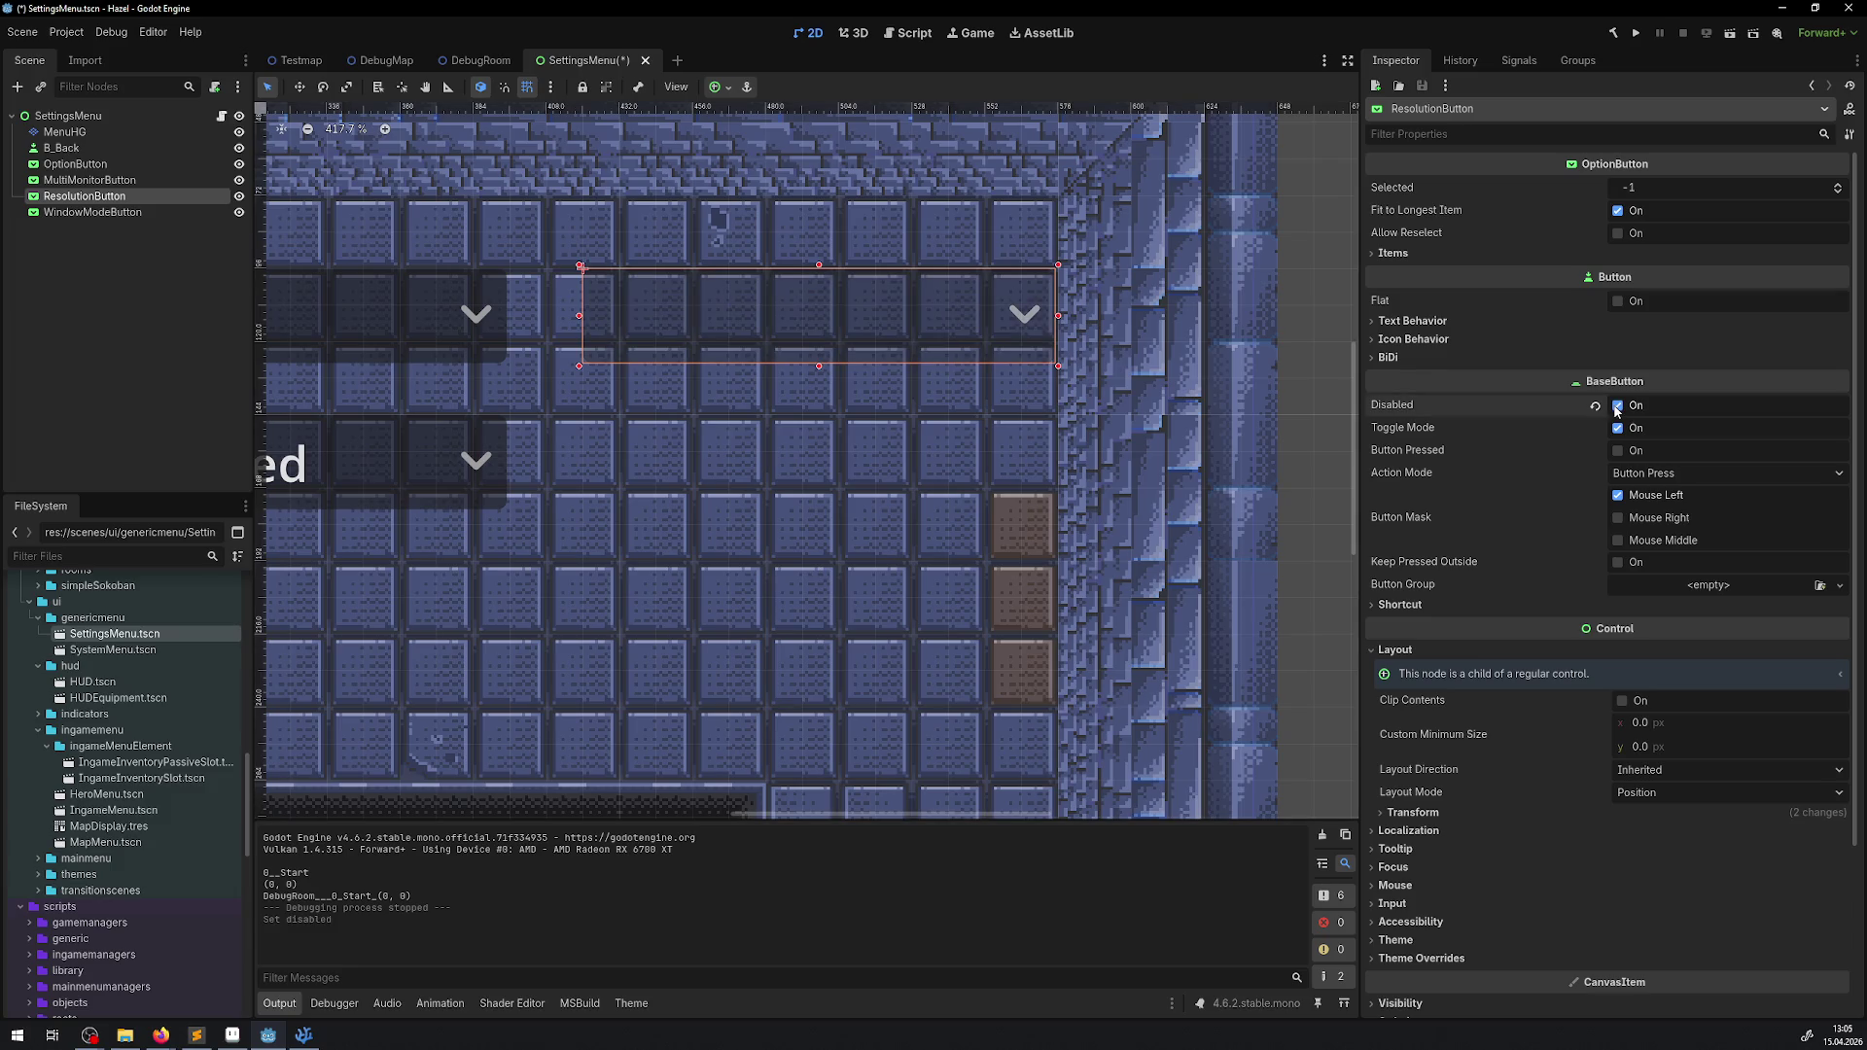
# - Test with F5 that the resolution dropdown is greyed out, then untick Disabled and go to VS Code
pyautogui.press('F5')
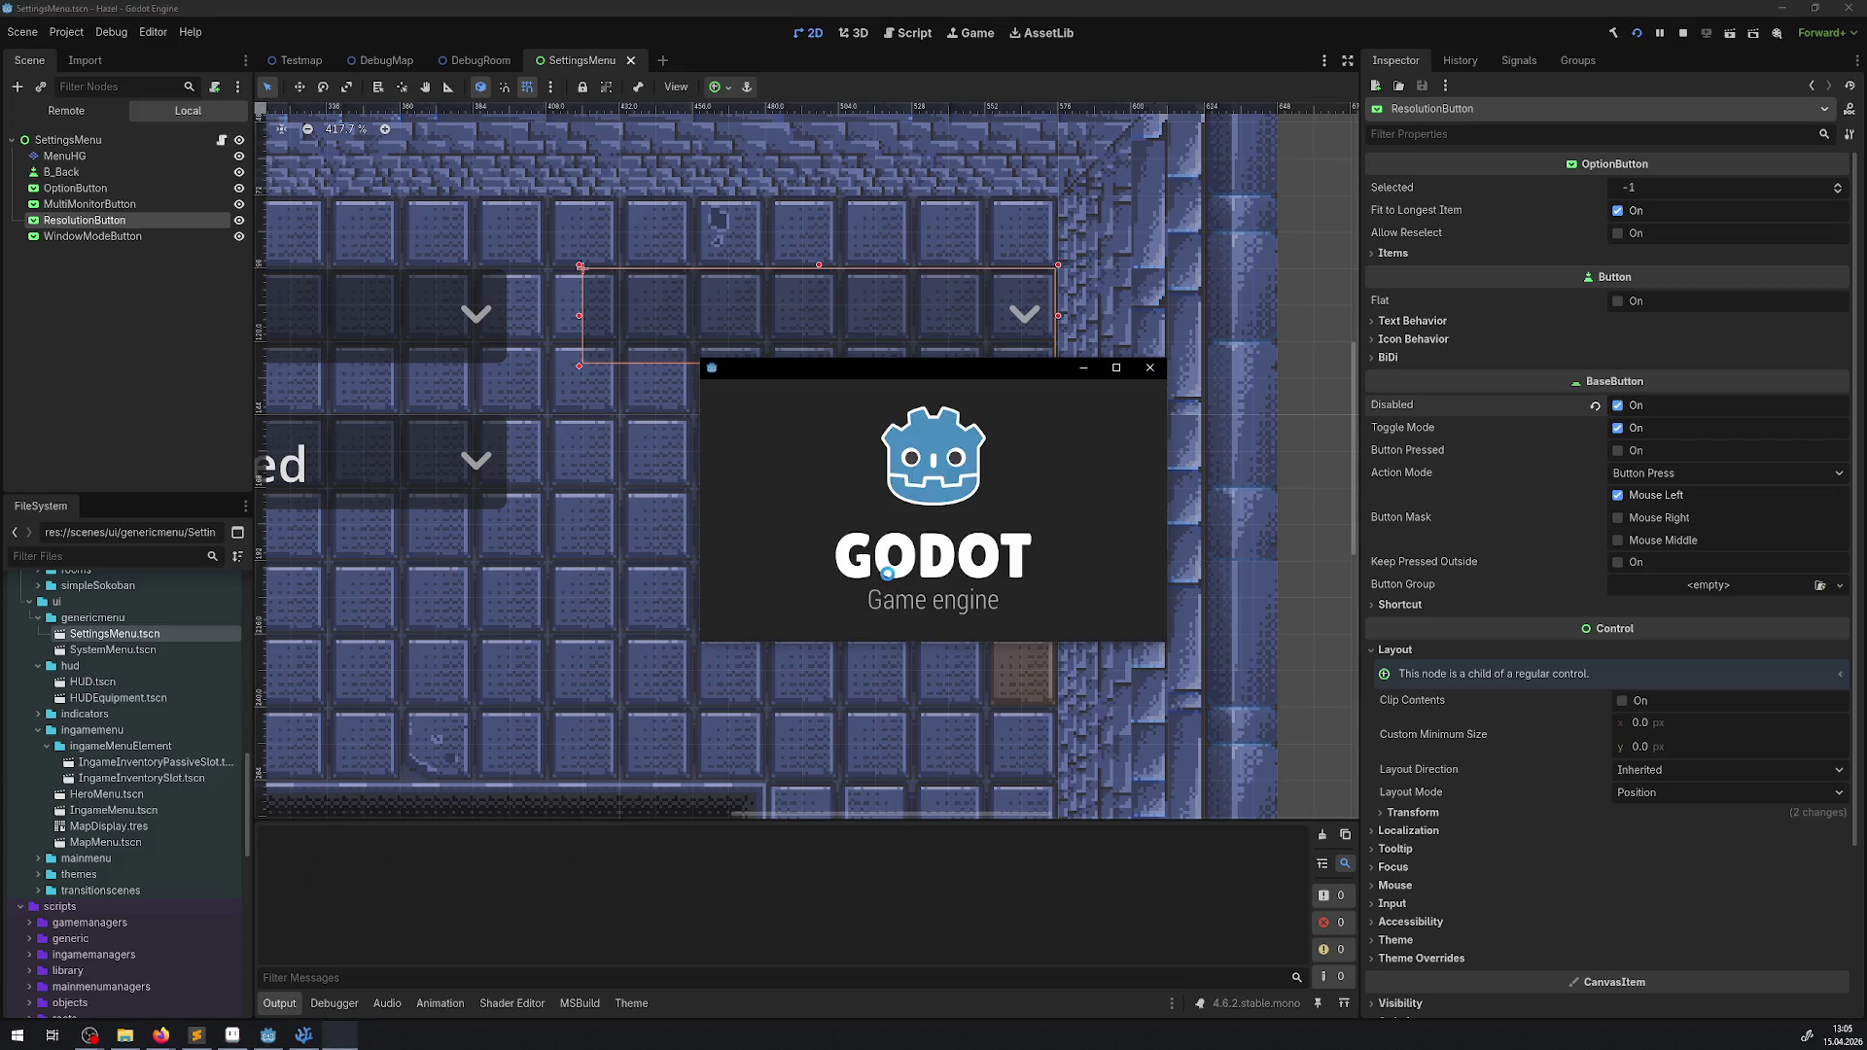
pyautogui.press('Escape')
pyautogui.press('Escape')
pyautogui.press('Return')
pyautogui.press('Up')
pyautogui.press('Right')
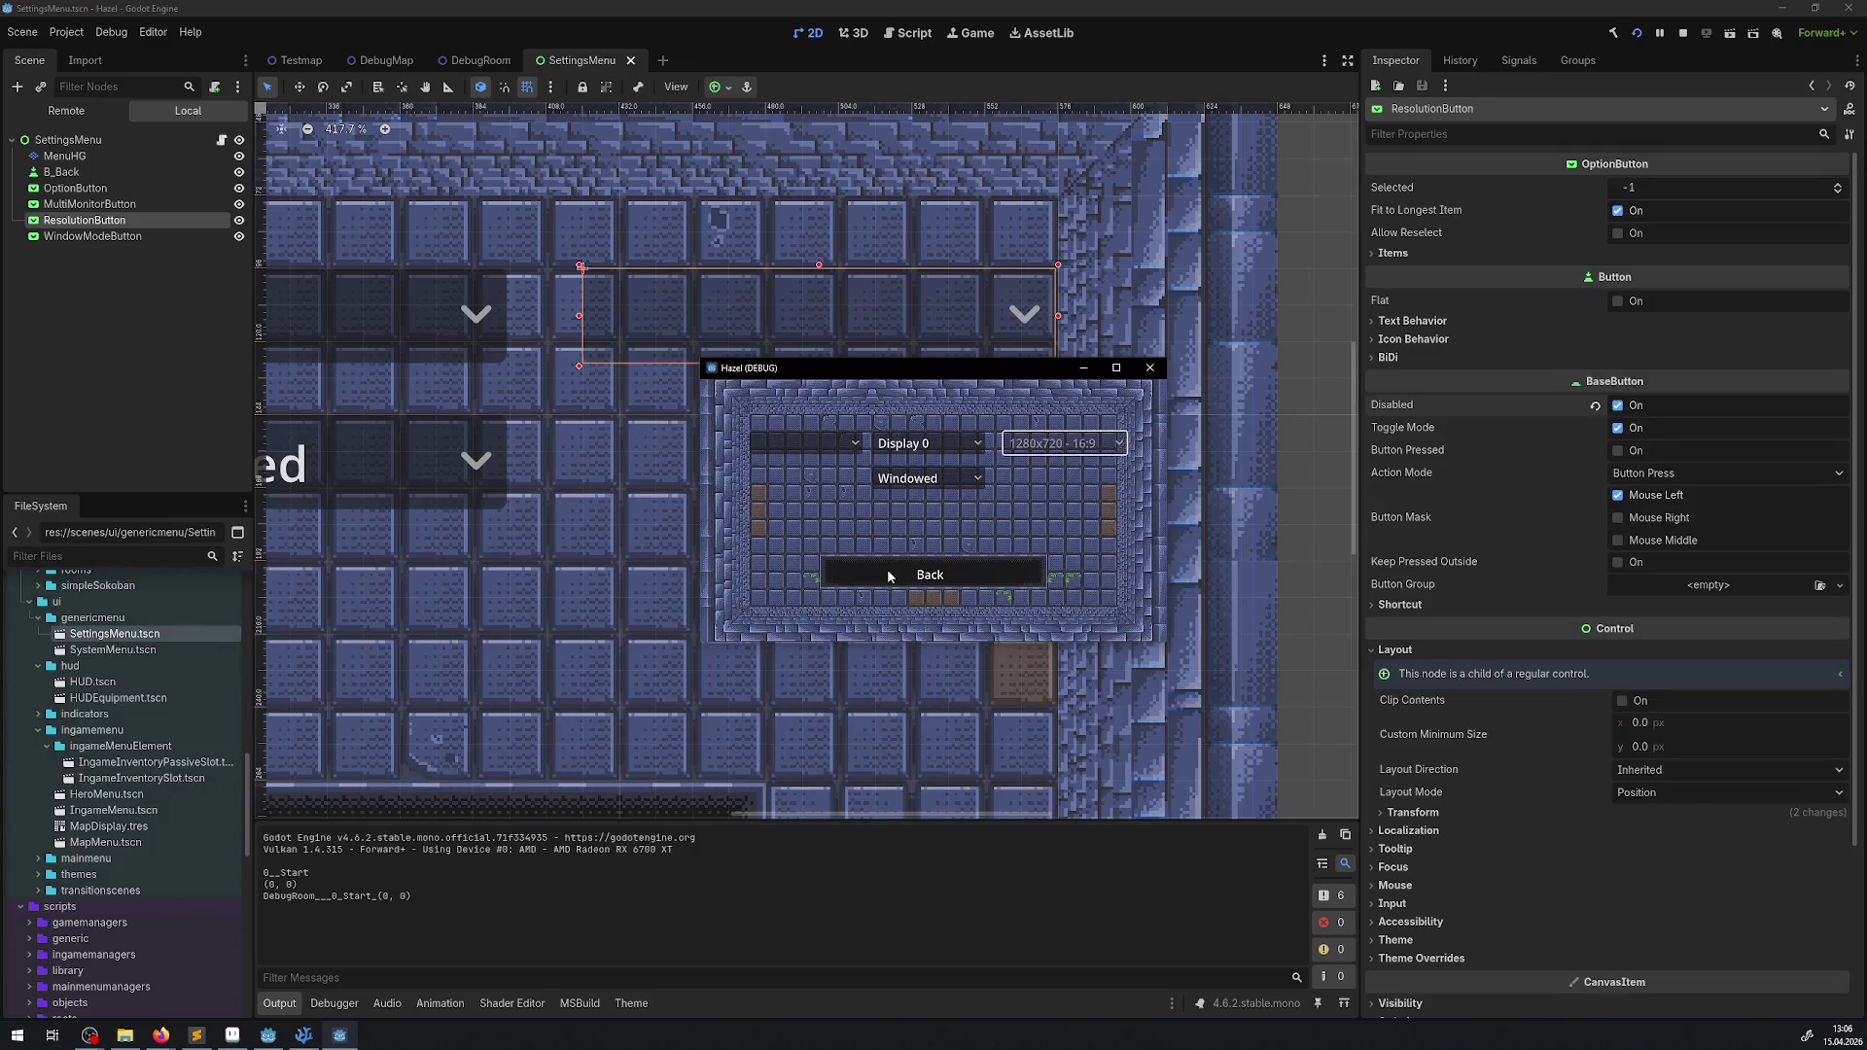
pyautogui.click(1142, 374)
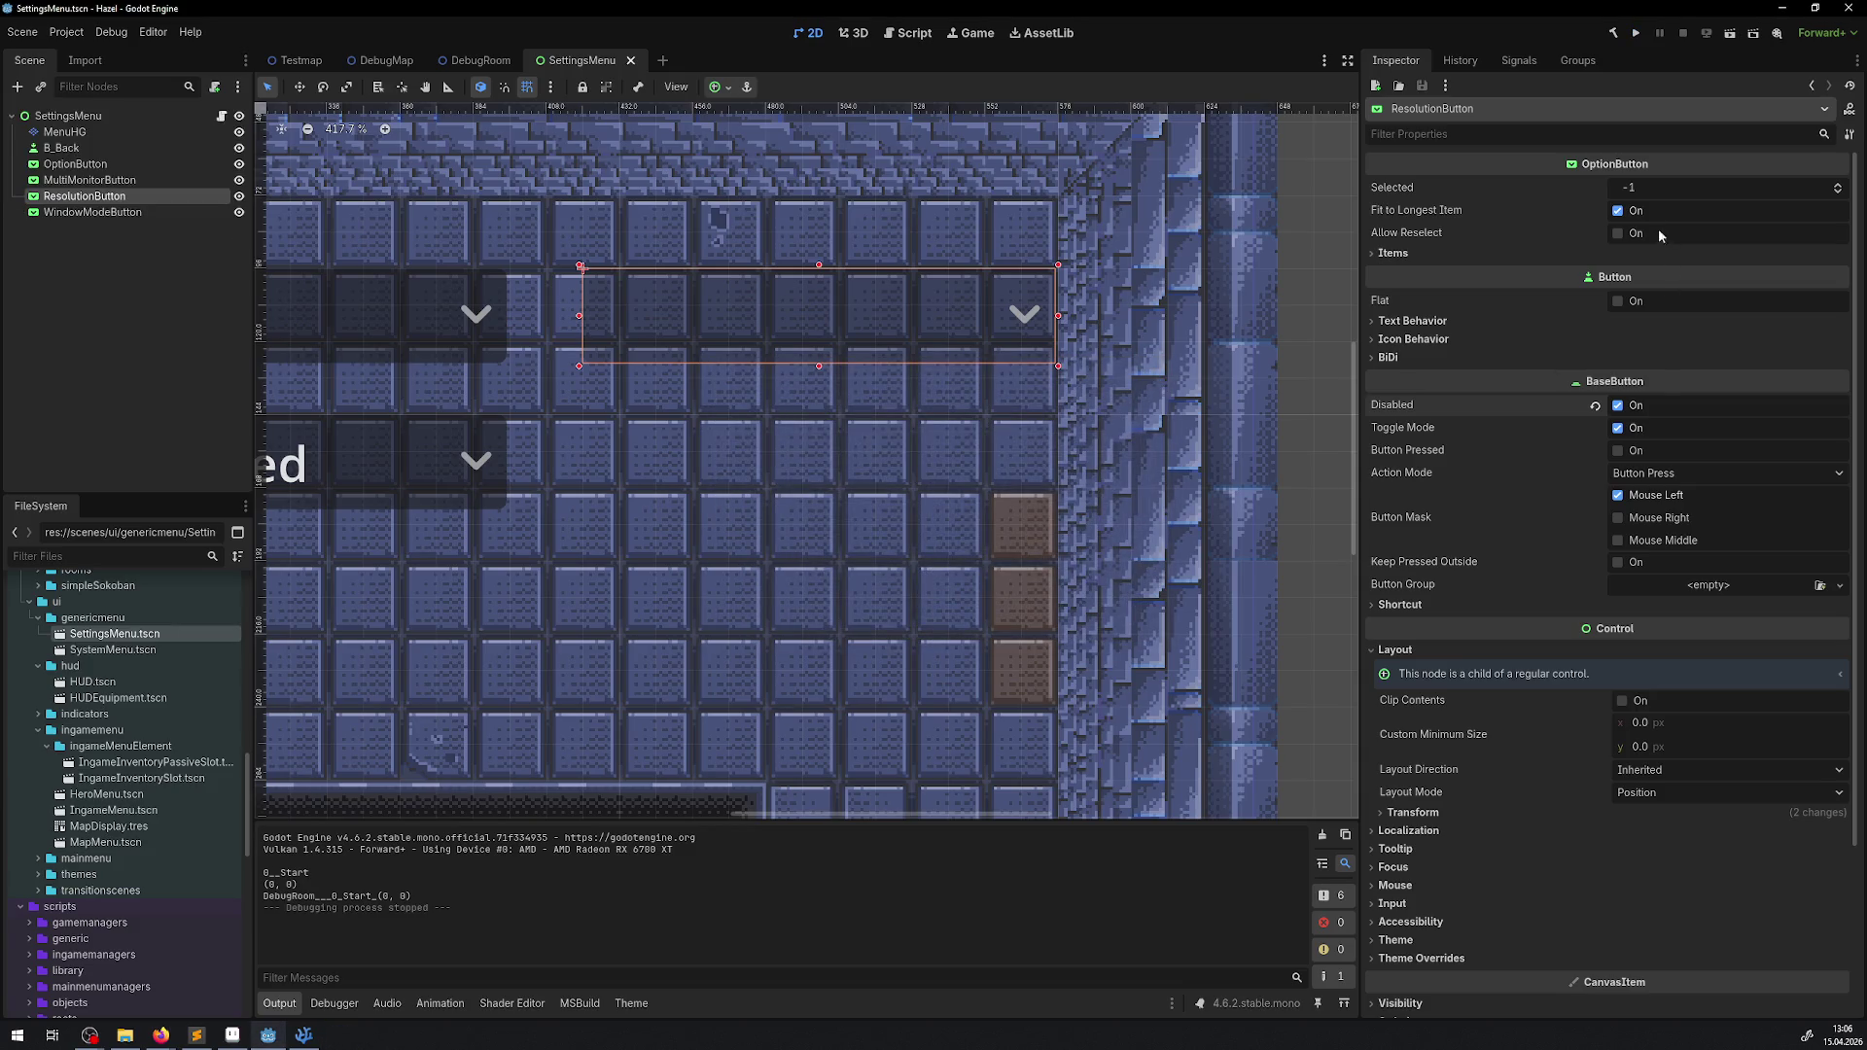
pyautogui.click(1618, 405)
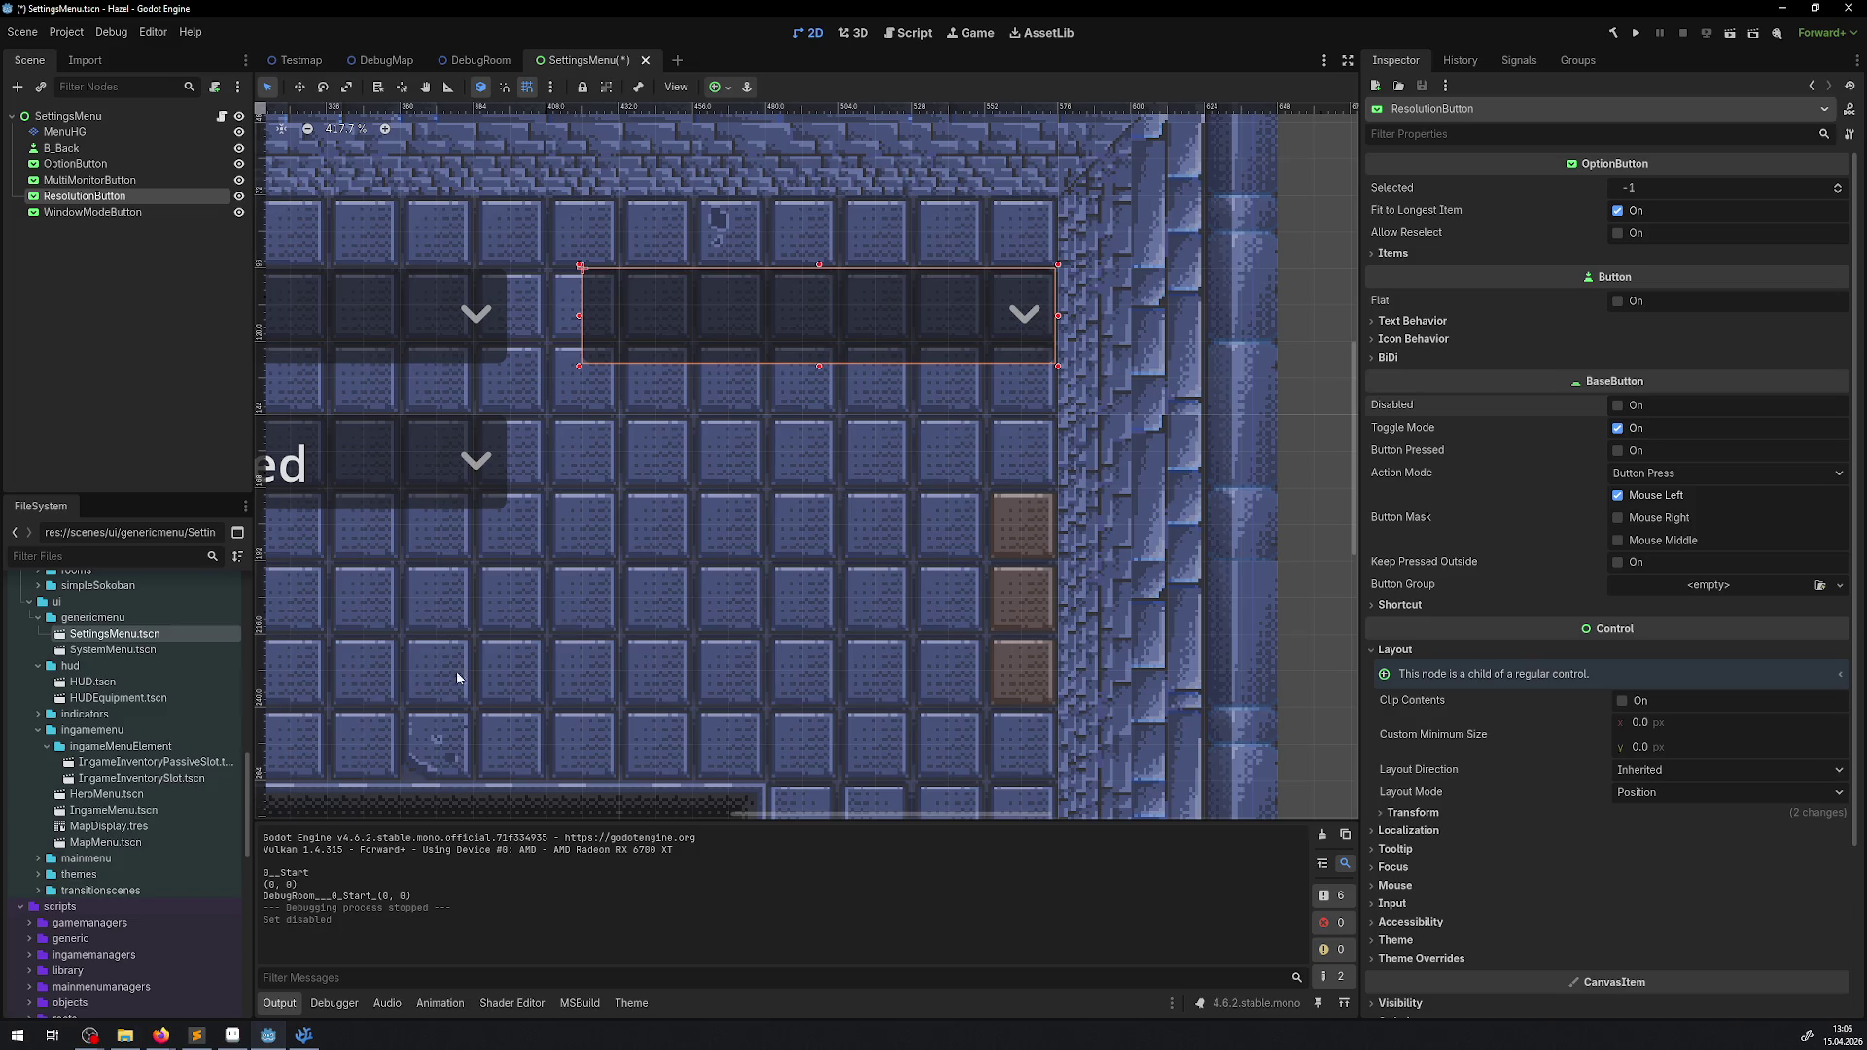
pyautogui.click(303, 1035)
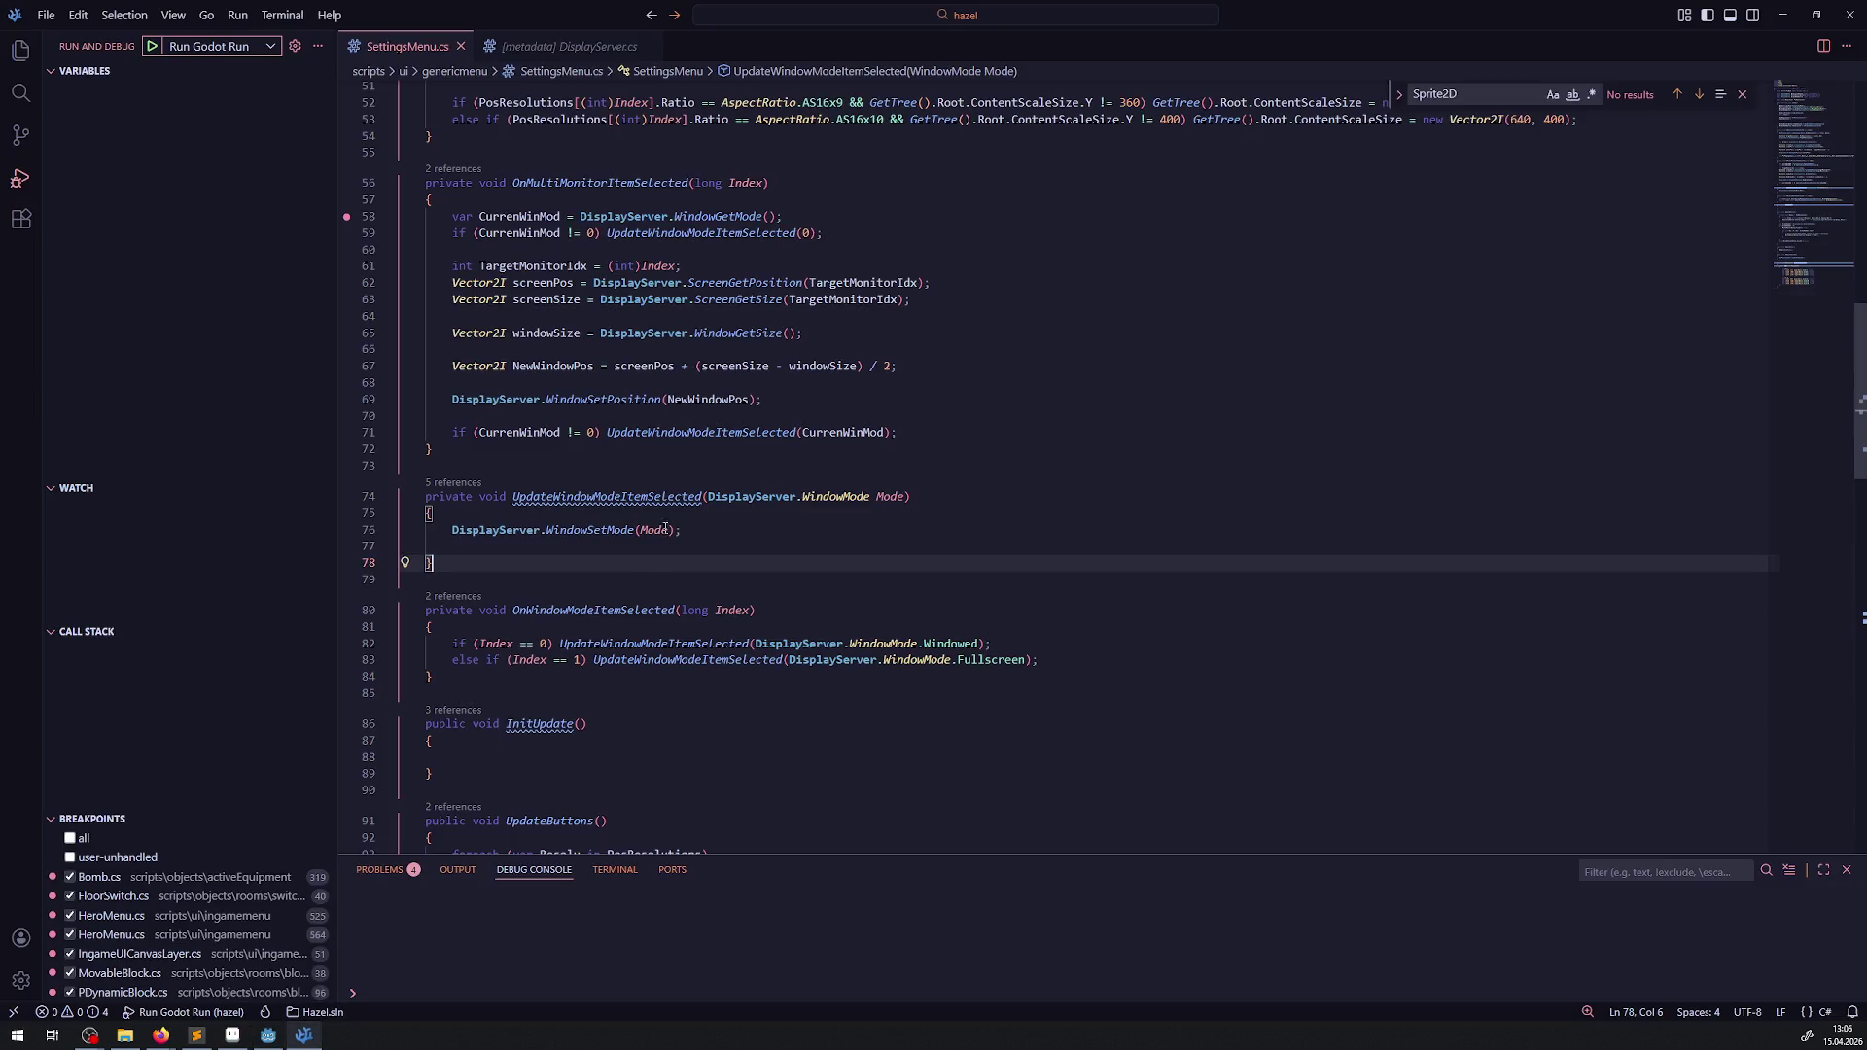
# - Add a blank line in OnWindowModeItemSelected and remove the empty line after WindowSetSize
pyautogui.click(1070, 659)
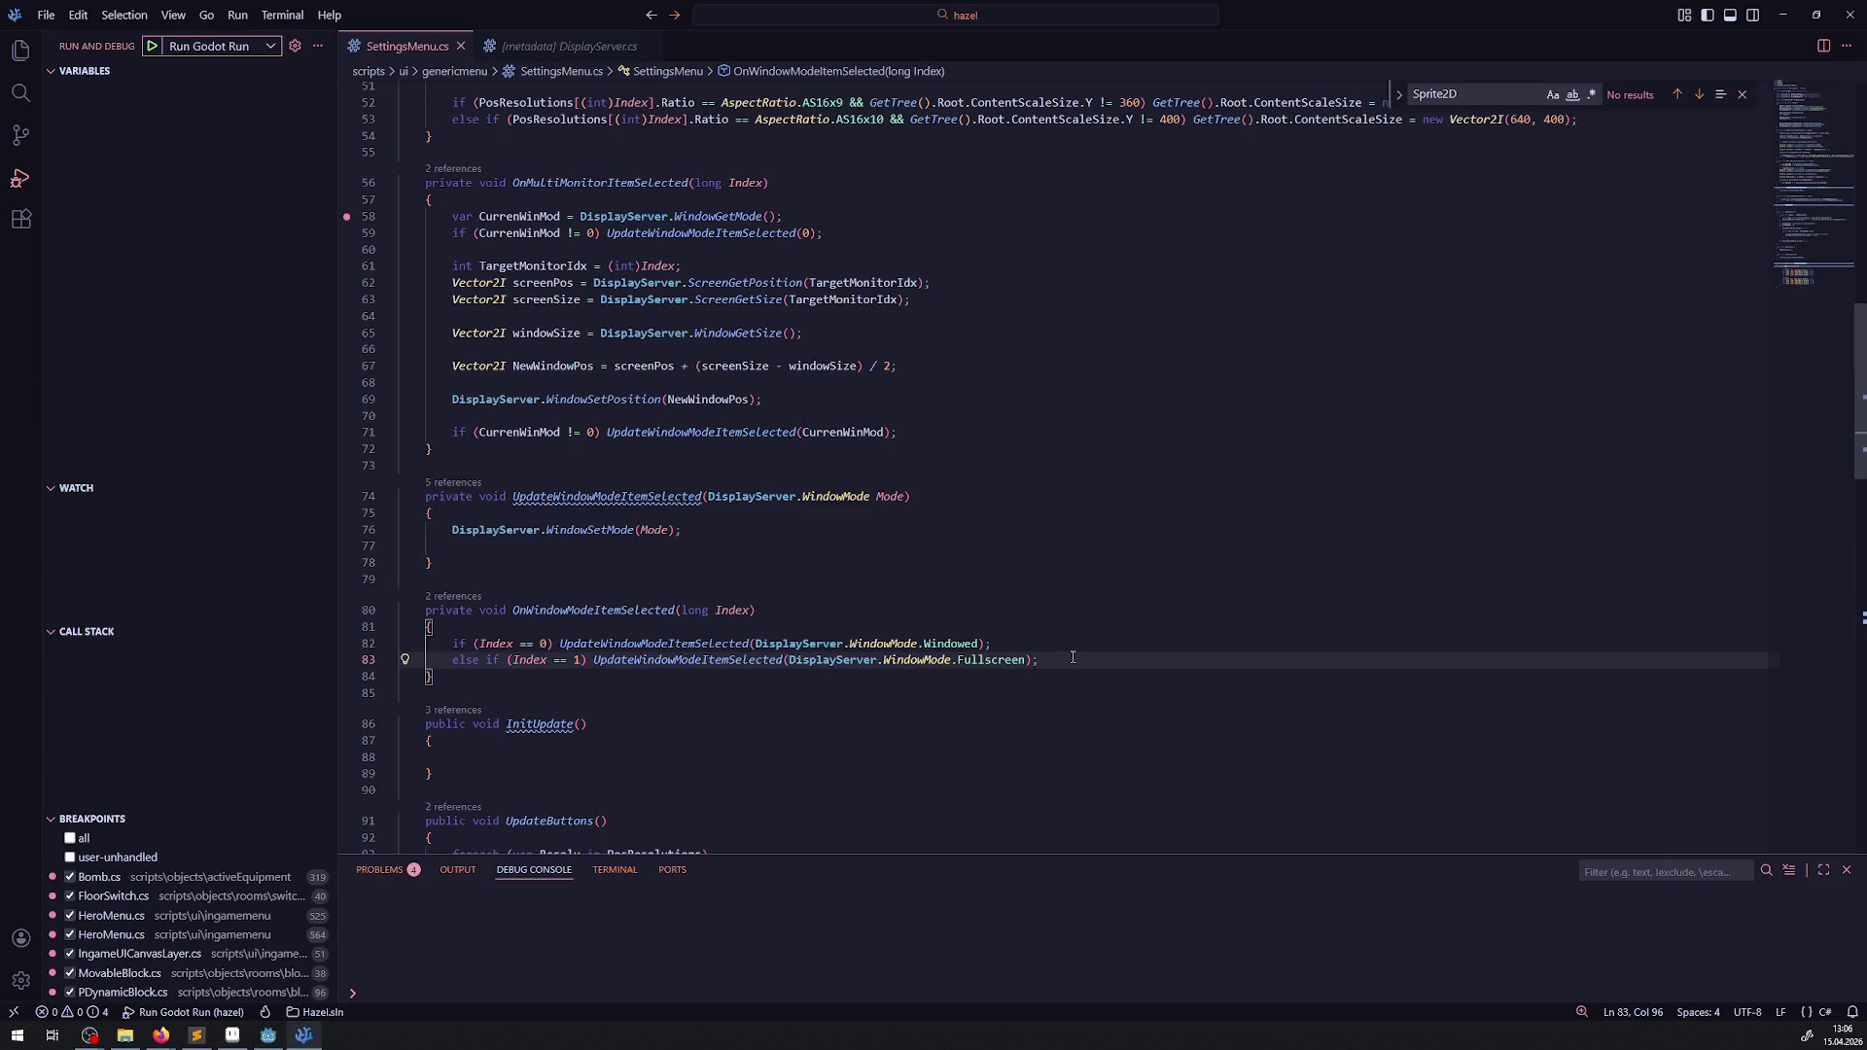
pyautogui.press('Return')
pyautogui.press('Return')
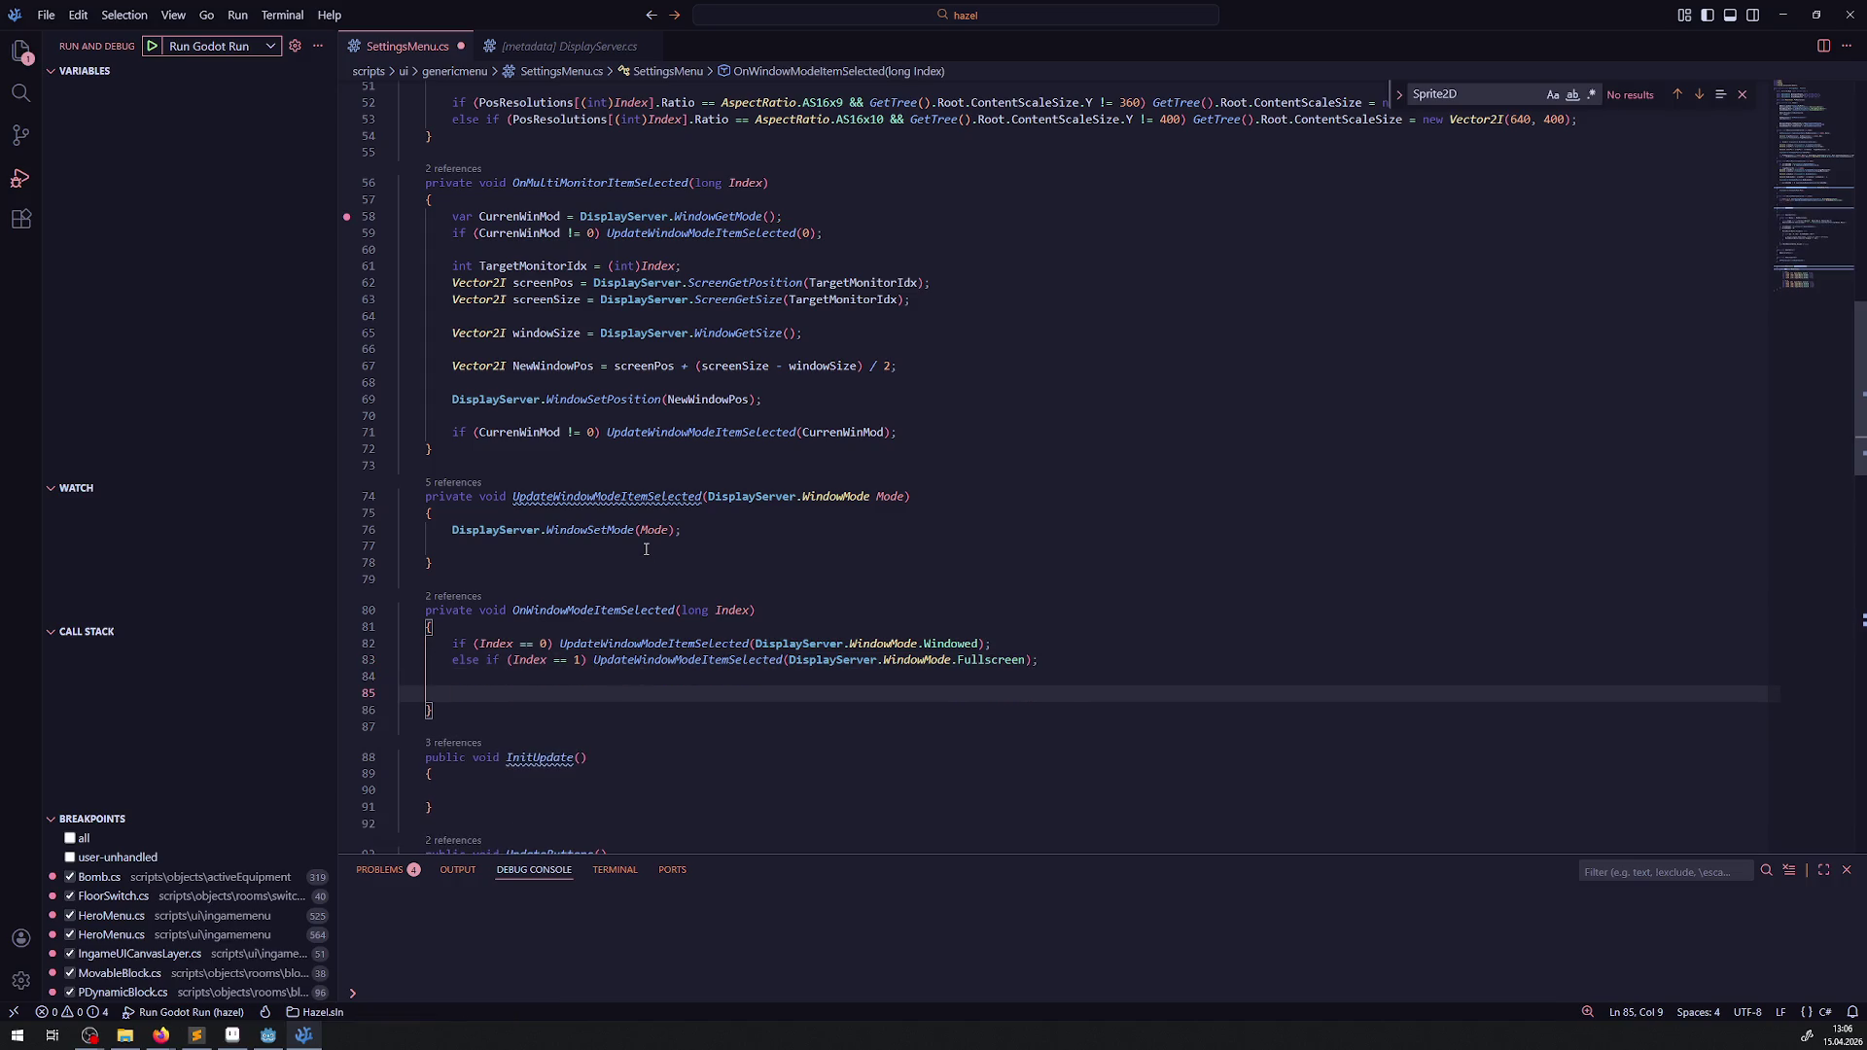
pyautogui.scroll(5, 692, 511)
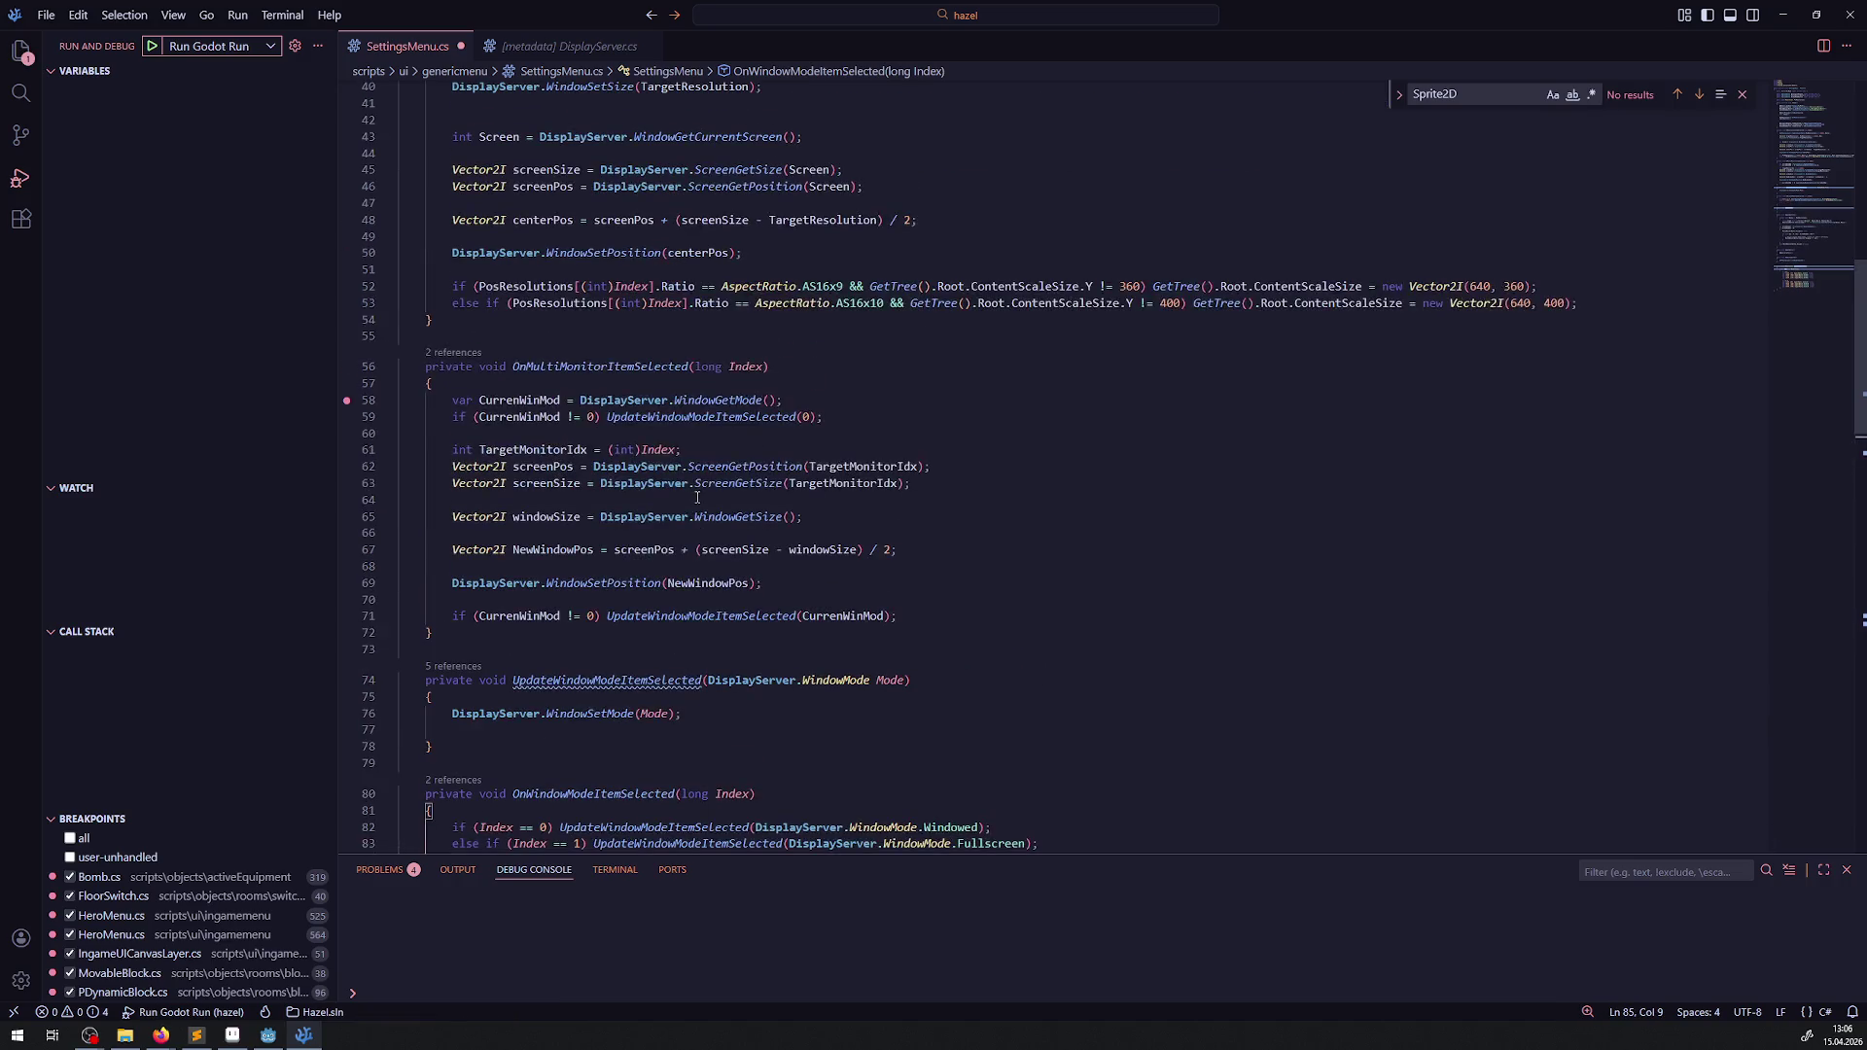
pyautogui.moveTo(577, 509); pyautogui.dragTo(824, 526)
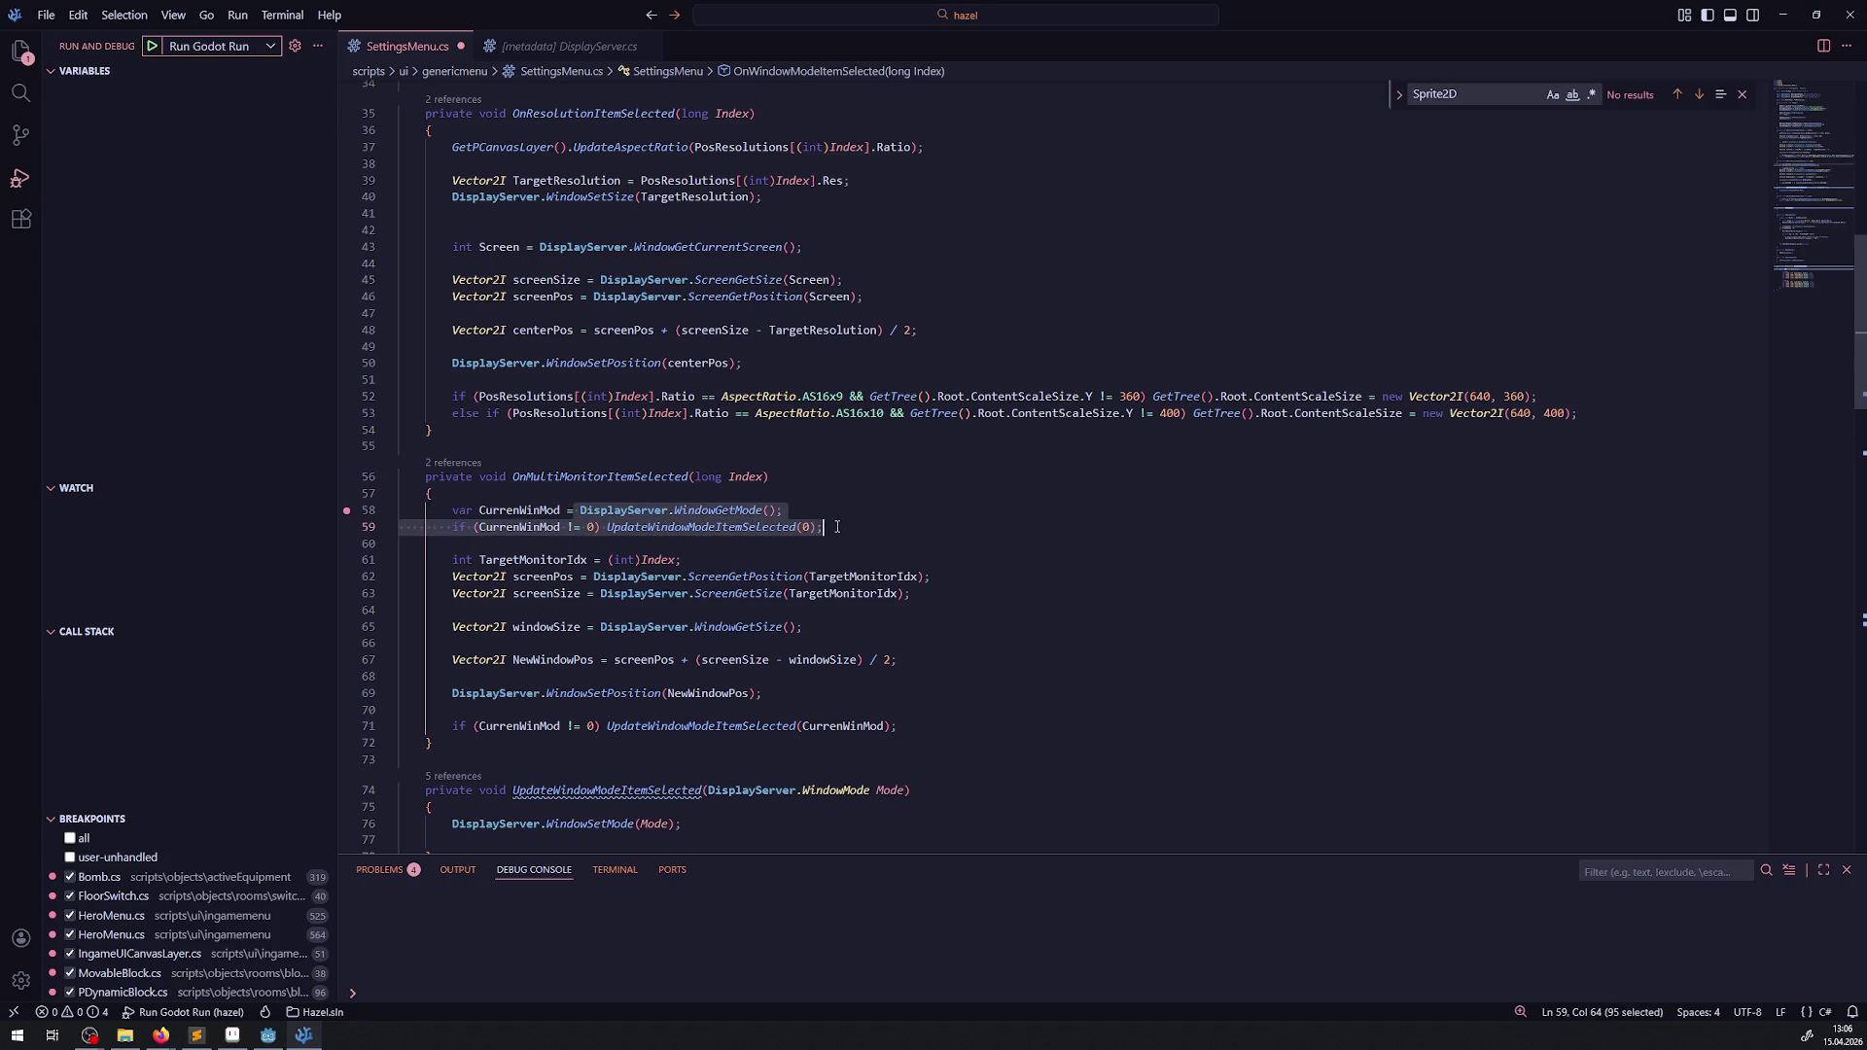
pyautogui.scroll(-2, 692, 618)
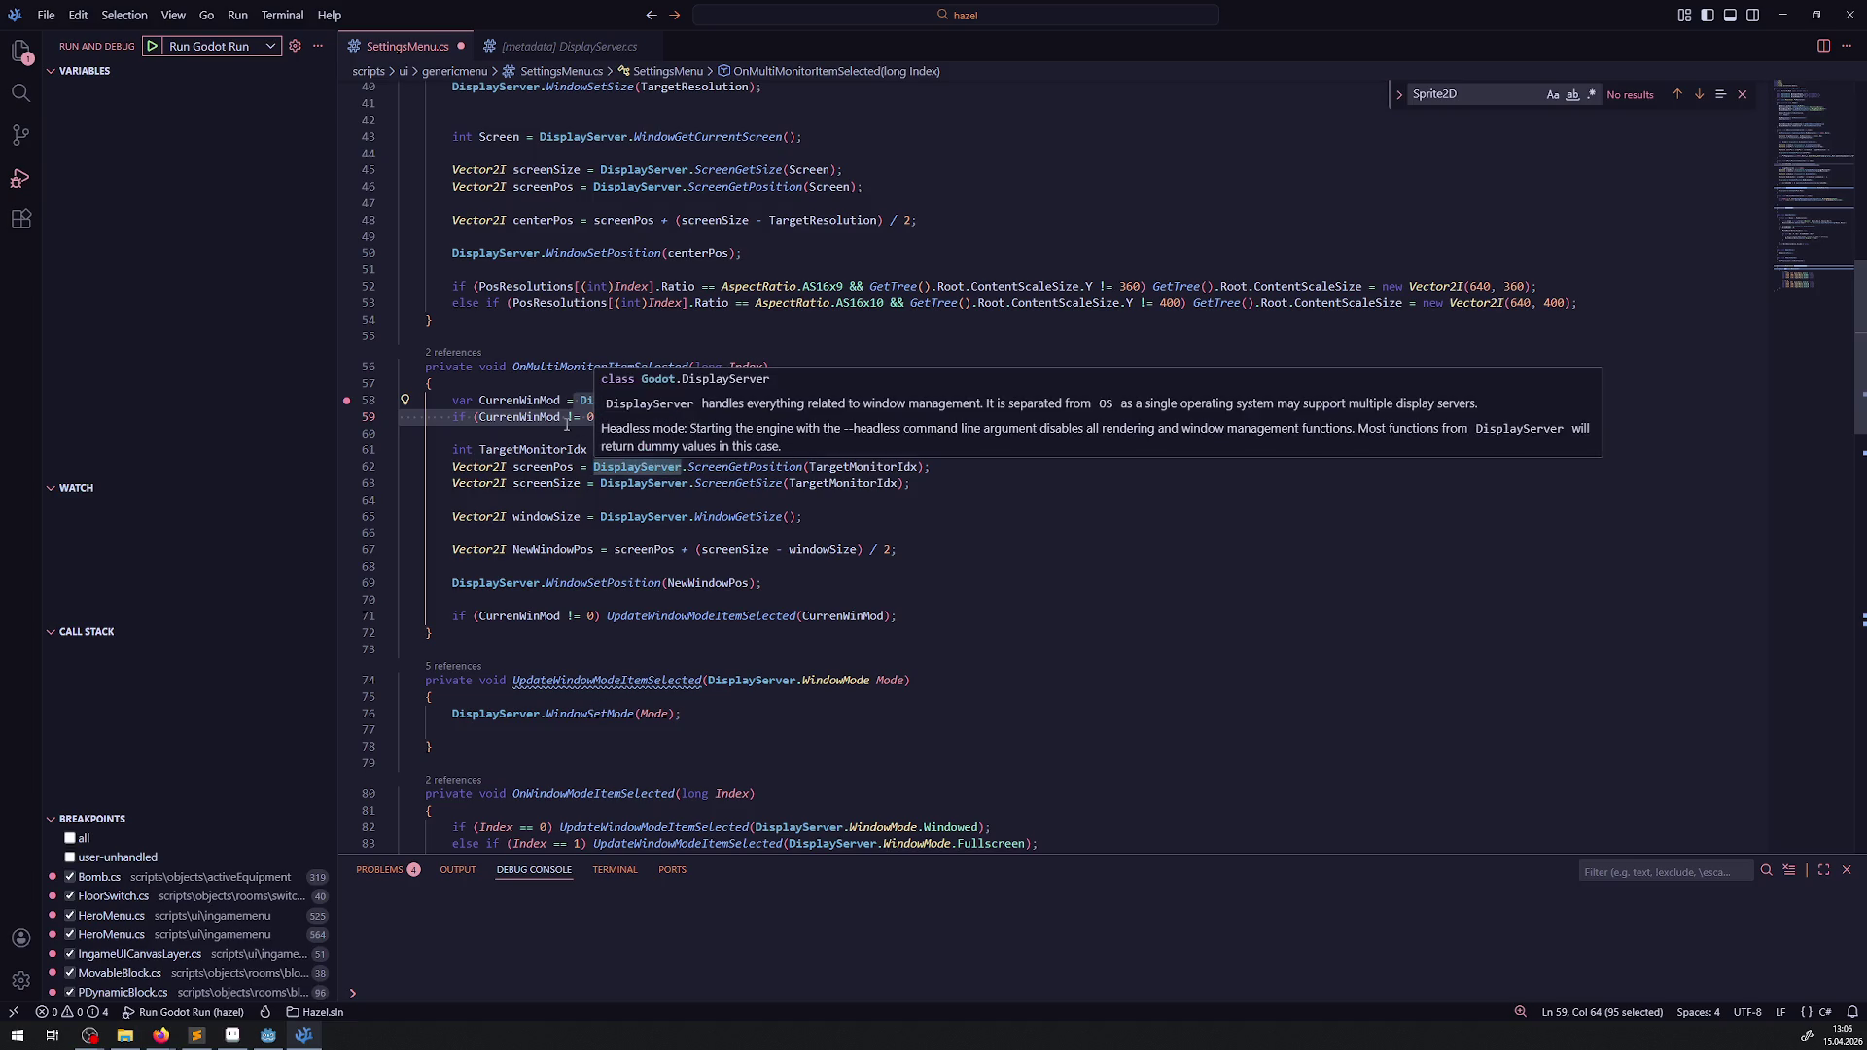
pyautogui.moveTo(434, 633)
pyautogui.mouseDown()
pyautogui.moveTo(584, 610)
pyautogui.moveTo(457, 416)
pyautogui.moveTo(418, 391)
pyautogui.mouseUp()
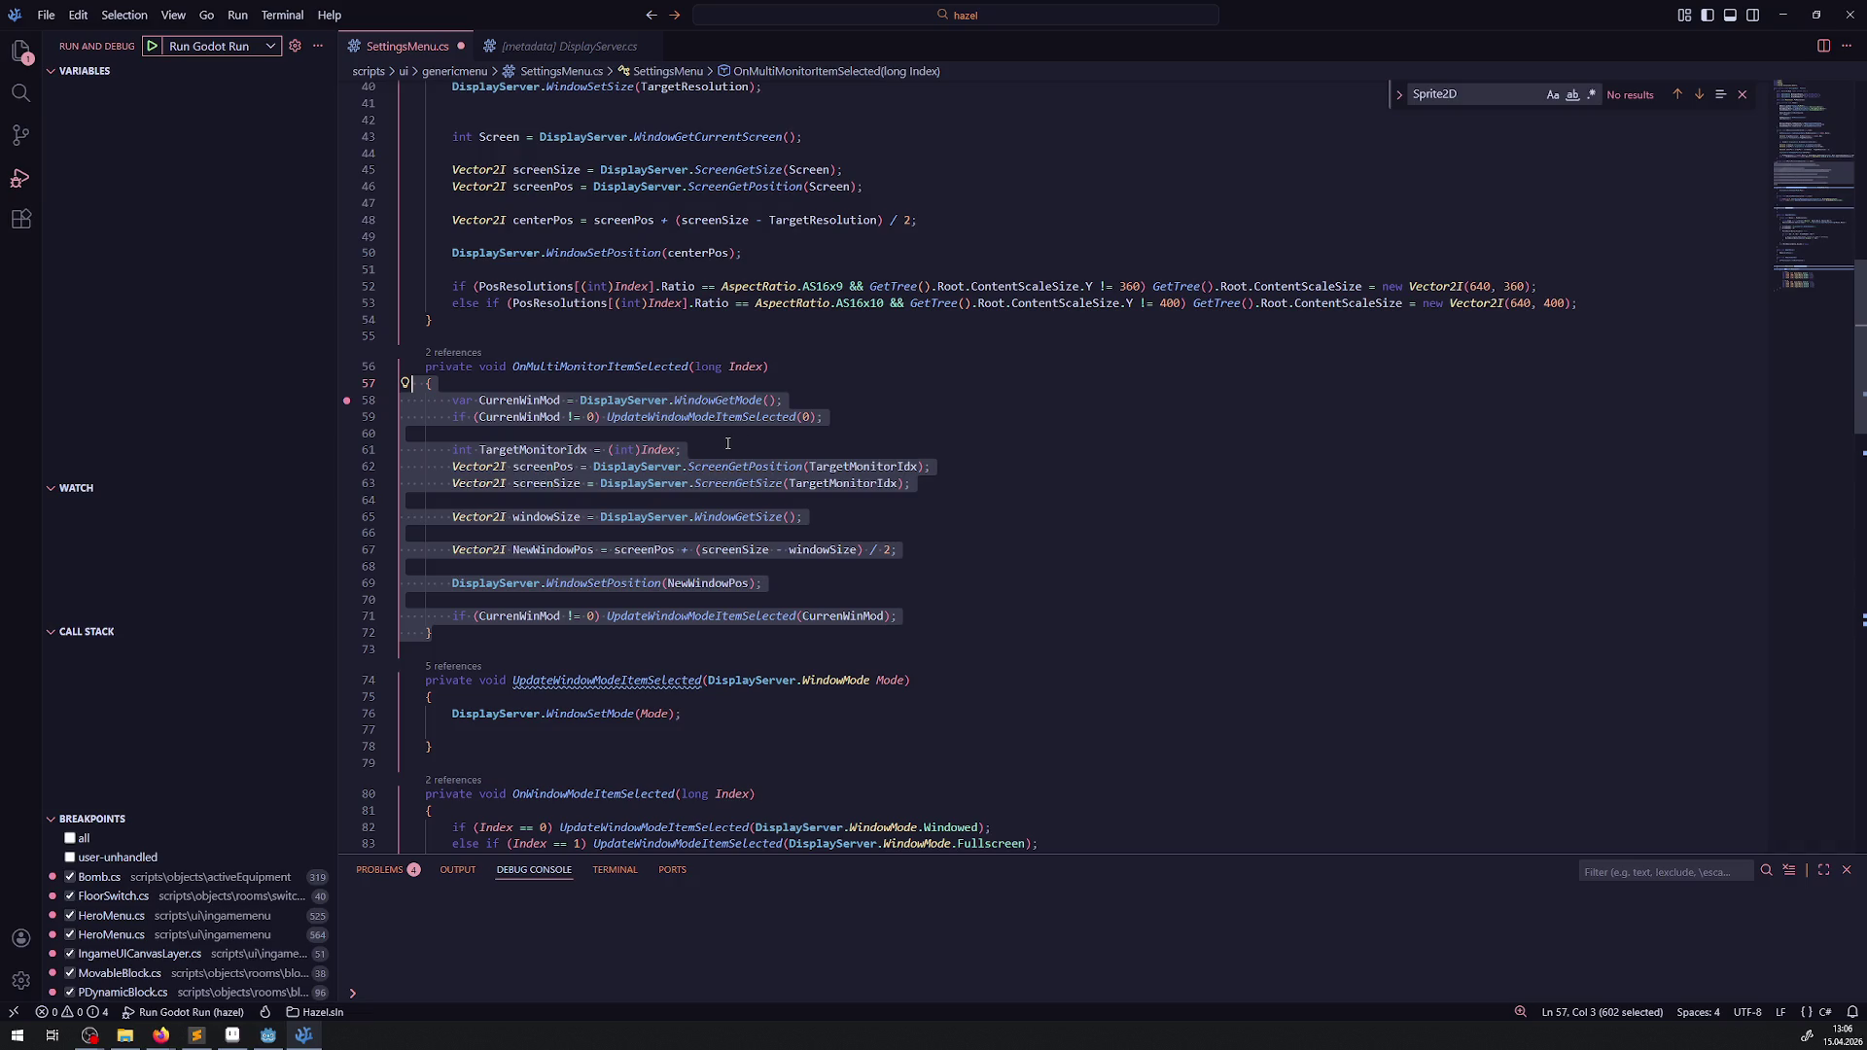
pyautogui.scroll(4, 720, 425)
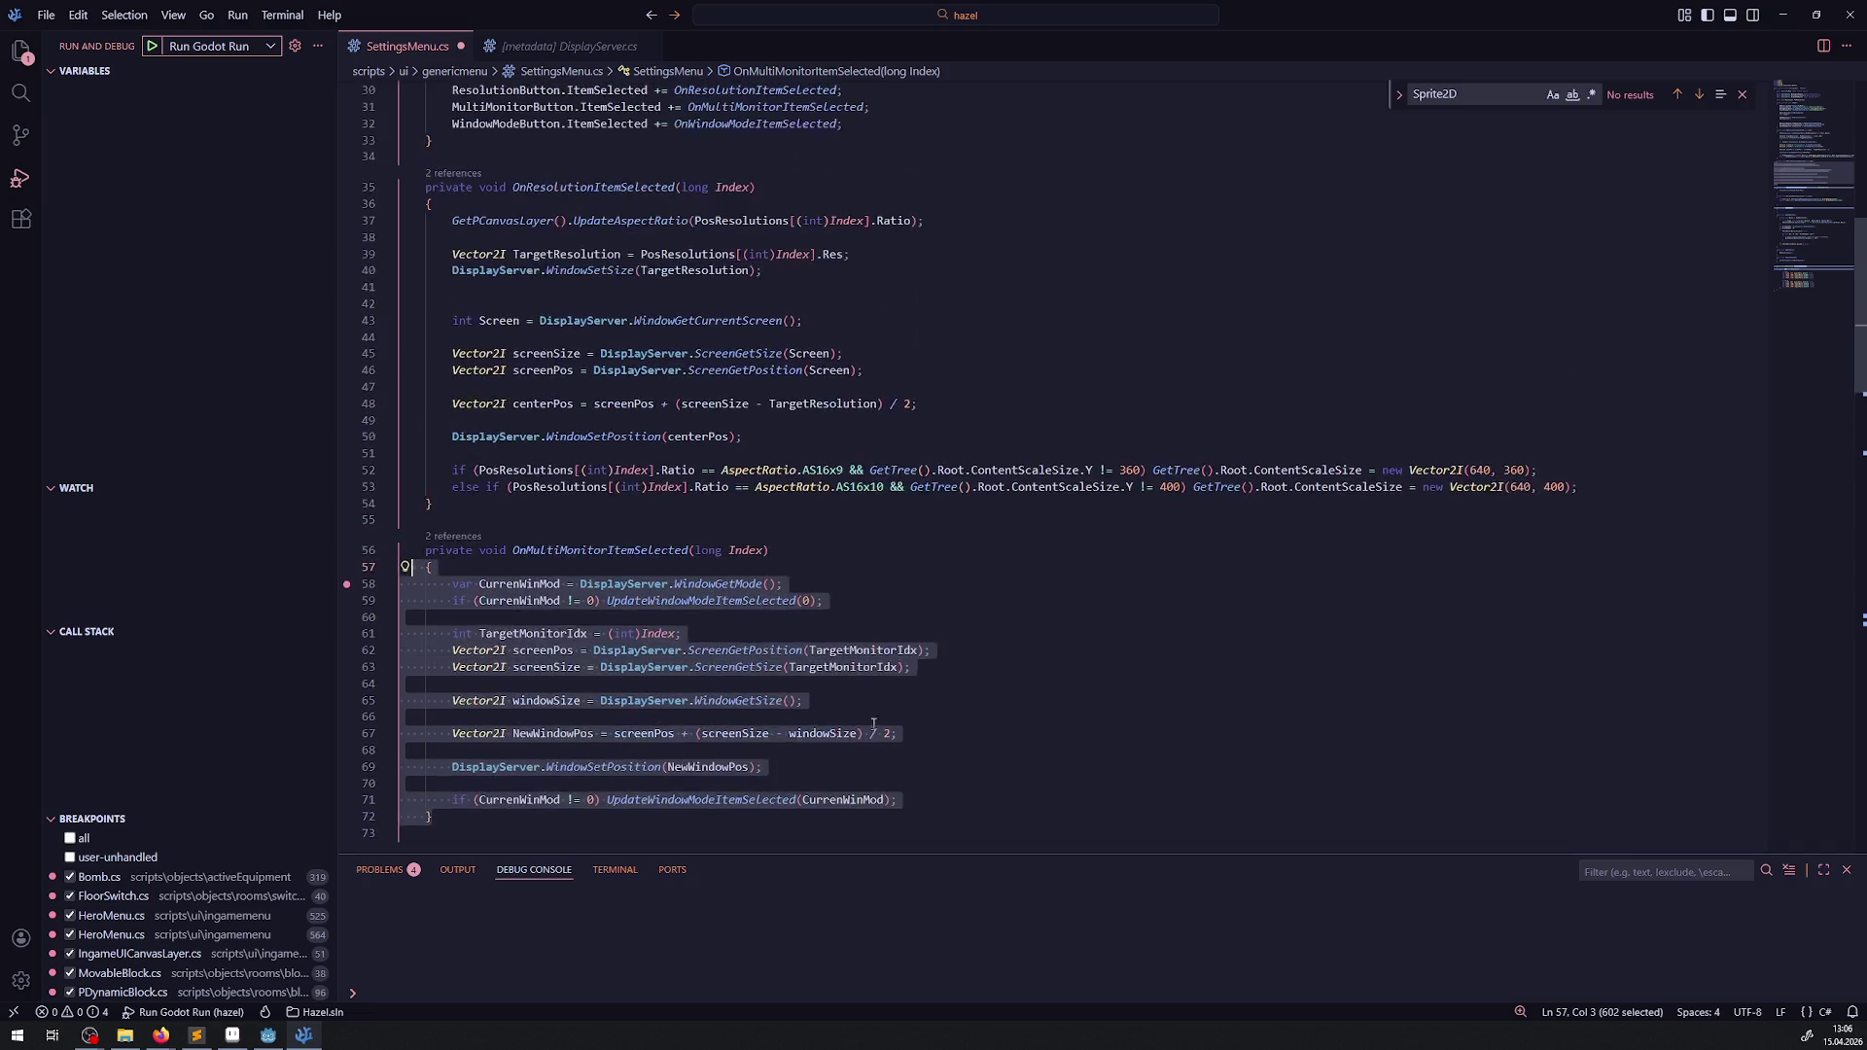
pyautogui.click(464, 294)
pyautogui.press('BackSpace')
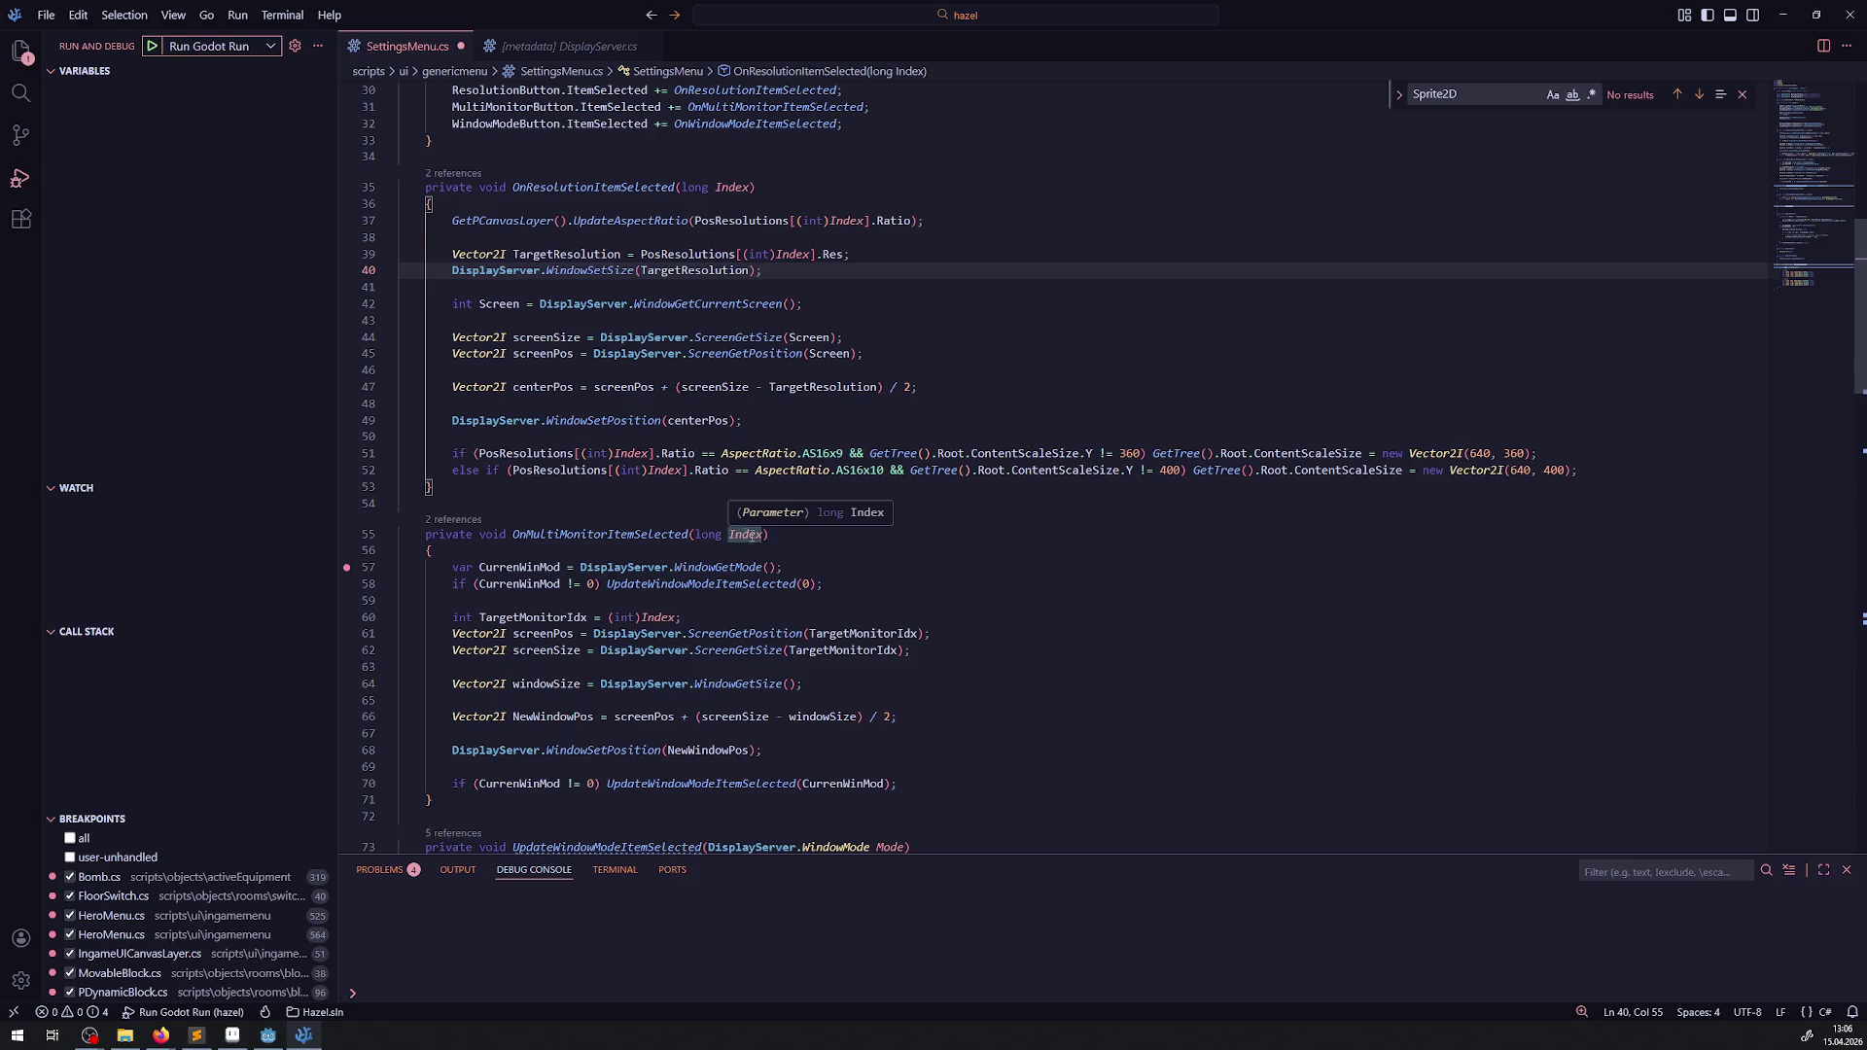
pyautogui.scroll(3, 709, 569)
pyautogui.scroll(7, 570, 354)
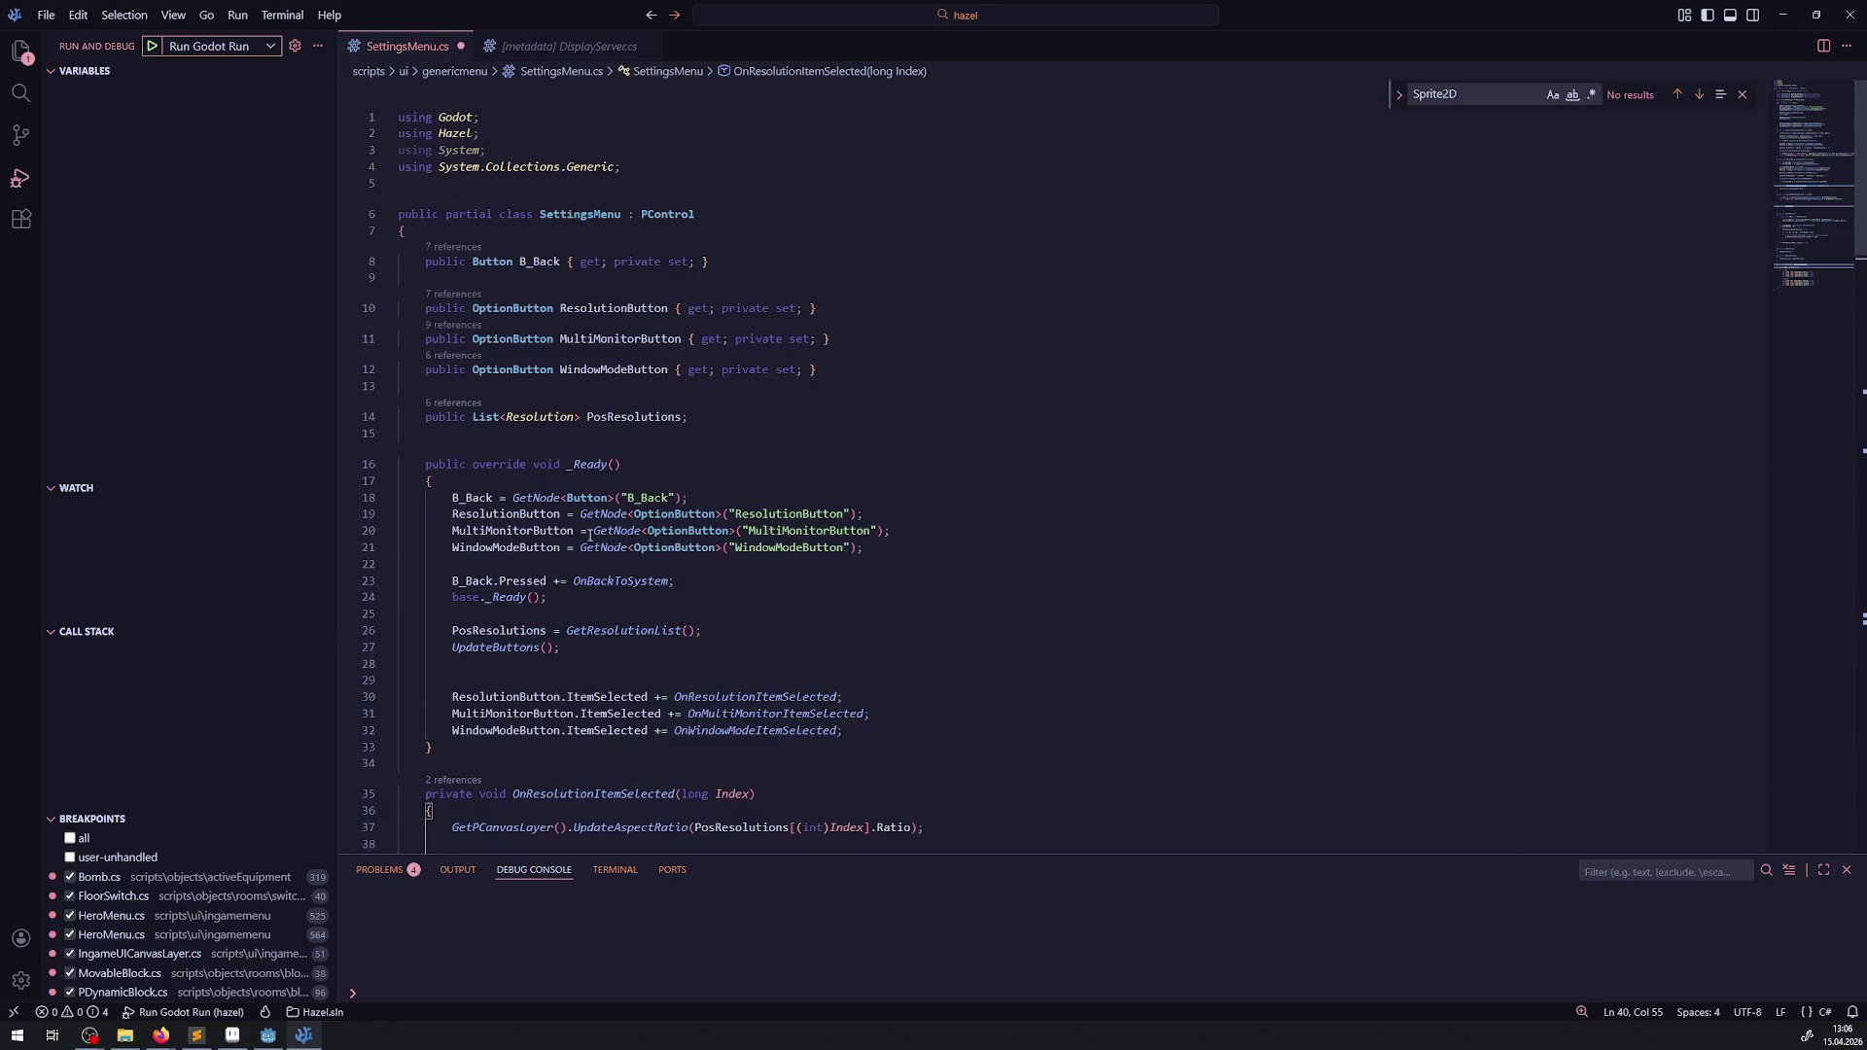
# - Begin line 84 as 'ResolutionButton.Disabled =' in OnWindowModeItemSelected
pyautogui.doubleClick(505, 514)
pyautogui.hotkey('ctrl', 'c')
pyautogui.scroll(-20, 686, 552)
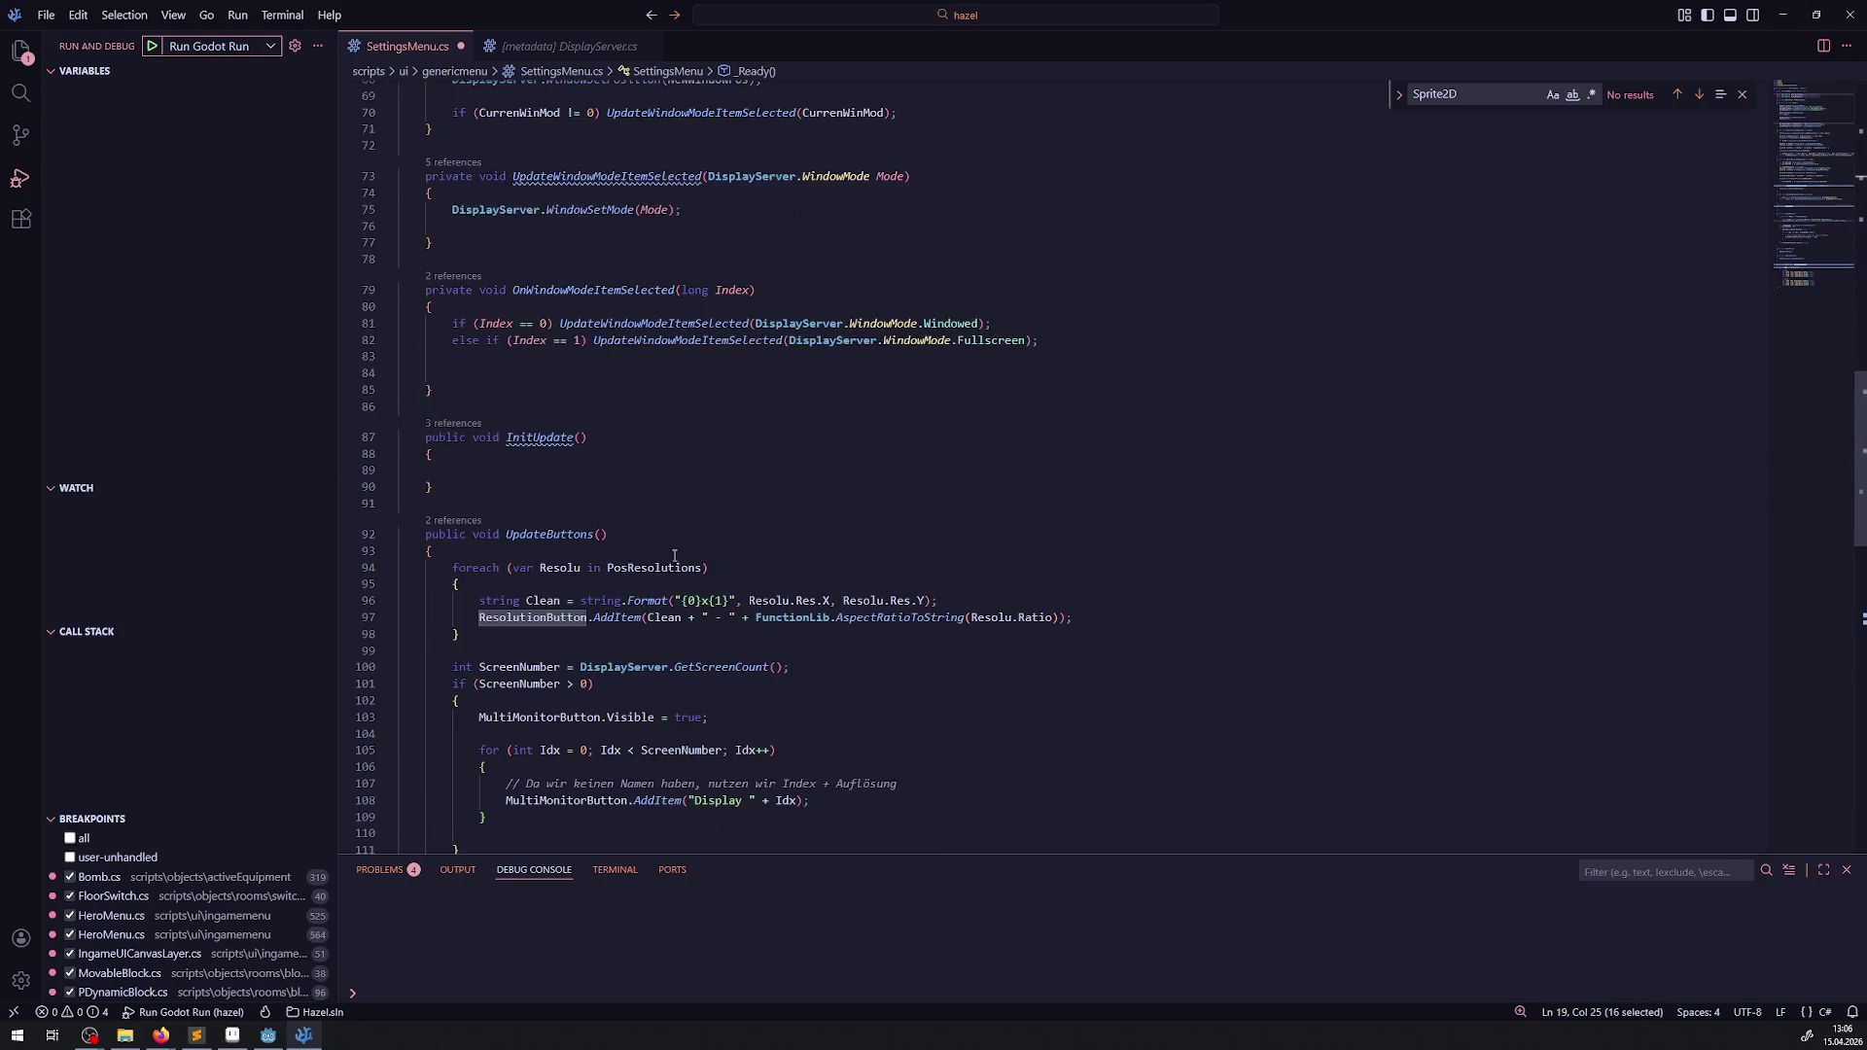
pyautogui.click(525, 369)
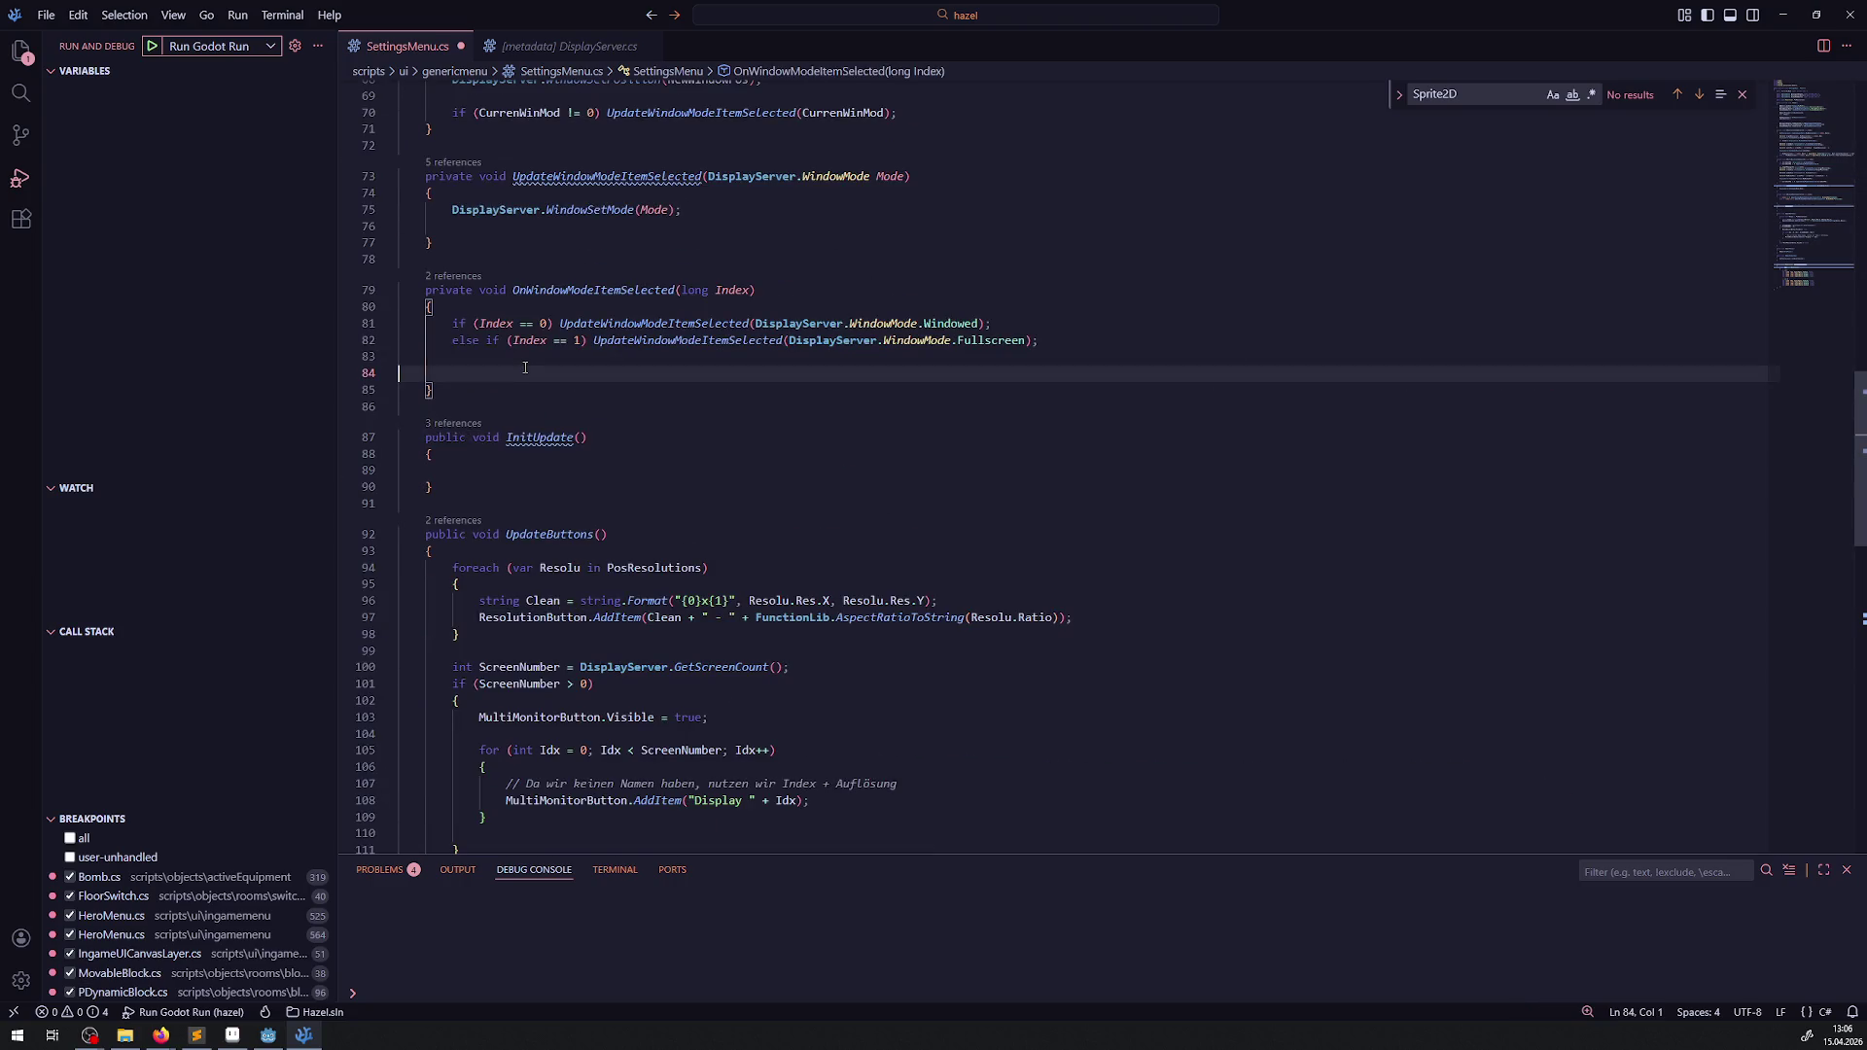
pyautogui.write('if()')
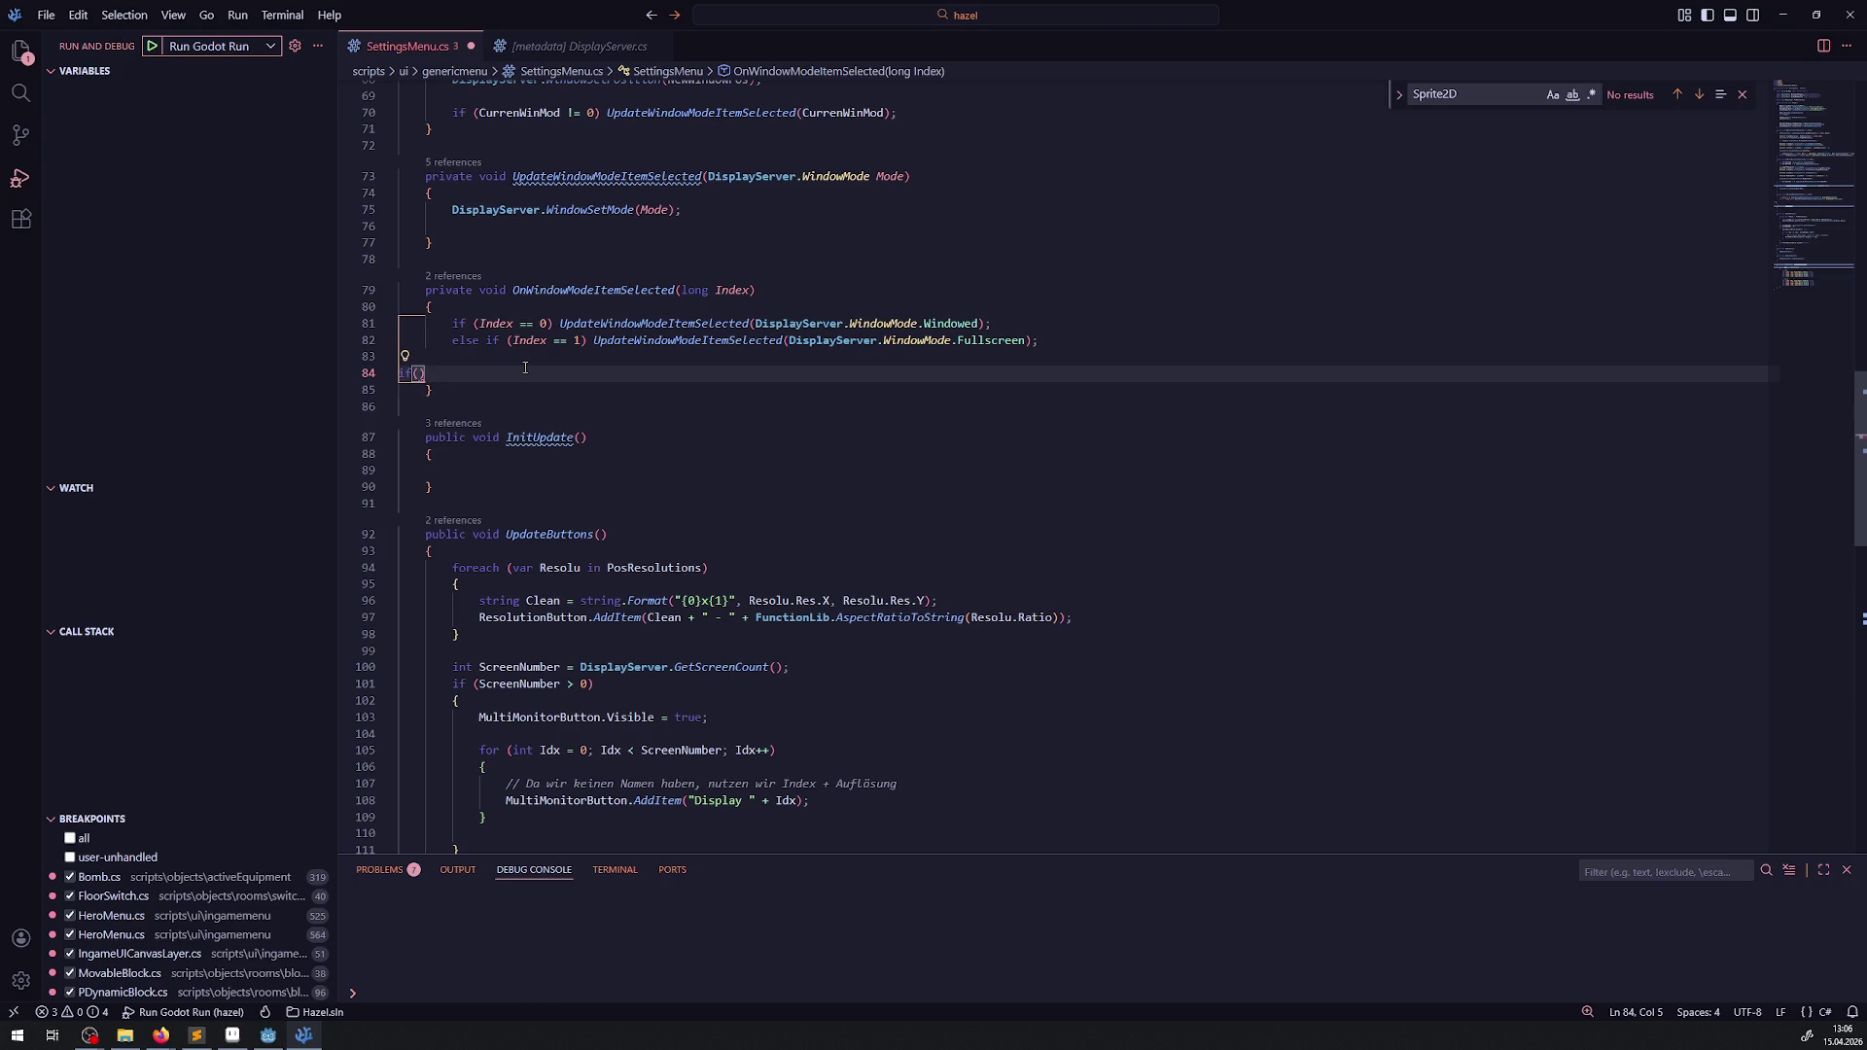
pyautogui.press('BackSpace')
pyautogui.press('BackSpace')
pyautogui.press('BackSpace')
pyautogui.hotkey('ctrl', 'v')
pyautogui.write('.')
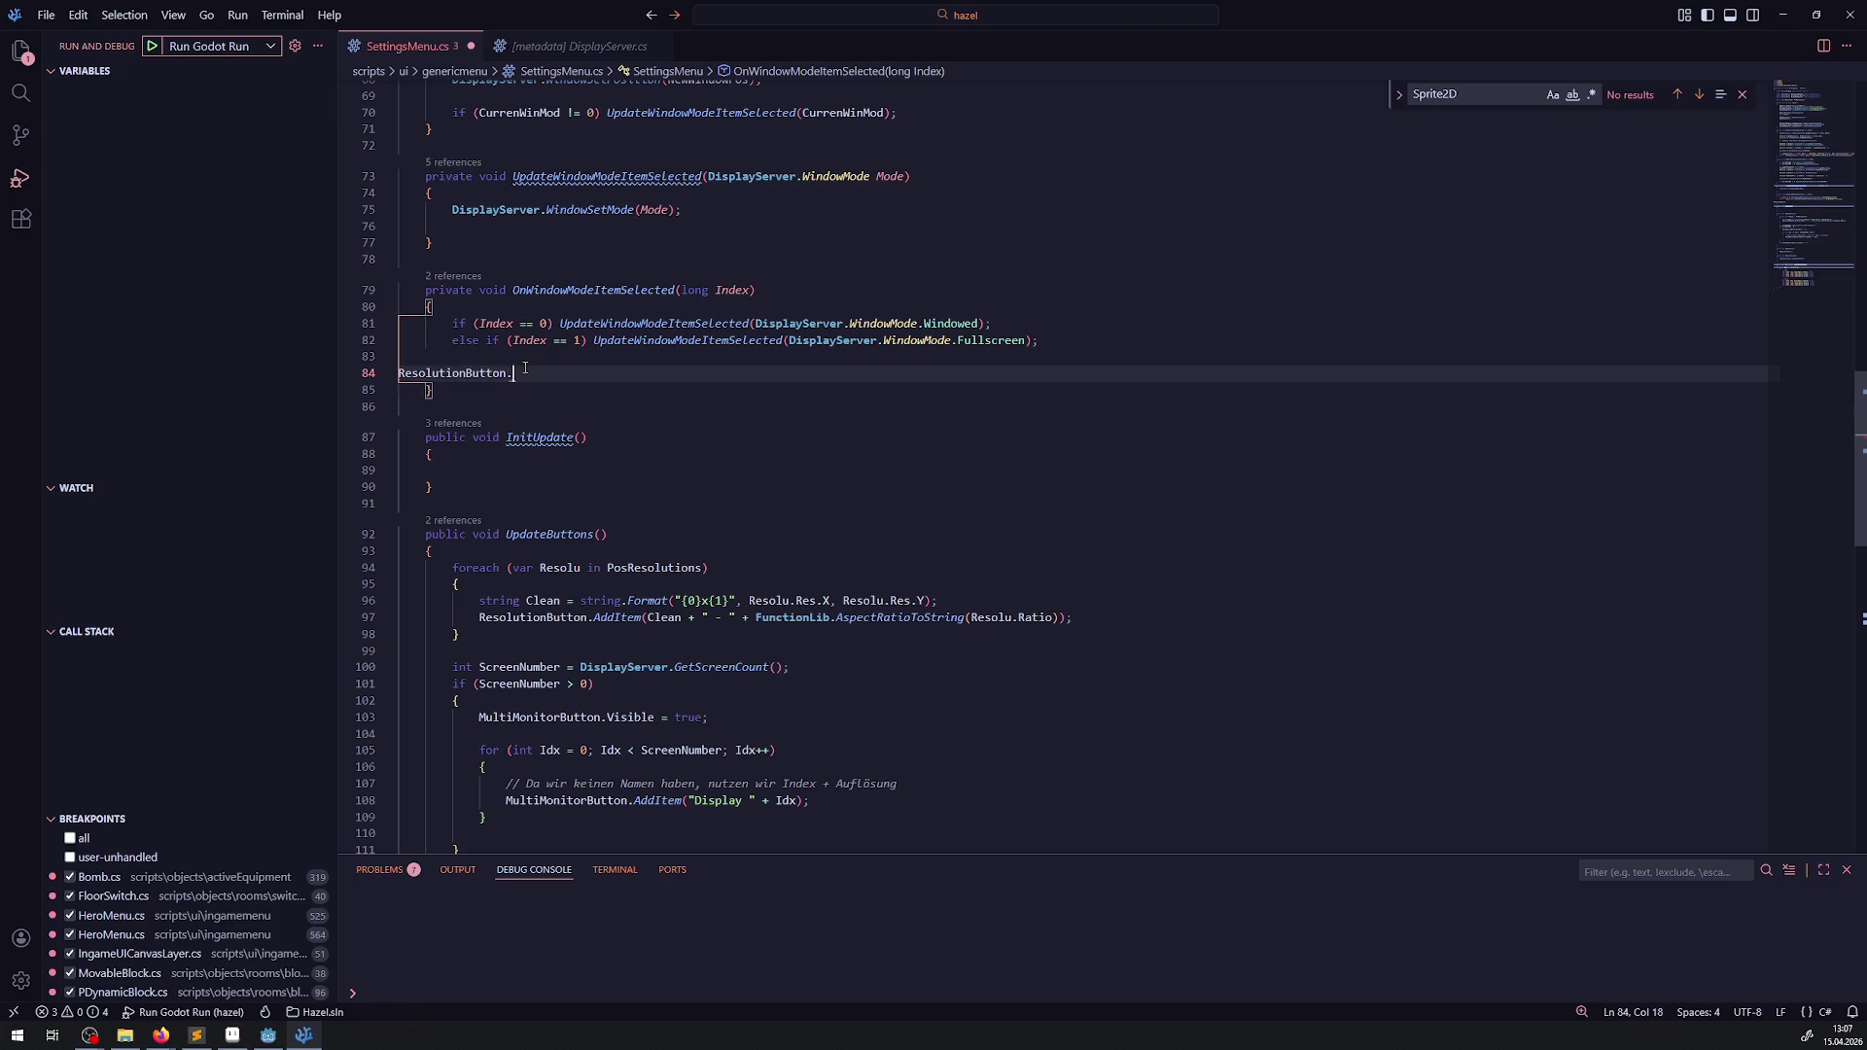
pyautogui.write('Disab')
pyautogui.press('Return')
pyautogui.write('=')
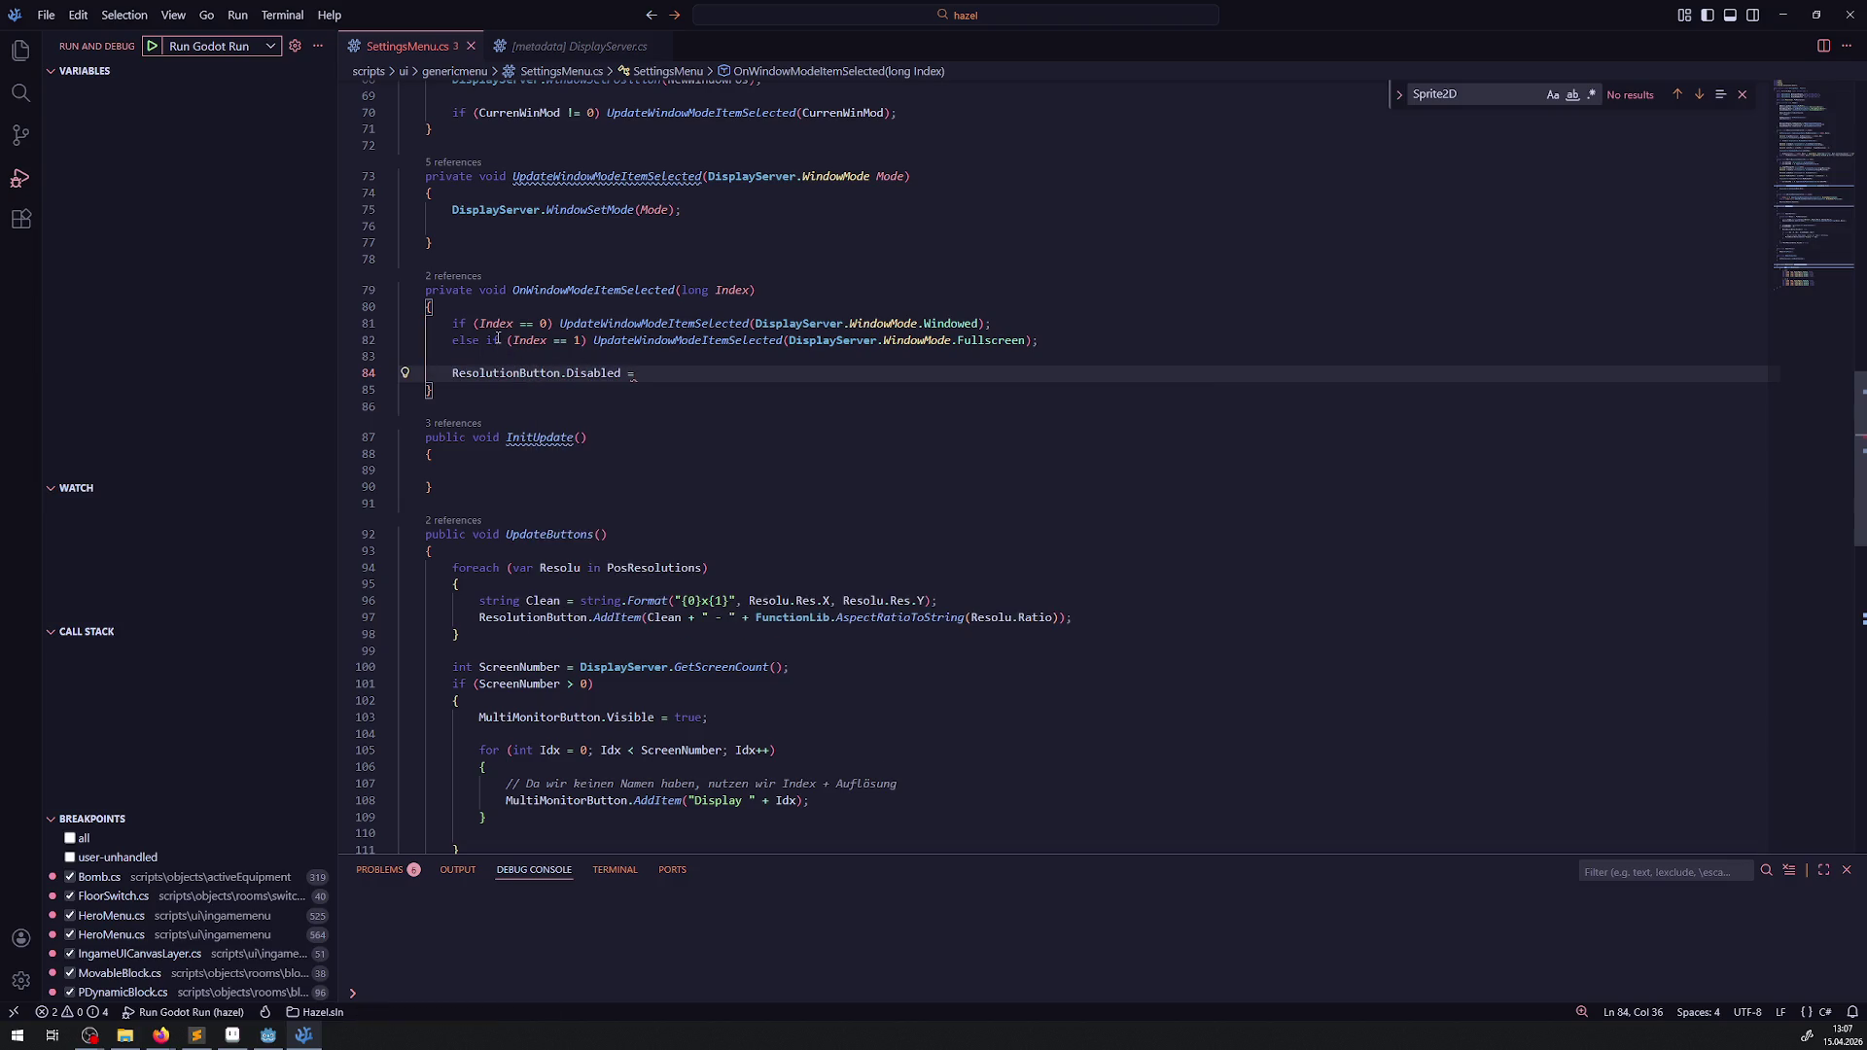
# - Finish it as 'ResolutionButton.Disabled = Index == 1;', save, and build in Godot
pyautogui.doubleClick(496, 323)
pyautogui.click(534, 341)
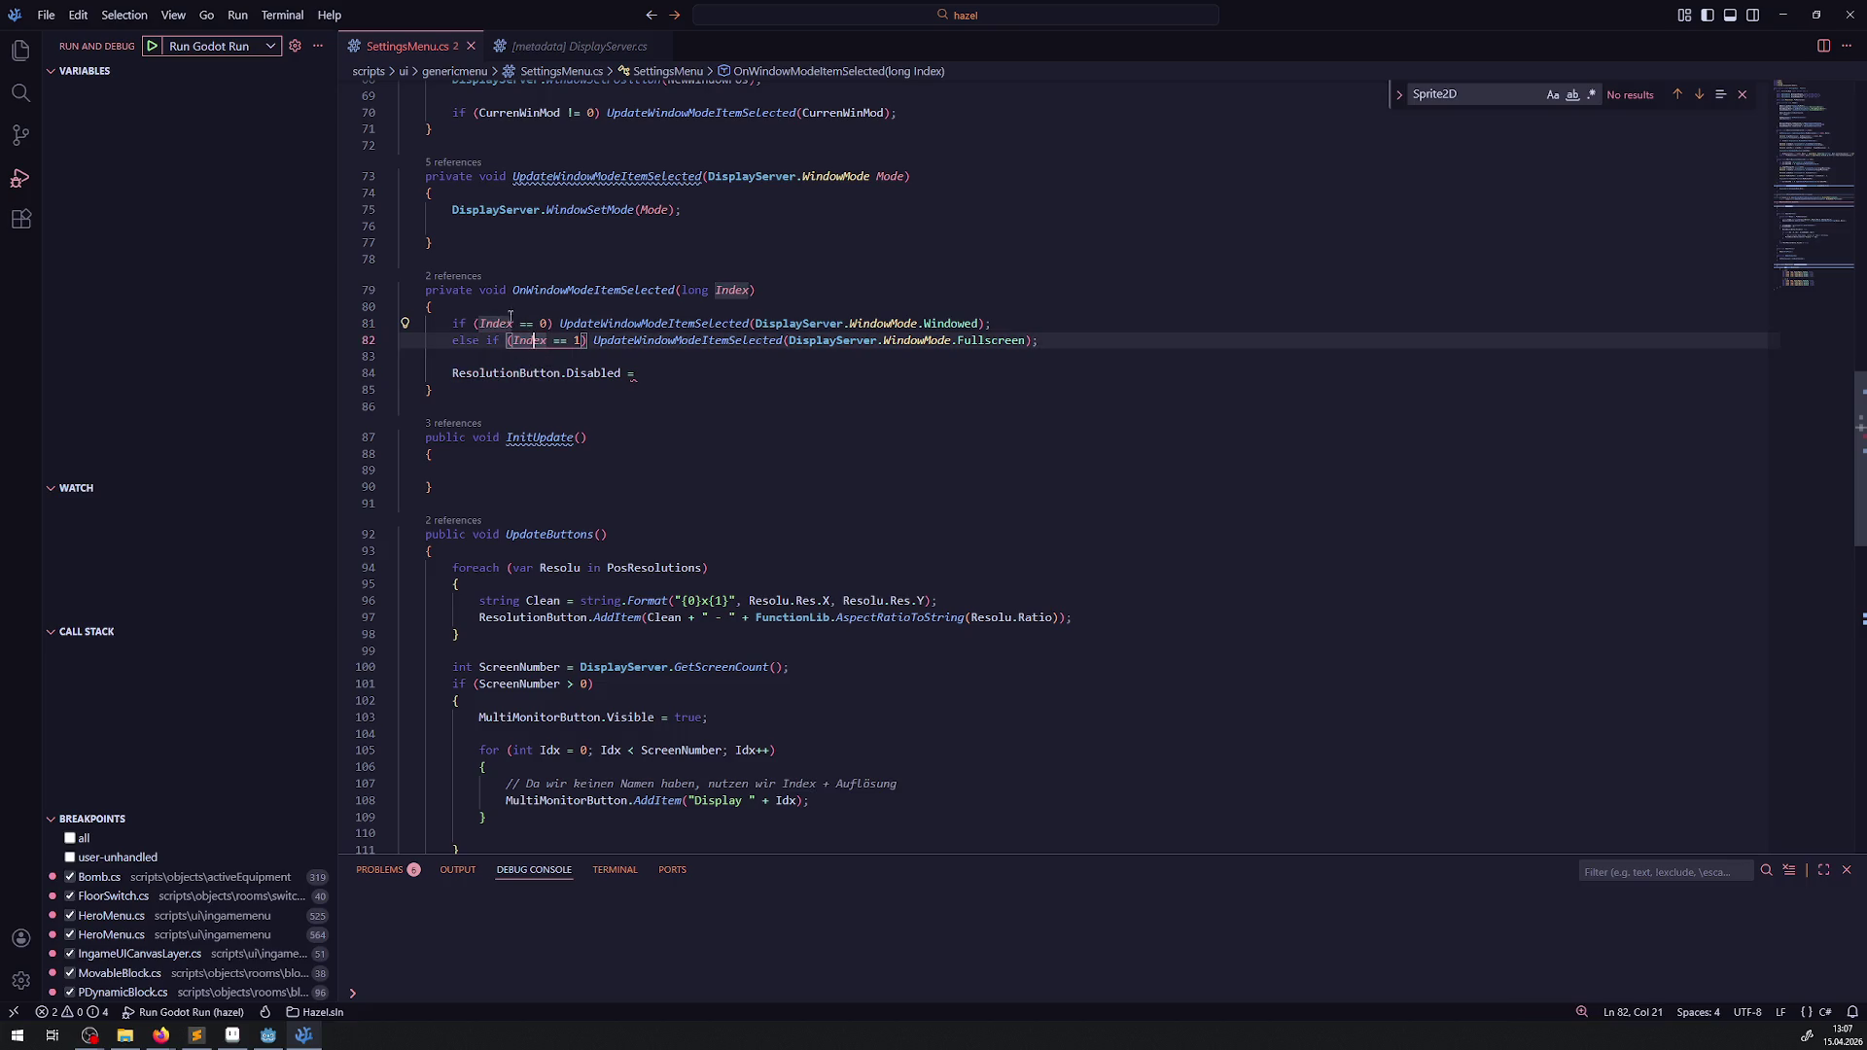
pyautogui.click(691, 374)
pyautogui.write('Index == 1;')
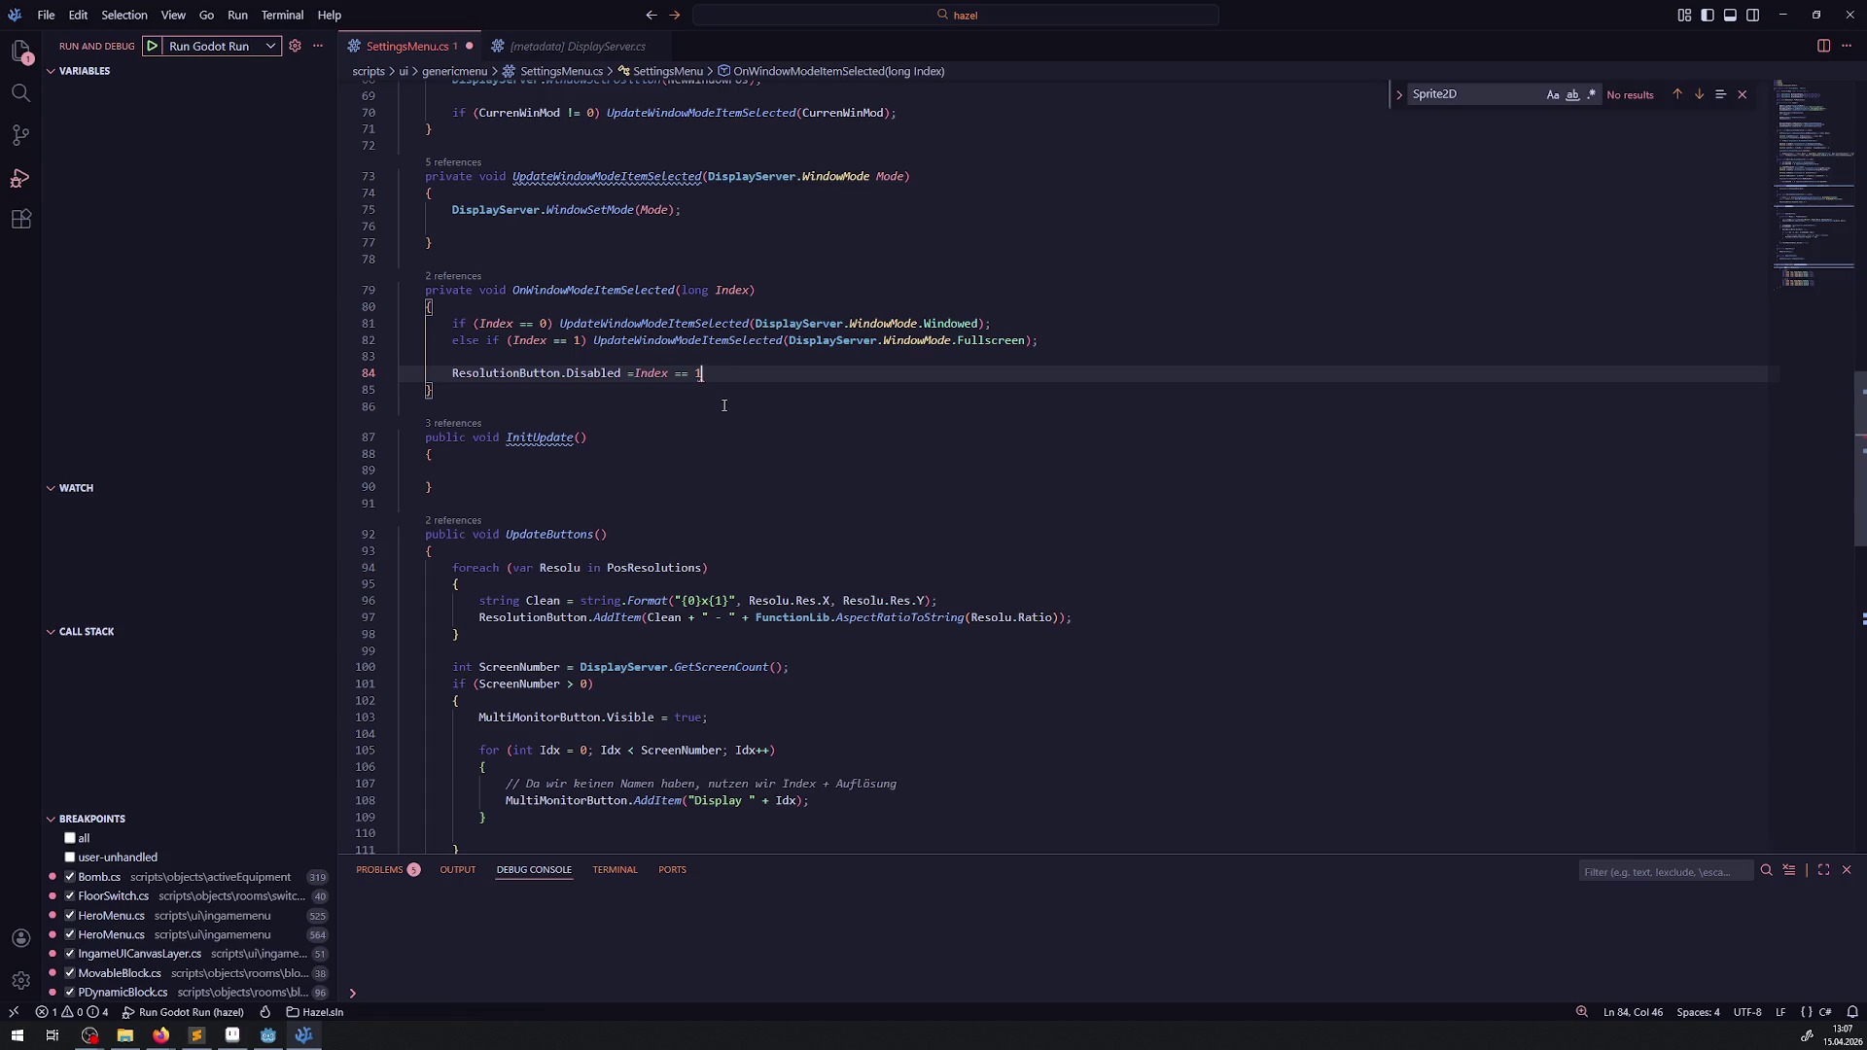
pyautogui.hotkey('ctrl', 's')
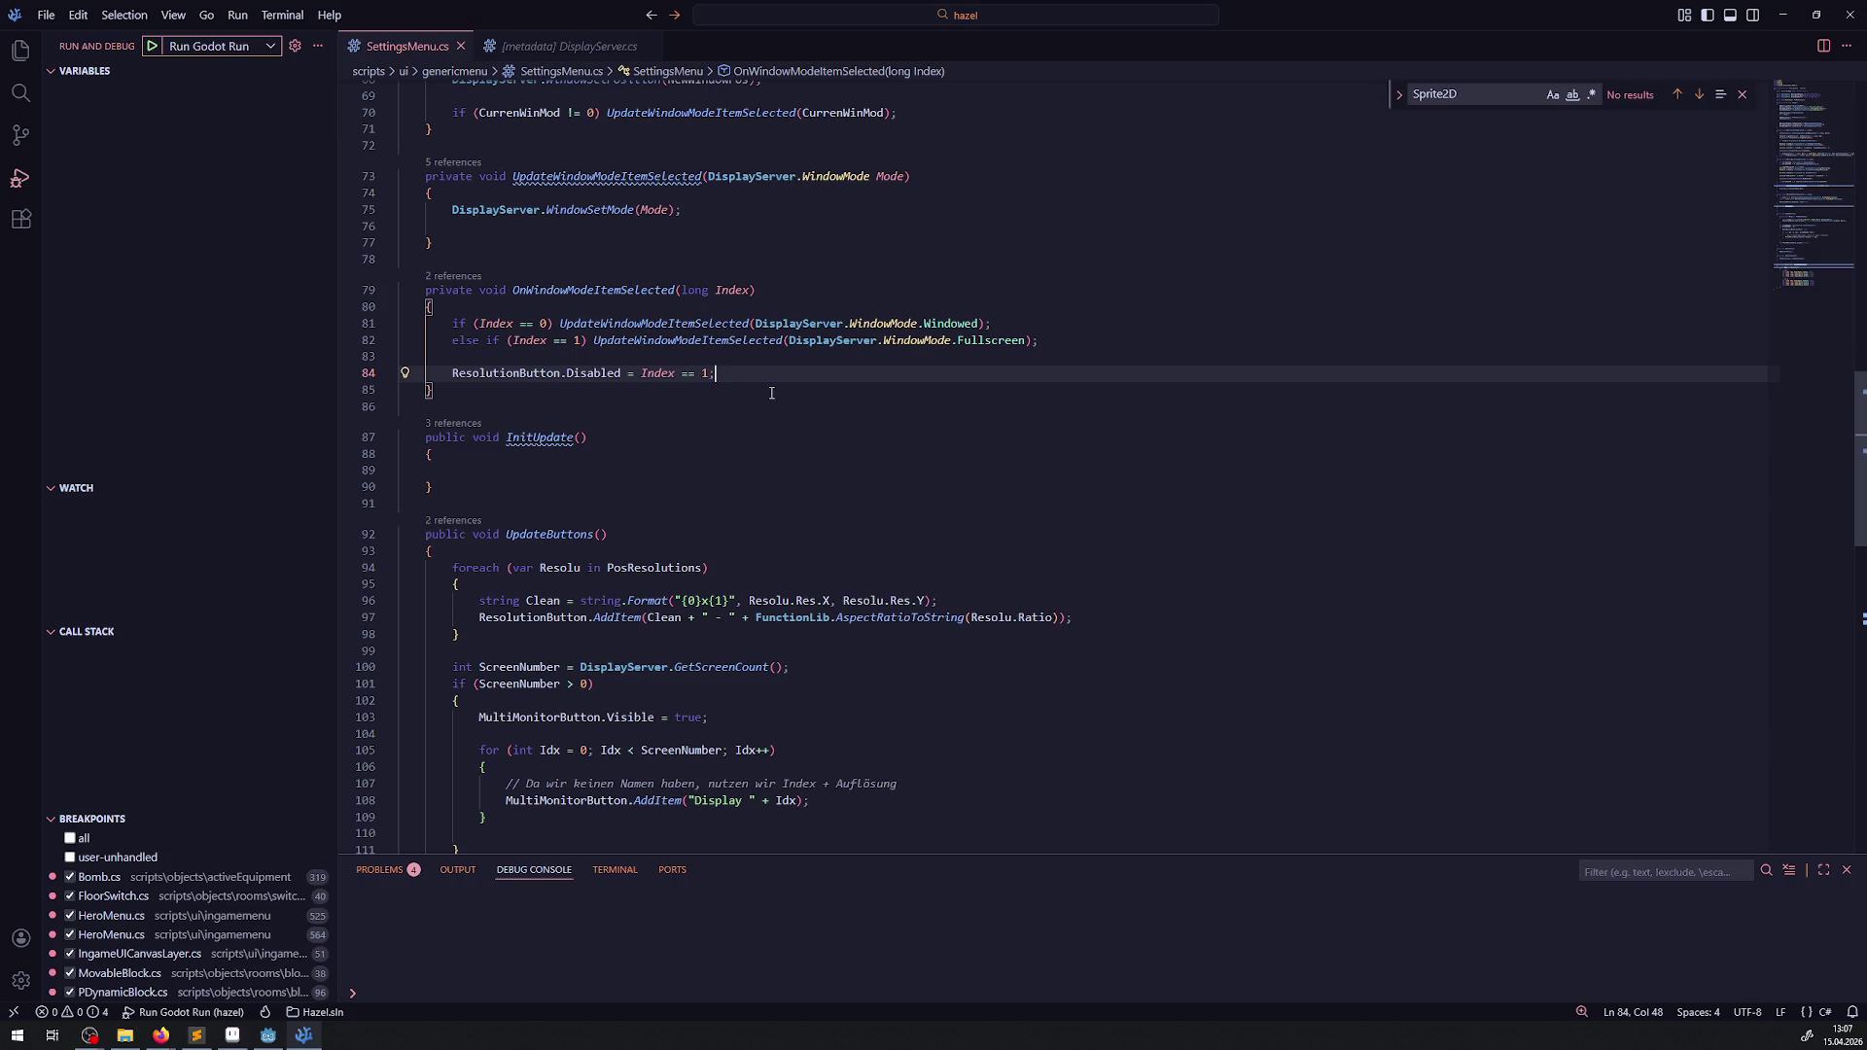
pyautogui.hotkey('alt', 'Tab')
pyautogui.click(1614, 35)
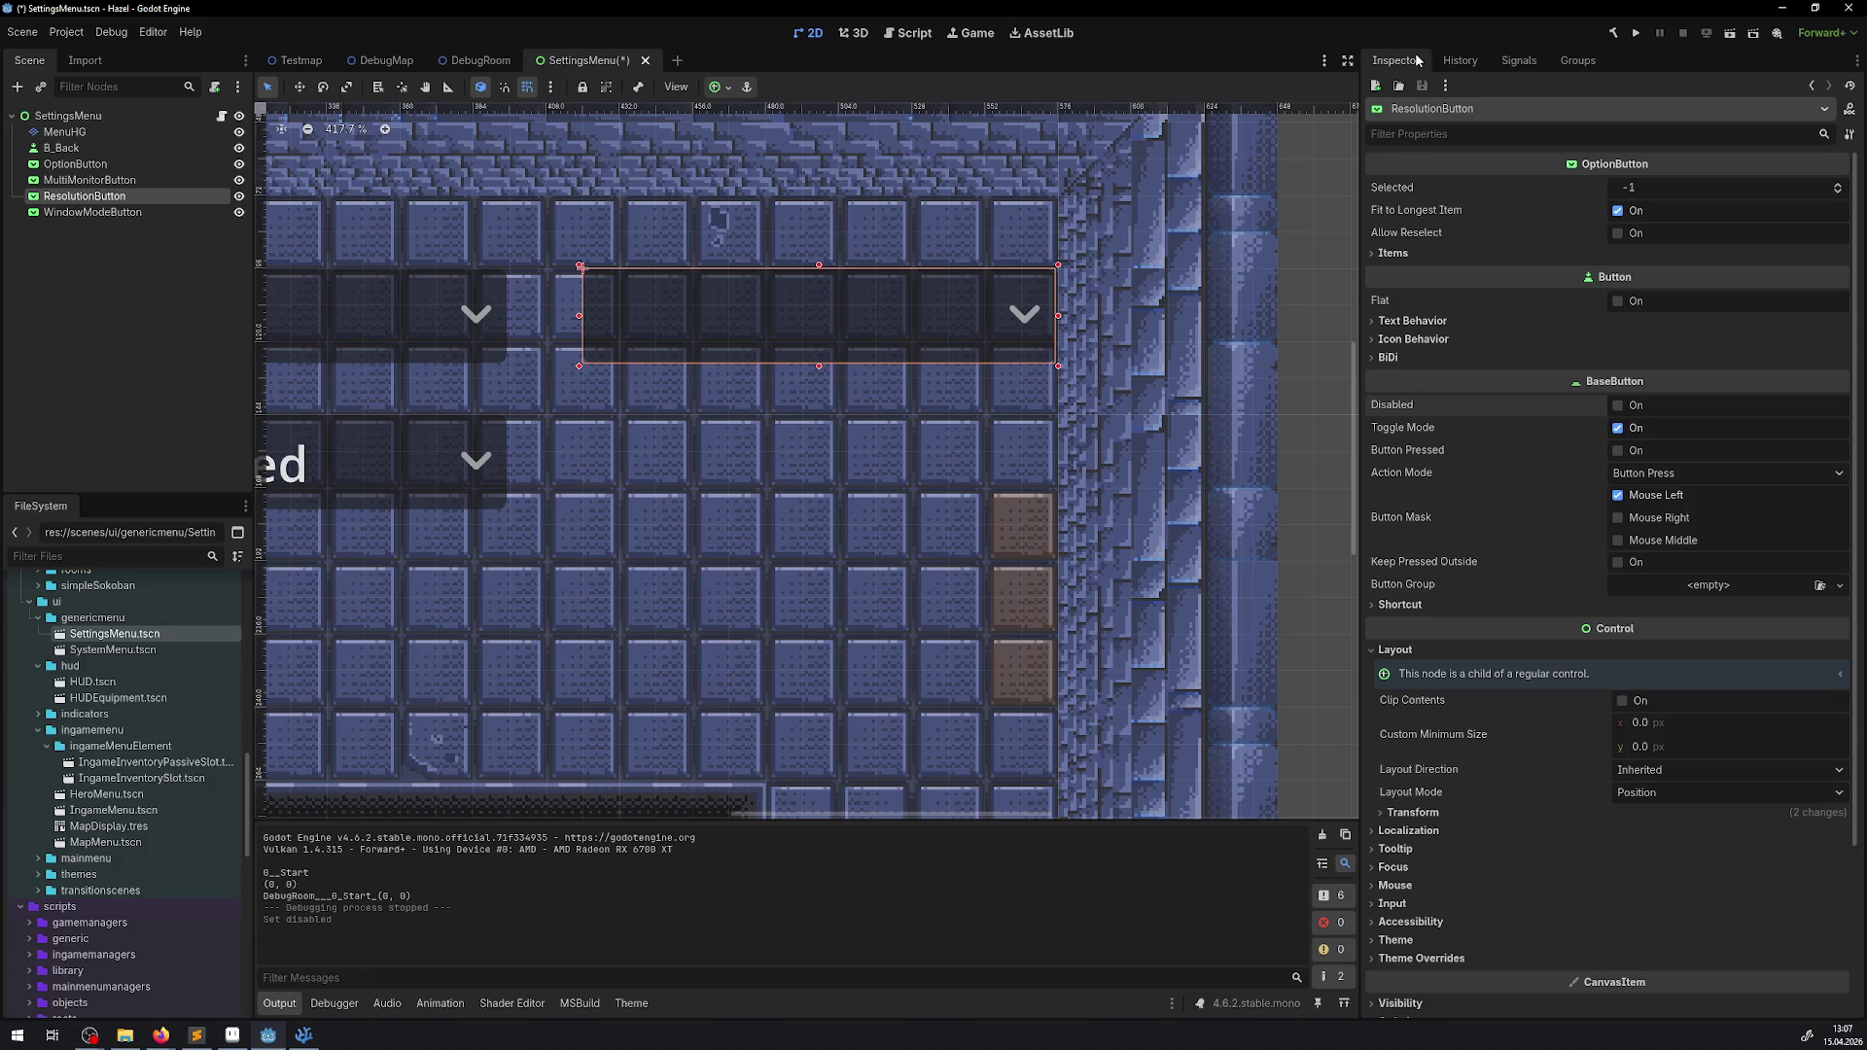
# - Run the game, open Settings, and switch the window mode to Fullscreen
pyautogui.click(1636, 33)
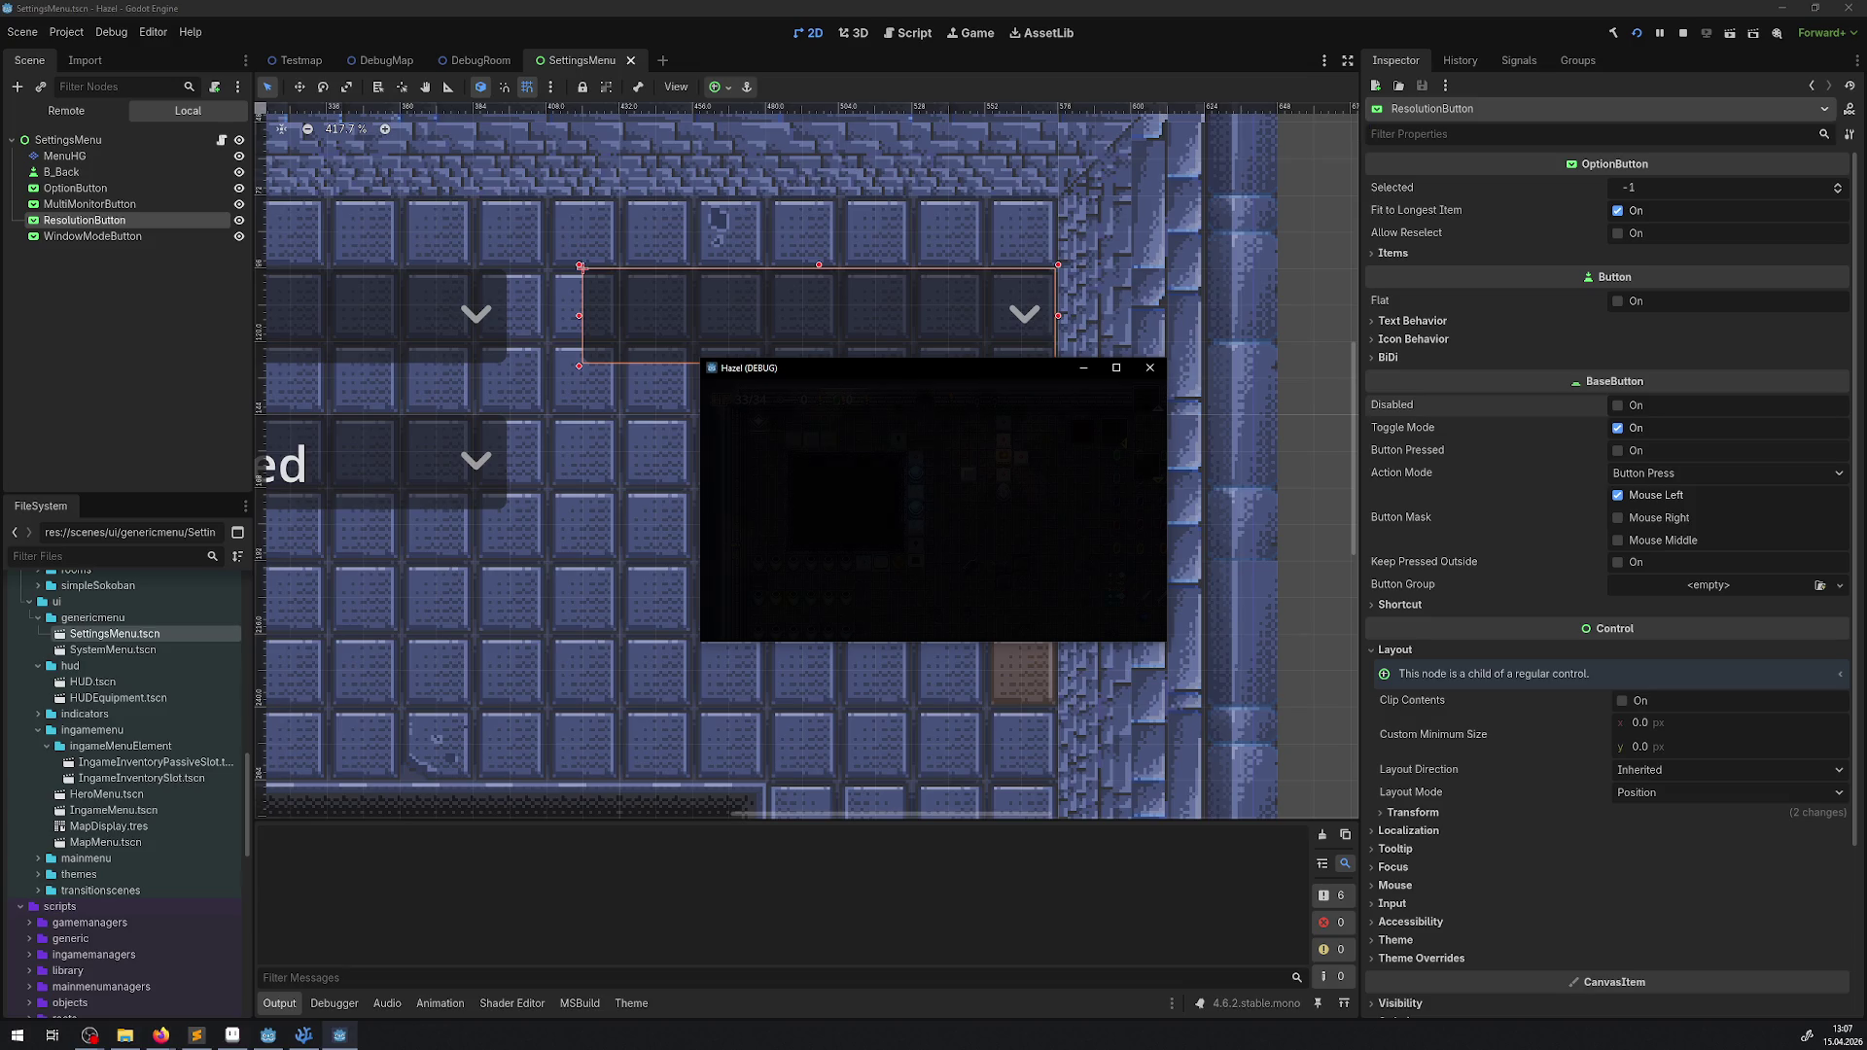
pyautogui.press('Escape')
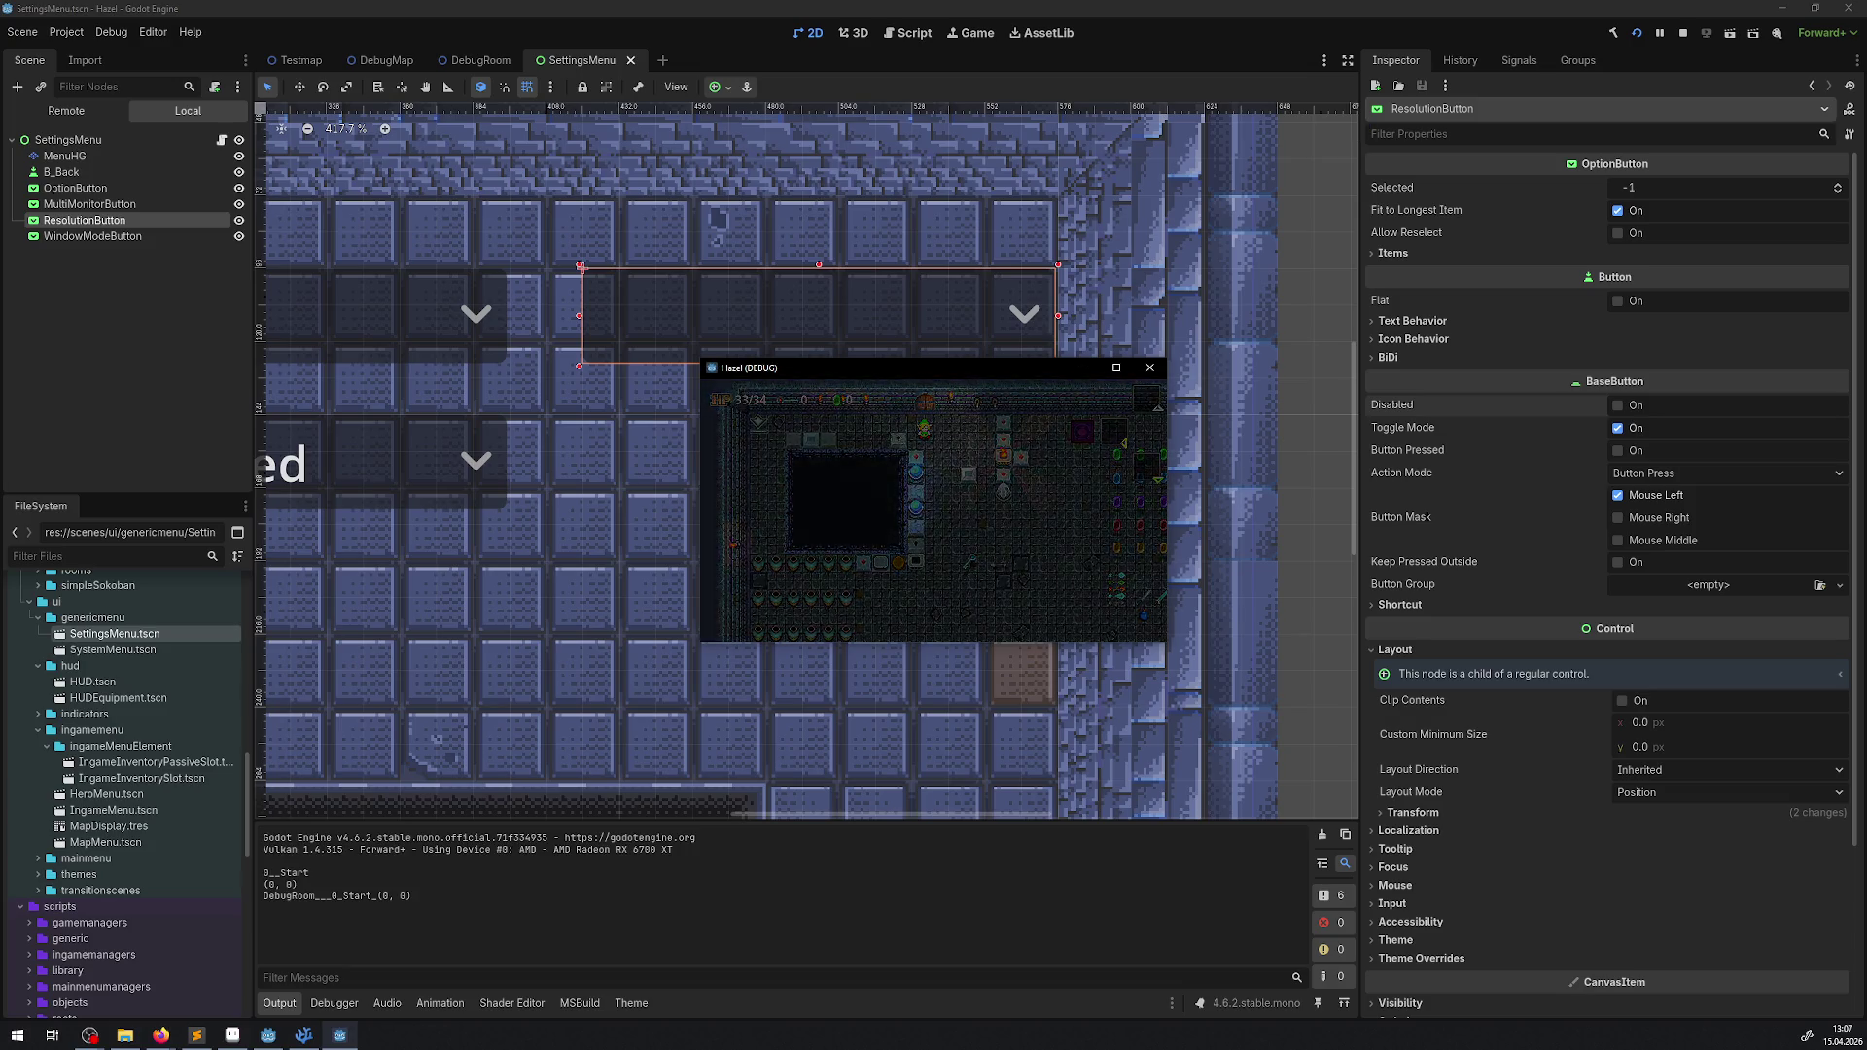
pyautogui.press('Return')
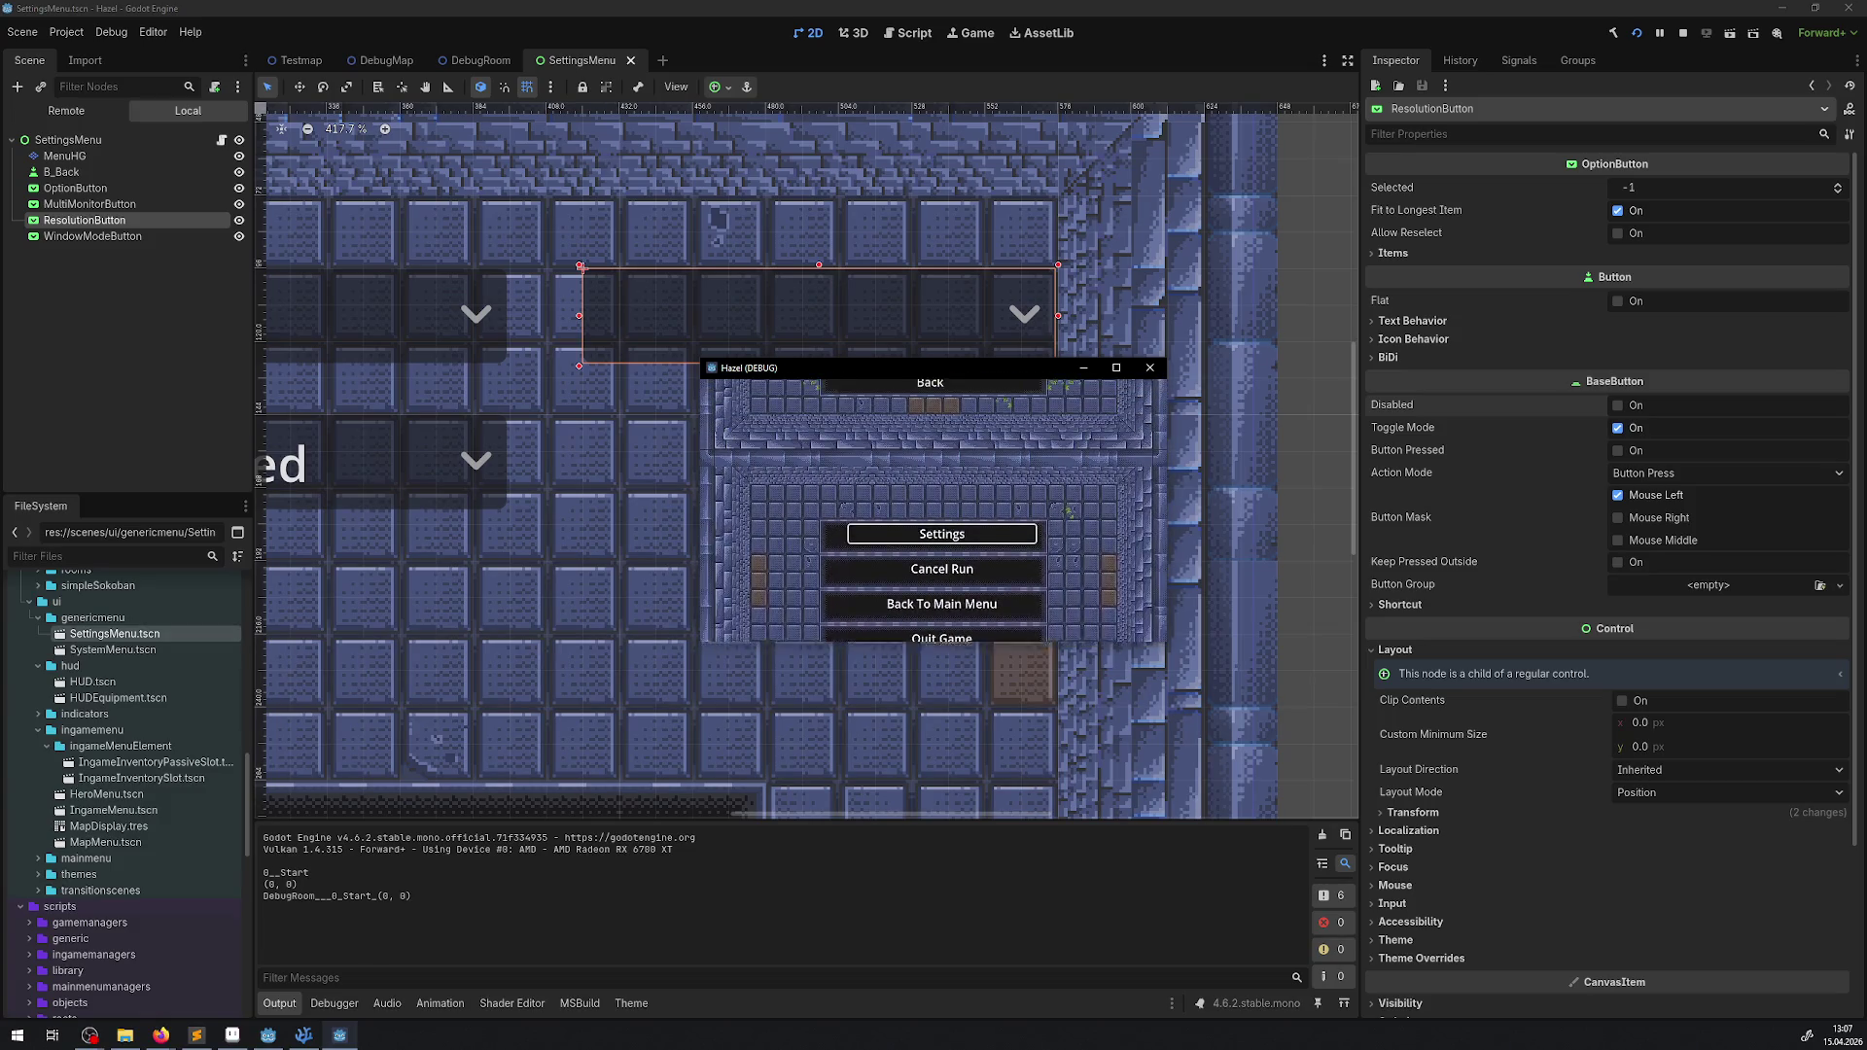
pyautogui.press('Down')
pyautogui.press('Return')
pyautogui.press('Down')
pyautogui.press('Return')
# - Confirm the resolution dropdown can't be focused, then send the game to Display 1
pyautogui.press('Right')
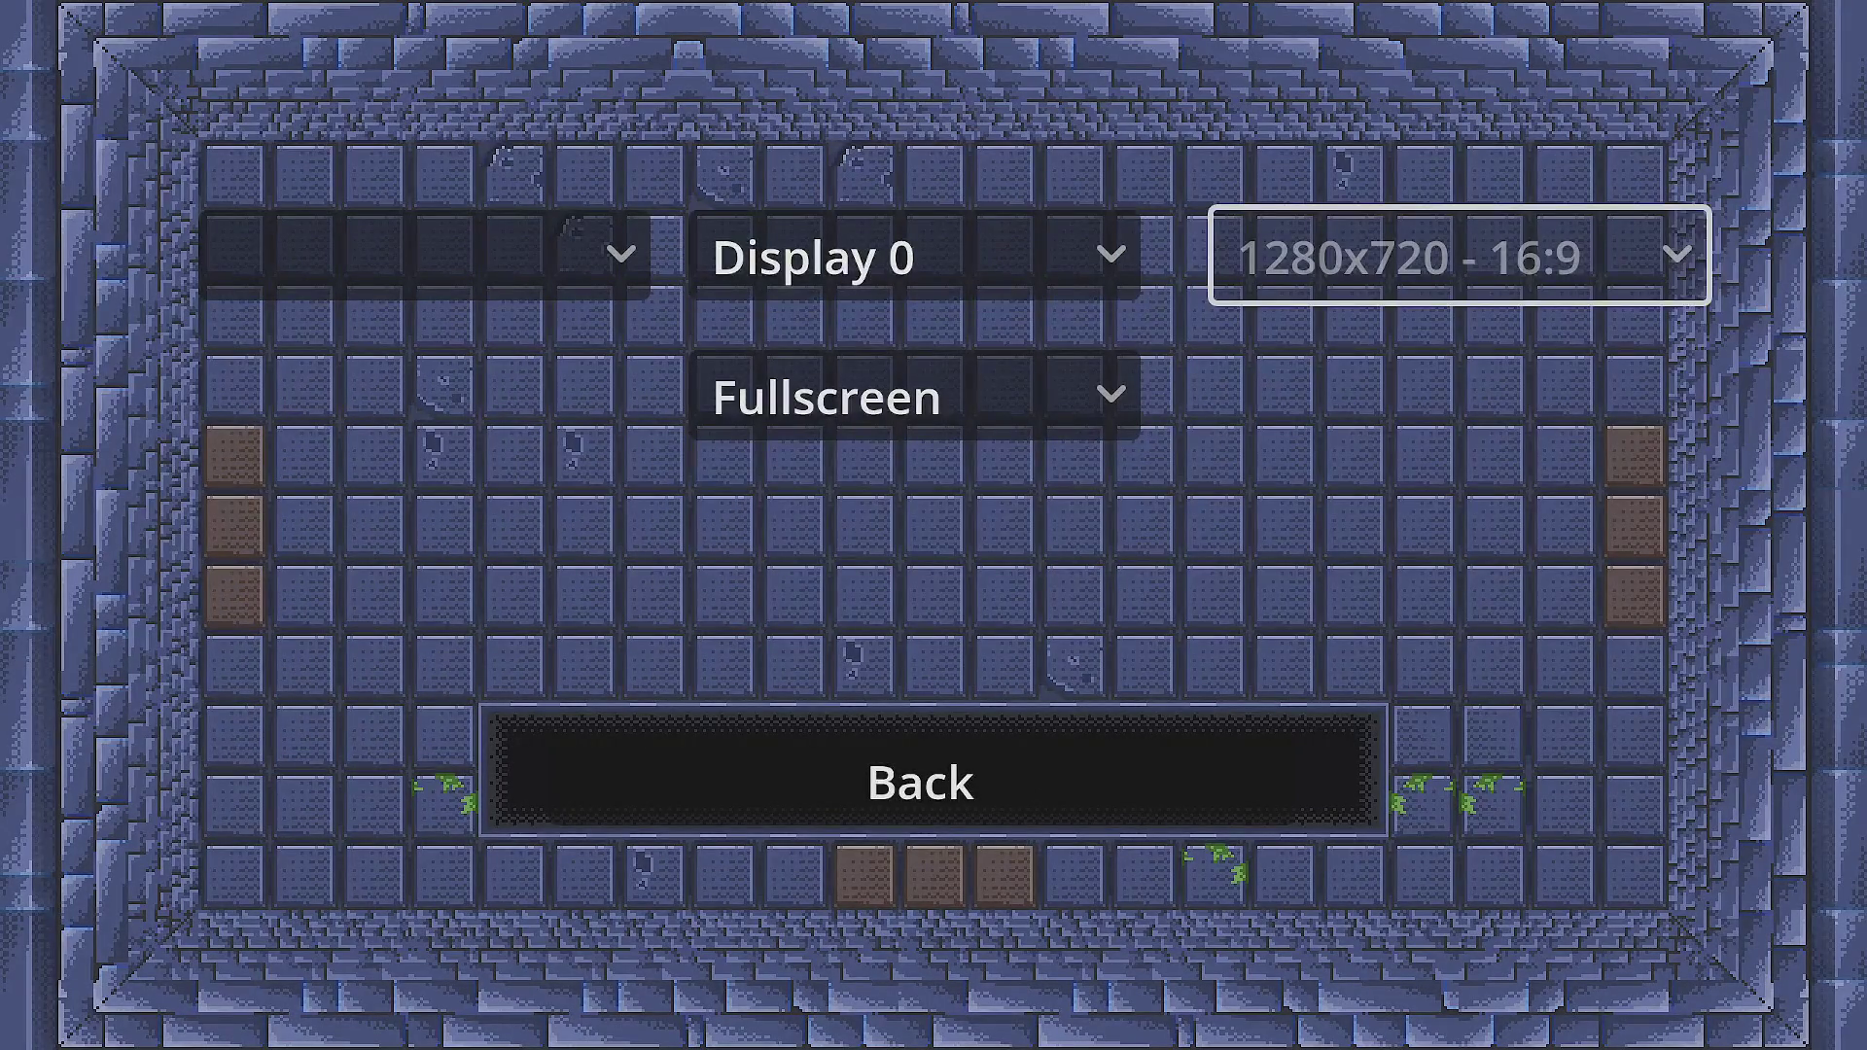
pyautogui.press('Left')
pyautogui.press('Down')
pyautogui.press('Up')
pyautogui.press('Return')
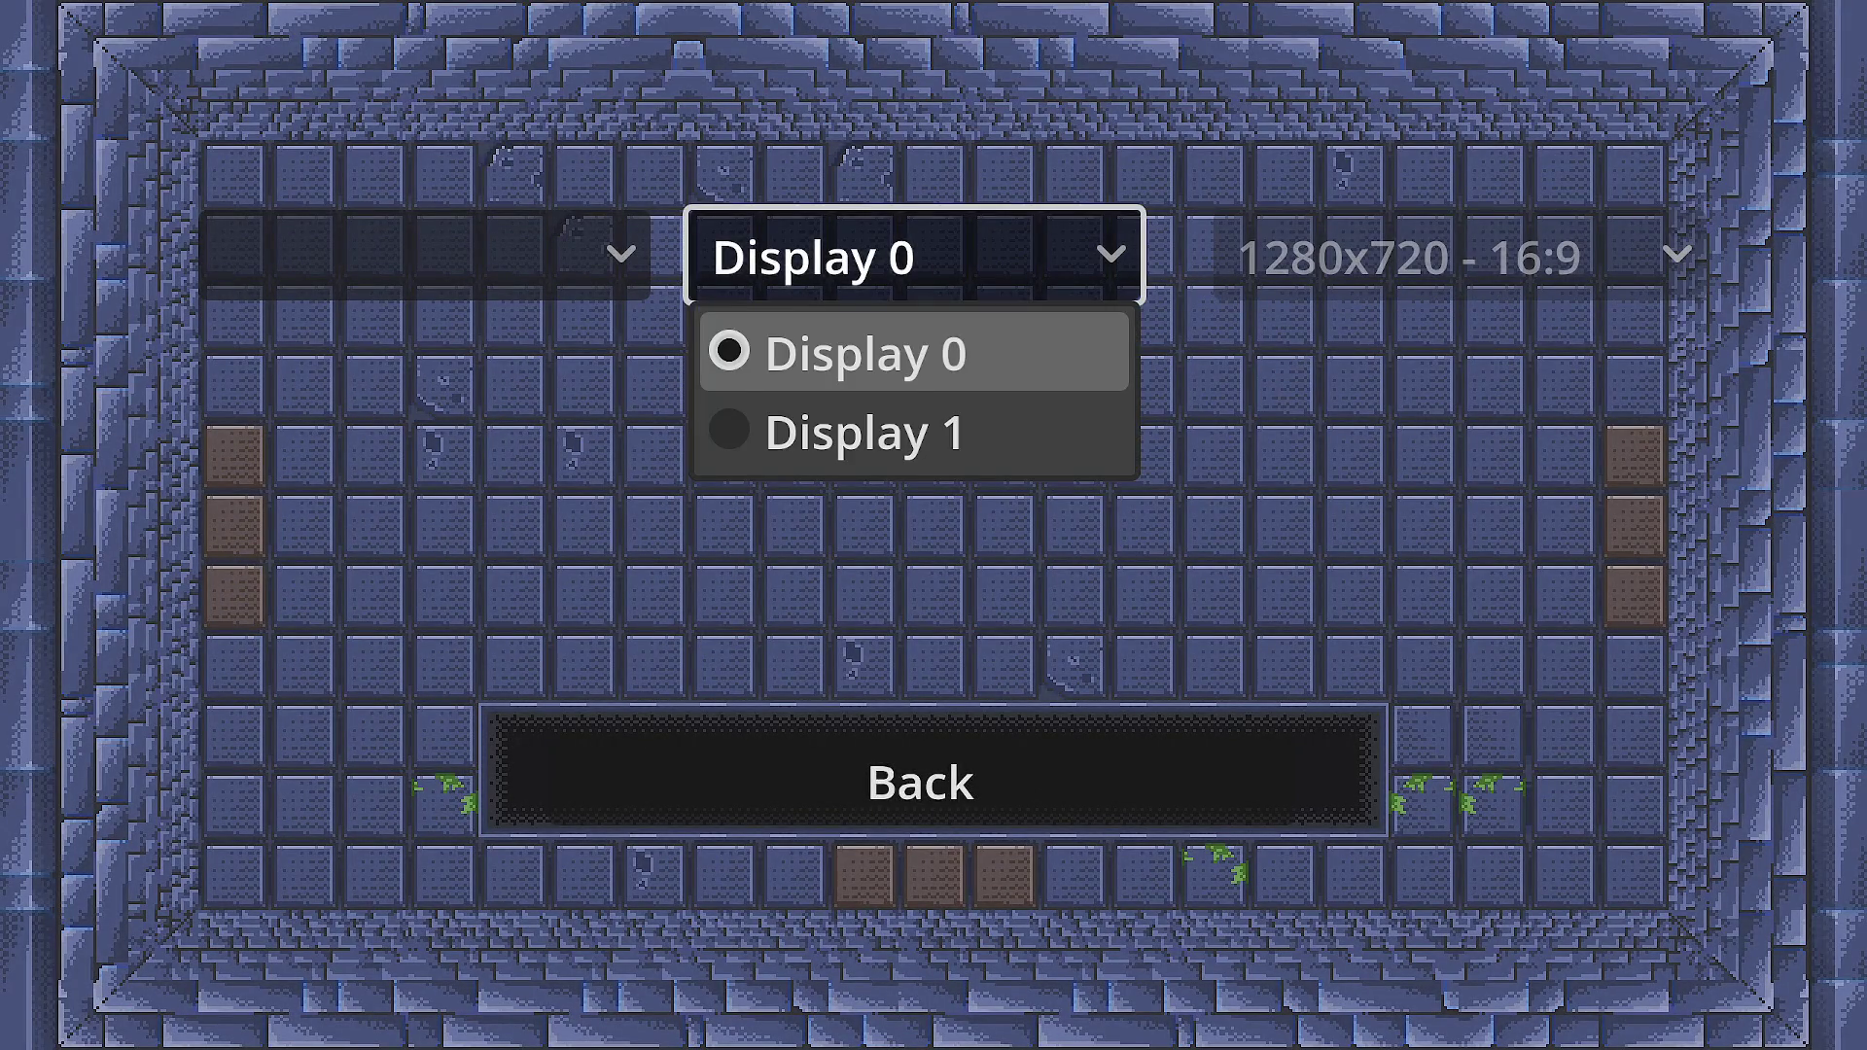
pyautogui.press('Down')
pyautogui.press('Return')
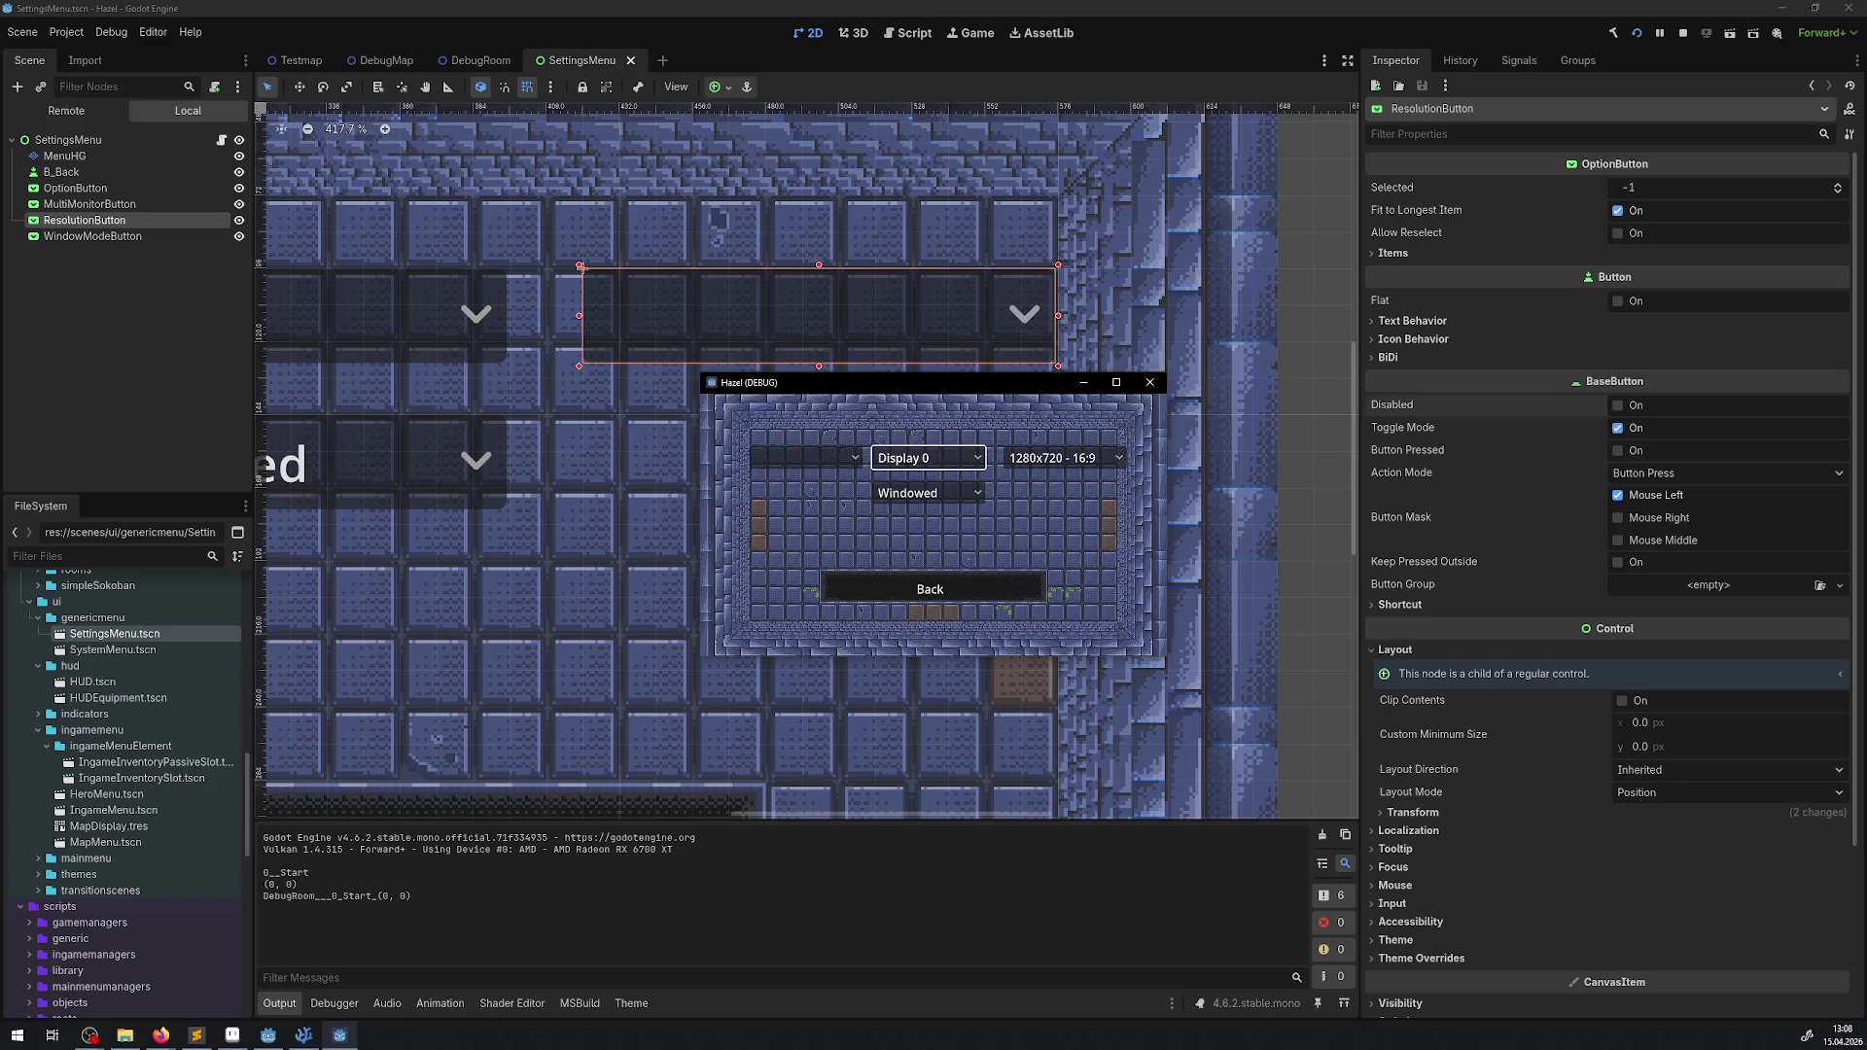
# - Pick 2560x1440 - 16:9 from the resolution dropdown, then reopen and close the list
pyautogui.click(1064, 457)
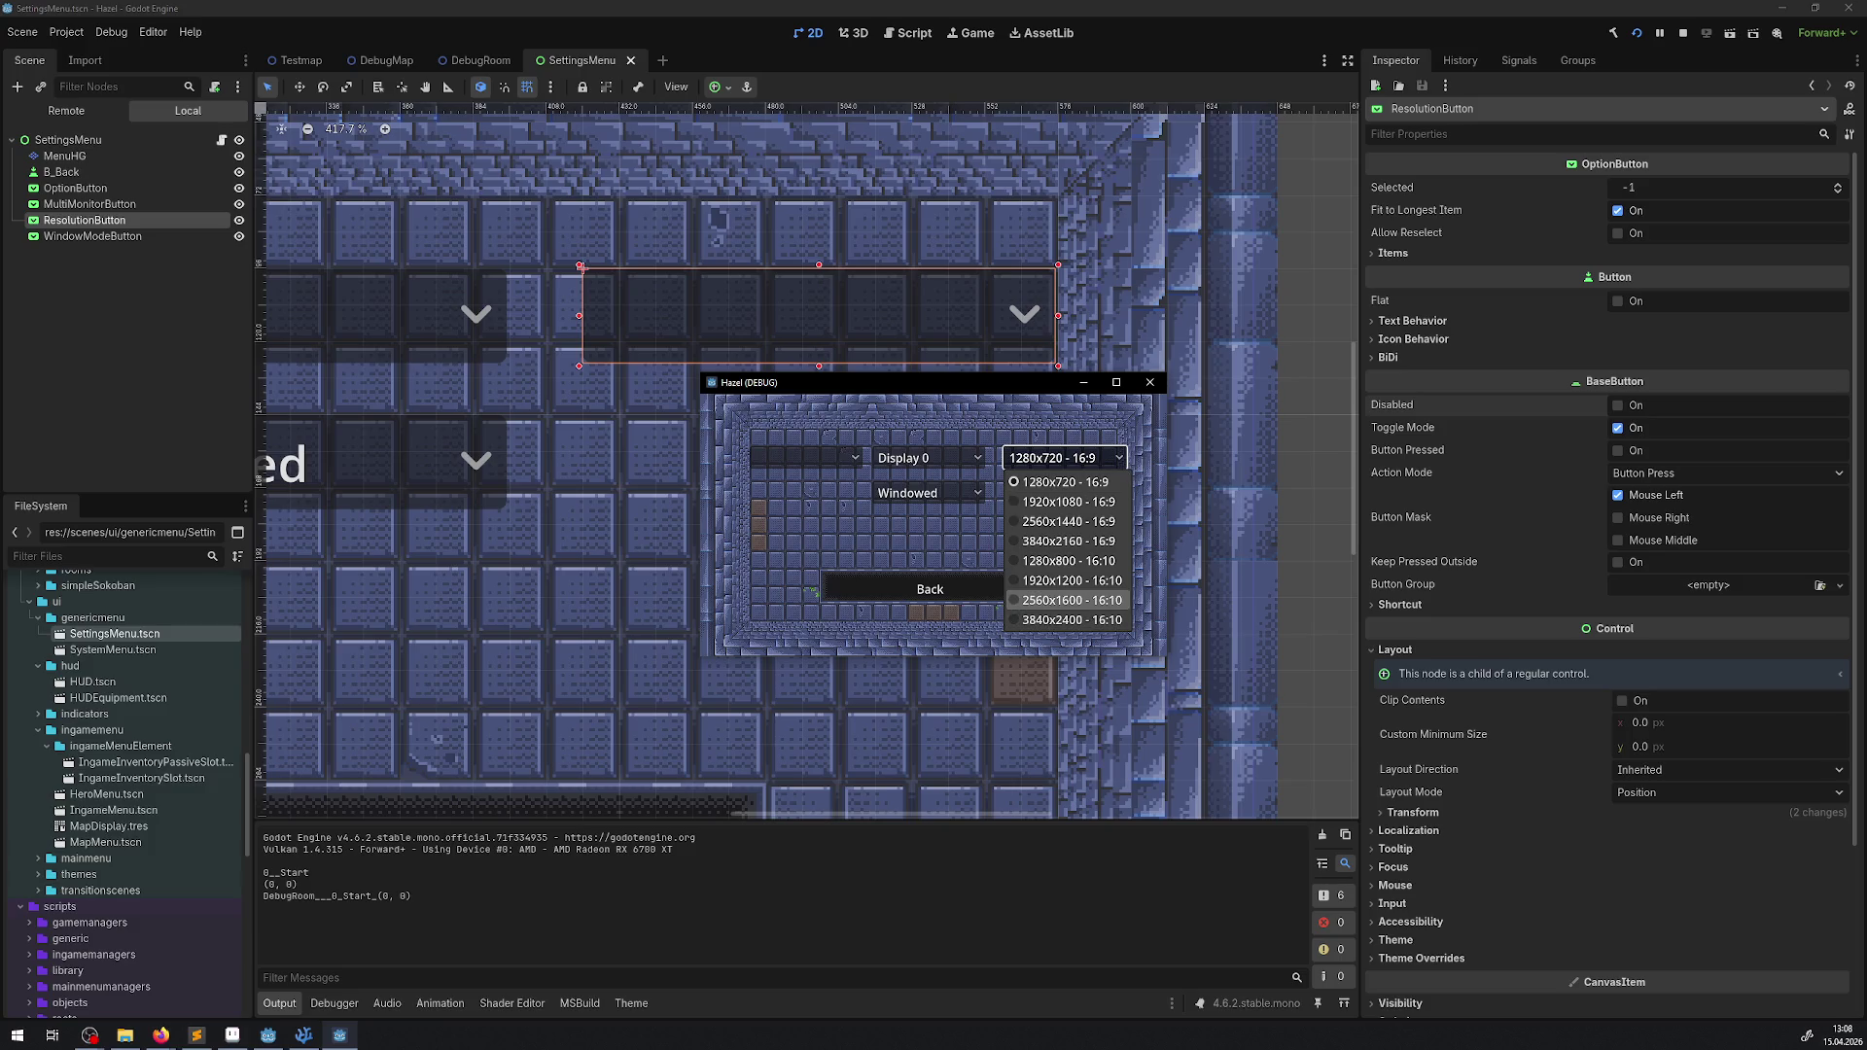
pyautogui.click(1067, 521)
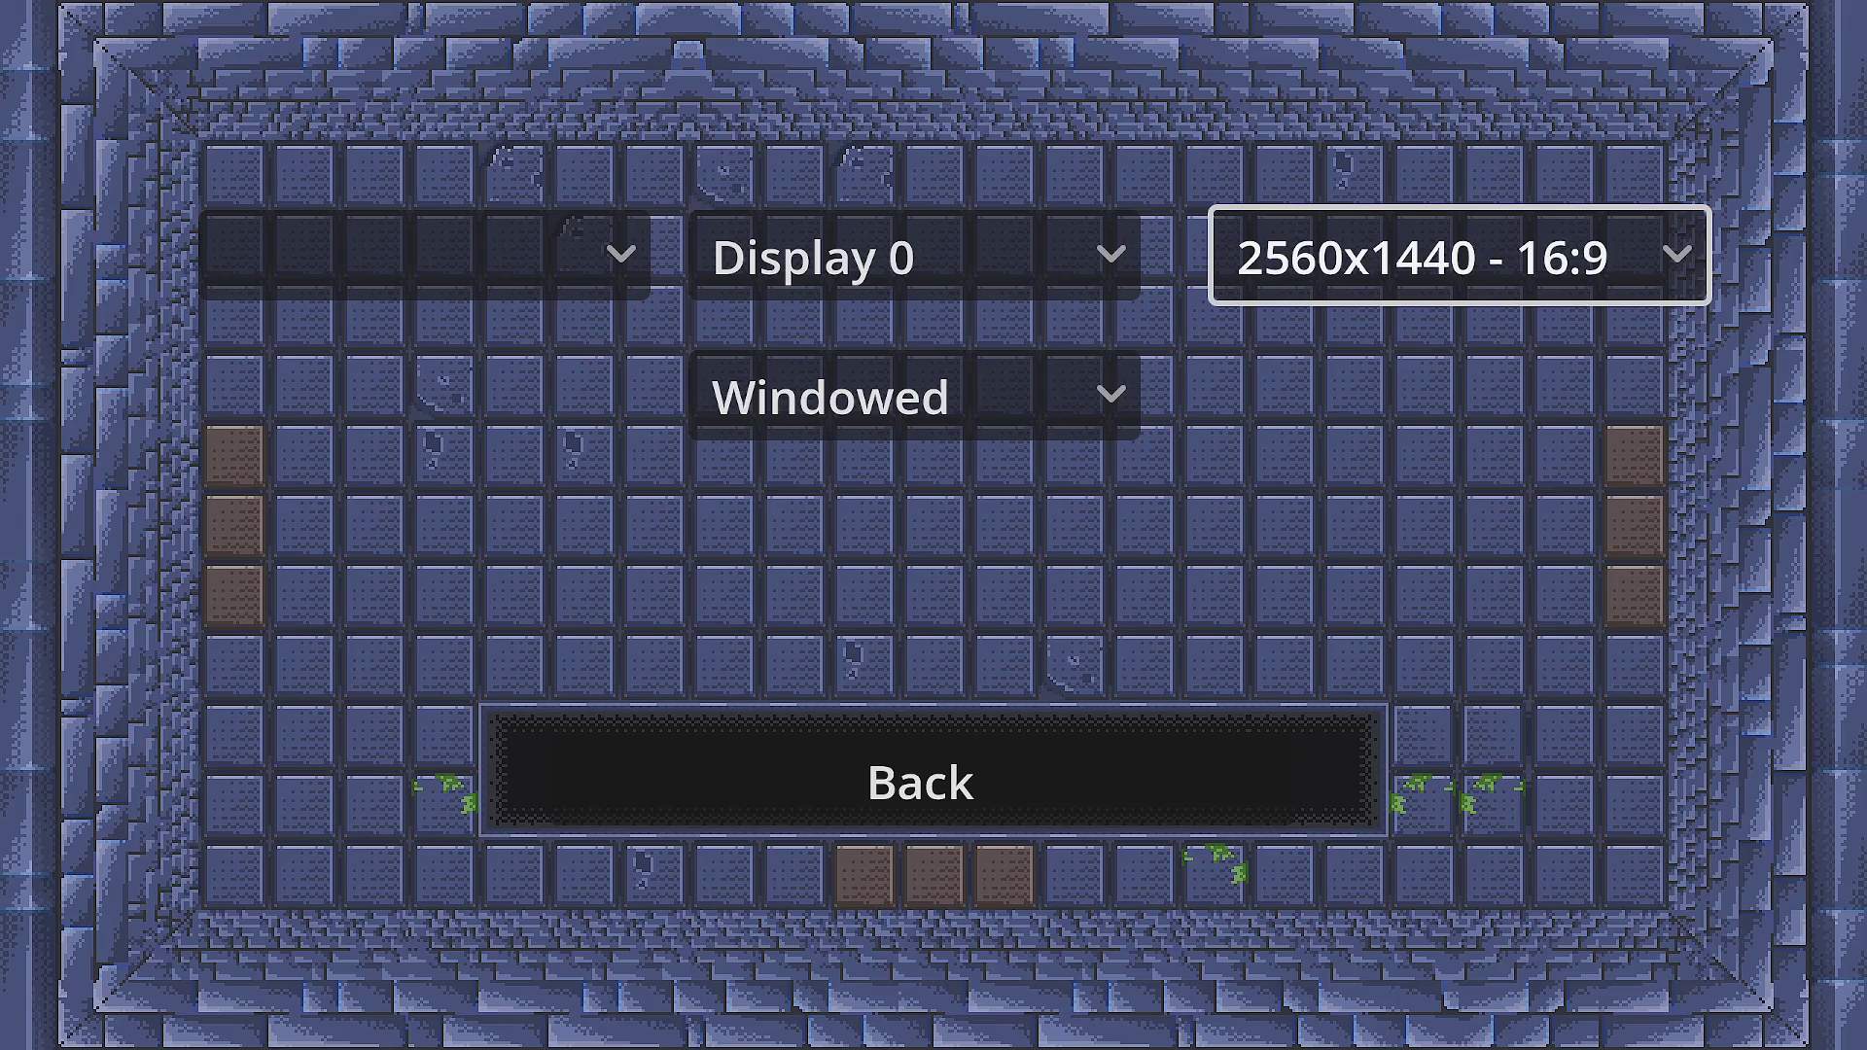
pyautogui.press('Return')
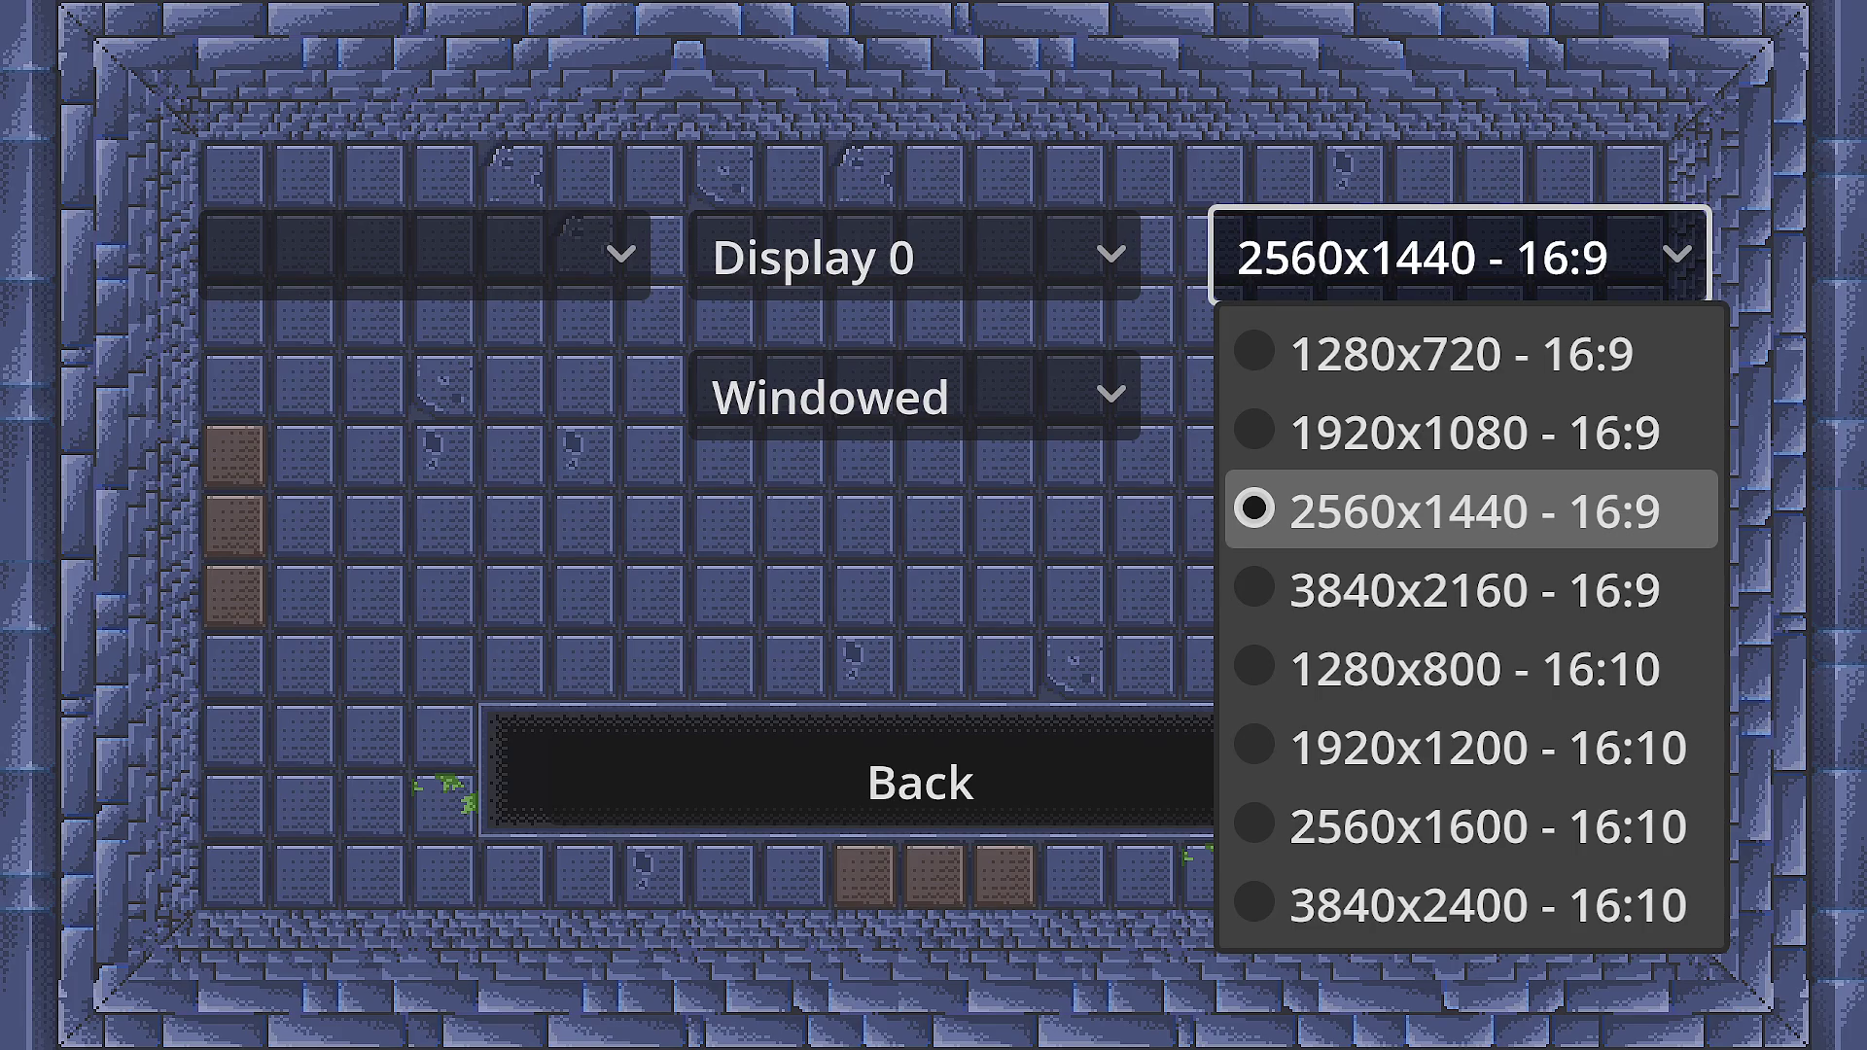
pyautogui.press('Escape')
# - Go Back to the pause menu and choose Quit Game
pyautogui.press('Down')
pyautogui.press('Down')
pyautogui.press('Return')
pyautogui.press('Down')
pyautogui.press('Down')
pyautogui.press('Down')
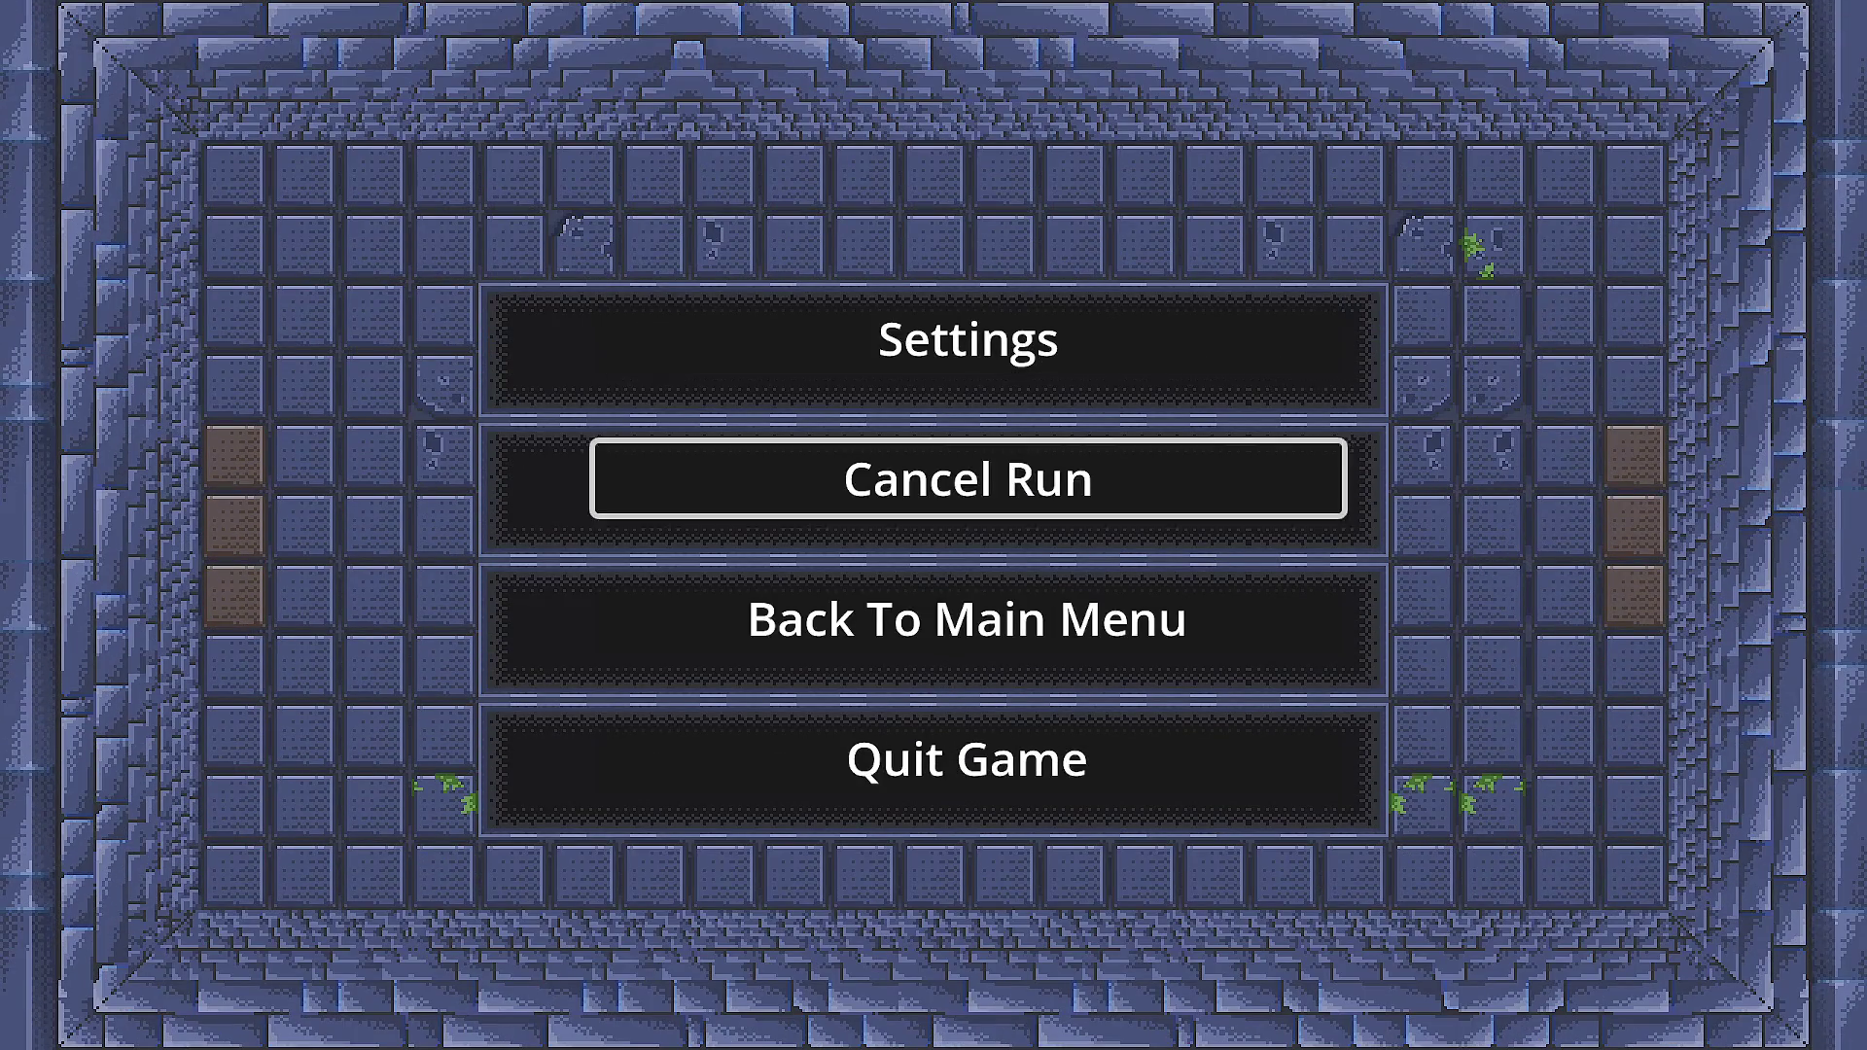
pyautogui.press('Return')
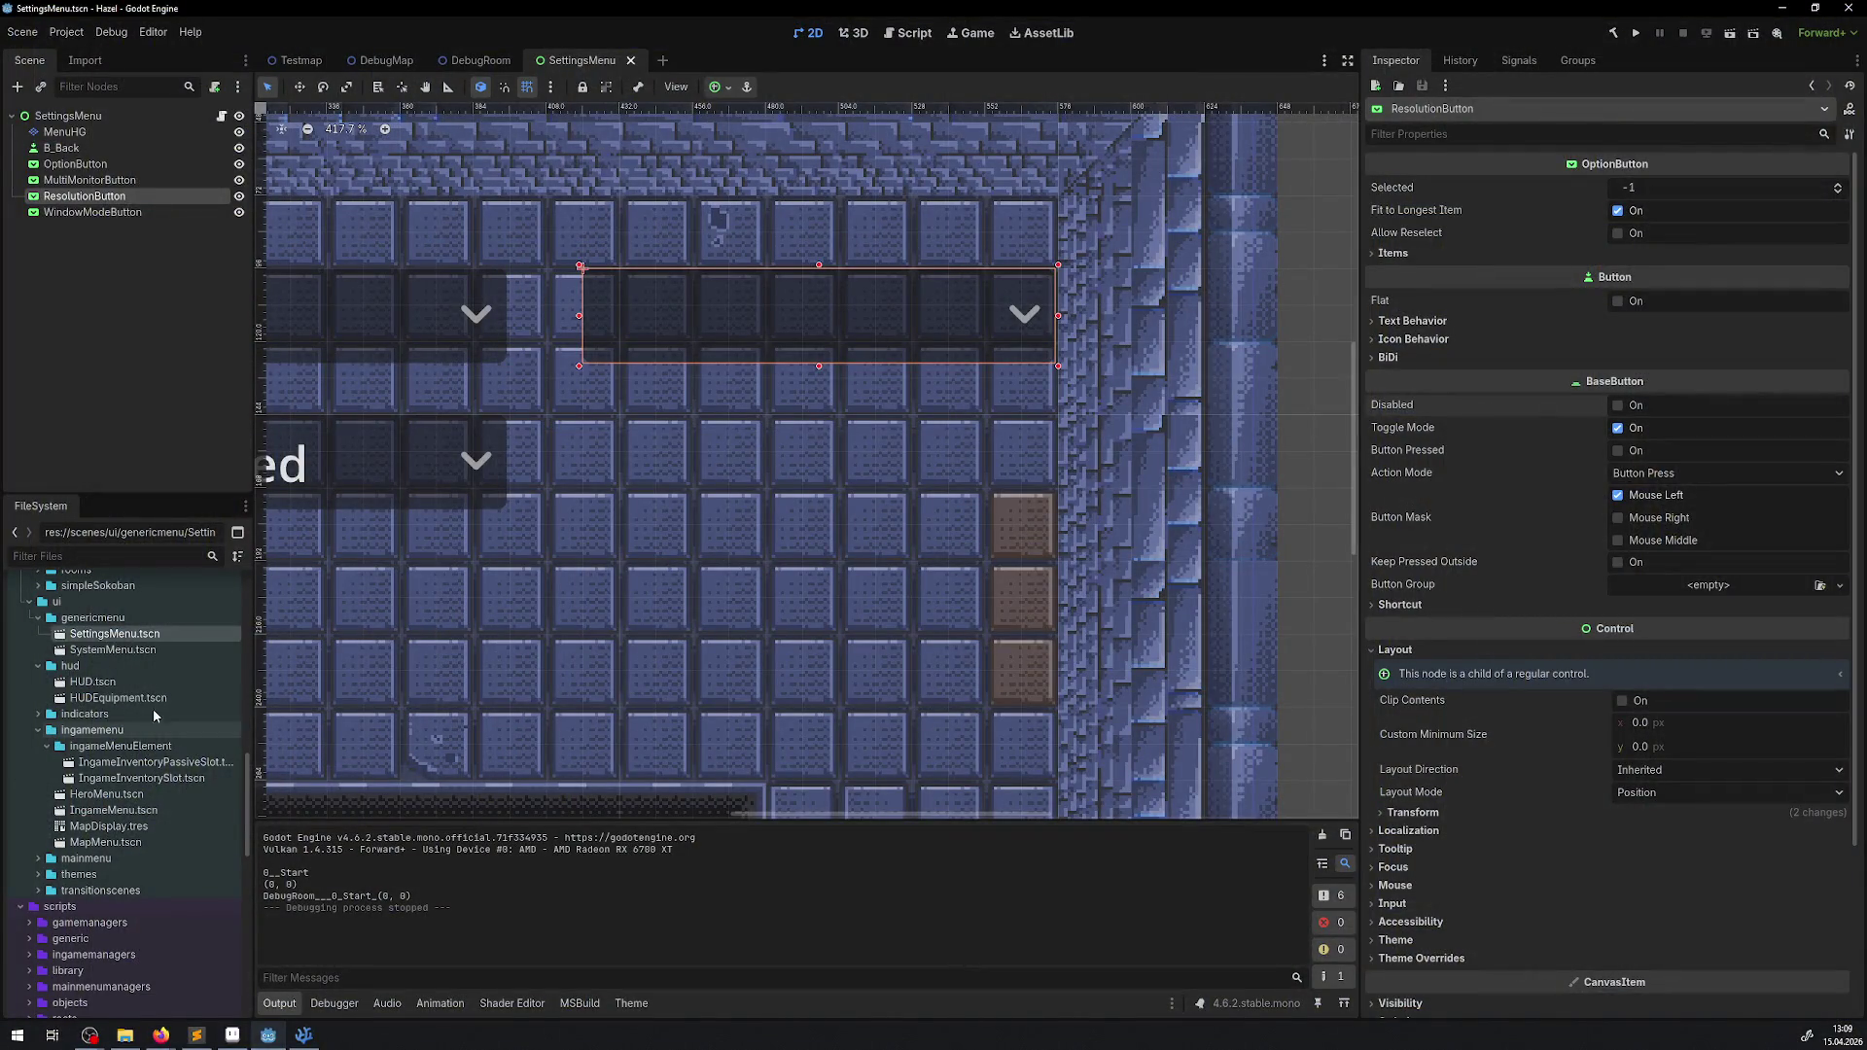
# - Duplicate the new (1280, 720, AspectRatio.AS16x9, true) line in GetResolutionList and select its 1280
pyautogui.click(304, 1034)
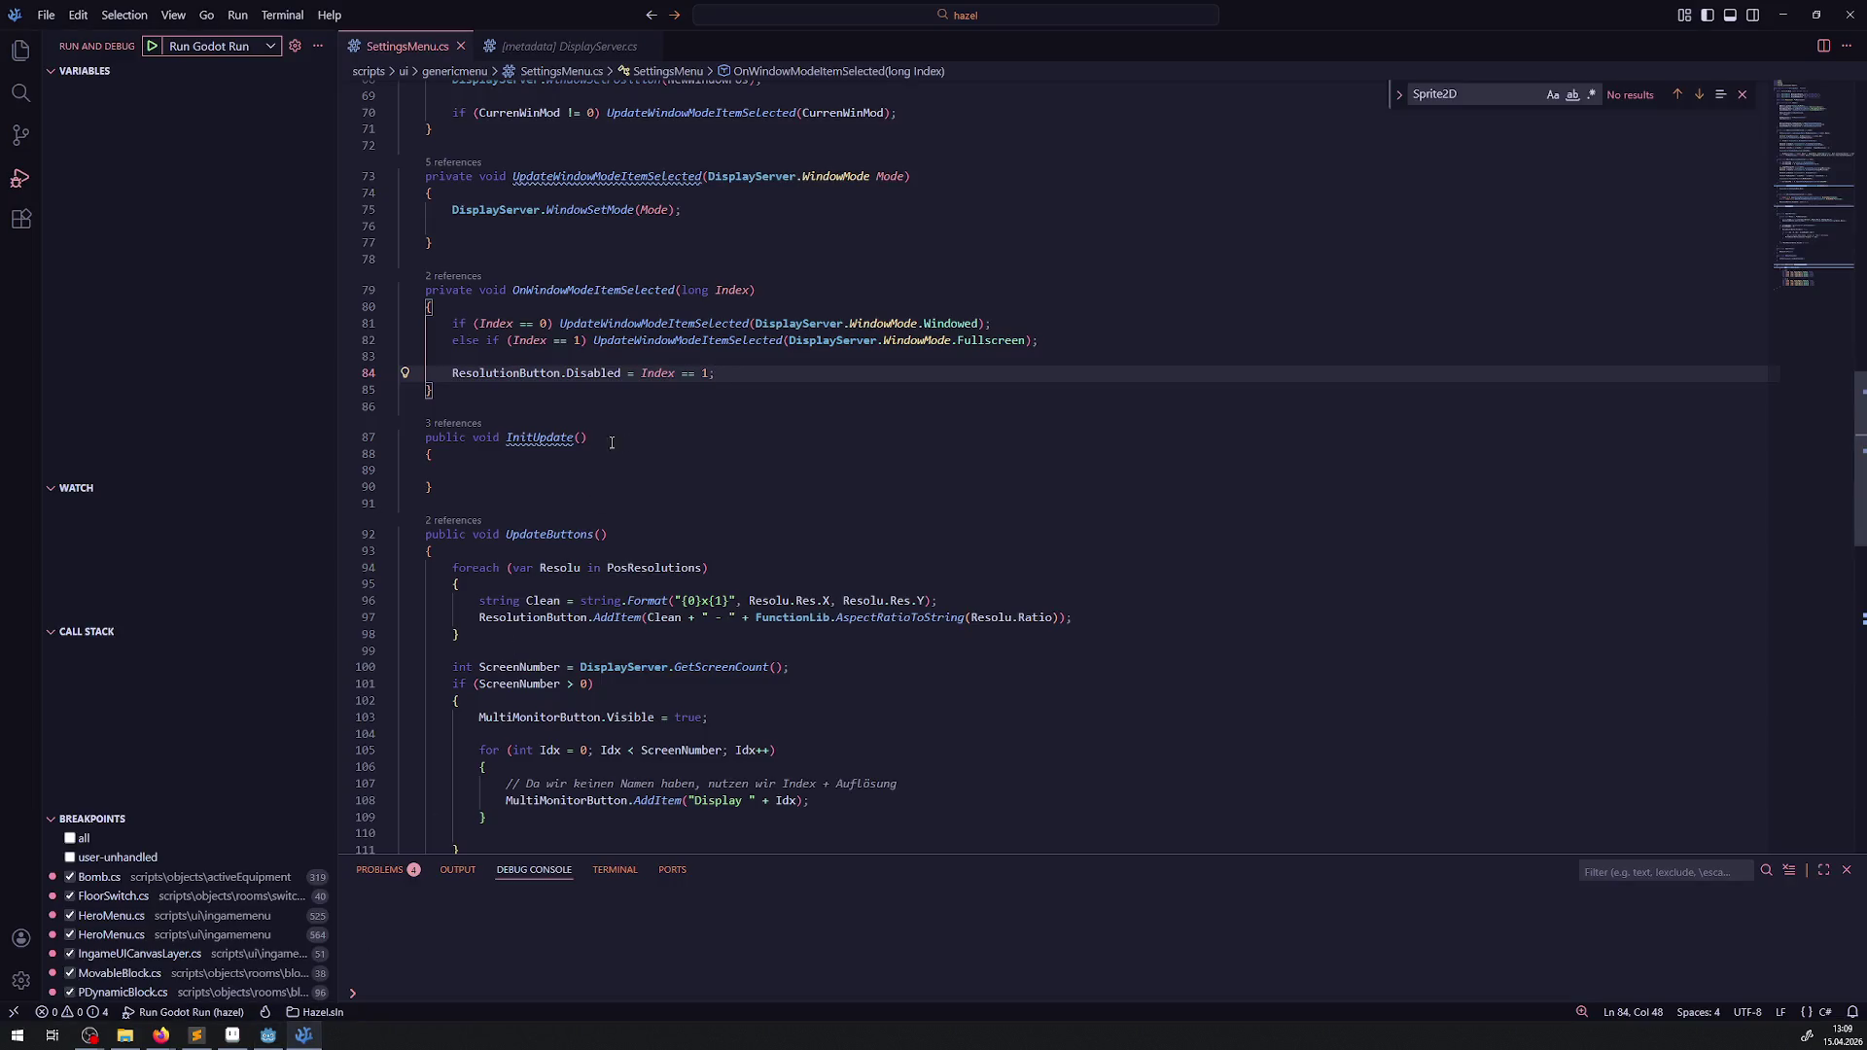
pyautogui.scroll(-6, 457, 416)
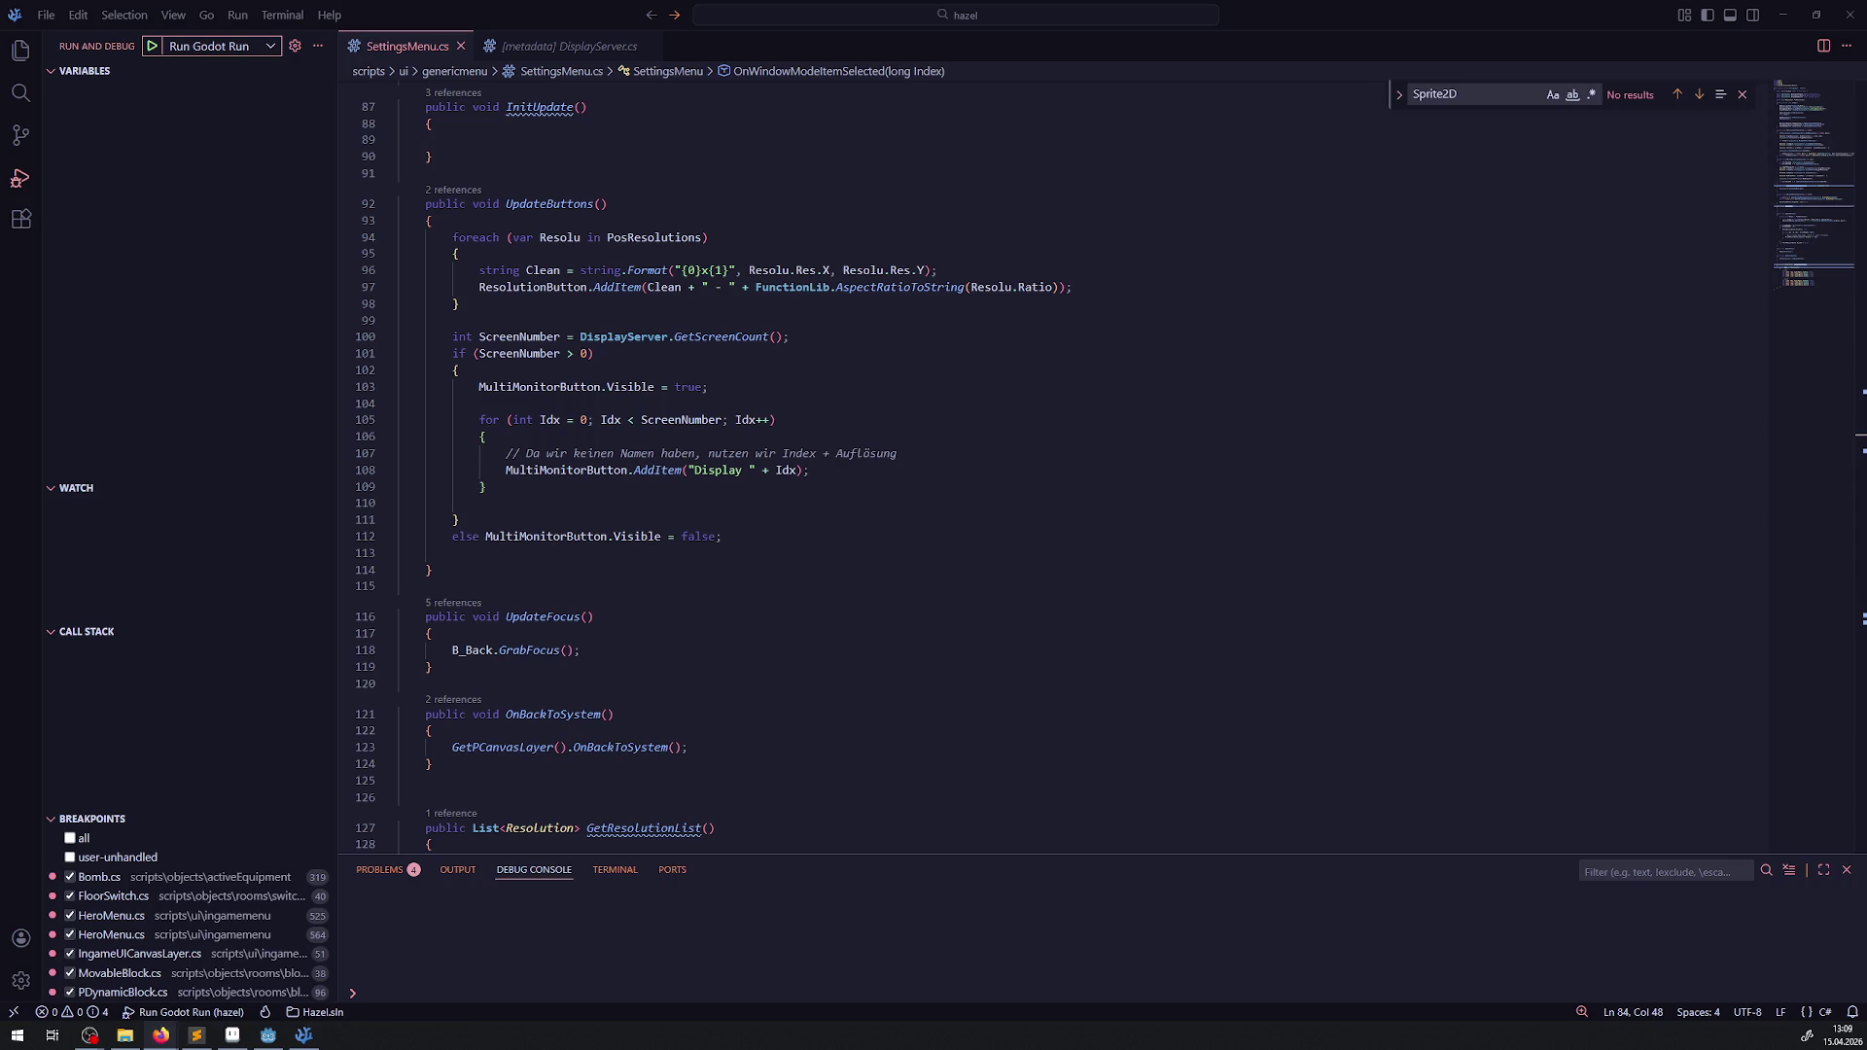
pyautogui.scroll(-8, 719, 498)
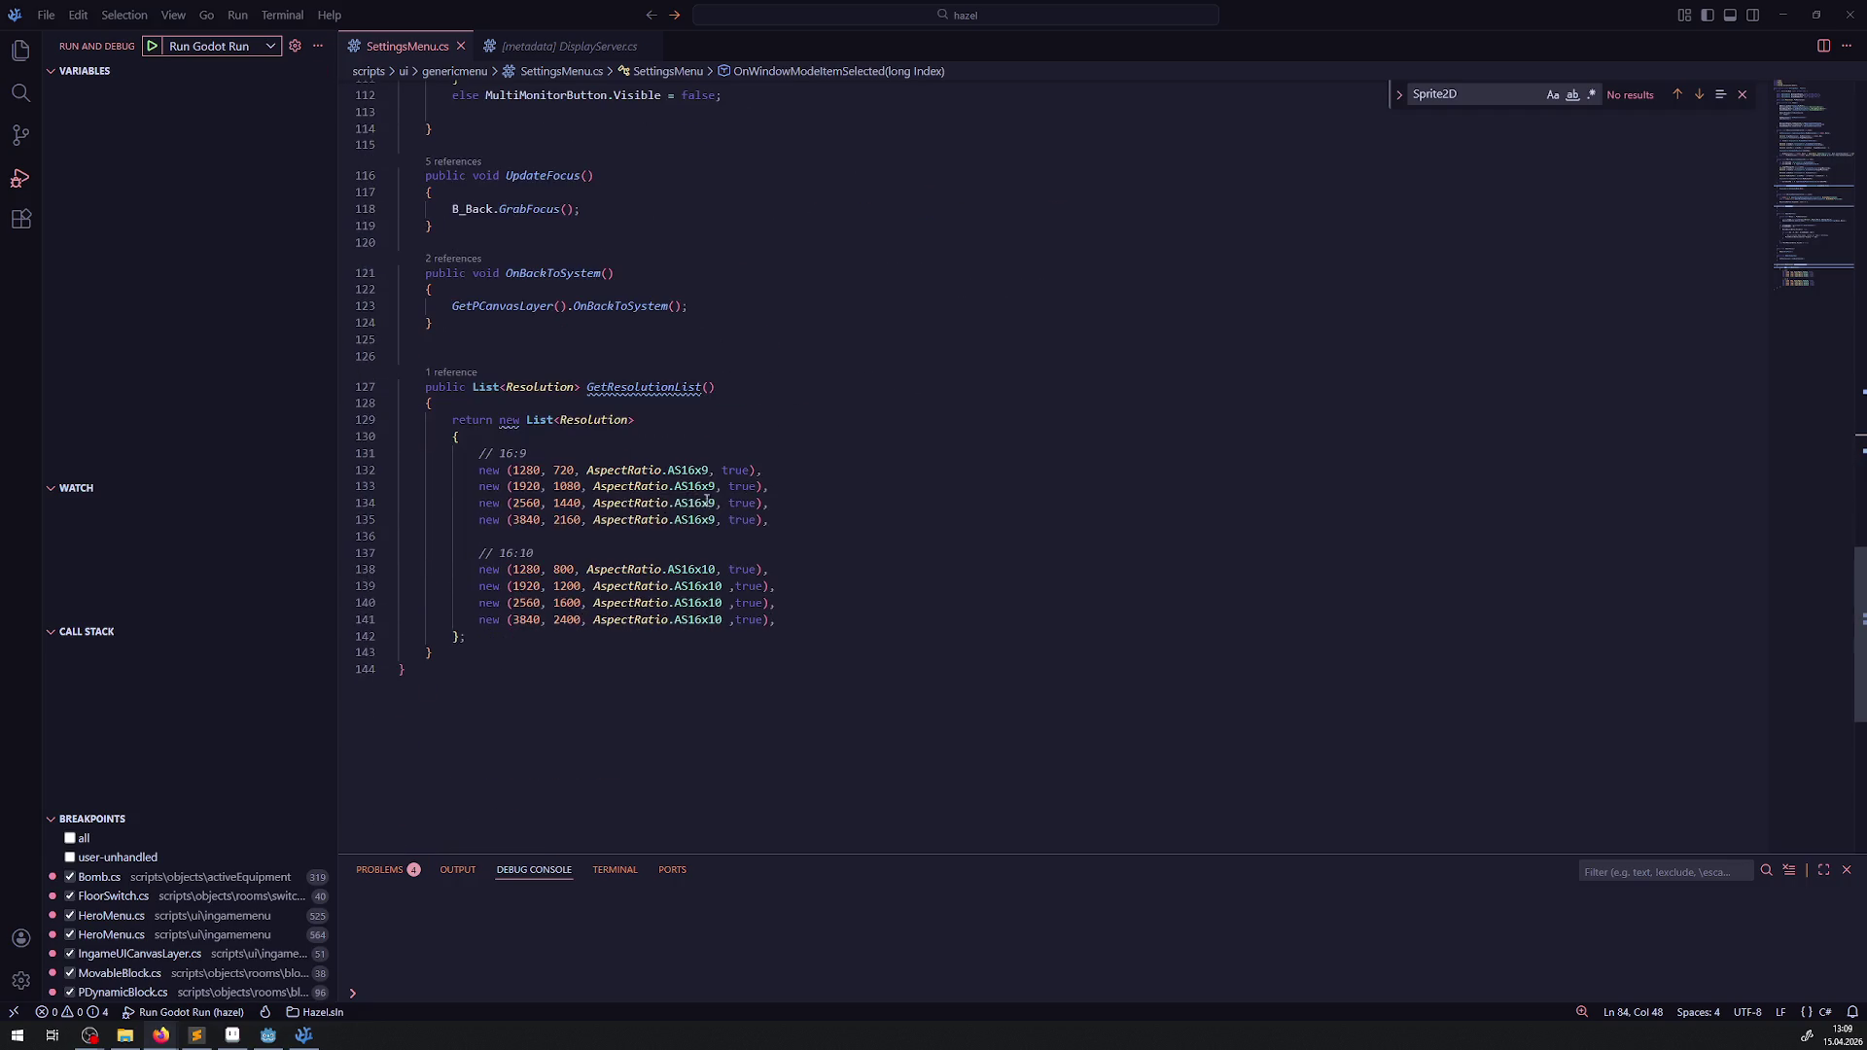
pyautogui.click(526, 470)
pyautogui.hotkey('shift', 'alt', 'Down')
pyautogui.doubleClick(526, 486)
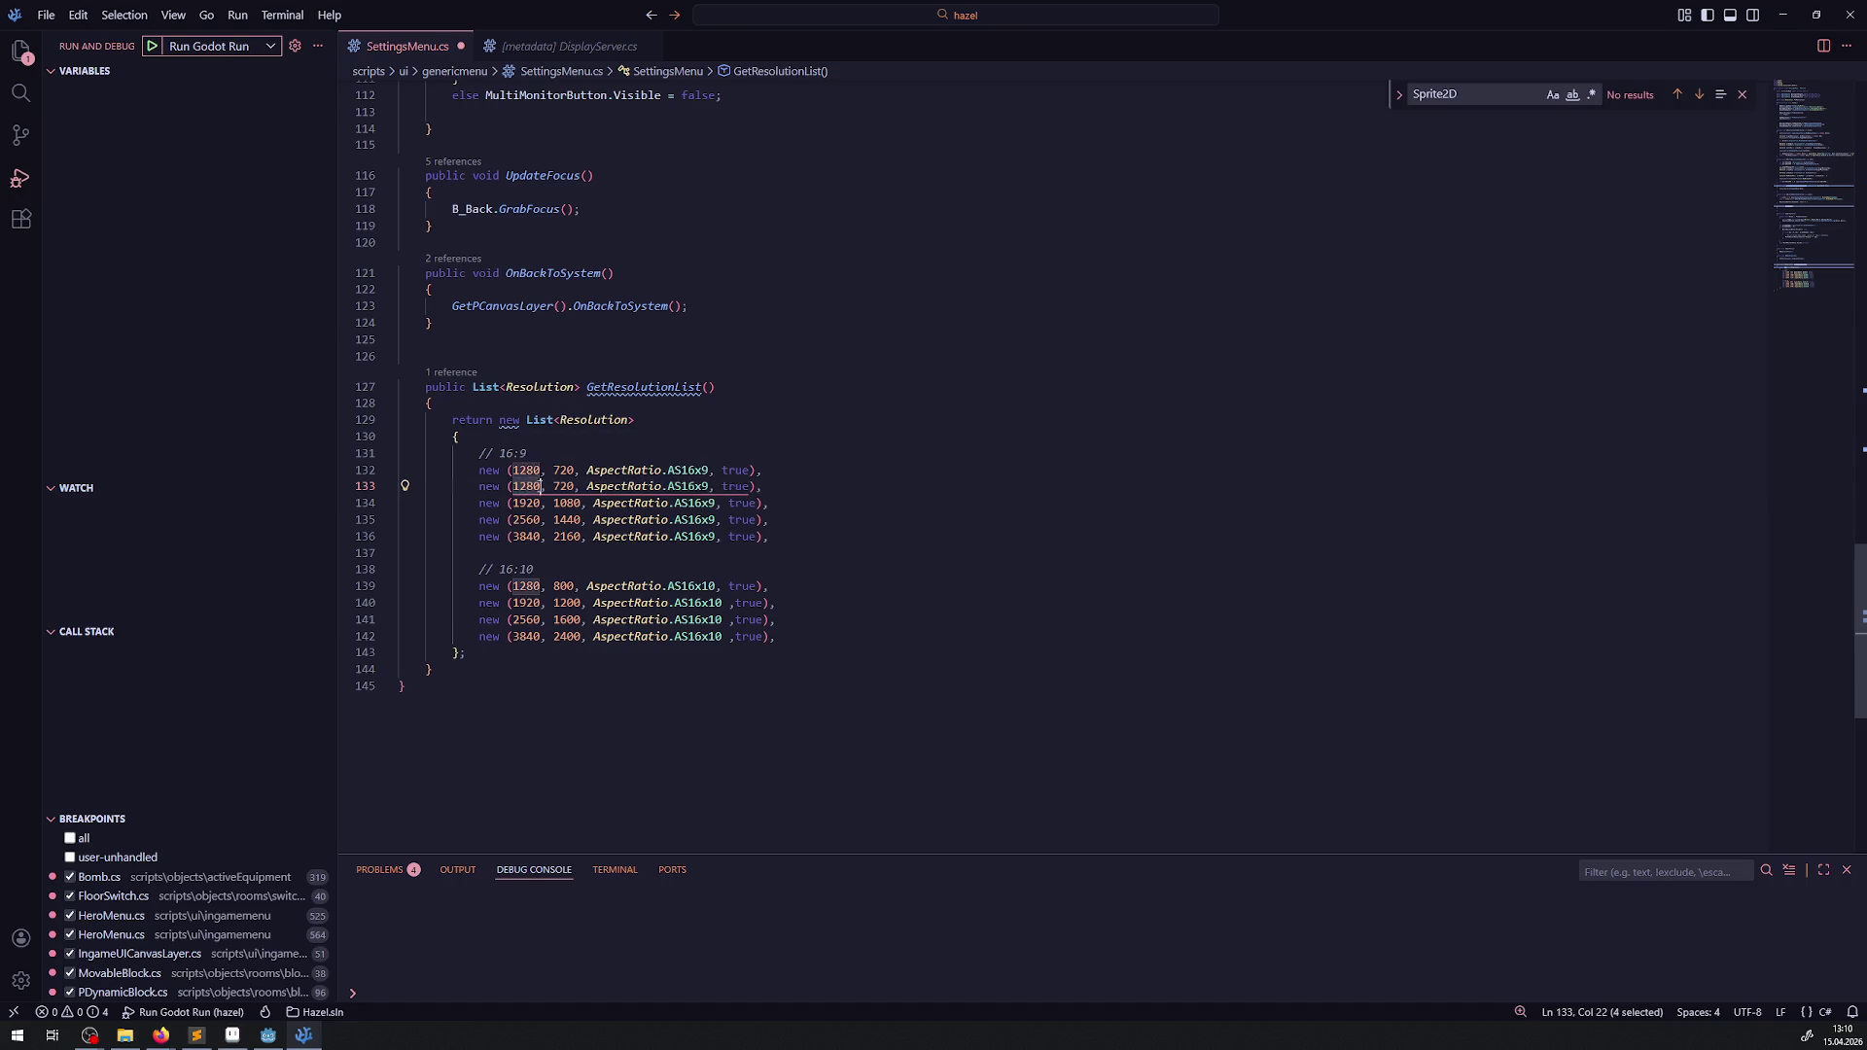
# - Change the duplicated entry on line 133 to 1600x900 and save the script
pyautogui.write(',')
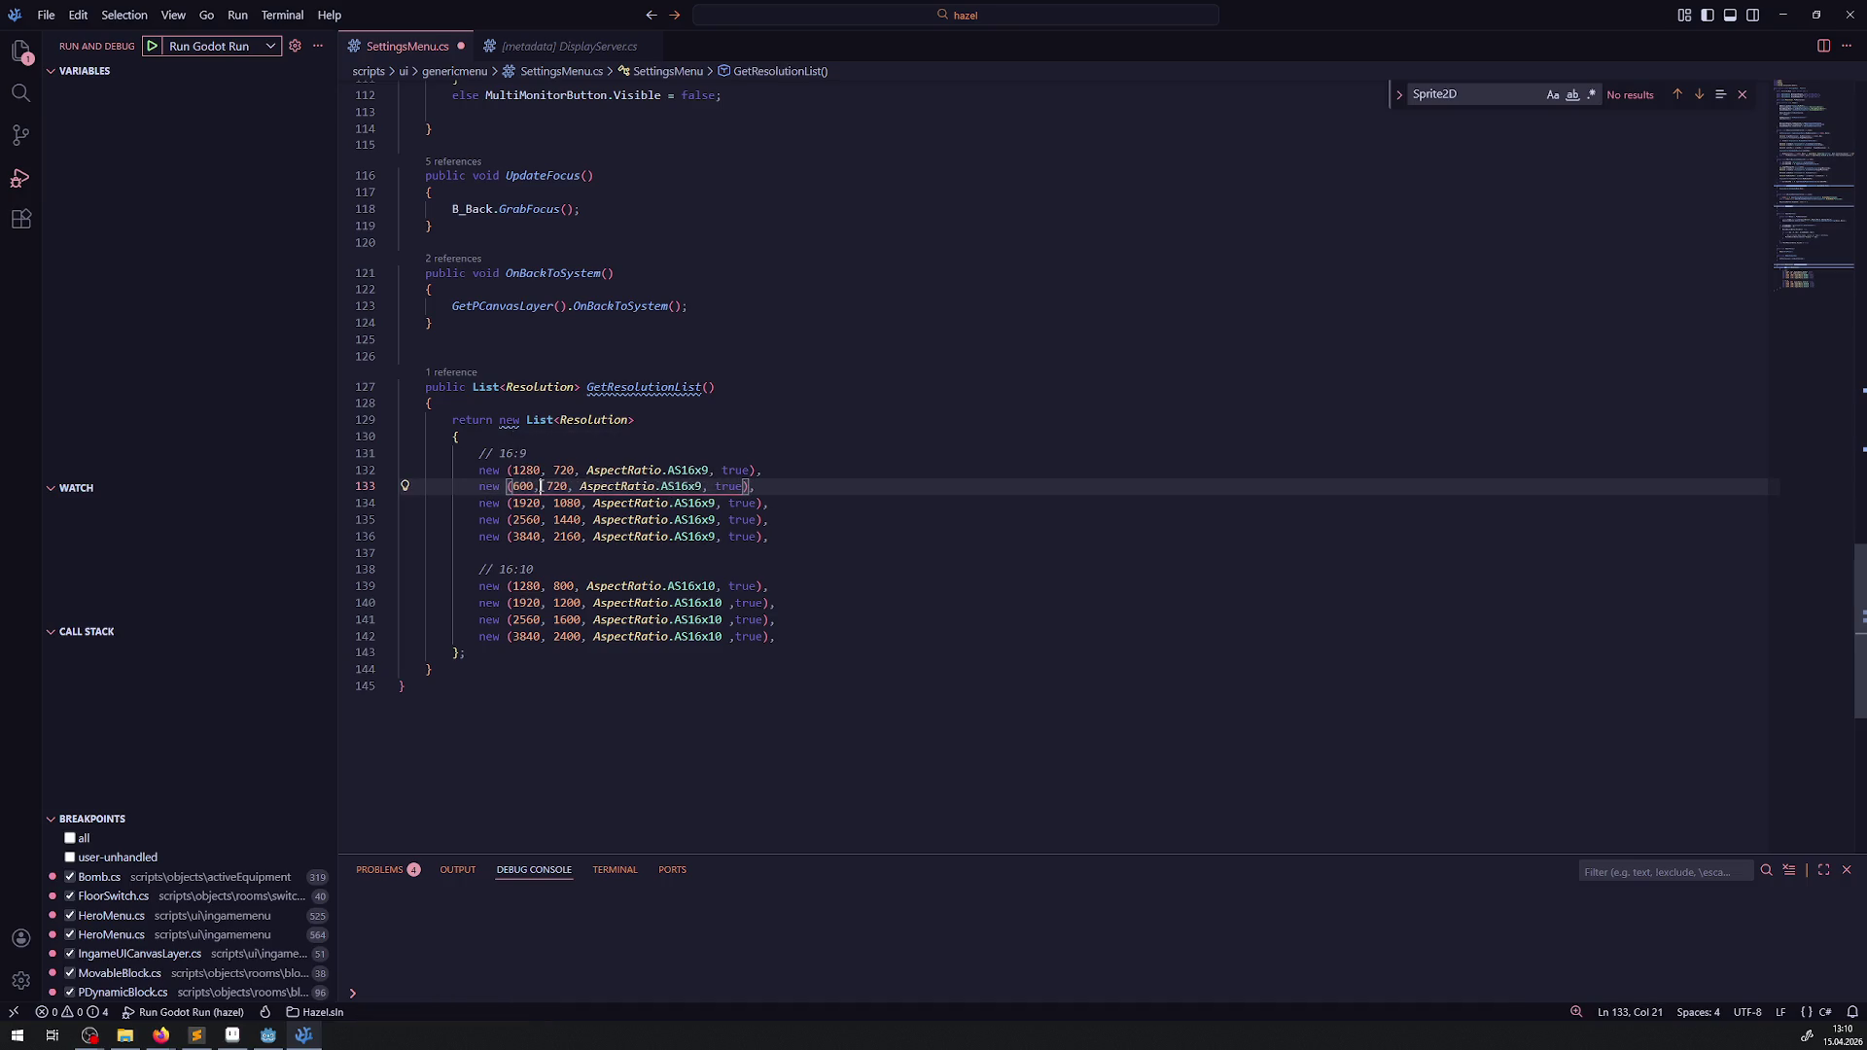
pyautogui.press('Right')
pyautogui.press('BackSpace')
pyautogui.press('BackSpace')
pyautogui.press('BackSpace')
pyautogui.write('900')
pyautogui.hotkey('ctrl', 's')
# - Replace the true flag on line 133 with false and save the file
pyautogui.click(967, 585)
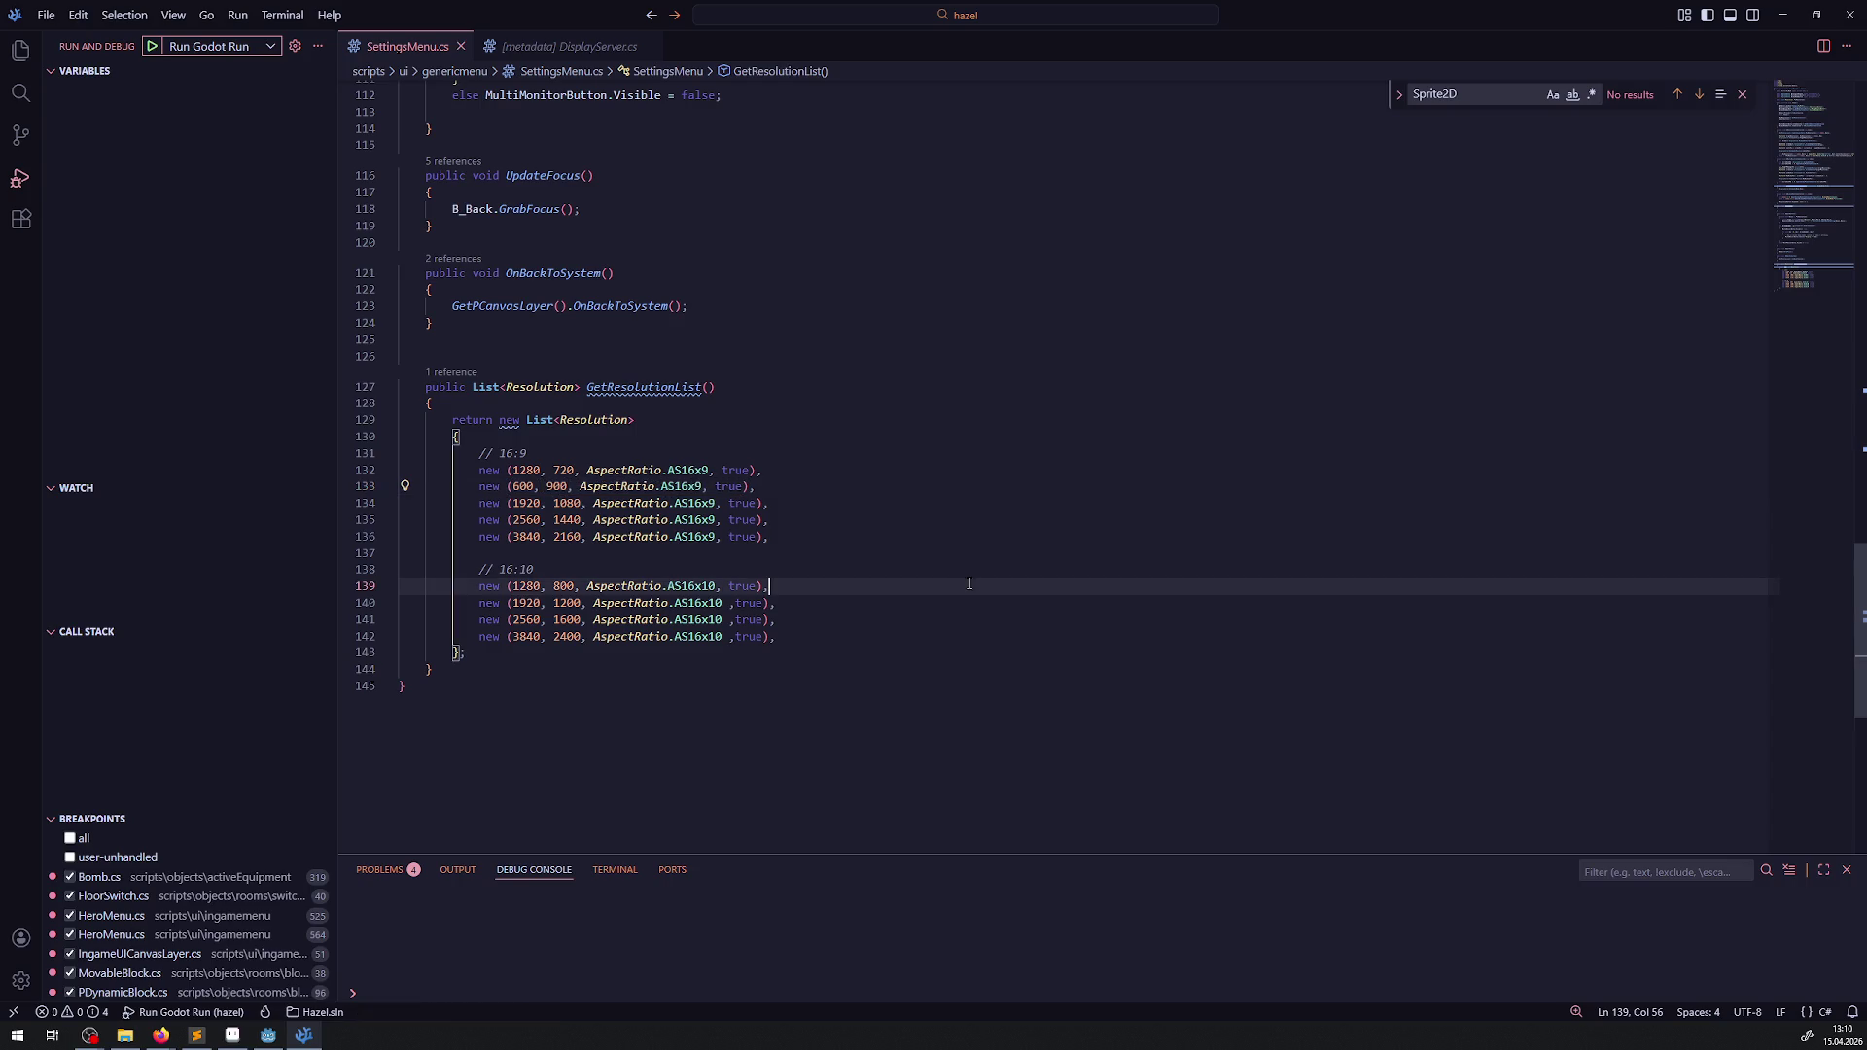
pyautogui.doubleClick(735, 489)
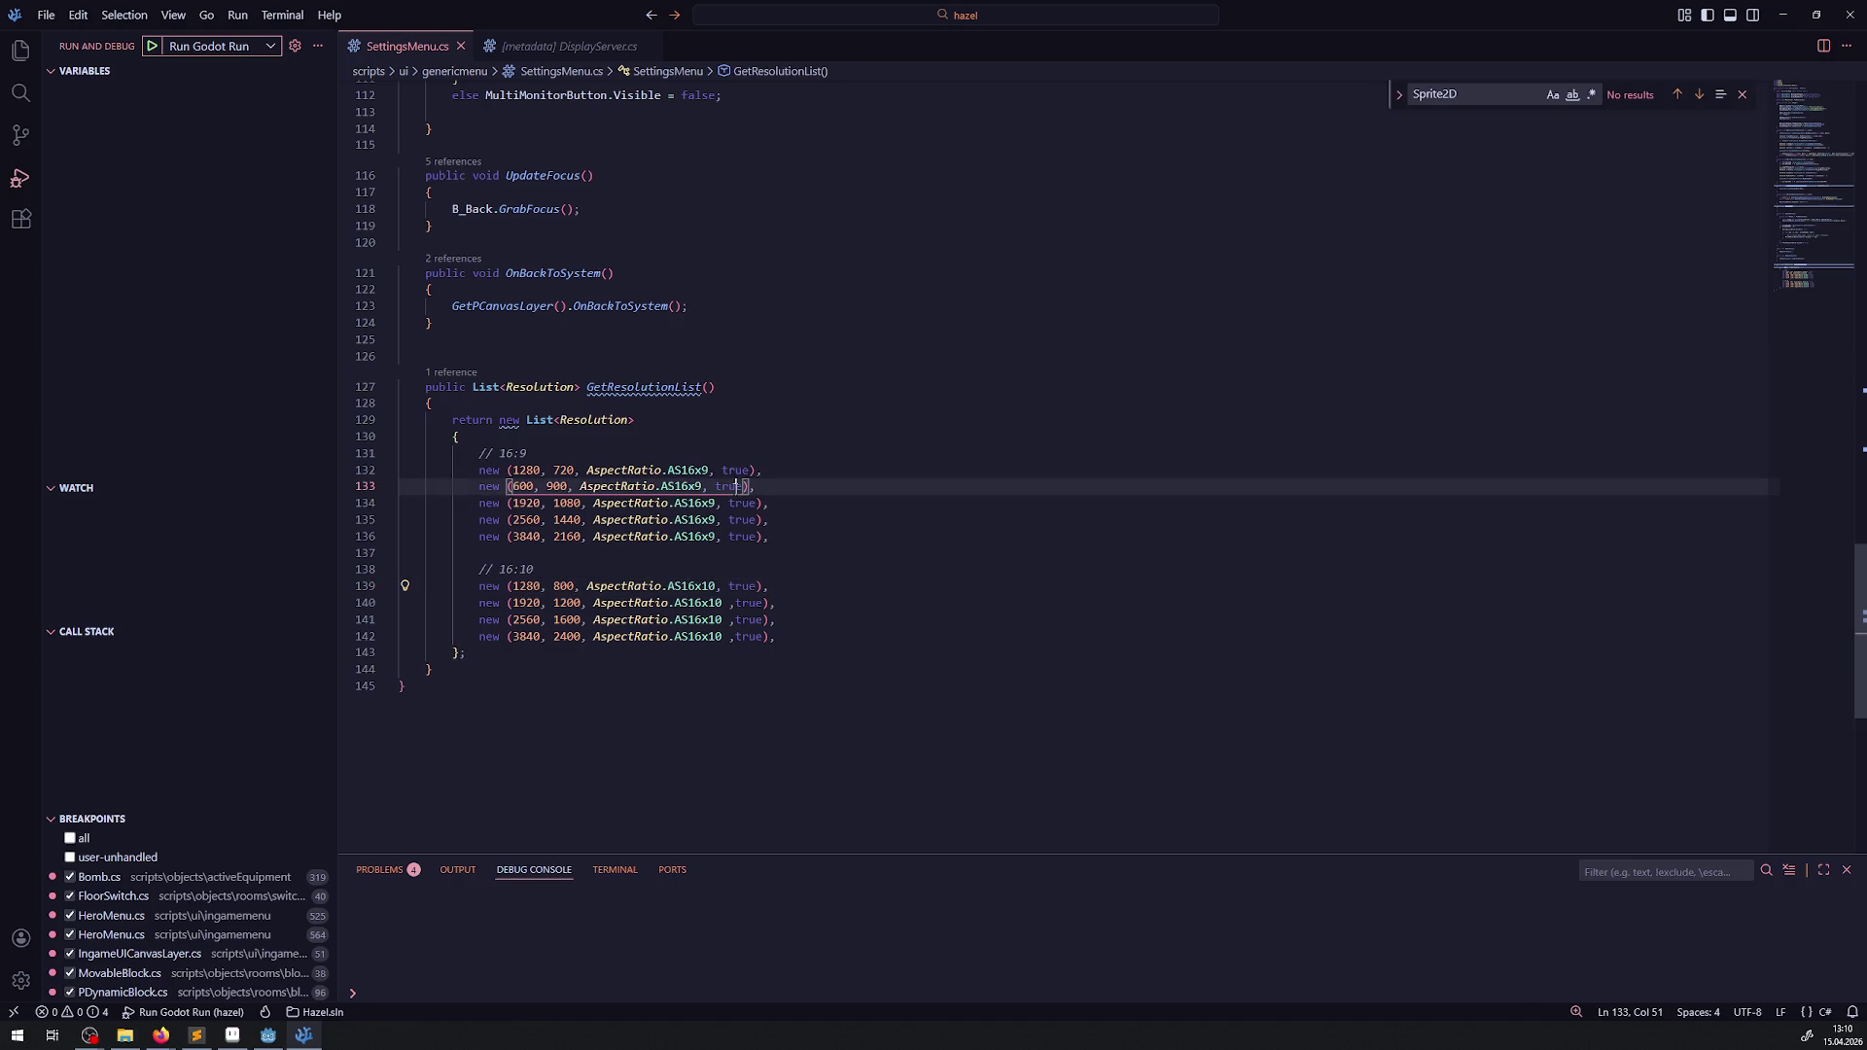
pyautogui.write('false')
pyautogui.hotkey('ctrl', 's')
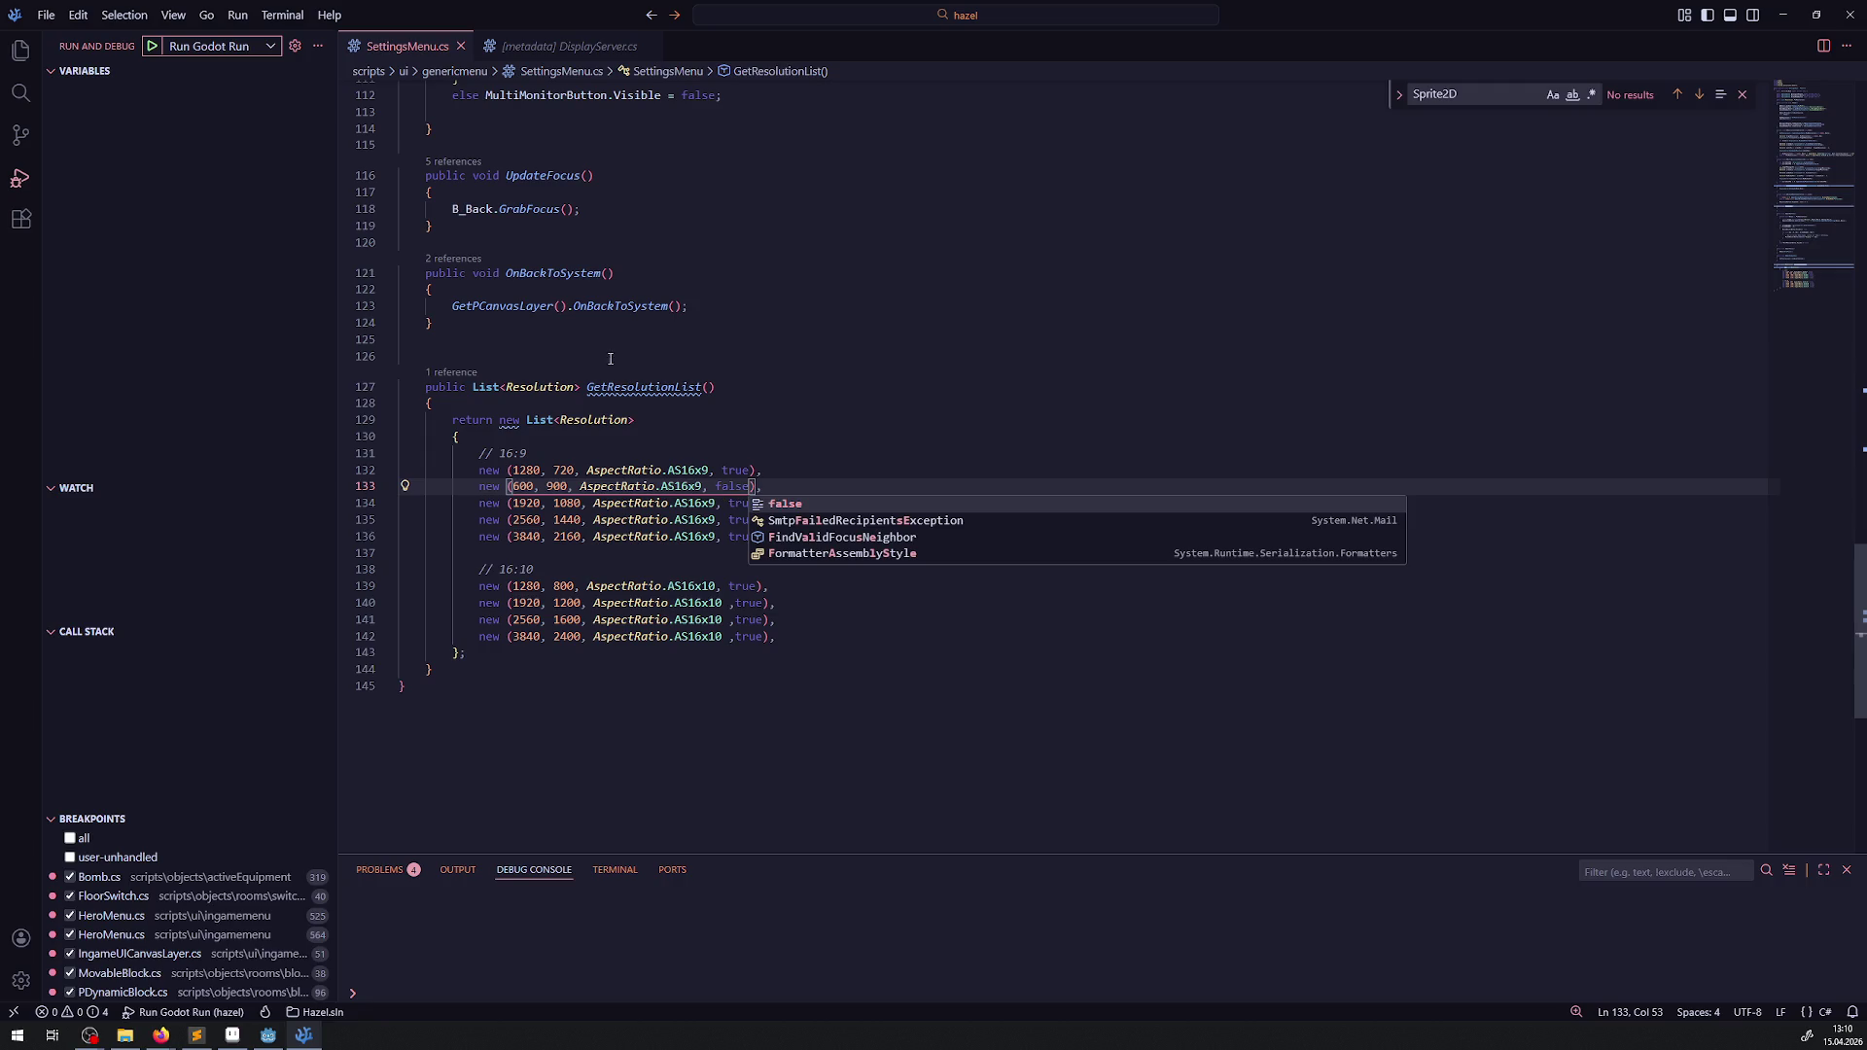
pyautogui.press('Escape')
pyautogui.click(686, 420)
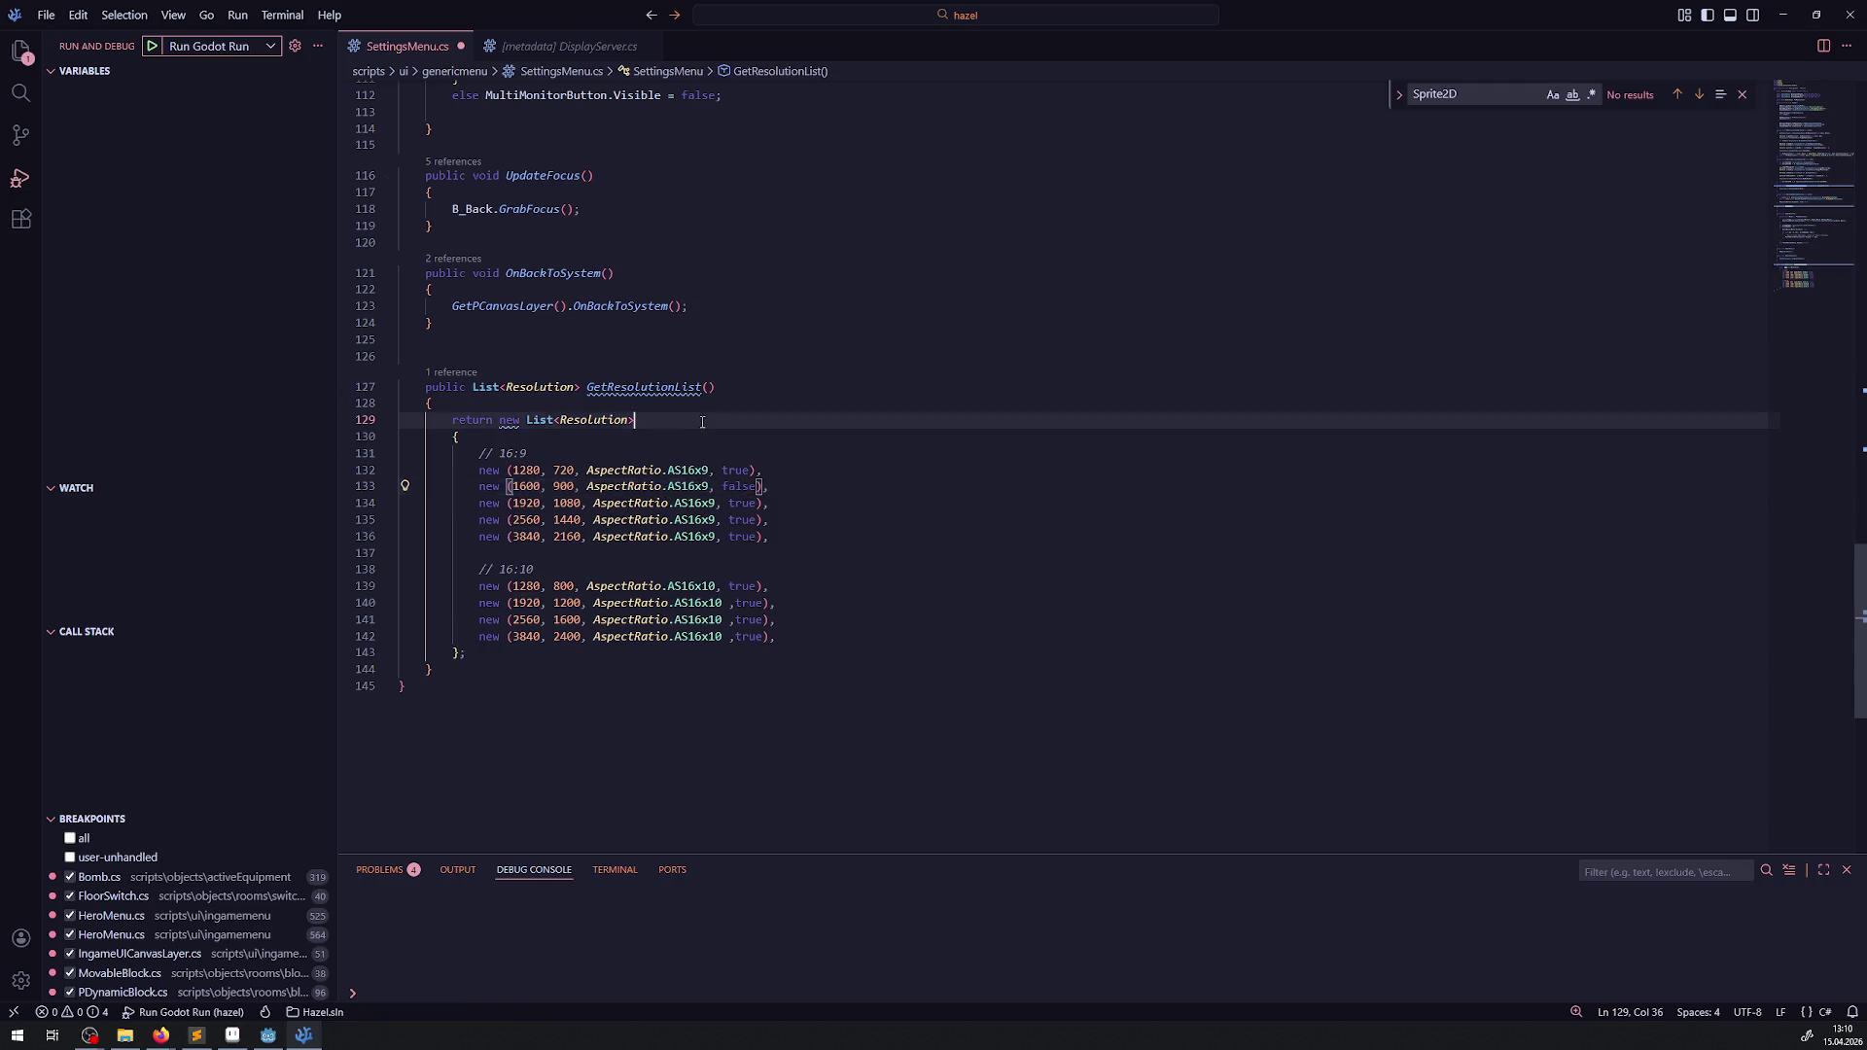
# - Rebuild the C# project in Godot and run the game
pyautogui.click(277, 1042)
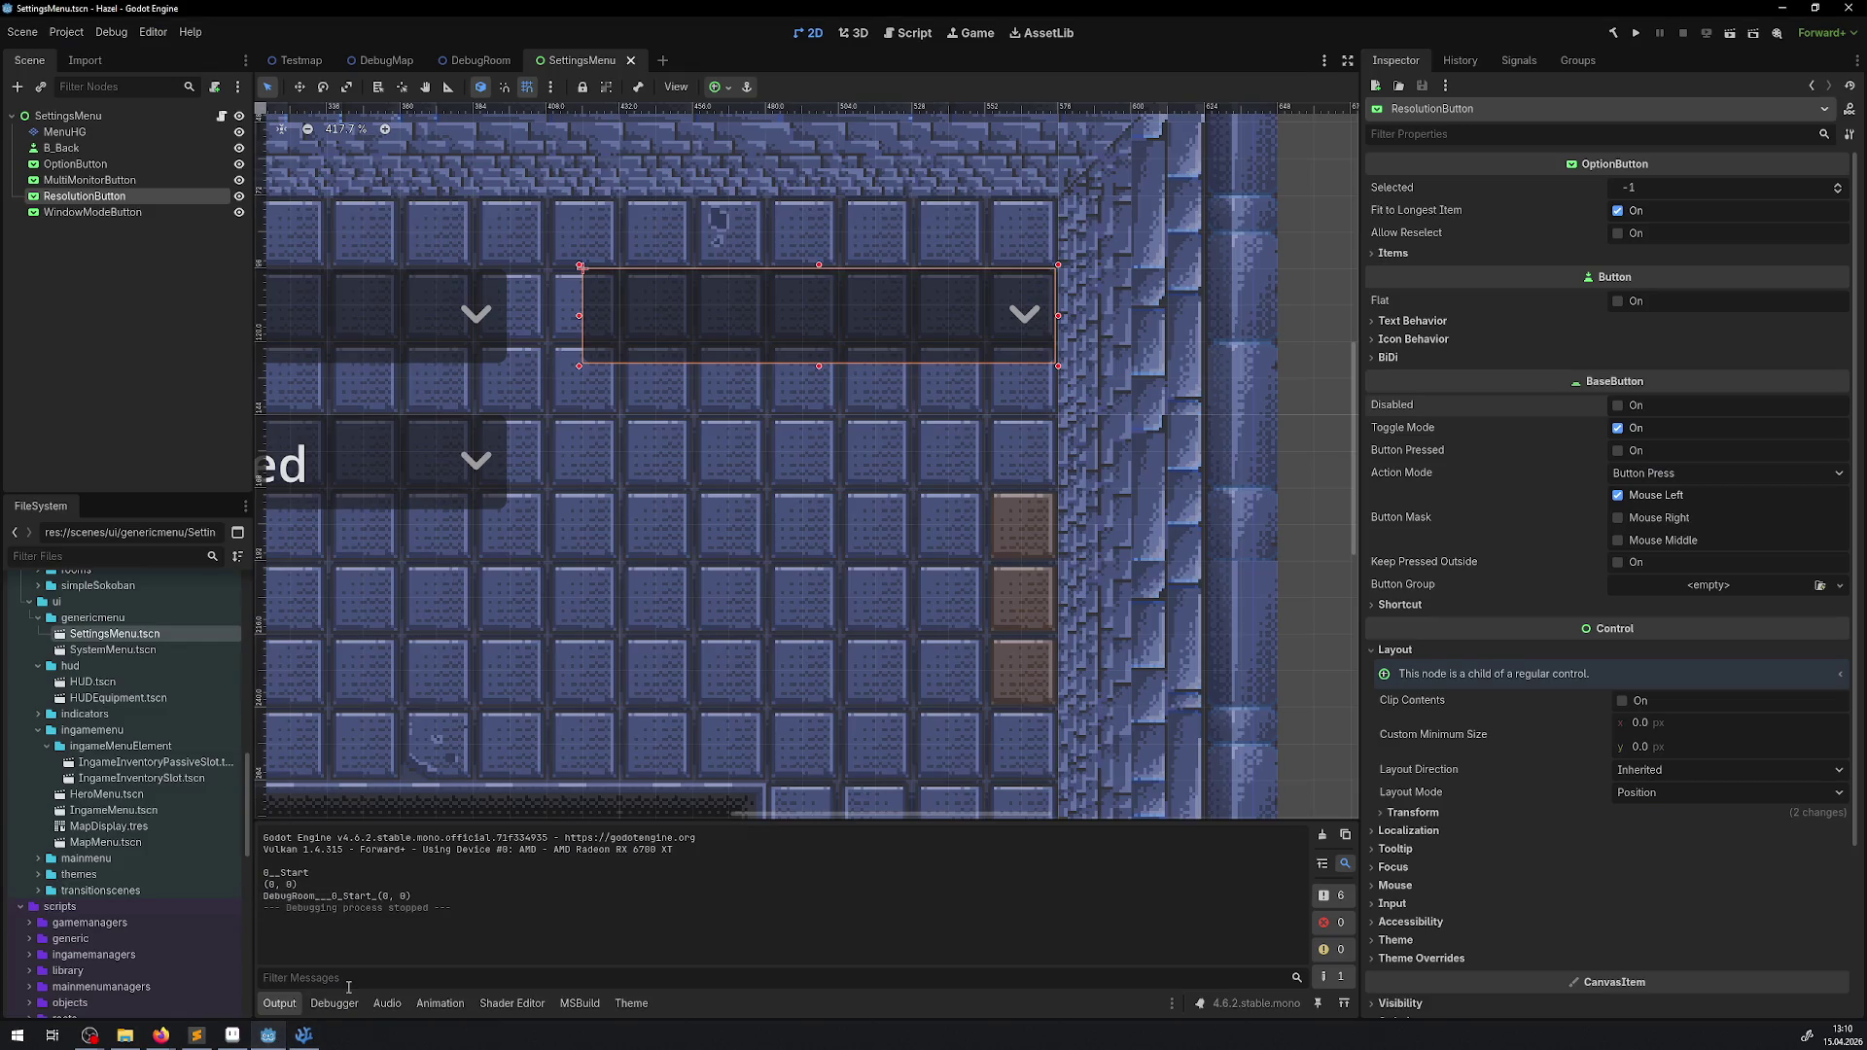
pyautogui.click(1613, 33)
pyautogui.click(1638, 32)
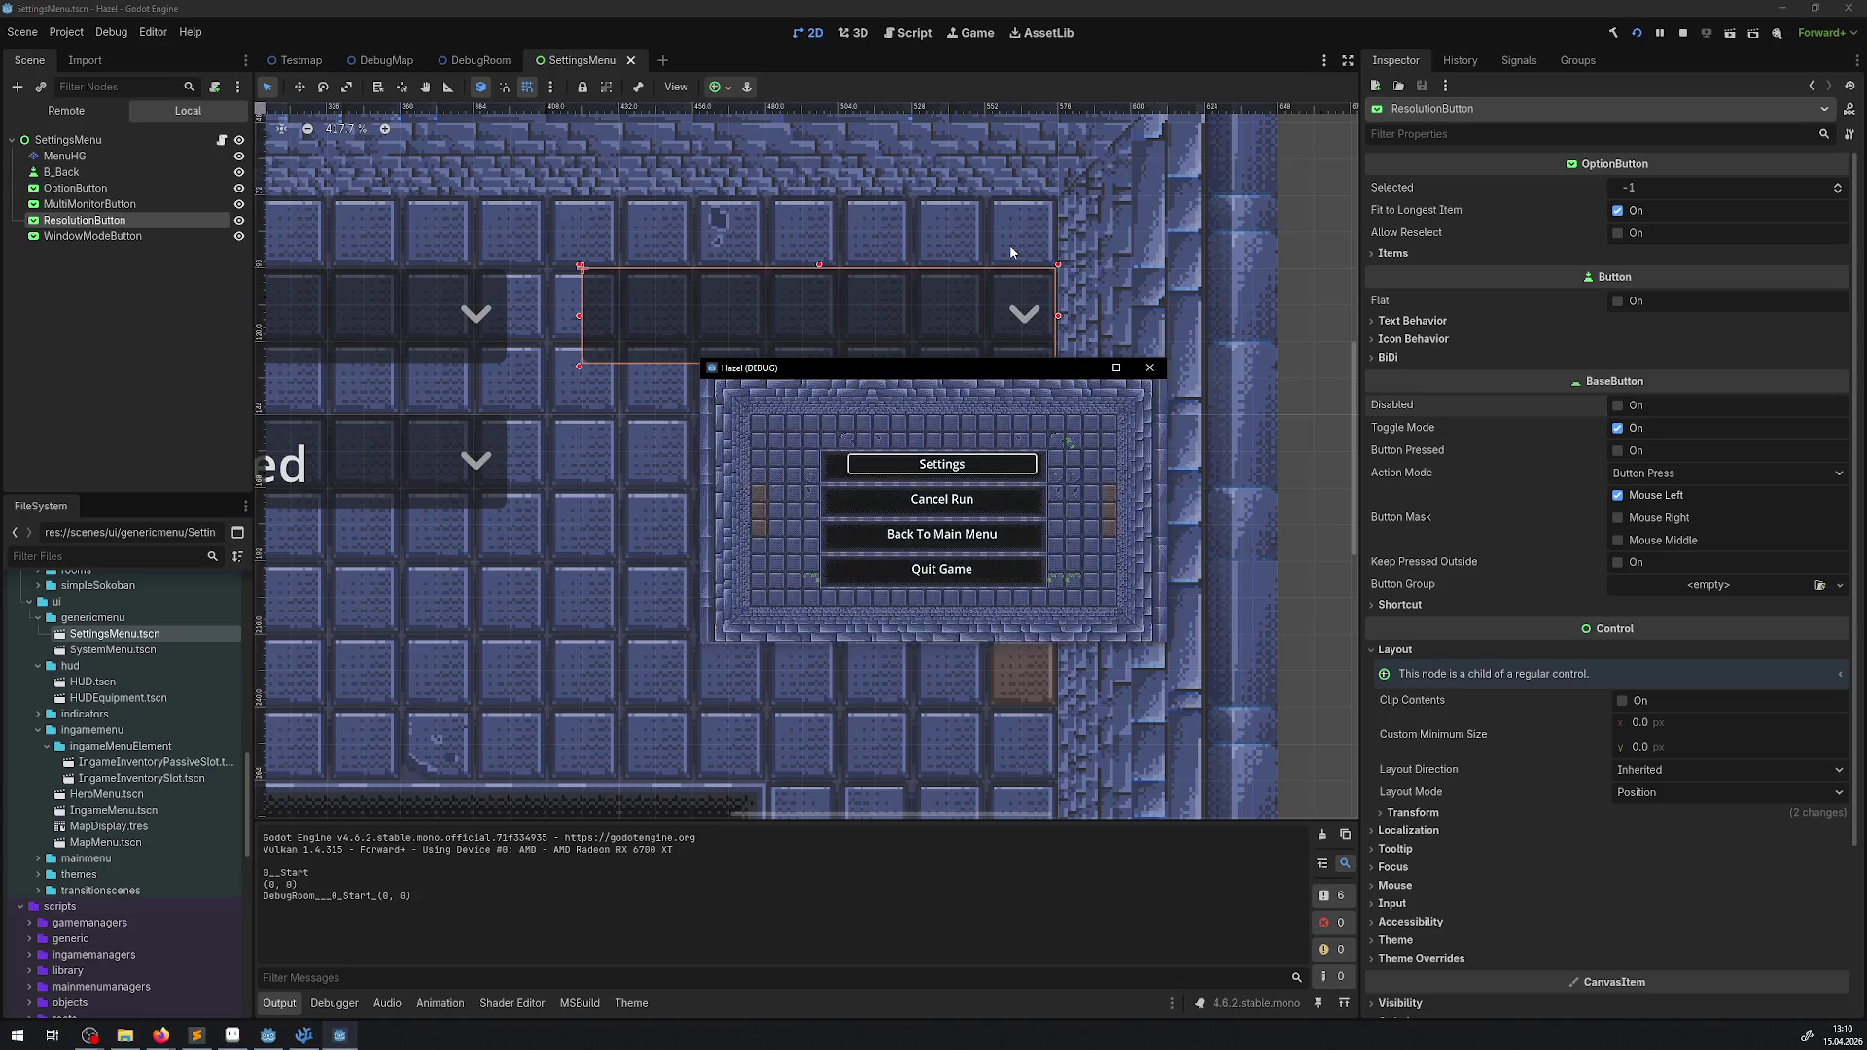
# - In the game's Settings, select the 1600x900 - 16:9 resolution
pyautogui.press('Right')
pyautogui.press('Return')
pyautogui.press('Down')
pyautogui.press('Return')
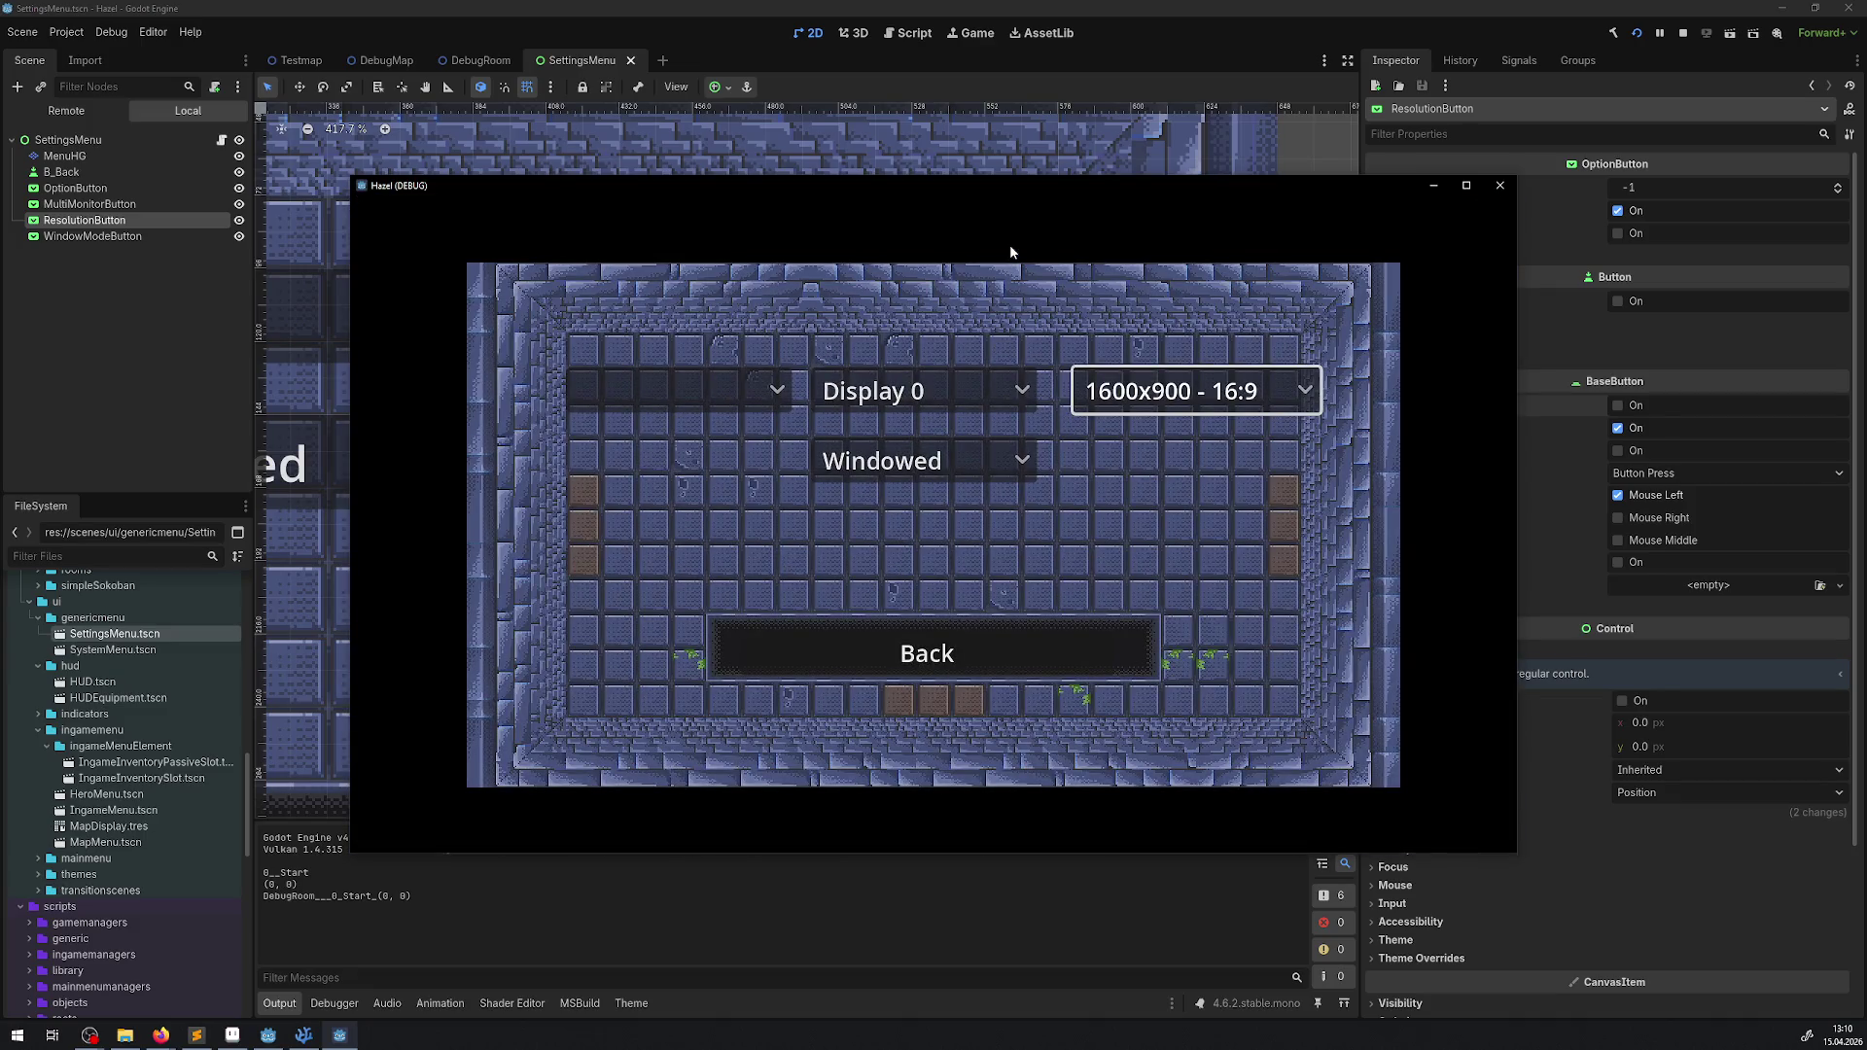
pyautogui.press('Left')
pyautogui.press('Down')
pyautogui.press('Return')
pyautogui.press('Return')
pyautogui.press('Up')
pyautogui.press('Return')
pyautogui.press('Down')
pyautogui.press('Return')
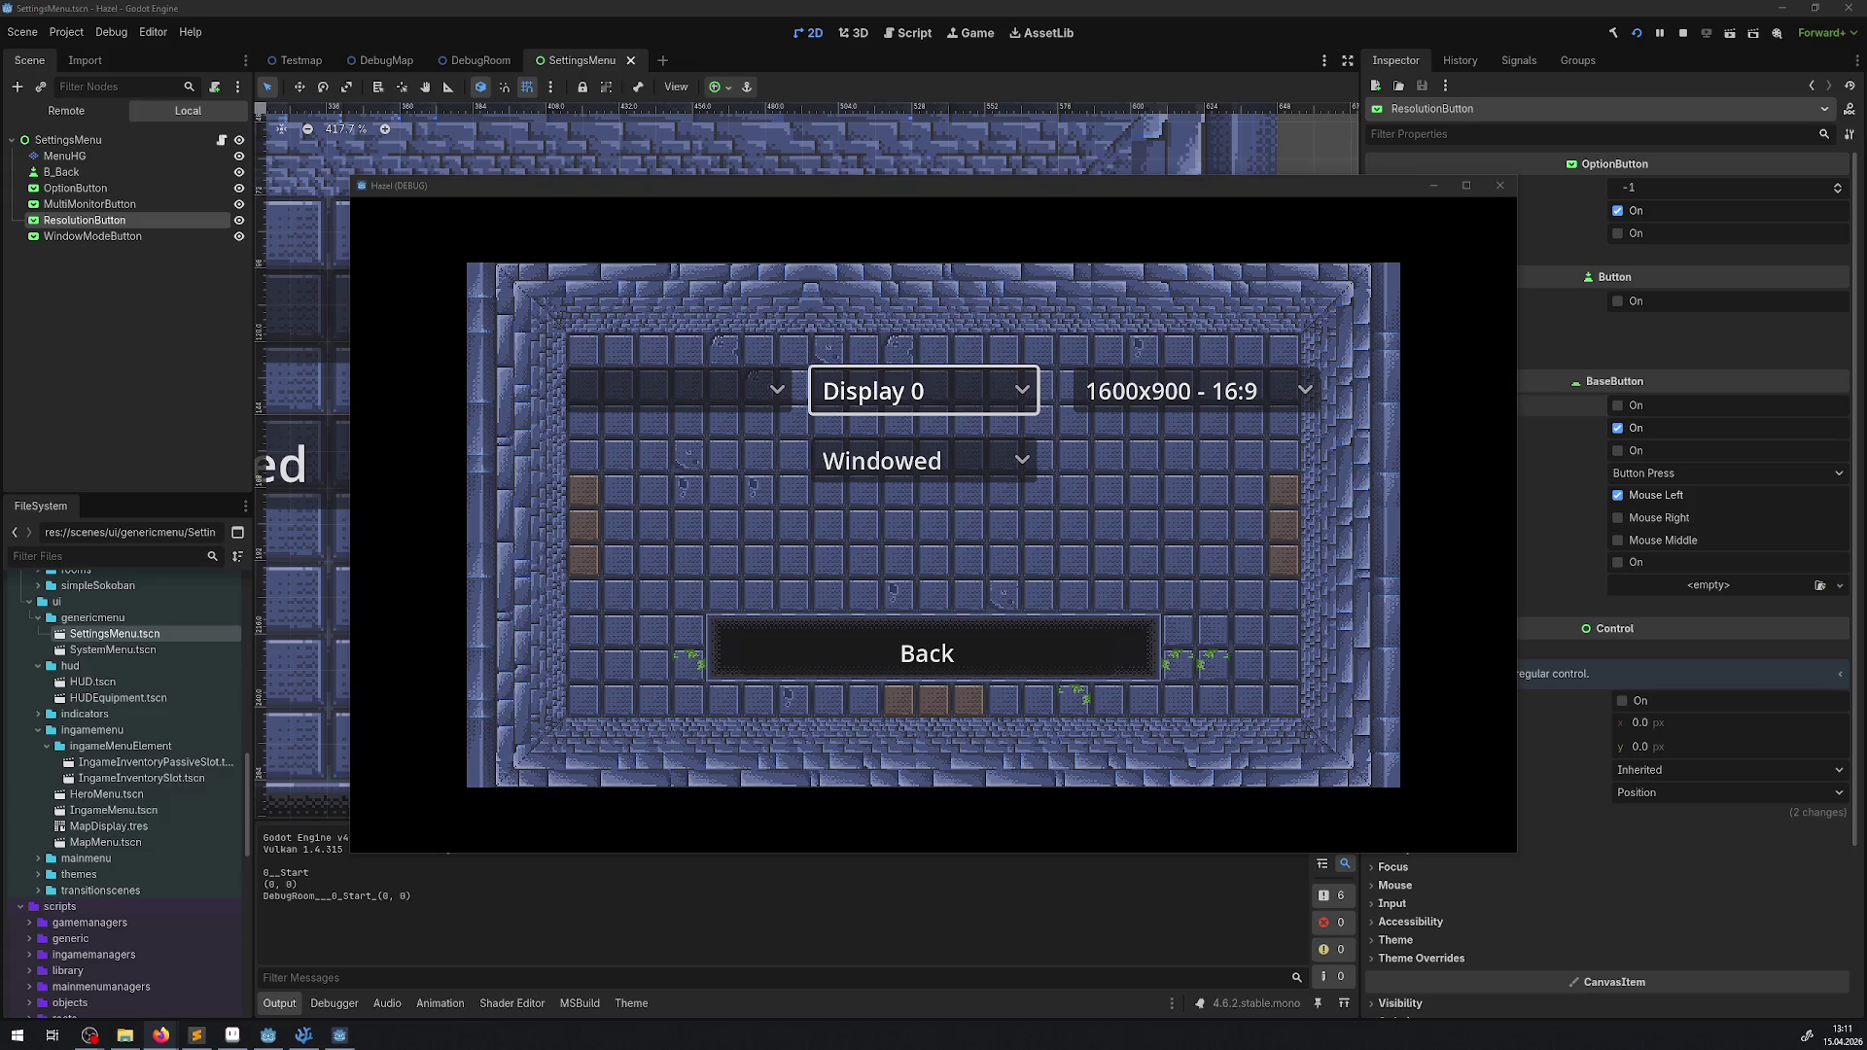
pyautogui.click(992, 198)
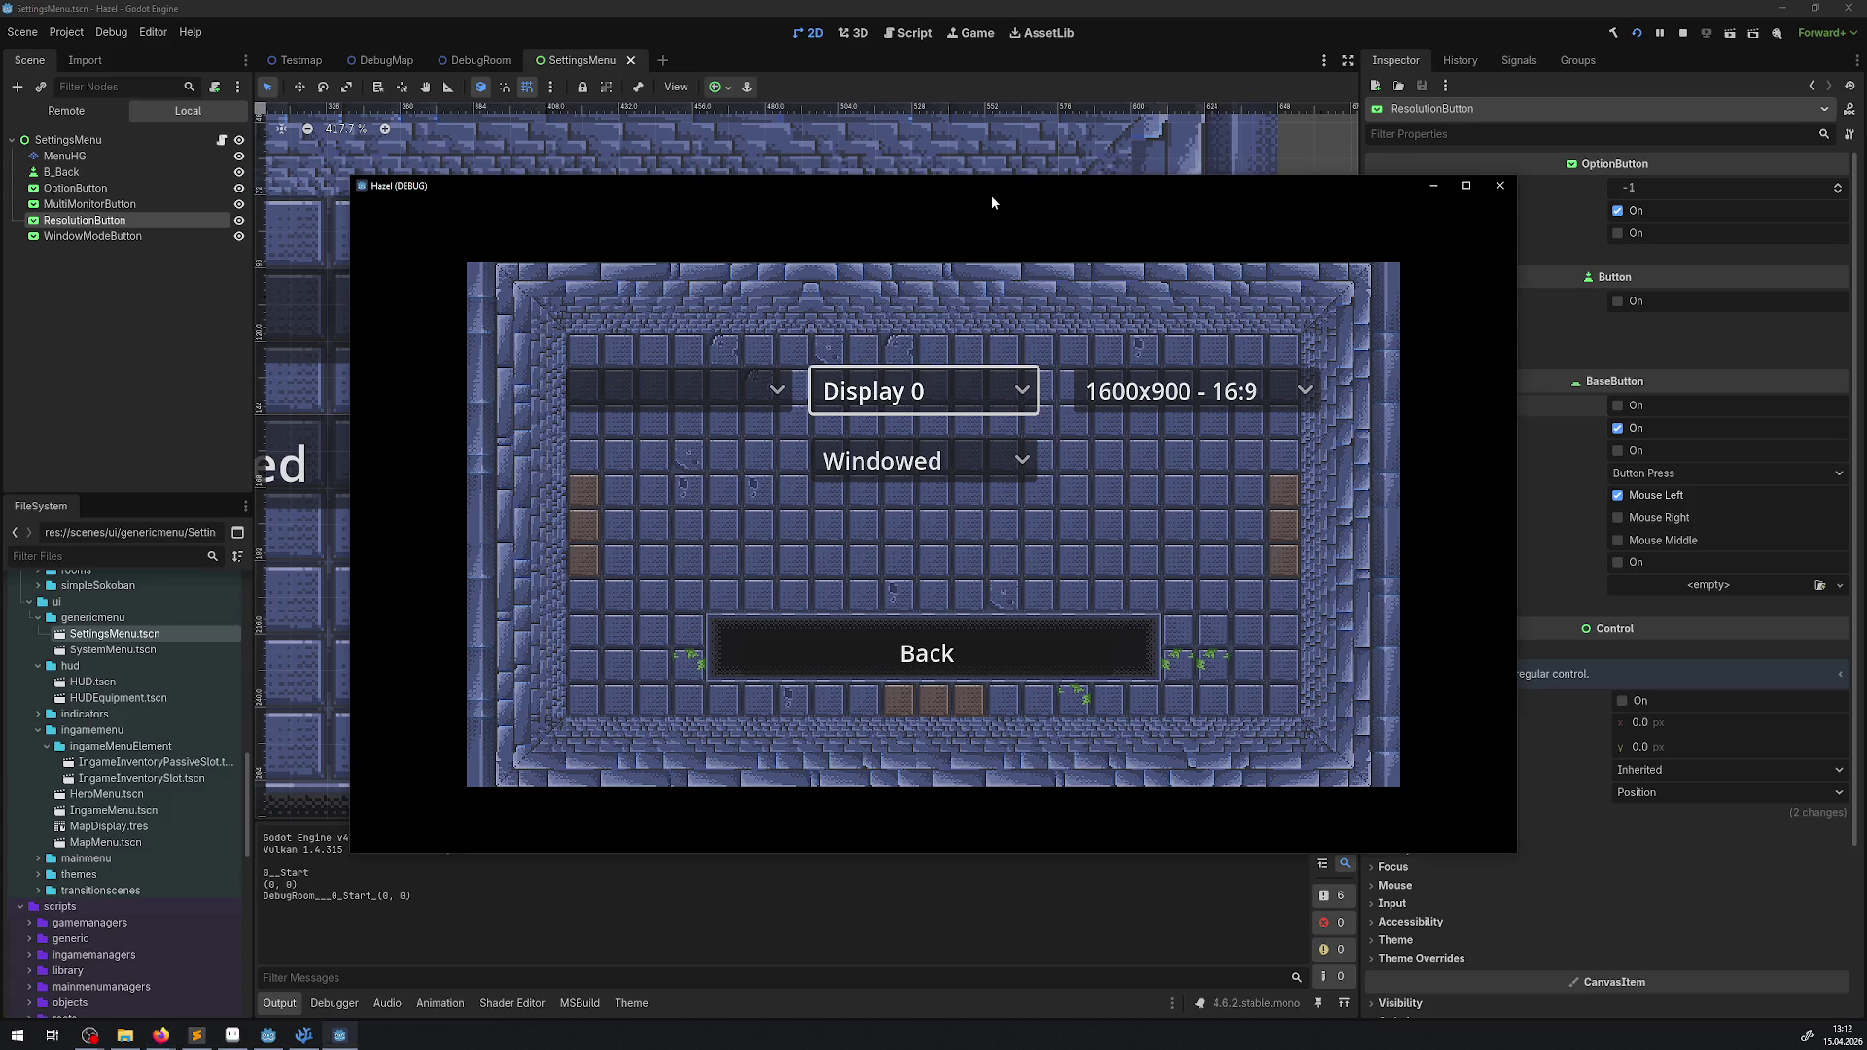
# - Rearrange the game window and choose Display 1 in the game's display list
pyautogui.press('super+Left')
pyautogui.click(990, 196)
pyautogui.hotkey('alt', 'Tab')
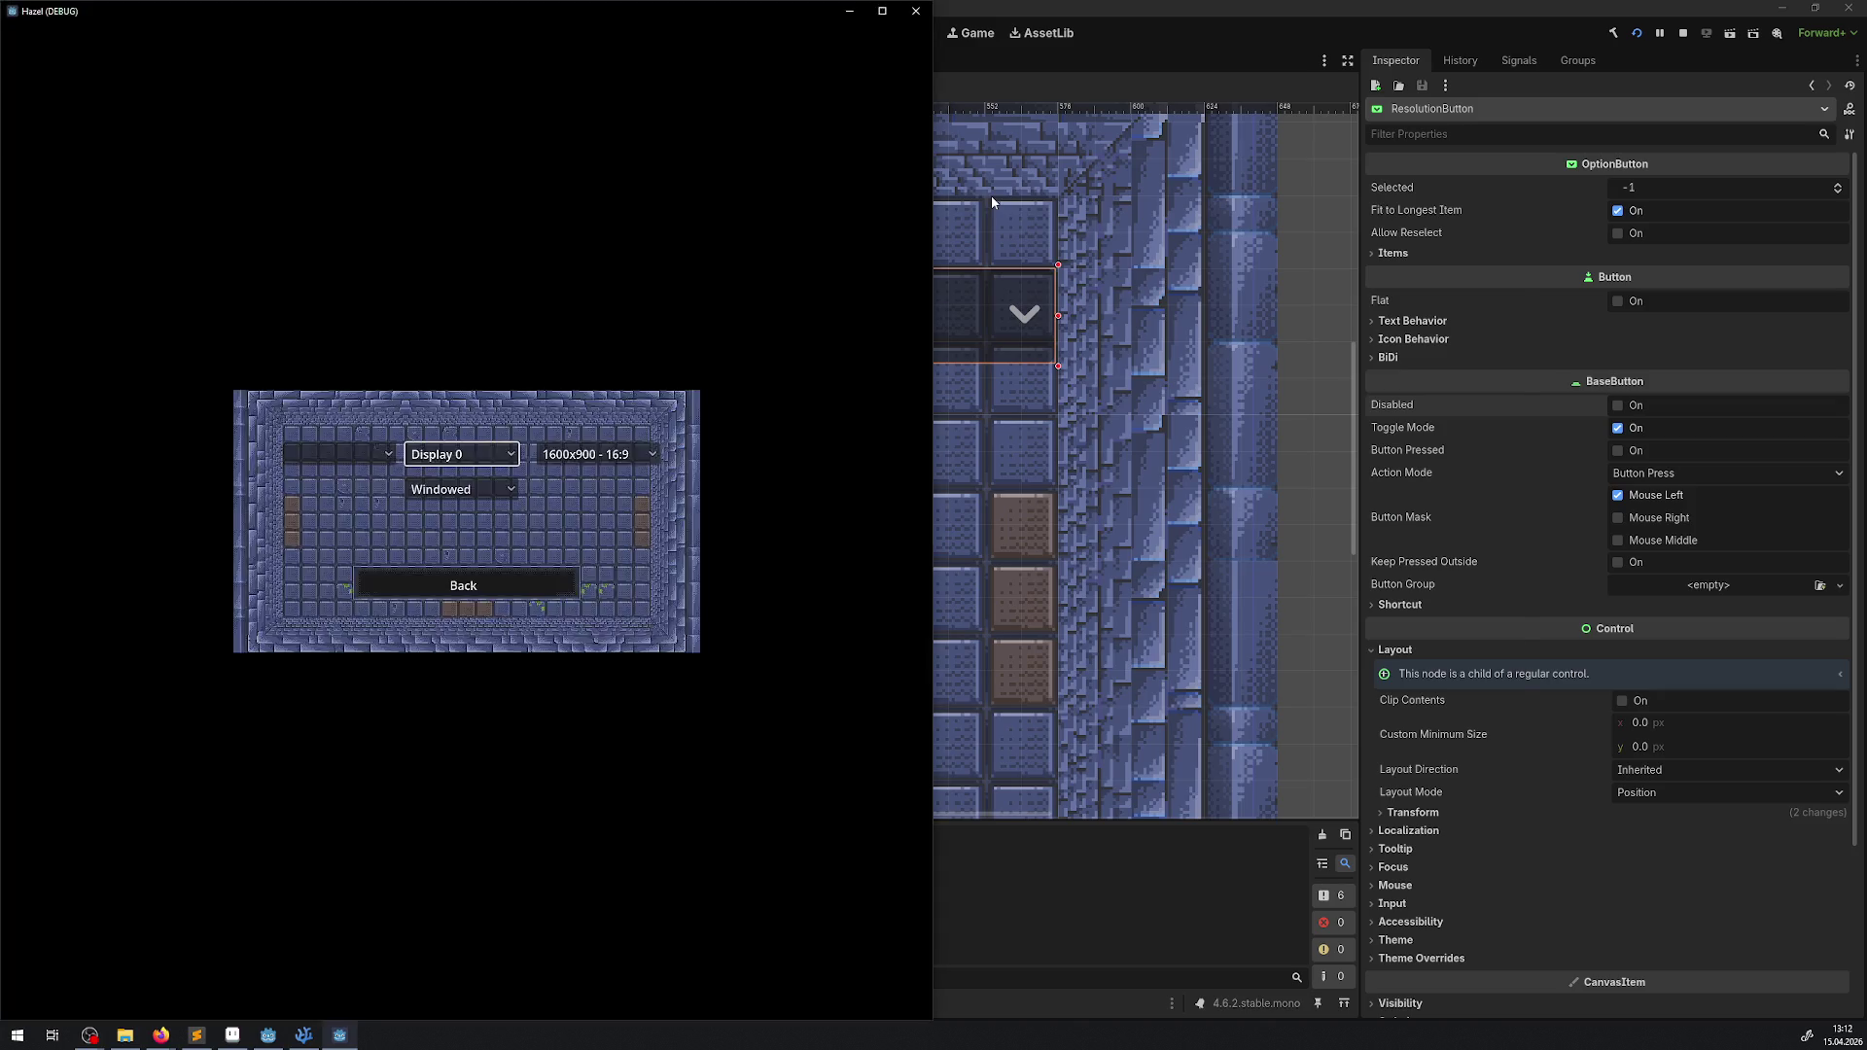
pyautogui.press('super+Right')
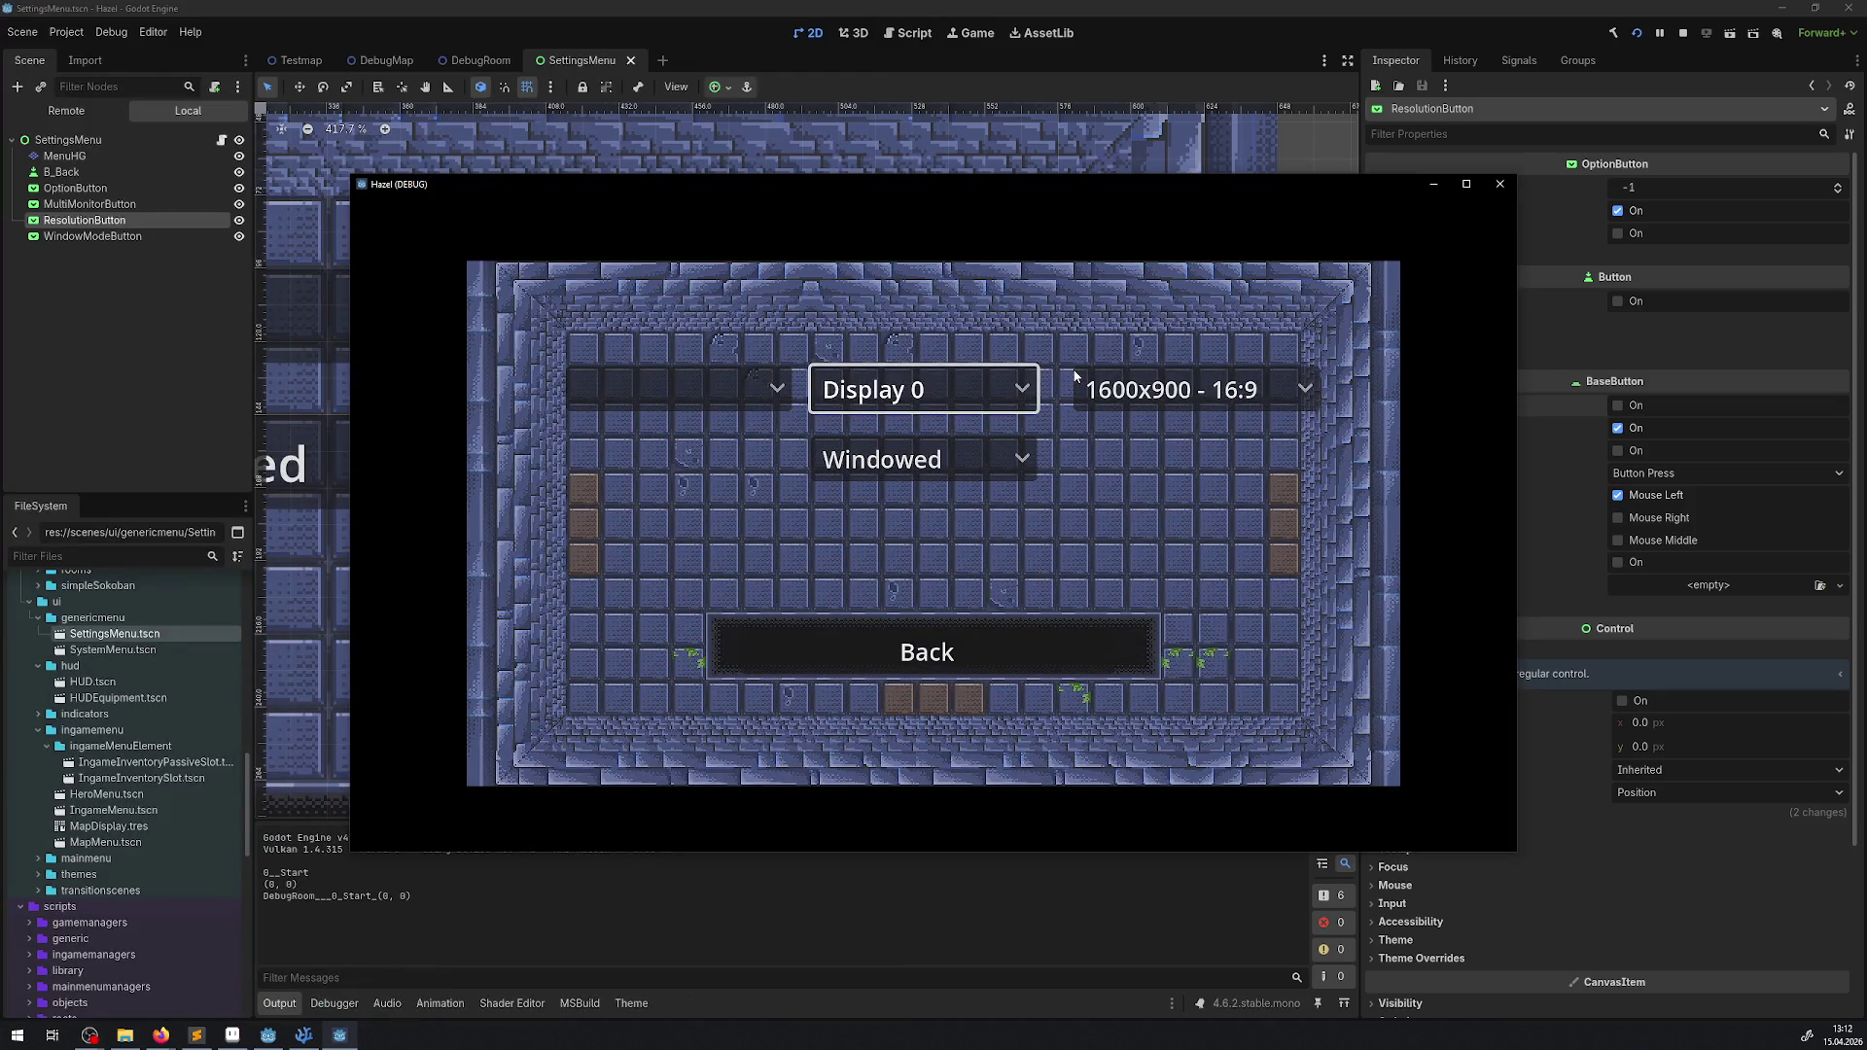
pyautogui.press('Return')
pyautogui.press('Down')
pyautogui.press('Return')
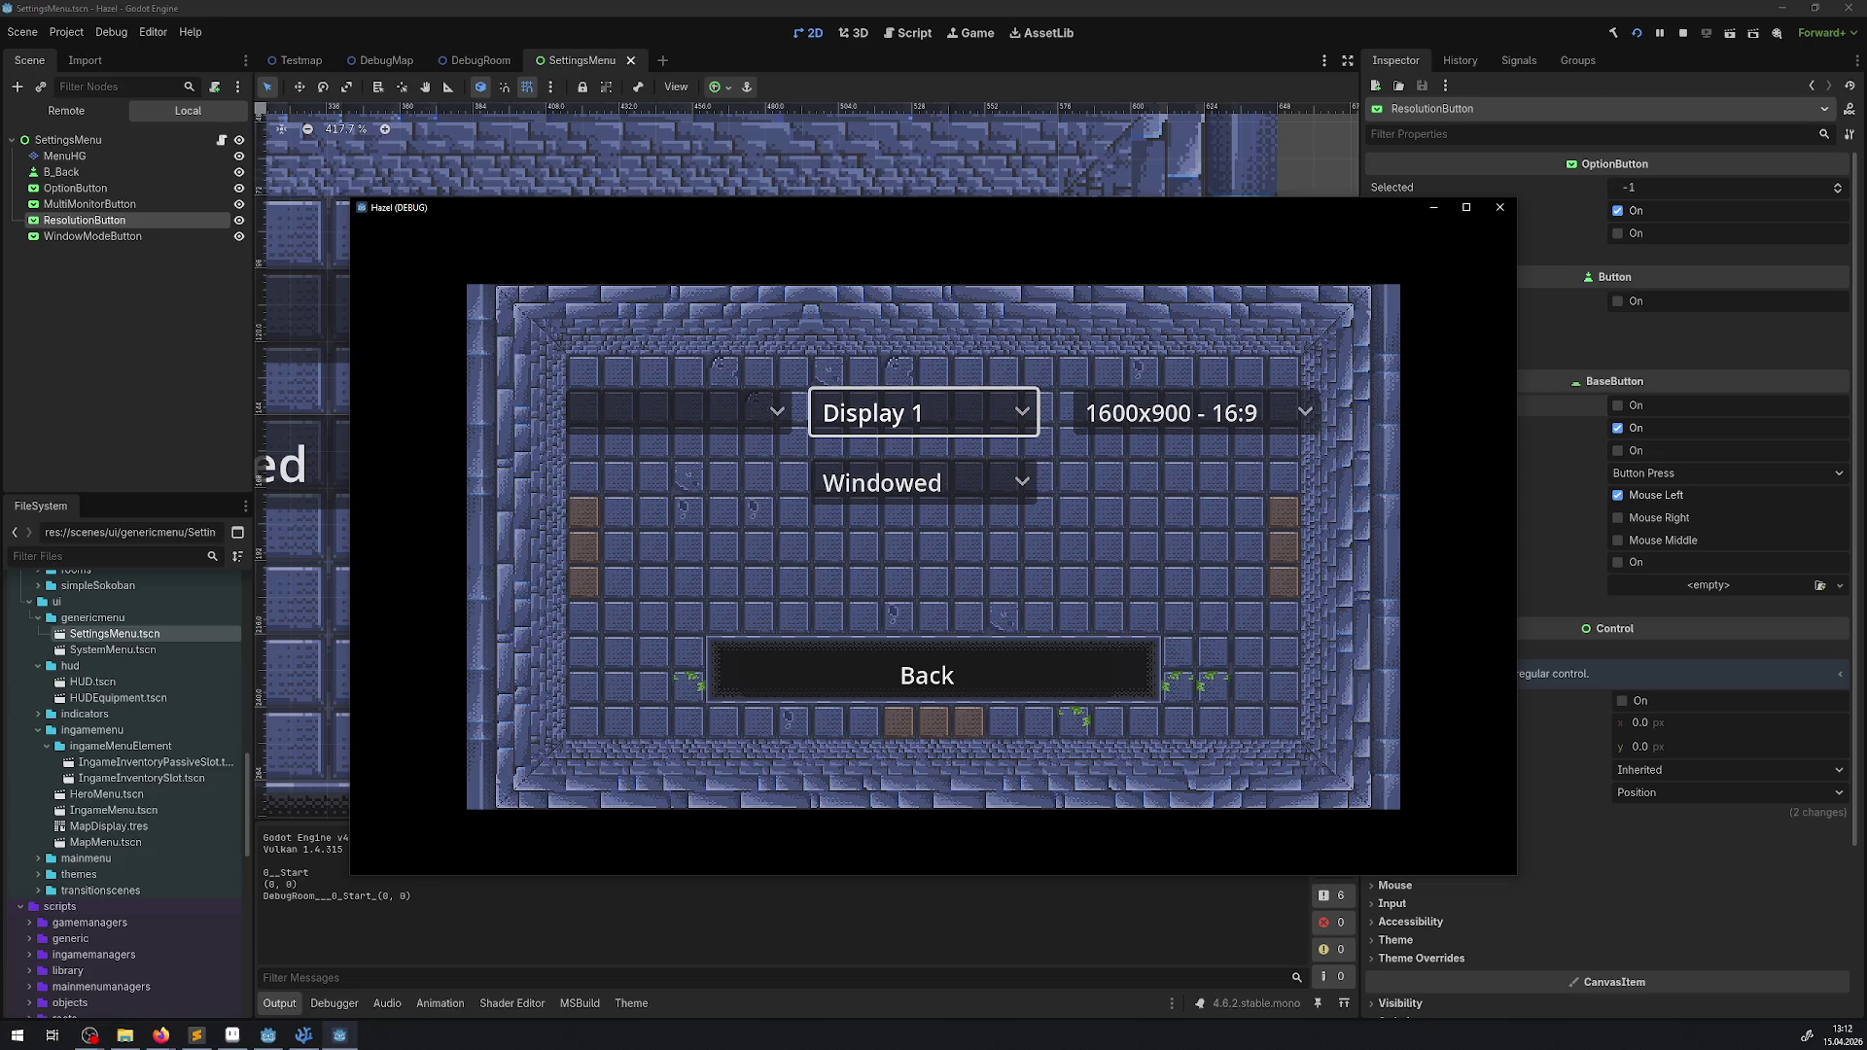
# - Return to the game window and close it with F8
pyautogui.hotkey('alt', 'Tab')
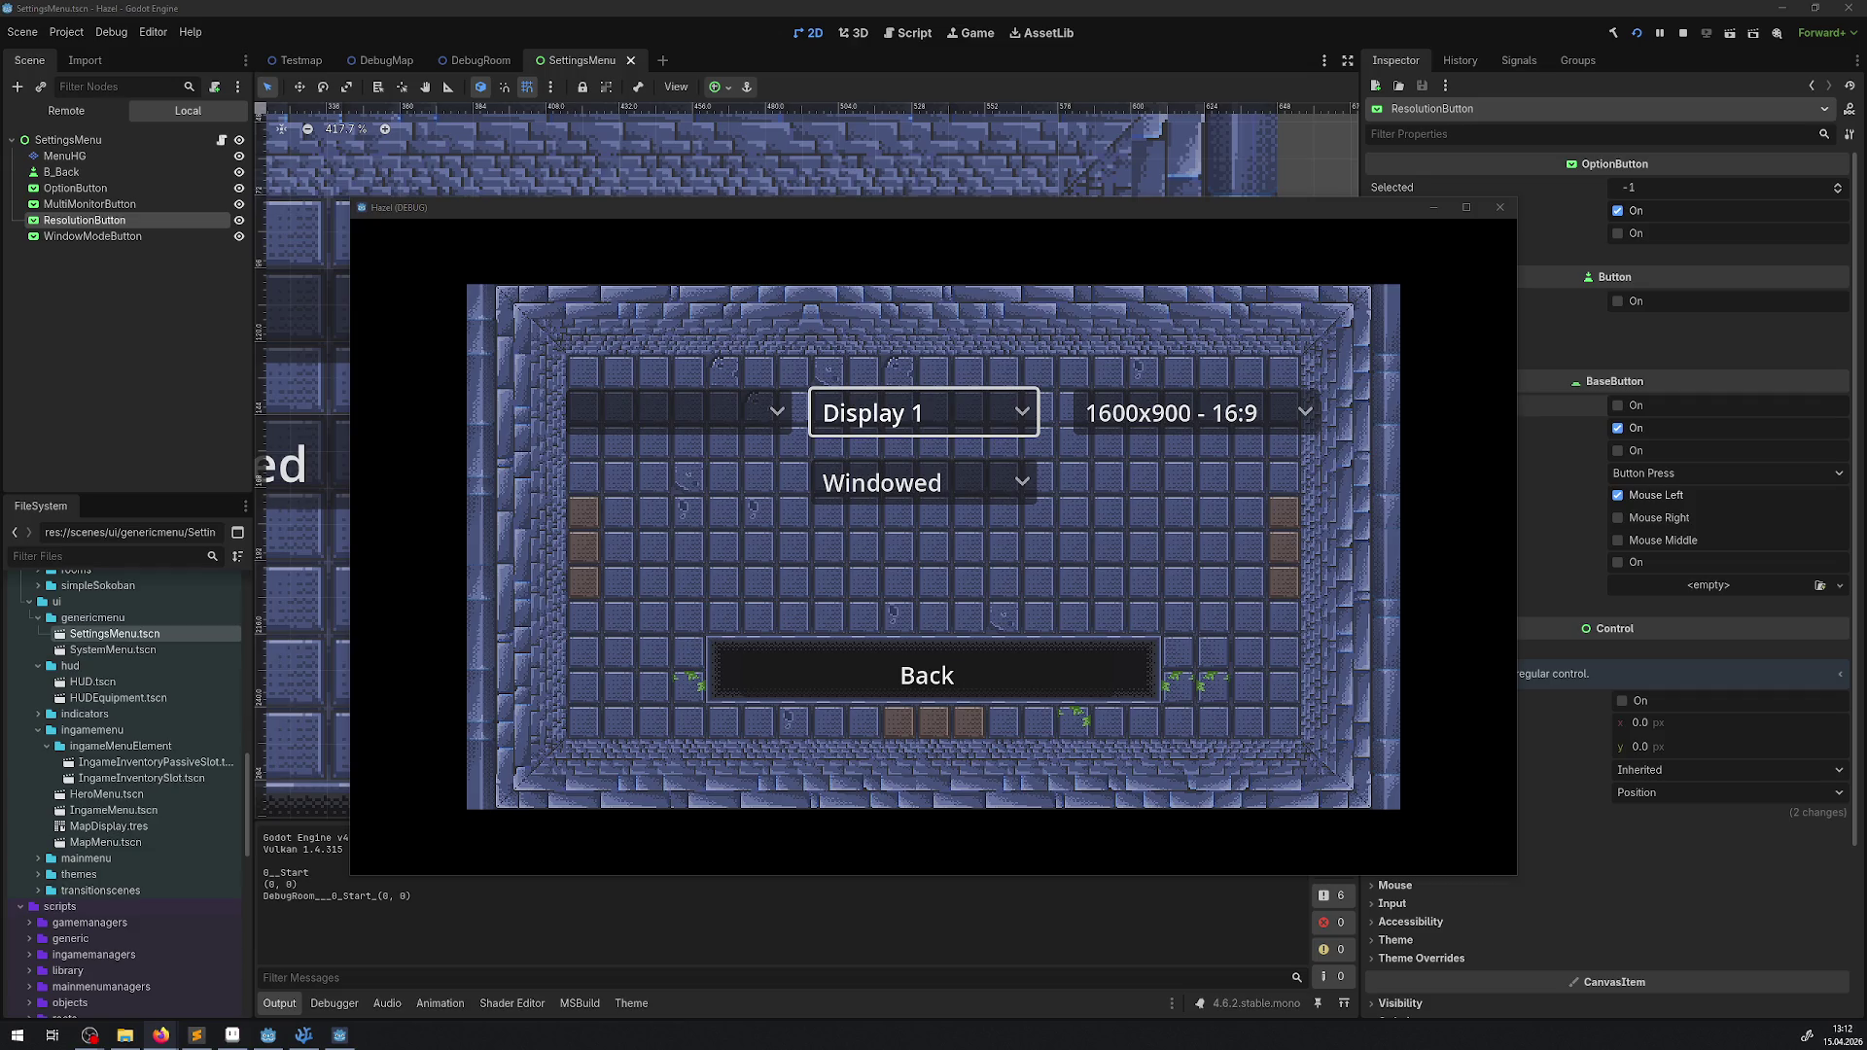
pyautogui.click(1083, 428)
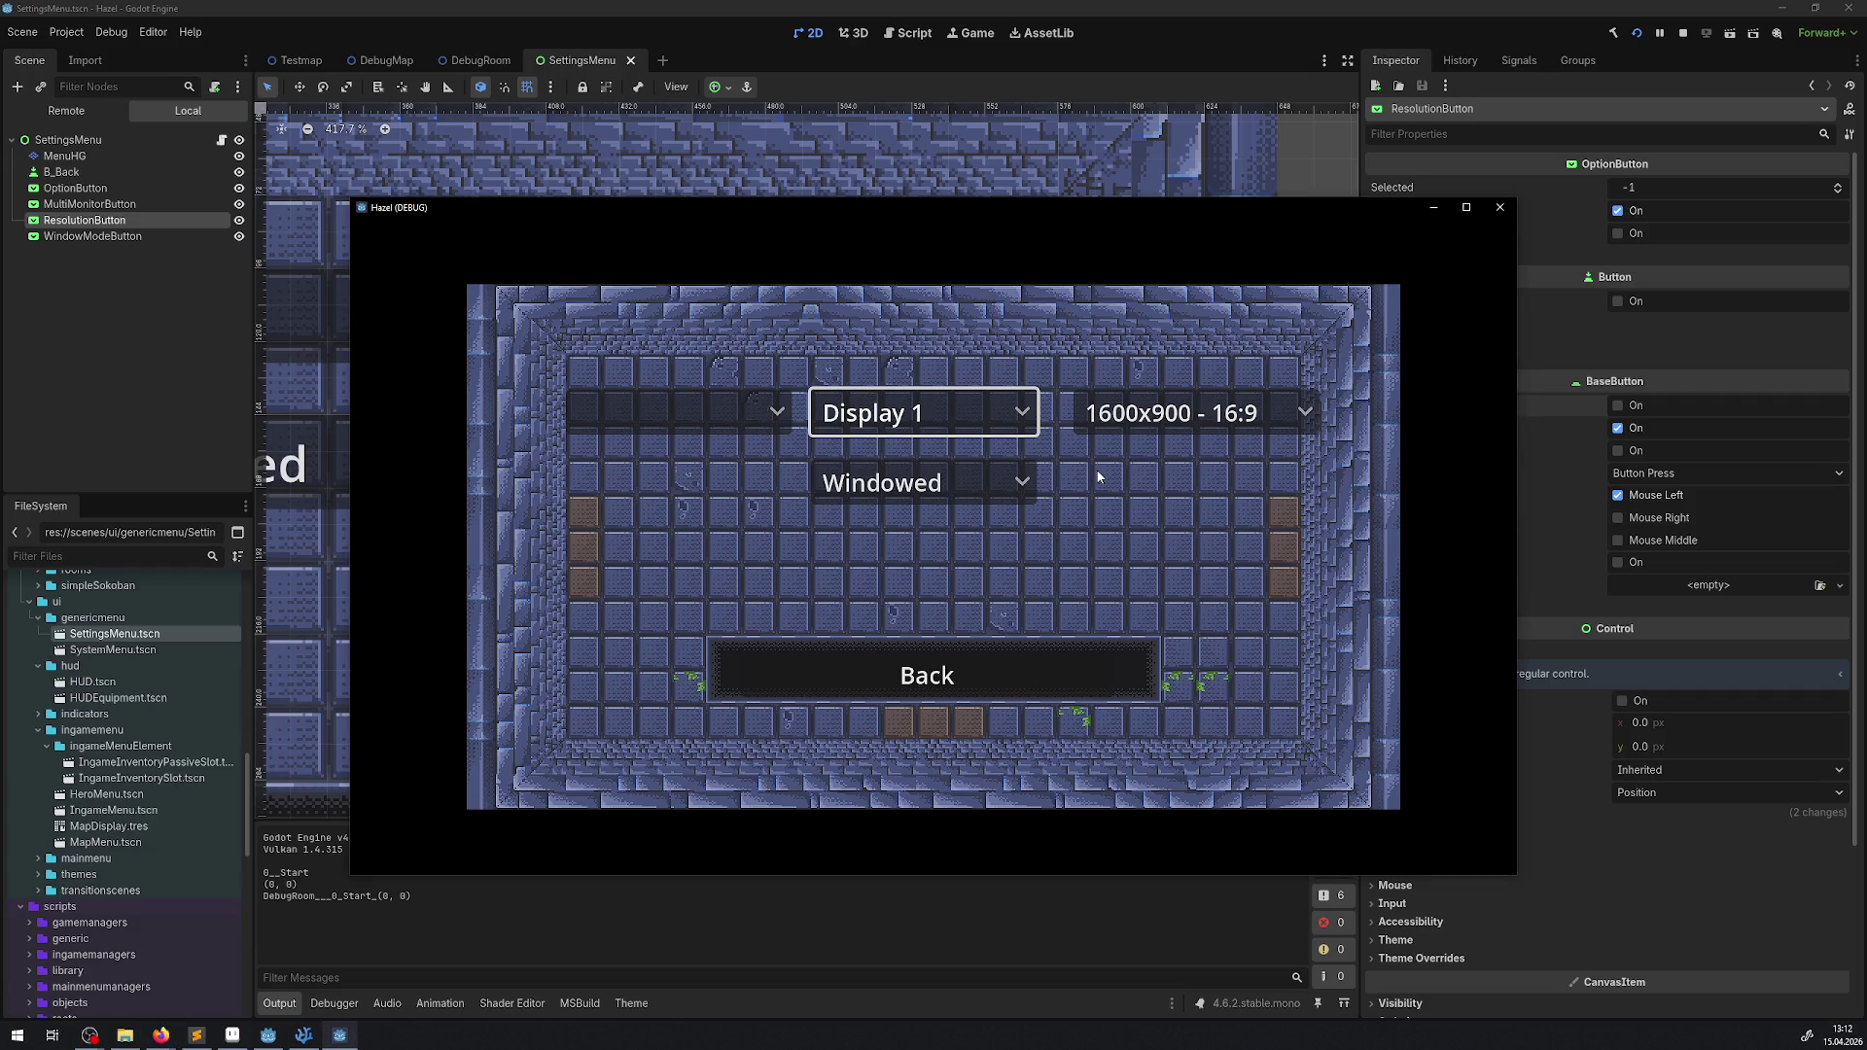
pyautogui.press('F8')
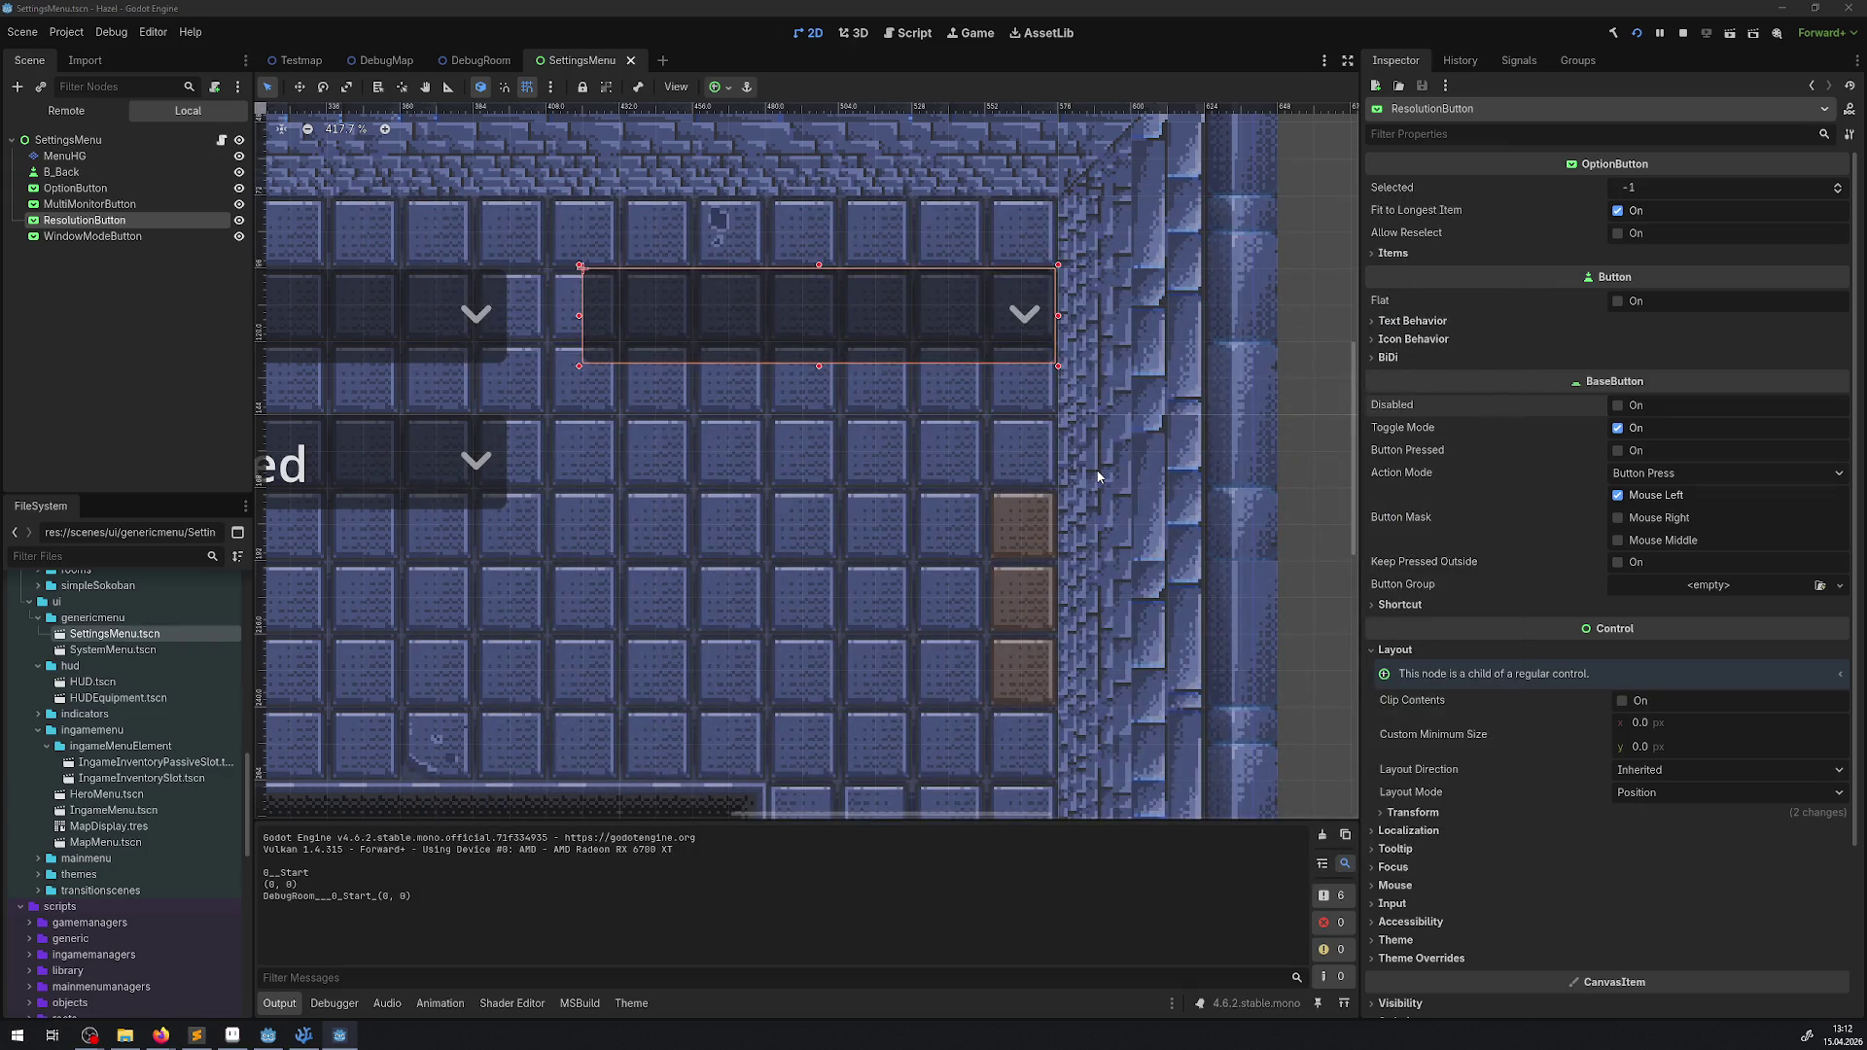
# - Relaunch the game to its settings showing Display 1, Windowed and 1600x900 - 16:9
pyautogui.press('F8')
pyautogui.press('F6')
pyautogui.press('Return')
pyautogui.press('F8')
pyautogui.press('F6')
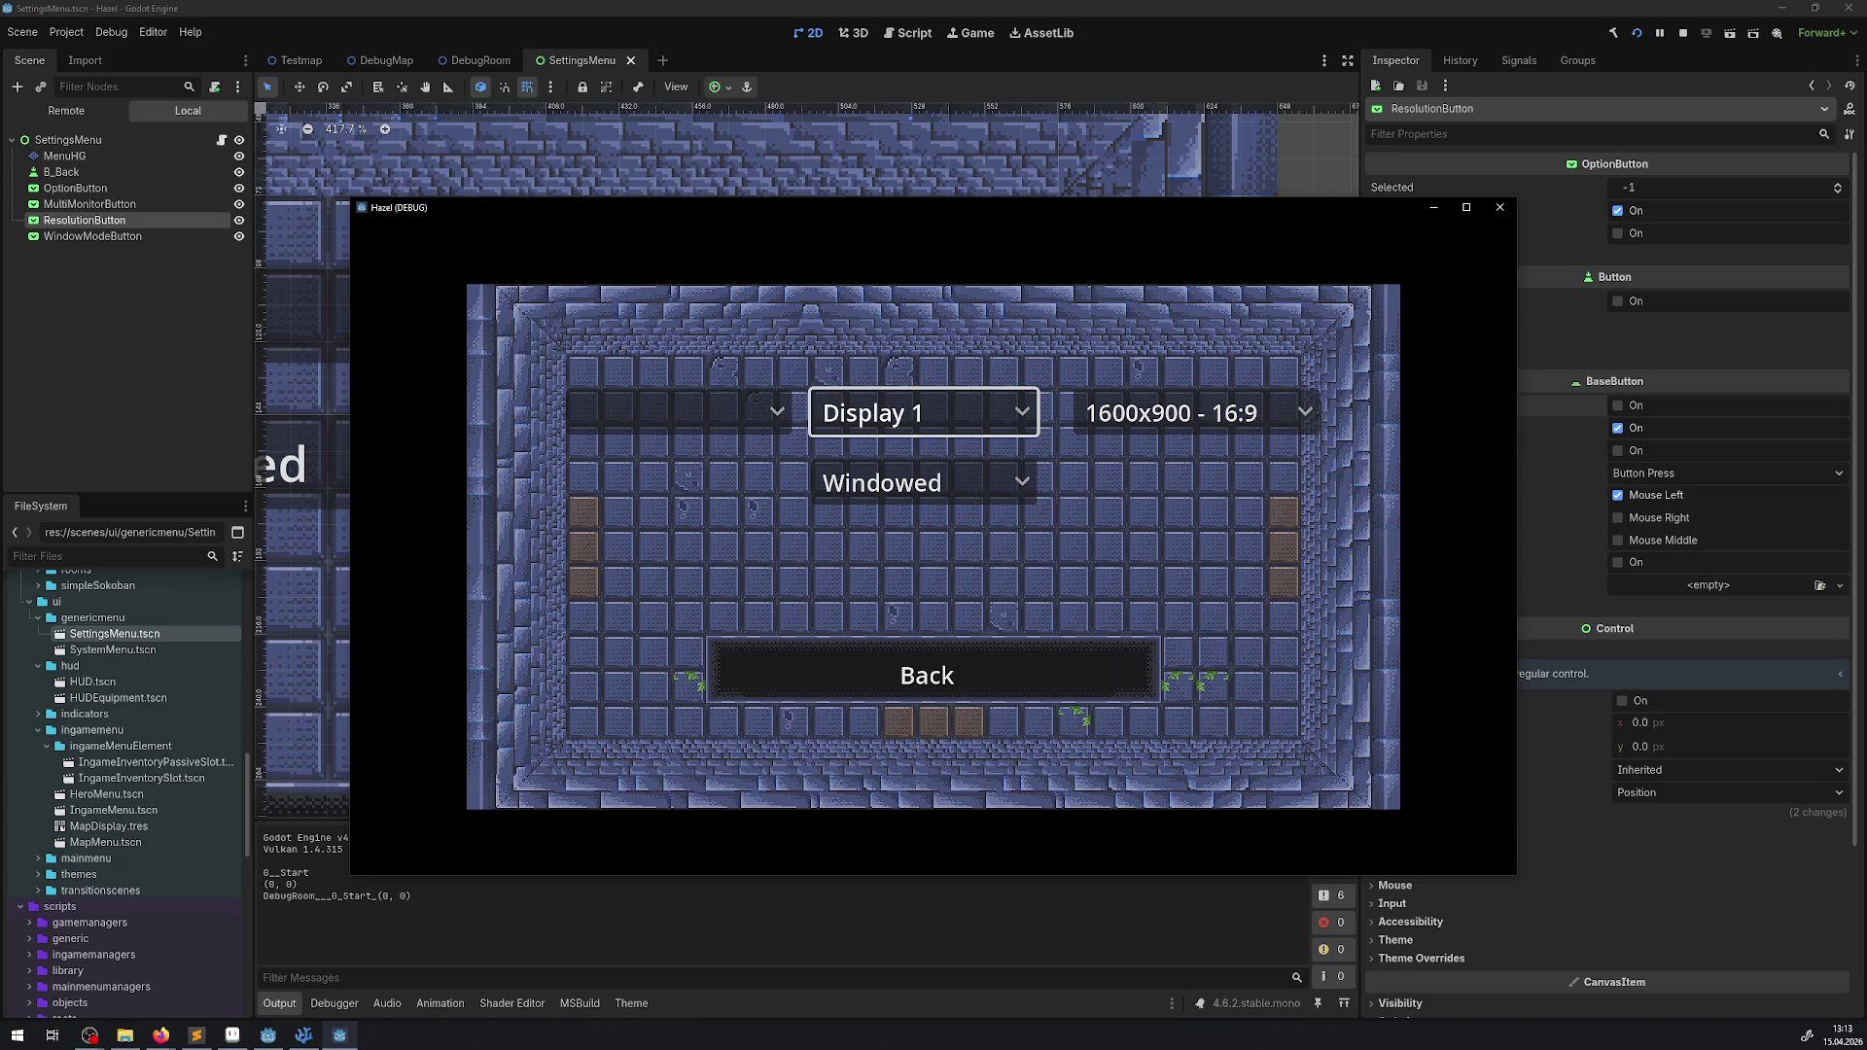
pyautogui.press('F8')
pyautogui.hotkey('alt', 'Tab')
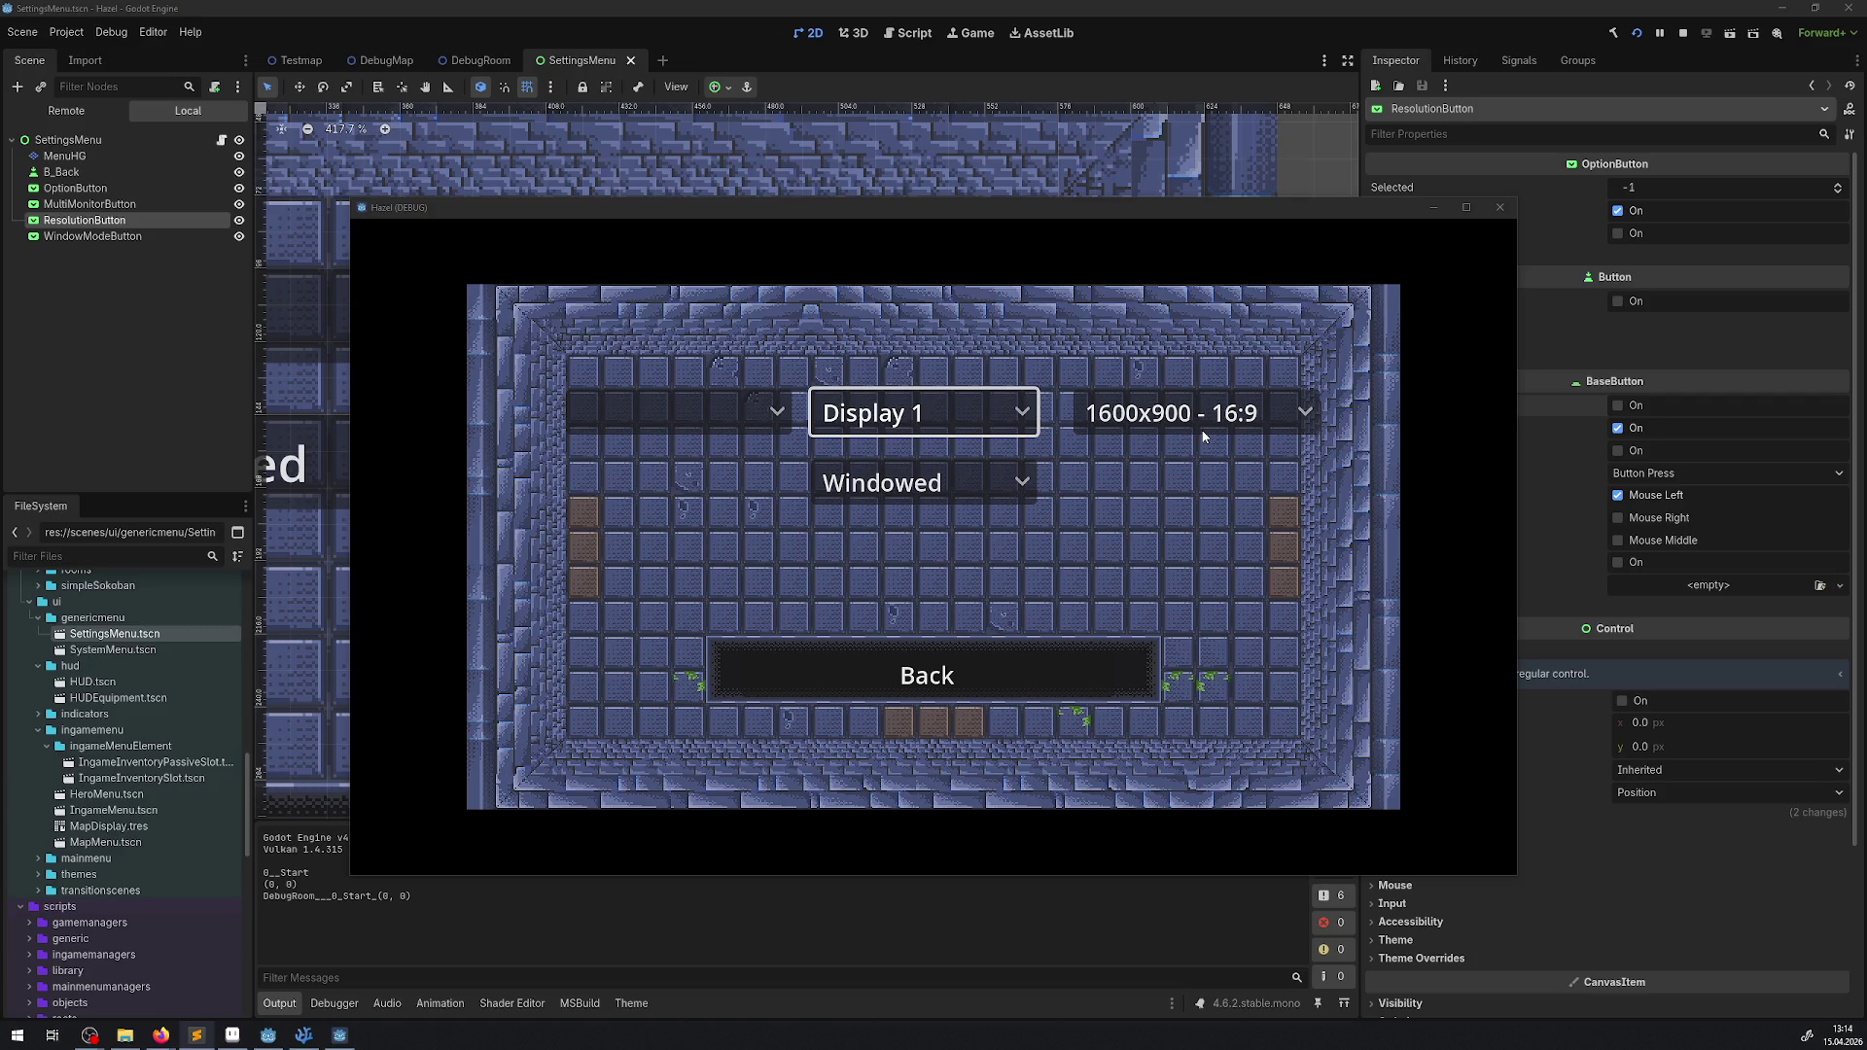
# - Set the game's window mode to Fullscreen so the resolution dropdown greys out
pyautogui.press('Down')
pyautogui.press('Return')
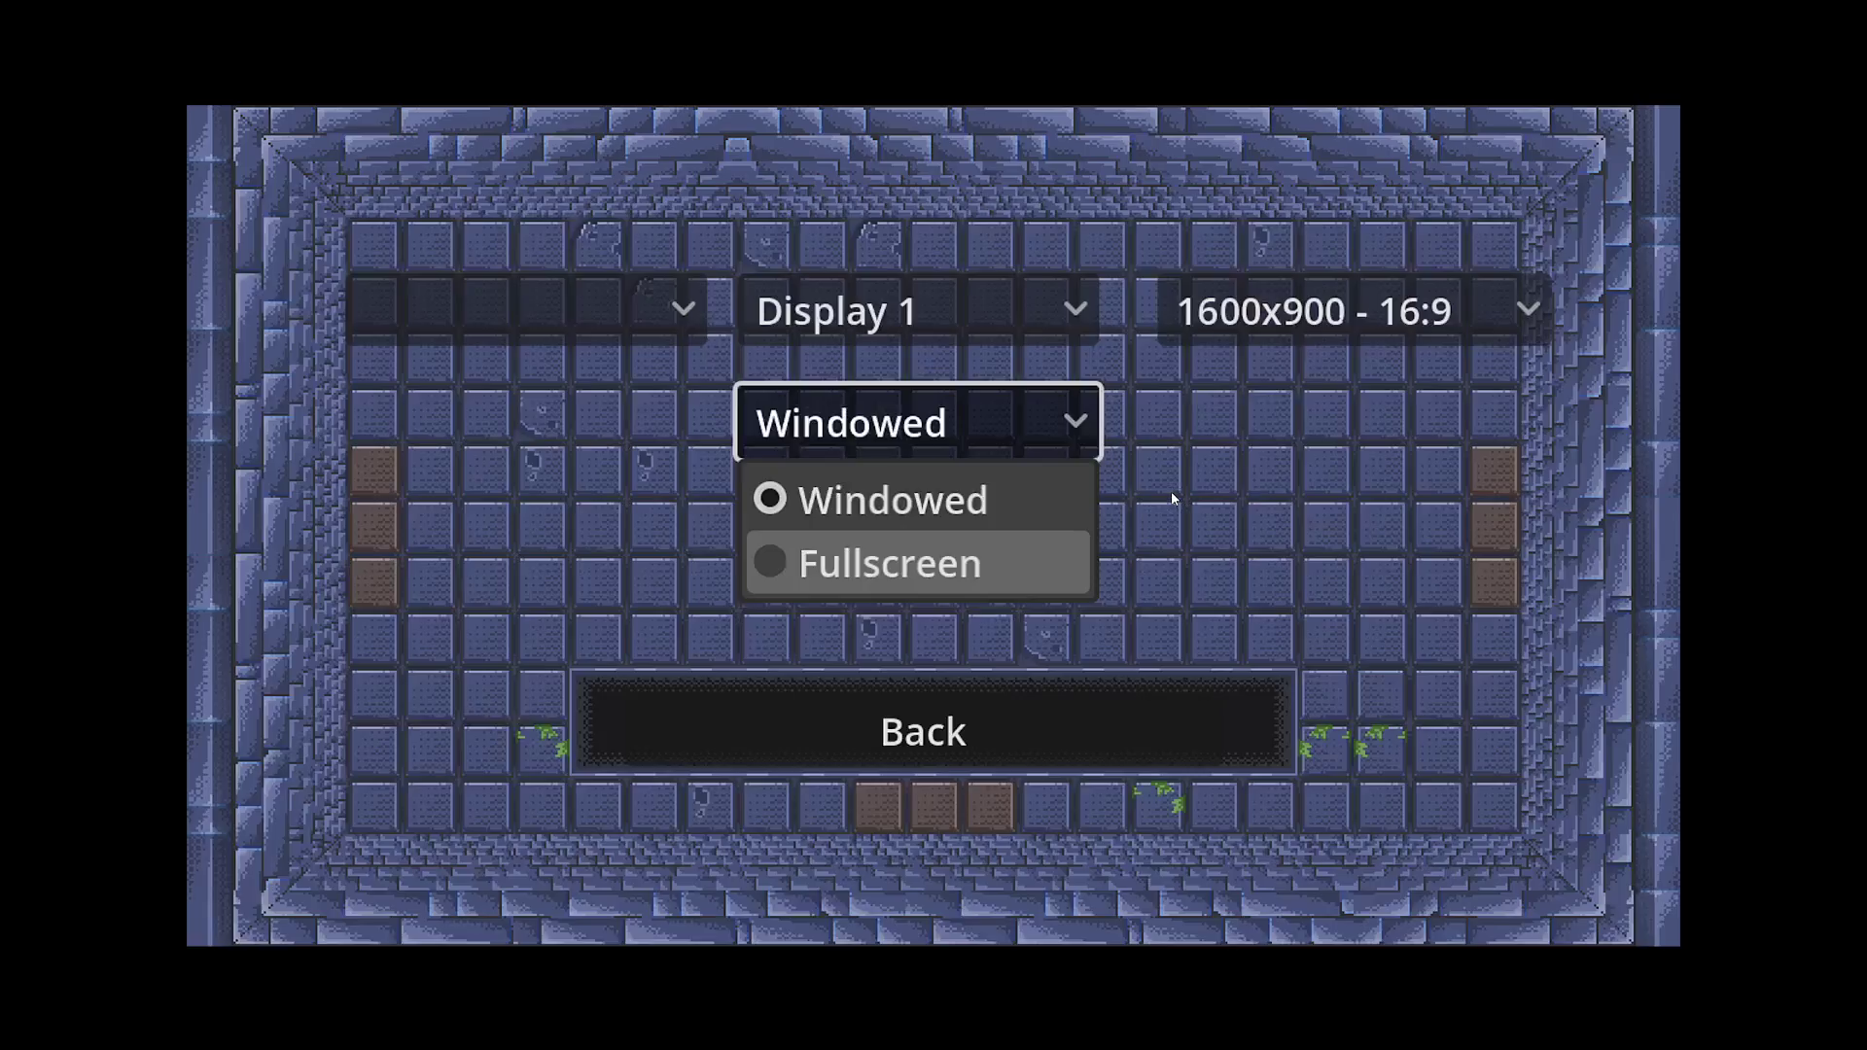
pyautogui.press('Return')
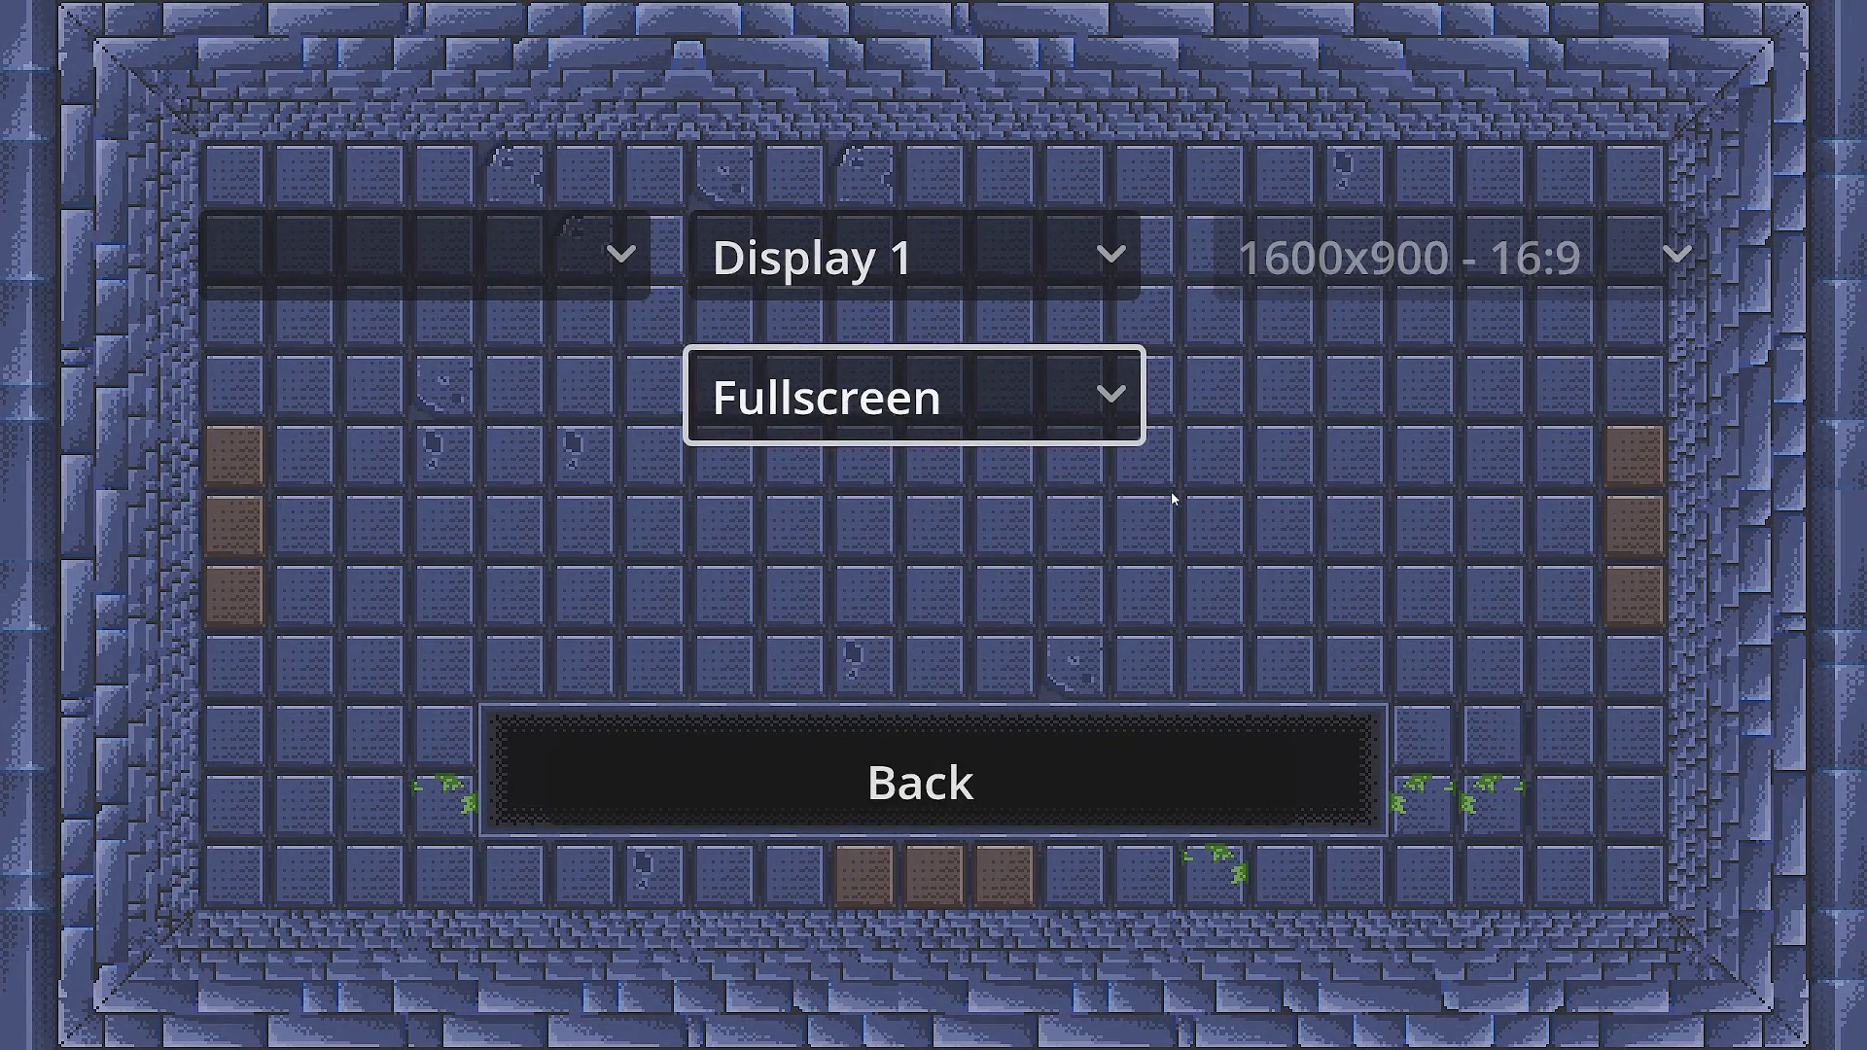
pyautogui.hotkey('alt', 'Tab')
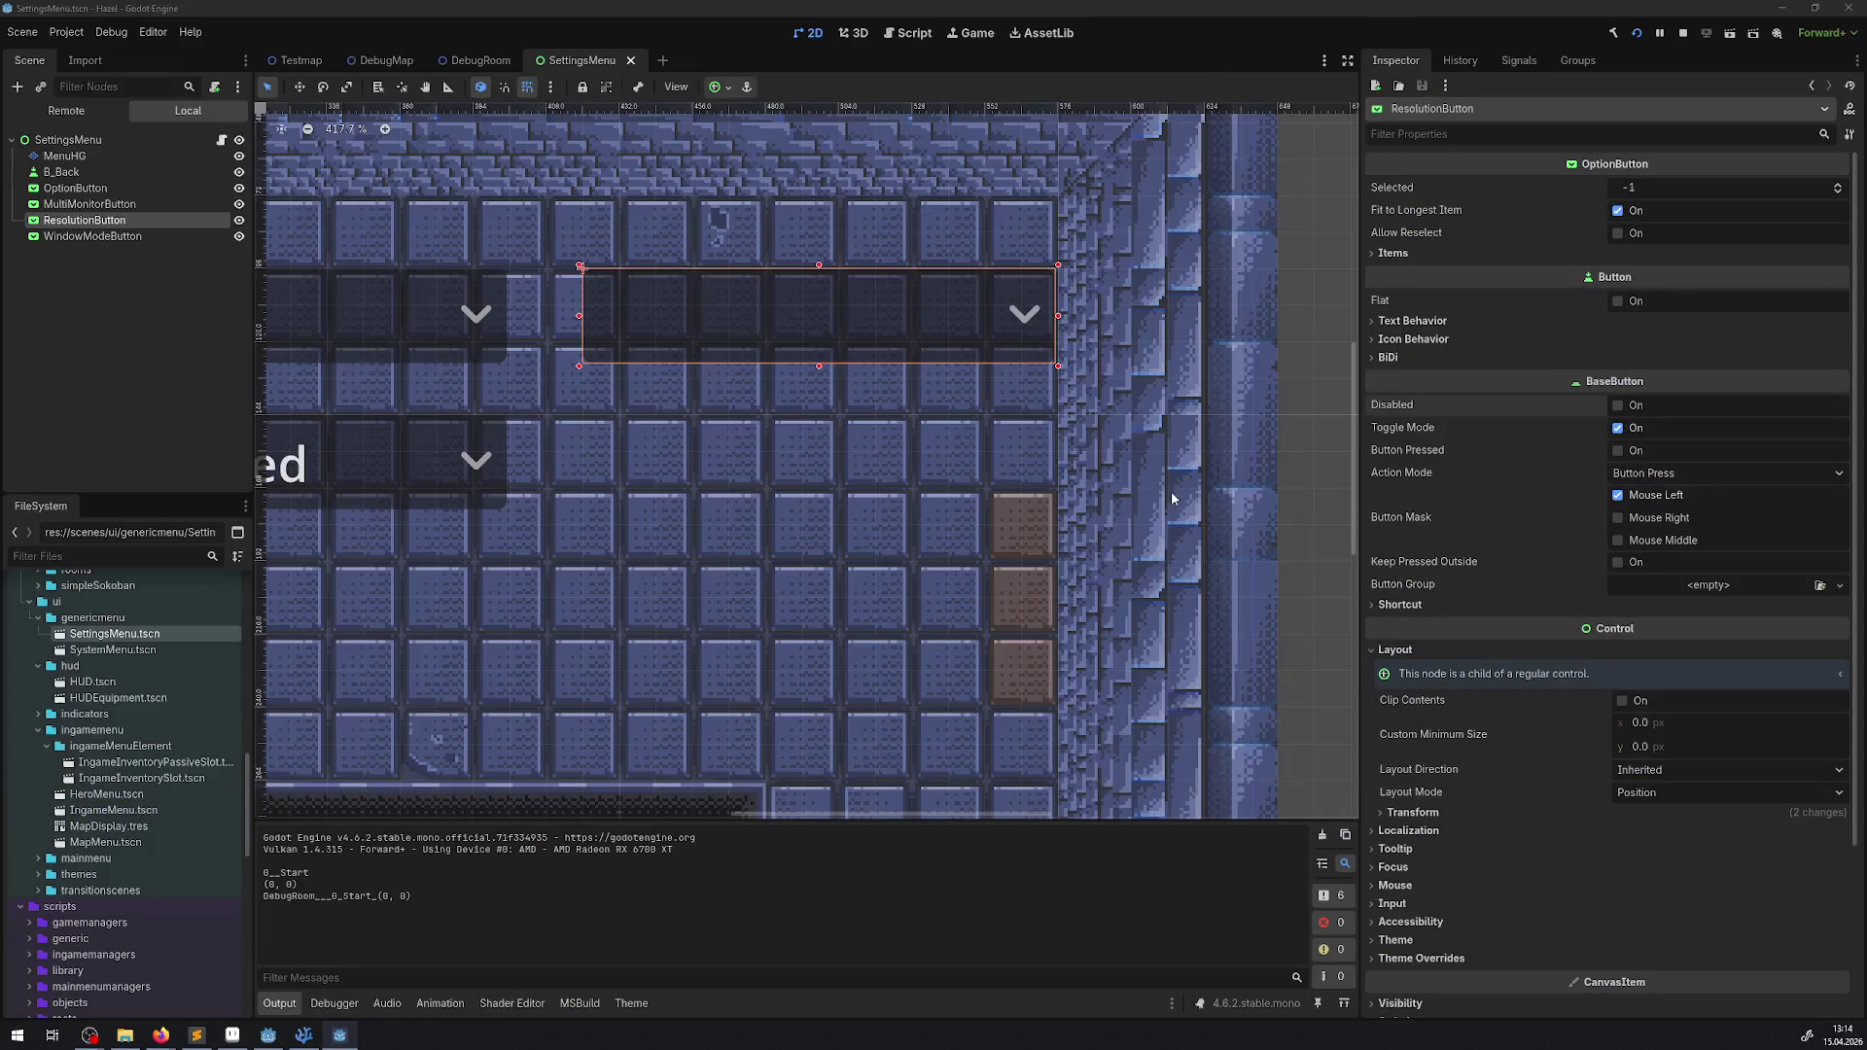
pyautogui.hotkey('alt', 'Tab')
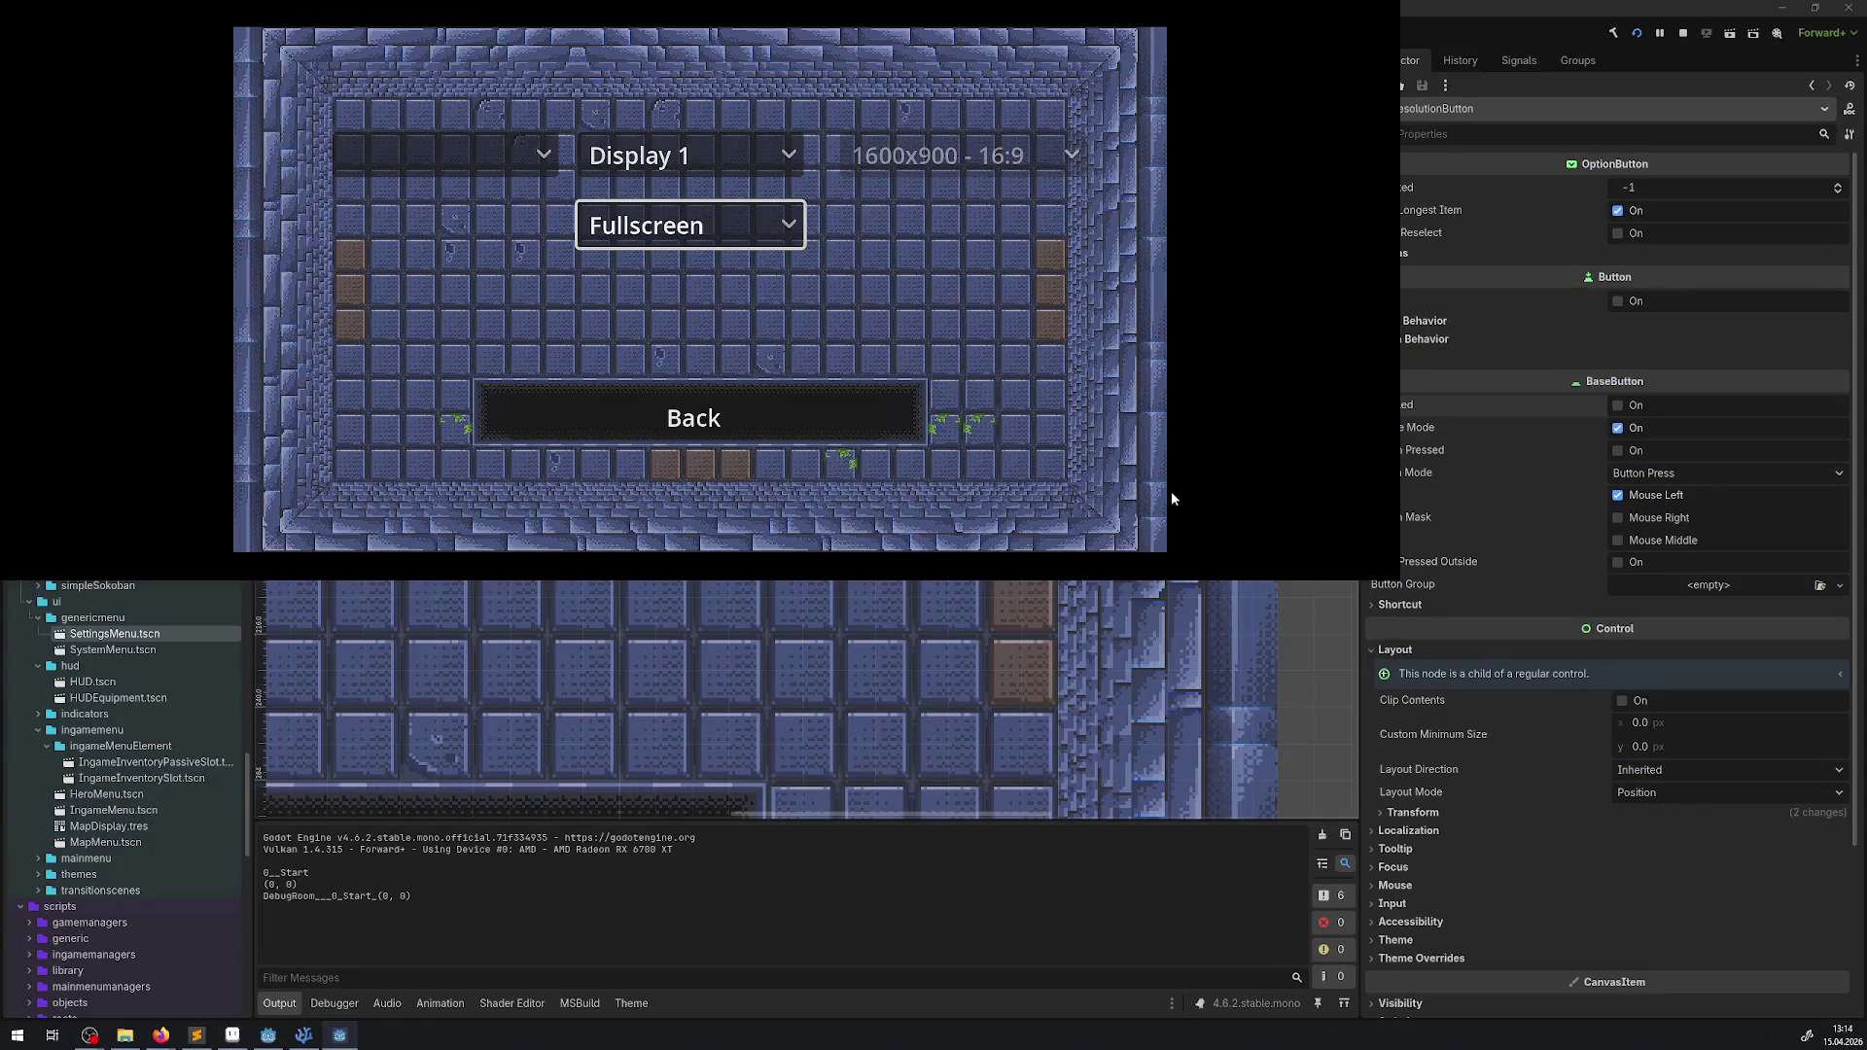
# - Go Back to the pause menu, quit the game, and bring up VS Code
pyautogui.press('Down')
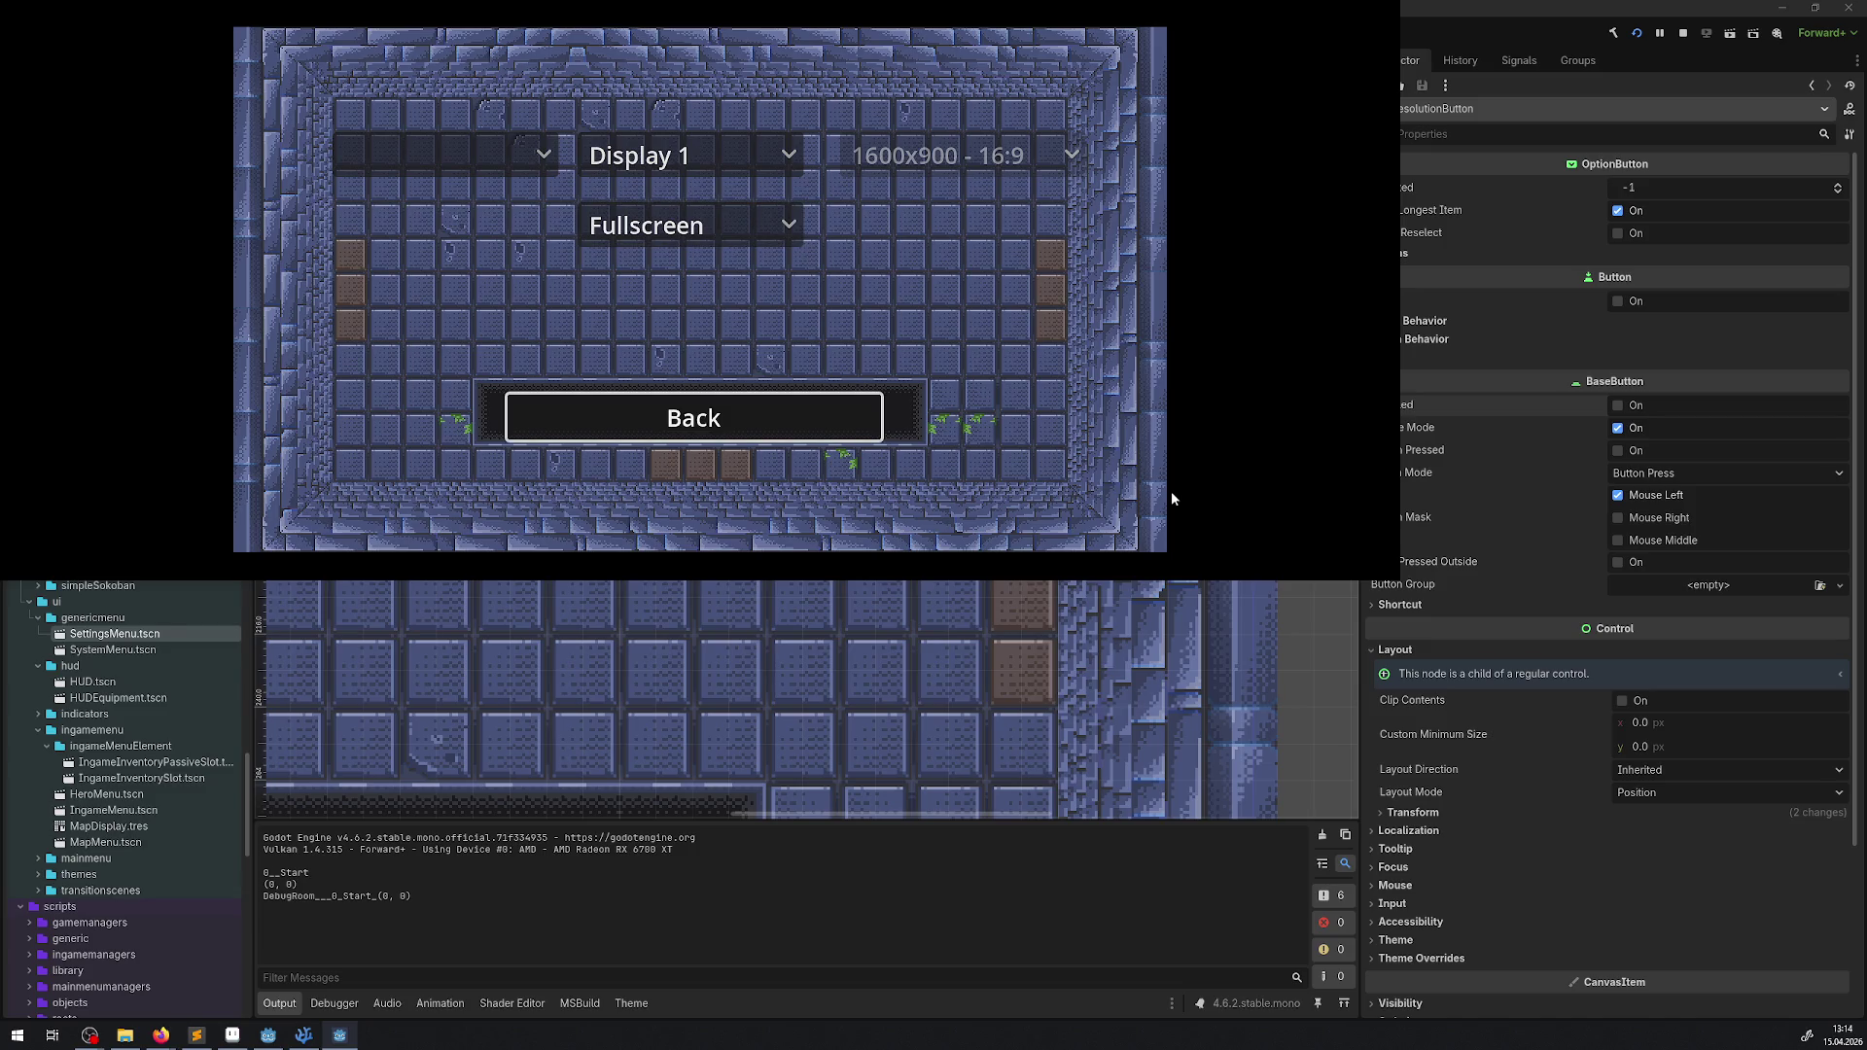
pyautogui.press('Return')
pyautogui.press('Down')
pyautogui.press('Down')
pyautogui.press('Down')
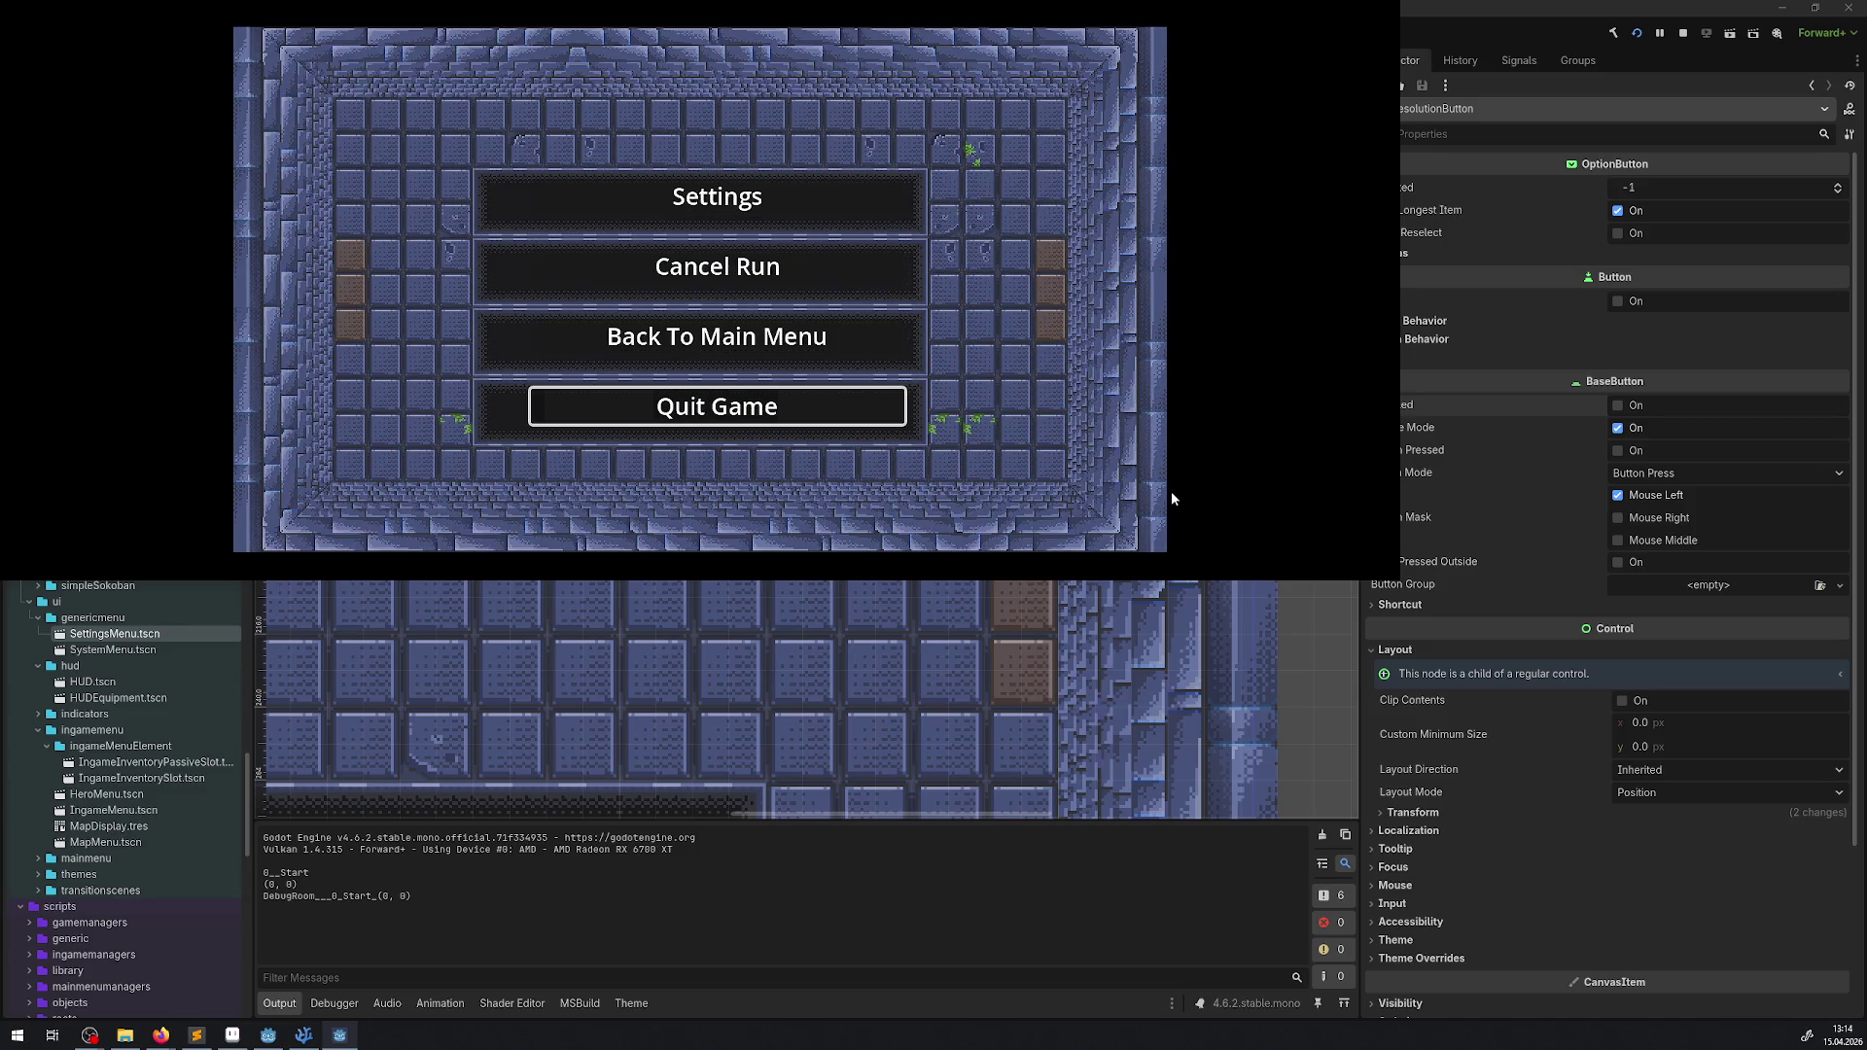
pyautogui.press('Return')
pyautogui.click(289, 1035)
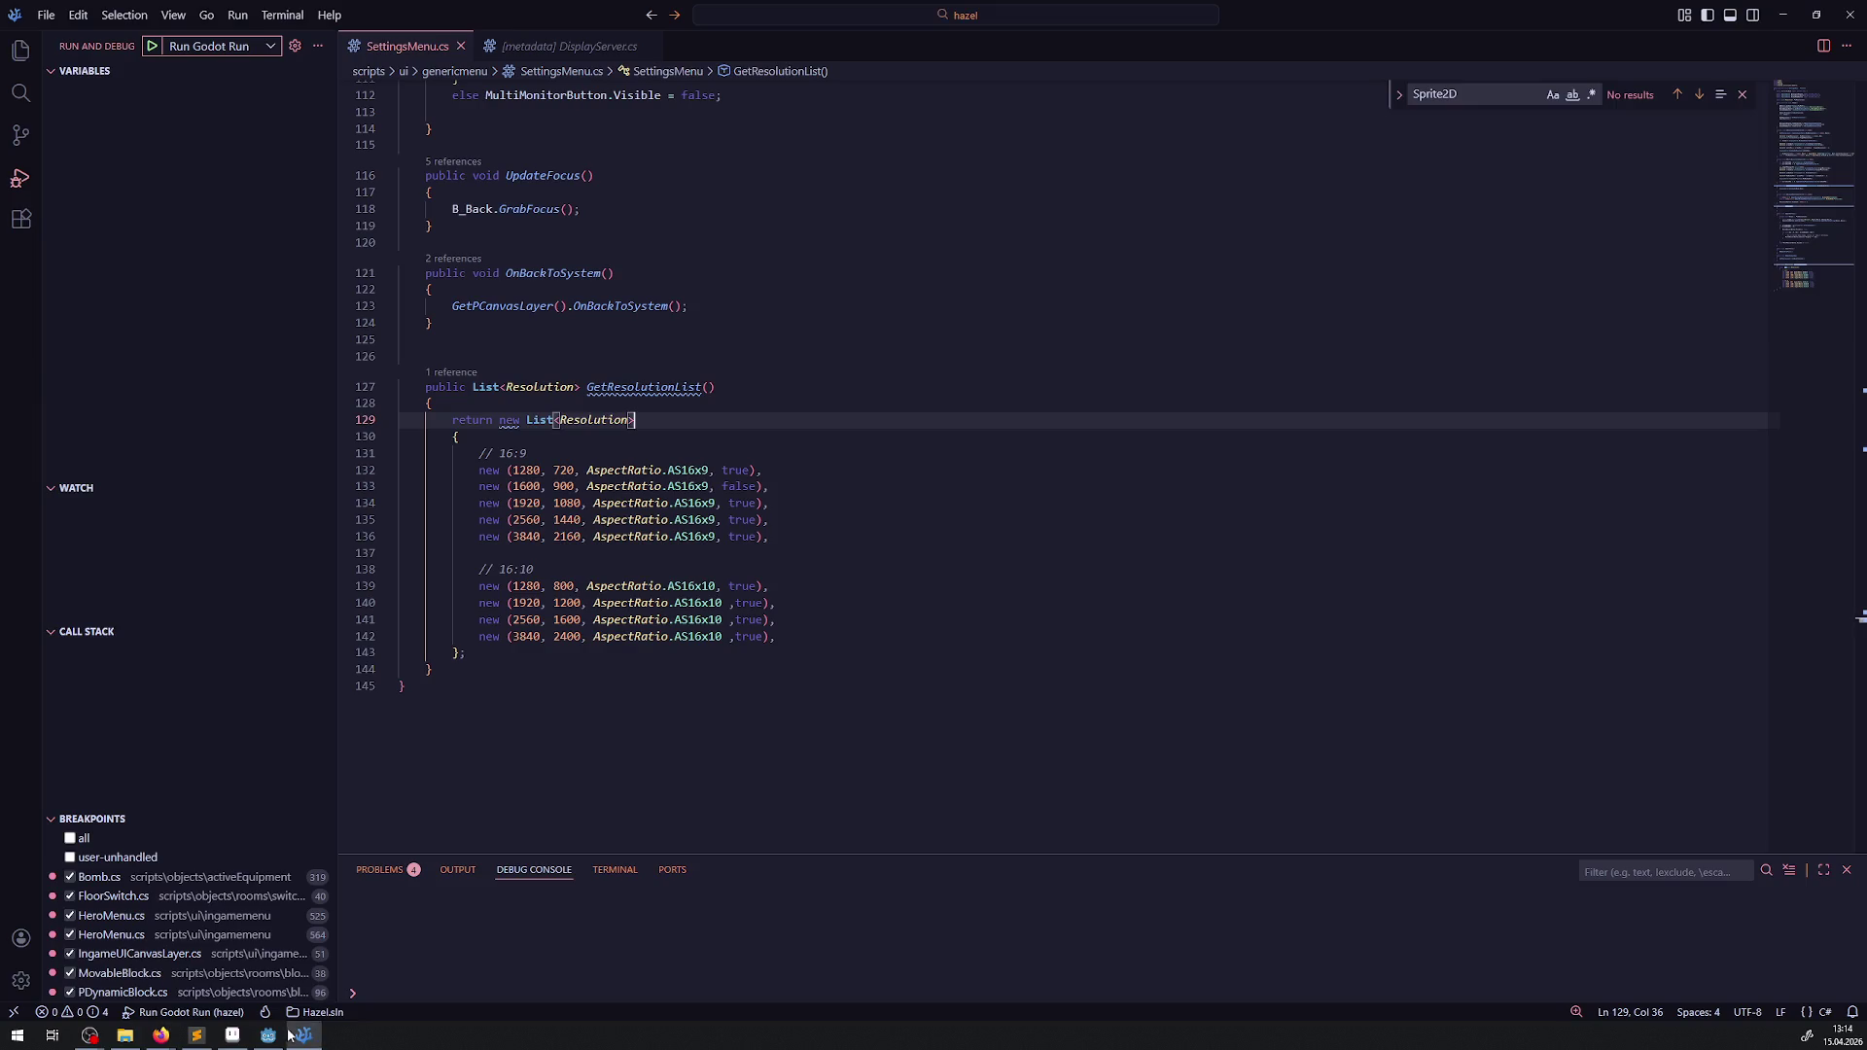
# - Close the DisplayServer.cs metadata tab
pyautogui.click(650, 47)
pyautogui.scroll(15, 724, 540)
pyautogui.scroll(-7, 725, 541)
# - Change line 82 to WindowMode.ExclusiveFullscreen, then build and run the project in Godot
pyautogui.click(1005, 483)
pyautogui.hotkey('ctrl', 'space')
pyautogui.click(1059, 516)
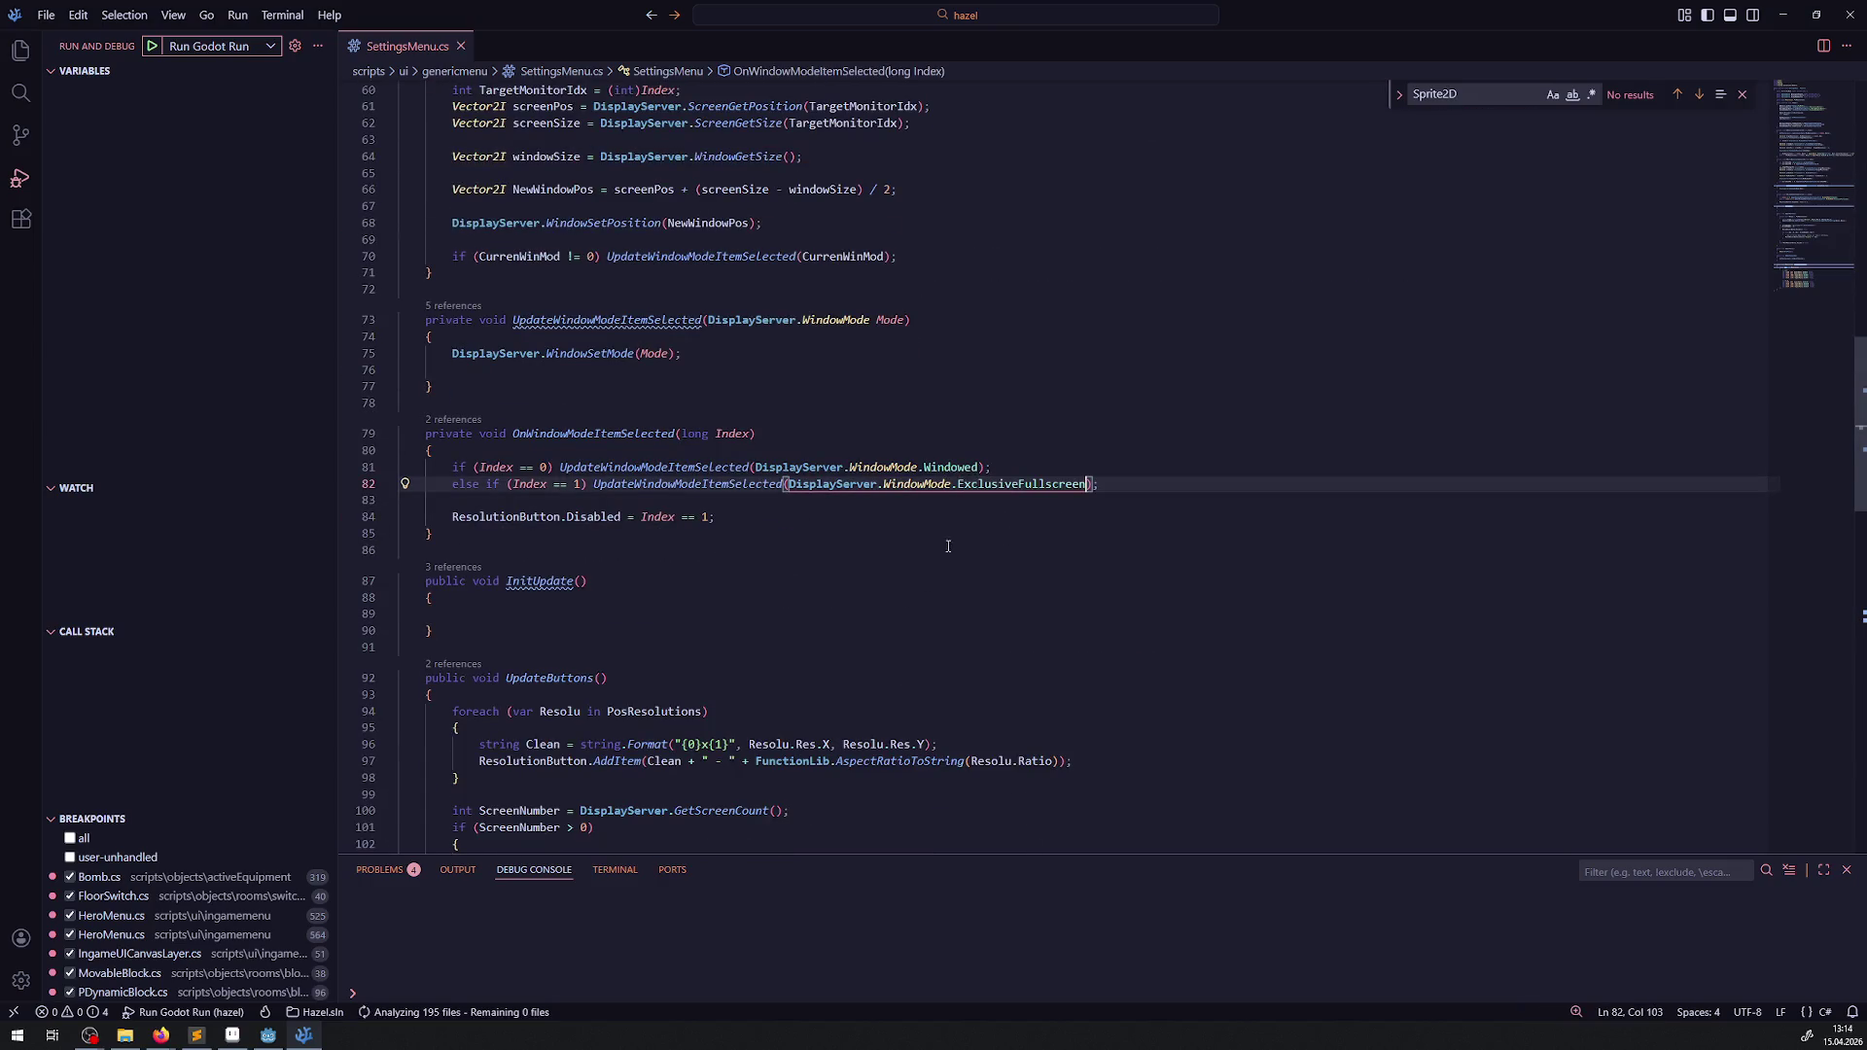
pyautogui.hotkey('alt', 'Tab')
pyautogui.click(1632, 35)
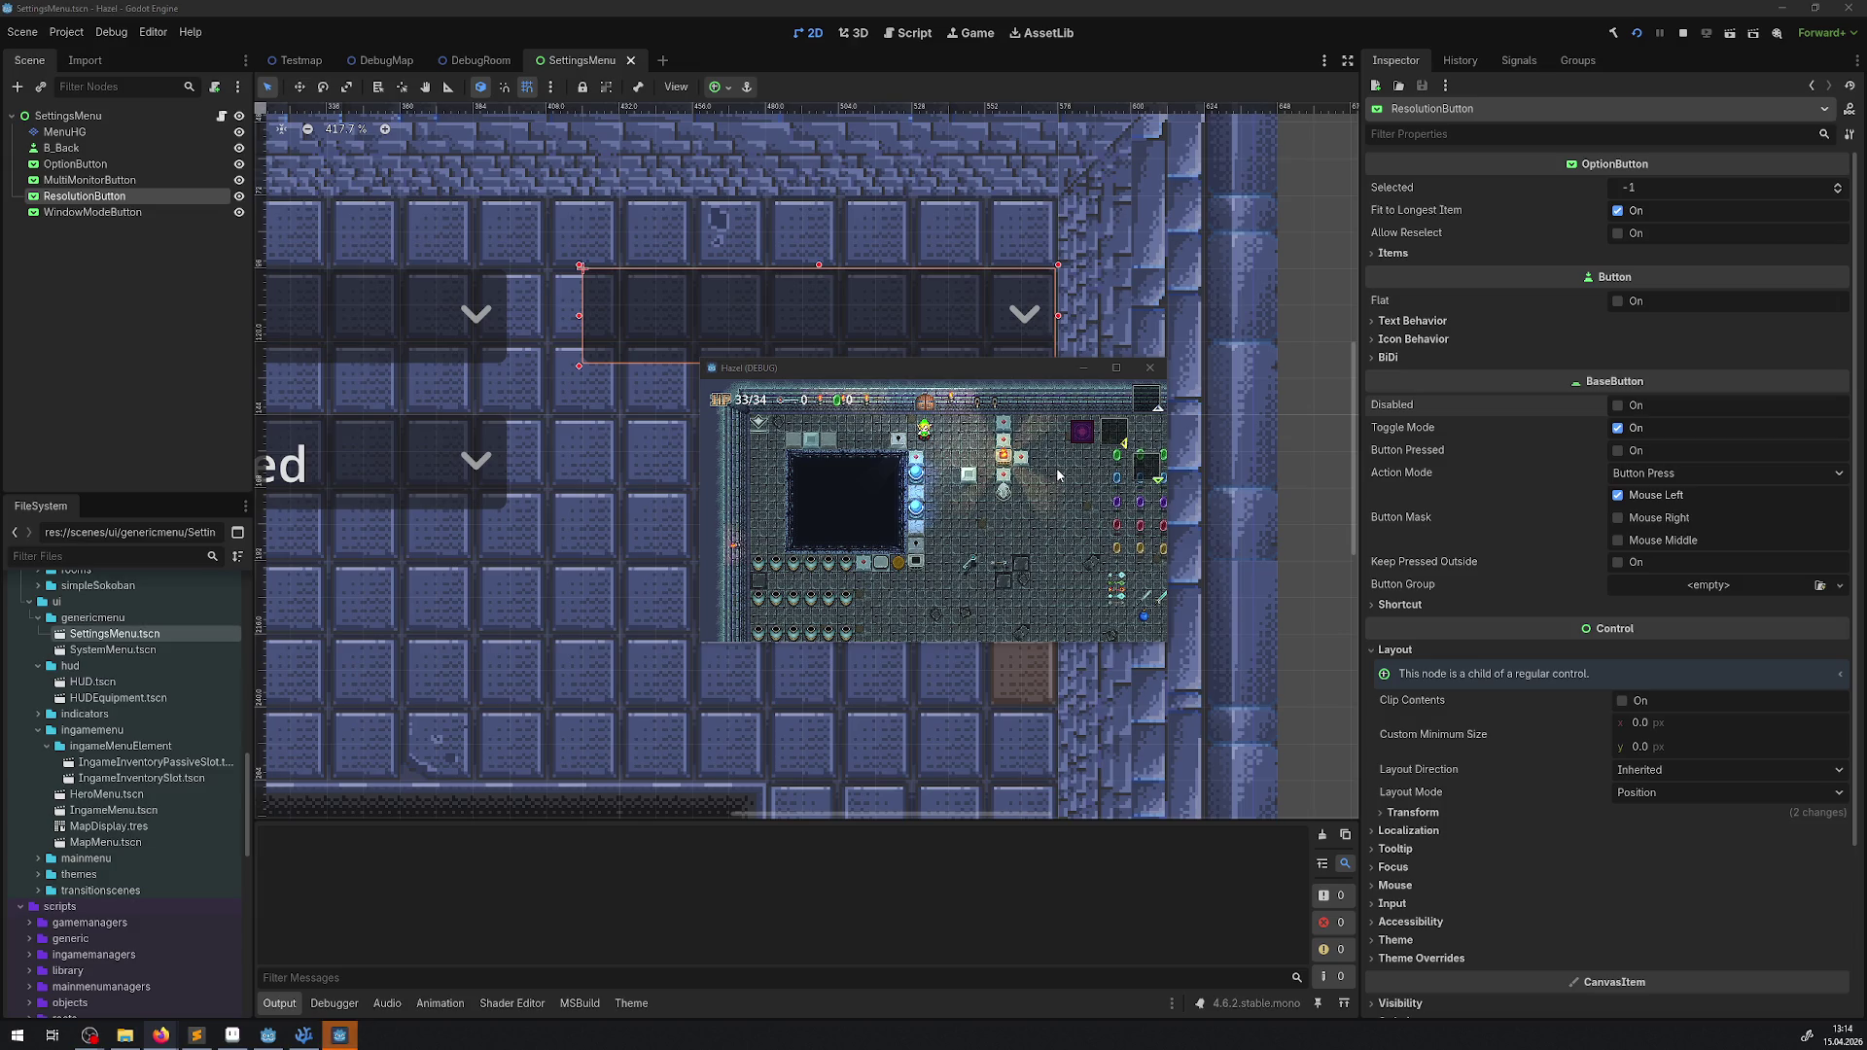
# - Open the game's Settings and set window mode to Fullscreen
pyautogui.click(1057, 475)
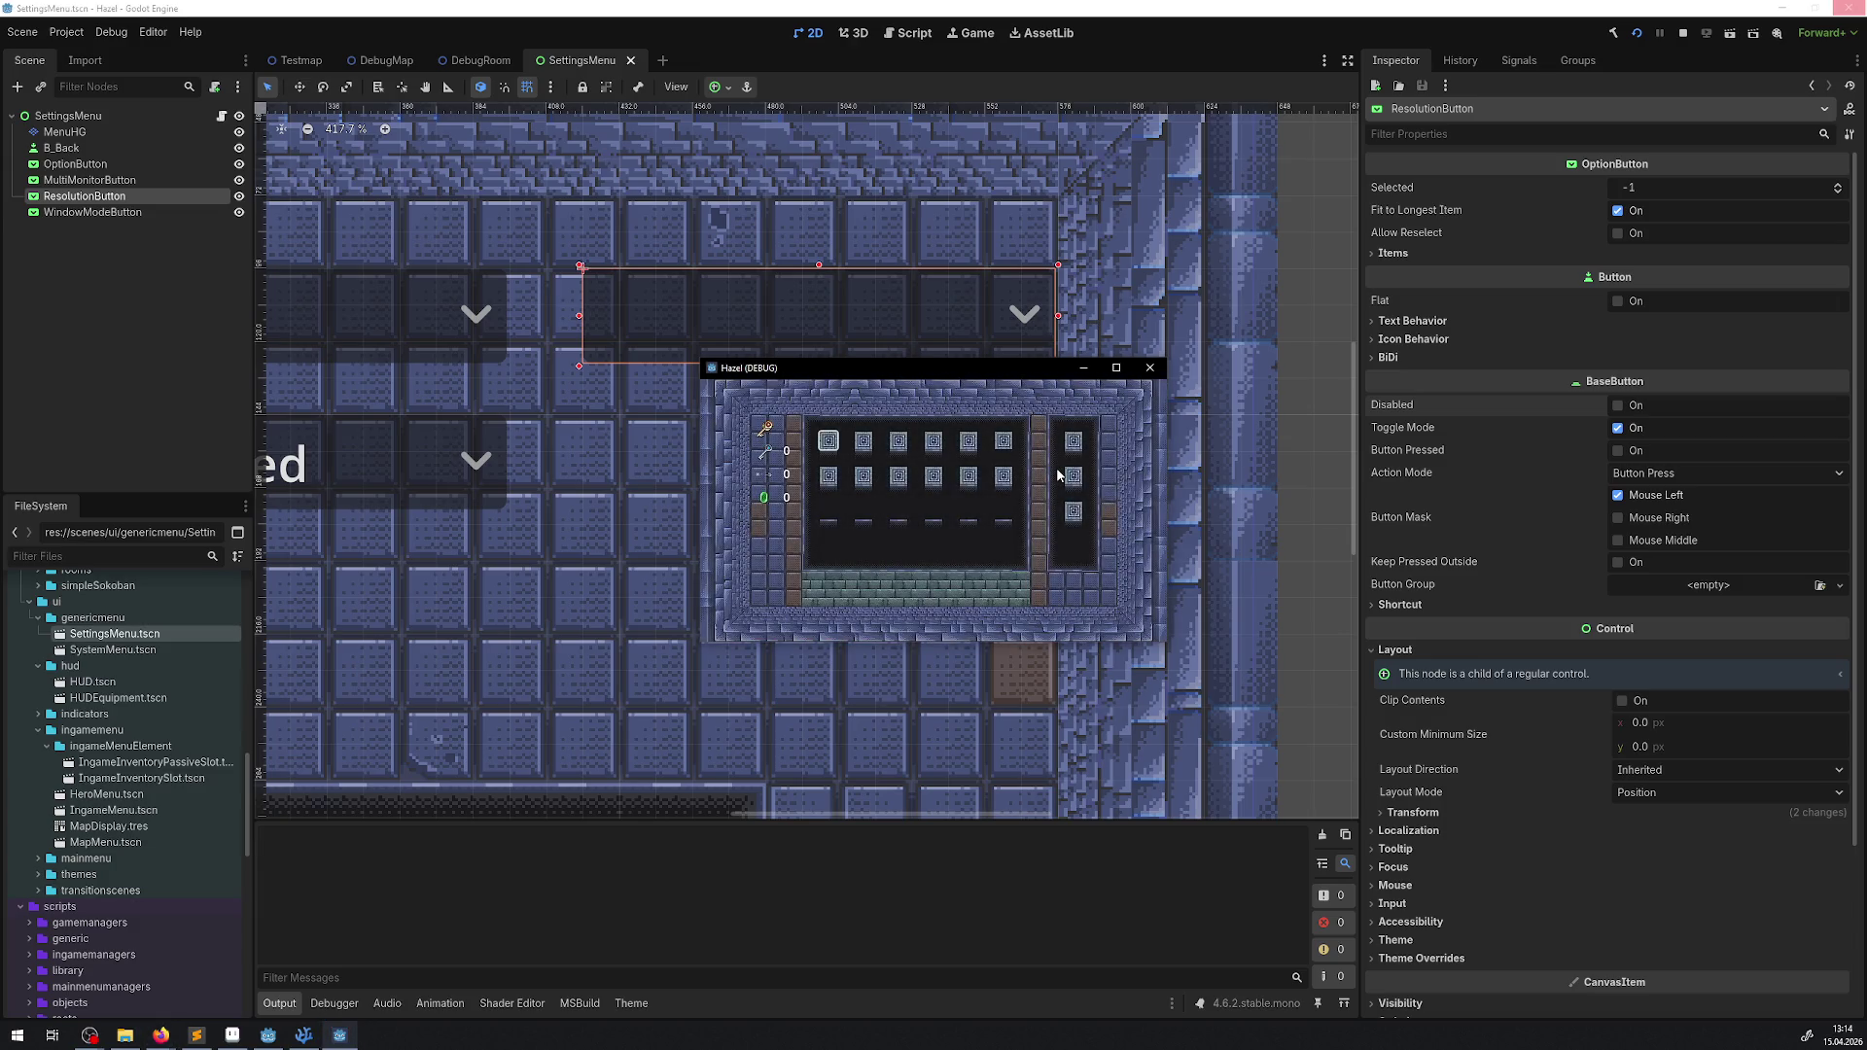
pyautogui.press('Escape')
pyautogui.press('Return')
pyautogui.press('Up')
pyautogui.press('Return')
pyautogui.press('Down')
pyautogui.press('Return')
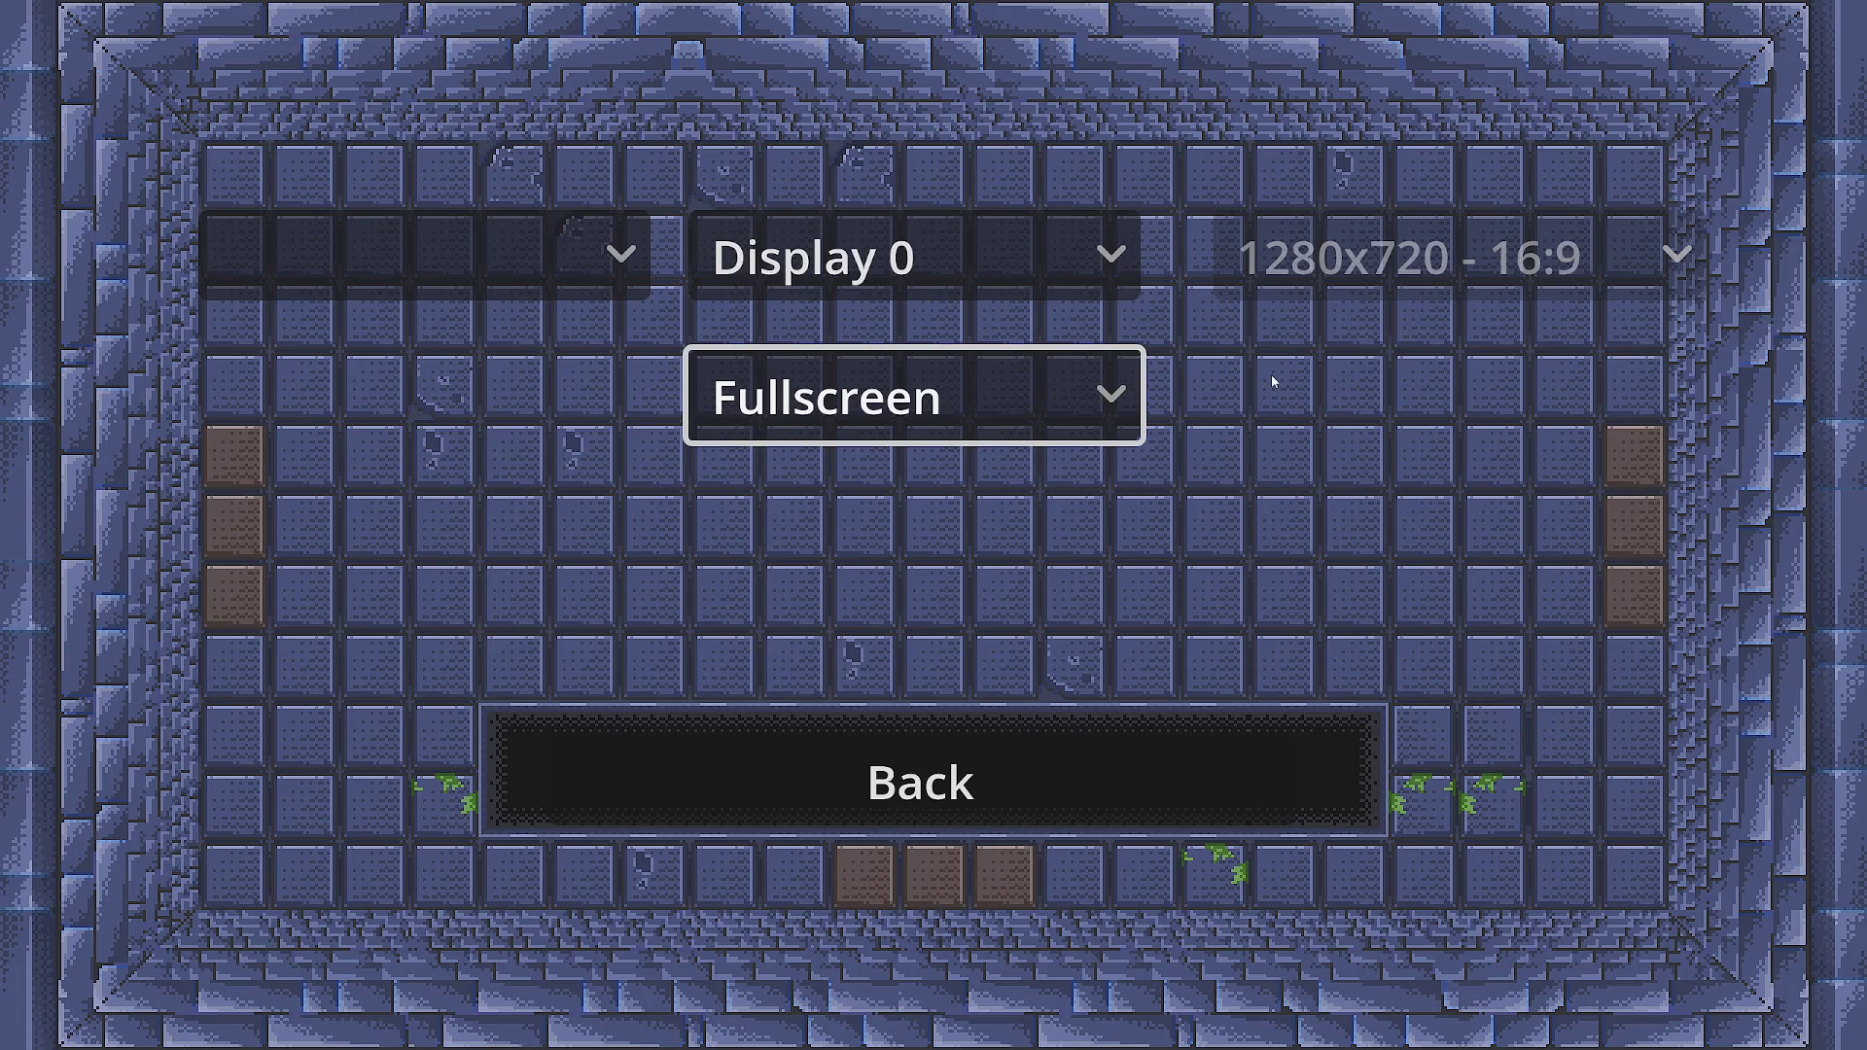
# - Switch the window mode back to Windowed, re-enabling the resolution choice
pyautogui.hotkey('alt', 'Tab')
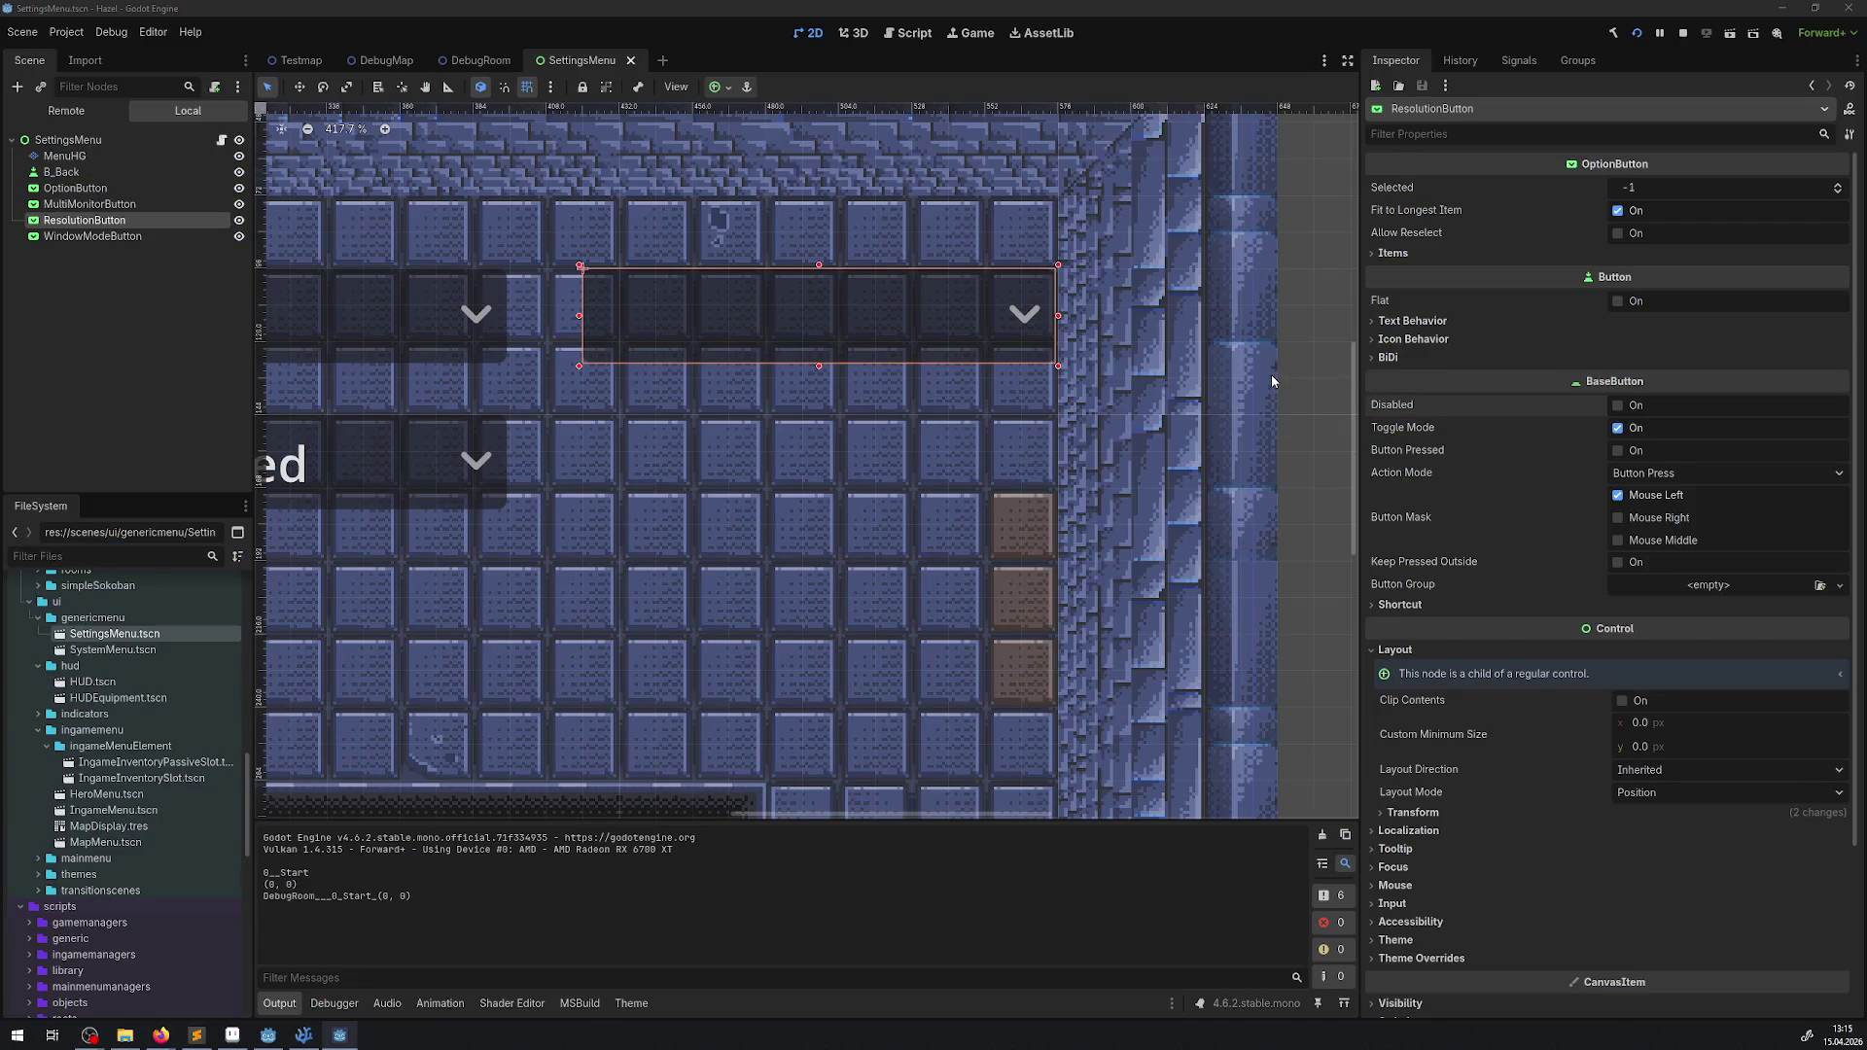
pyautogui.hotkey('alt', 'Tab')
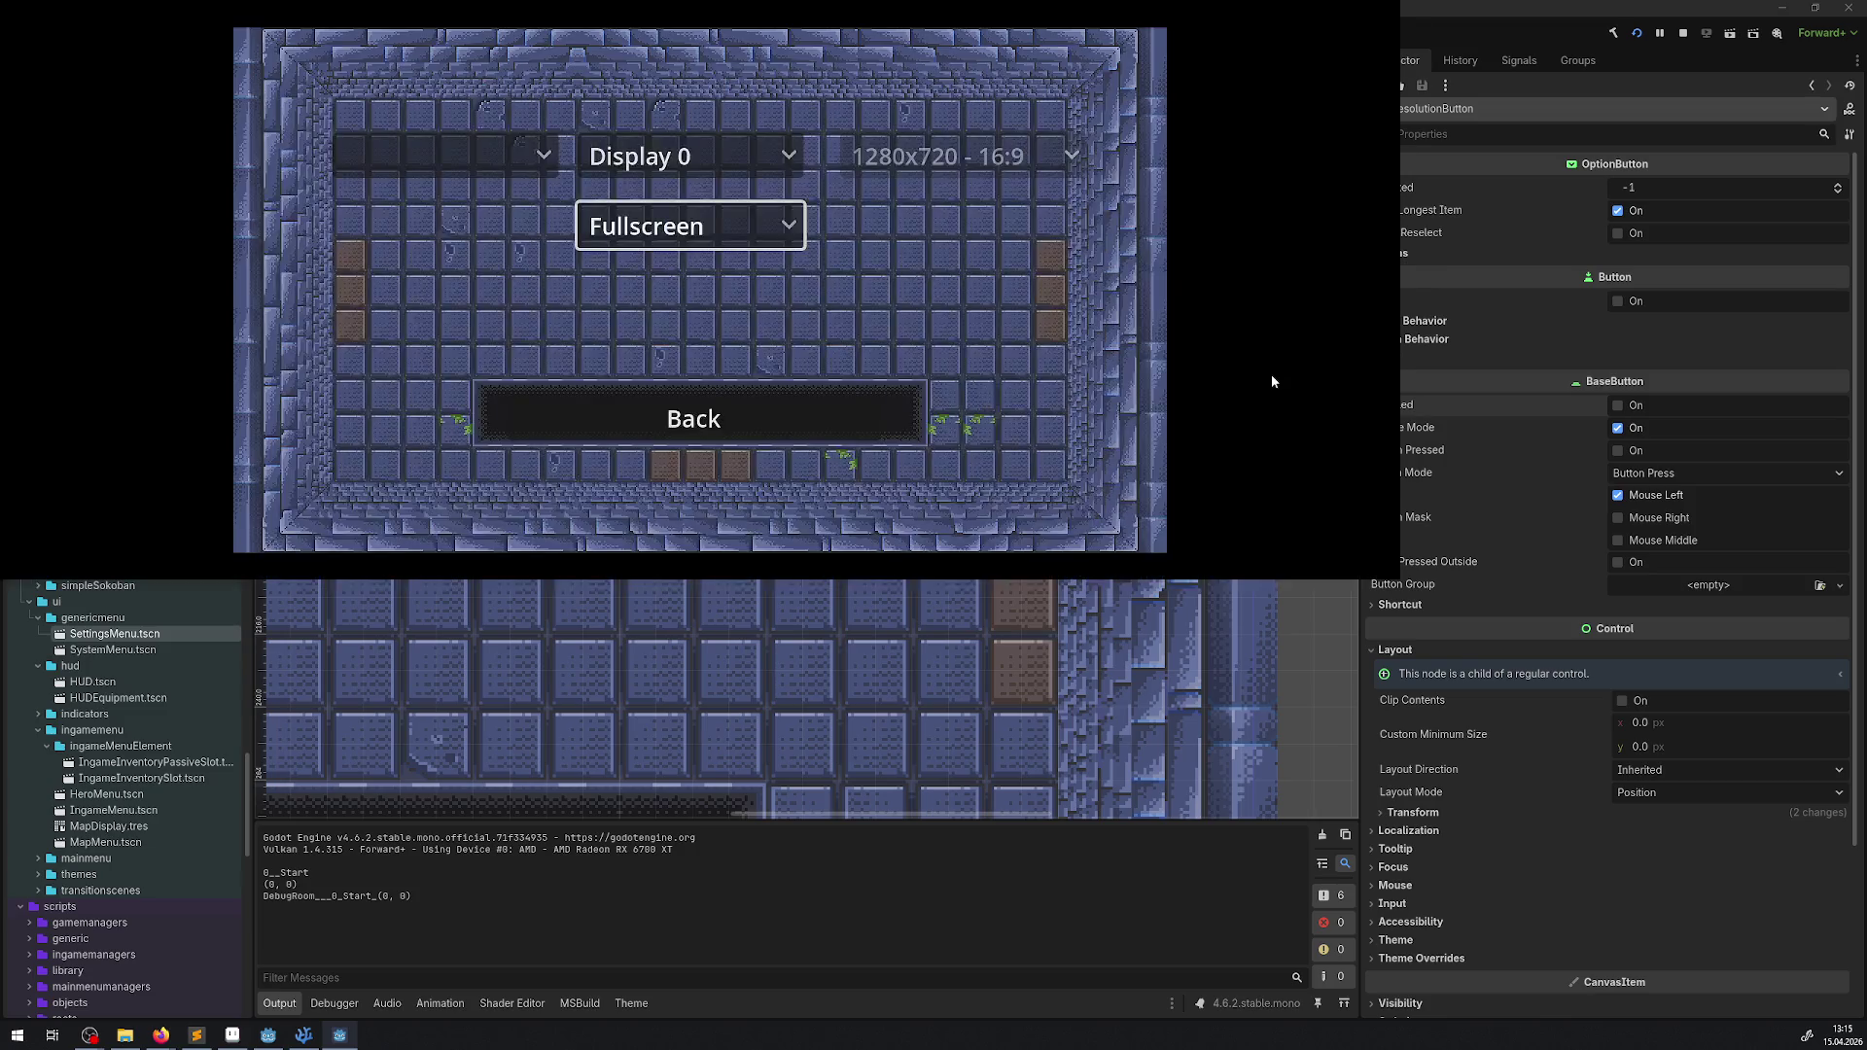
pyautogui.press('Return')
pyautogui.press('Up')
pyautogui.press('Return')
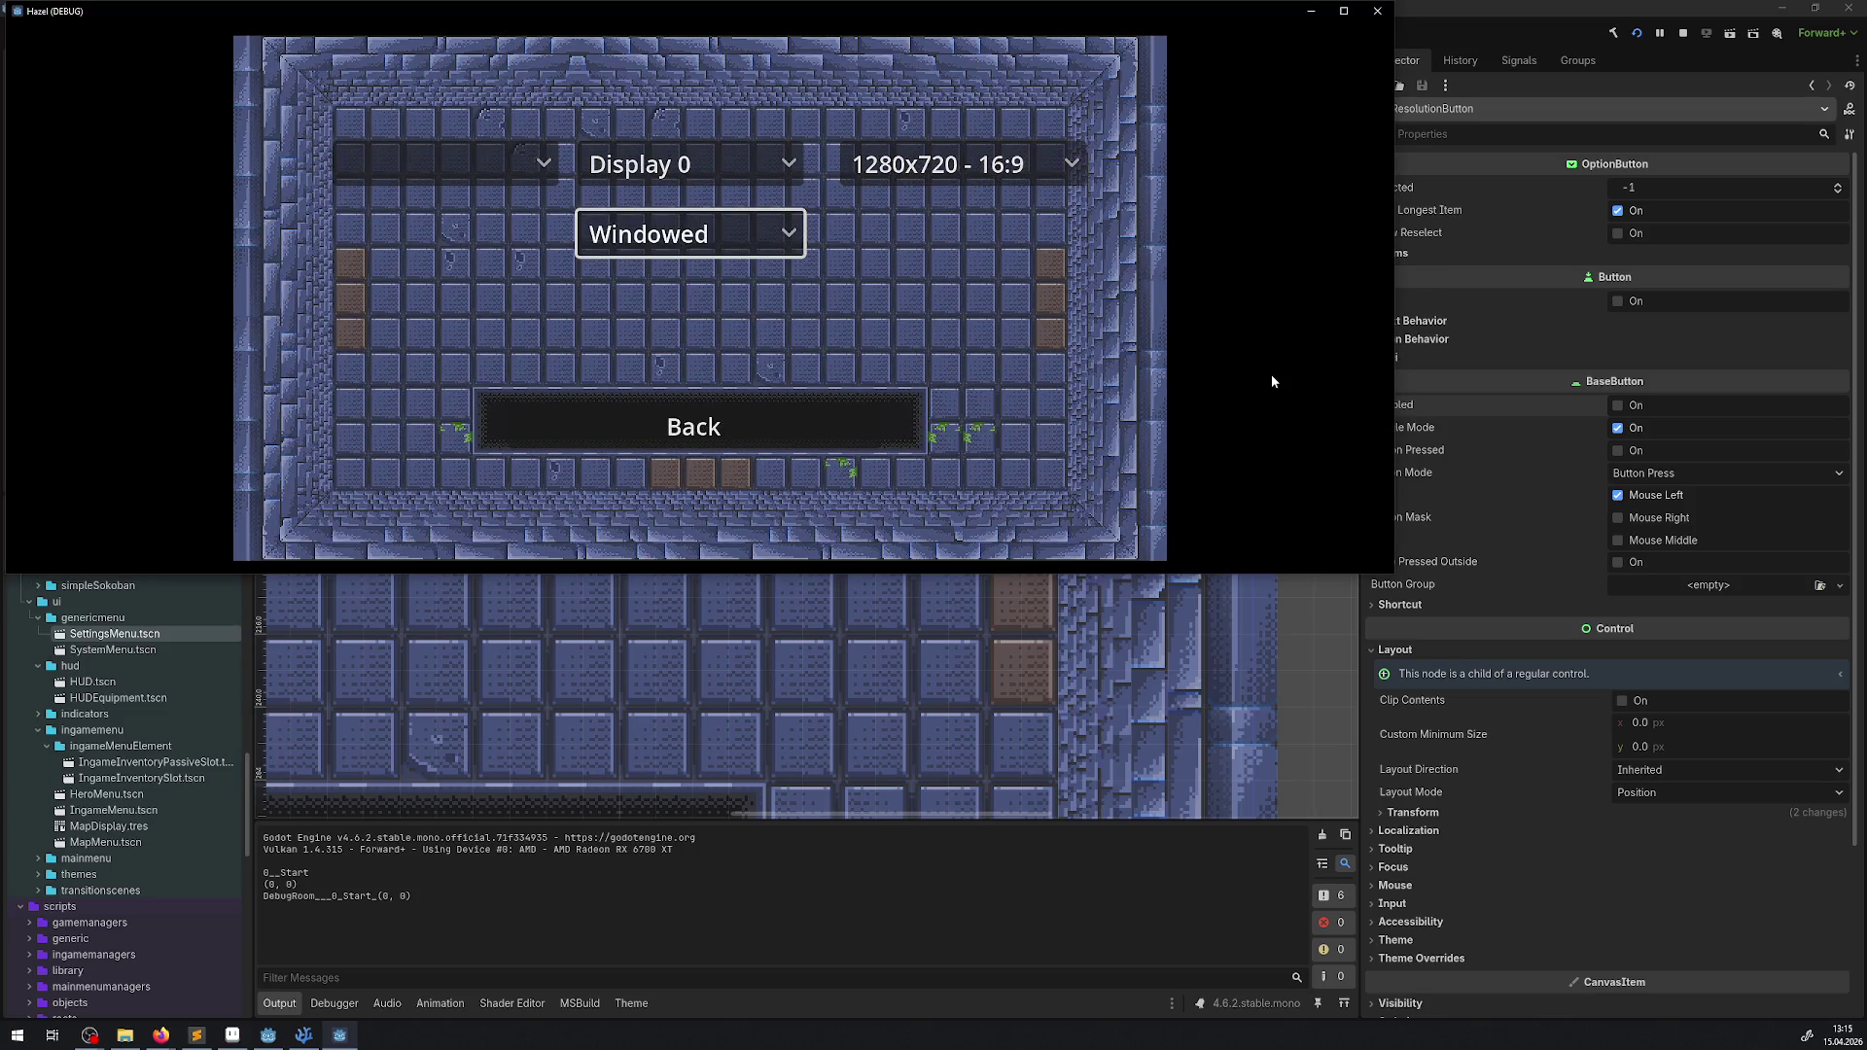
# - Set Fullscreen again, go Back, quit the game, and bring up VS Code
pyautogui.press('Return')
pyautogui.press('Down')
pyautogui.press('Return')
pyautogui.press('Down')
pyautogui.press('Return')
pyautogui.press('Down')
pyautogui.press('Down')
pyautogui.press('Down')
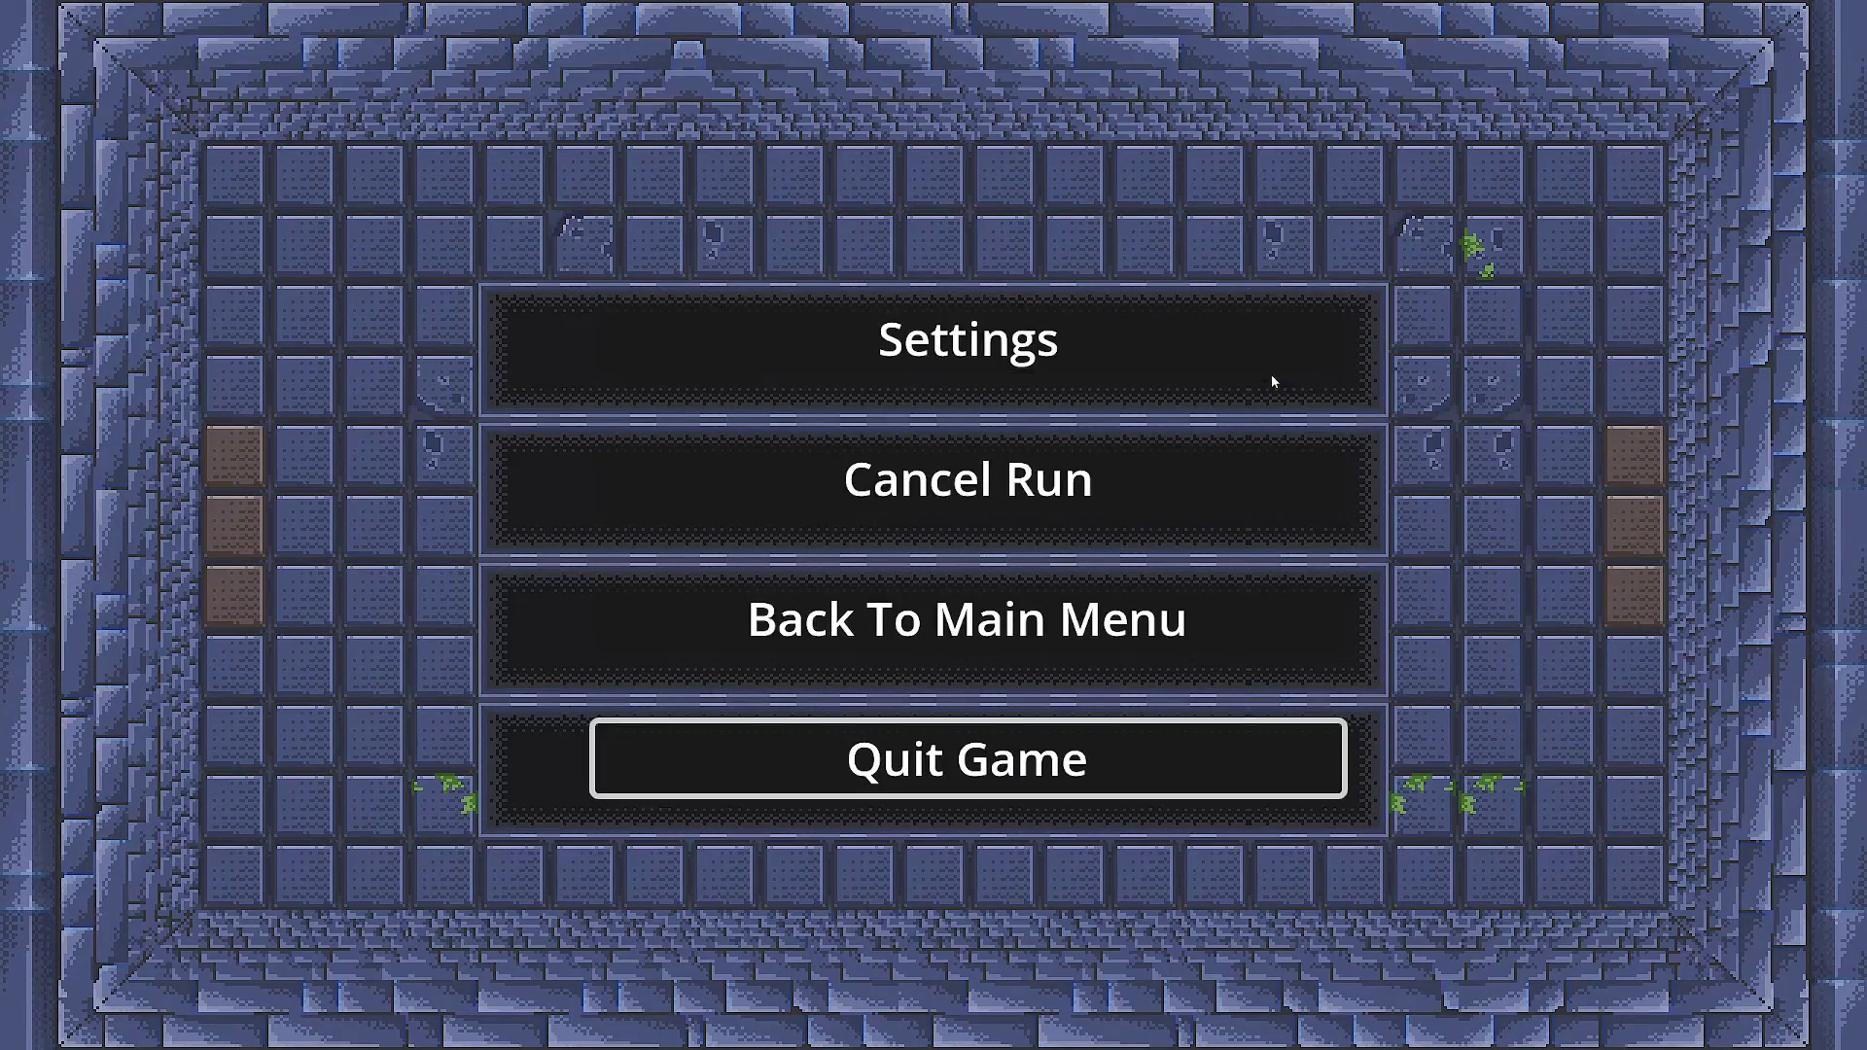
pyautogui.press('Return')
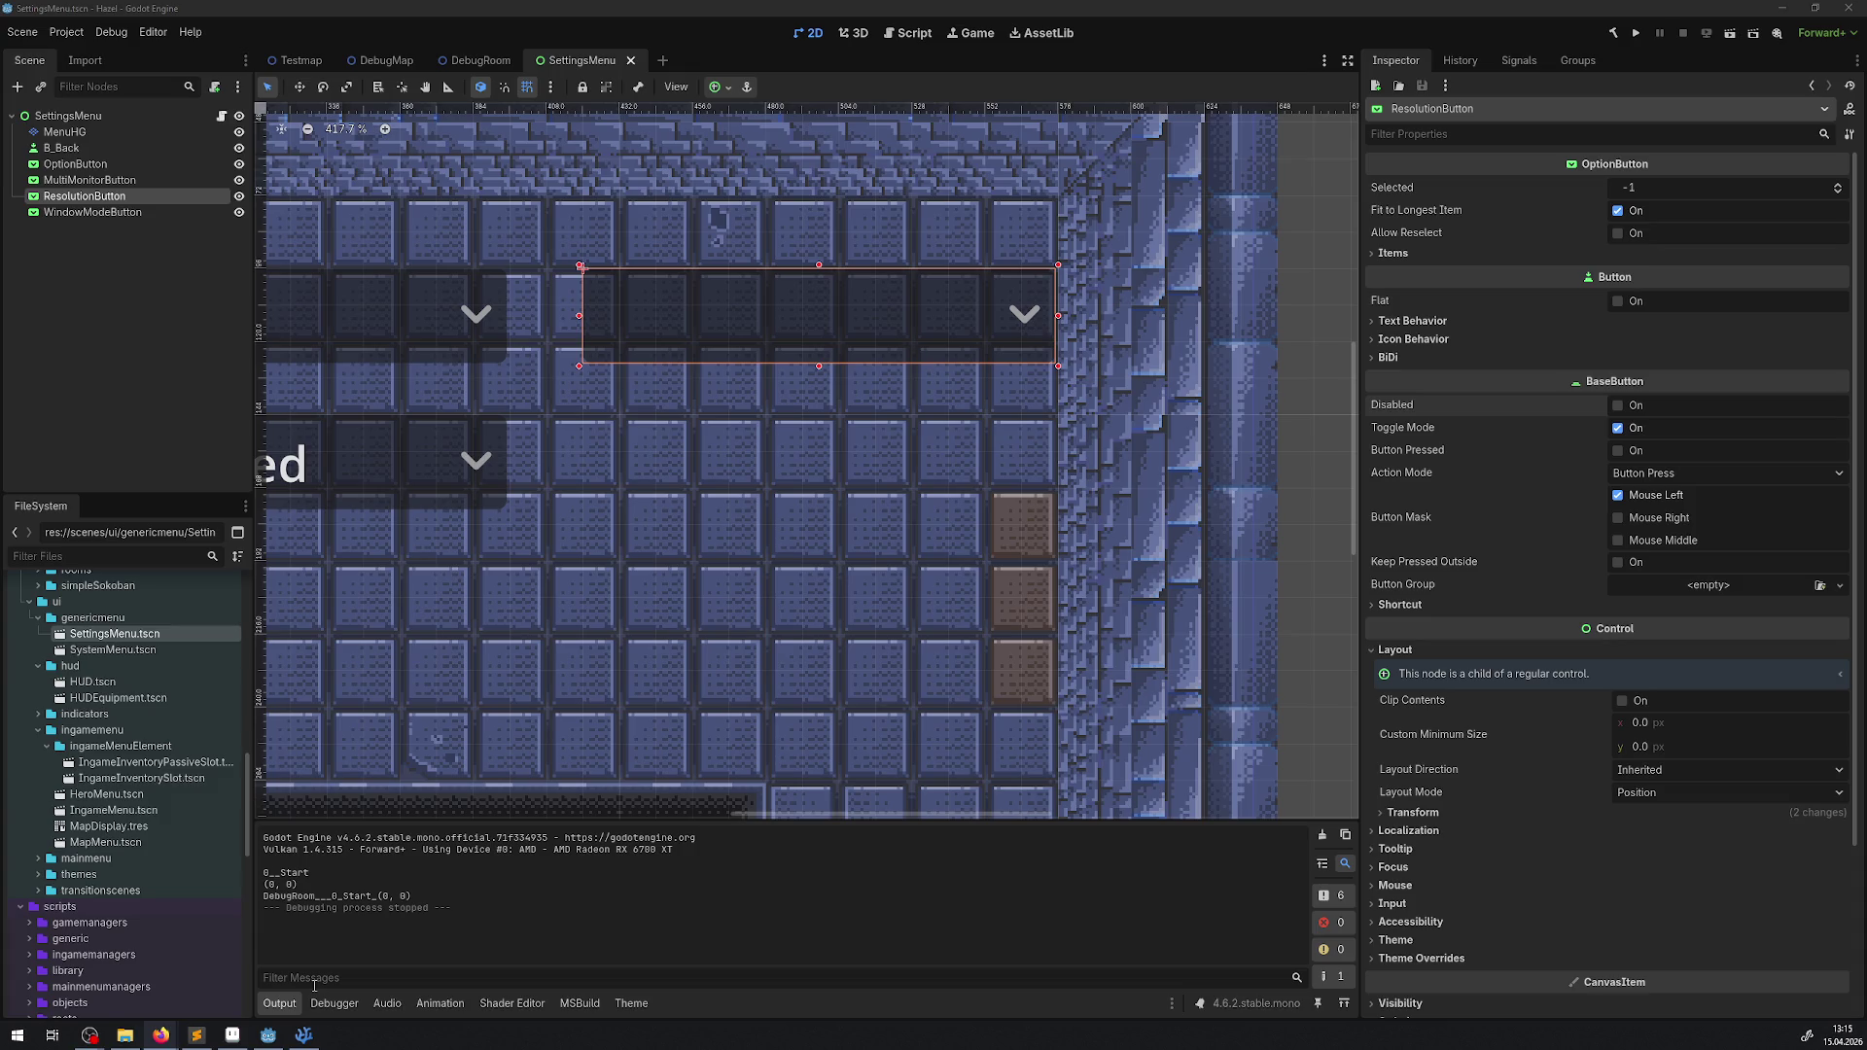
pyautogui.click(295, 1038)
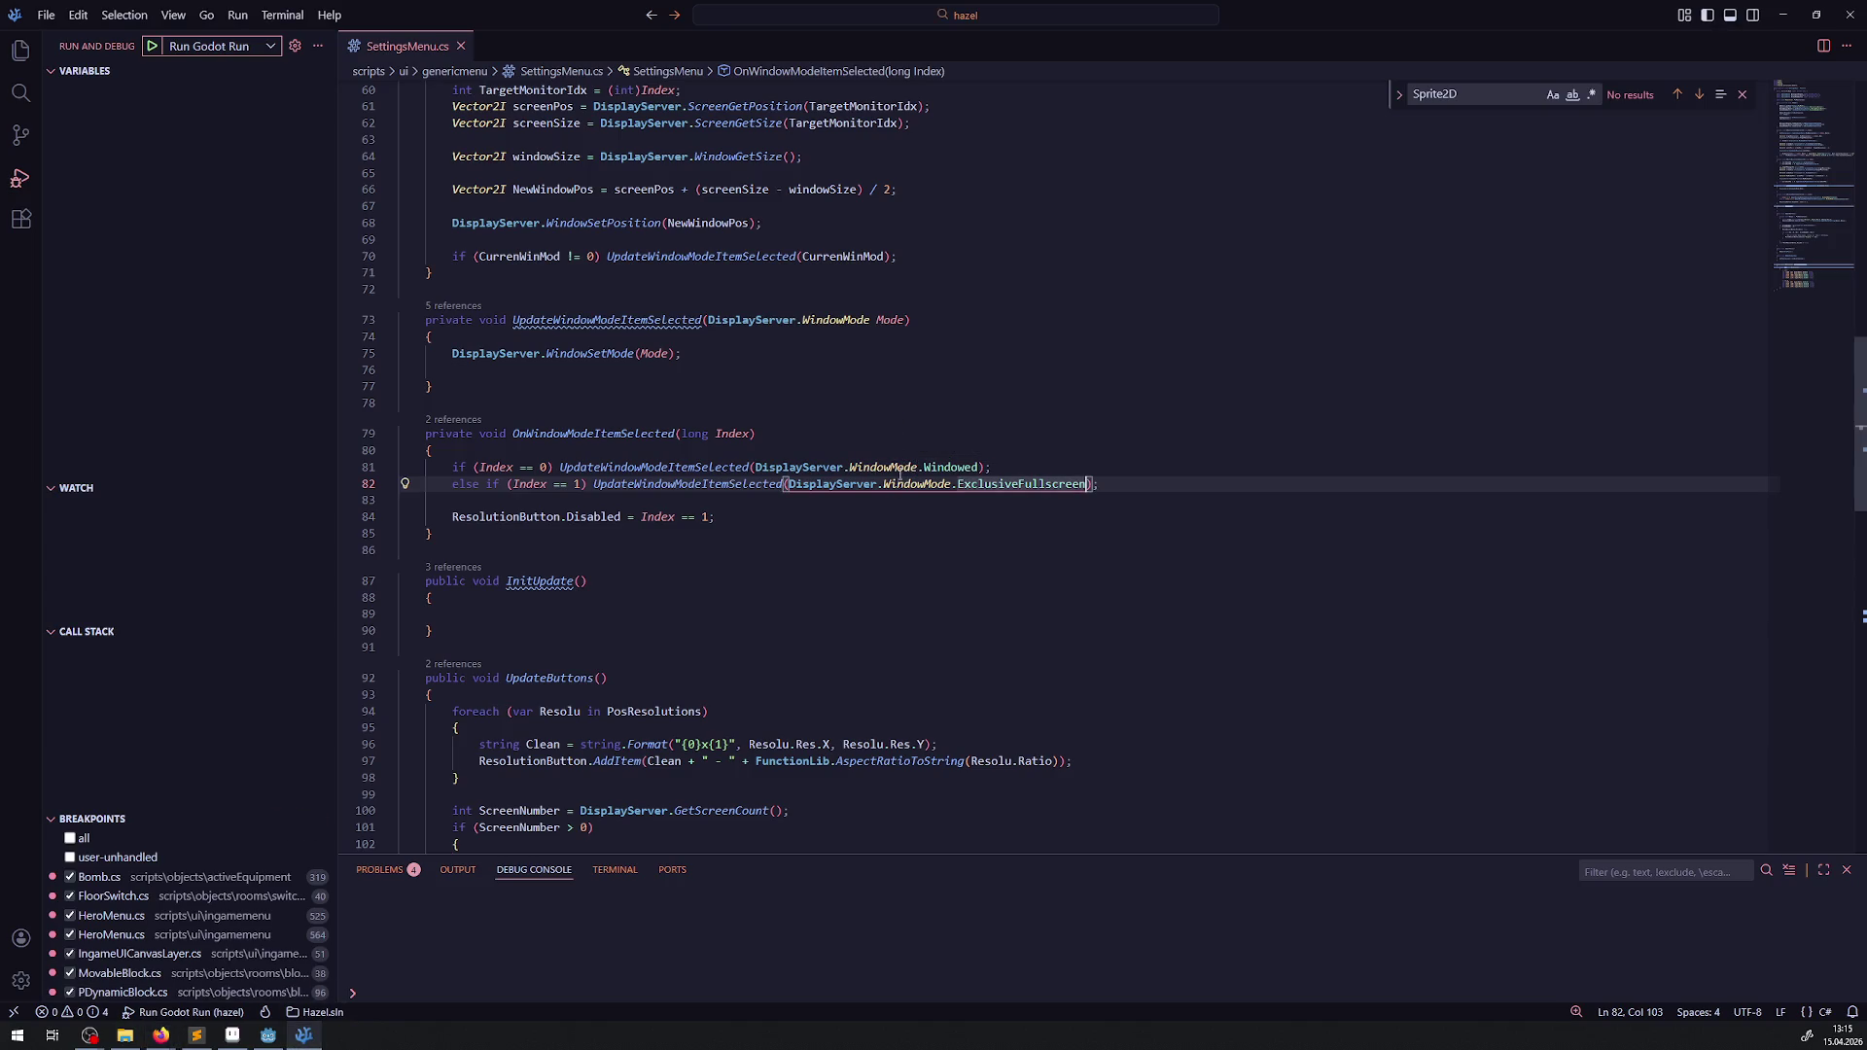
# - Undo line 82 back to WindowMode.Fullscreen and return to Godot's SettingsMenu scene
pyautogui.hotkey('ctrl', 'z')
pyautogui.click(1014, 521)
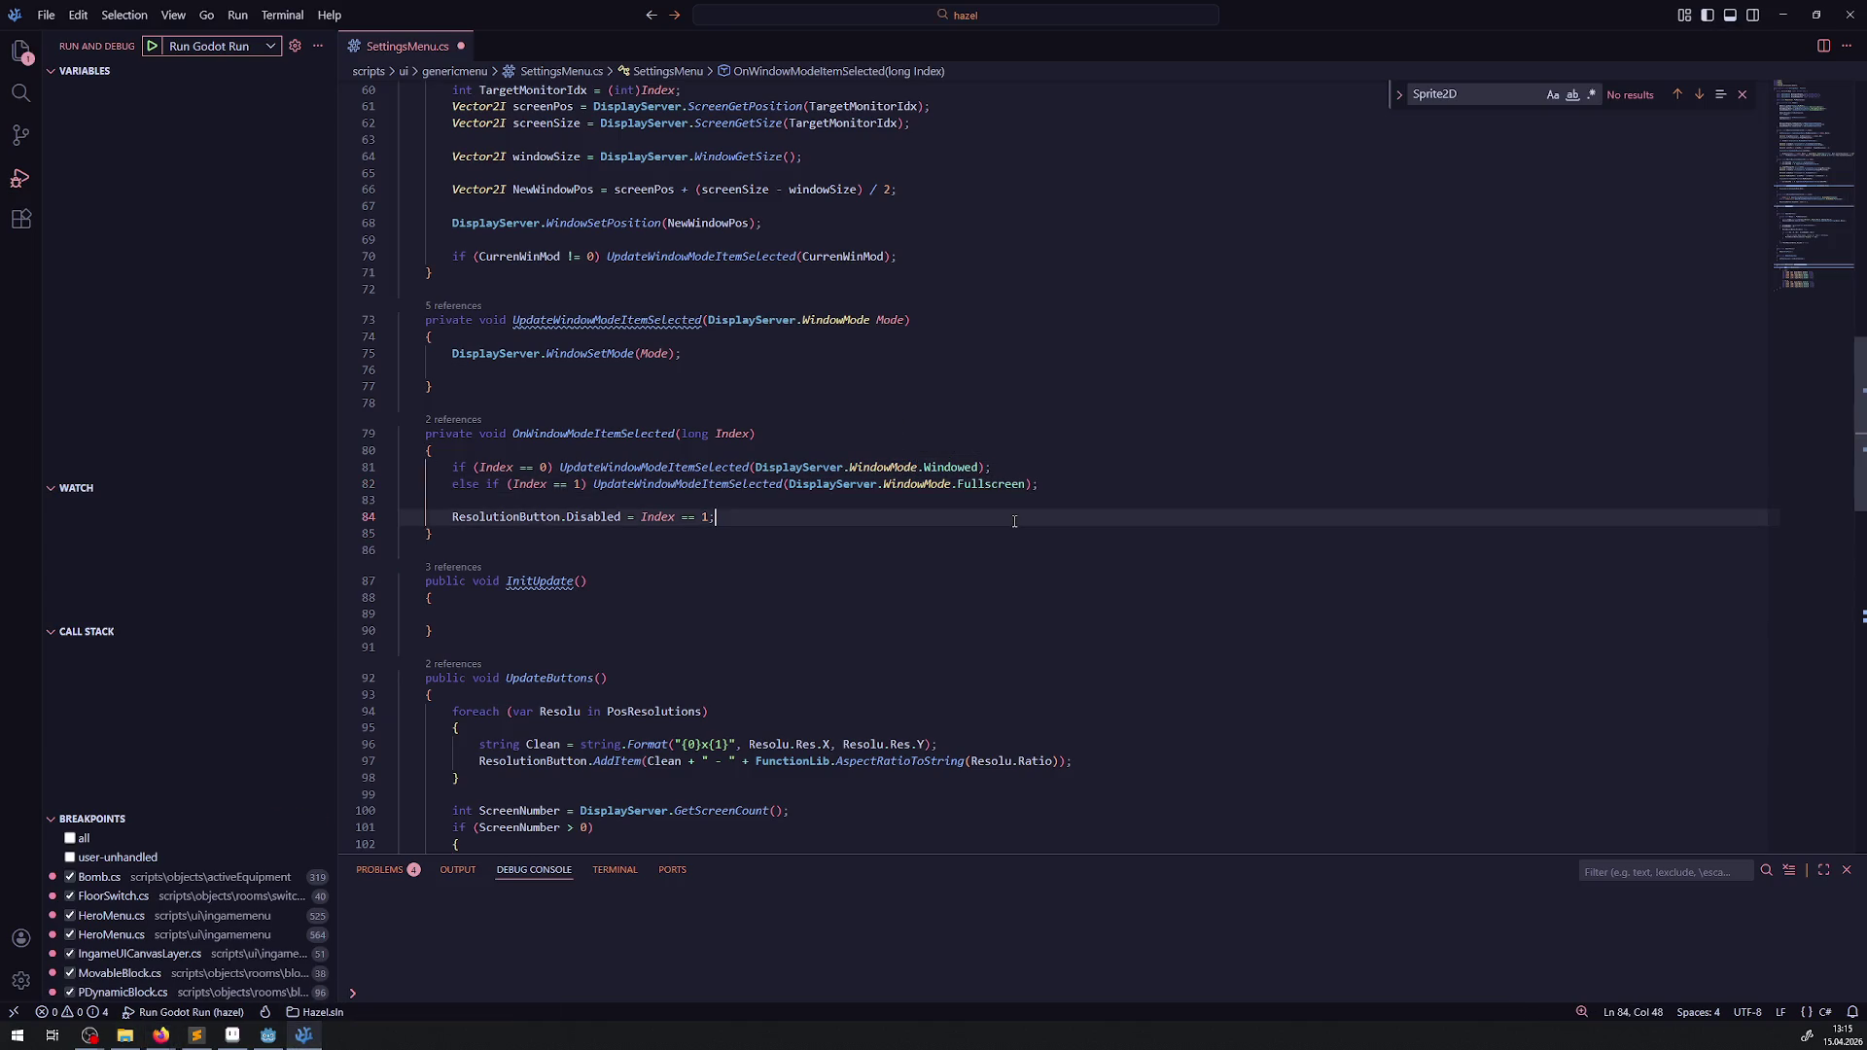
pyautogui.scroll(20, 1014, 521)
pyautogui.scroll(-8, 862, 544)
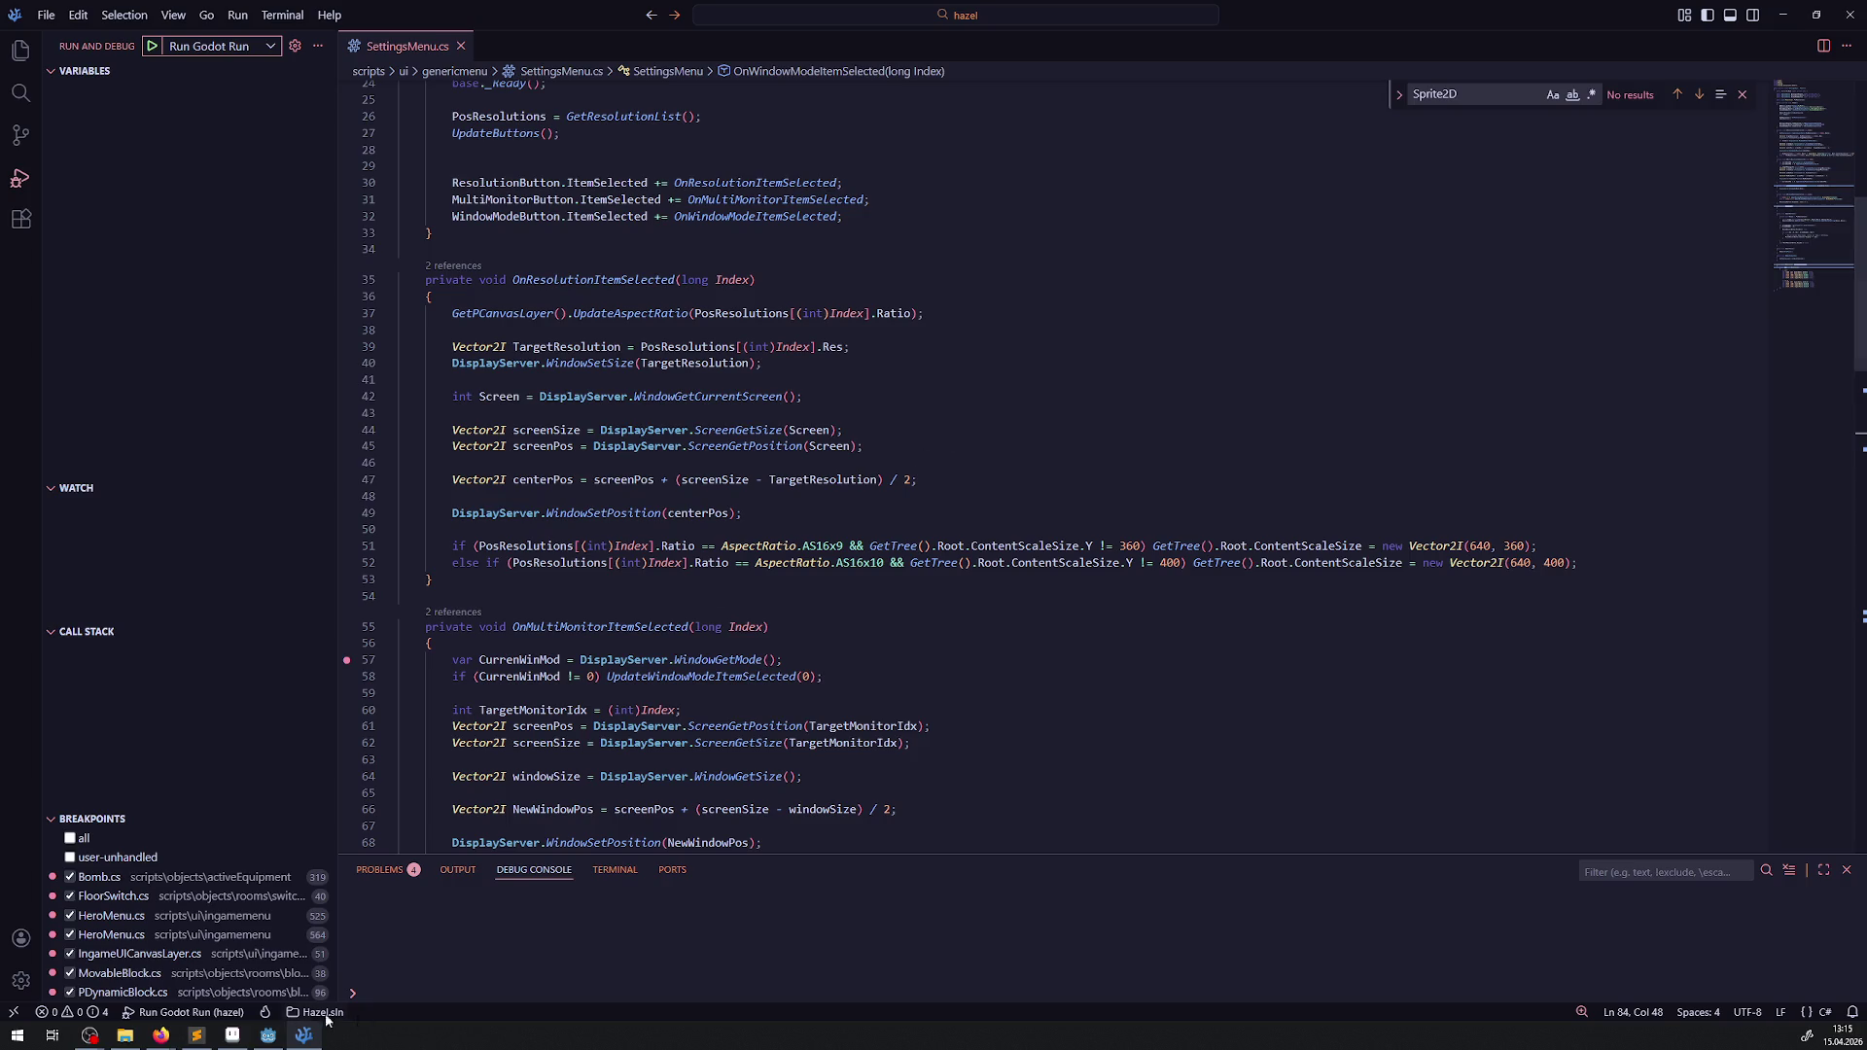
pyautogui.click(270, 1035)
pyautogui.scroll(-9, 771, 405)
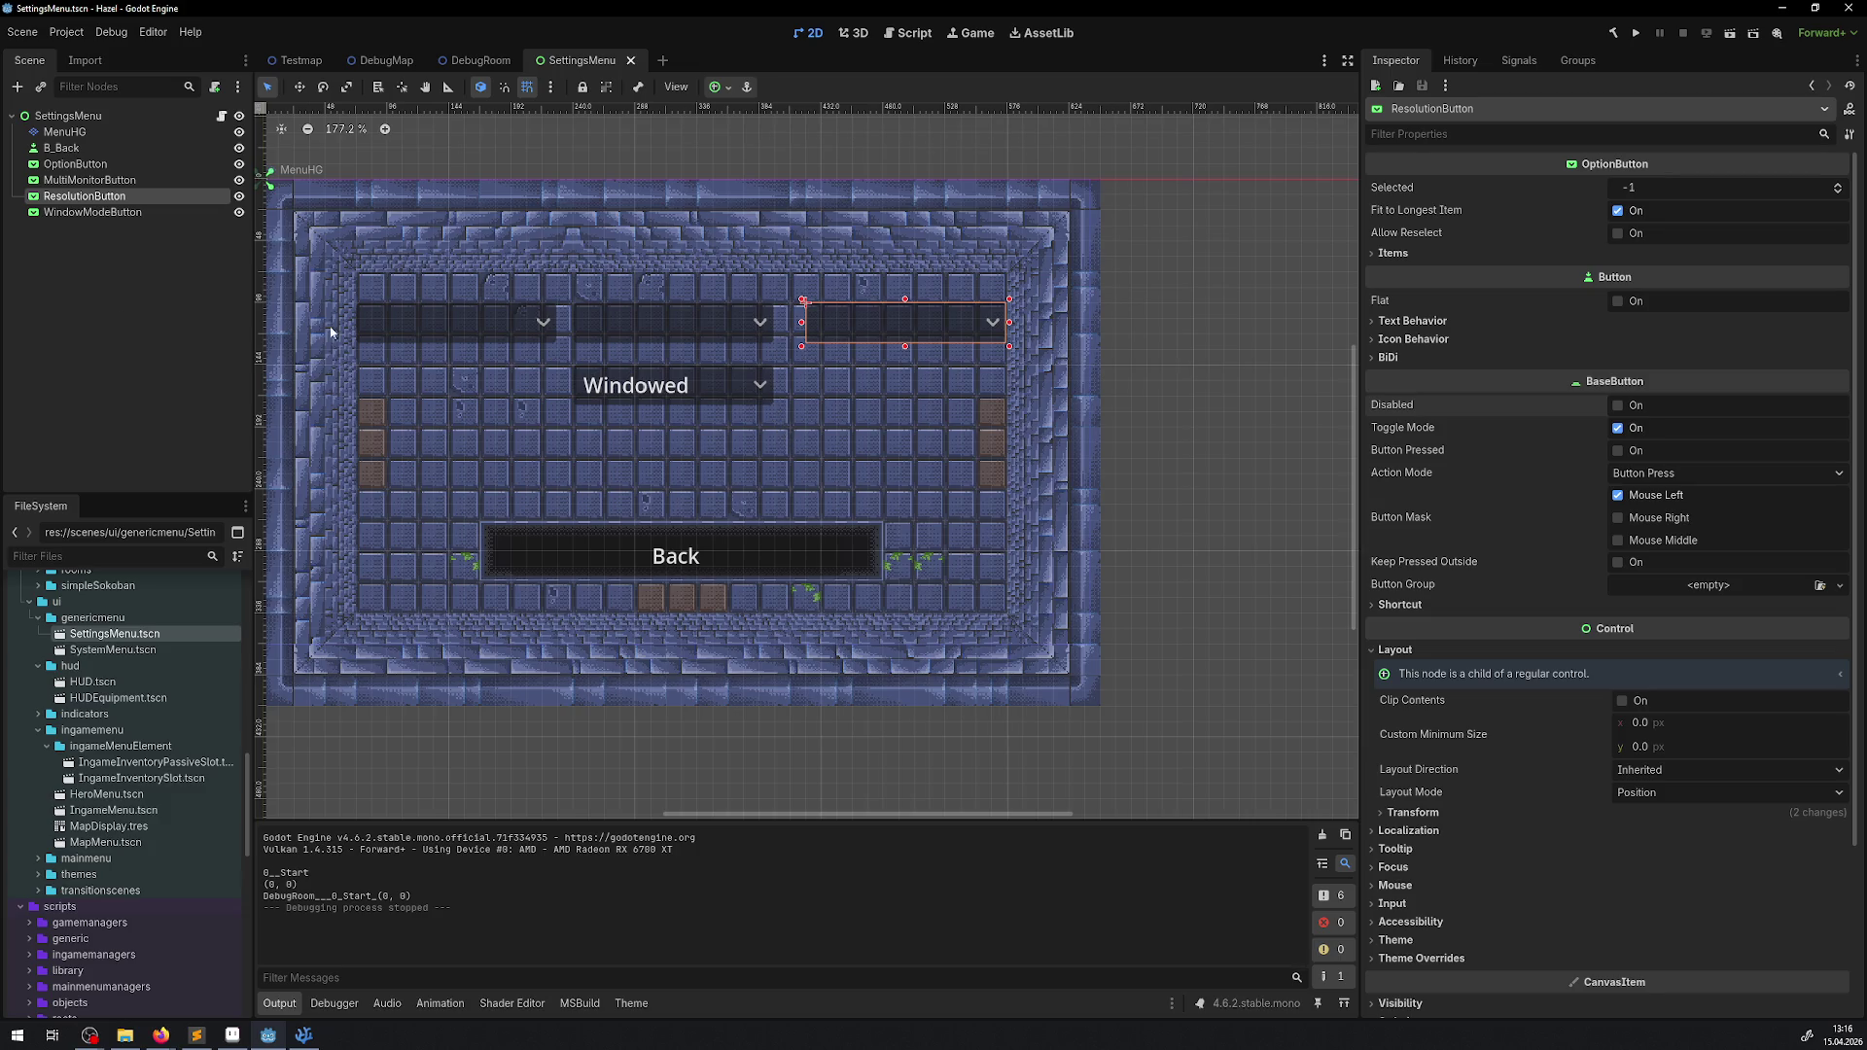
pyautogui.hotkey('alt', 'Tab')
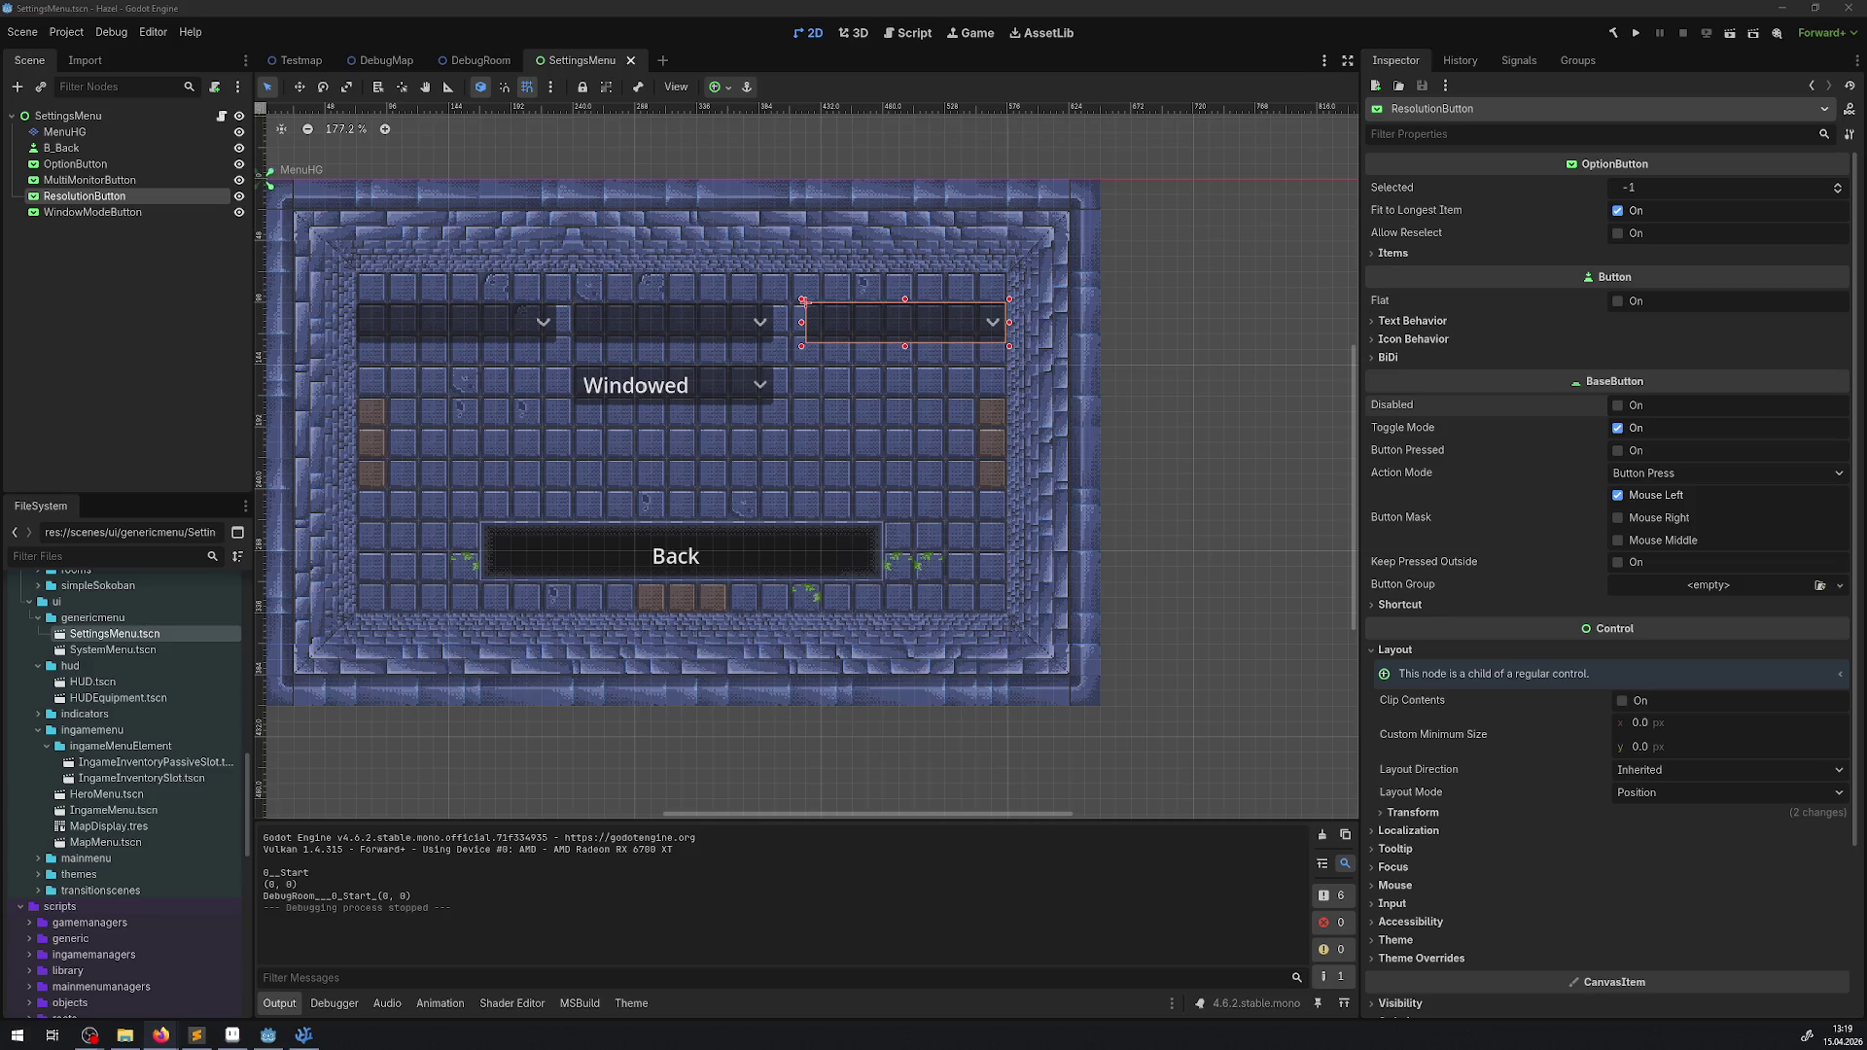
# - Run the Hazel game from the menu scene and open its pause menu
pyautogui.moveTo(441, 280)
pyautogui.mouseDown()
pyautogui.moveTo(486, 295)
pyautogui.moveTo(489, 264)
pyautogui.moveTo(441, 225)
pyautogui.moveTo(464, 240)
pyautogui.mouseUp()
pyautogui.scroll(1, 841, 384)
pyautogui.moveTo(841, 385); pyautogui.dragTo(918, 403)
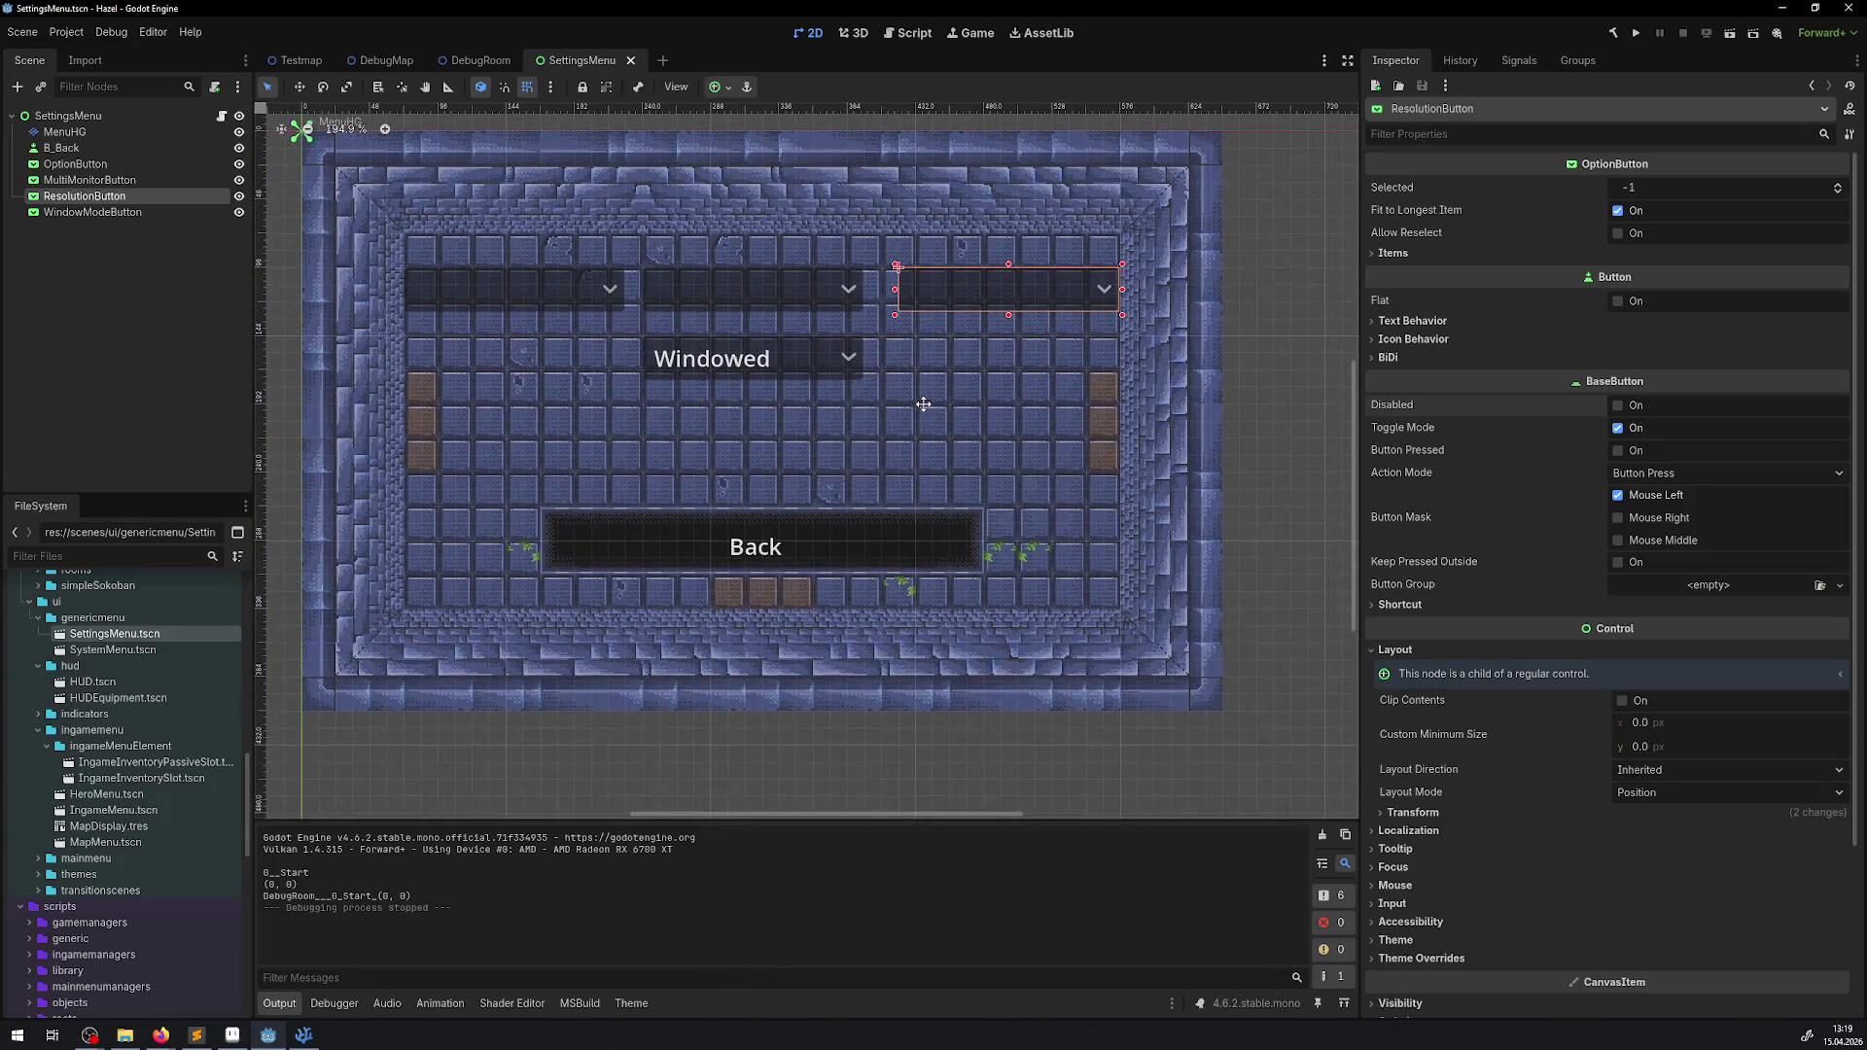
pyautogui.click(1641, 33)
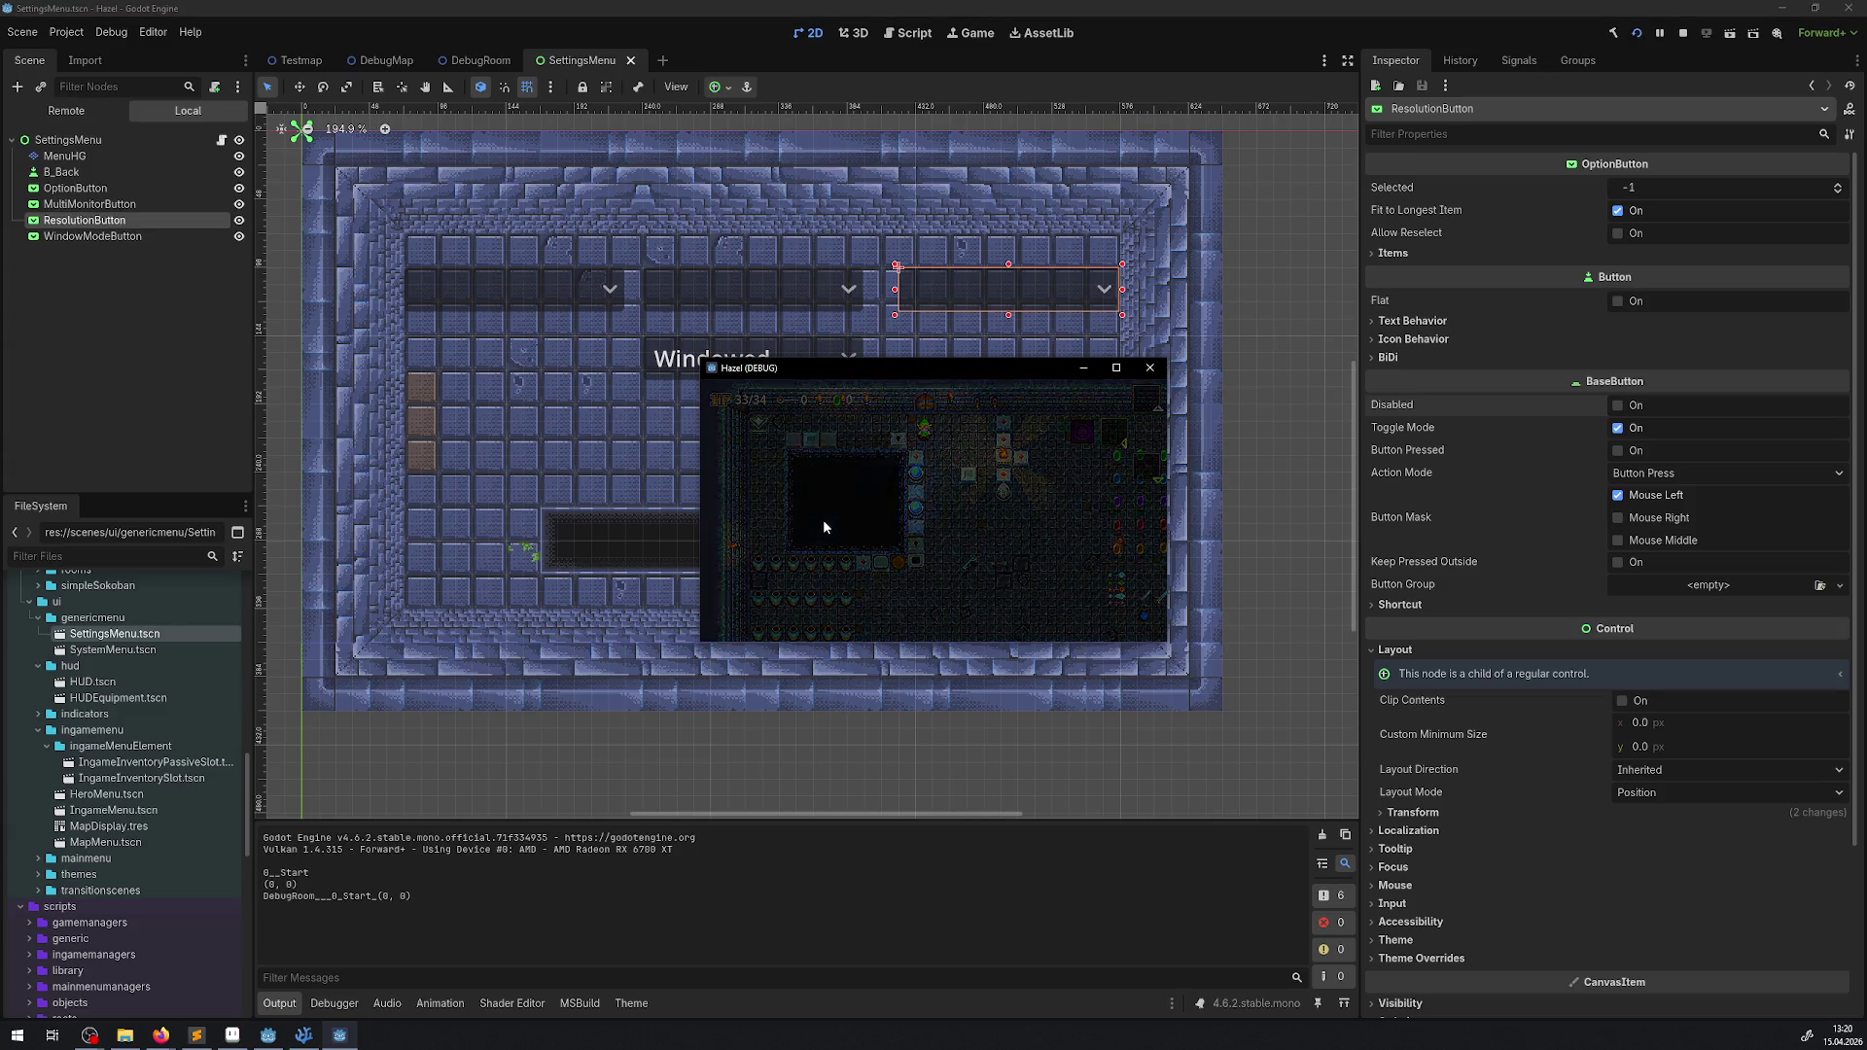
pyautogui.press('Escape')
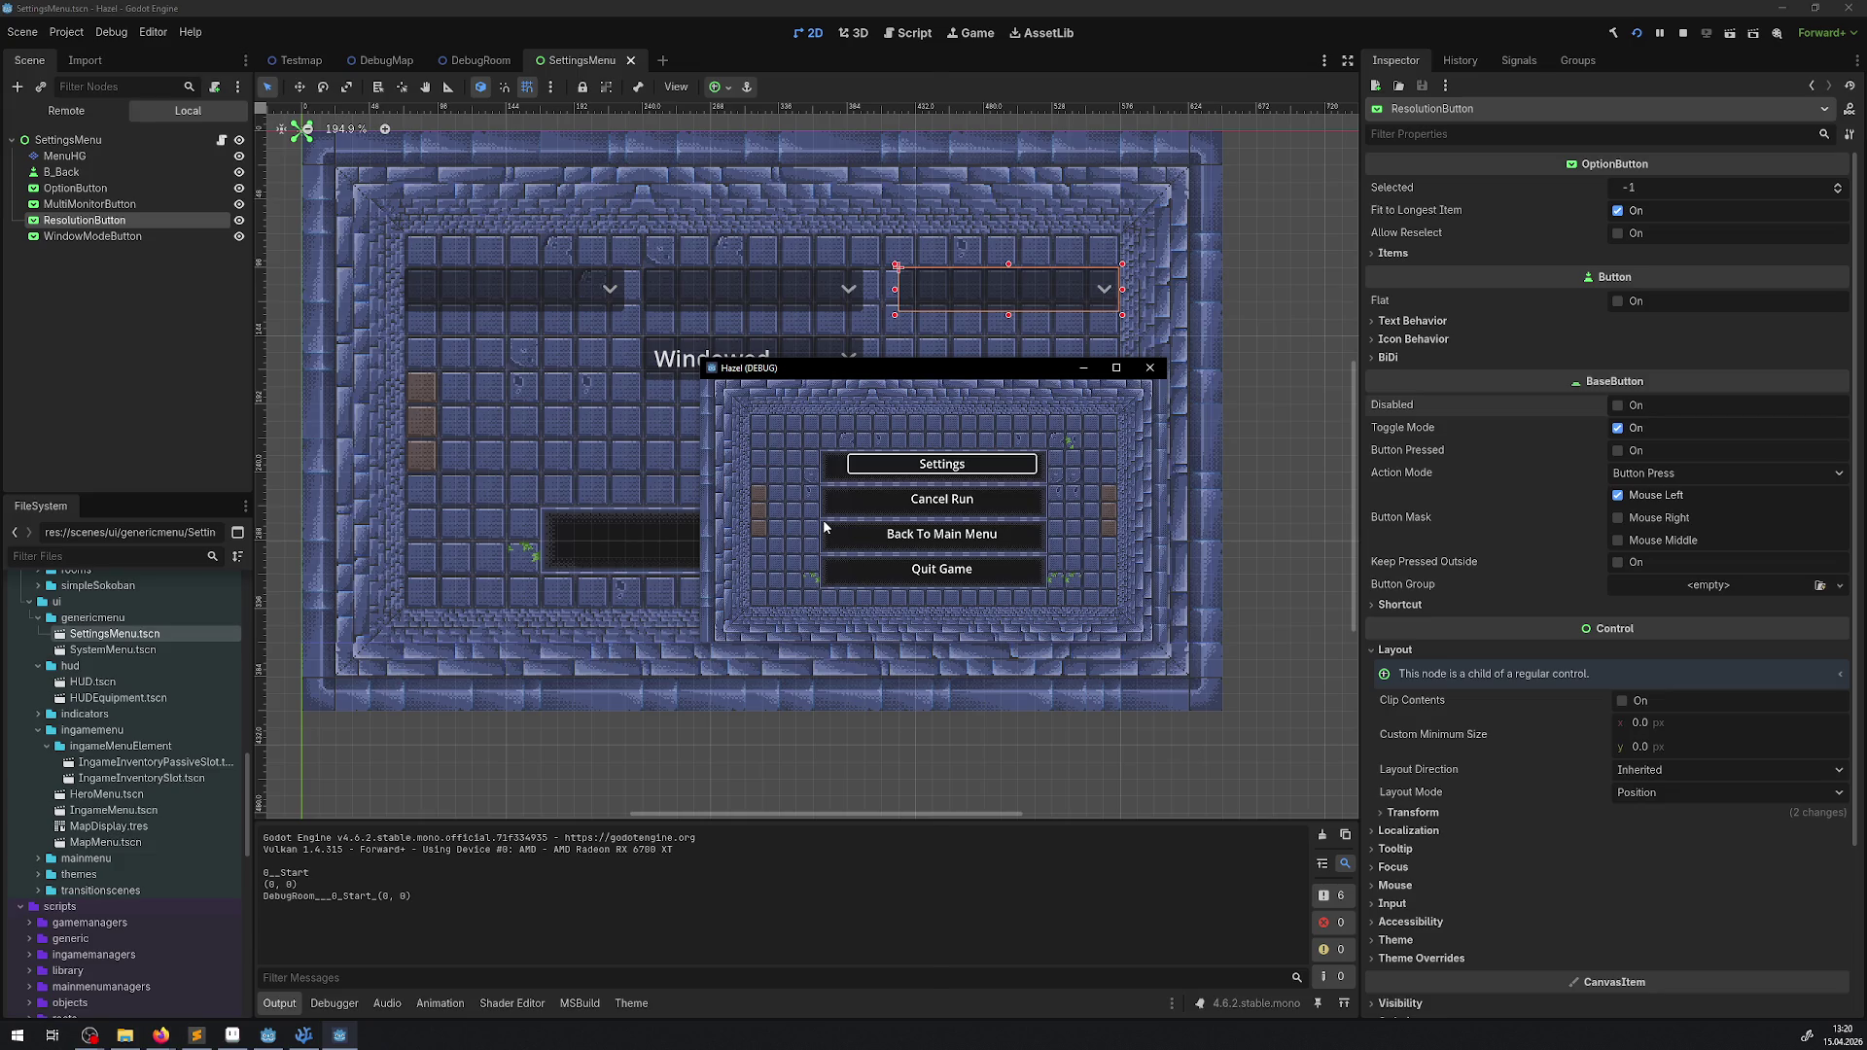
# - Snap the game window between screen halves with Win+arrow keys, then enter the settings screen
pyautogui.hotkey('alt', 'F4')
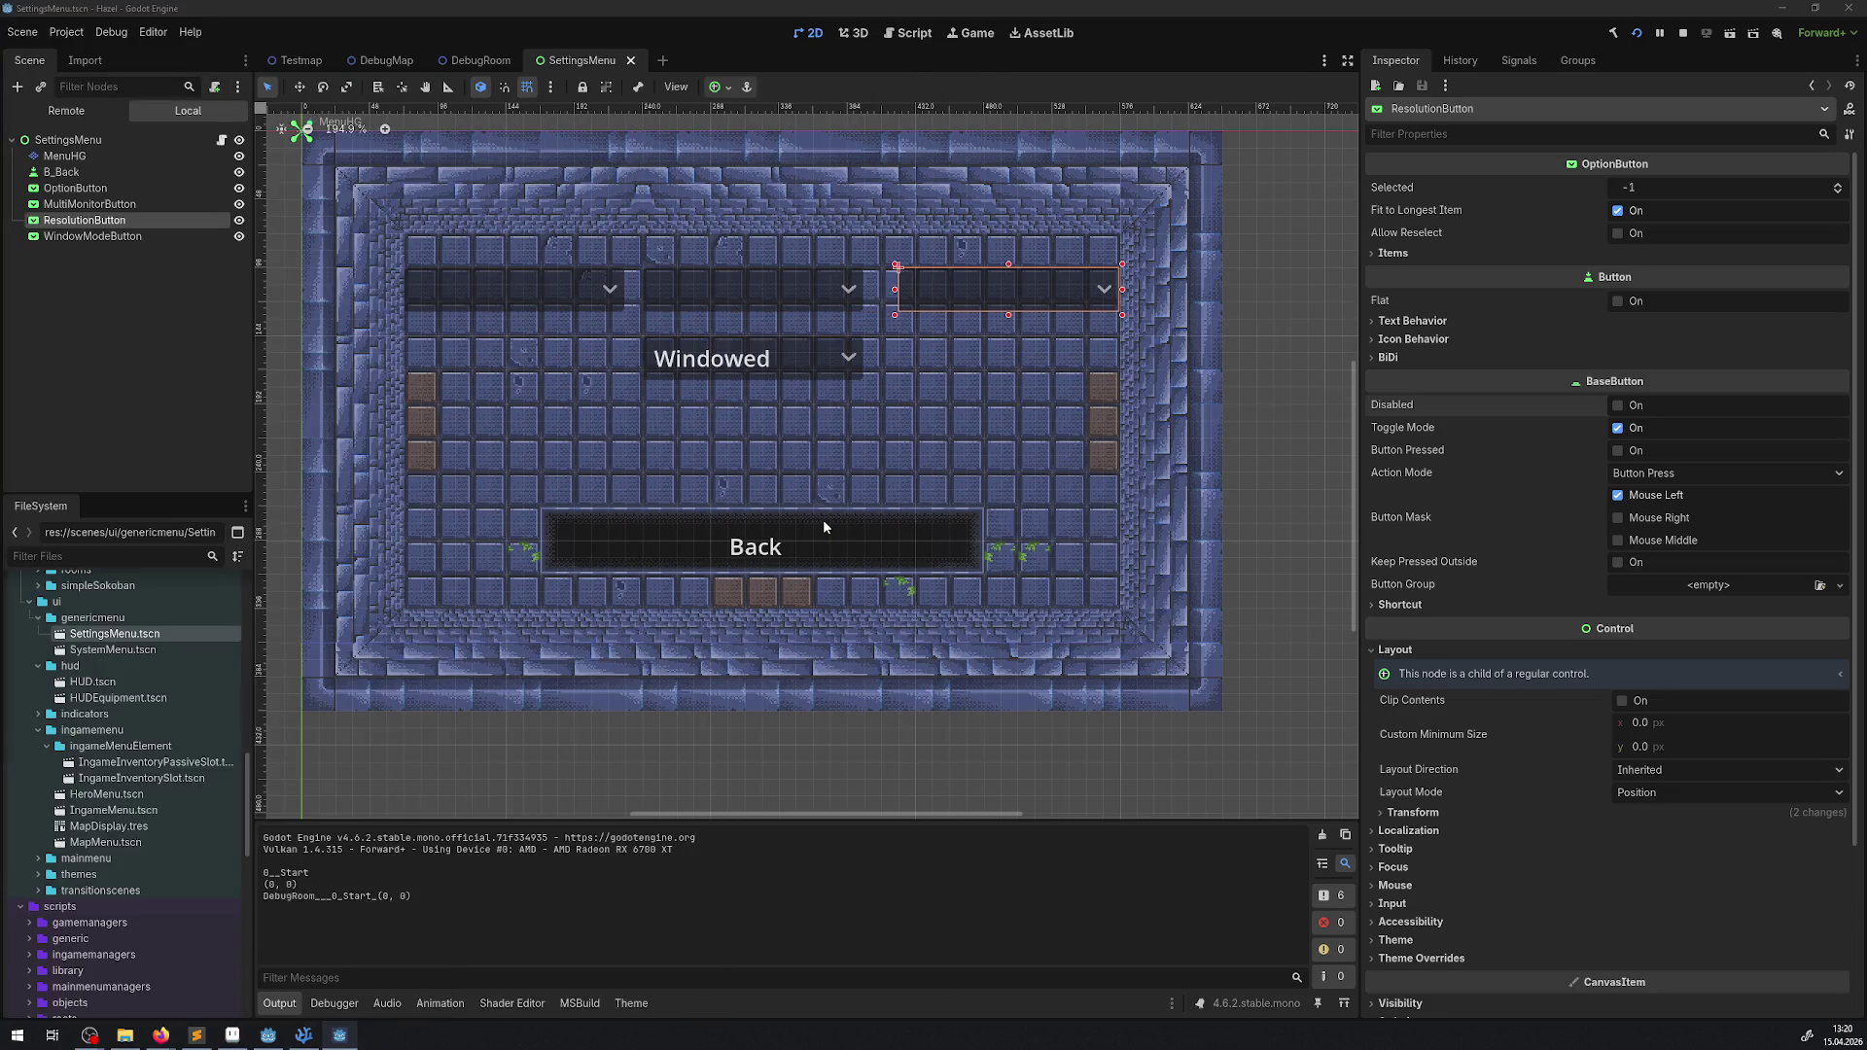
pyautogui.hotkey('alt', 'Tab')
pyautogui.press('super+Right')
pyautogui.press('super+Right')
pyautogui.press('super+Left')
pyautogui.press('super+Left')
pyautogui.press('super+Right')
pyautogui.press('super+Down')
pyautogui.hotkey('alt', 'Tab')
pyautogui.press('super+Right')
pyautogui.press('super+Right')
pyautogui.press('super+Down')
pyautogui.hotkey('alt', 'Tab')
pyautogui.press('super+Left')
pyautogui.press('super+Right')
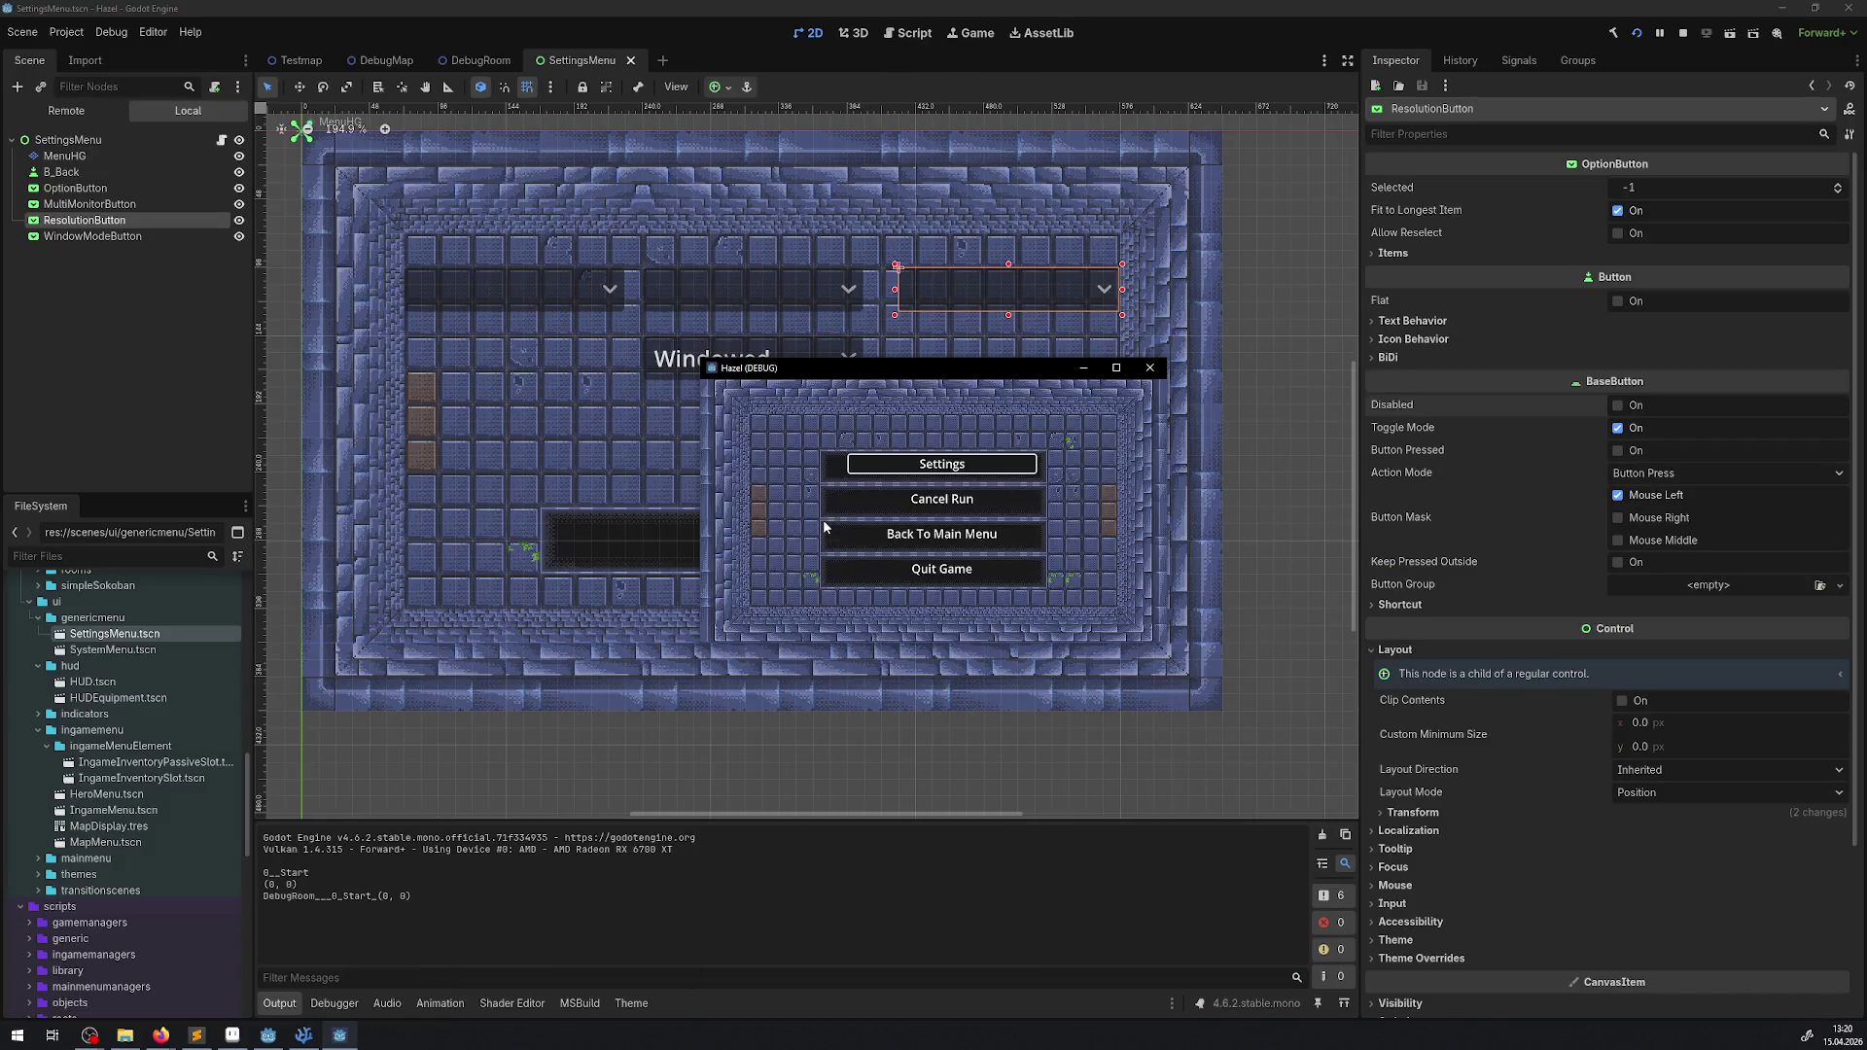
pyautogui.press('super+Down')
pyautogui.hotkey('alt', 'Tab')
pyautogui.press('Return')
# - Switch the game's window mode to Fullscreen, then back to Windowed
pyautogui.press('Down')
pyautogui.press('Return')
pyautogui.press('Down')
pyautogui.press('Return')
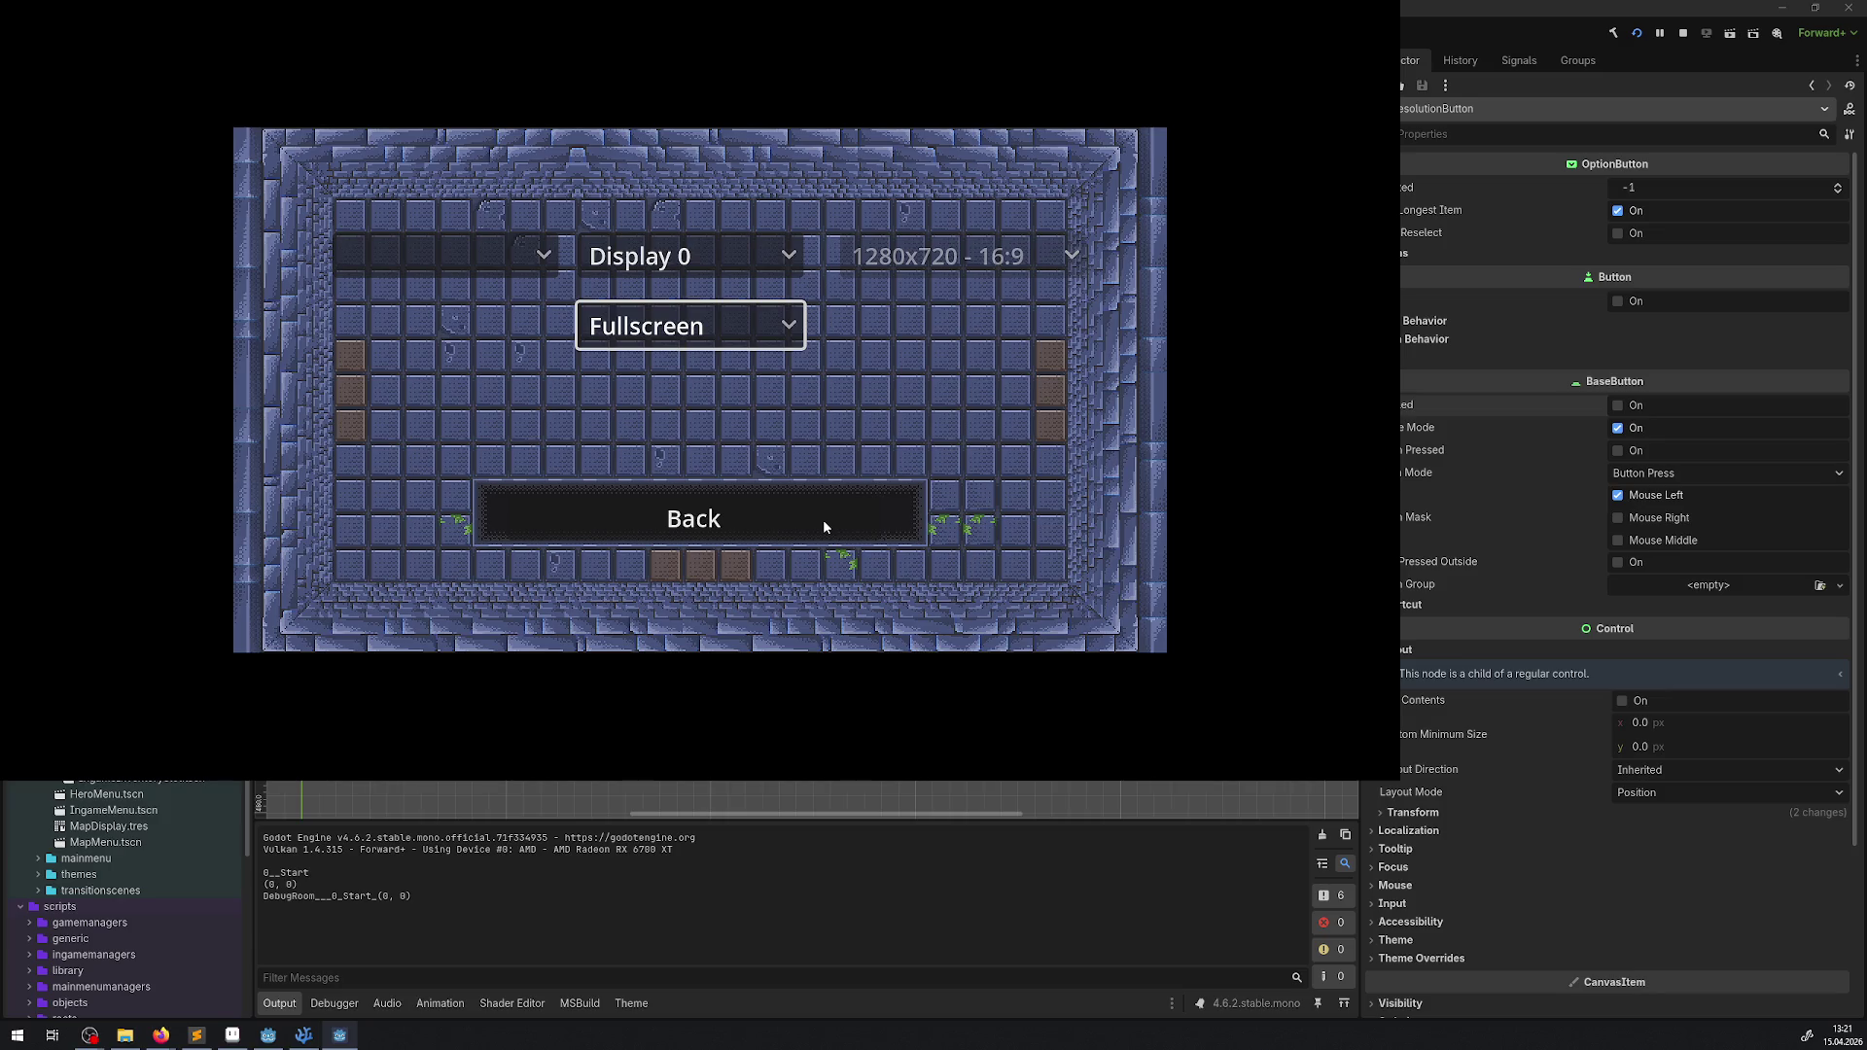
pyautogui.click(824, 527)
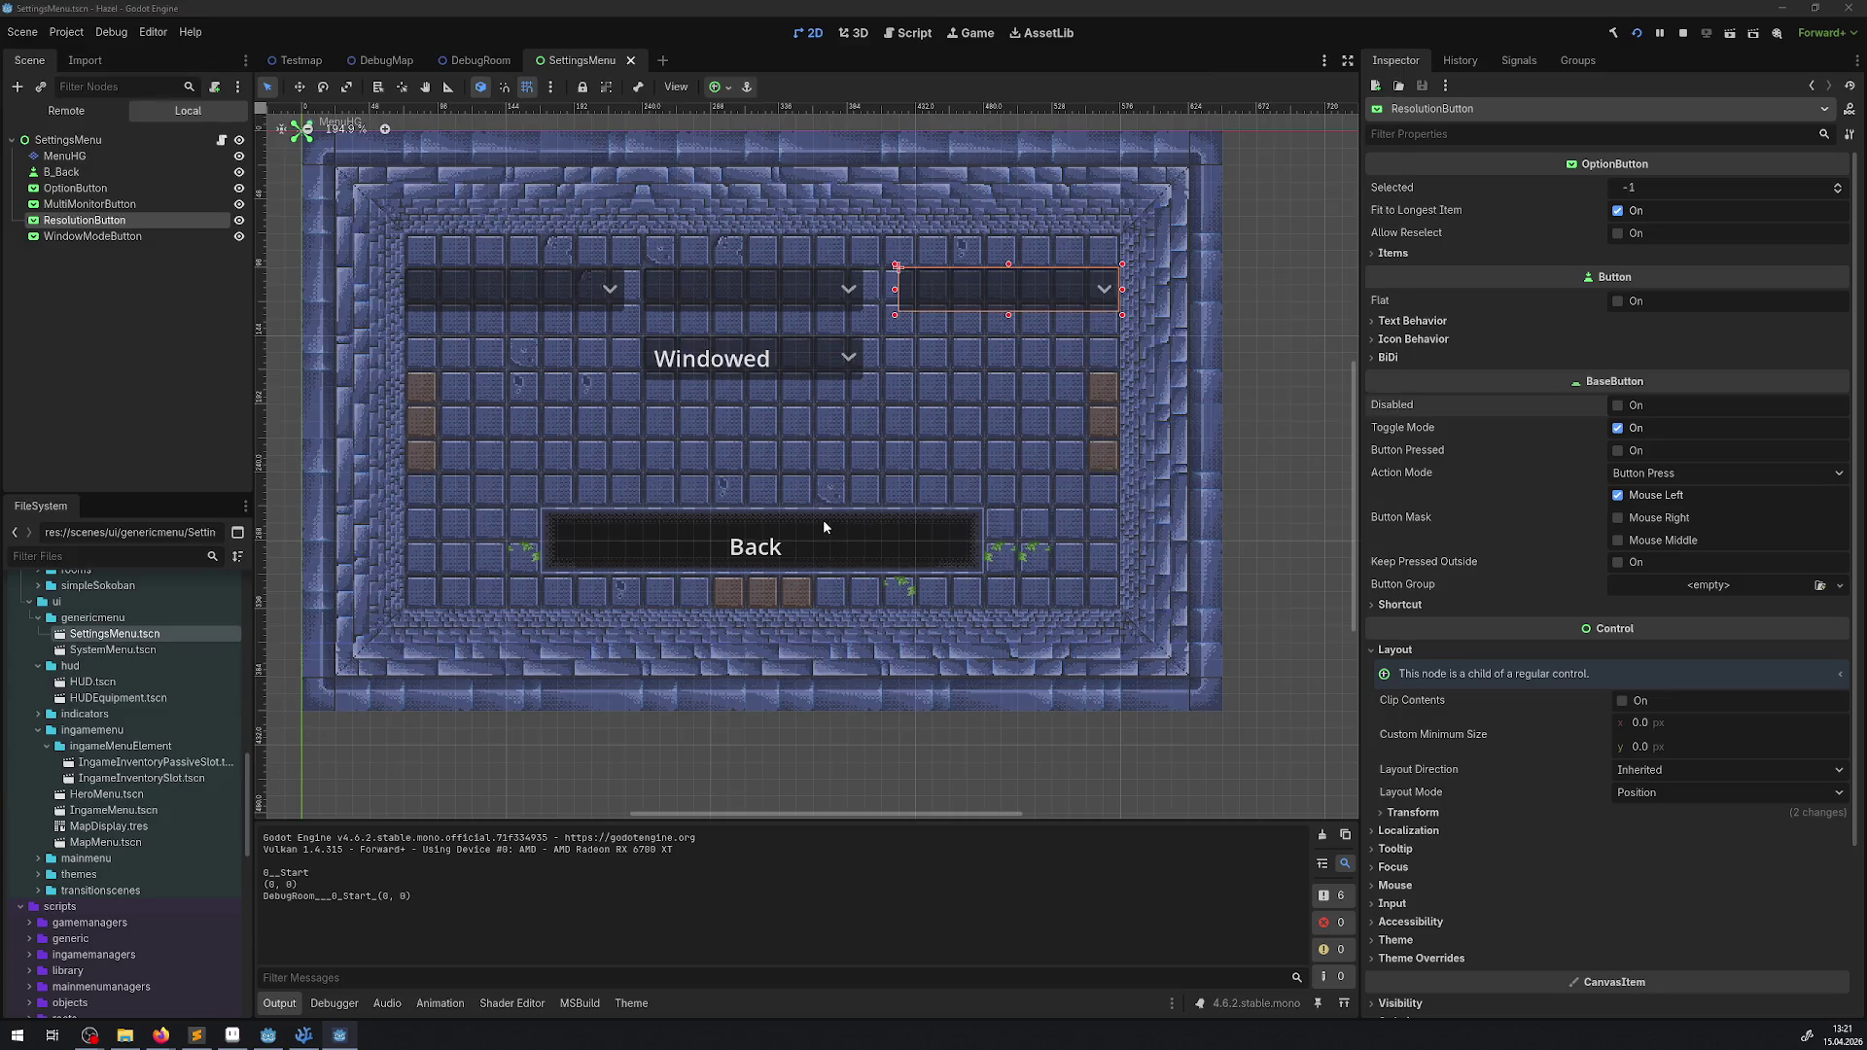
pyautogui.press('Return')
pyautogui.press('Up')
pyautogui.press('Return')
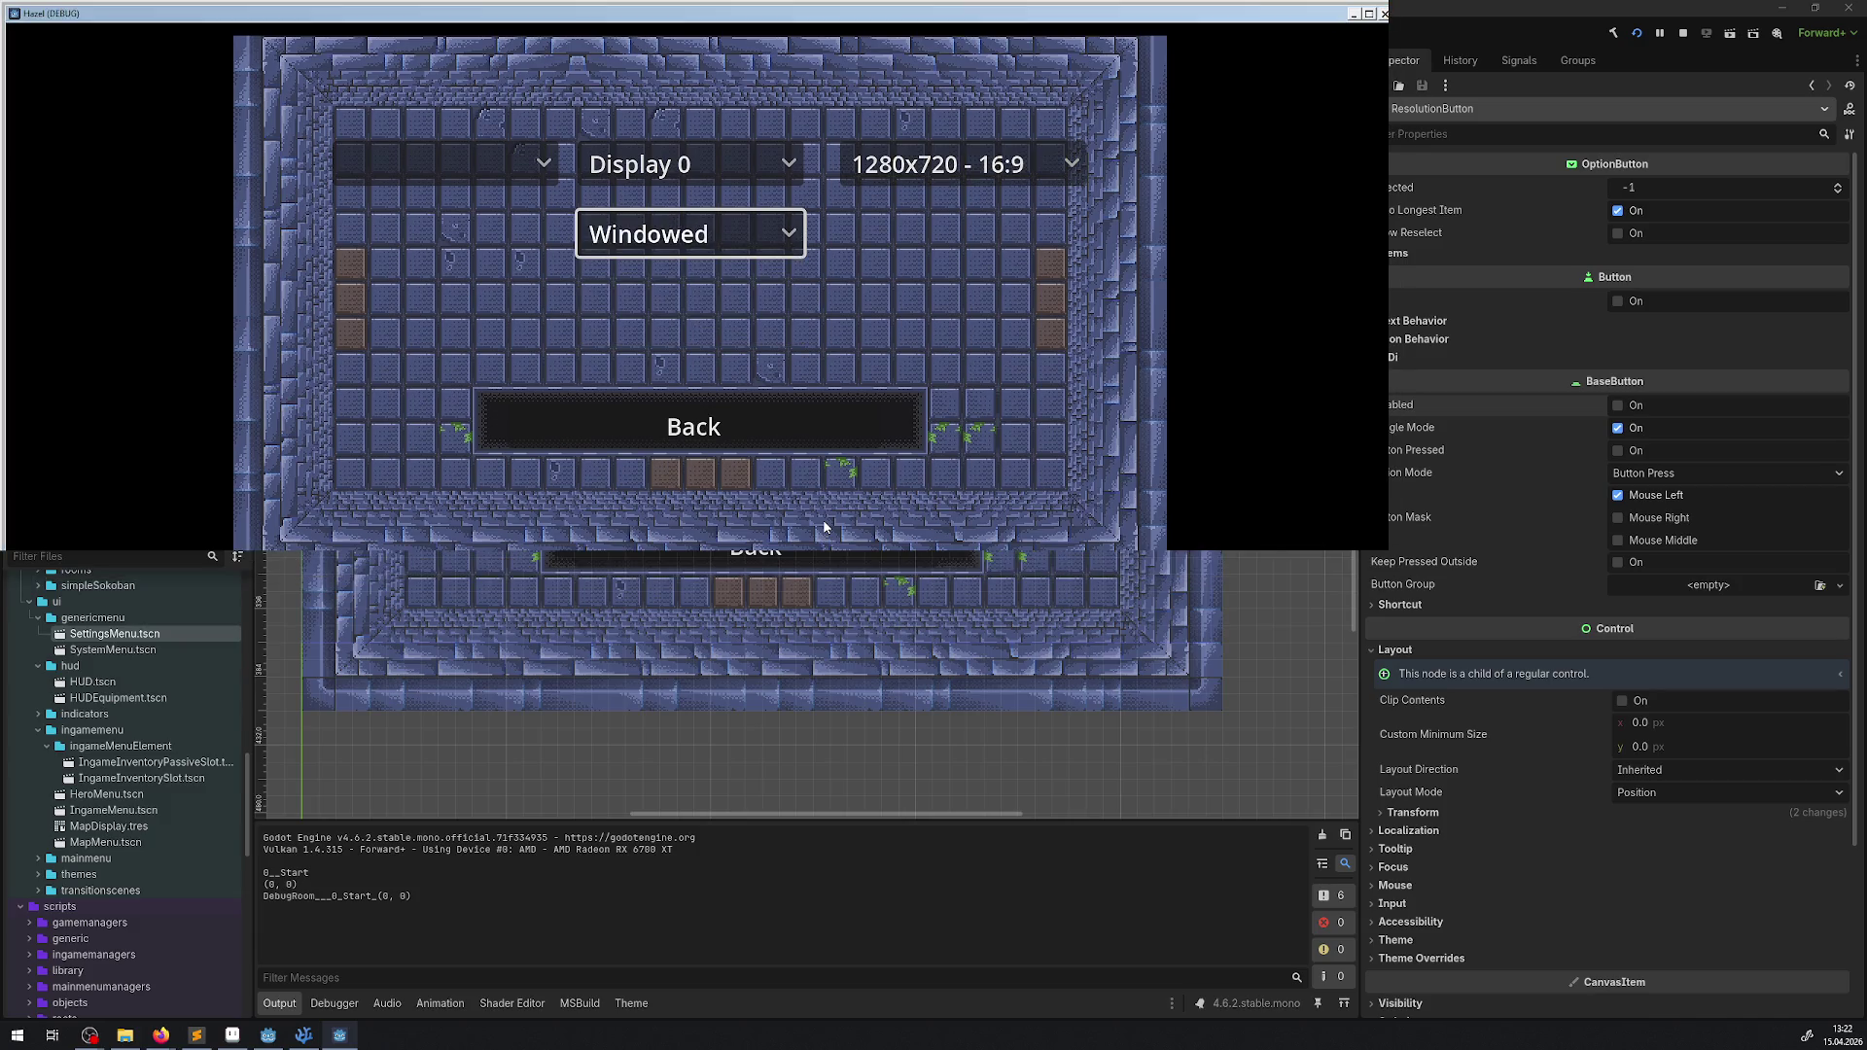
# - Set the game resolution to 1920x1080 and drag the enlarged window further right
pyautogui.press('Up')
pyautogui.press('Right')
pyautogui.press('Return')
pyautogui.press('Up')
pyautogui.press('Return')
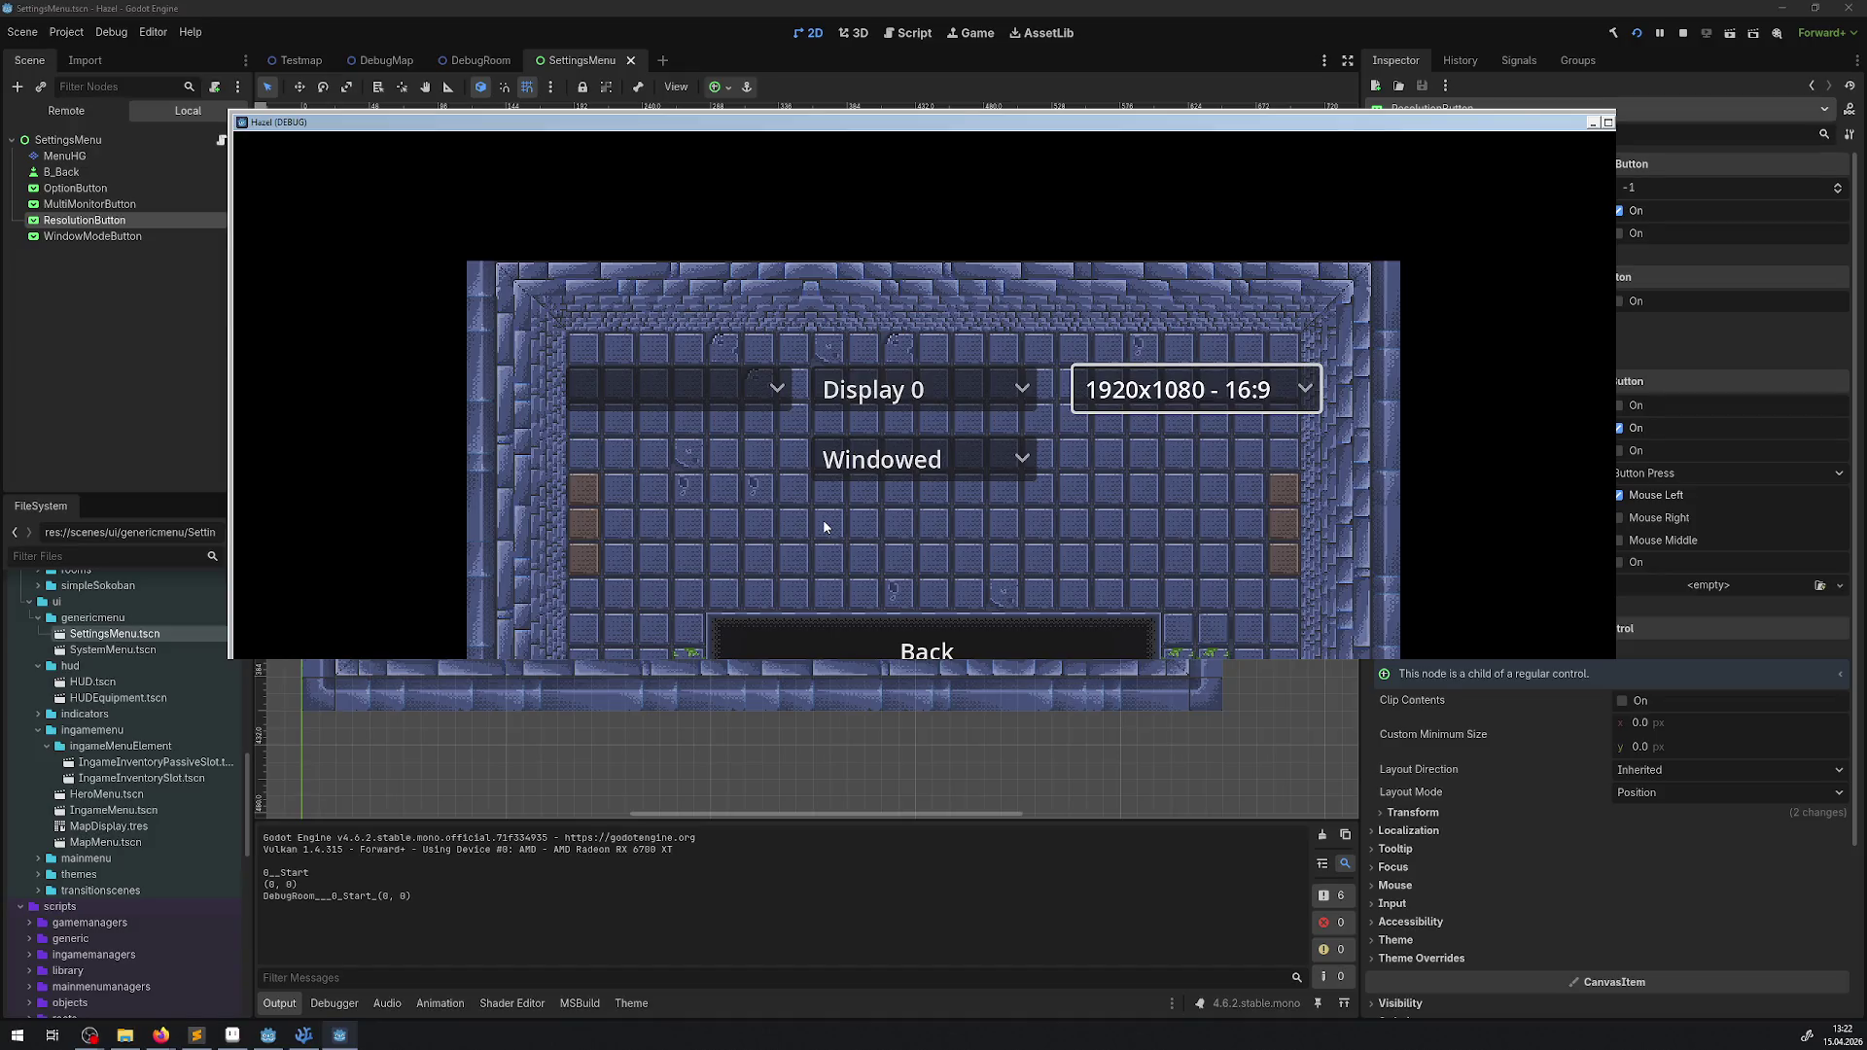
pyautogui.click(1587, 124)
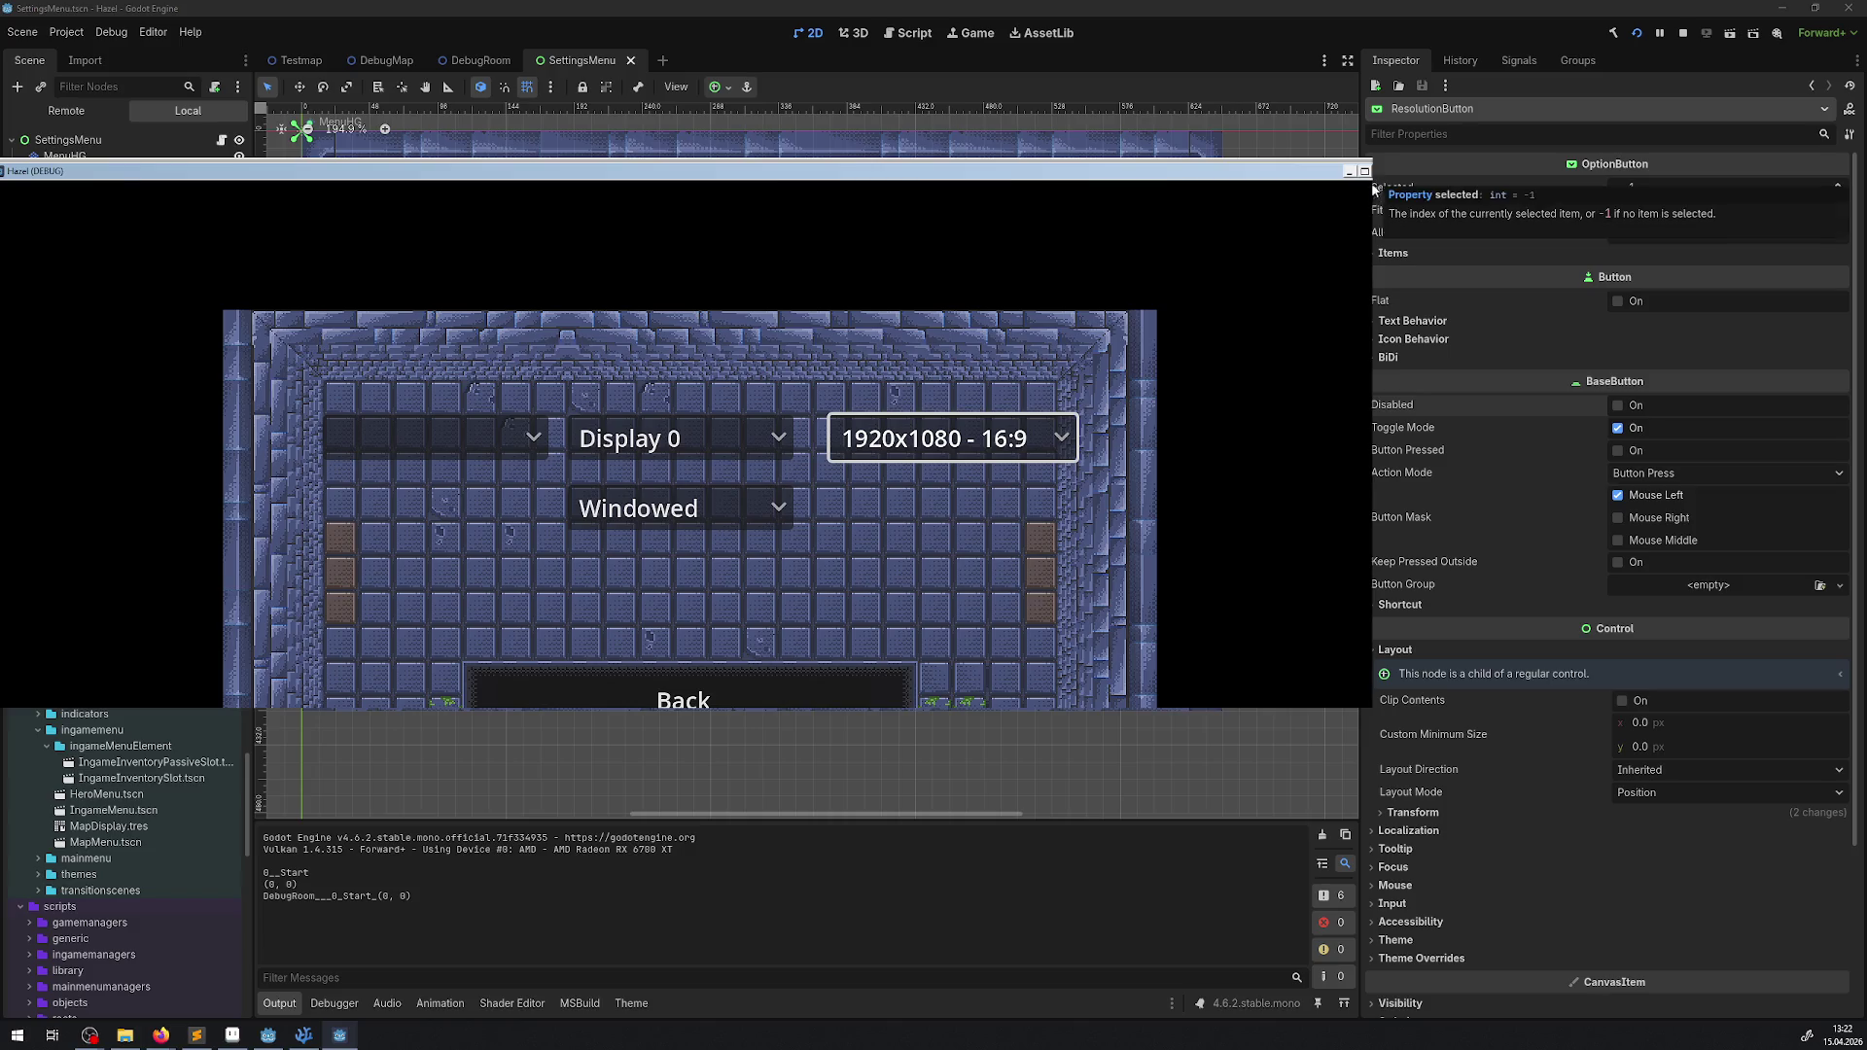
pyautogui.moveTo(1009, 173); pyautogui.dragTo(1140, 161)
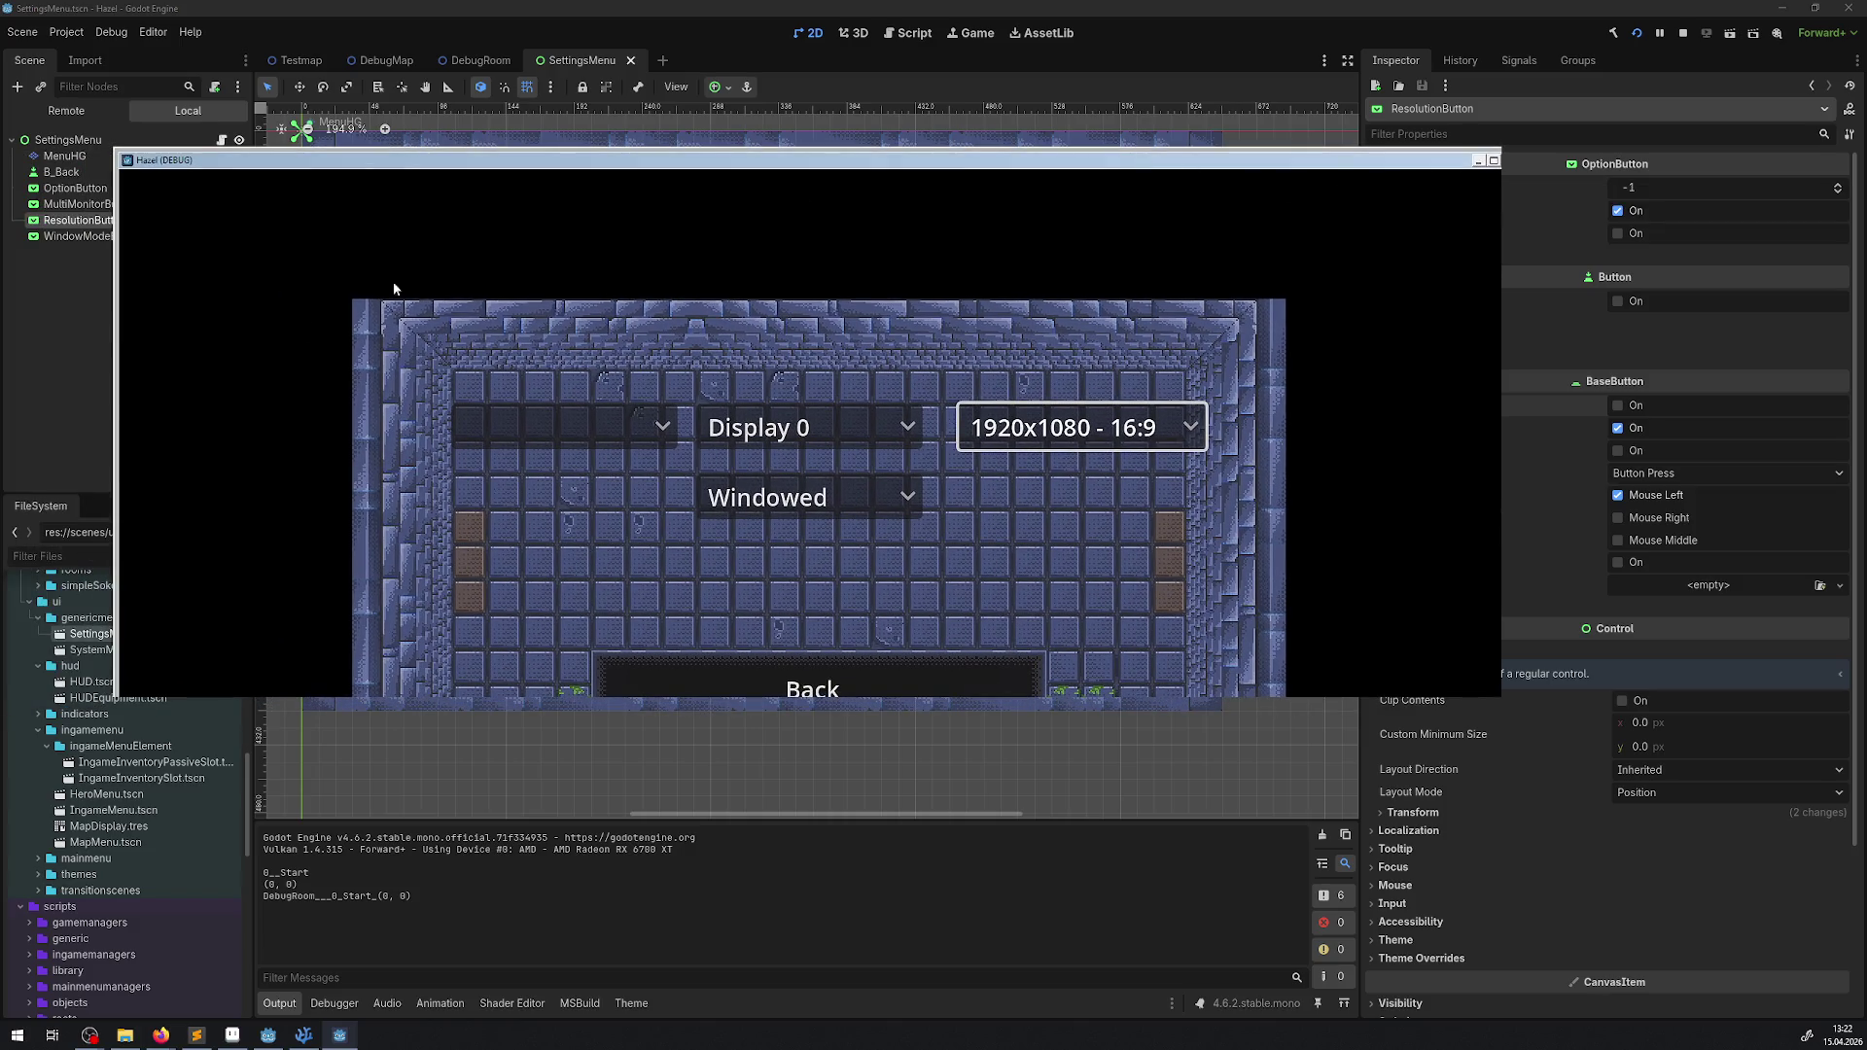
# - Leave the settings page and quit the running game
pyautogui.press('Down')
pyautogui.press('Down')
pyautogui.press('Return')
pyautogui.press('Down')
pyautogui.press('Down')
pyautogui.press('Return')
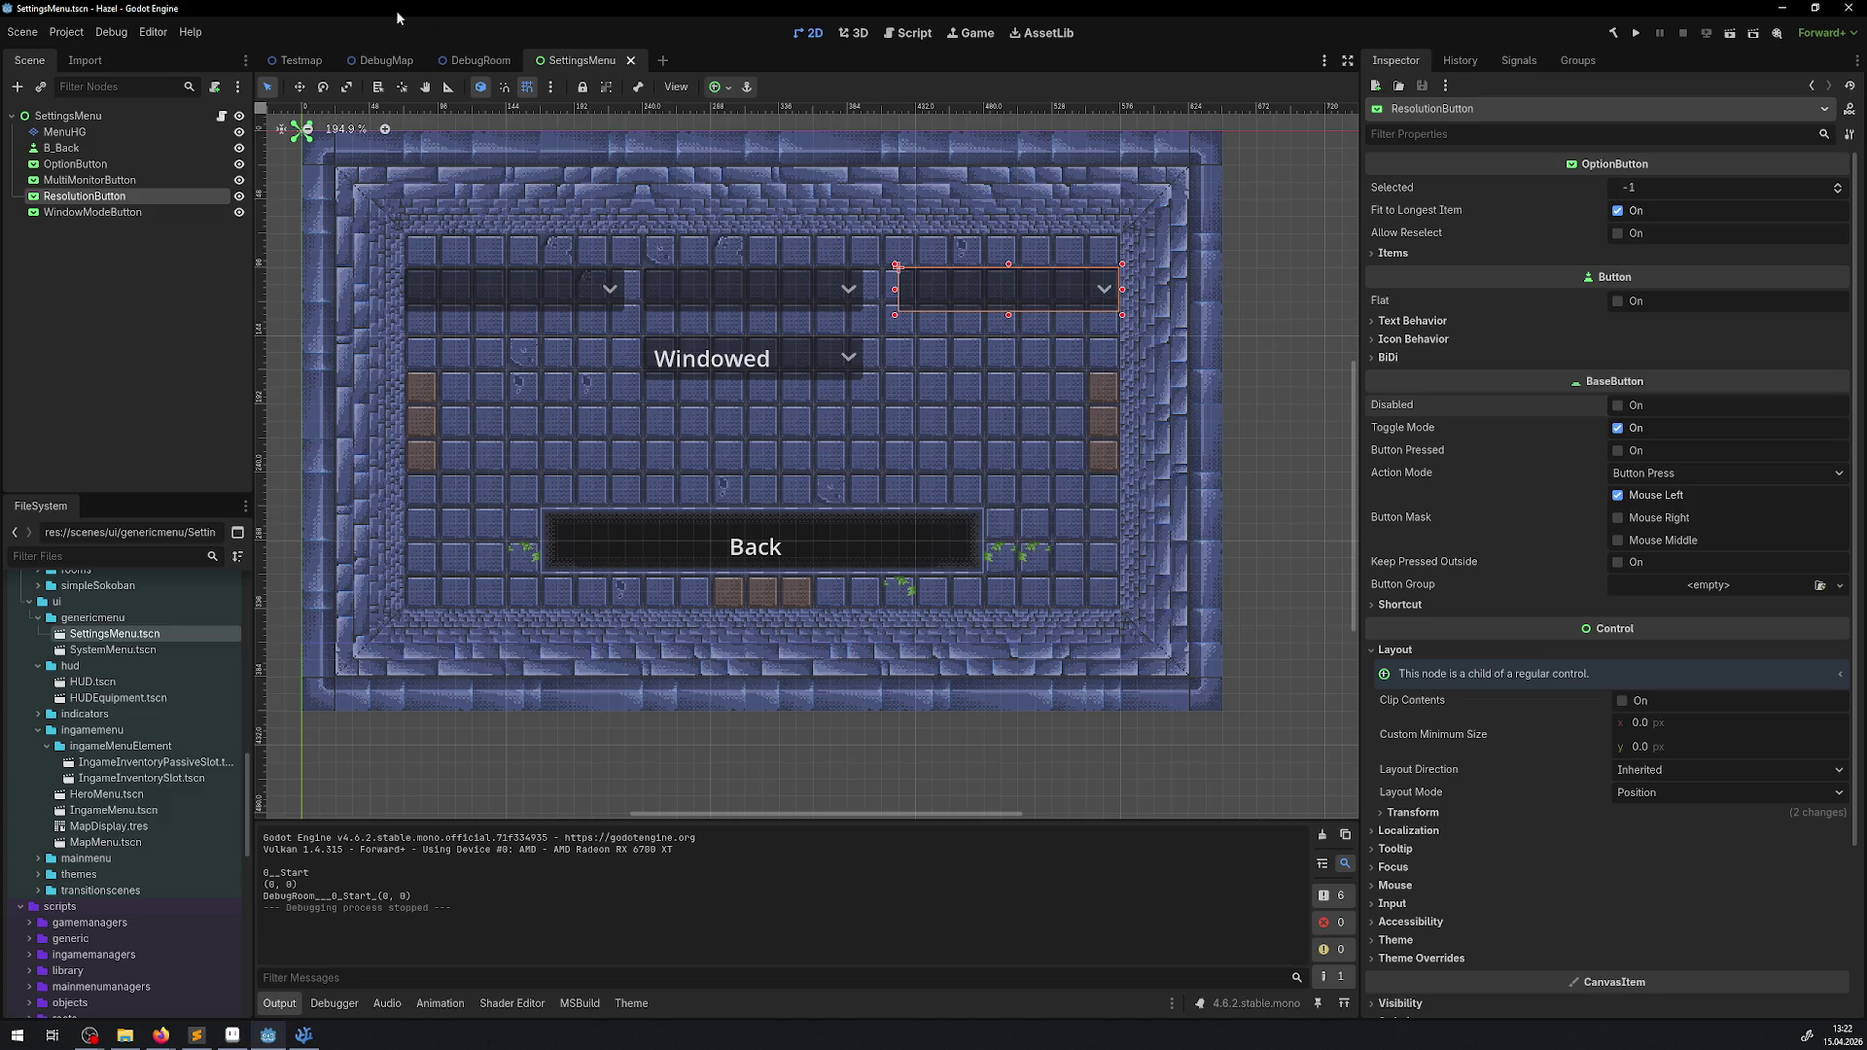
# - Open Project Settings and look through the Config and Run sections
pyautogui.click(66, 32)
pyautogui.click(88, 55)
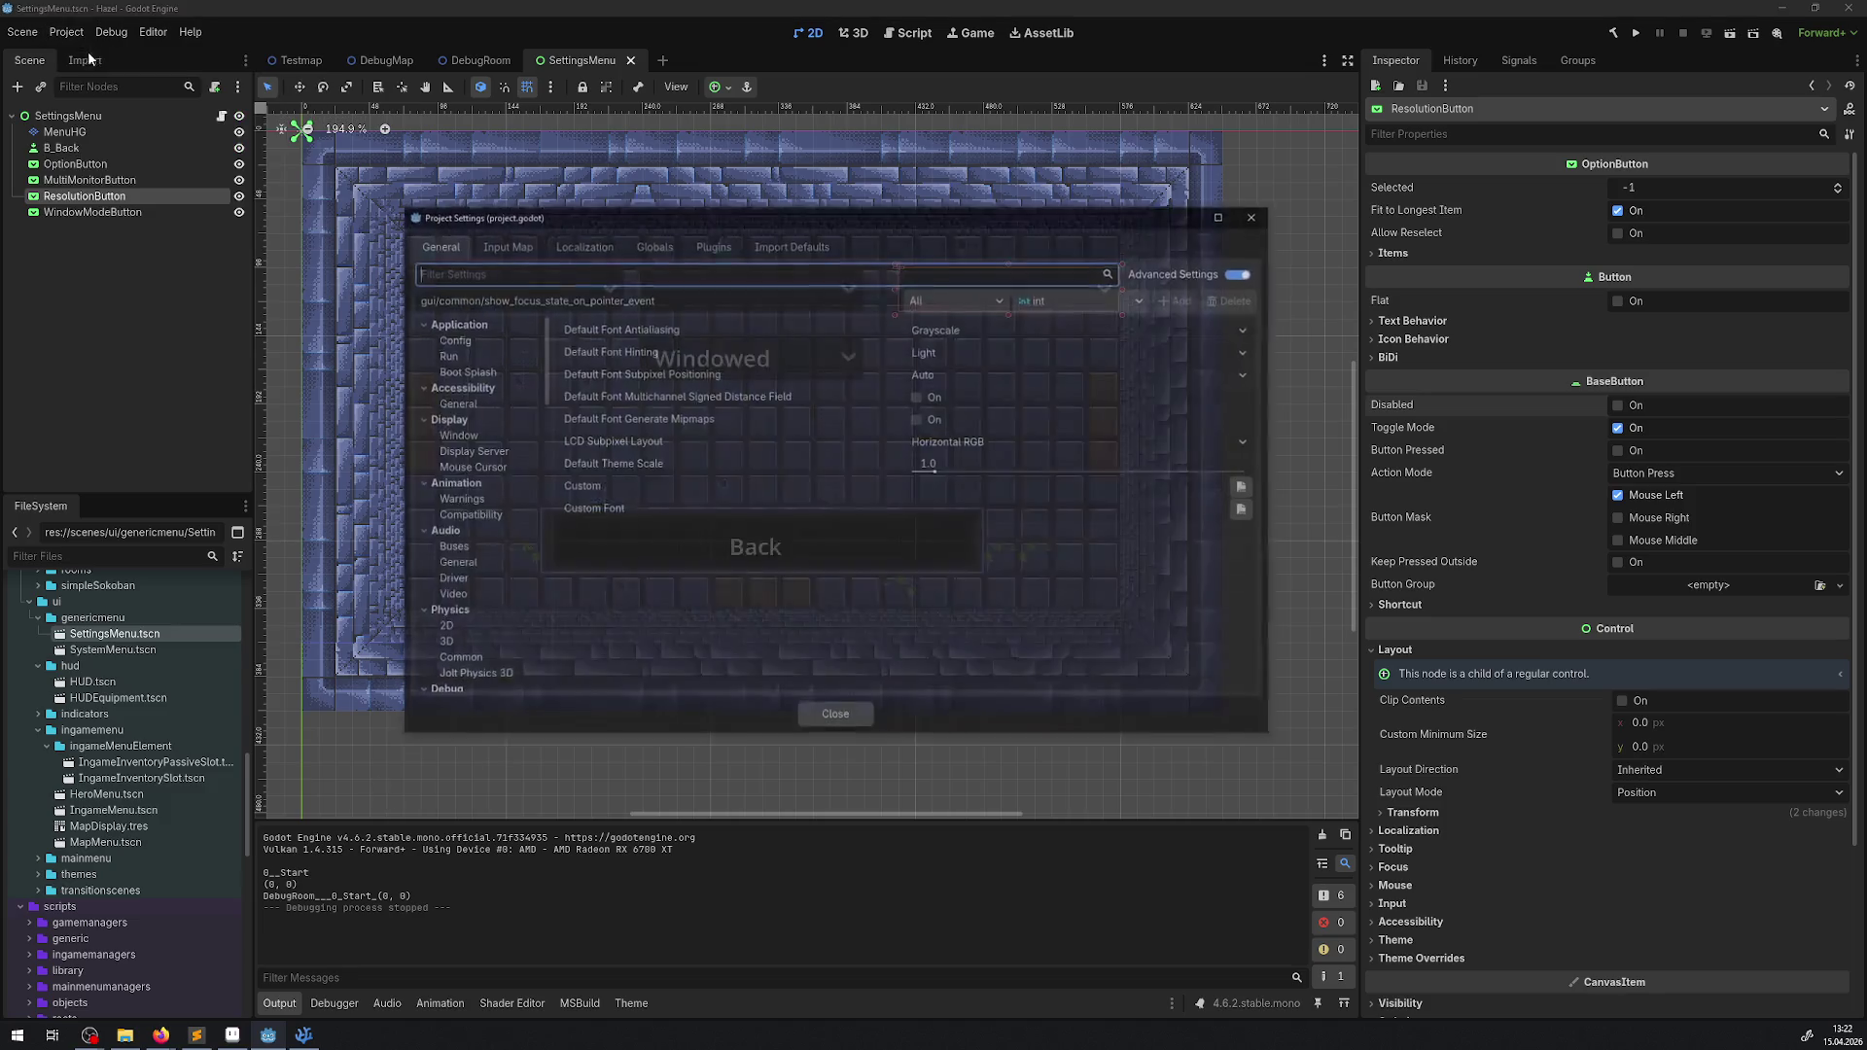
pyautogui.click(453, 343)
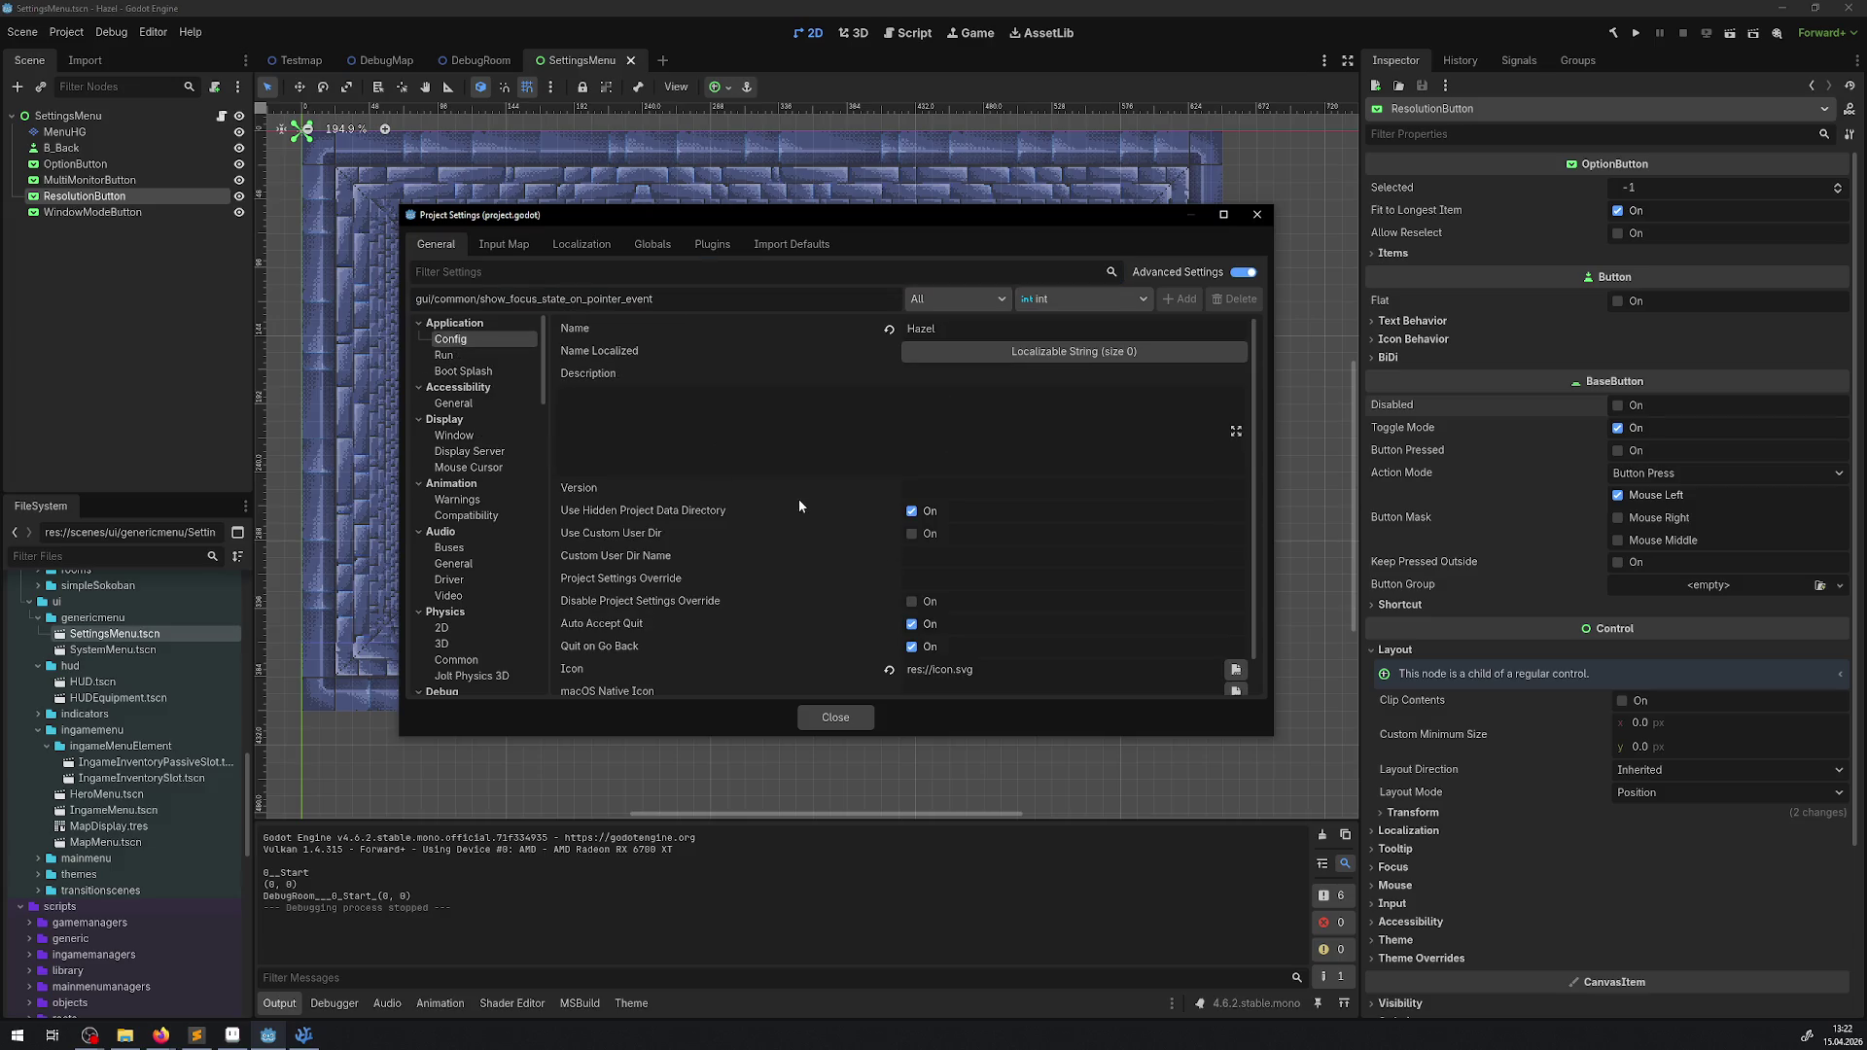
pyautogui.scroll(-1, 856, 490)
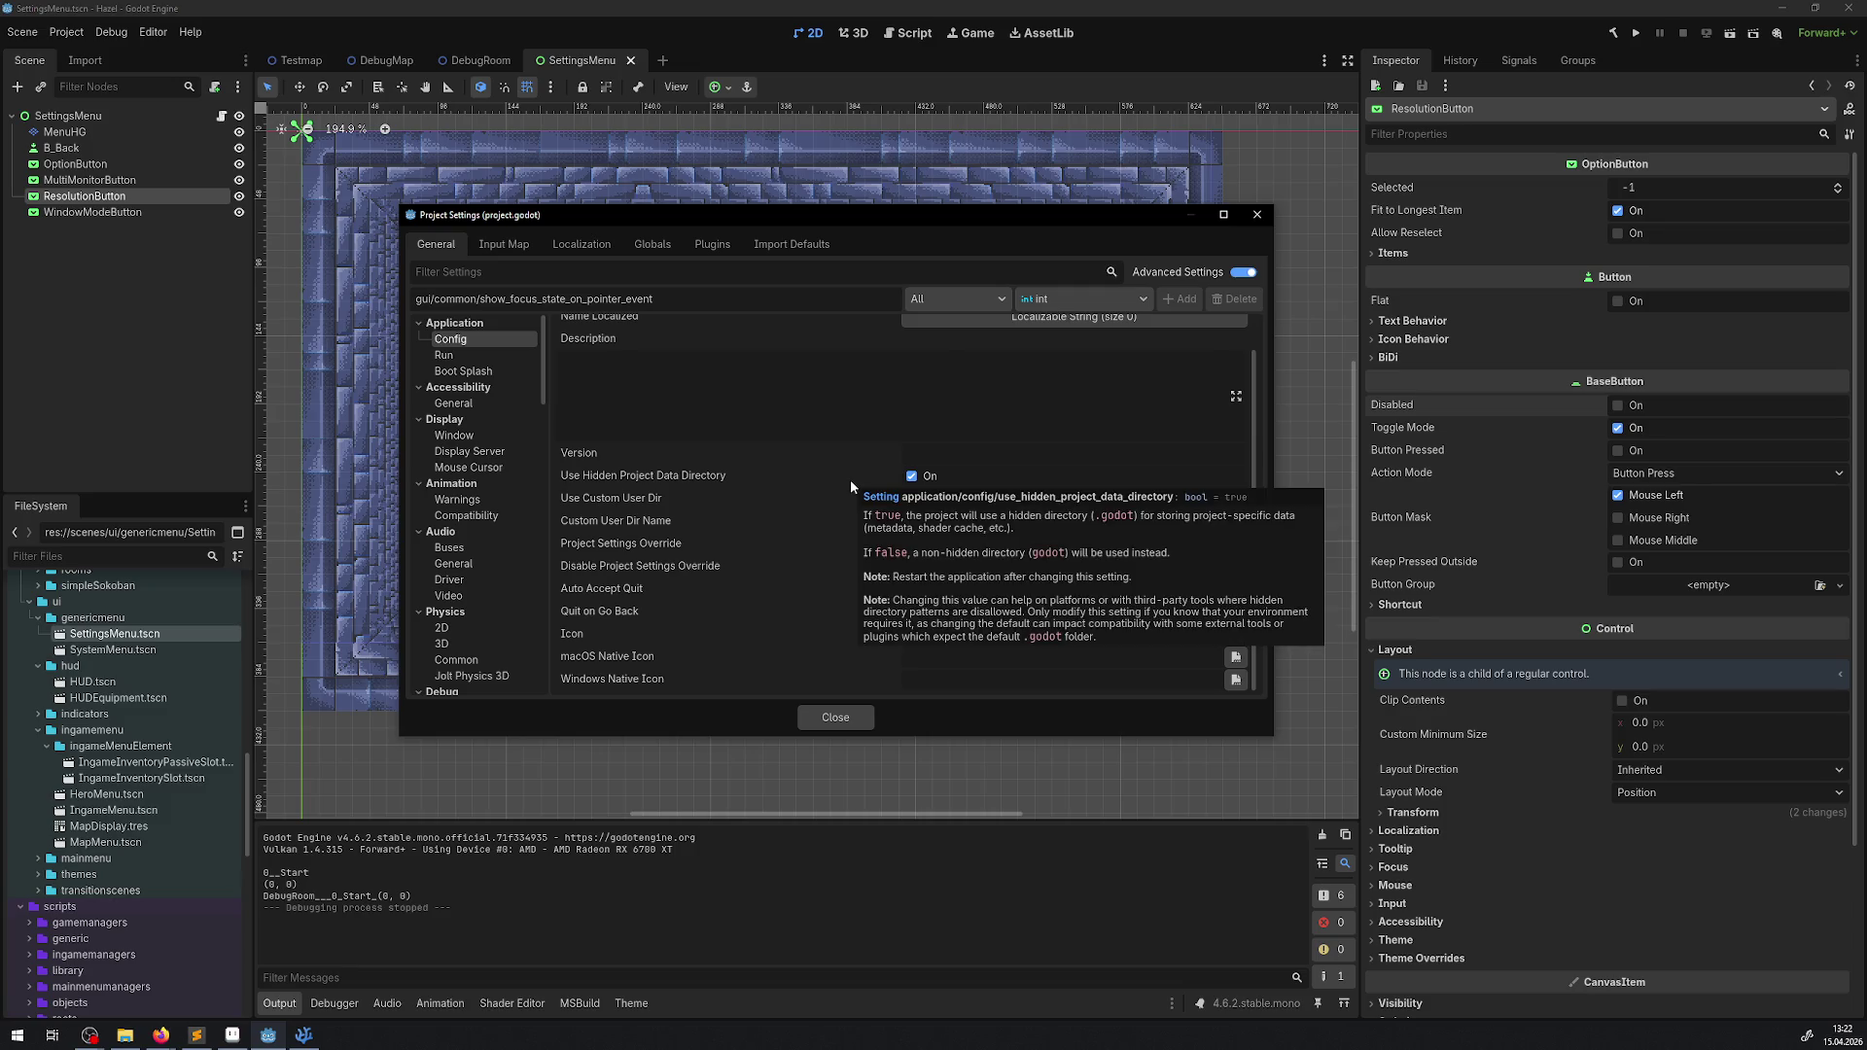
pyautogui.click(455, 355)
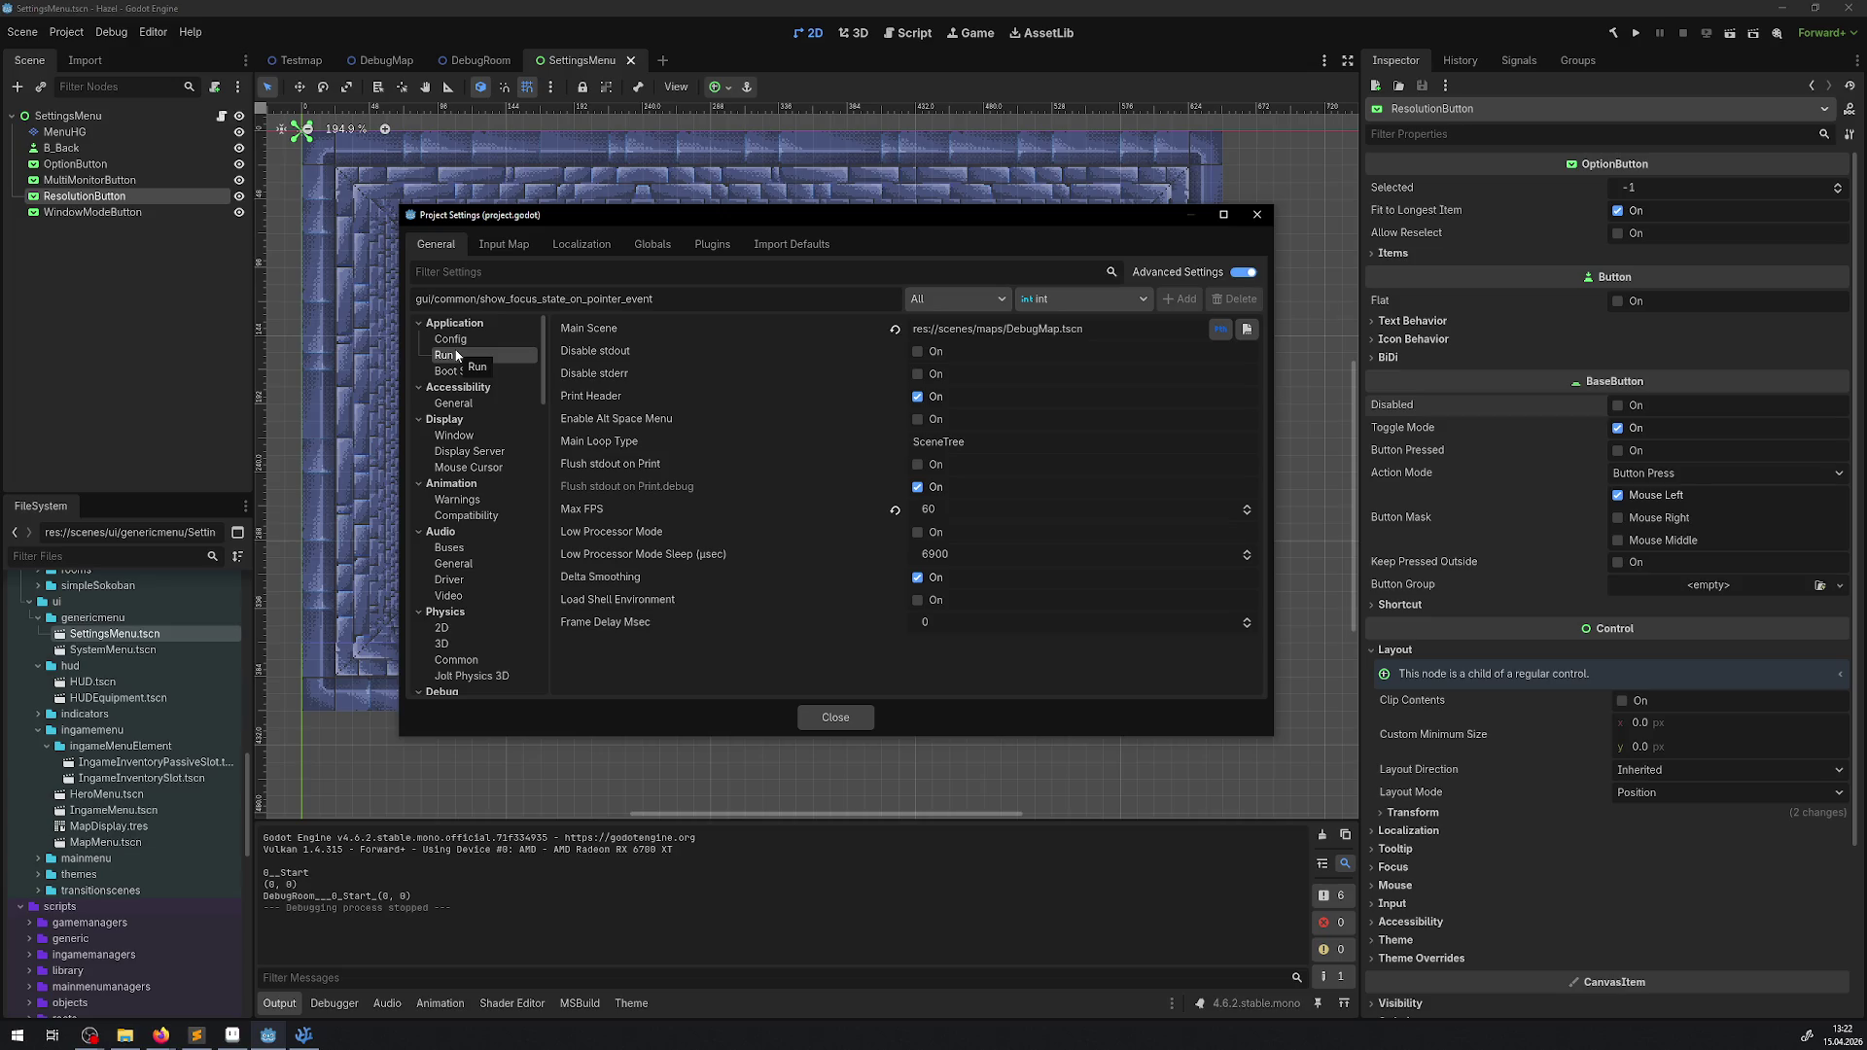
# - Browse the Display > Window settings, checking the initial position type choices without changing them
pyautogui.click(454, 435)
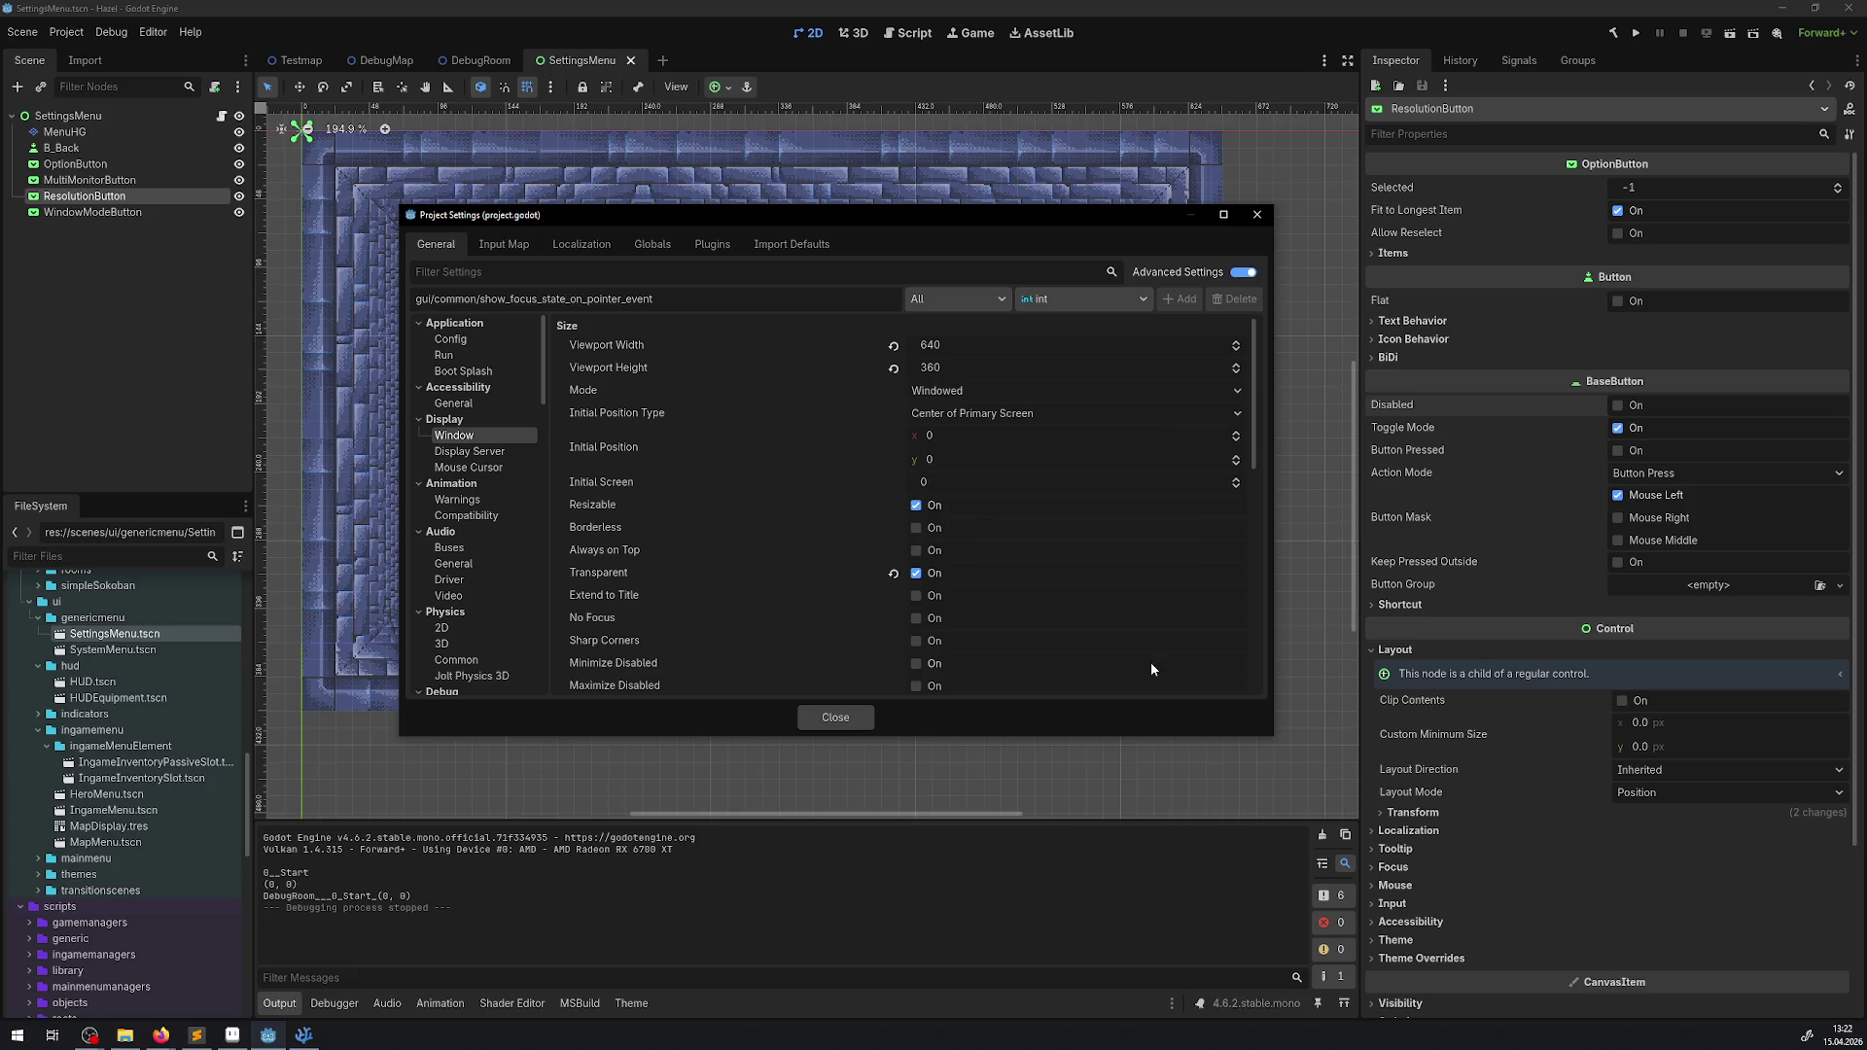
pyautogui.click(1060, 417)
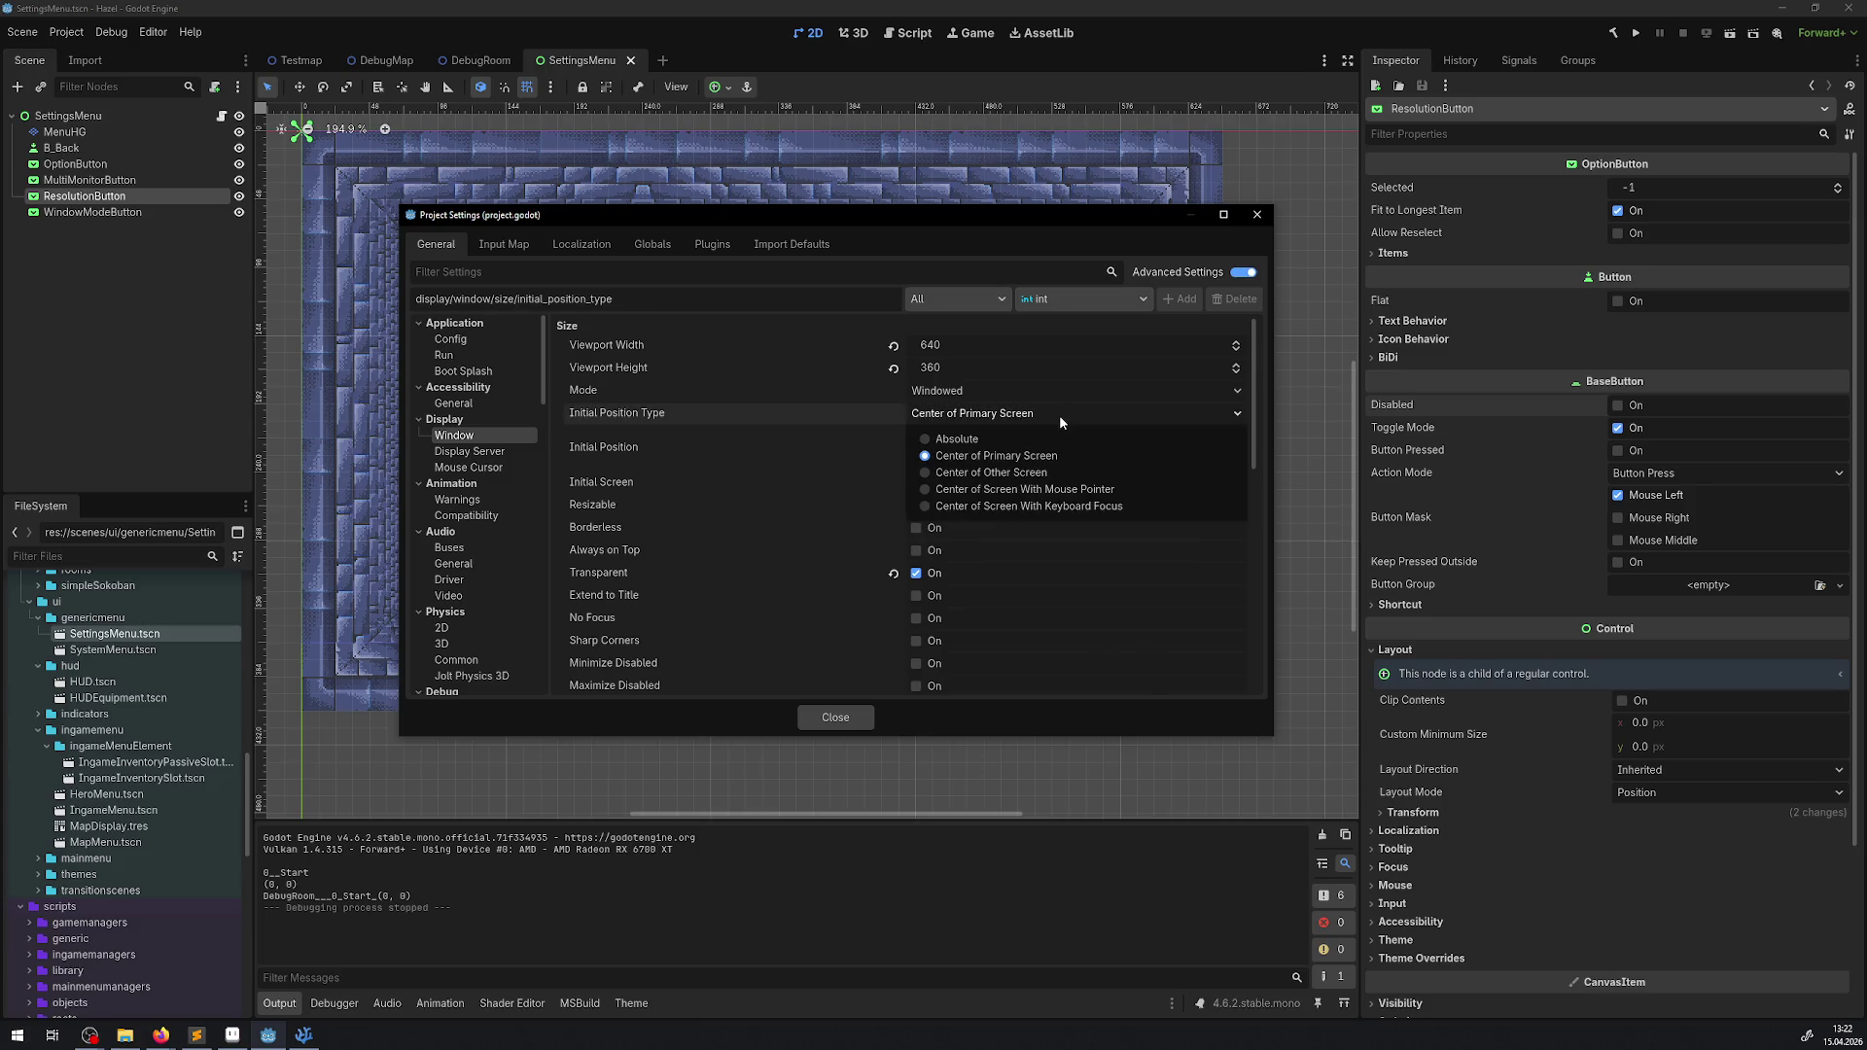
pyautogui.click(1059, 414)
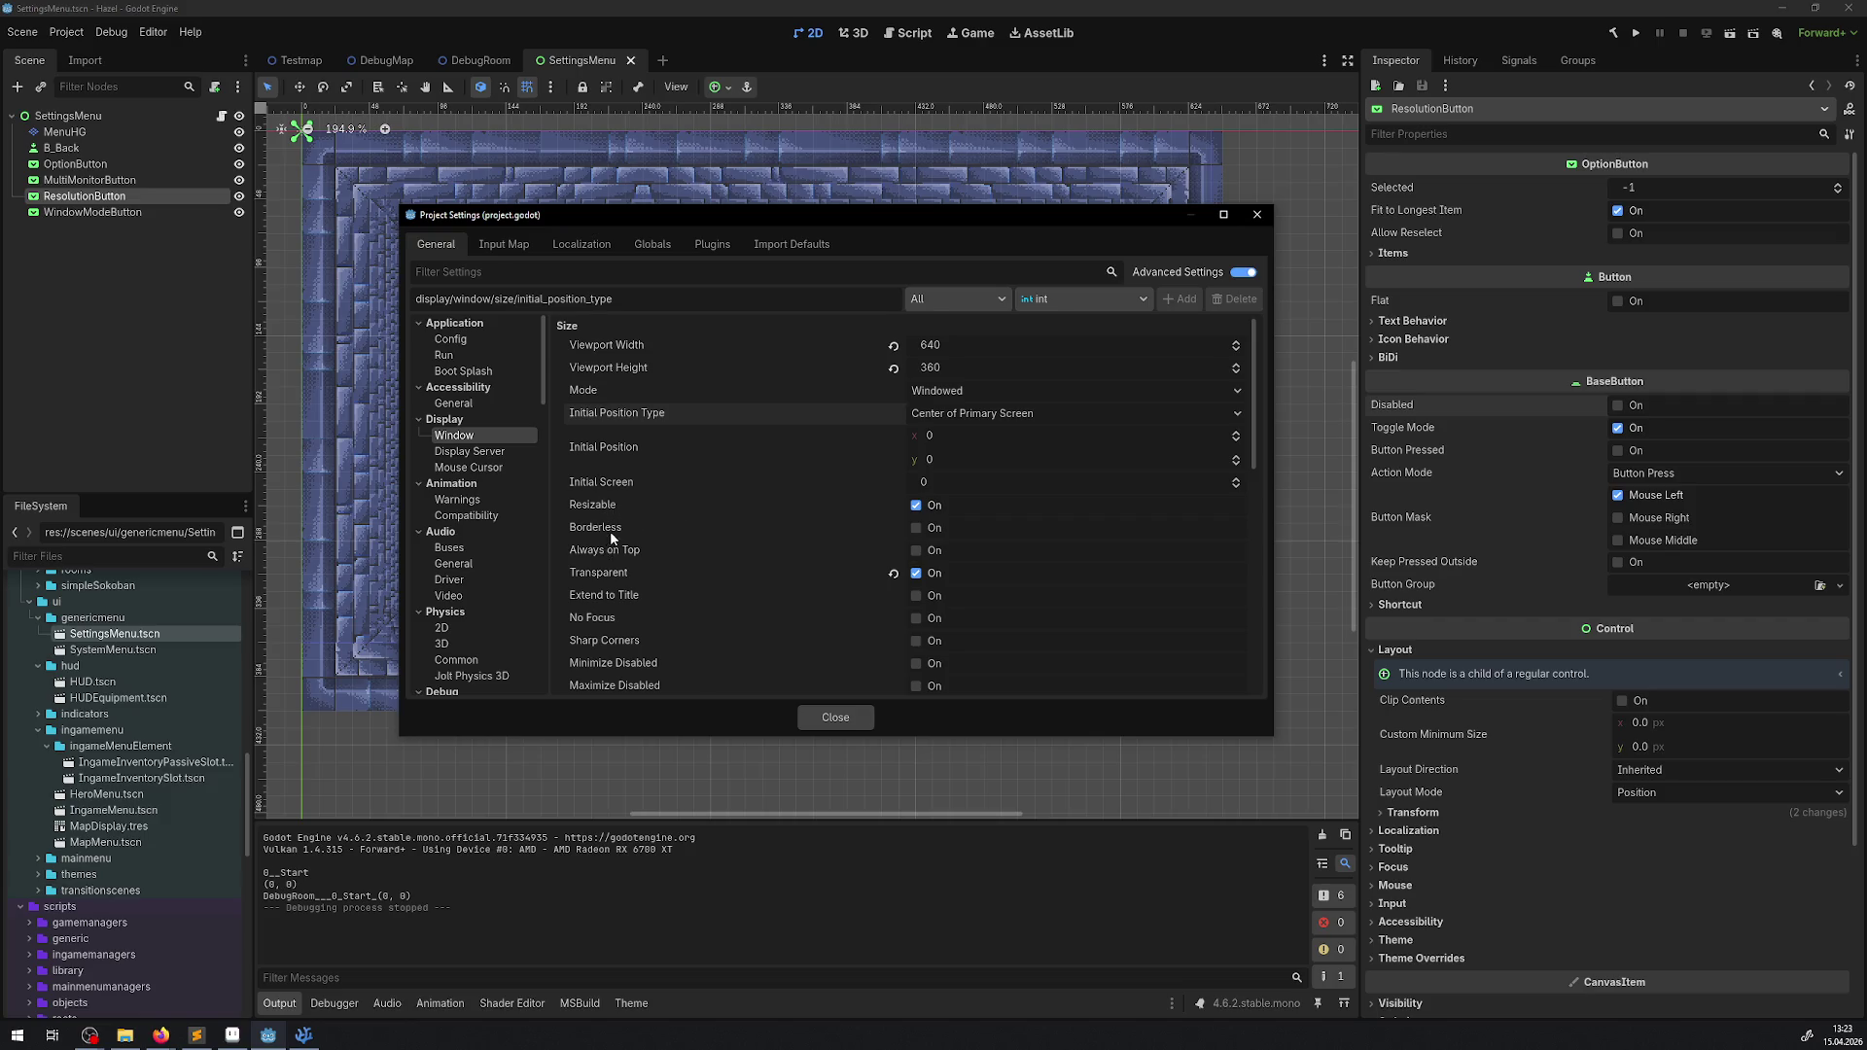
pyautogui.scroll(-2, 772, 429)
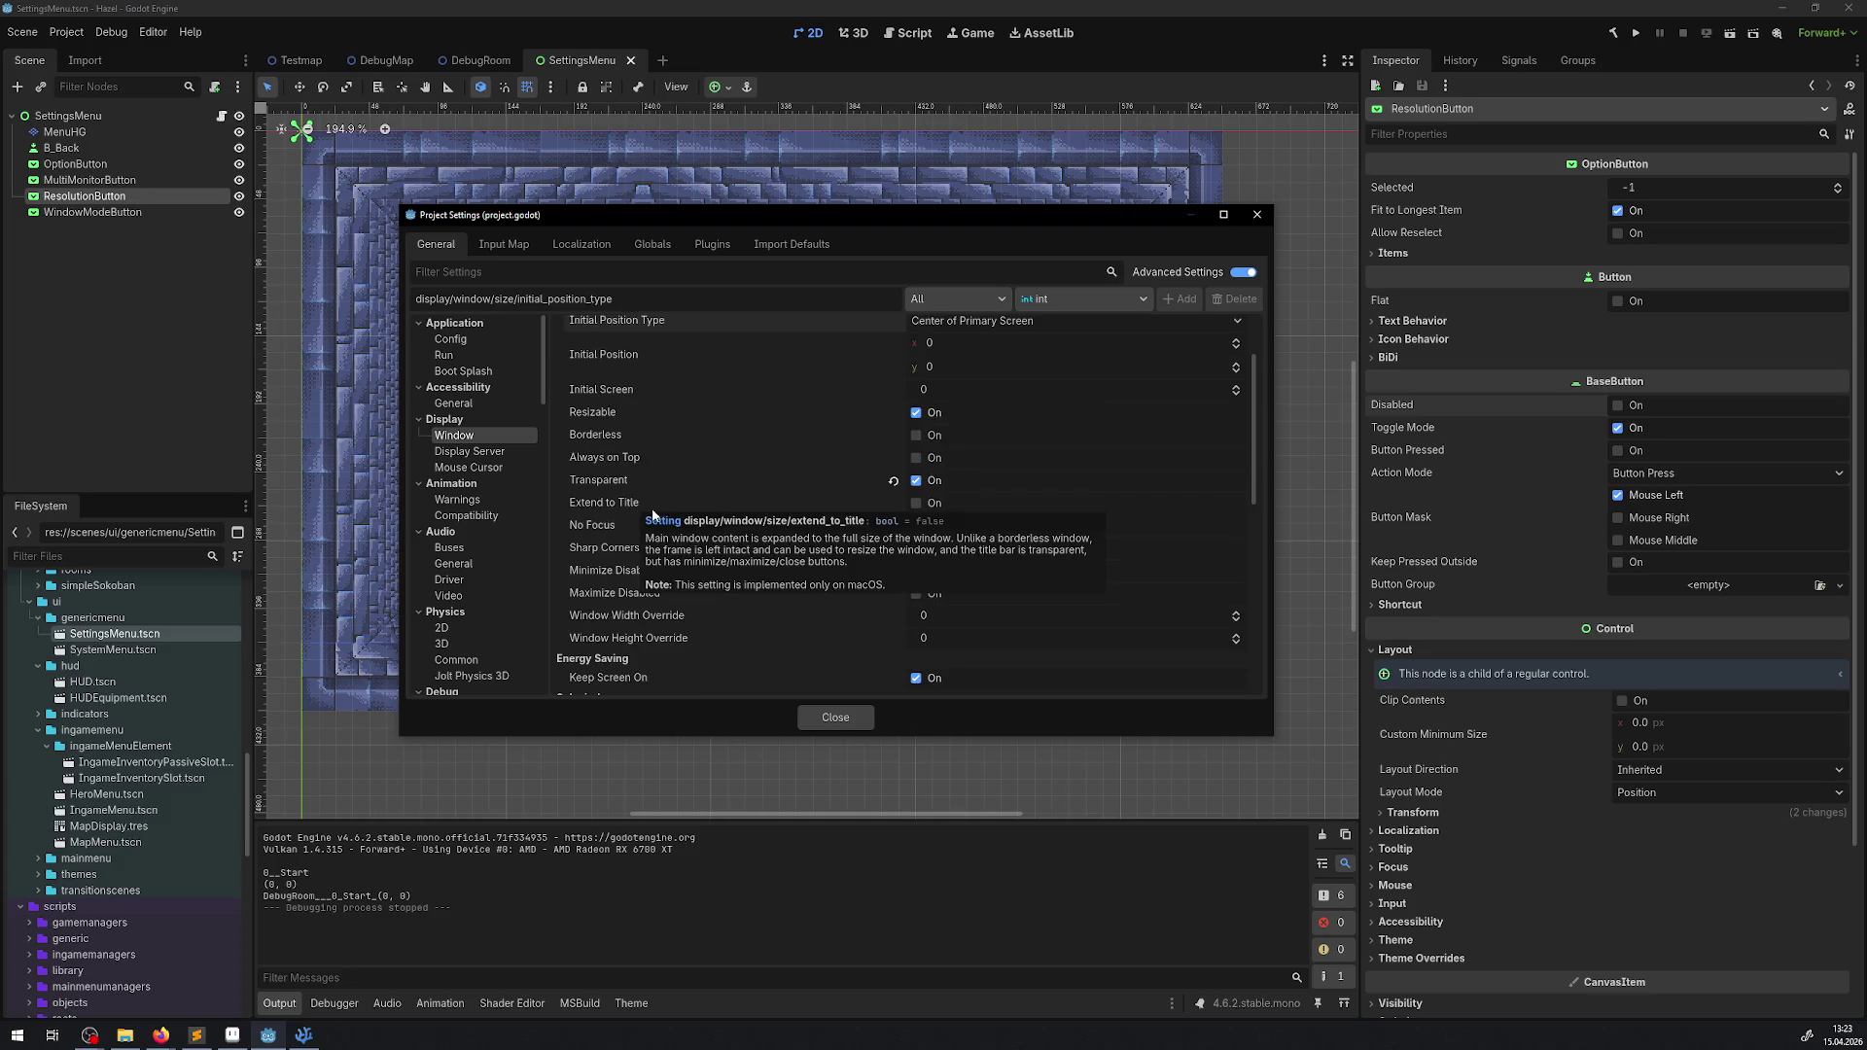
pyautogui.moveTo(773, 342)
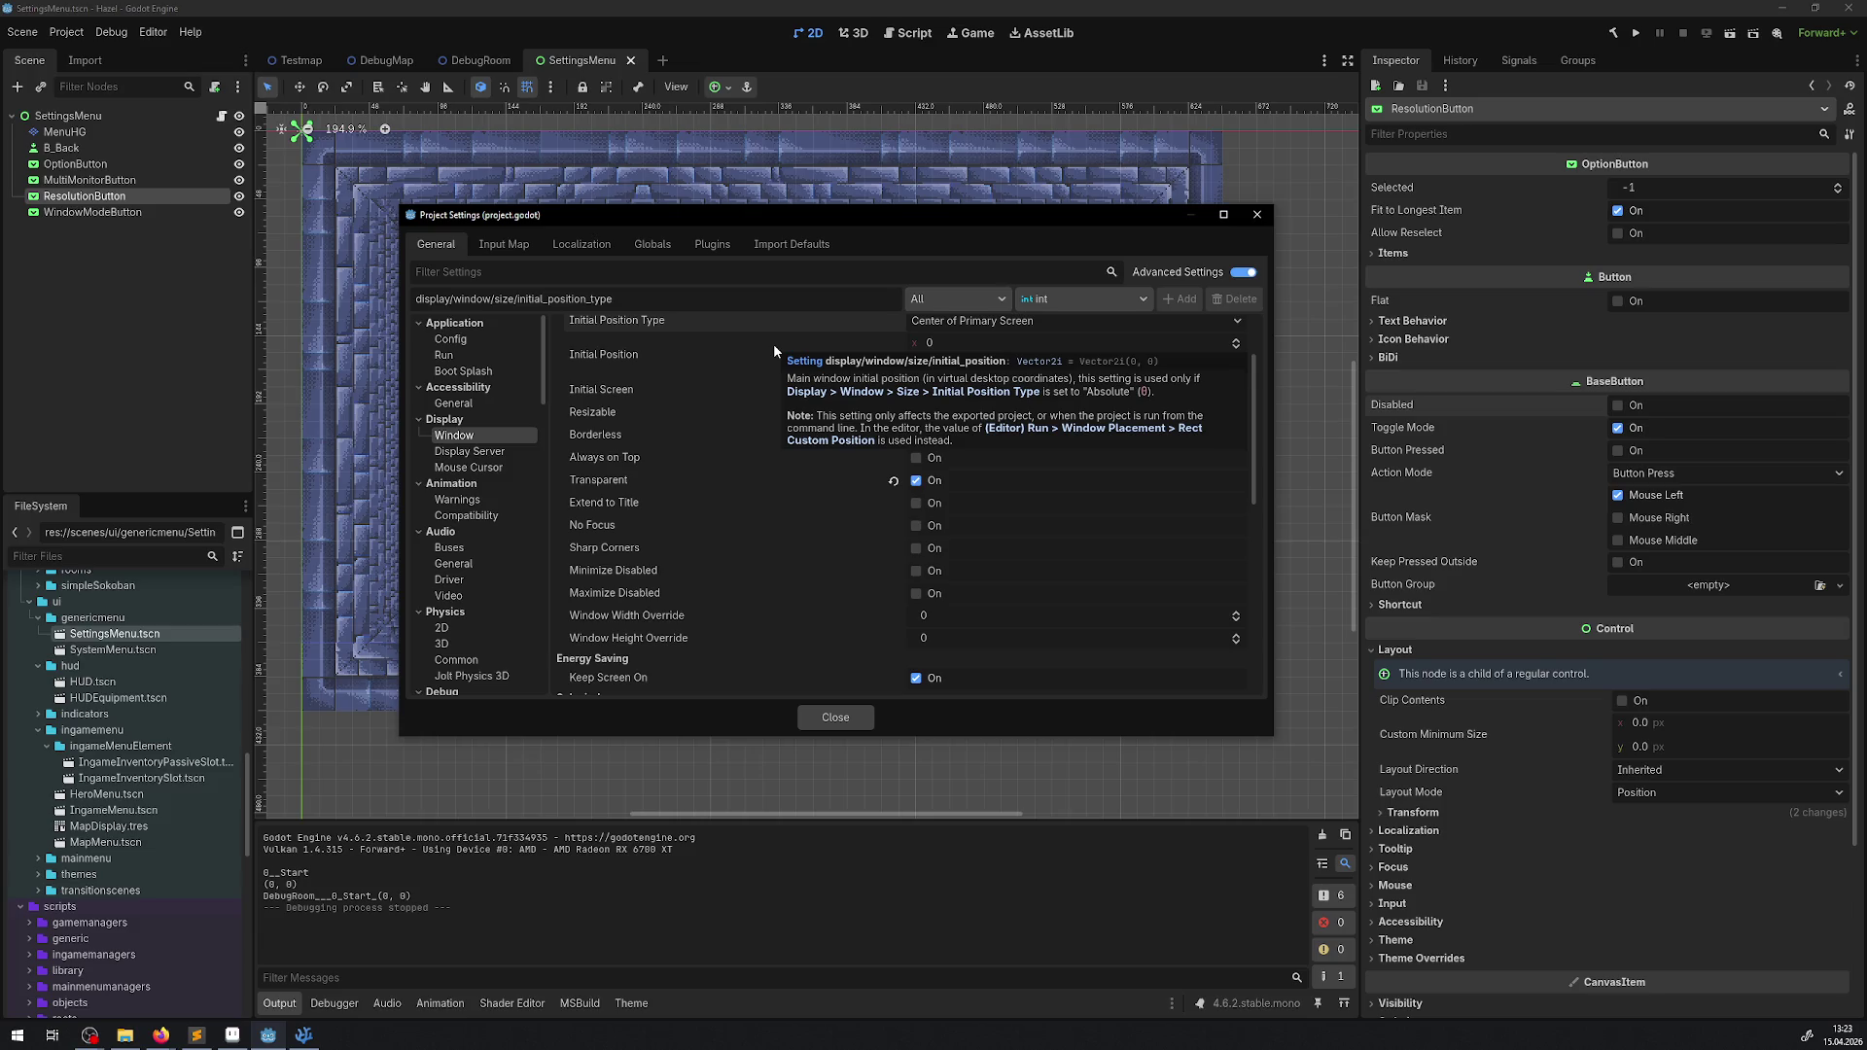
pyautogui.scroll(-2, 757, 418)
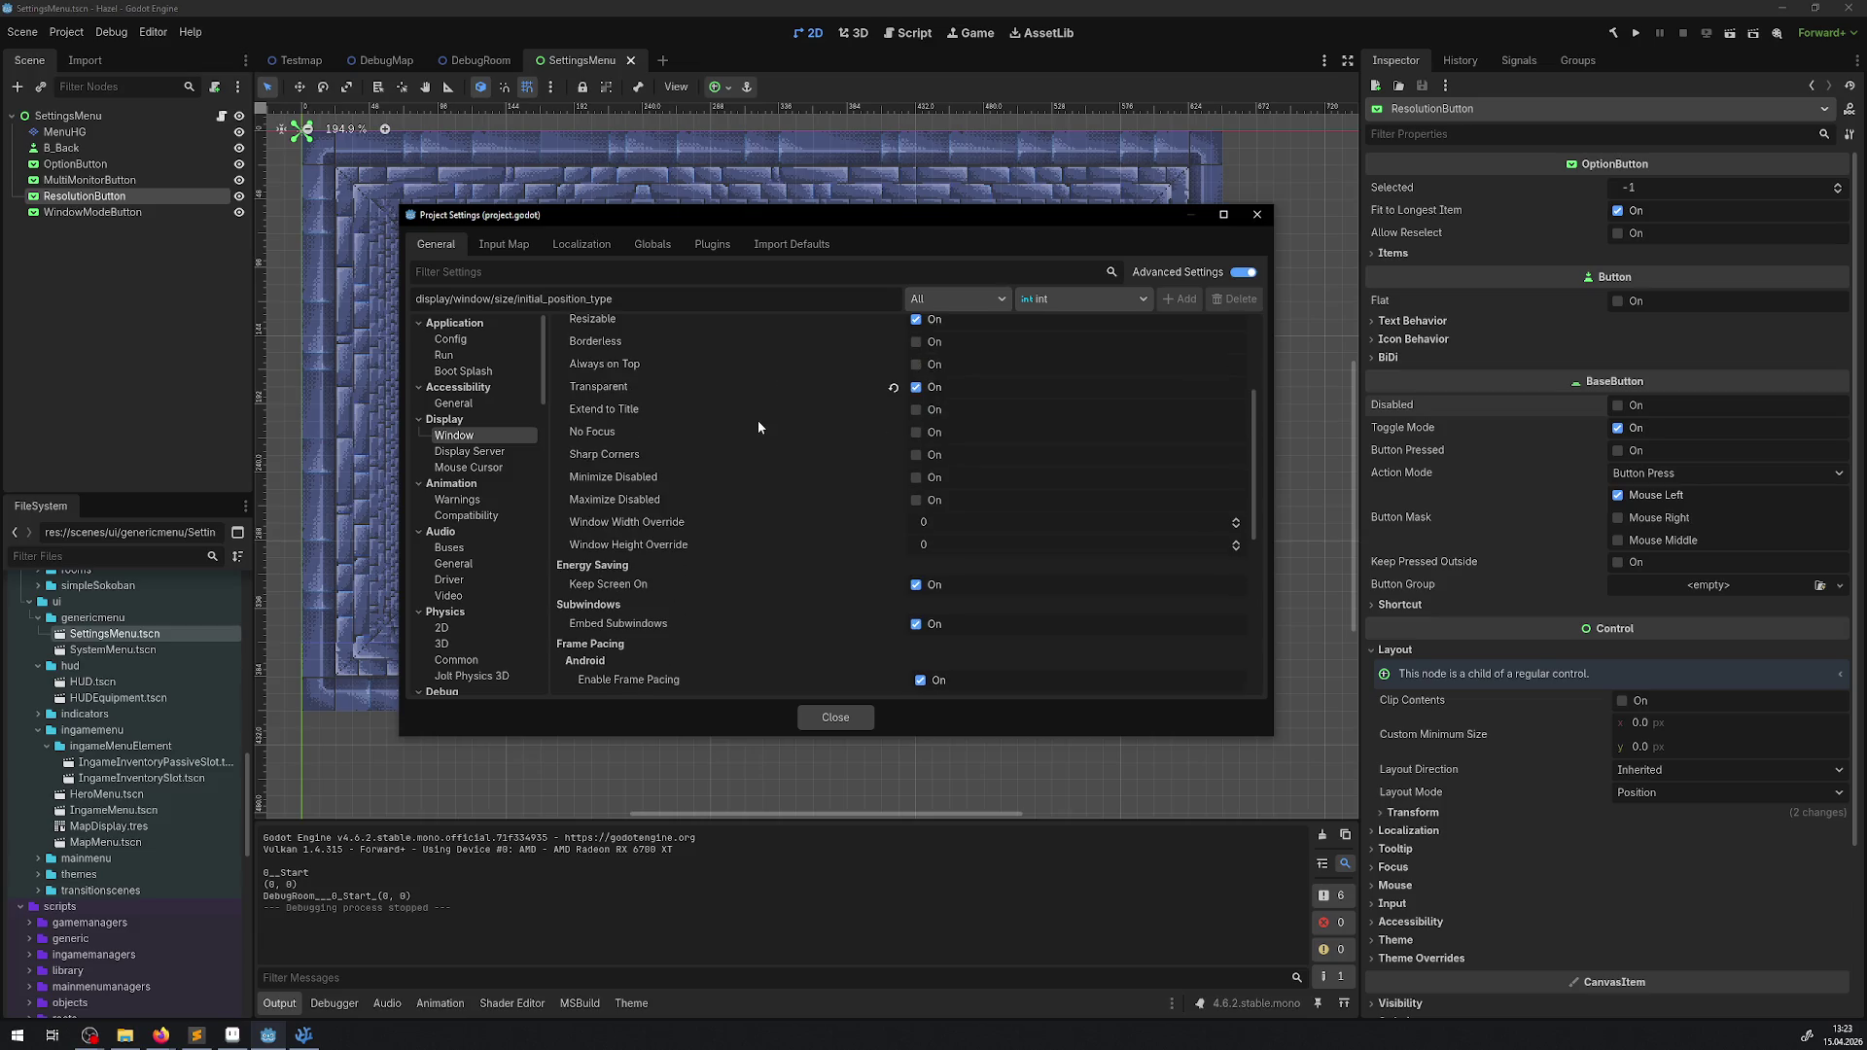
pyautogui.scroll(-2, 761, 414)
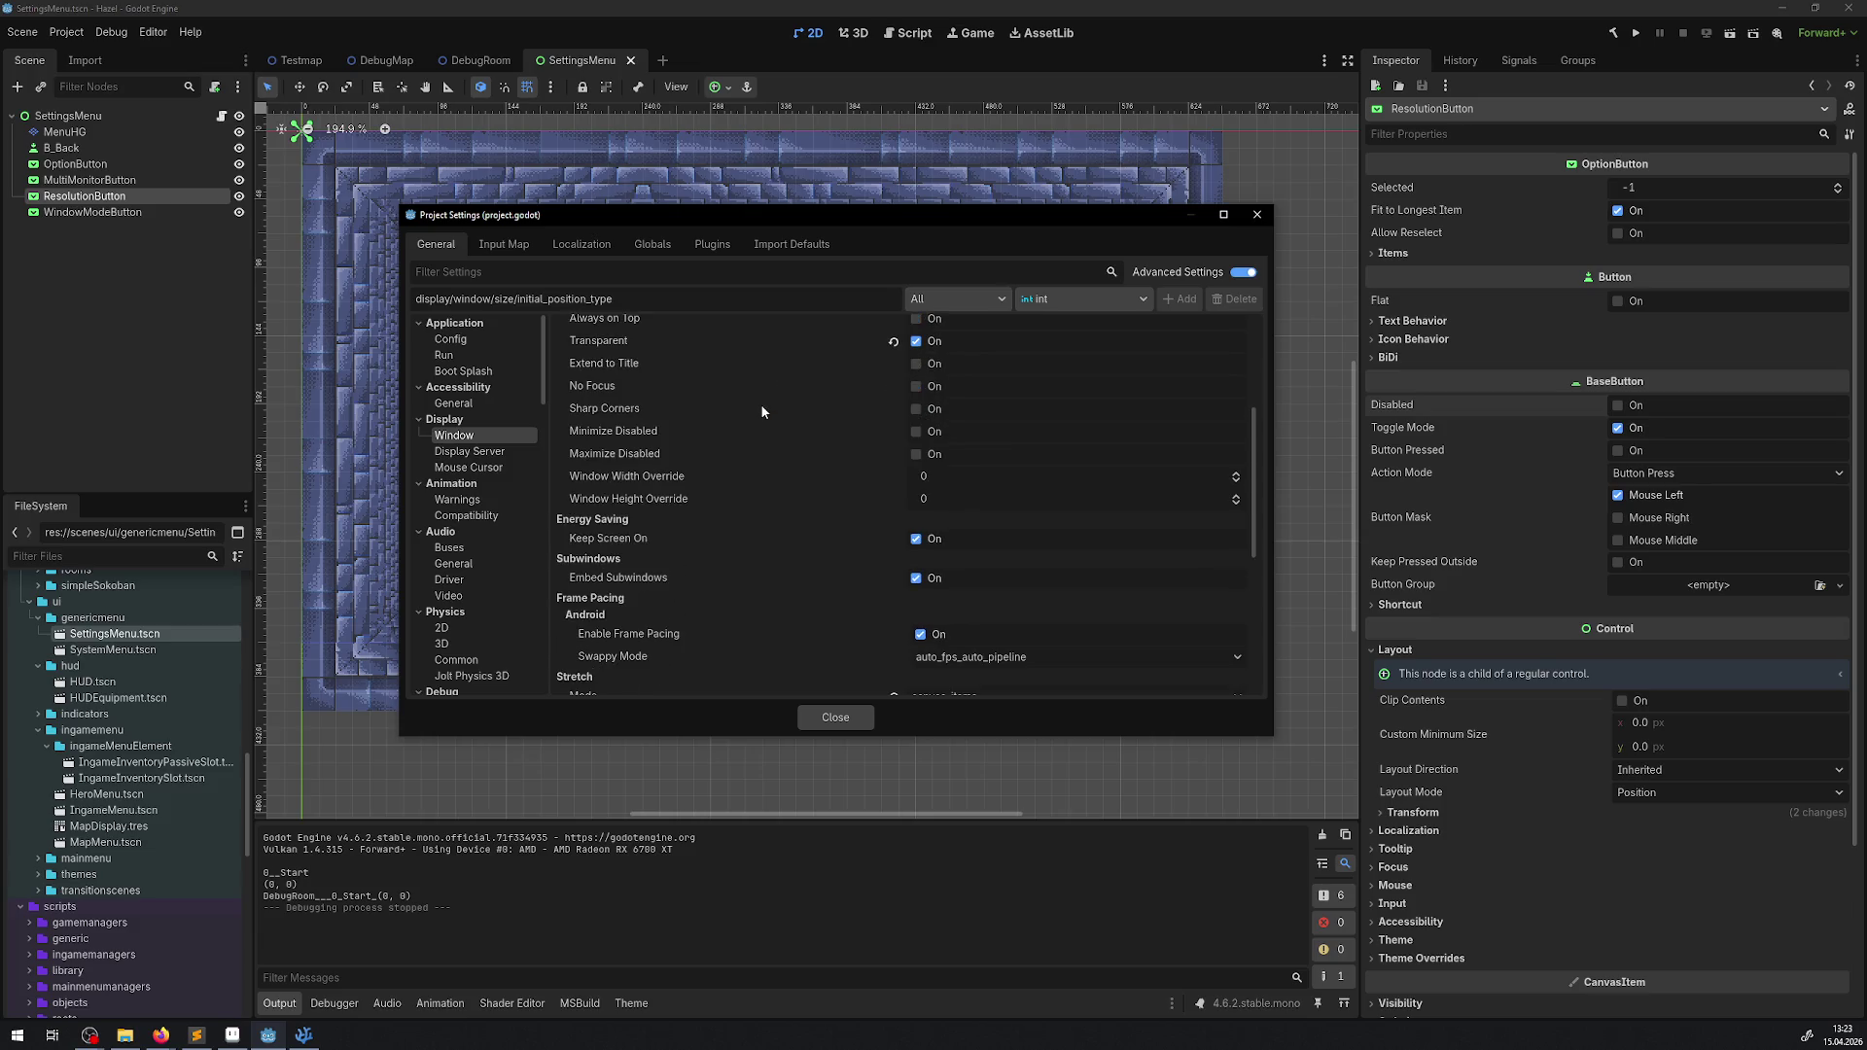
pyautogui.scroll(-2, 762, 412)
pyautogui.scroll(-3, 763, 412)
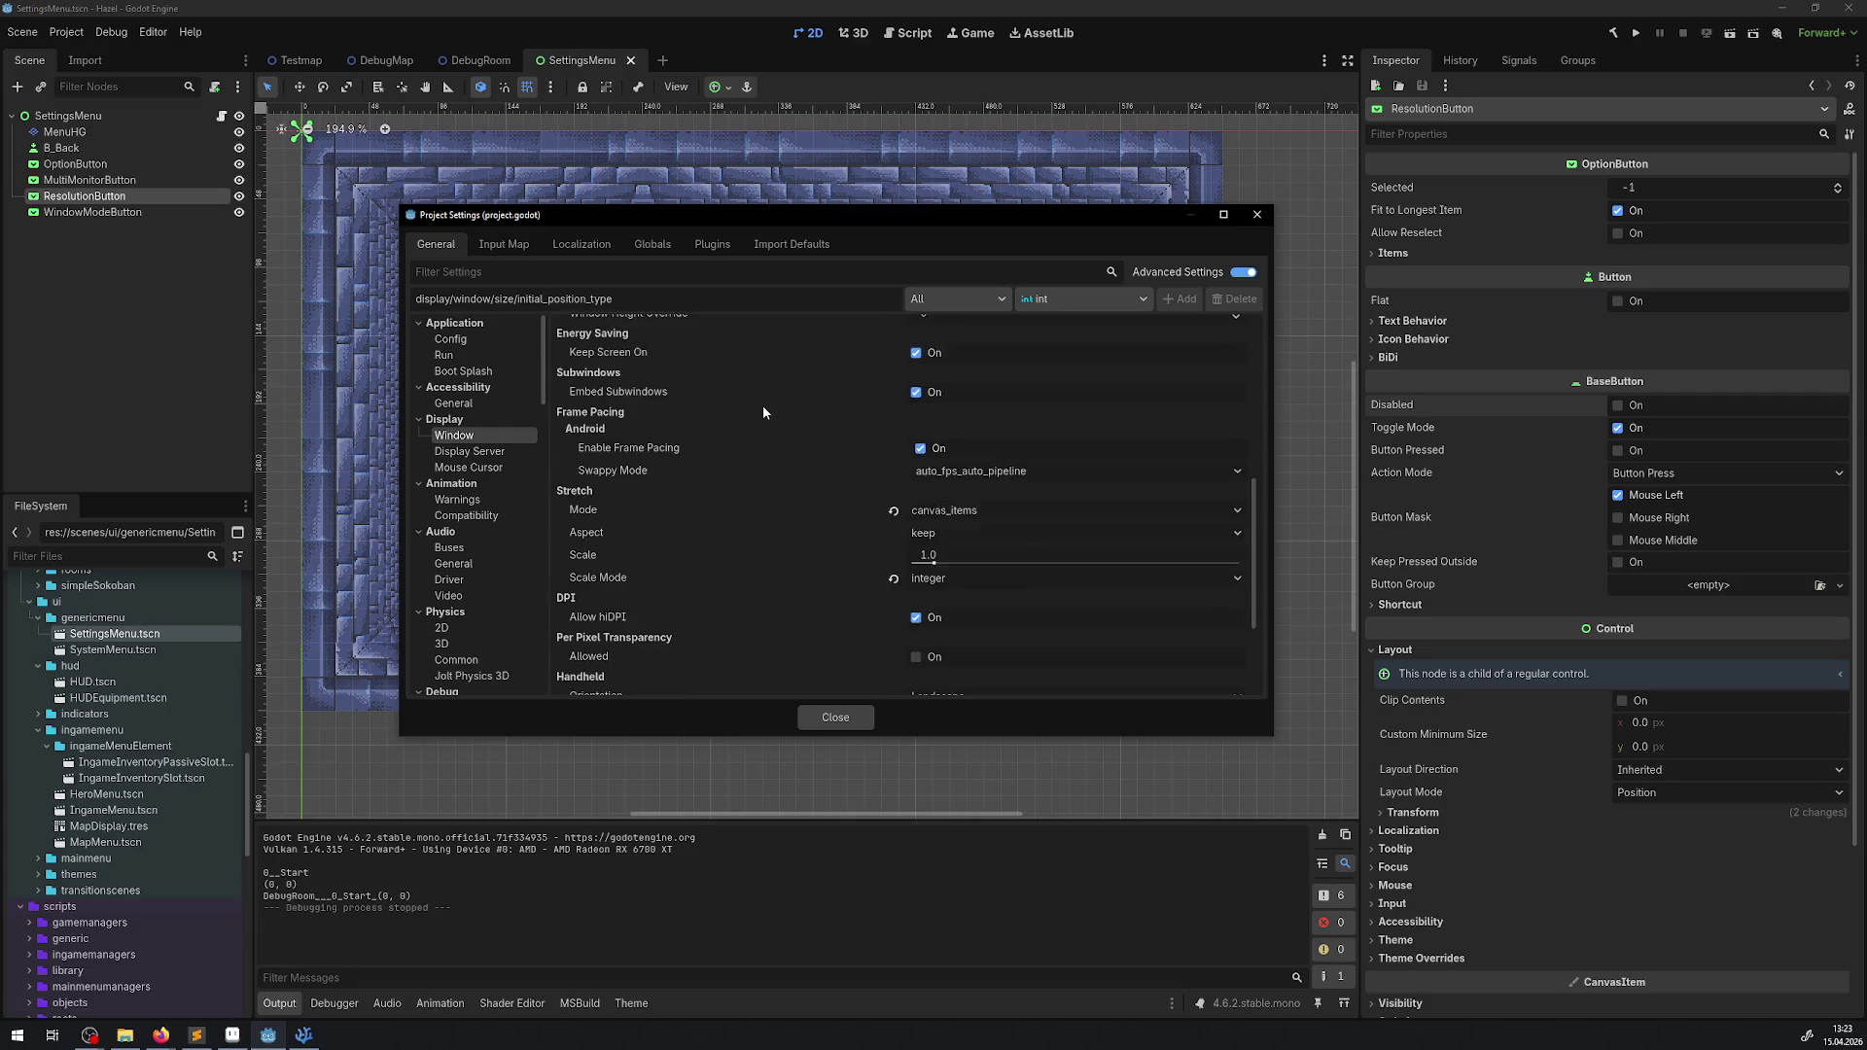
pyautogui.scroll(-2, 764, 412)
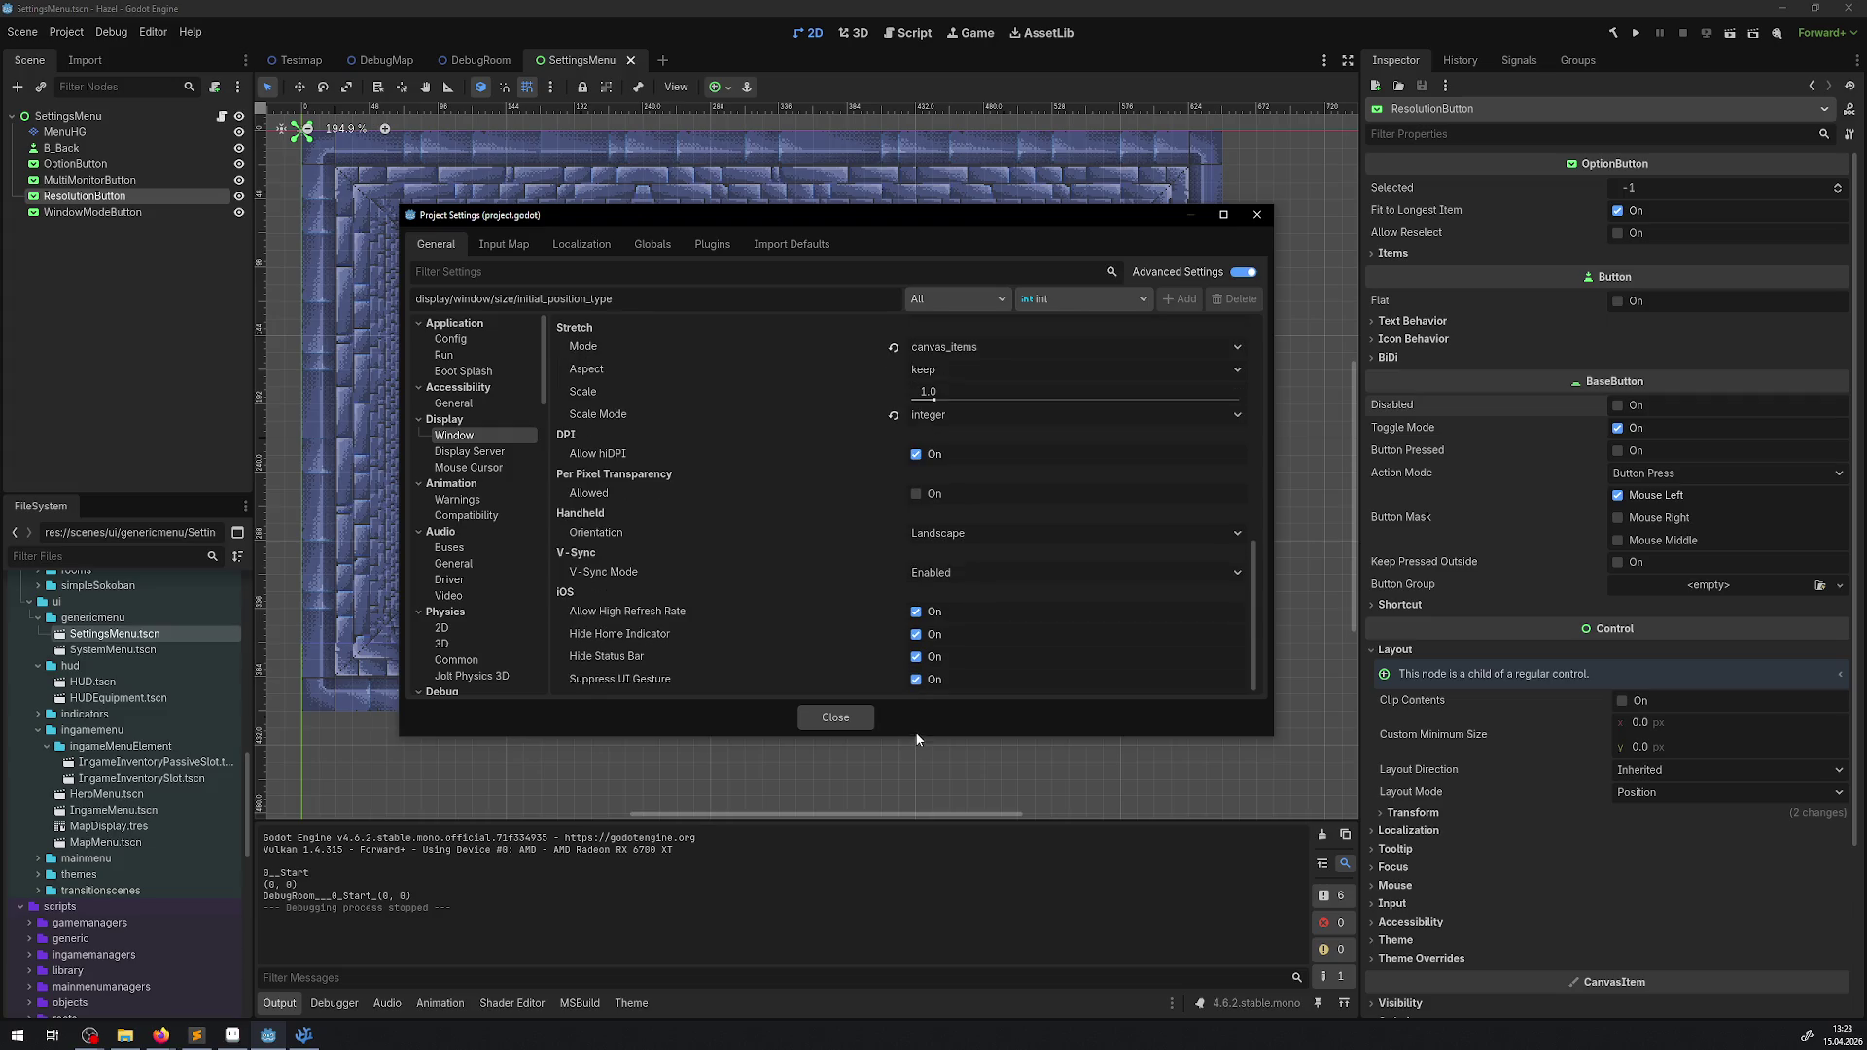
pyautogui.scroll(15, 831, 618)
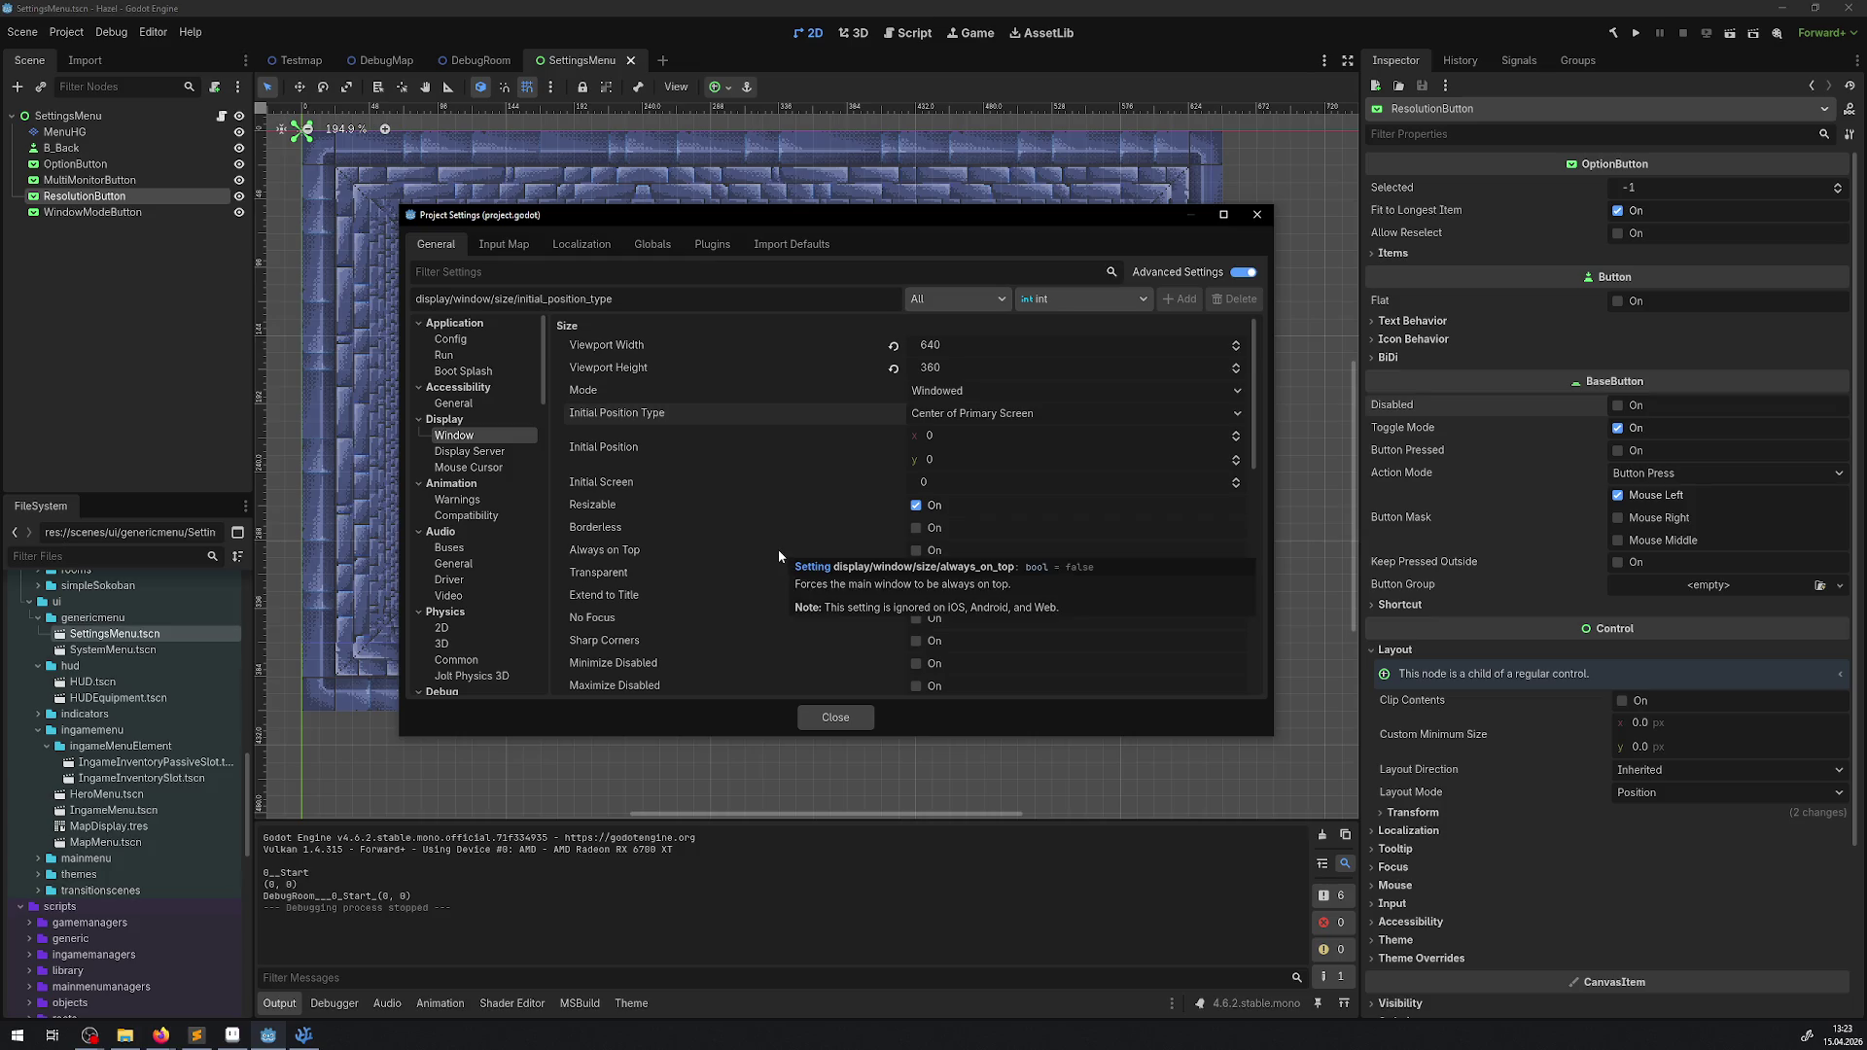
# - Tick window Transparent, then move to the Display > Display Server page
pyautogui.click(916, 572)
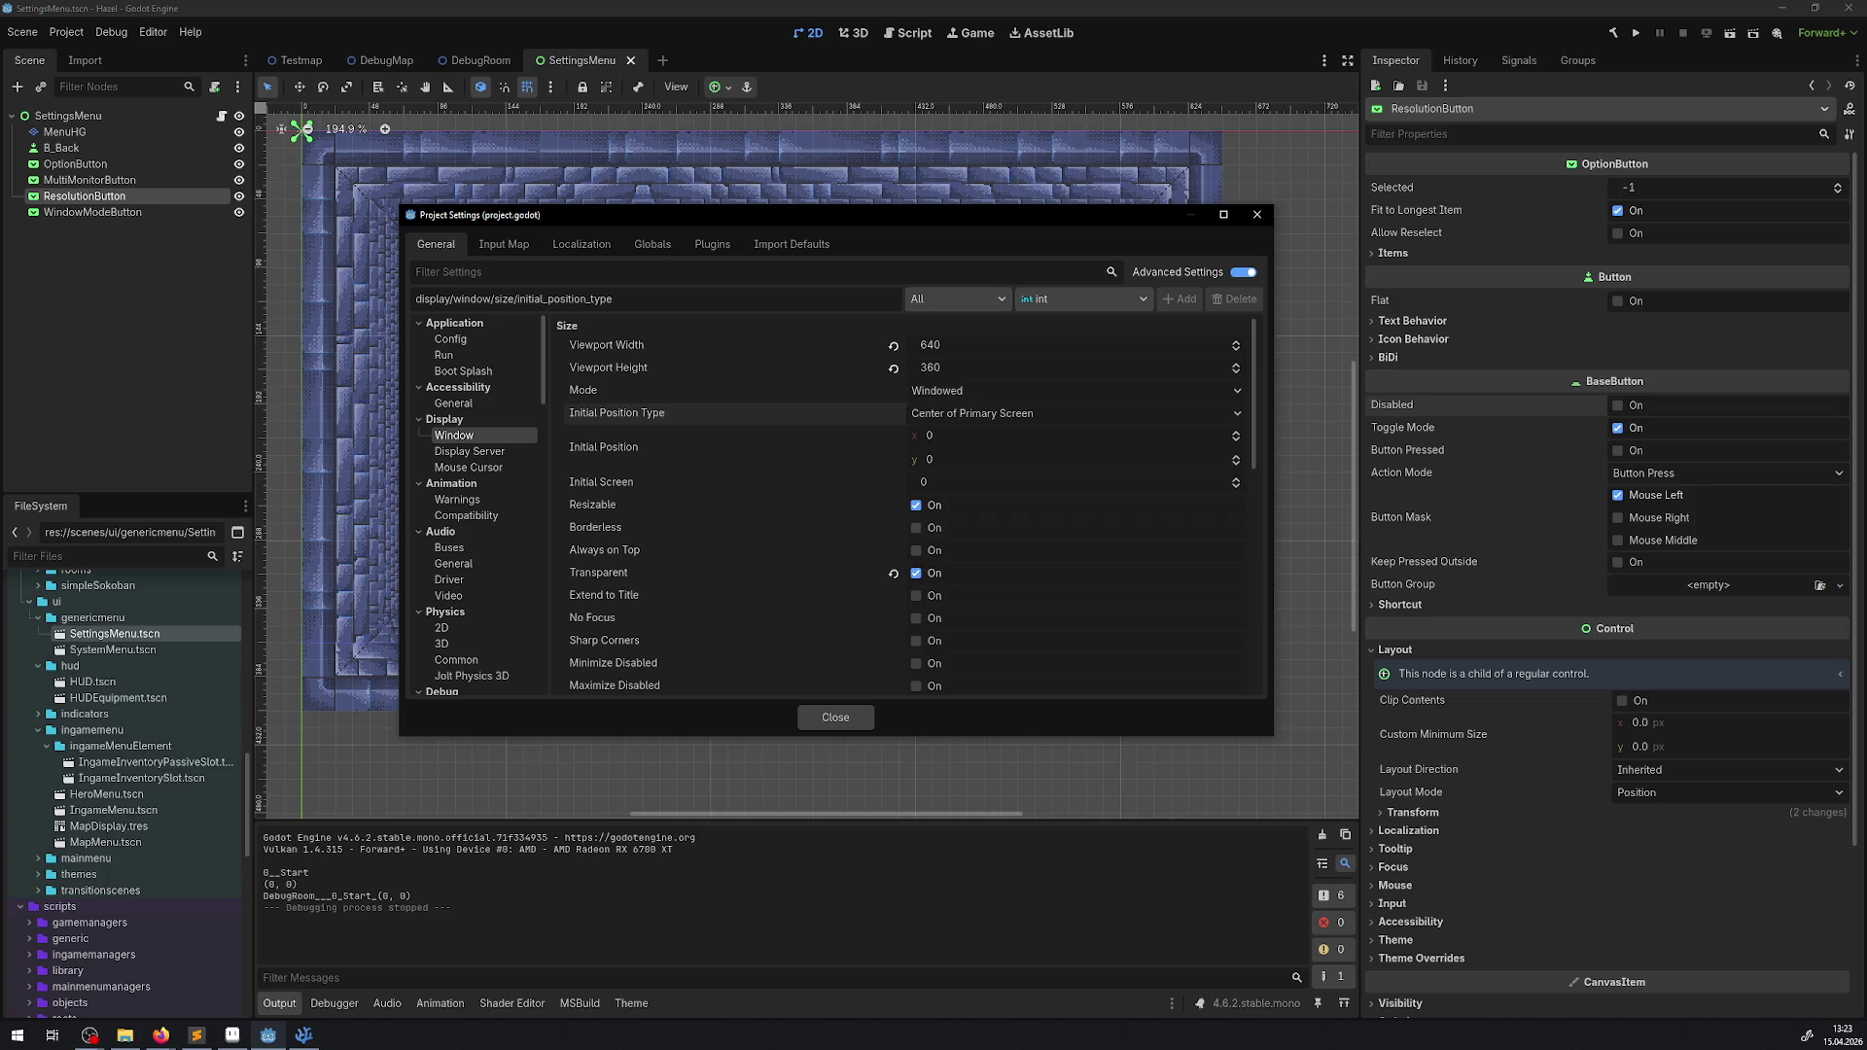
pyautogui.hotkey('alt', 'Tab')
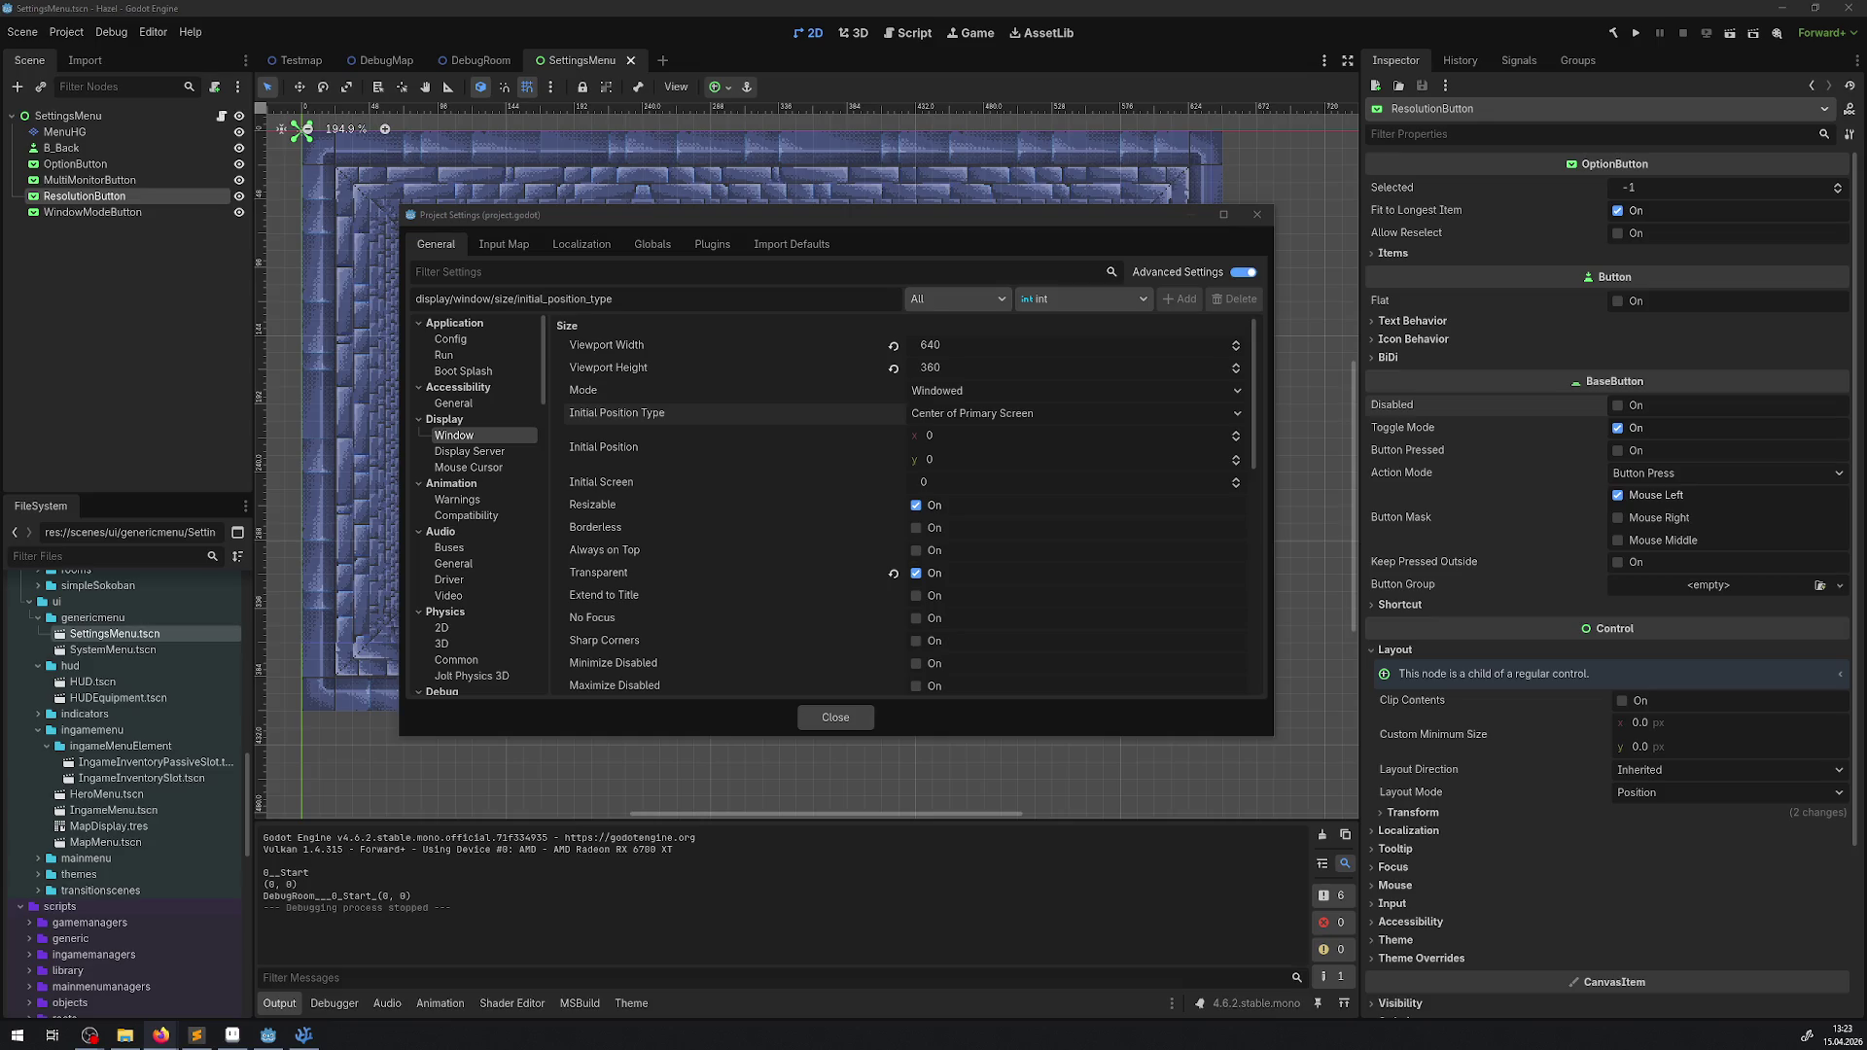
pyautogui.moveTo(662, 393)
pyautogui.moveTo(709, 448)
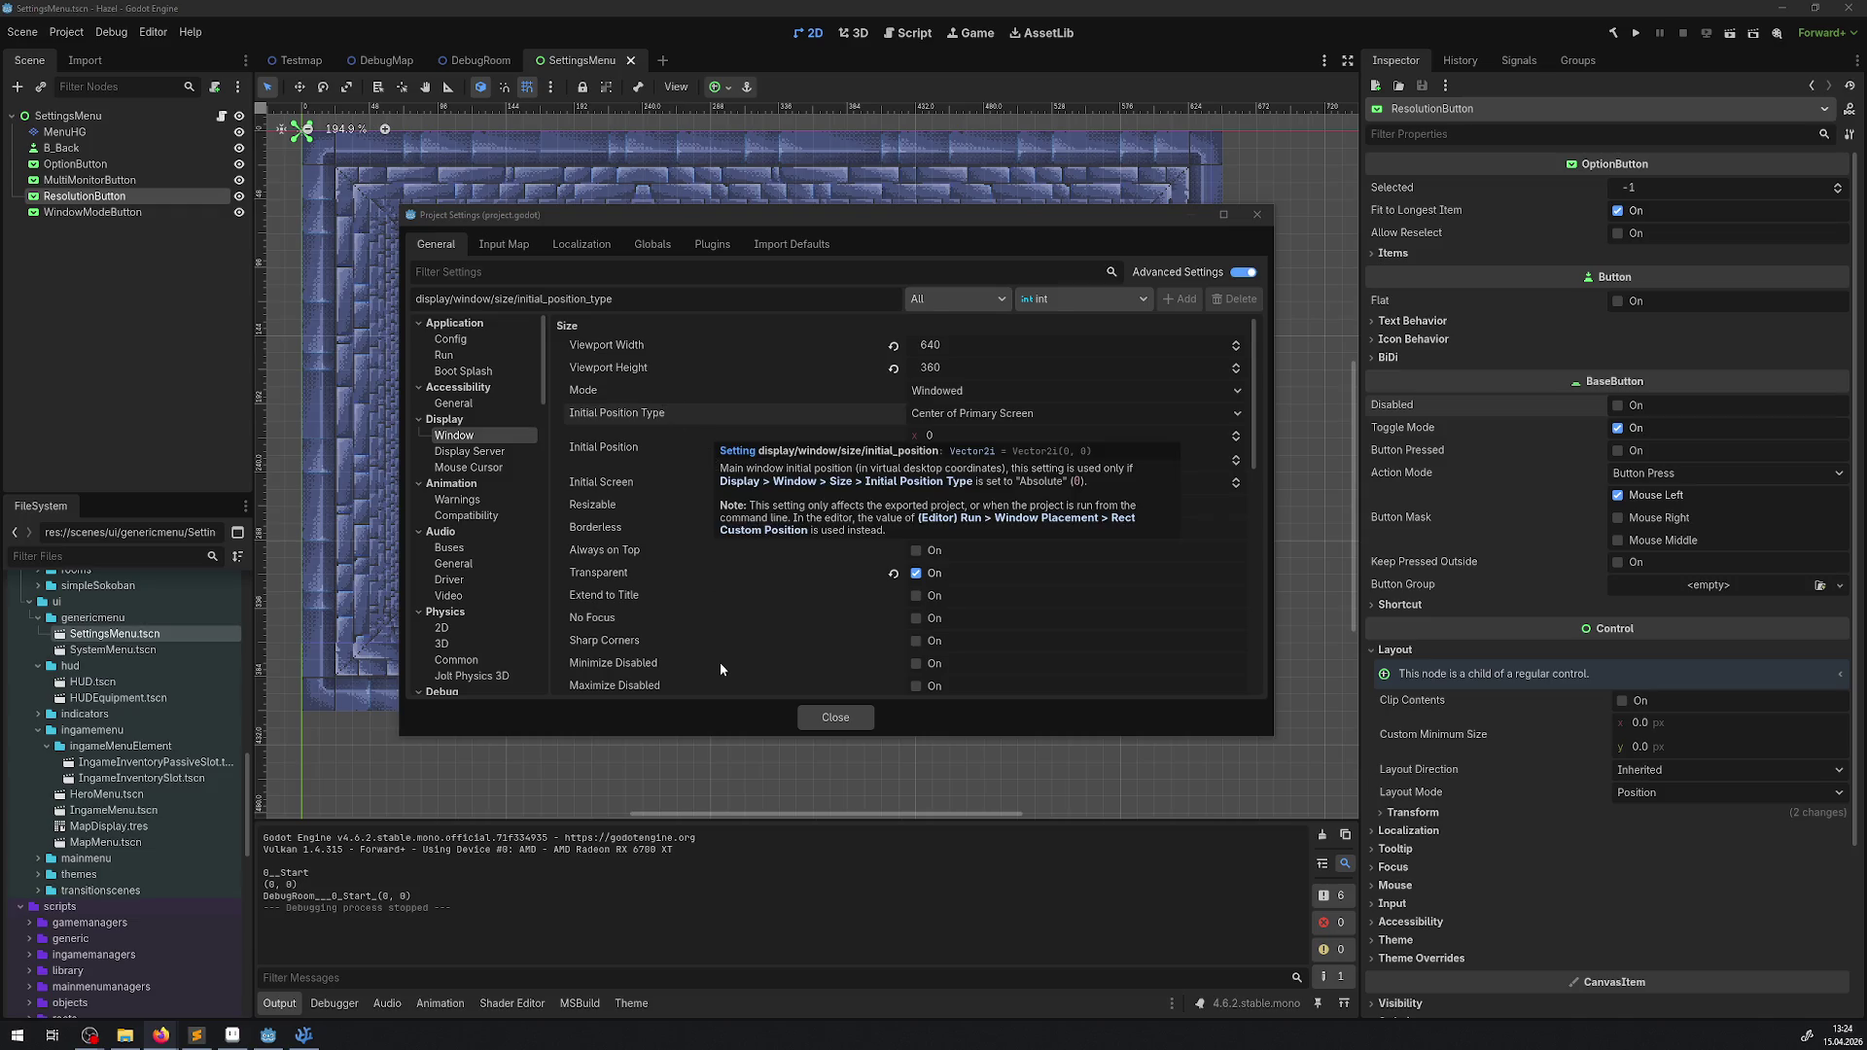
pyautogui.moveTo(702, 645)
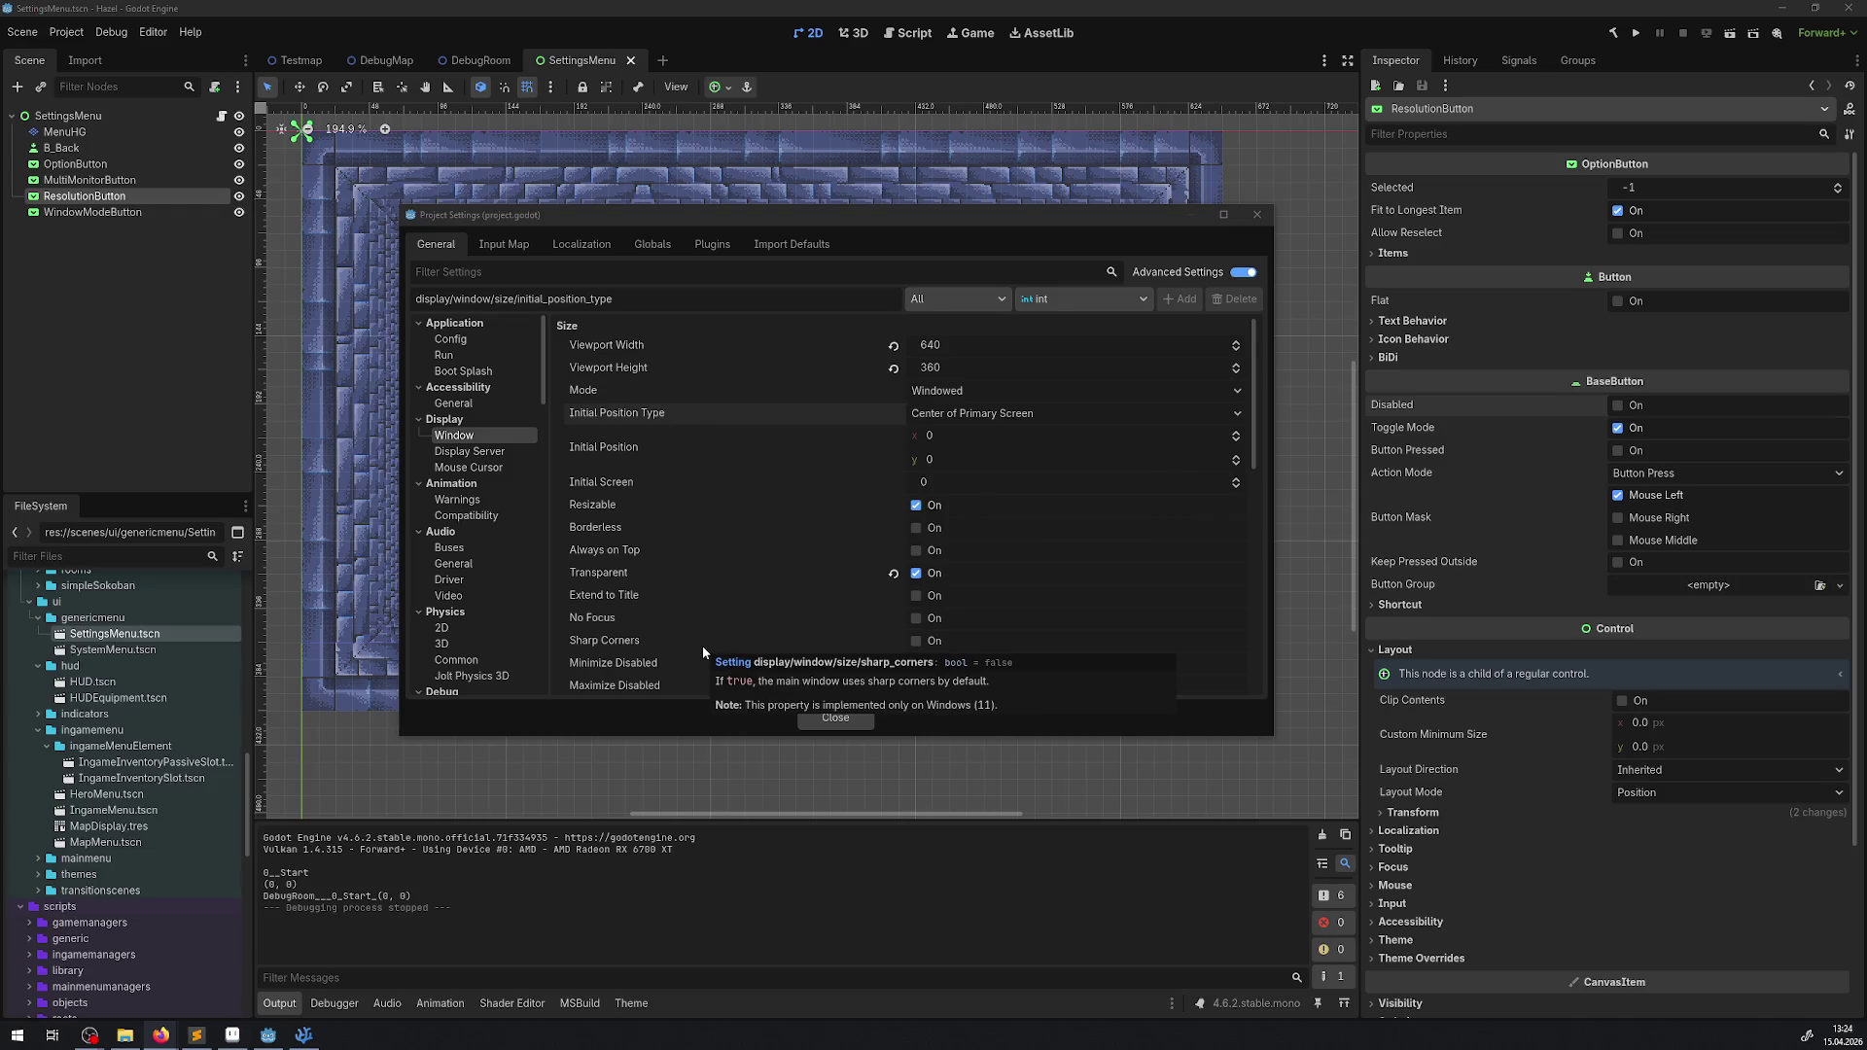
pyautogui.click(491, 454)
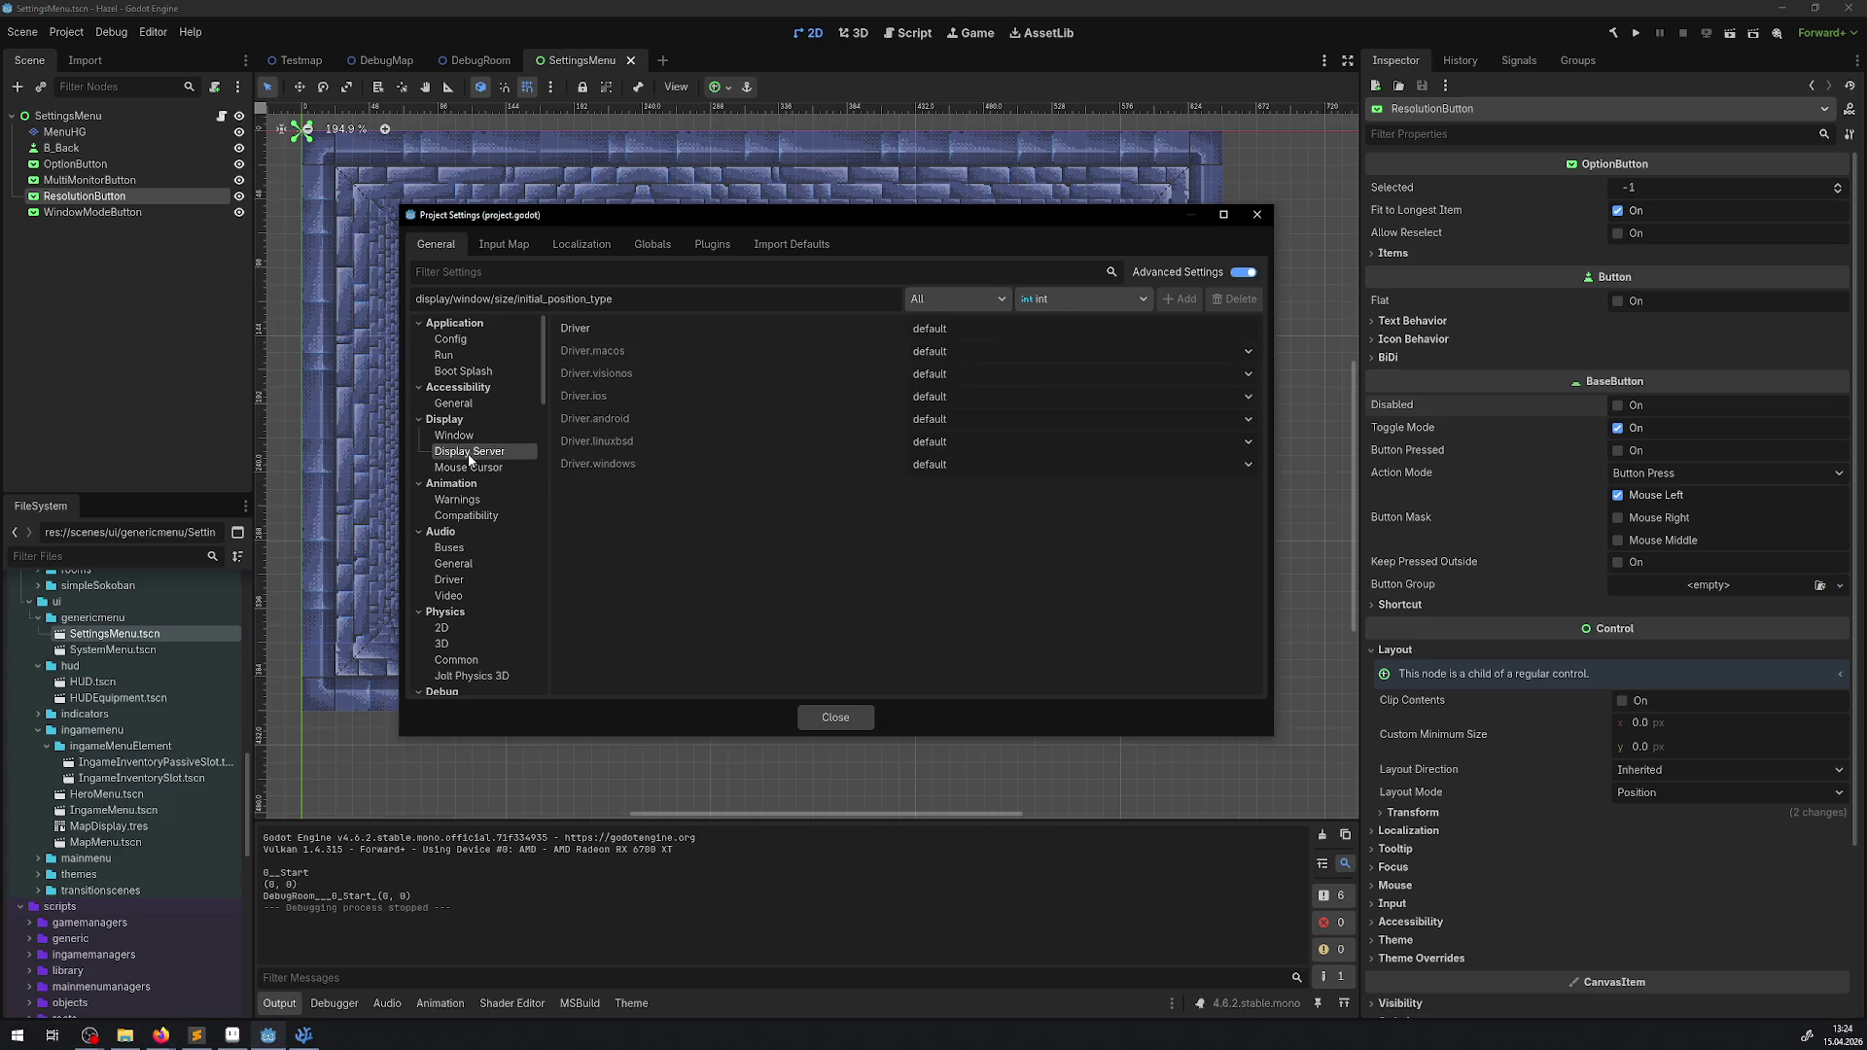
# - Check the Windows display driver choices and leave it at default
pyautogui.click(1004, 328)
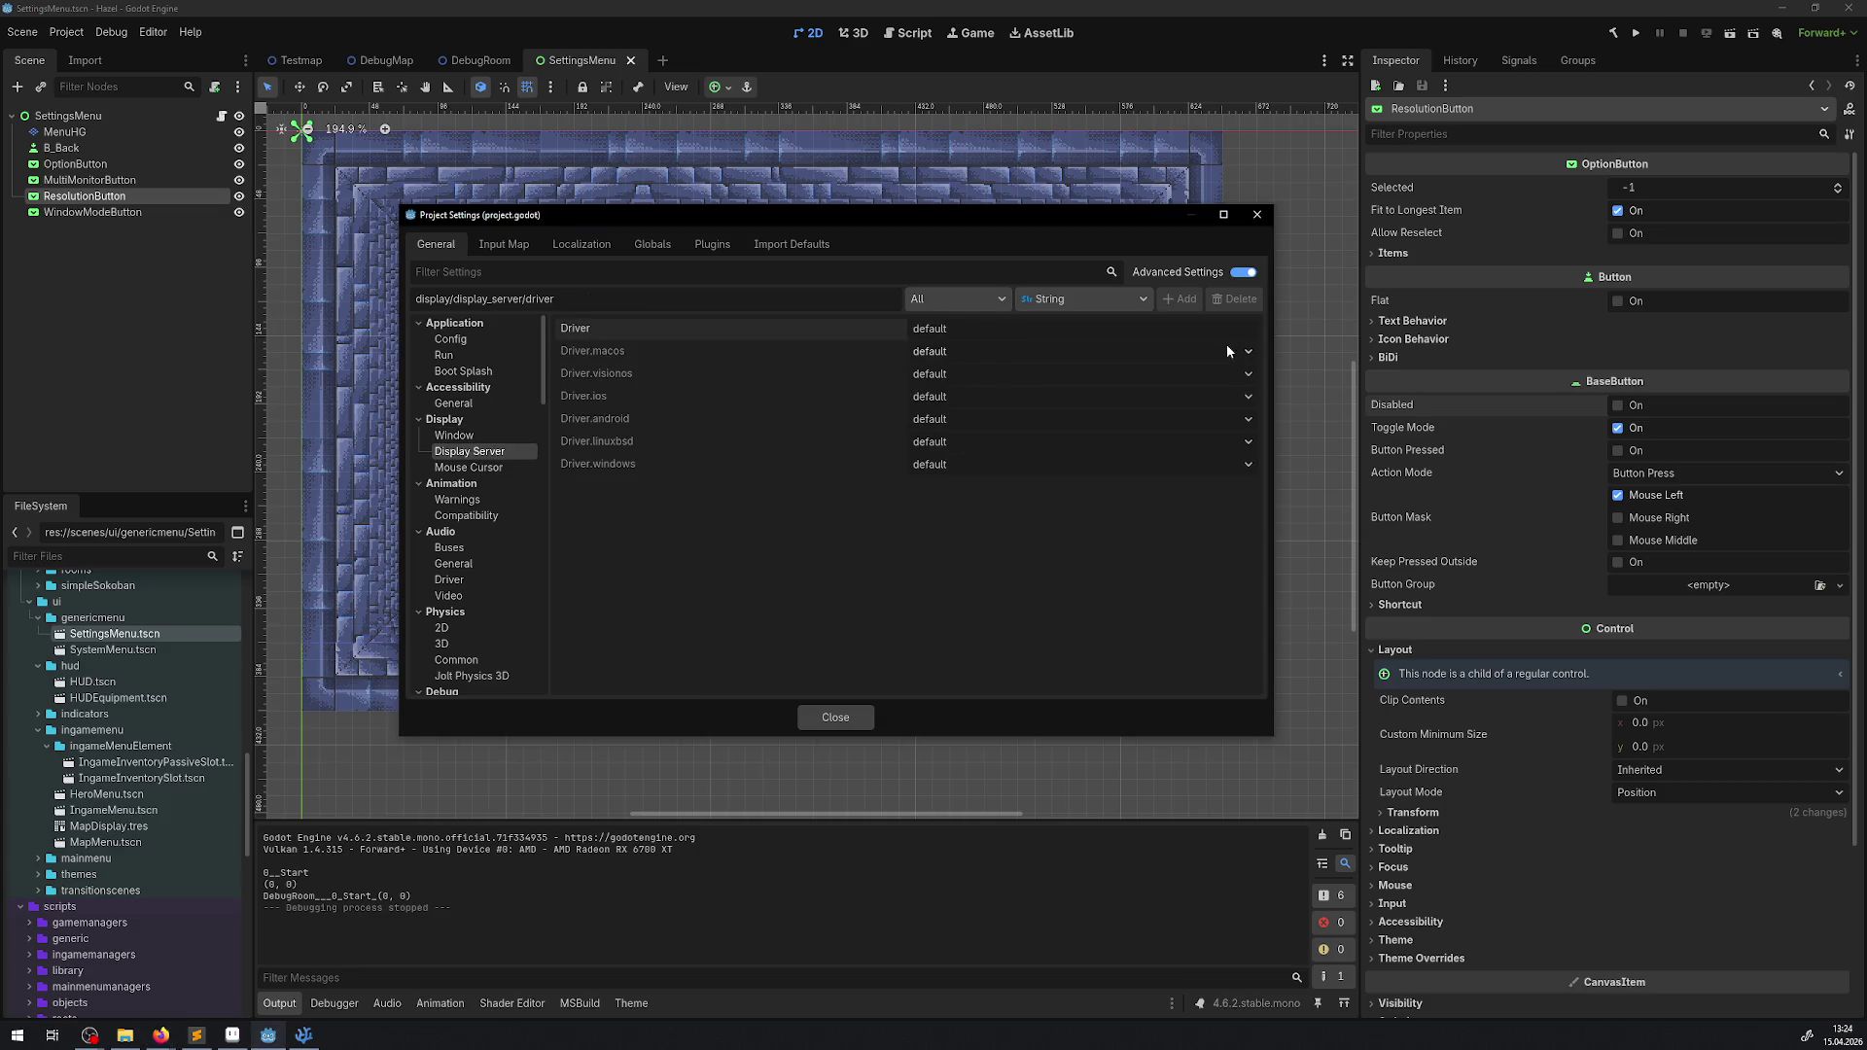
pyautogui.click(1249, 465)
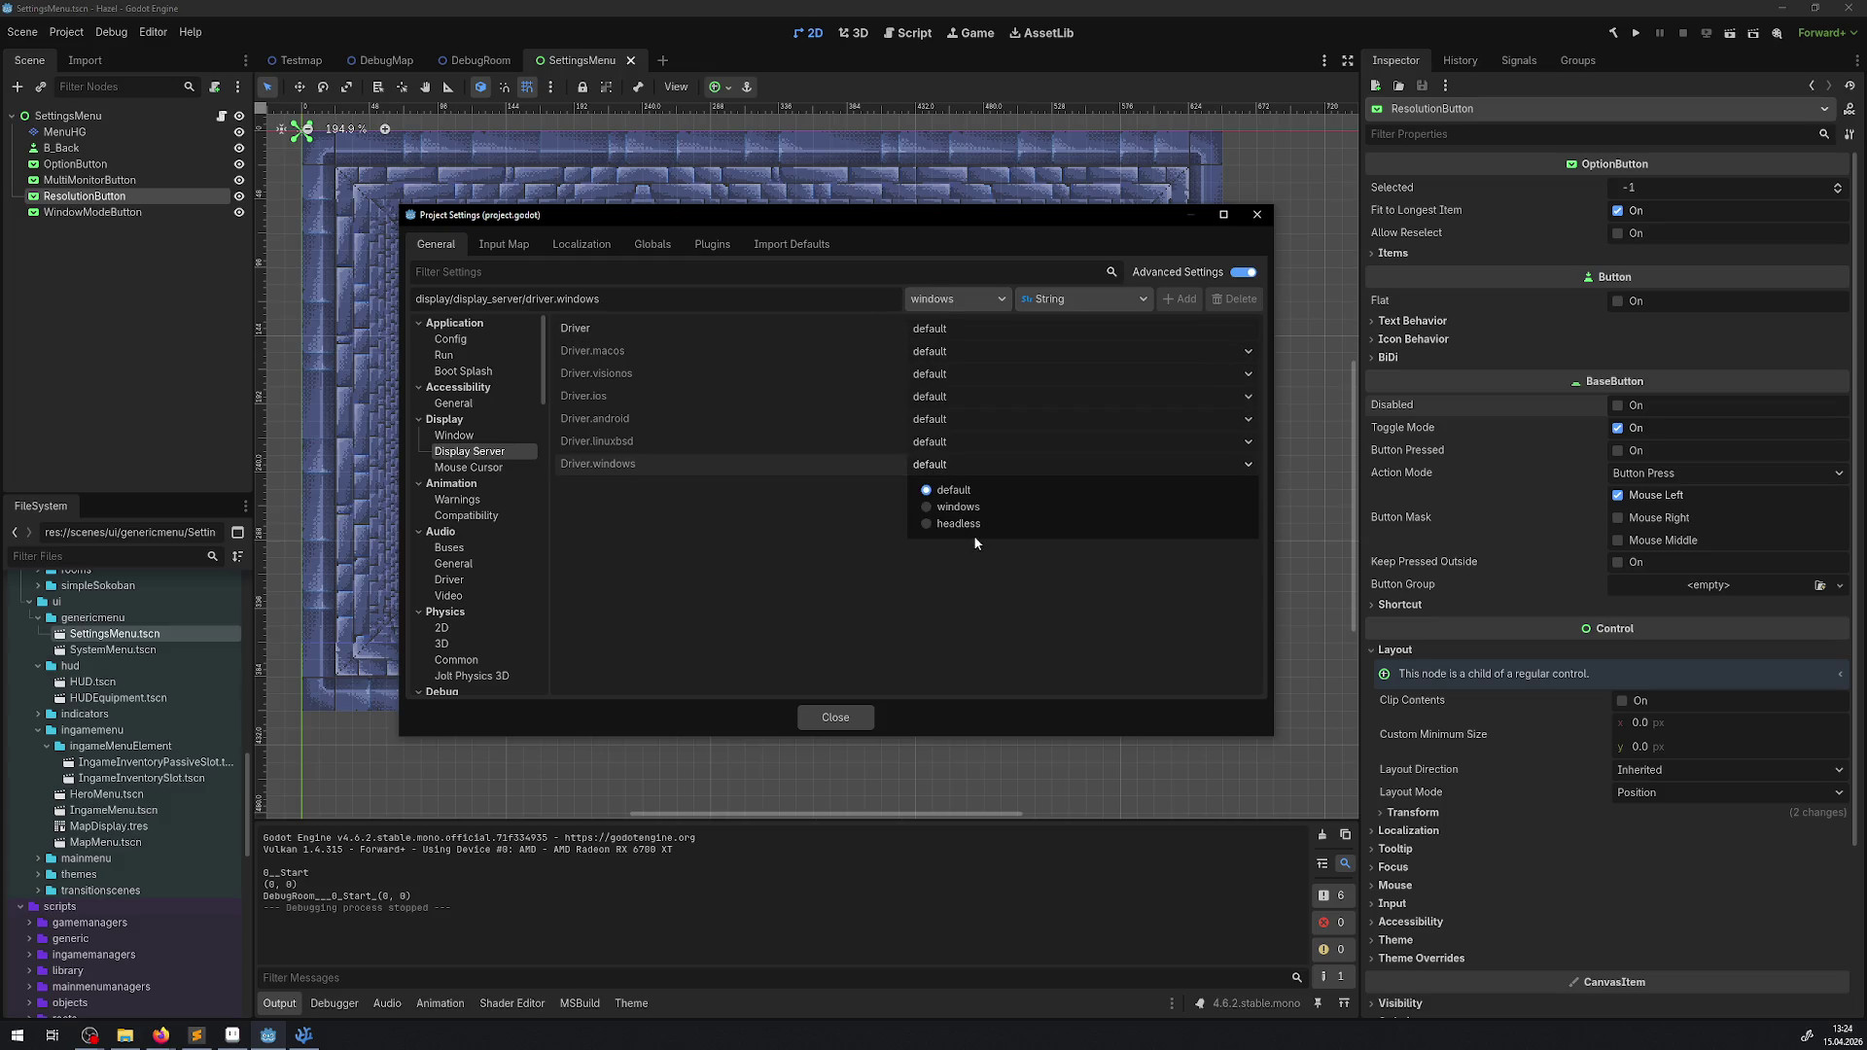
pyautogui.click(572, 479)
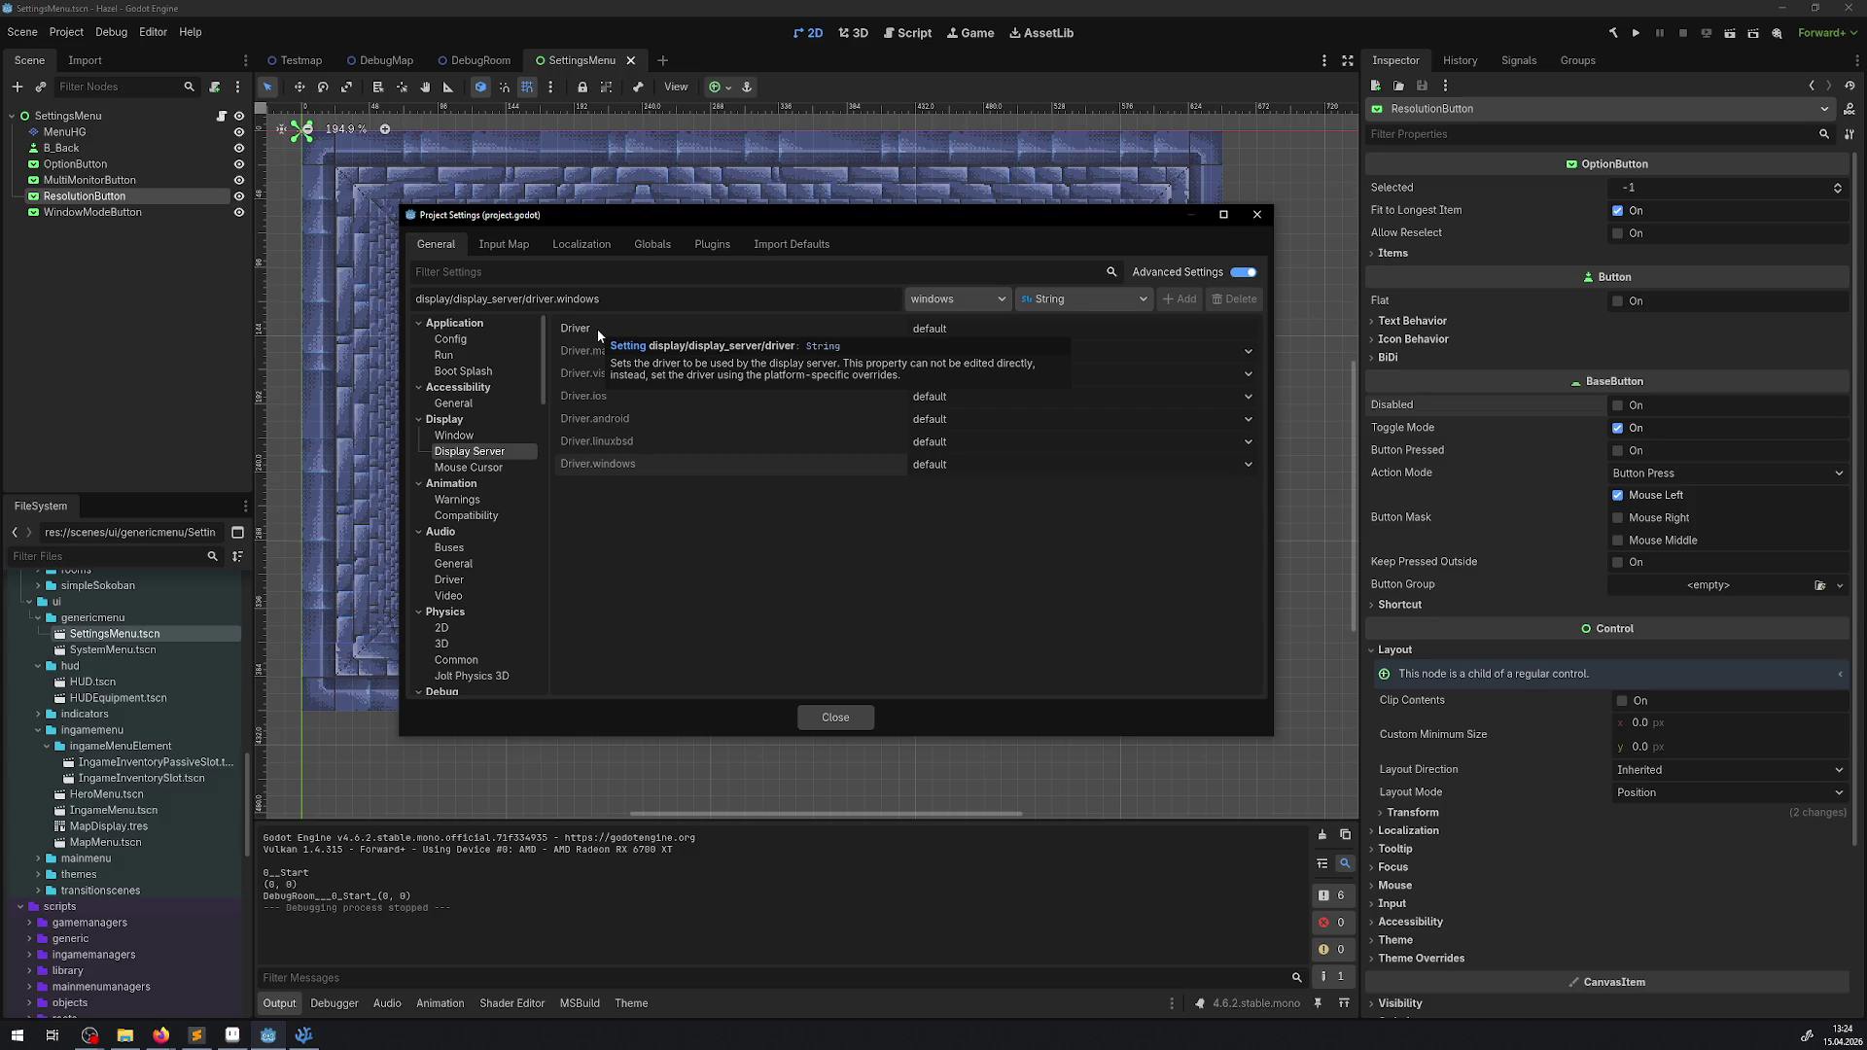
# - View the Mouse Cursor settings, close Project Settings, and run the game again
pyautogui.click(464, 471)
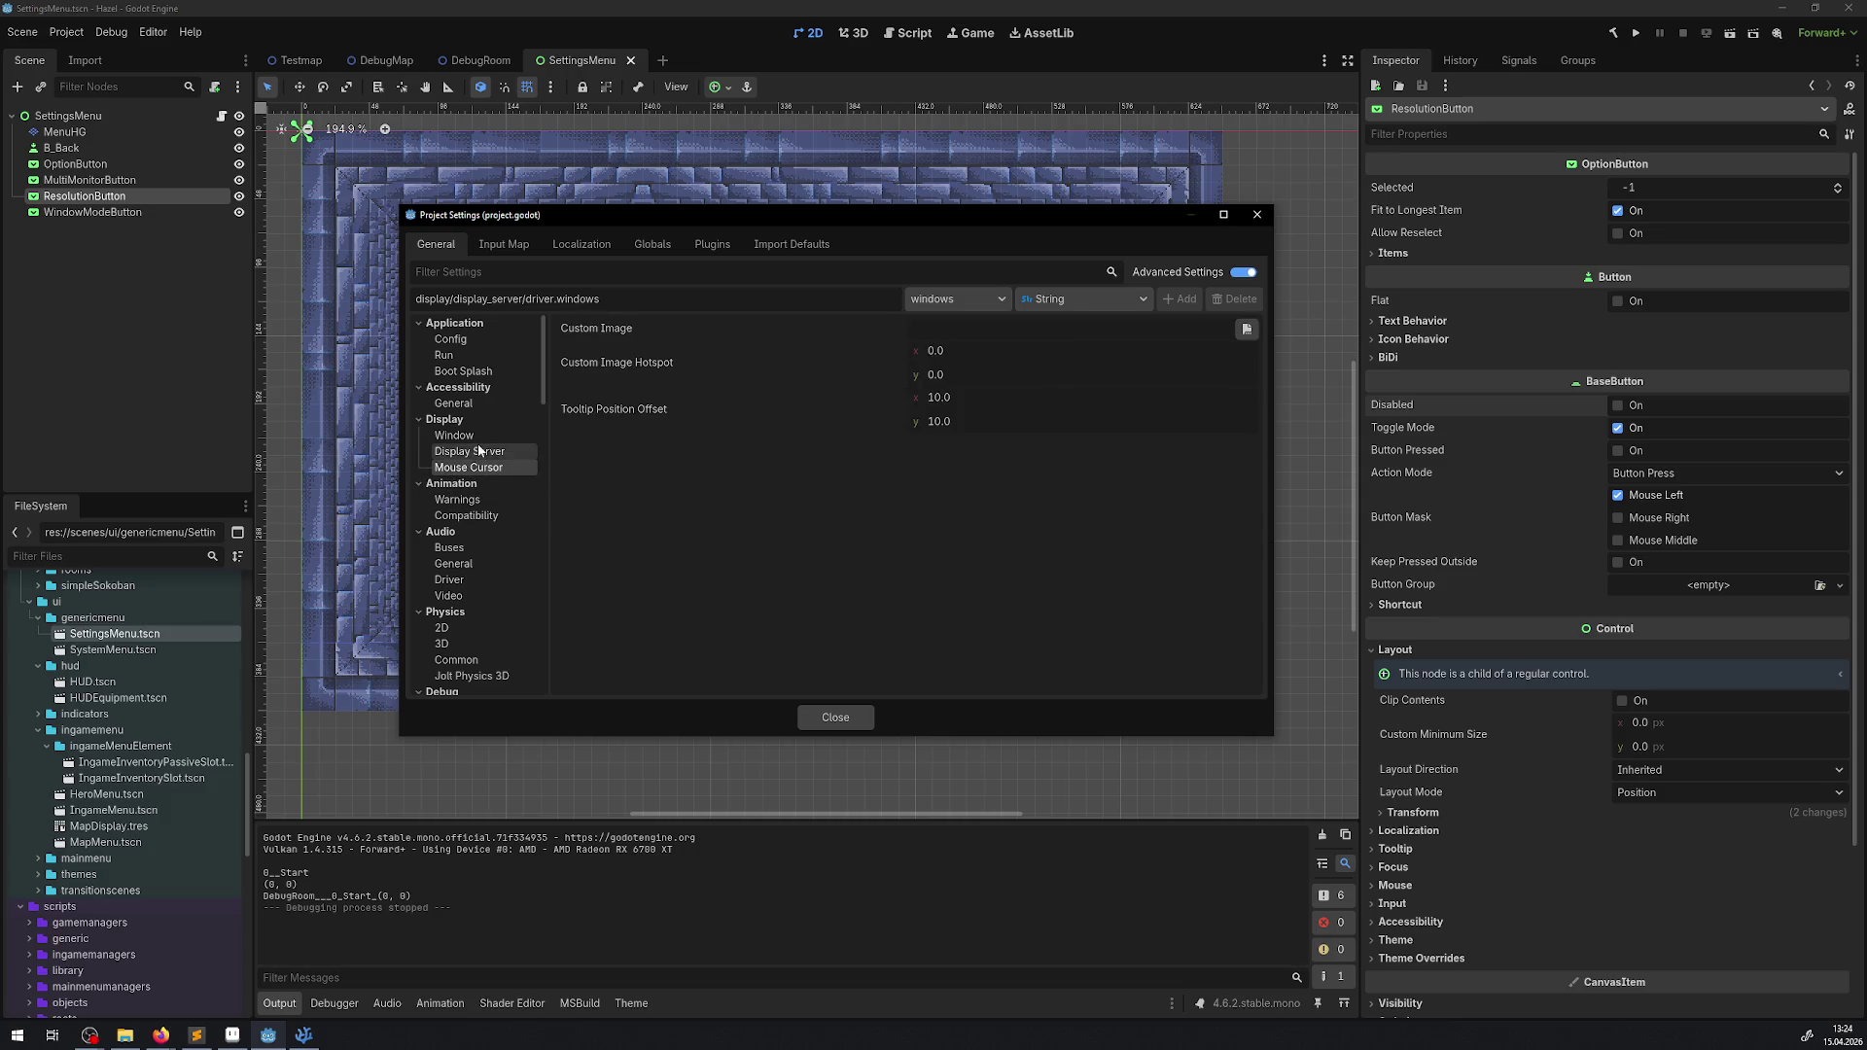
pyautogui.click(1254, 222)
pyautogui.click(1630, 36)
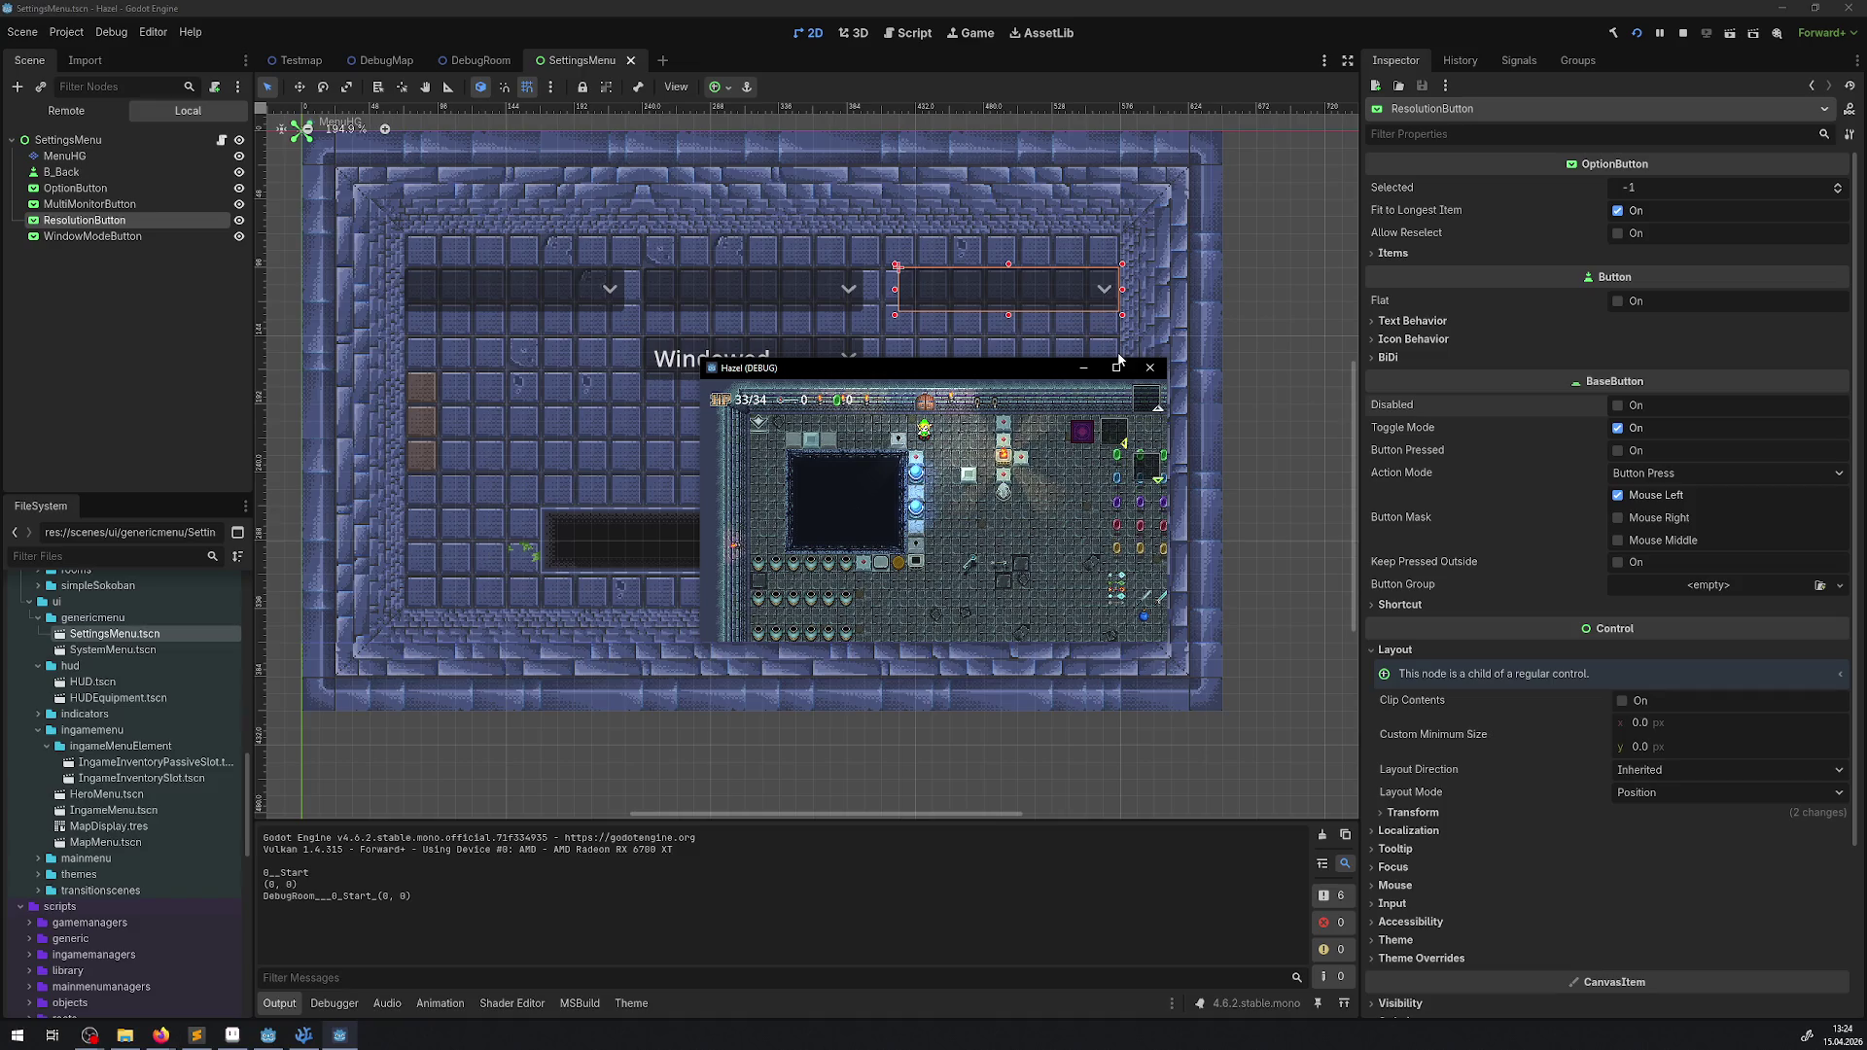
# - Open the in-game settings page and set the resolution to 2560x1440
pyautogui.press('Escape')
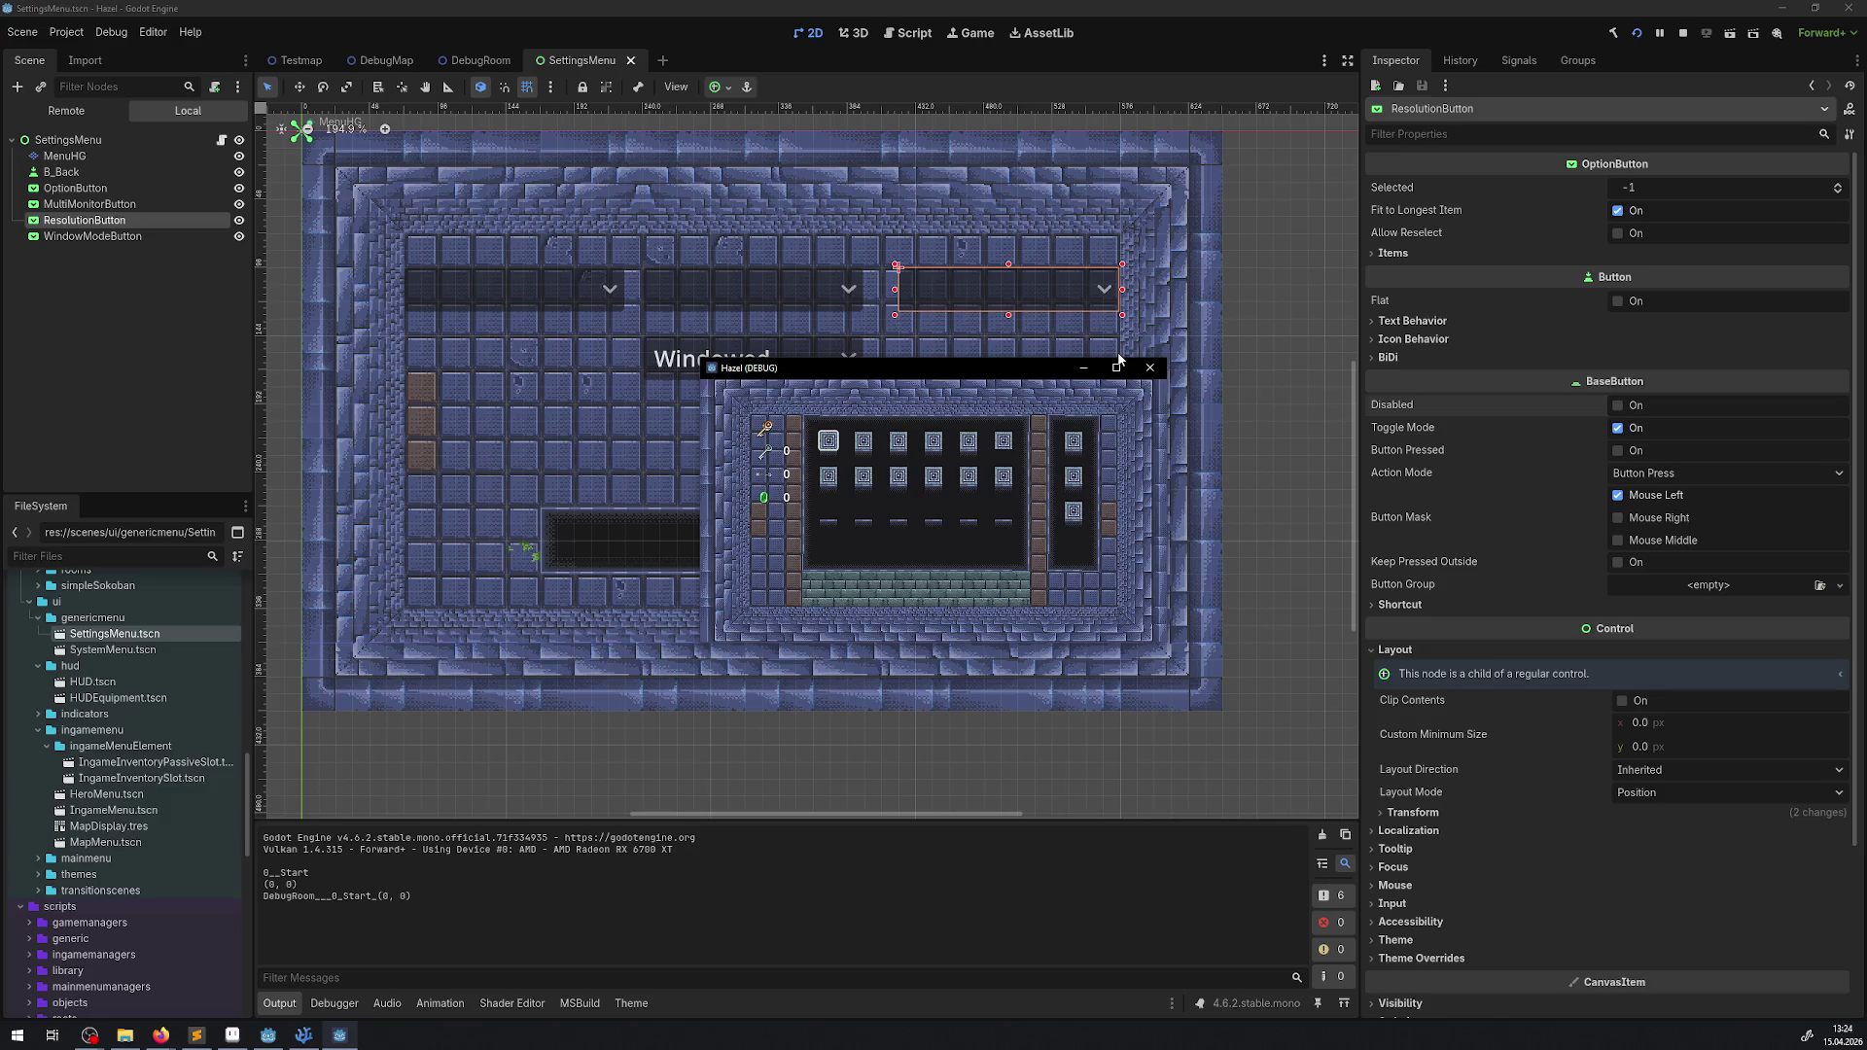
pyautogui.press('q')
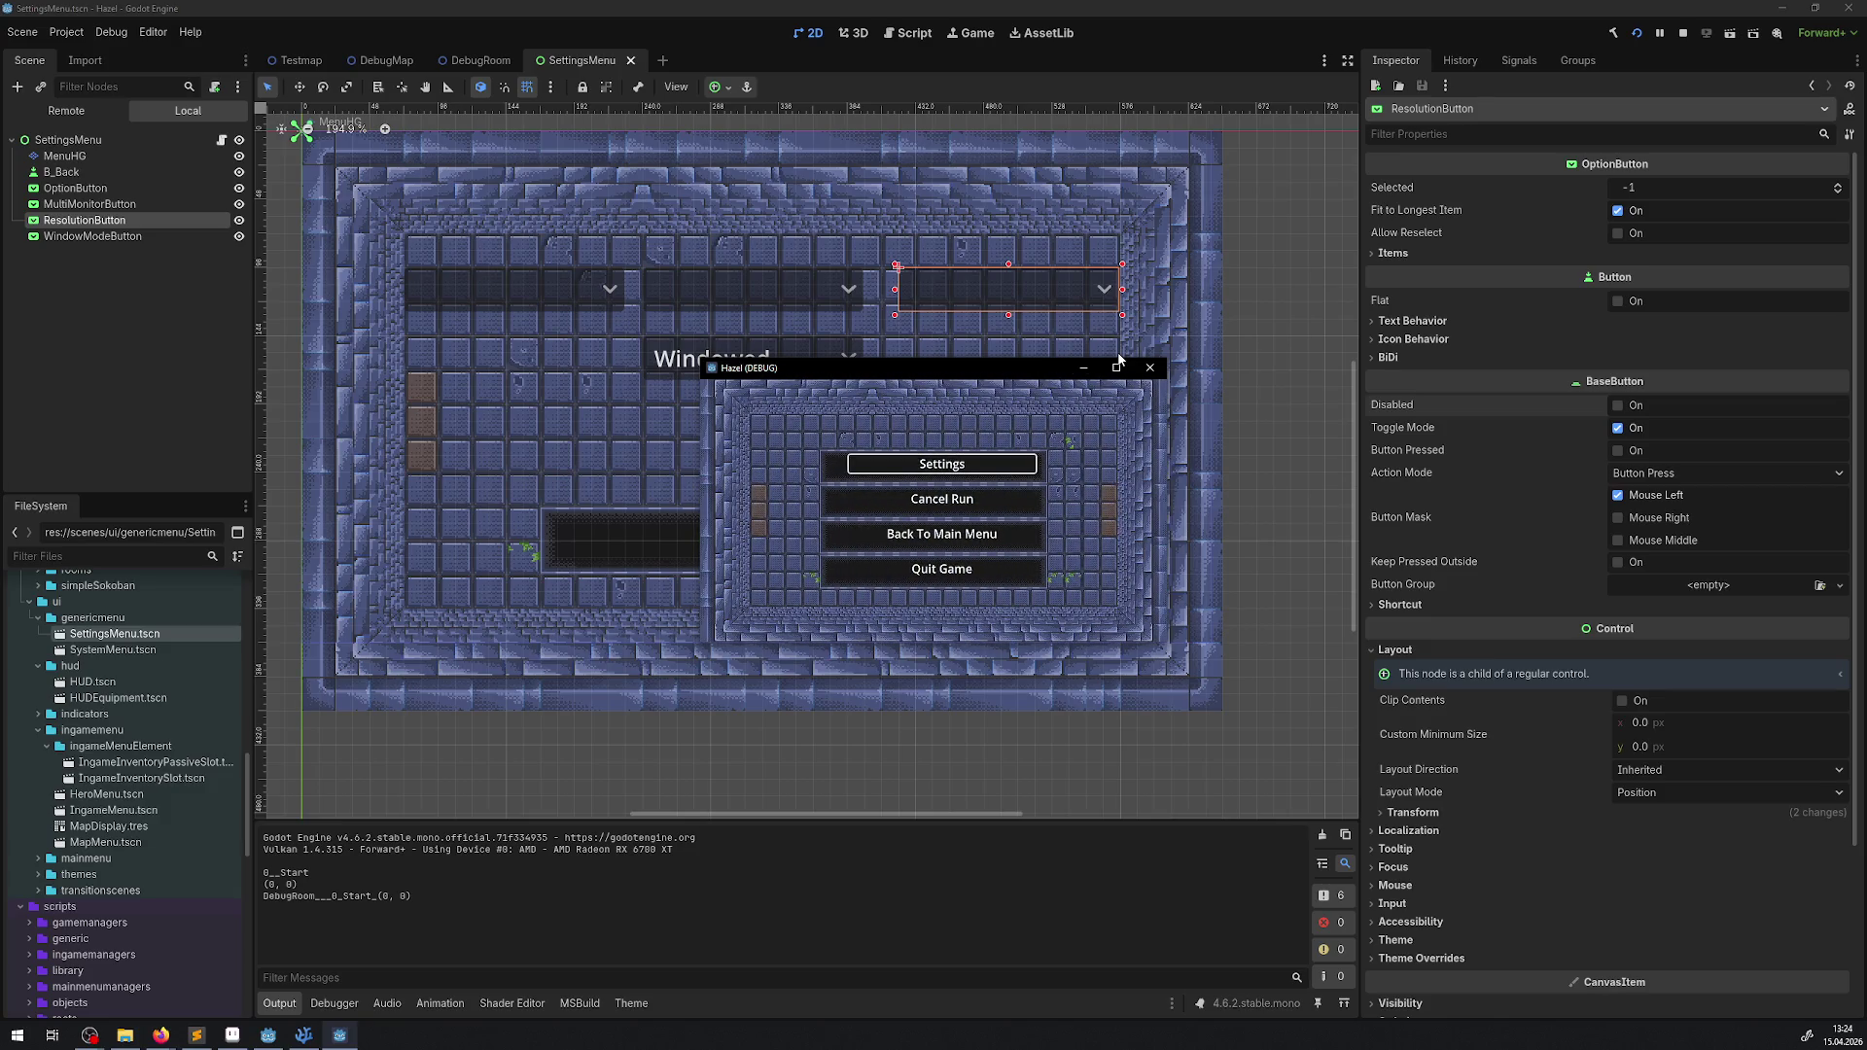
pyautogui.press('Return')
pyautogui.press('Up')
pyautogui.press('Up')
pyautogui.press('Right')
pyautogui.press('Return')
pyautogui.press('Down')
pyautogui.press('Down')
pyautogui.press('Down')
pyautogui.press('Return')
# - Switch the window mode to Fullscreen, then stop the game with F8
pyautogui.press('Down')
pyautogui.press('Return')
pyautogui.press('Down')
pyautogui.press('Return')
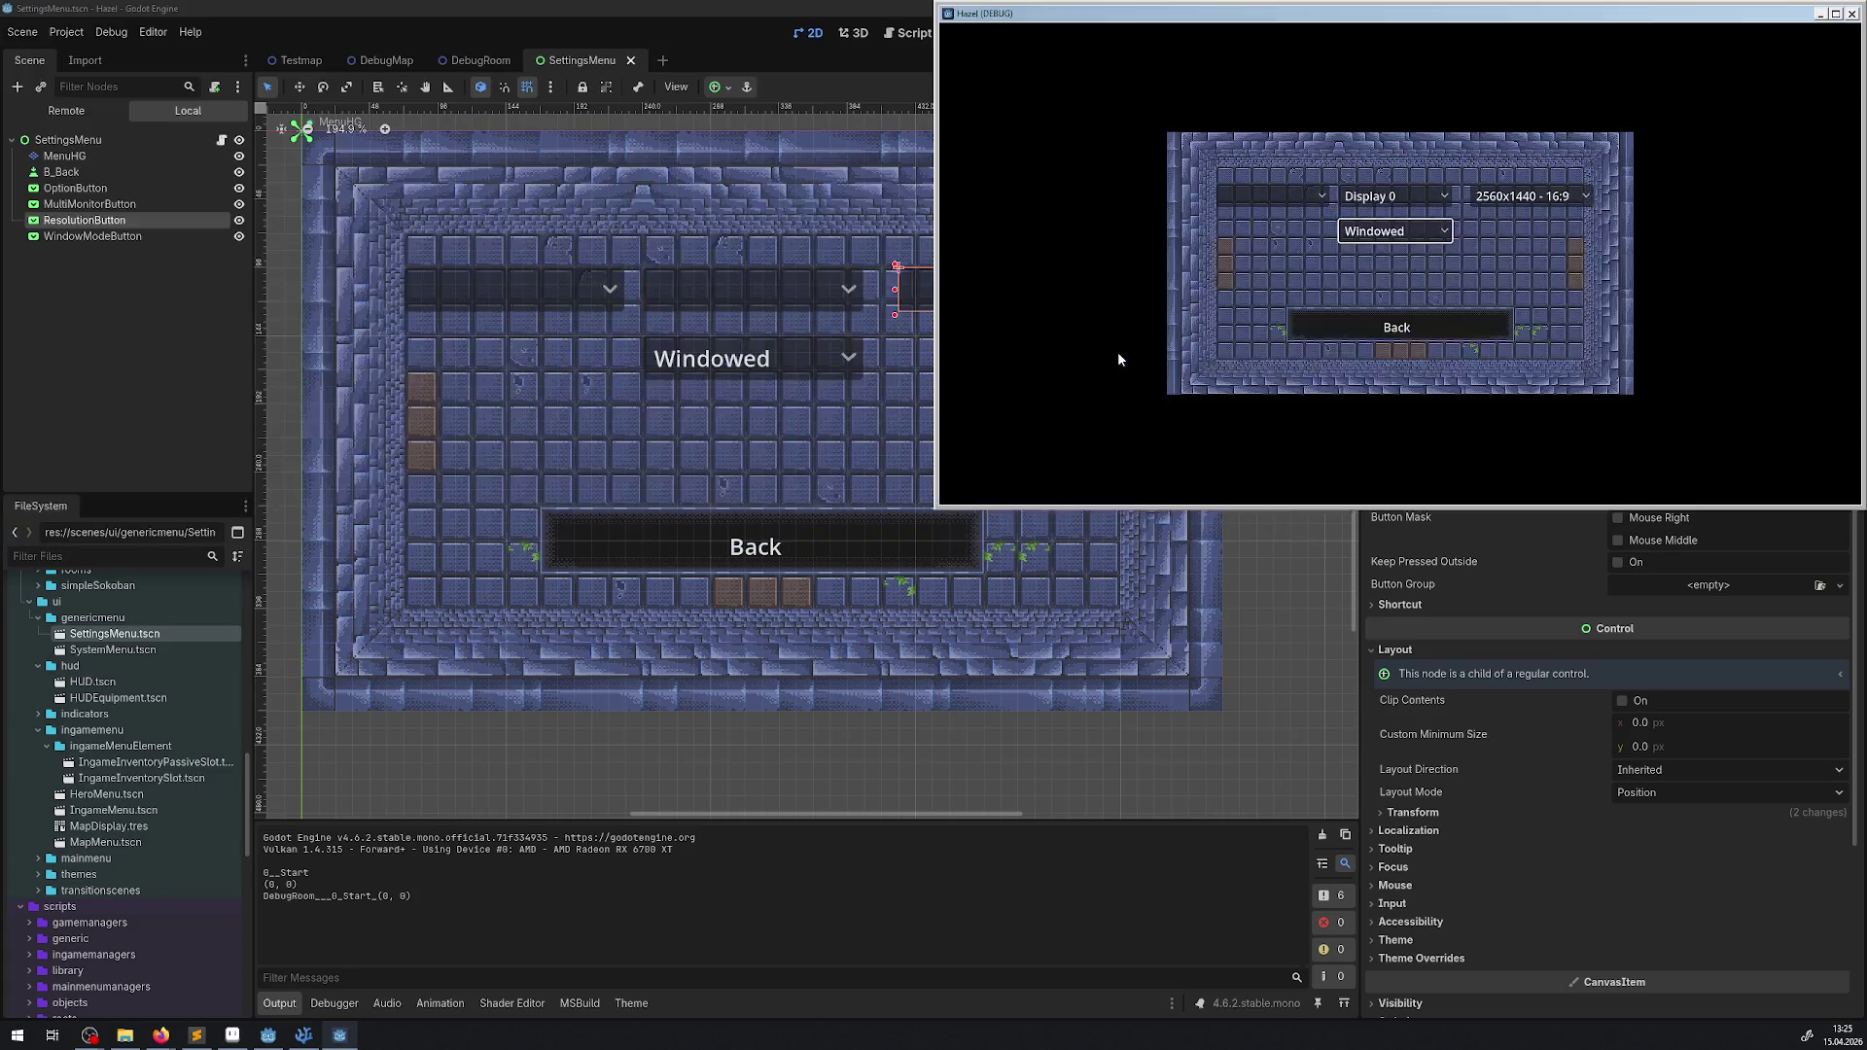
pyautogui.press('Up')
pyautogui.press('Down')
pyautogui.press('Return')
pyautogui.press('Down')
pyautogui.press('Return')
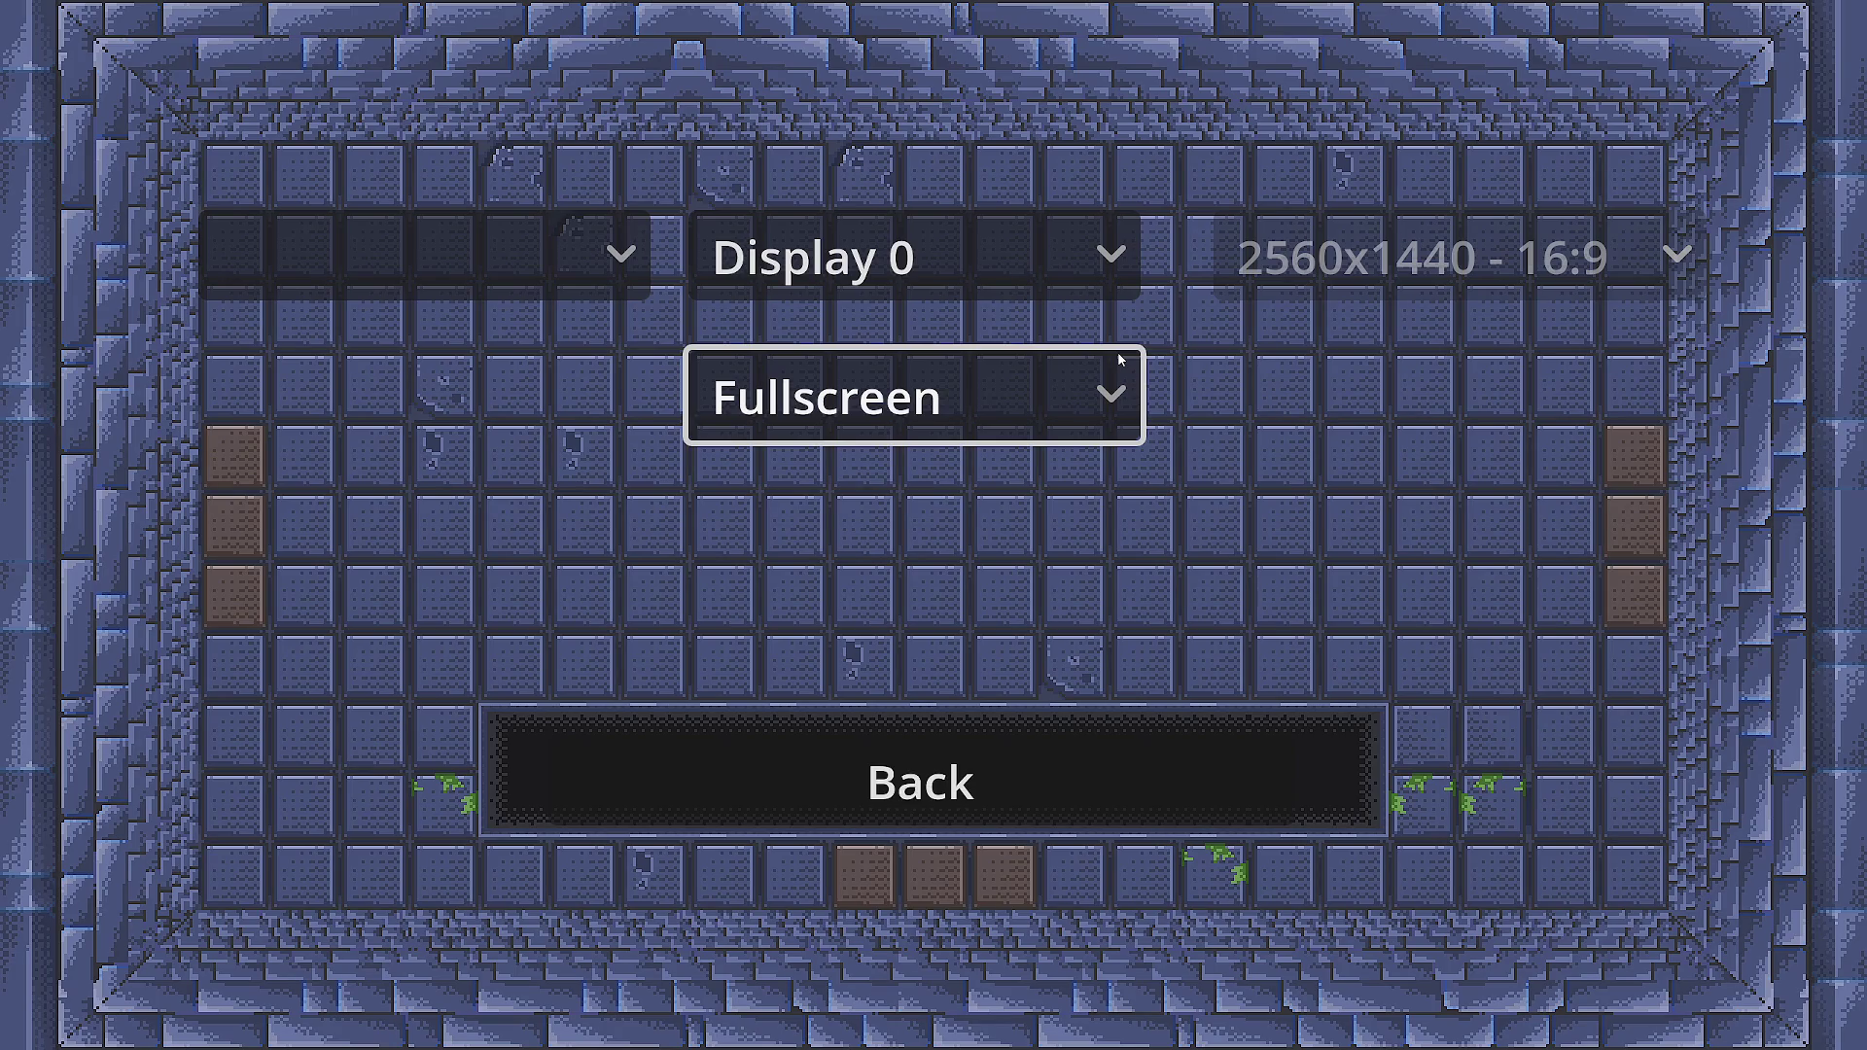
pyautogui.press('F8')
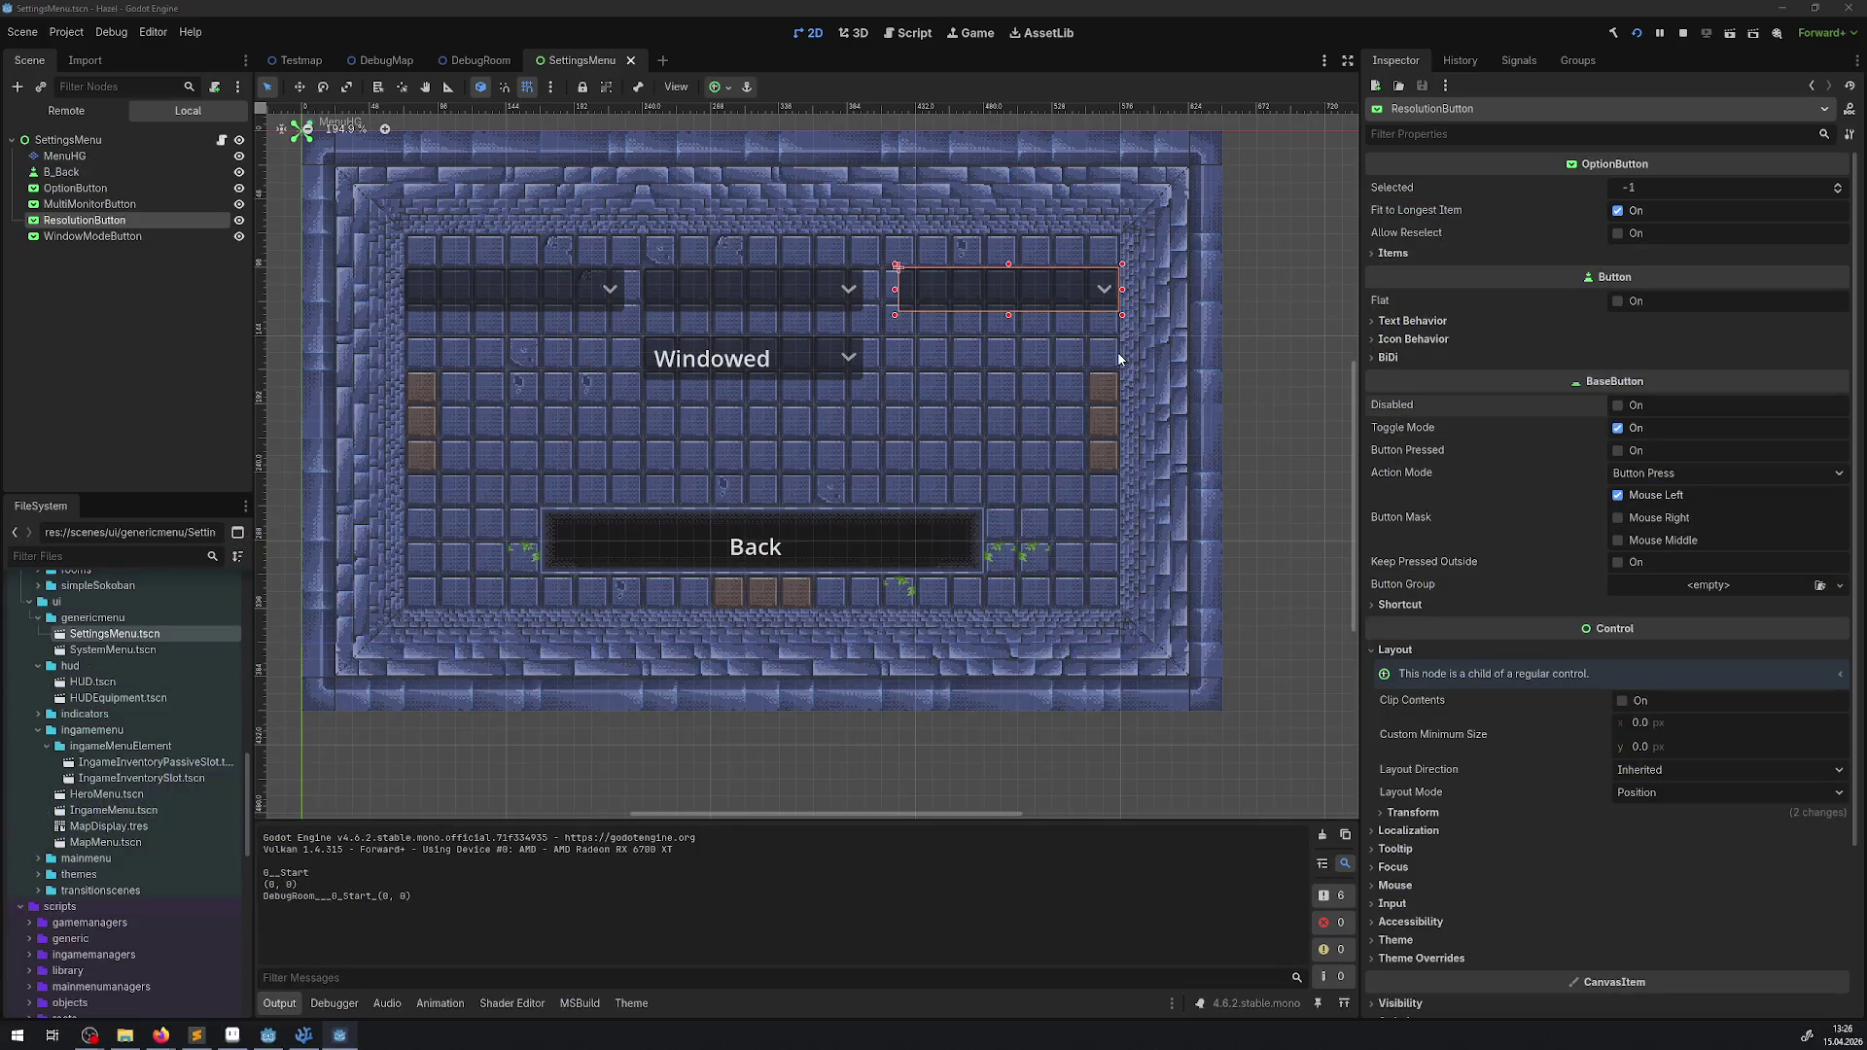
# - Relaunch the game with F6, set window mode back to Windowed, and close the game window
pyautogui.press('F6')
pyautogui.press('Up')
pyautogui.press('Down')
pyautogui.press('Return')
pyautogui.press('Up')
pyautogui.press('Return')
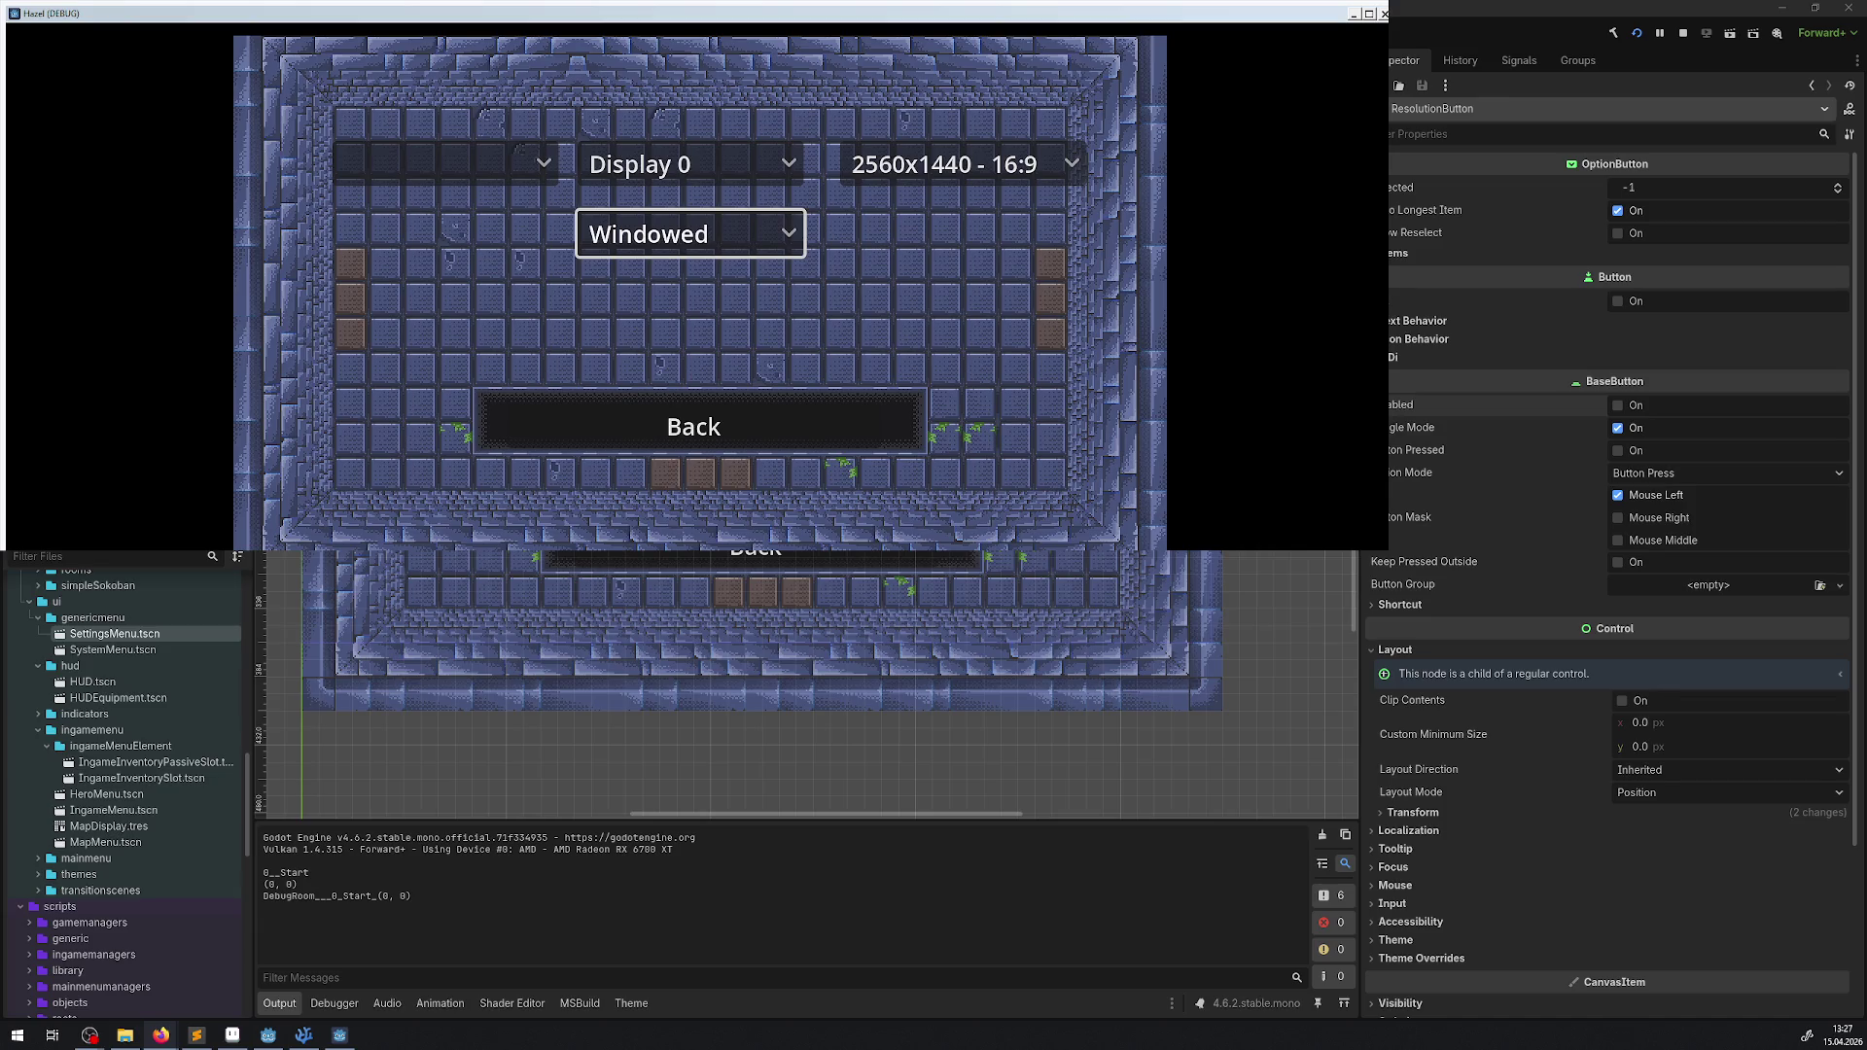
pyautogui.click(914, 307)
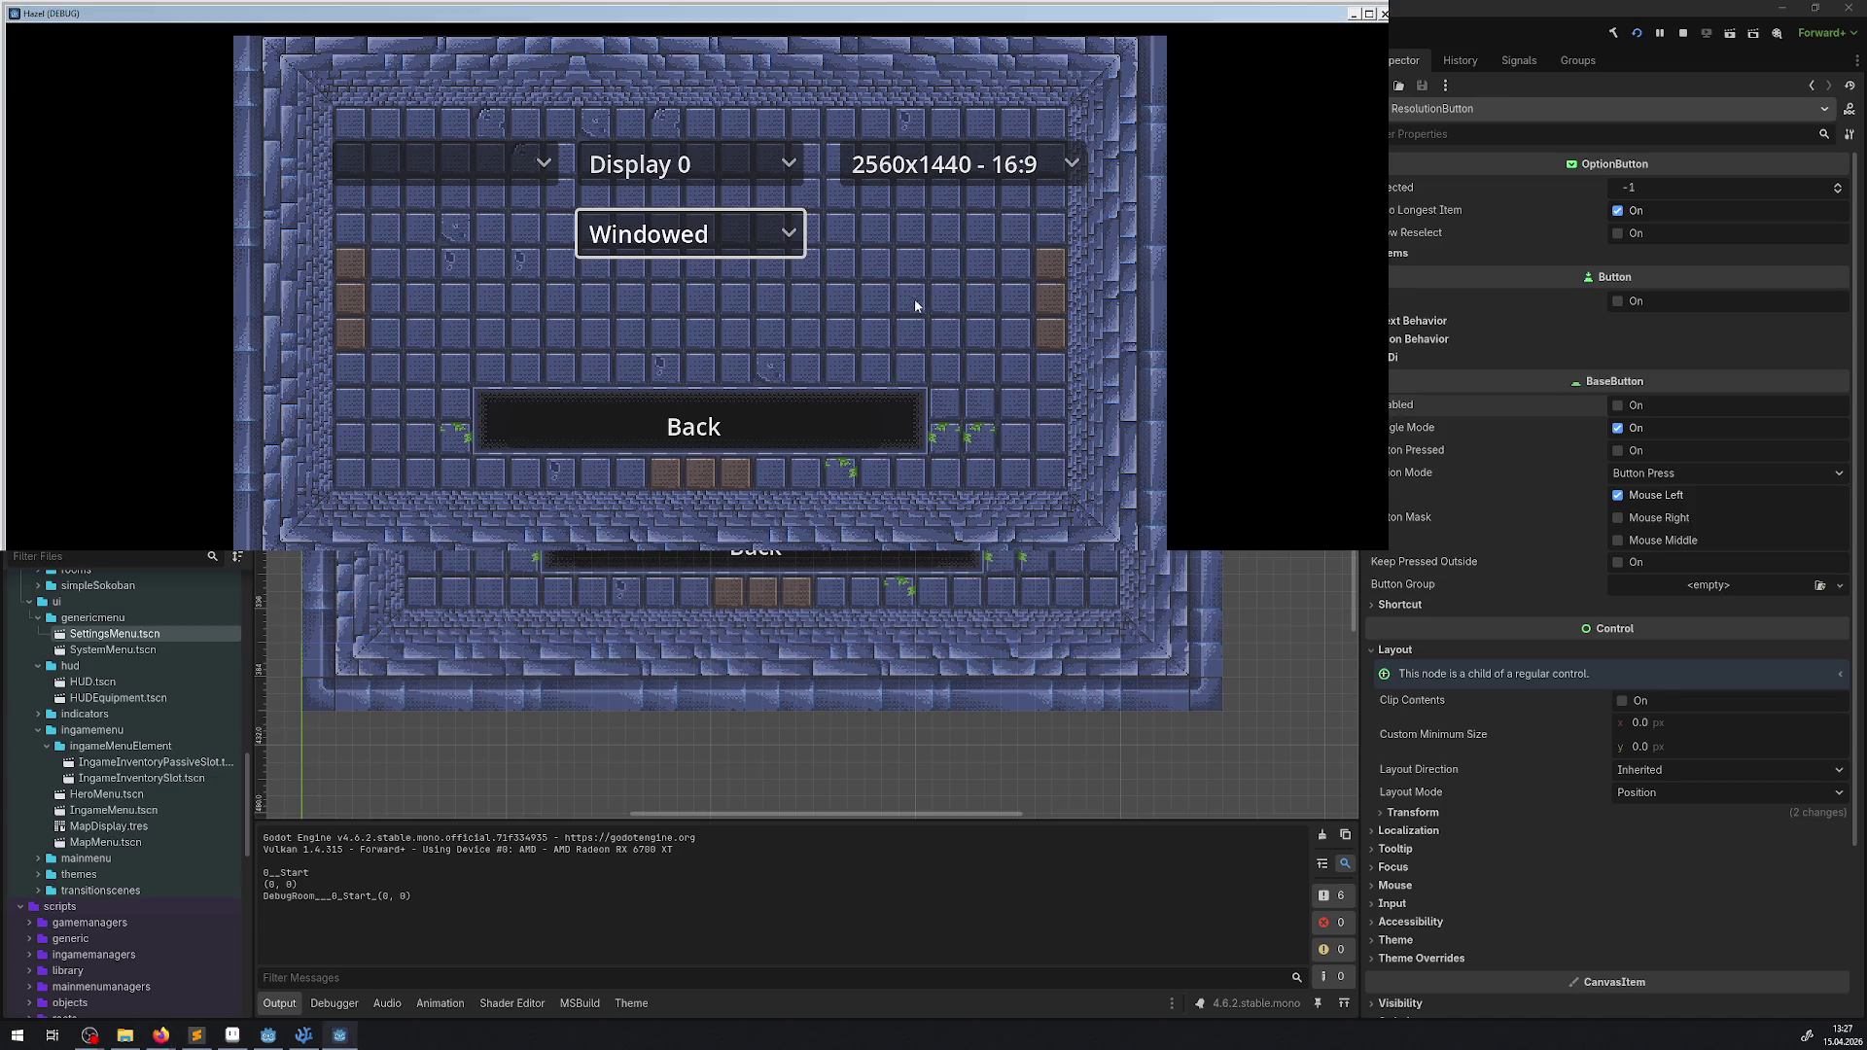
pyautogui.click(1386, 13)
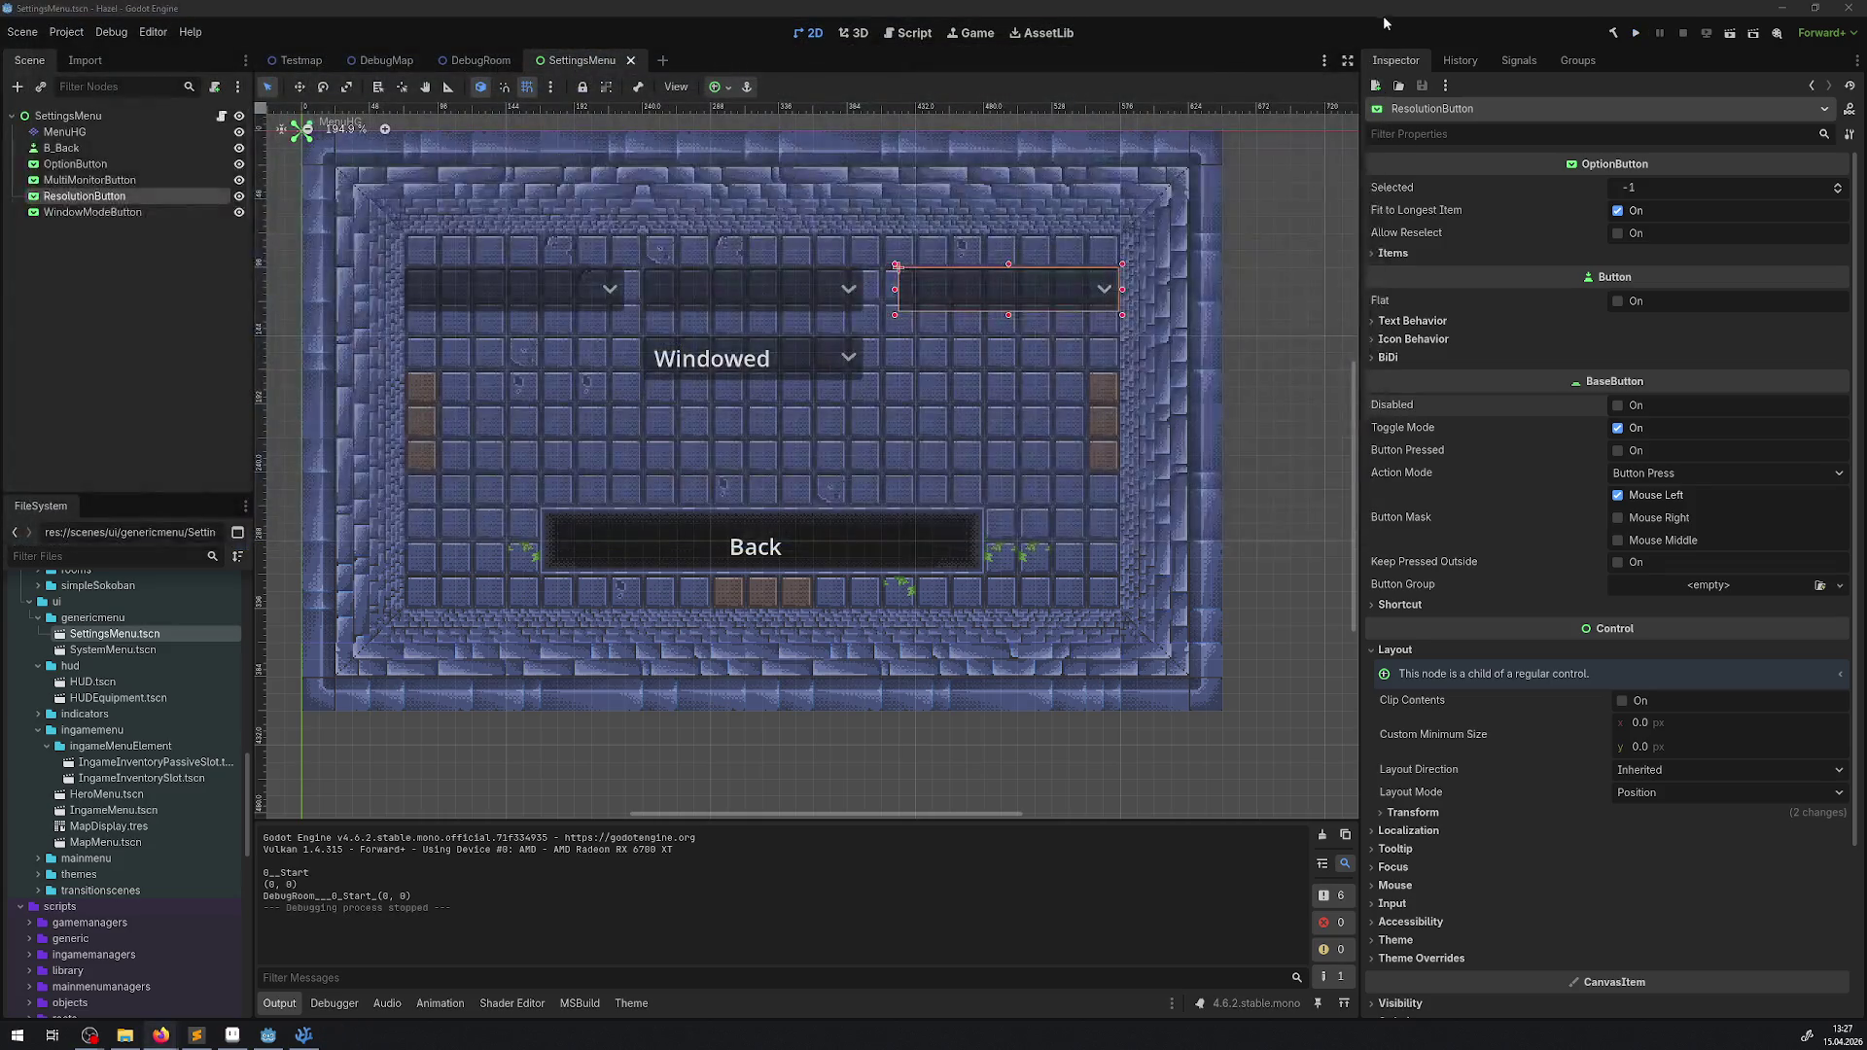
# - Switch to SettingsMenu.cs in VS Code and scroll down to the window-mode code
pyautogui.click(303, 1036)
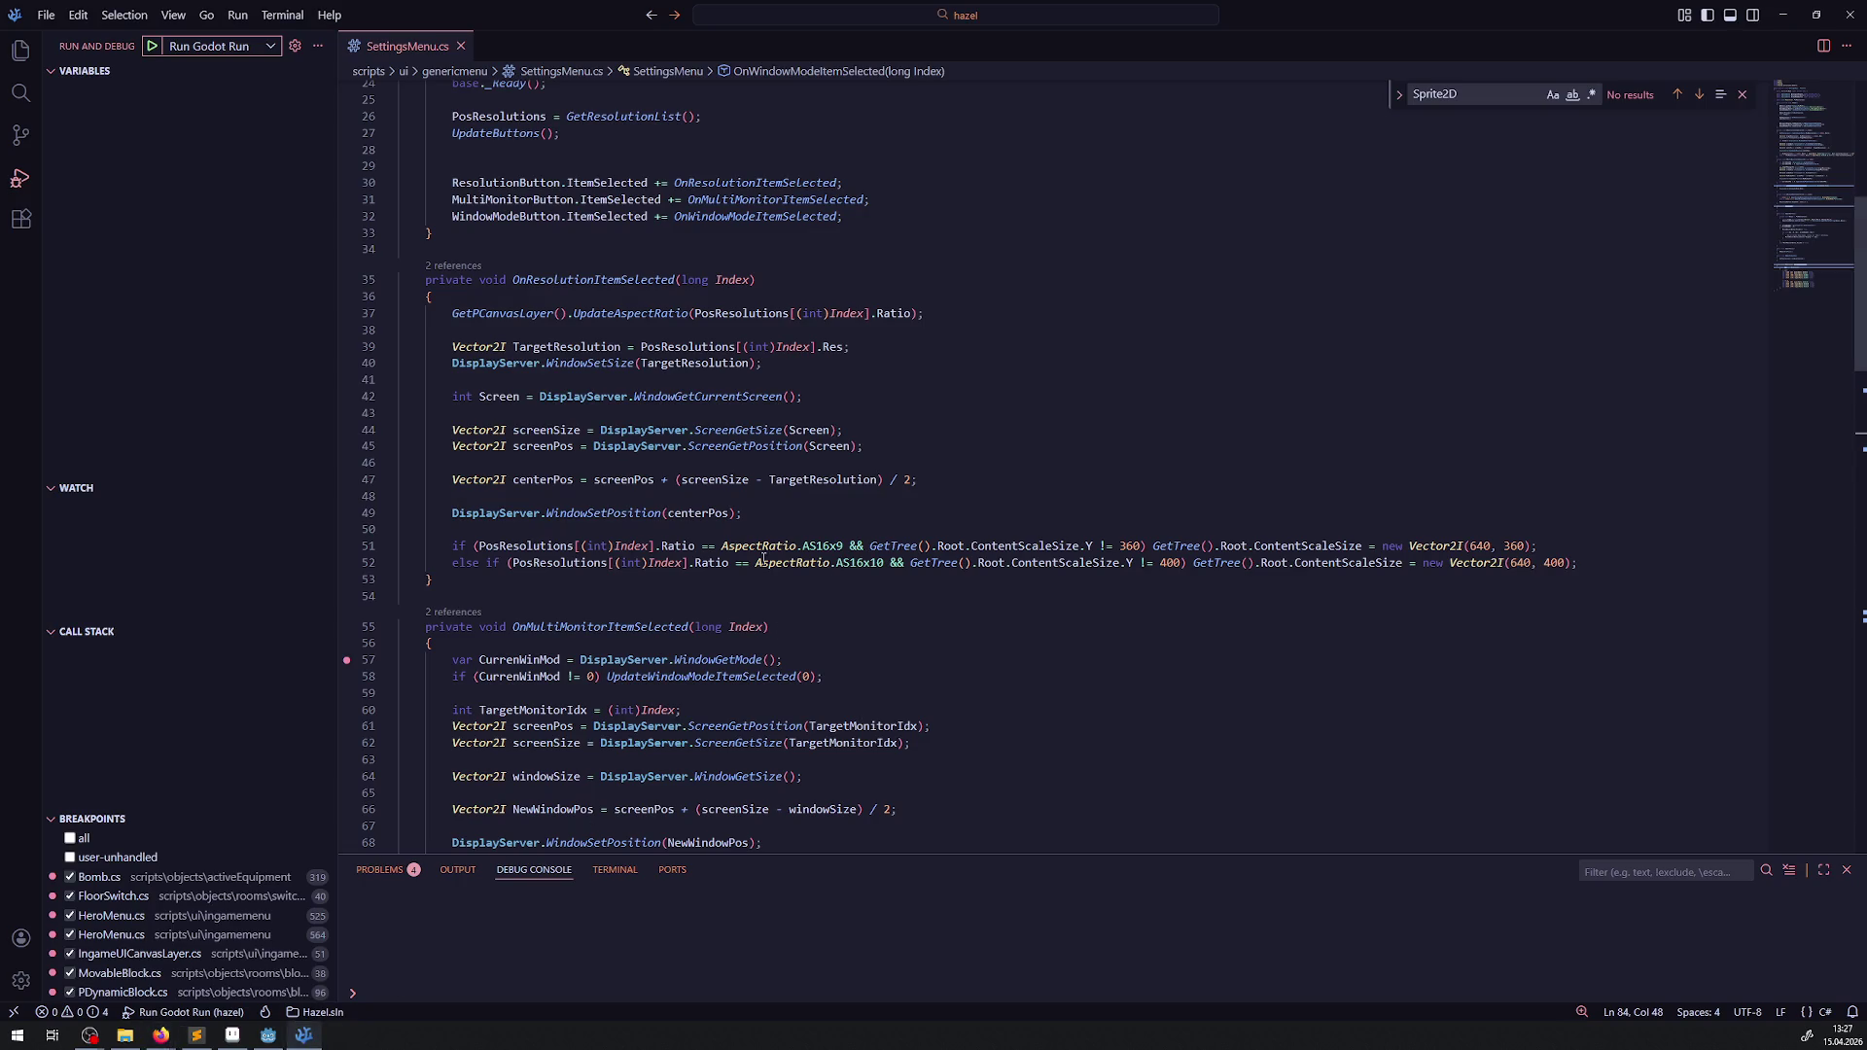
pyautogui.doubleClick(593, 627)
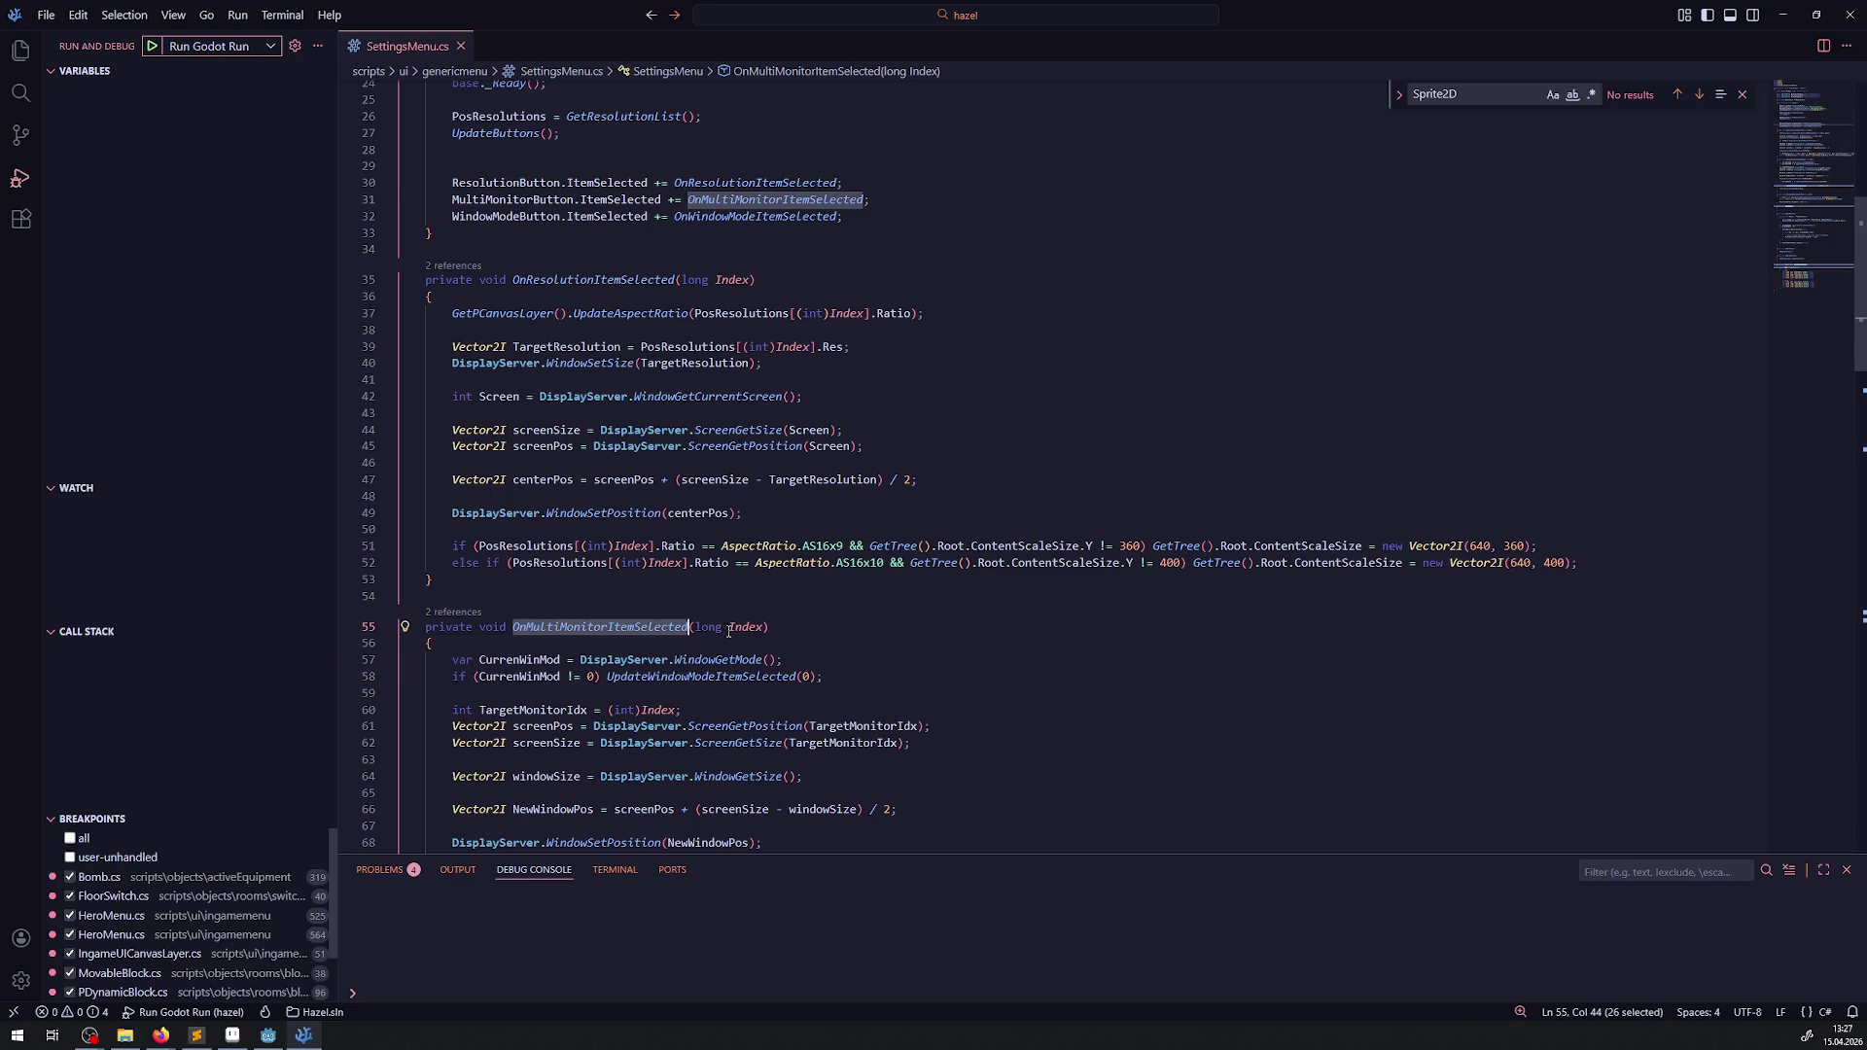
pyautogui.scroll(-2, 885, 618)
pyautogui.scroll(-2, 882, 618)
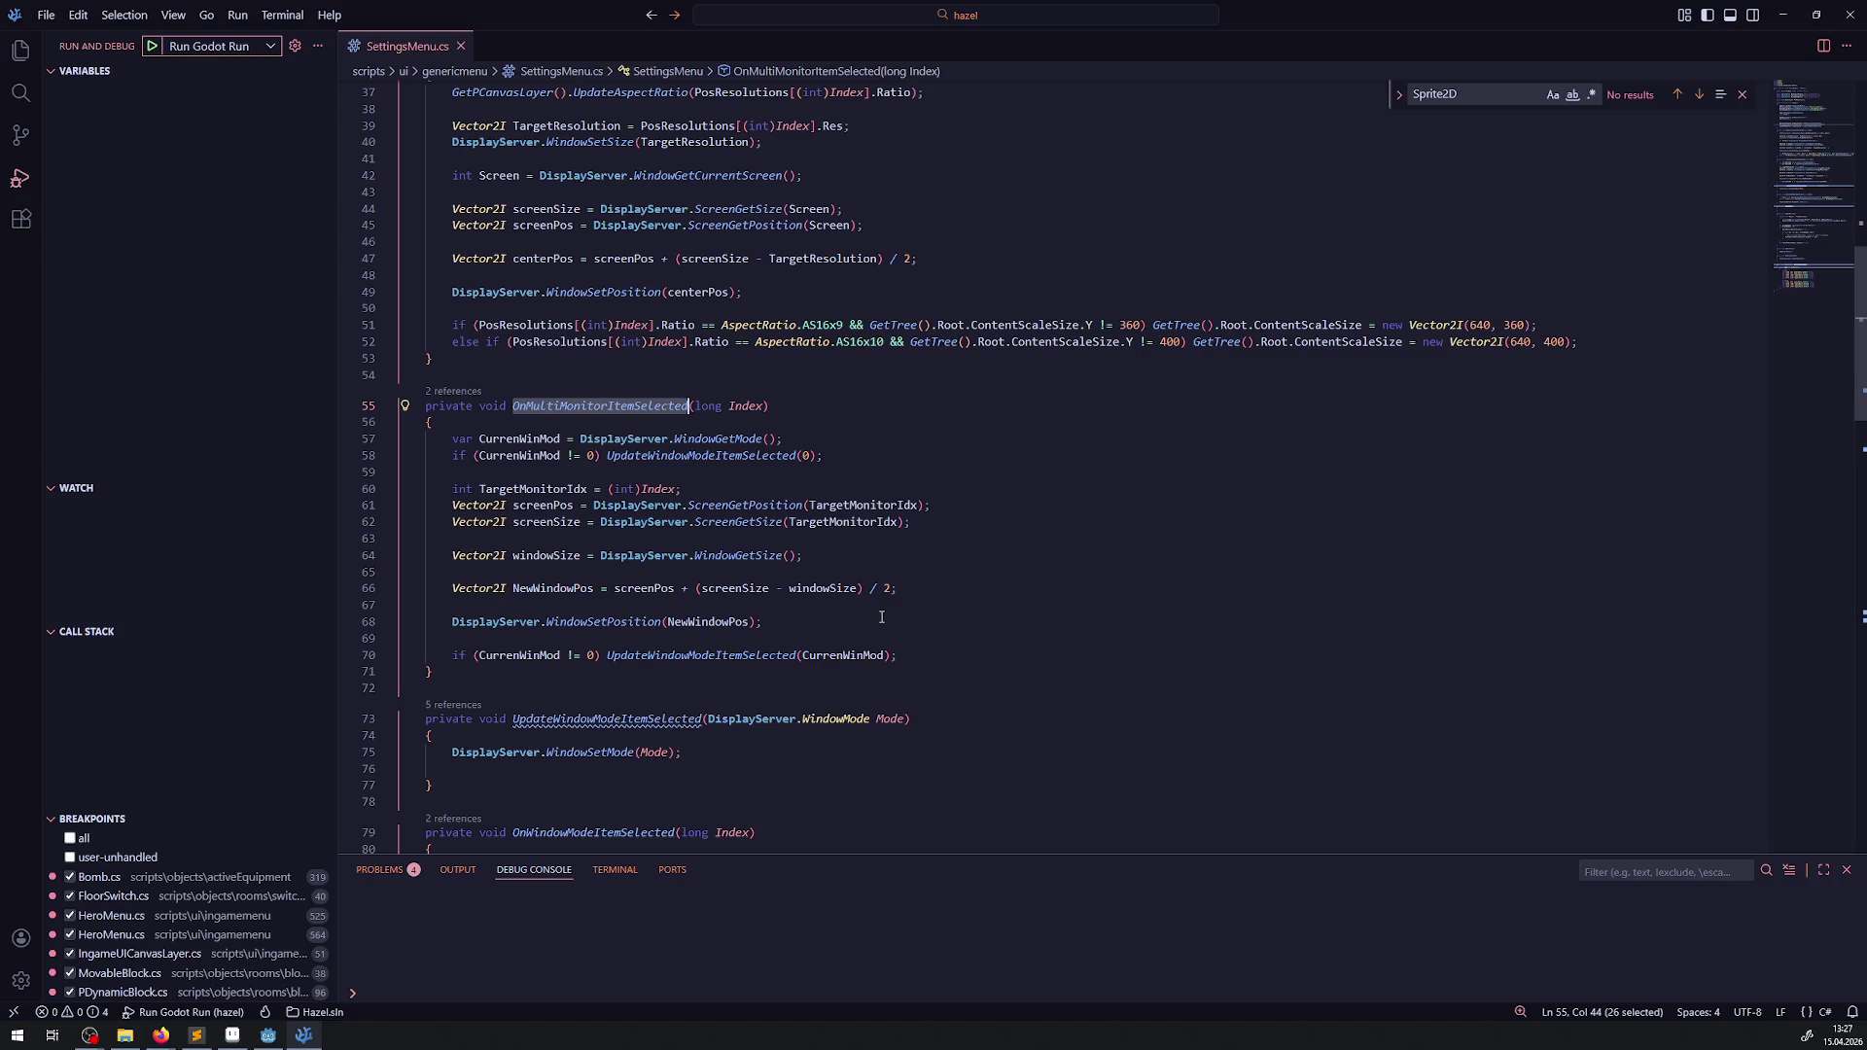
pyautogui.scroll(-5, 881, 618)
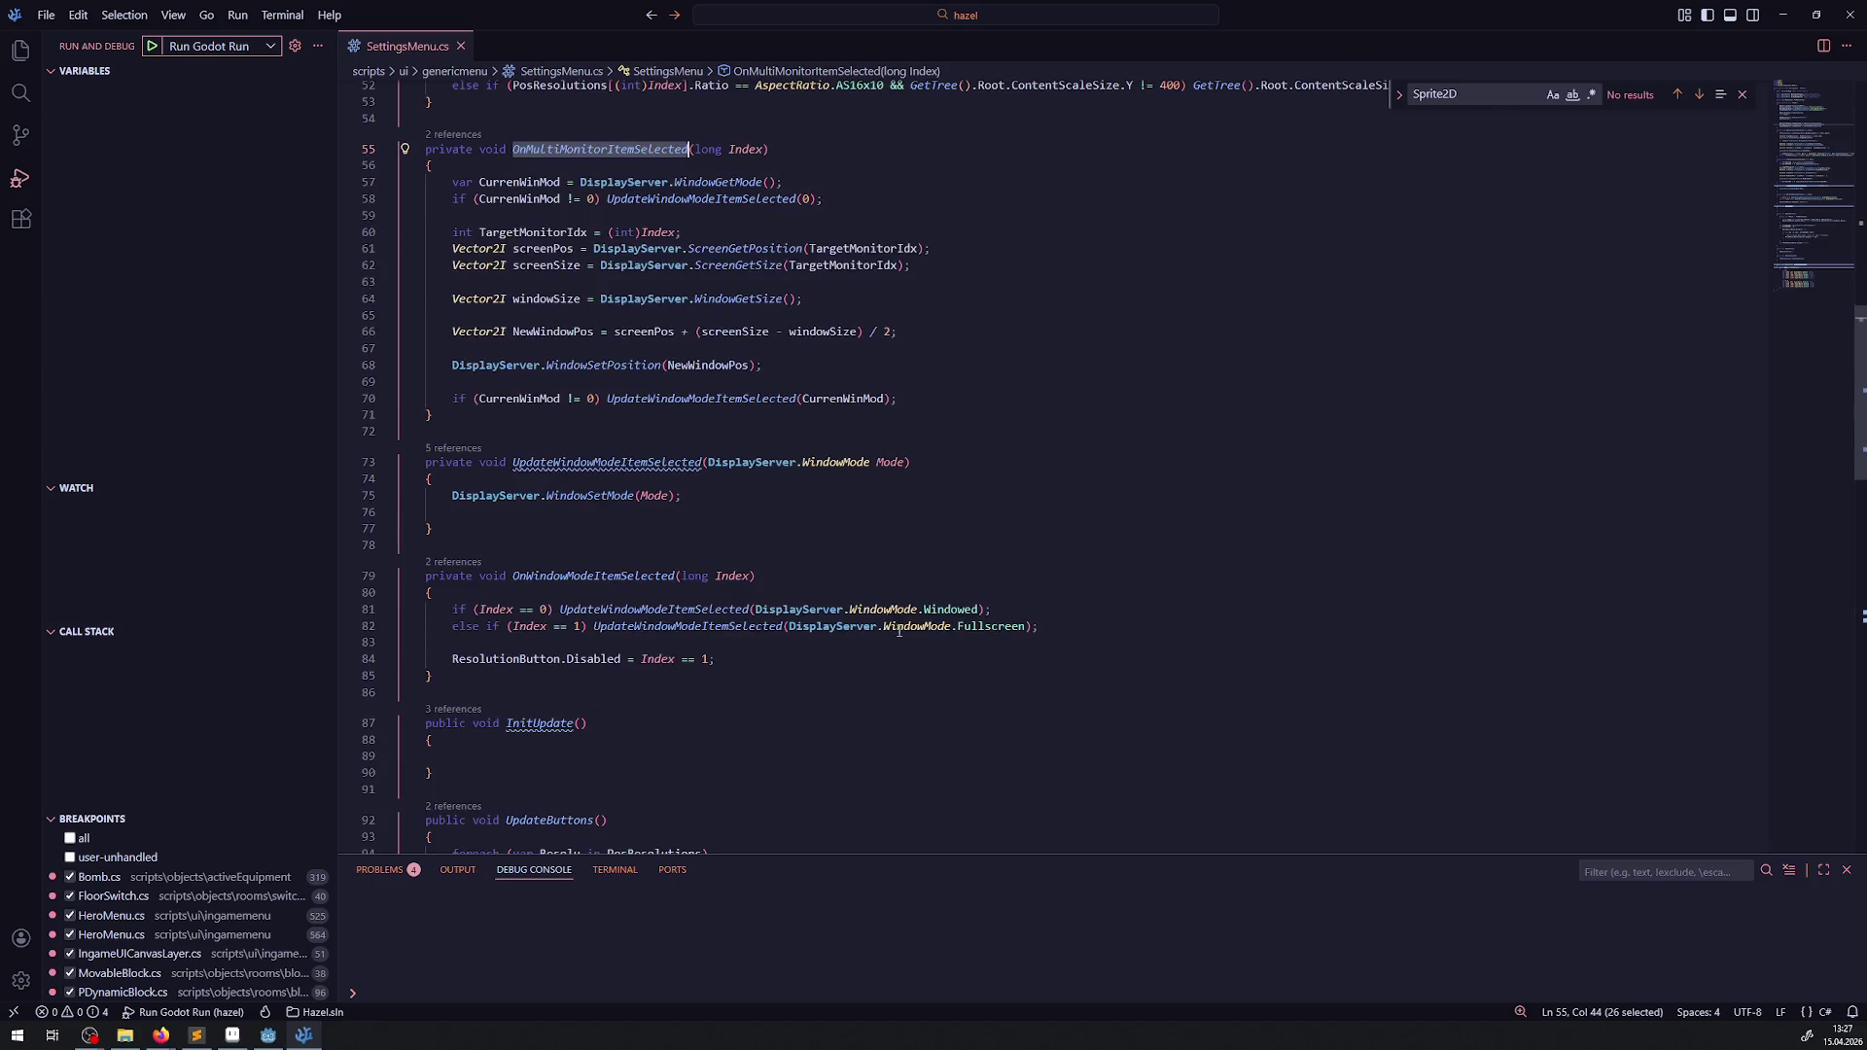
# - Replace Fullscreen on line 82 with ExclusiveFullscreen via IntelliSense and save the script
pyautogui.doubleClick(999, 627)
pyautogui.press('Left')
pyautogui.hotkey('ctrl', 'space')
pyautogui.press('Return')
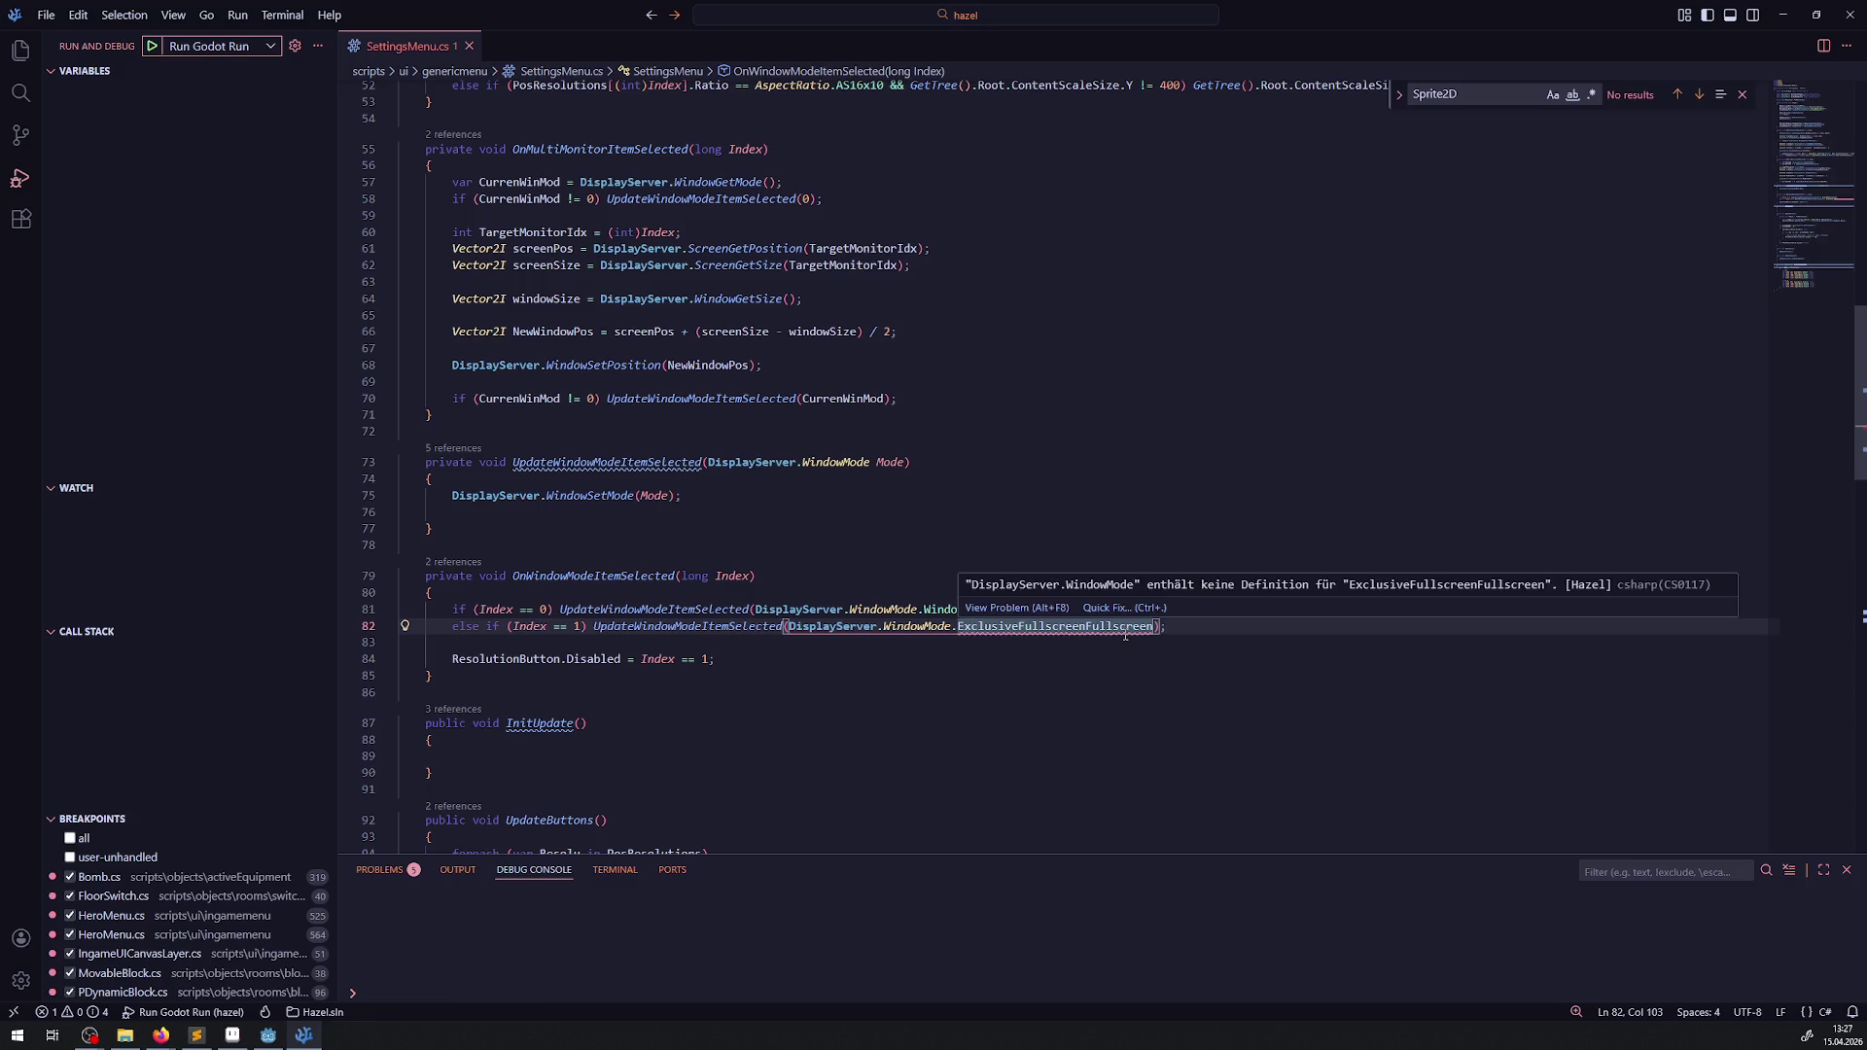
pyautogui.press('Delete')
pyautogui.press('Delete')
pyautogui.press('Delete')
pyautogui.press('Delete')
pyautogui.press('Delete')
pyautogui.press('Delete')
pyautogui.press('Up')
pyautogui.press('Up')
pyautogui.hotkey('ctrl', 's')
pyautogui.hotkey('alt', 'Tab')
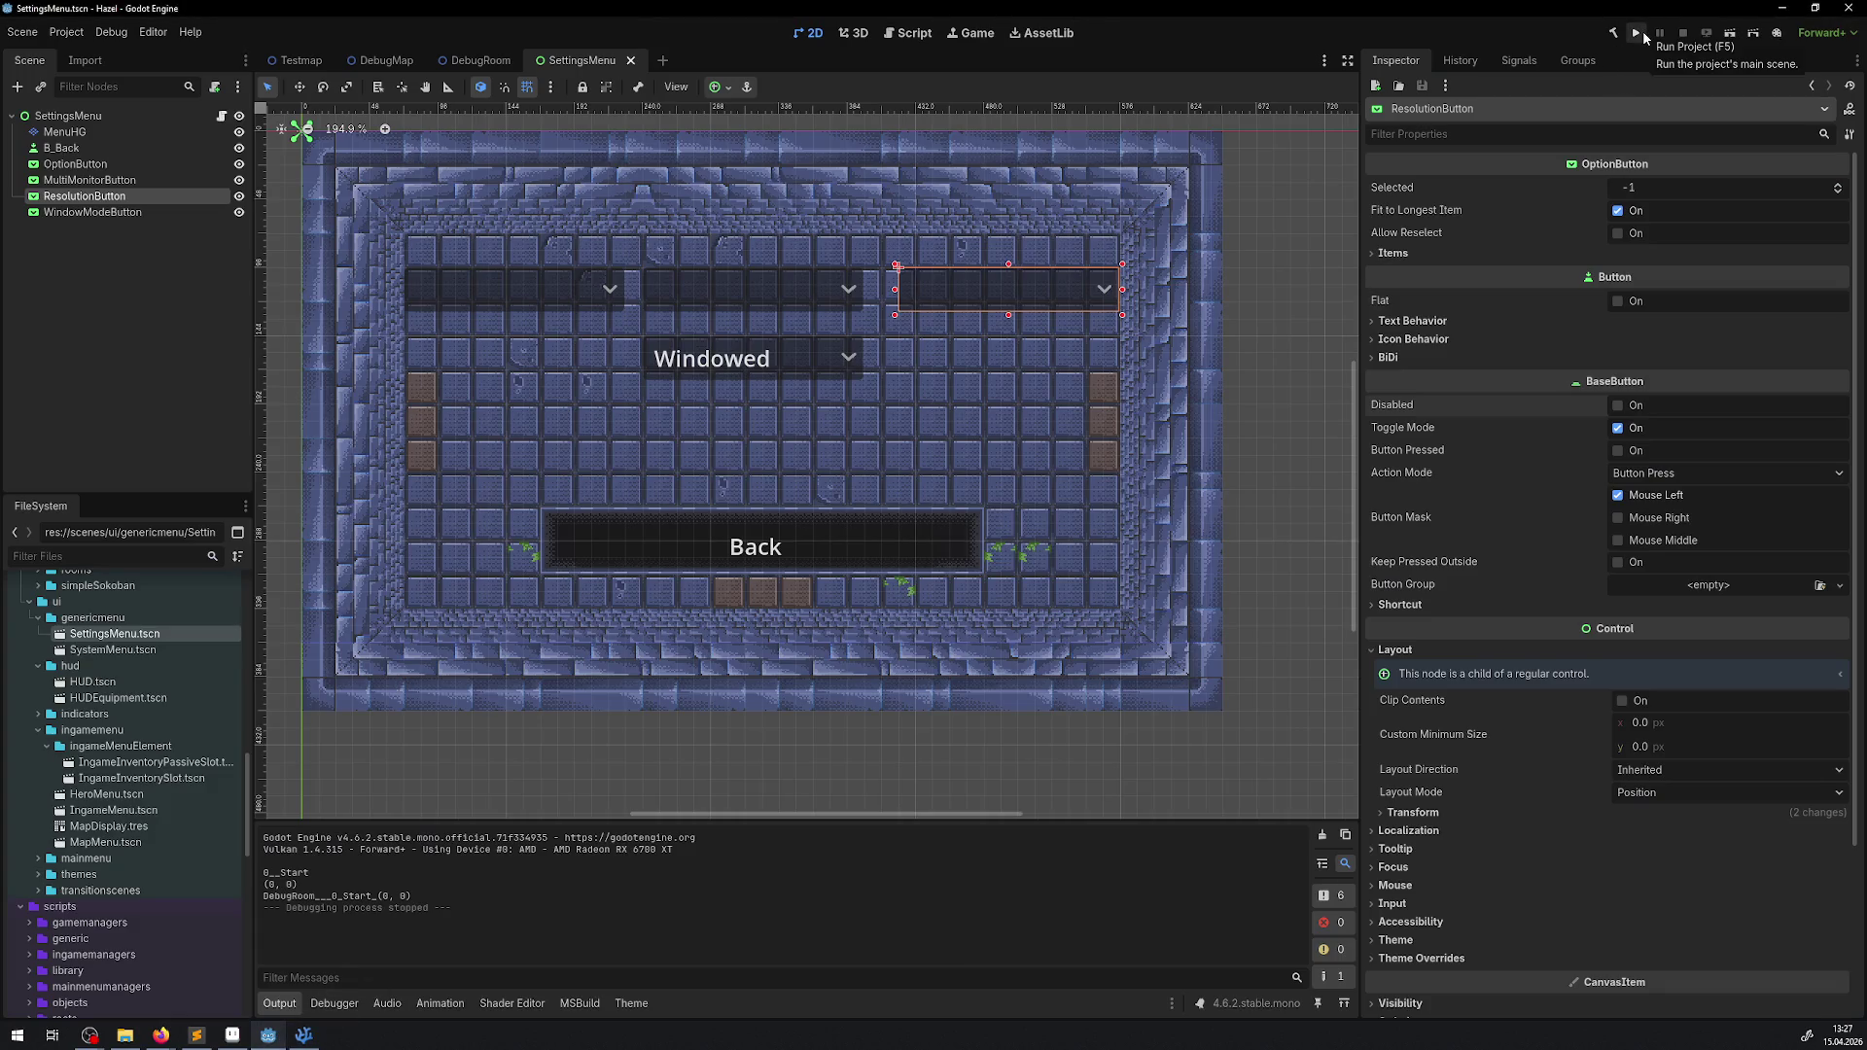
# - Run the project and switch the game to Fullscreen from the in-game settings
pyautogui.click(1642, 32)
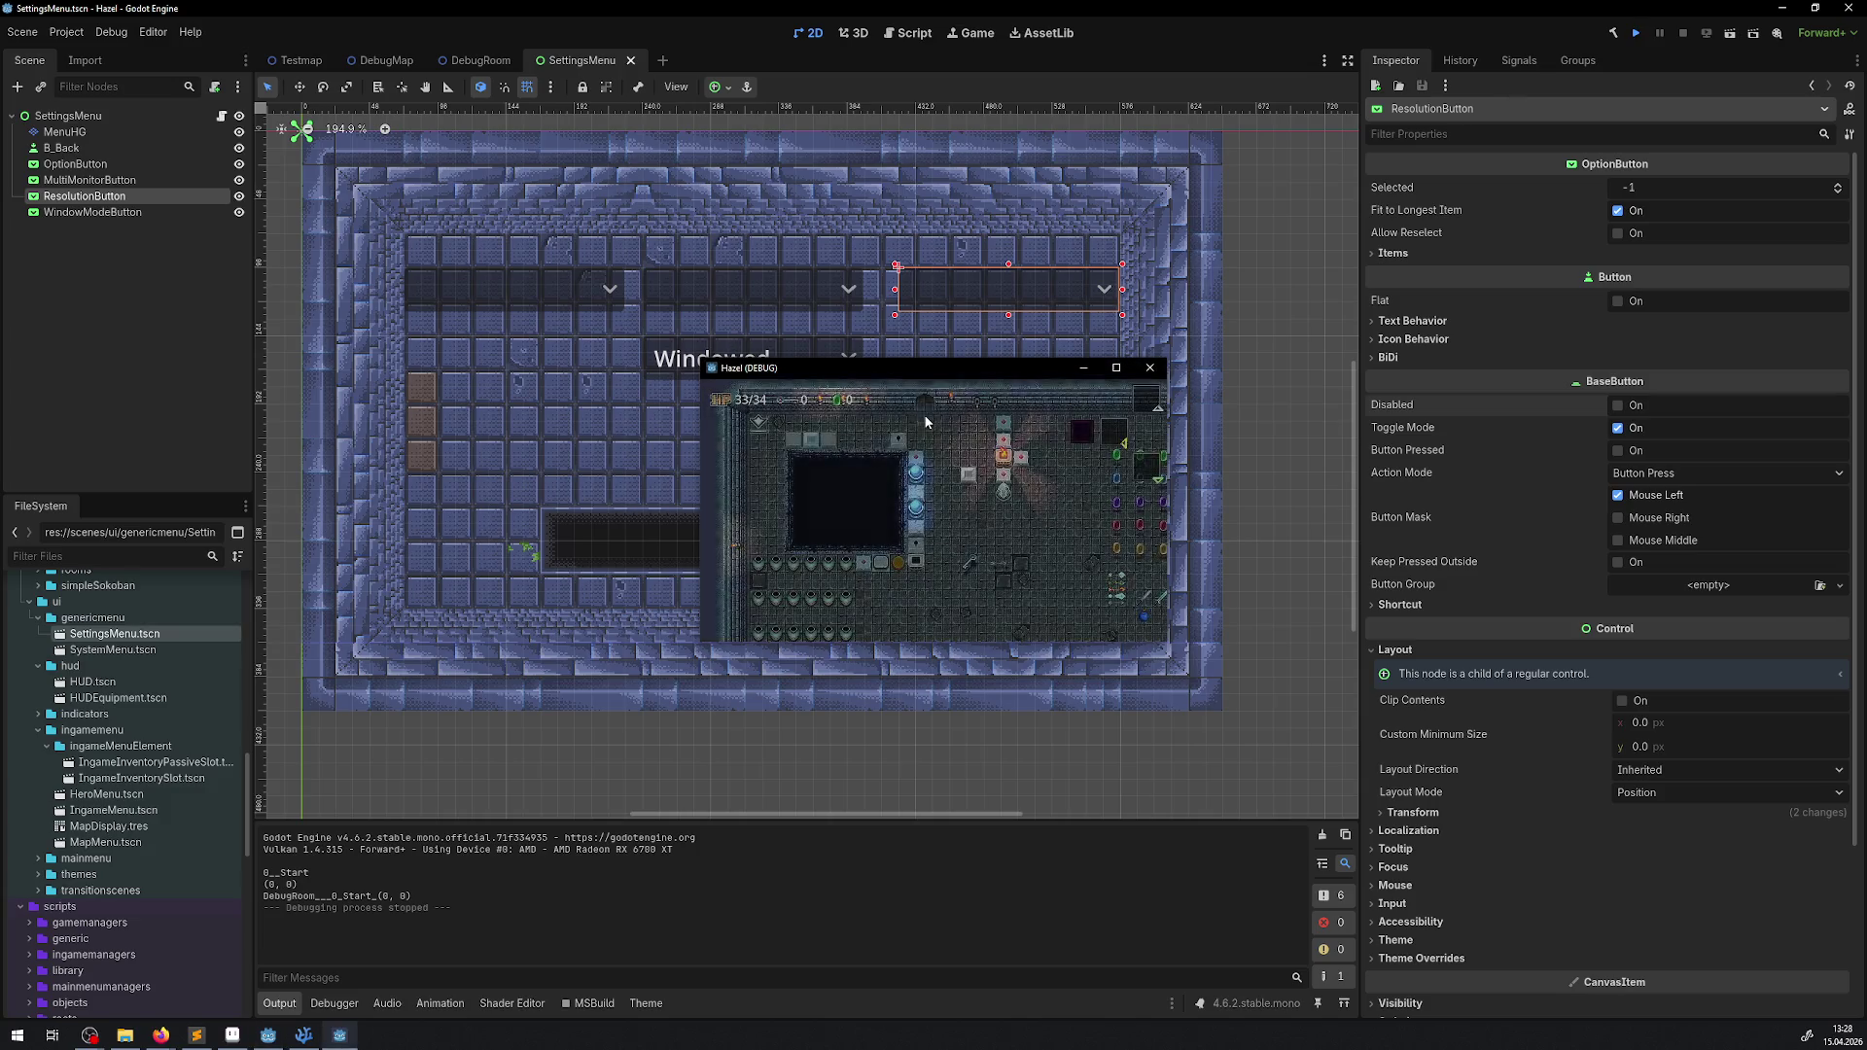
pyautogui.press('Escape')
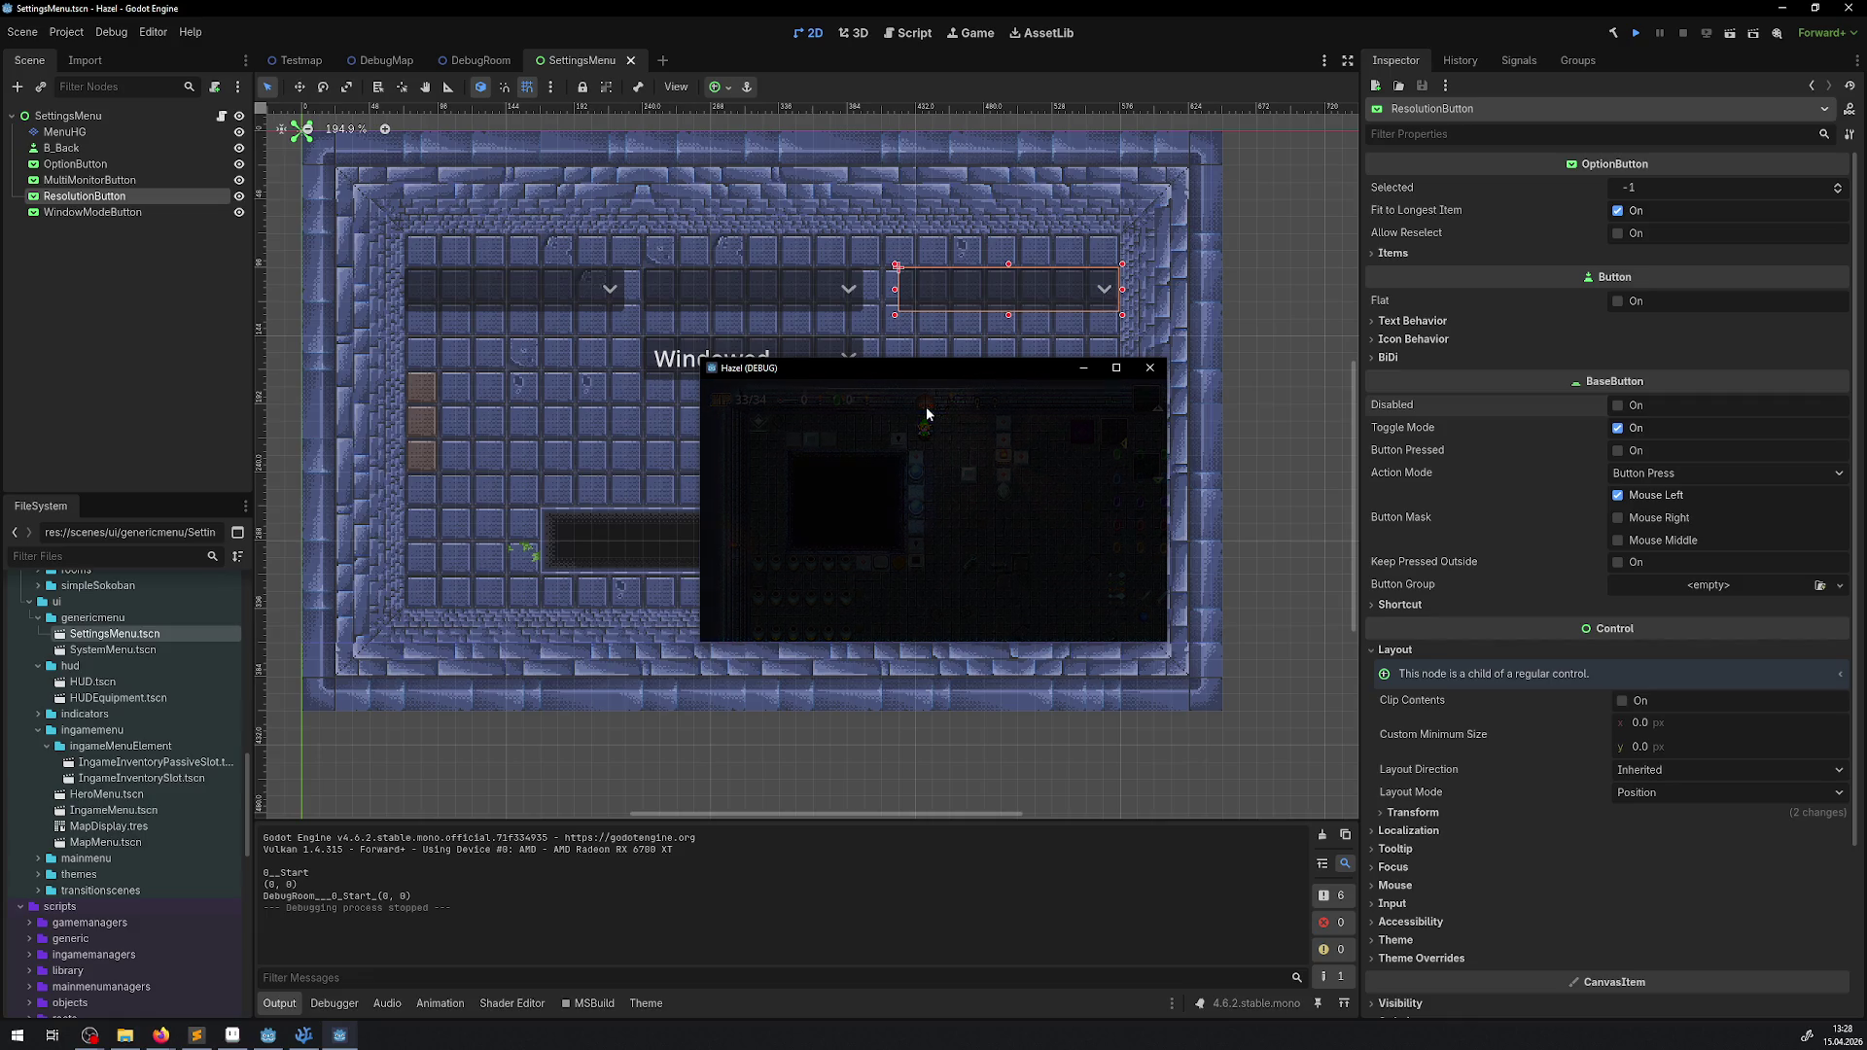
pyautogui.press('Left')
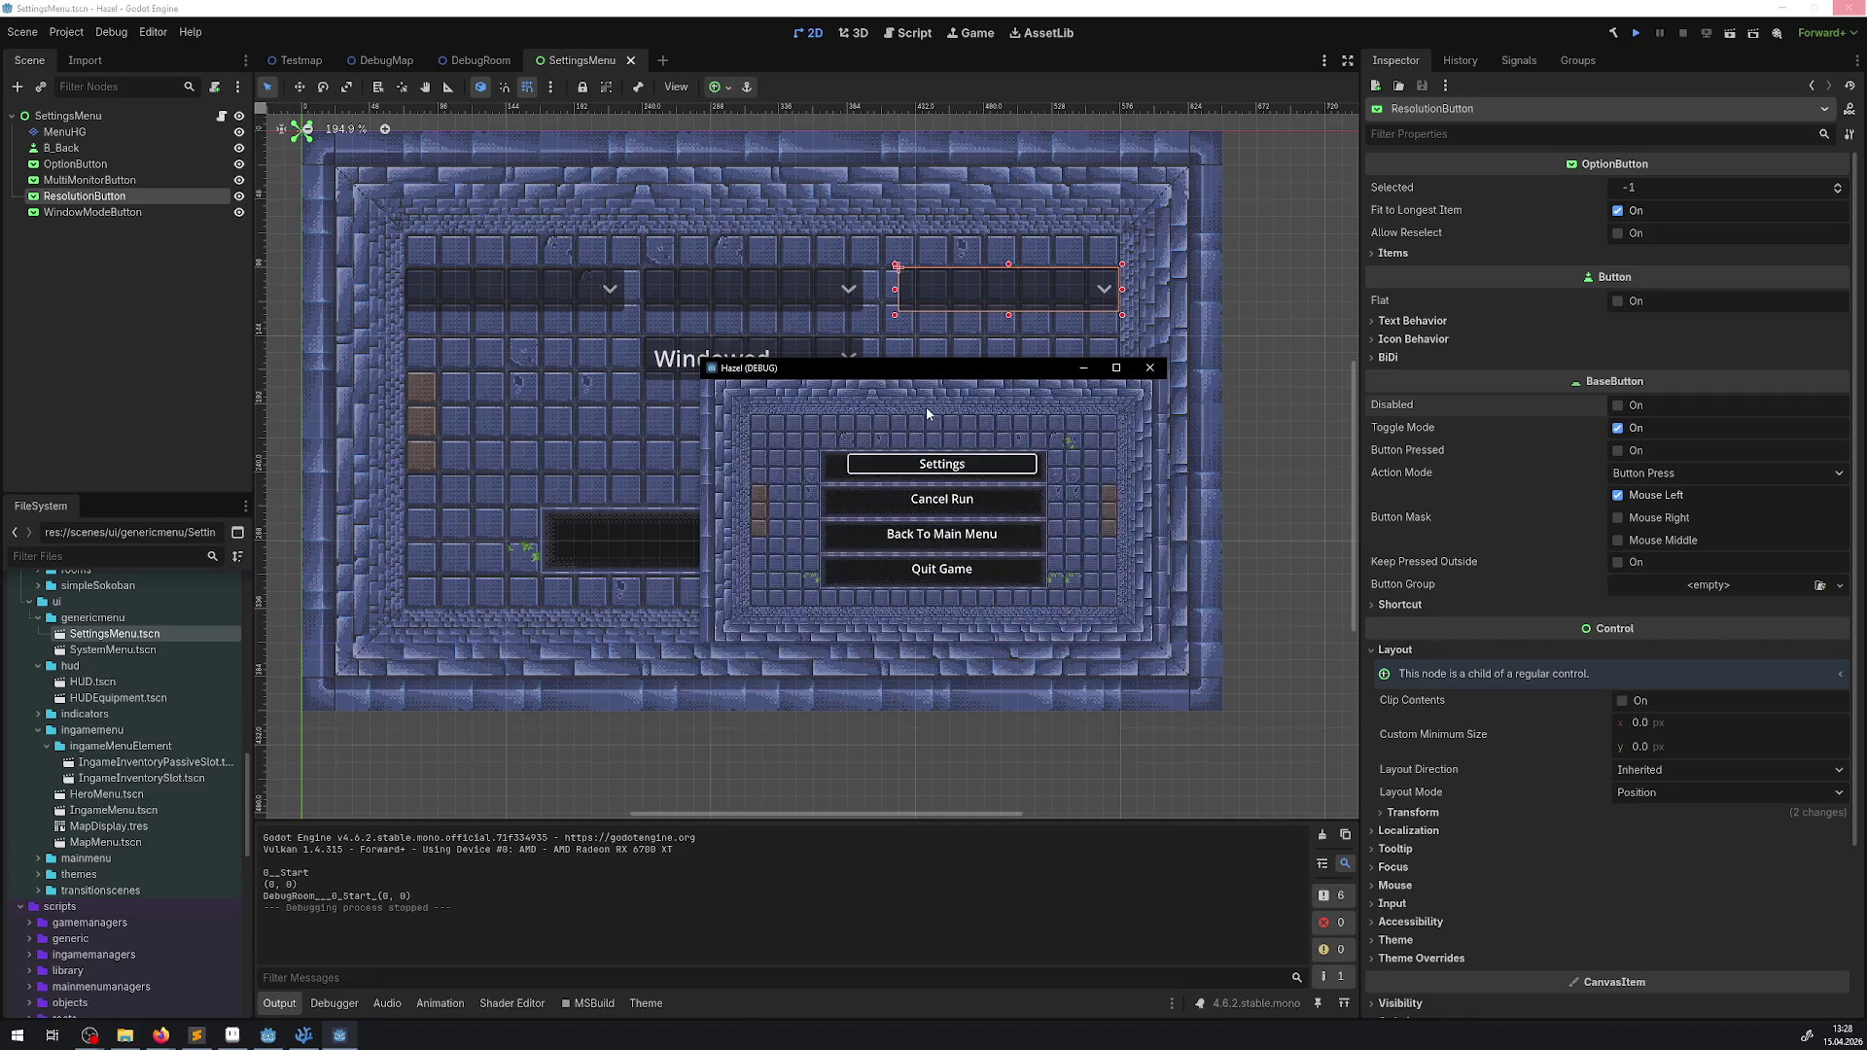
pyautogui.press('Return')
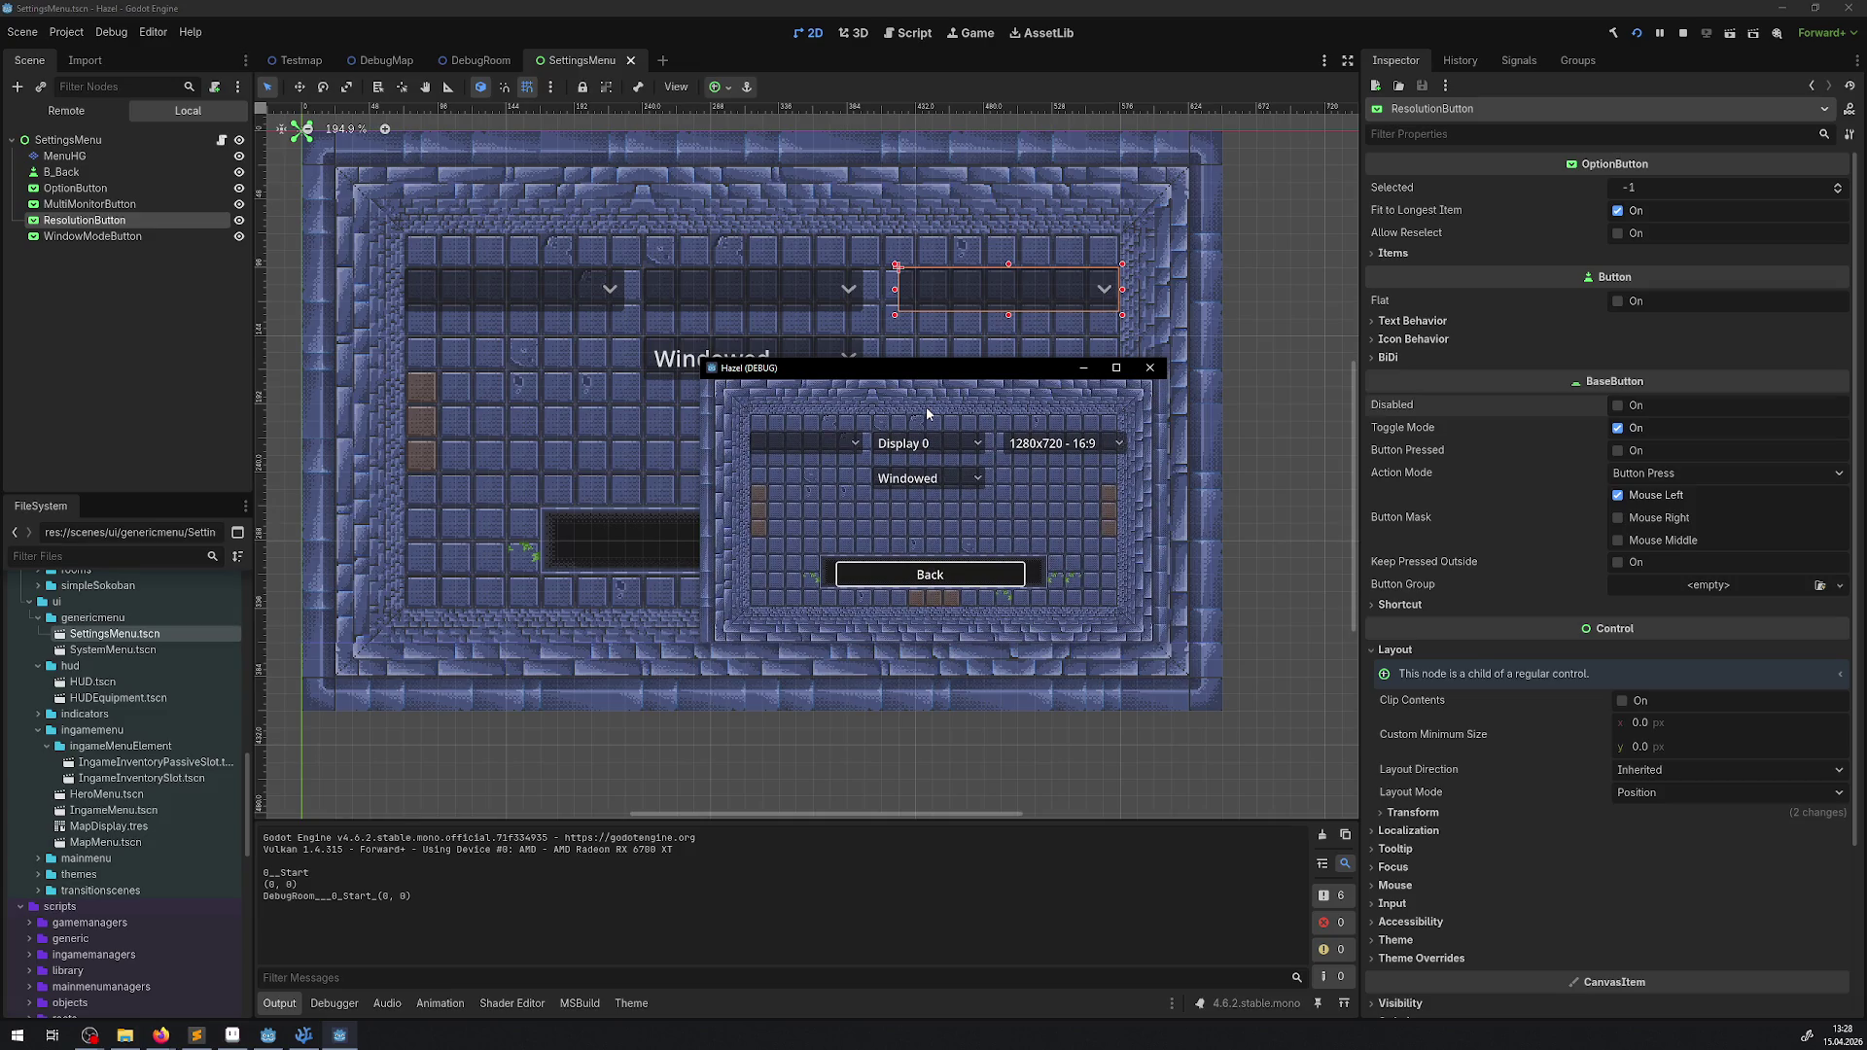
pyautogui.press('Up')
pyautogui.press('Return')
pyautogui.press('Down')
pyautogui.press('Return')
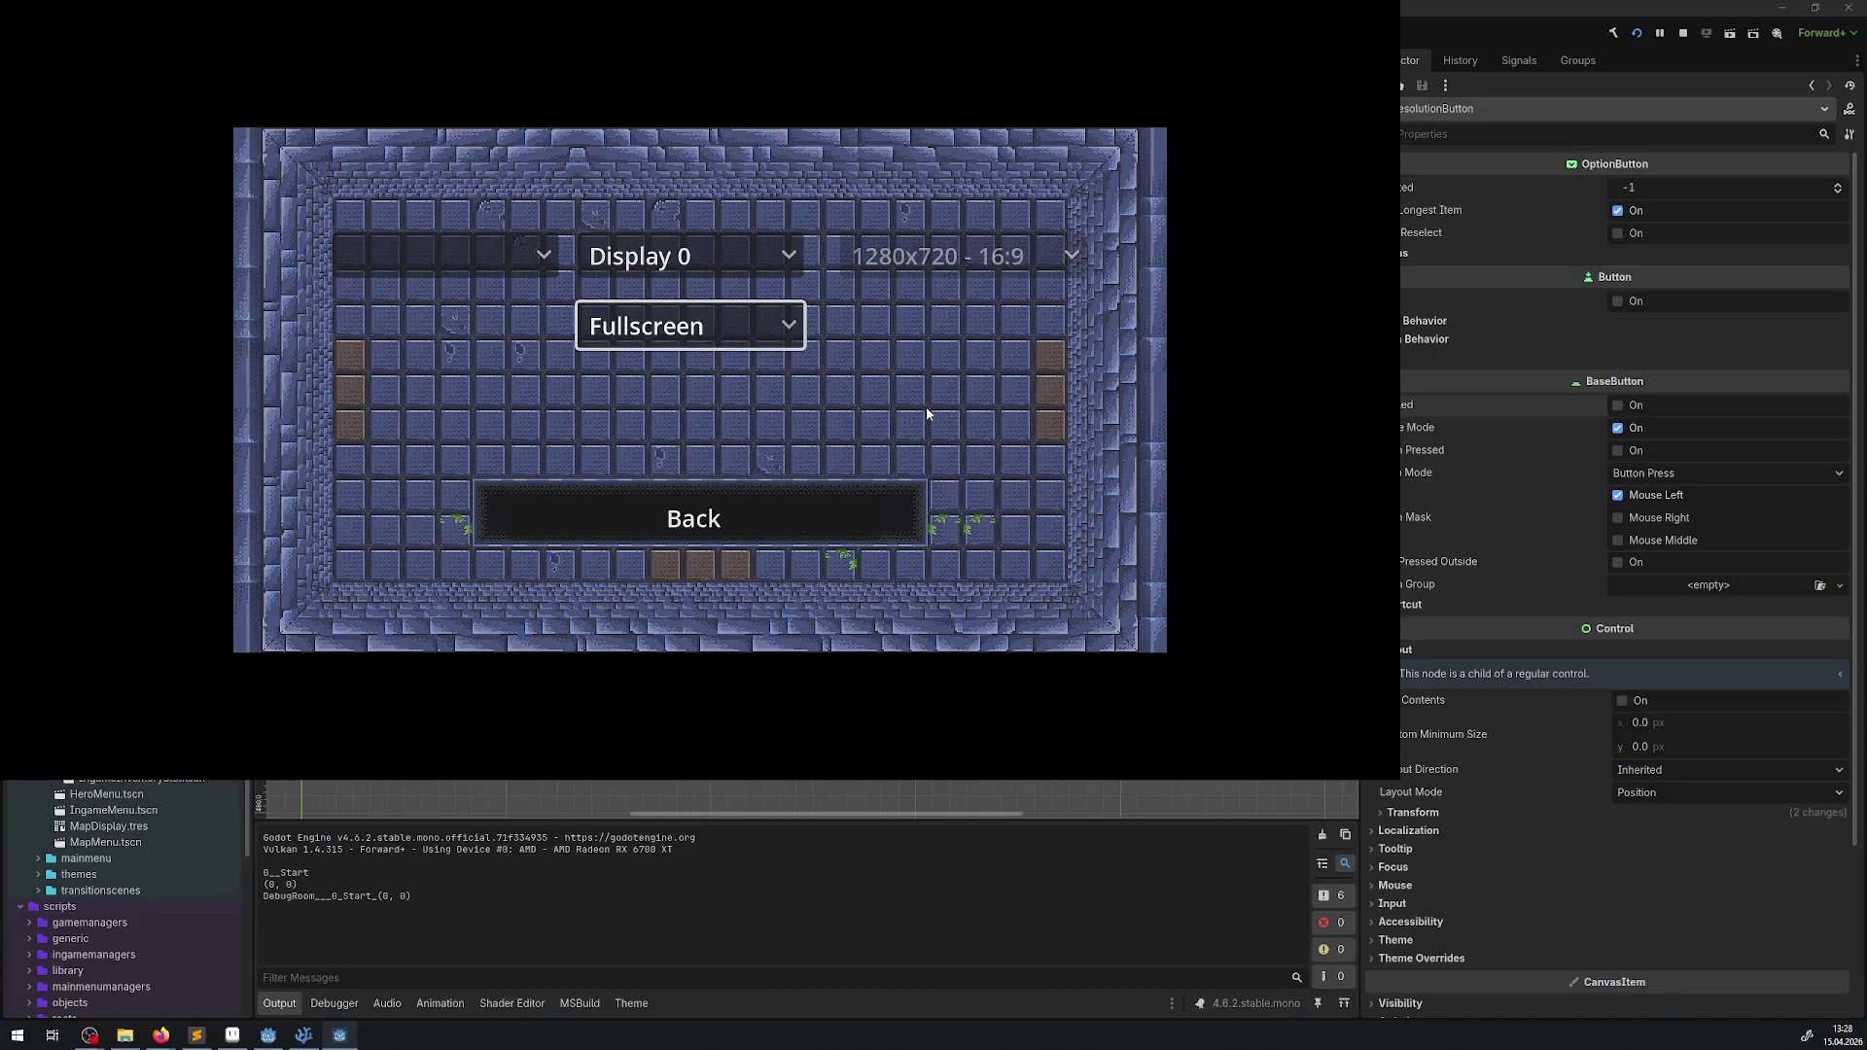
# - Restart the game, toggle Windowed then Fullscreen again, and quit the game
pyautogui.press('F8')
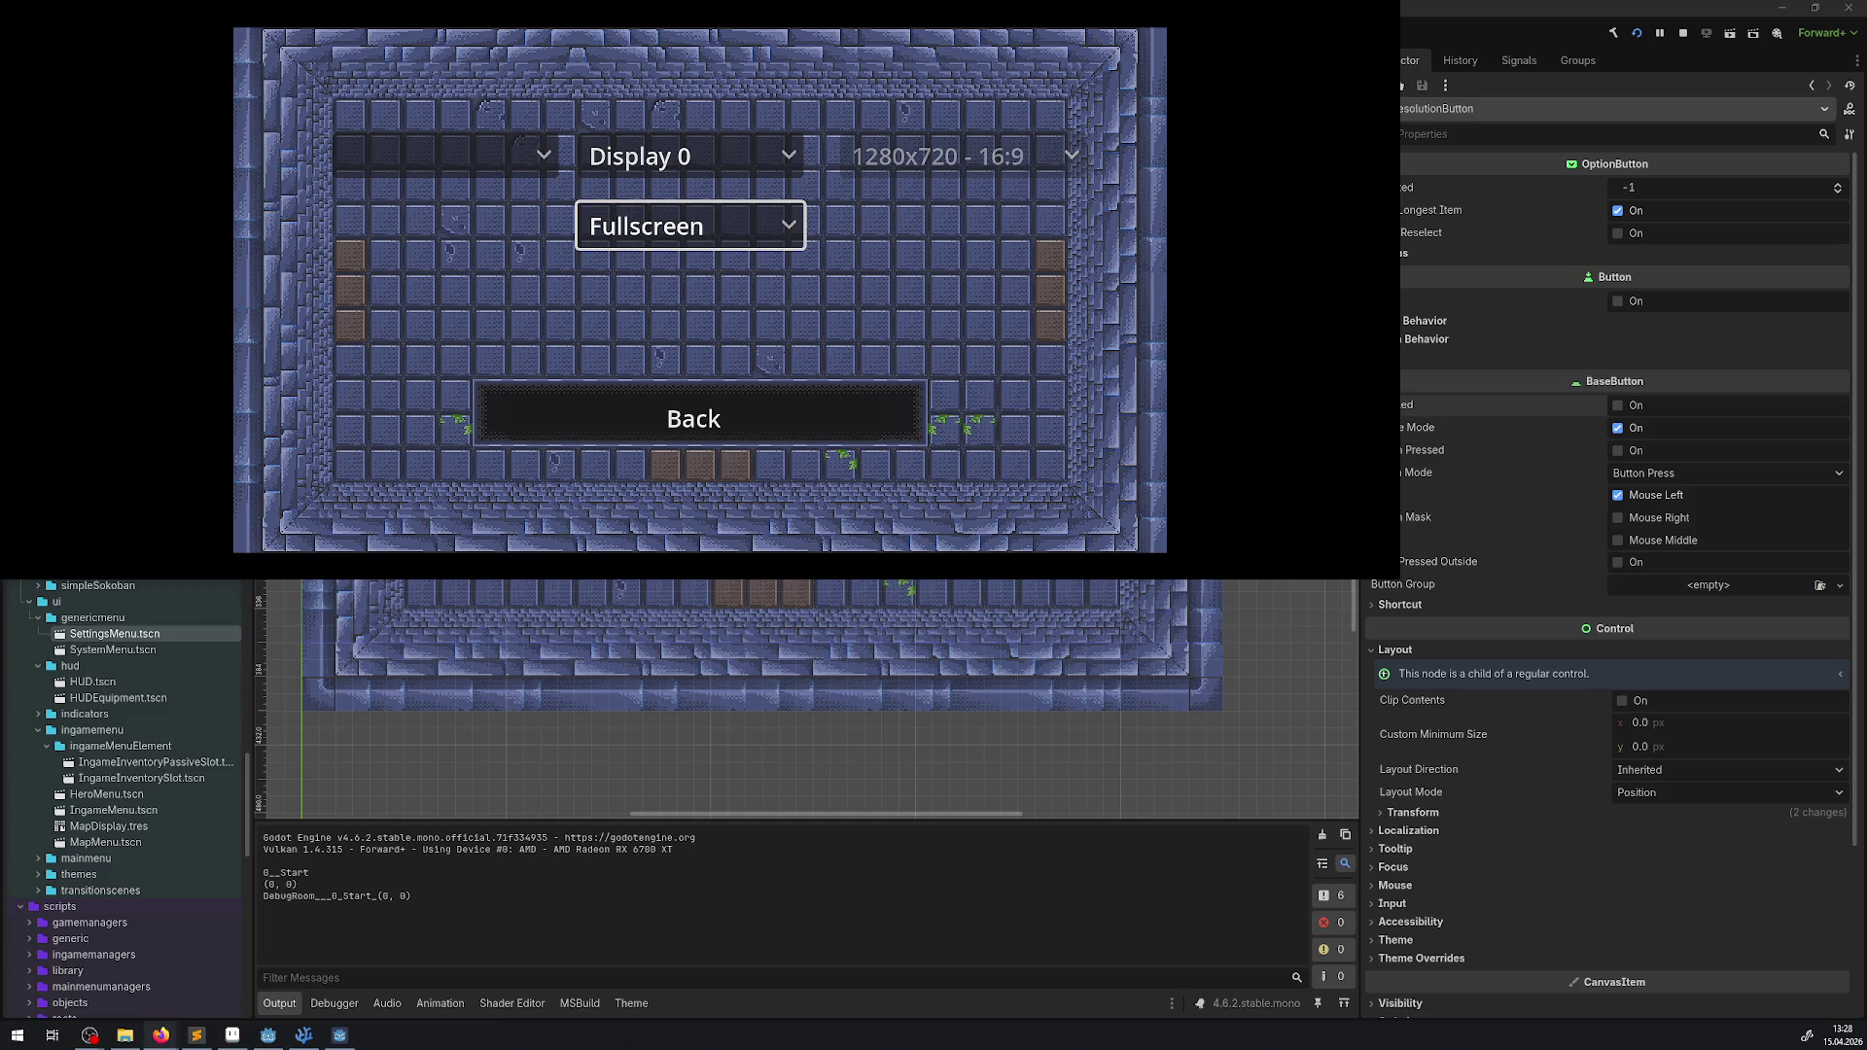
pyautogui.press('F8')
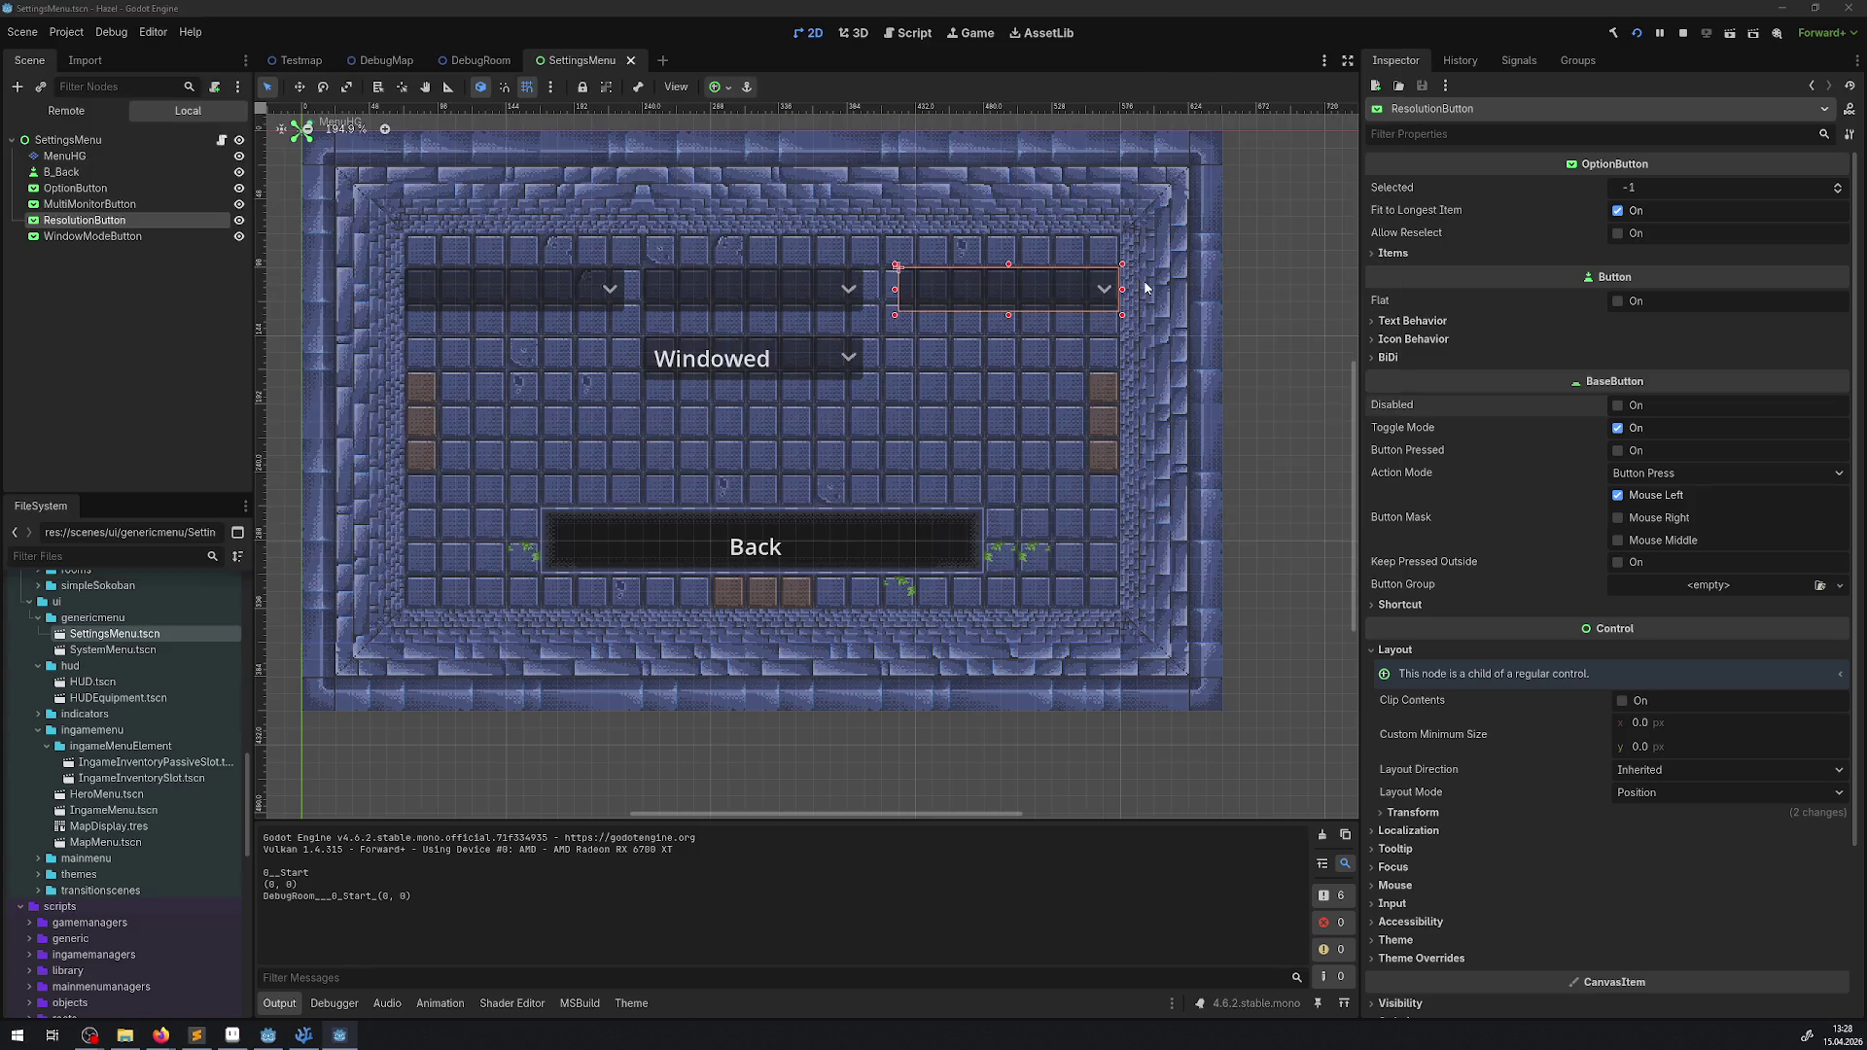
pyautogui.press('F6')
pyautogui.press('Return')
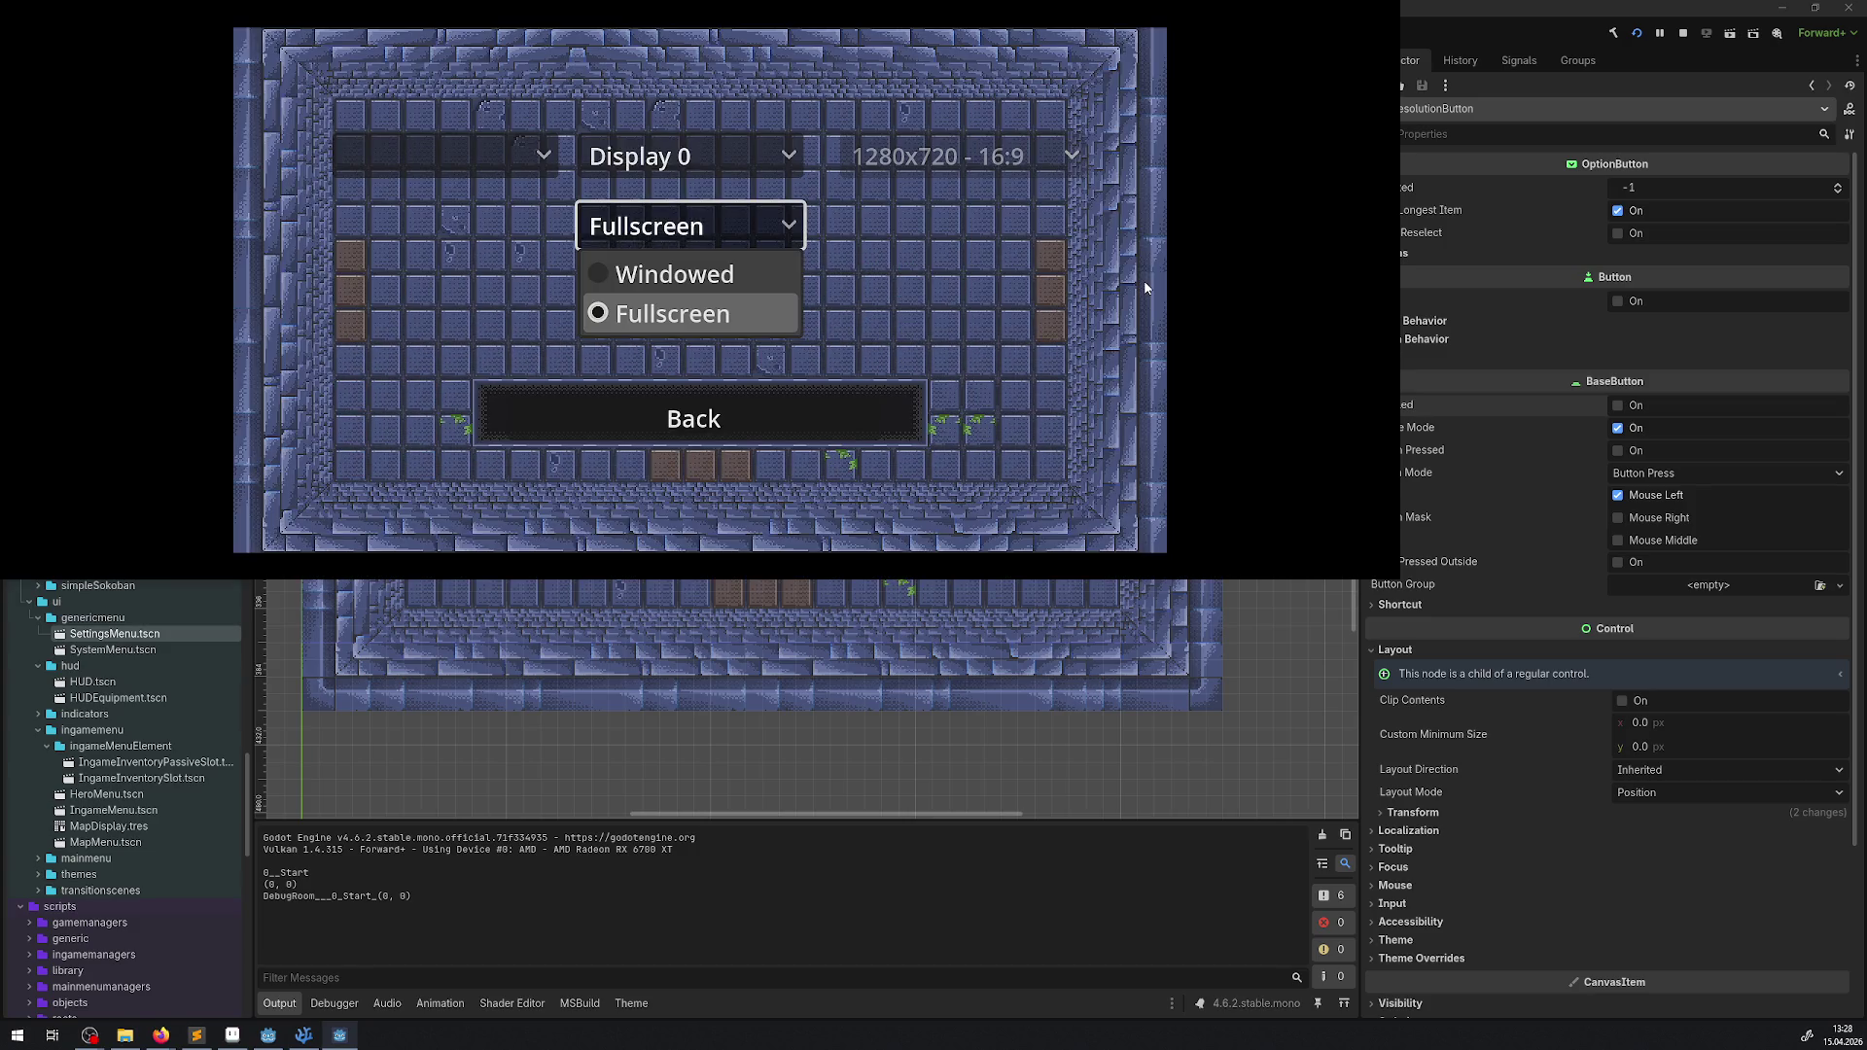
pyautogui.press('Up')
pyautogui.press('Return')
pyautogui.press('Return')
pyautogui.press('Down')
pyautogui.press('Return')
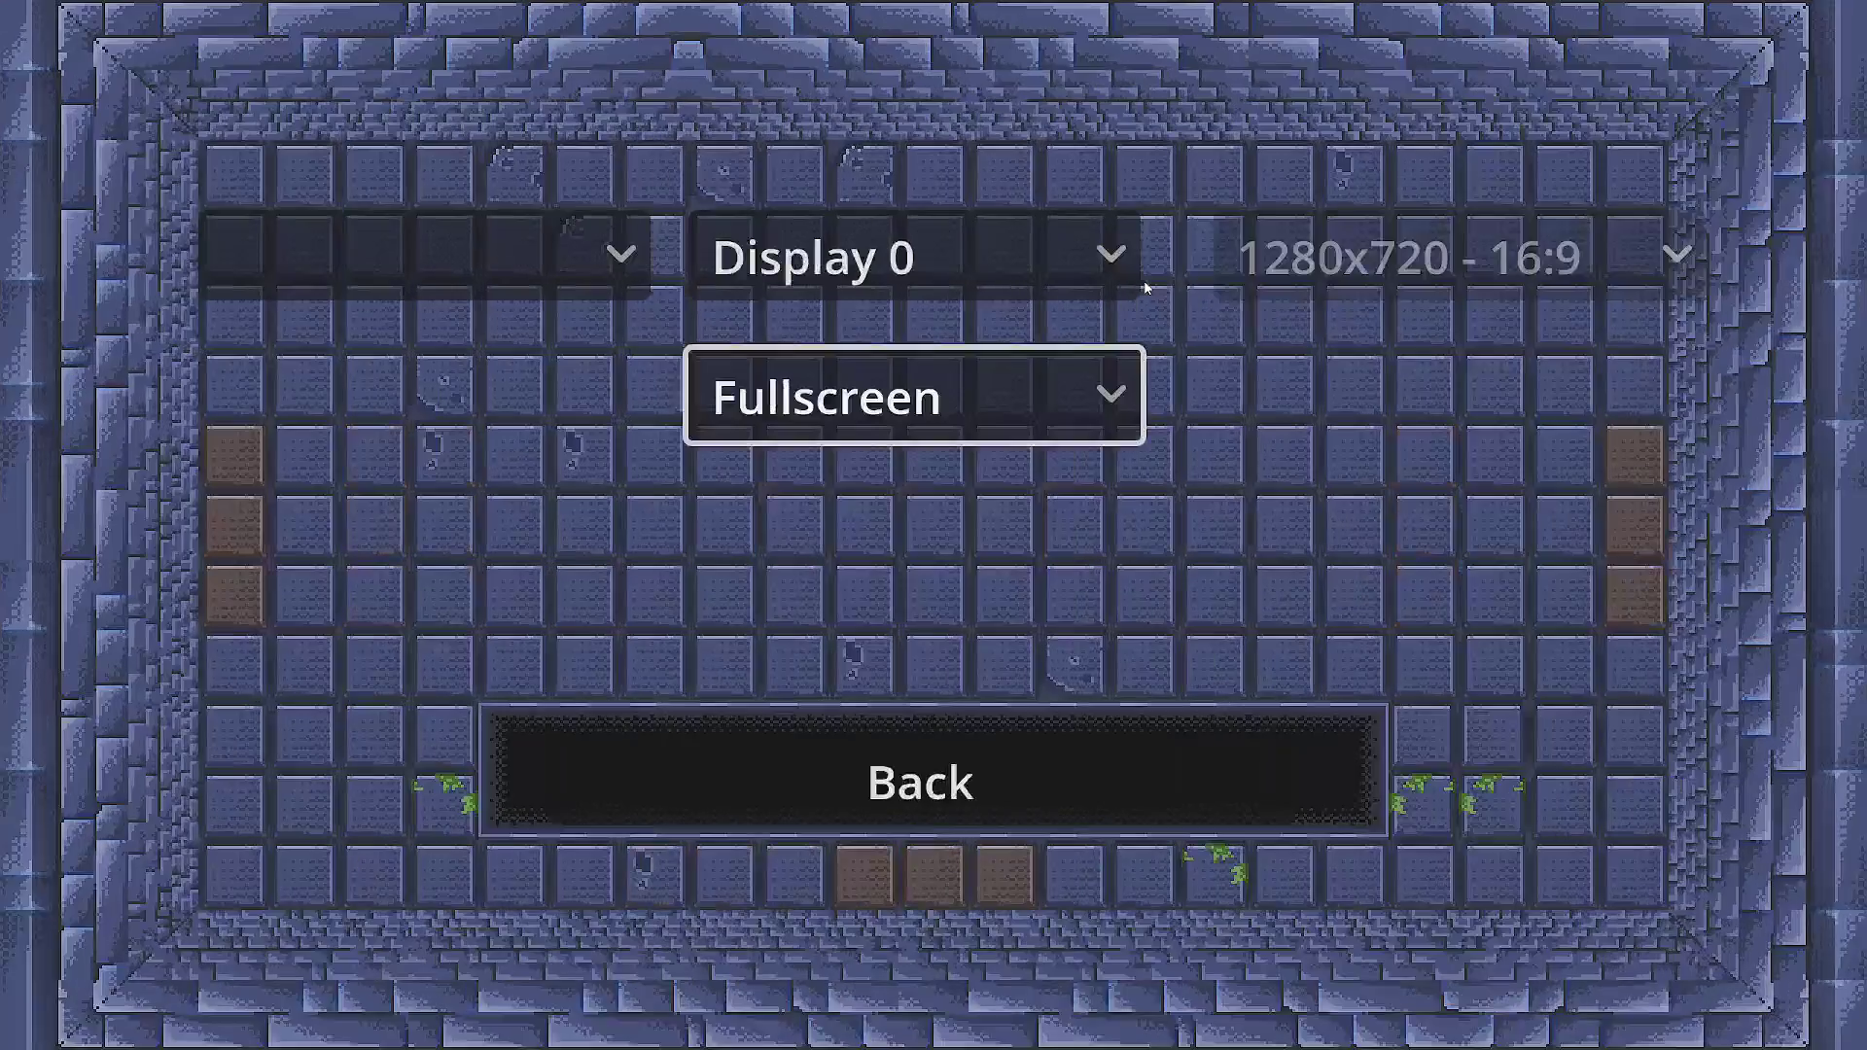
pyautogui.press('Down')
pyautogui.press('Return')
pyautogui.press('Down')
pyautogui.press('Down')
pyautogui.press('Down')
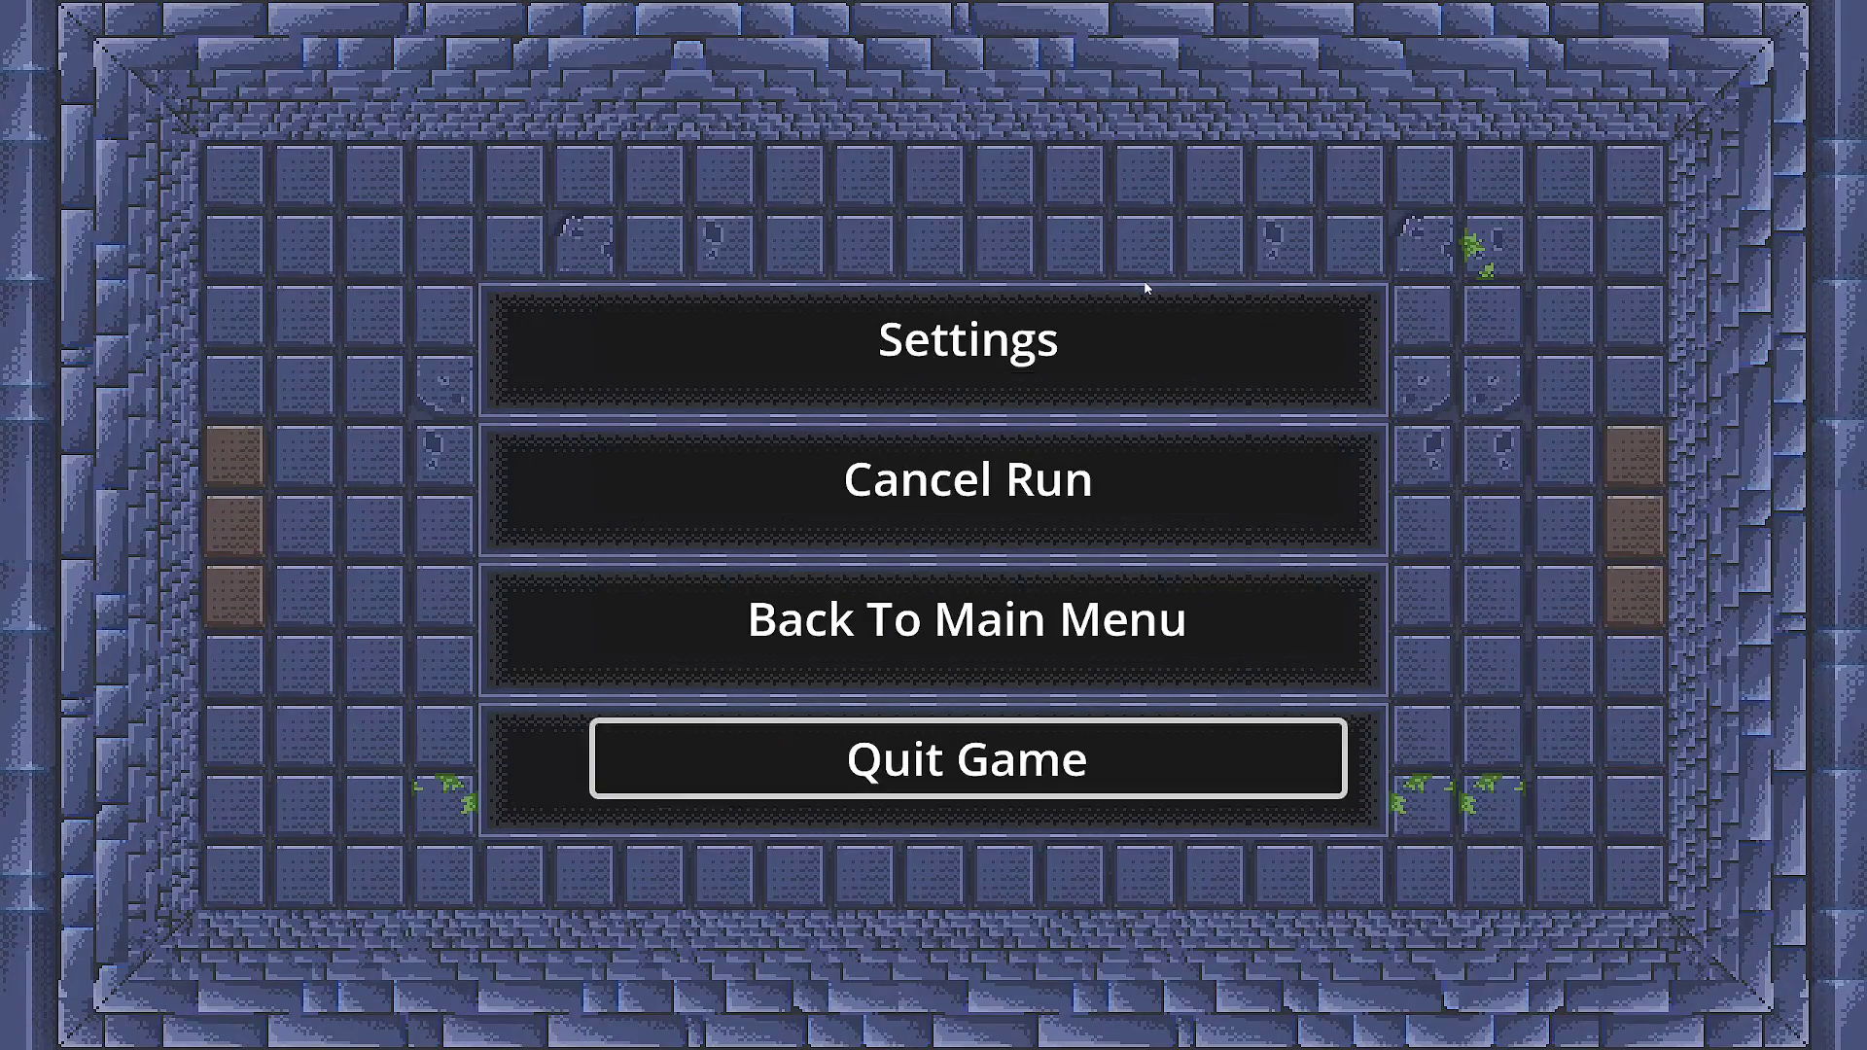
pyautogui.press('Return')
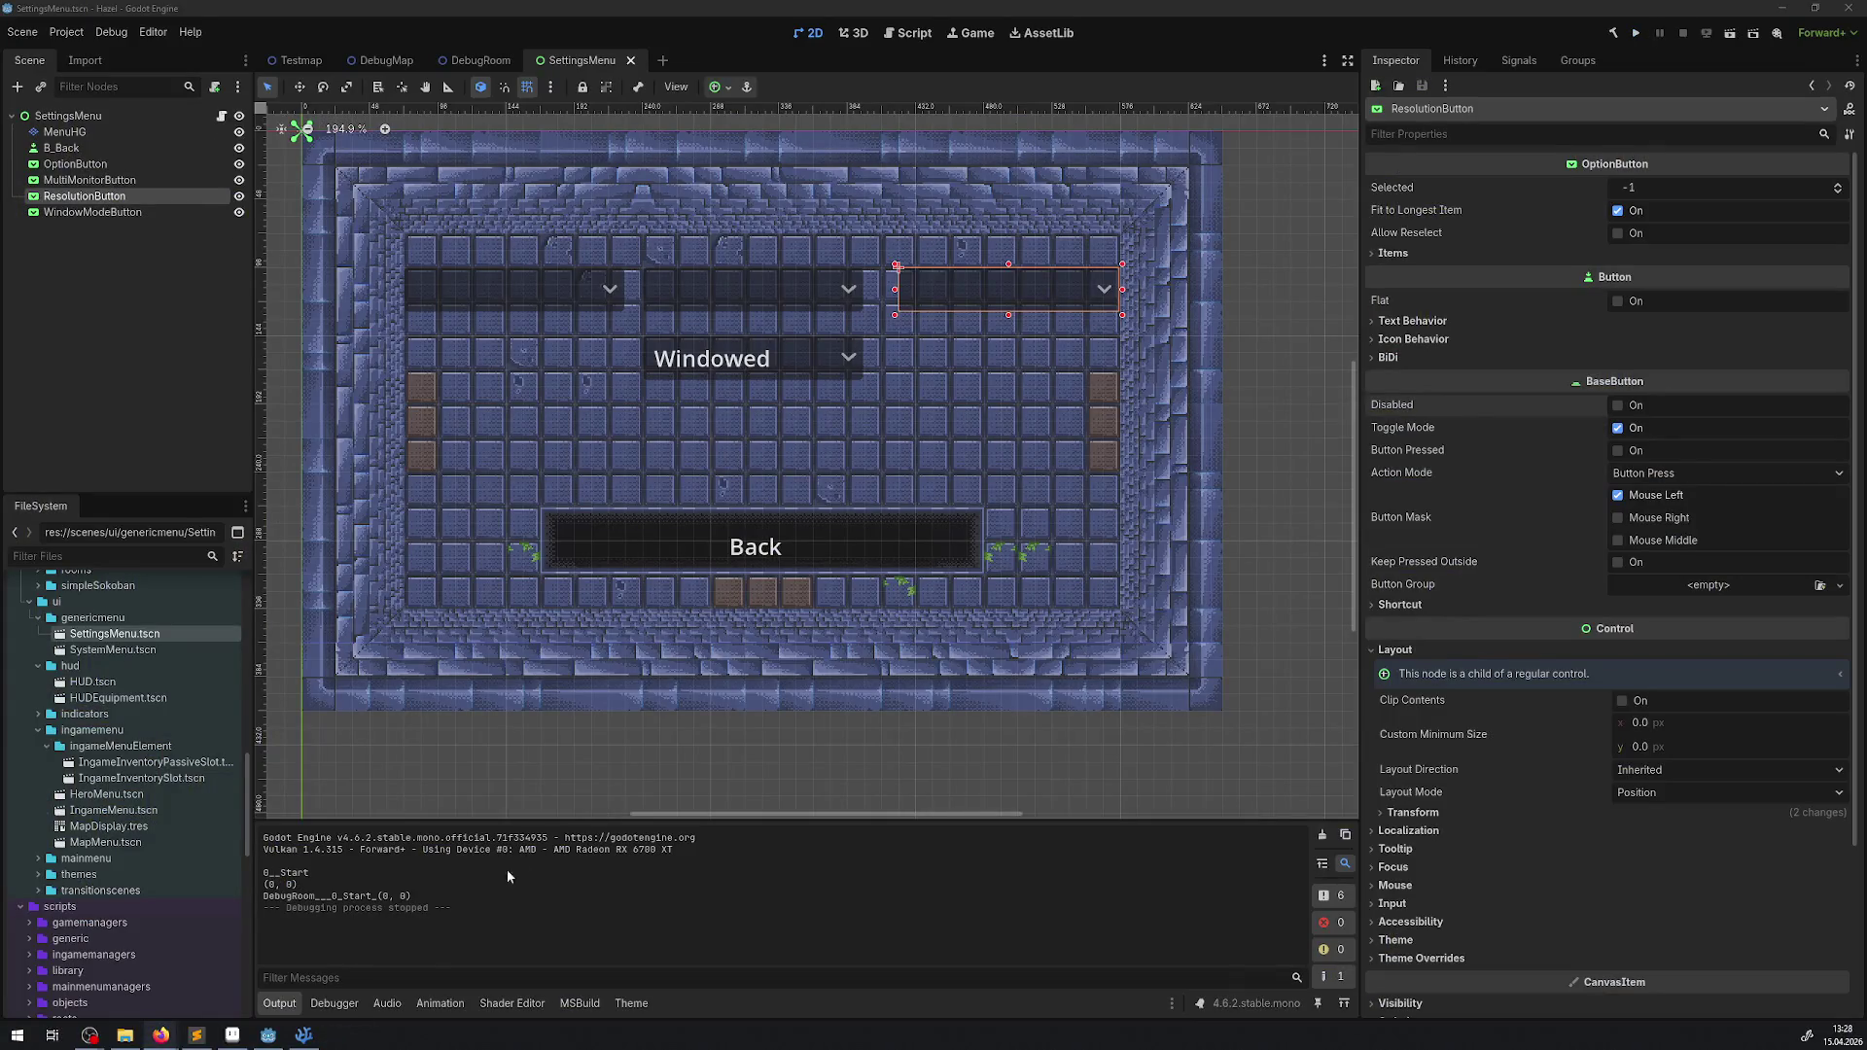
pyautogui.click(304, 1034)
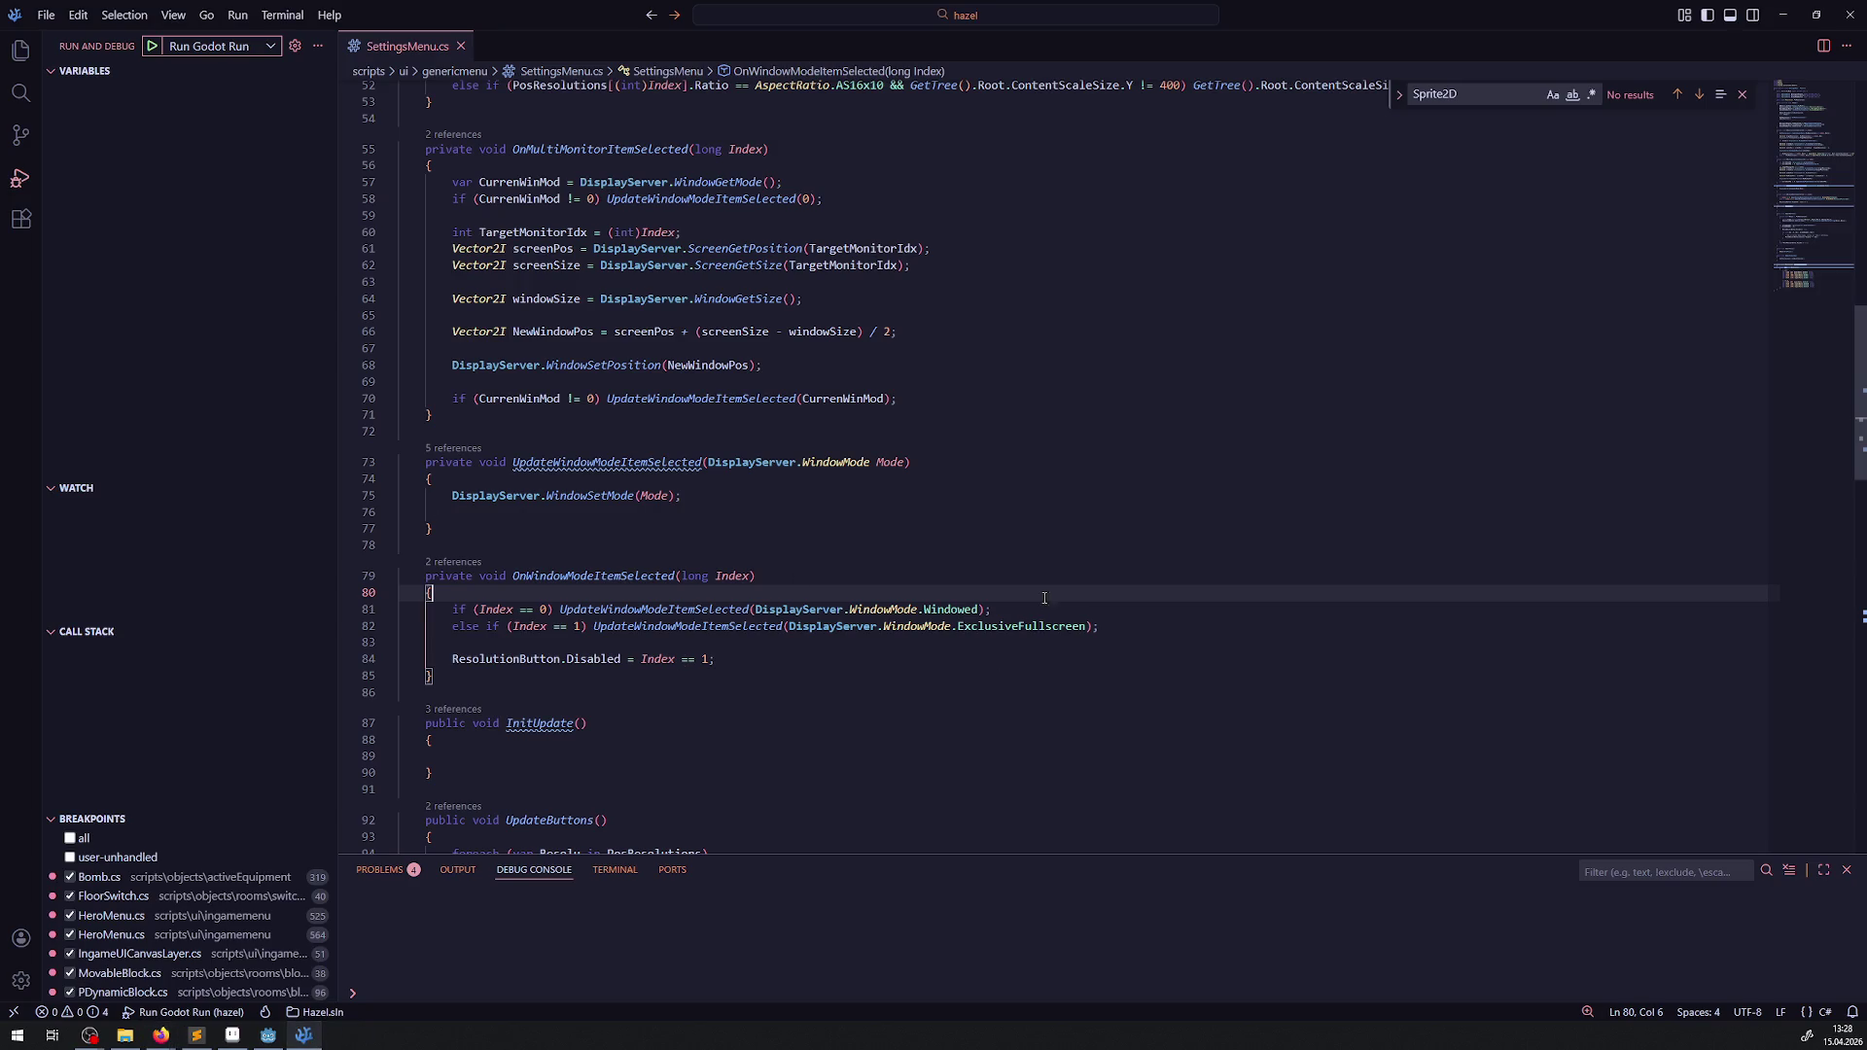
# - Change ExclusiveFullscreen on line 82 back to Fullscreen and return to Godot
pyautogui.doubleClick(1020, 626)
pyautogui.write('Fullscreen')
pyautogui.click(1030, 546)
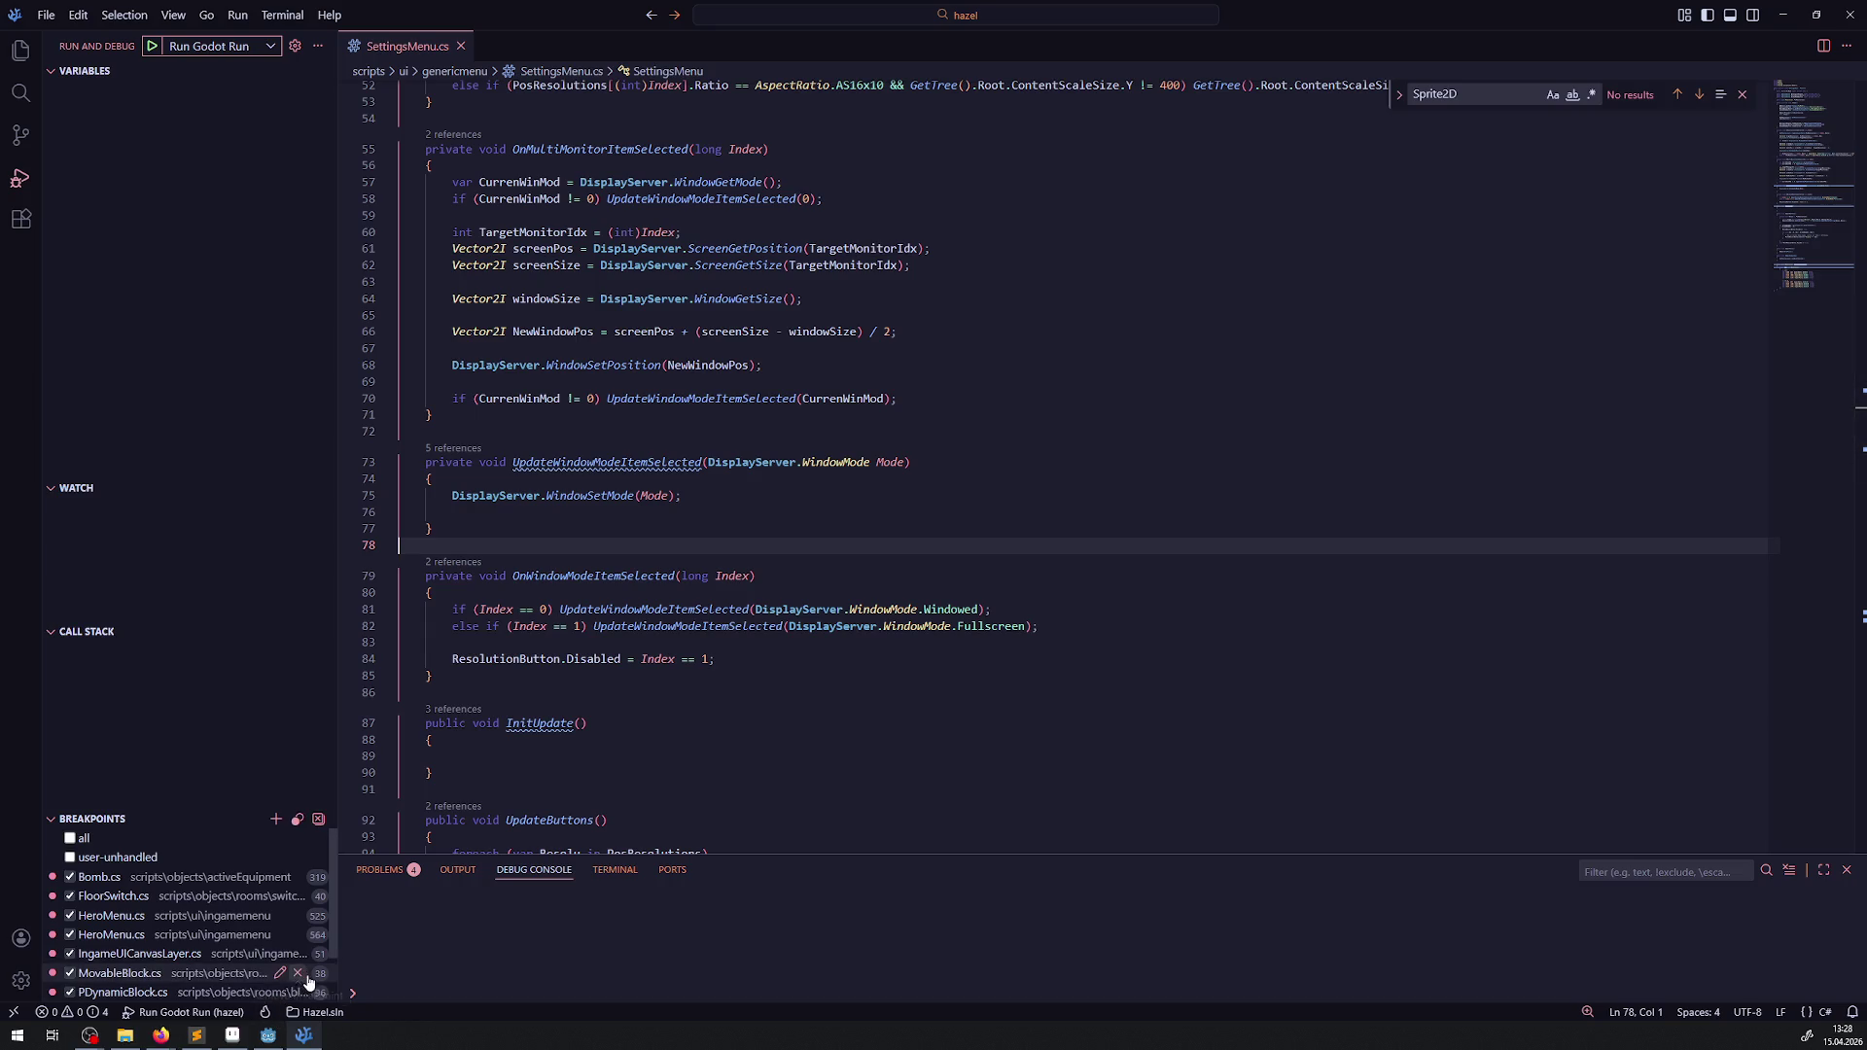
pyautogui.click(277, 1039)
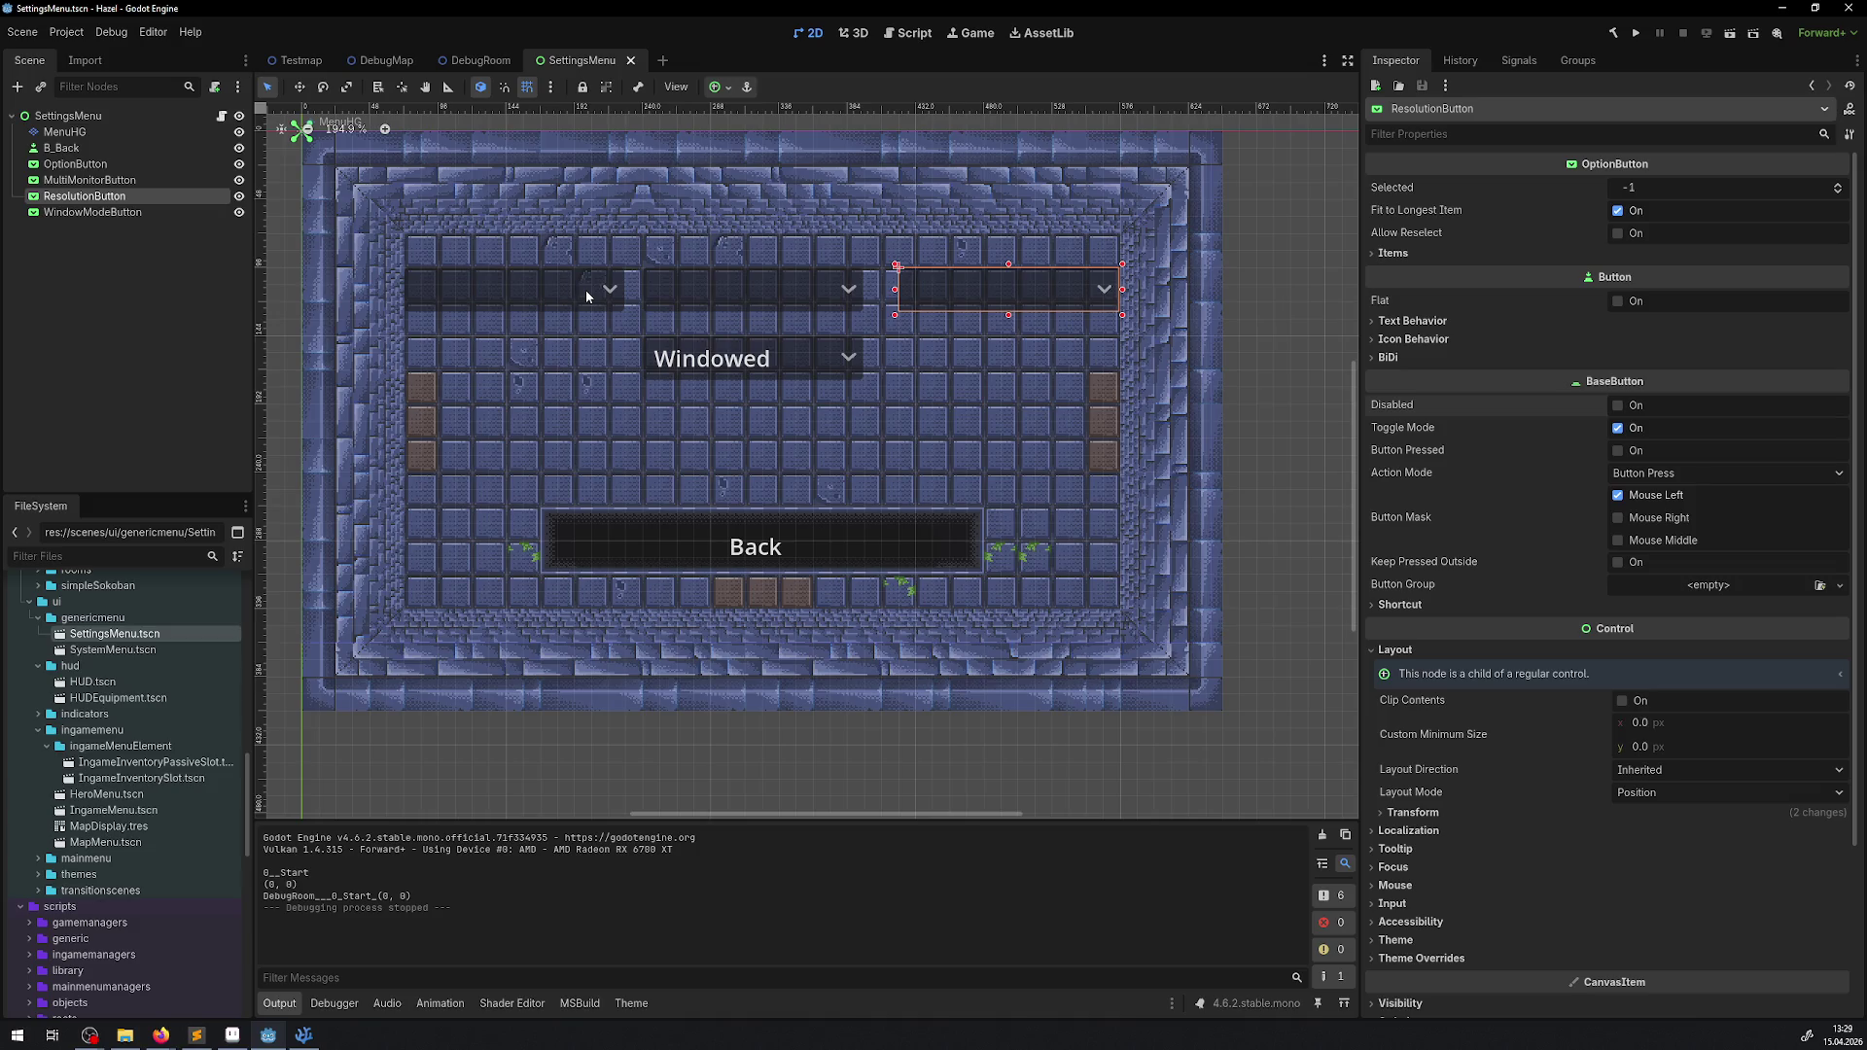
pyautogui.click(315, 1036)
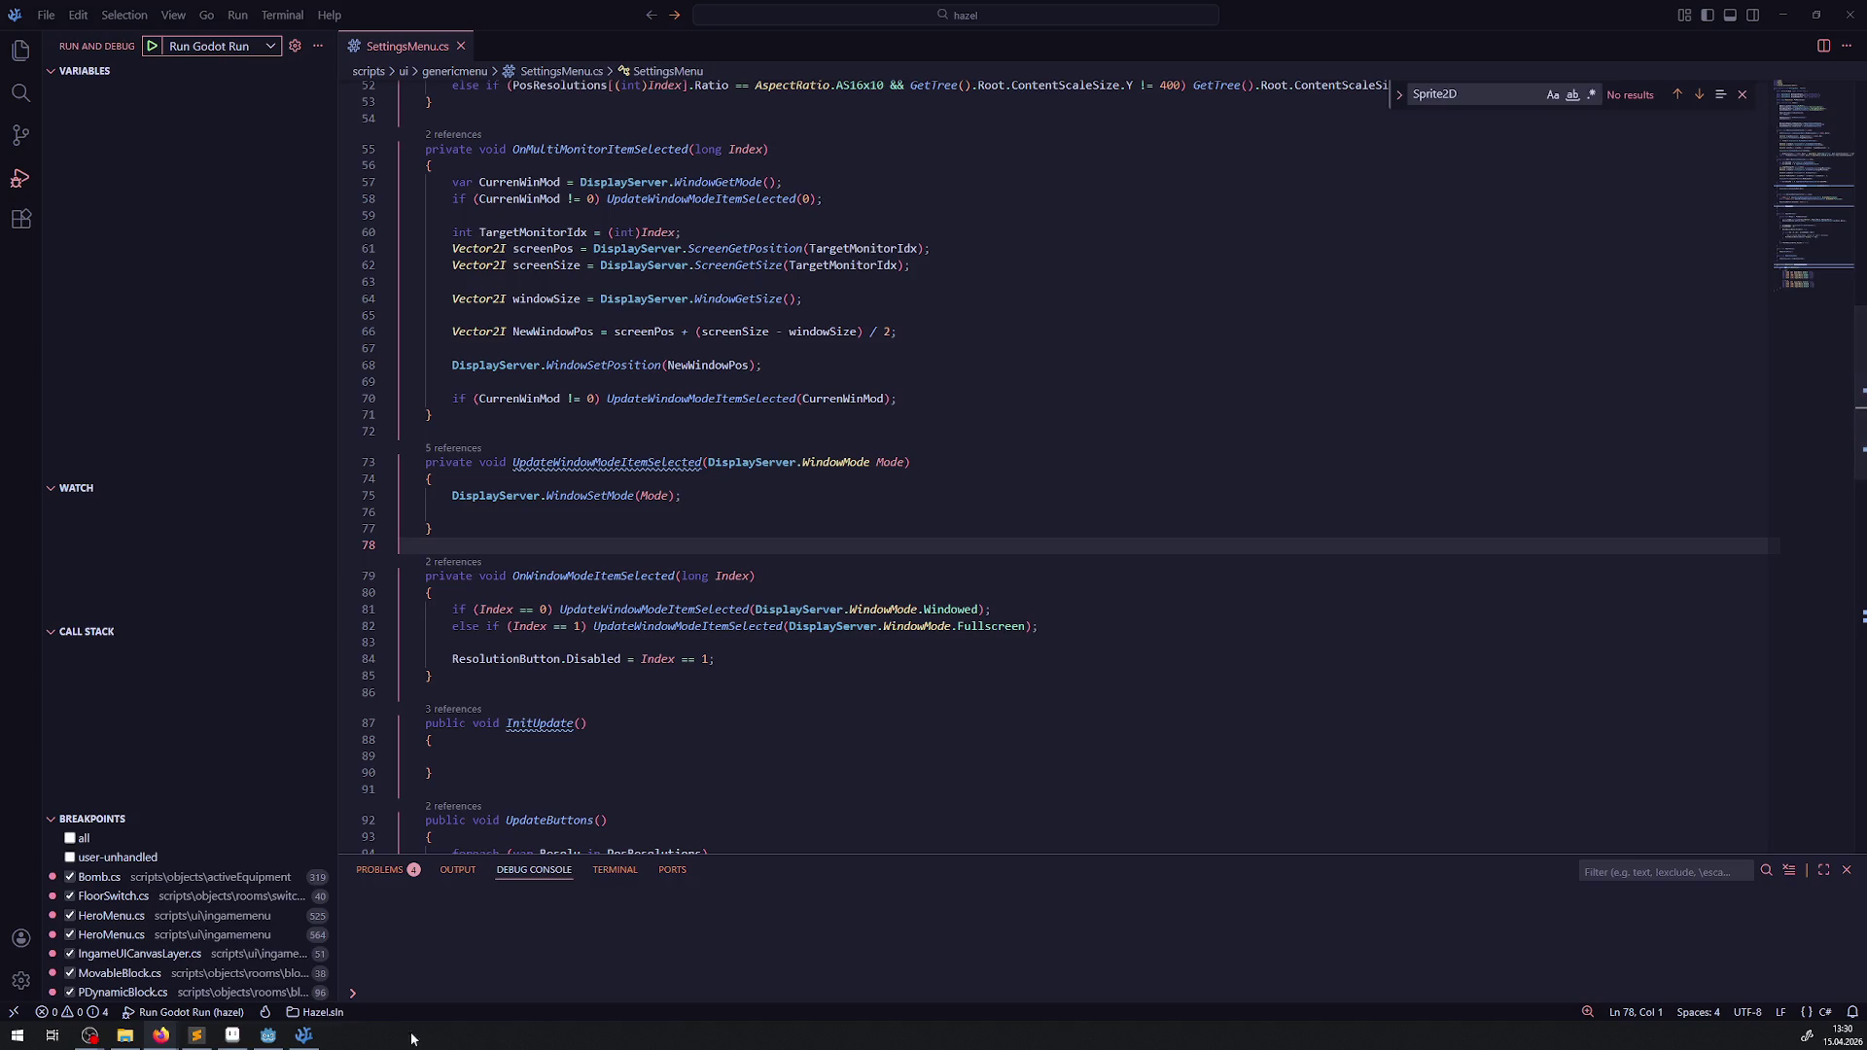
pyautogui.click(272, 1036)
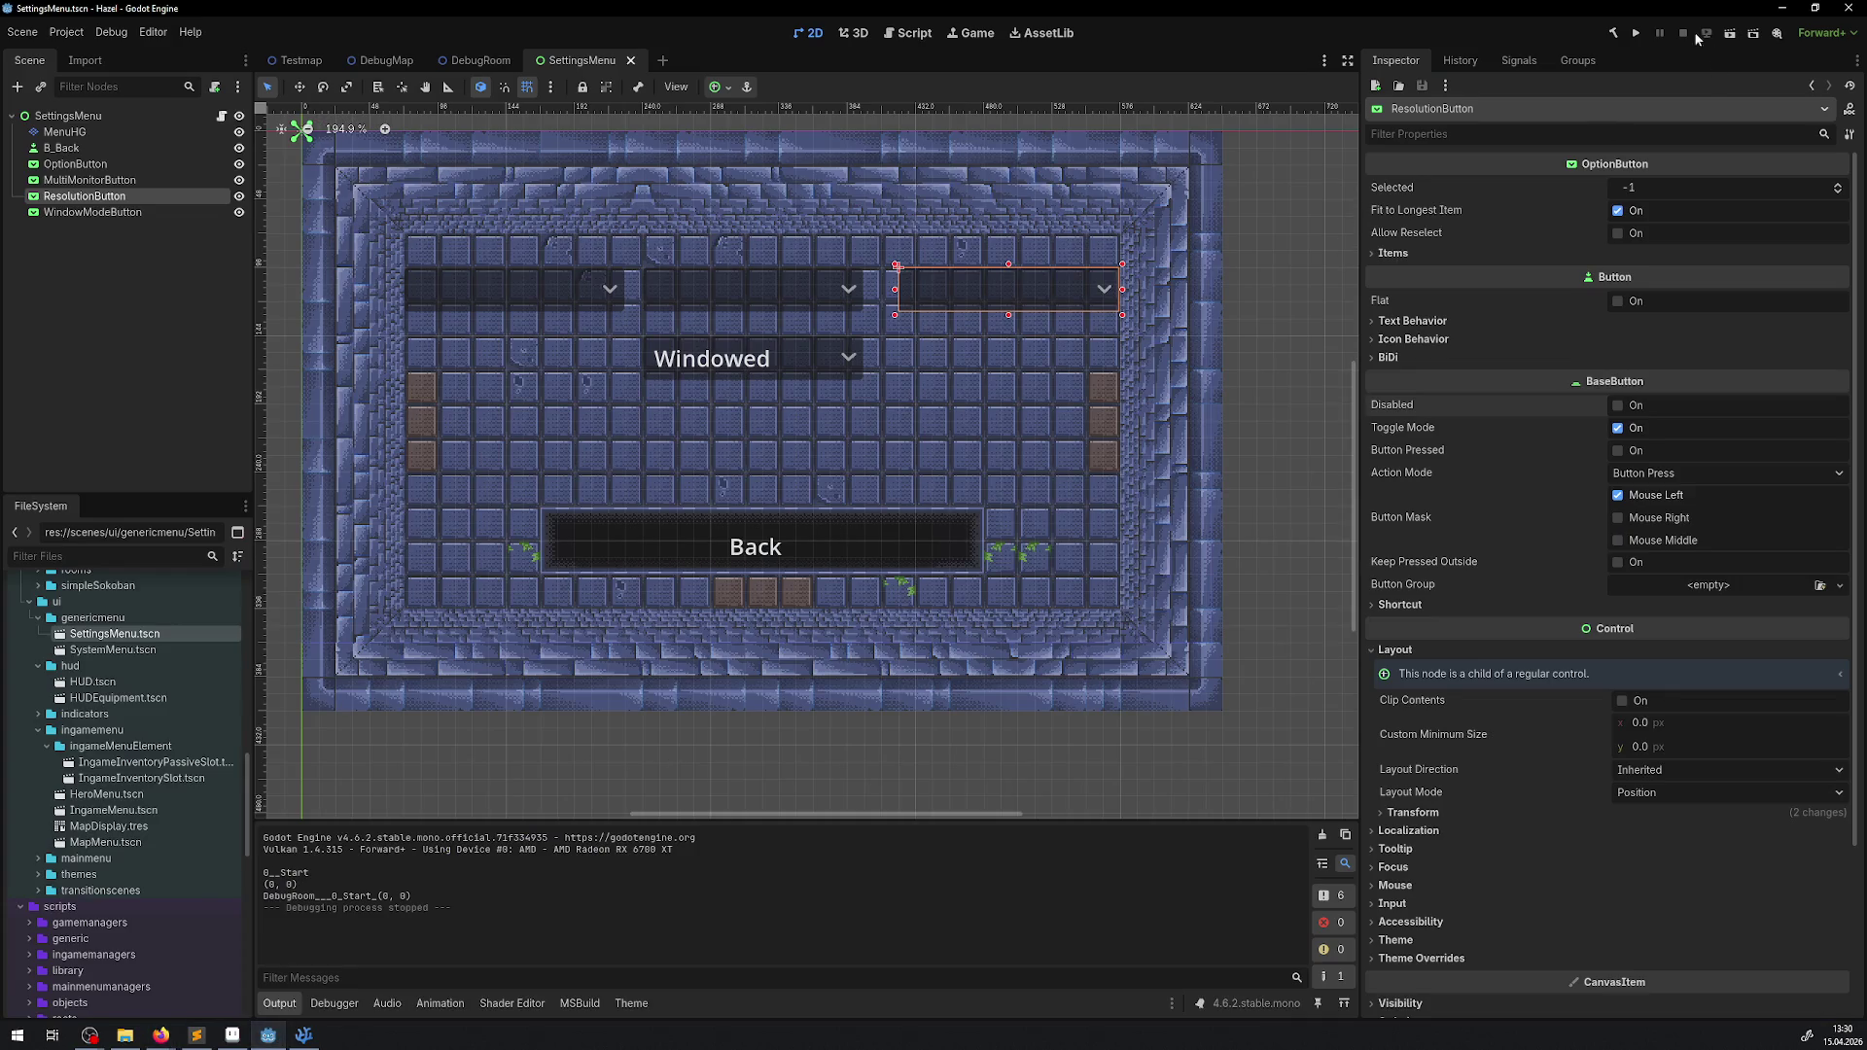
# - Run Hazel from Godot and open the in-game settings screen
pyautogui.click(1633, 34)
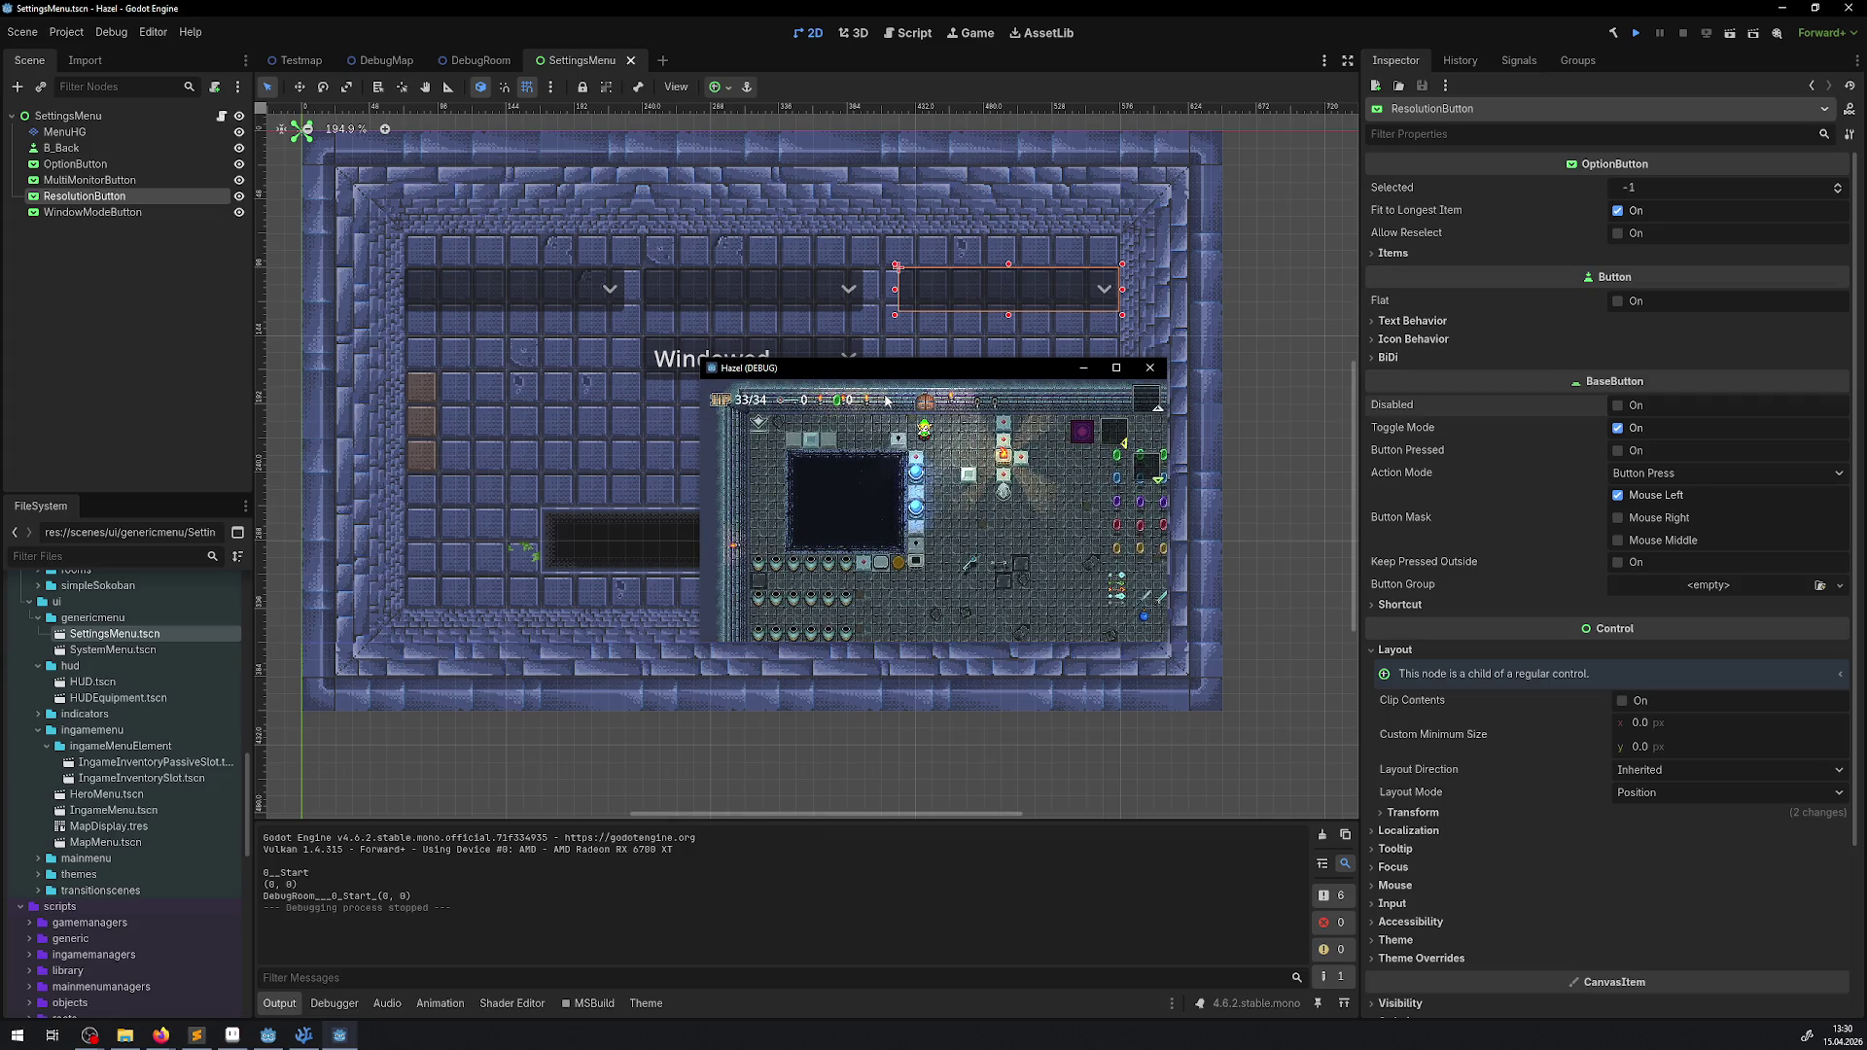
pyautogui.press('Escape')
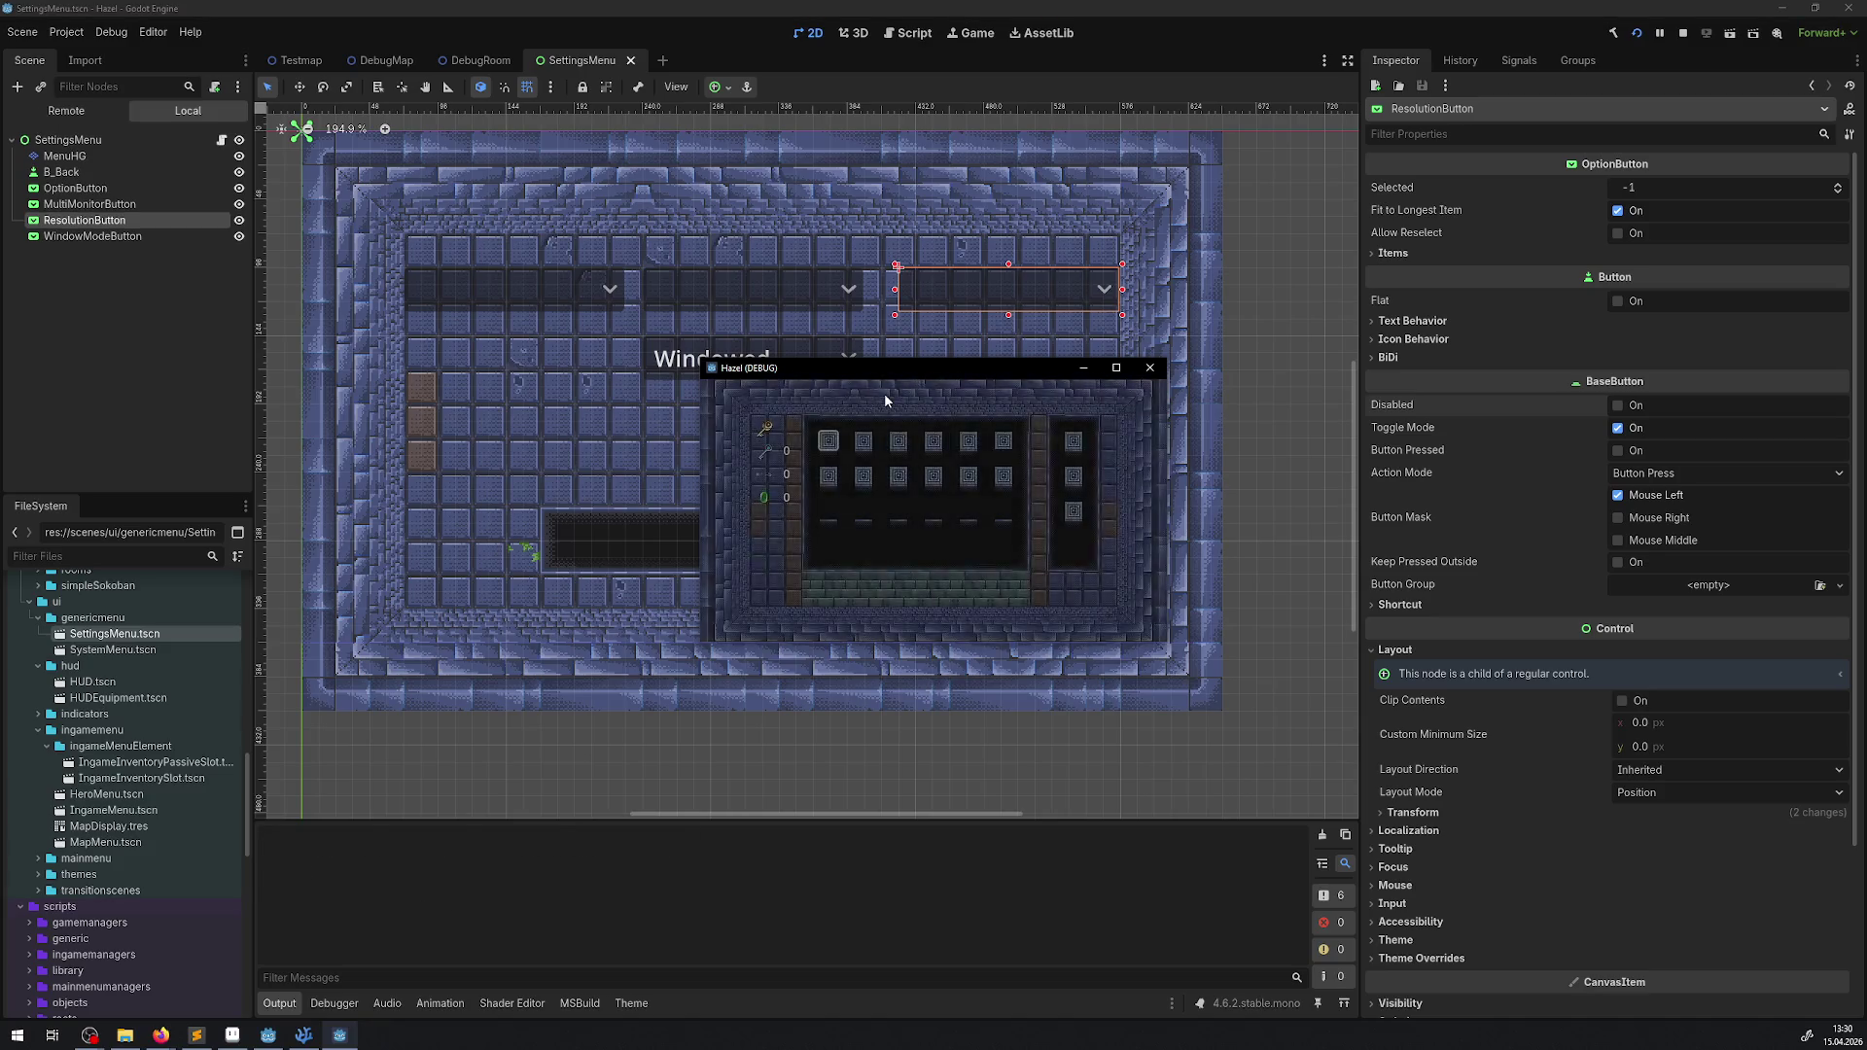
pyautogui.press('Right')
pyautogui.press('Return')
# - Set the game resolution to 1600x900 and drag the game window larger
pyautogui.press('Up')
pyautogui.press('Up')
pyautogui.press('Right')
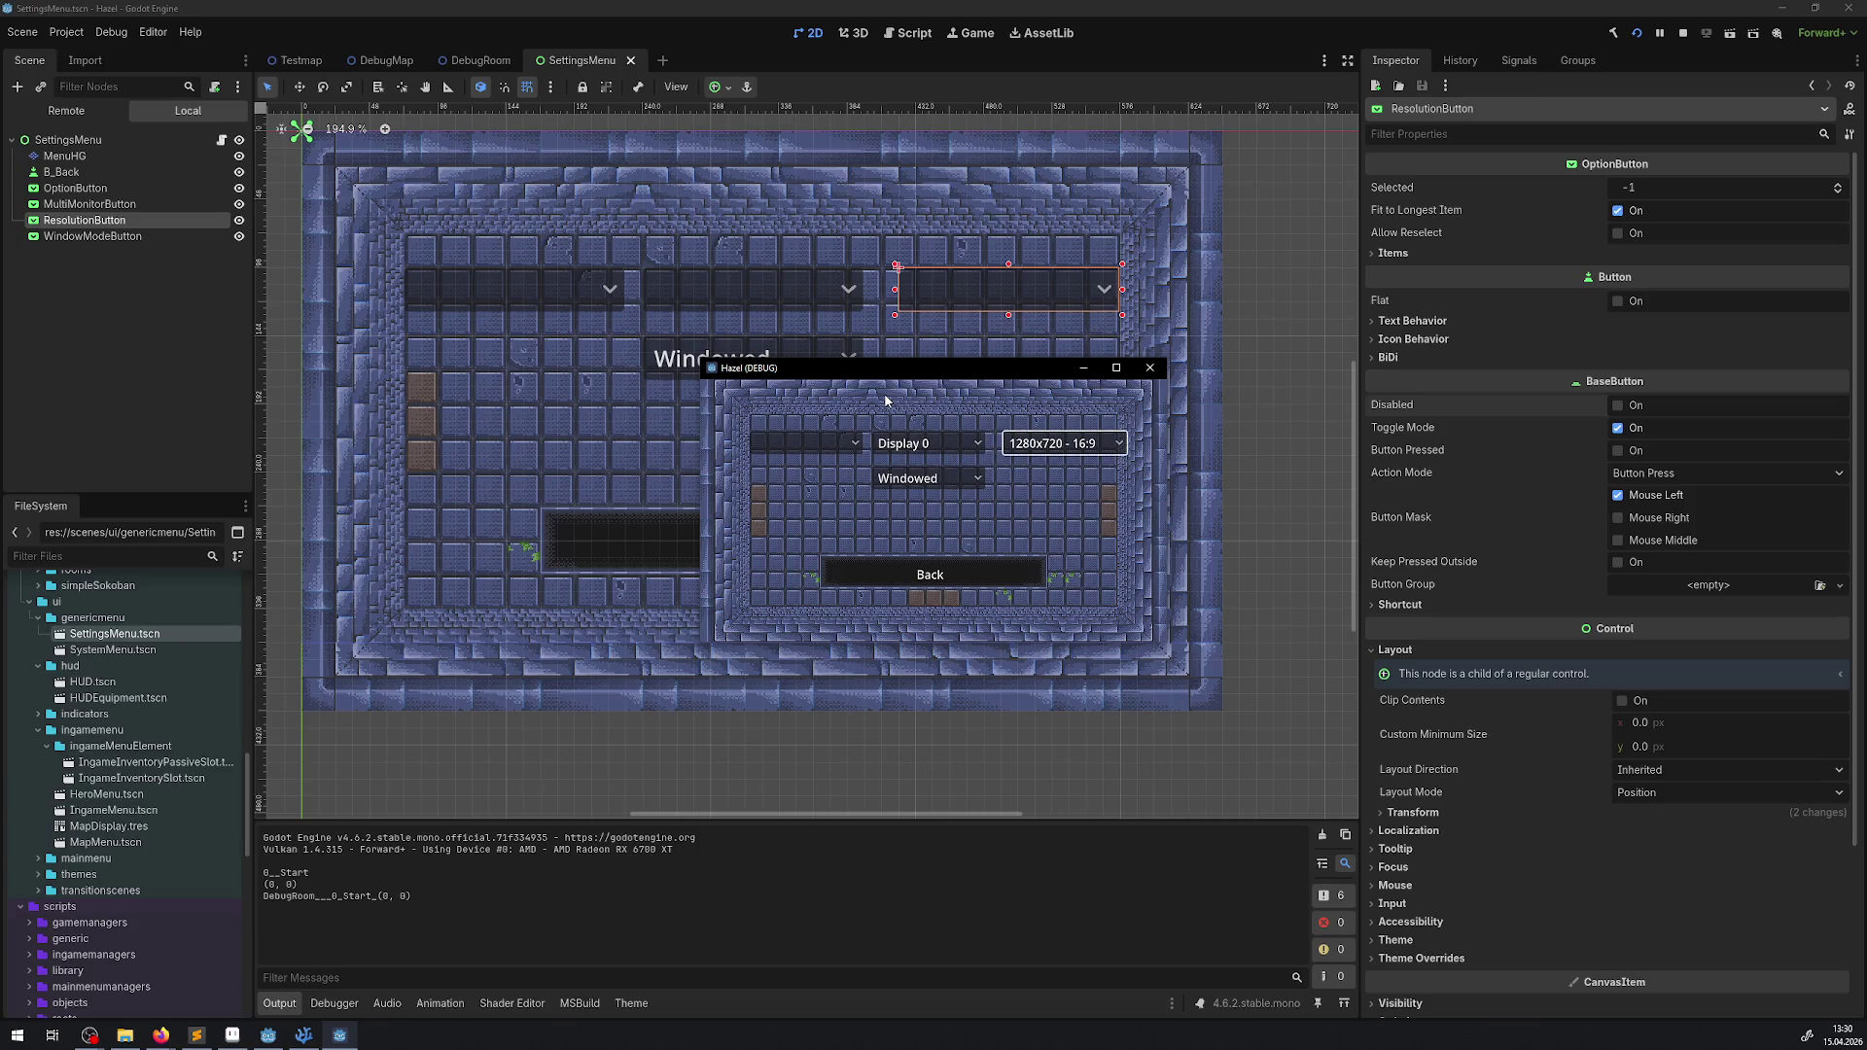
pyautogui.press('Return')
pyautogui.press('Down')
pyautogui.press('Return')
pyautogui.press('Down')
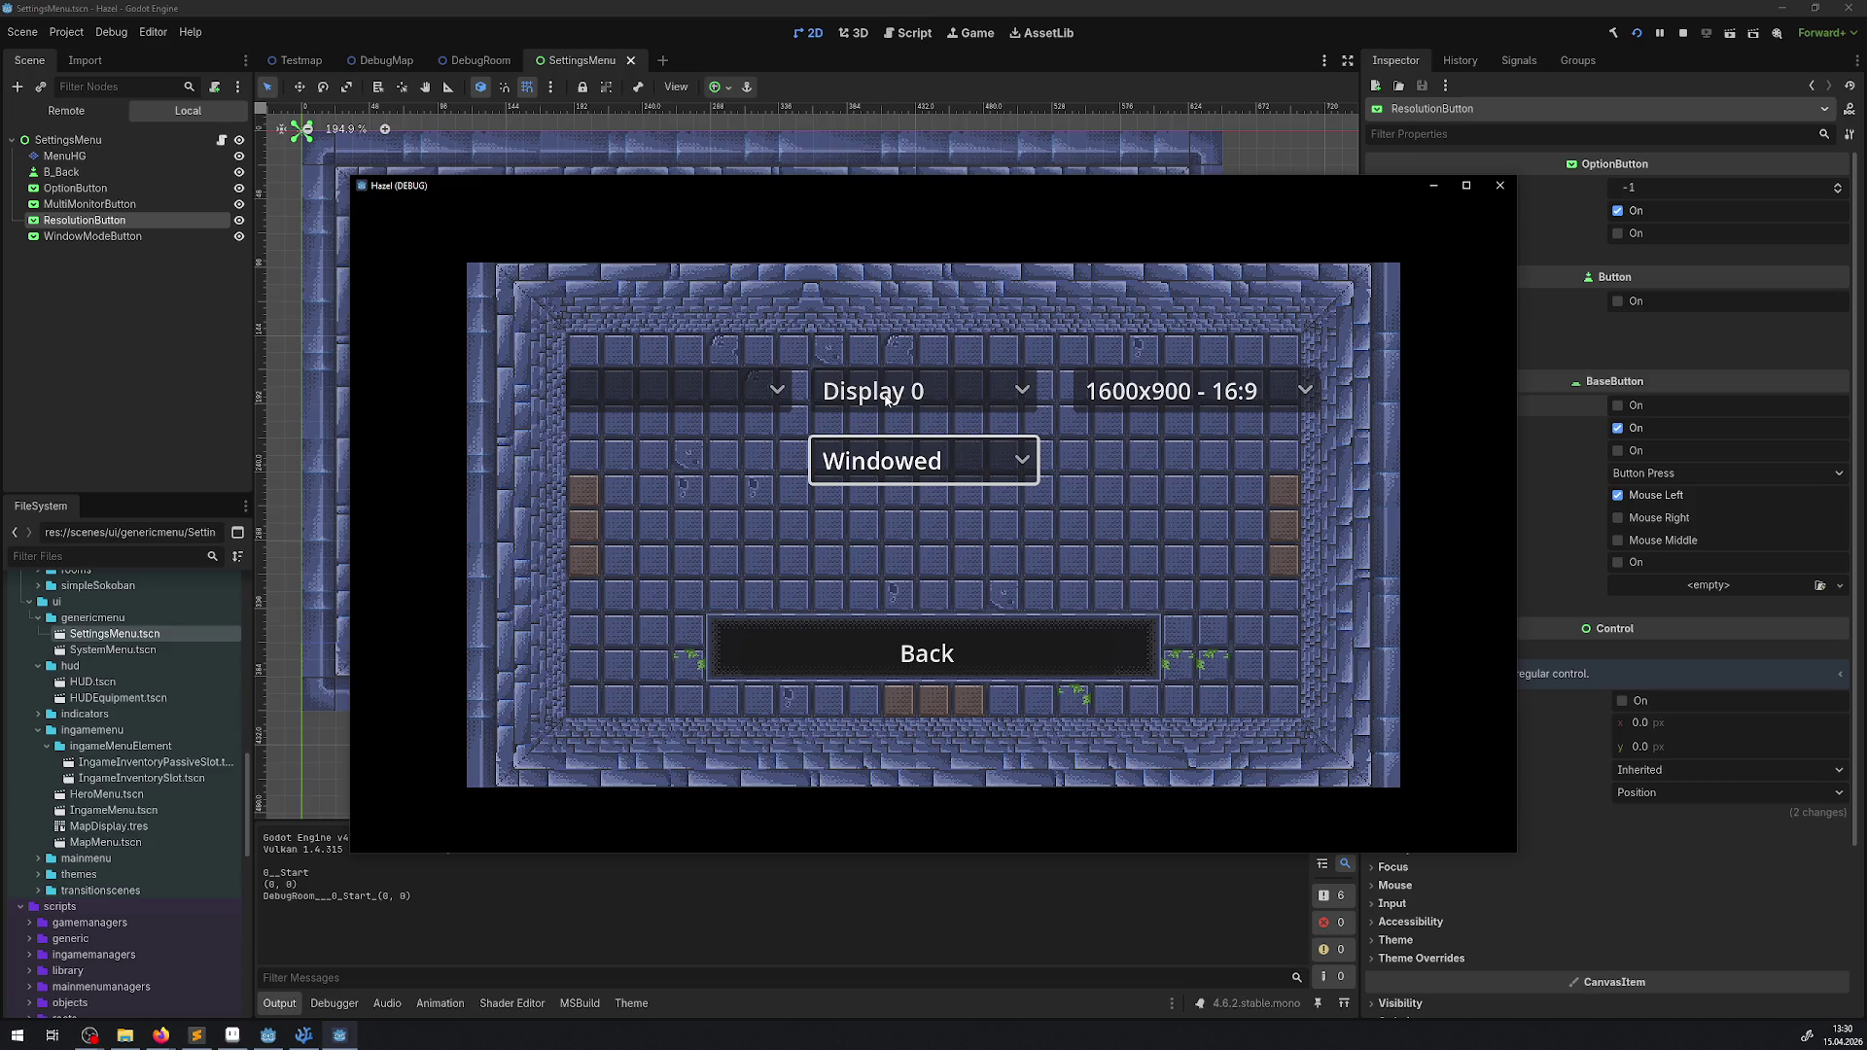
pyautogui.moveTo(1516, 856)
pyautogui.mouseDown()
pyautogui.moveTo(1778, 1028)
pyautogui.moveTo(1850, 1017)
pyautogui.moveTo(1254, 739)
pyautogui.moveTo(1591, 896)
pyautogui.mouseUp()
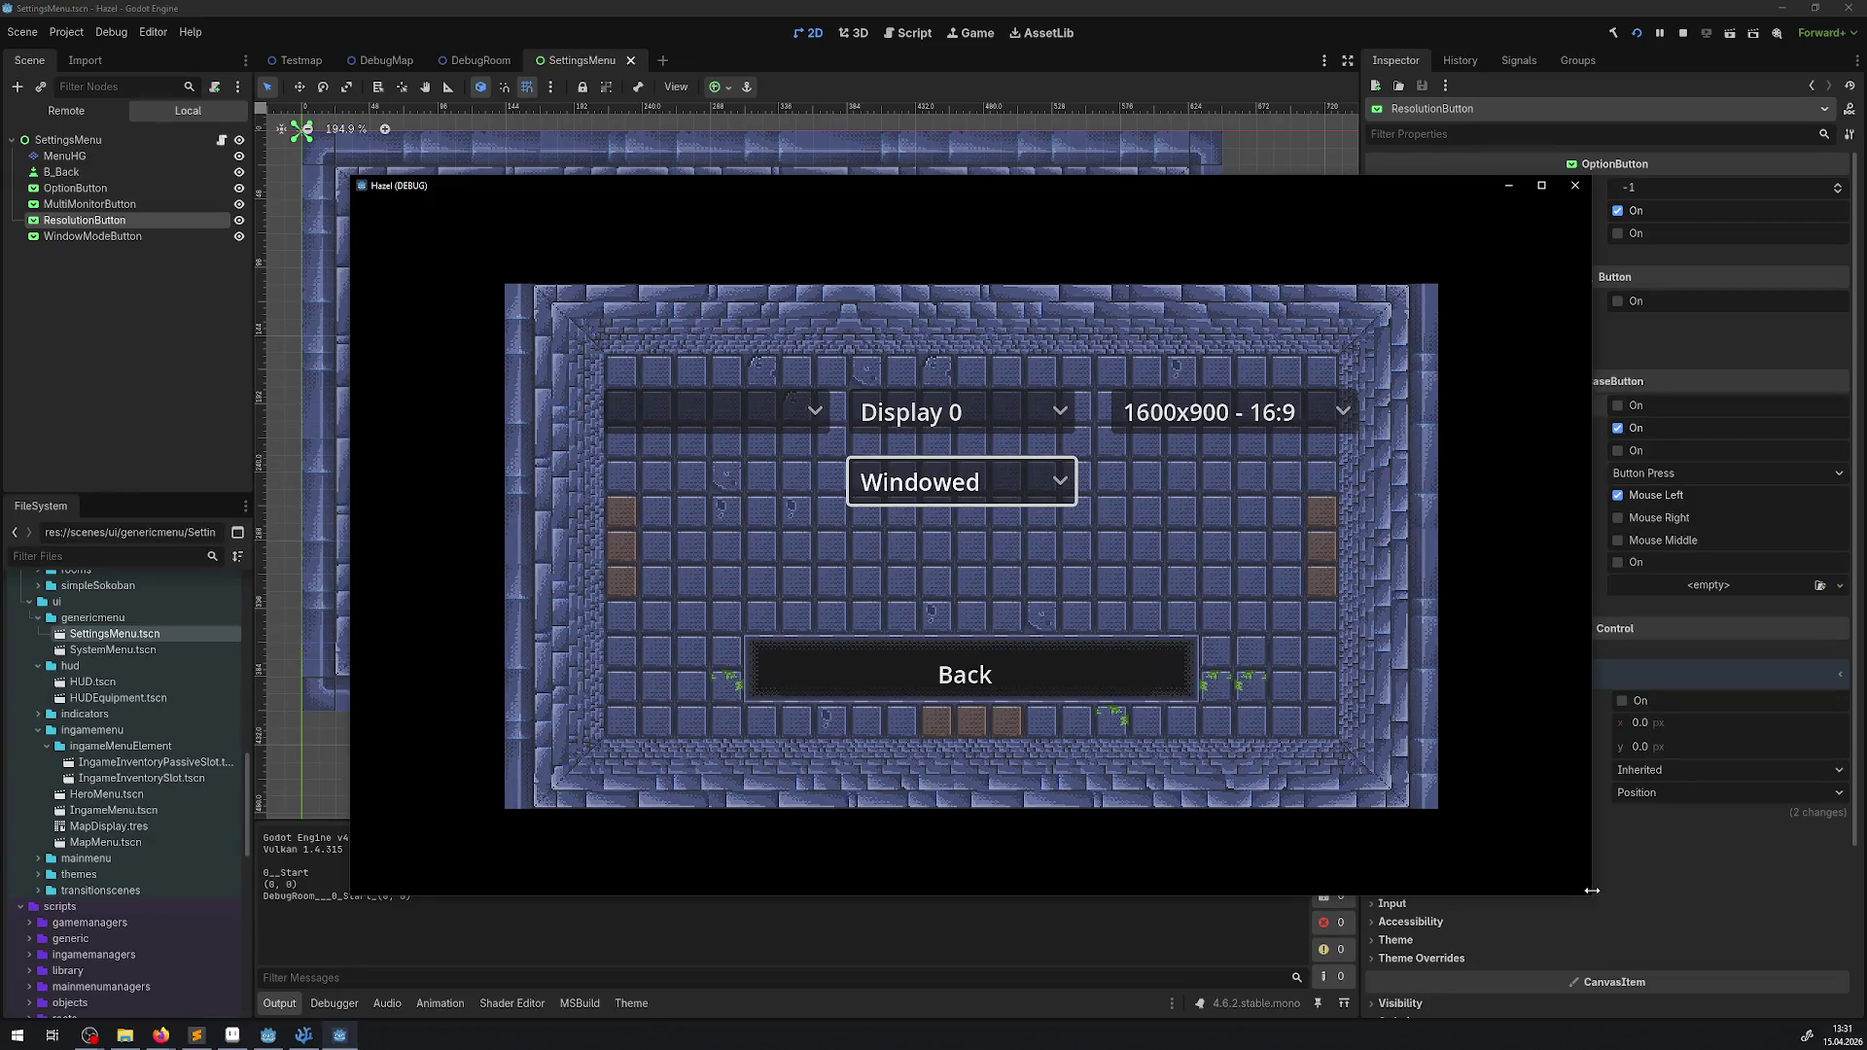
# - Maximize the game window, restore it, shrink it slightly, then close it with Alt+F4
pyautogui.click(1542, 187)
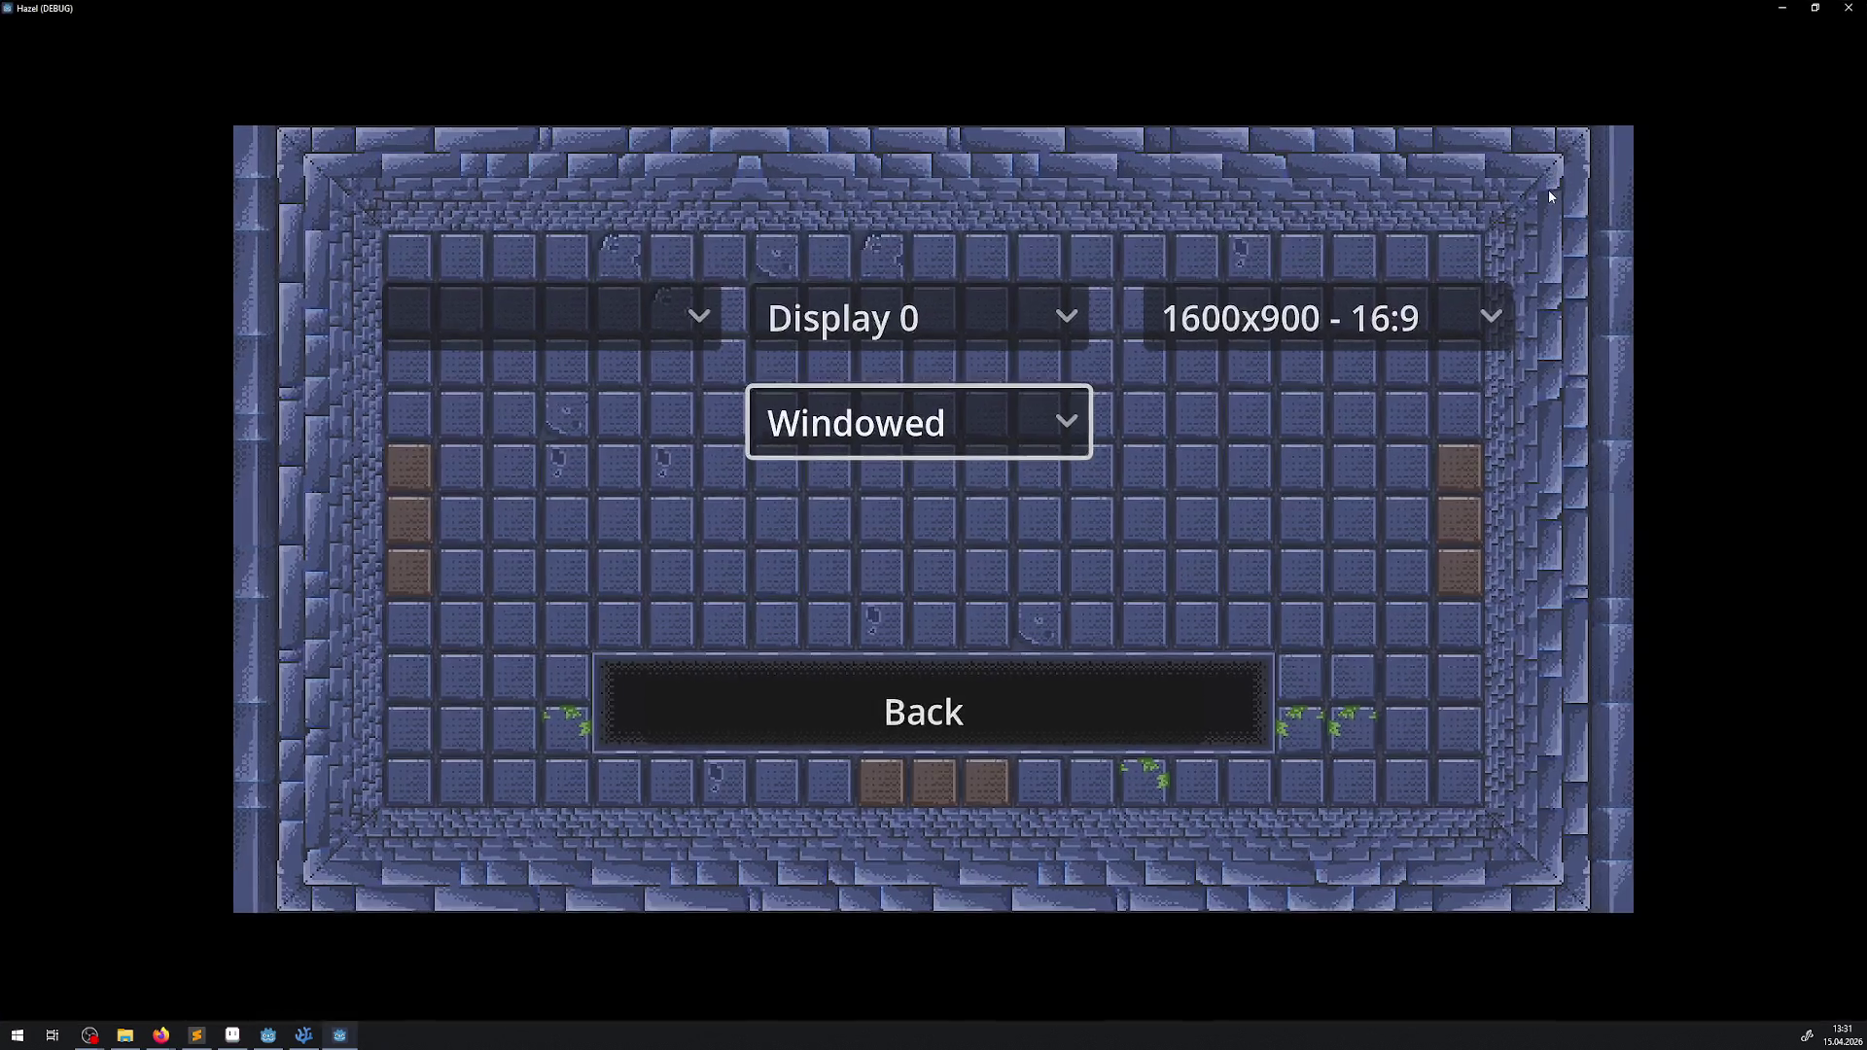
pyautogui.click(1814, 8)
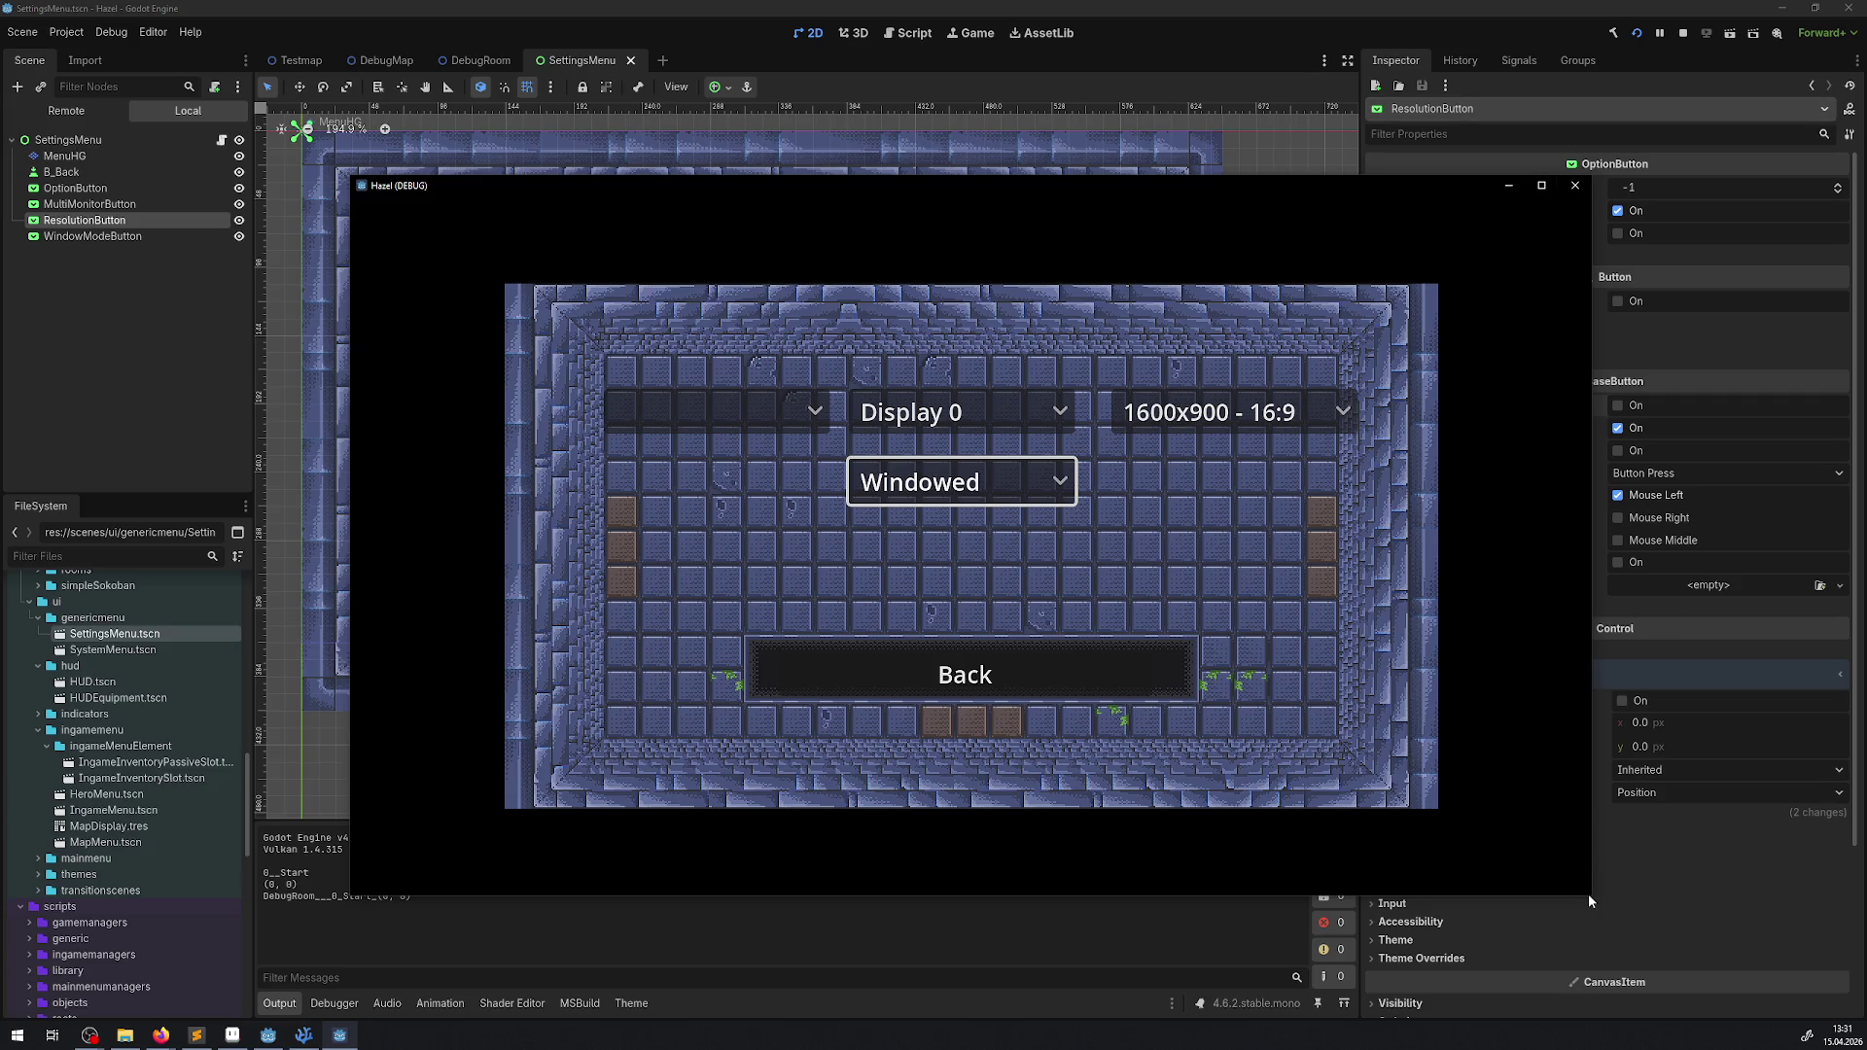
pyautogui.moveTo(1588, 894)
pyautogui.mouseDown()
pyautogui.moveTo(1131, 665)
pyautogui.moveTo(813, 458)
pyautogui.moveTo(1459, 854)
pyautogui.moveTo(1568, 856)
pyautogui.mouseUp()
pyautogui.hotkey('alt', 'F4')
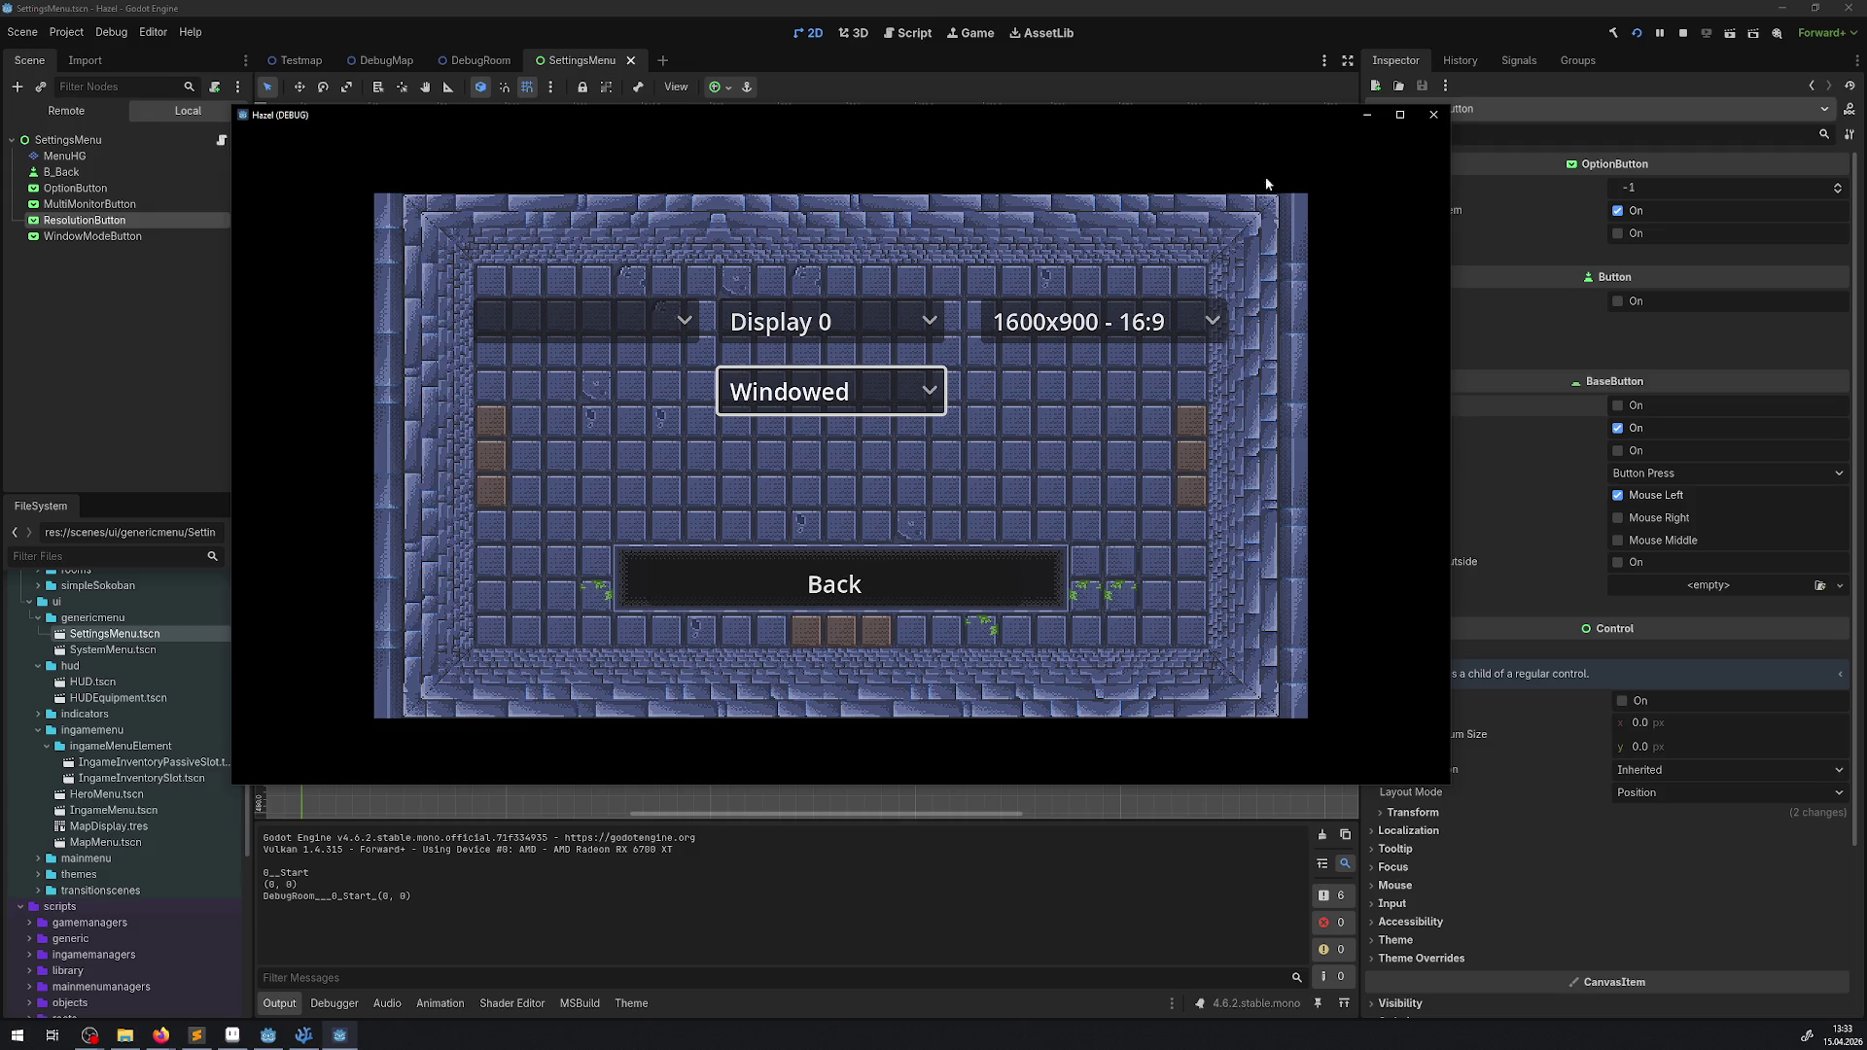
# - Bring Visual Studio Code back to the front with SettingsMenu.cs
pyautogui.click(1433, 114)
pyautogui.click(313, 1026)
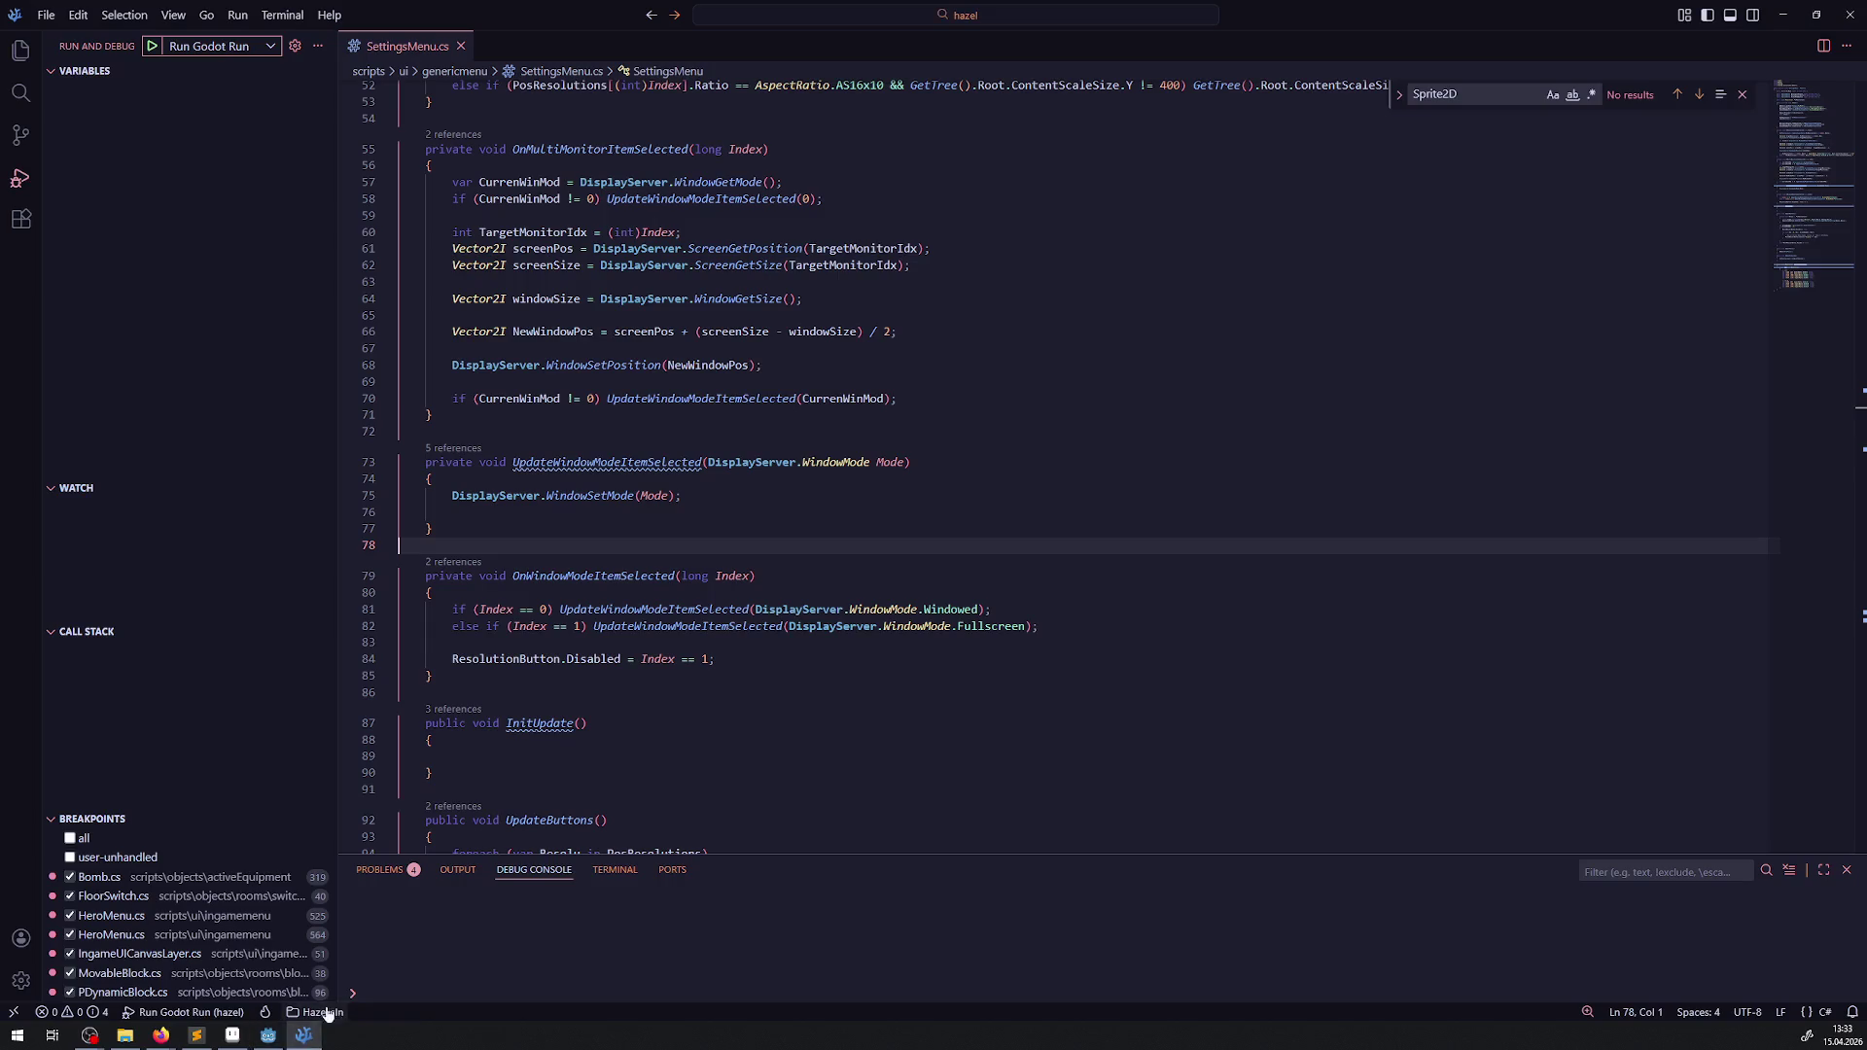
# - Delete the 1600x900 entry from GetResolutionList and save SettingsMenu.cs
pyautogui.scroll(-20, 622, 354)
pyautogui.click(786, 416)
pyautogui.hotkey('ctrl', 'shift', 'k')
pyautogui.click(867, 441)
pyautogui.hotkey('ctrl', 's')
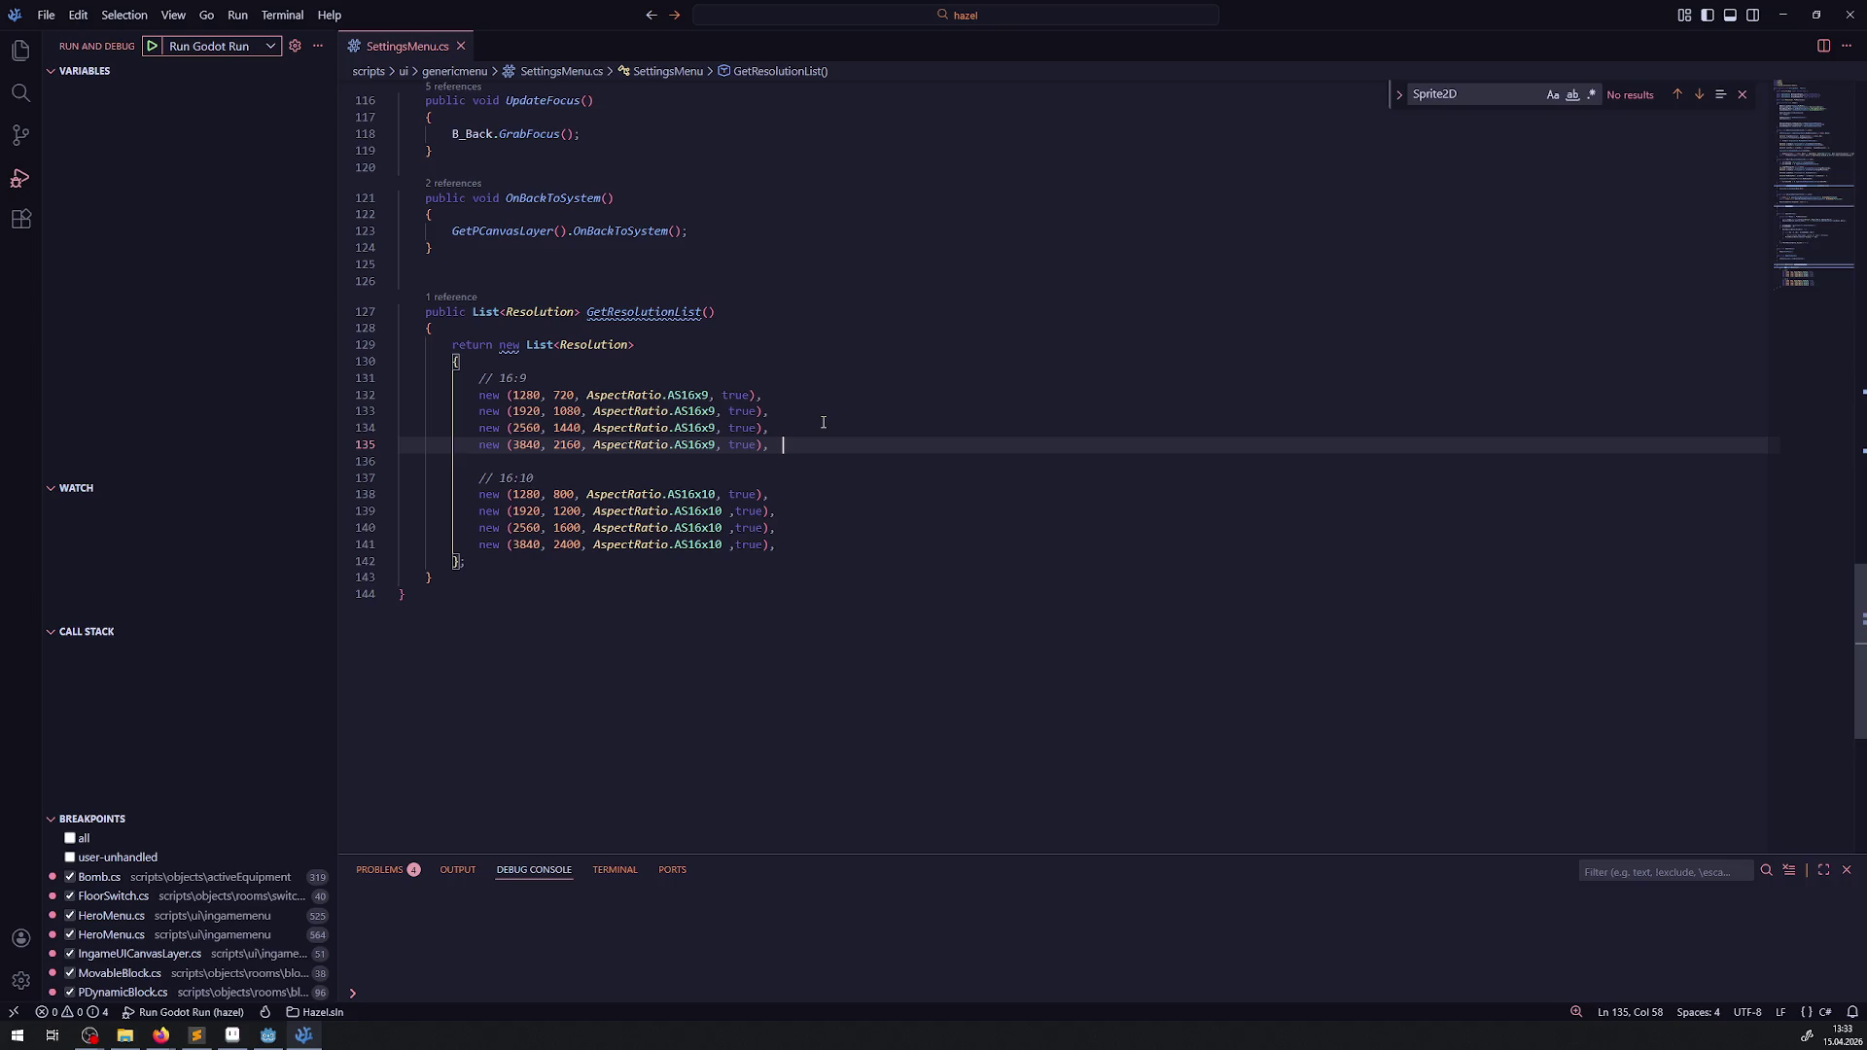
# - Select the resolution list block and open ConstLib.cs from the Explorer
pyautogui.click(593, 476)
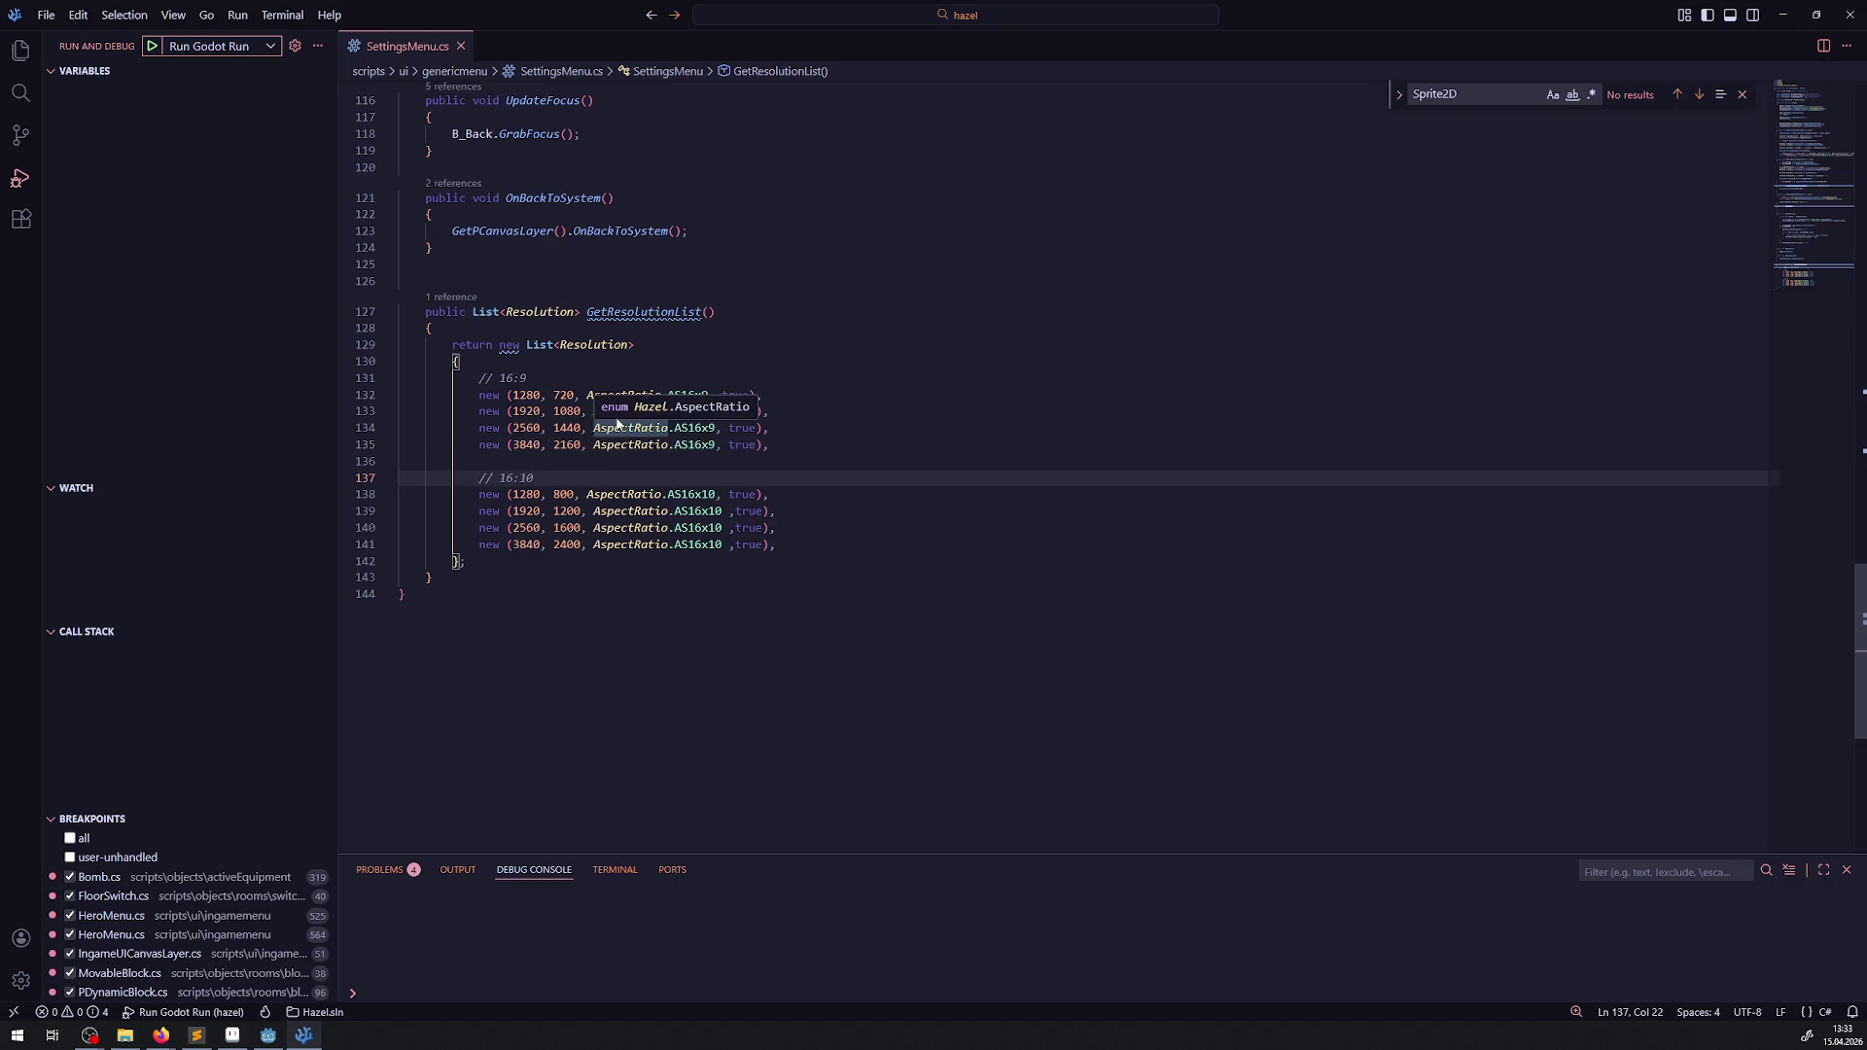
pyautogui.moveTo(438, 344)
pyautogui.mouseDown()
pyautogui.moveTo(773, 438)
pyautogui.moveTo(508, 563)
pyautogui.mouseUp()
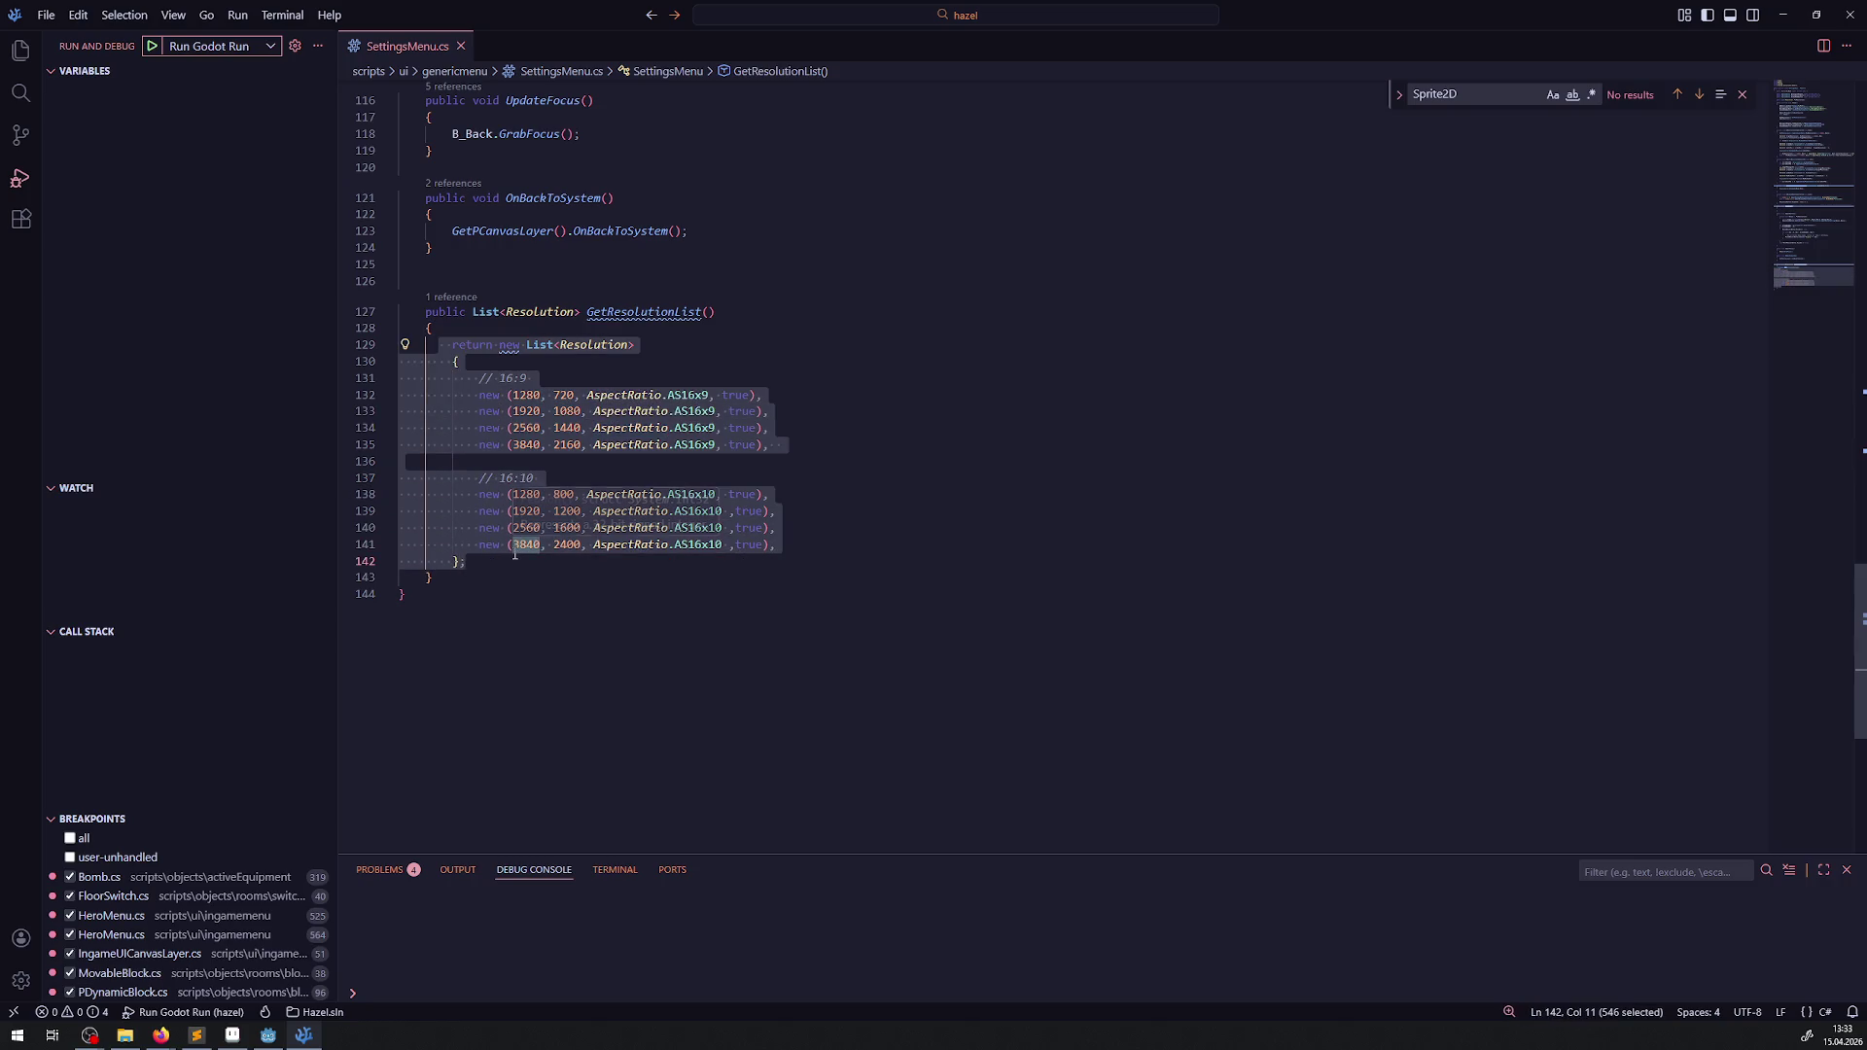
pyautogui.click(15, 51)
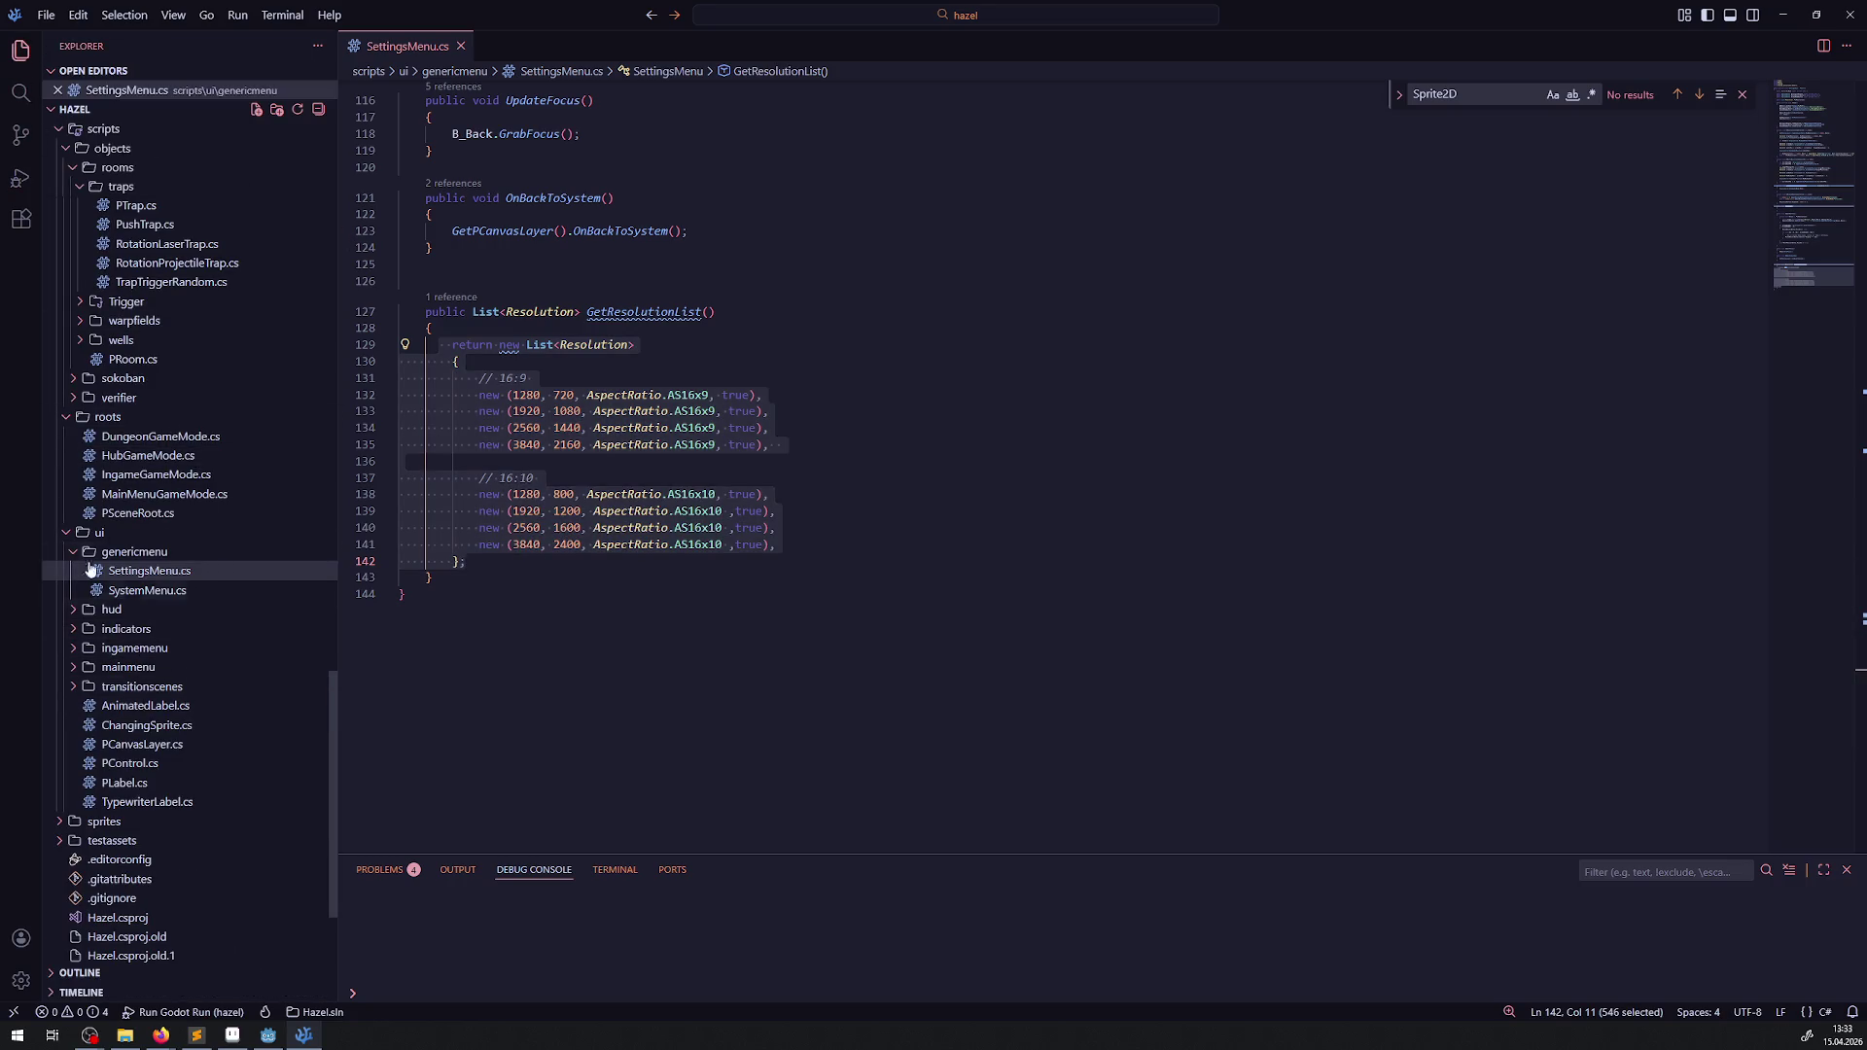
pyautogui.scroll(3, 173, 603)
pyautogui.scroll(5, 179, 571)
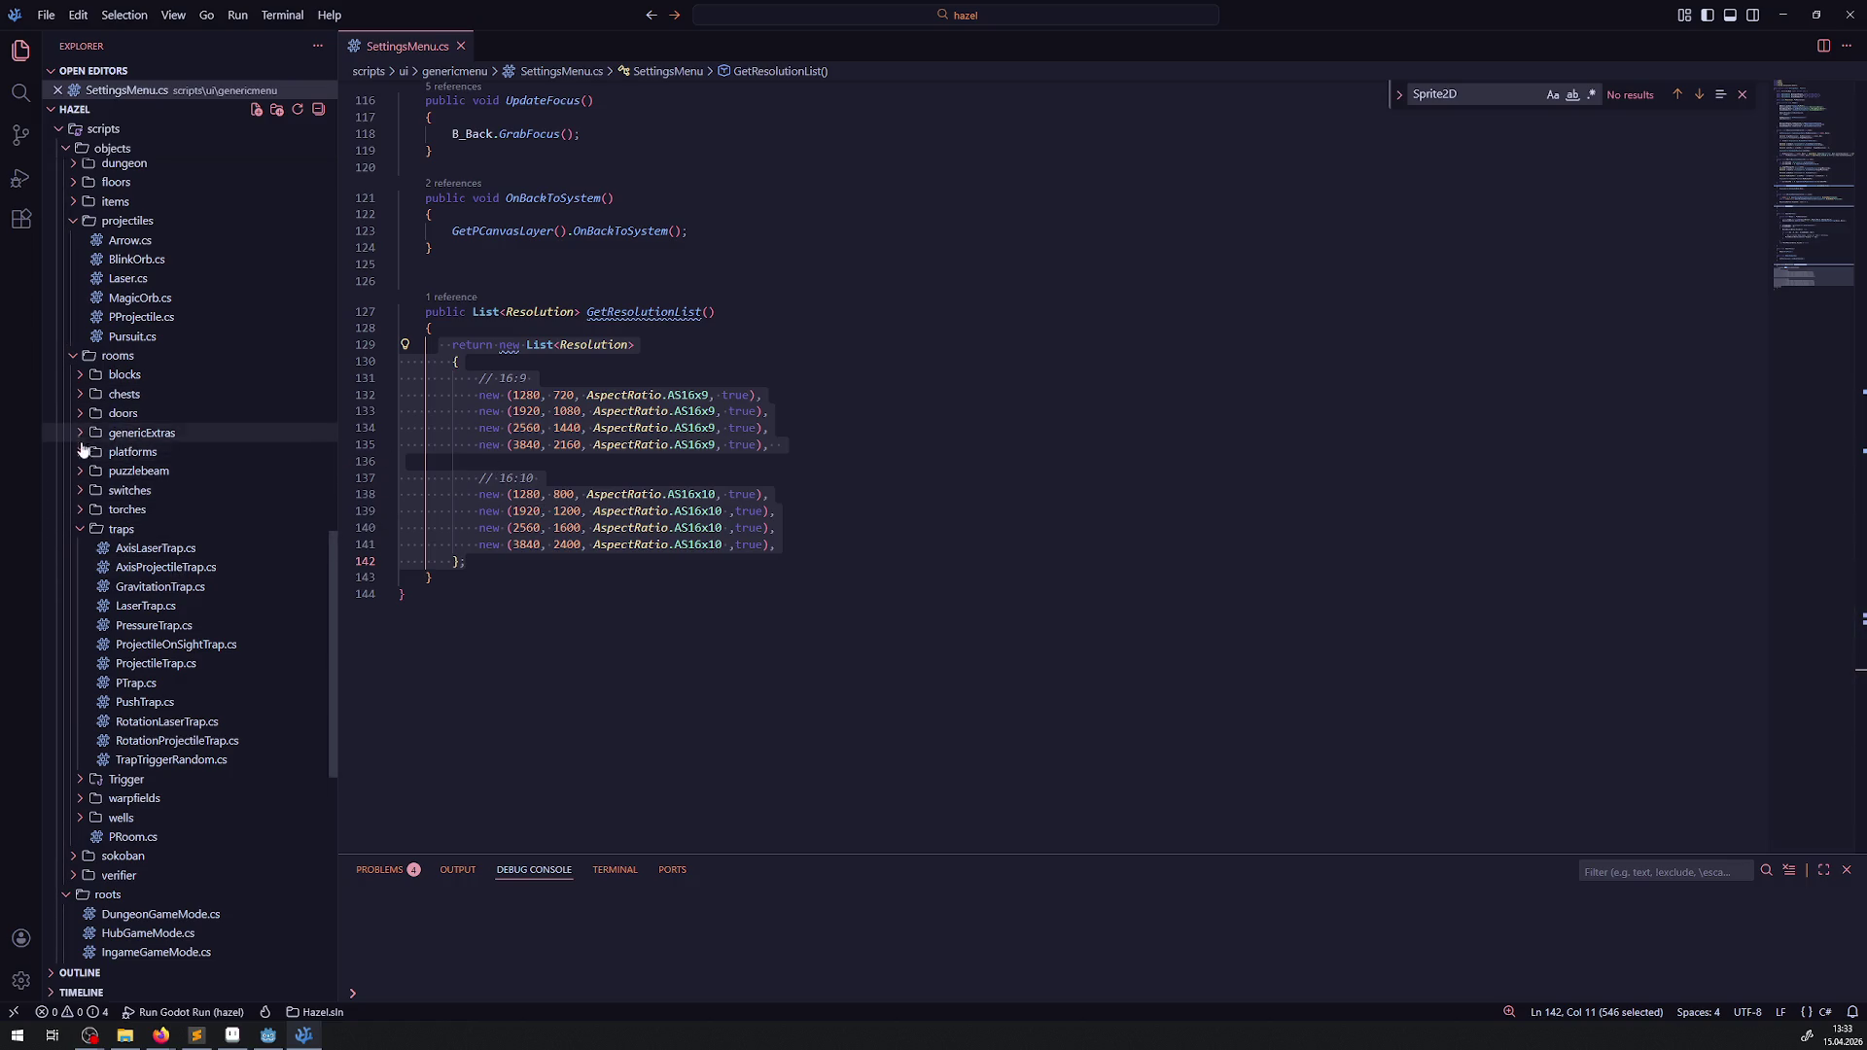
pyautogui.scroll(5, 92, 439)
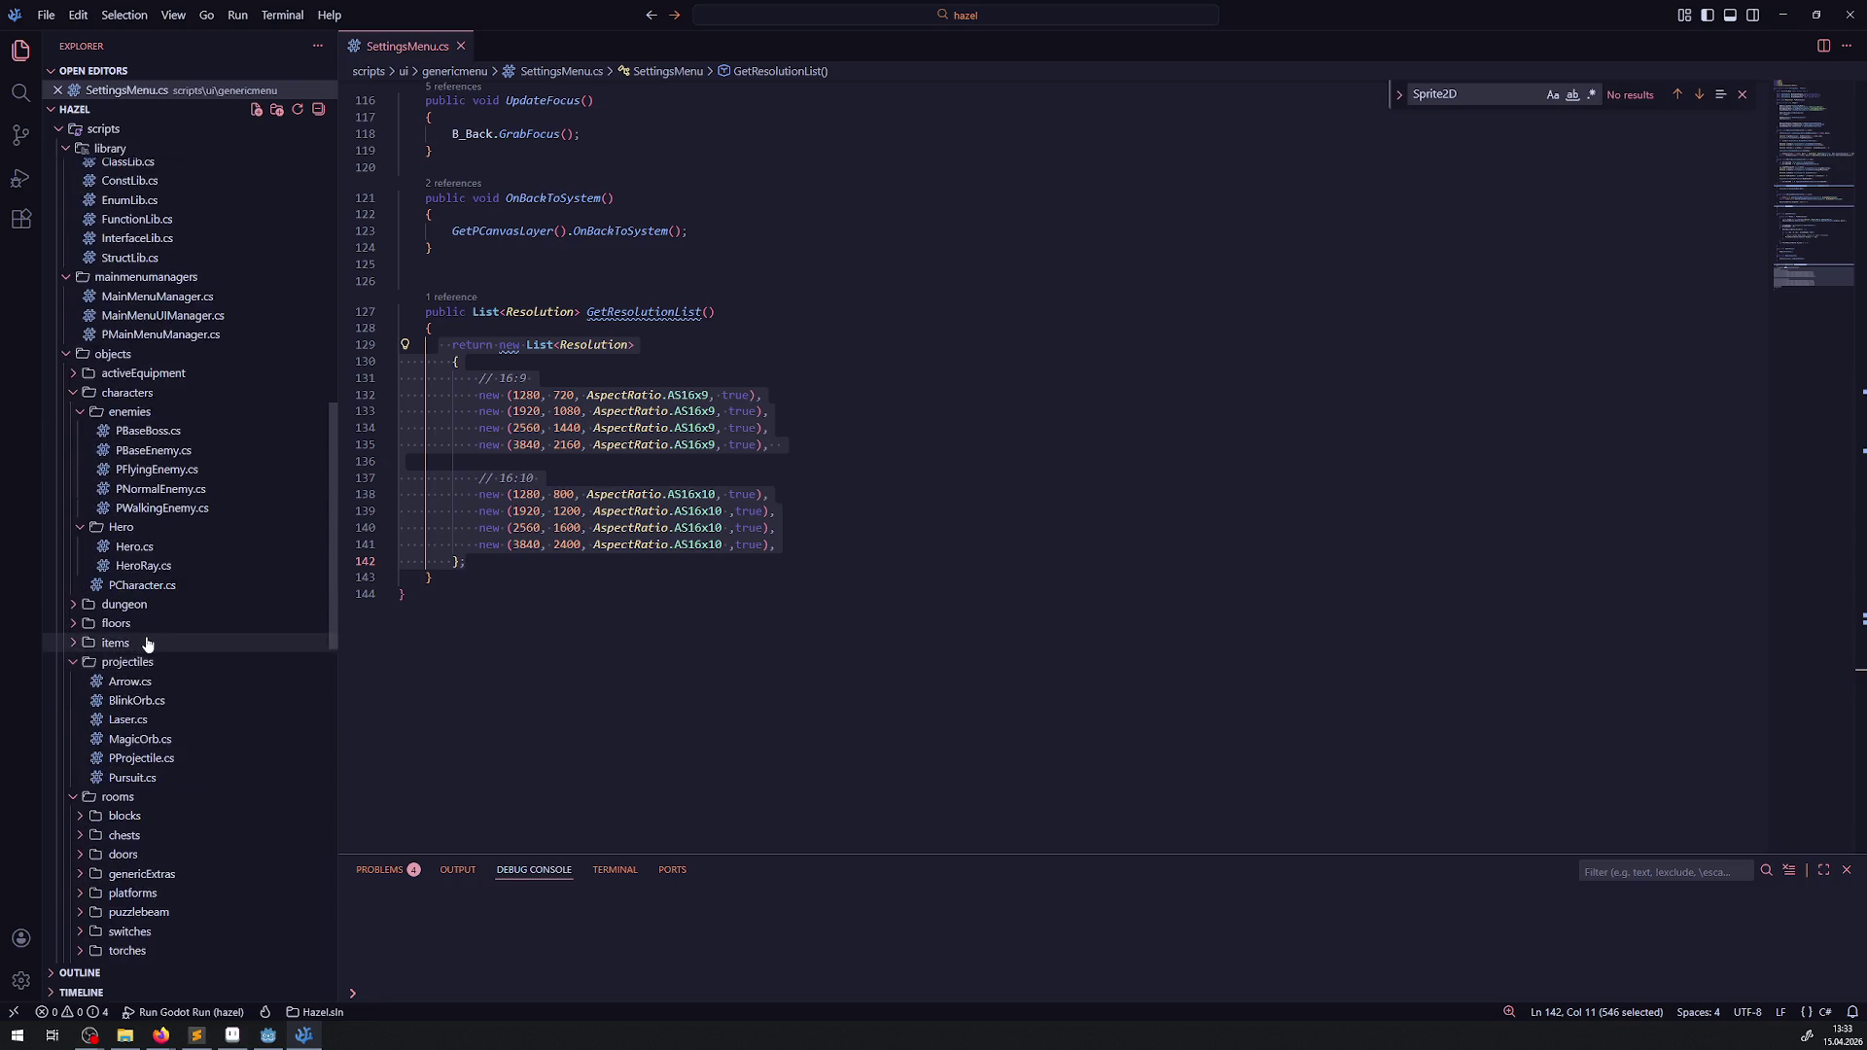
pyautogui.click(129, 363)
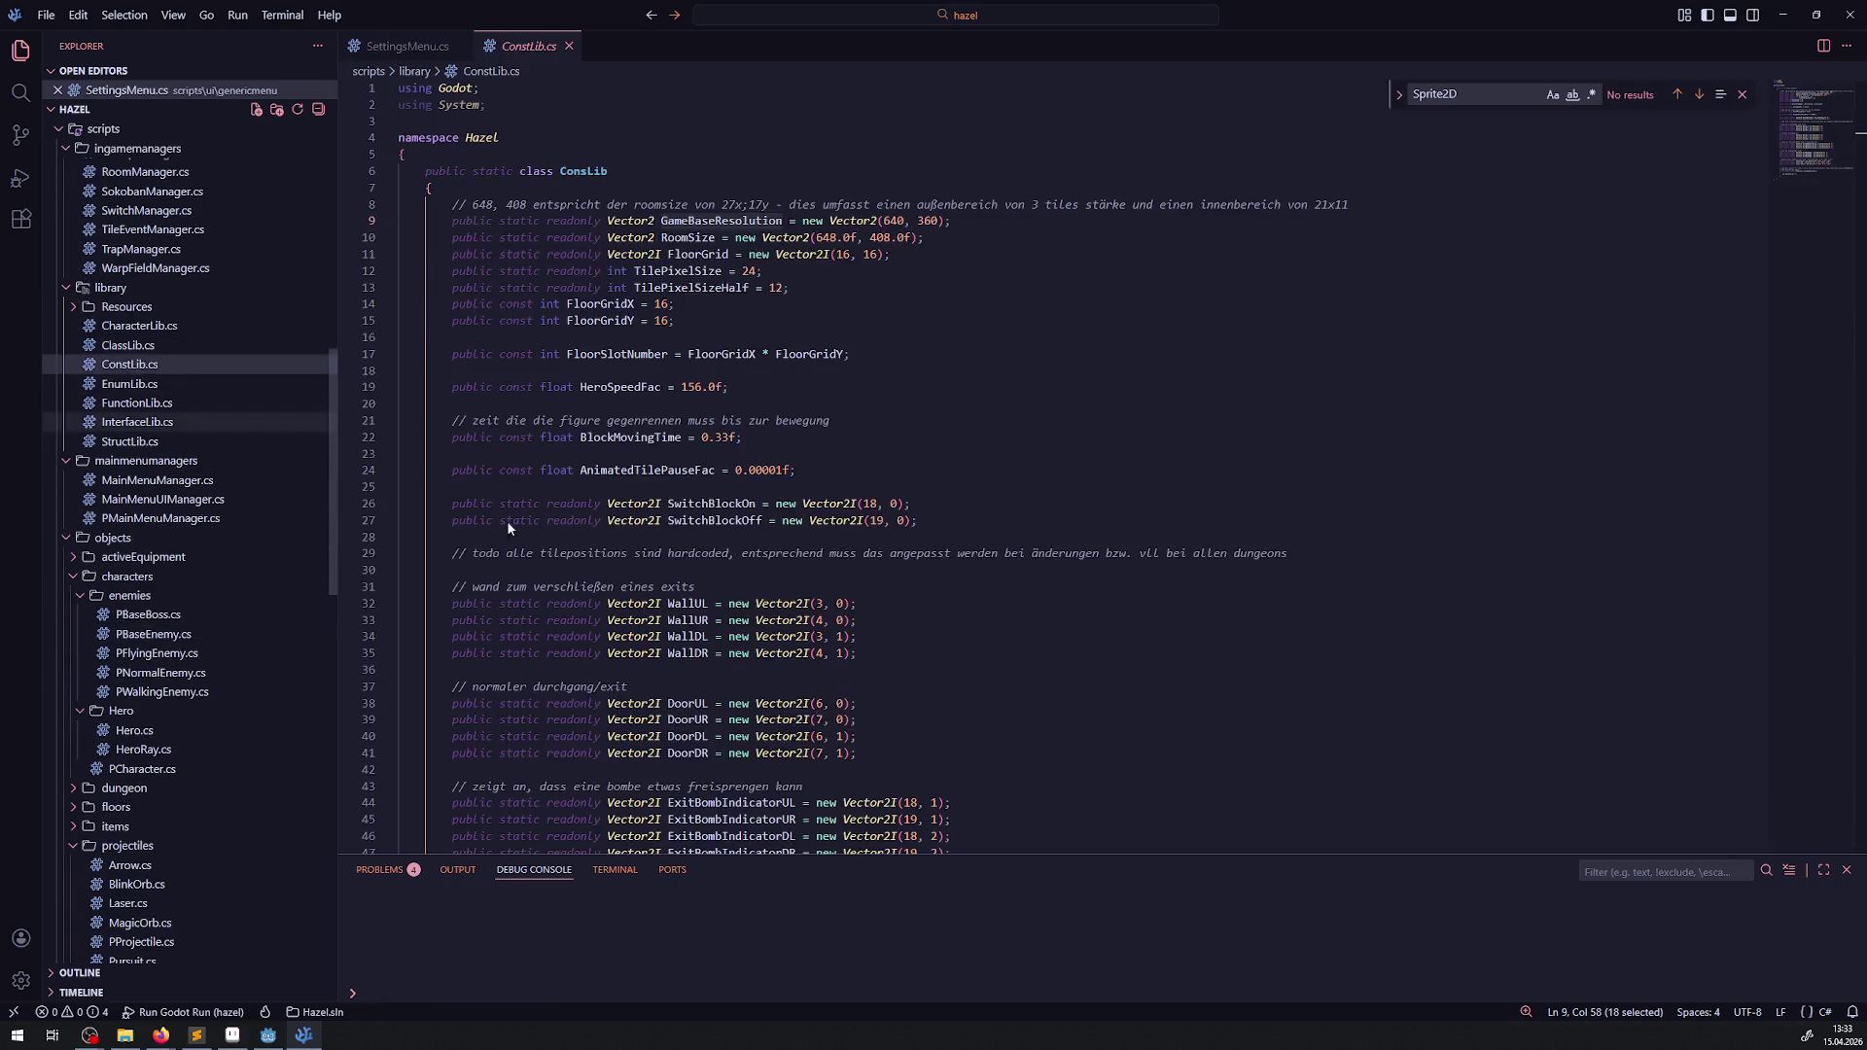
# - Paste the resolution list block below the tile list in ConstLib.cs and save
pyautogui.scroll(-10, 440, 488)
pyautogui.scroll(3, 673, 520)
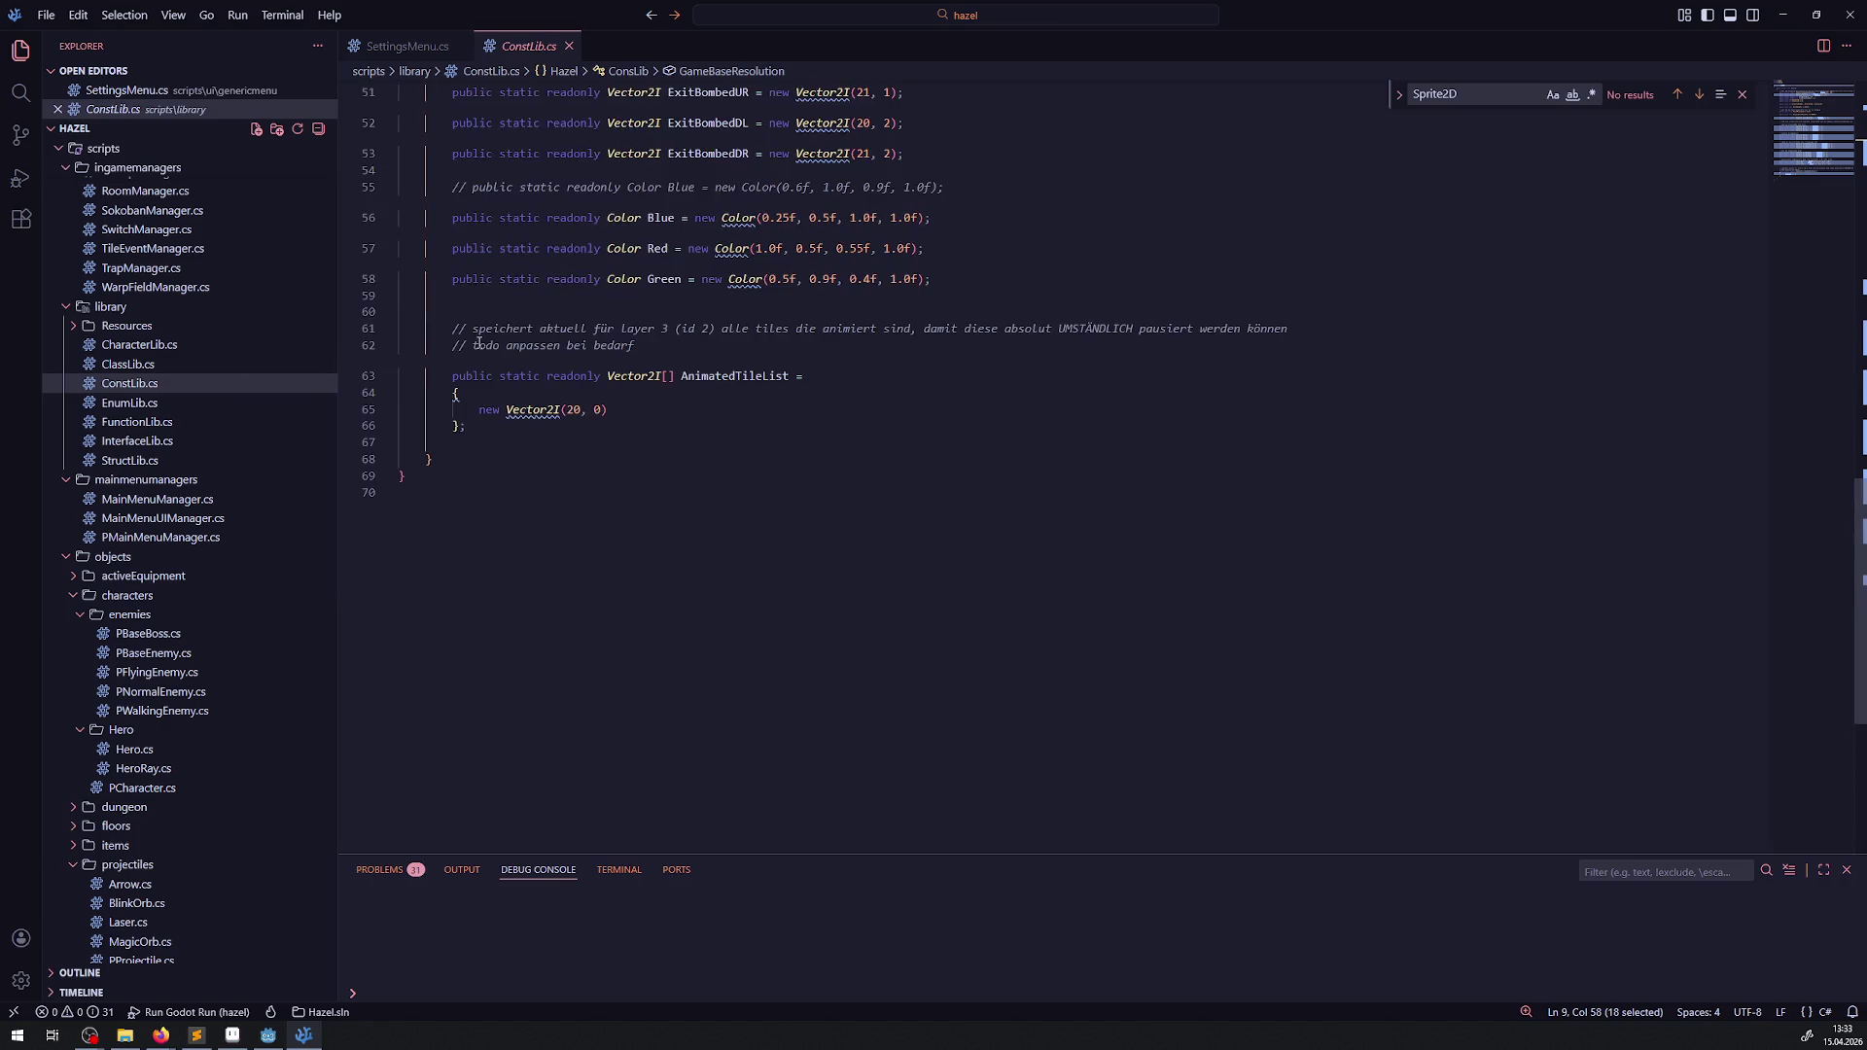
pyautogui.click(484, 426)
pyautogui.press('Return')
pyautogui.press('Return')
pyautogui.hotkey('ctrl', 'v')
pyautogui.hotkey('ctrl', 's')
# - Turn the pasted block into a public static List<Resolution> Reso field and save
pyautogui.doubleClick(489, 458)
pyautogui.press('BackSpace')
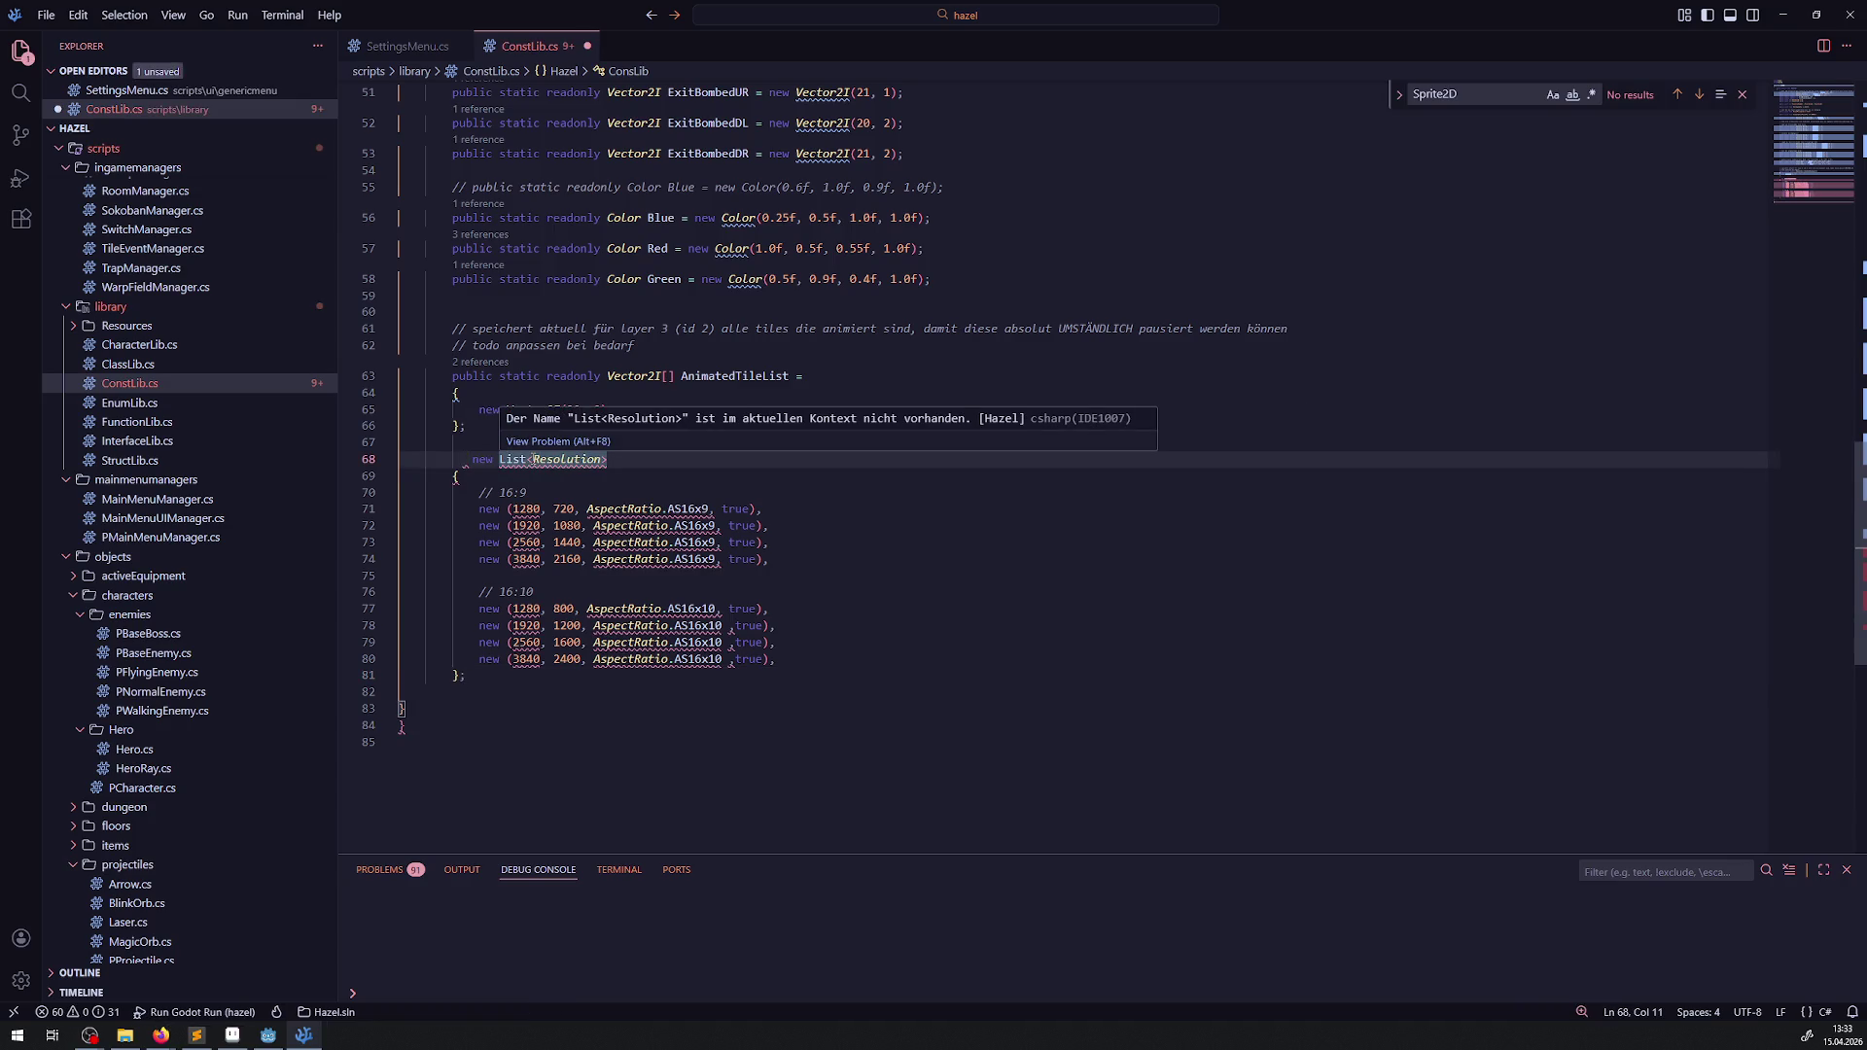
pyautogui.write('public  ')
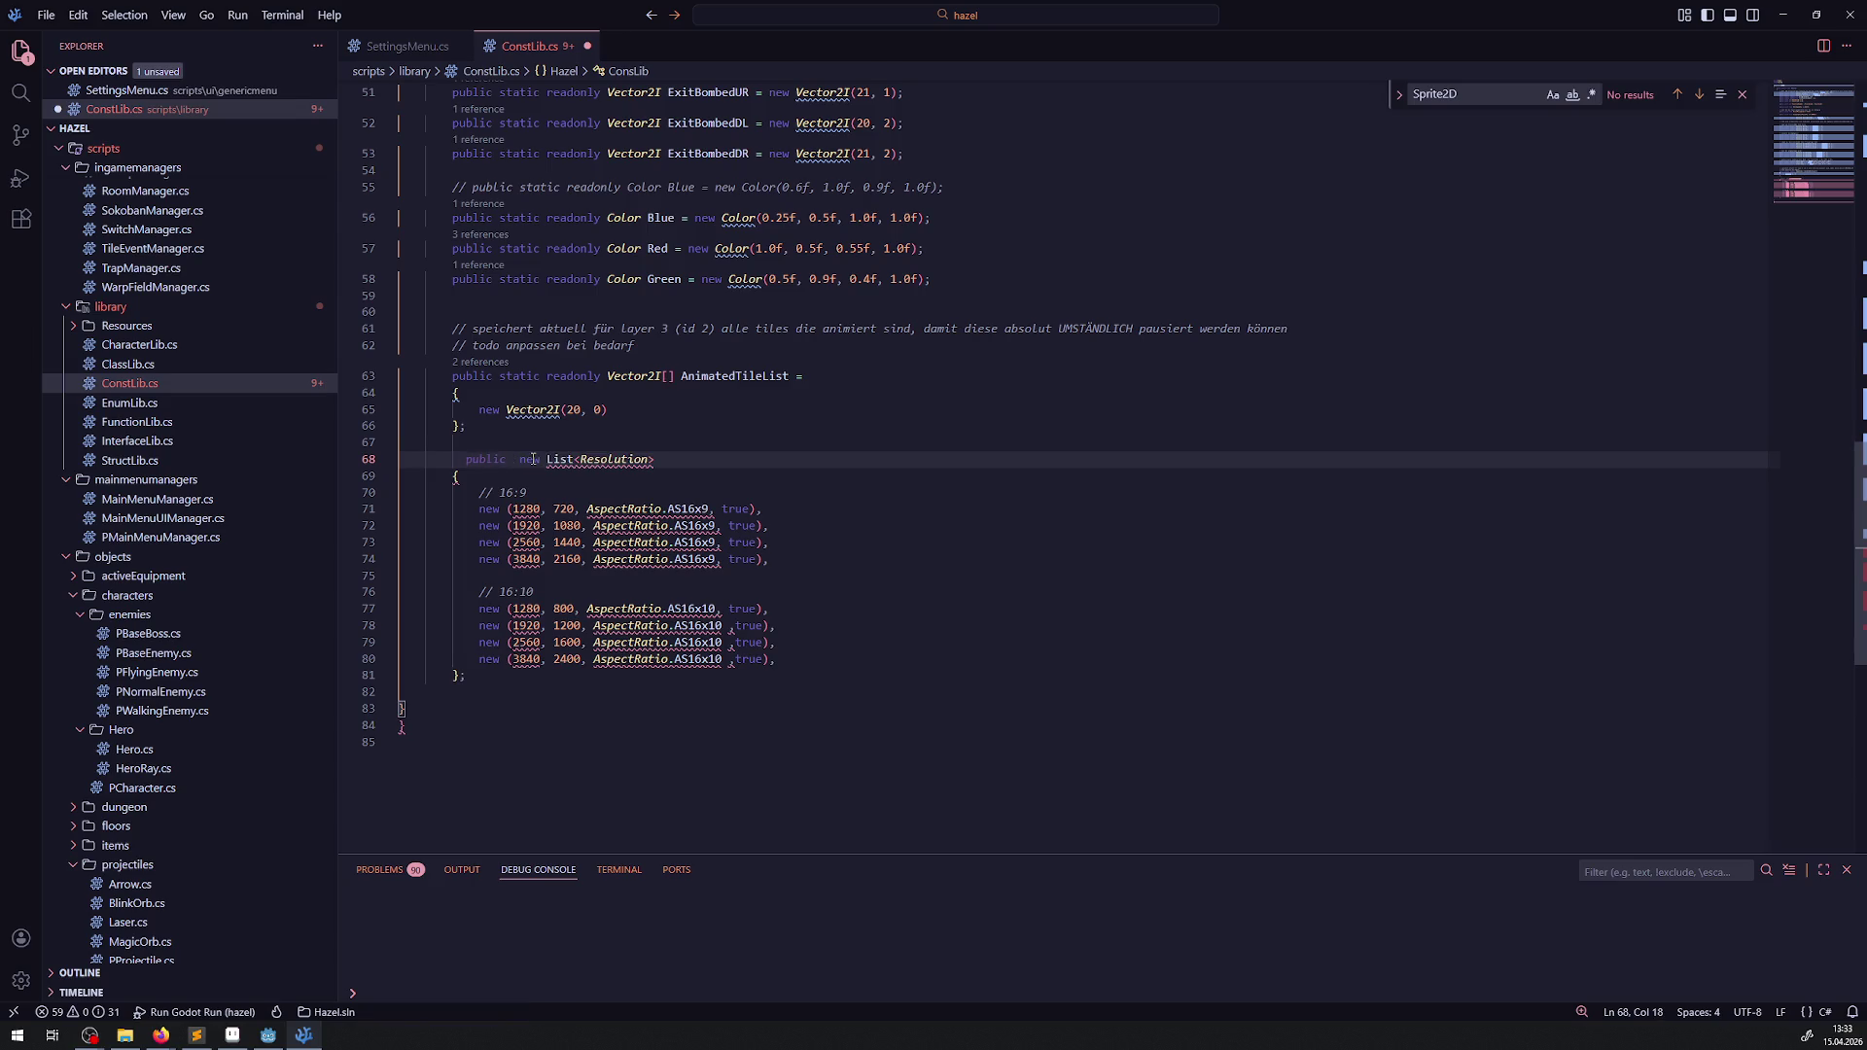
pyautogui.write('static')
pyautogui.moveTo(594, 465); pyautogui.dragTo(746, 465)
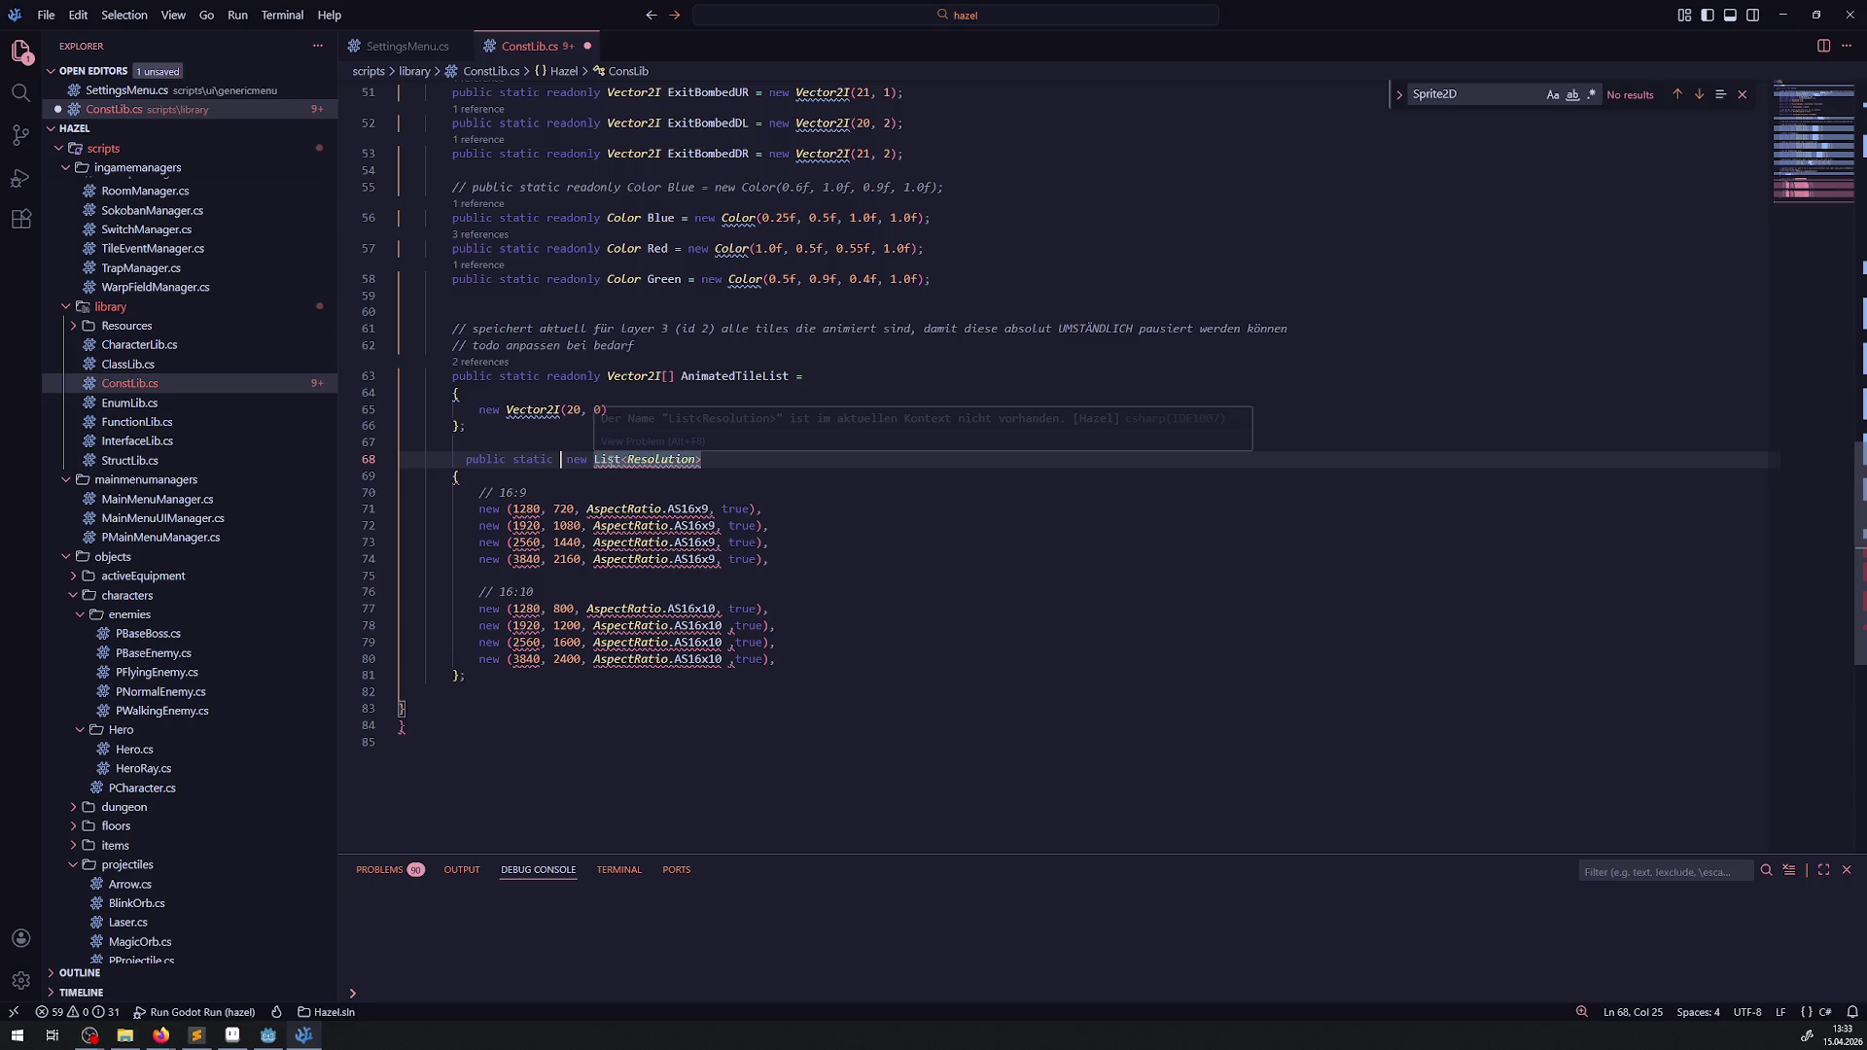
pyautogui.hotkey('ctrl', 'c')
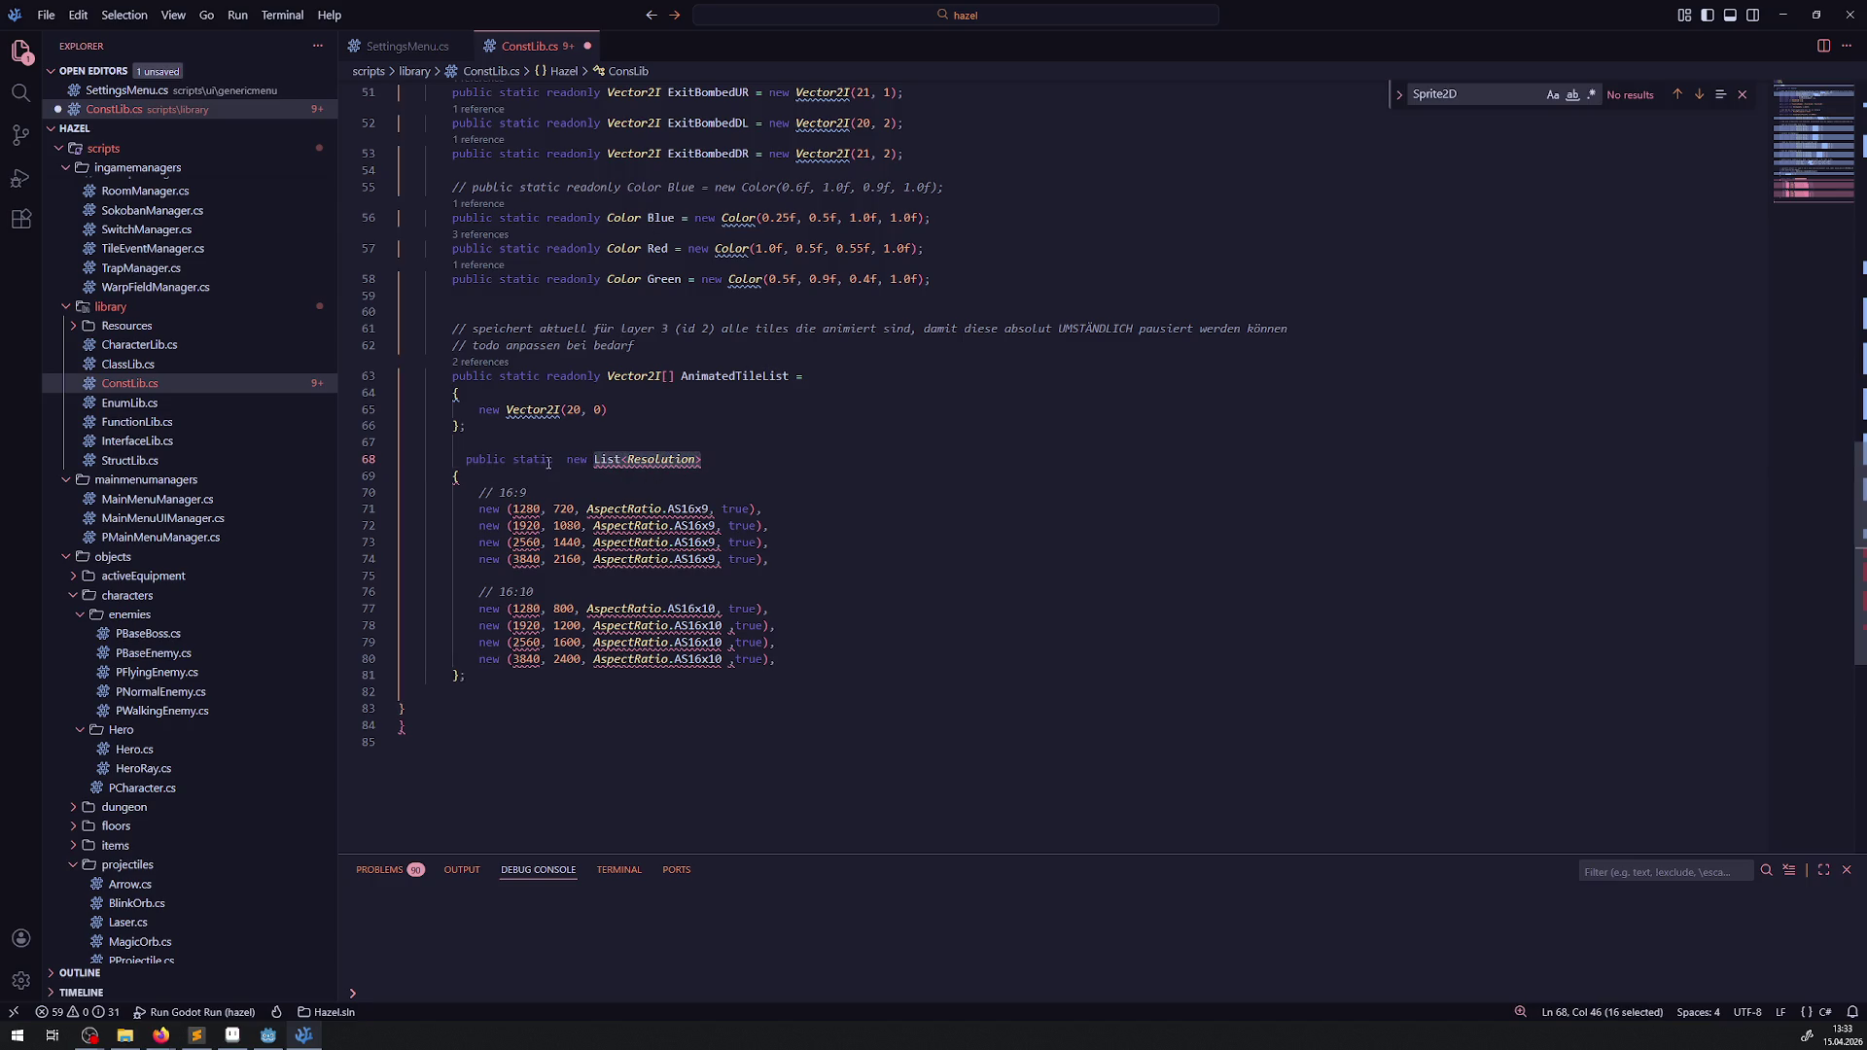
pyautogui.click(560, 459)
pyautogui.hotkey('ctrl', 'v')
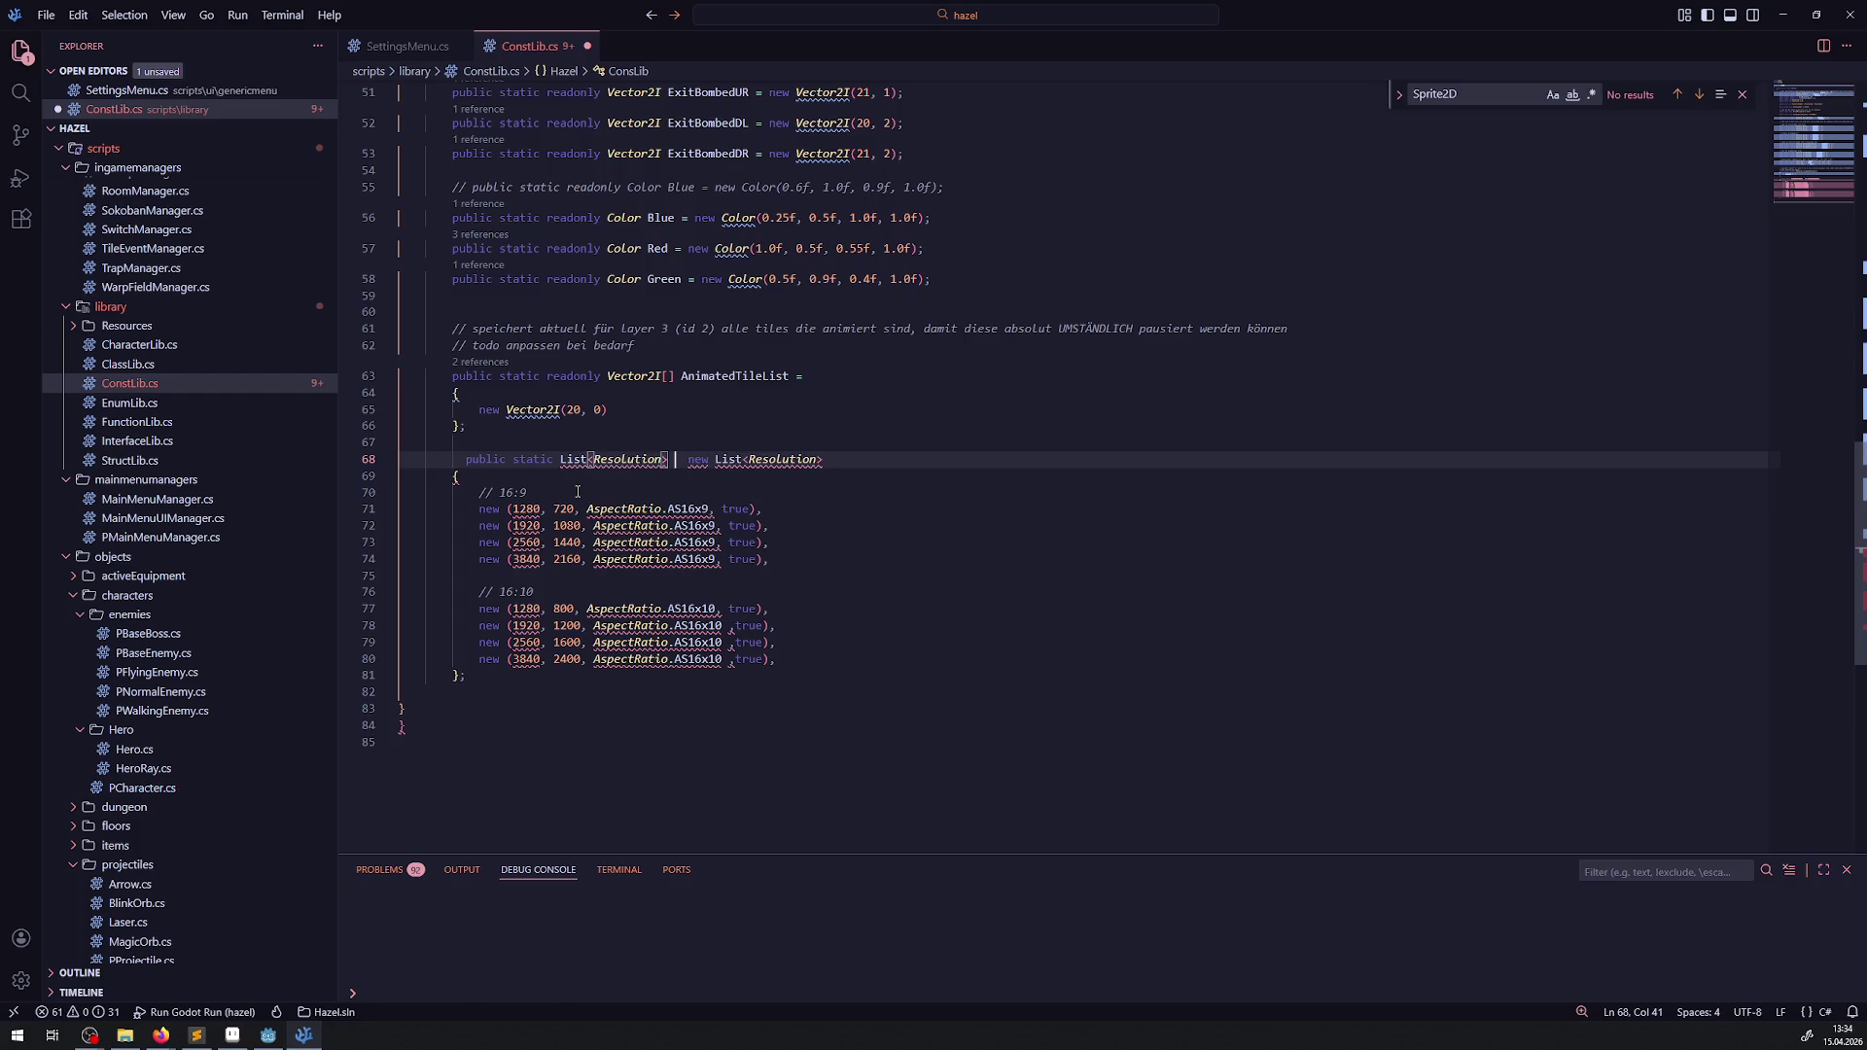
pyautogui.write('Reso =')
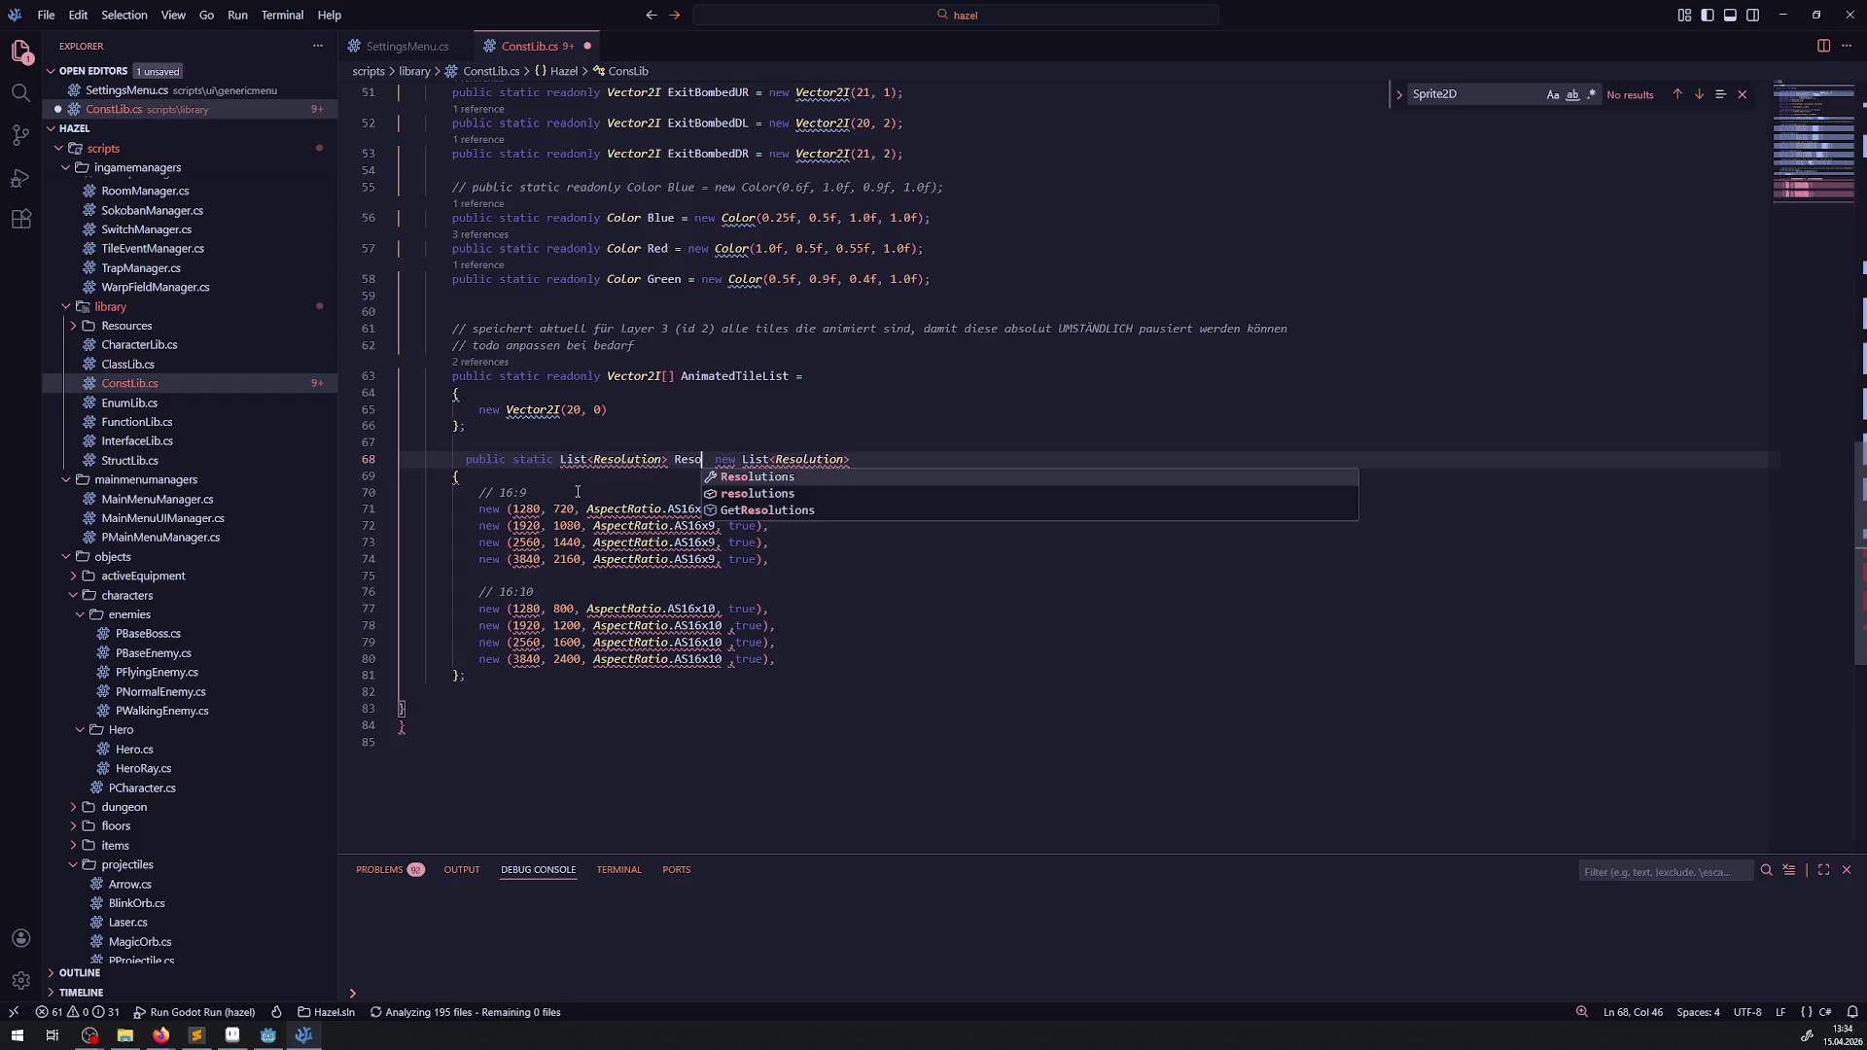
pyautogui.hotkey('ctrl', 's')
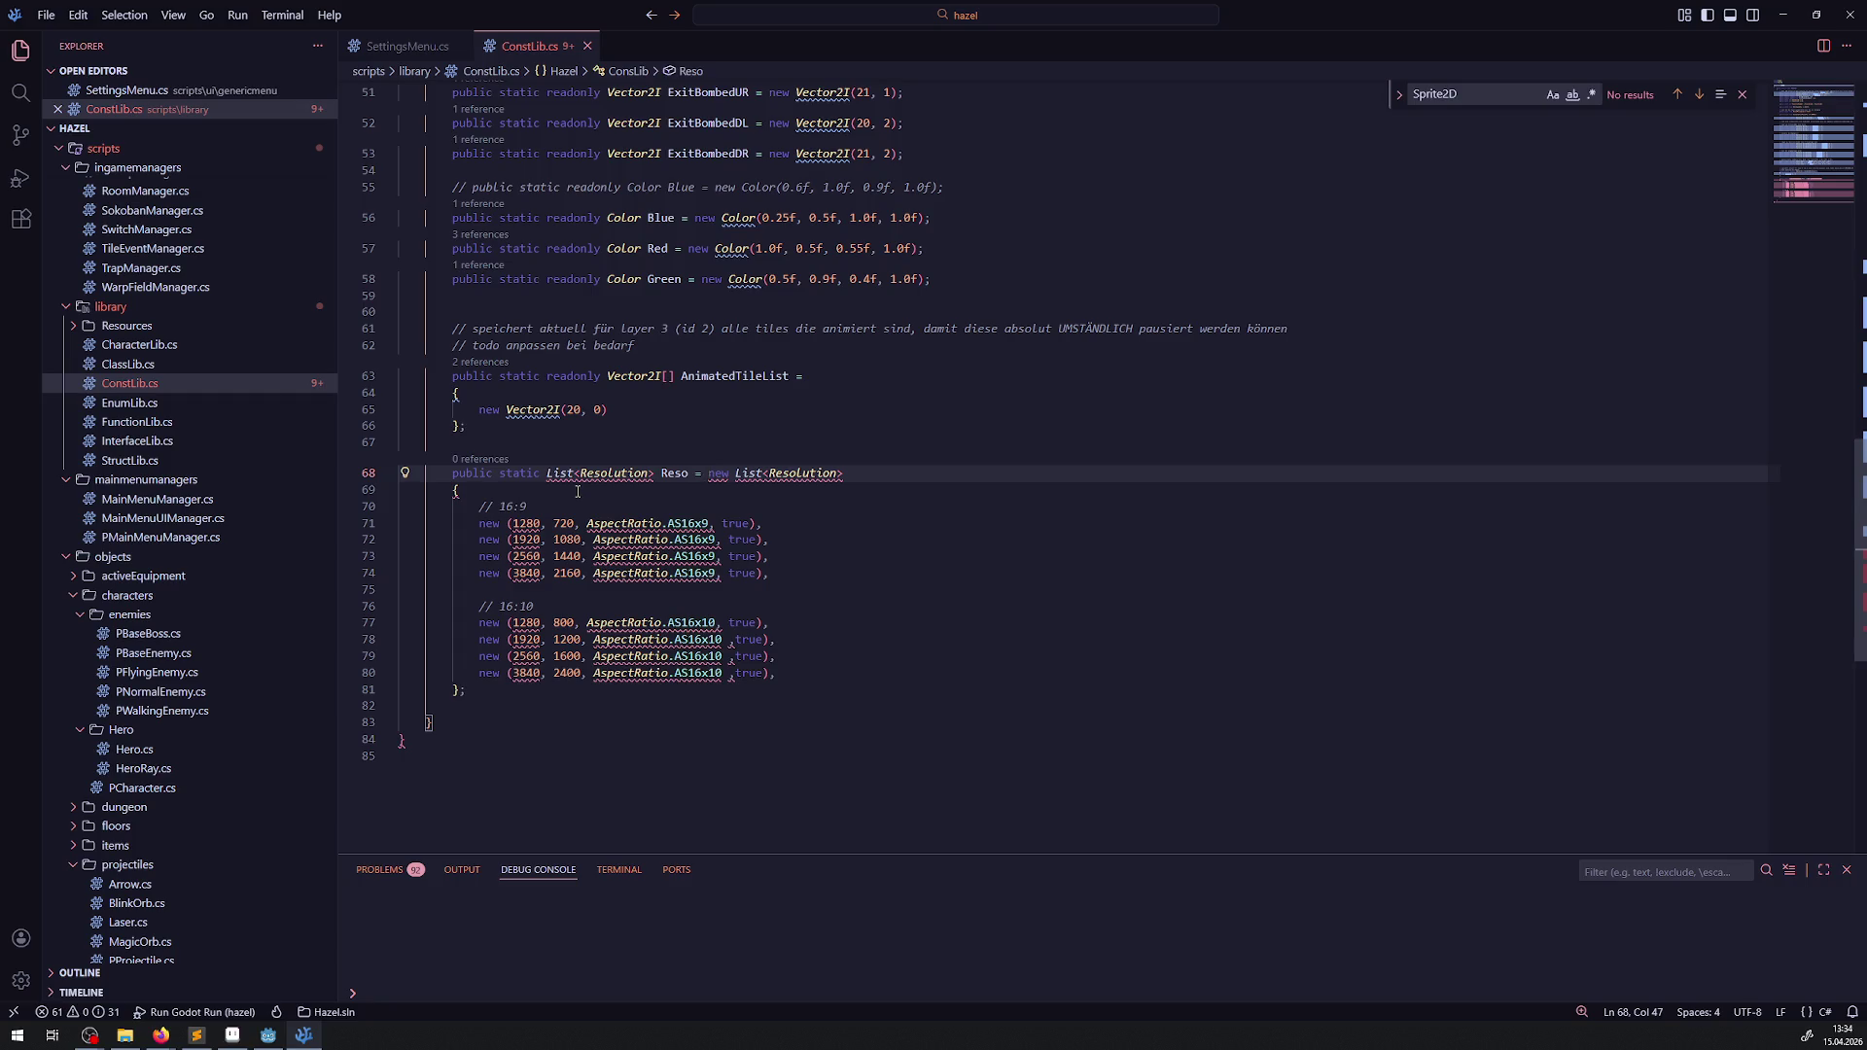
# - Add the missing collections using directive through the List error's quick fix
pyautogui.moveTo(561, 476)
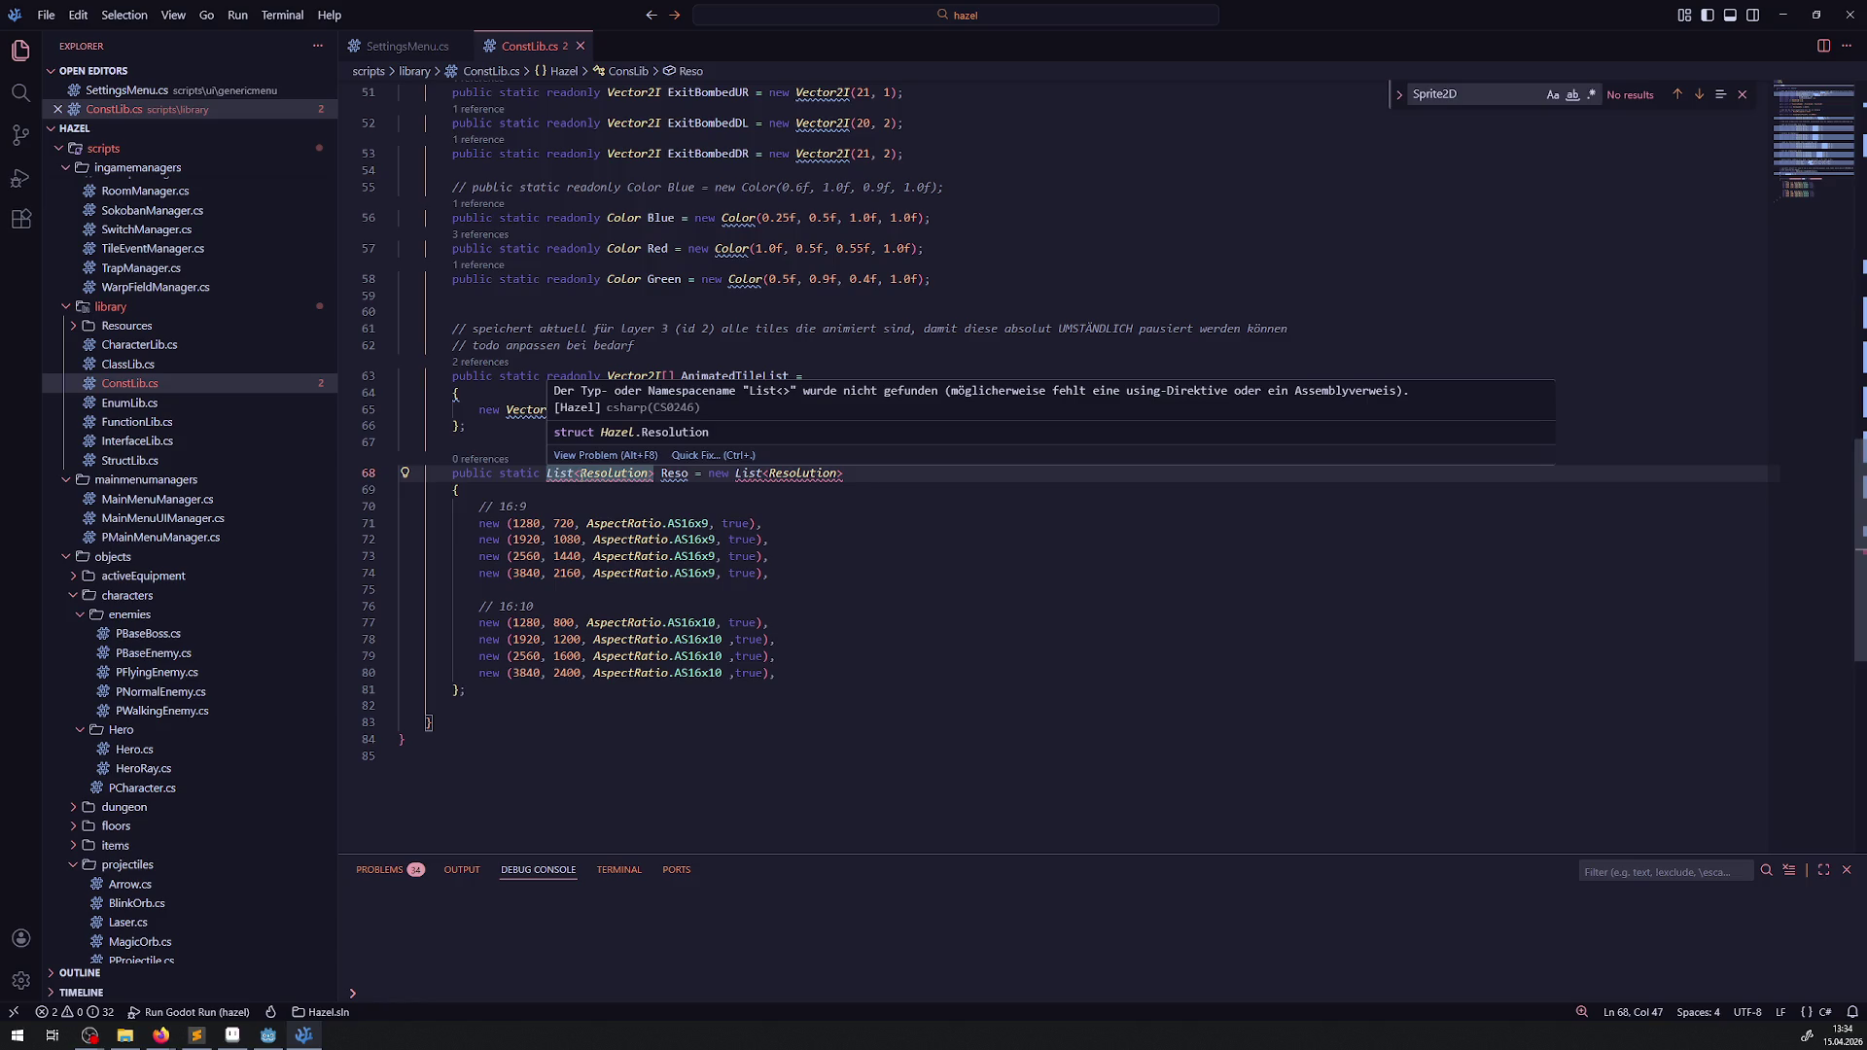
pyautogui.click(685, 455)
pyautogui.click(778, 506)
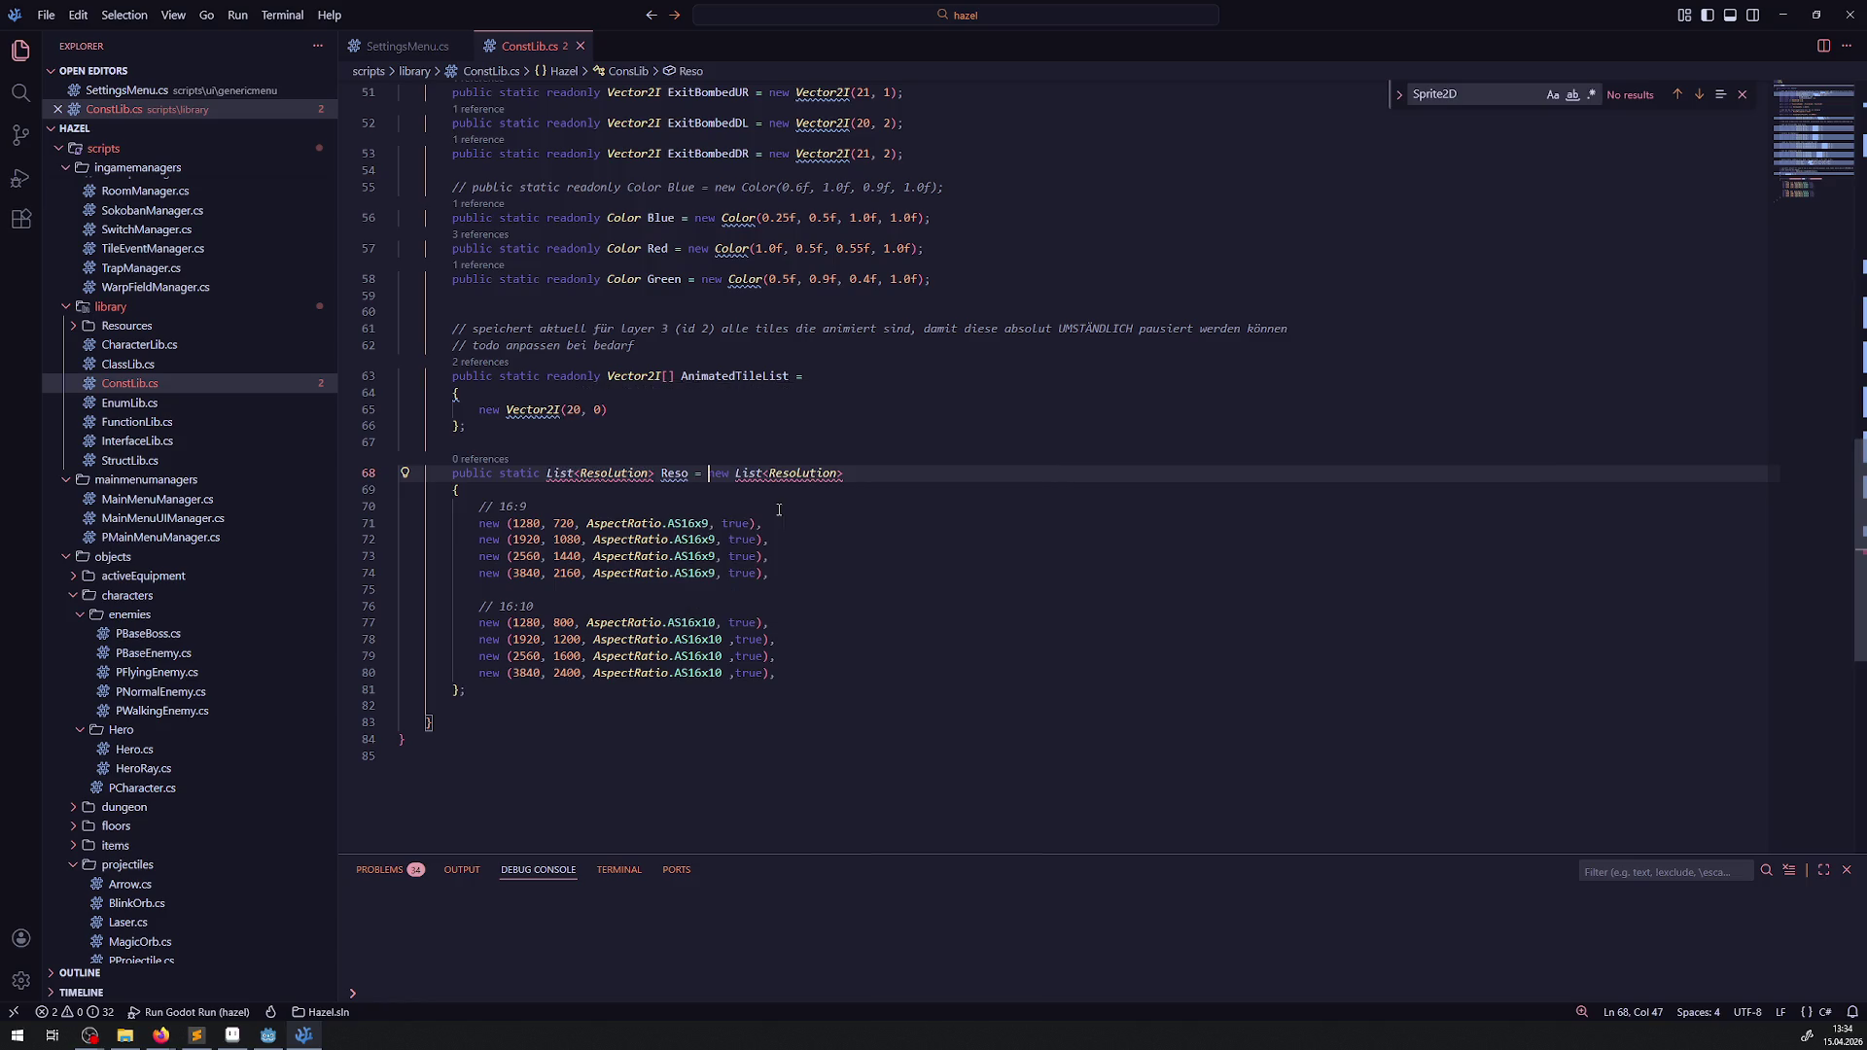
pyautogui.click(665, 450)
pyautogui.click(599, 507)
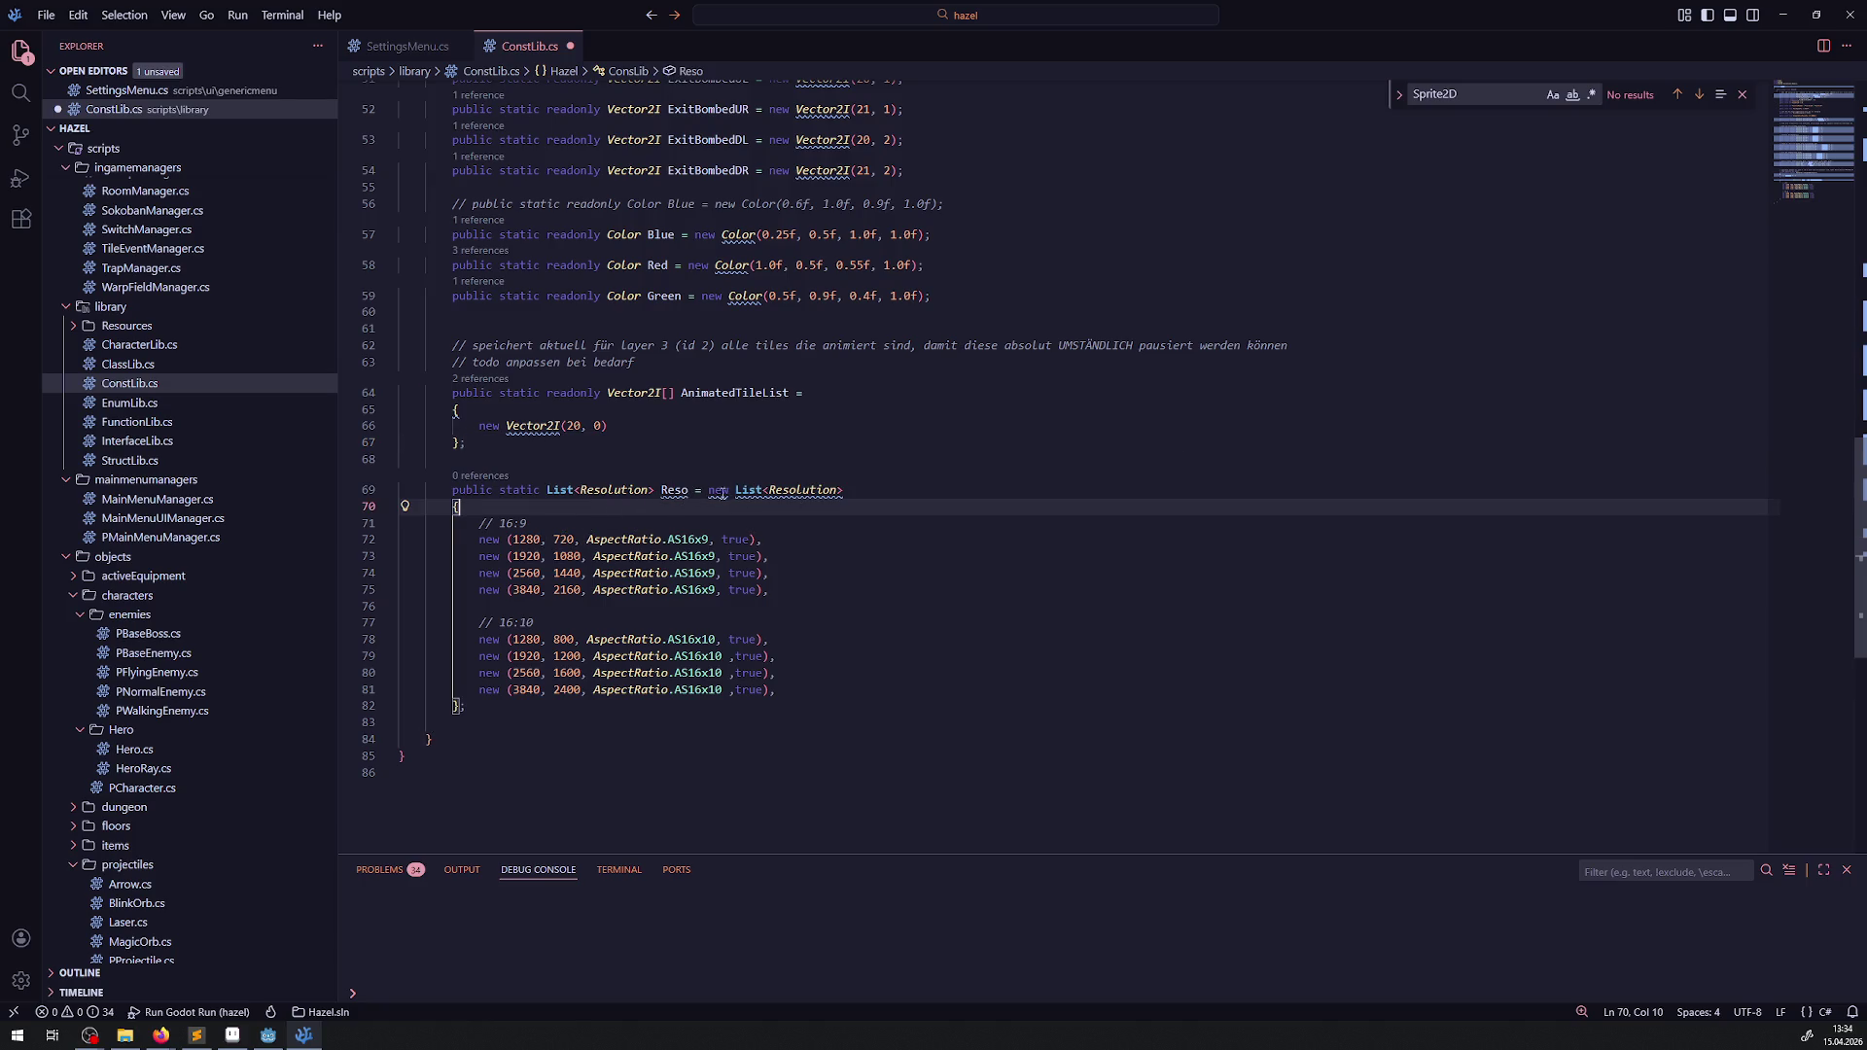
# - Rename the field from Reso to GameResolutionList and save ConstLib.cs
pyautogui.click(787, 491)
pyautogui.doubleClick(675, 491)
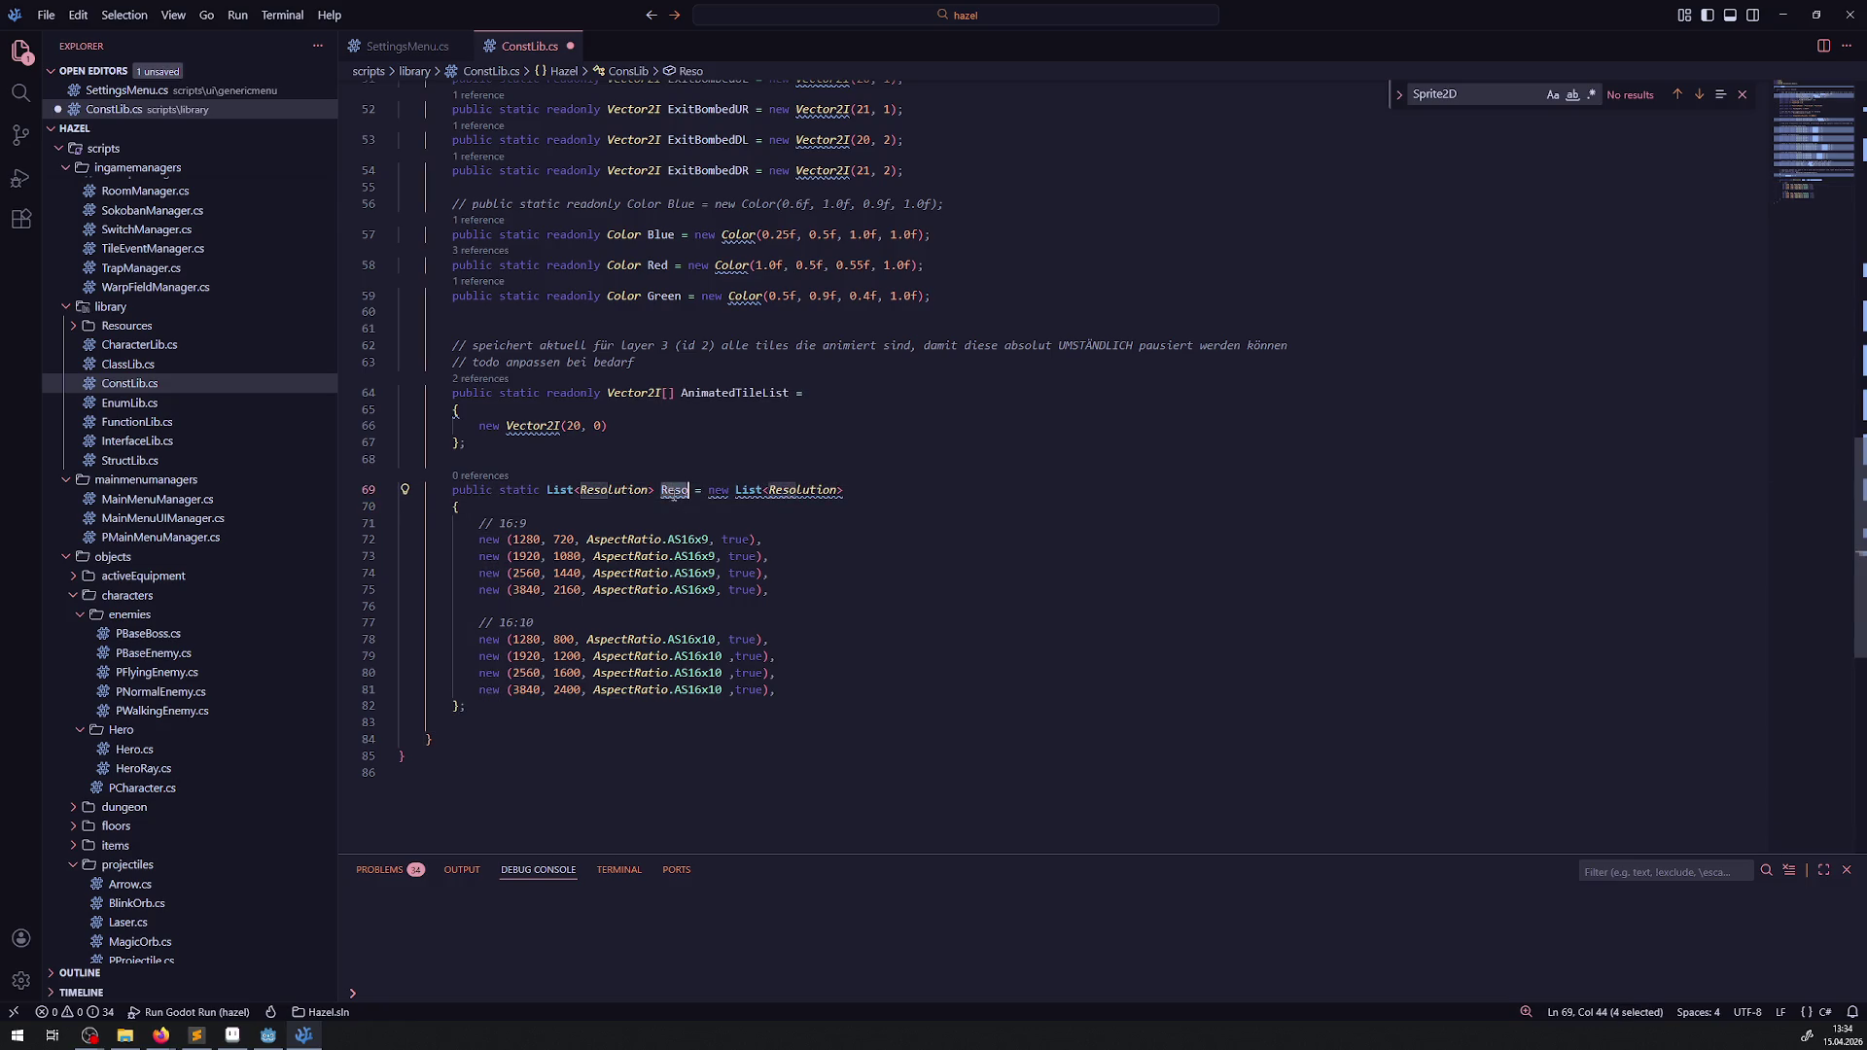
pyautogui.write('GameResolution')
pyautogui.write('List')
pyautogui.hotkey('ctrl', 's')
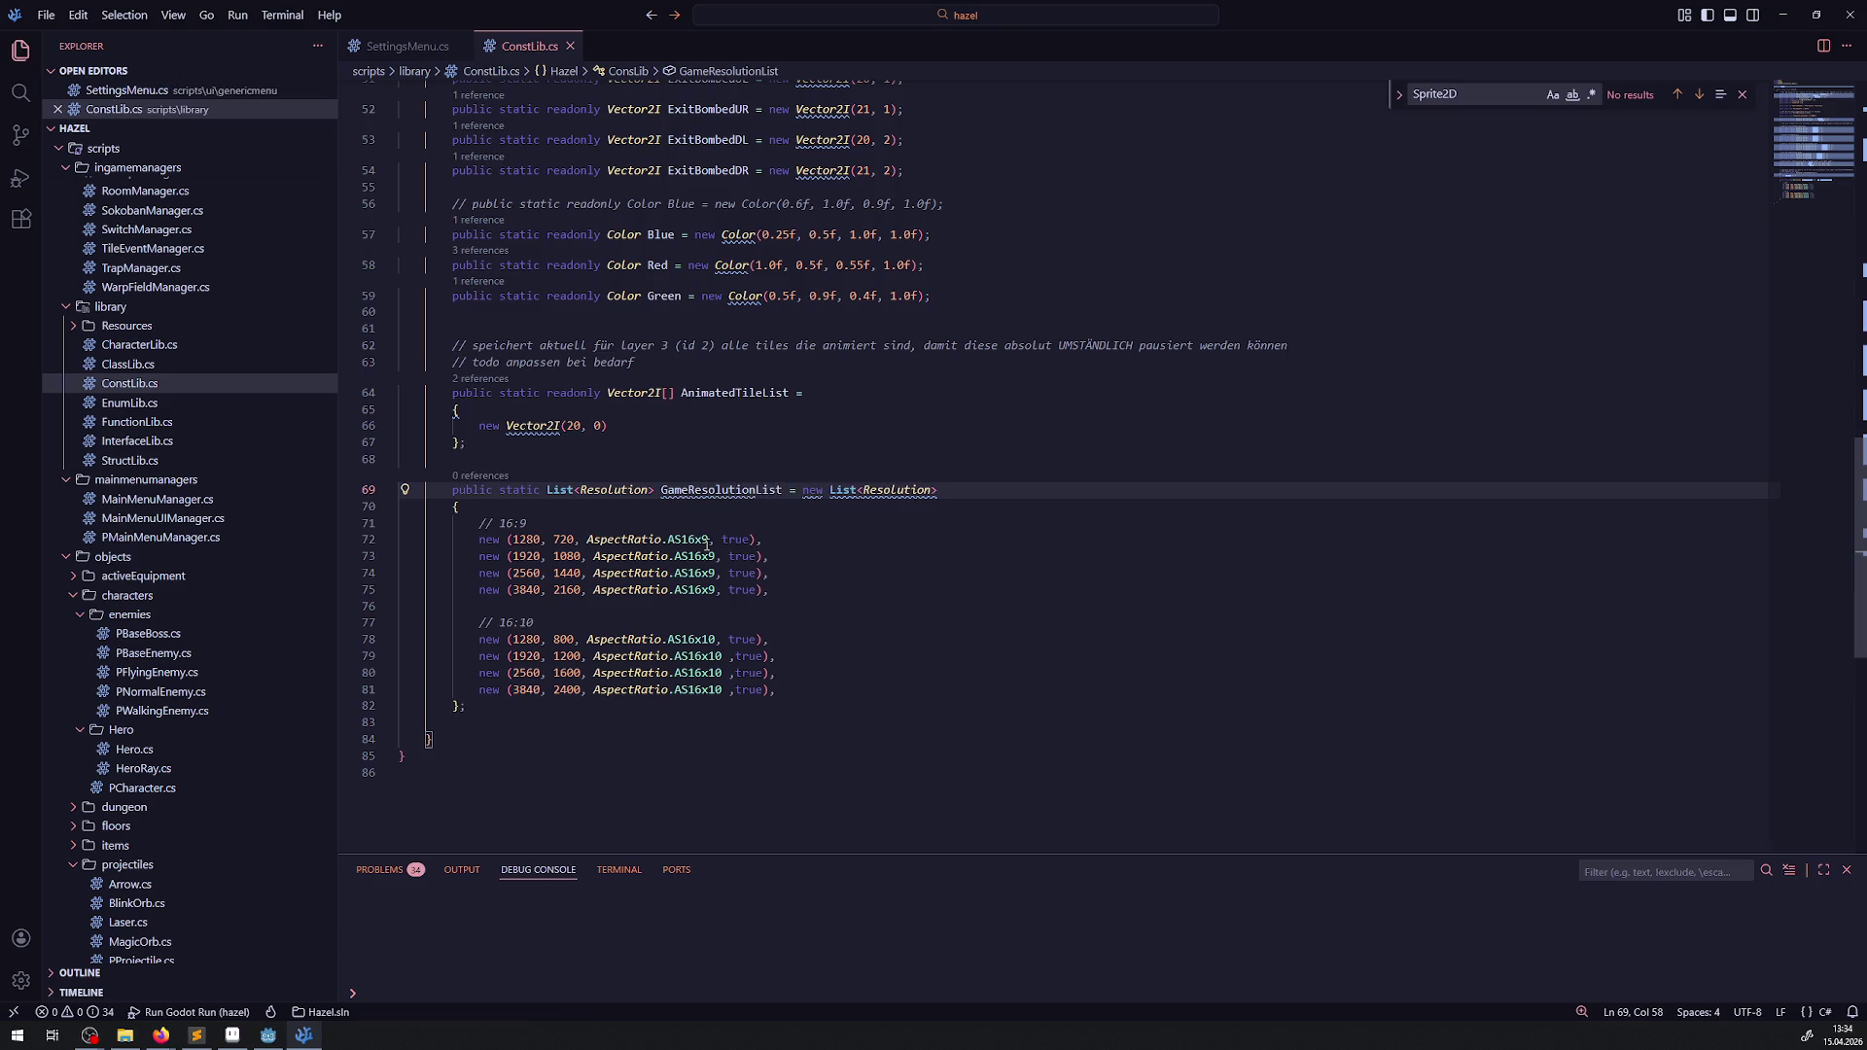
pyautogui.doubleClick(711, 492)
pyautogui.hotkey('ctrl', 'c')
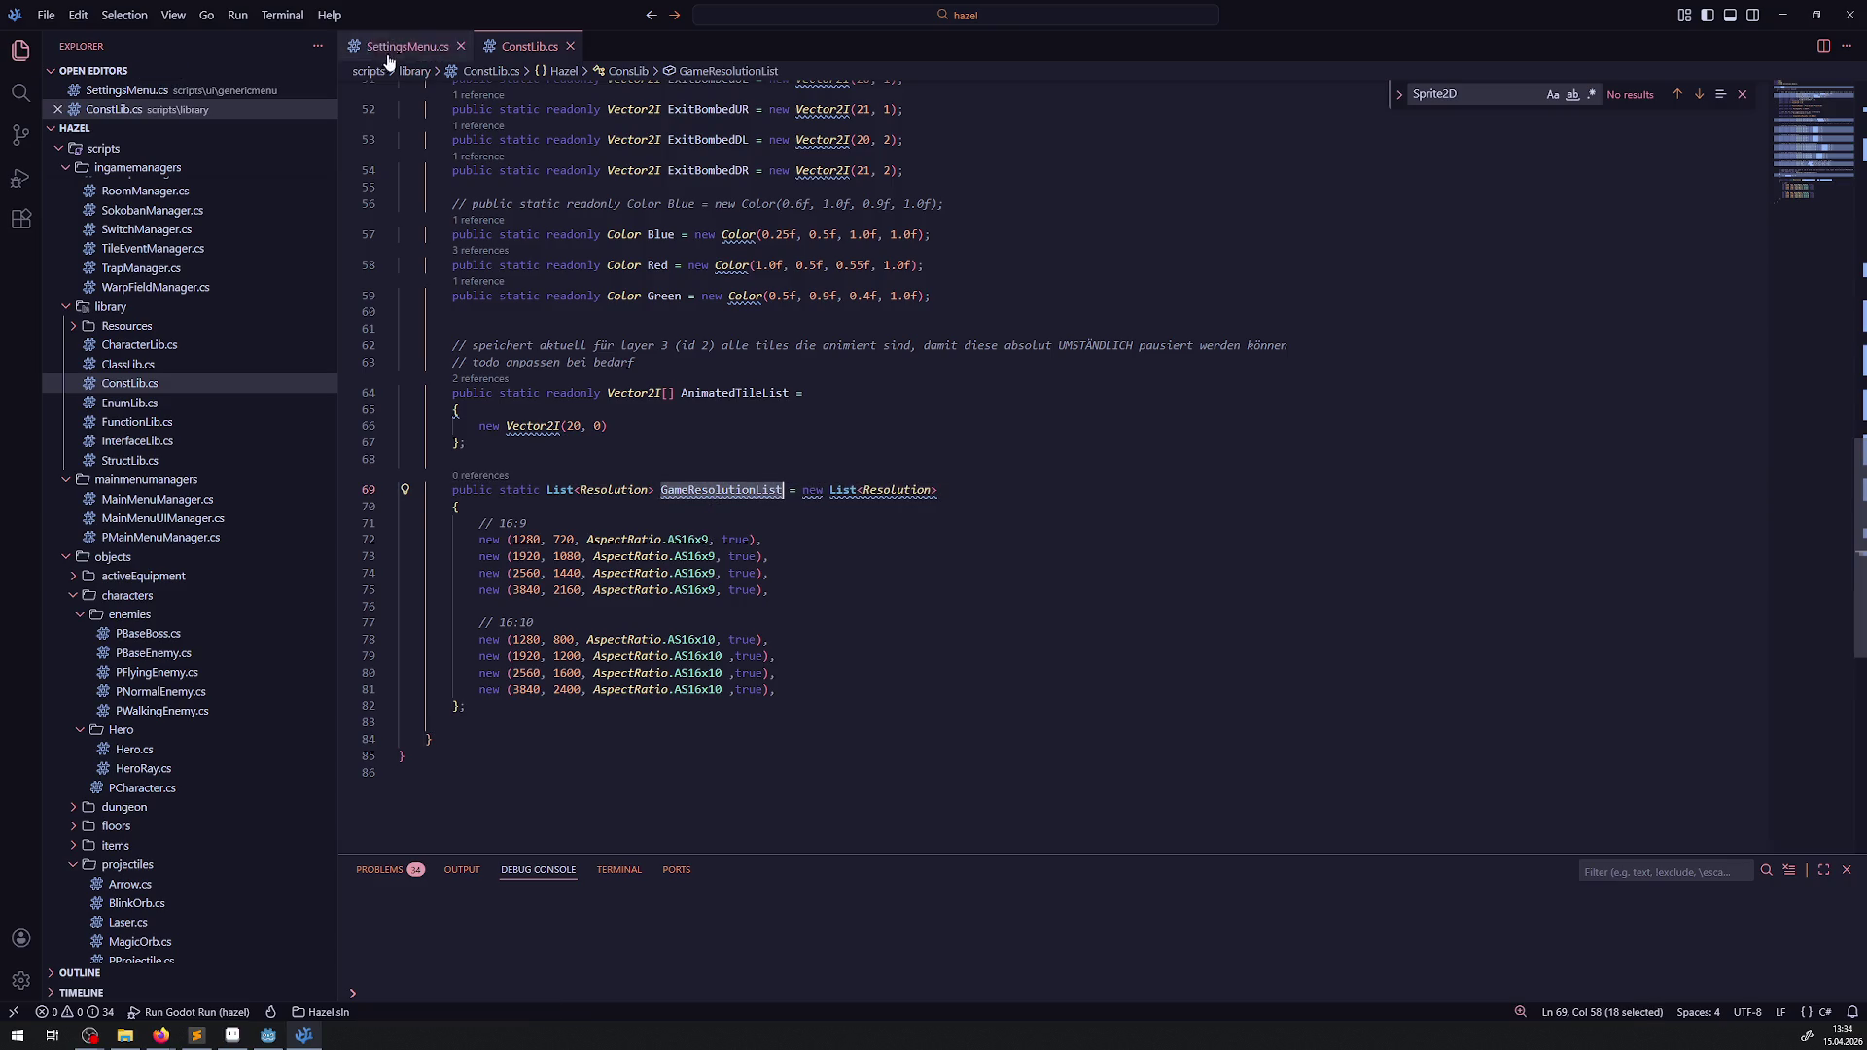
pyautogui.click(405, 46)
# - Make GetResolutionList return ConsLib.GameResolutionList instead of the inline list, and save
pyautogui.click(467, 562)
pyautogui.keyDown('shift'); pyautogui.click(446, 361); pyautogui.keyUp('shift')
pyautogui.keyDown('shift'); pyautogui.click(499, 344); pyautogui.keyUp('shift')
pyautogui.press('BackSpace')
pyautogui.write('[onsLib.')
pyautogui.hotkey('ctrl', 'v')
pyautogui.write(';')
pyautogui.hotkey('ctrl', 's')
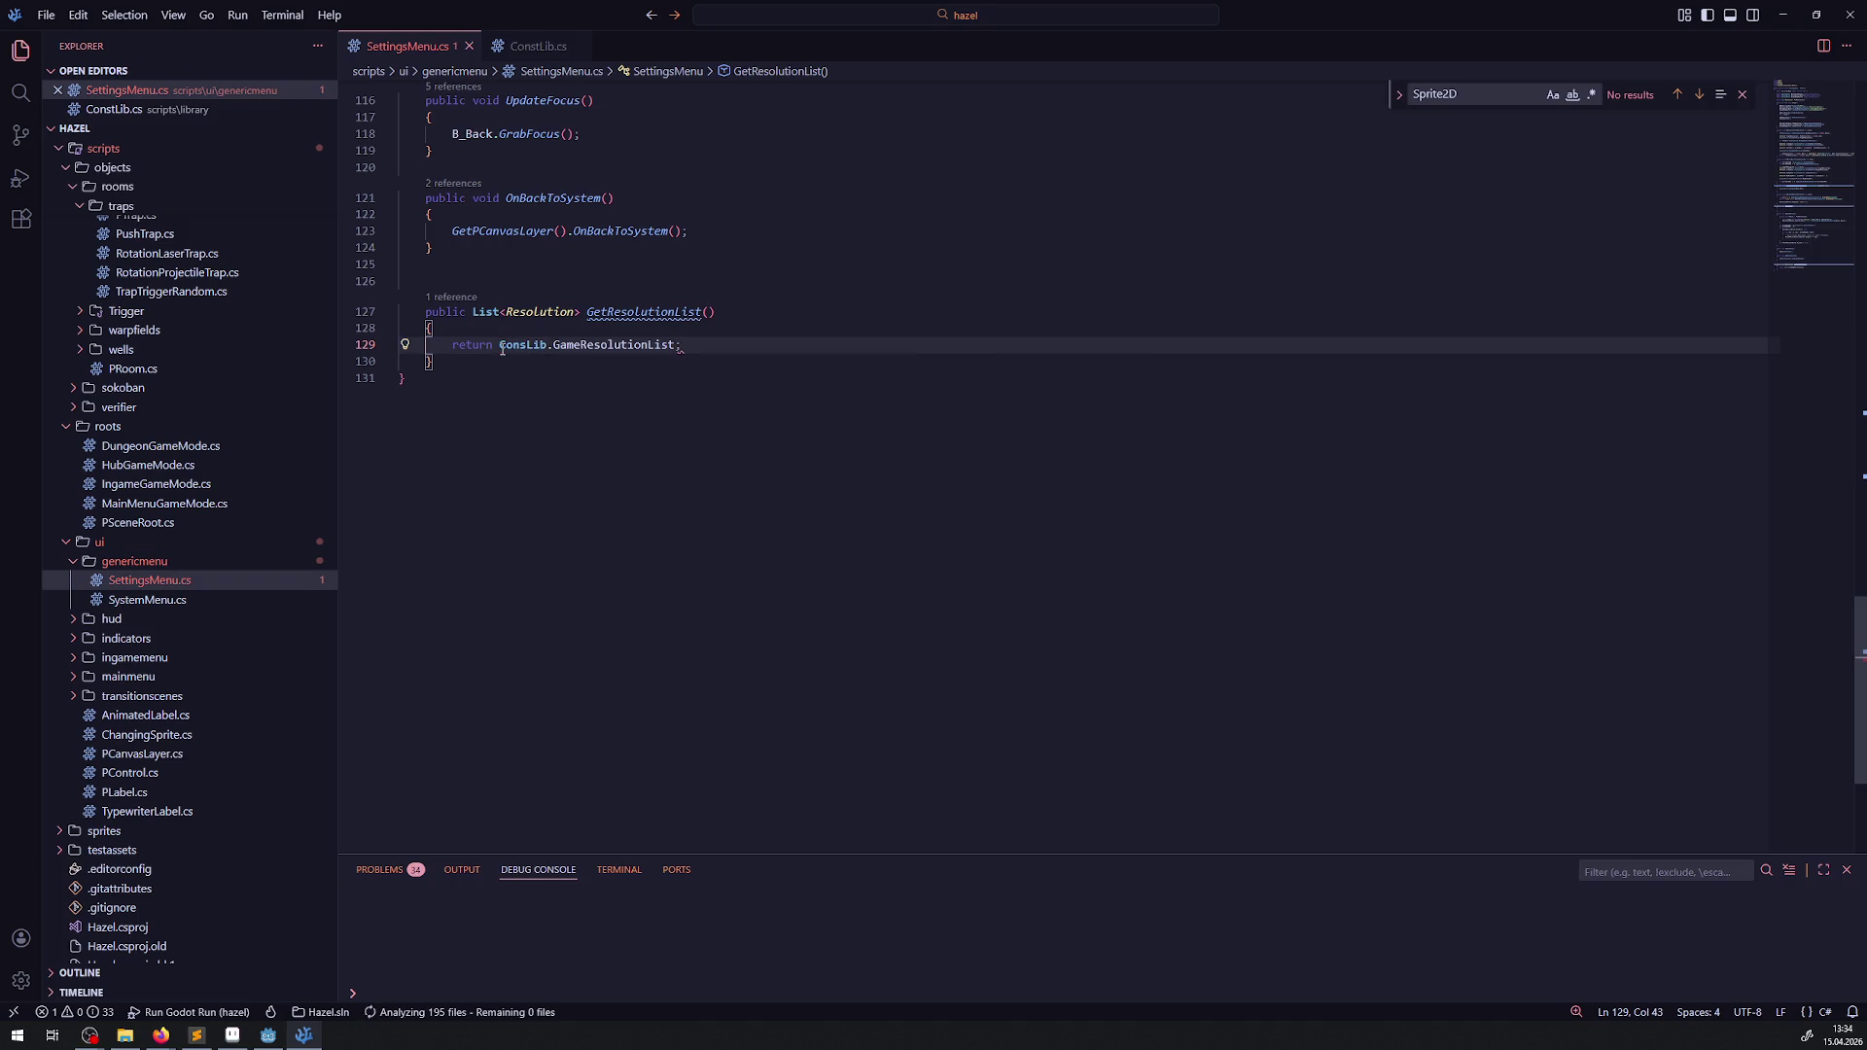
# - Delete the PosResolutions field declaration and save the script
pyautogui.scroll(3, 608, 378)
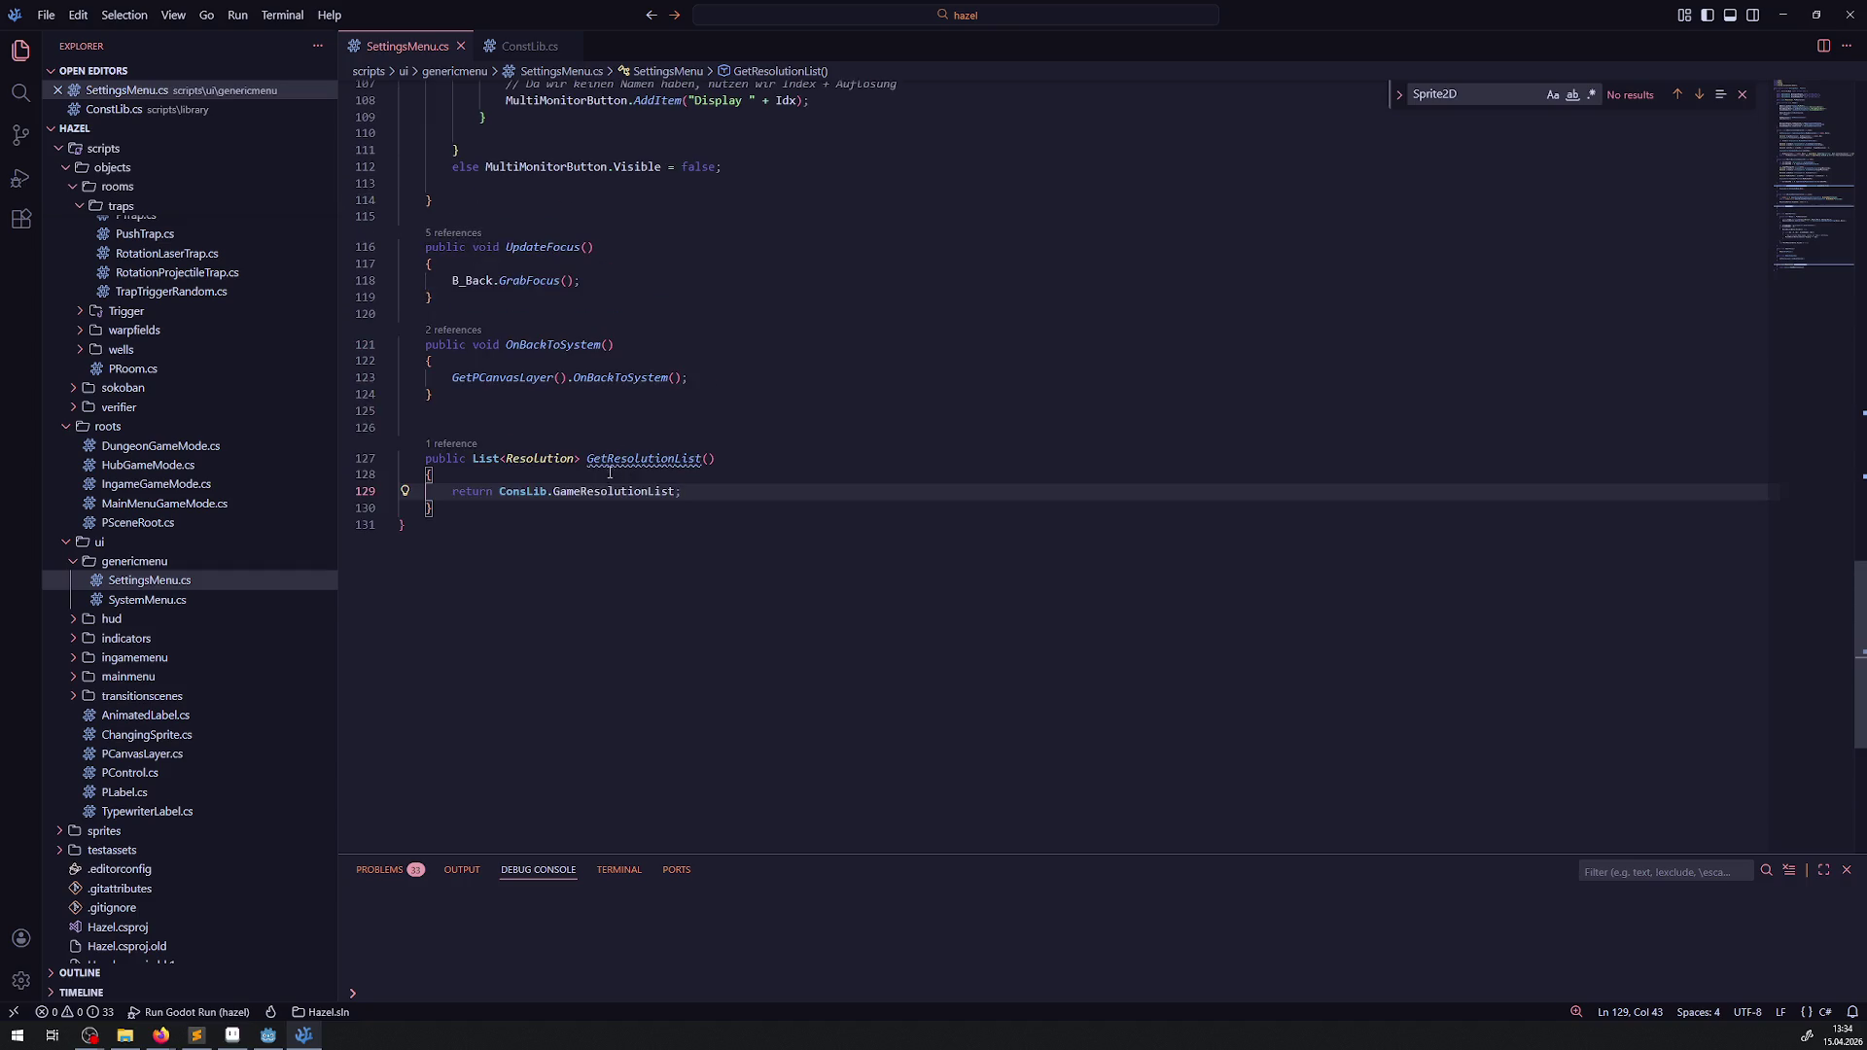
pyautogui.doubleClick(644, 458)
pyautogui.scroll(20, 701, 476)
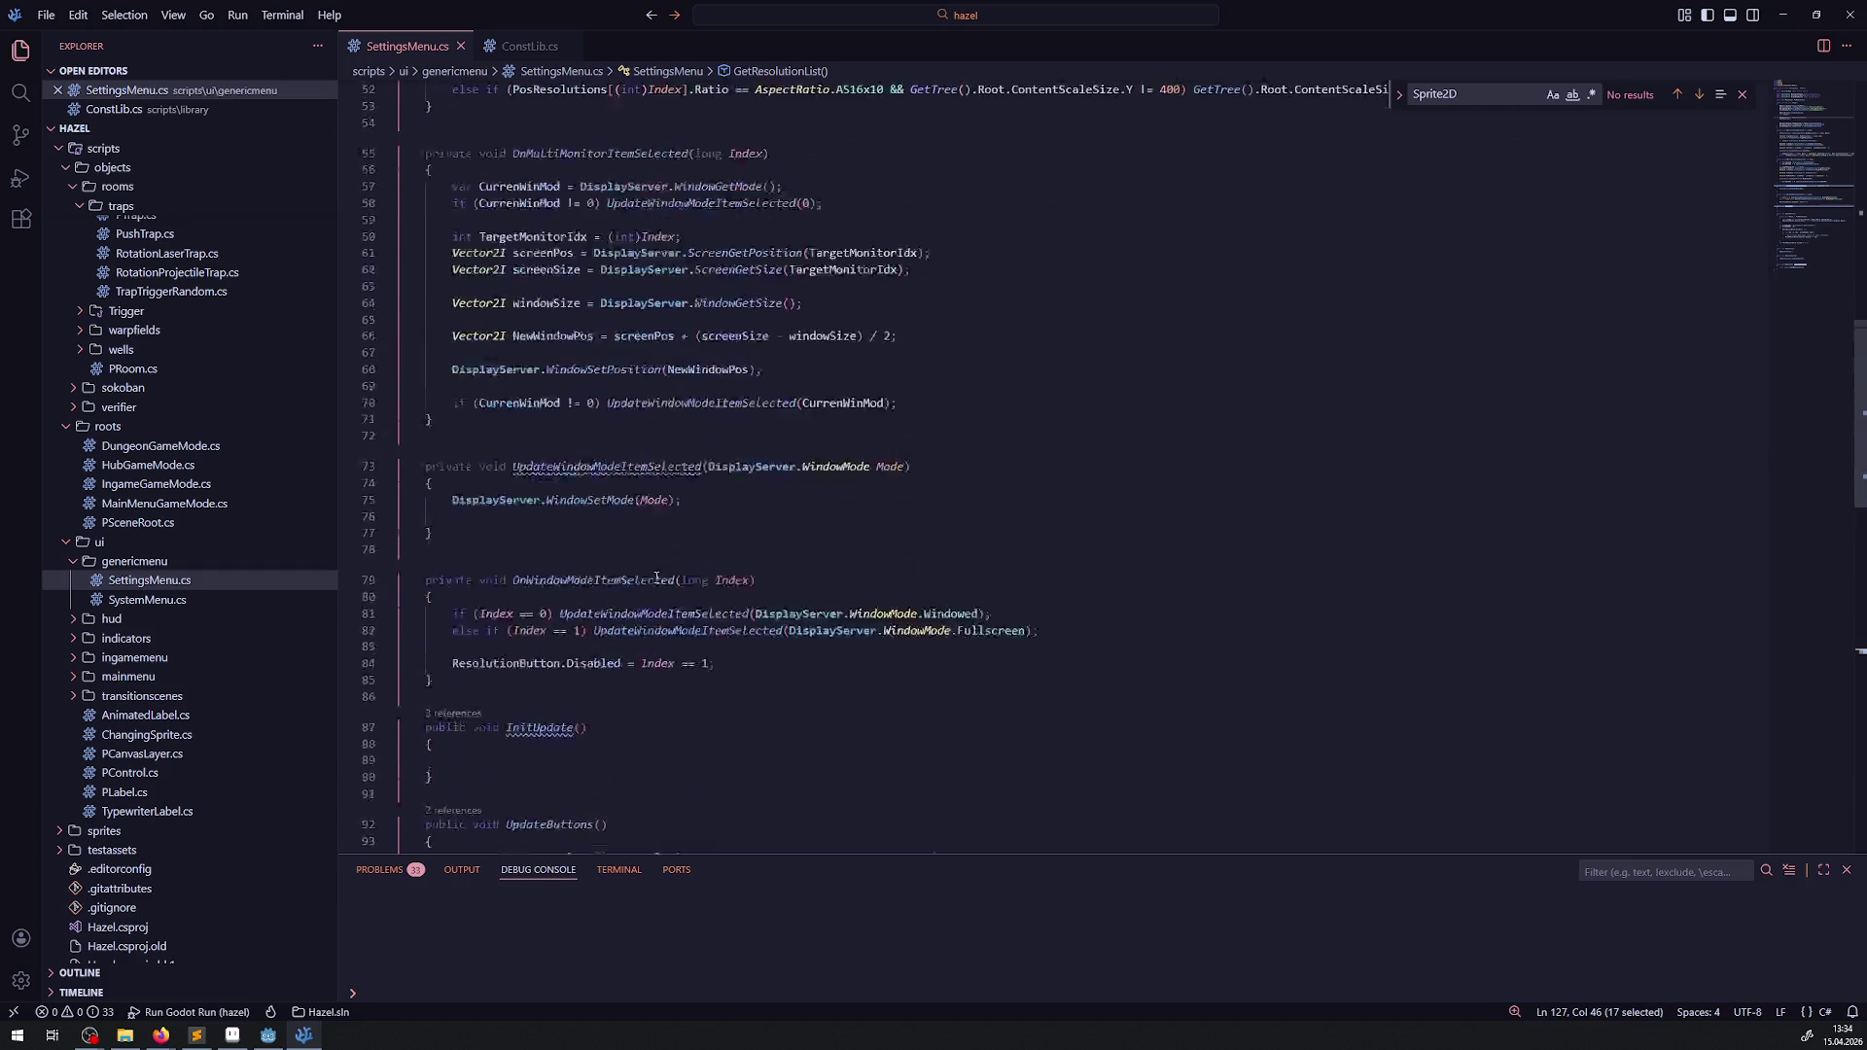
pyautogui.scroll(8, 701, 493)
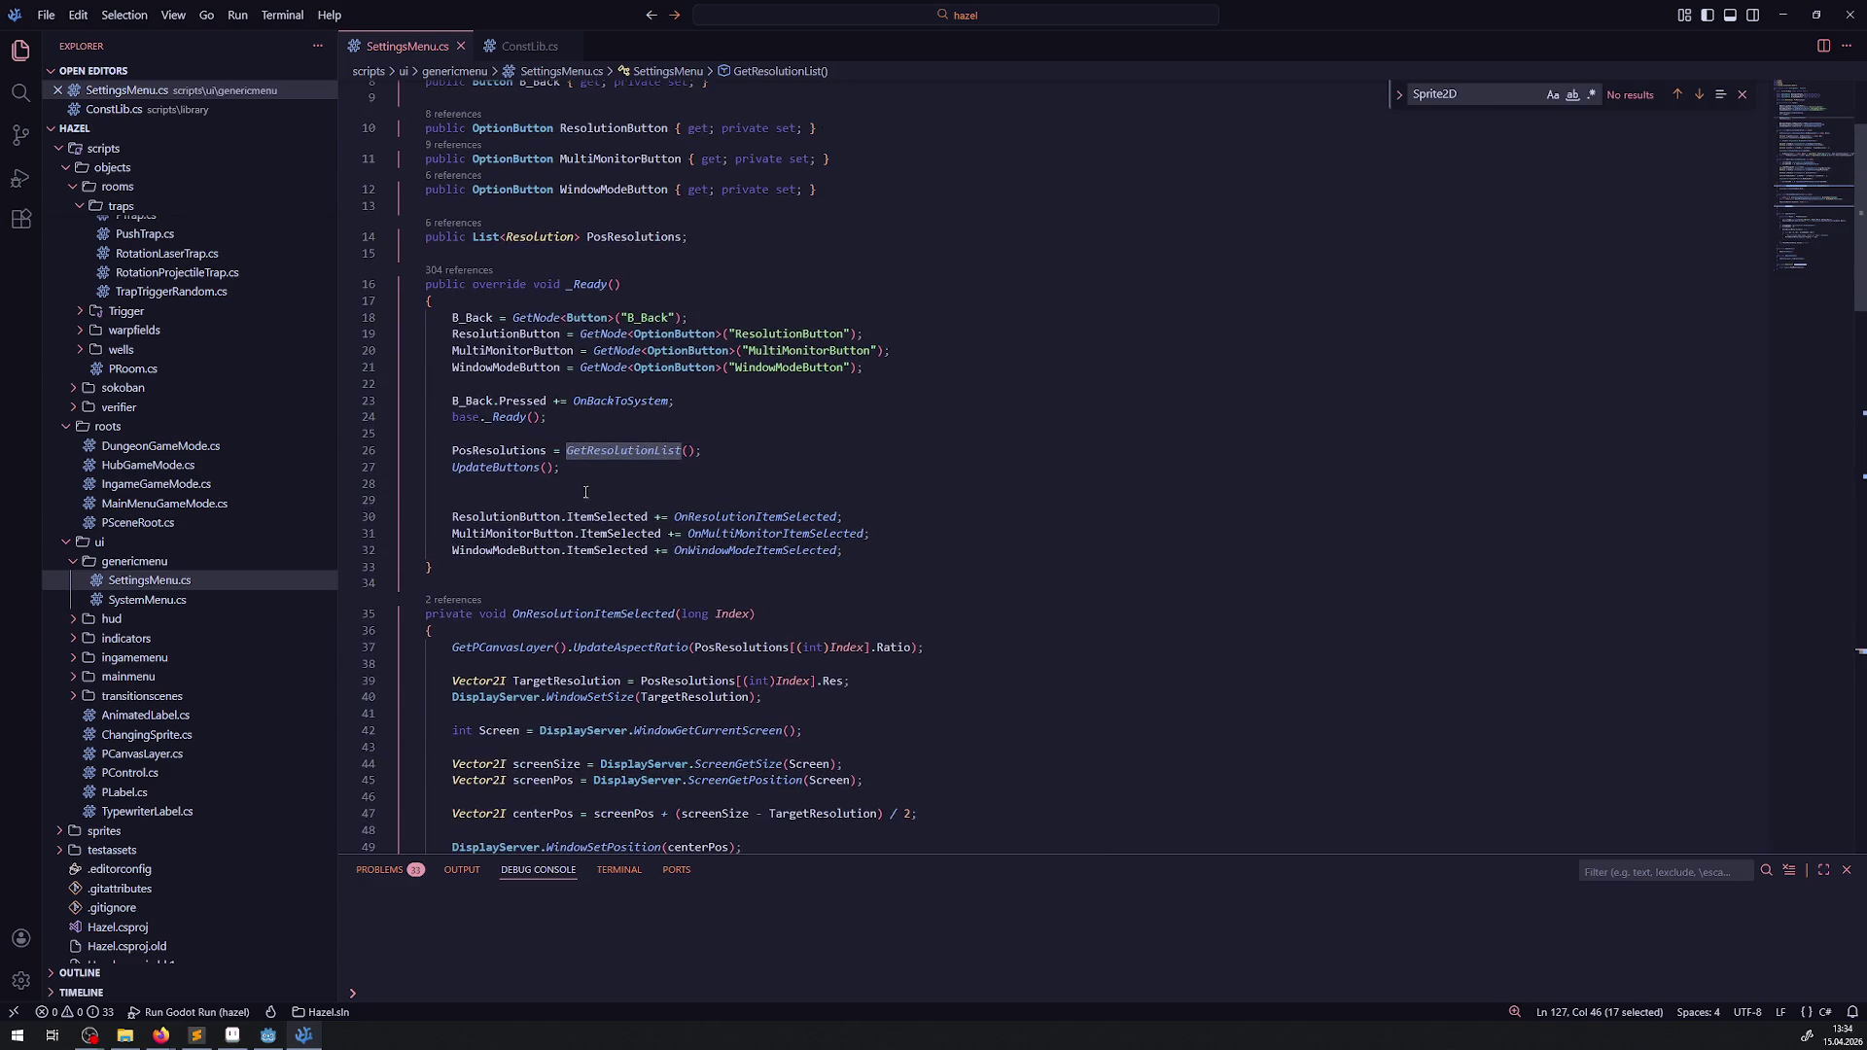
pyautogui.doubleClick(500, 450)
pyautogui.doubleClick(622, 236)
pyautogui.scroll(-4, 802, 407)
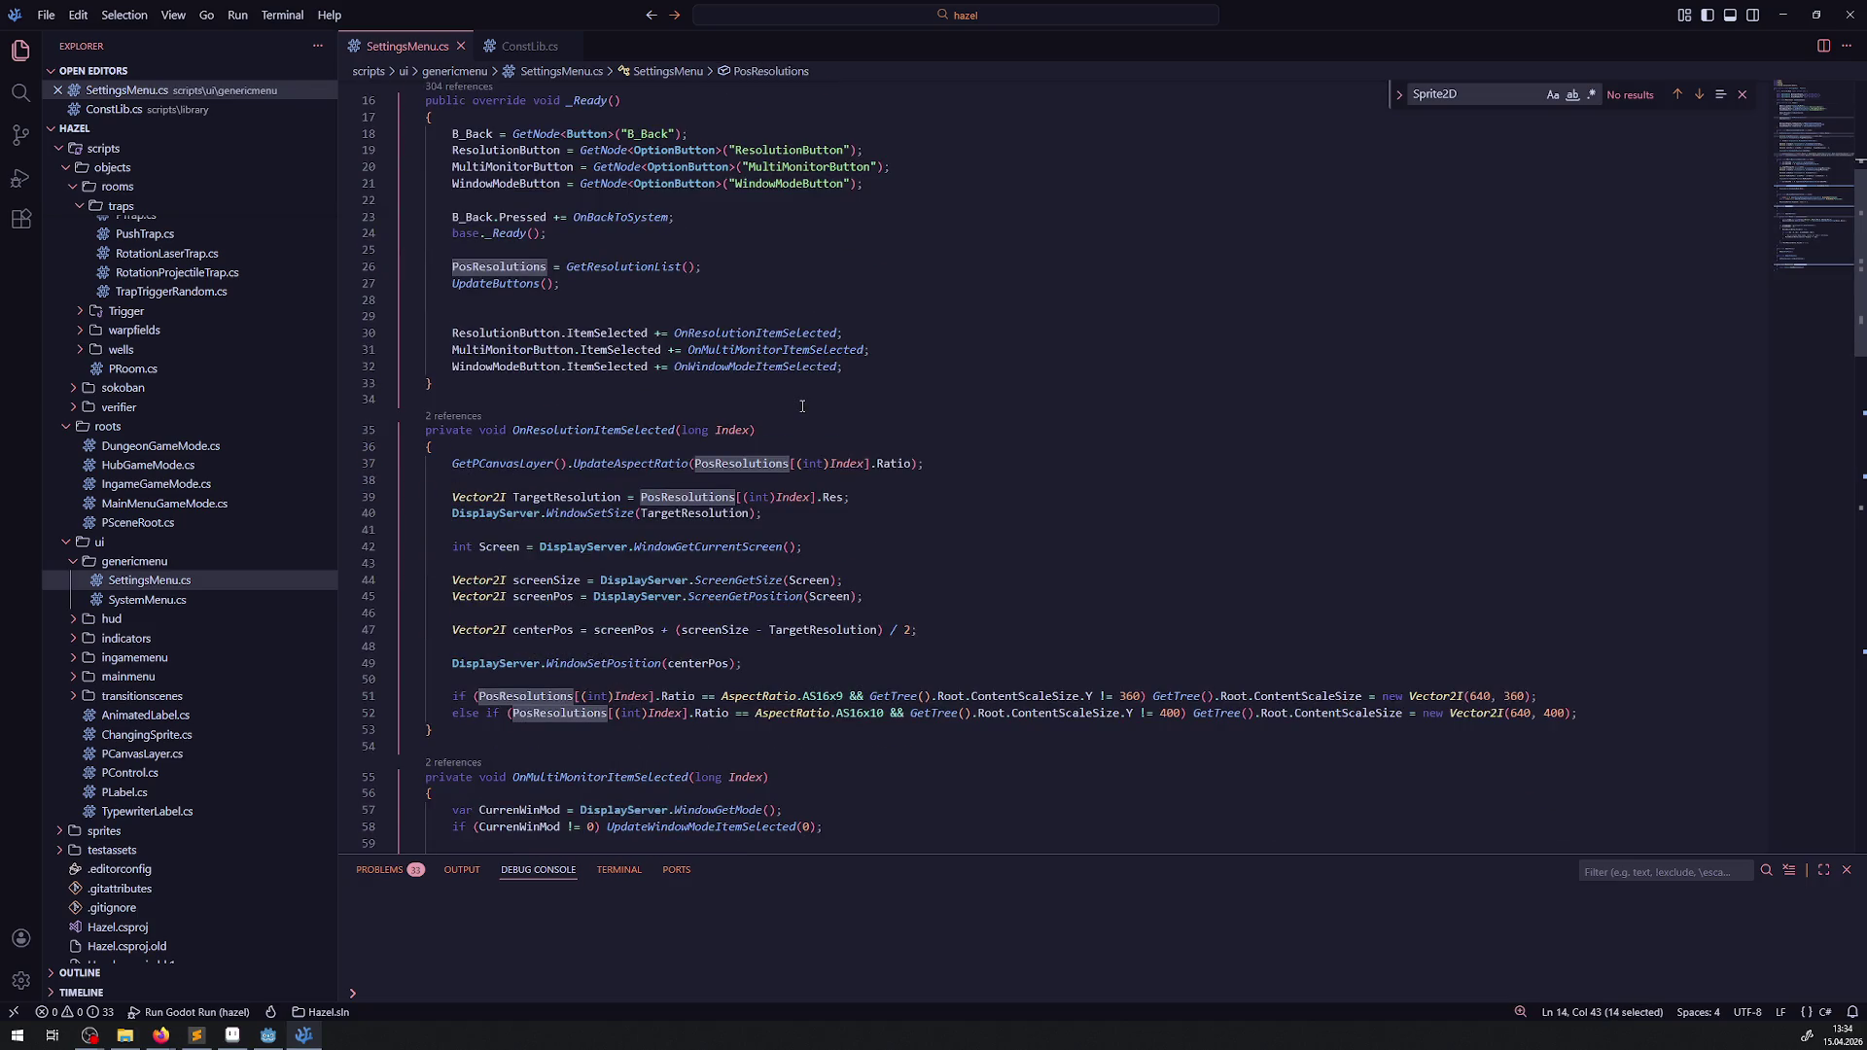
pyautogui.scroll(-3, 801, 404)
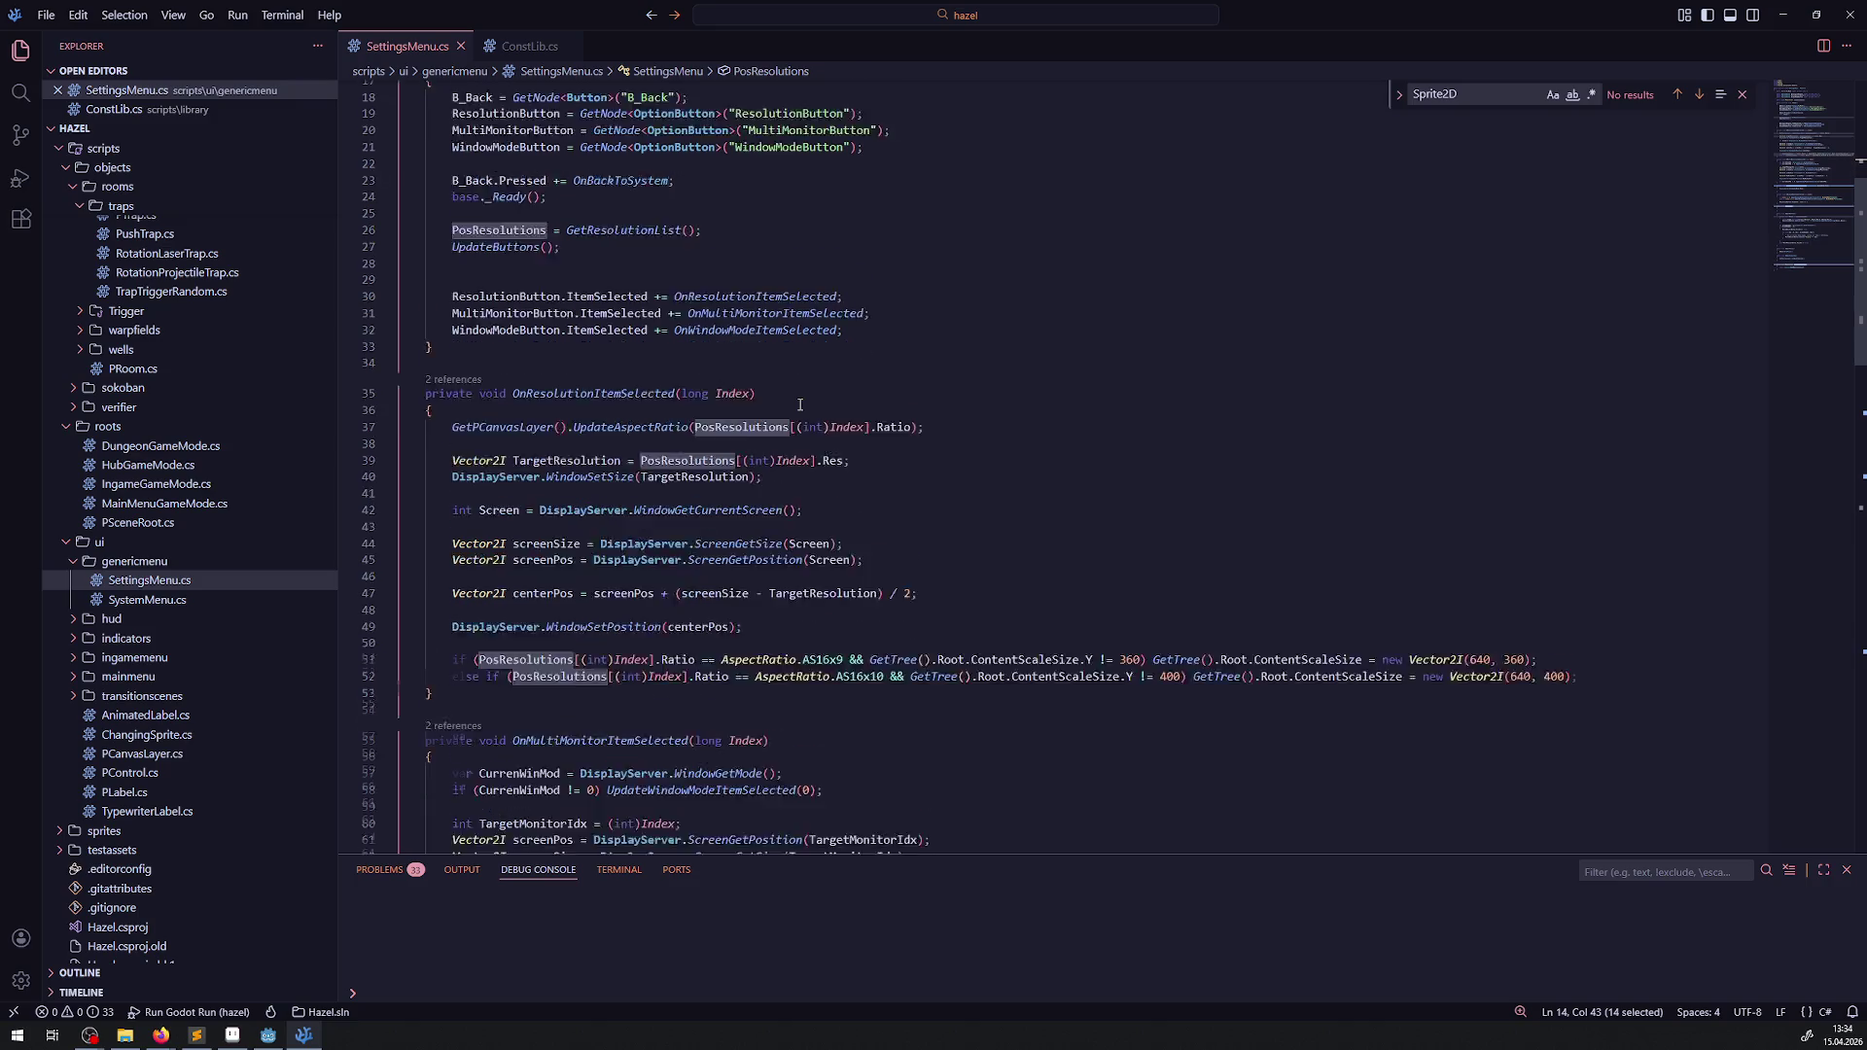
pyautogui.scroll(-3, 800, 405)
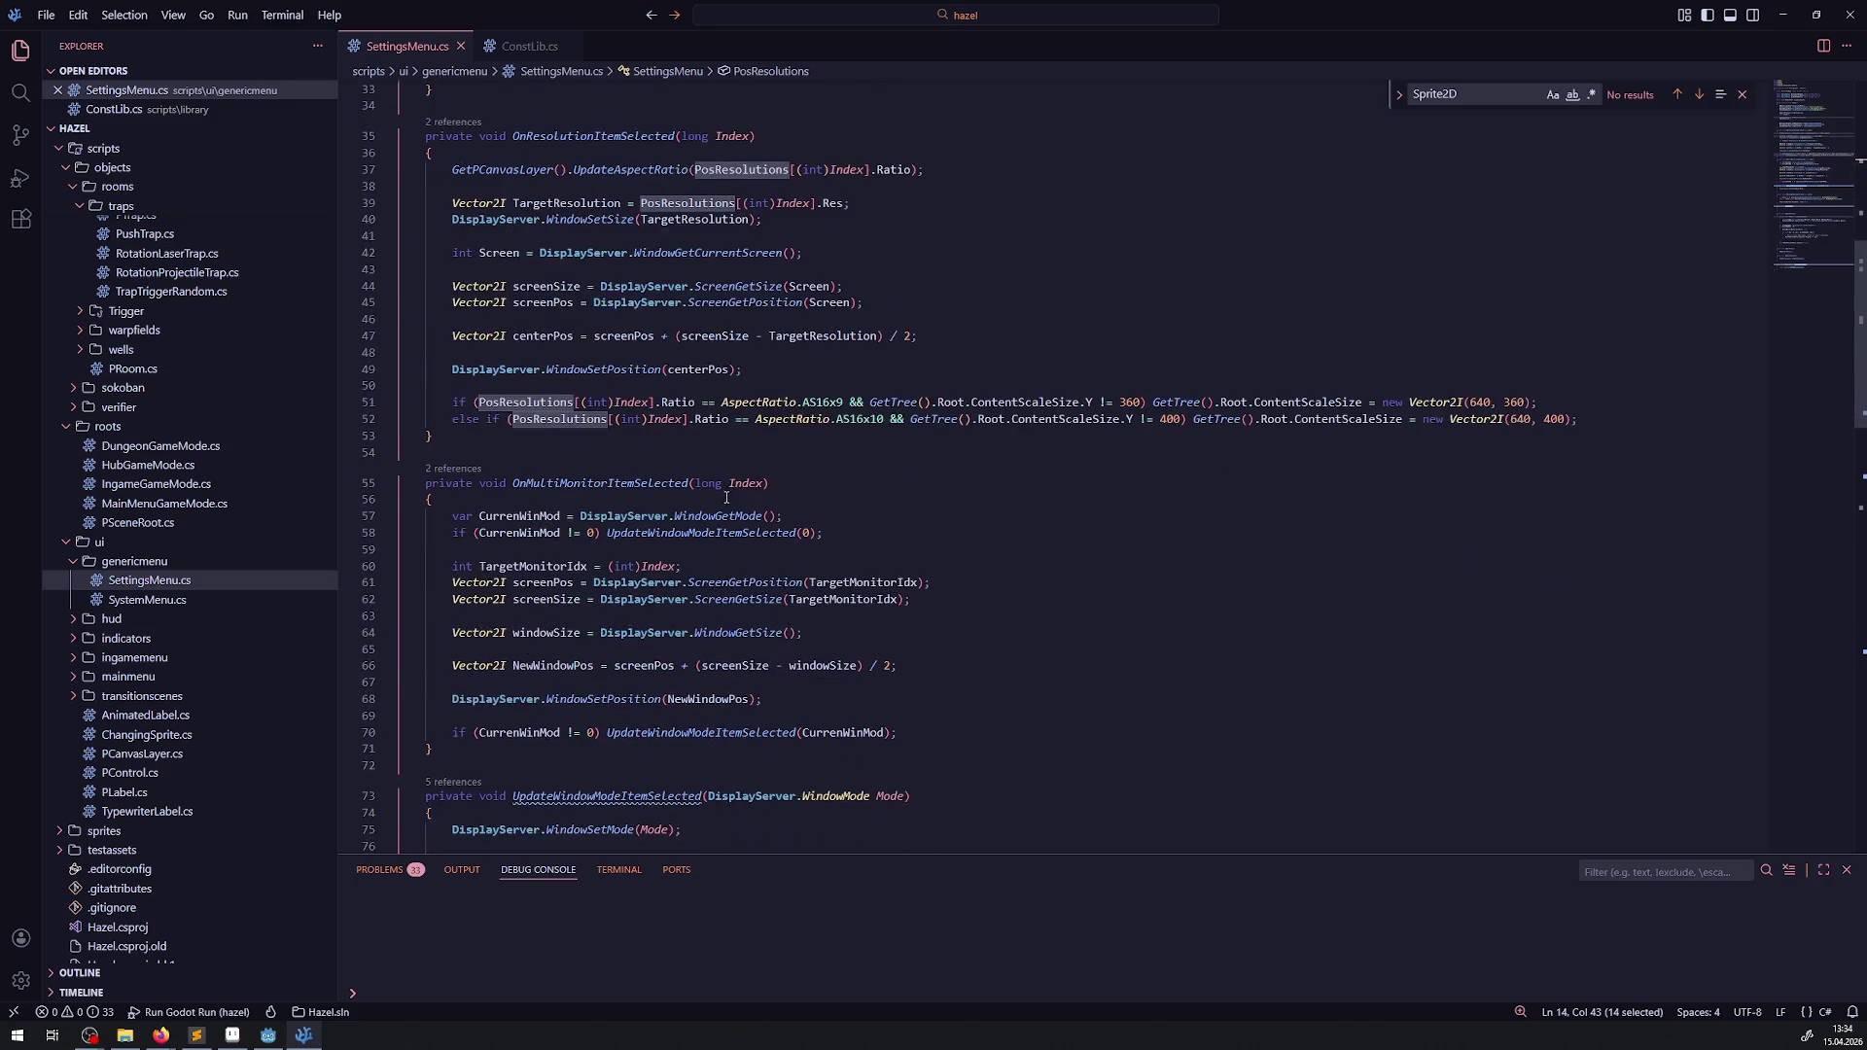
pyautogui.scroll(-4, 778, 466)
pyautogui.scroll(7, 741, 581)
pyautogui.scroll(8, 741, 581)
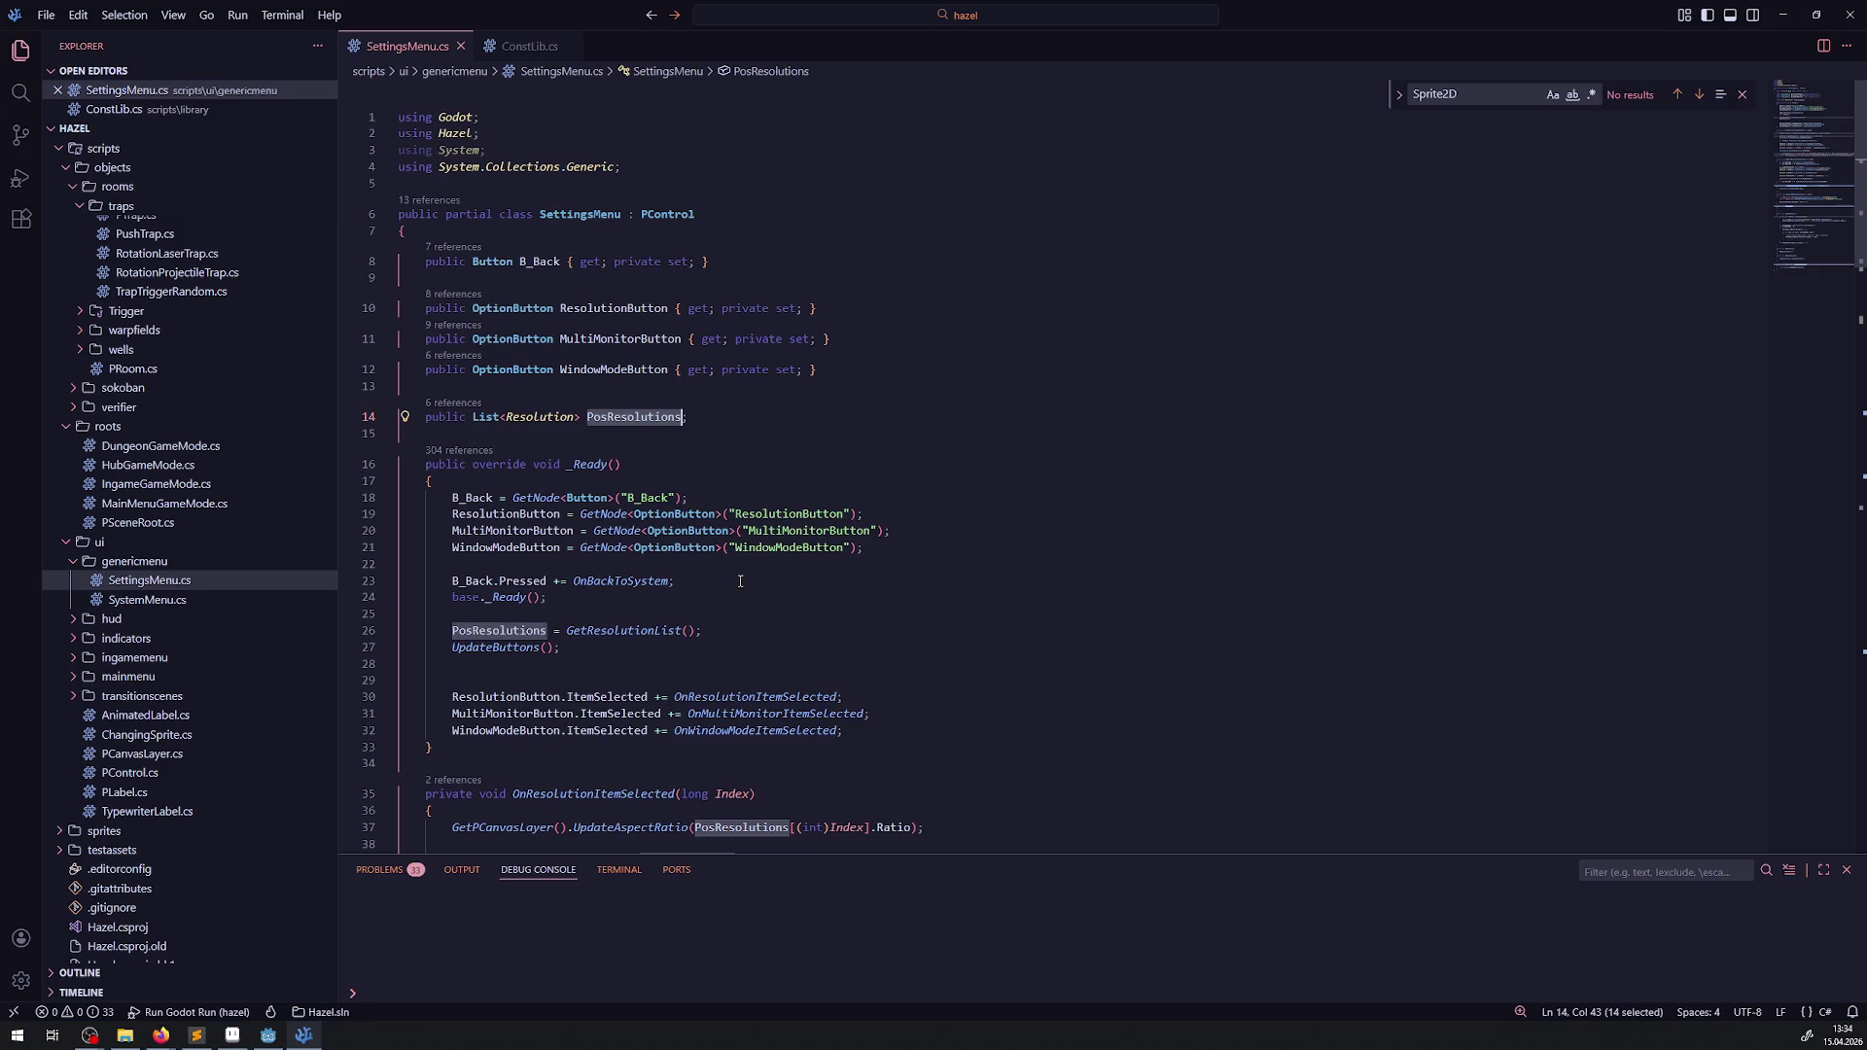
pyautogui.press('End')
pyautogui.hotkey('shift', 'Up')
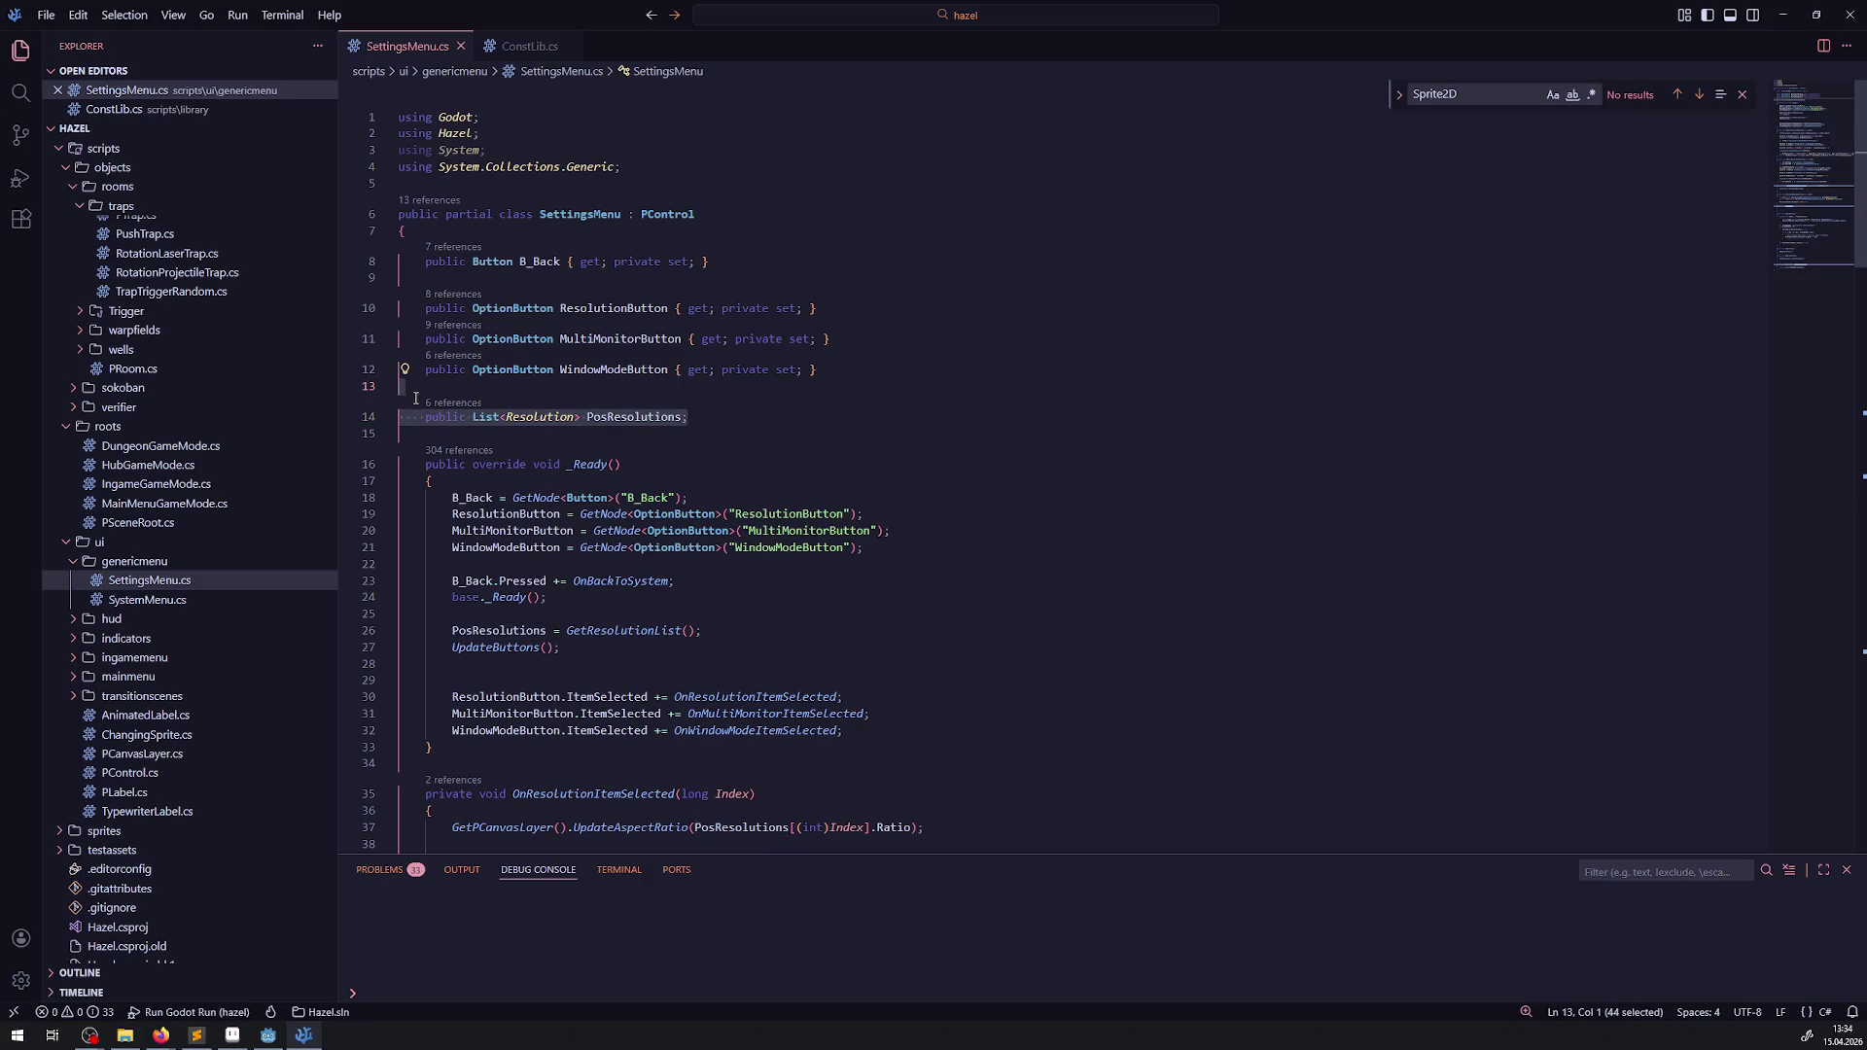
pyautogui.press('BackSpace')
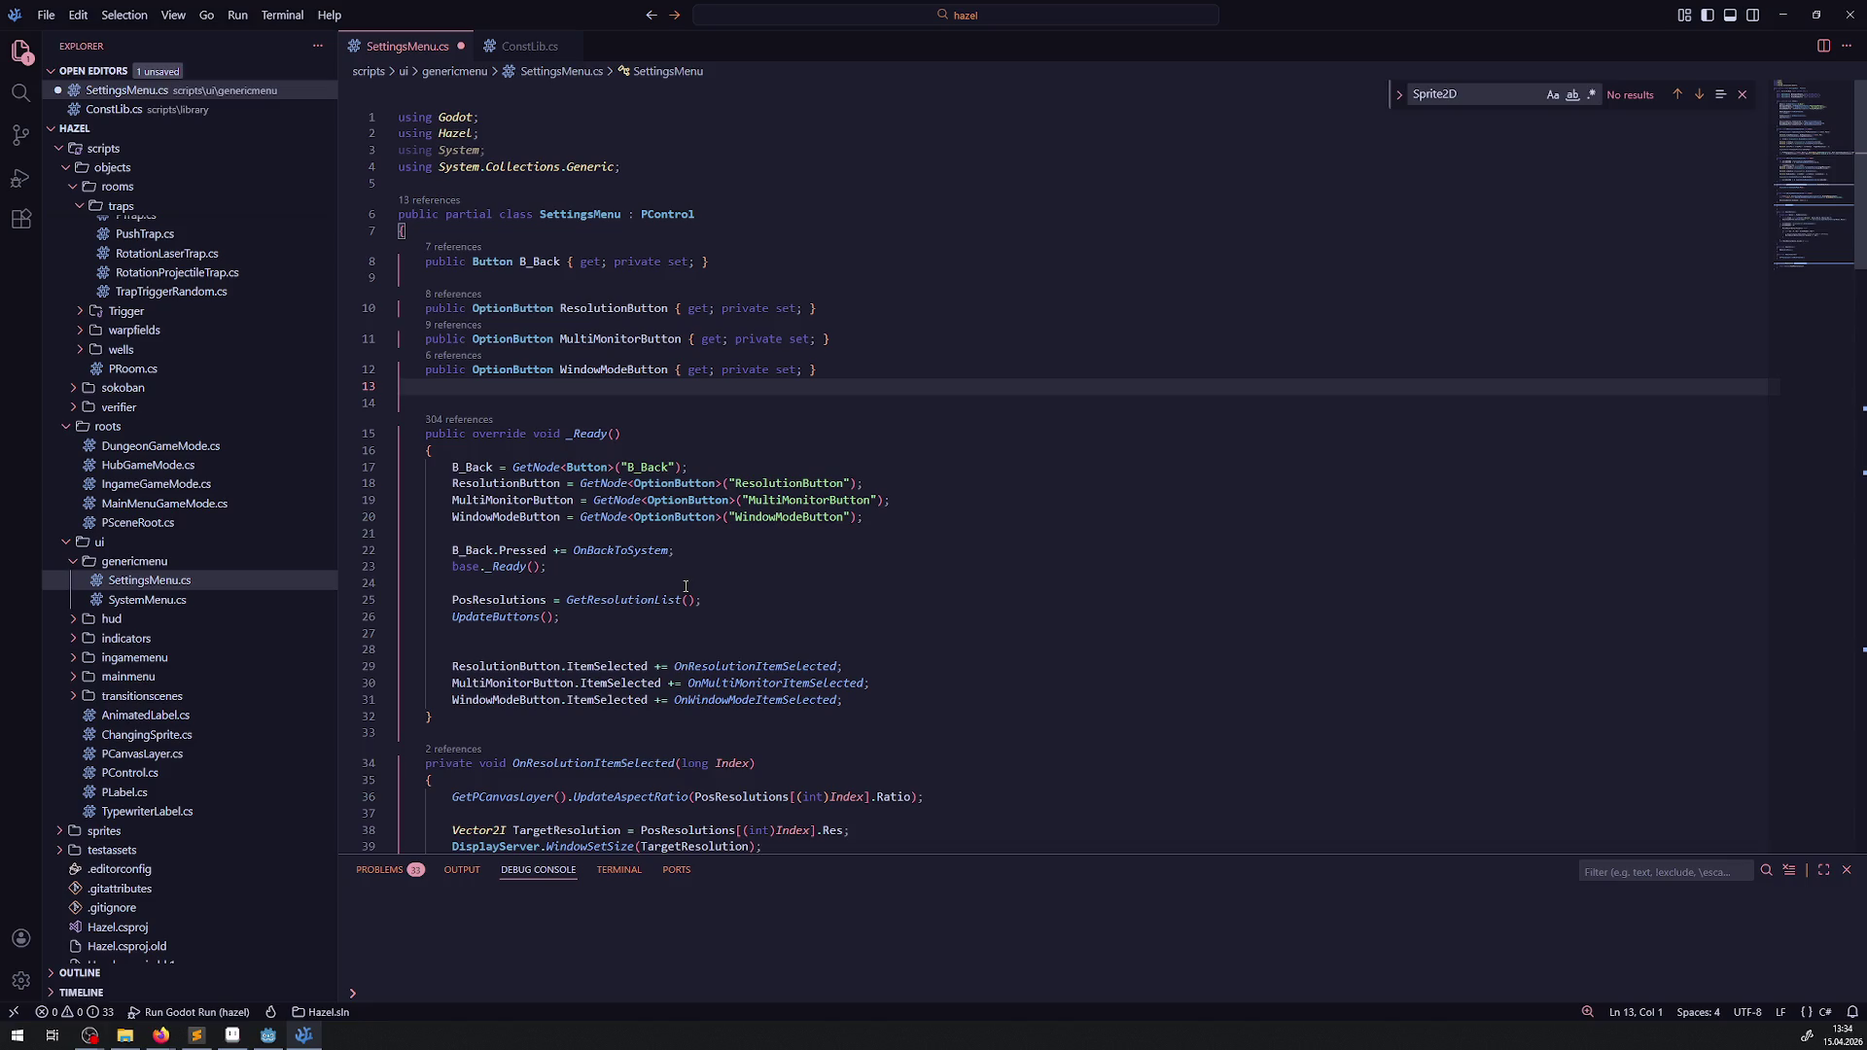
pyautogui.press('BackSpace')
pyautogui.hotkey('ctrl', 's')
# - Remove the PosResolutions assignment from _Ready
pyautogui.moveTo(701, 583)
pyautogui.mouseDown()
pyautogui.moveTo(381, 575)
pyautogui.moveTo(703, 583)
pyautogui.mouseUp()
pyautogui.click(696, 583)
pyautogui.press('BackSpace')
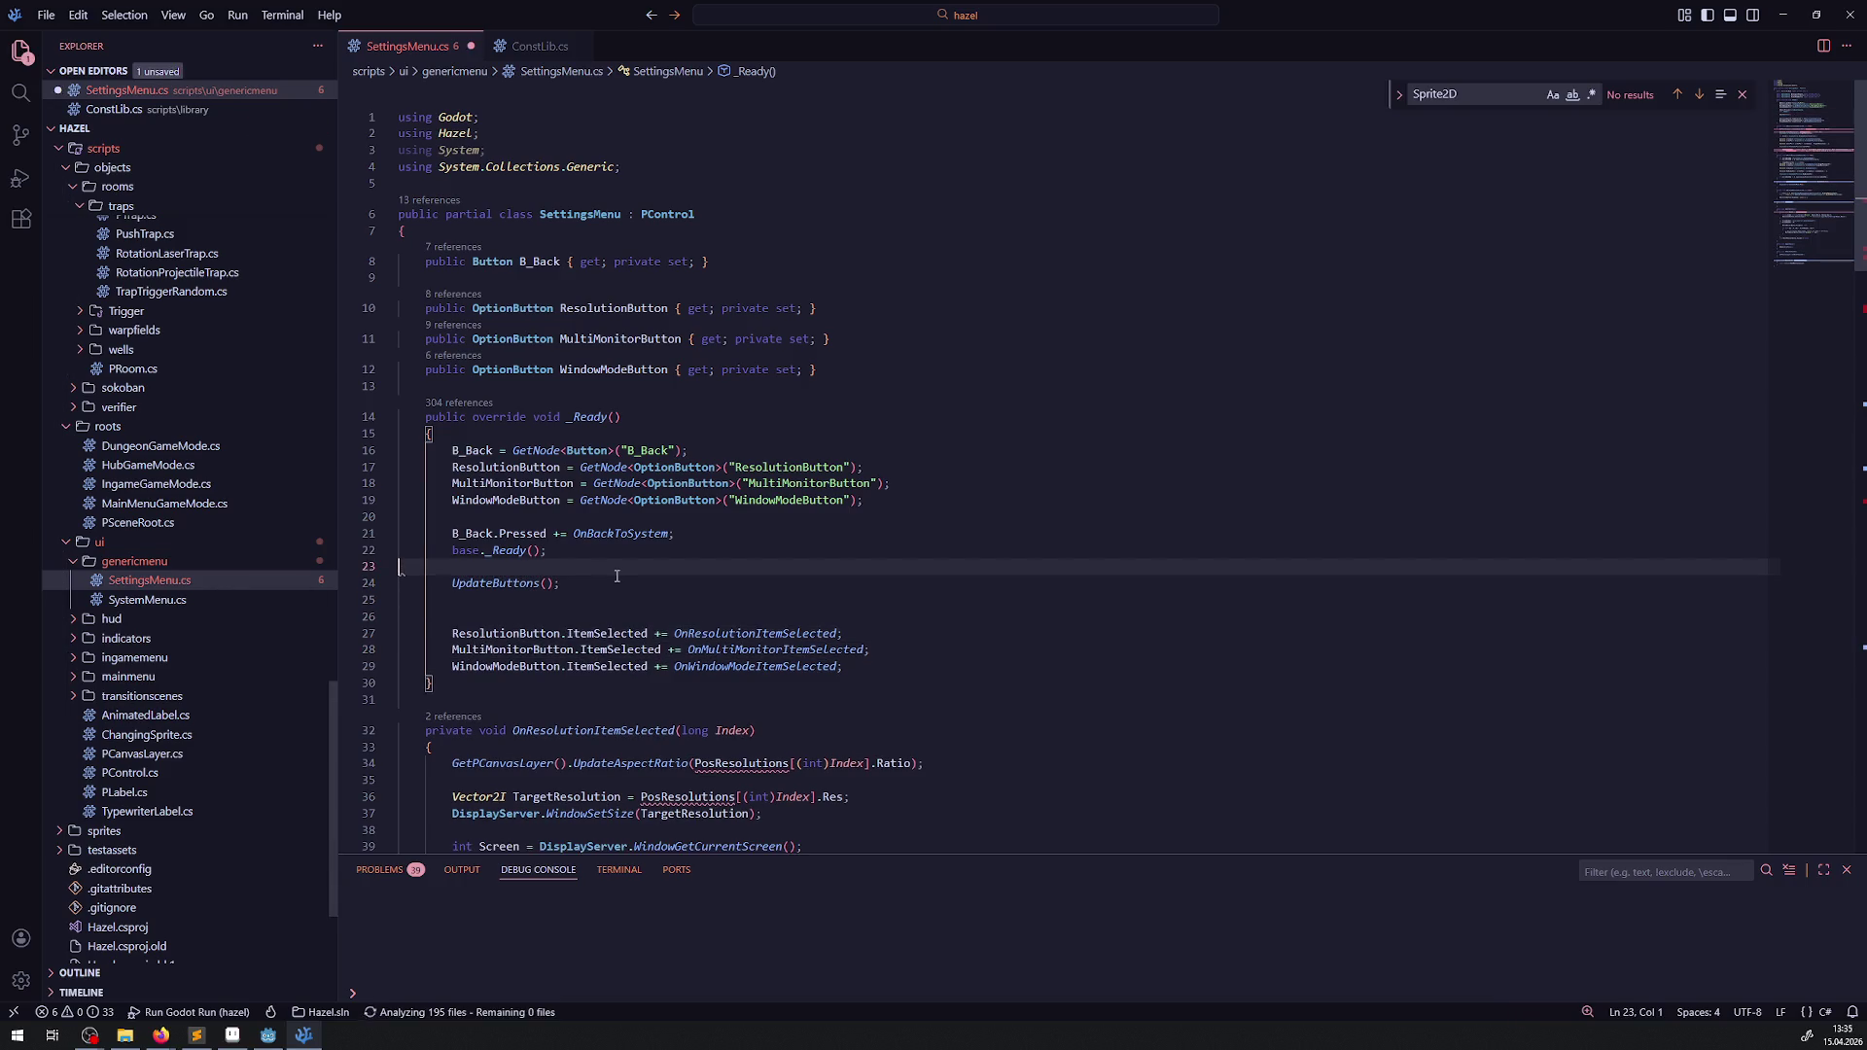
# - Replace PosResolutions with GetResolutionList() in the aspect-ratio, target-resolution, 16:9/16:10 checks and UpdateButtons loop
pyautogui.scroll(-3, 639, 581)
pyautogui.doubleClick(738, 579)
pyautogui.write('GetResolutionList()')
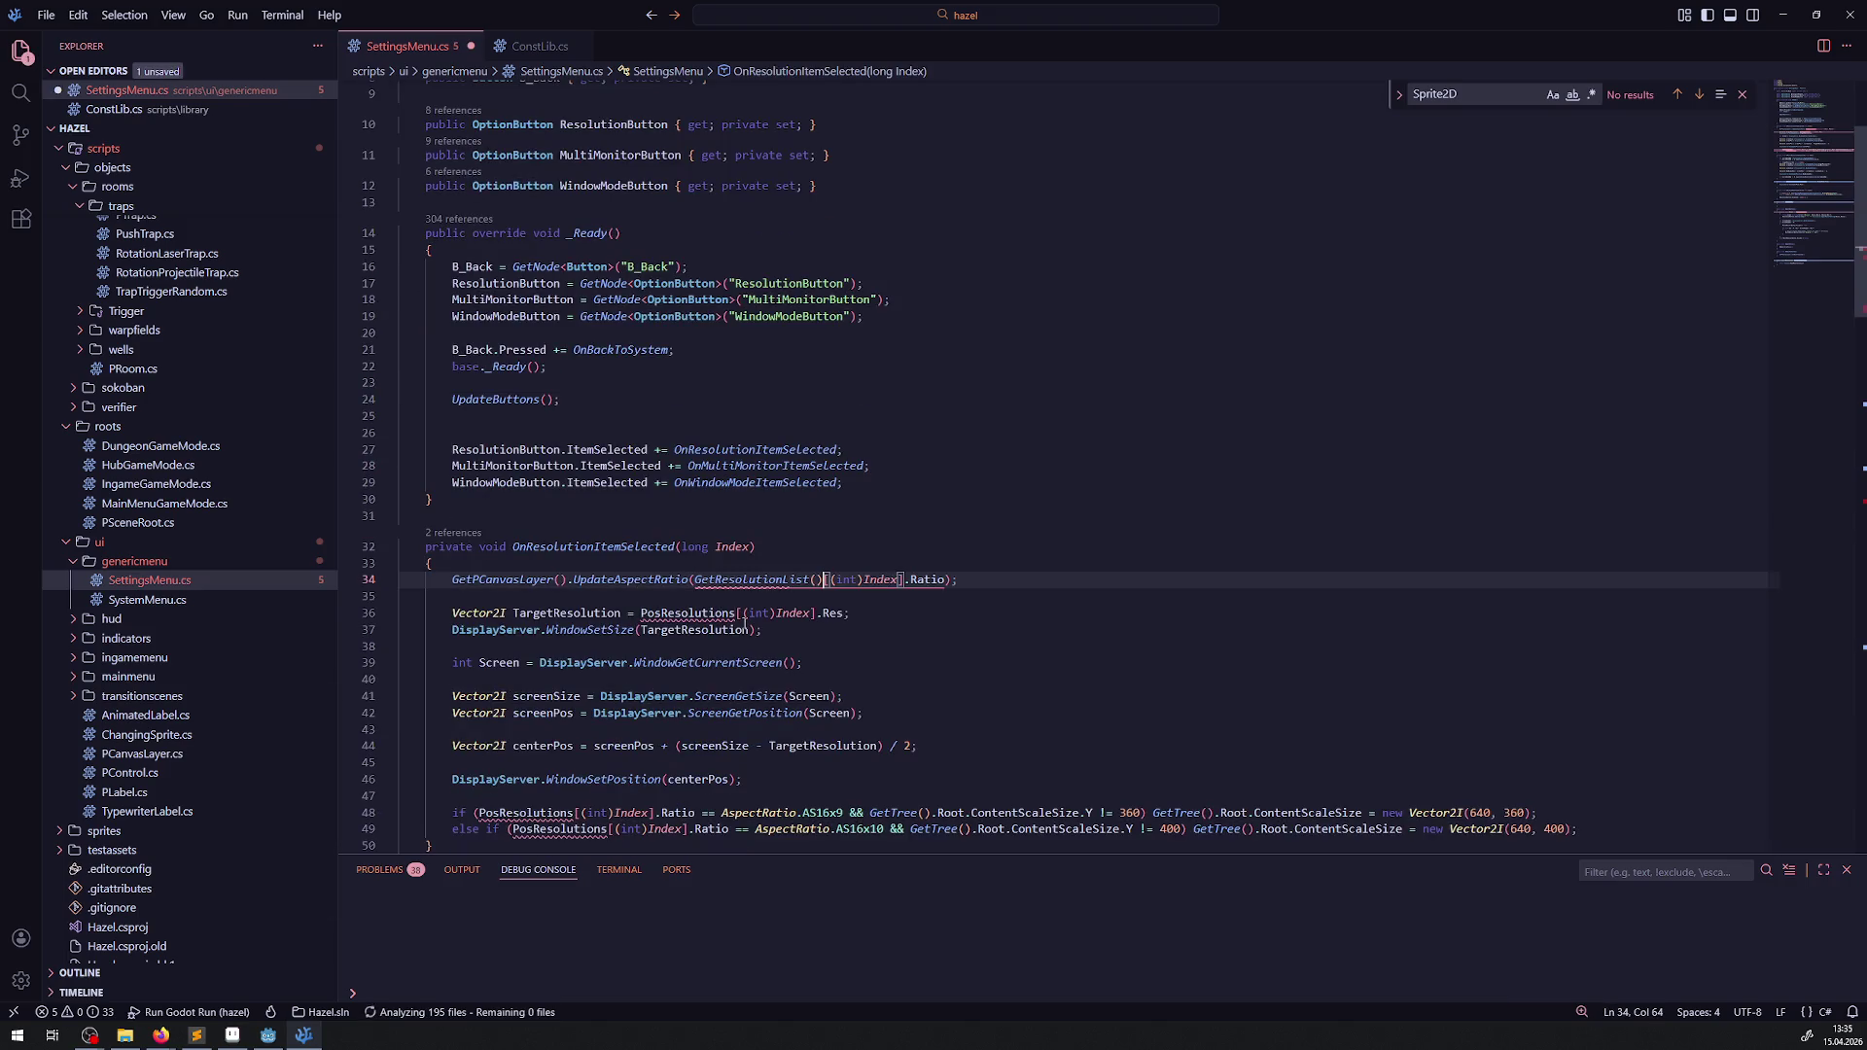
pyautogui.click(796, 503)
pyautogui.doubleClick(713, 613)
pyautogui.write('GetResolutionList()')
pyautogui.scroll(-3, 568, 686)
pyautogui.doubleClick(525, 667)
pyautogui.write('GetResolutionList()')
pyautogui.doubleClick(559, 683)
pyautogui.write('GetResolutionList()')
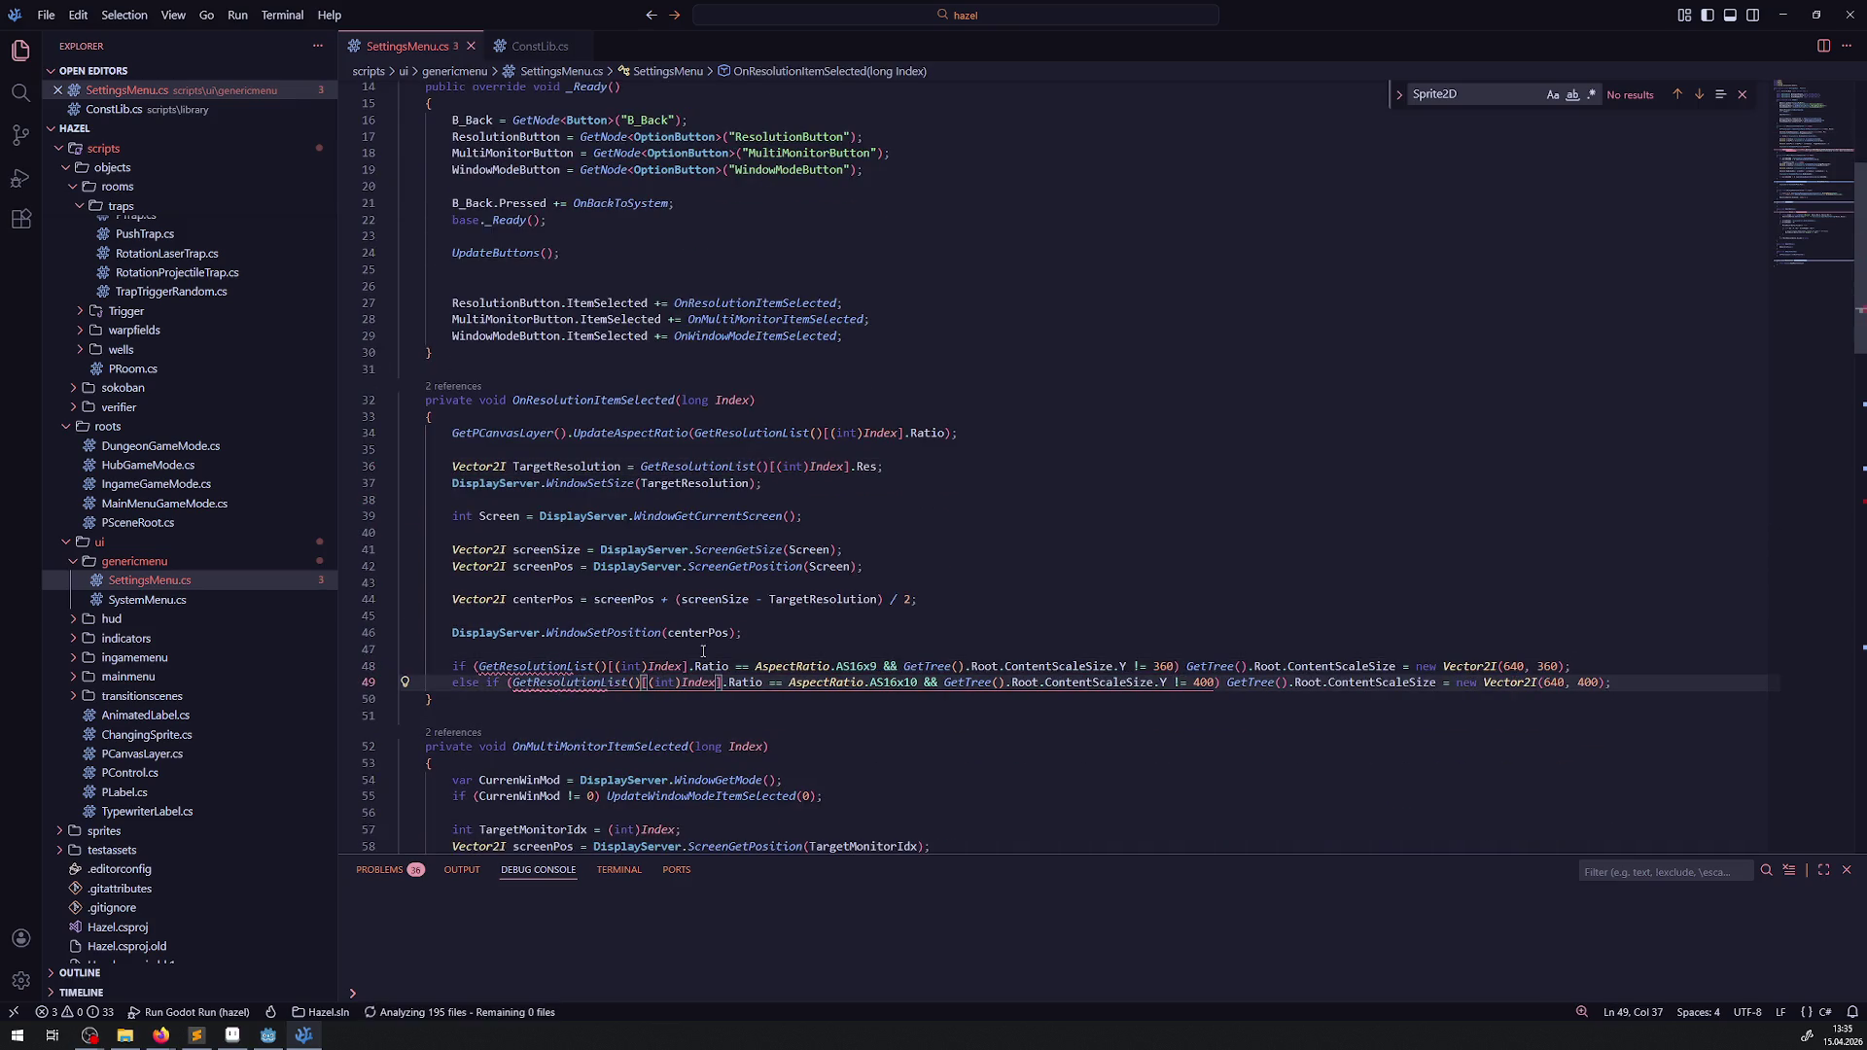
pyautogui.scroll(-13, 822, 601)
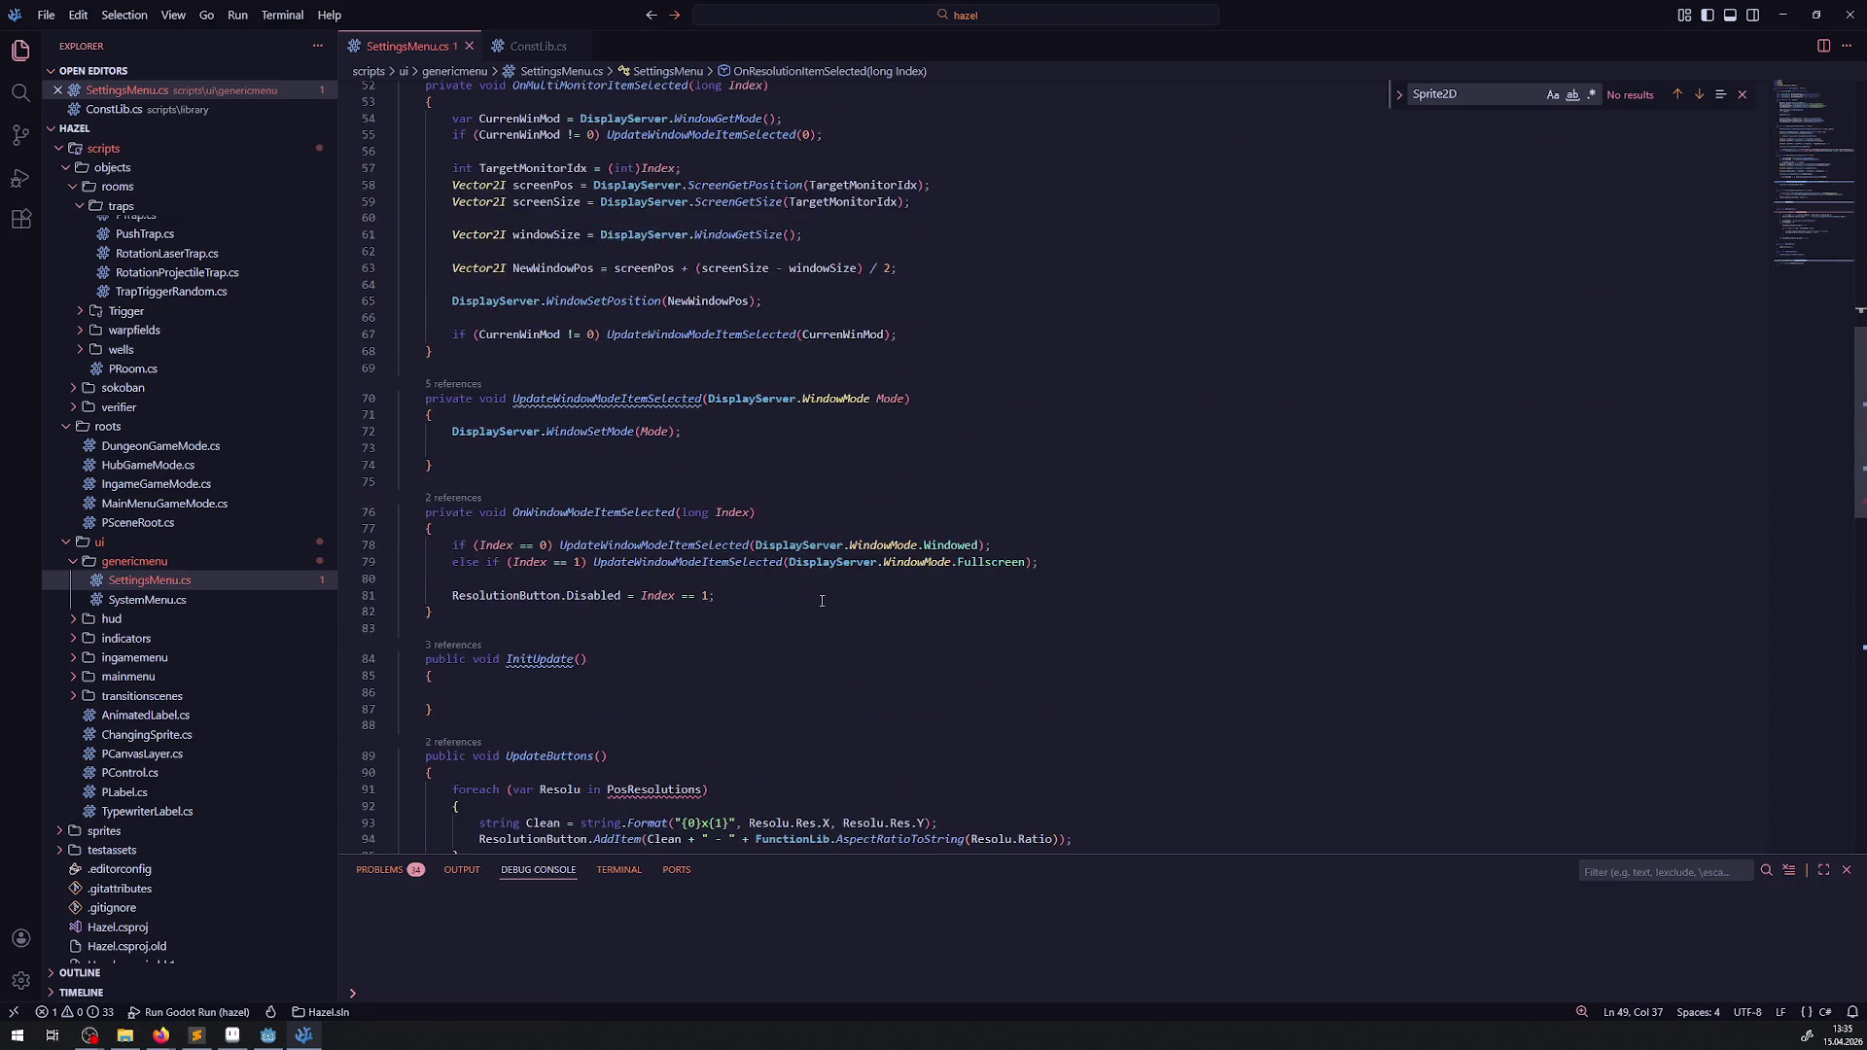
pyautogui.scroll(-6, 822, 601)
pyautogui.doubleClick(659, 498)
pyautogui.write('GetResolutionList()')
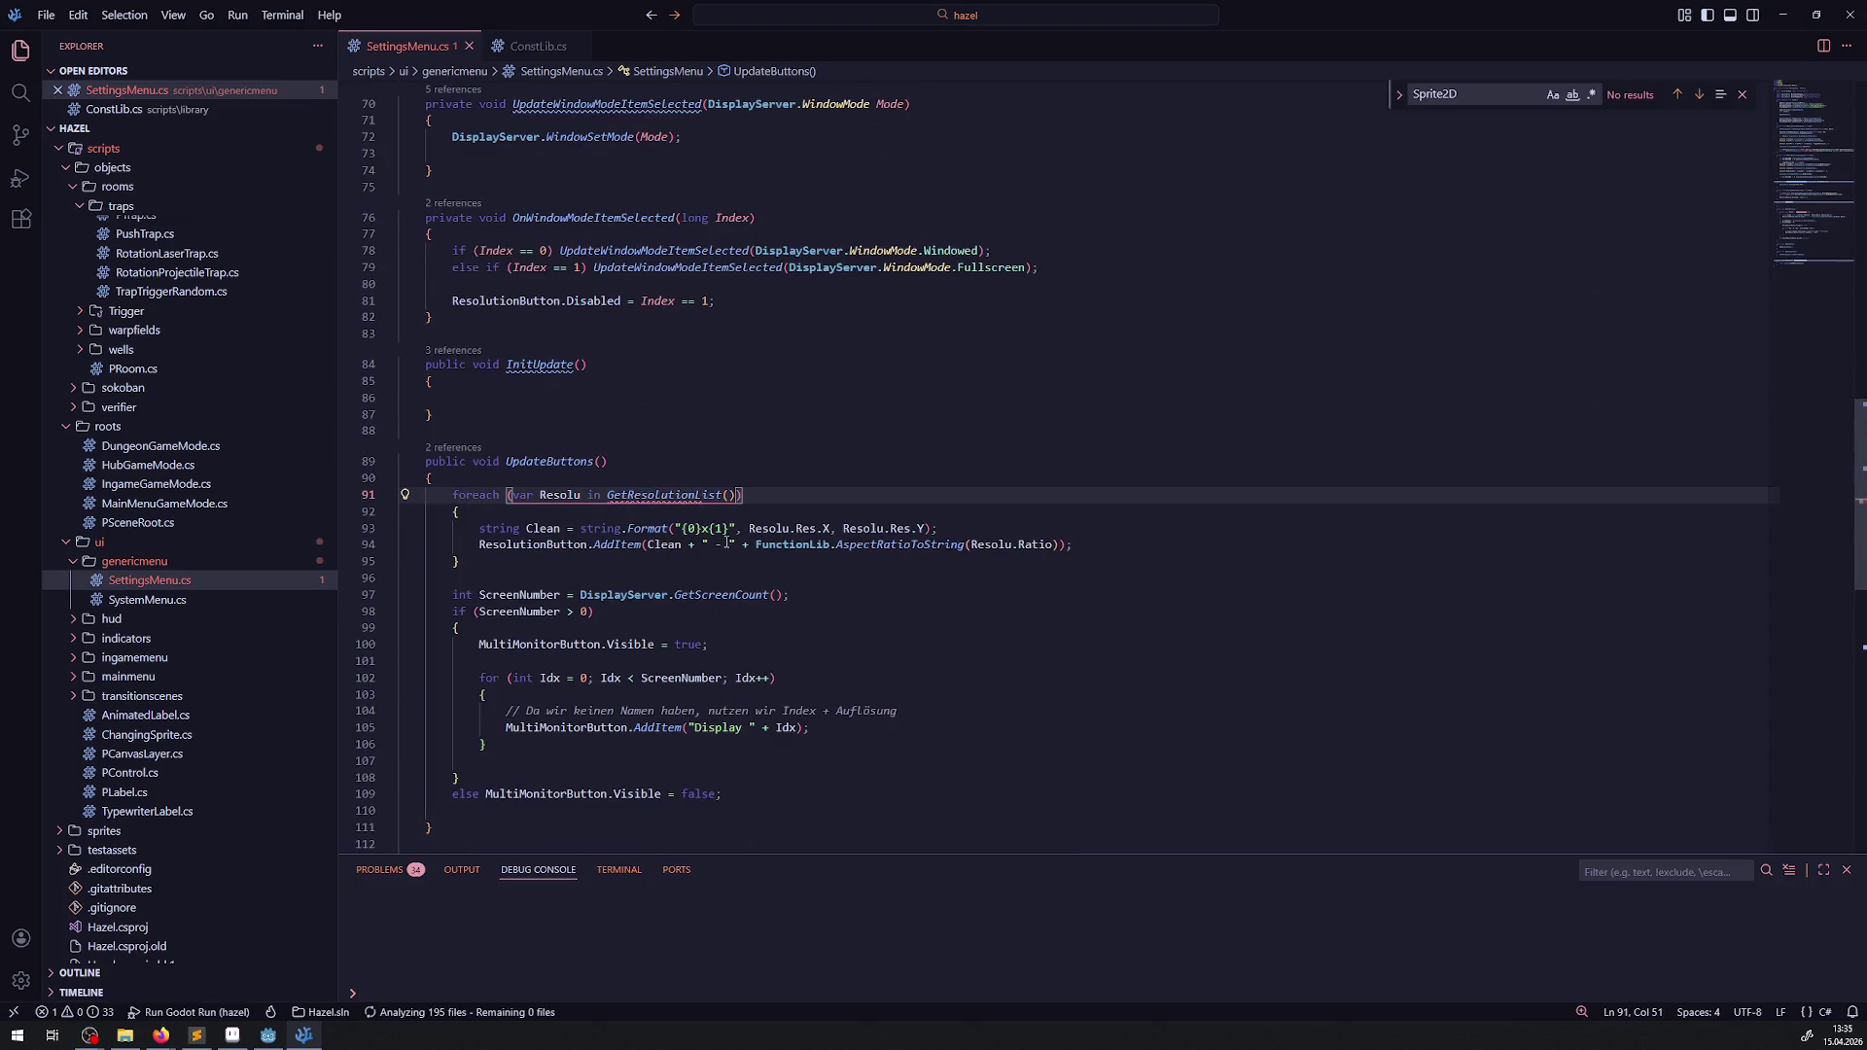
# - Scroll down to OnBackToSystem, then switch back to the Godot editor
pyautogui.scroll(-3, 752, 390)
pyautogui.scroll(-7, 753, 390)
pyautogui.click(777, 458)
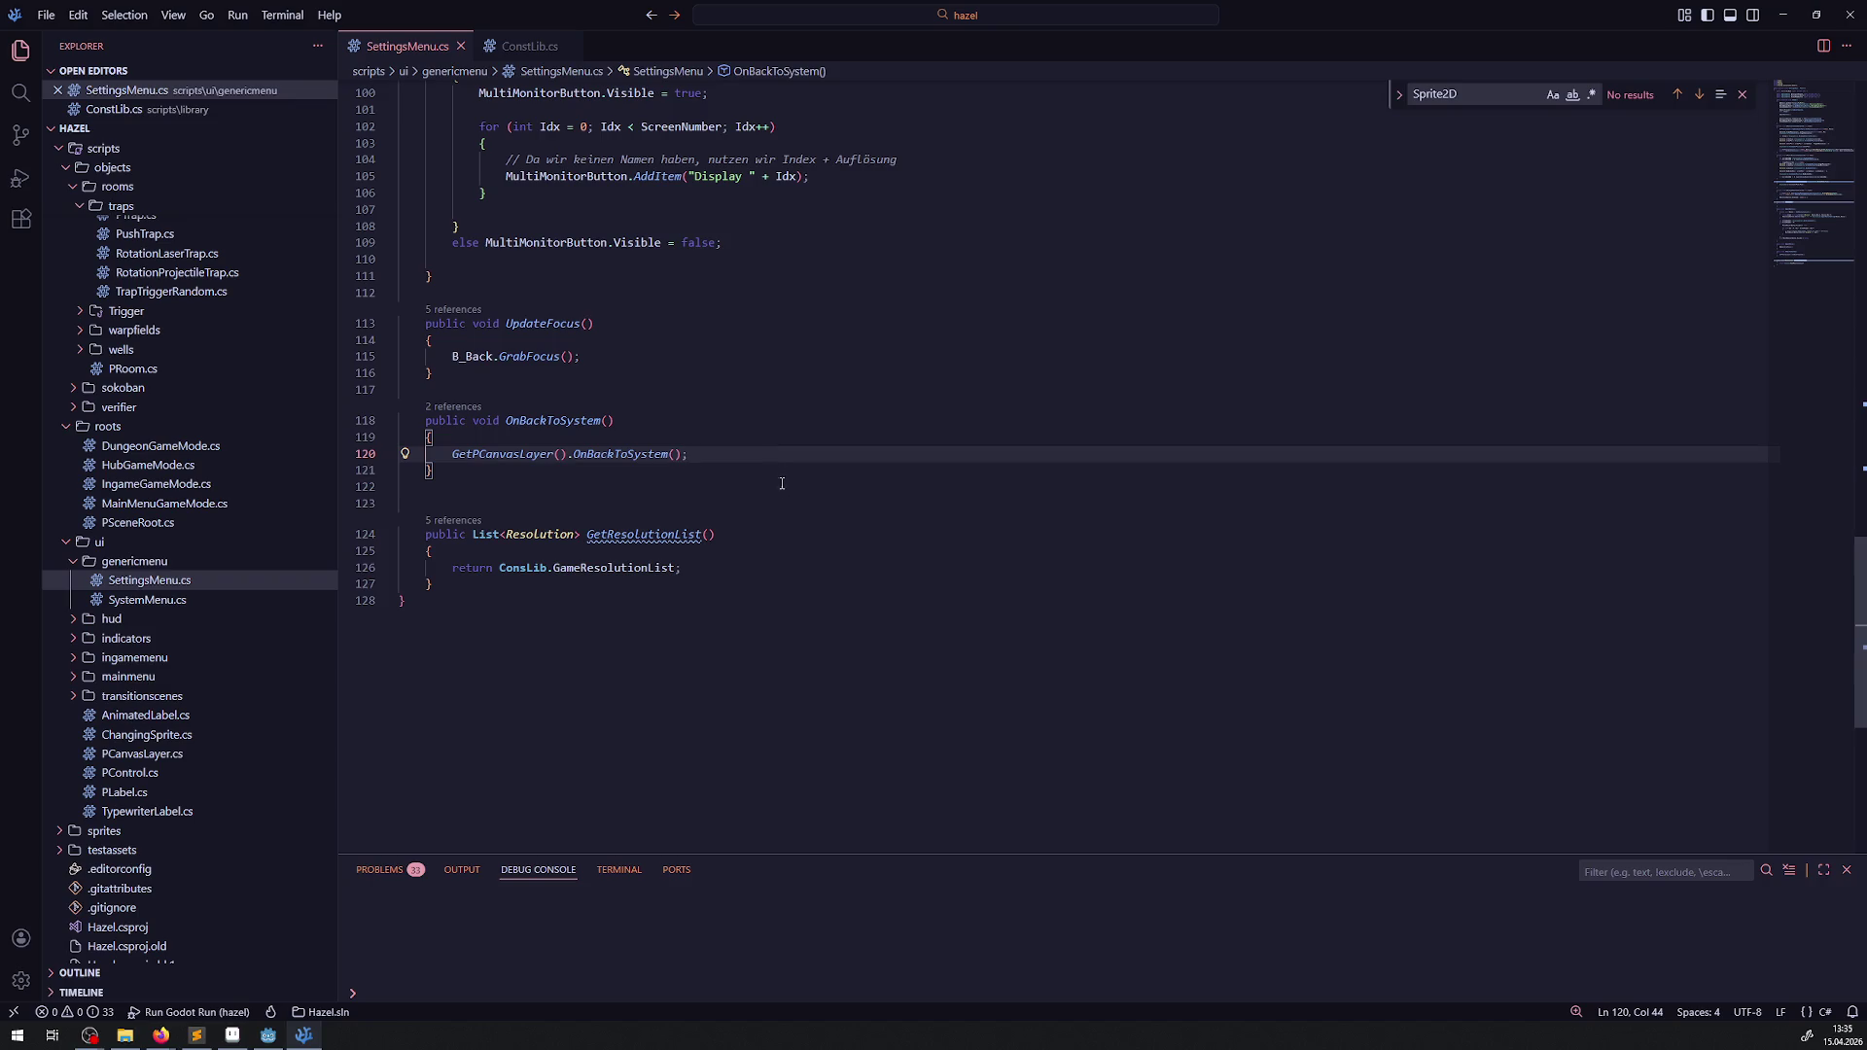
pyautogui.click(268, 1035)
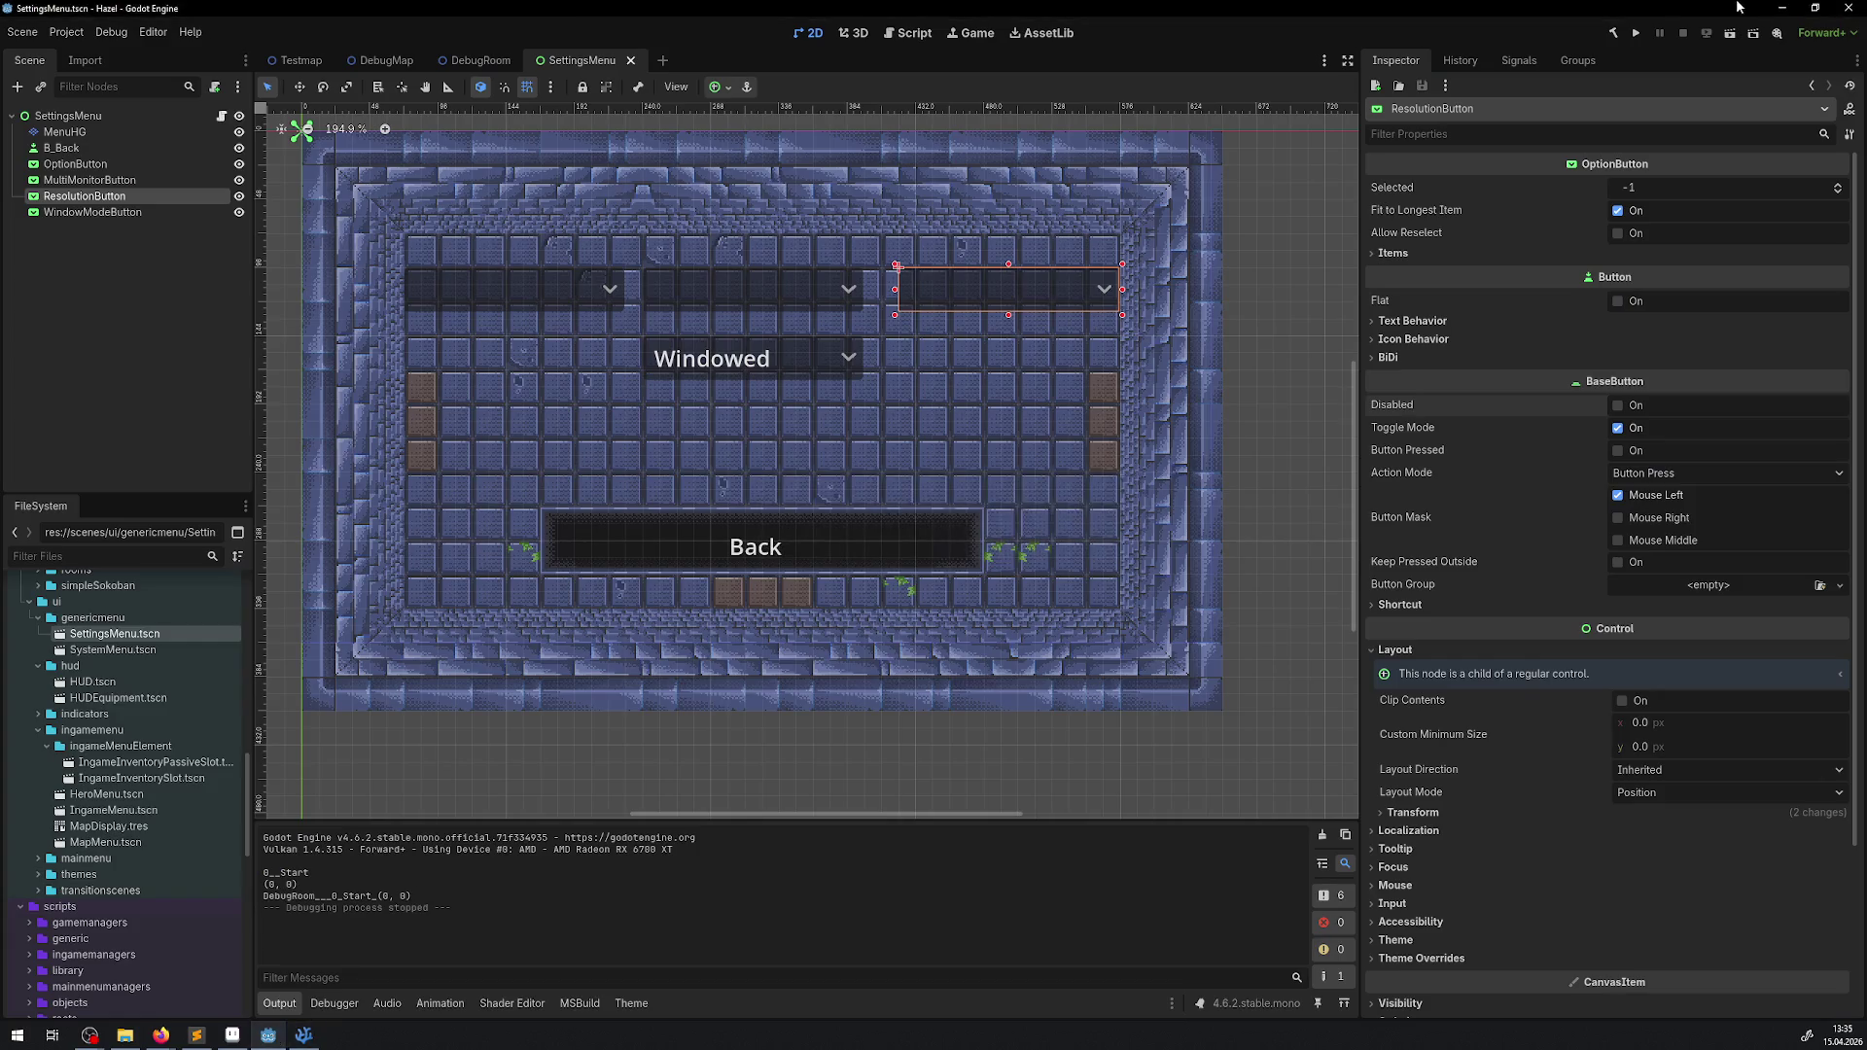
# - Build the C# project, run Hazel, and open the in-game settings screen
pyautogui.click(1612, 35)
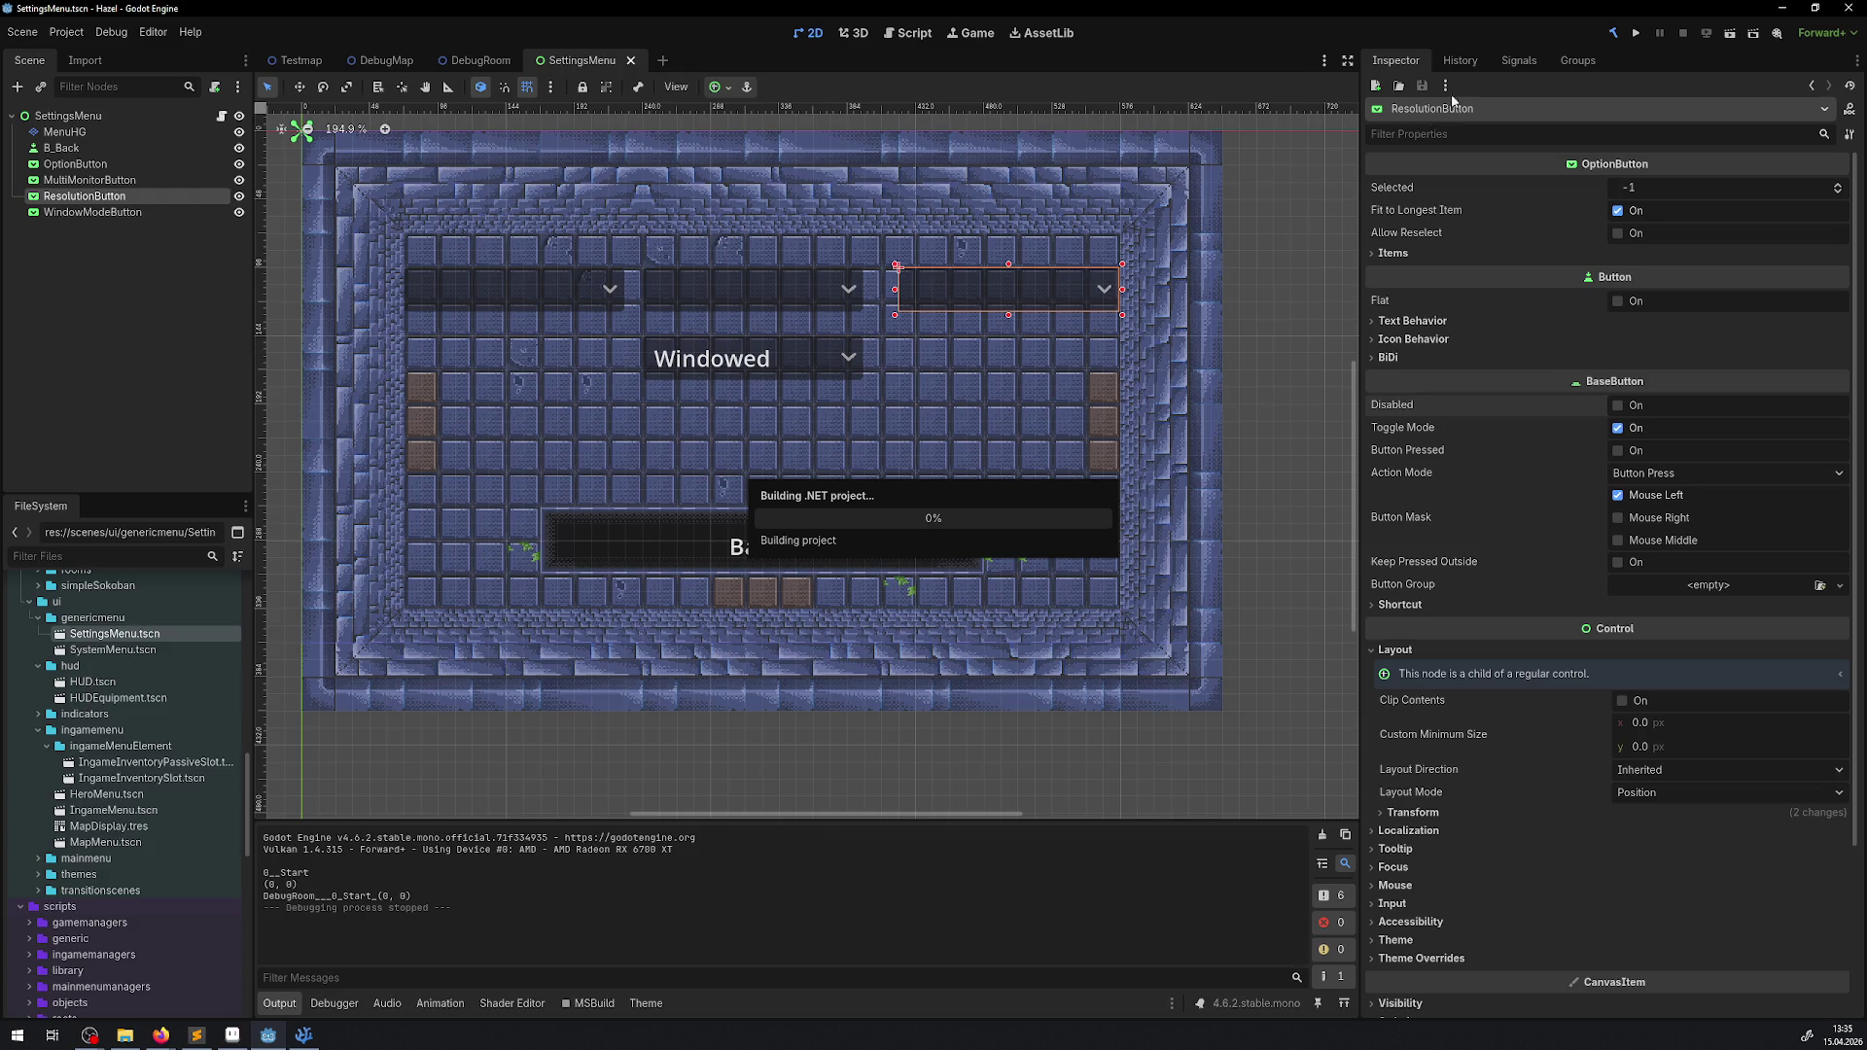
pyautogui.click(1636, 35)
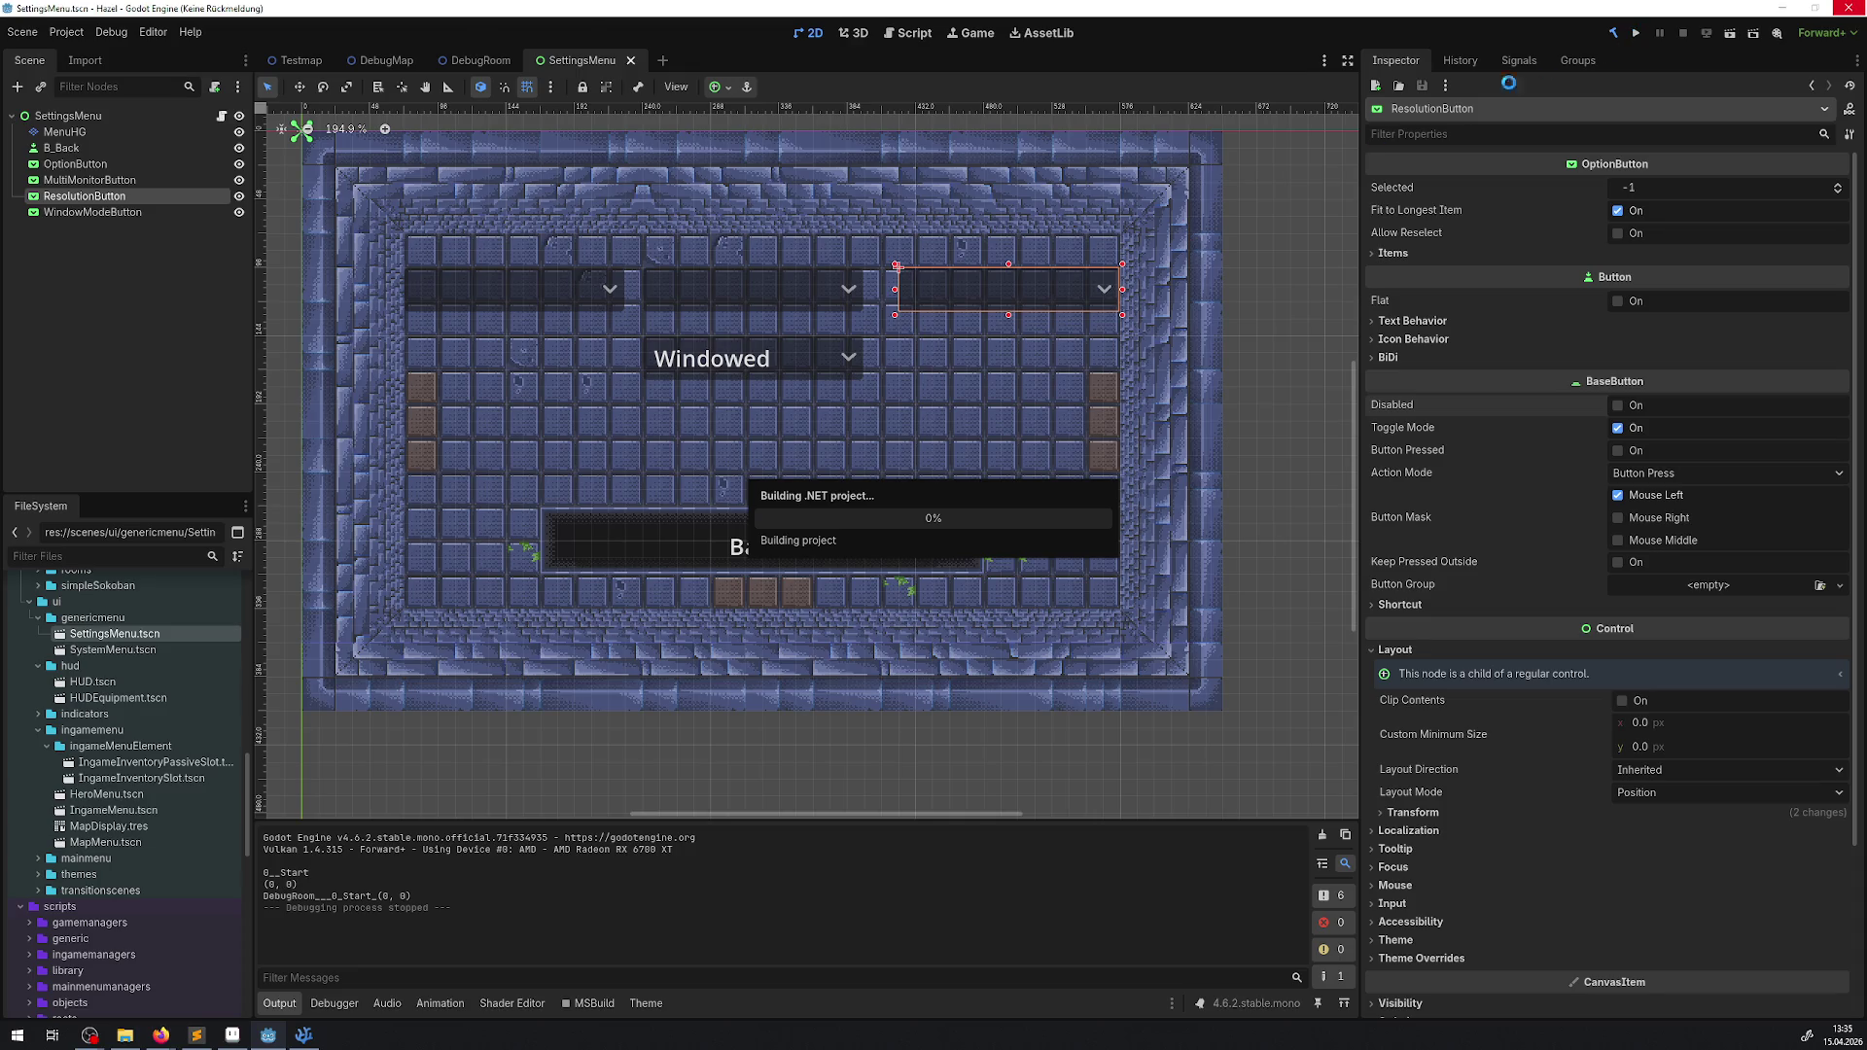
pyautogui.click(1641, 35)
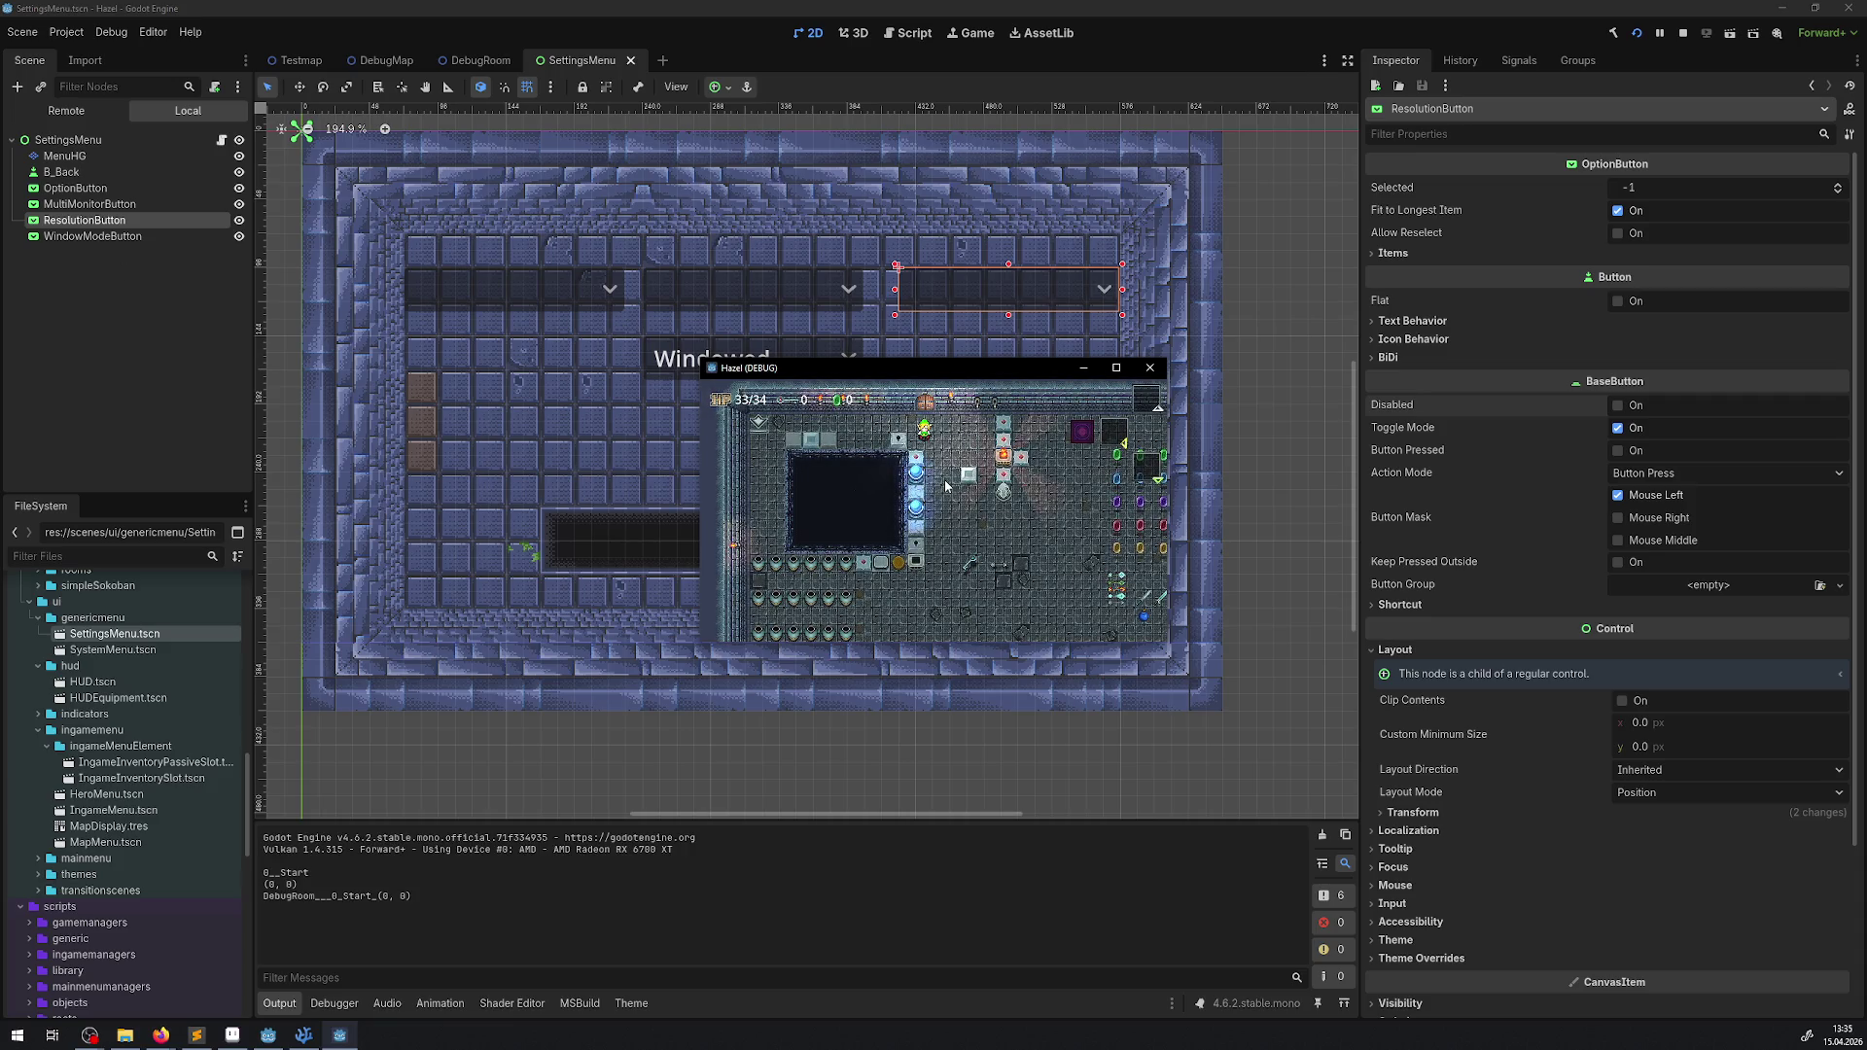
pyautogui.press('Escape')
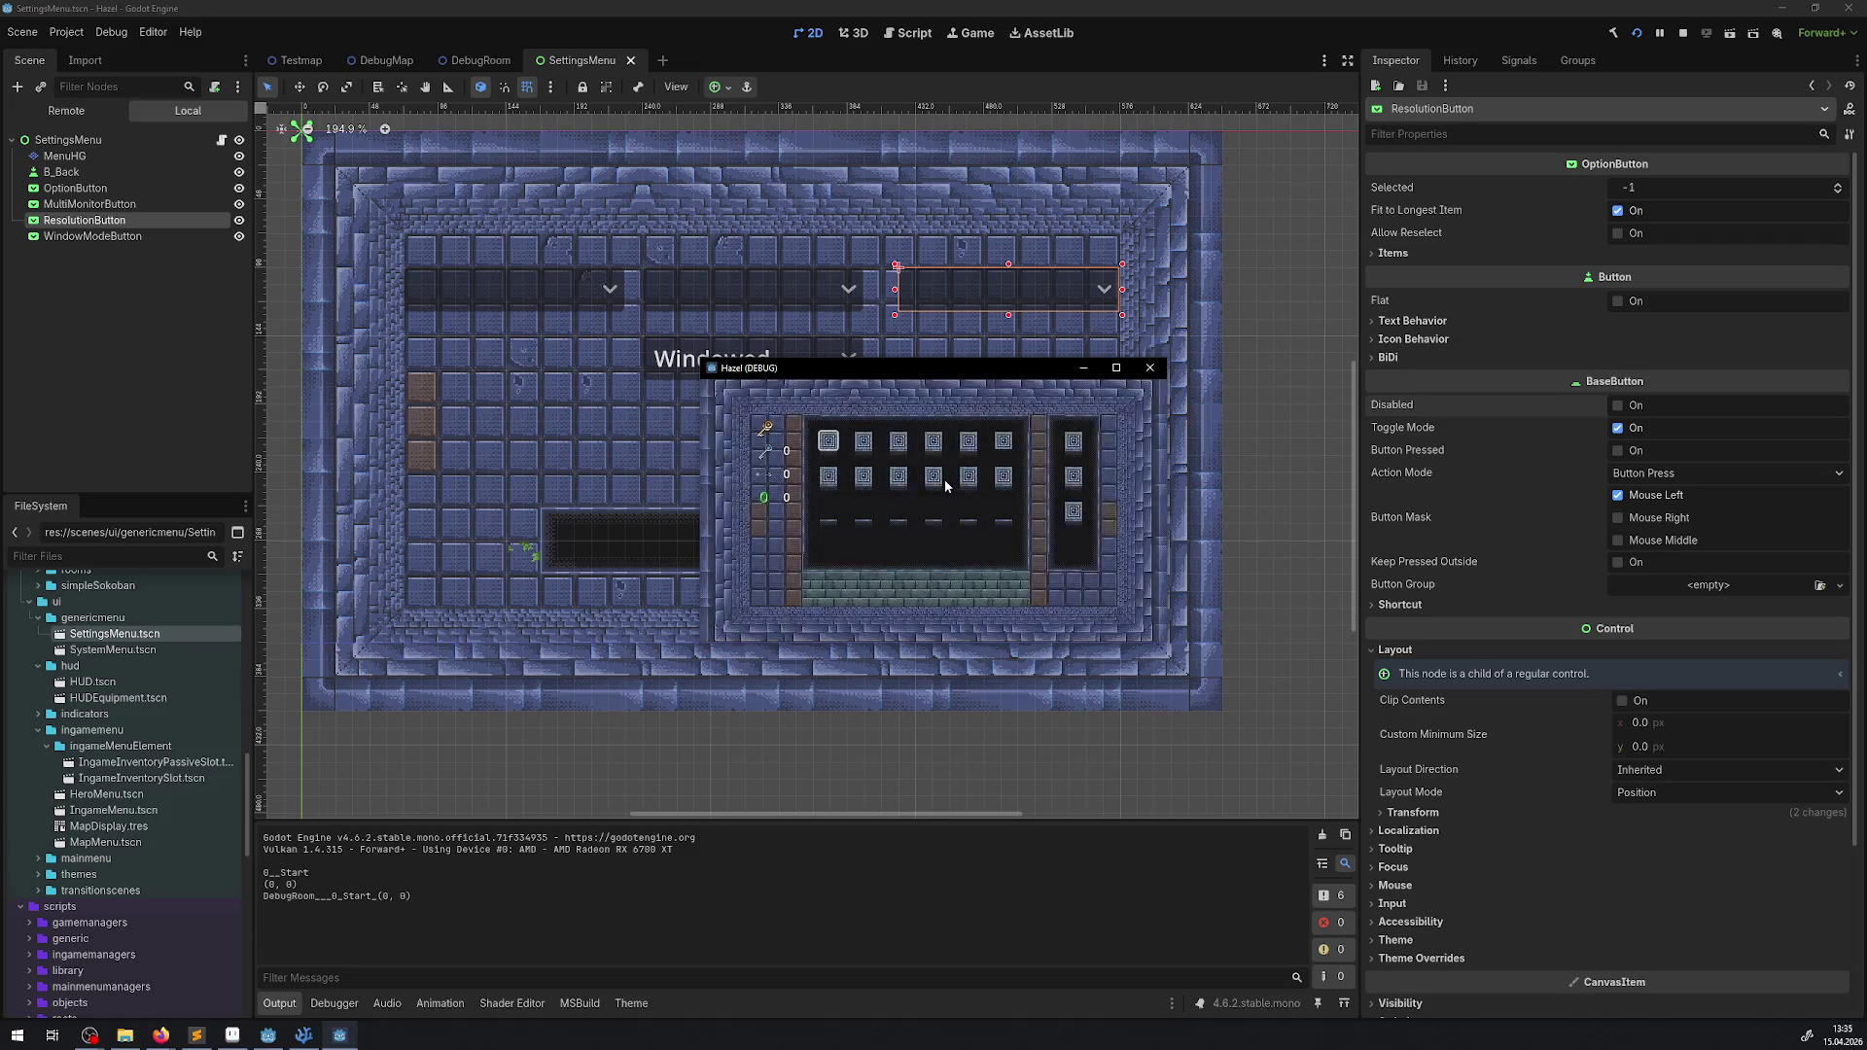
pyautogui.click(943, 480)
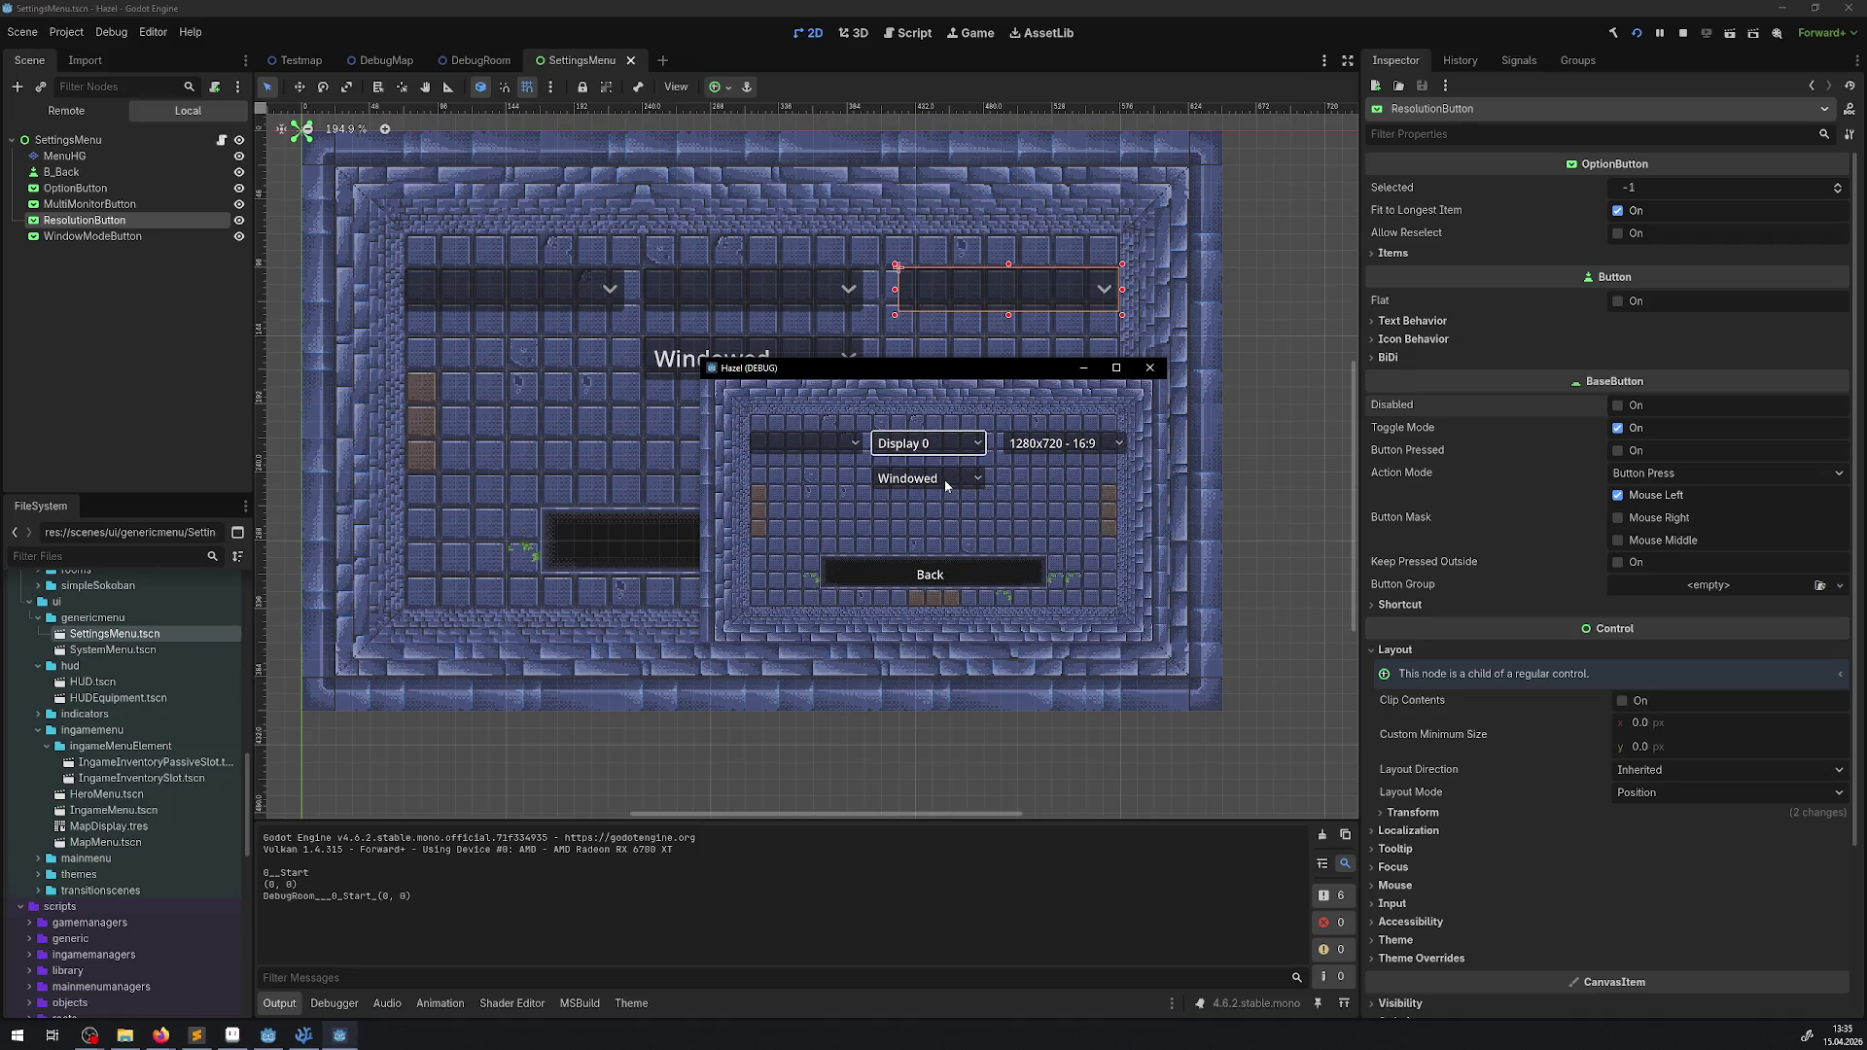
# - Switch the resolution between 2560x1440 and 1920x1080 in the resolution dropdown
pyautogui.press('Right')
pyautogui.press('Return')
pyautogui.press('Down')
pyautogui.press('Down')
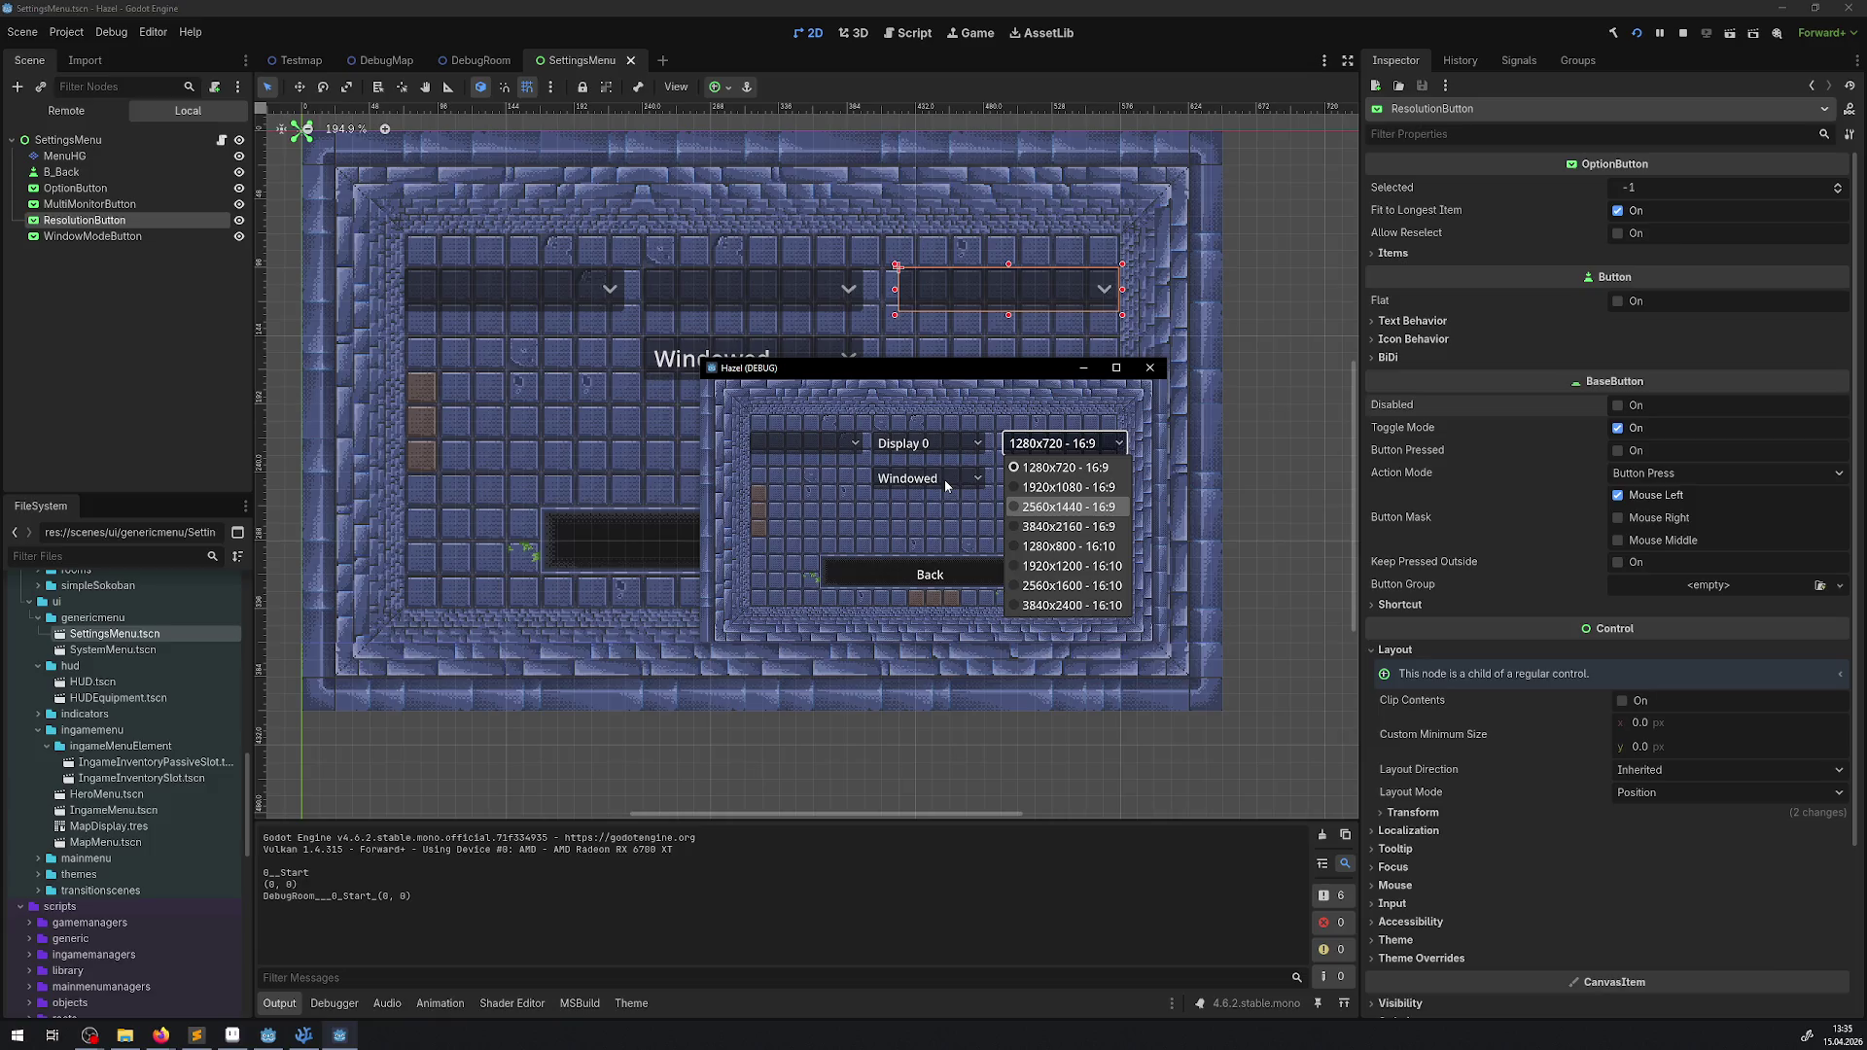
pyautogui.press('Return')
pyautogui.press('Return')
pyautogui.press('Up')
pyautogui.press('Return')
pyautogui.press('Return')
pyautogui.press('Down')
pyautogui.press('Return')
pyautogui.press('Return')
pyautogui.press('Up')
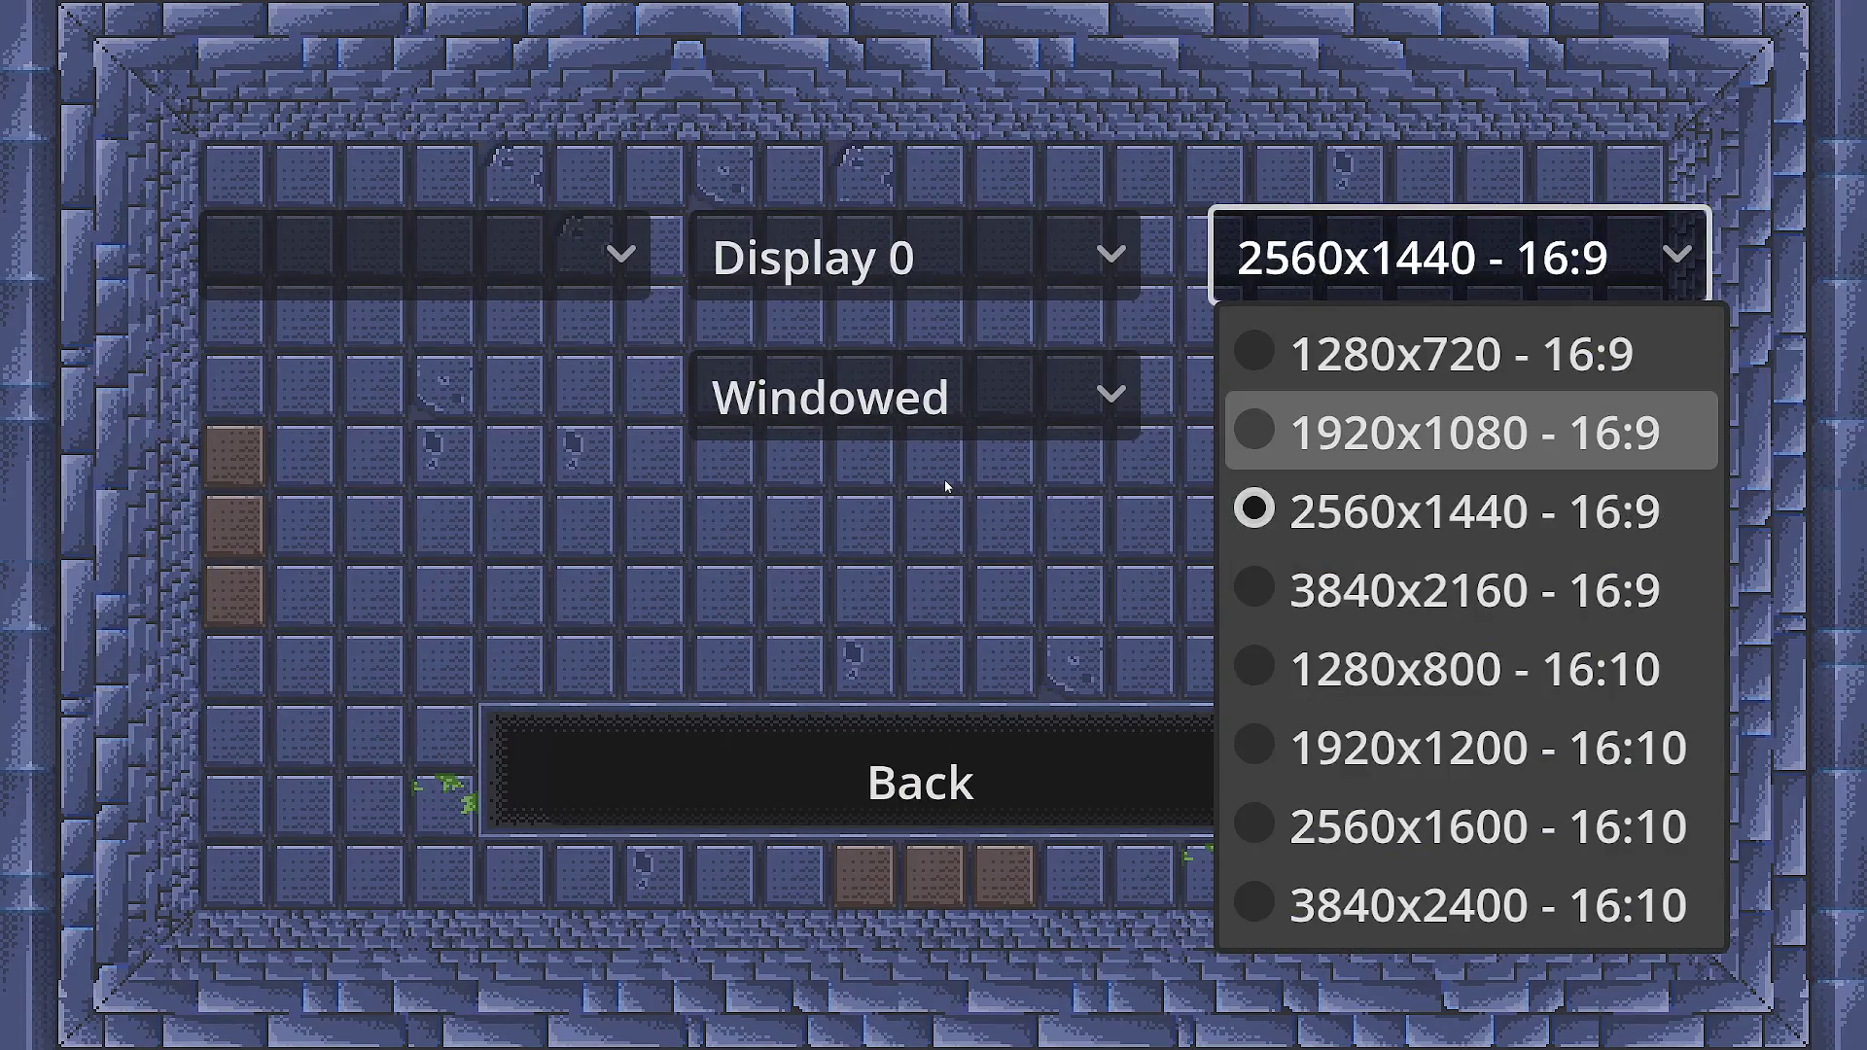
# - Return to 2560x1440 and move the game onto the other display via the Display dropdown
pyautogui.press('Down')
pyautogui.press('Return')
pyautogui.press('Left')
pyautogui.press('Return')
pyautogui.press('Down')
pyautogui.press('Return')
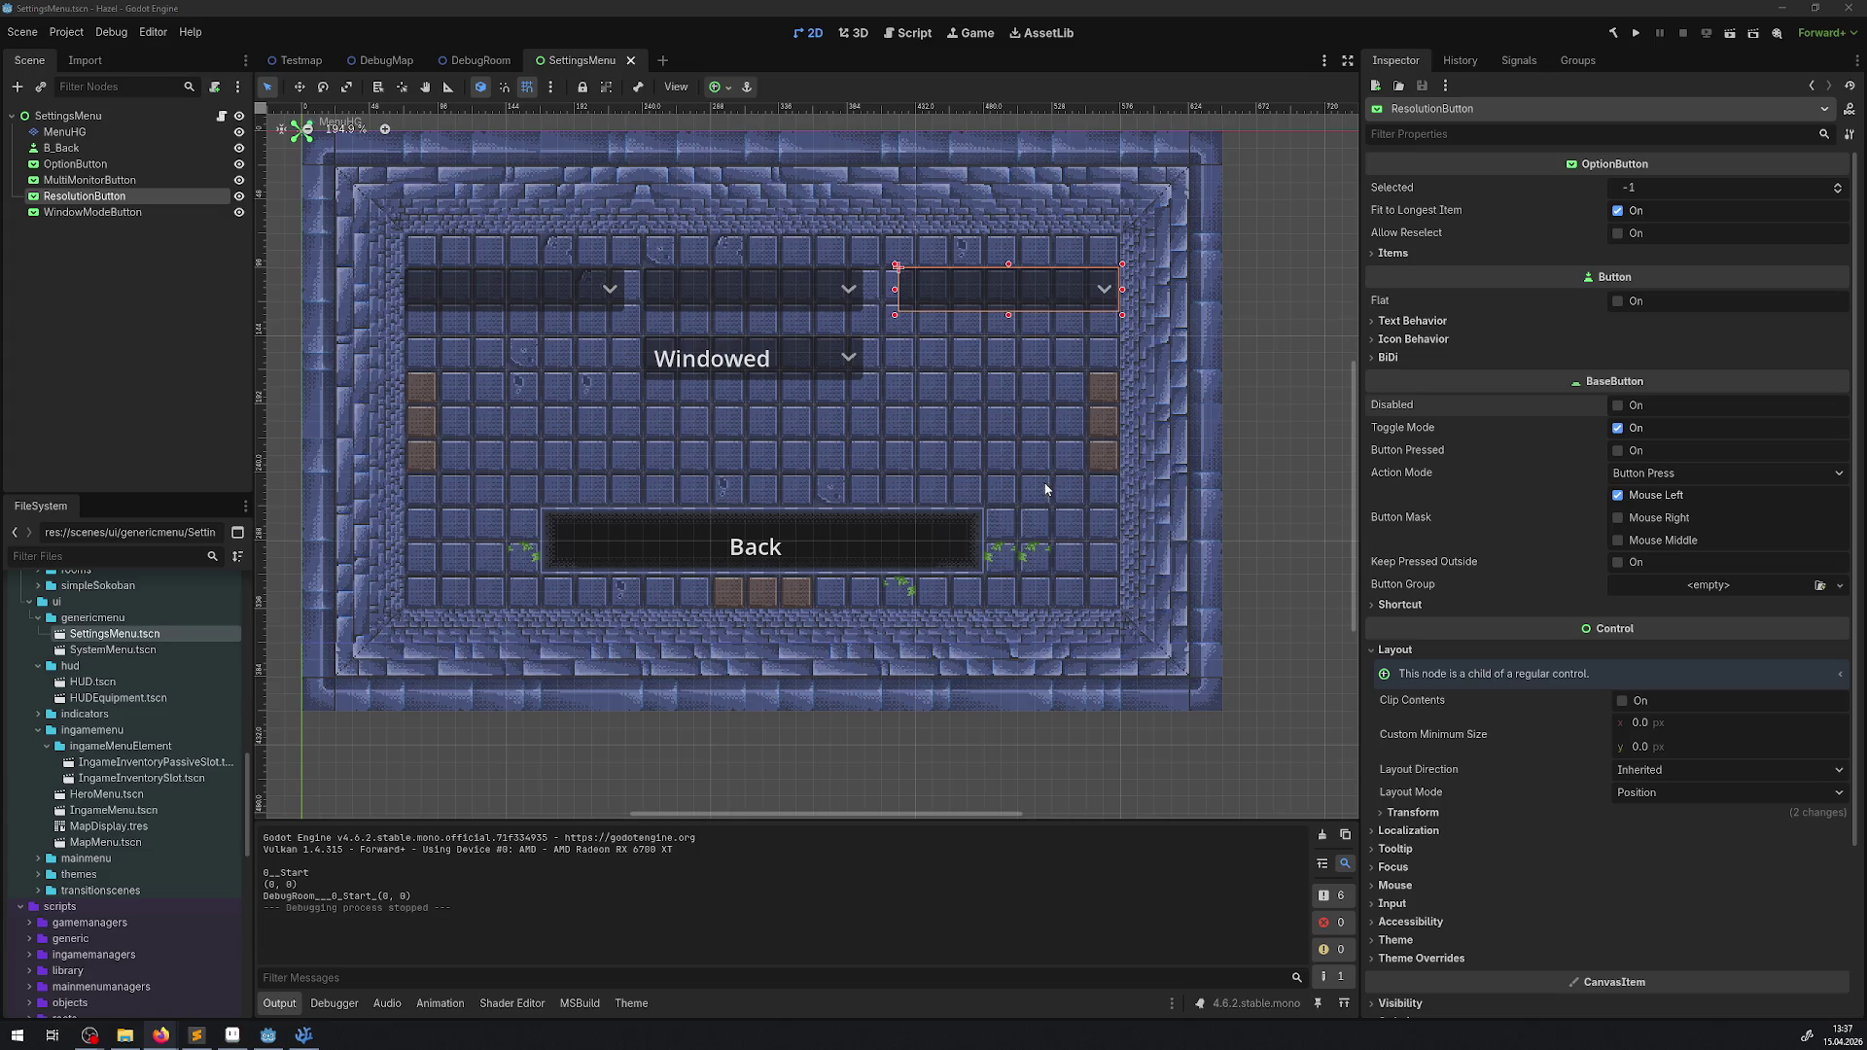
# - Review OnMultiMonitorItemSelected in SettingsMenu.cs, which centres the window using screen position, size and WindowGetSize
pyautogui.click(304, 1034)
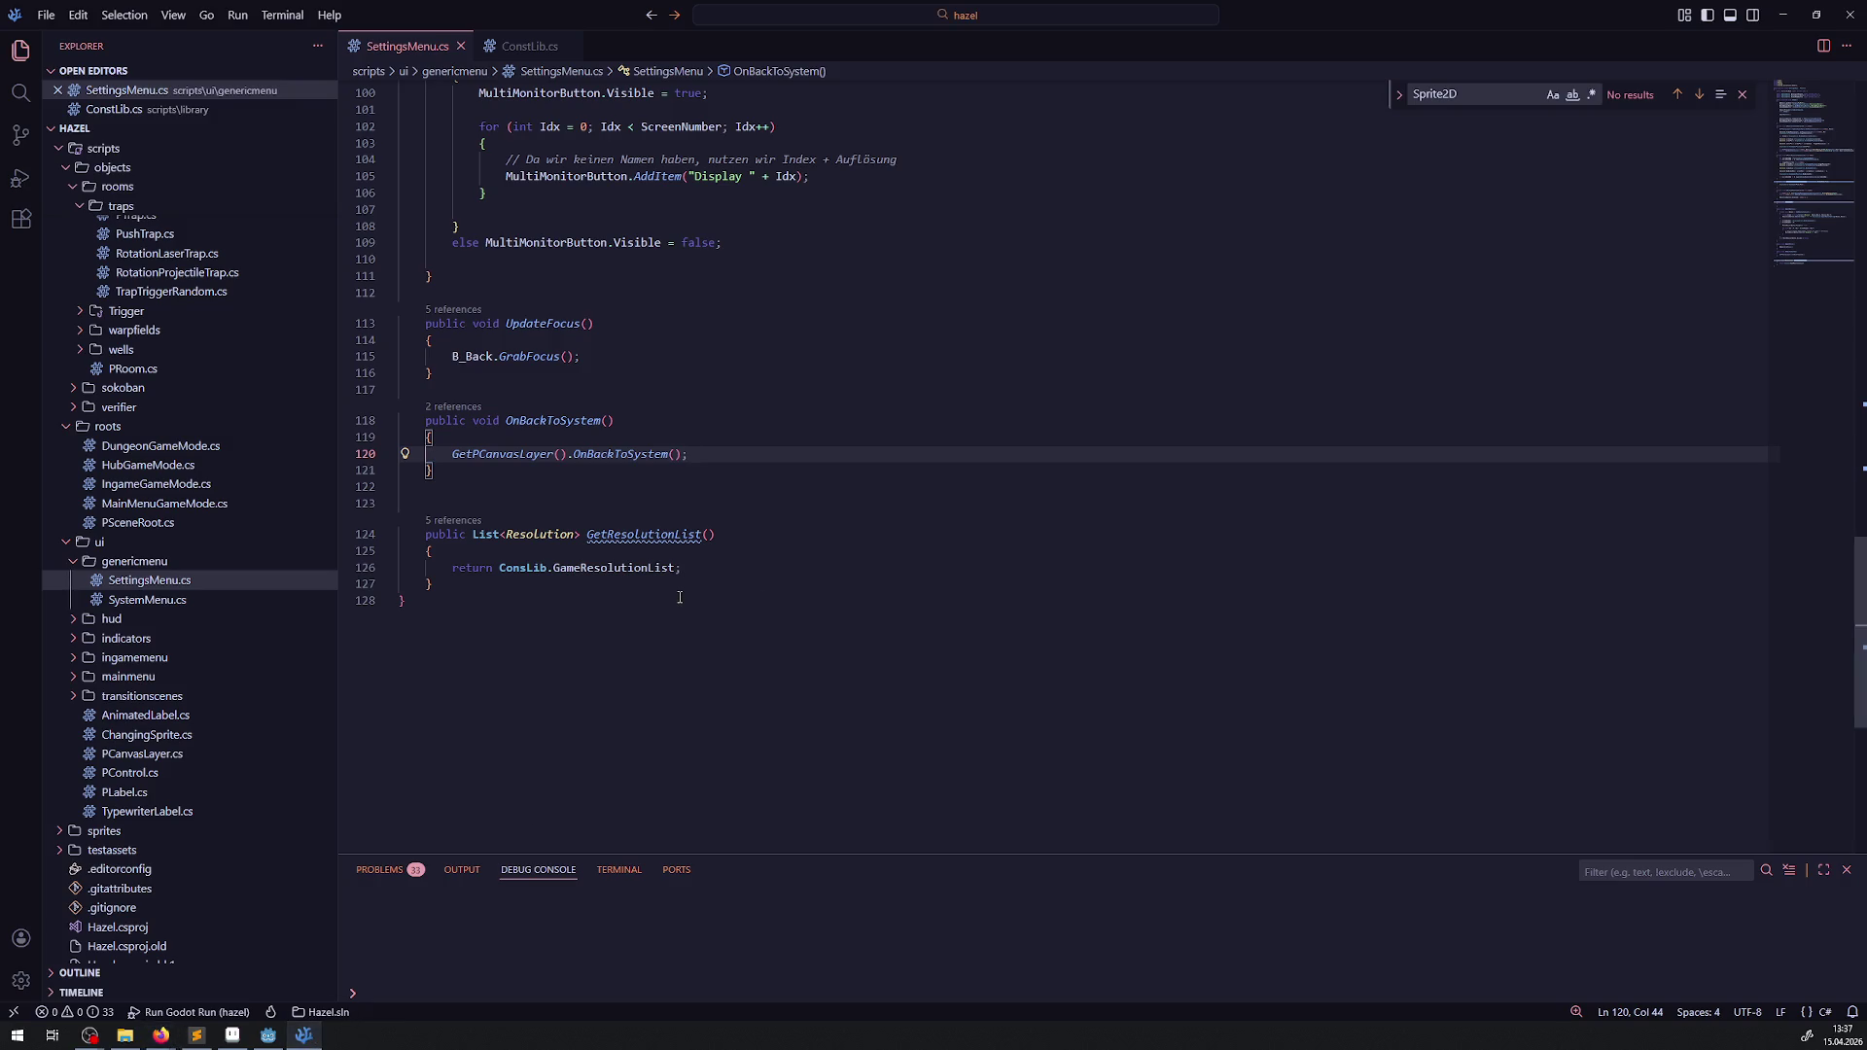
pyautogui.scroll(20, 679, 597)
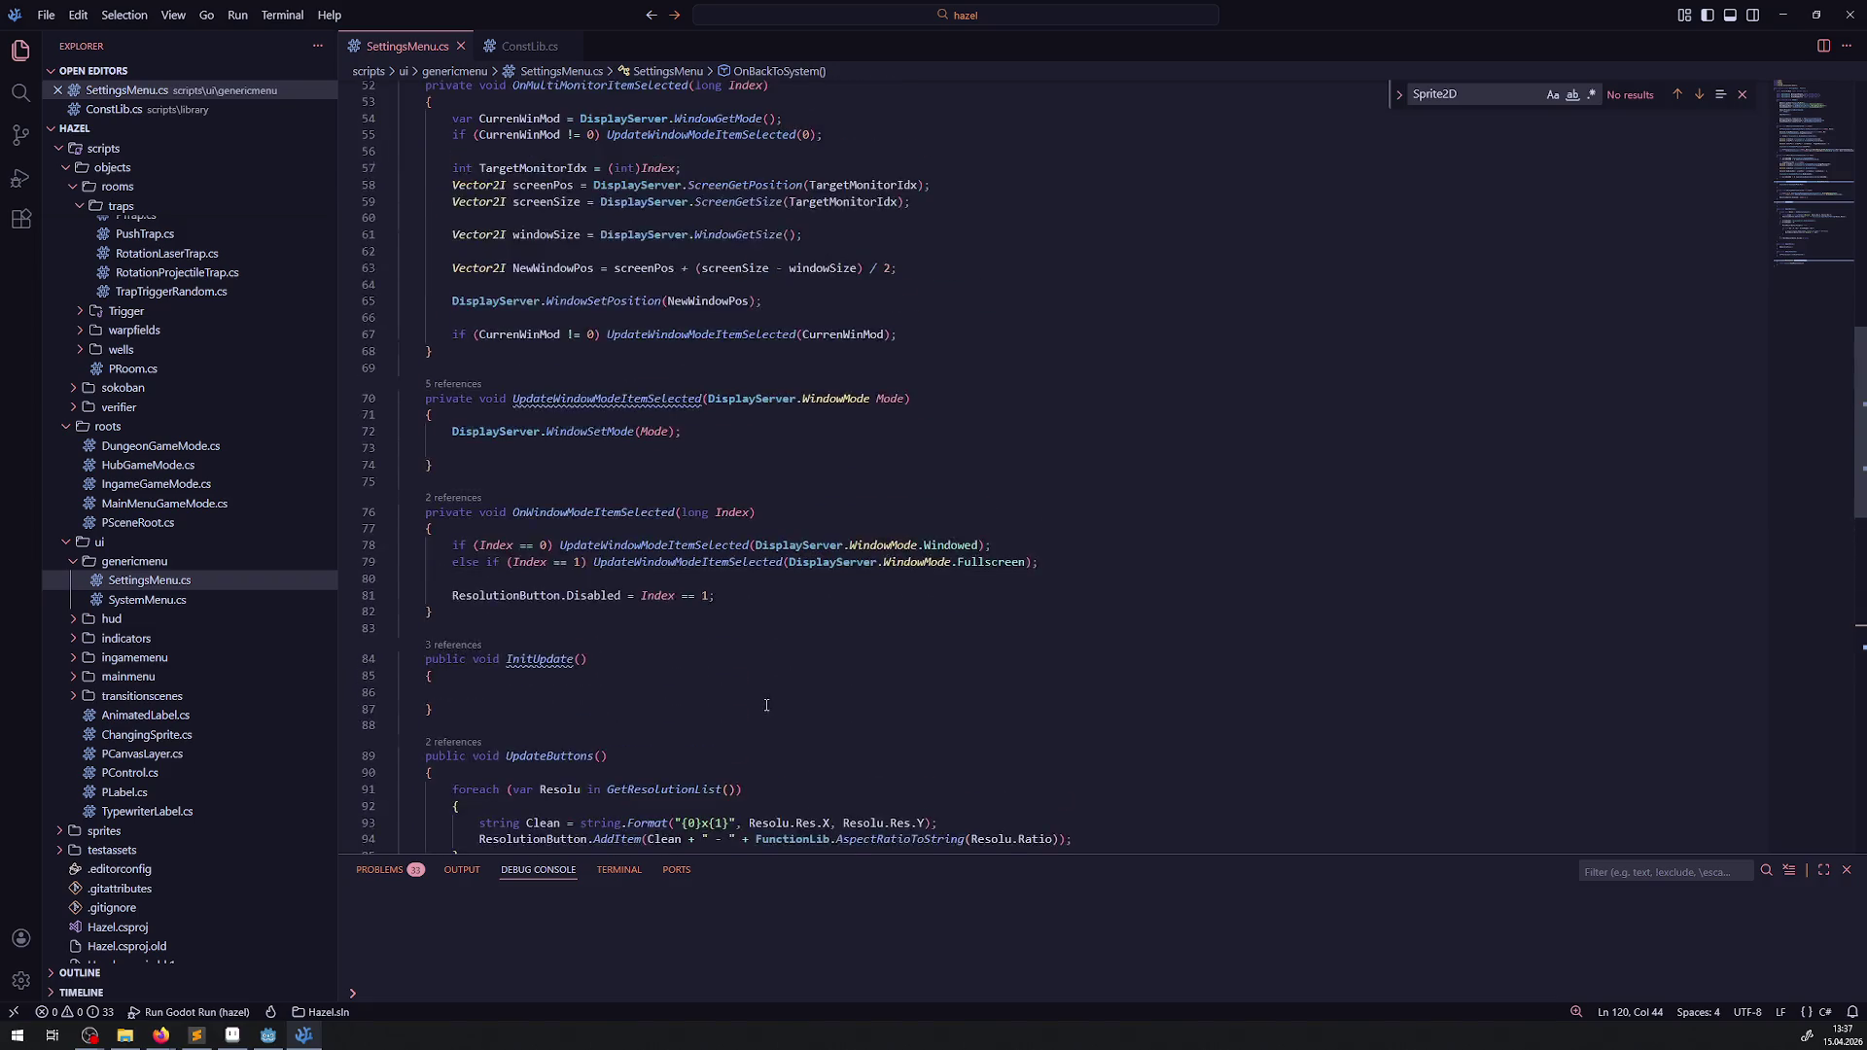
pyautogui.scroll(1, 759, 697)
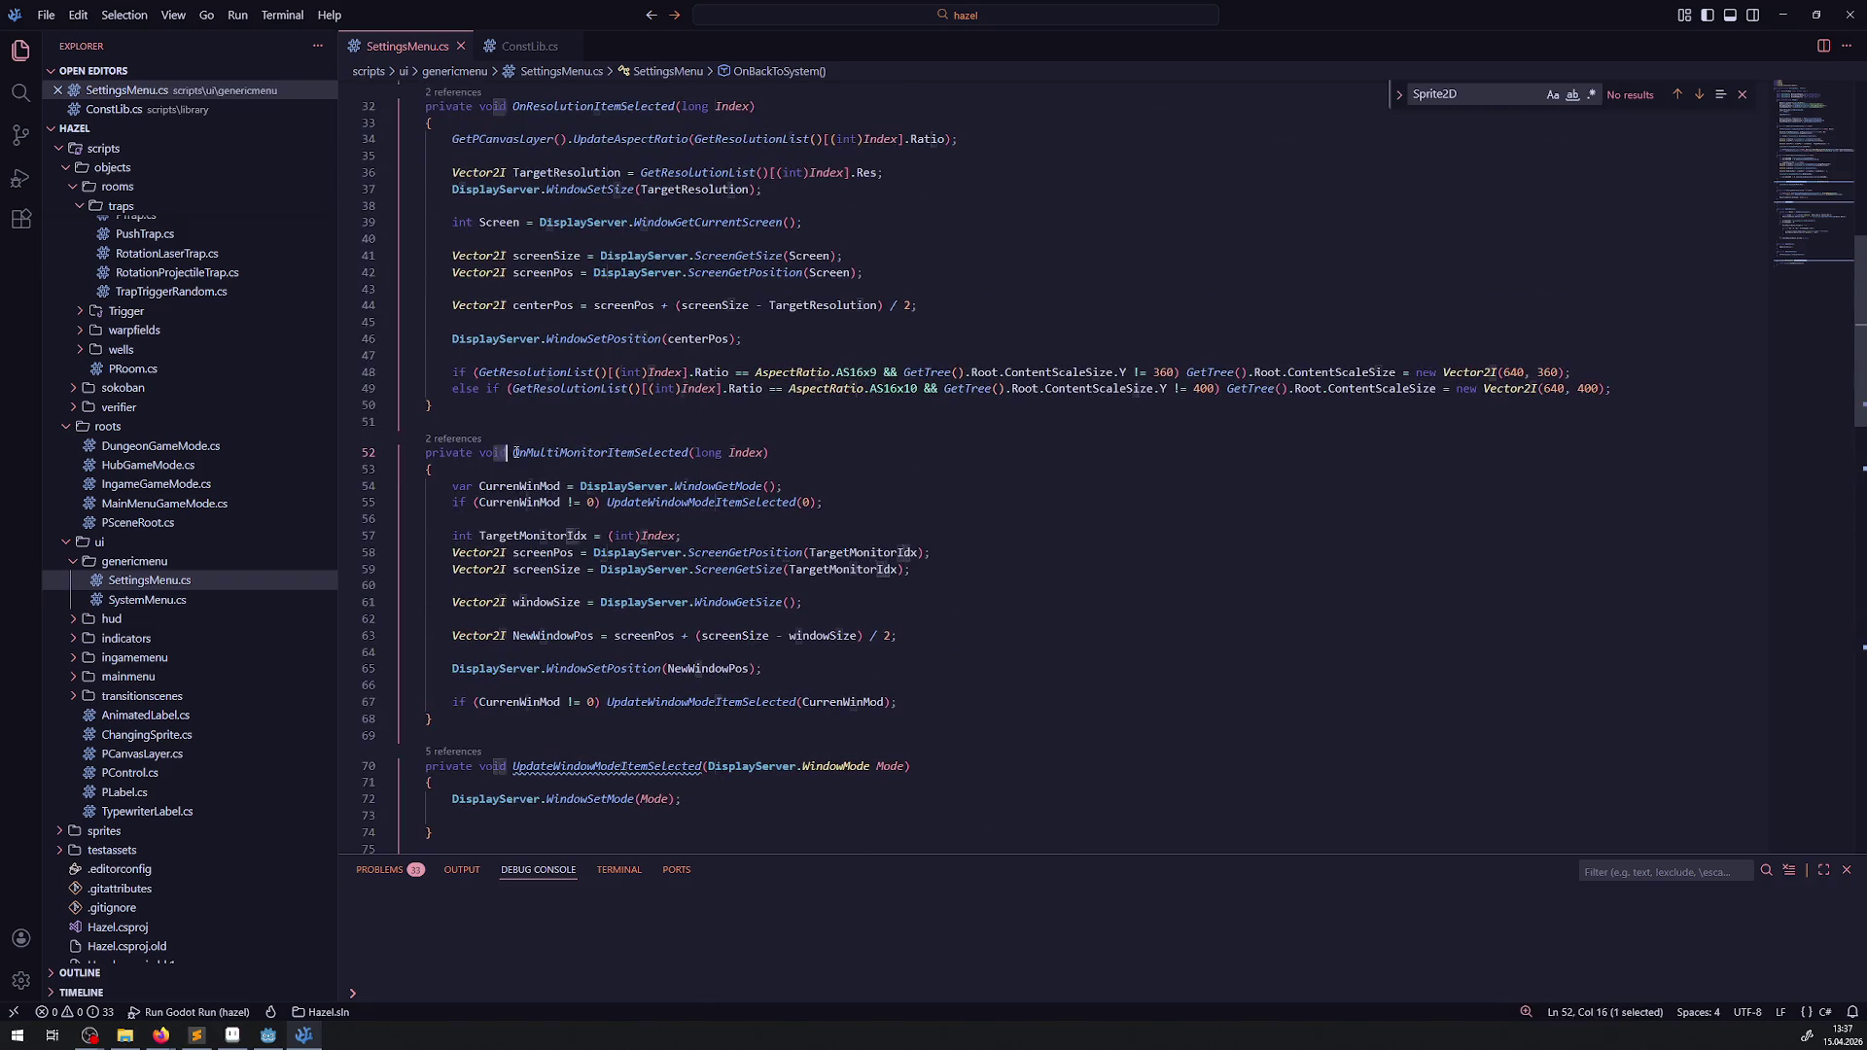
pyautogui.moveTo(494, 453); pyautogui.dragTo(944, 711)
pyautogui.click(944, 708)
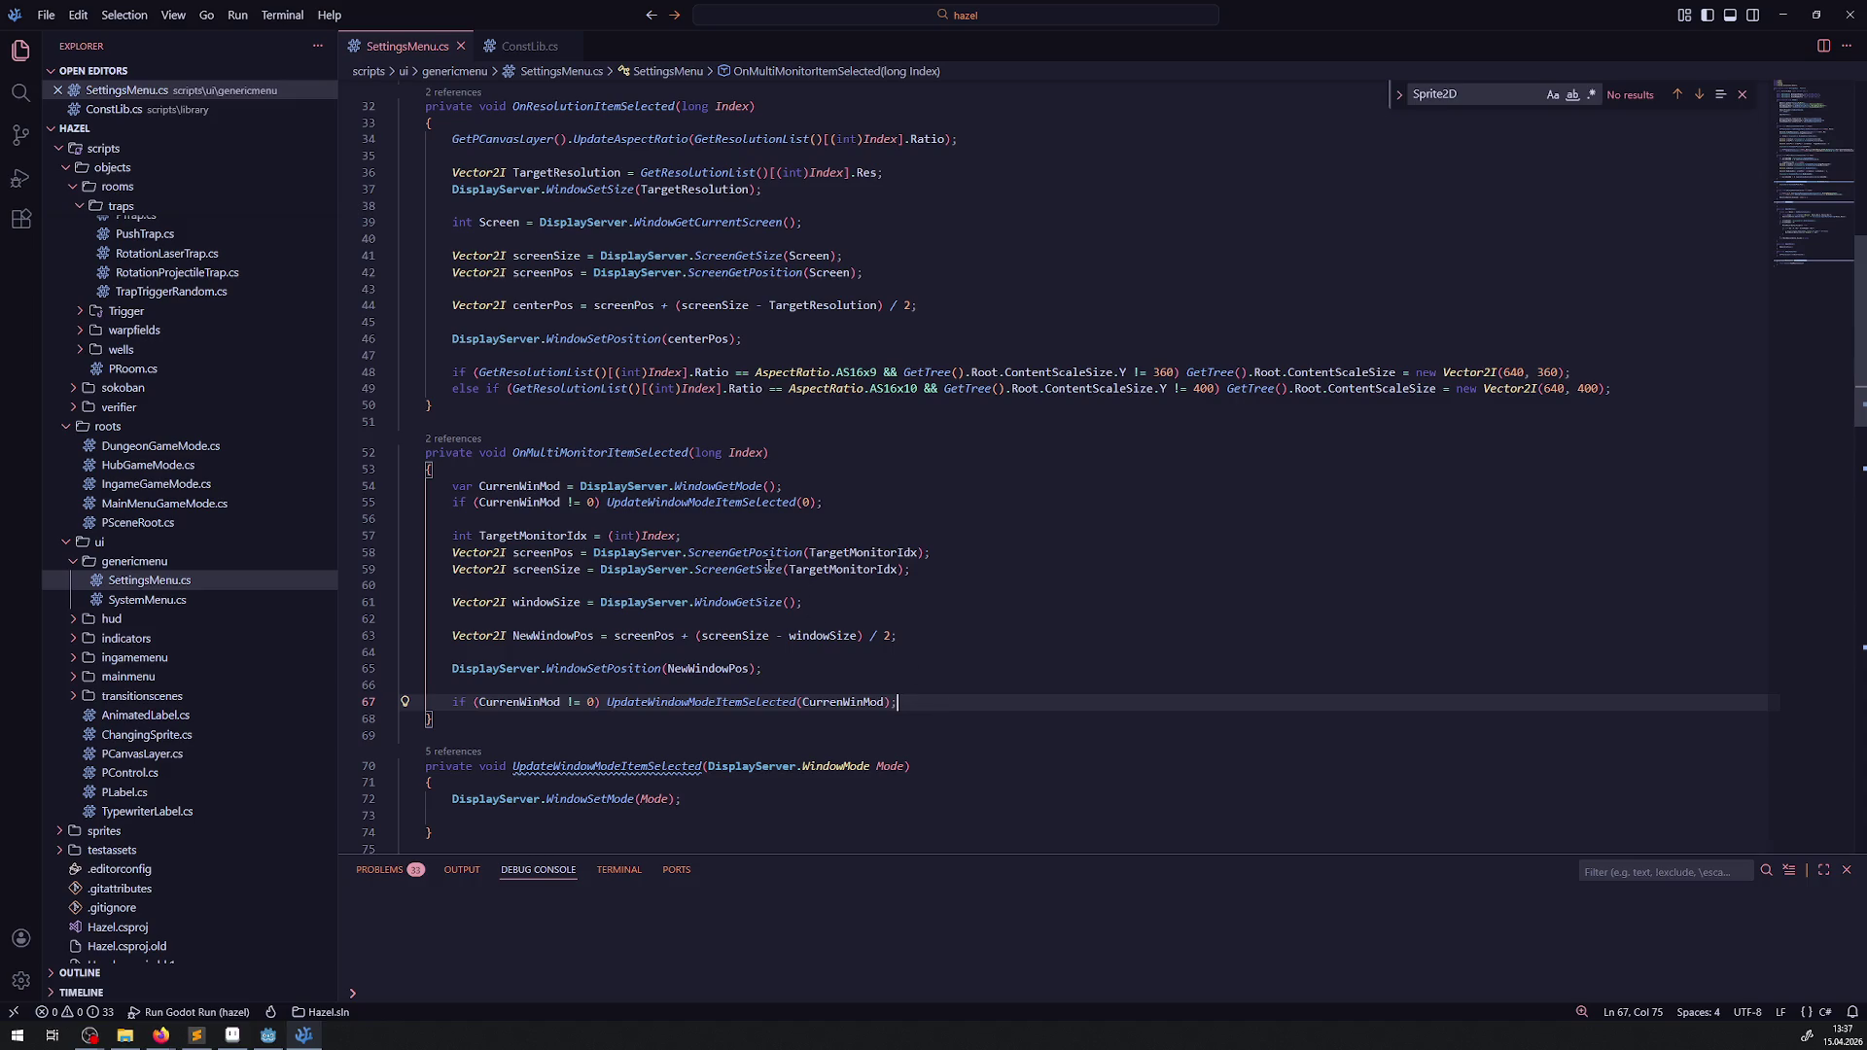
pyautogui.moveTo(765, 569)
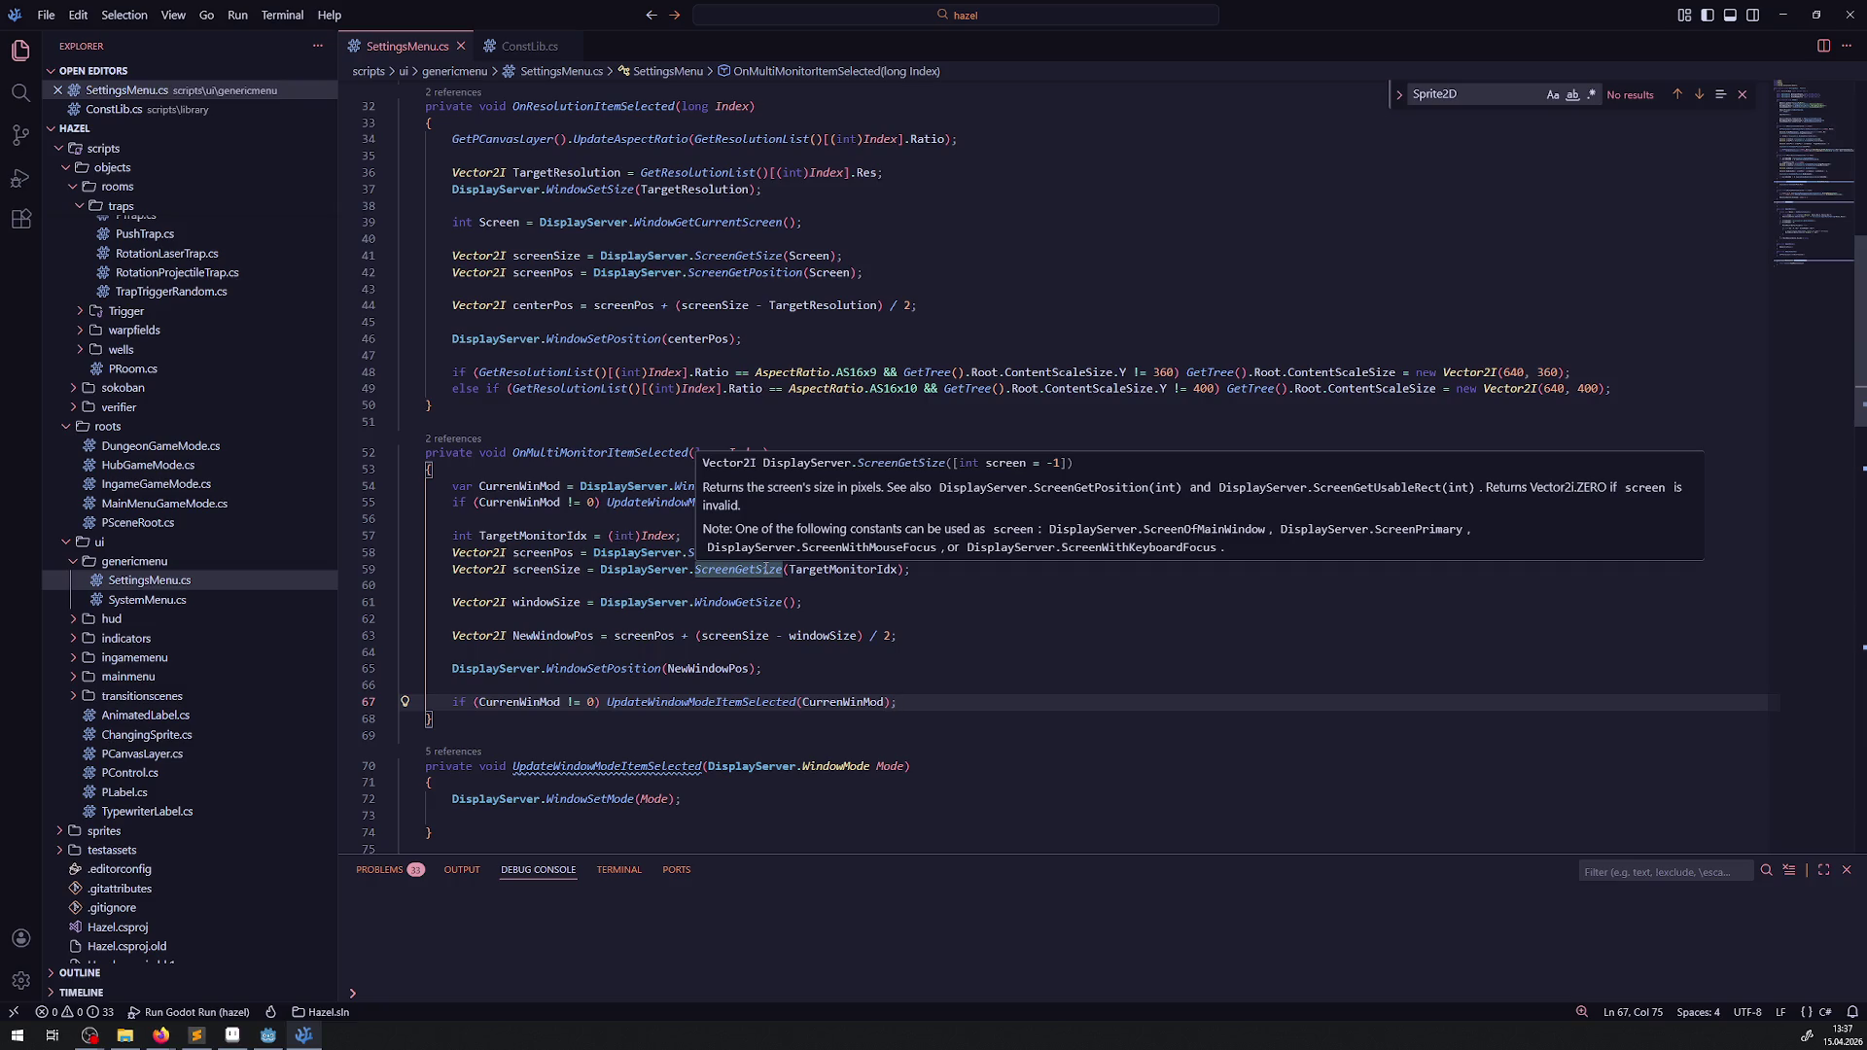
pyautogui.press('Up')
pyautogui.press('Up')
pyautogui.press('Up')
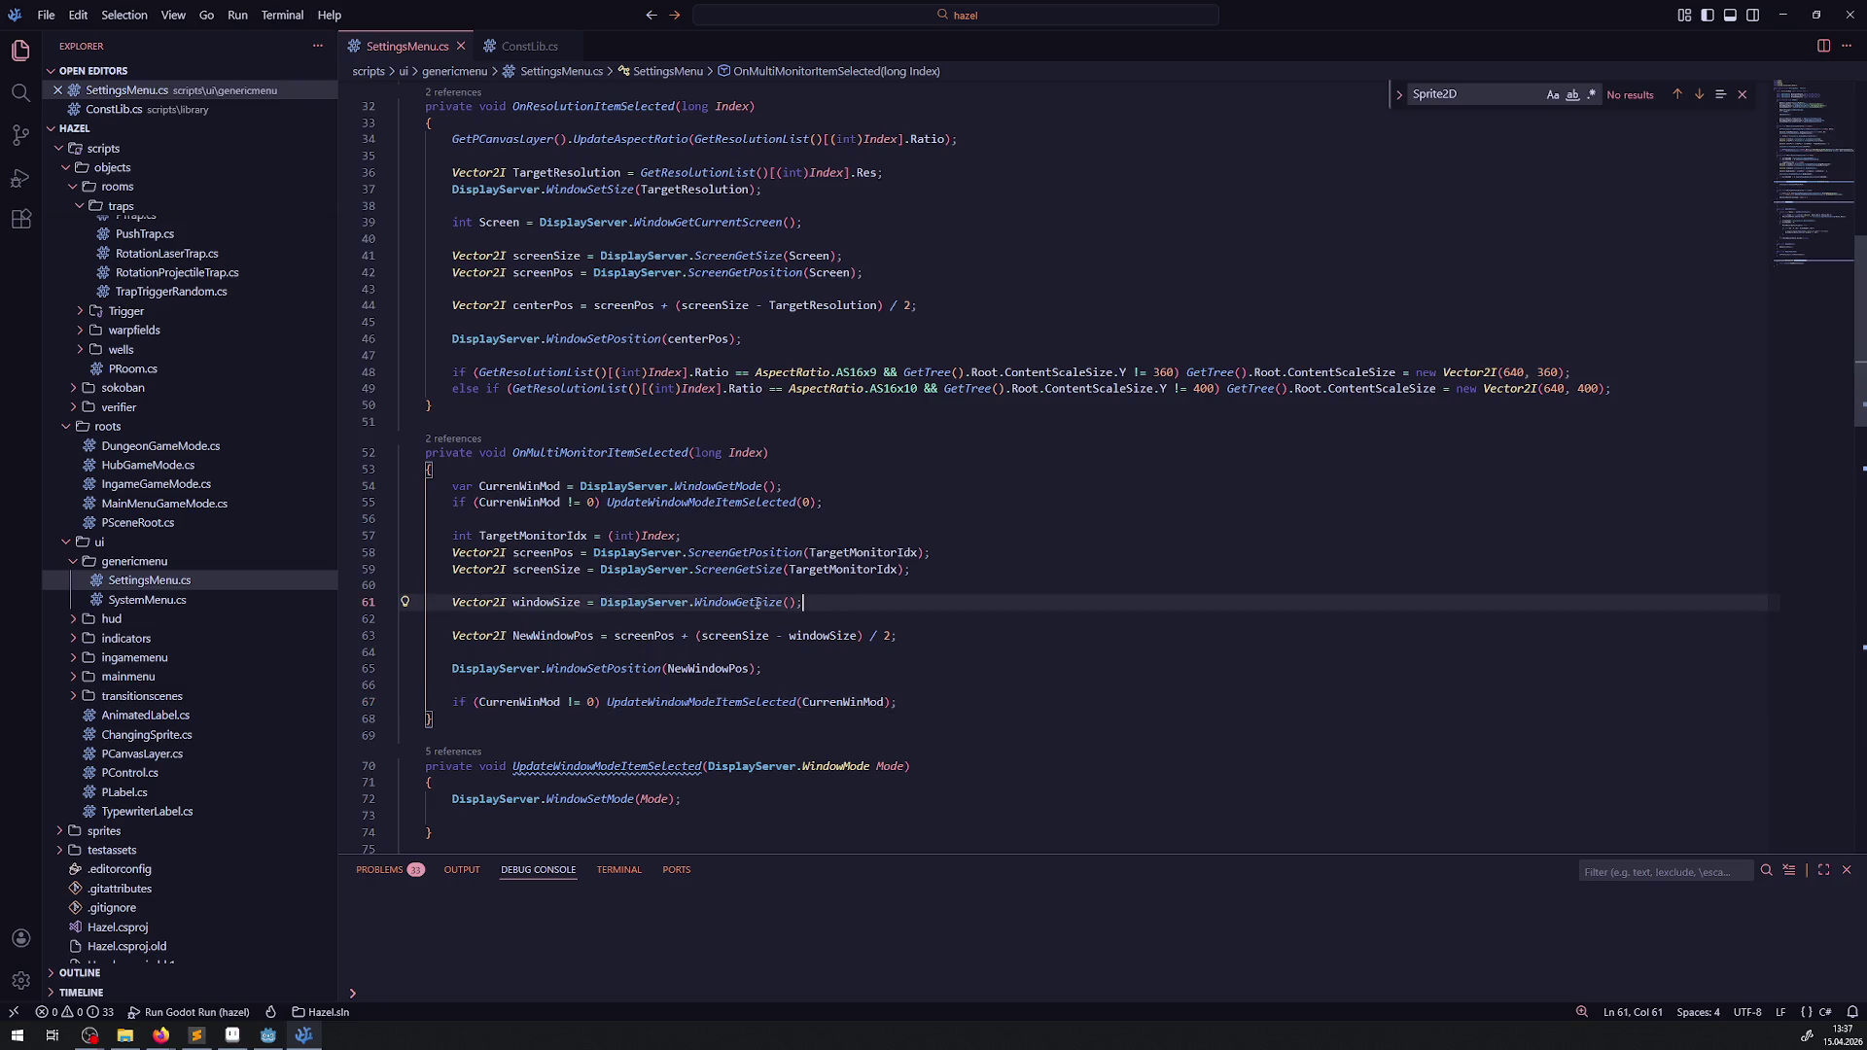
pyautogui.moveTo(725, 605)
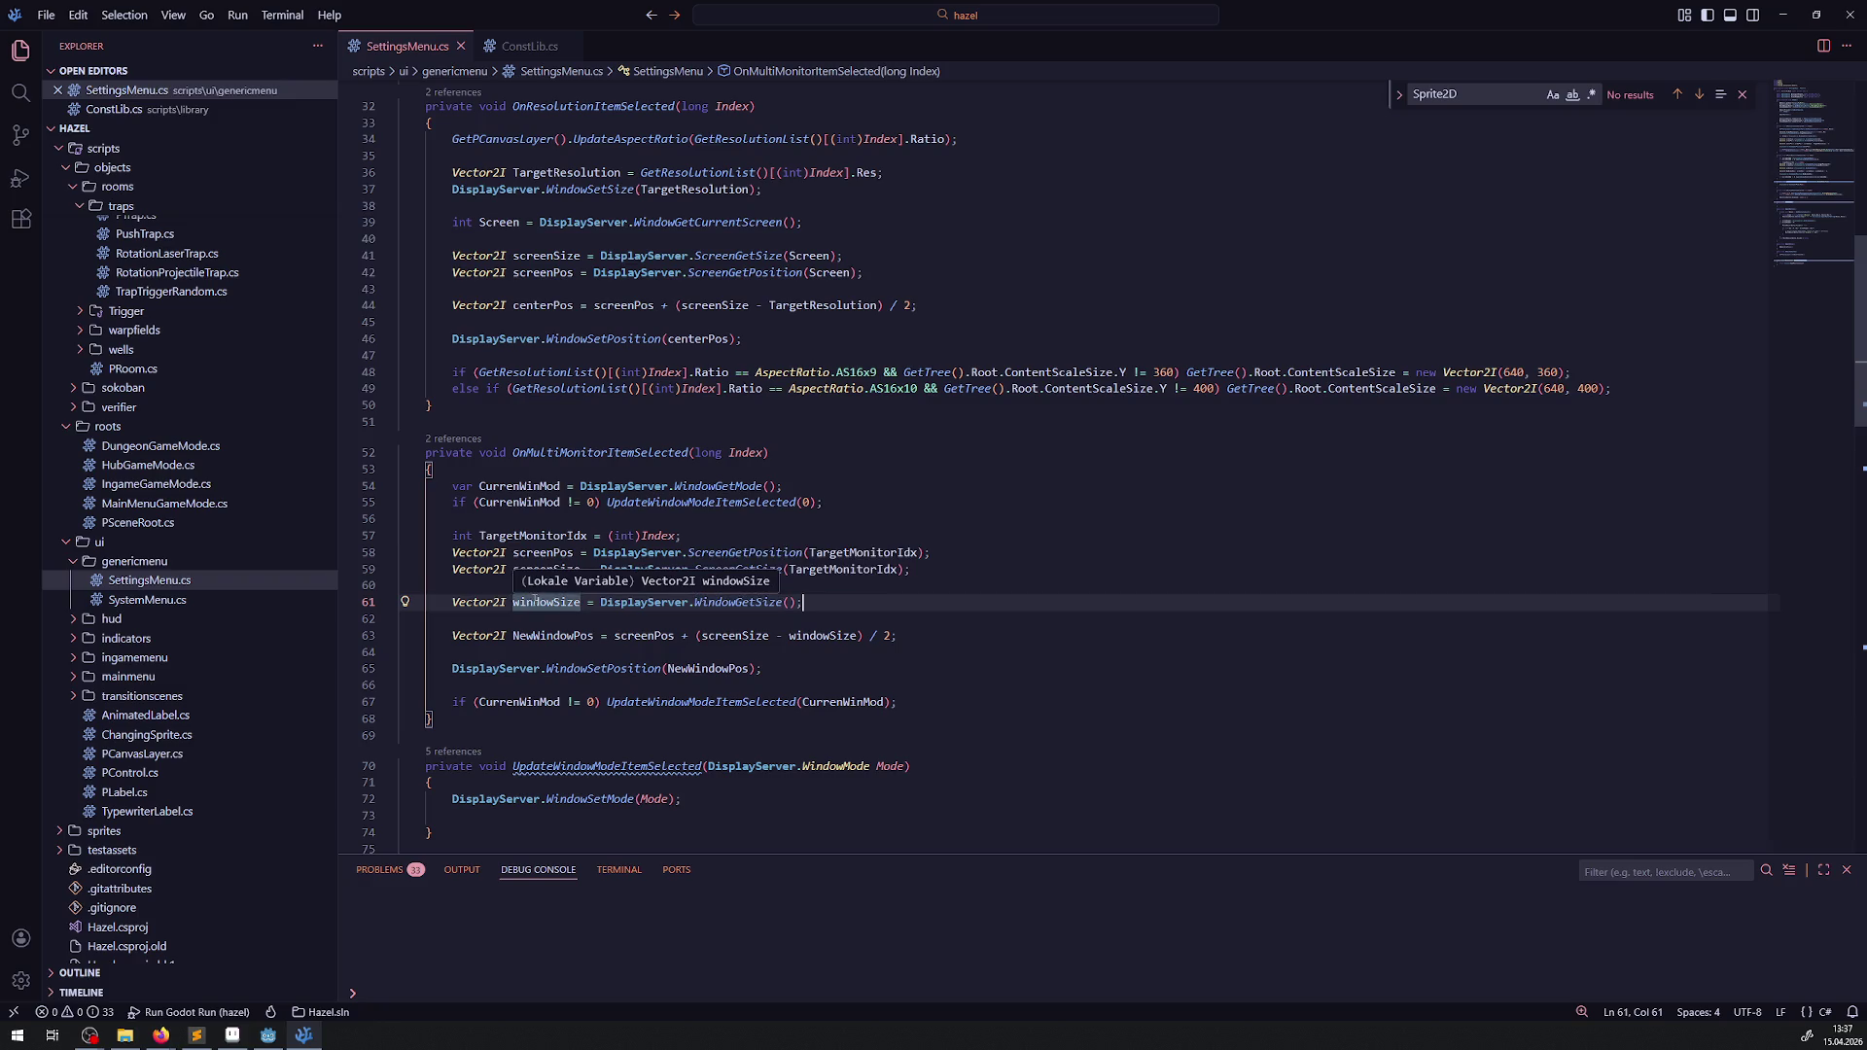
pyautogui.scroll(-1, 766, 600)
# - Capitalise screenPos and screenSize to ScreenPos and ScreenSize on lines 58, 59 and 63
pyautogui.click(520, 478)
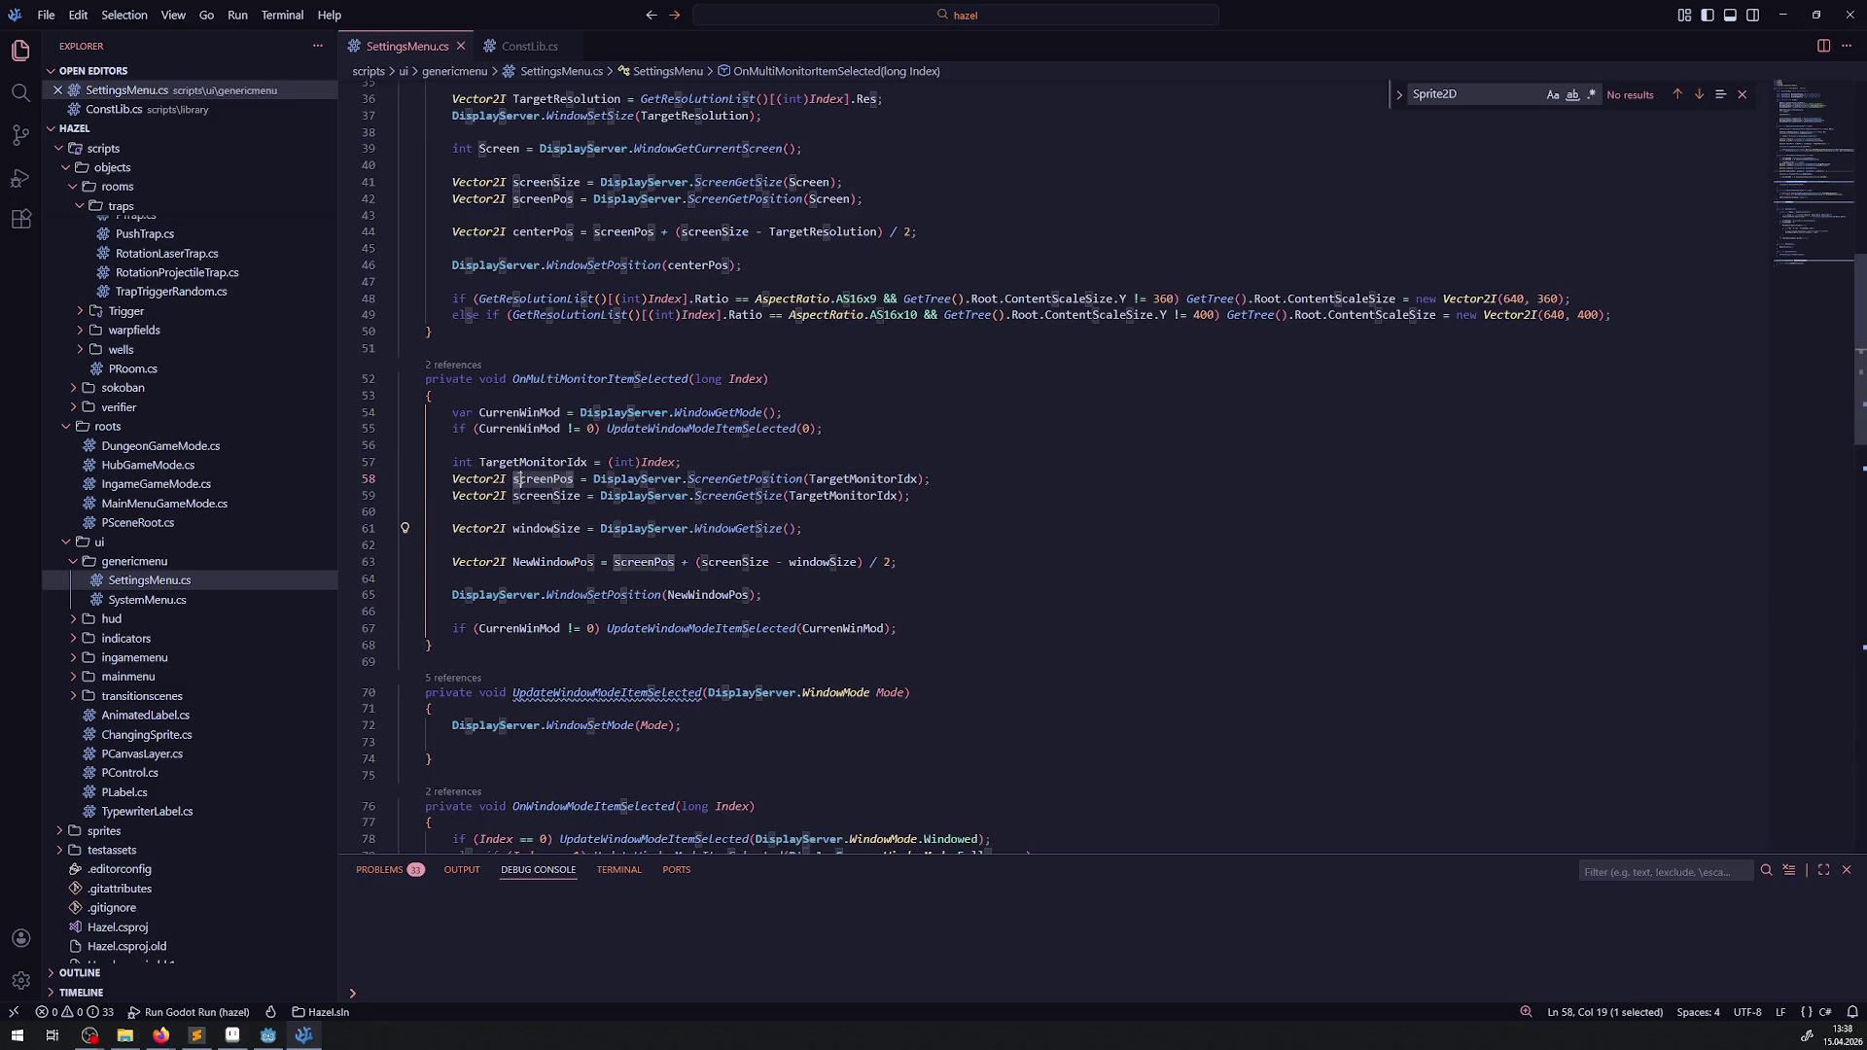
pyautogui.press('BackSpace')
pyautogui.write('S')
pyautogui.click(520, 495)
pyautogui.press('BackSpace')
pyautogui.write('S')
pyautogui.click(614, 562)
pyautogui.press('Delete')
pyautogui.write('S')
pyautogui.hotkey('ctrl', 'Right')
pyautogui.hotkey('ctrl', 'Right')
pyautogui.hotkey('ctrl', 'Right')
pyautogui.press('Delete')
pyautogui.write('S')
# - Capitalise windowSize to WindowSize on lines 61 and 63 and save SettingsMenu.cs
pyautogui.press('Up')
pyautogui.press('Up')
pyautogui.hotkey('ctrl', 'Left')
pyautogui.hotkey('ctrl', 'Left')
pyautogui.hotkey('ctrl', 'Left')
pyautogui.press('Delete')
pyautogui.write('W')
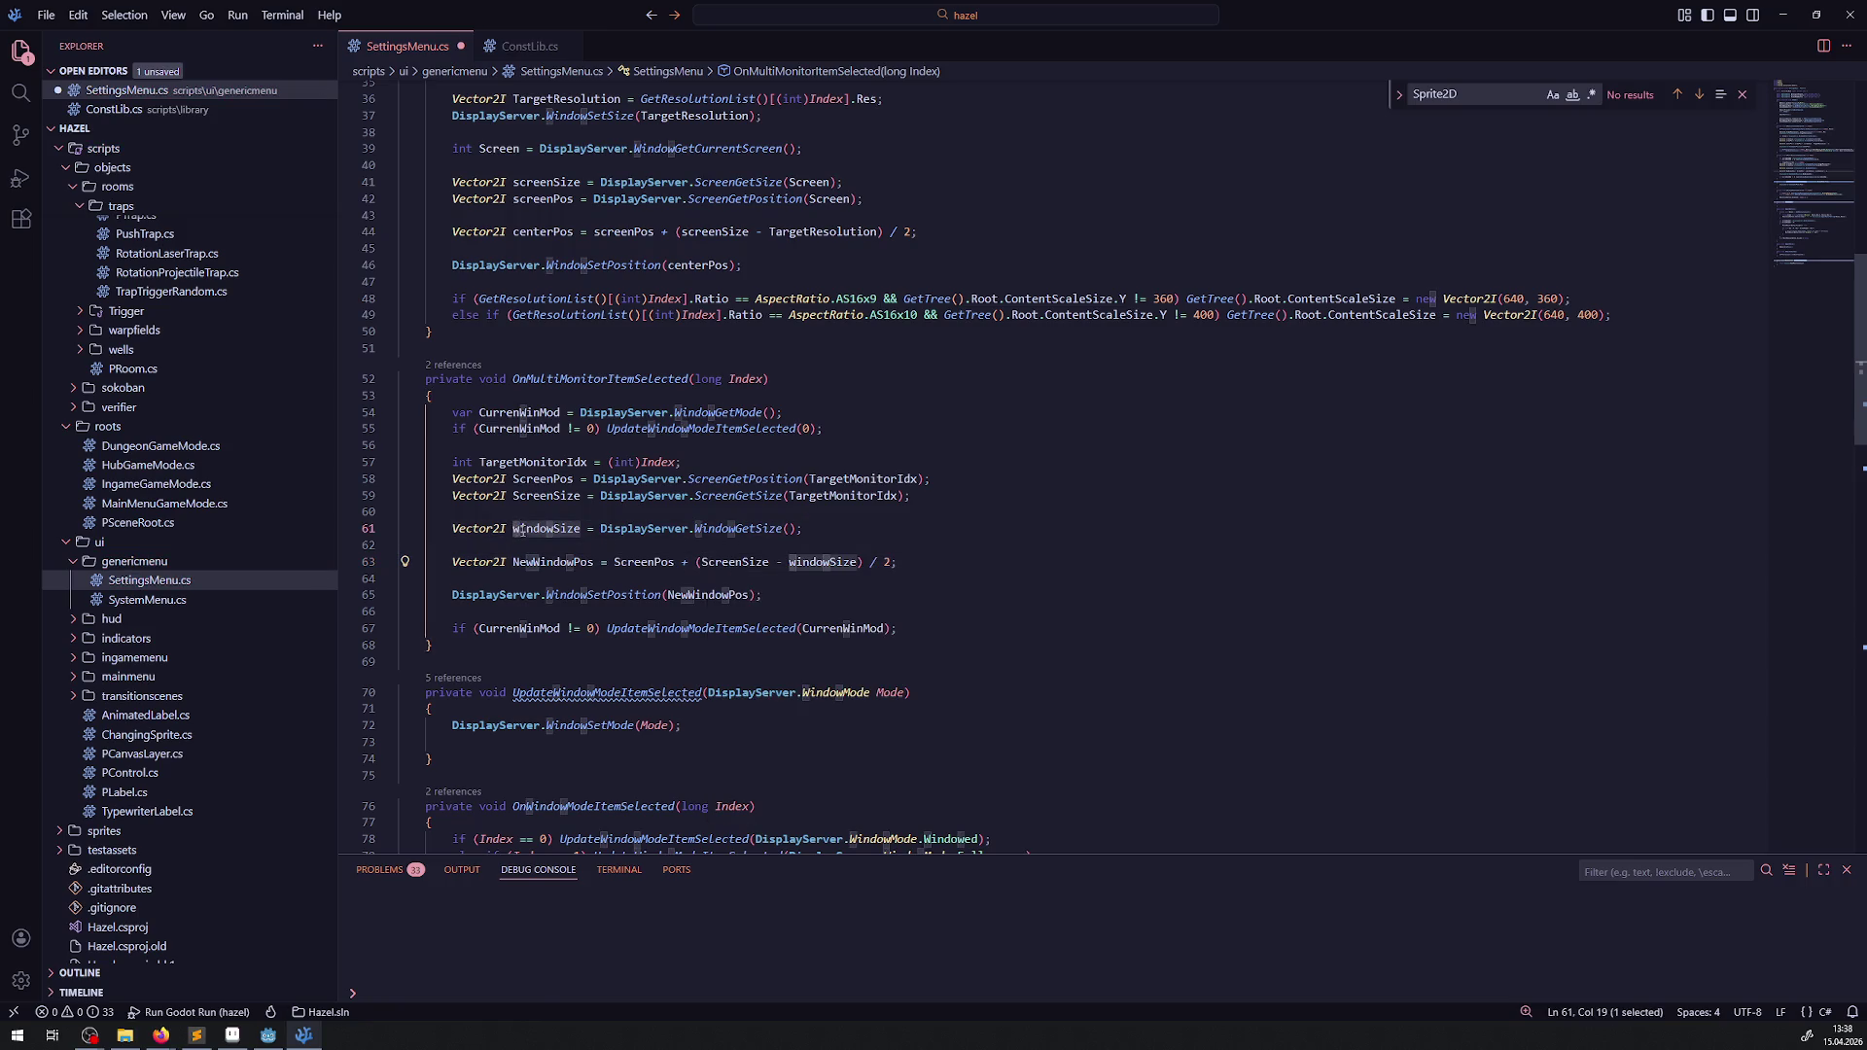
pyautogui.click(788, 562)
pyautogui.press('Delete')
pyautogui.write('W')
pyautogui.click(951, 528)
pyautogui.hotkey('ctrl', 's')
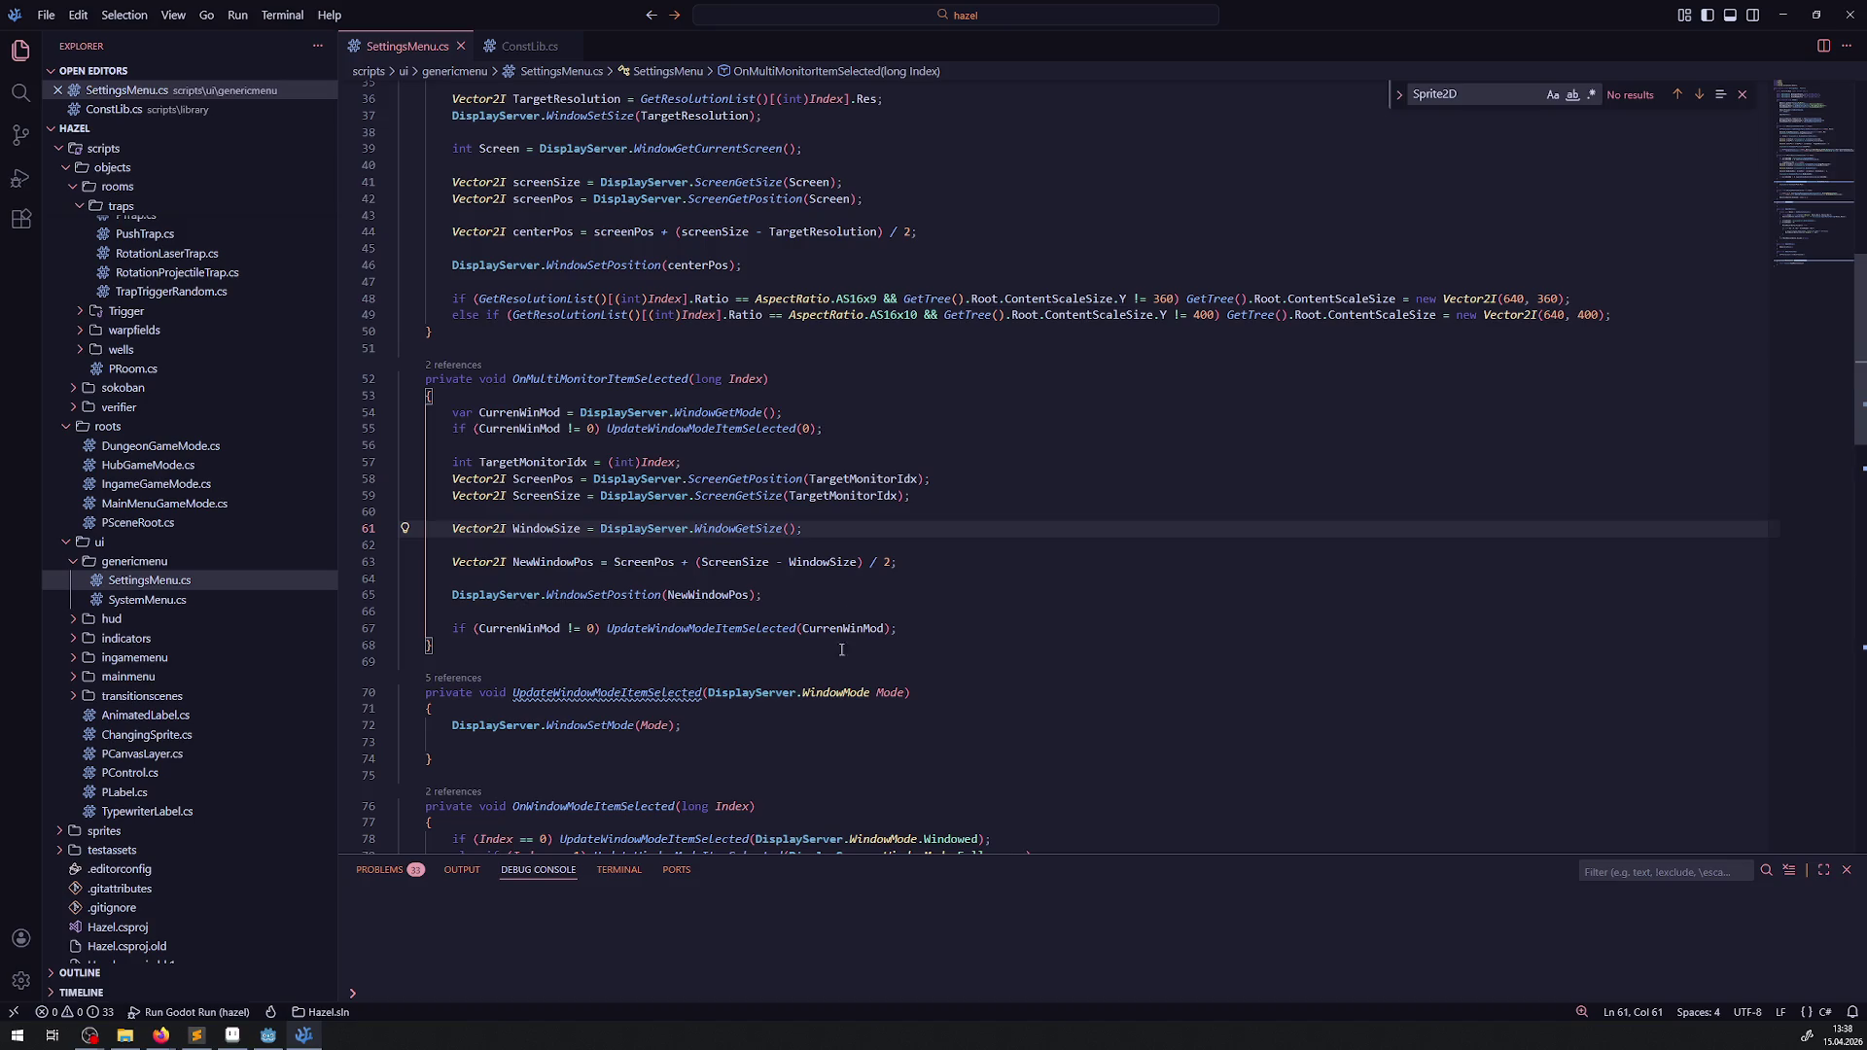
# - Review the ScreenSize term in the window-centring formula on line 63
pyautogui.moveTo(841, 630)
pyautogui.moveTo(741, 570)
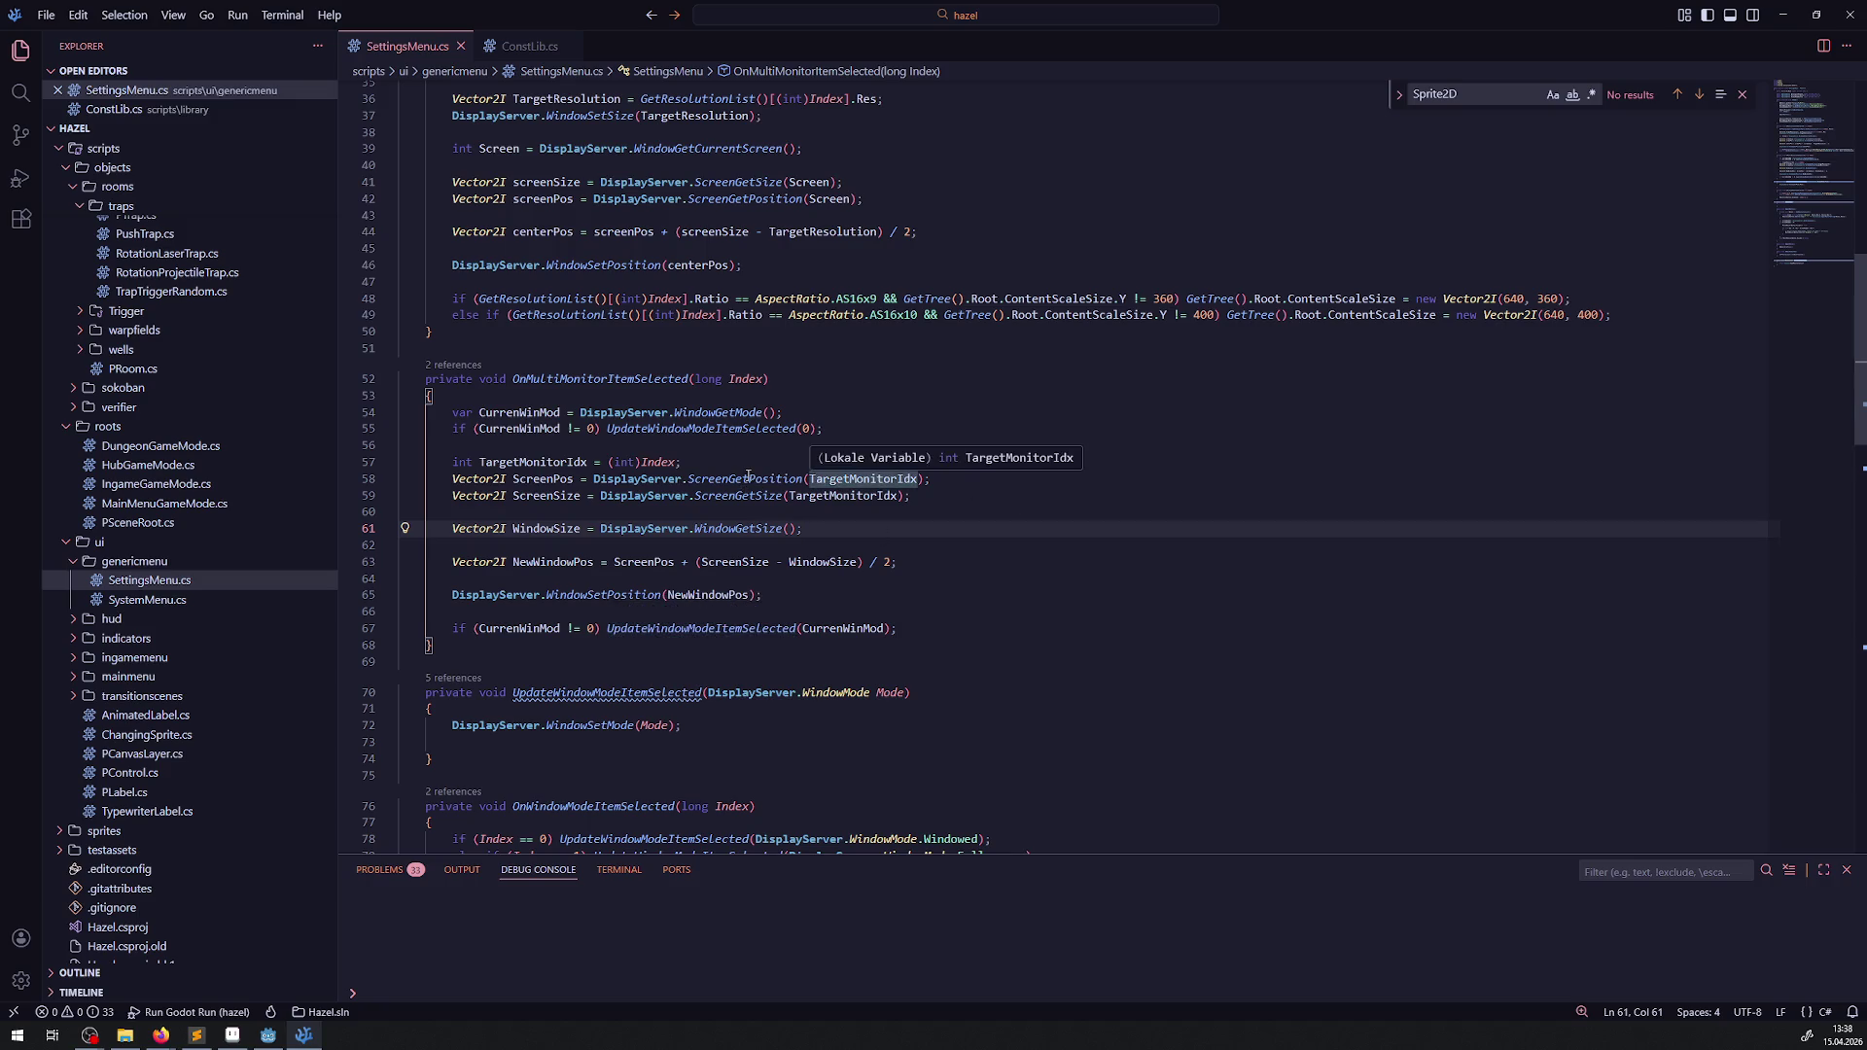
pyautogui.click(748, 562)
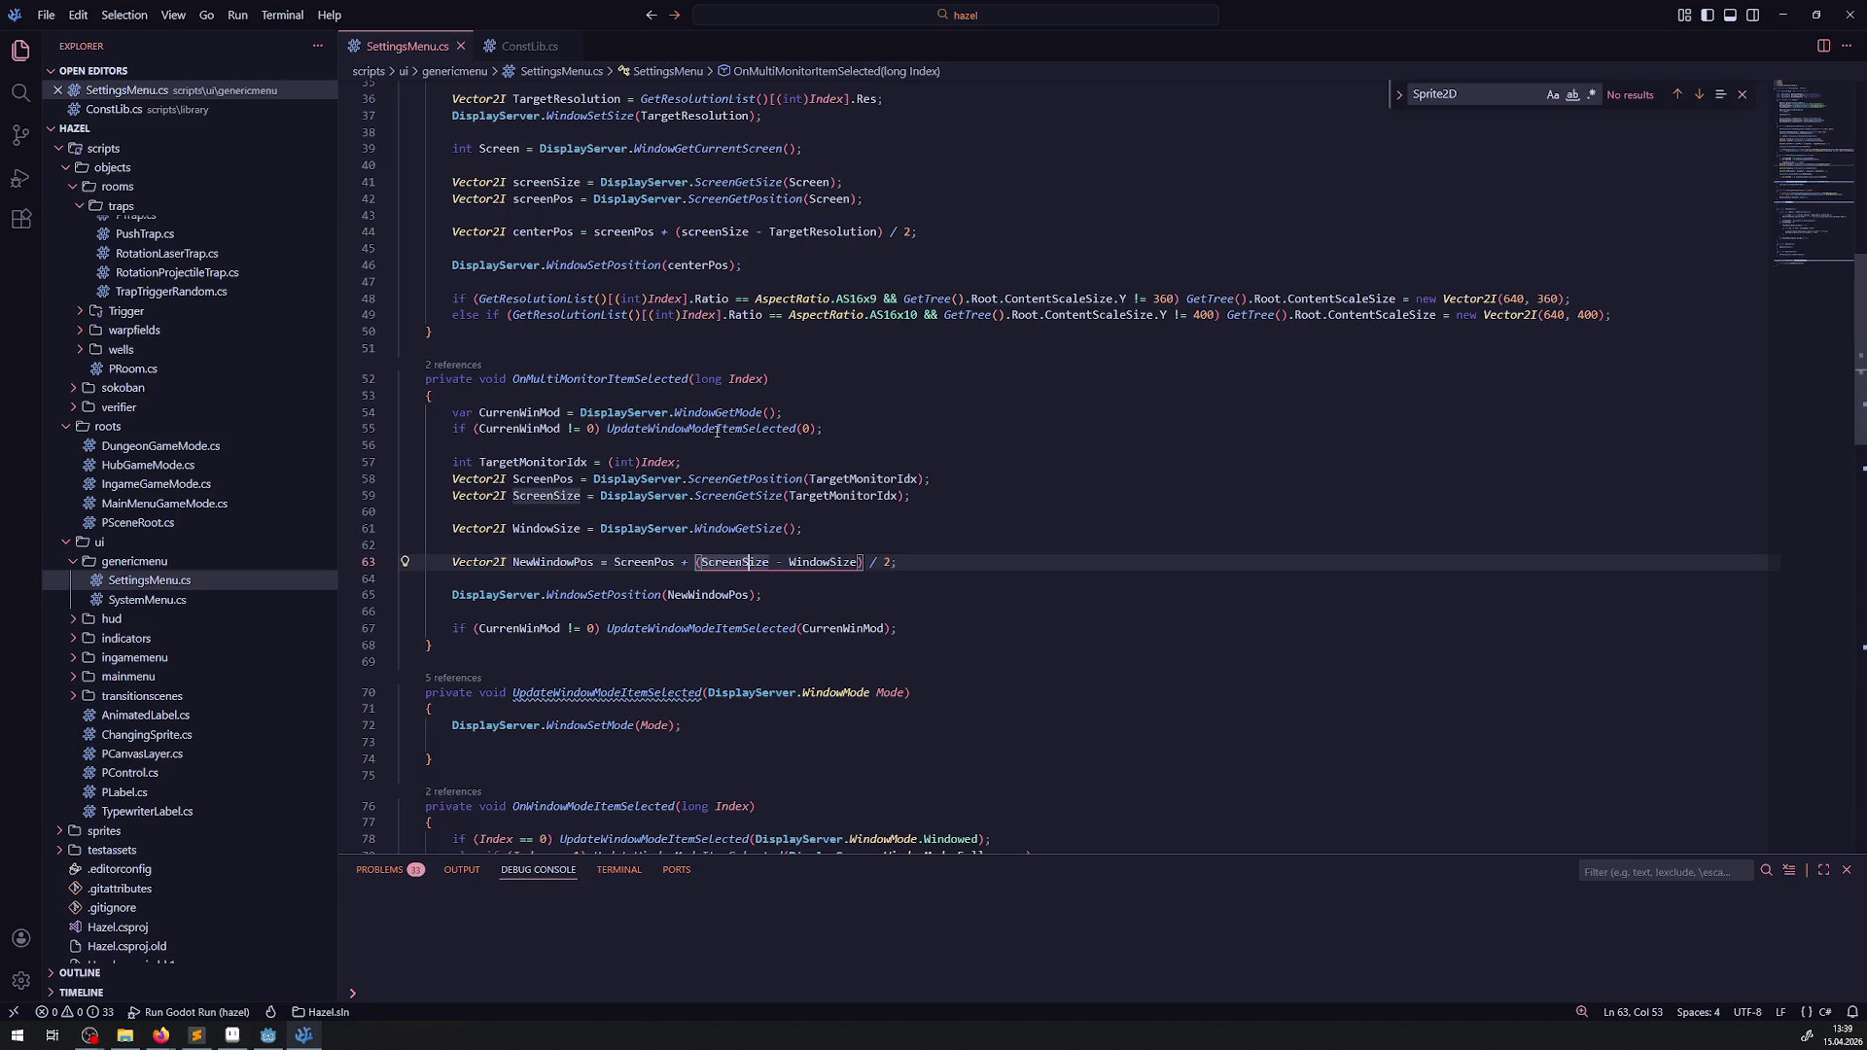
pyautogui.press('Up')
pyautogui.press('Up')
pyautogui.press('Up')
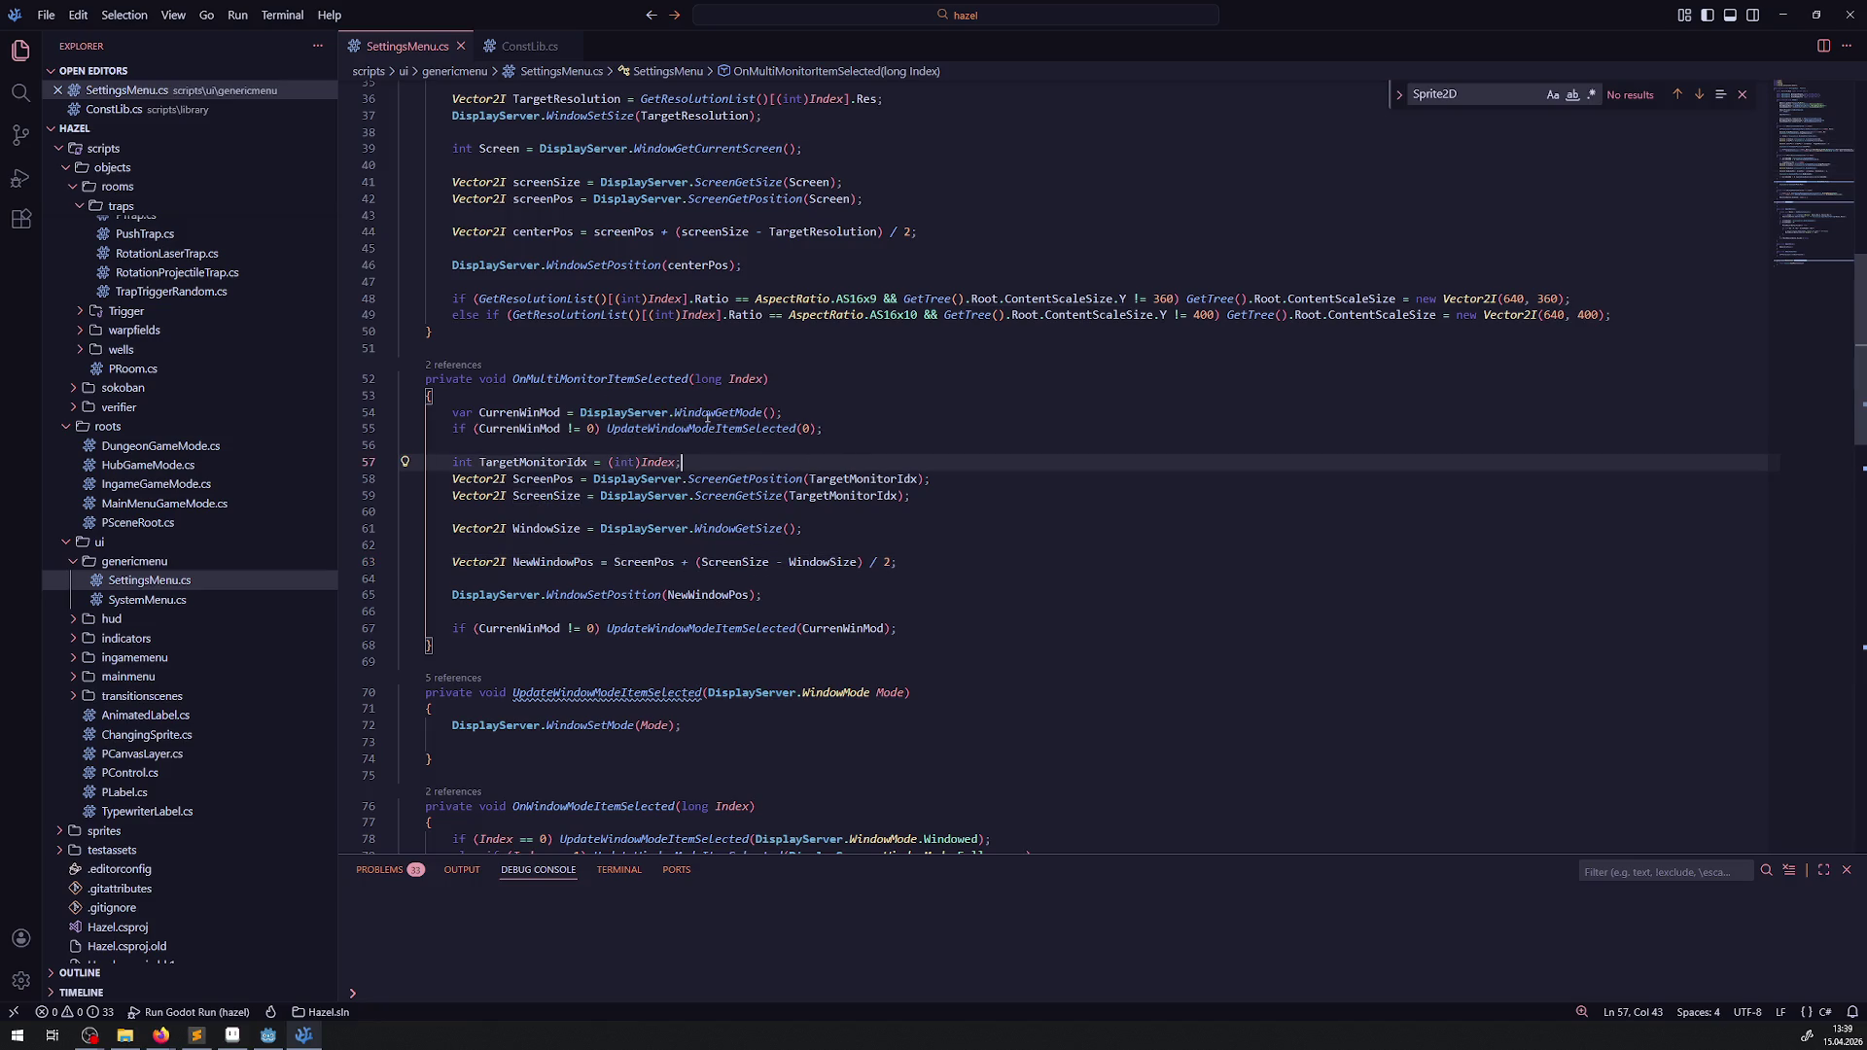
pyautogui.moveTo(728, 528)
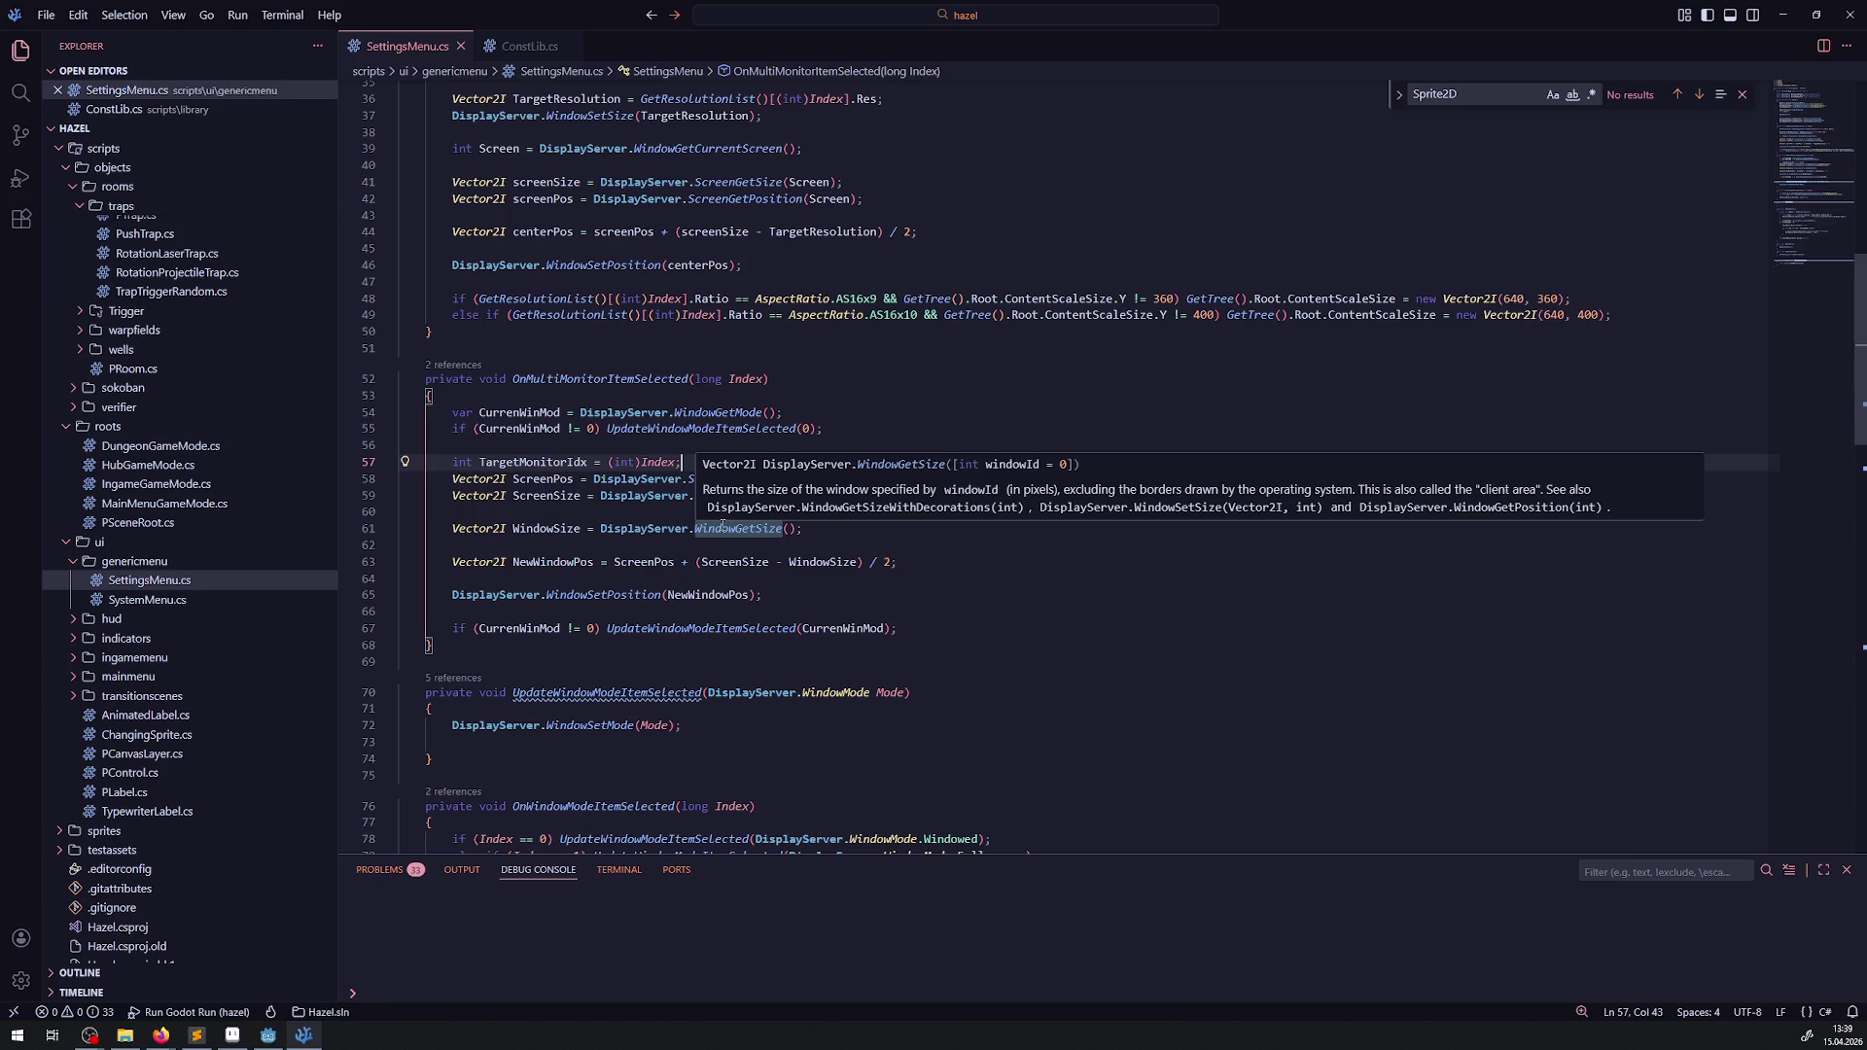
pyautogui.click(591, 562)
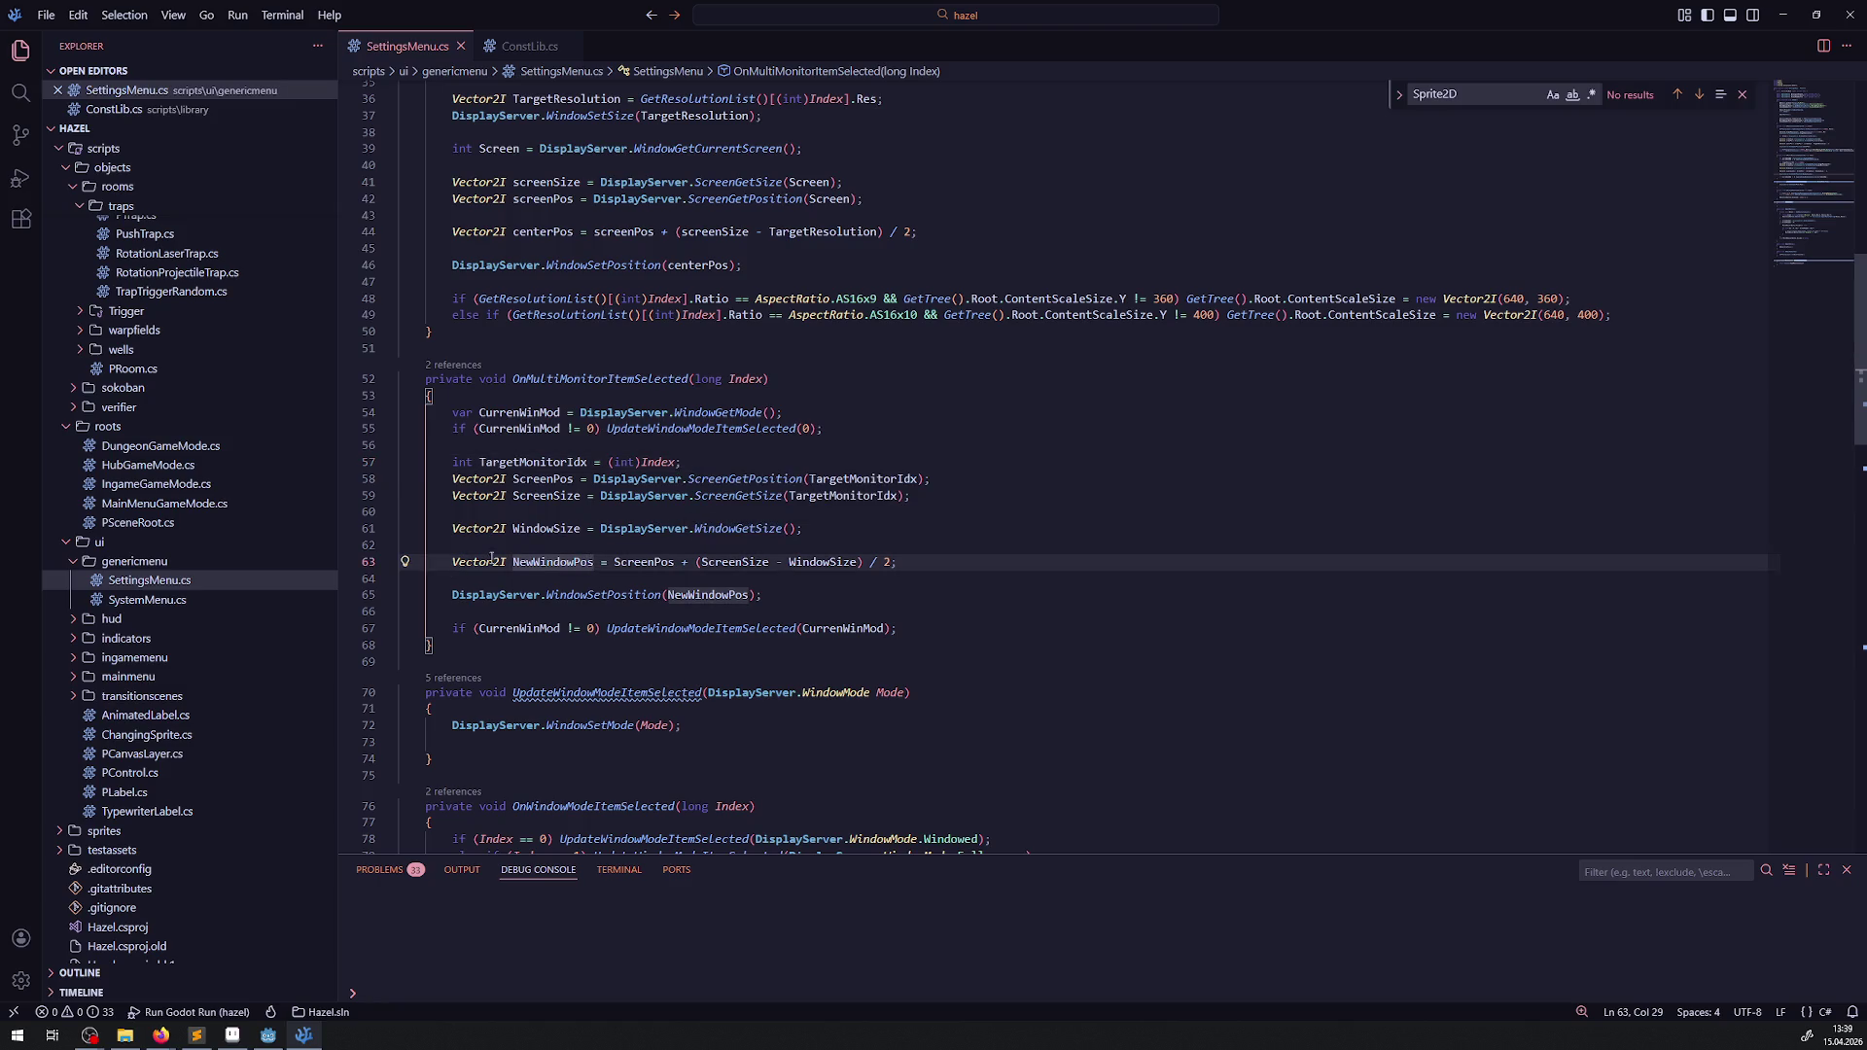
pyautogui.doubleClick(513, 595)
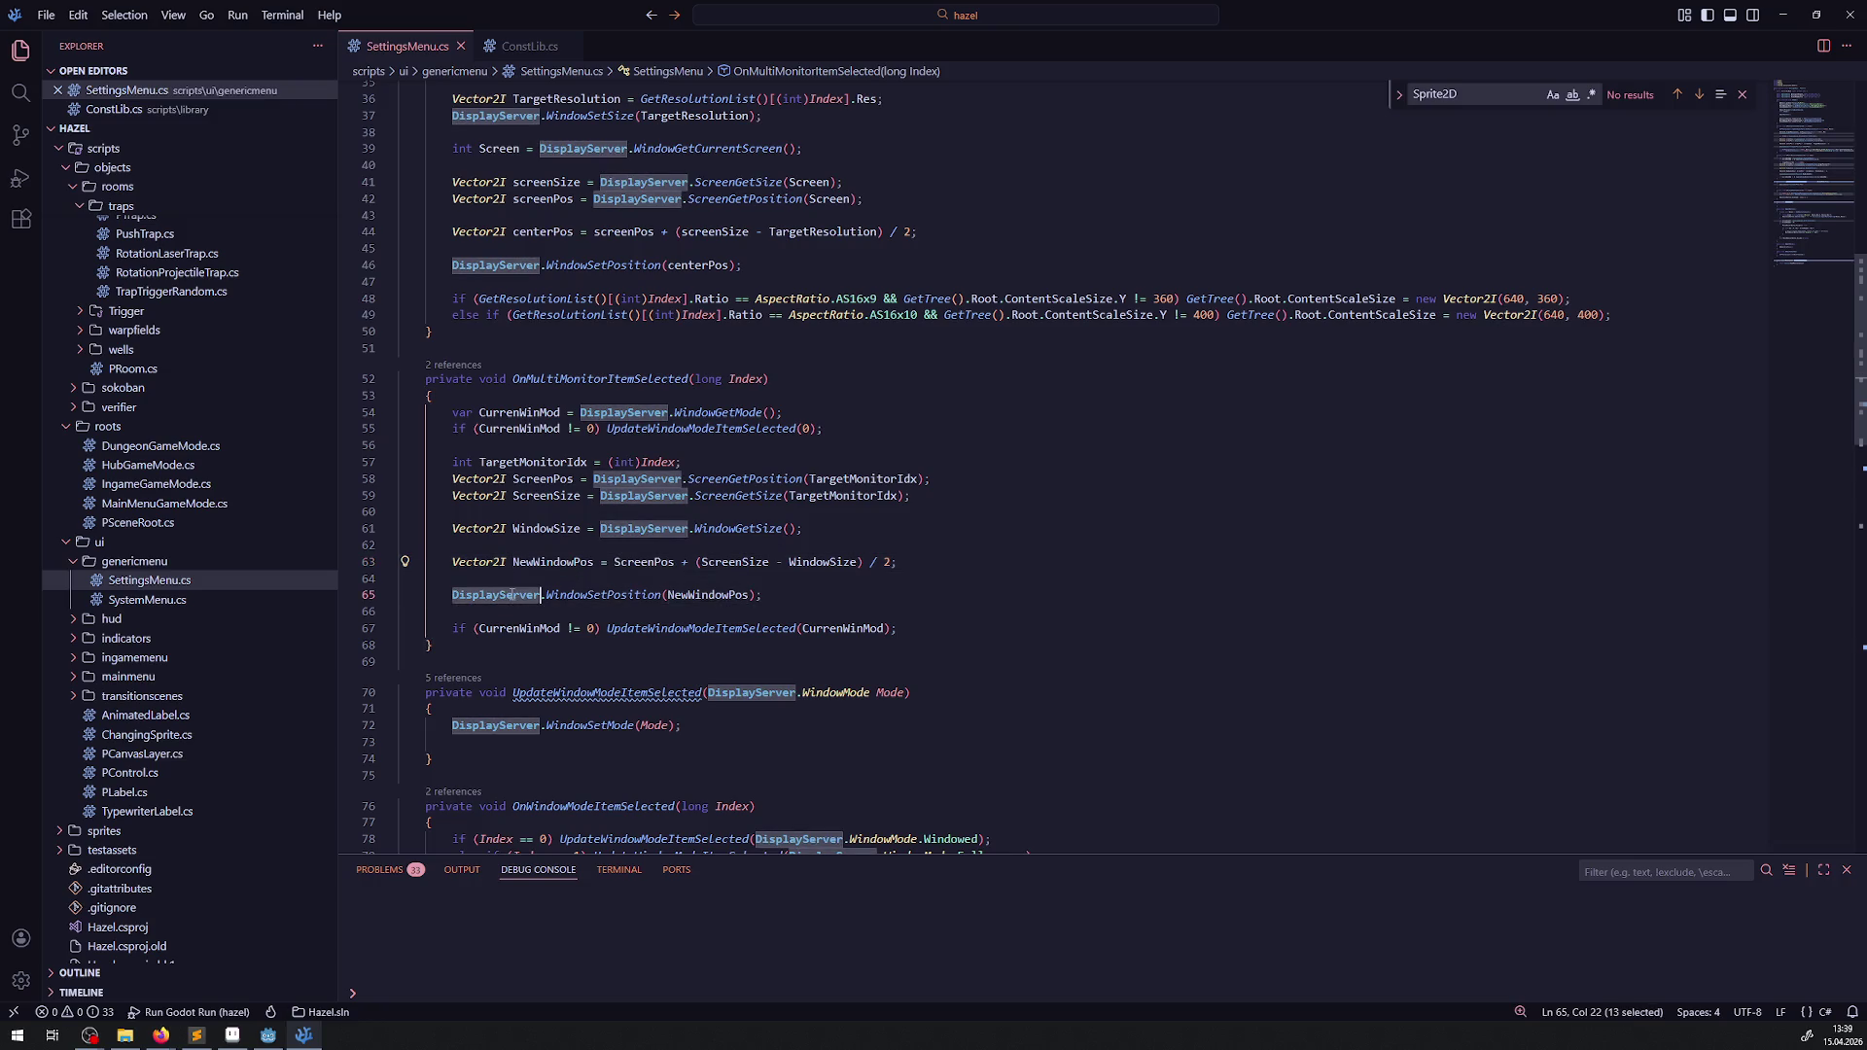
pyautogui.click(792, 596)
pyautogui.press('Return')
pyautogui.press('Return')
pyautogui.write('DisplayServer.')
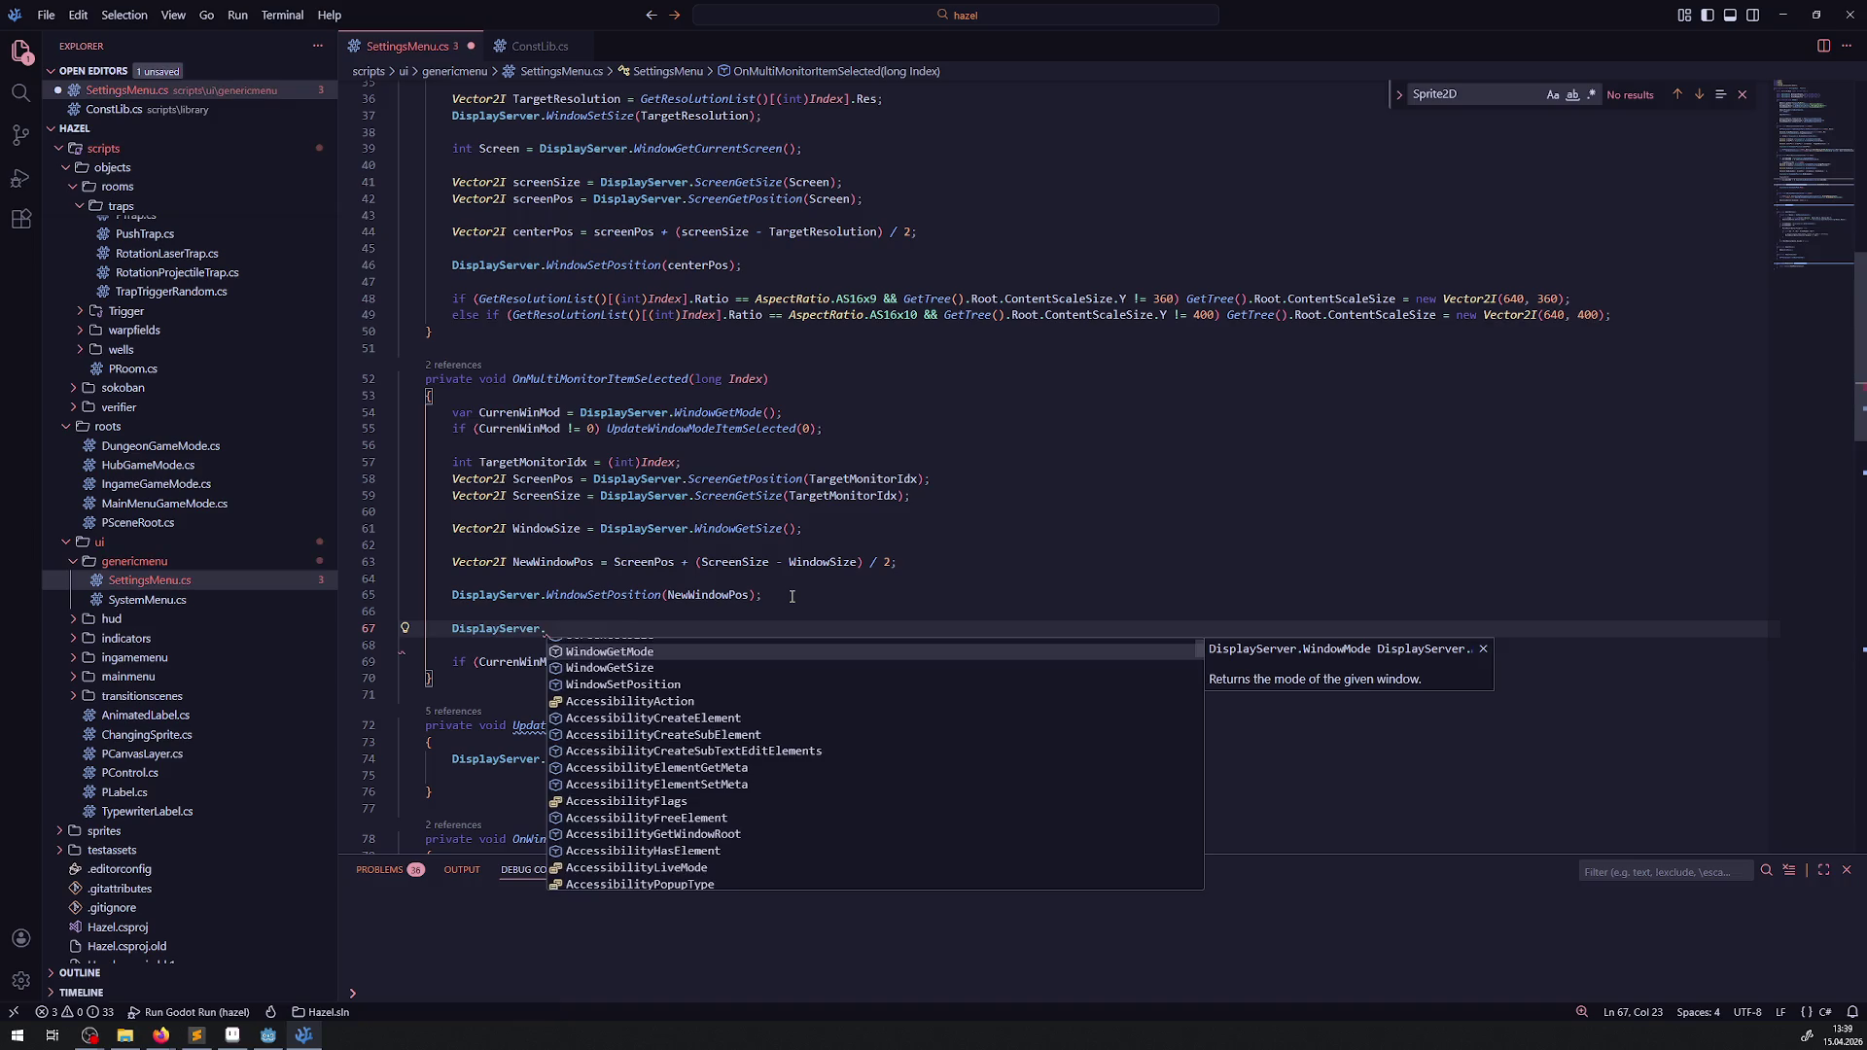
pyautogui.scroll(1, 691, 668)
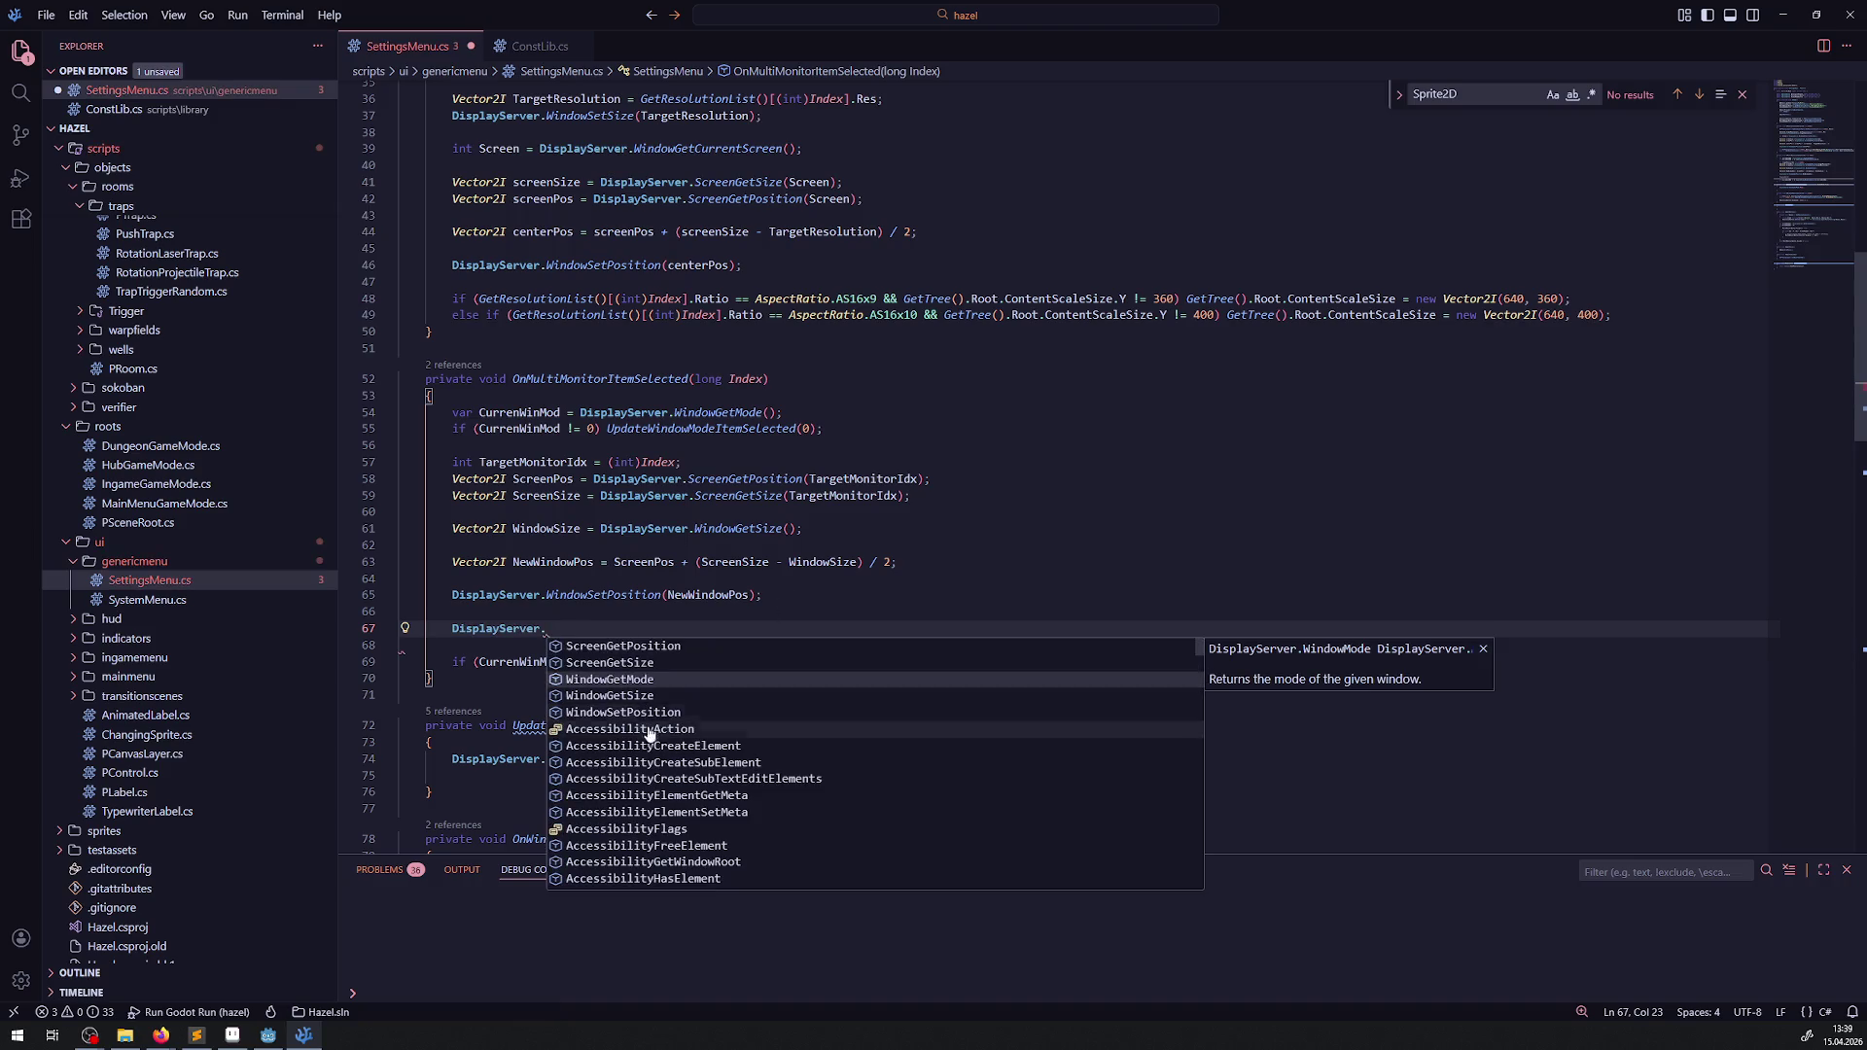
pyautogui.click(641, 664)
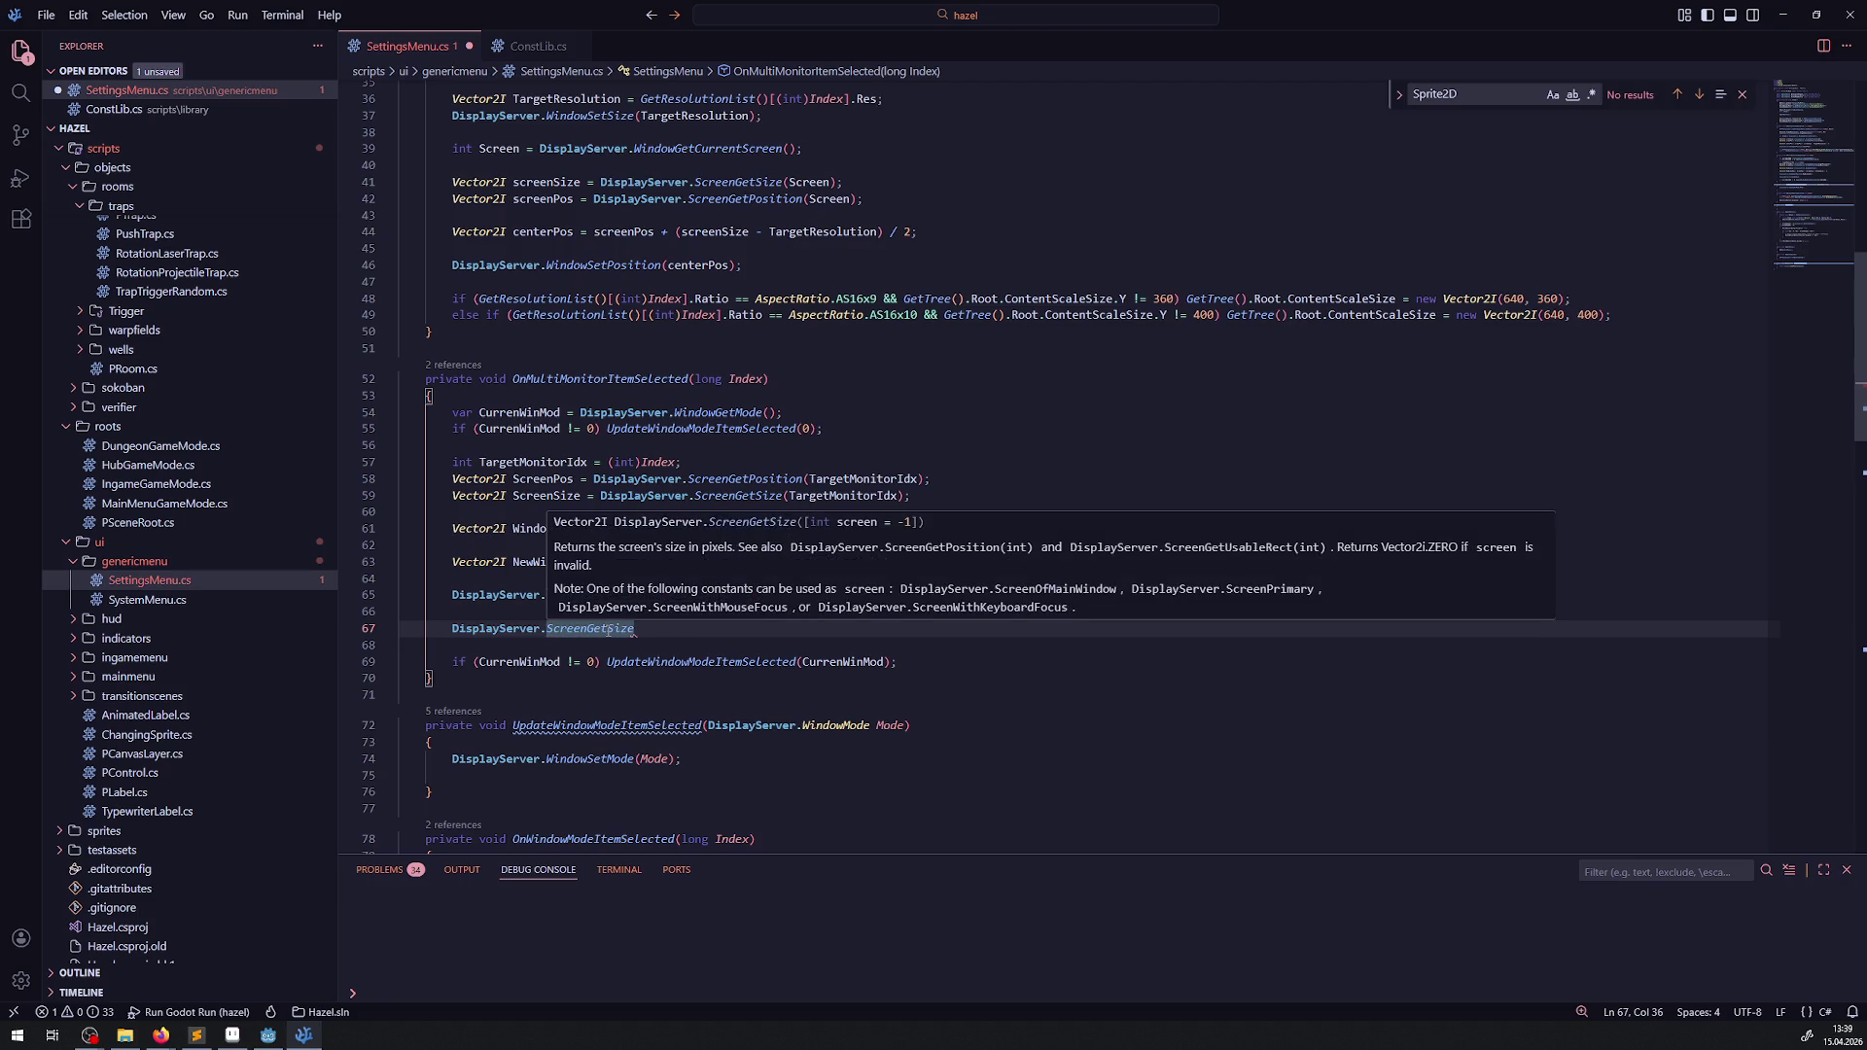
pyautogui.moveTo(619, 599)
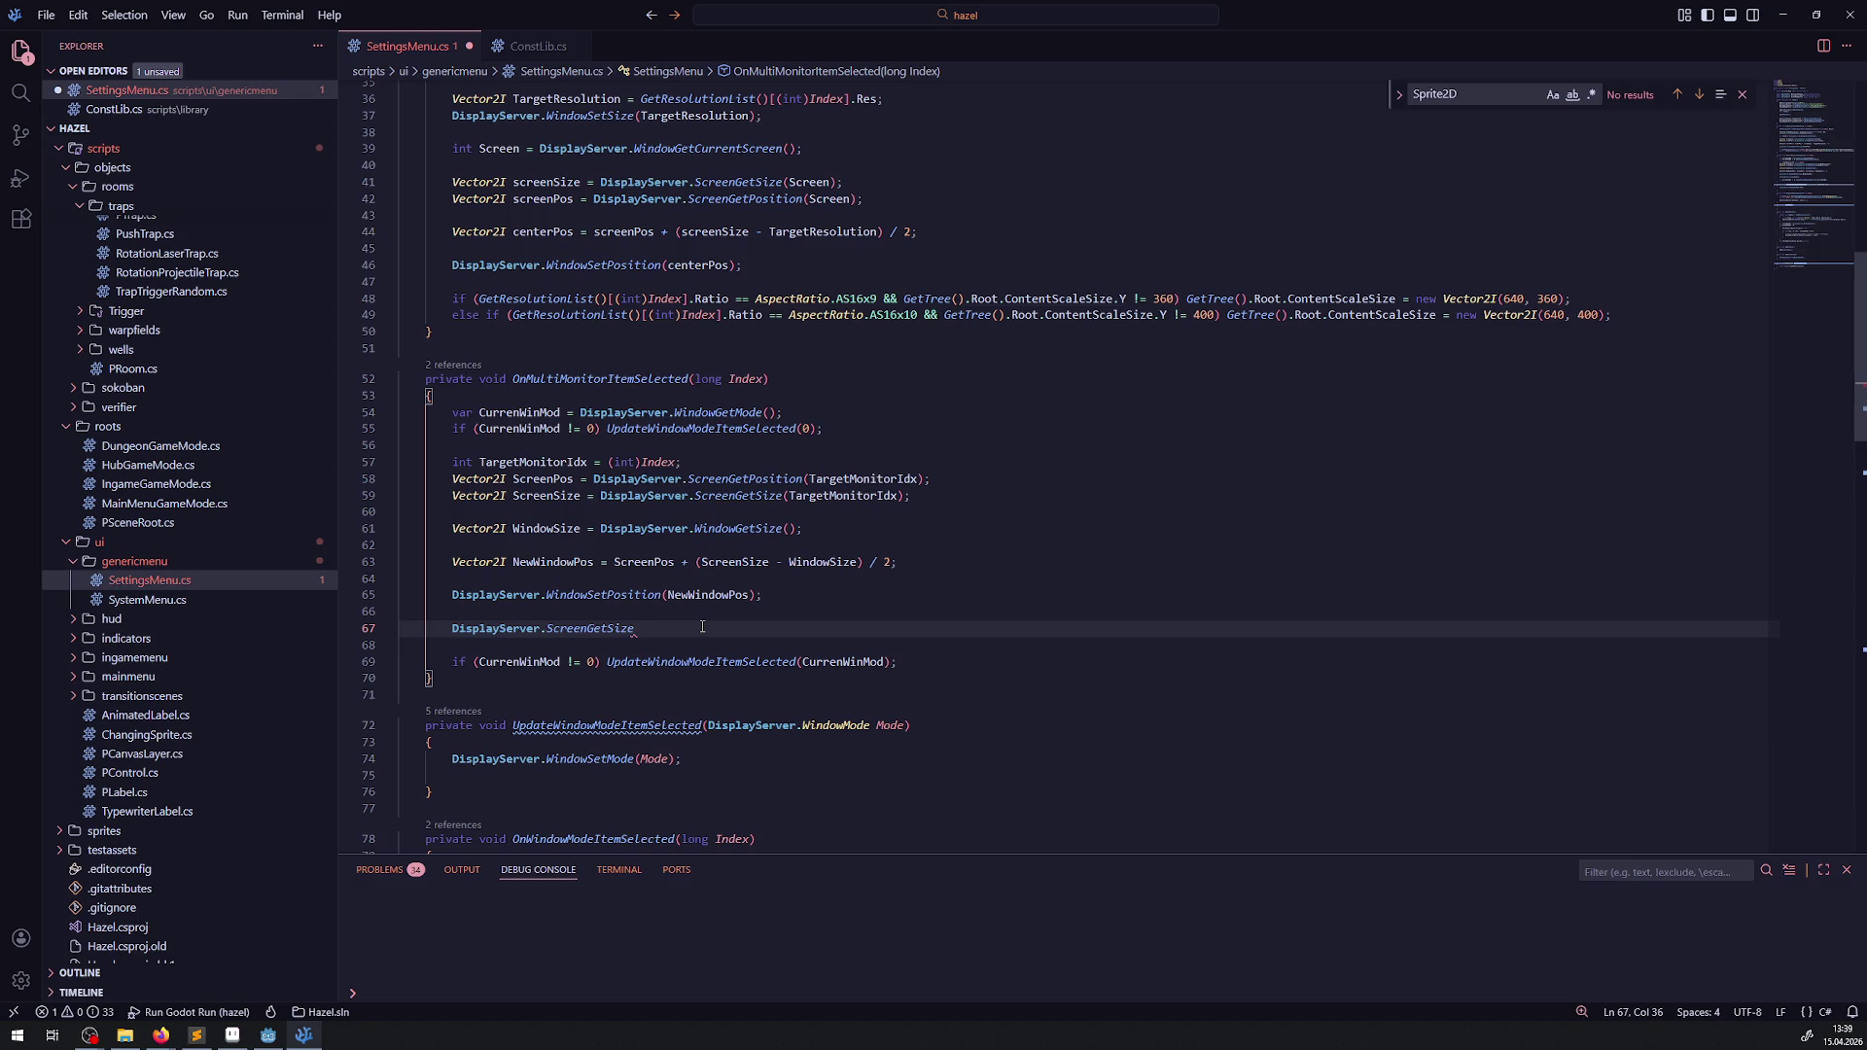
pyautogui.moveTo(758, 497)
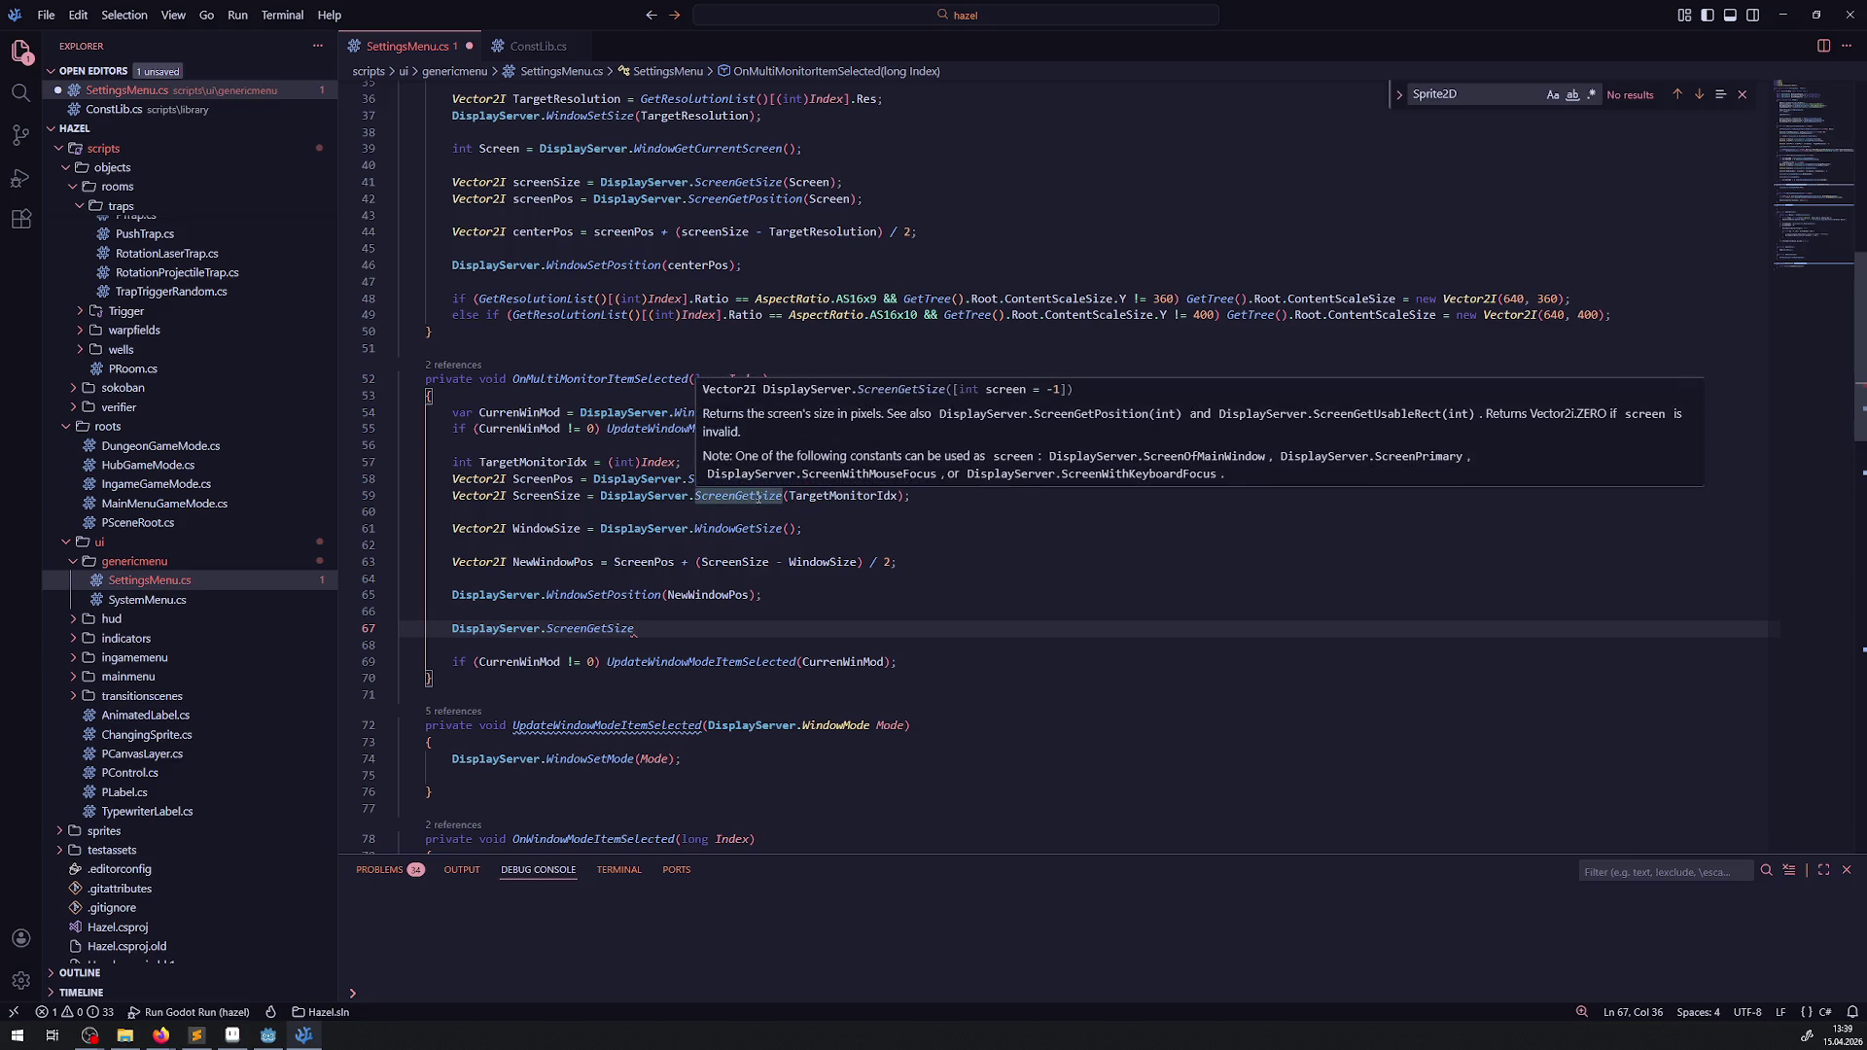
pyautogui.moveTo(676, 637); pyautogui.dragTo(388, 632)
pyautogui.press('BackSpace')
pyautogui.hotkey('ctrl', 's')
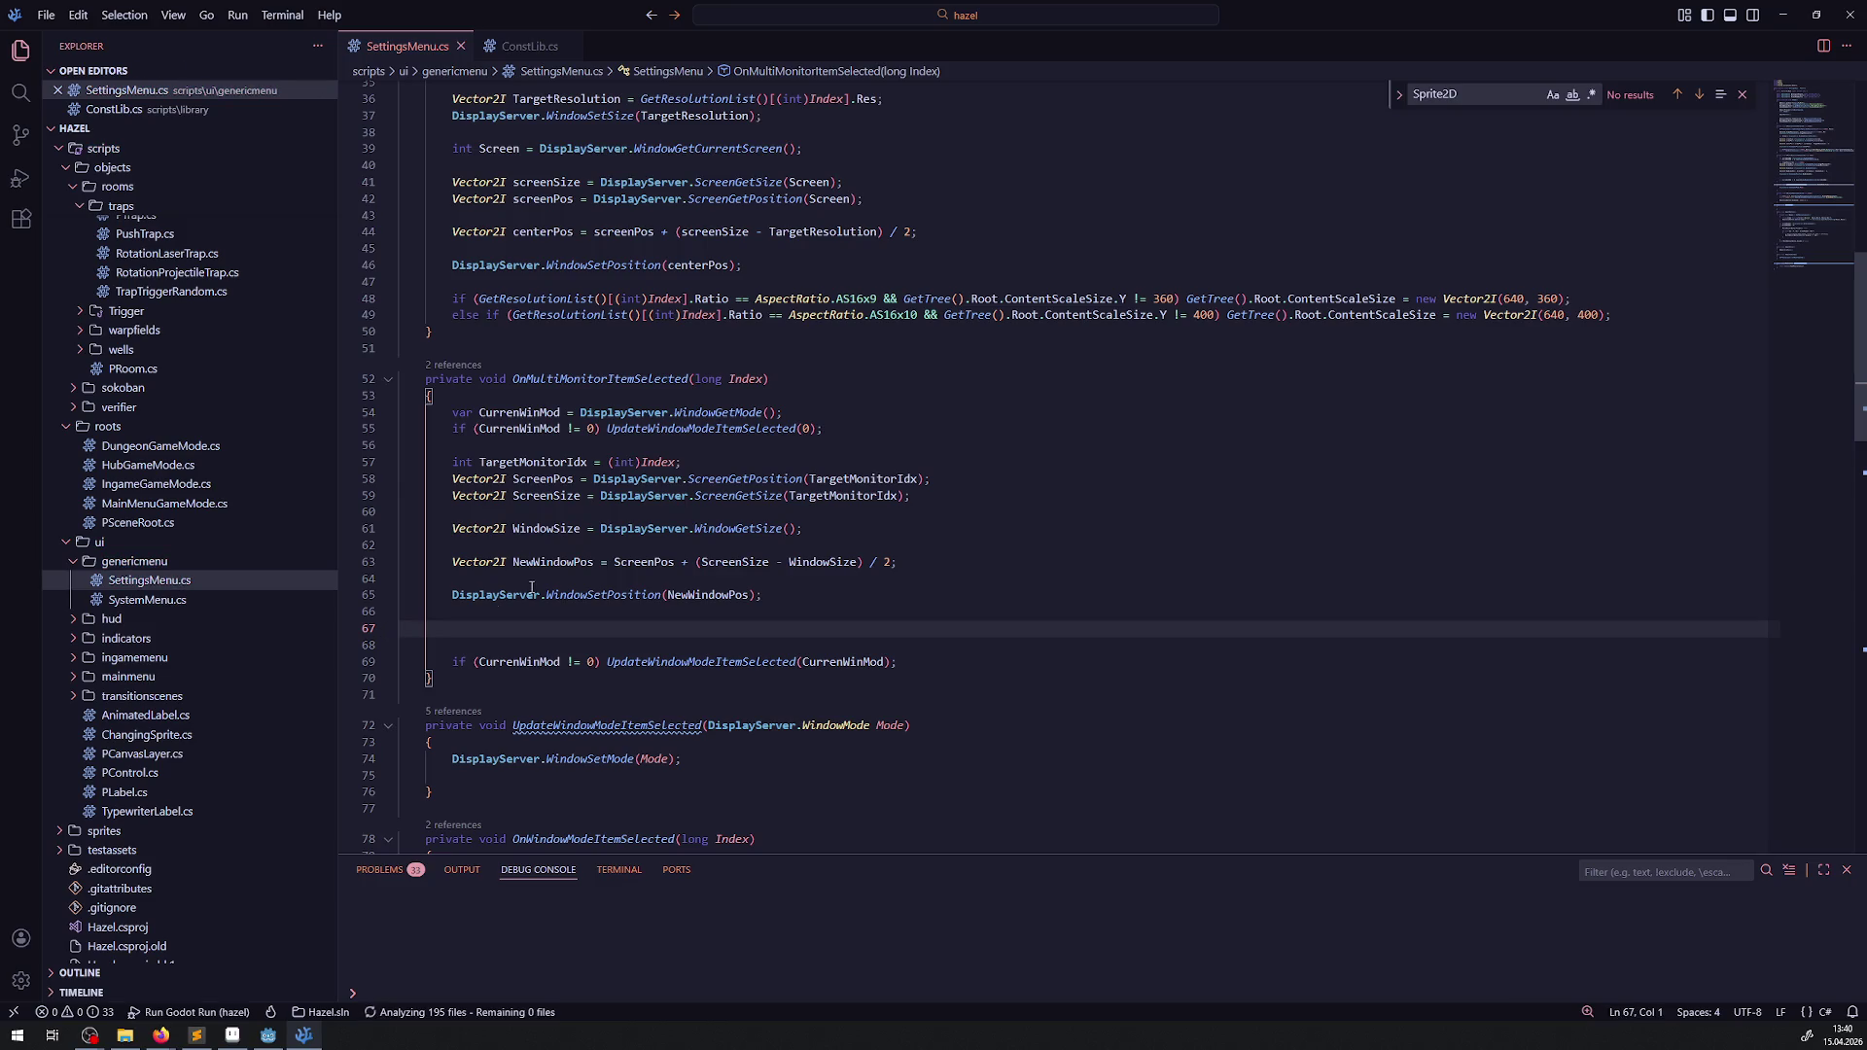
pyautogui.doubleClick(580, 498)
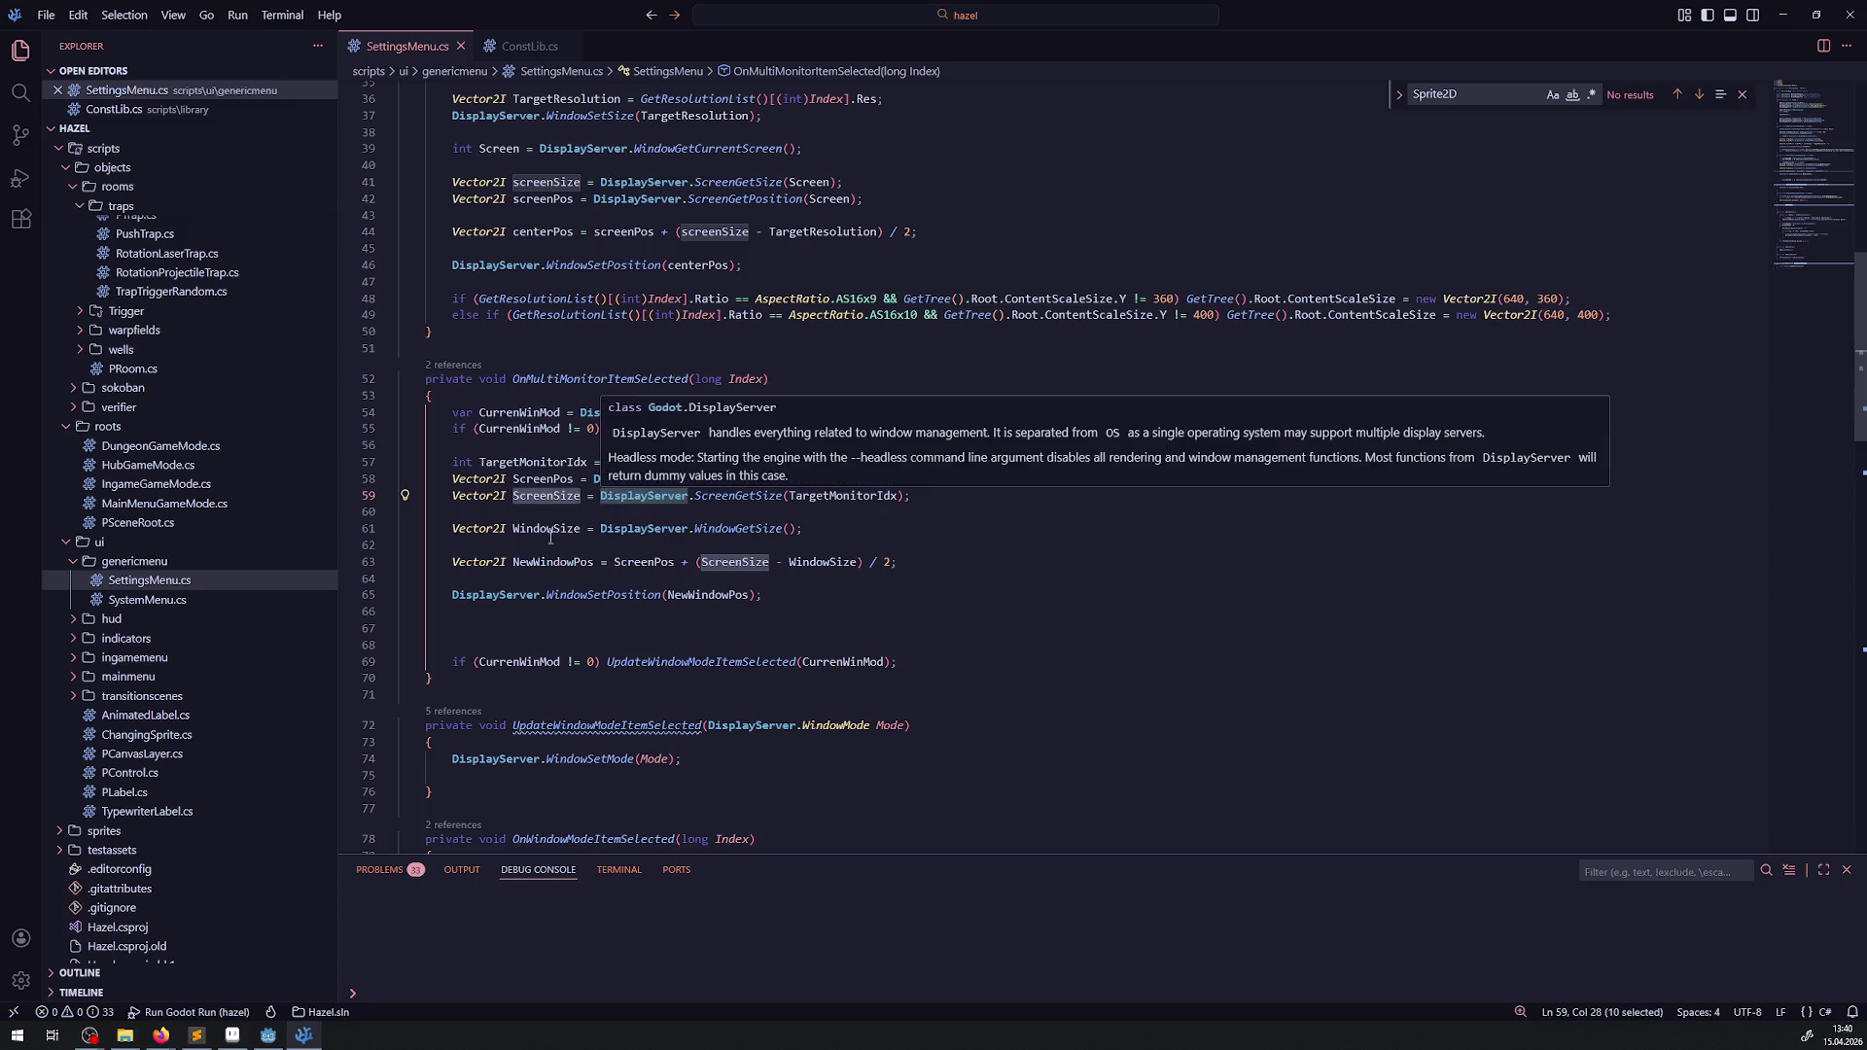
pyautogui.moveTo(746, 535)
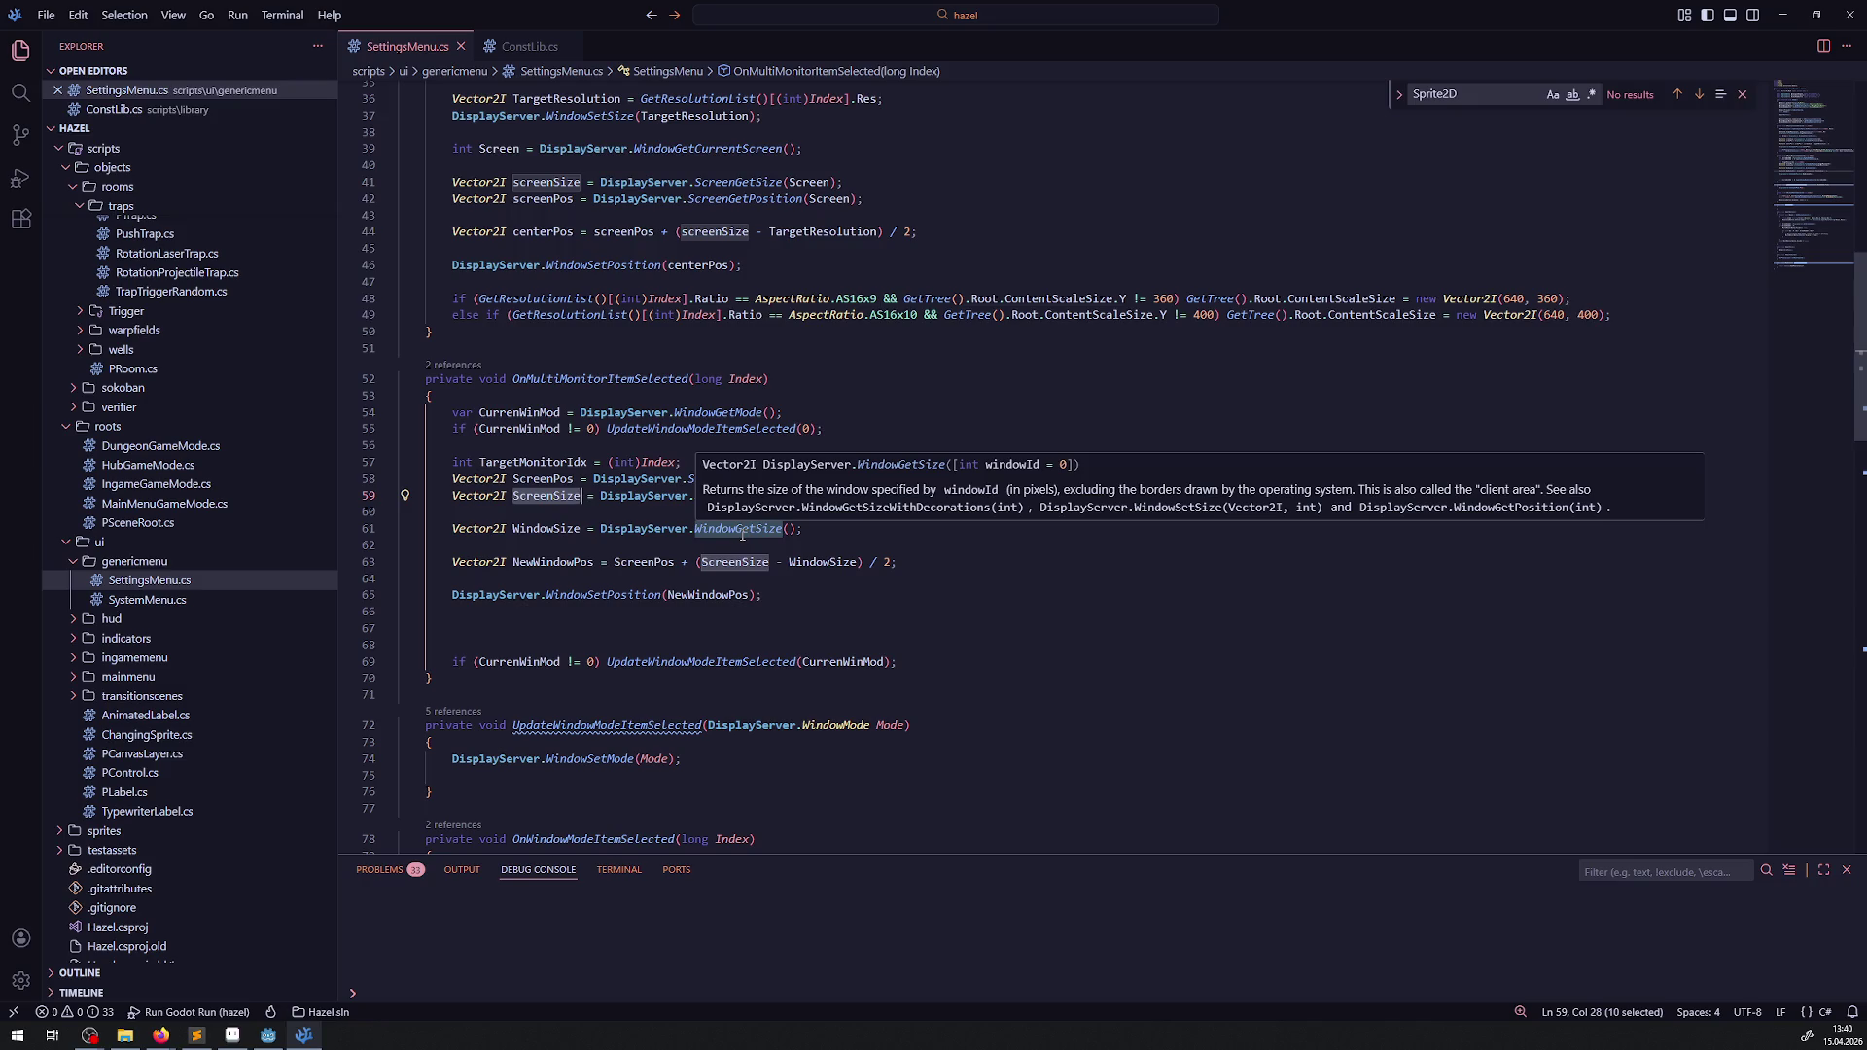
pyautogui.click(665, 446)
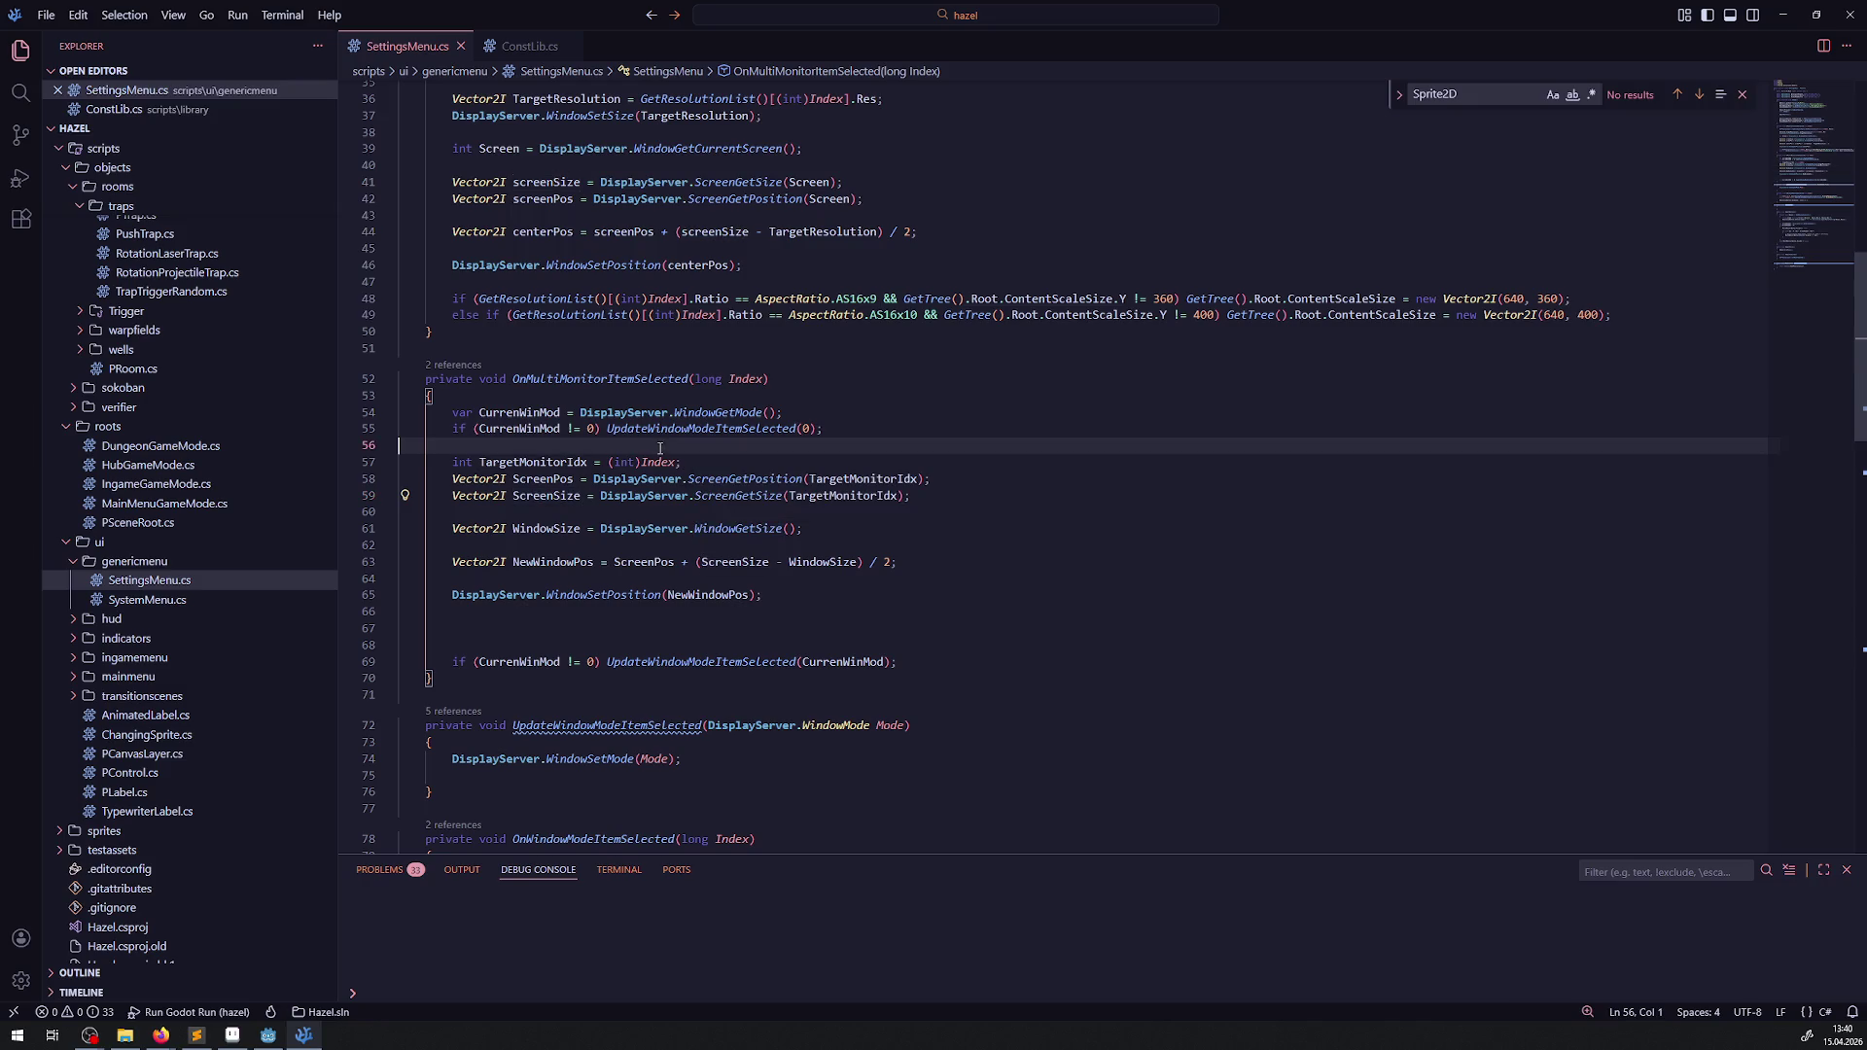
pyautogui.click(740, 463)
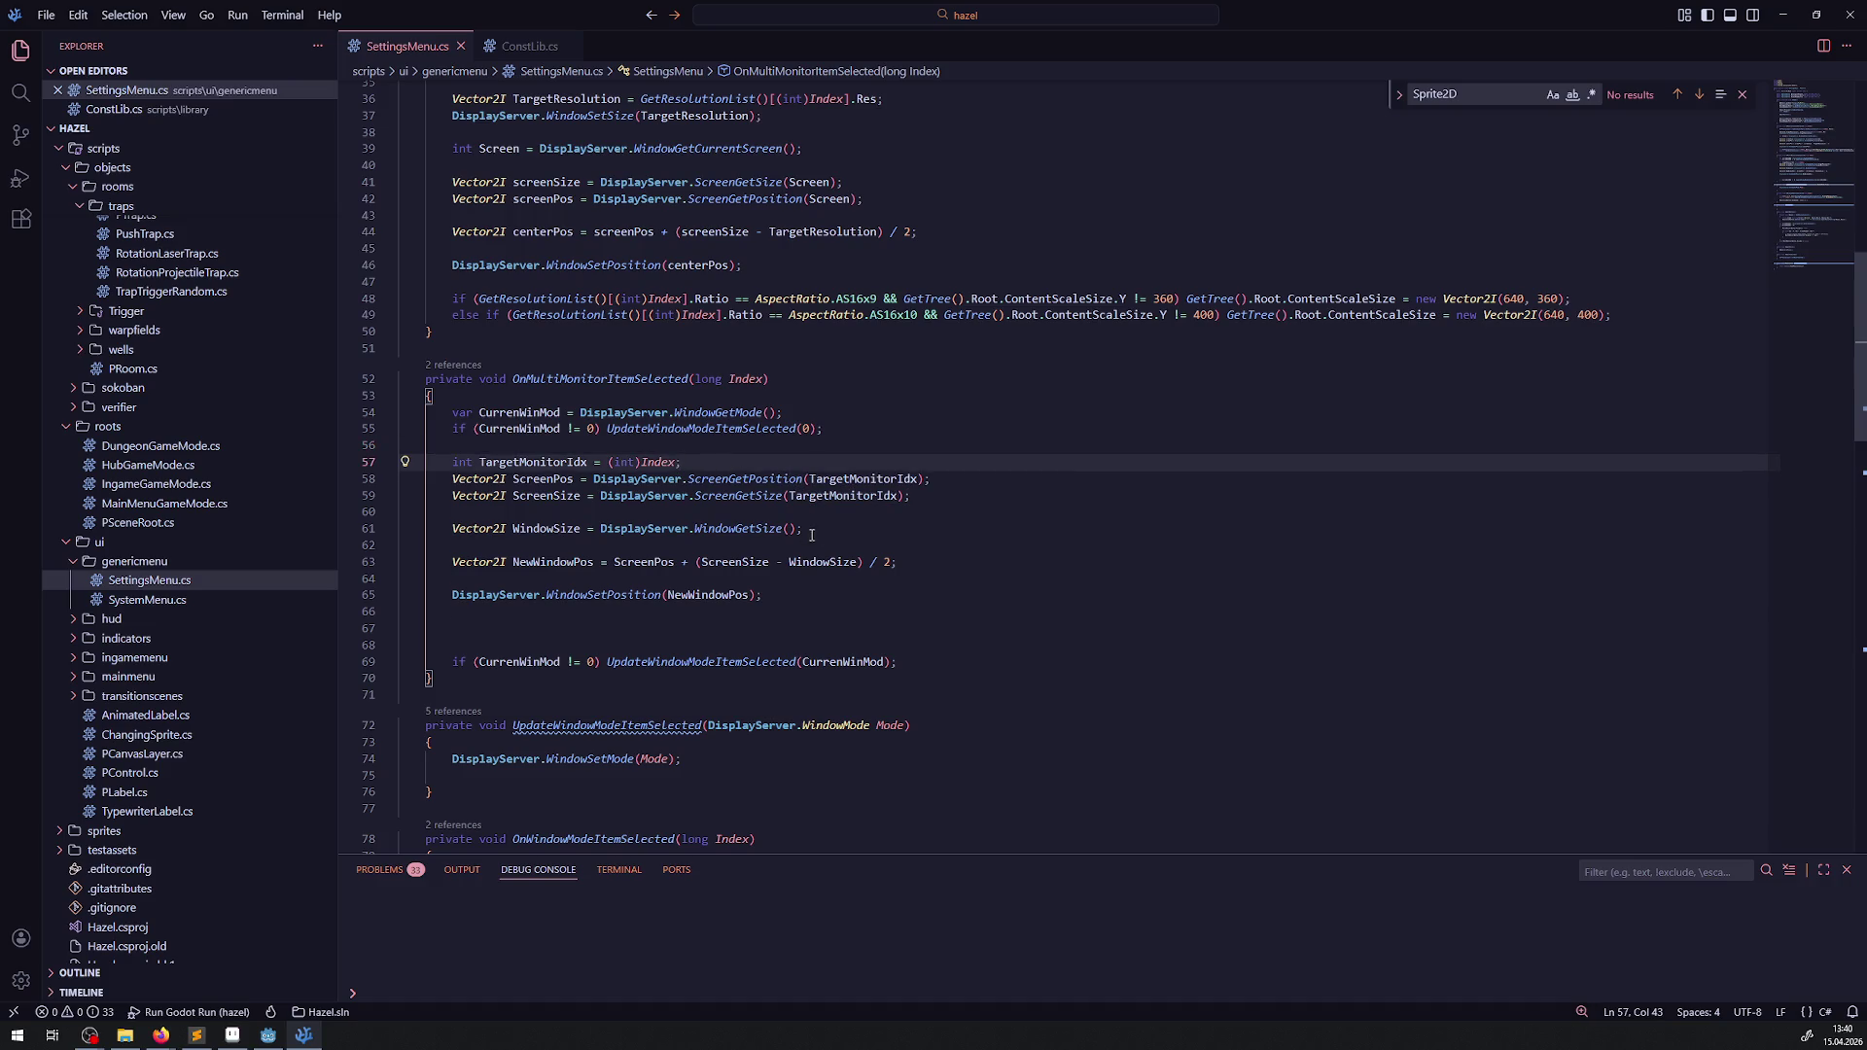
pyautogui.click(849, 531)
pyautogui.press('Return')
pyautogui.press('Return')
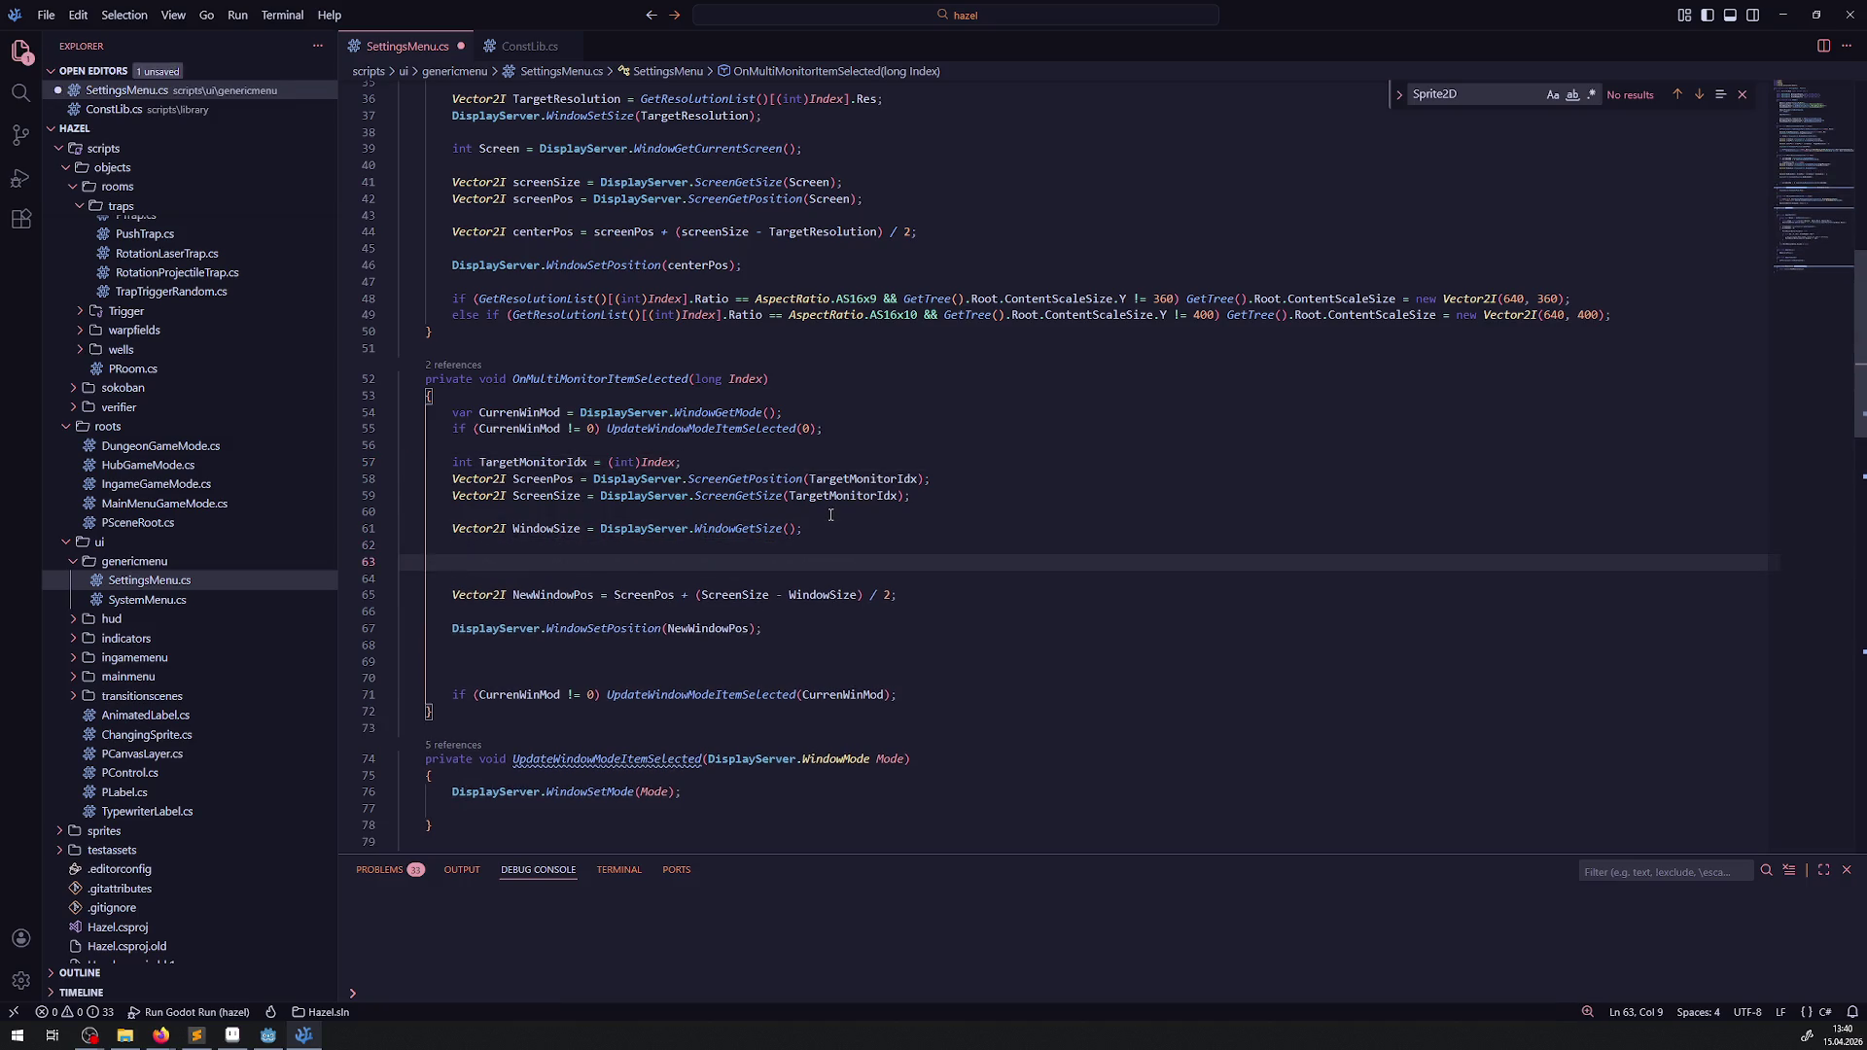
# - Add 'if (ScreenSize.Y < WindowSize.Y)' above the NewWindowPos line, auto-format and save SettingsMenu.cs
pyautogui.write('if()')
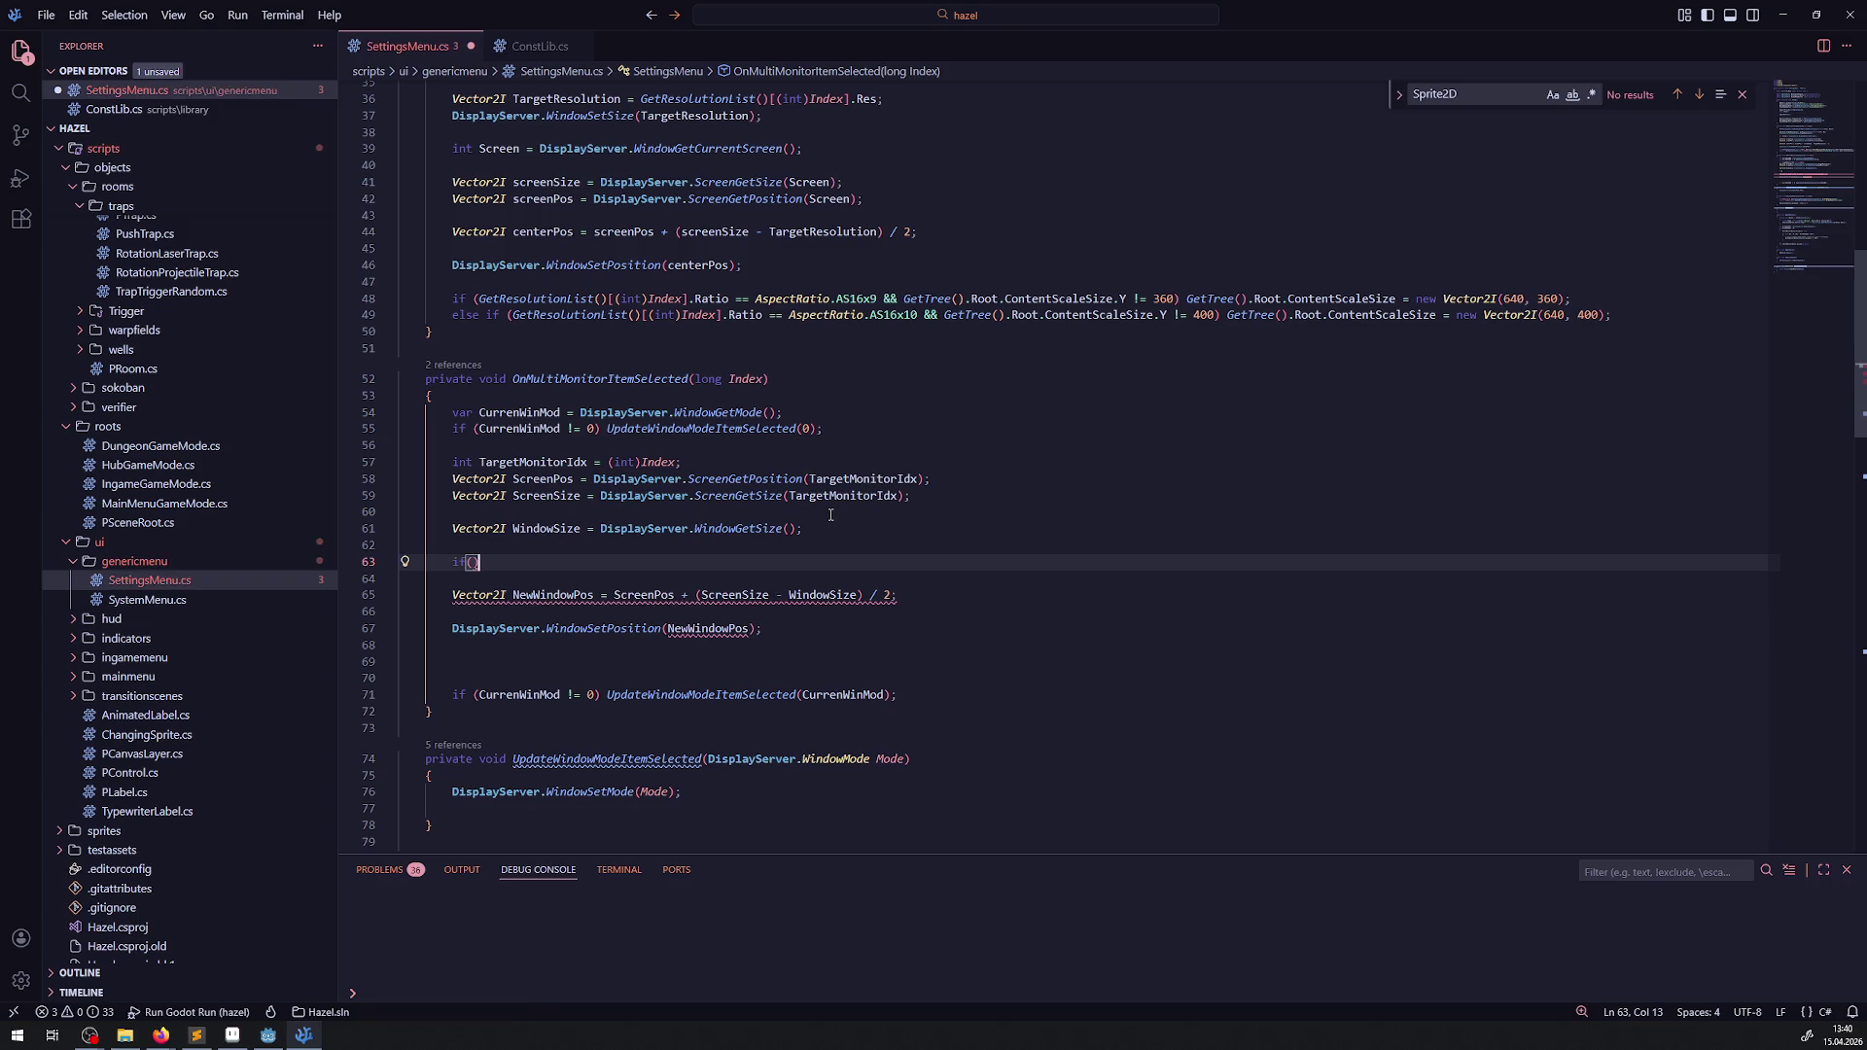
pyautogui.doubleClick(575, 495)
pyautogui.hotkey('ctrl', 'c')
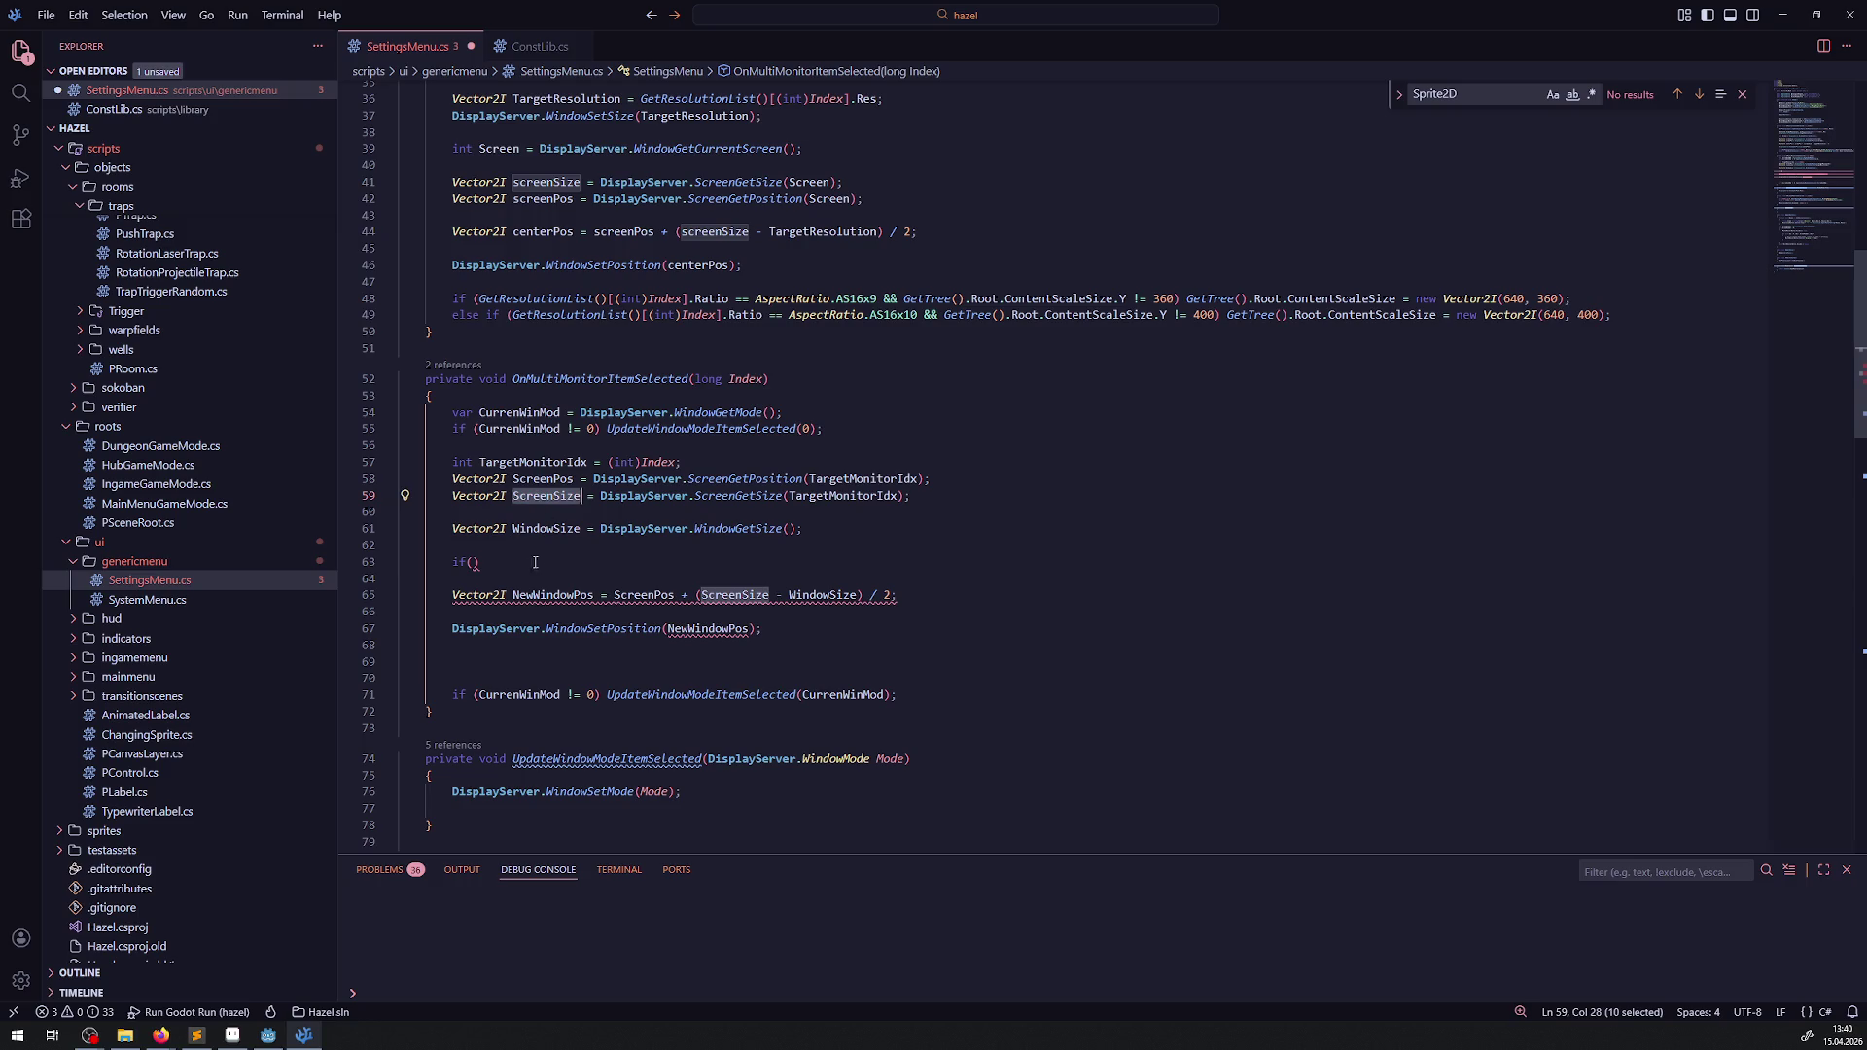
pyautogui.click(472, 563)
pyautogui.hotkey('ctrl', 'v')
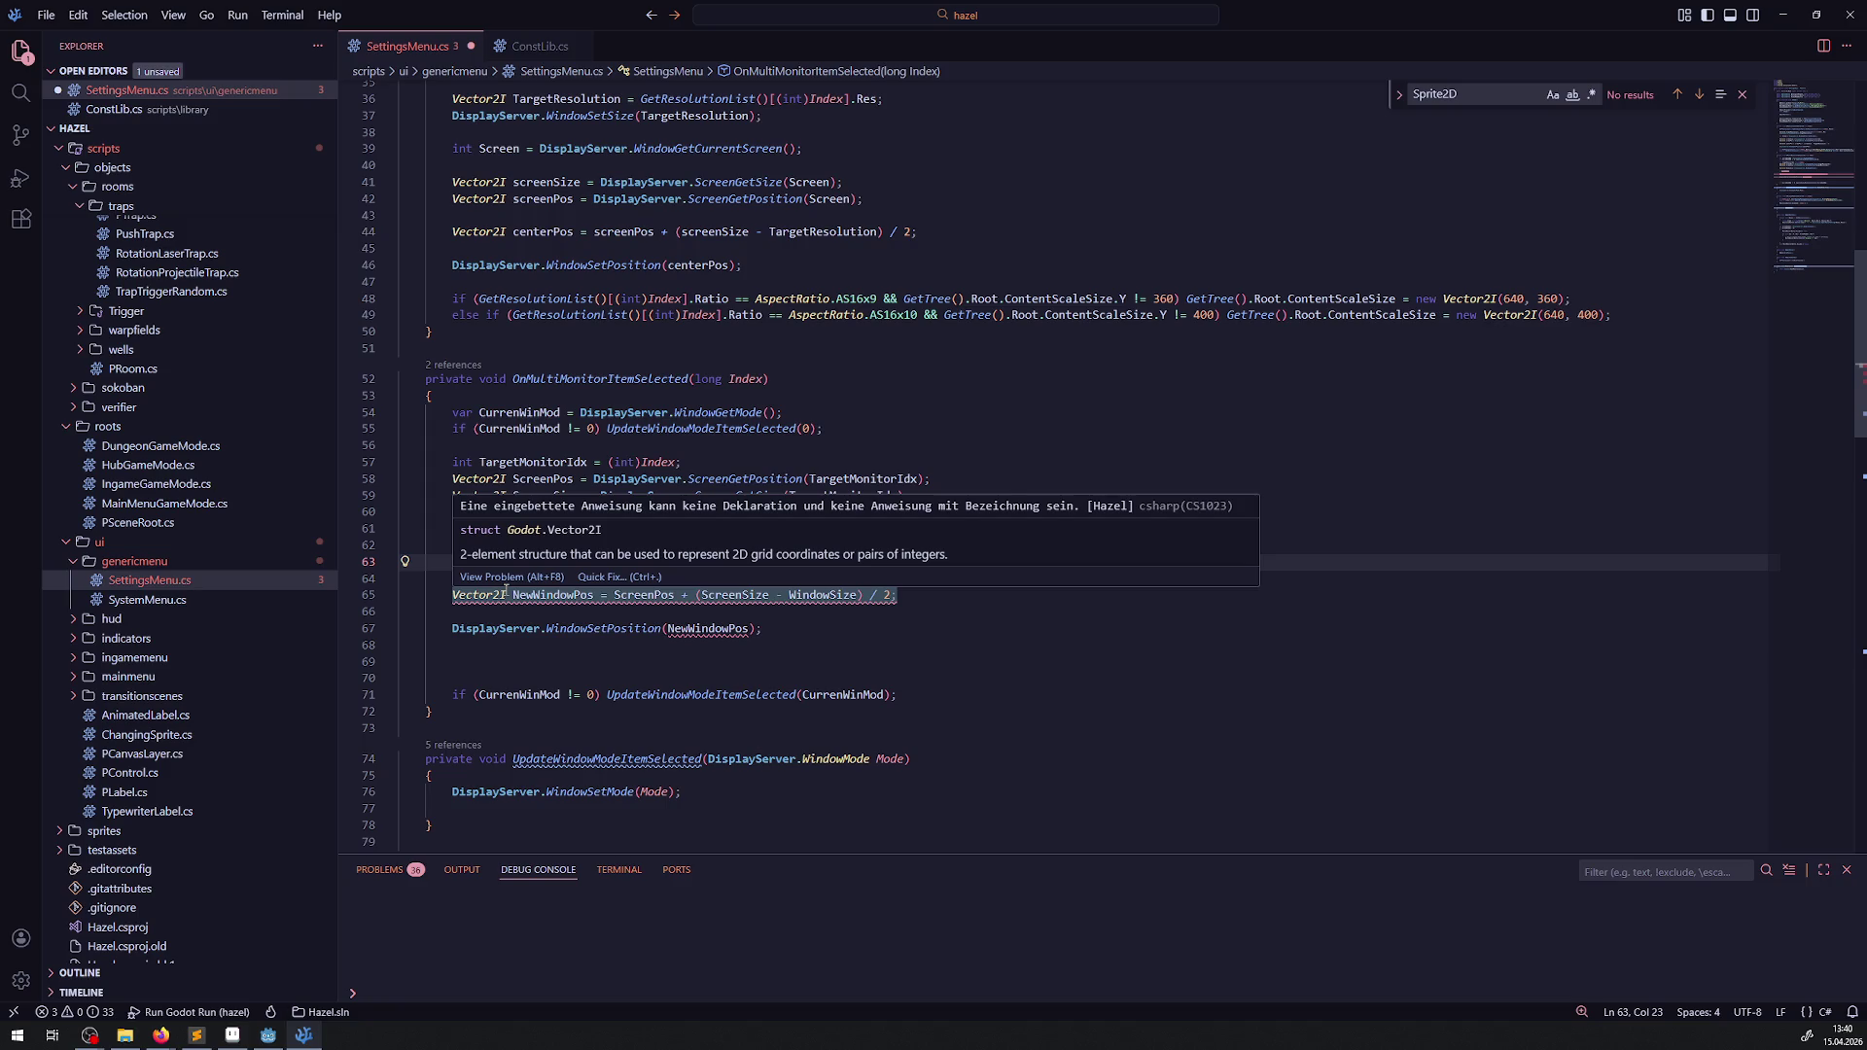
pyautogui.write('.Y')
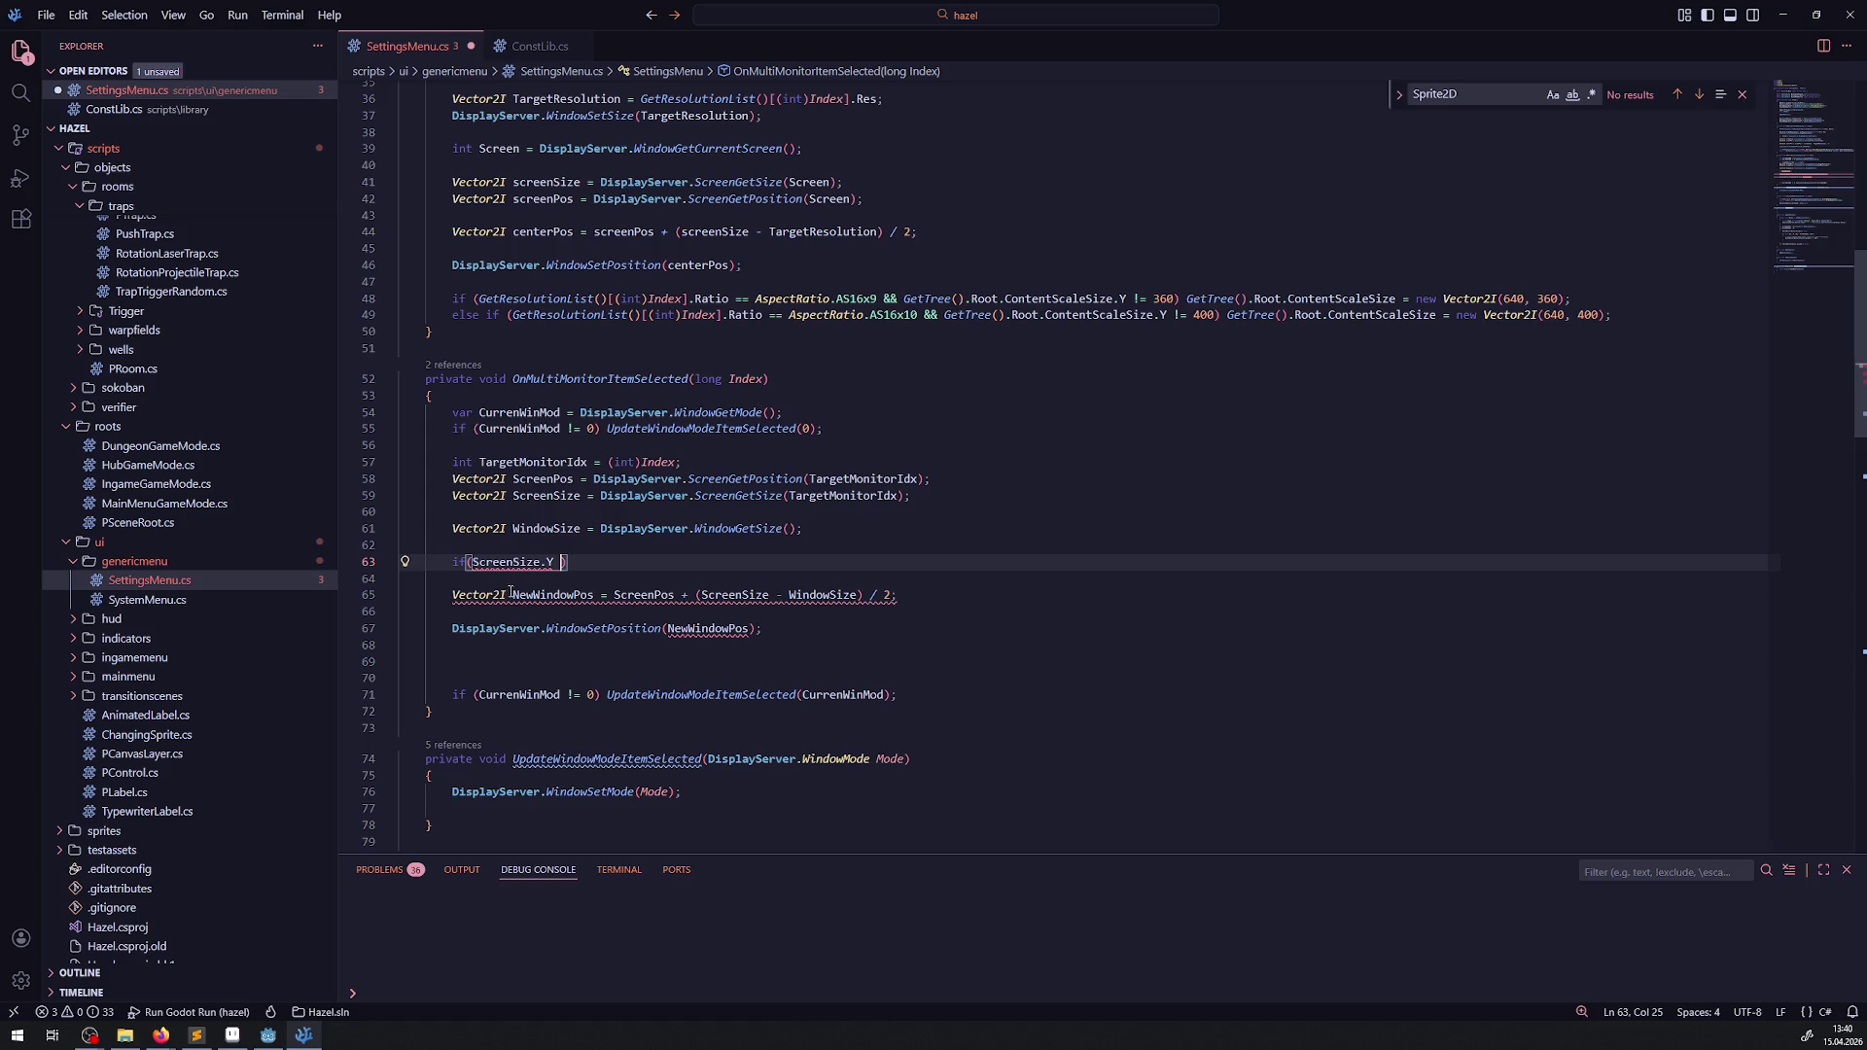
pyautogui.moveTo(512, 594)
pyautogui.write('<')
pyautogui.write('WindowSize')
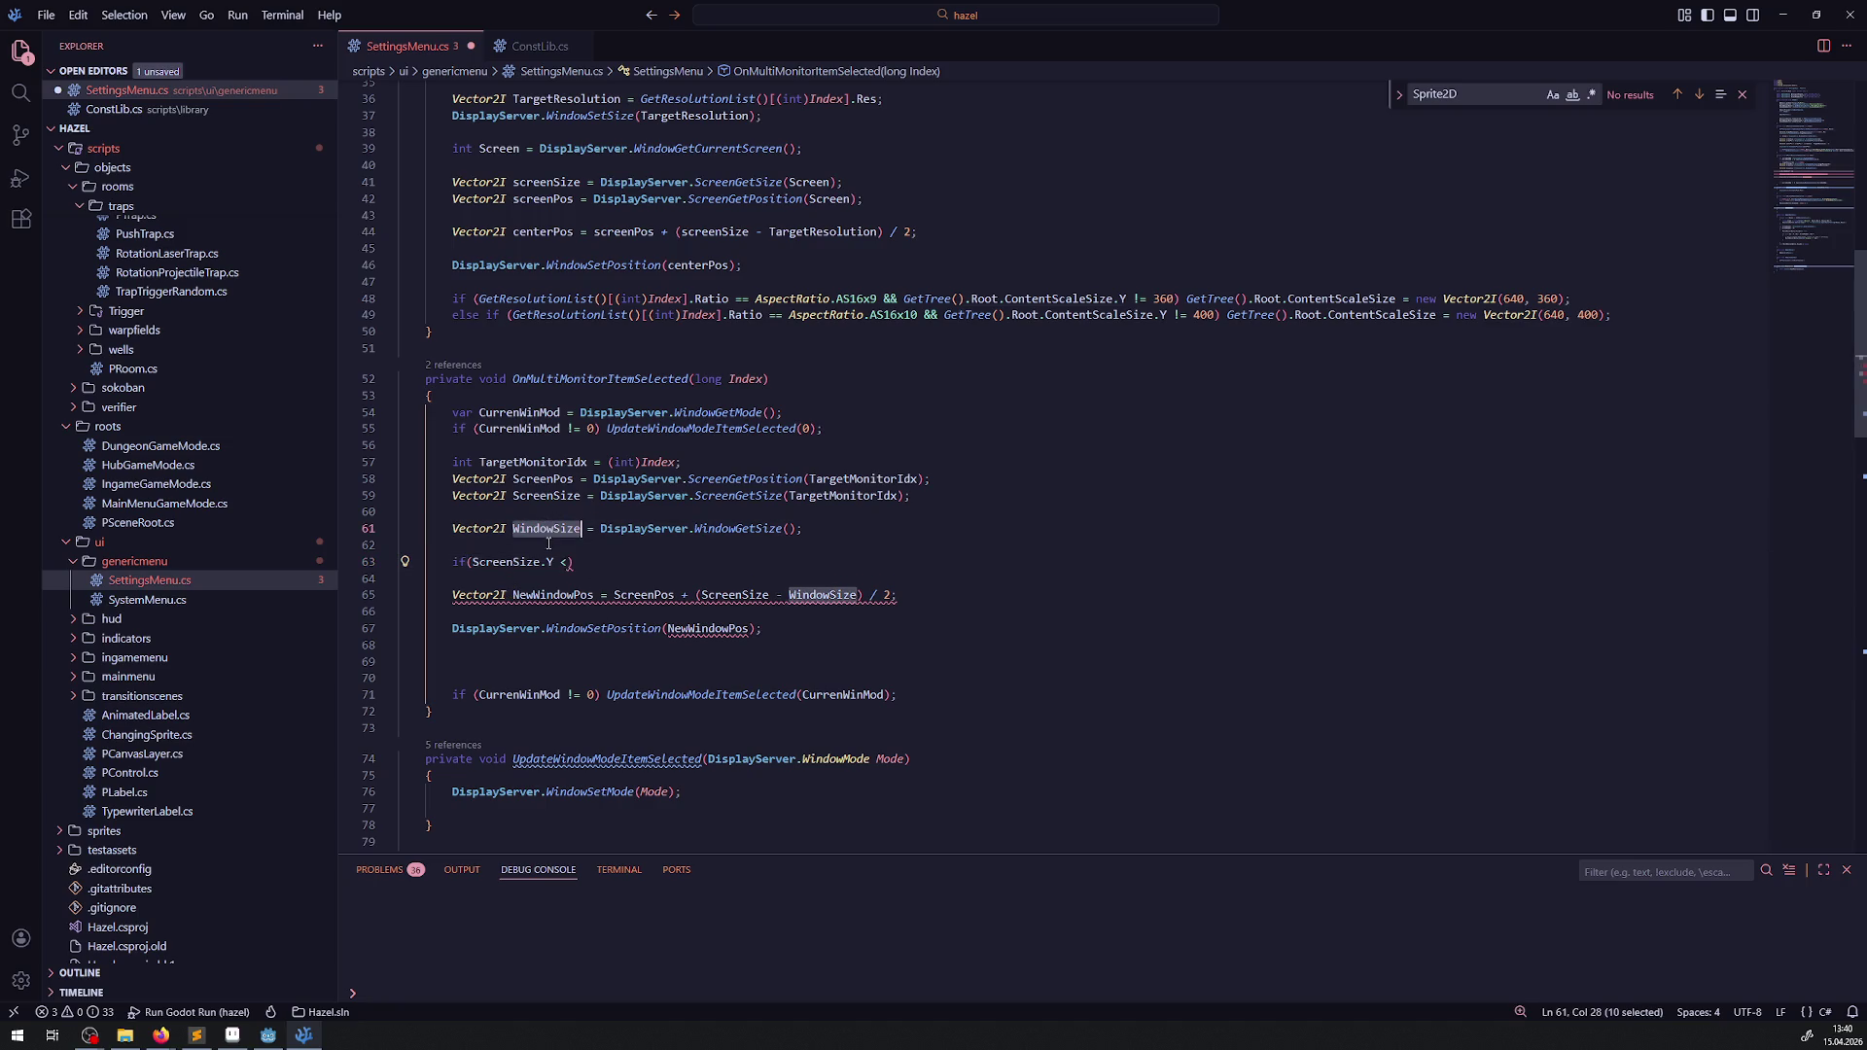
pyautogui.hotkey('shift', 'alt', 'f')
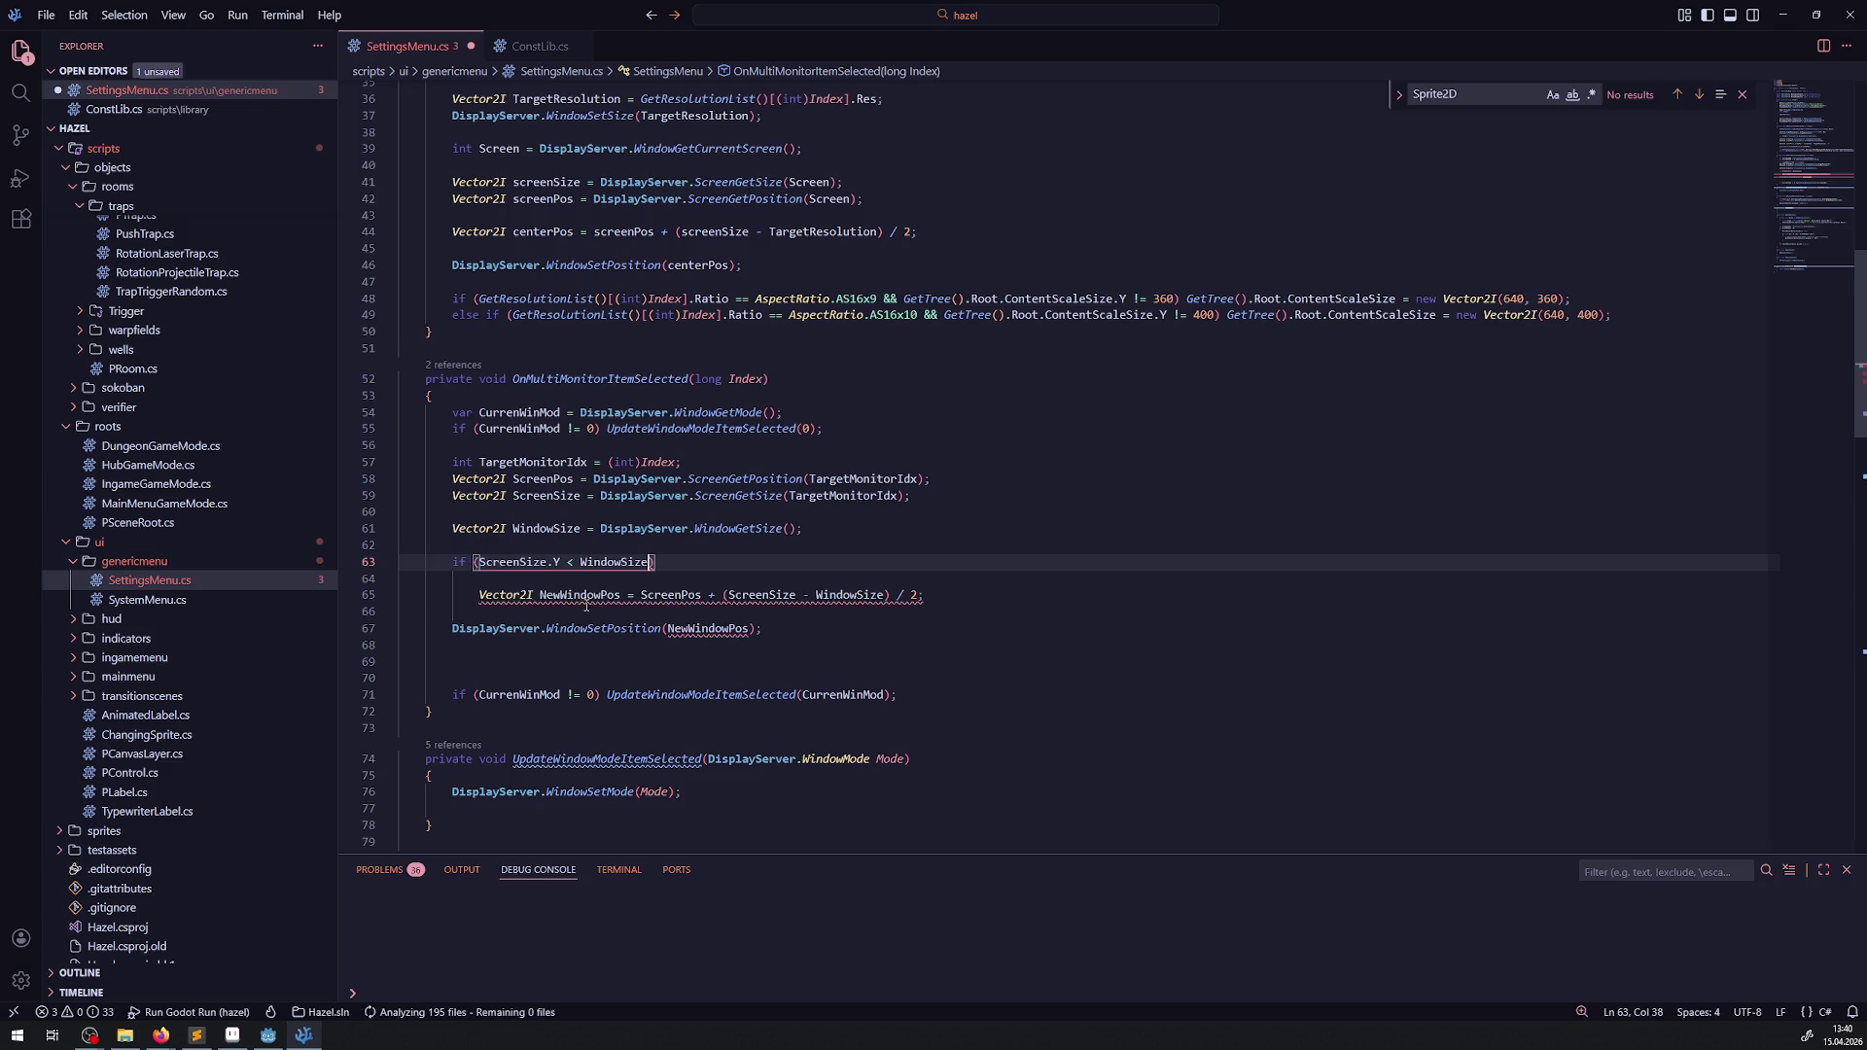
pyautogui.write('.Y')
pyautogui.hotkey('ctrl', 's')
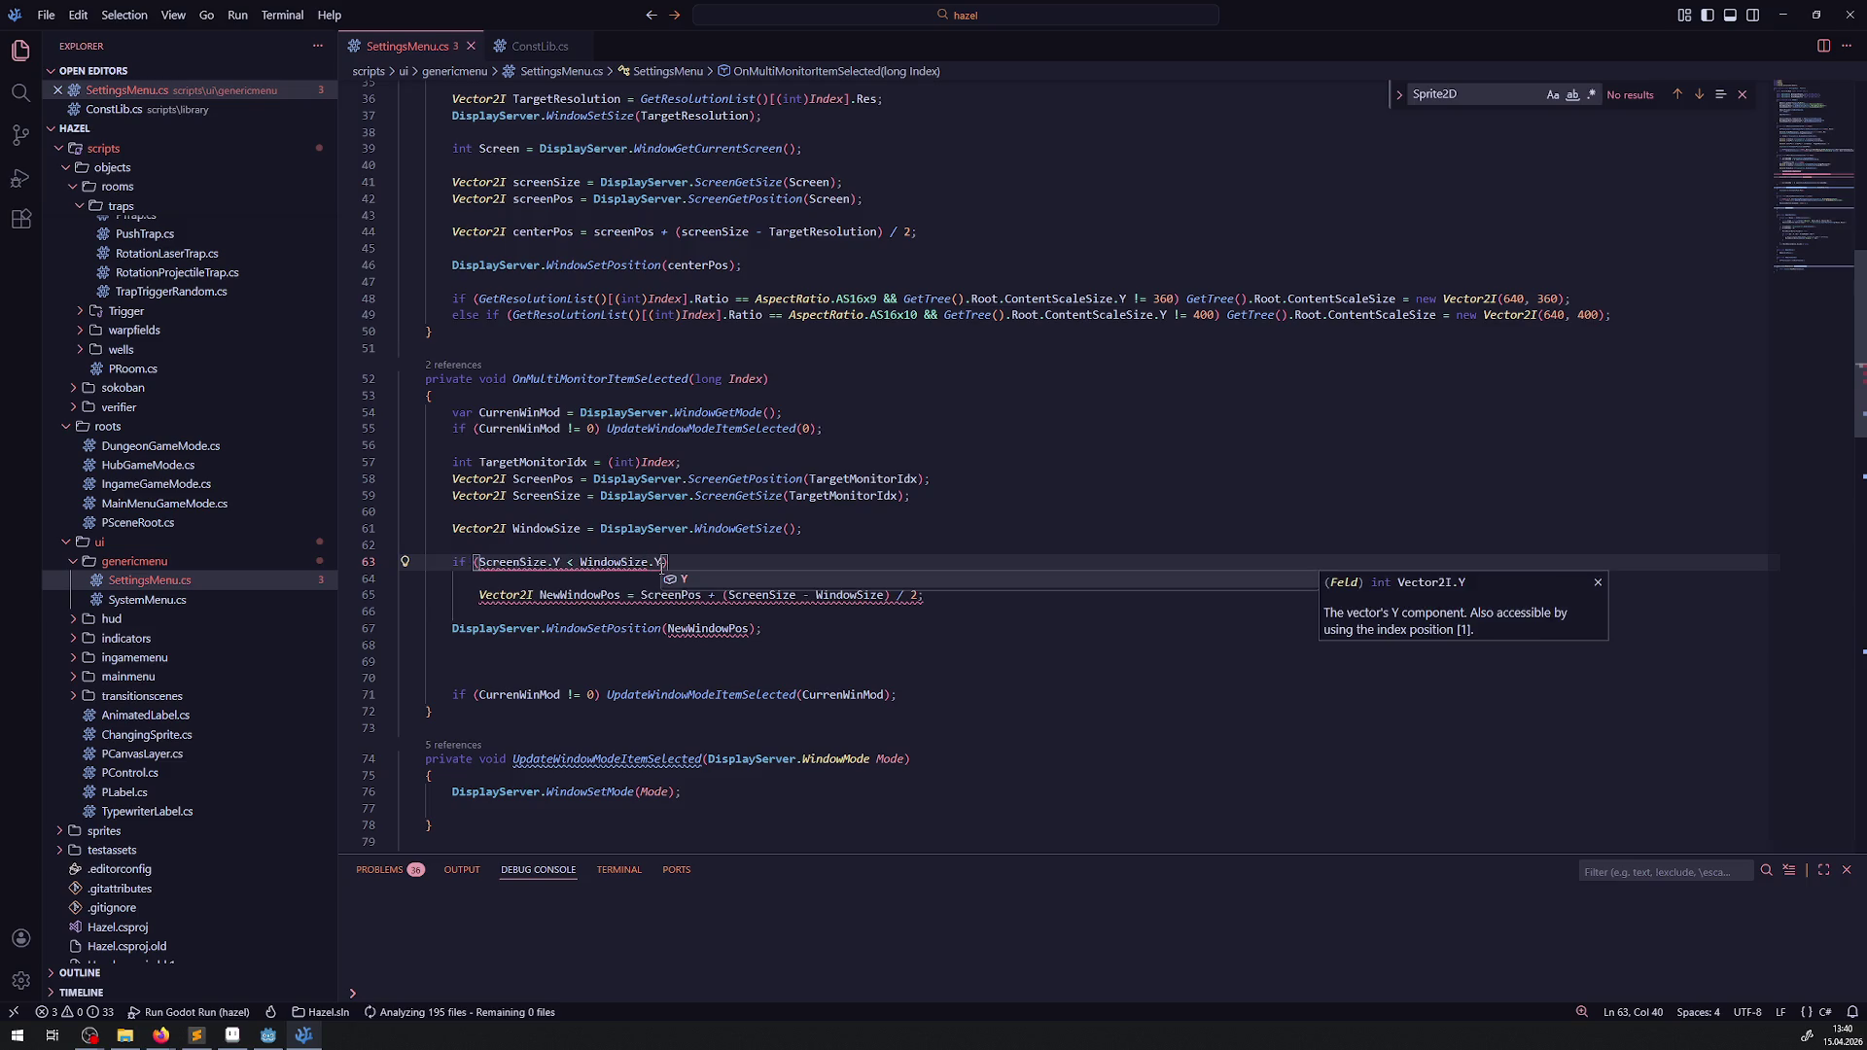
pyautogui.click(805, 564)
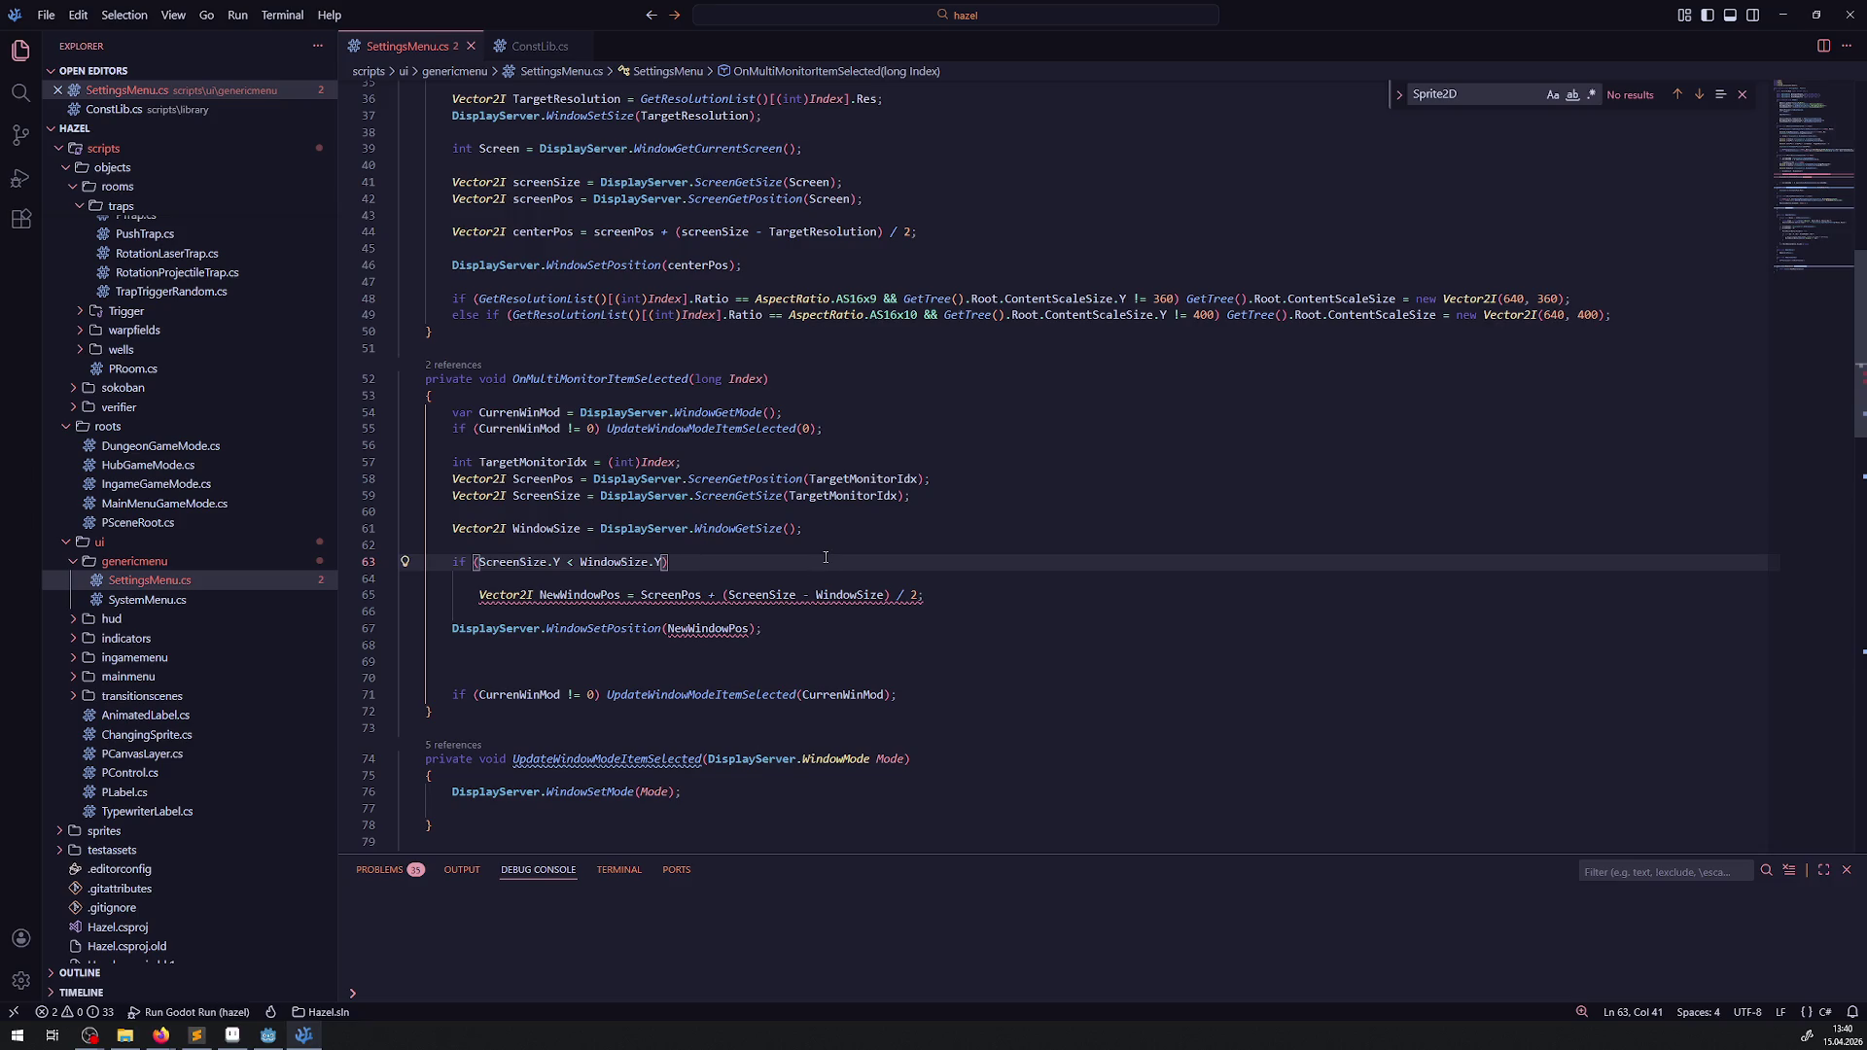
pyautogui.scroll(3, 678, 464)
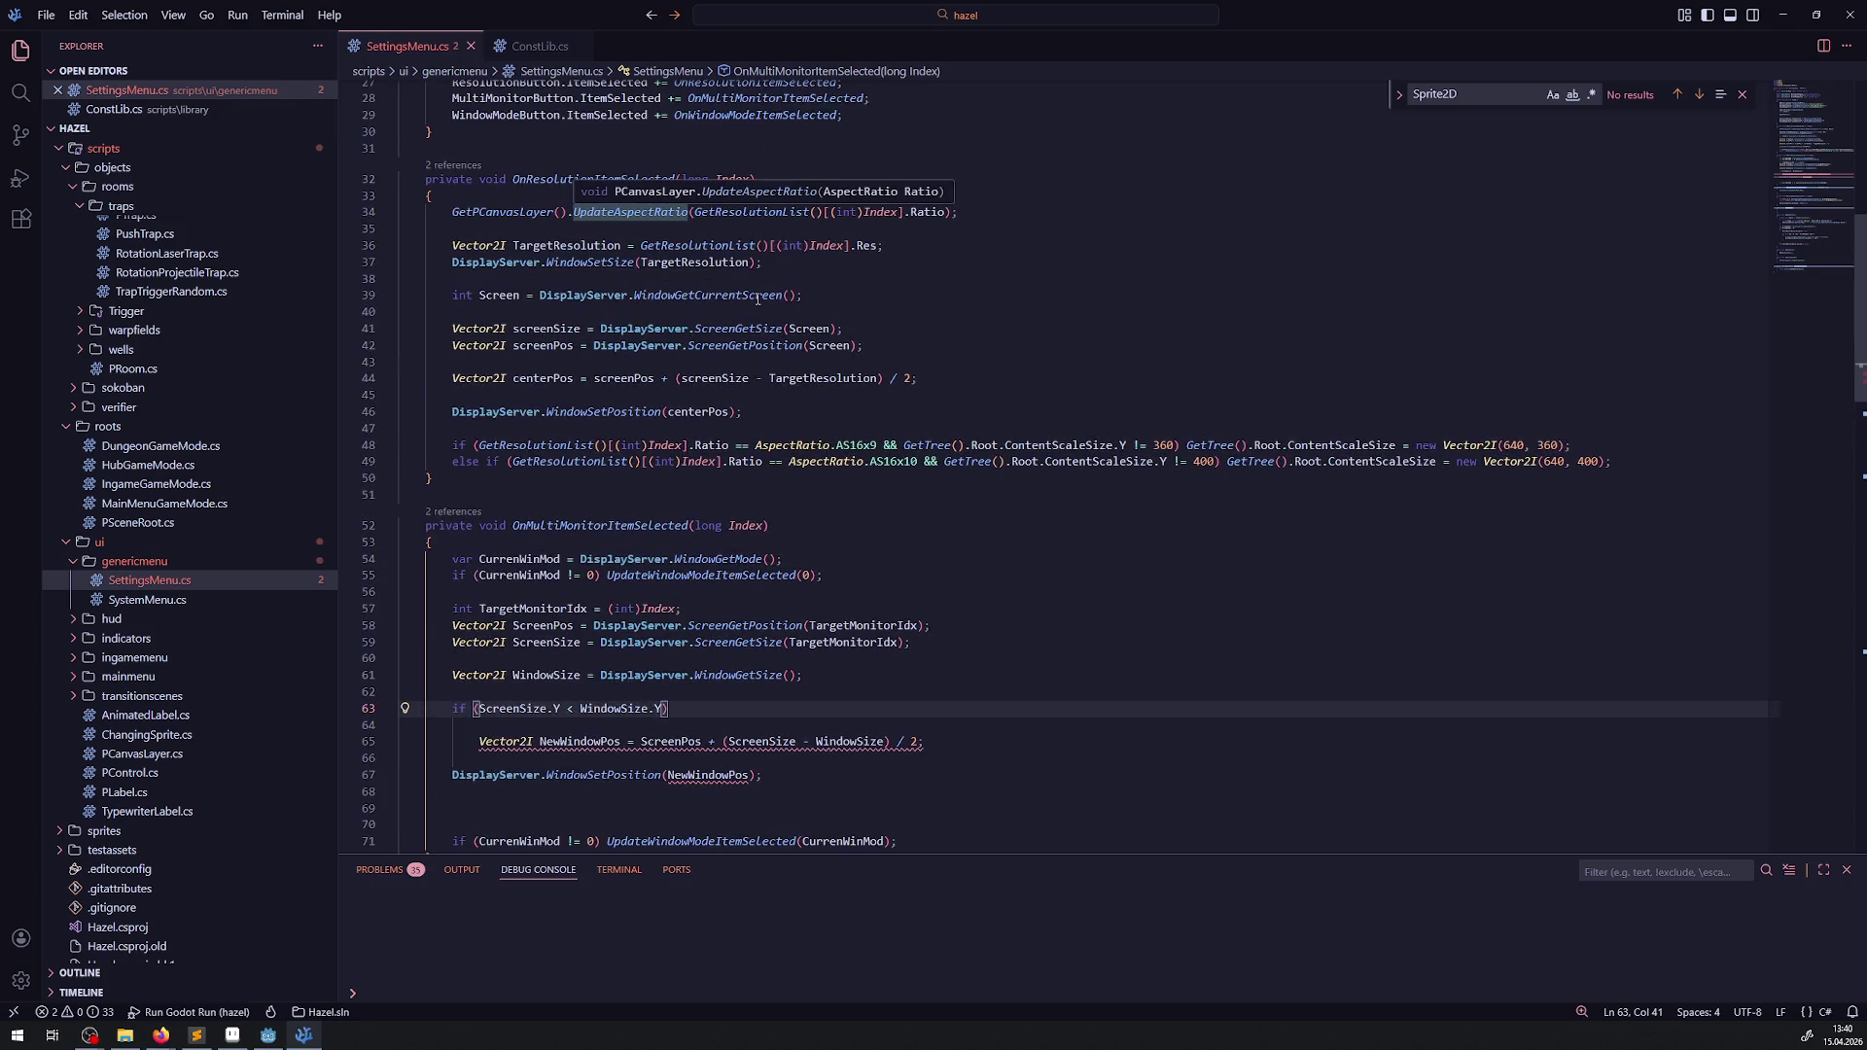
# - Copy the CurrenWinMod check onto line 63 and open a new brace block beneath it
pyautogui.moveTo(757, 299)
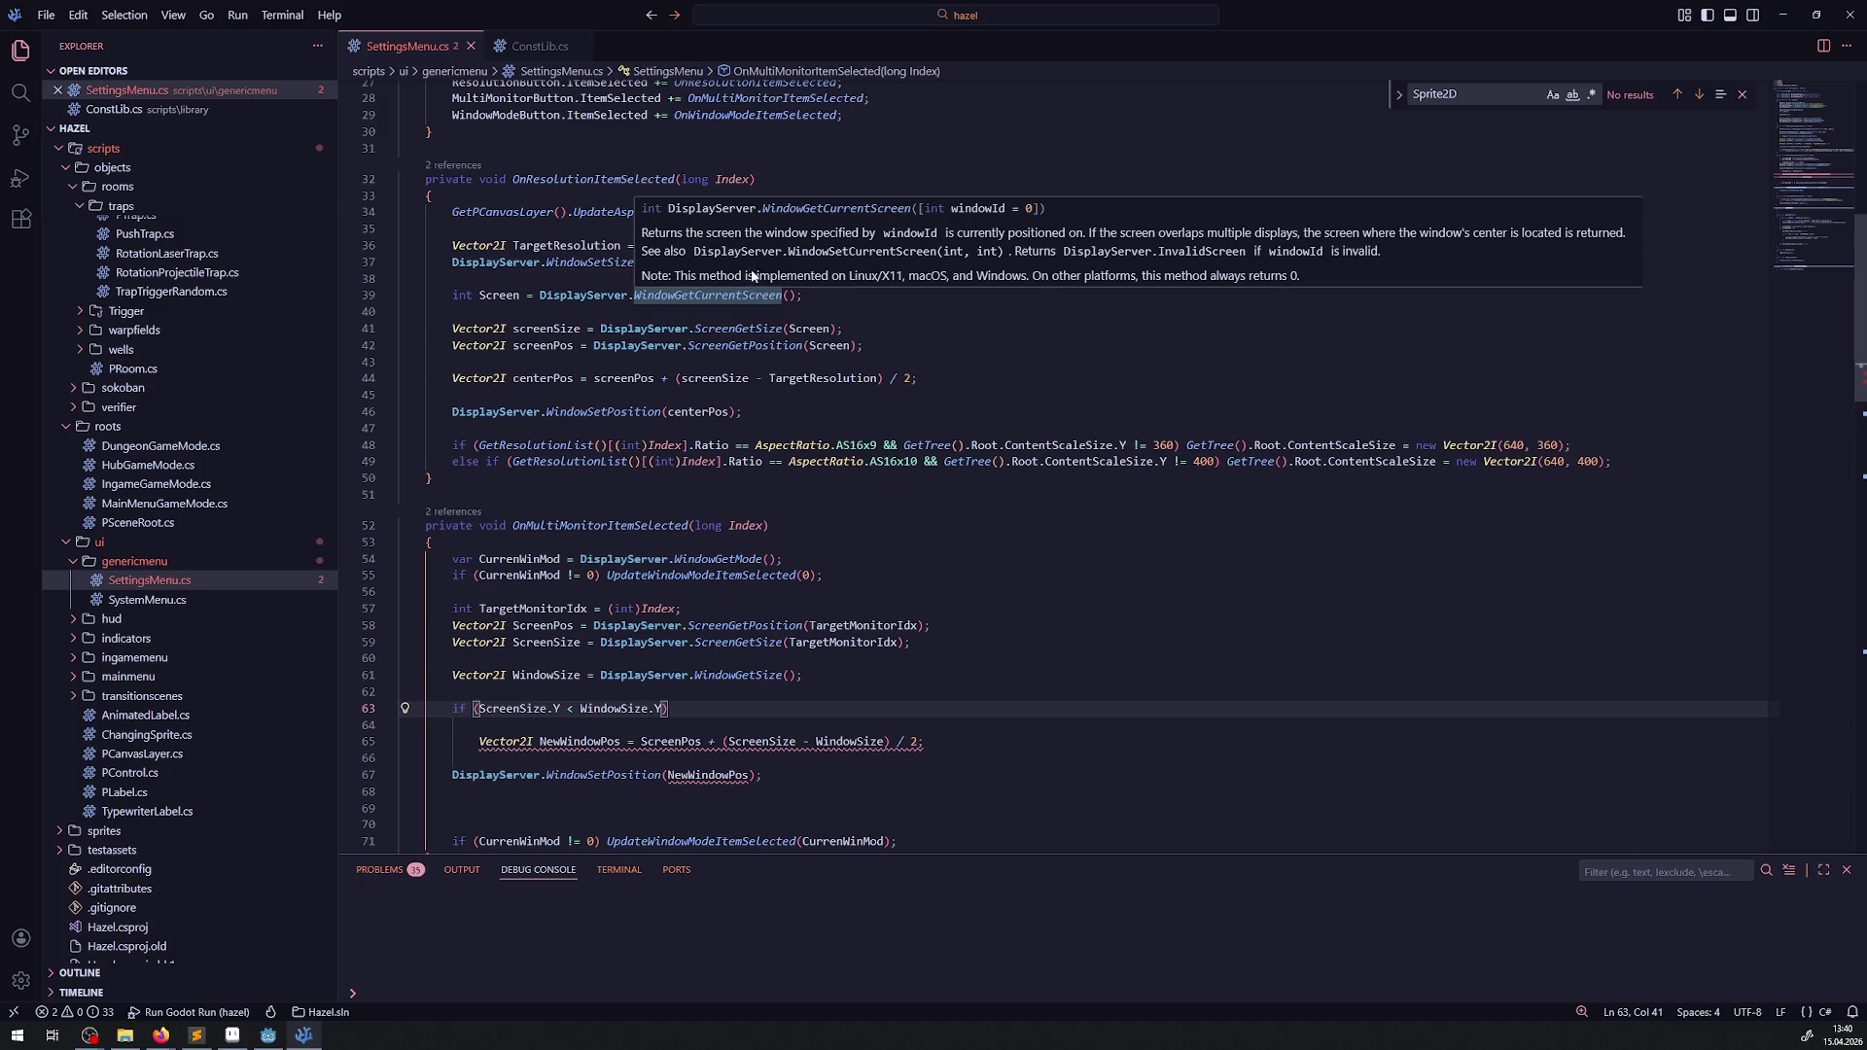
pyautogui.scroll(-4, 686, 425)
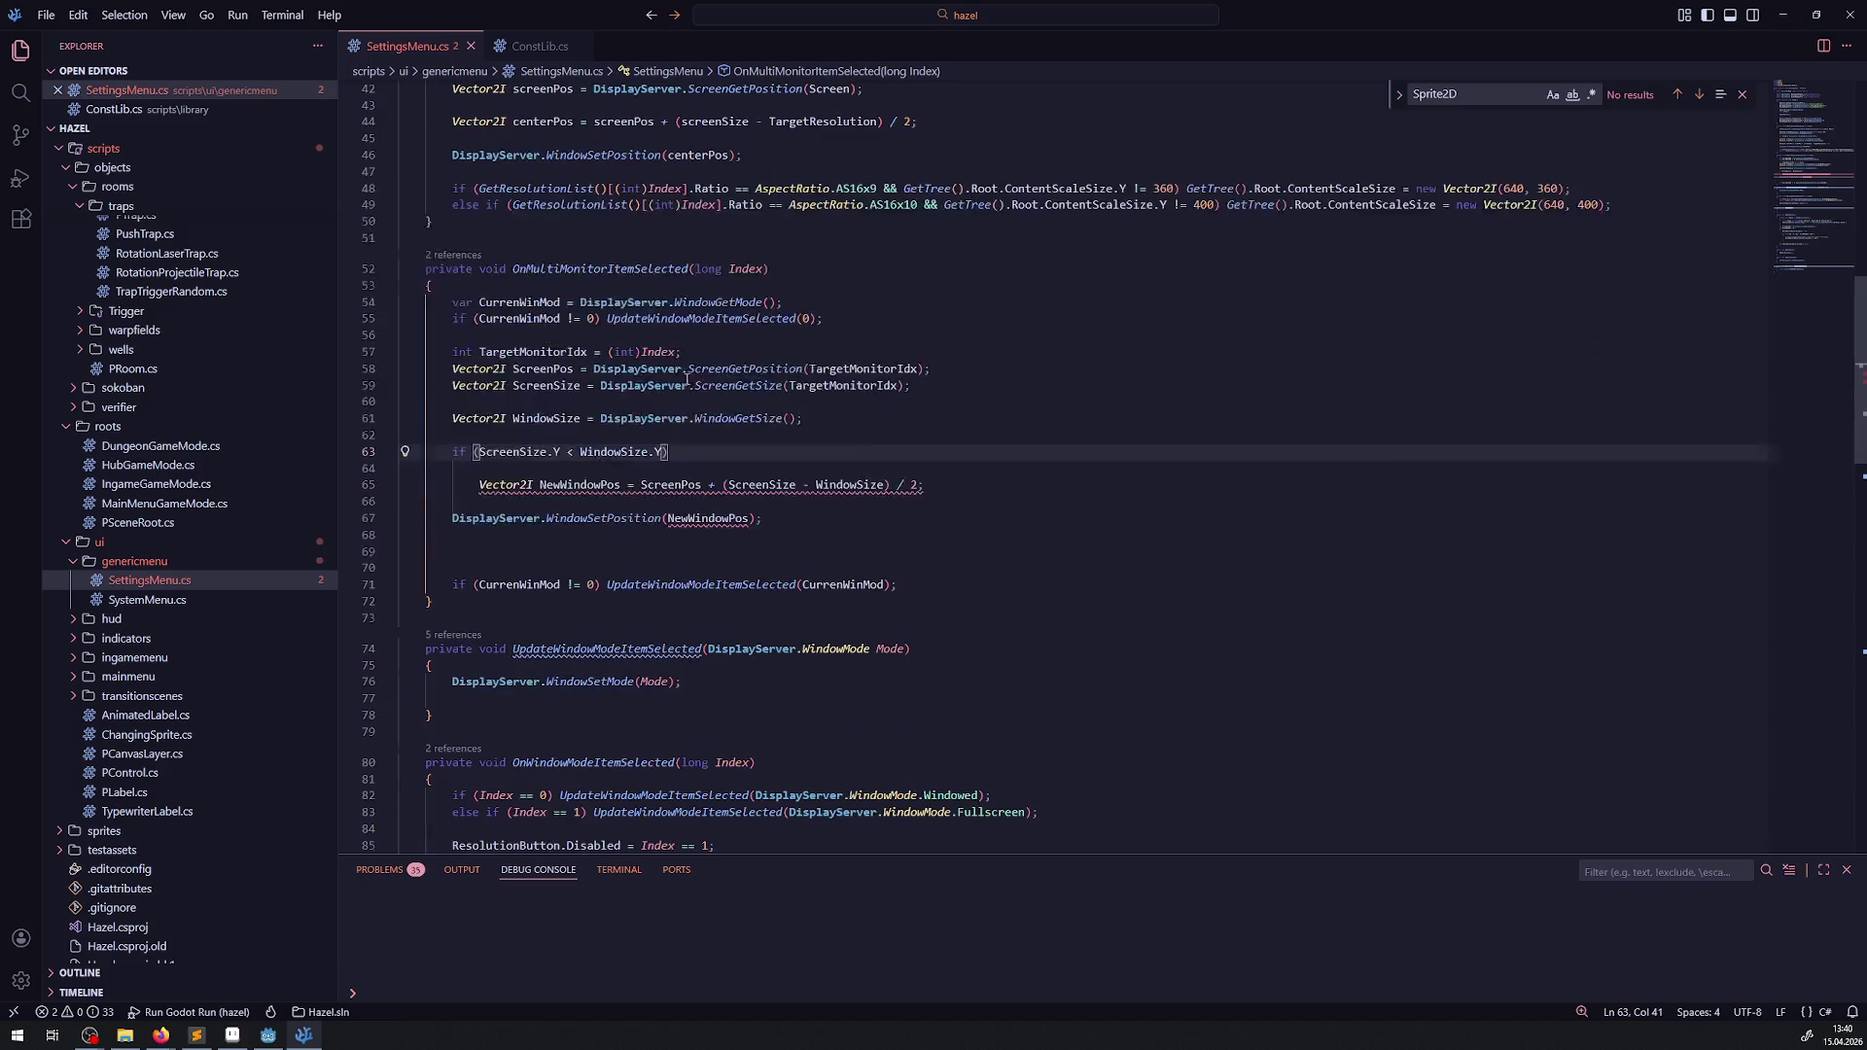
pyautogui.scroll(4, 651, 484)
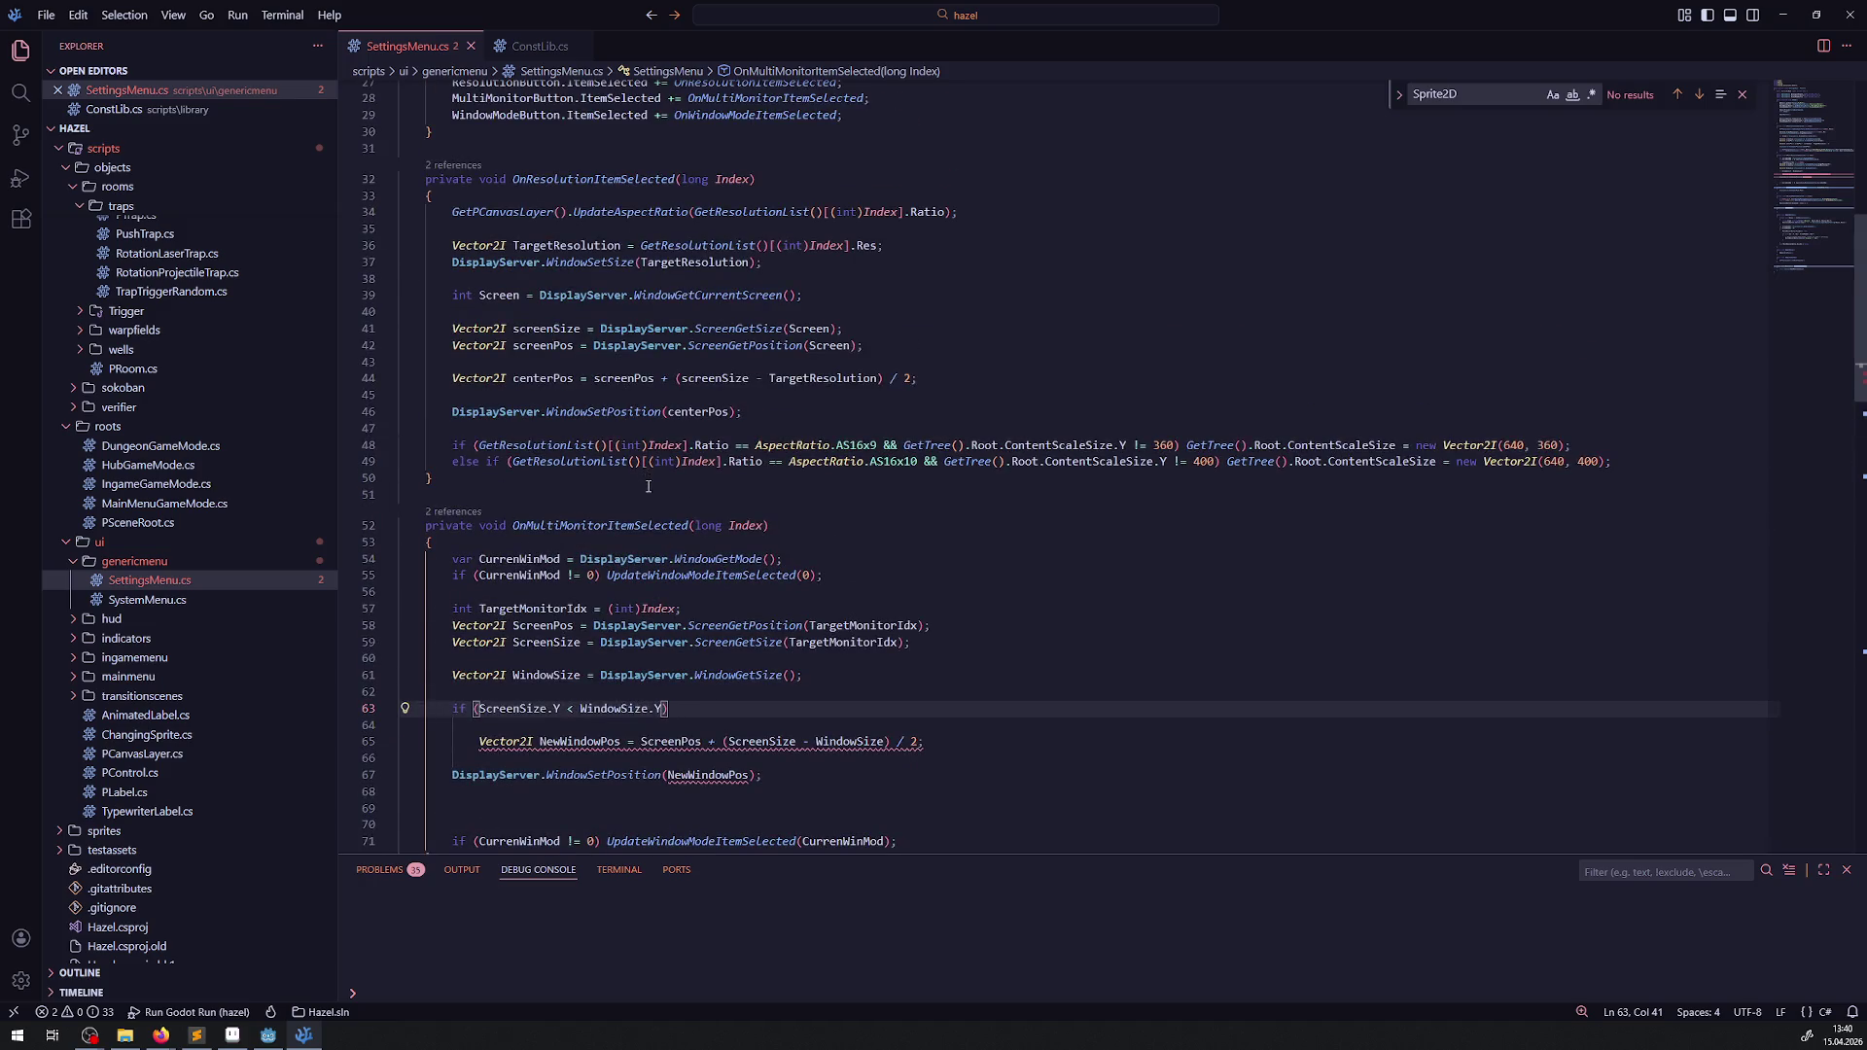
pyautogui.moveTo(642, 643)
pyautogui.moveTo(452, 575)
pyautogui.mouseDown()
pyautogui.moveTo(622, 575)
pyautogui.moveTo(606, 577)
pyautogui.mouseUp()
pyautogui.hotkey('ctrl', 'c')
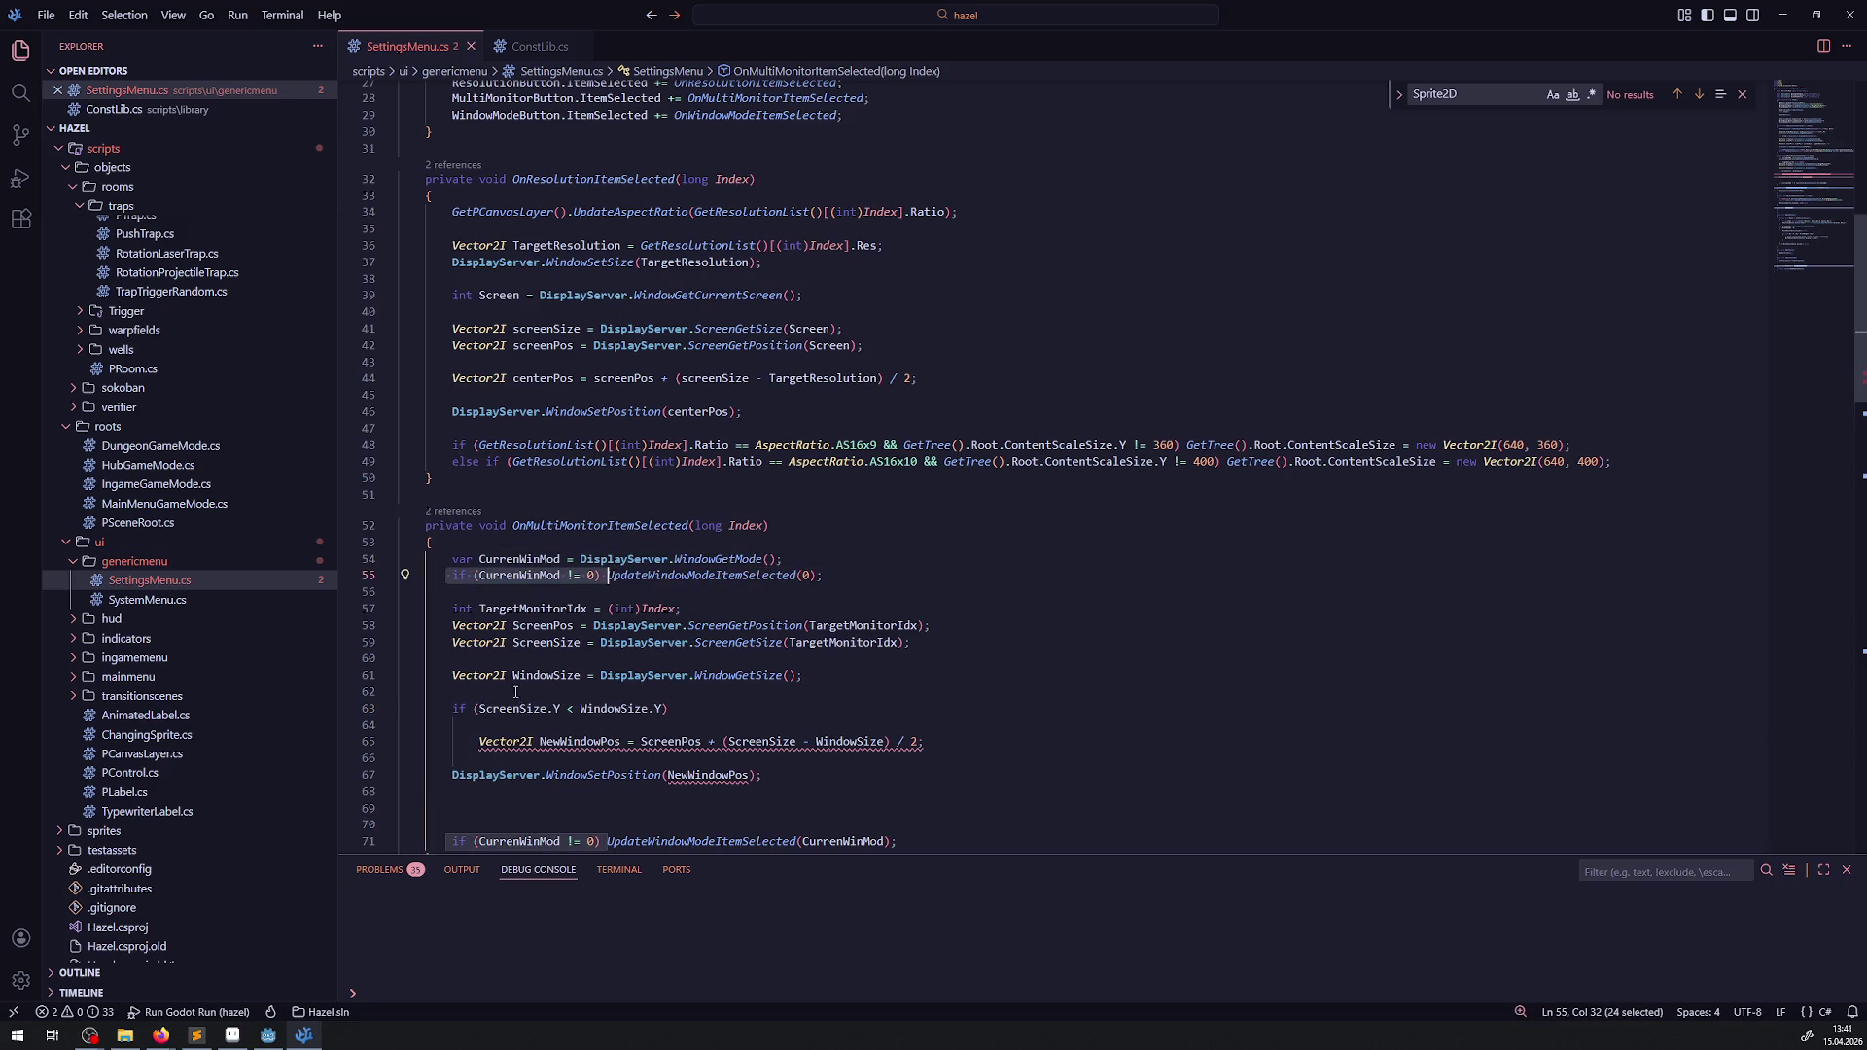
pyautogui.scroll(-2, 519, 697)
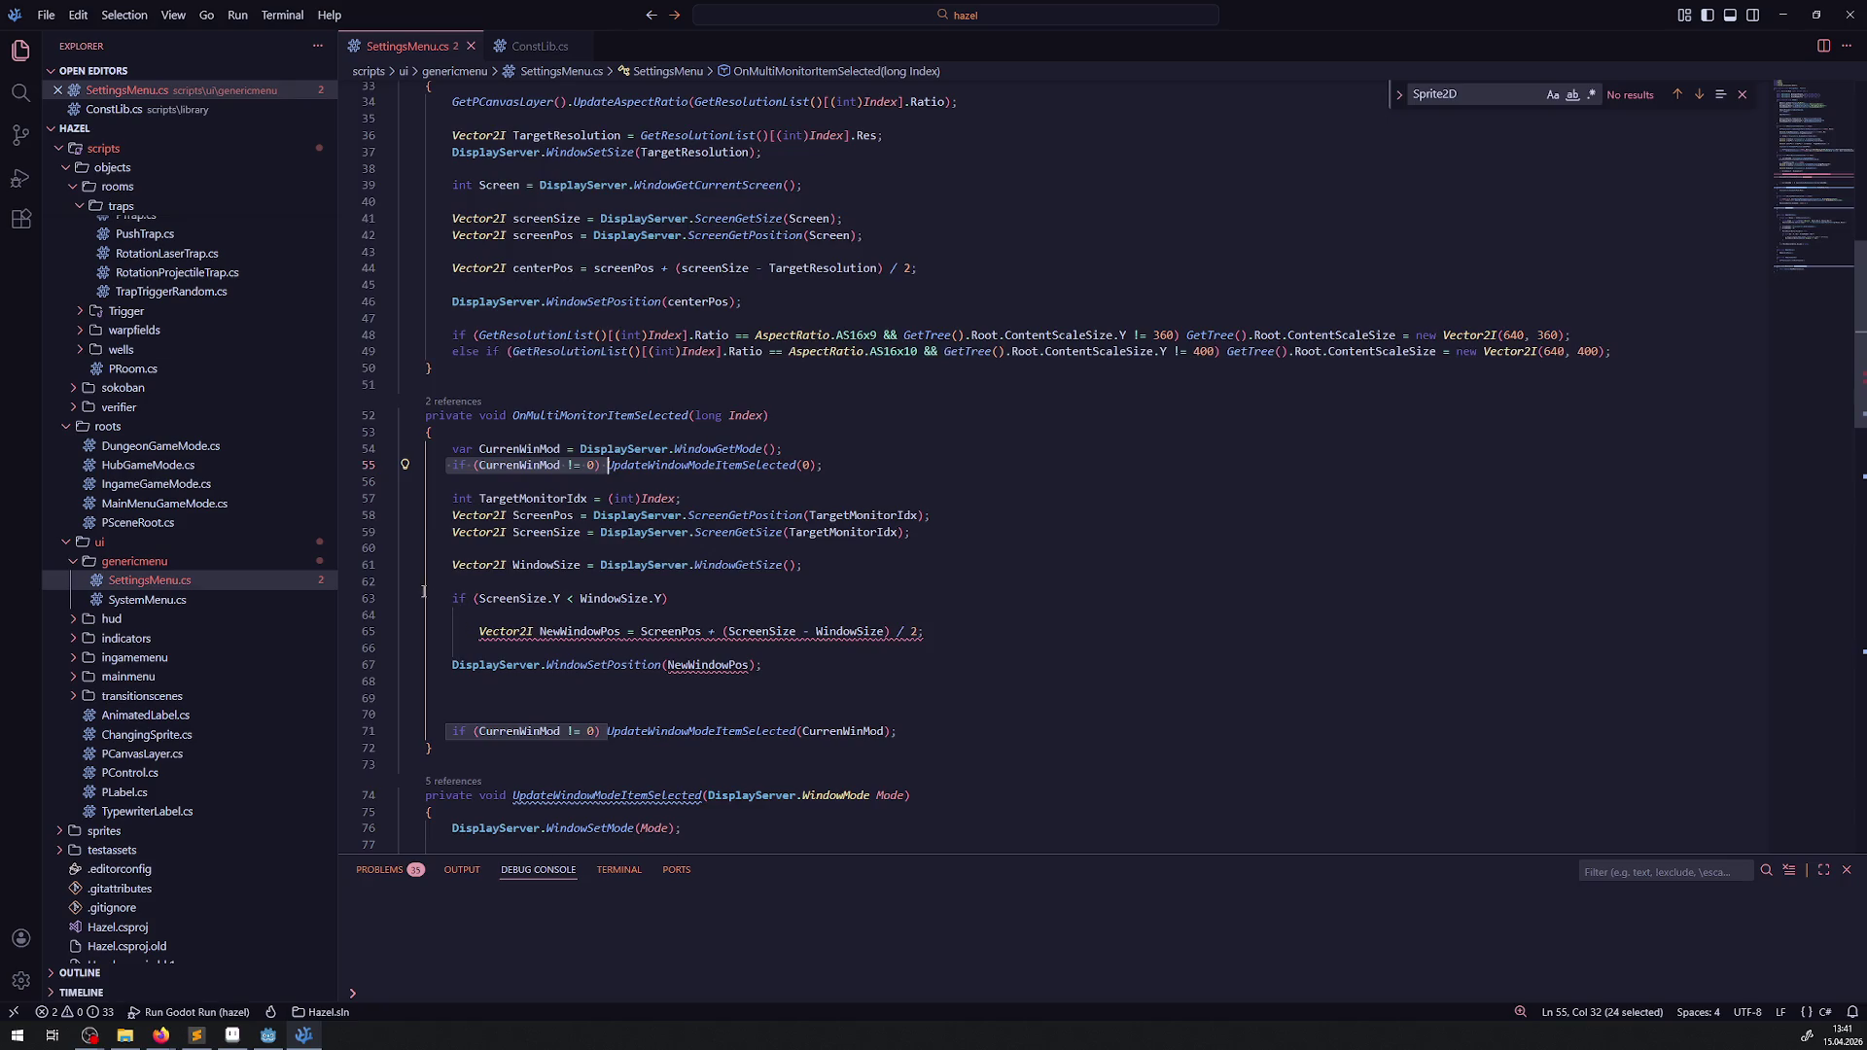
pyautogui.click(441, 600)
pyautogui.click(469, 580)
pyautogui.press('Return')
pyautogui.hotkey('ctrl', 'v')
pyautogui.press('Return')
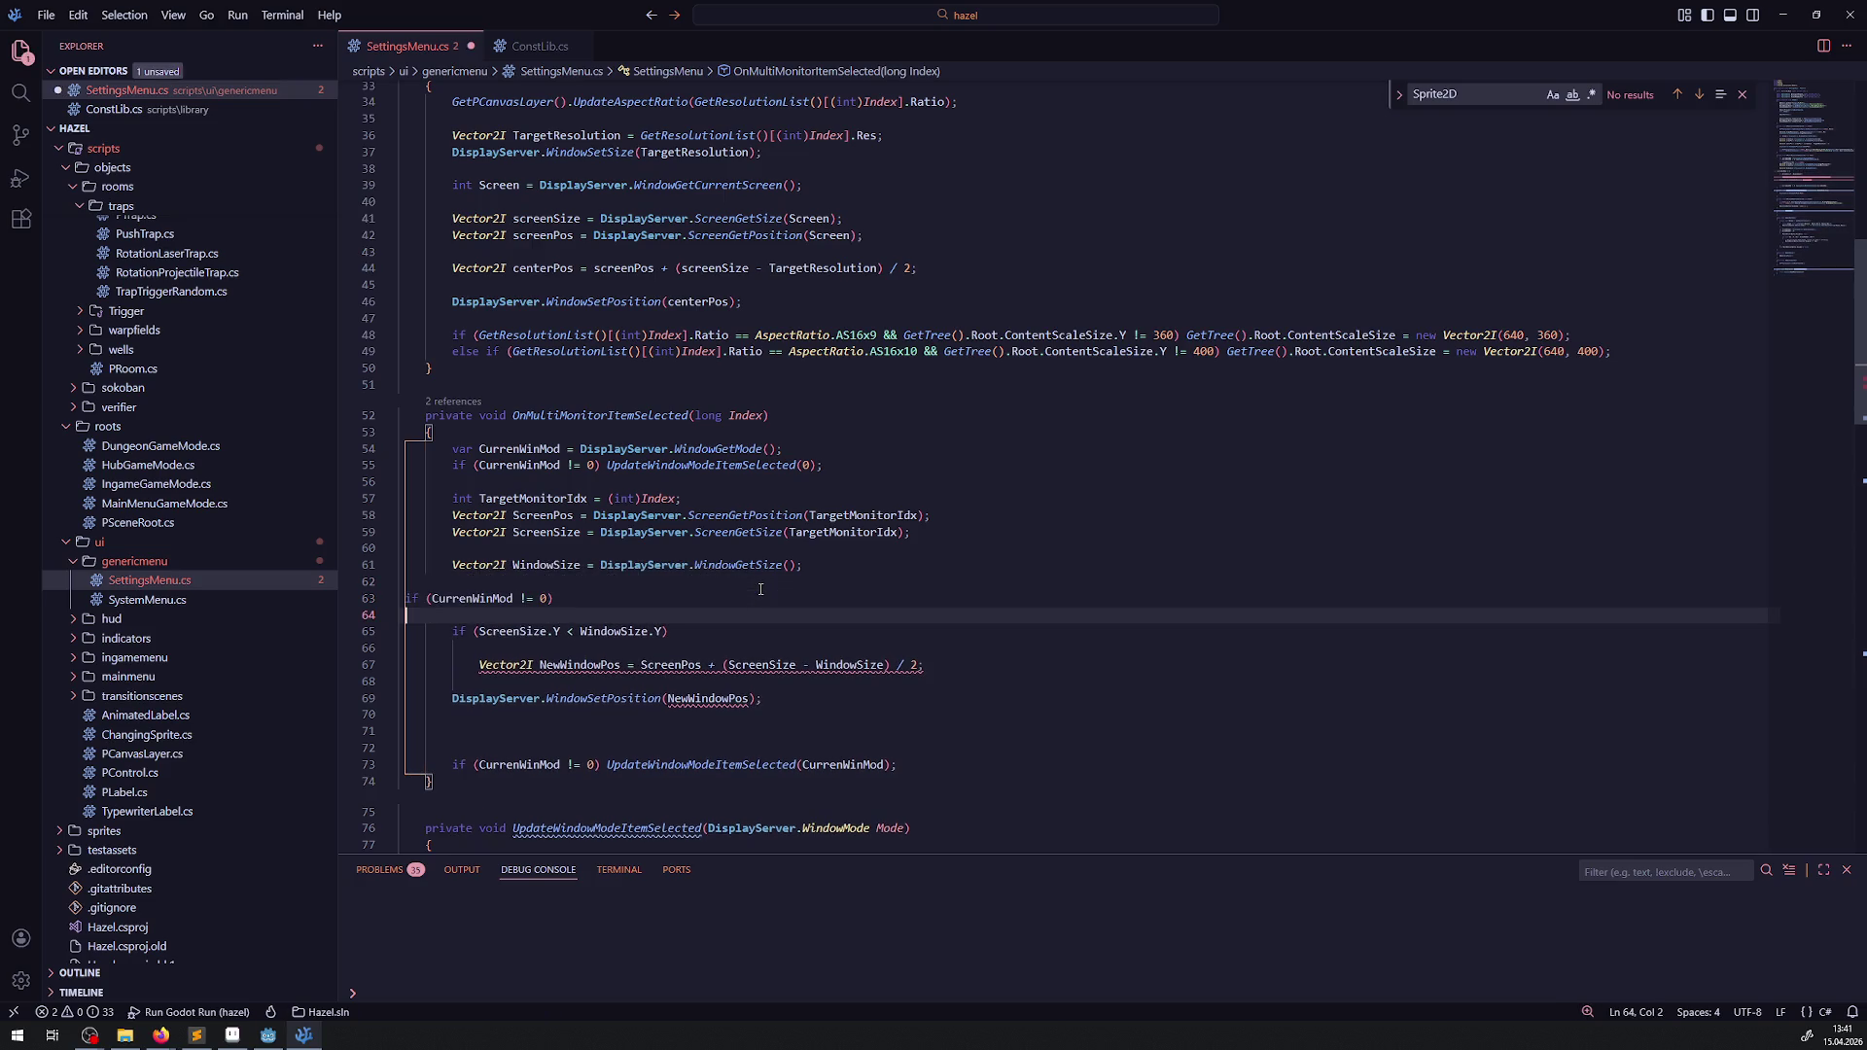
pyautogui.write('{')
pyautogui.press('Return')
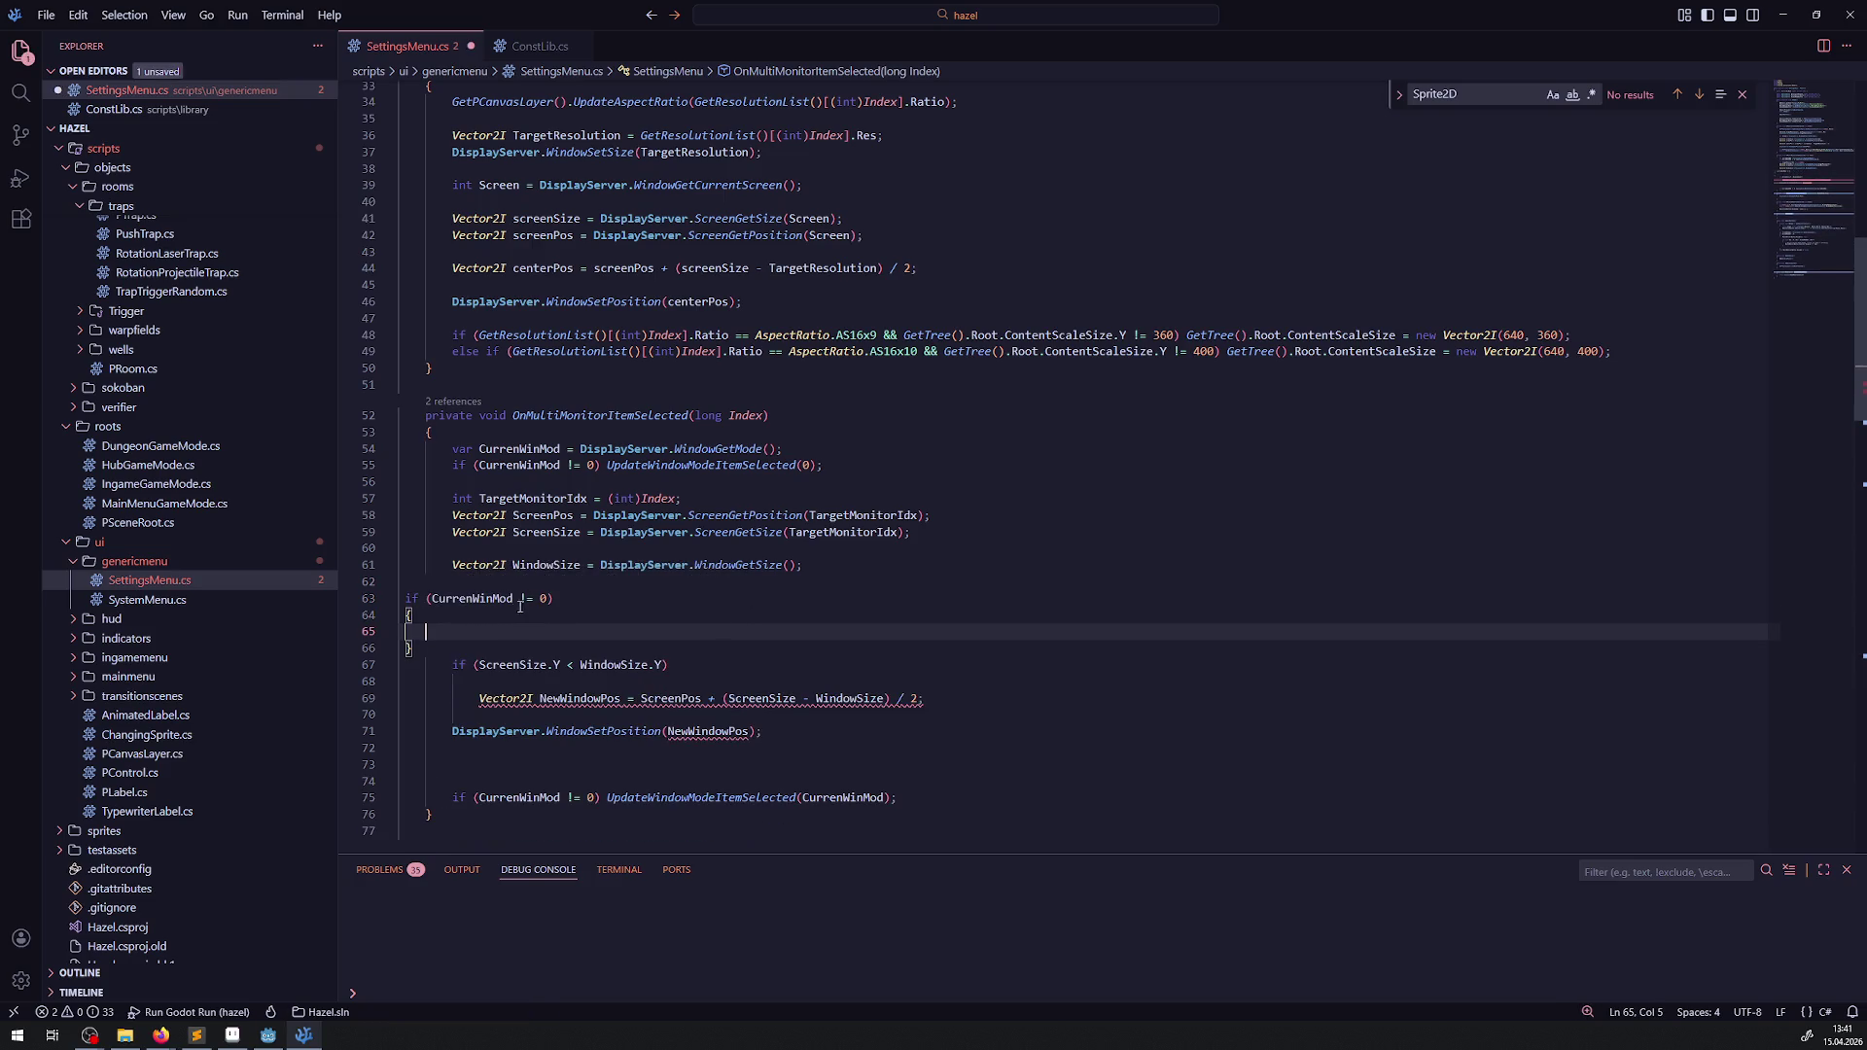
# - Change the copied condition's != to == so it reads CurrenWinMod == 0, and save
pyautogui.click(531, 599)
pyautogui.press('BackSpace')
pyautogui.press('BackSpace')
pyautogui.write('==')
pyautogui.click(543, 599)
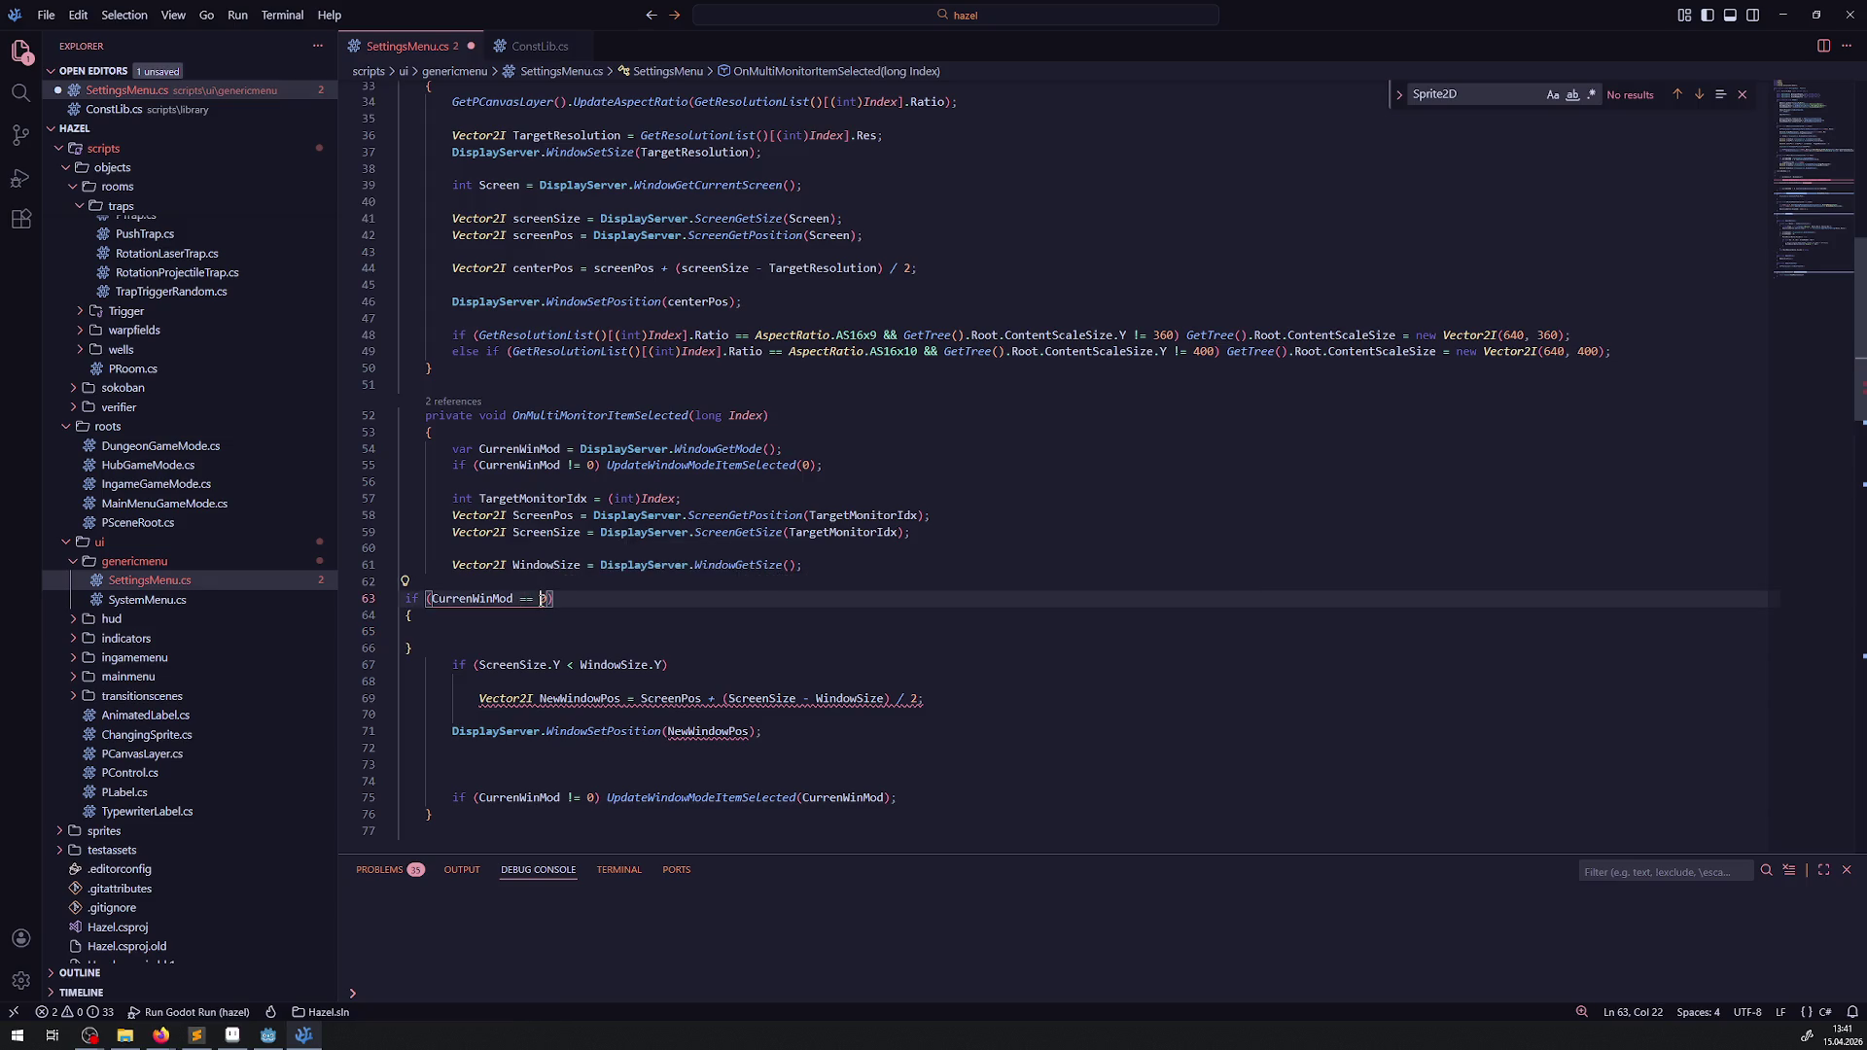
pyautogui.hotkey('ctrl', 's')
# - Move the old screen-height check from line 67 into the new block and save
pyautogui.moveTo(694, 664); pyautogui.dragTo(358, 661)
pyautogui.press('BackSpace')
pyautogui.click(500, 632)
pyautogui.write('if (ScreenSize.Y < WindowSize.Y)')
pyautogui.hotkey('ctrl', 's')
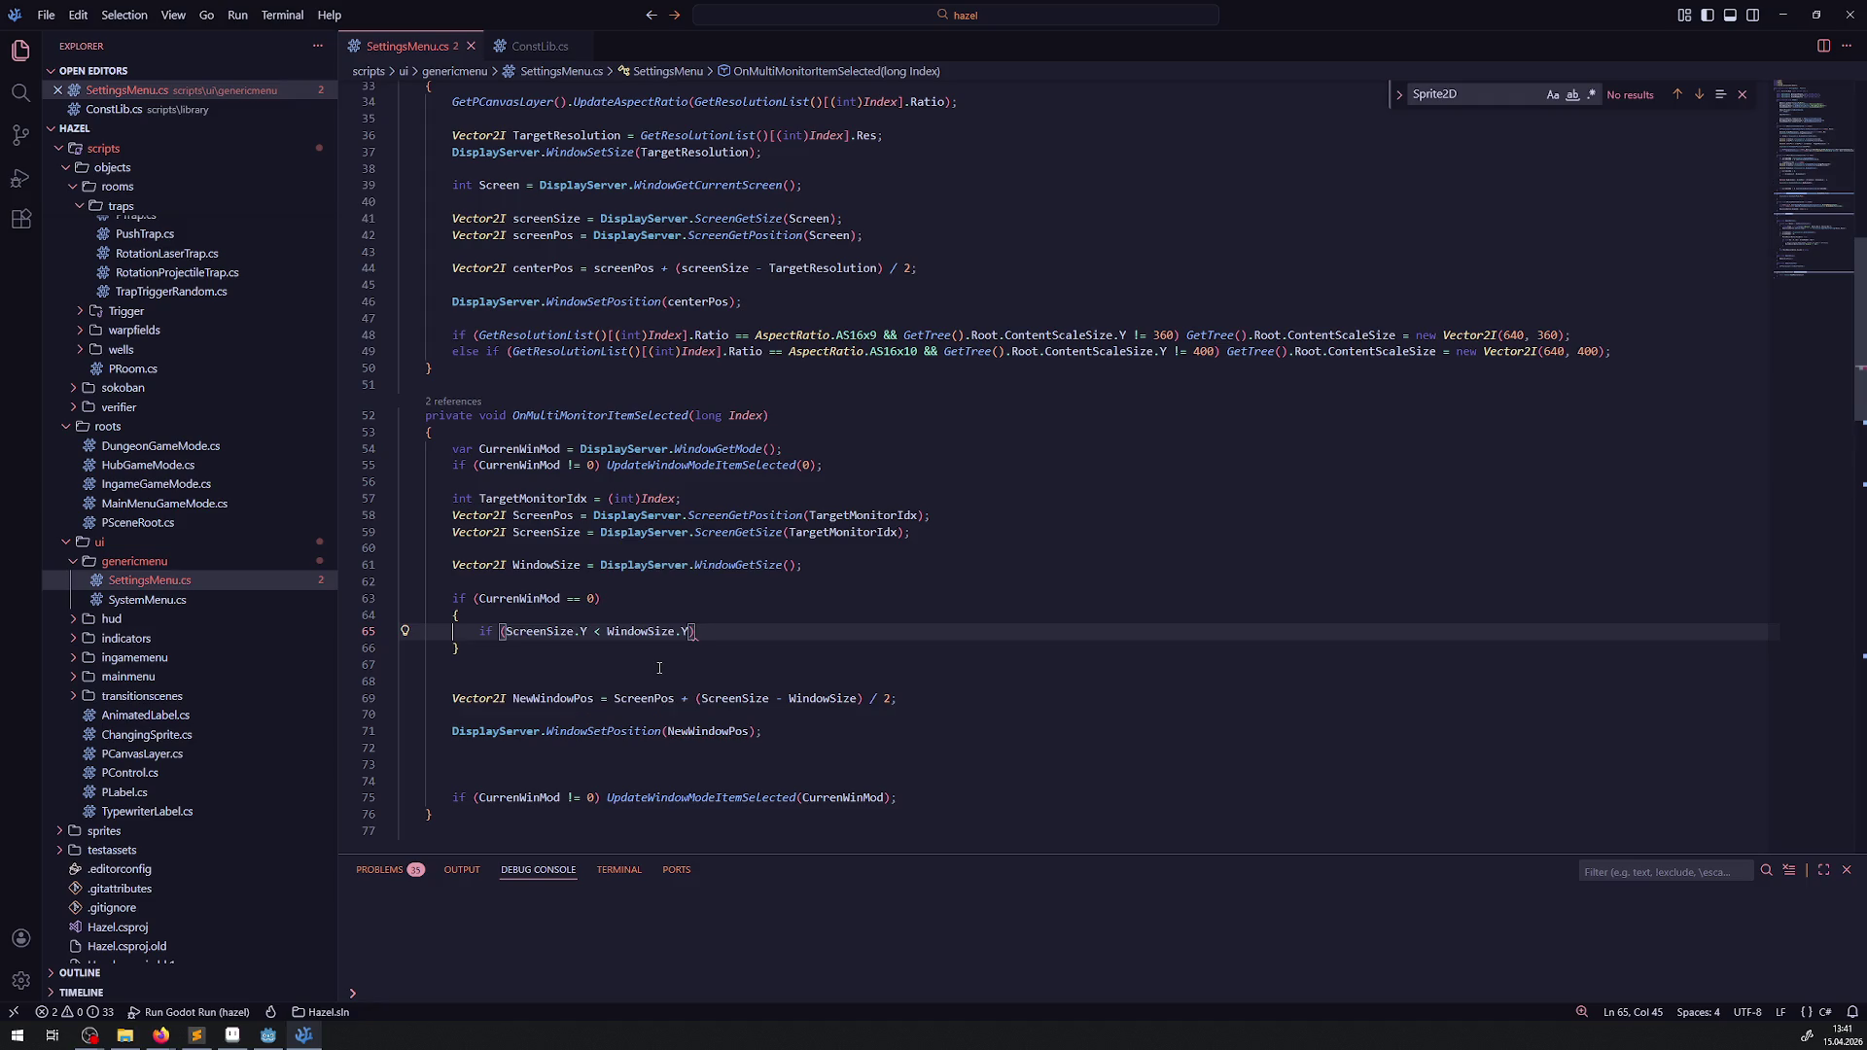
# - Append && ScreenSize.Y < WindowSize.Y to the condition and delete the redundant inner check
pyautogui.click(608, 598)
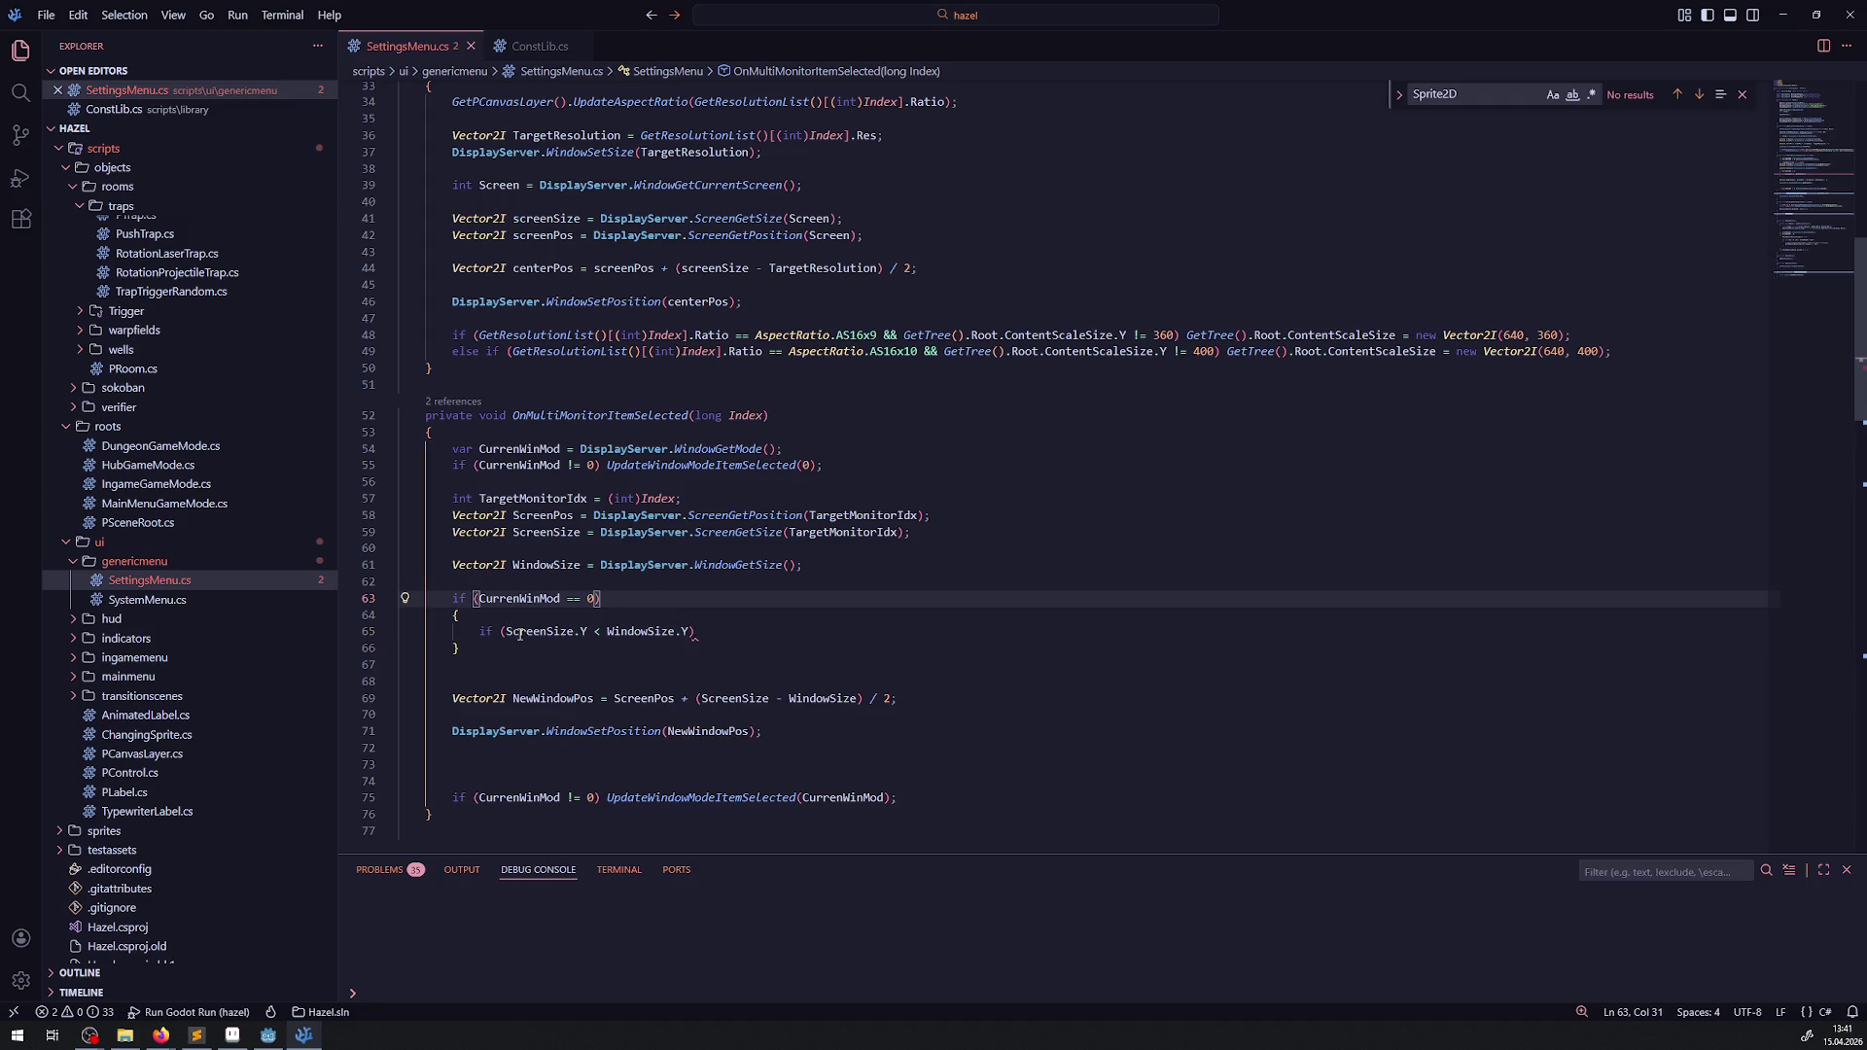
pyautogui.moveTo(504, 632); pyautogui.dragTo(730, 637)
pyautogui.hotkey('shift', 'Left')
pyautogui.hotkey('ctrl', 'c')
pyautogui.click(592, 598)
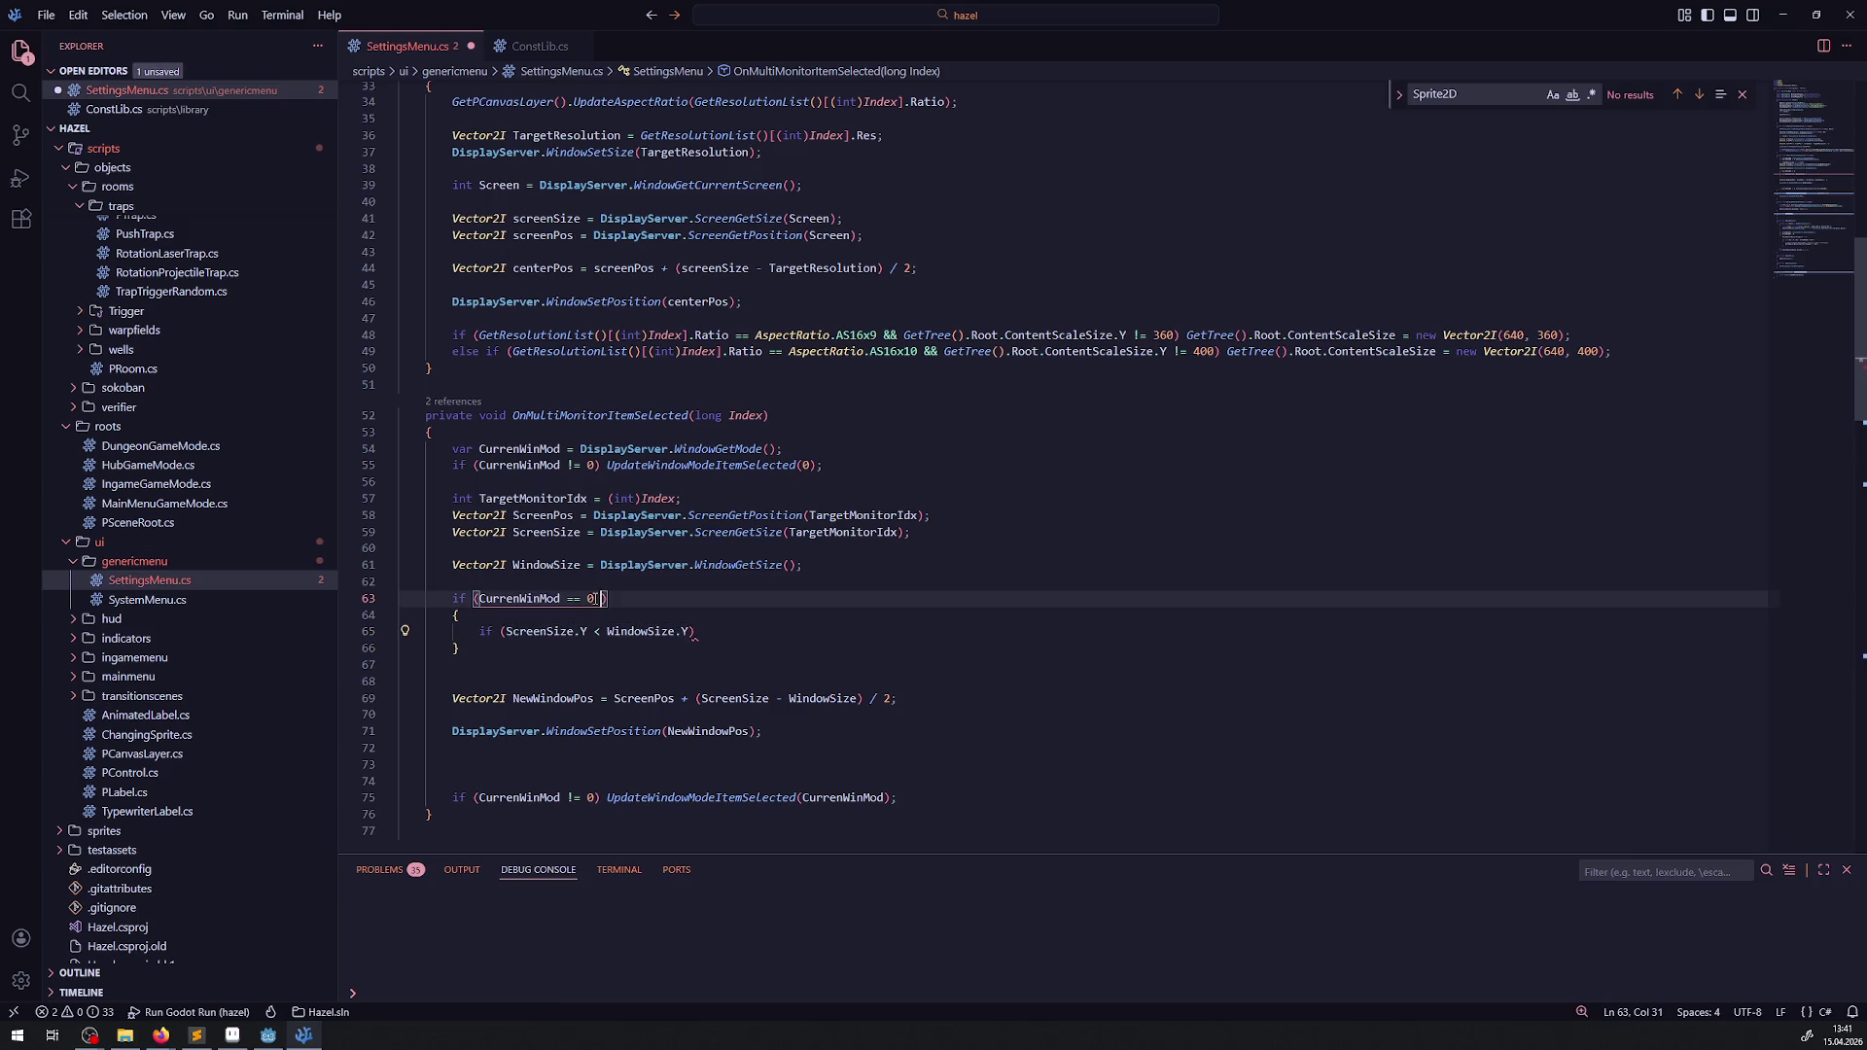
pyautogui.write('&&')
pyautogui.hotkey('ctrl', 'v')
pyautogui.hotkey('ctrl', 's')
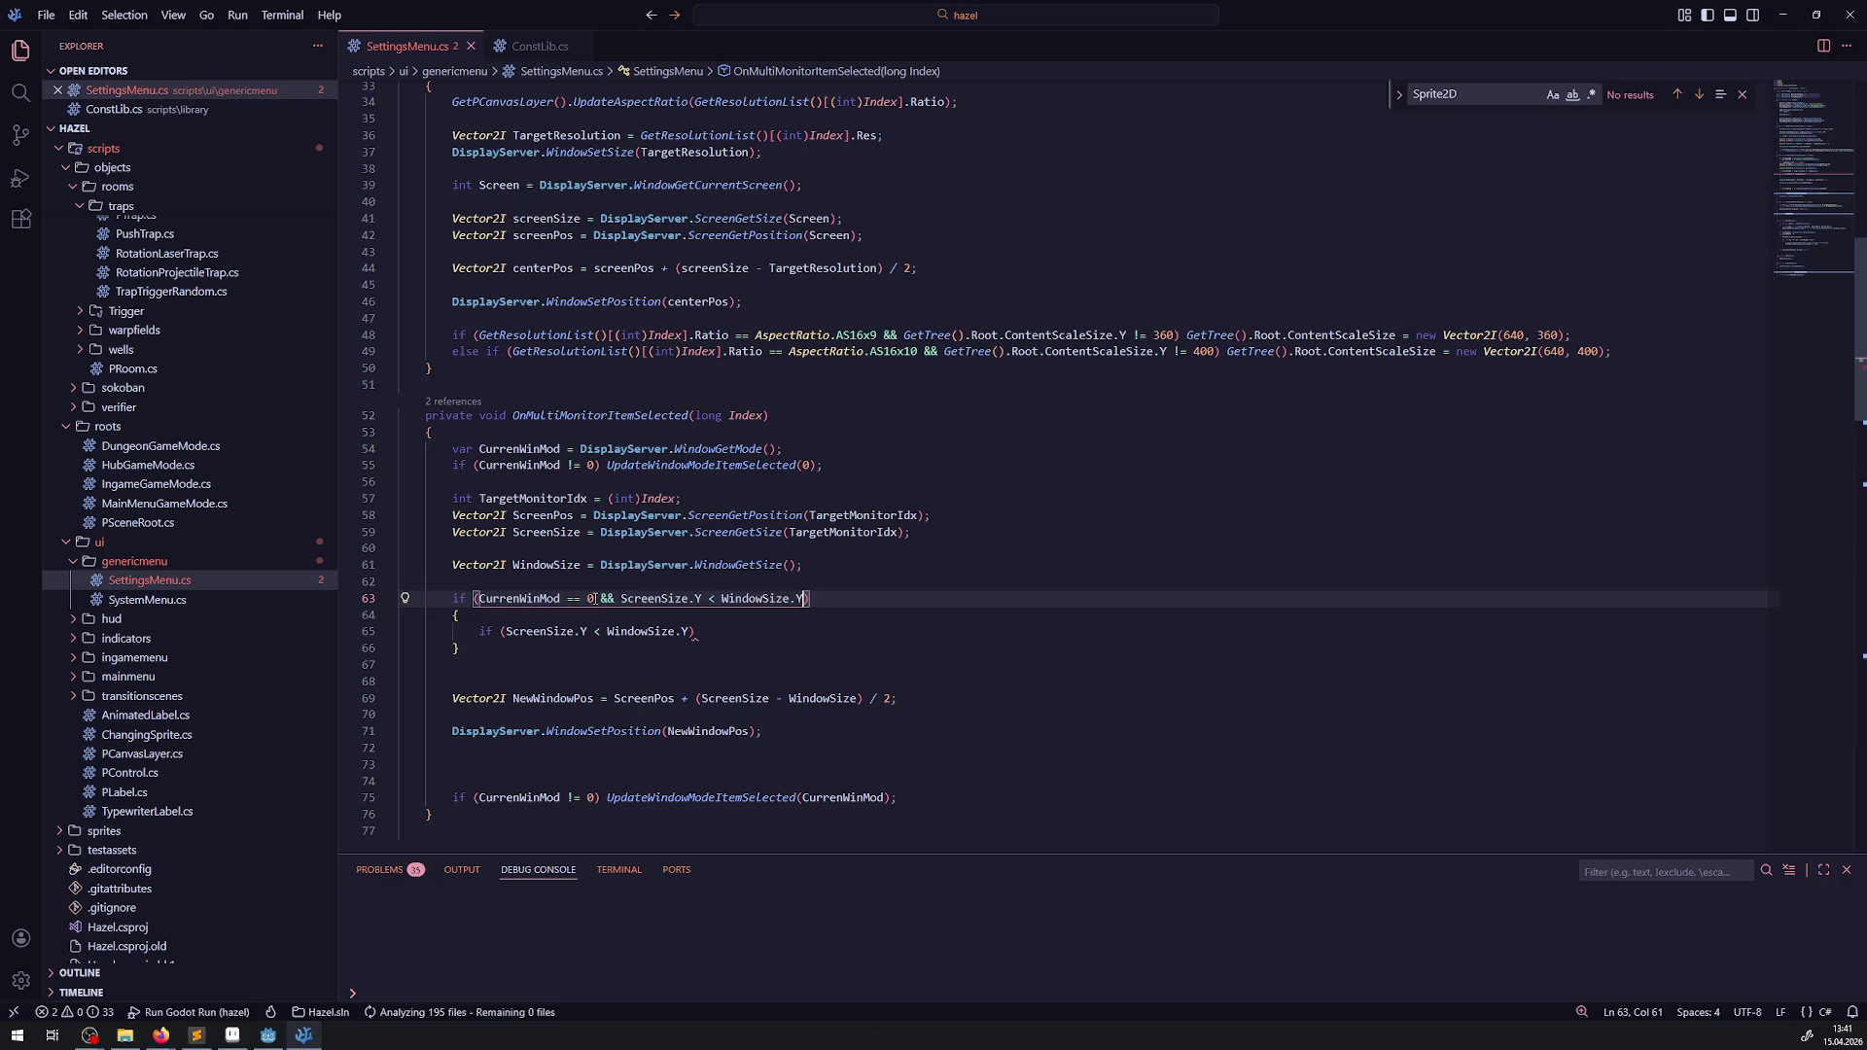
pyautogui.moveTo(469, 631); pyautogui.dragTo(700, 631)
pyautogui.press('BackSpace')
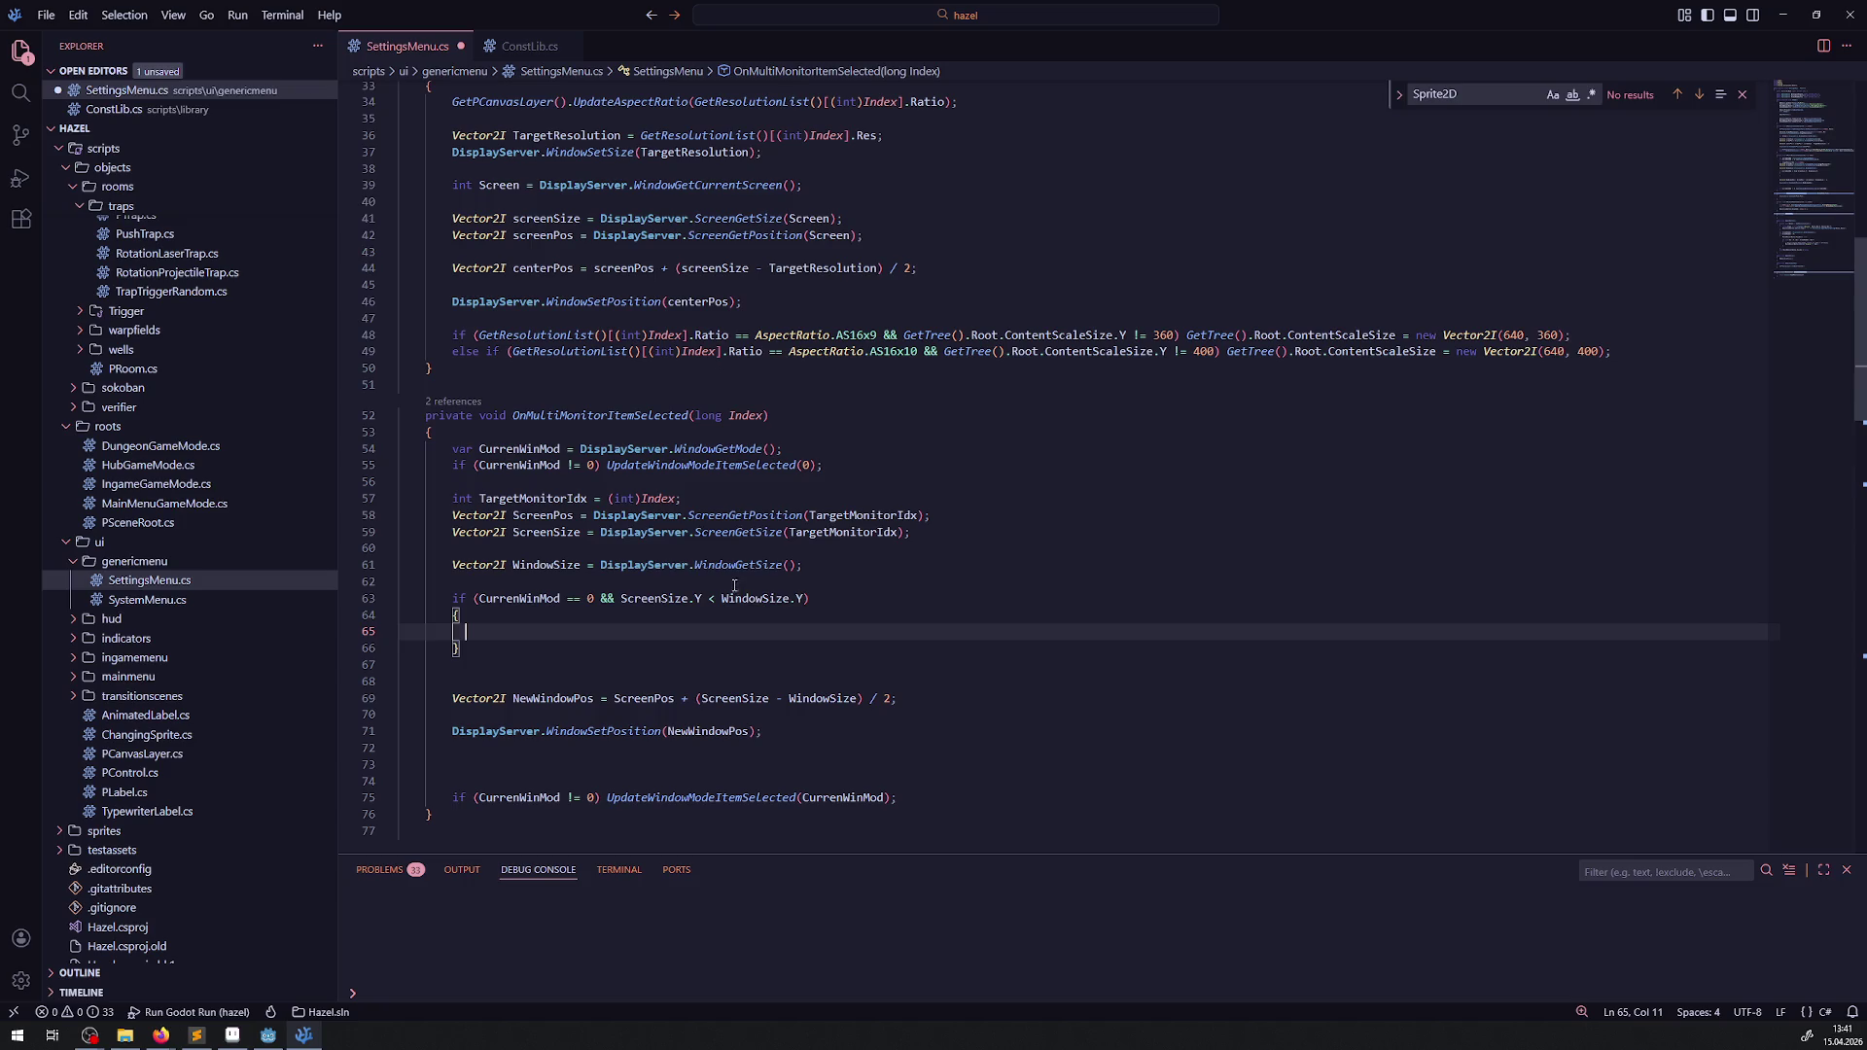
# - Review OnResolutionItemSelected, then delete the empty line 81 inside UpdateWindowModeItemSelected
pyautogui.scroll(3, 745, 572)
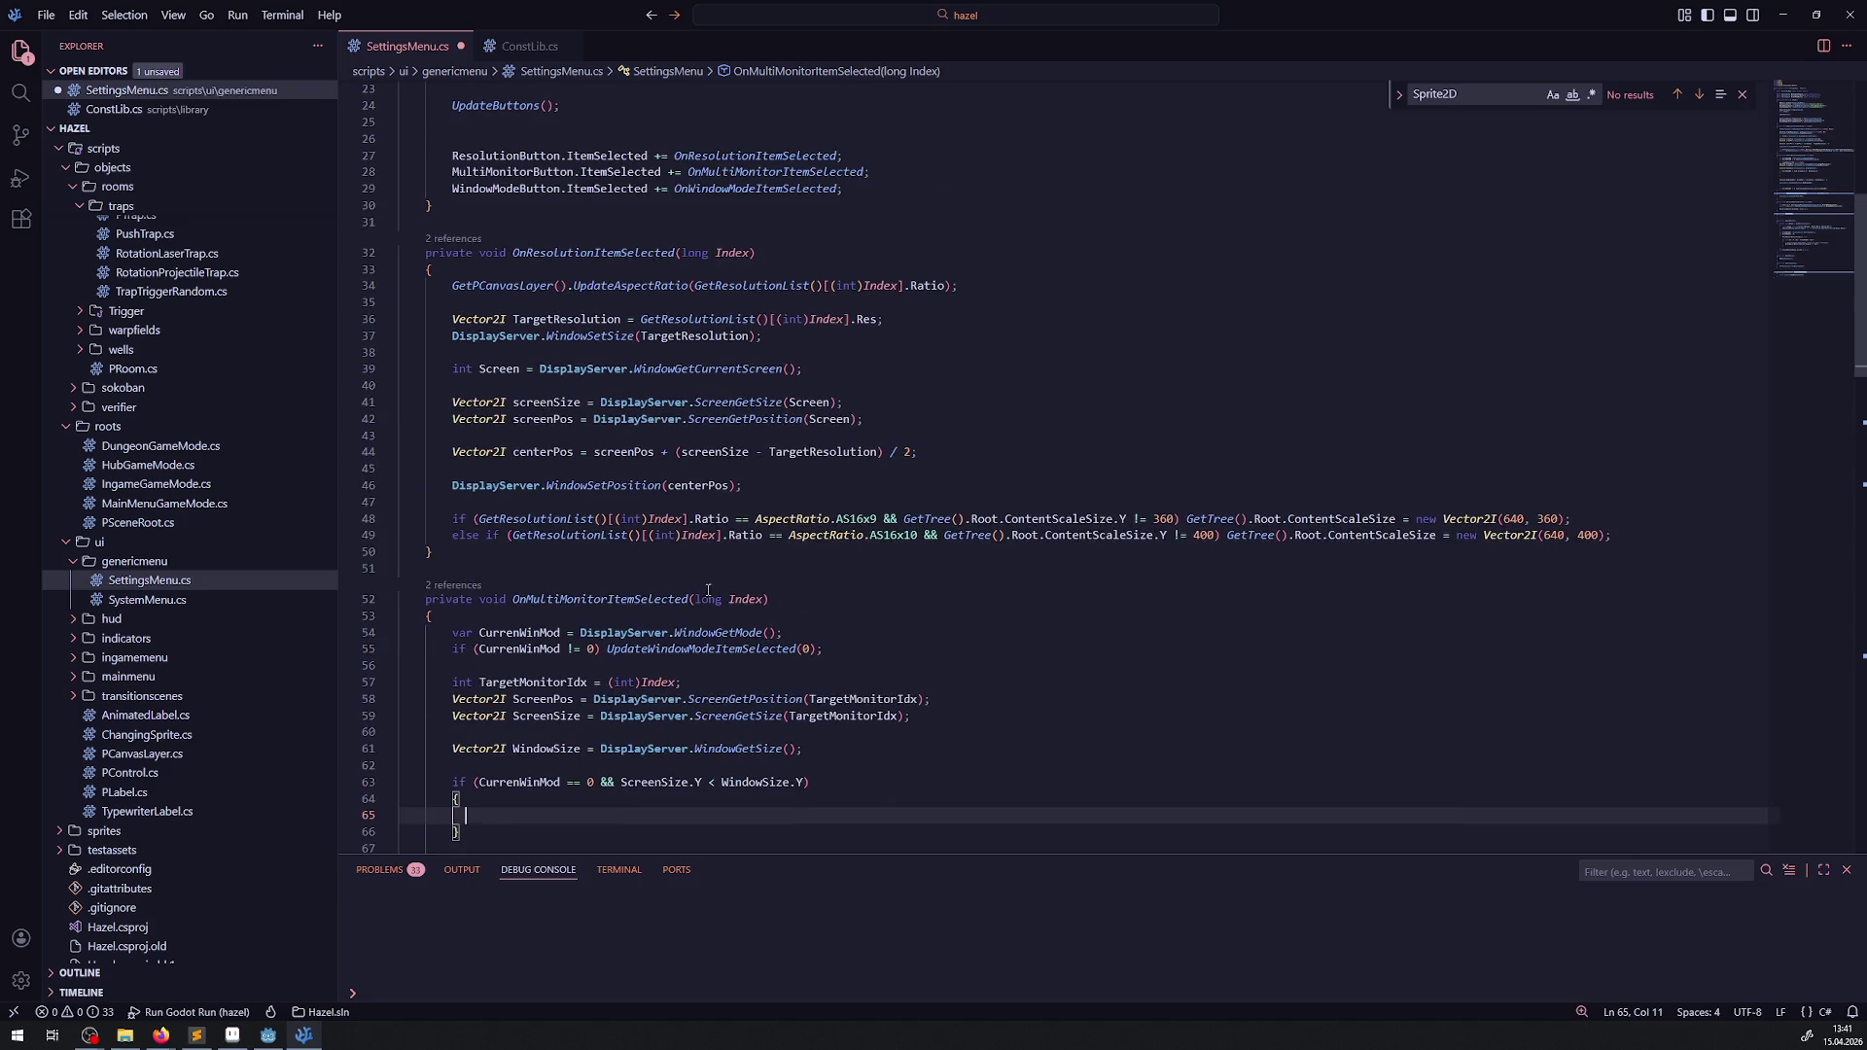
pyautogui.doubleClick(560, 259)
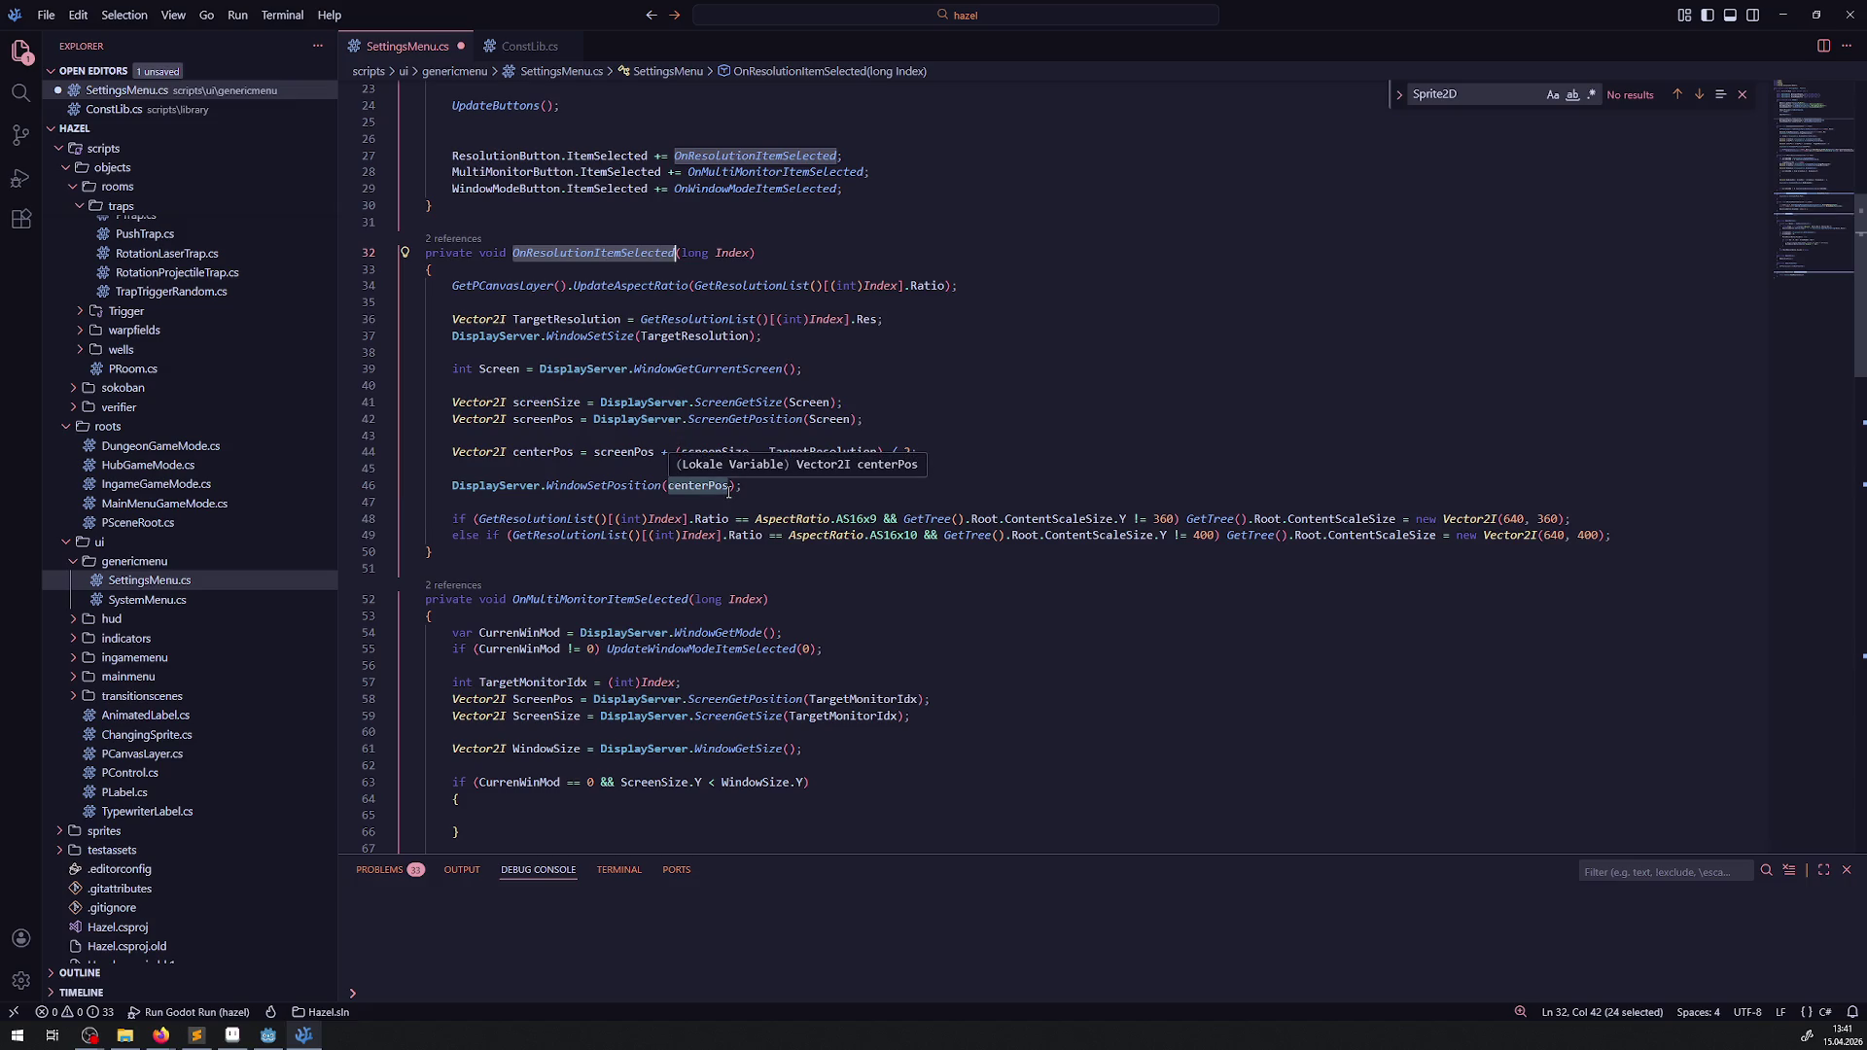
pyautogui.scroll(-8, 728, 491)
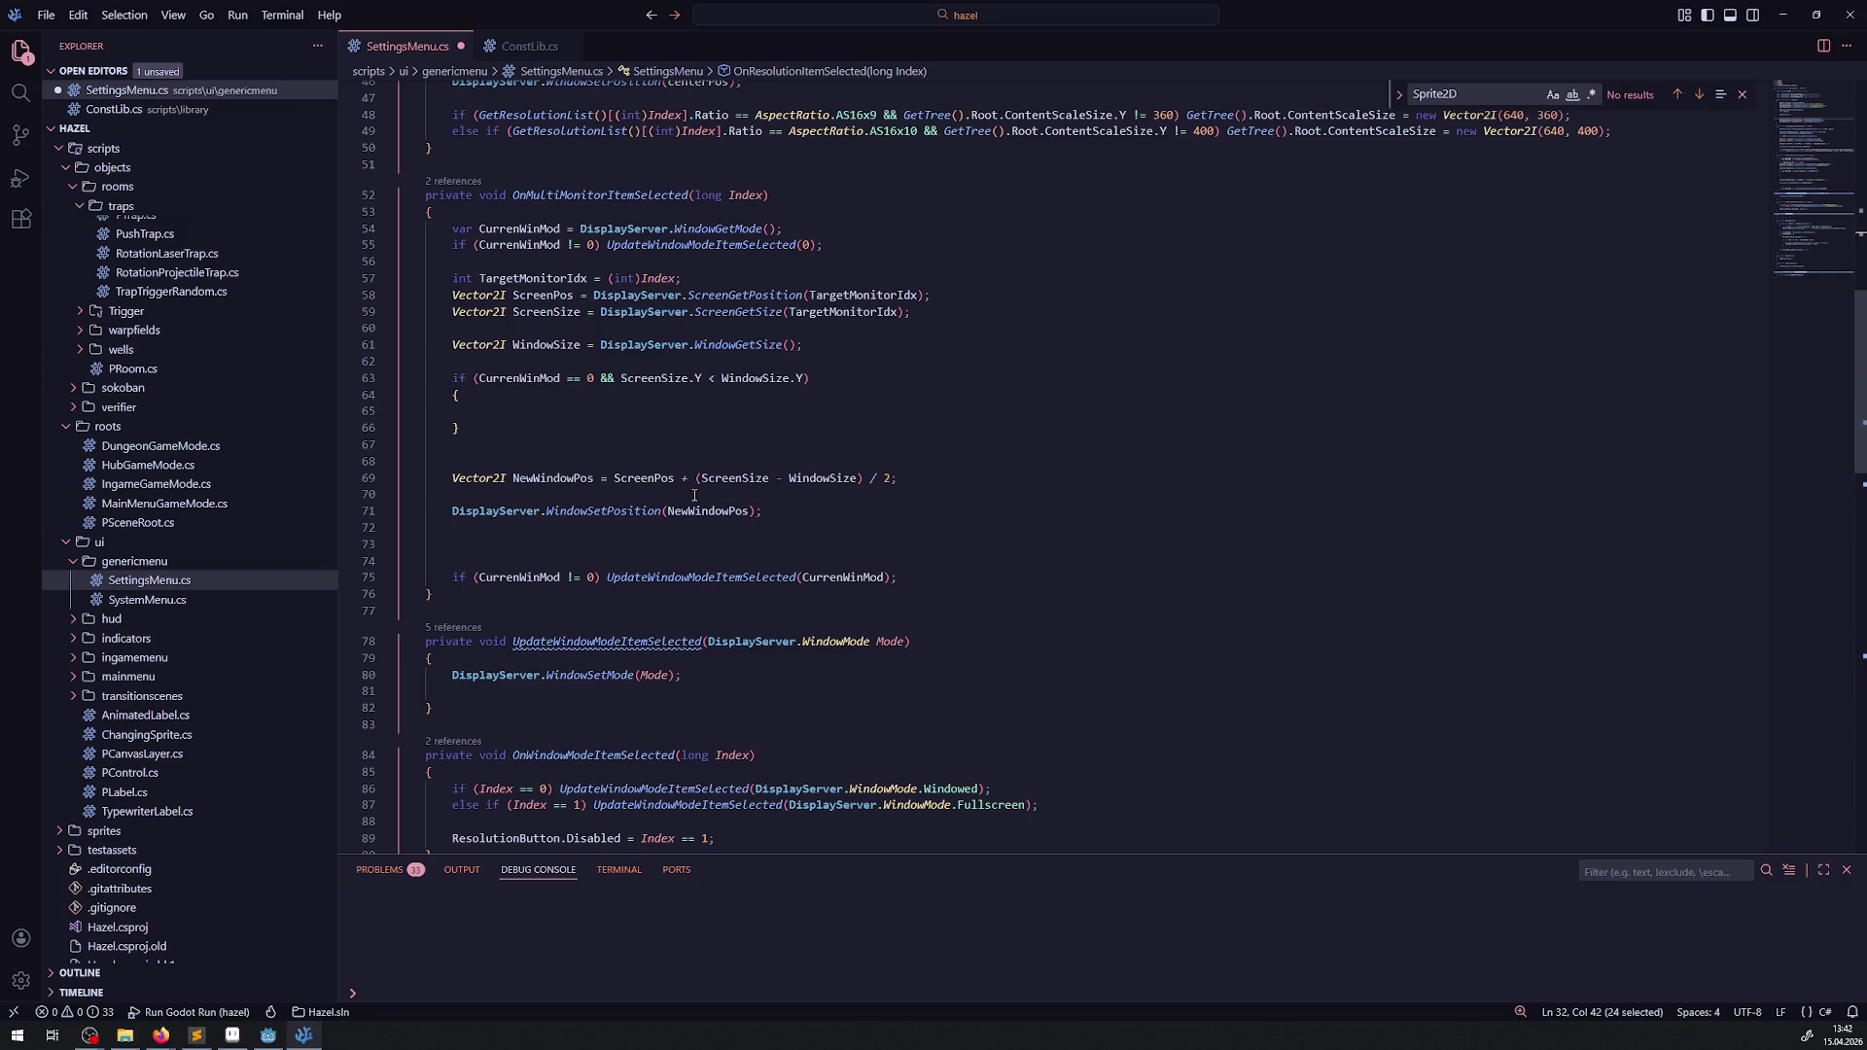
pyautogui.scroll(-3, 695, 495)
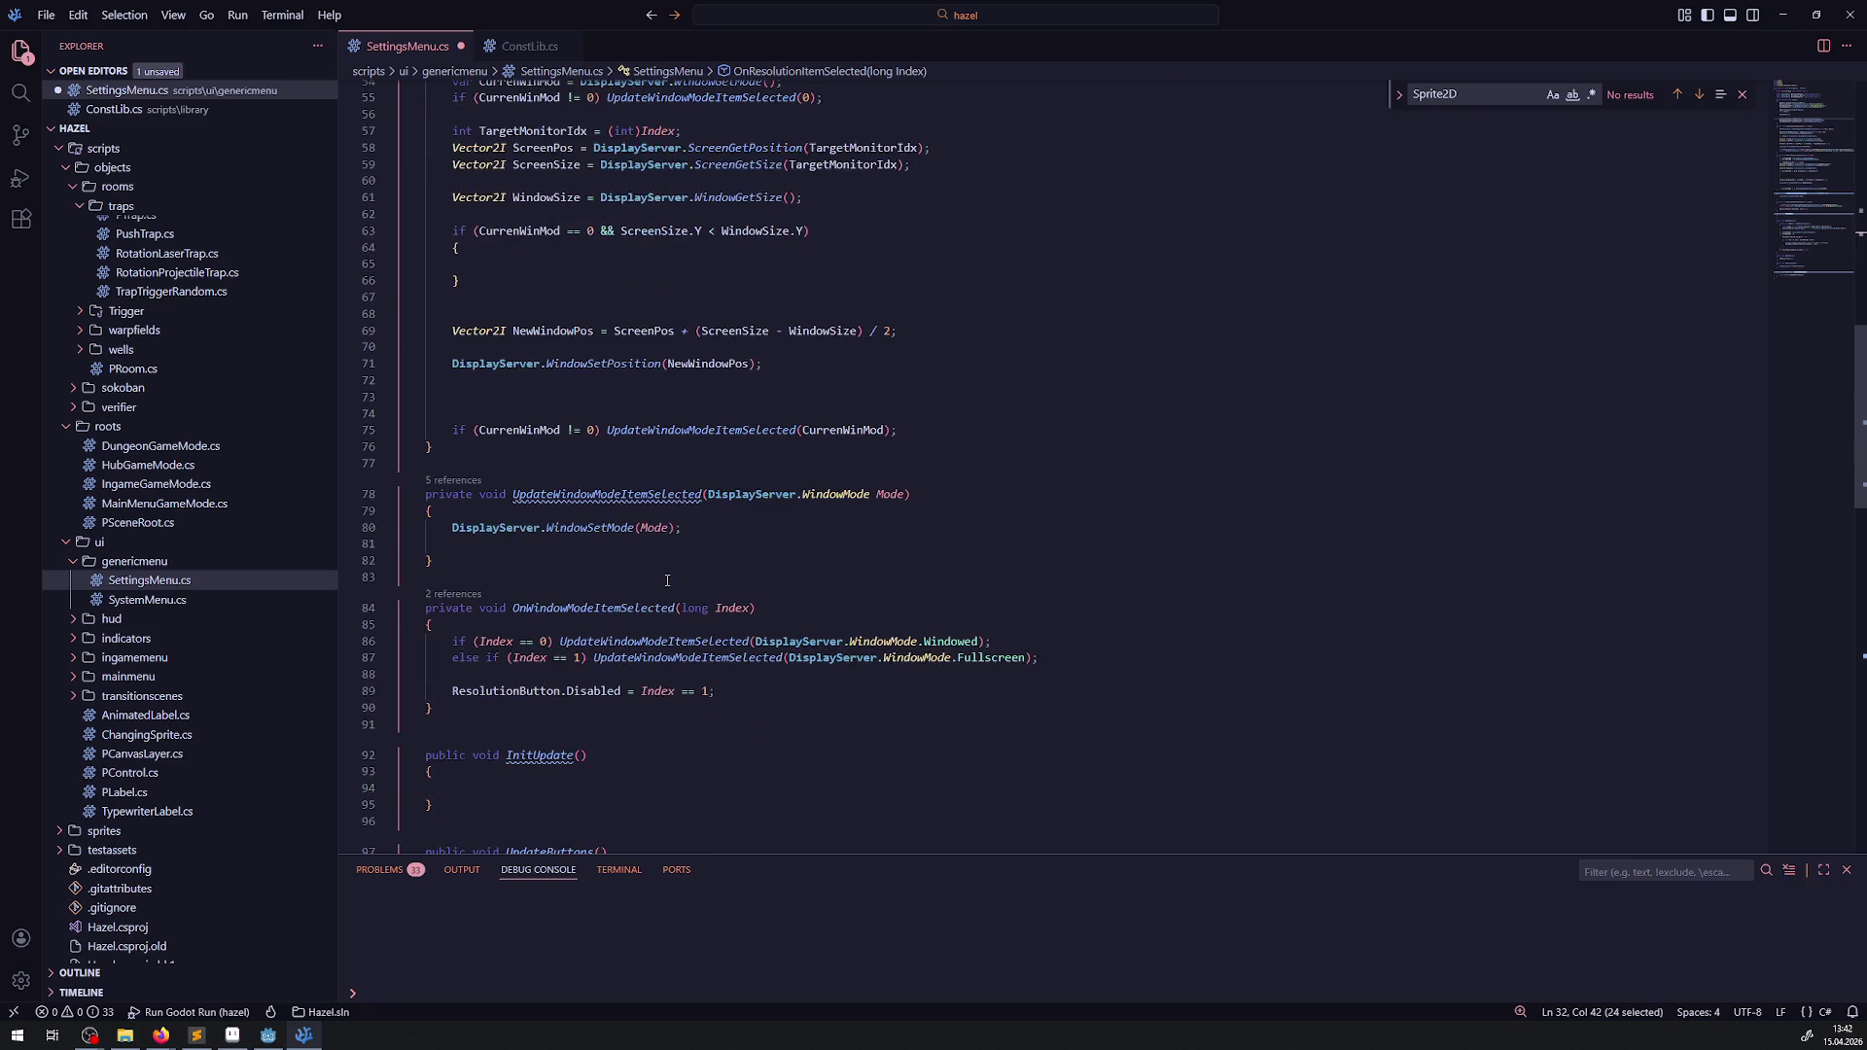
pyautogui.click(451, 550)
pyautogui.press('BackSpace')
pyautogui.click(458, 446)
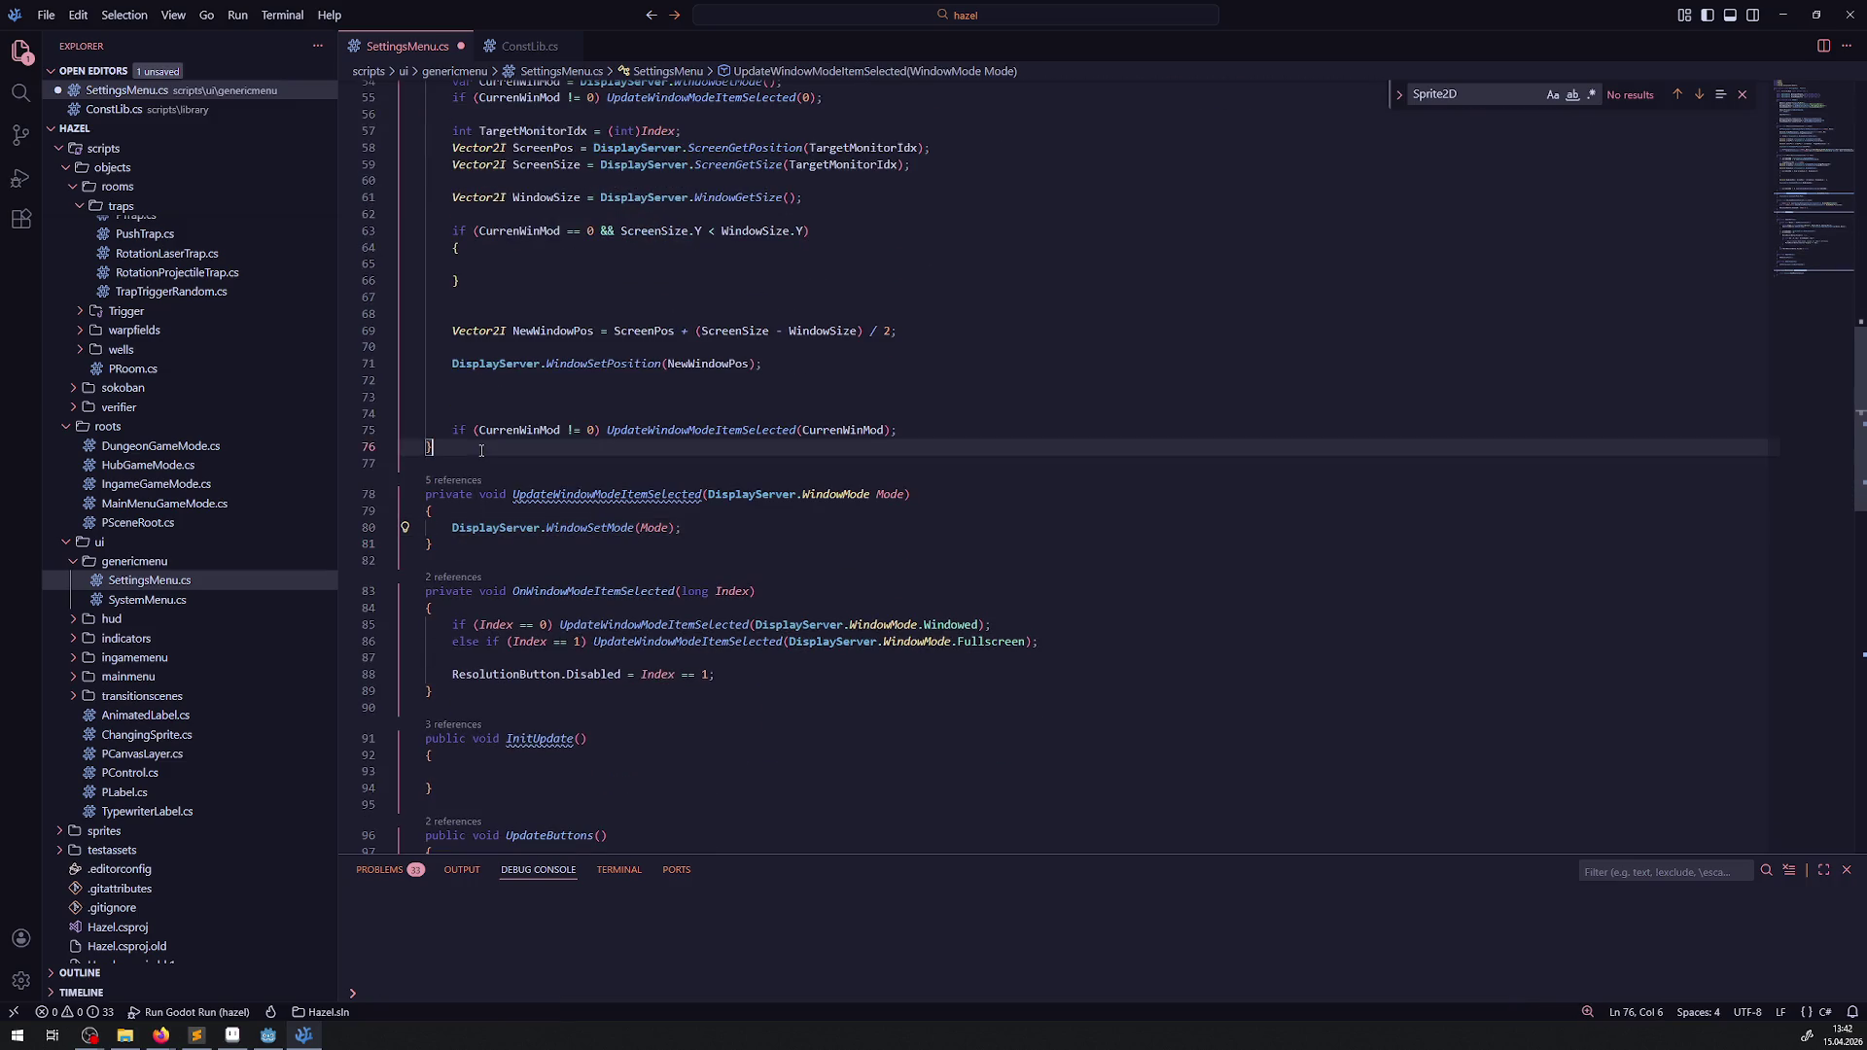
# - Write a 'private int FindBestResolution()' method whose body is 'return 0;', and save
pyautogui.press('Return')
pyautogui.press('Return')
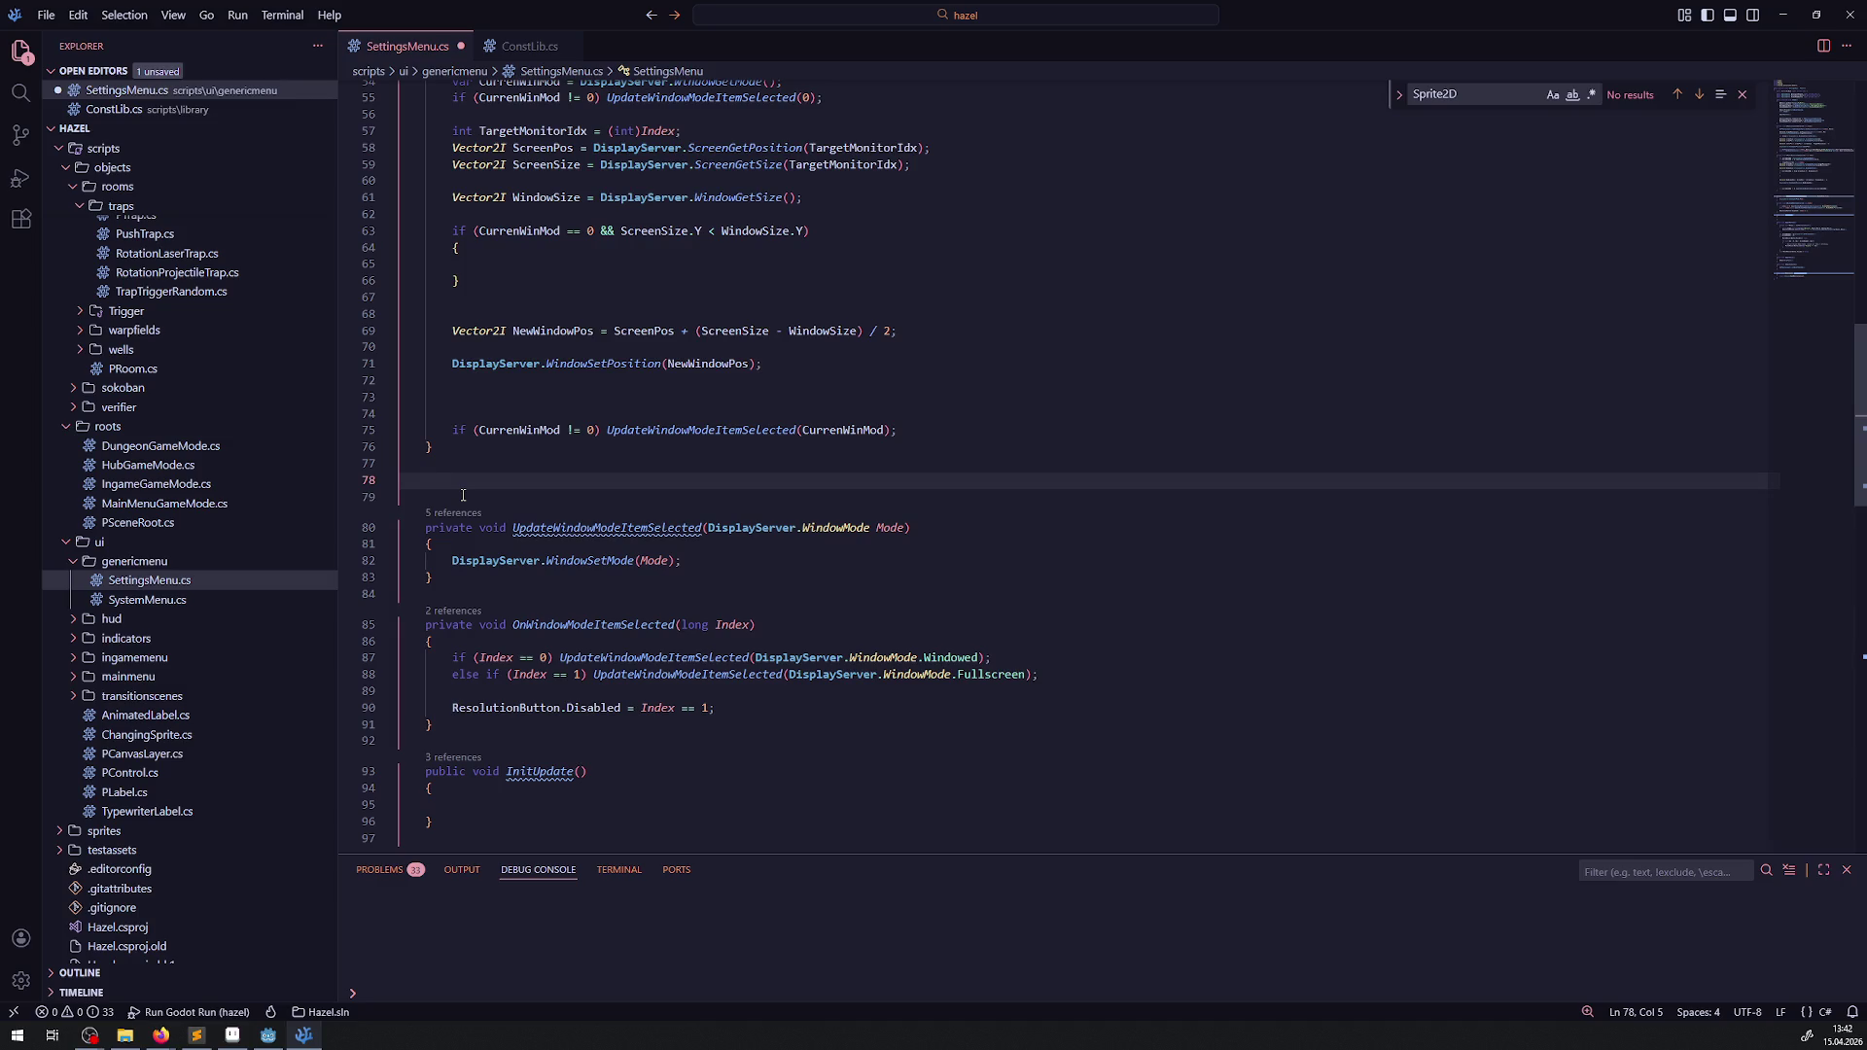
pyautogui.write('private int')
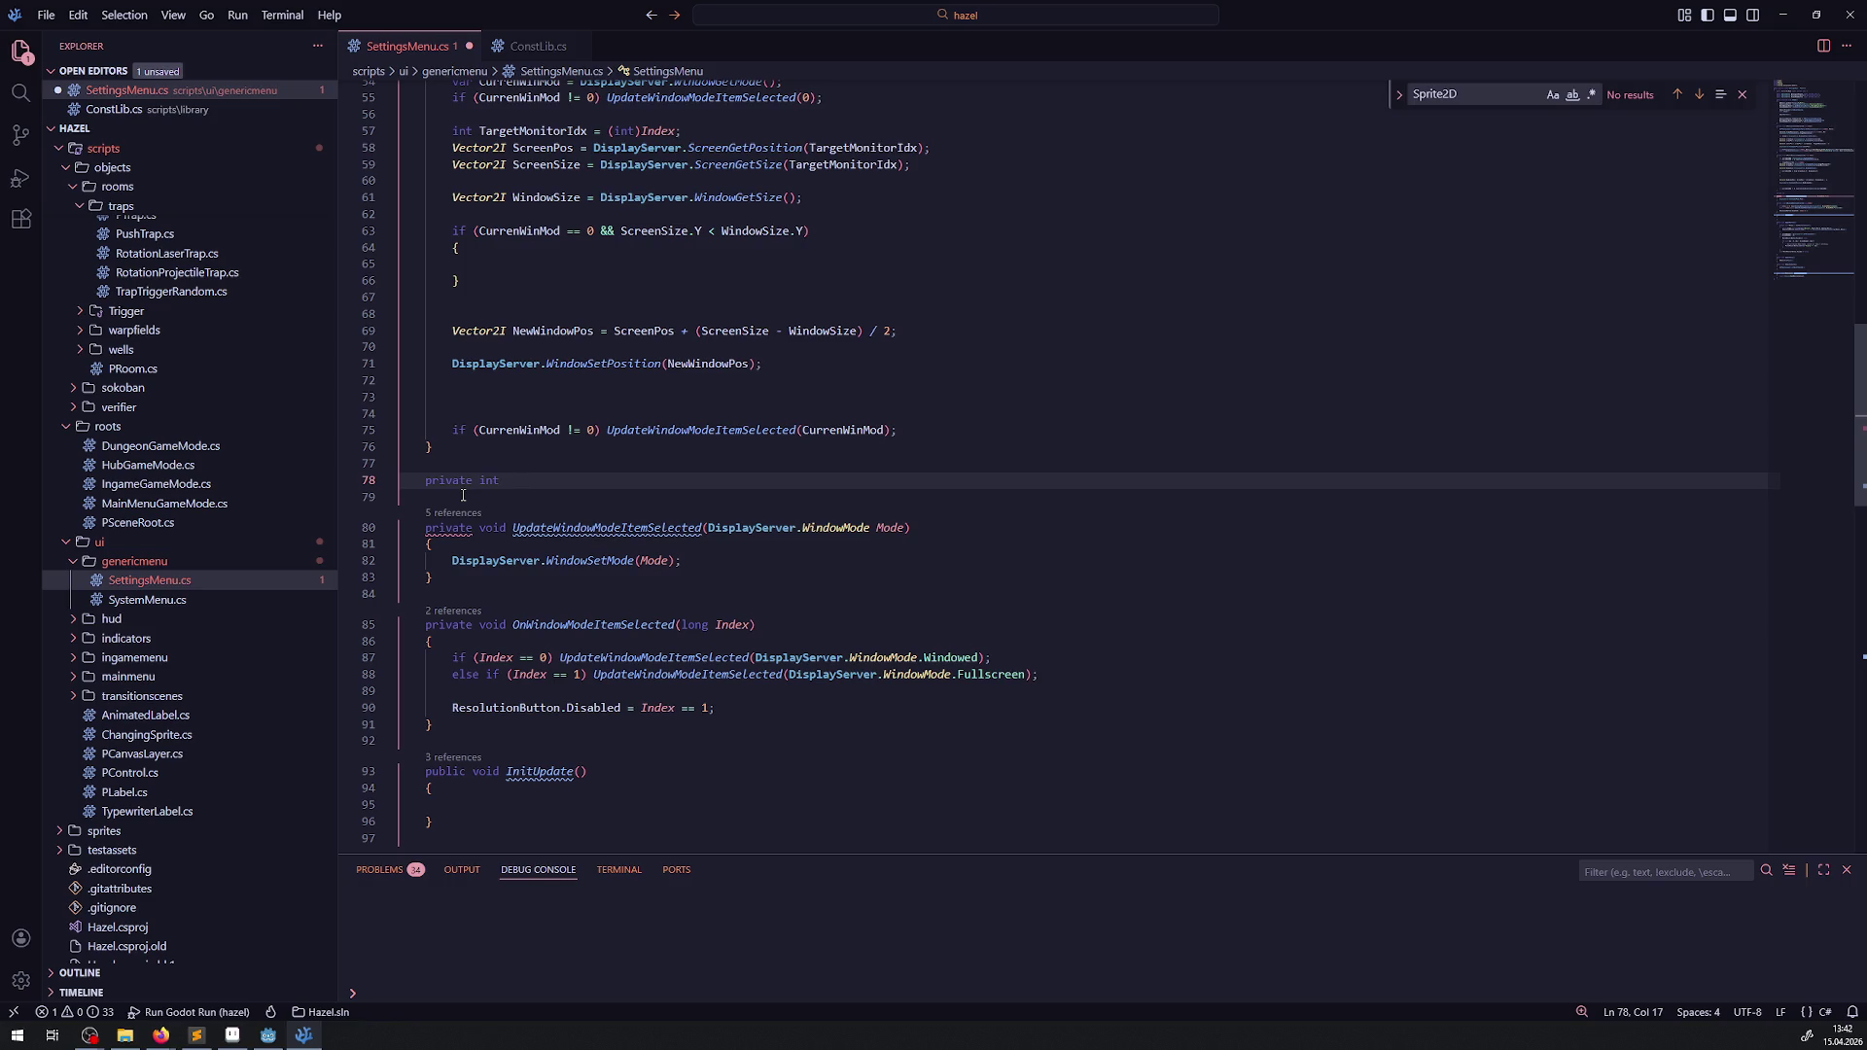
pyautogui.scroll(2, 463, 496)
pyautogui.write('Find')
pyautogui.scroll(2, 637, 496)
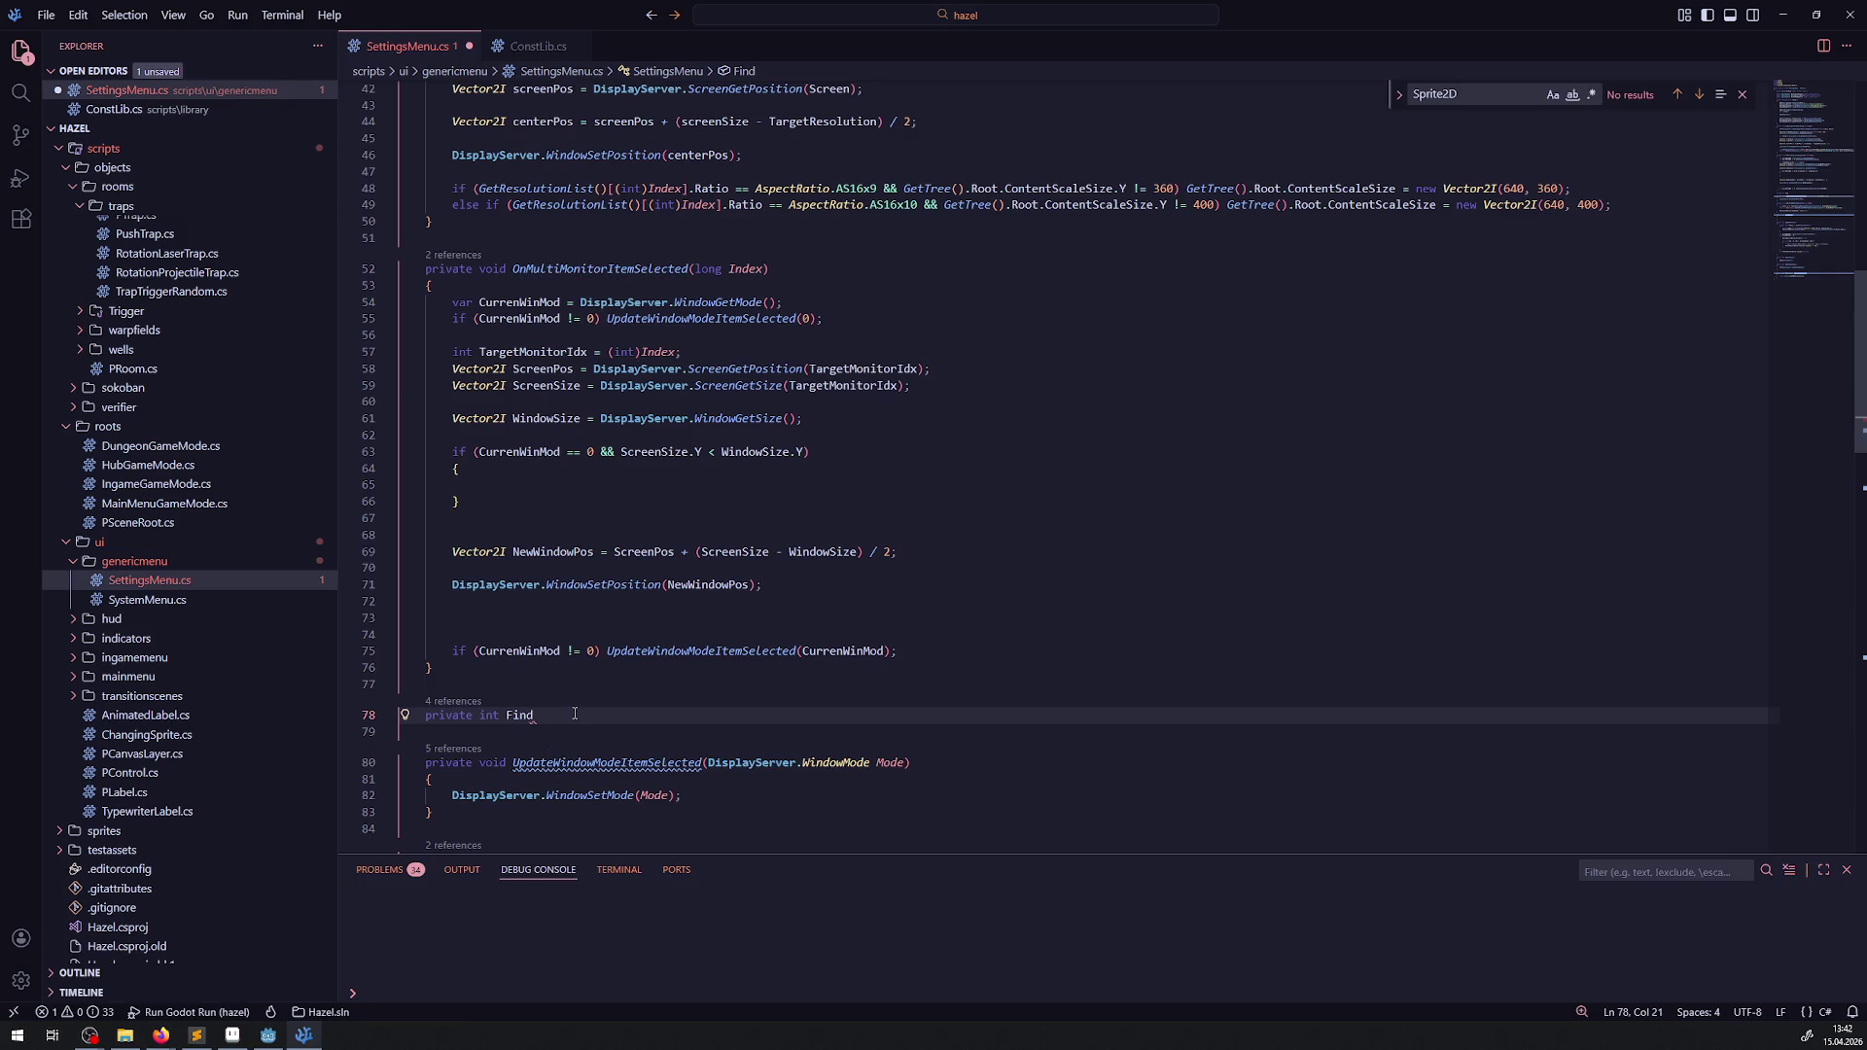
pyautogui.write('BestReso')
pyautogui.write('lution')
pyautogui.write('()')
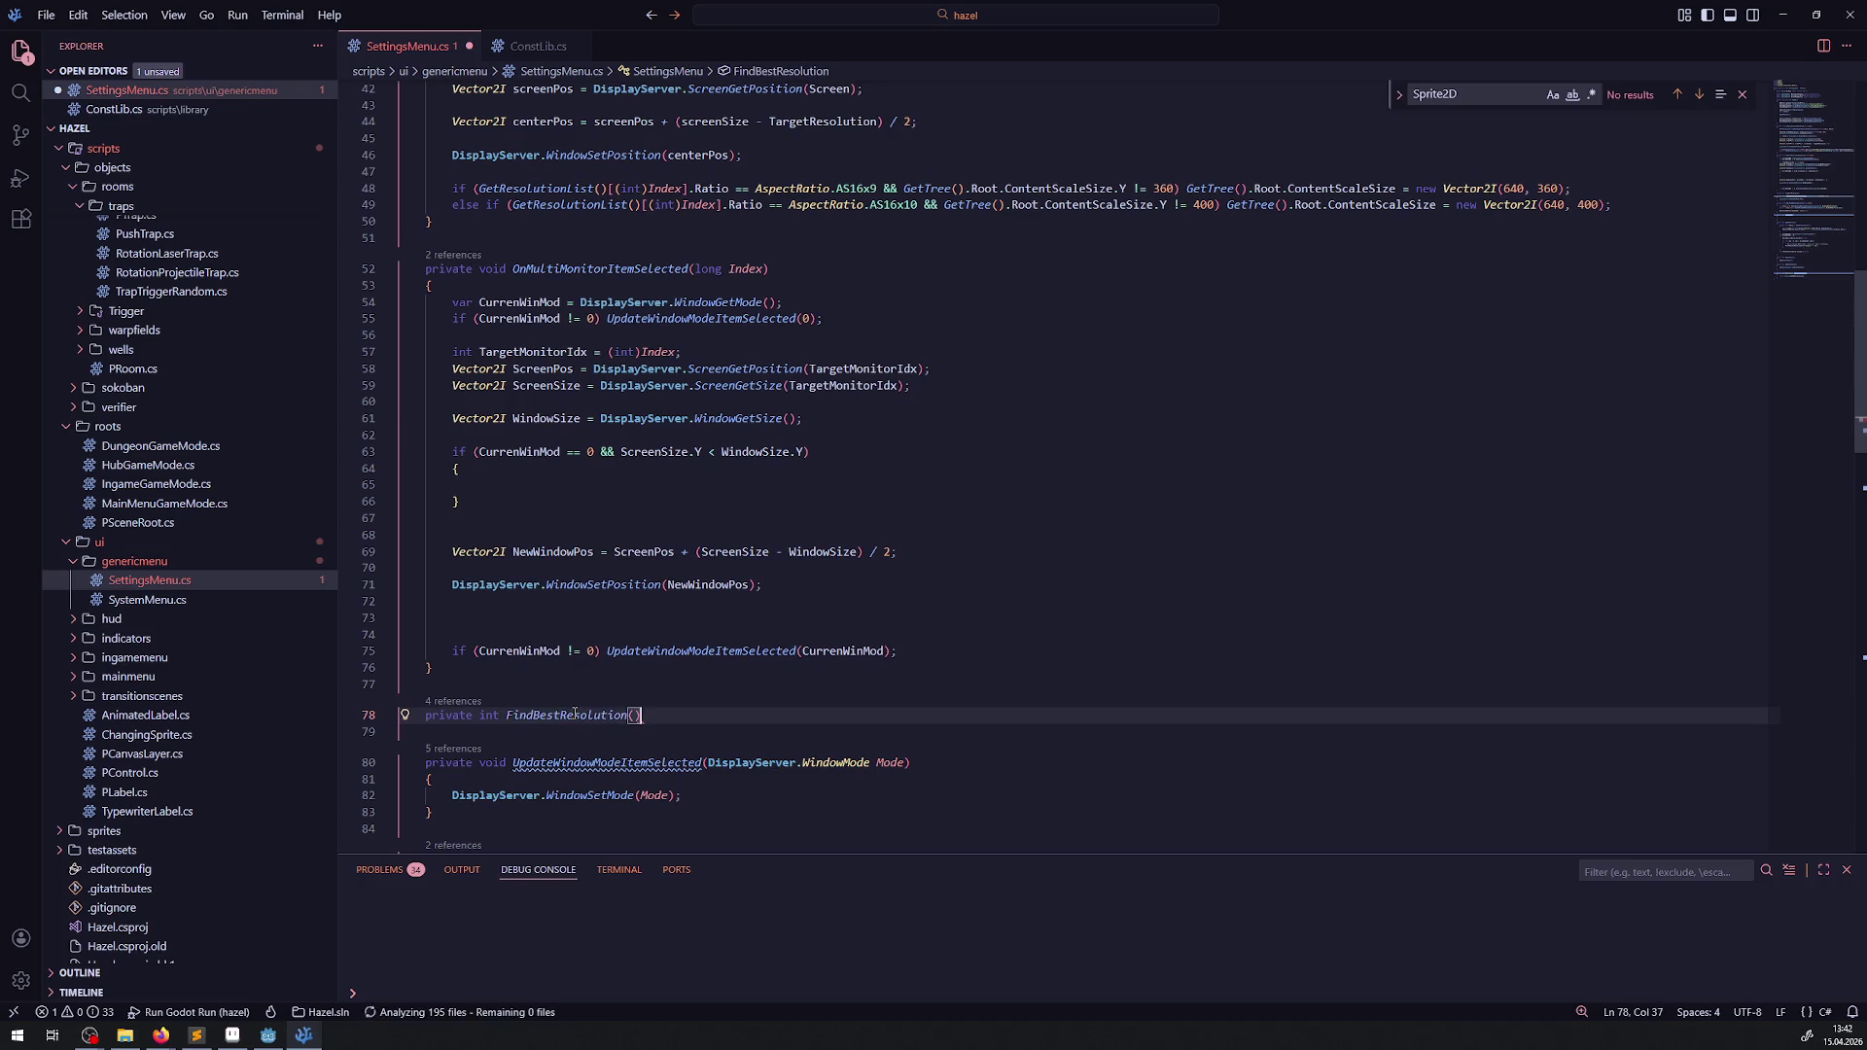
pyautogui.press('Return')
pyautogui.write('{')
pyautogui.press('Return')
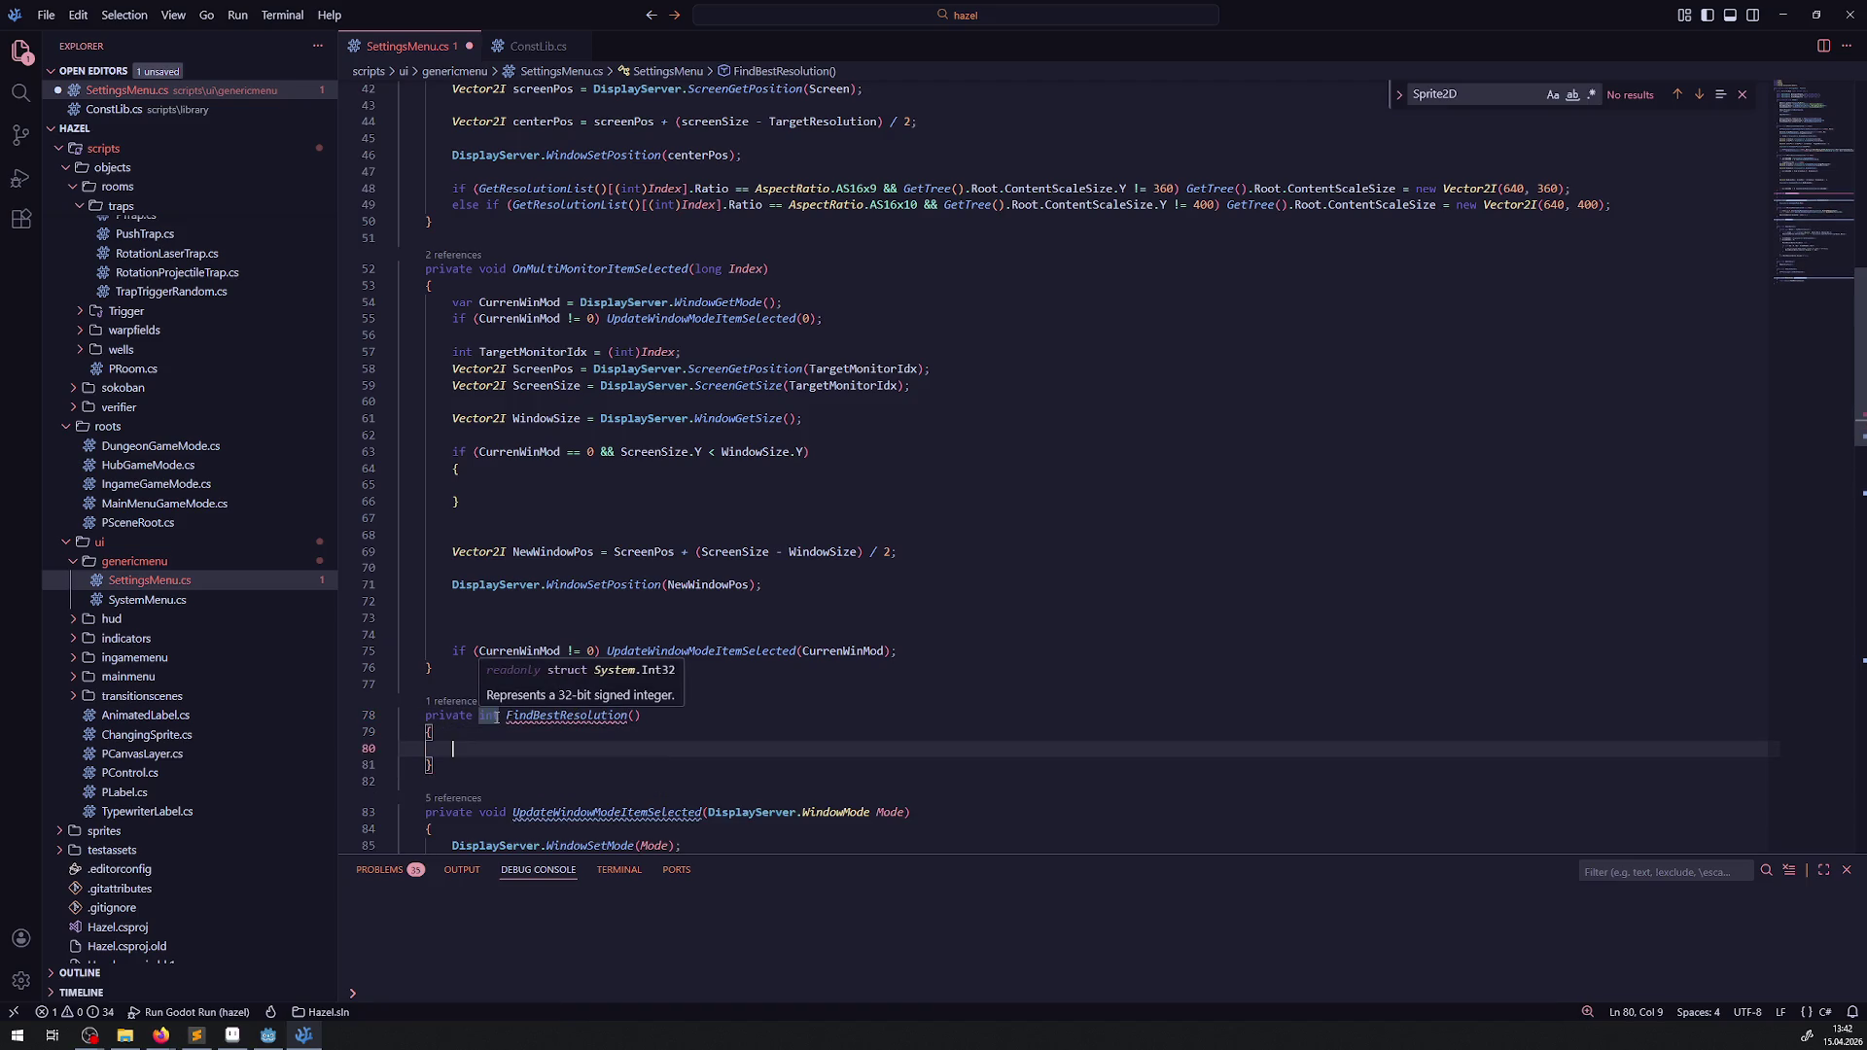
pyautogui.moveTo(574, 715)
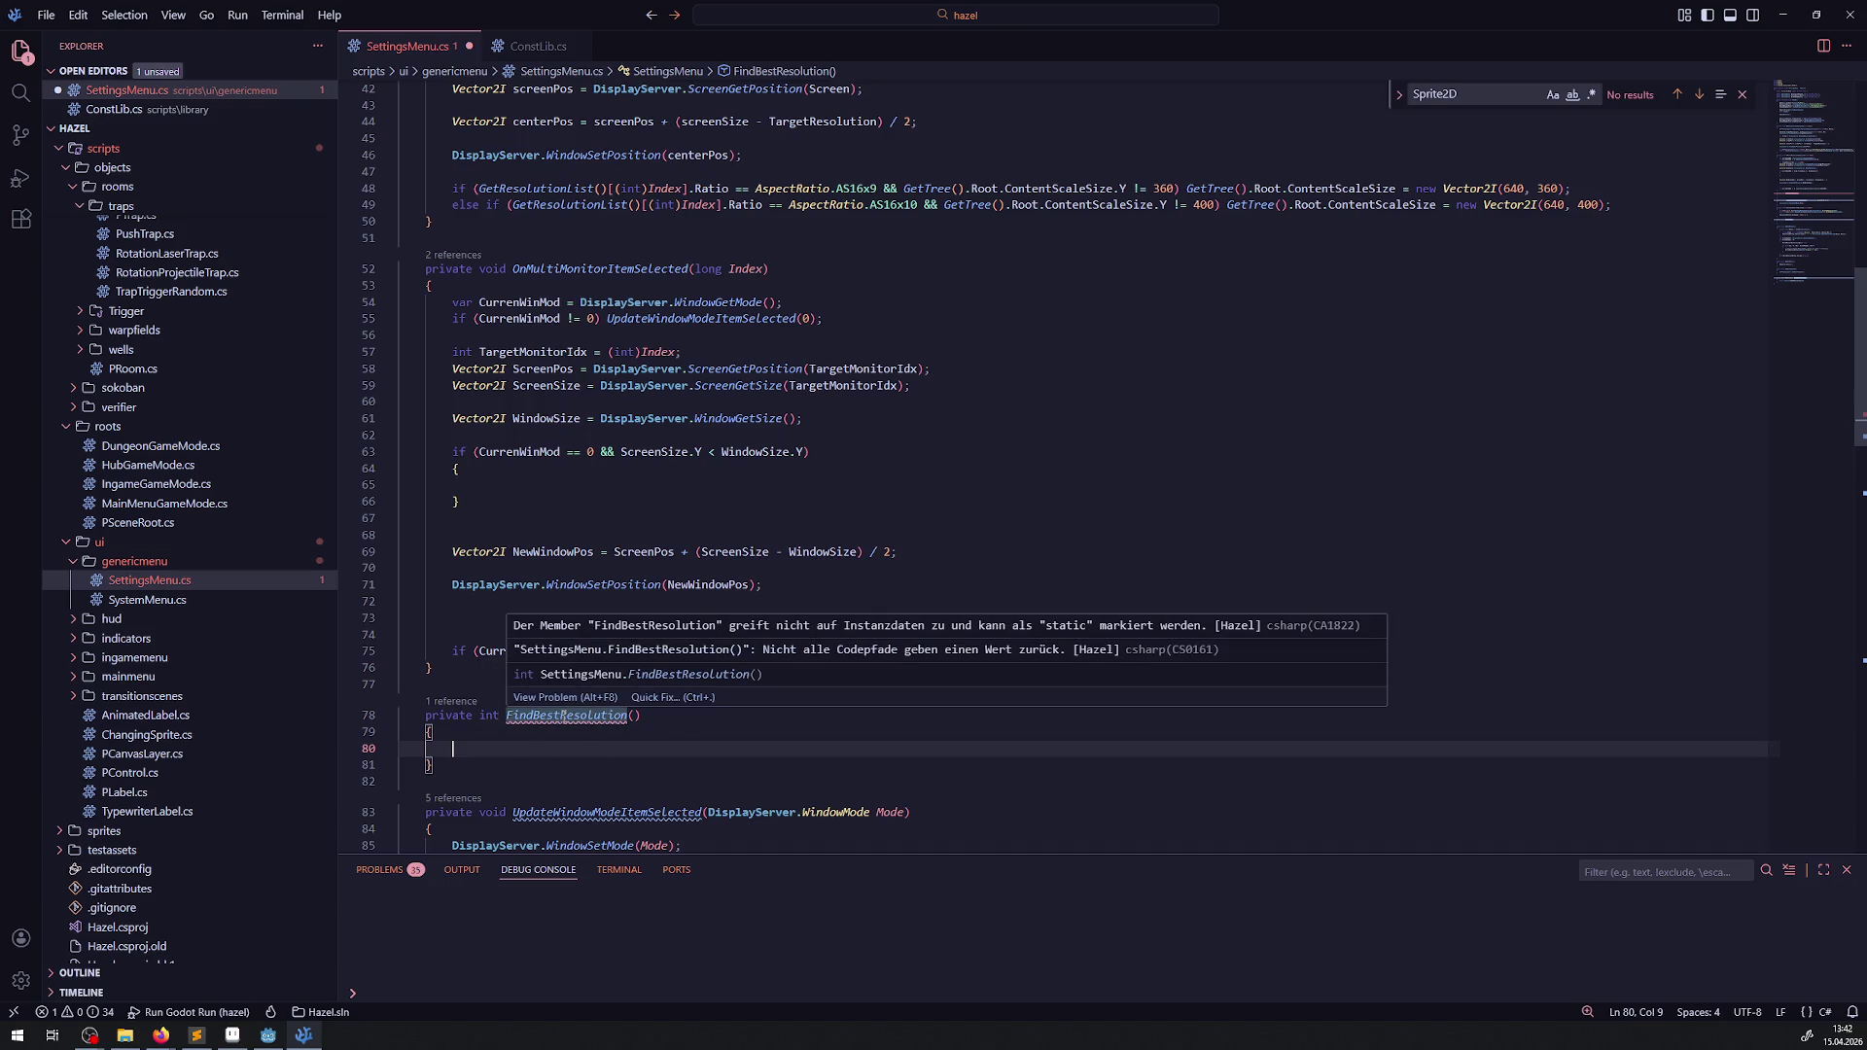
pyautogui.write('return 0;')
pyautogui.hotkey('ctrl', 's')
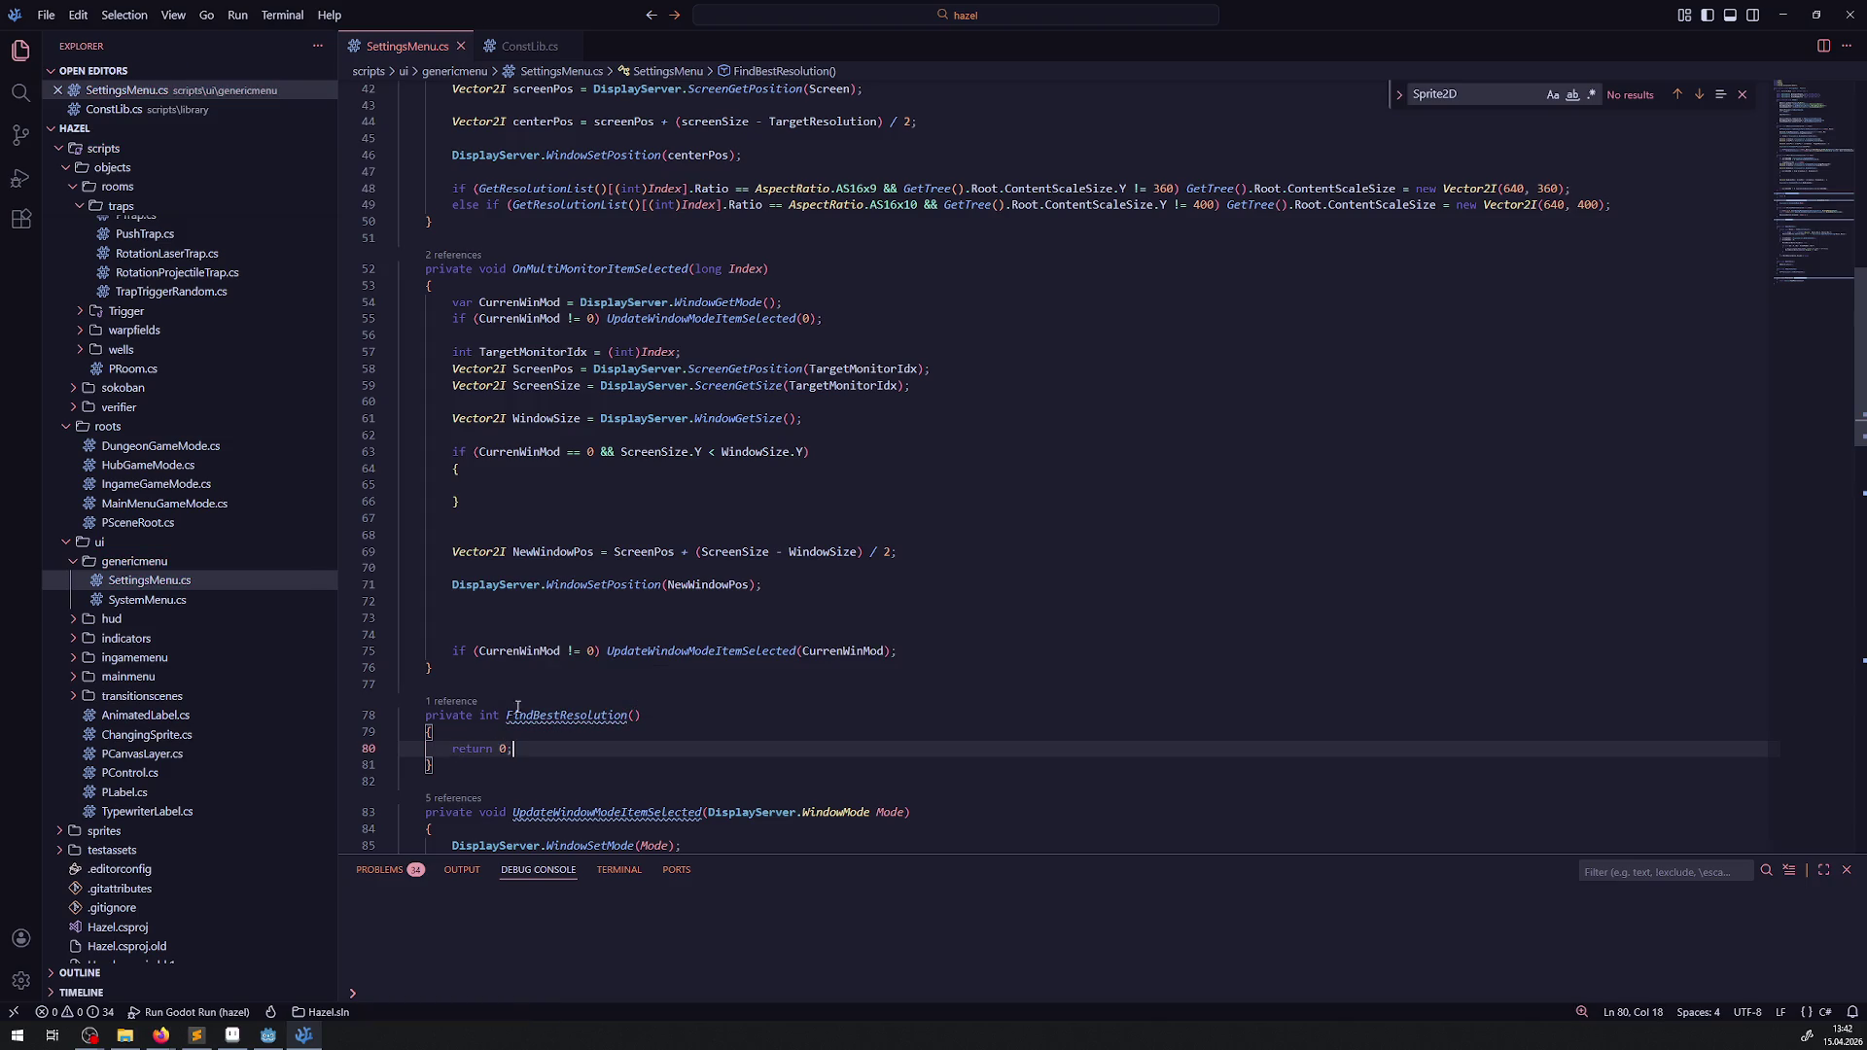
# - Bring up ConstLib.cs to look at the GameResolutionList
pyautogui.scroll(-3, 603, 532)
pyautogui.moveTo(609, 505)
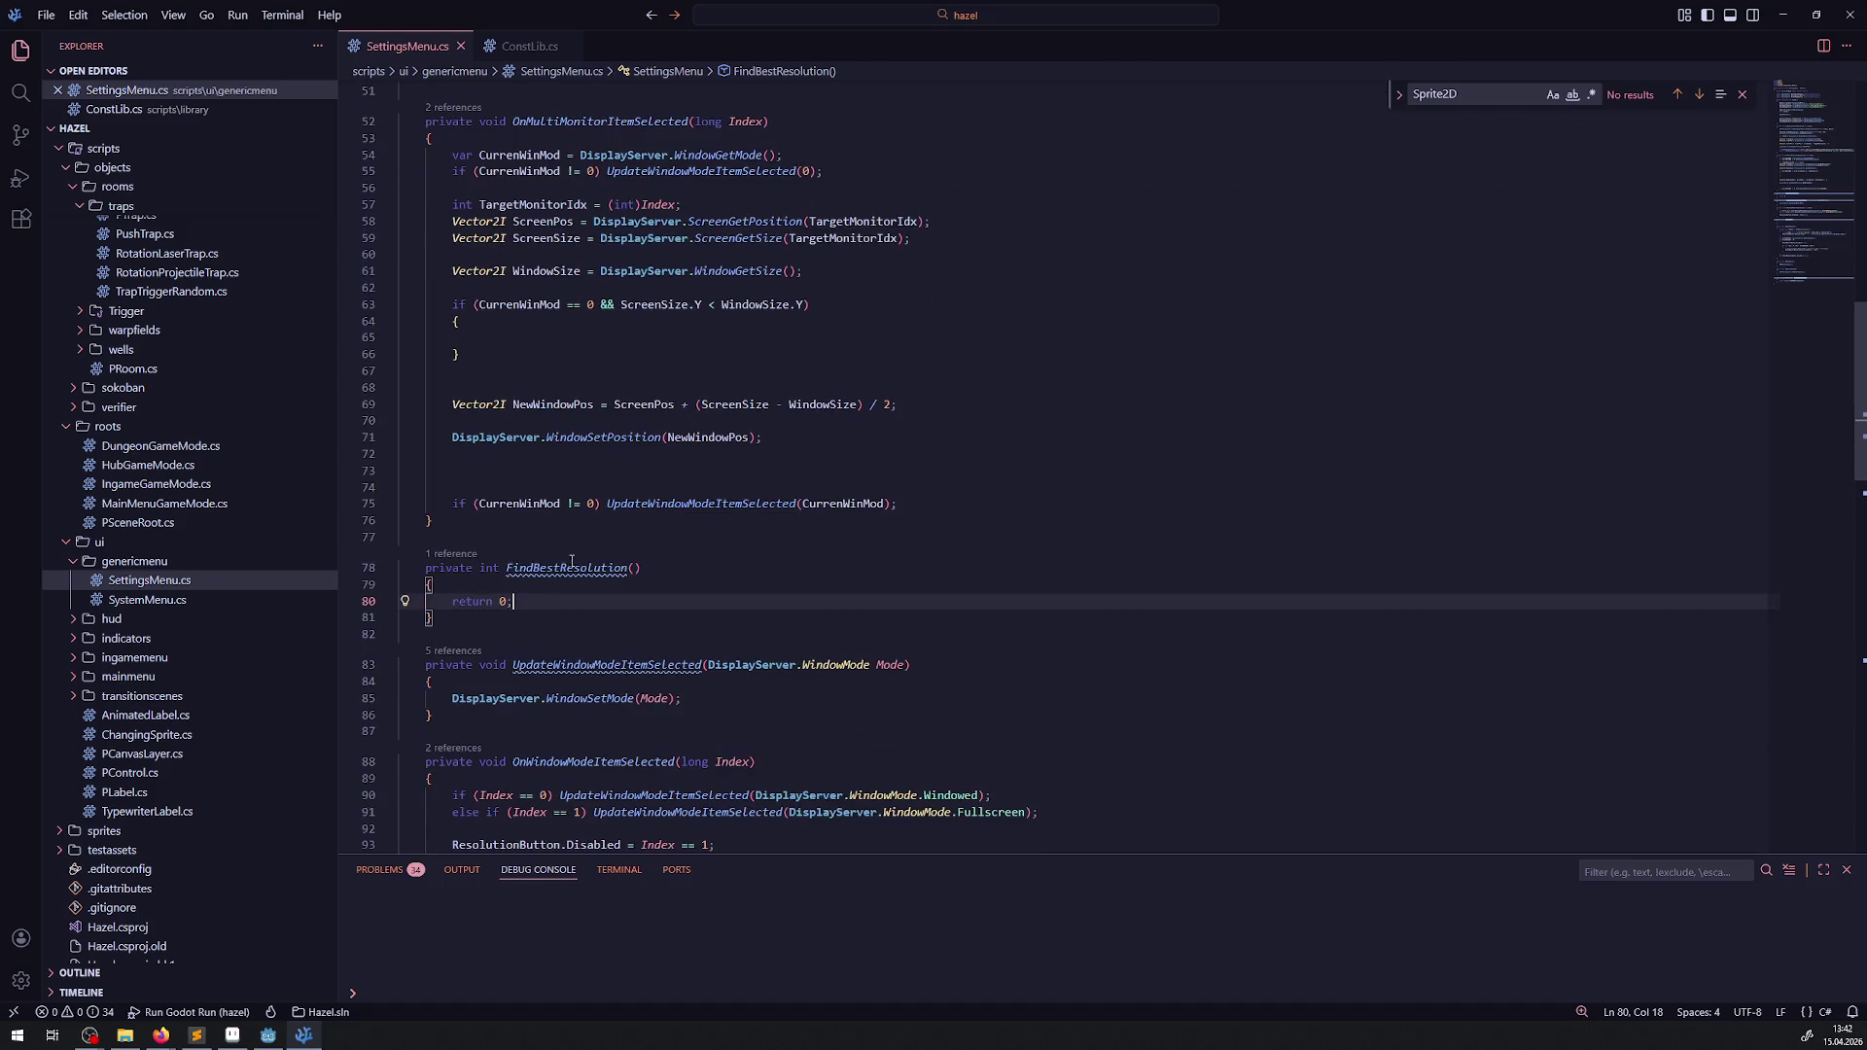
pyautogui.click(530, 46)
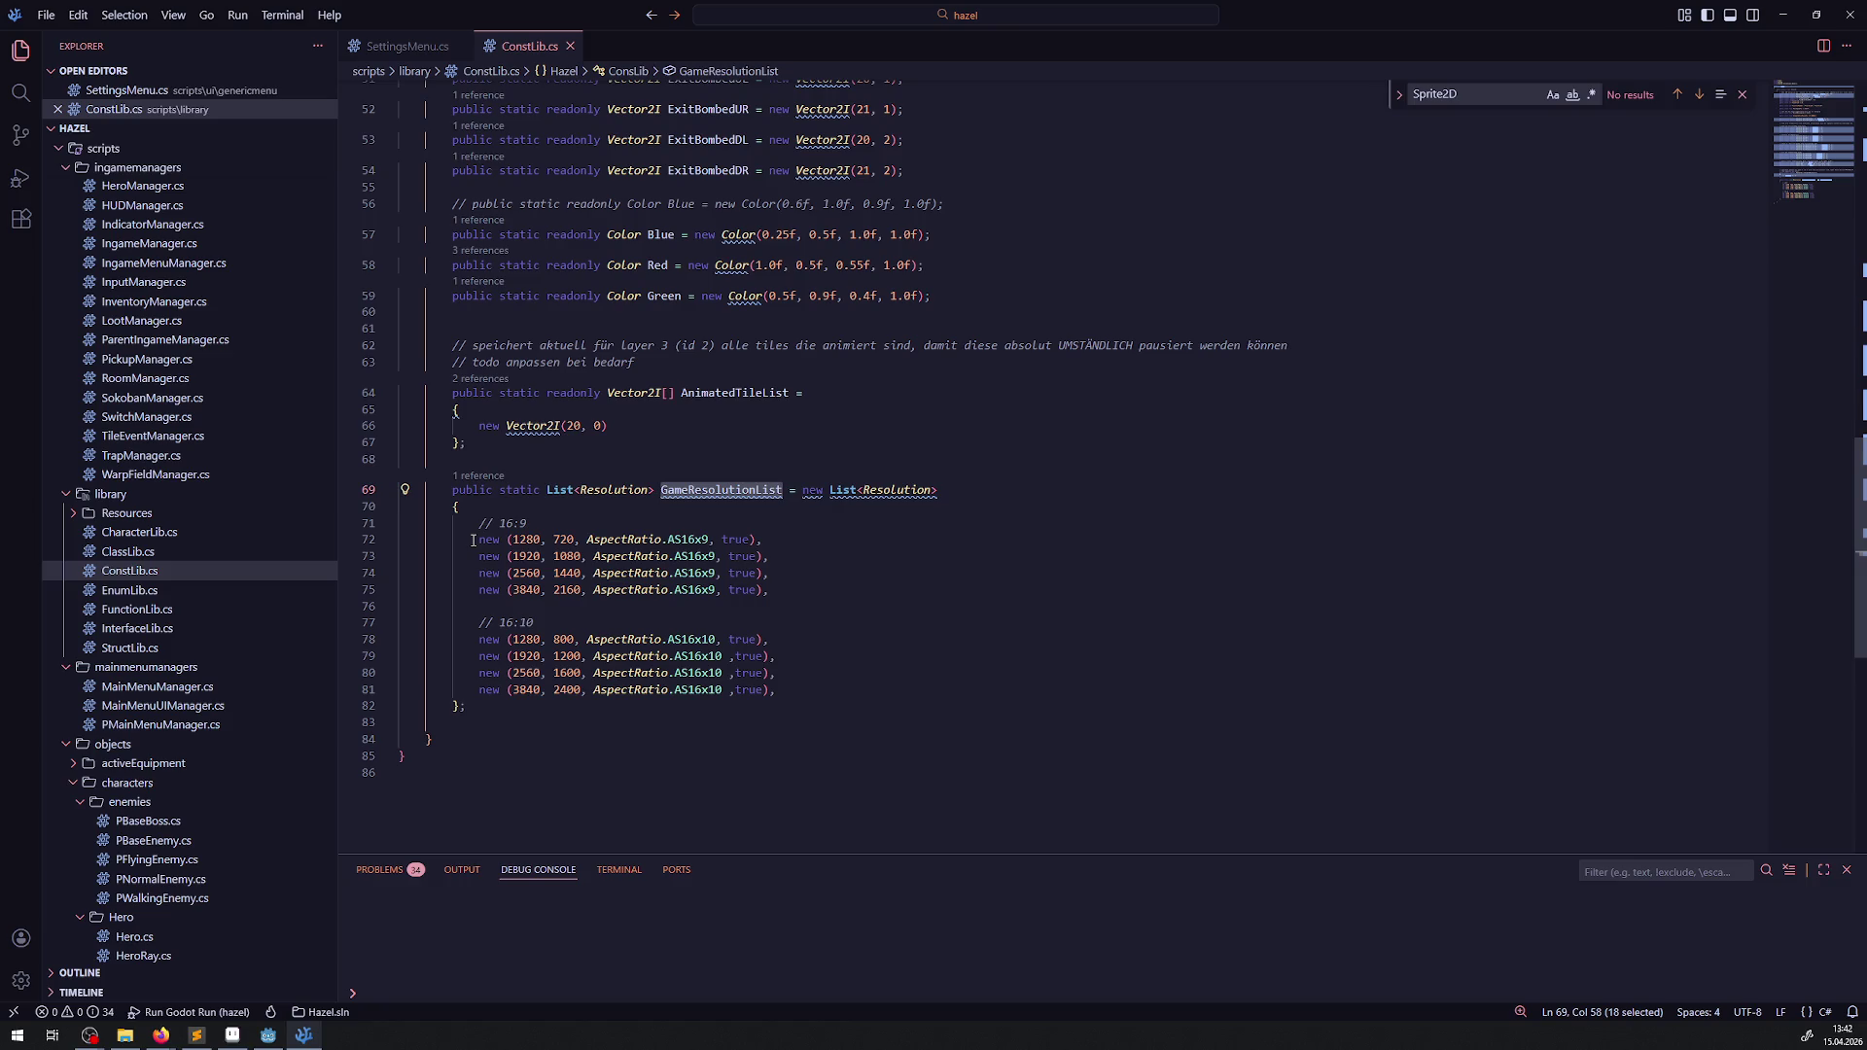
# - Inspect the first 16:9 entries of GameResolutionList, then return to SettingsMenu.cs
pyautogui.moveTo(473, 539)
pyautogui.mouseDown()
pyautogui.moveTo(770, 573)
pyautogui.moveTo(401, 540)
pyautogui.mouseUp()
pyautogui.click(792, 571)
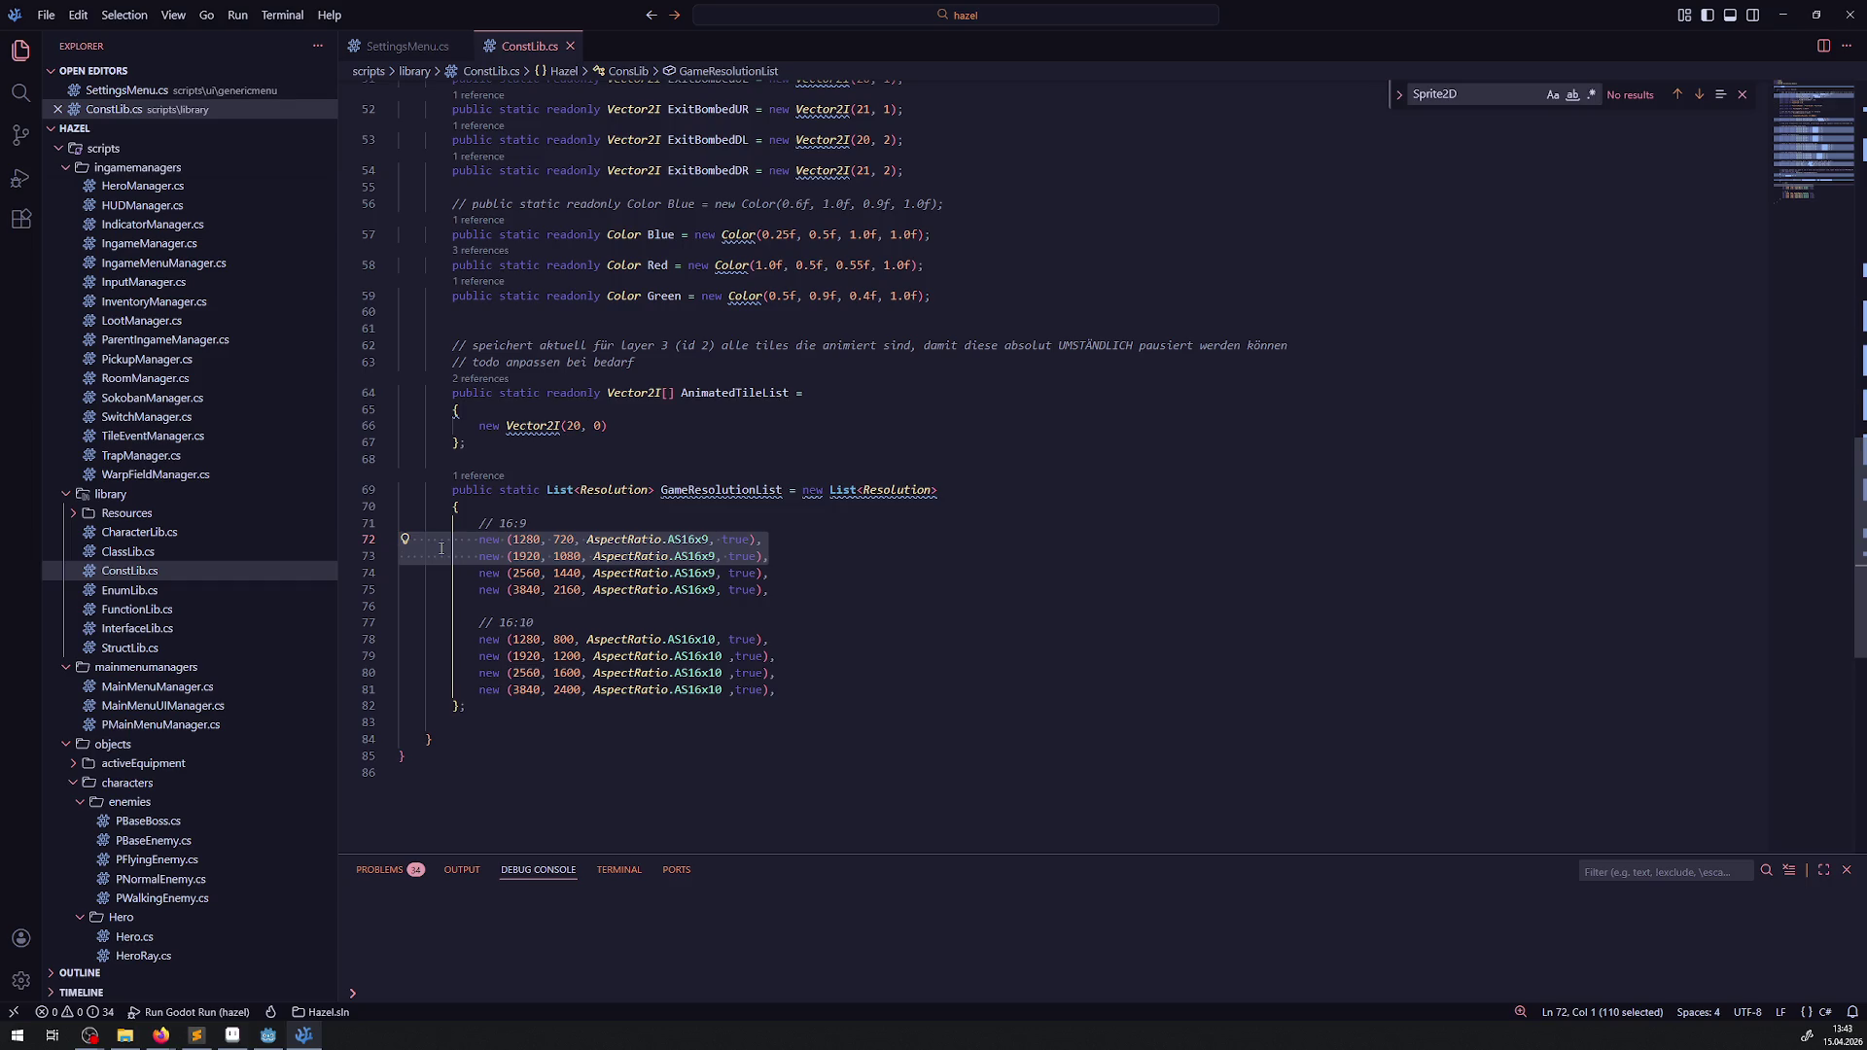
pyautogui.click(410, 48)
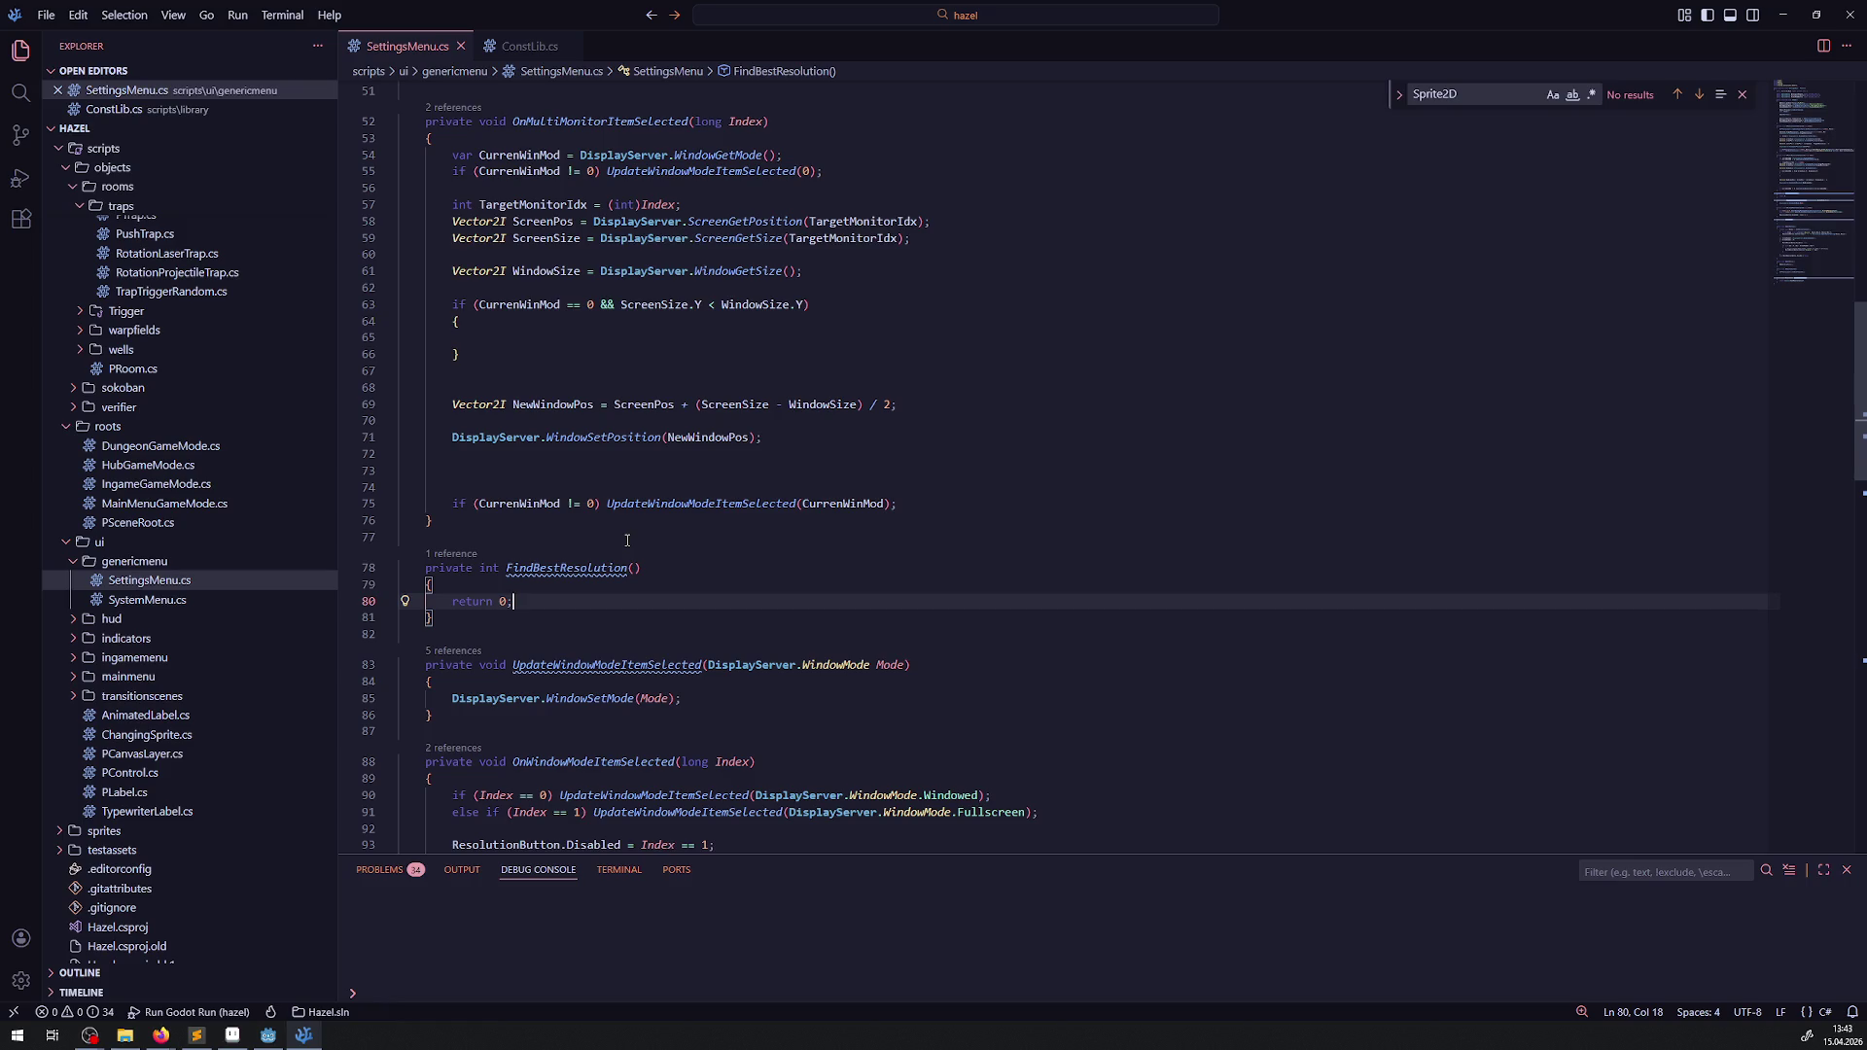
# - Try a DisplayServer.Aspect line on line 62, undo it, and review the uses of WindowSize
pyautogui.doubleClick(689, 271)
pyautogui.hotkey('ctrl', 'c')
pyautogui.click(716, 283)
pyautogui.hotkey('ctrl', 'v')
pyautogui.write('.A')
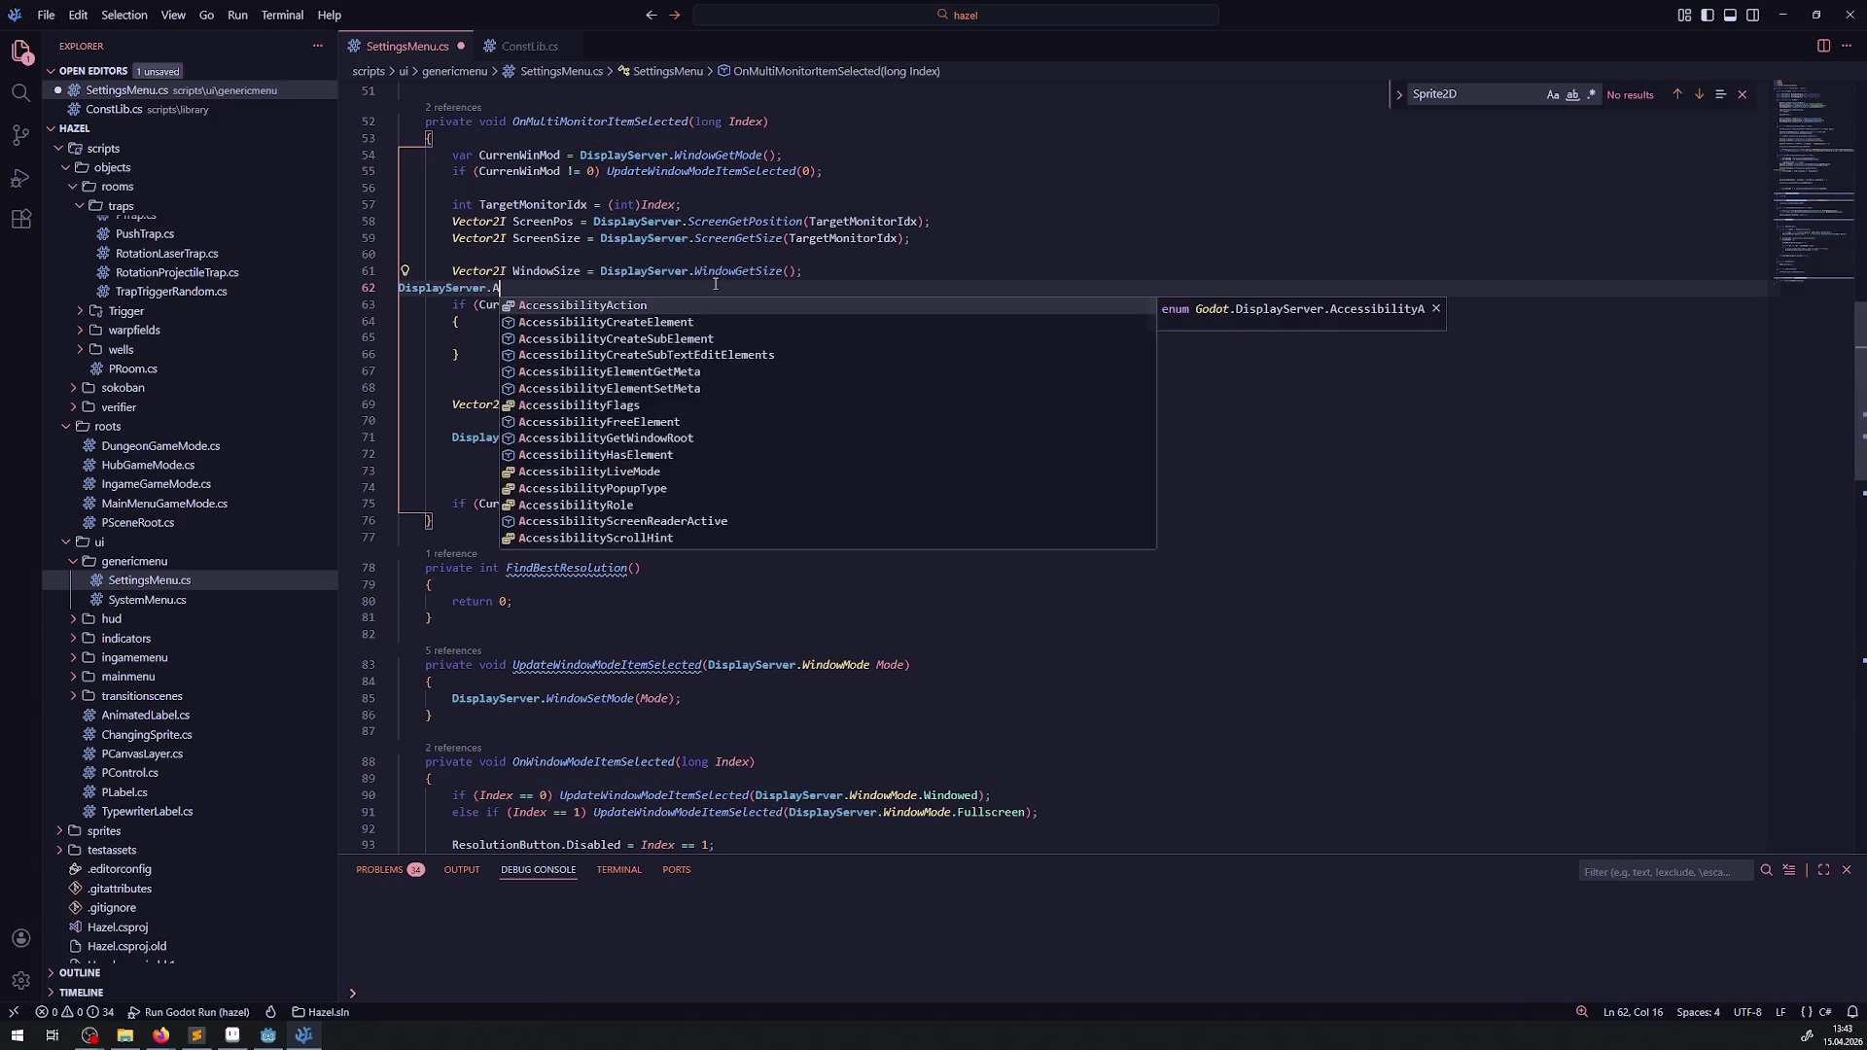
pyautogui.write('spect')
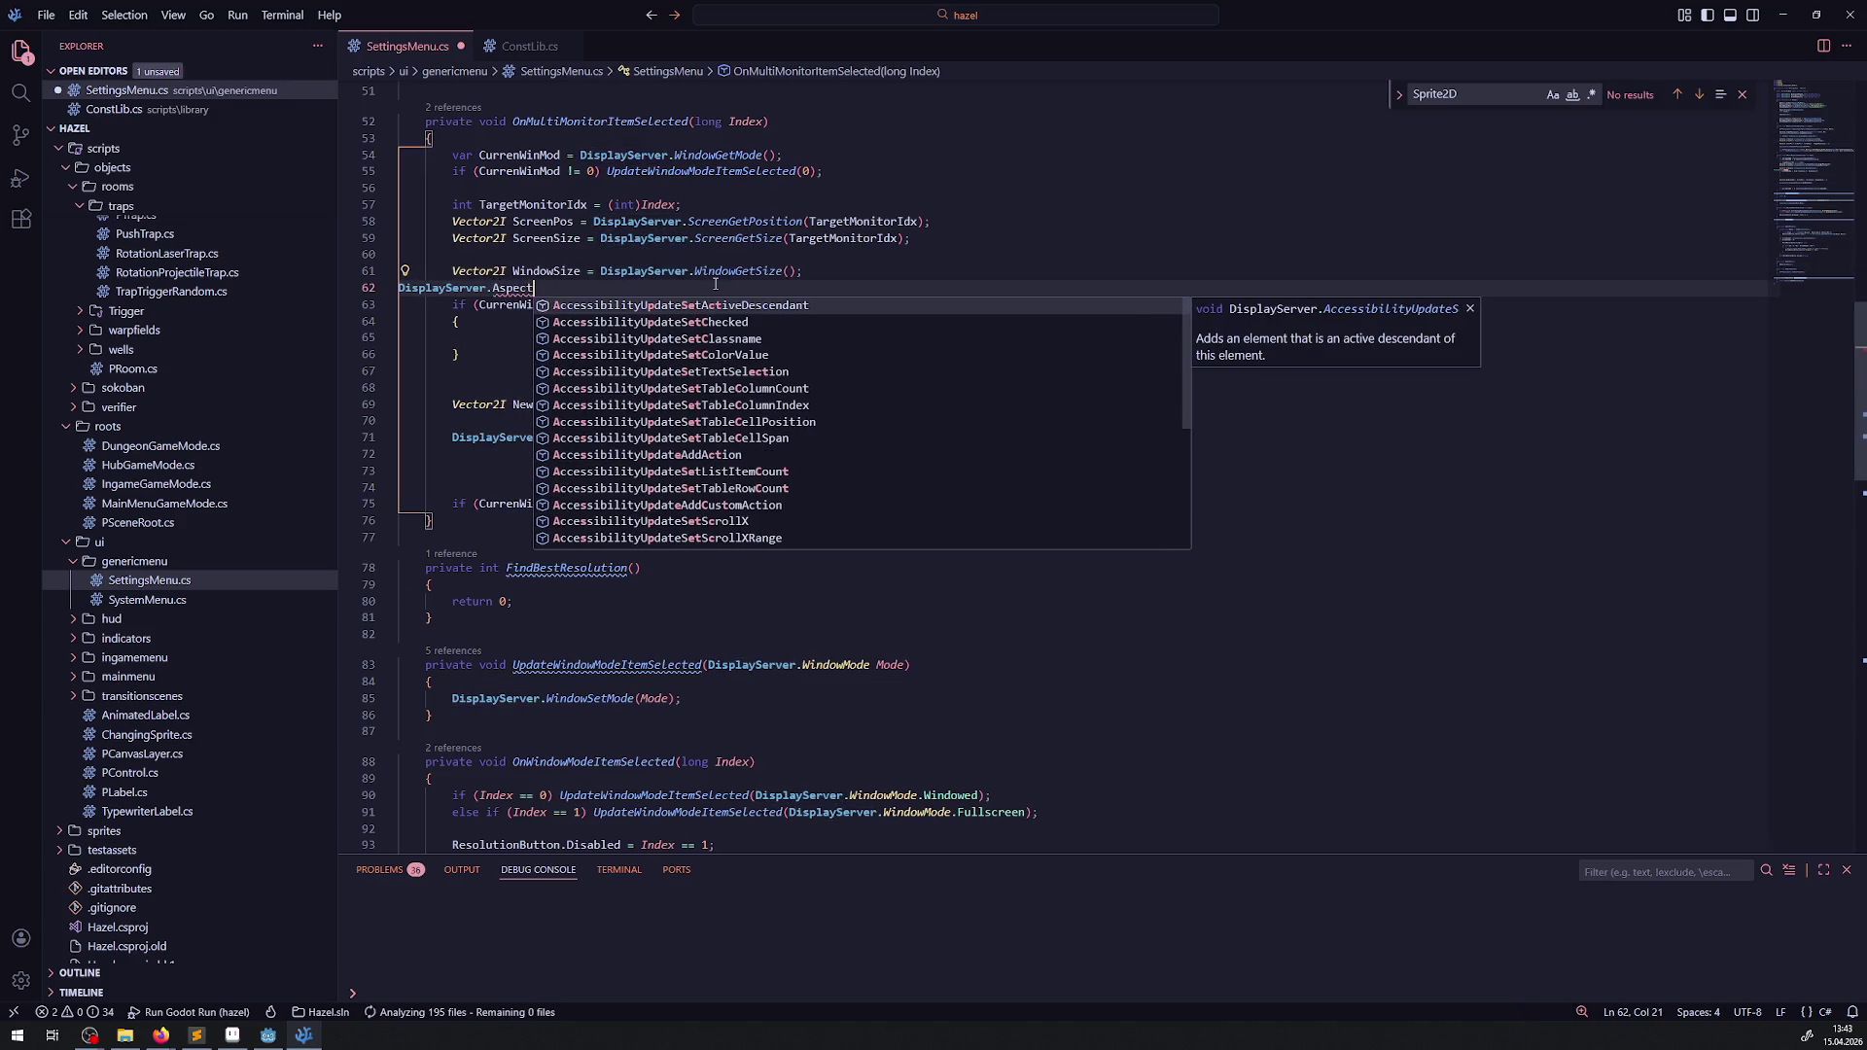
pyautogui.hotkey('ctrl', 'z')
pyautogui.hotkey('ctrl', 'z')
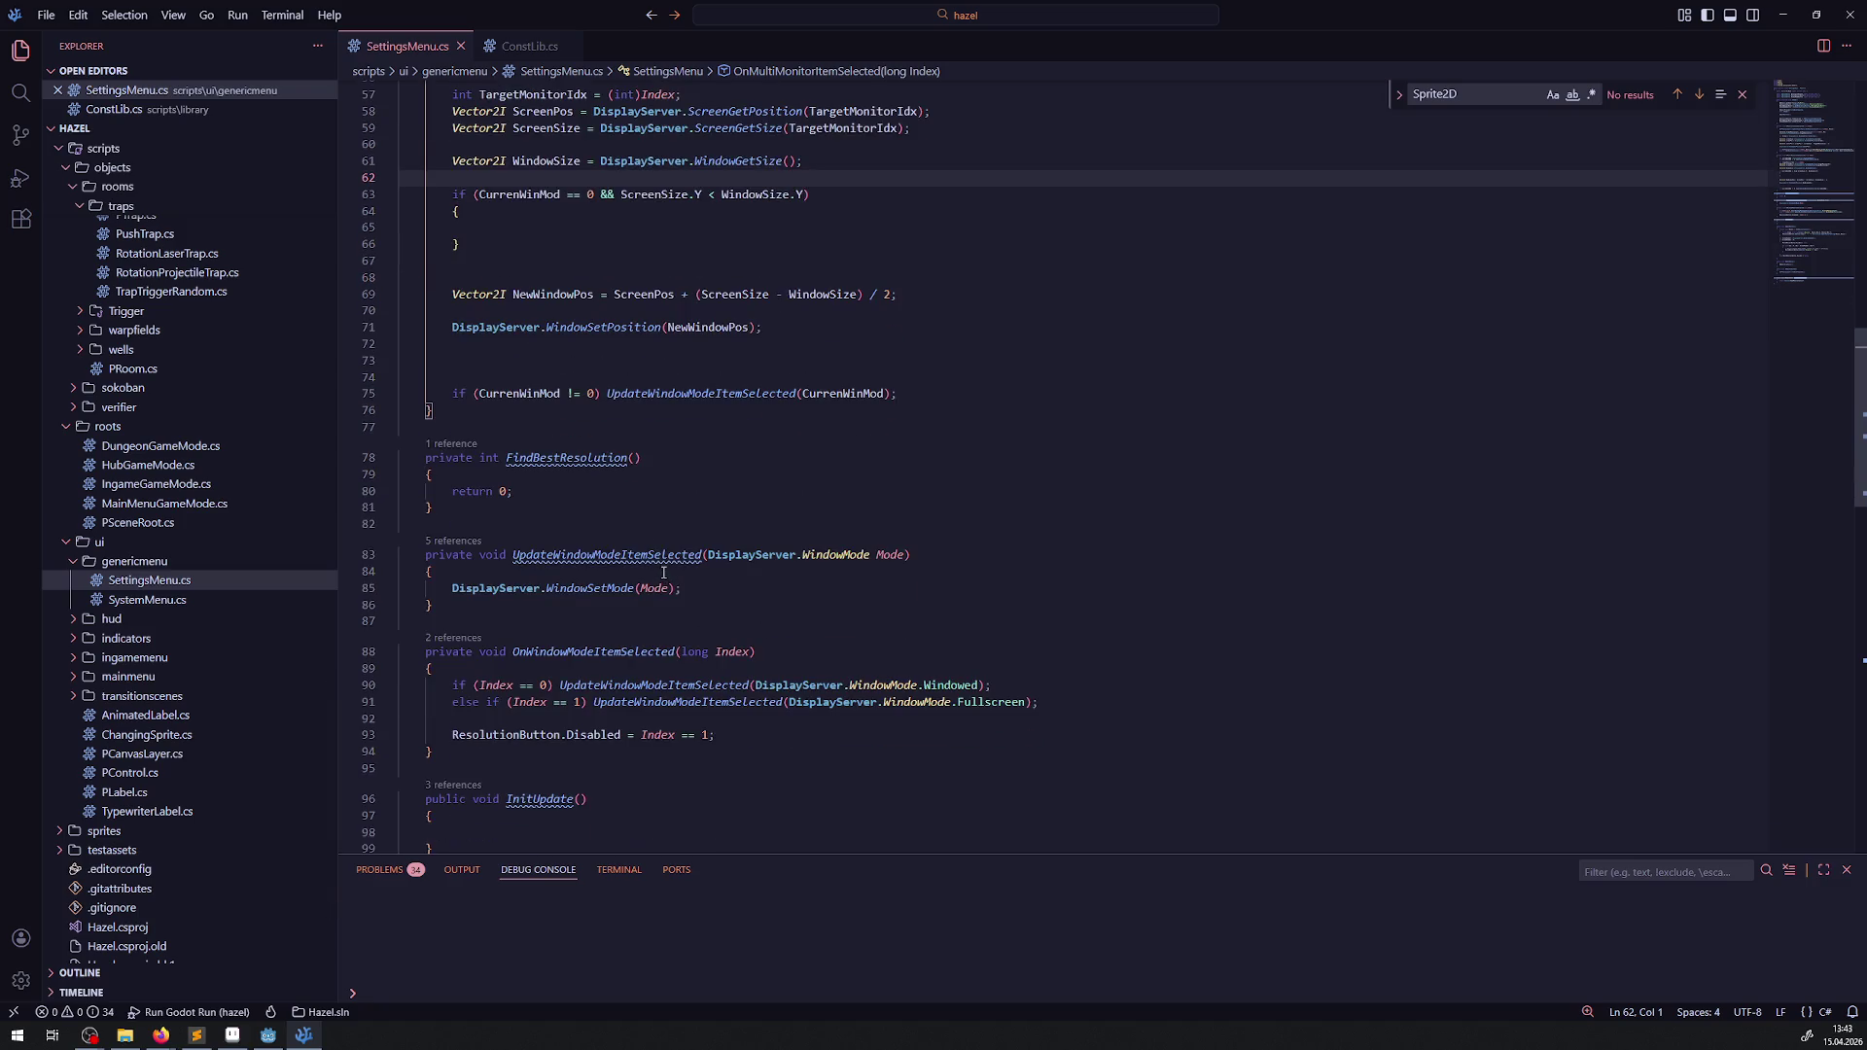
pyautogui.scroll(4, 569, 233)
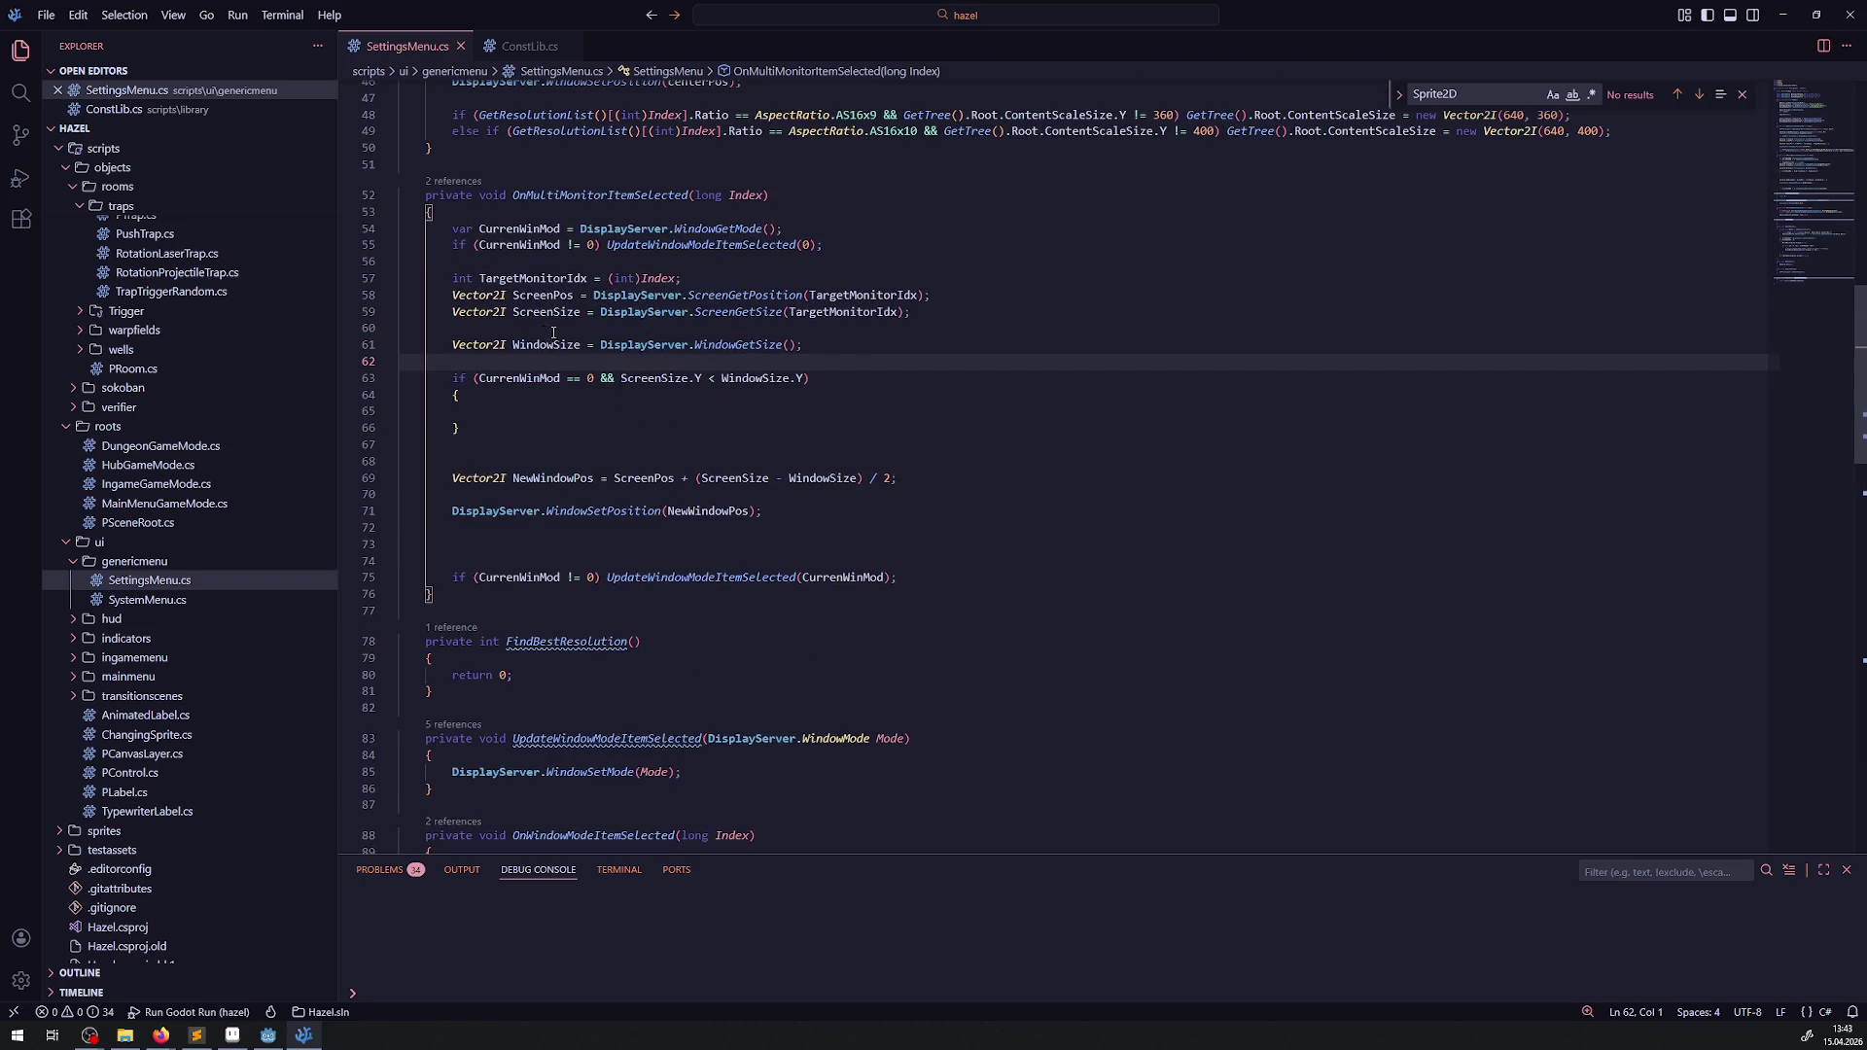
pyautogui.doubleClick(544, 345)
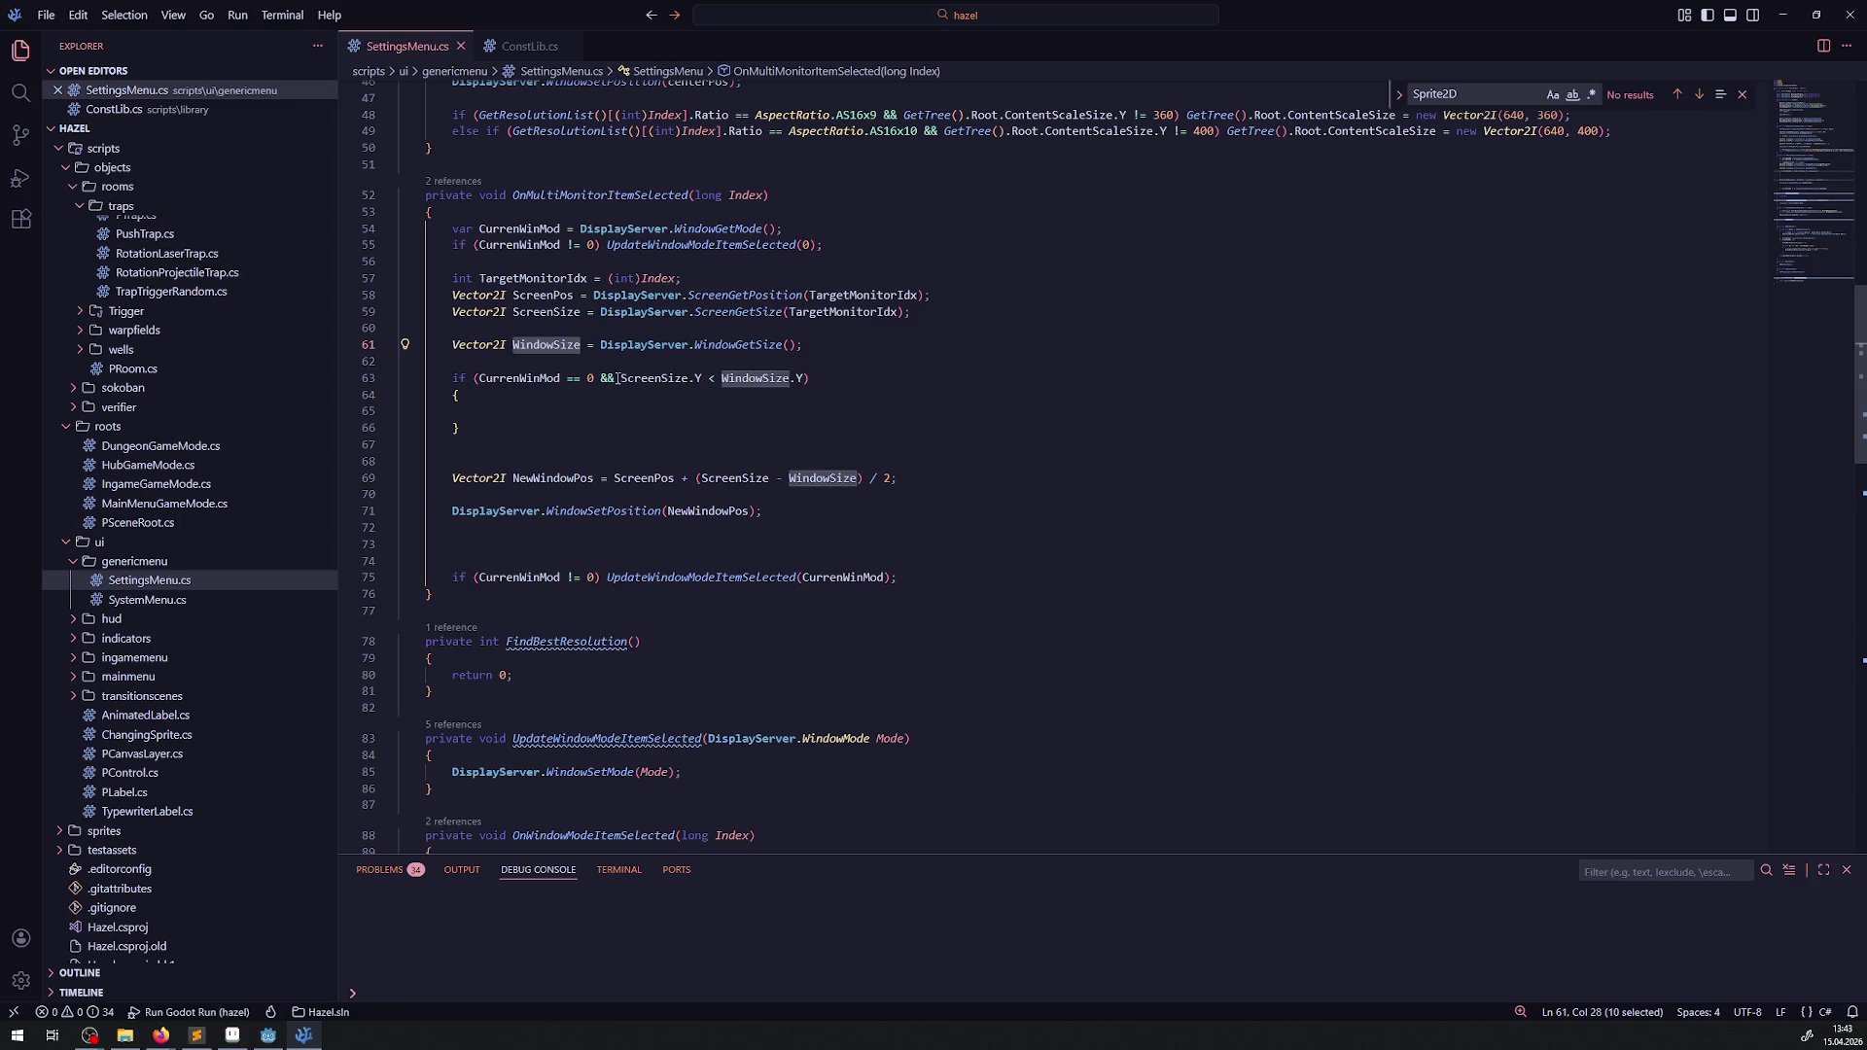
pyautogui.scroll(-4, 620, 584)
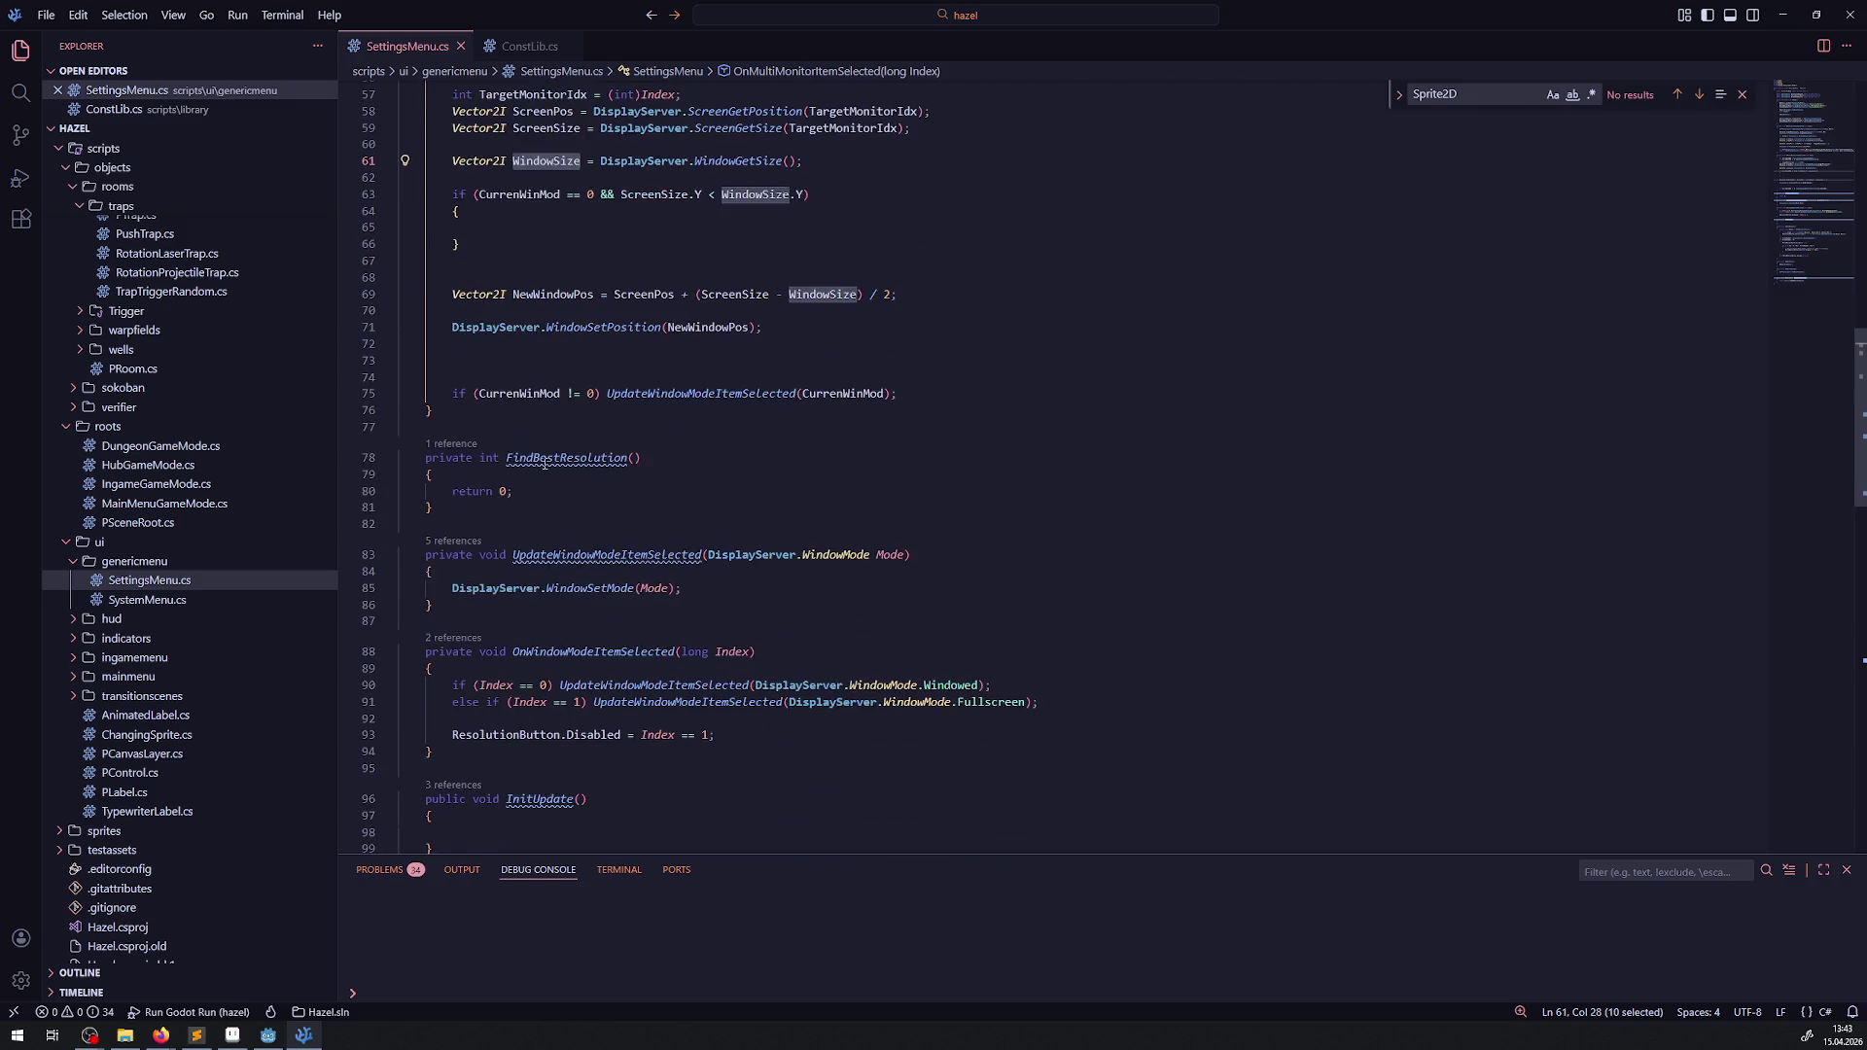
# - Start a 'Vector' line inside FindBestResolution, then view the resolution list in ConstLib.cs
pyautogui.click(529, 477)
pyautogui.press('Return')
pyautogui.write('Vector')
pyautogui.click(650, 15)
pyautogui.click(613, 492)
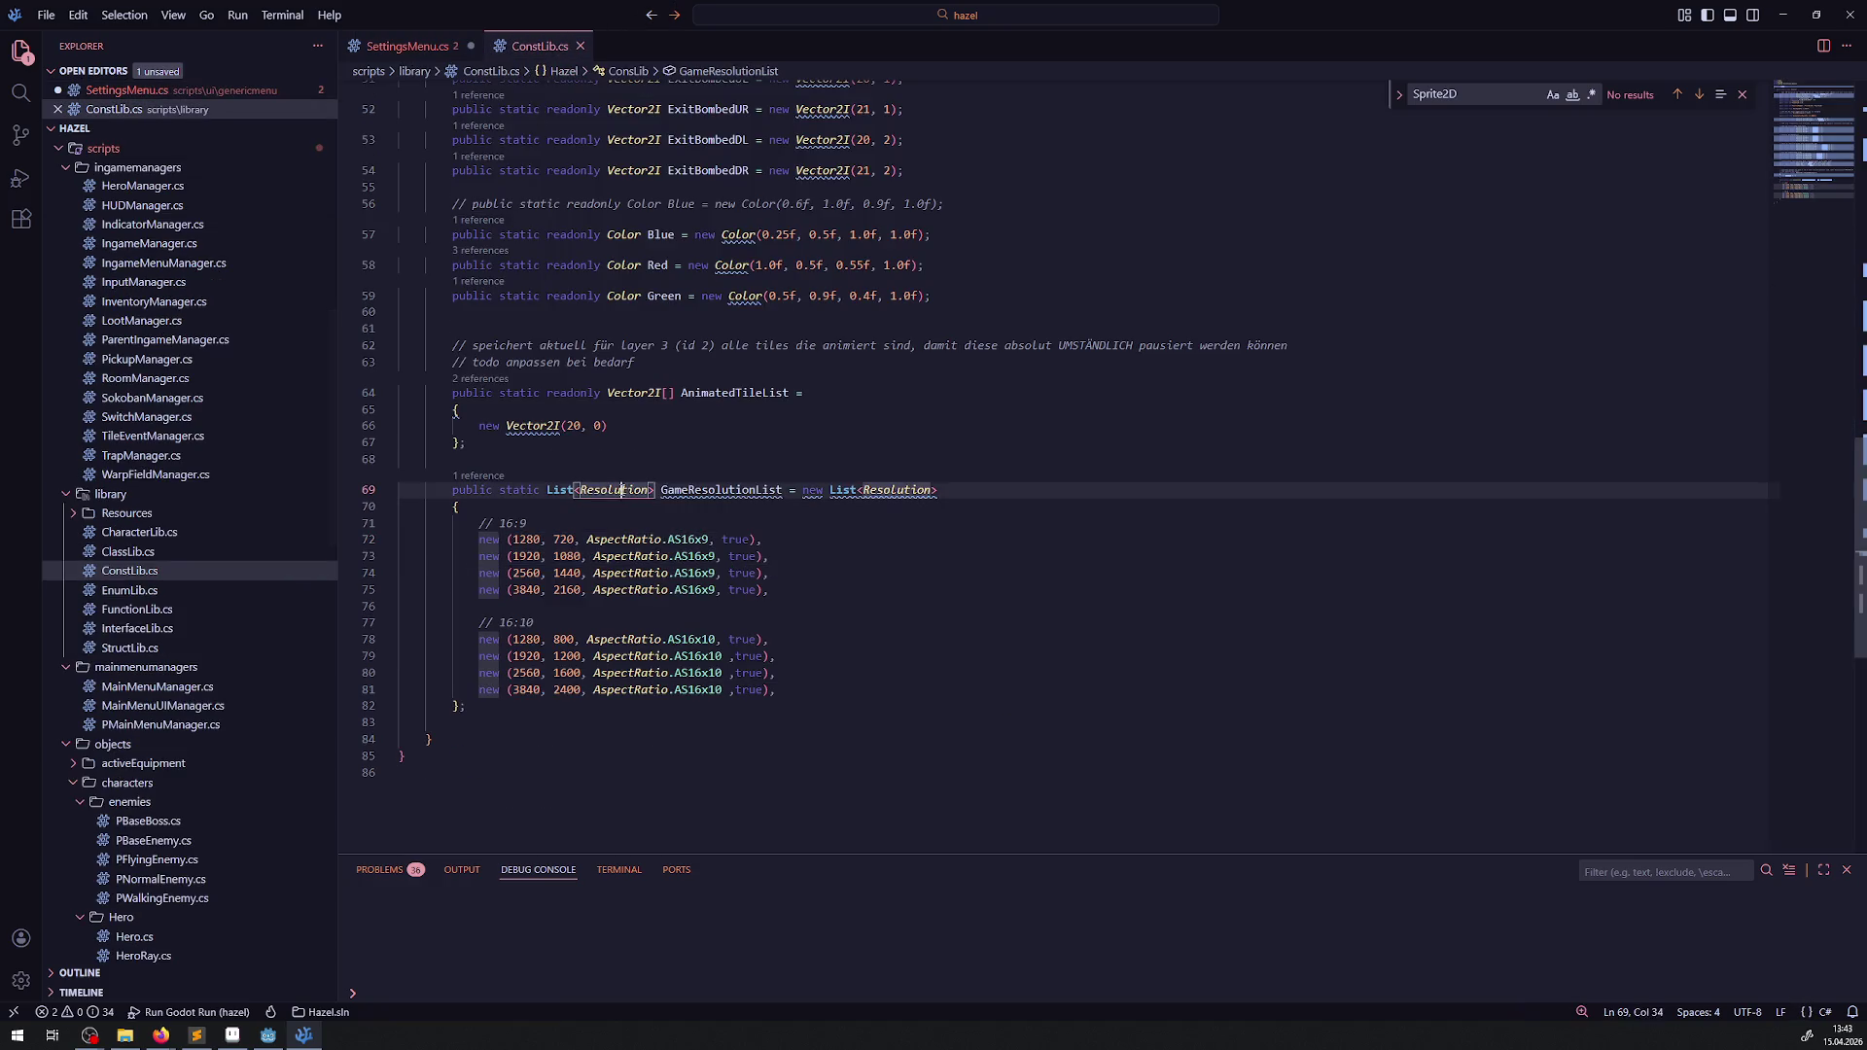
# - Replace Vector on line 80 with the declaration 'Resolution BestRes;' and start a new line
pyautogui.click(408, 45)
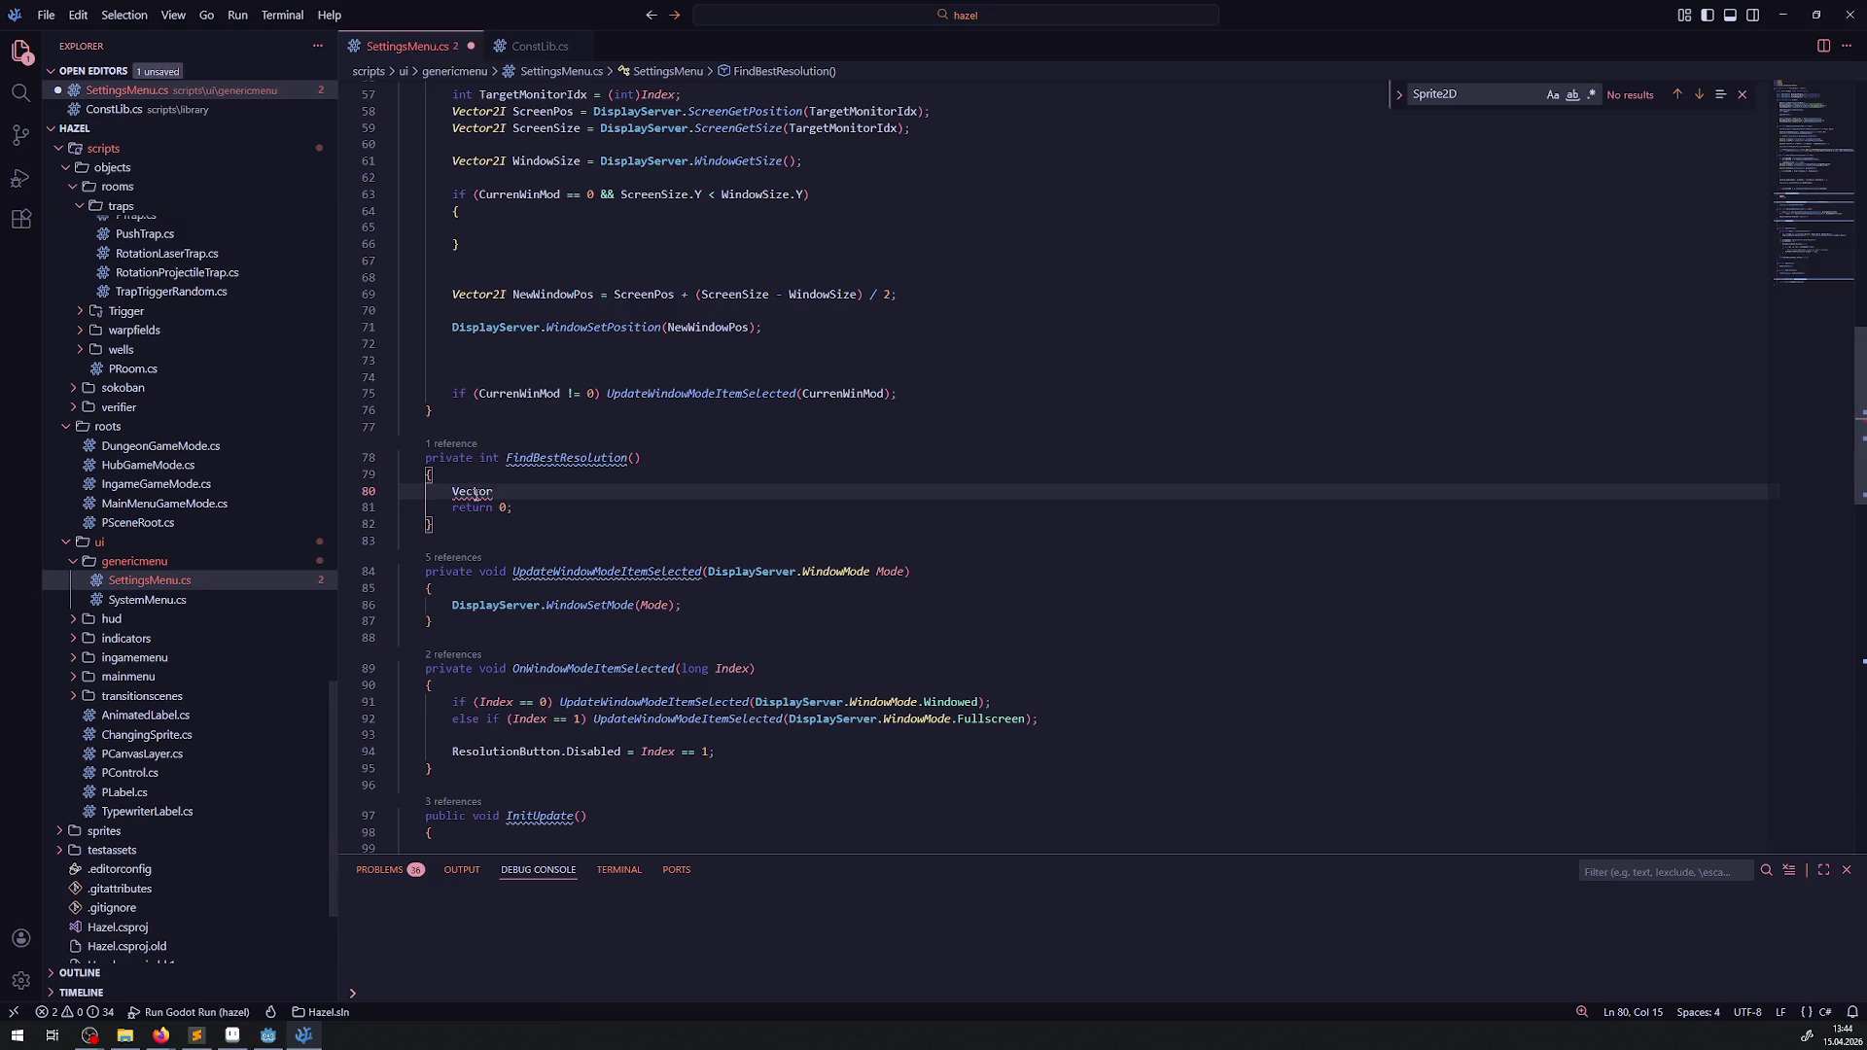
pyautogui.doubleClick(472, 491)
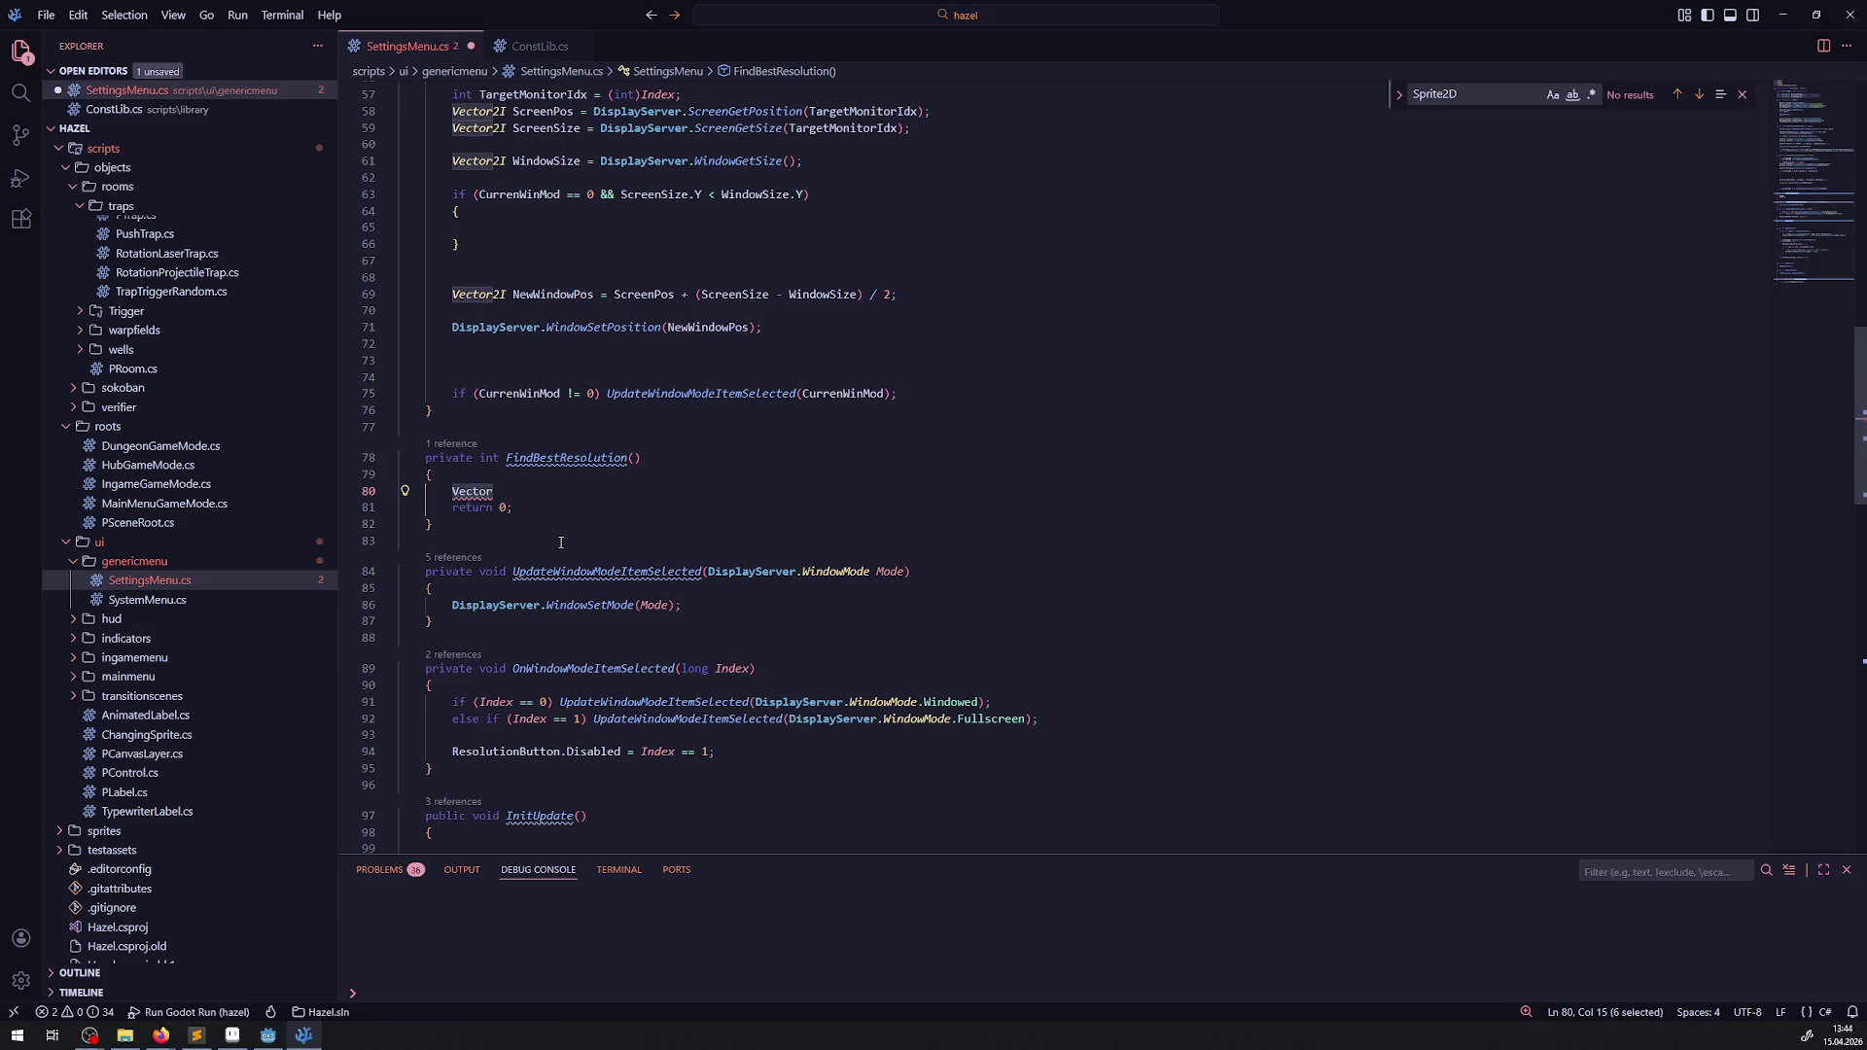
pyautogui.write('var')
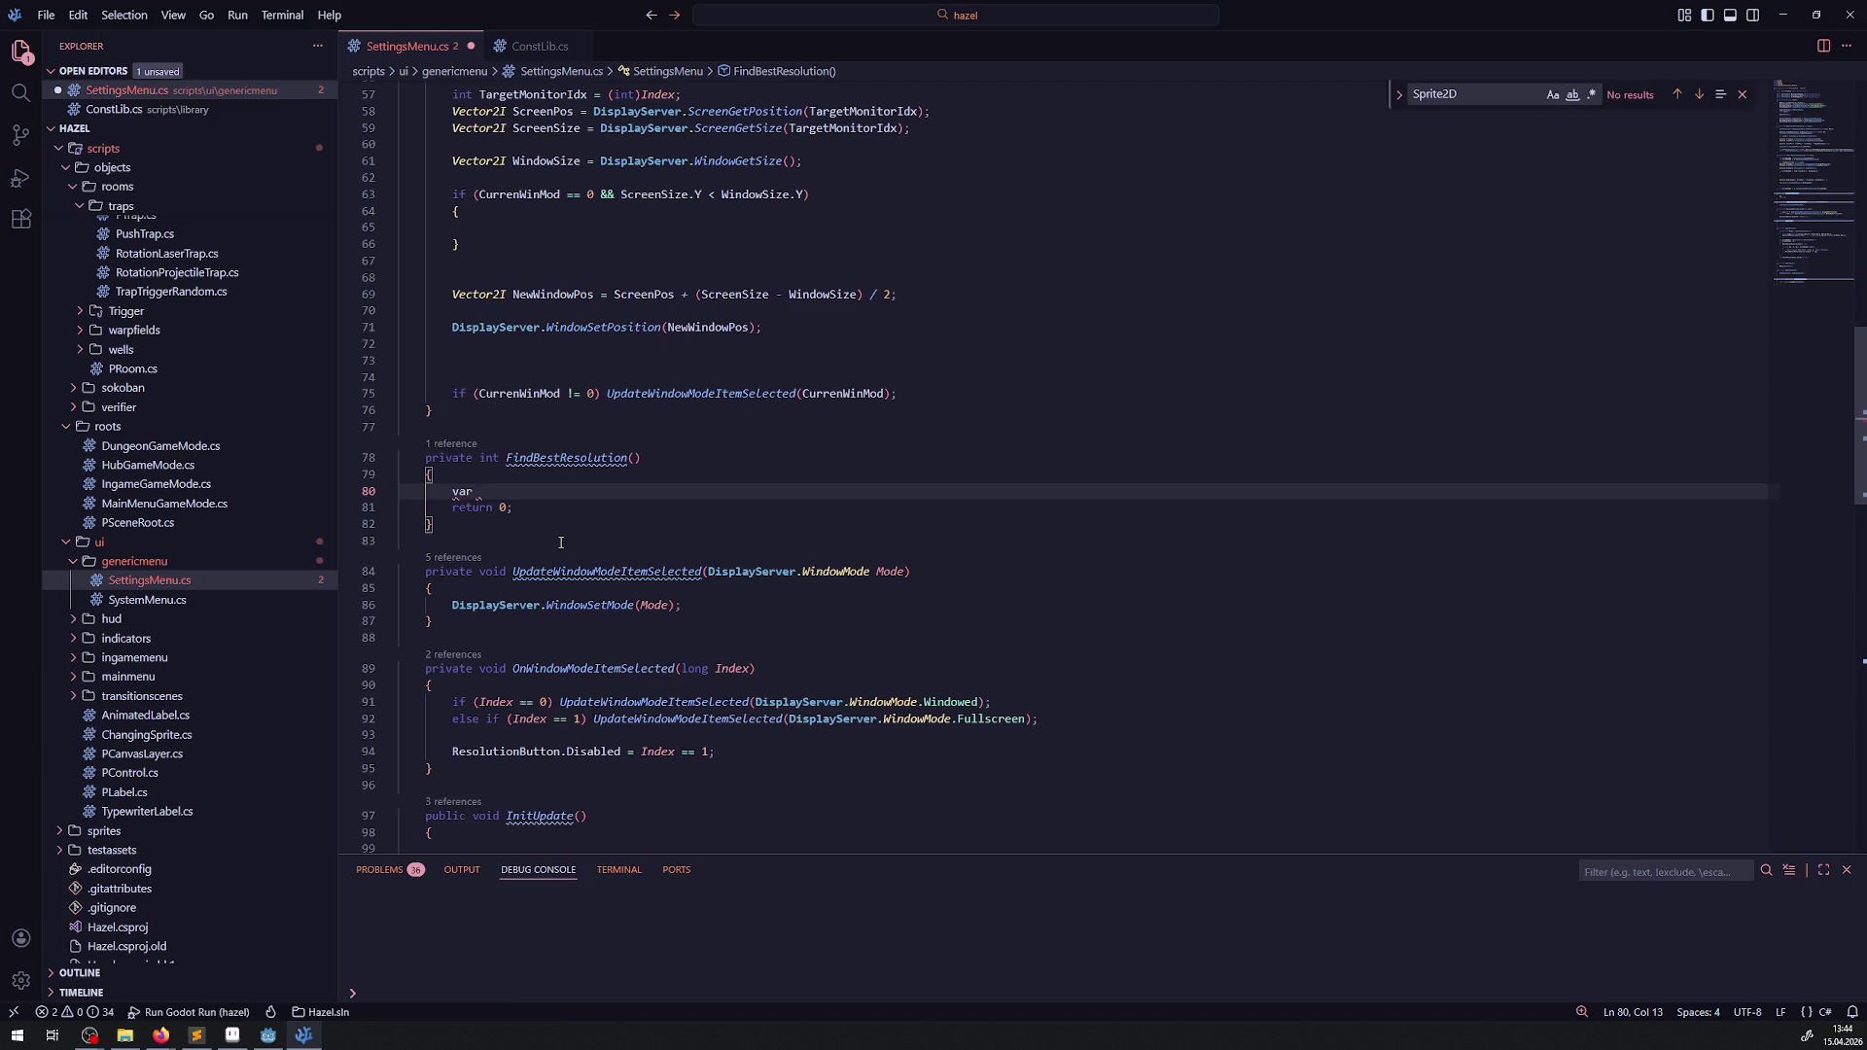
pyautogui.press('BackSpace')
pyautogui.press('BackSpace')
pyautogui.press('BackSpace')
pyautogui.write('Resolution B')
pyautogui.write('est')
pyautogui.write('Res')
pyautogui.press('BackSpace')
pyautogui.write(';')
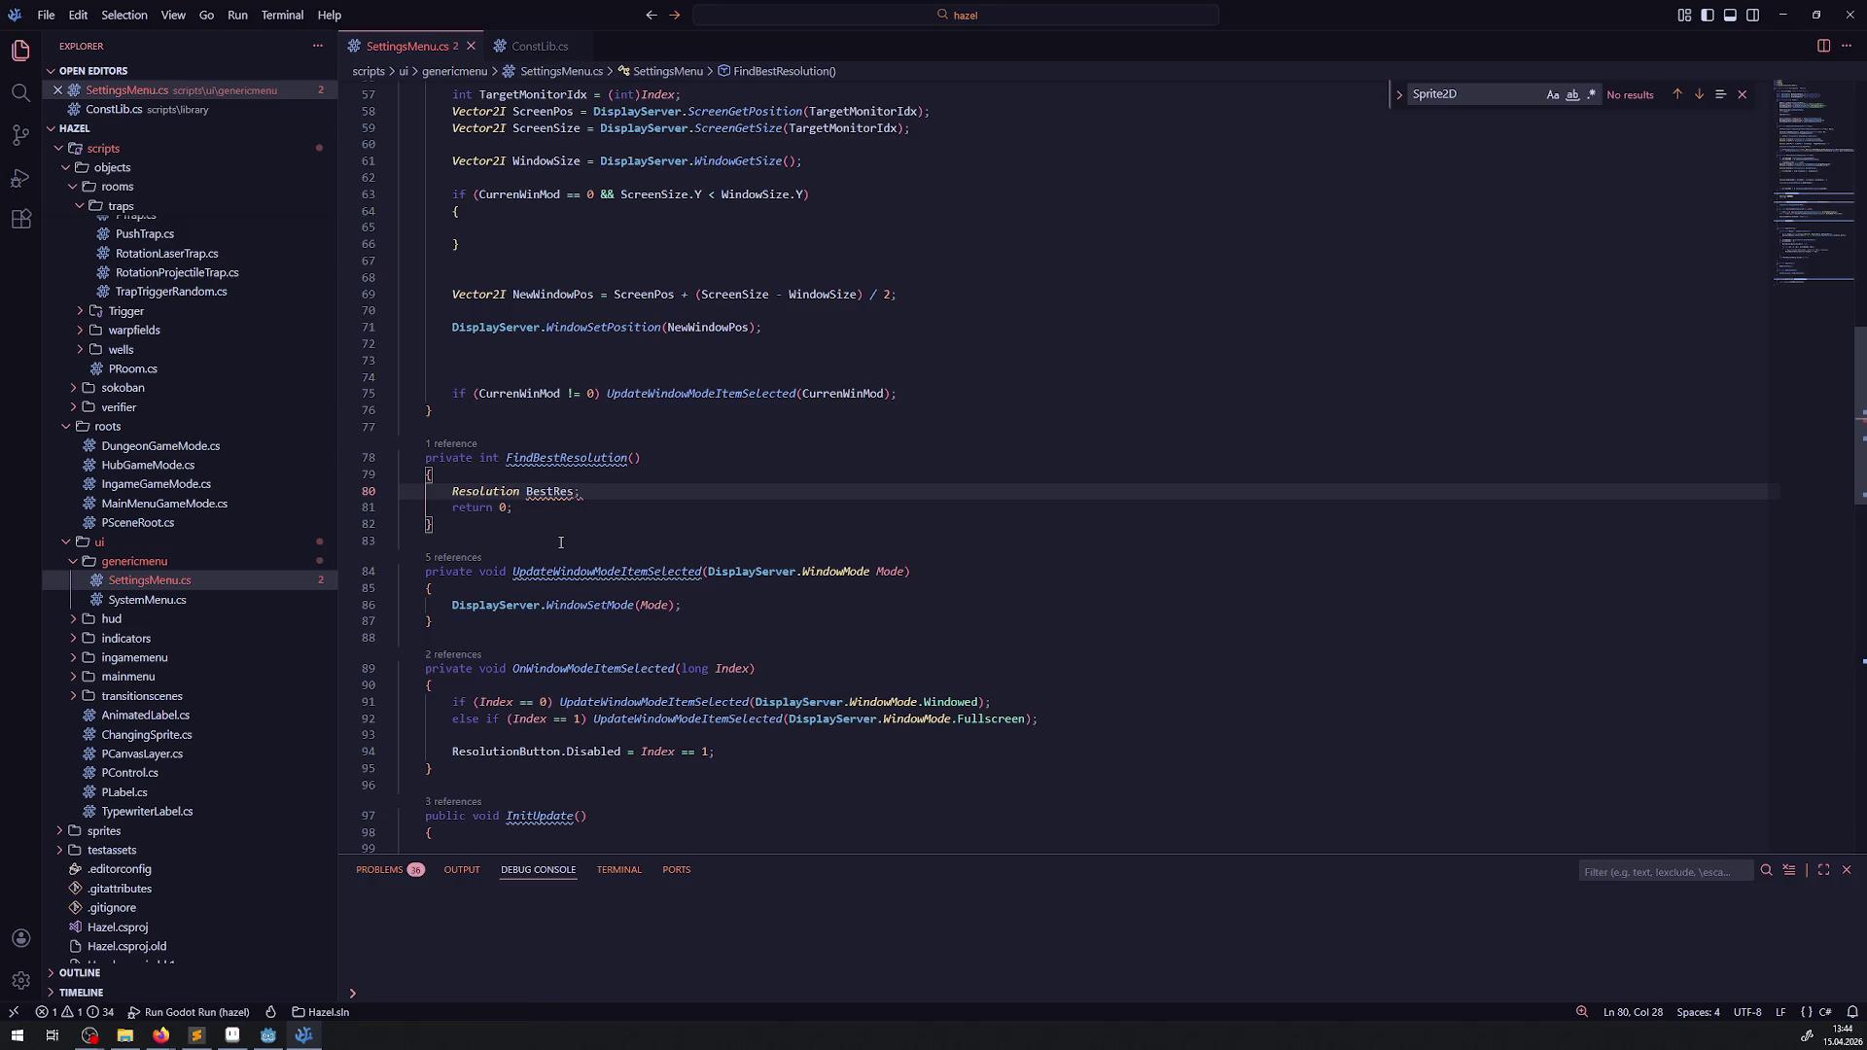
pyautogui.press('Return')
# - Look over the WindowSize uses in the code, then switch to the Godot editor
pyautogui.scroll(4, 632, 394)
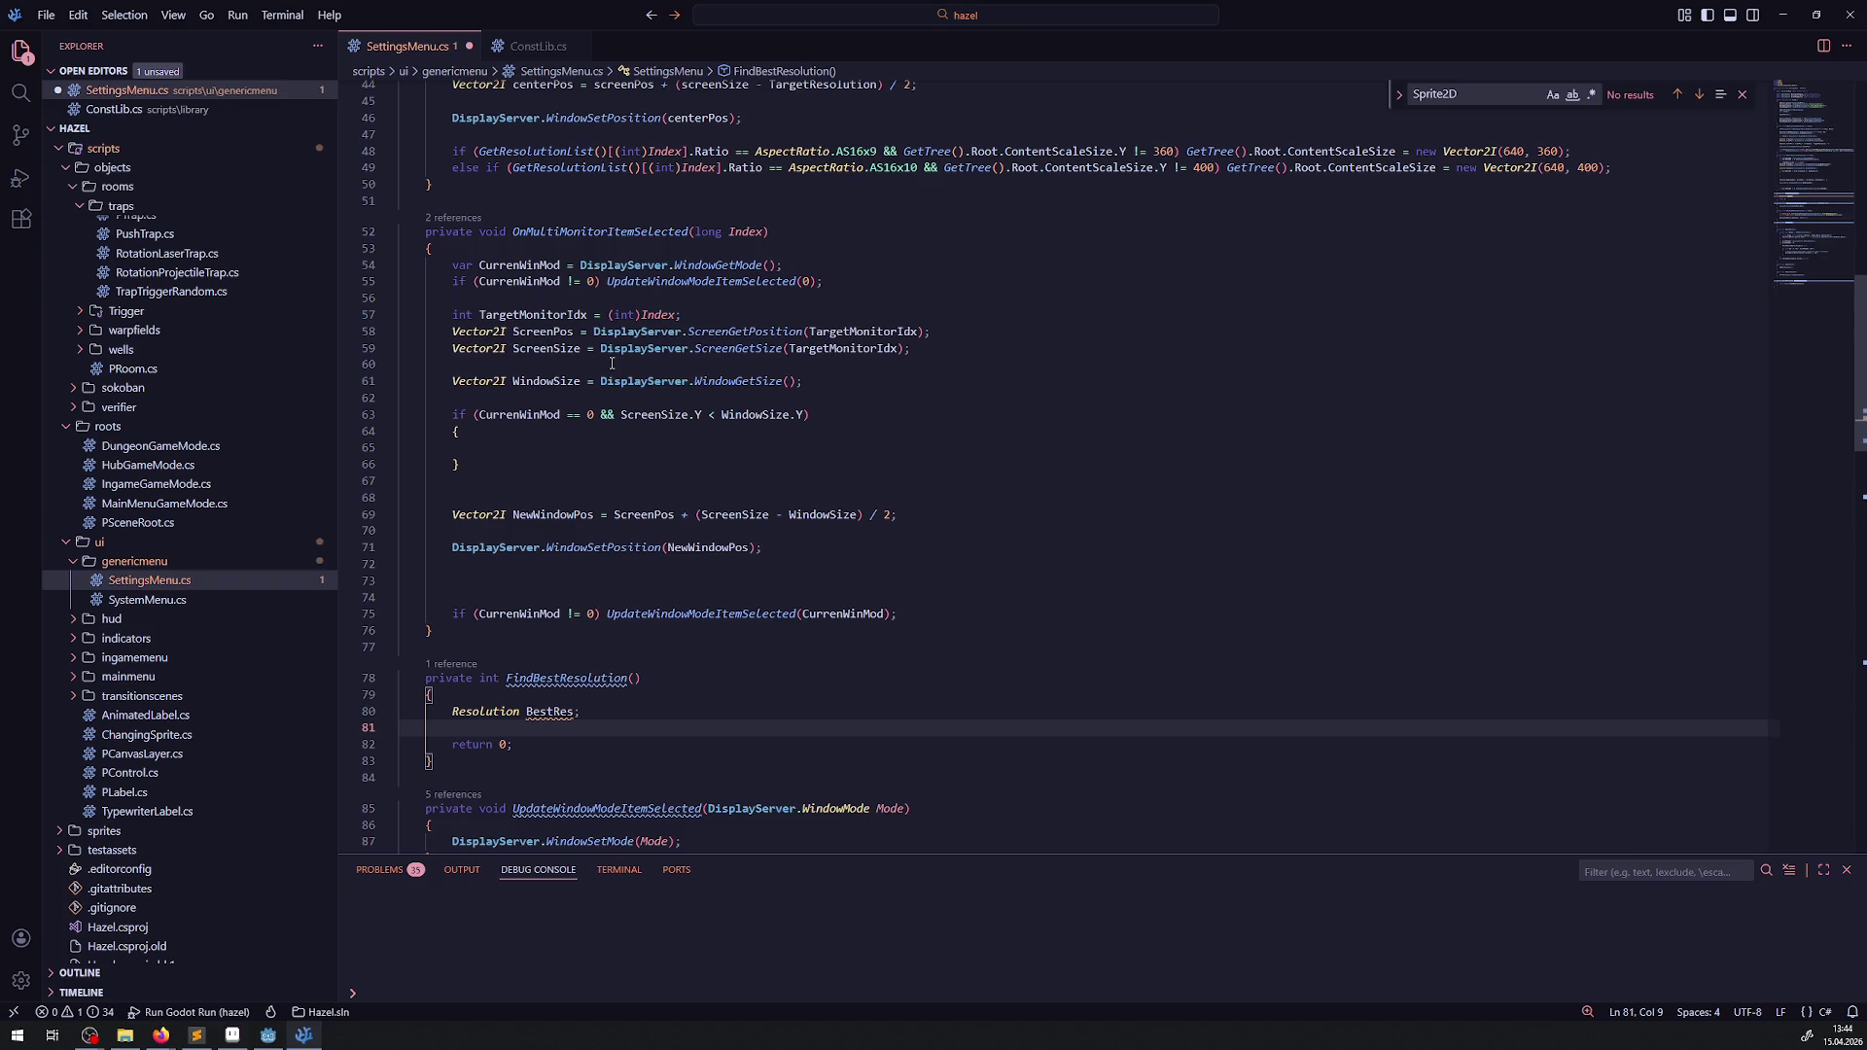
pyautogui.moveTo(609, 382)
pyautogui.scroll(-2, 630, 501)
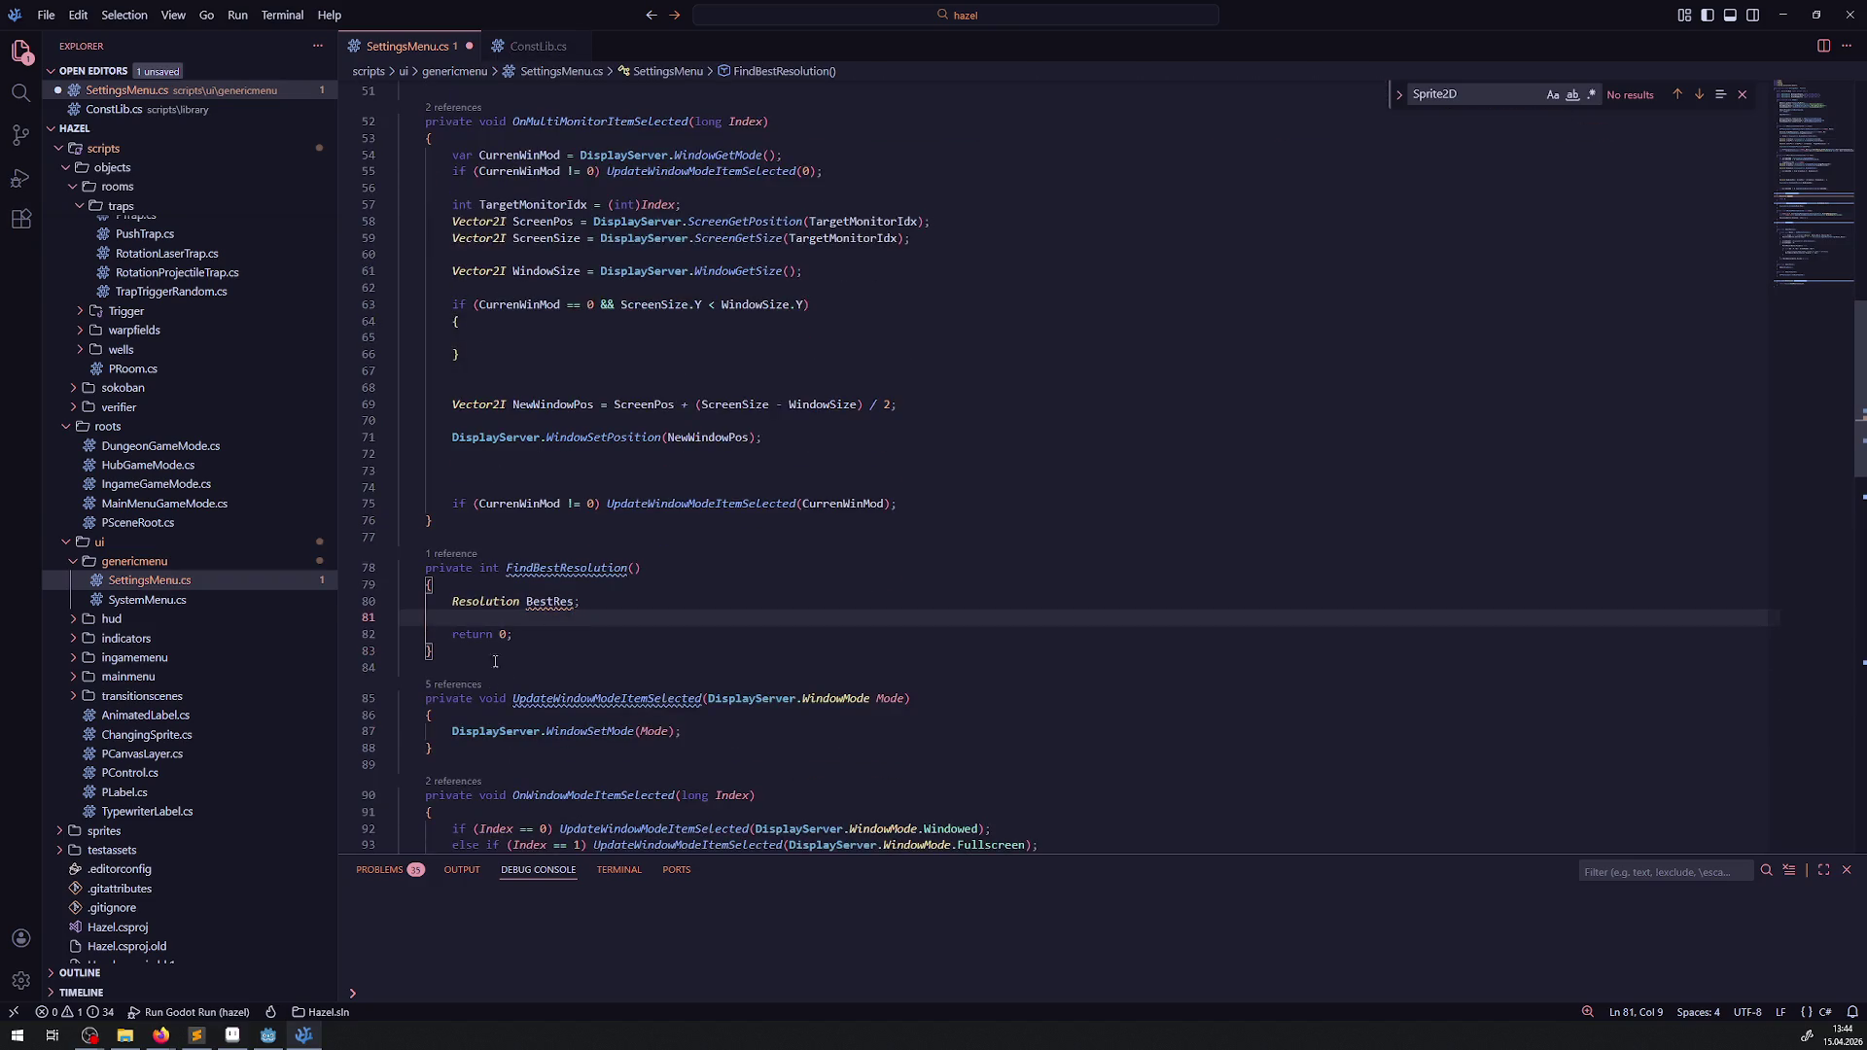
pyautogui.scroll(4, 630, 501)
pyautogui.moveTo(663, 443)
pyautogui.scroll(4, 663, 443)
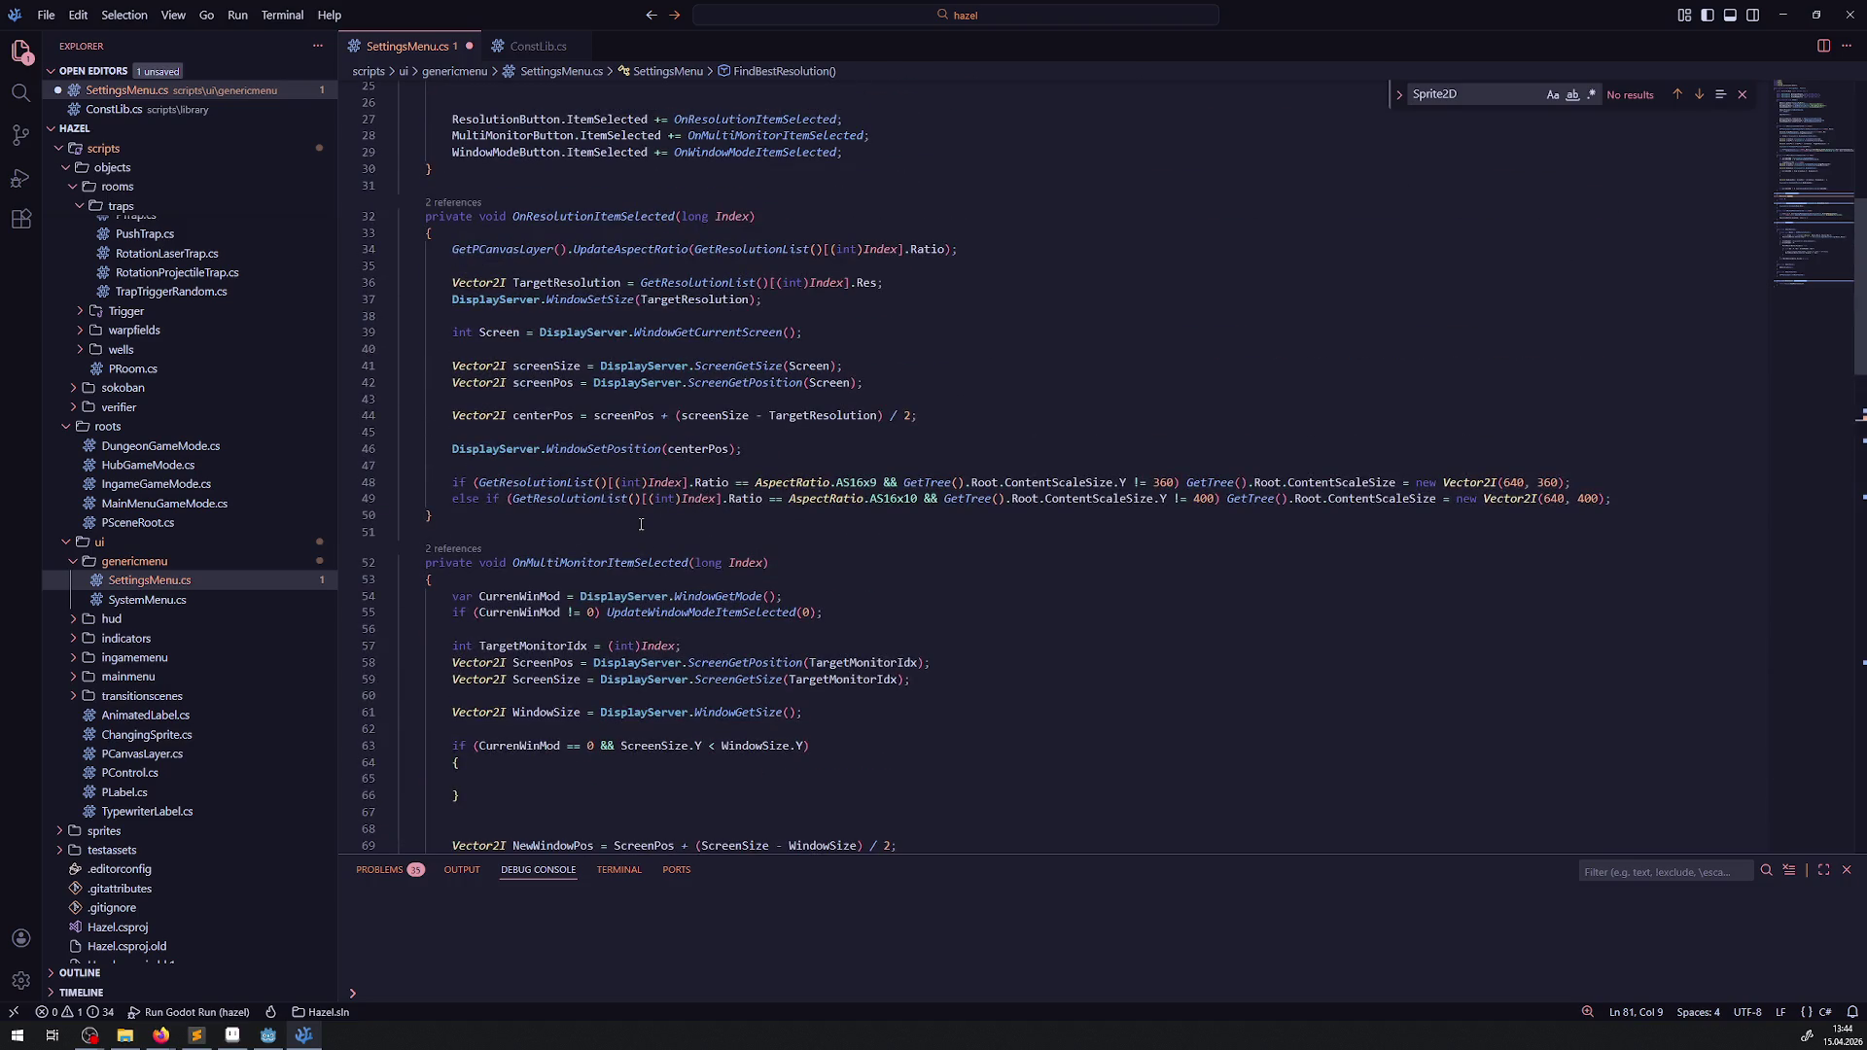
pyautogui.scroll(-2, 641, 525)
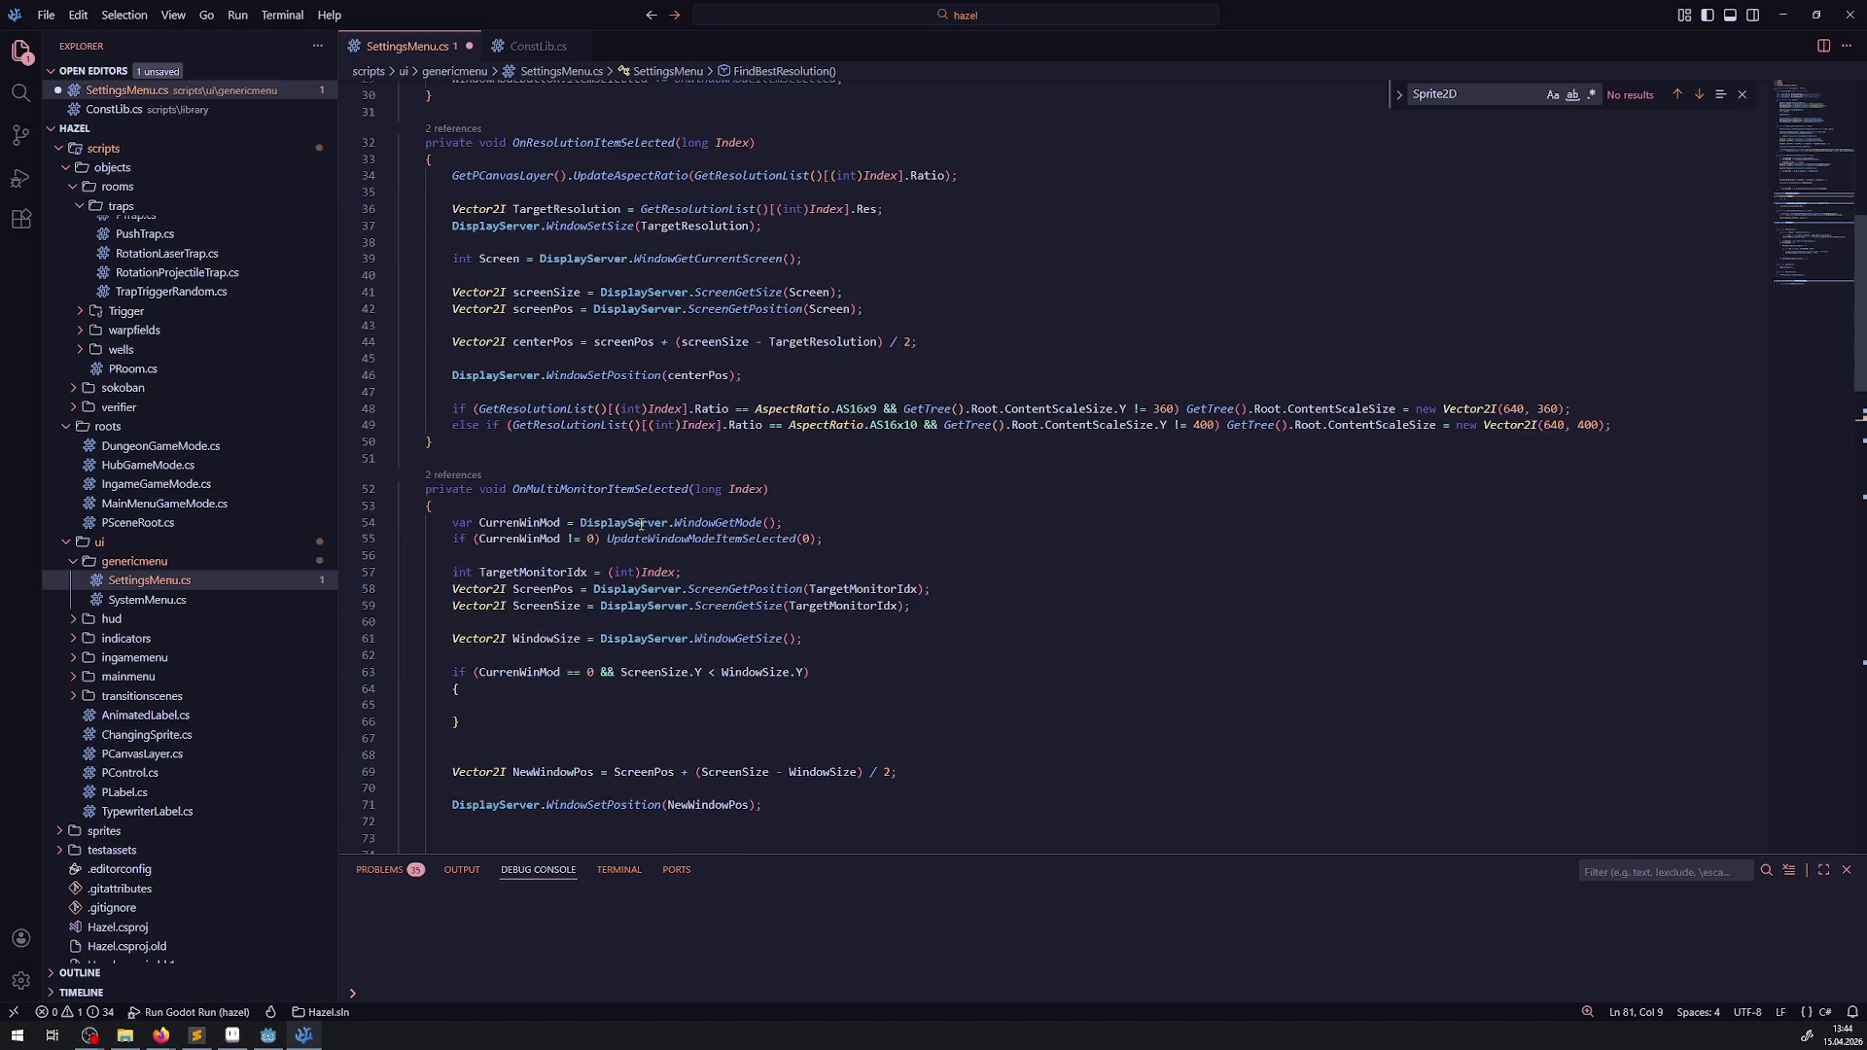
pyautogui.scroll(-6, 641, 525)
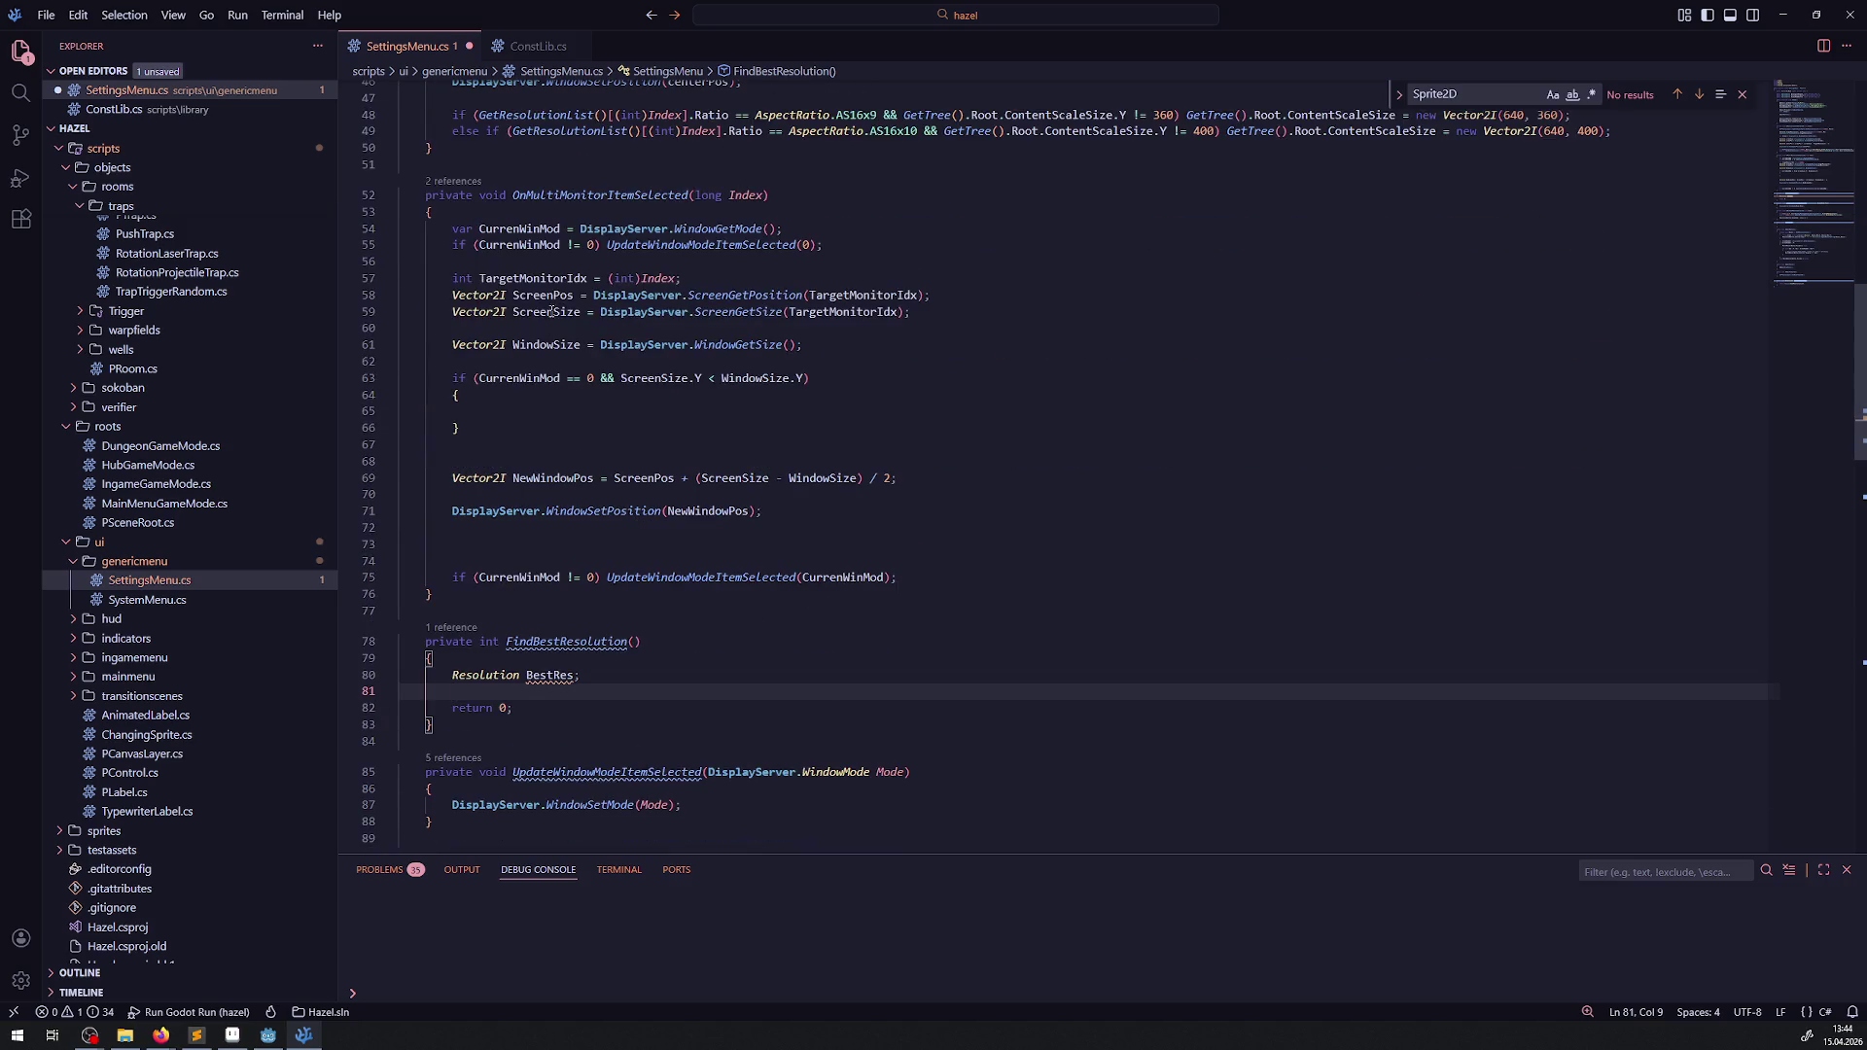
pyautogui.click(540, 346)
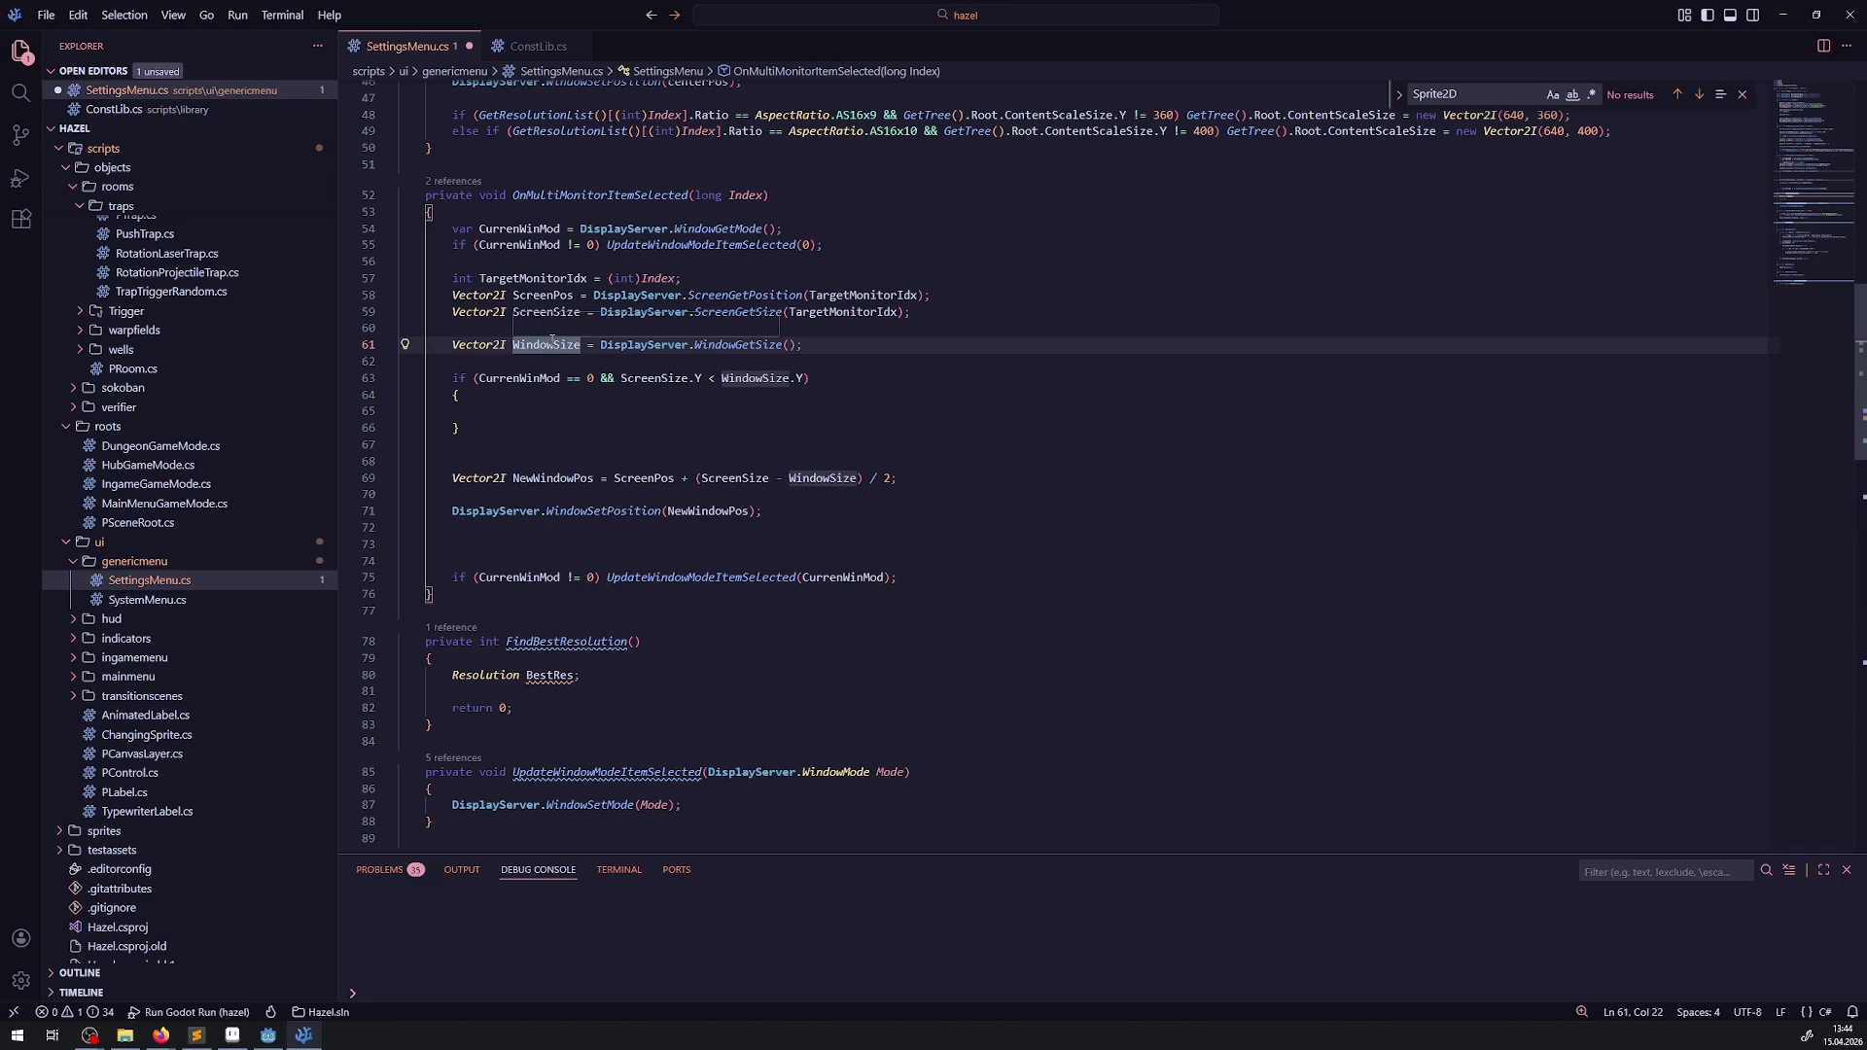
pyautogui.click(268, 1035)
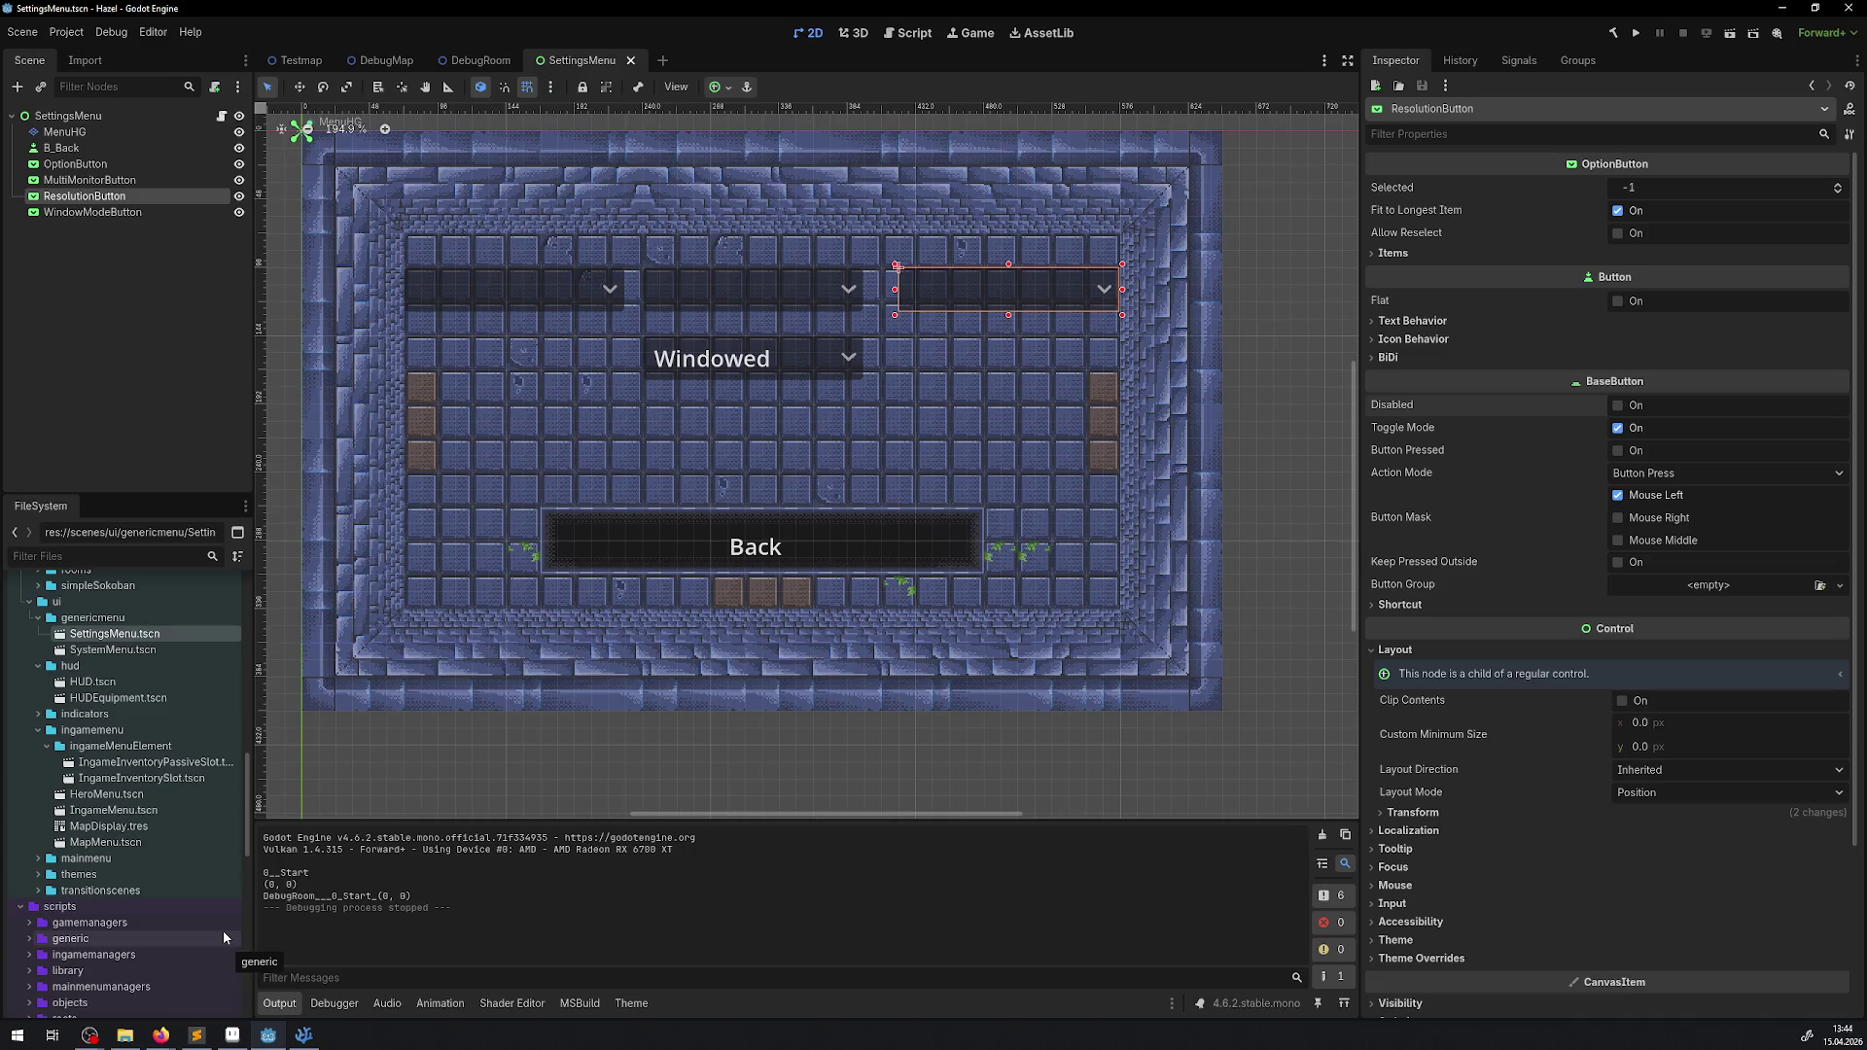
# - Prefix line 80 'Resolution BestRes;' with //, save SettingsMenu.cs, and return to Godot to rebuild
pyautogui.click(303, 1035)
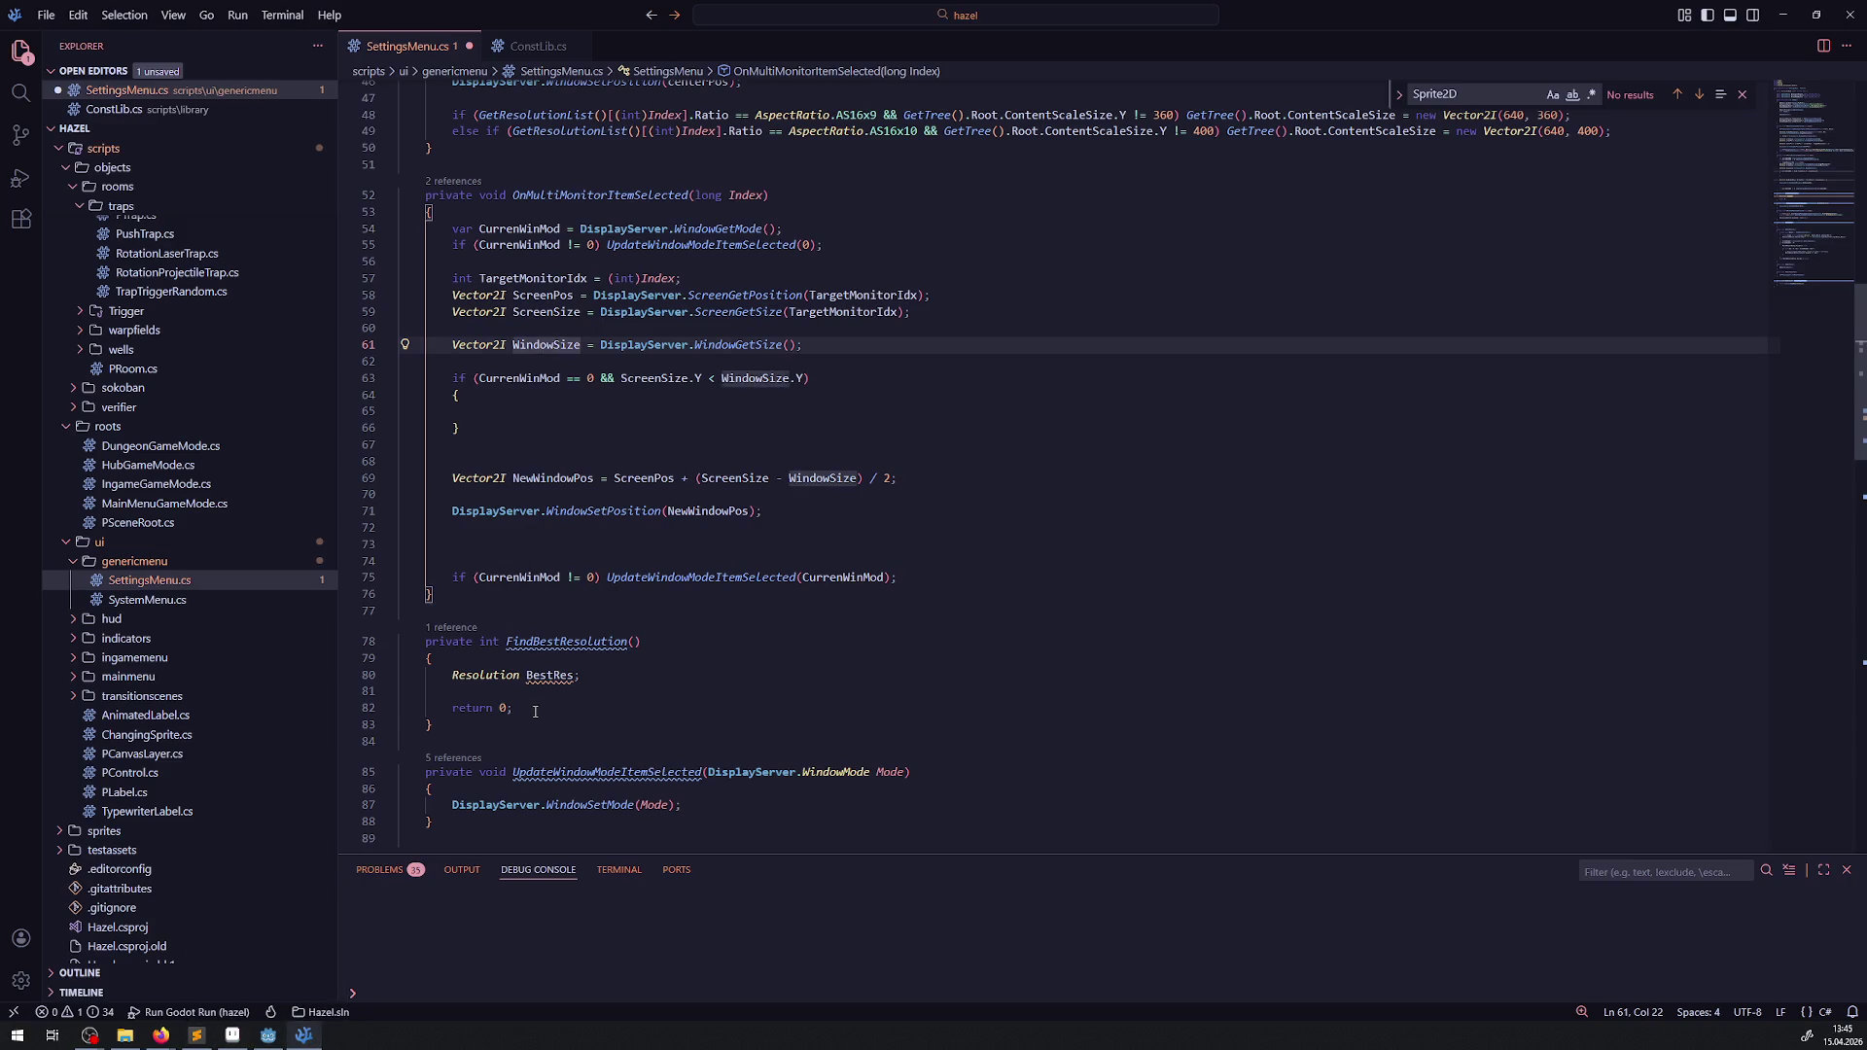
pyautogui.moveTo(515, 708); pyautogui.dragTo(450, 674)
pyautogui.click(450, 675)
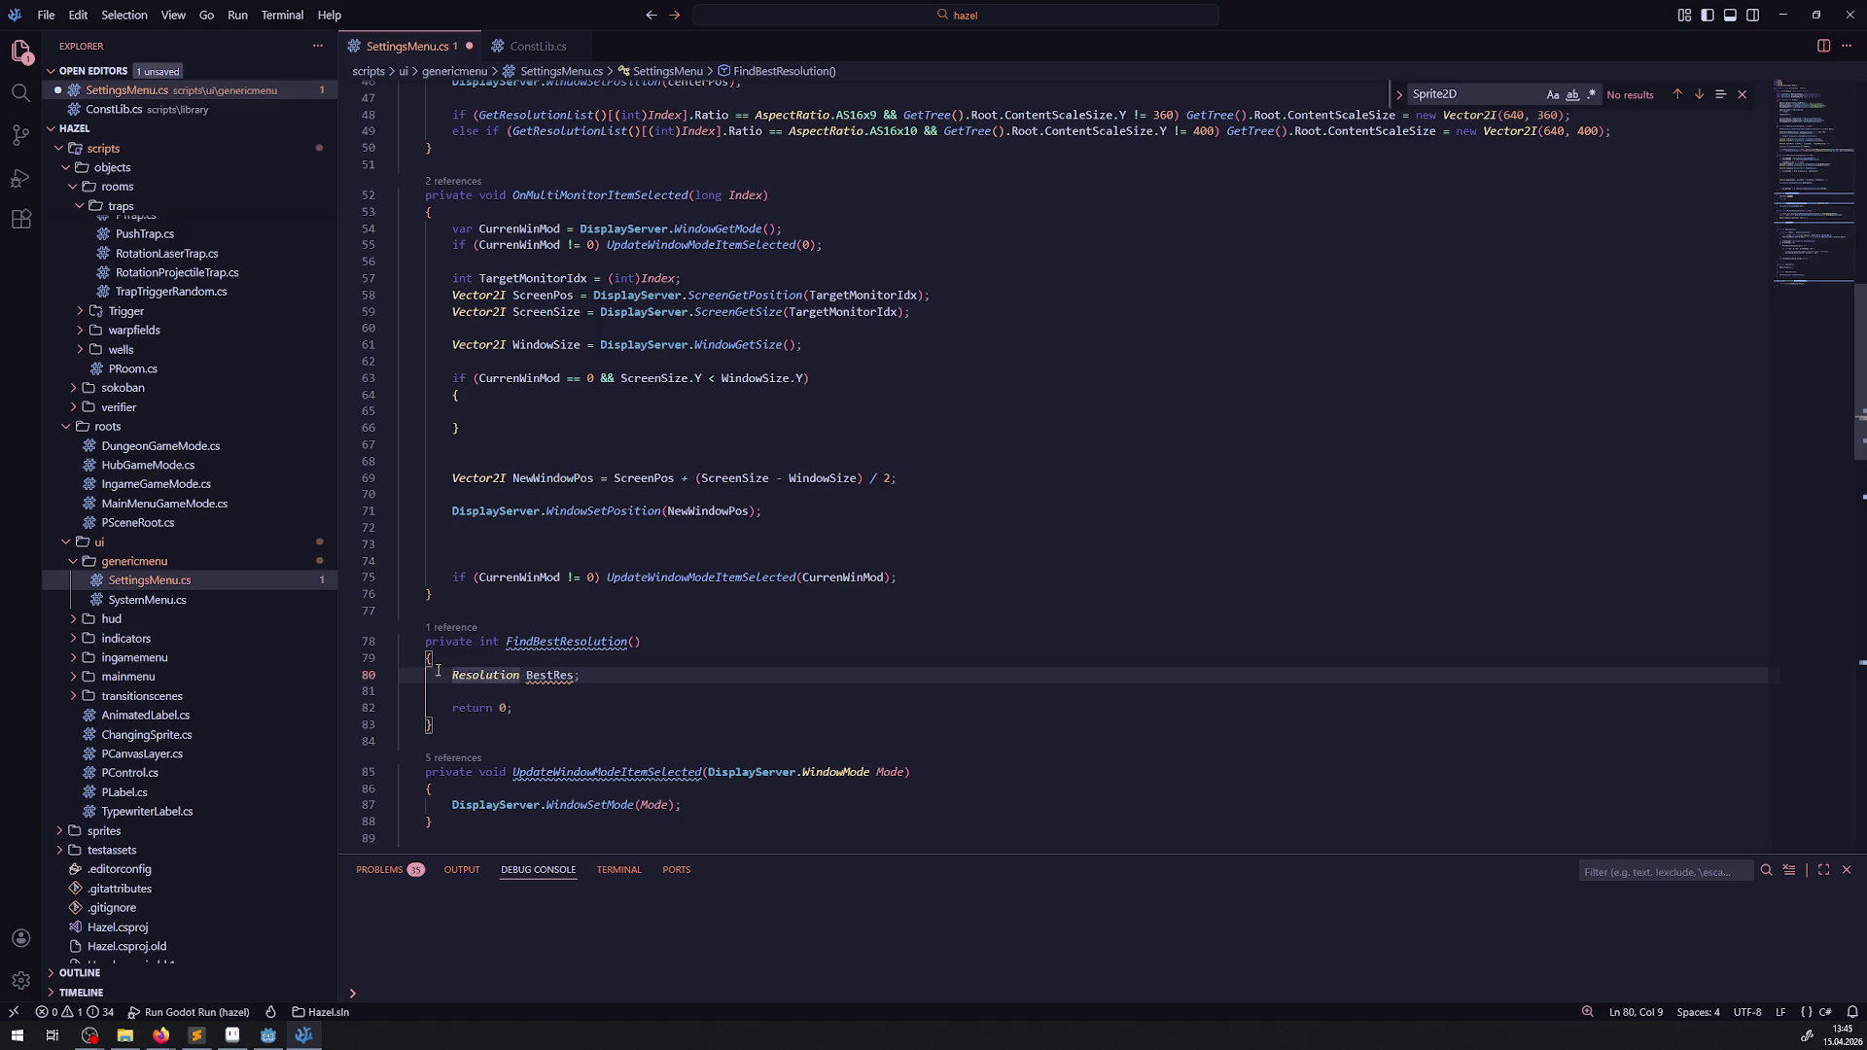
pyautogui.write('//')
pyautogui.hotkey('ctrl', 's')
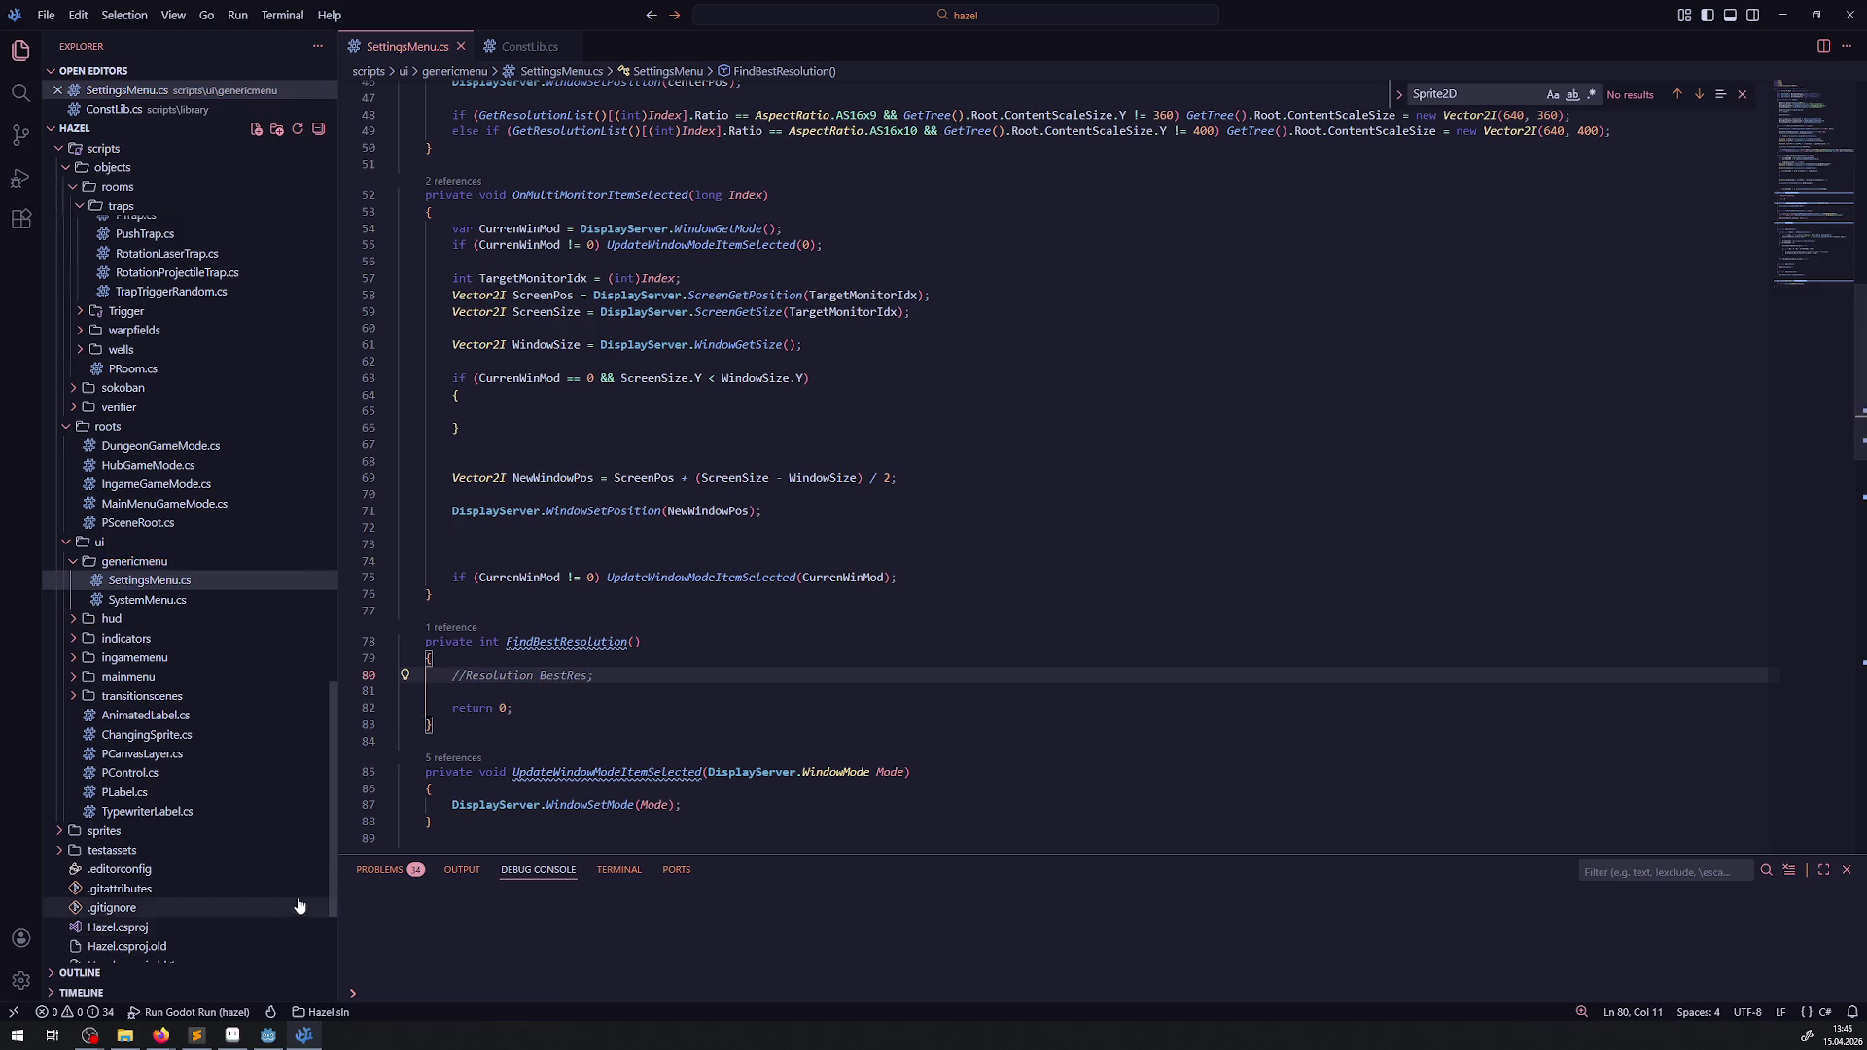
pyautogui.click(270, 1040)
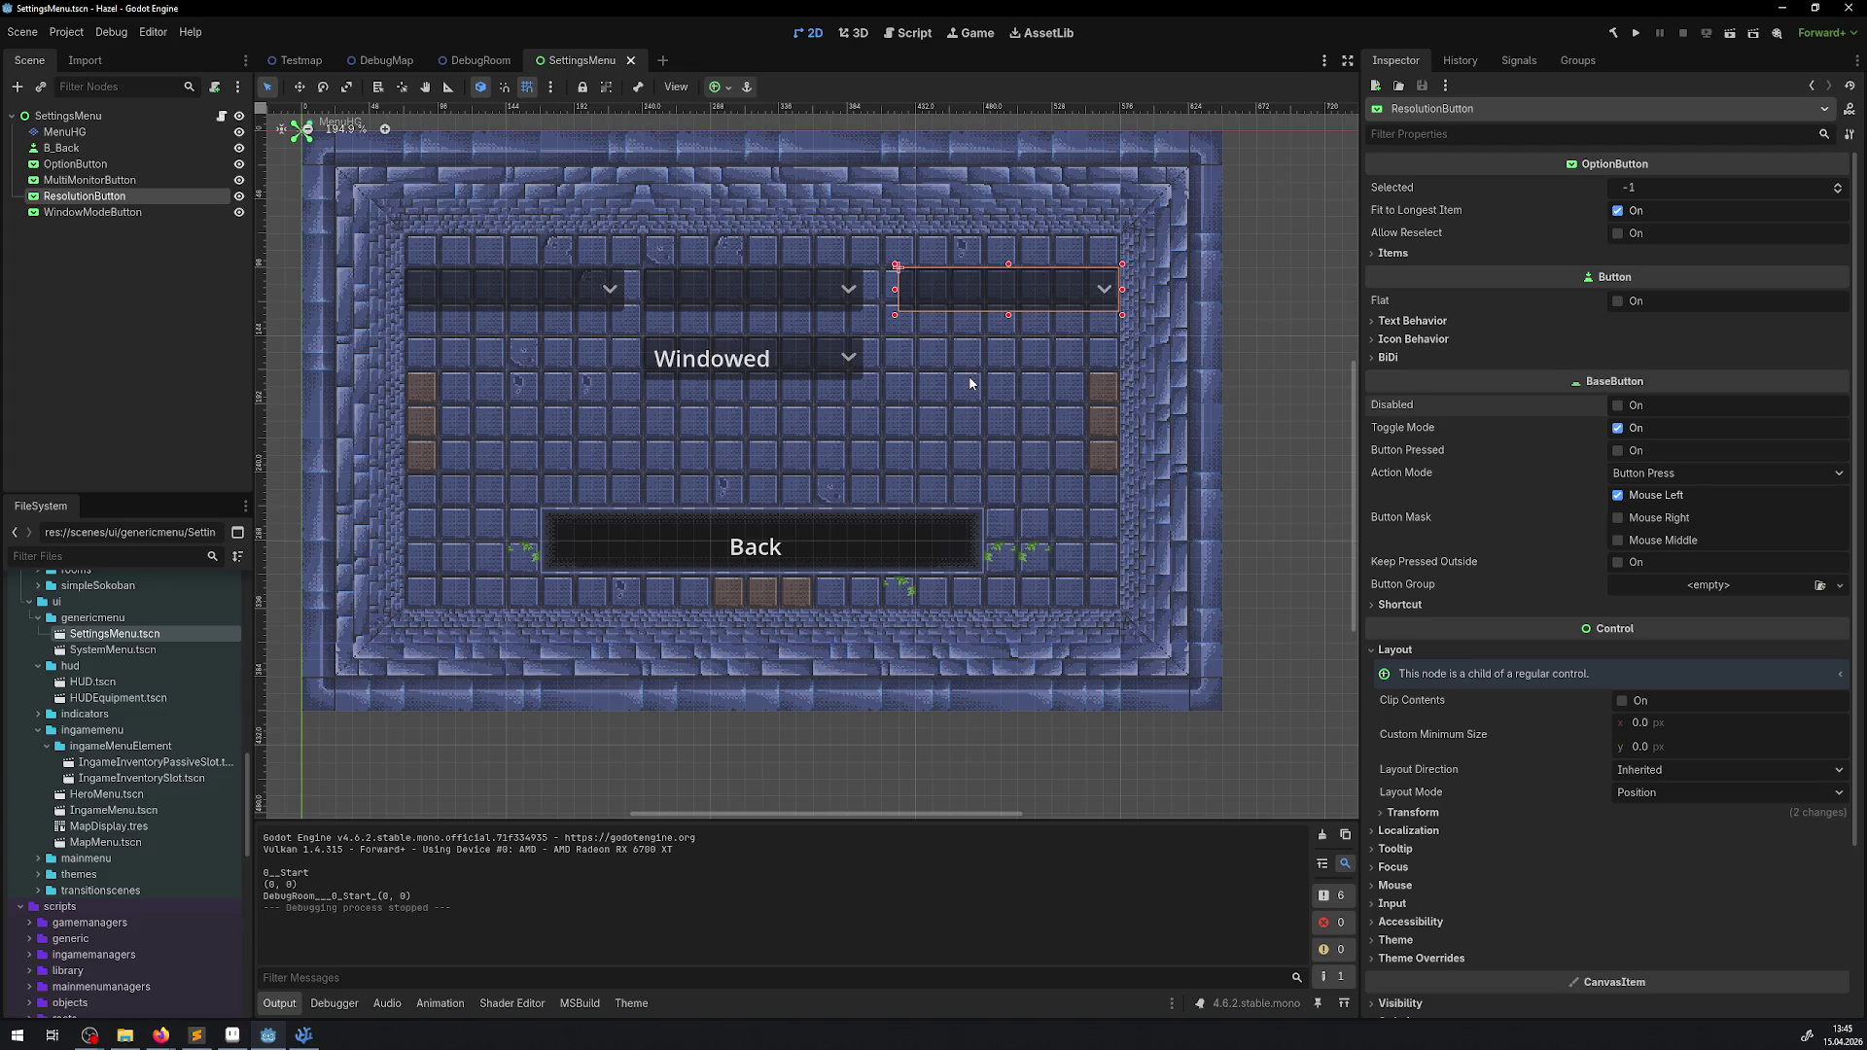
# - Run the Hazel project and open the Settings screen from the pause menu
pyautogui.click(1637, 34)
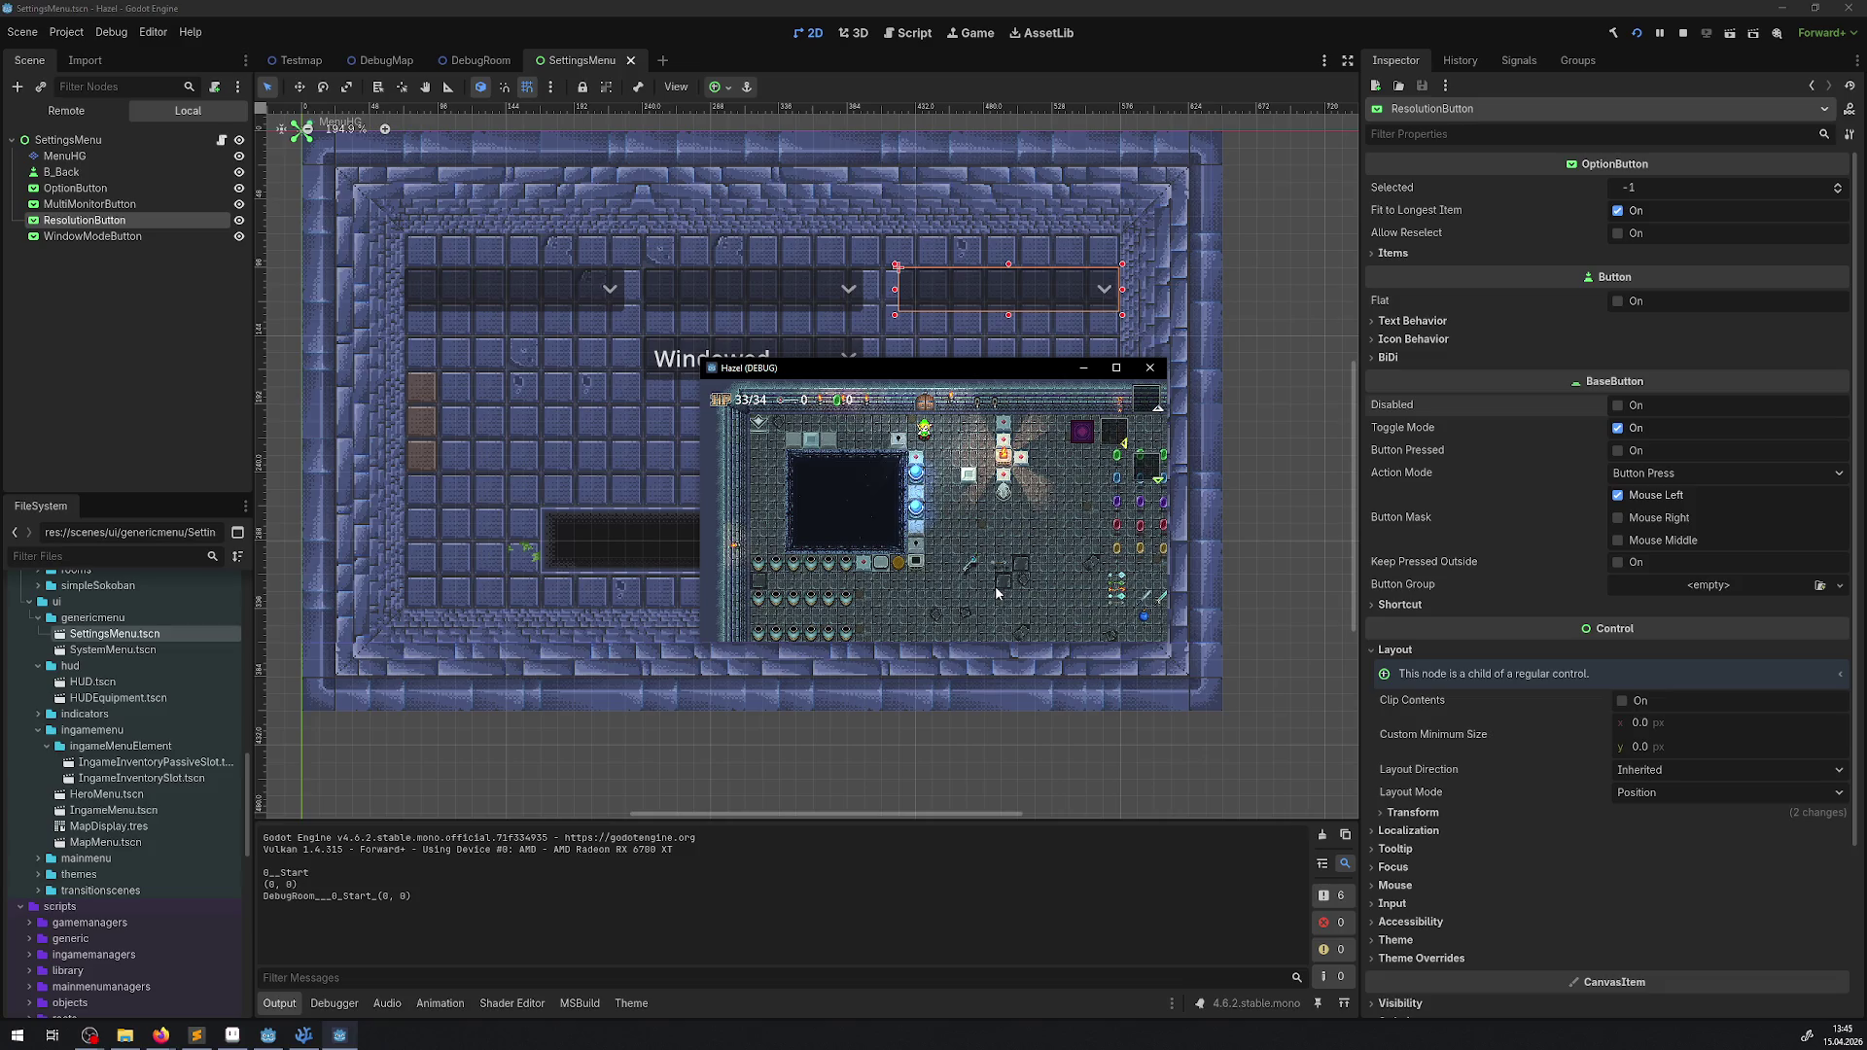
pyautogui.press('Escape')
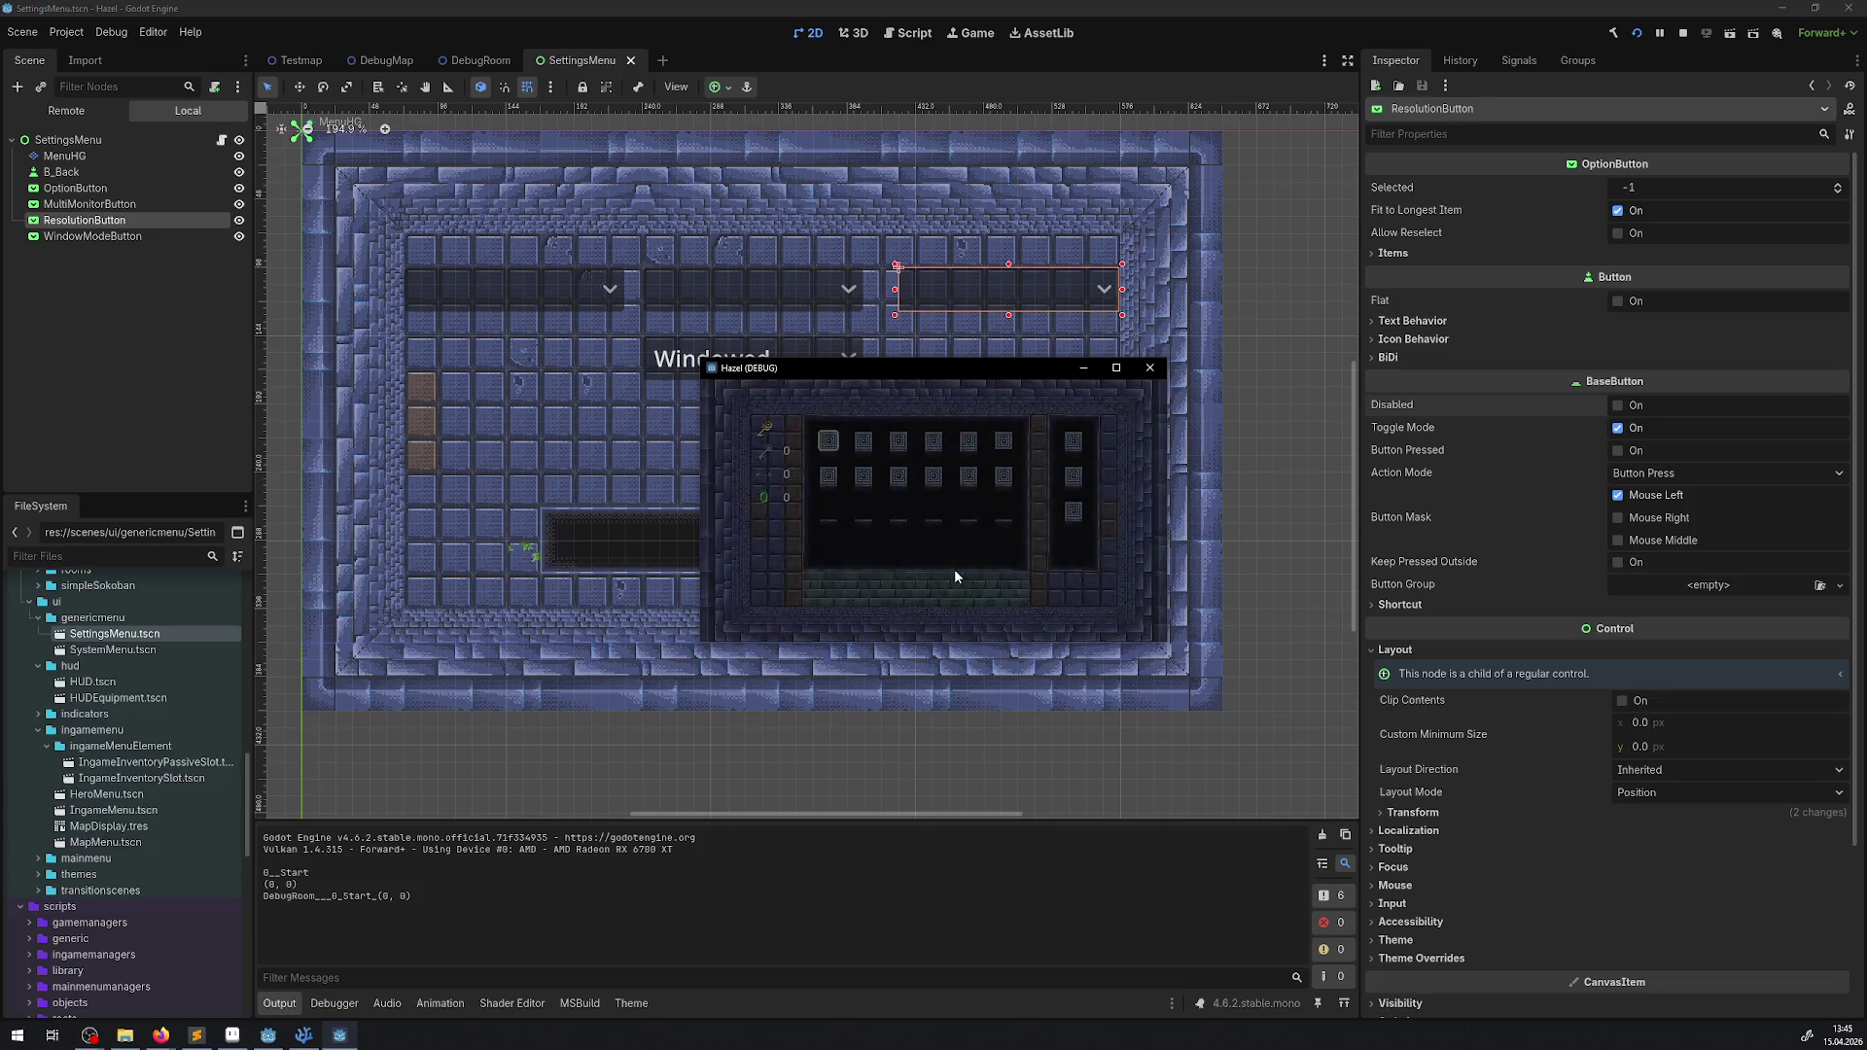
pyautogui.press('Escape')
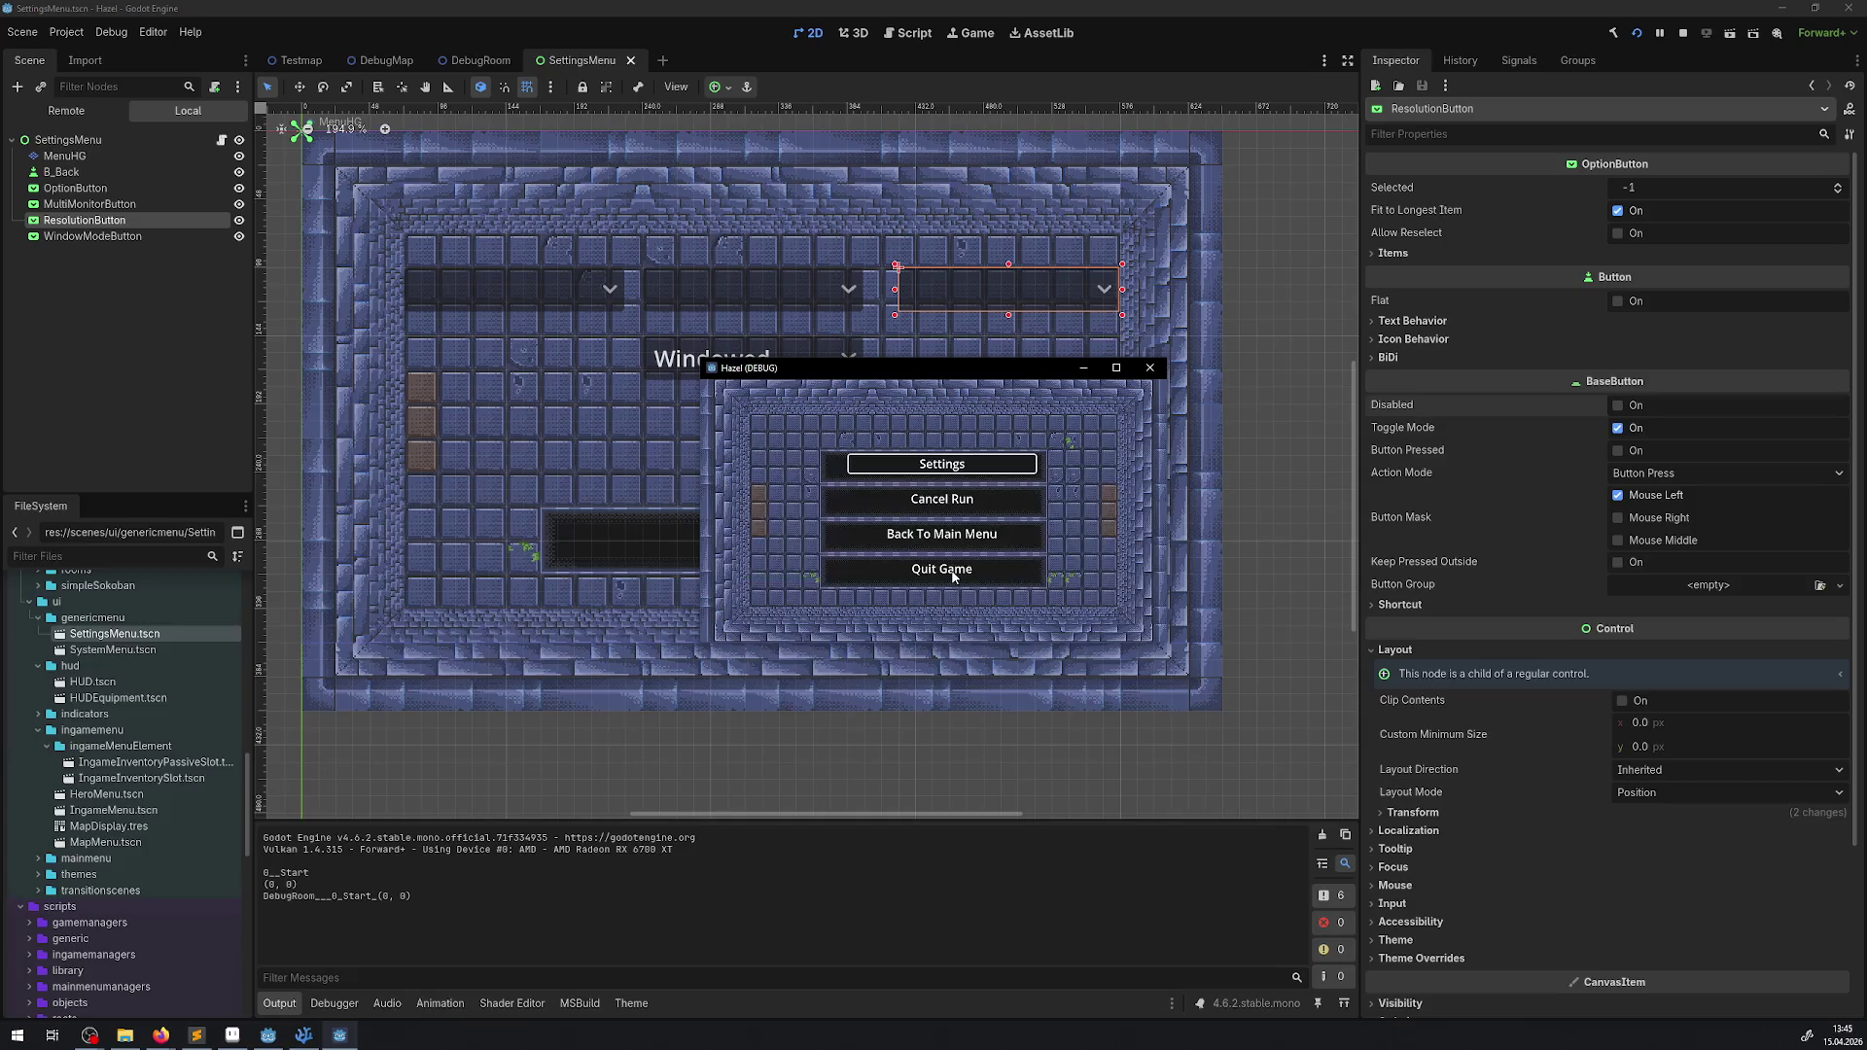
pyautogui.press('Return')
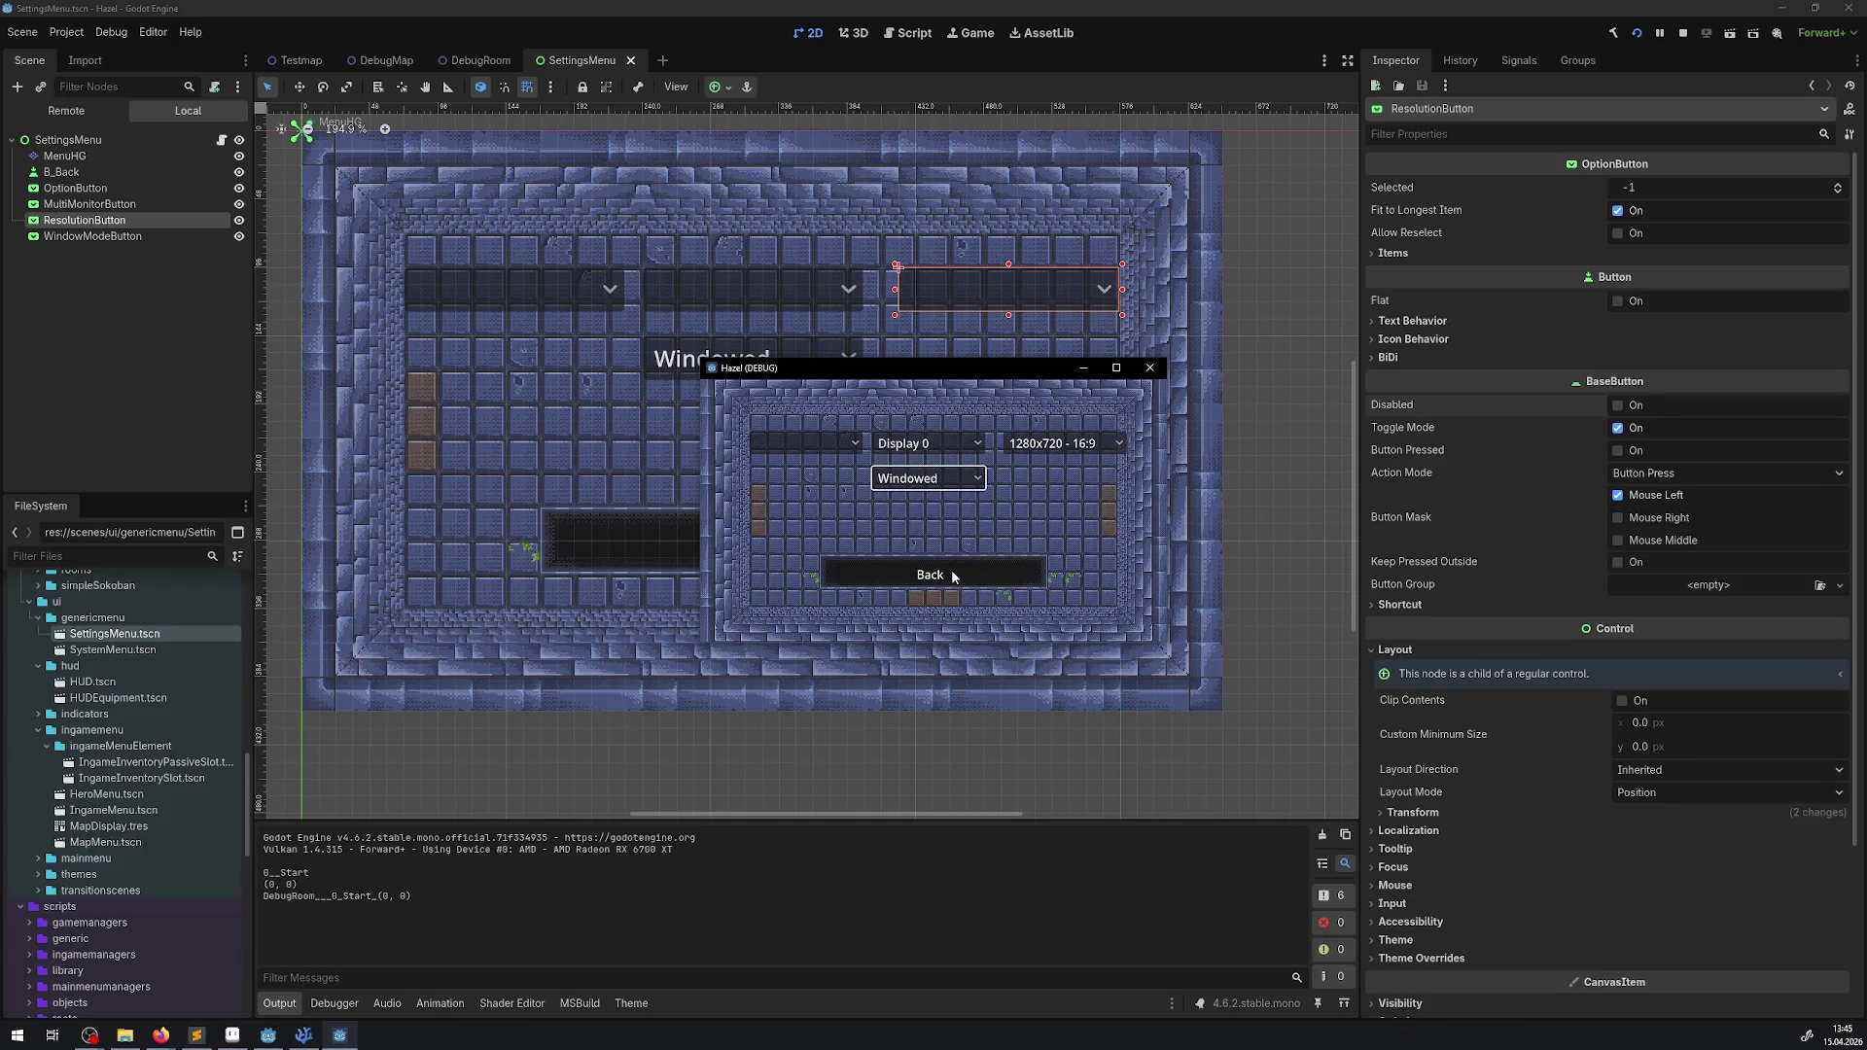
# - Set the game resolution to 2560x1440
pyautogui.press('Up')
pyautogui.press('Right')
pyautogui.press('Return')
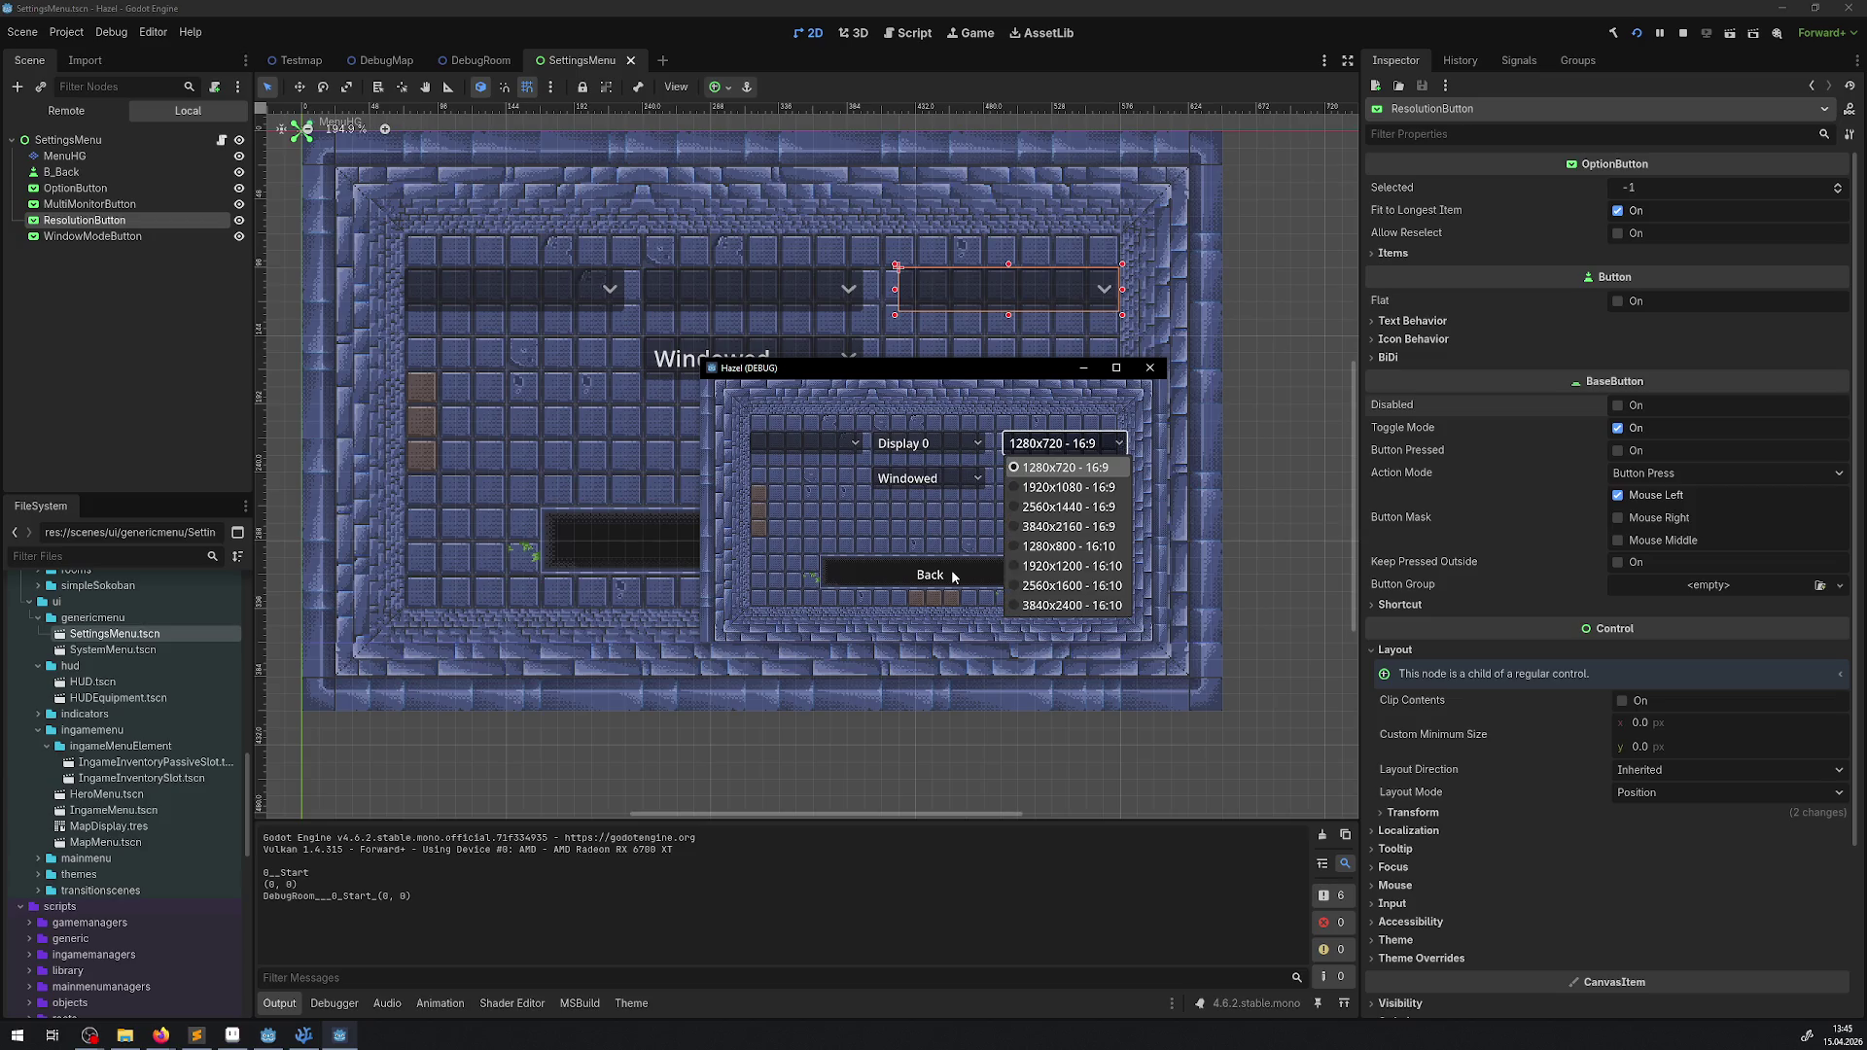
pyautogui.press('Down')
pyautogui.press('Down')
pyautogui.press('Return')
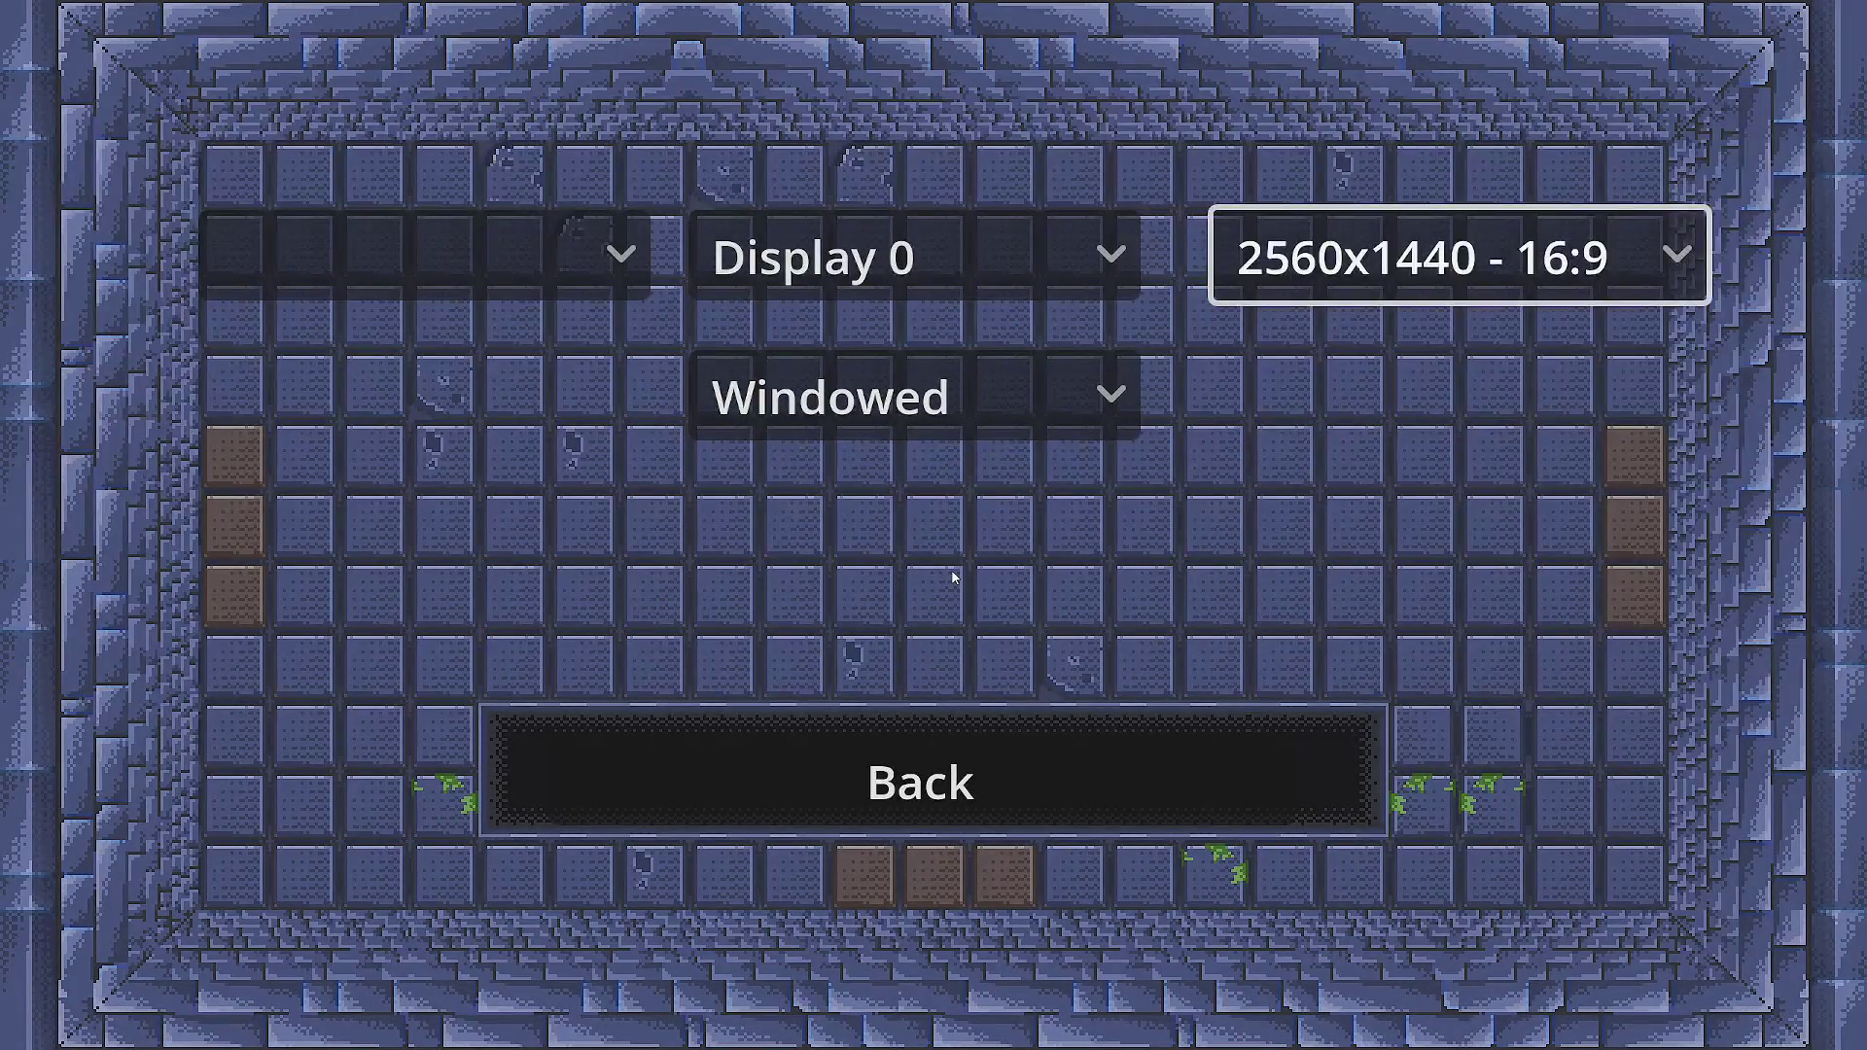
# - Choose a different entry in the display list
pyautogui.press('Left')
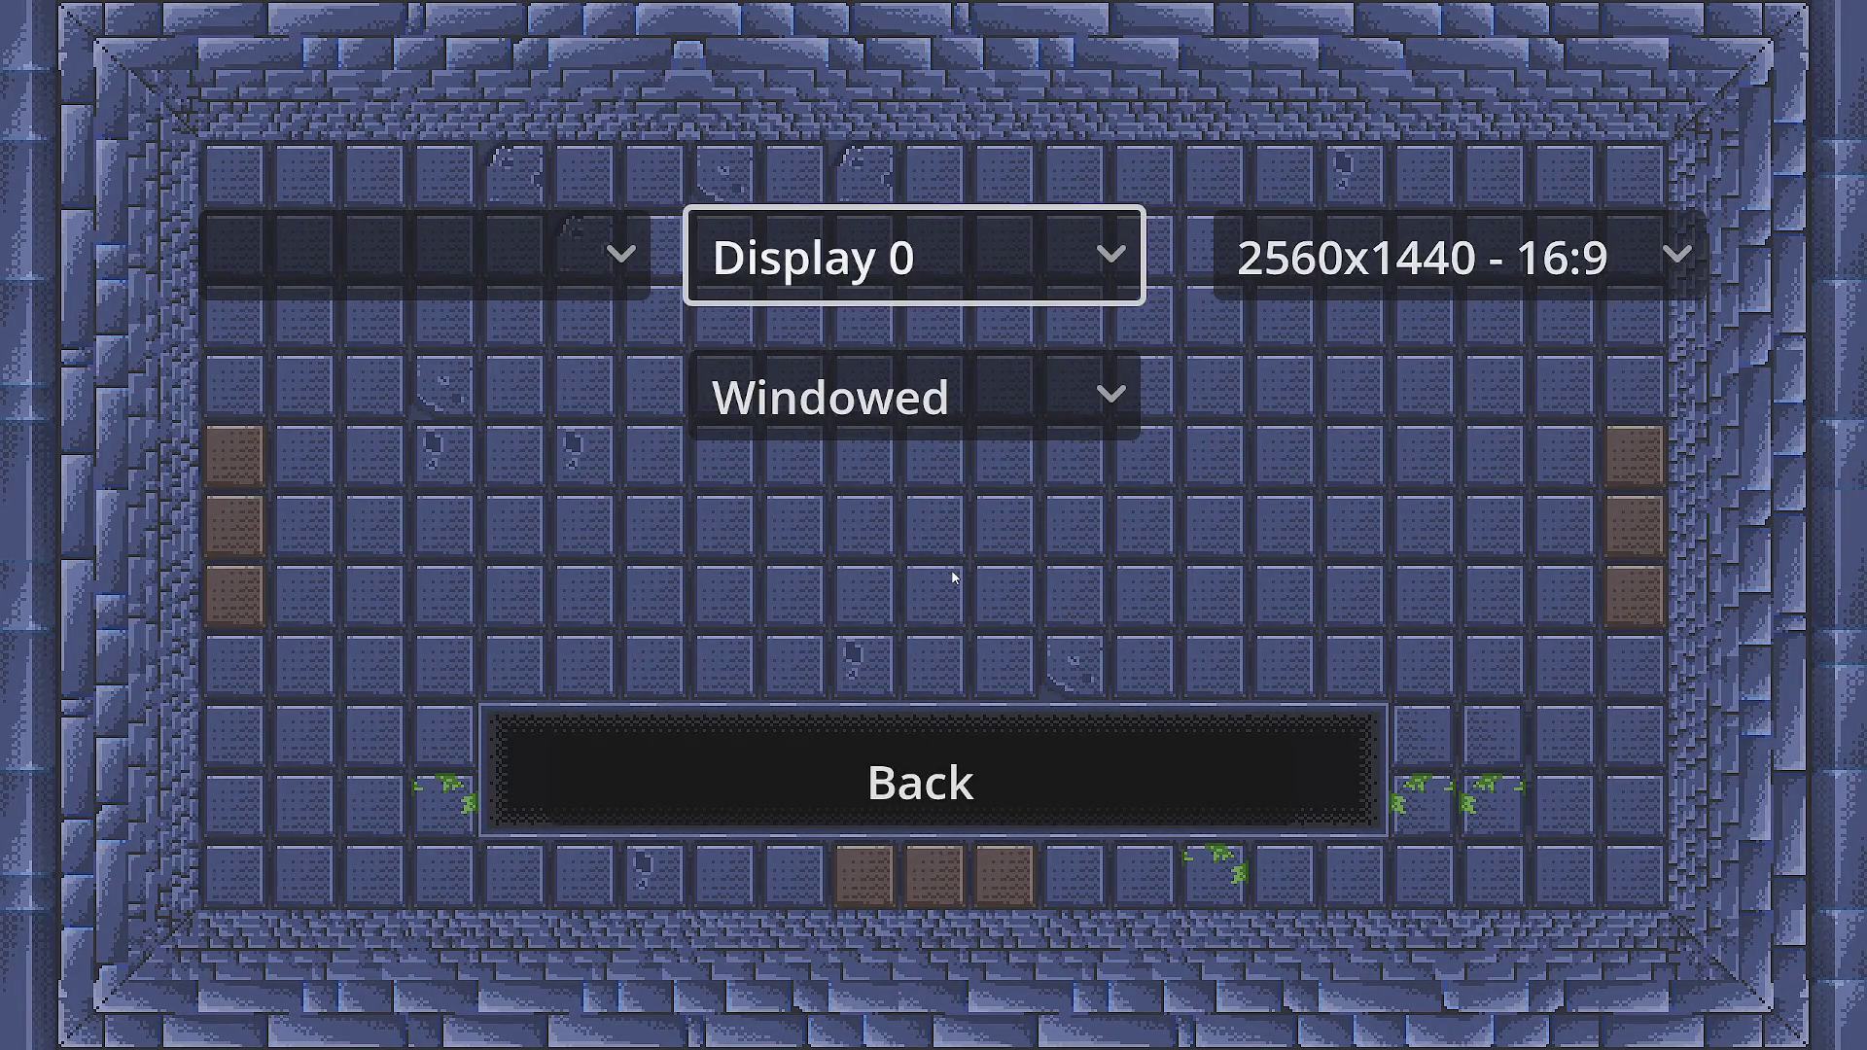
pyautogui.press('Return')
pyautogui.press('Down')
pyautogui.press('Return')
# - Set the resolution back to 1920x1080
pyautogui.click(1303, 263)
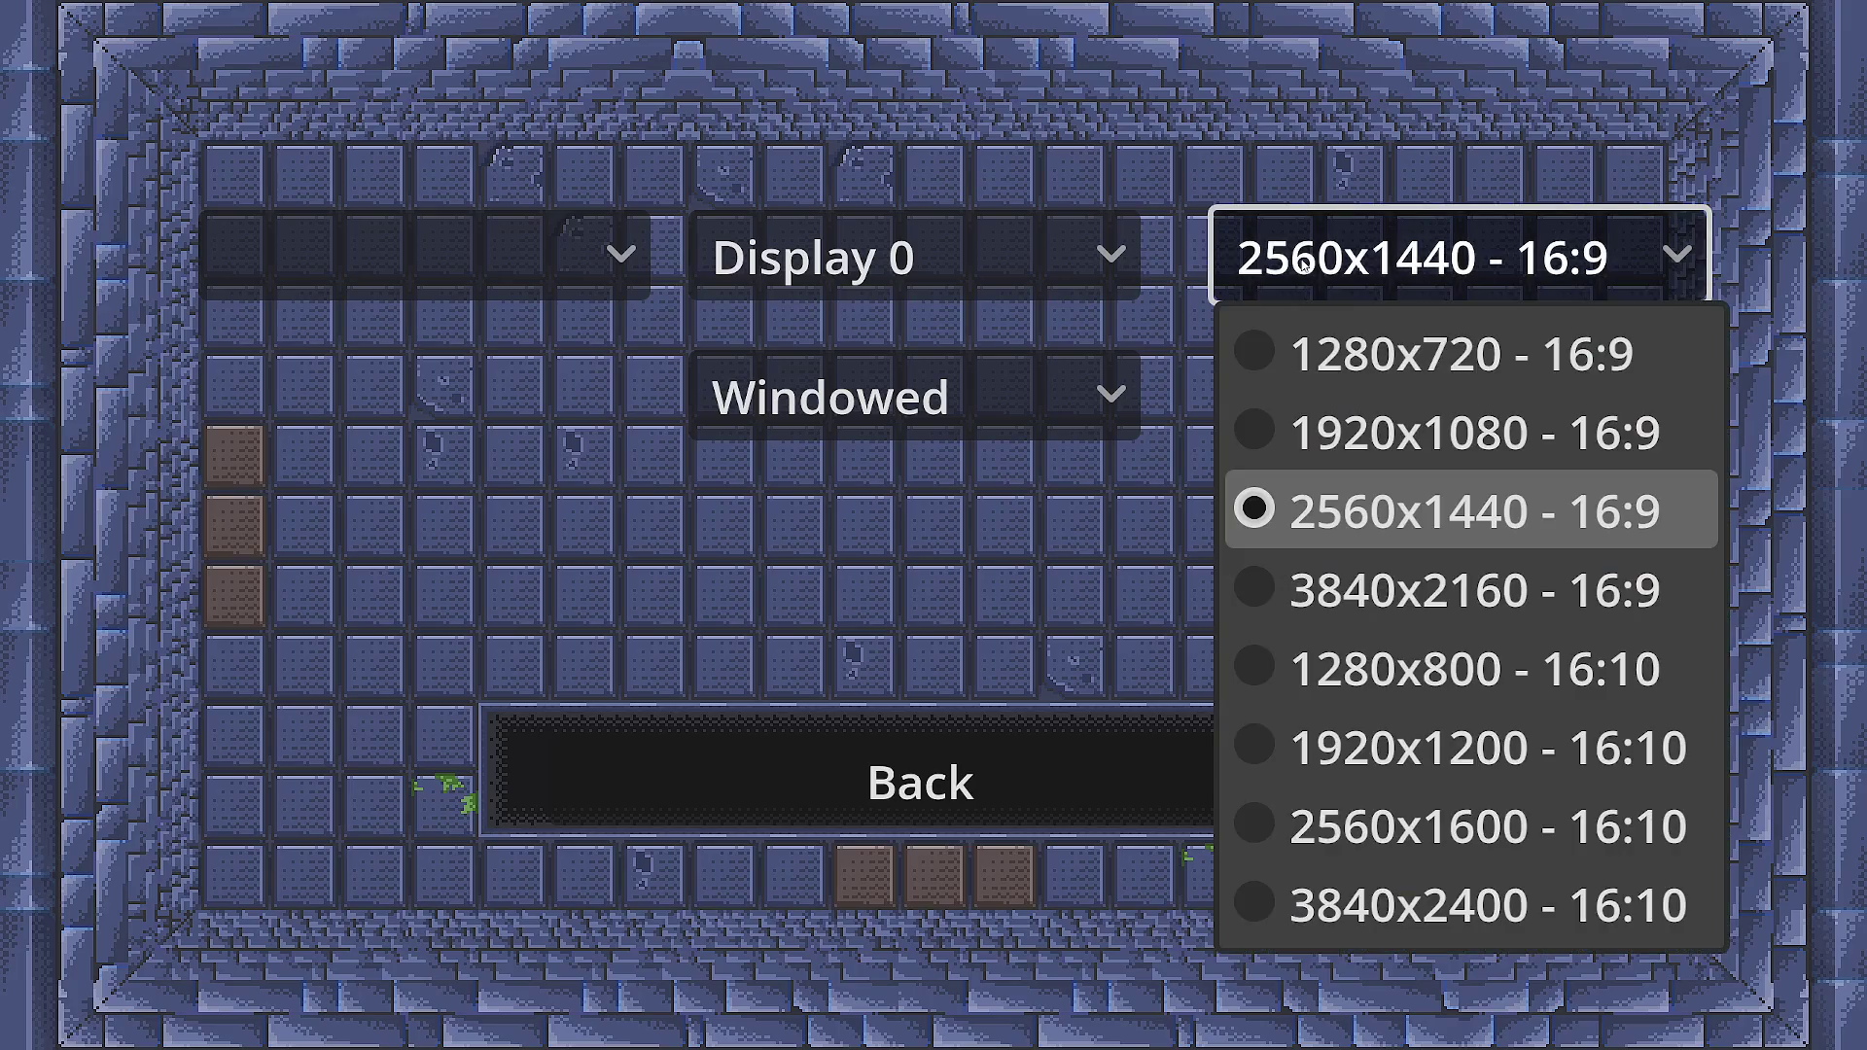
pyautogui.press('Up')
pyautogui.press('Return')
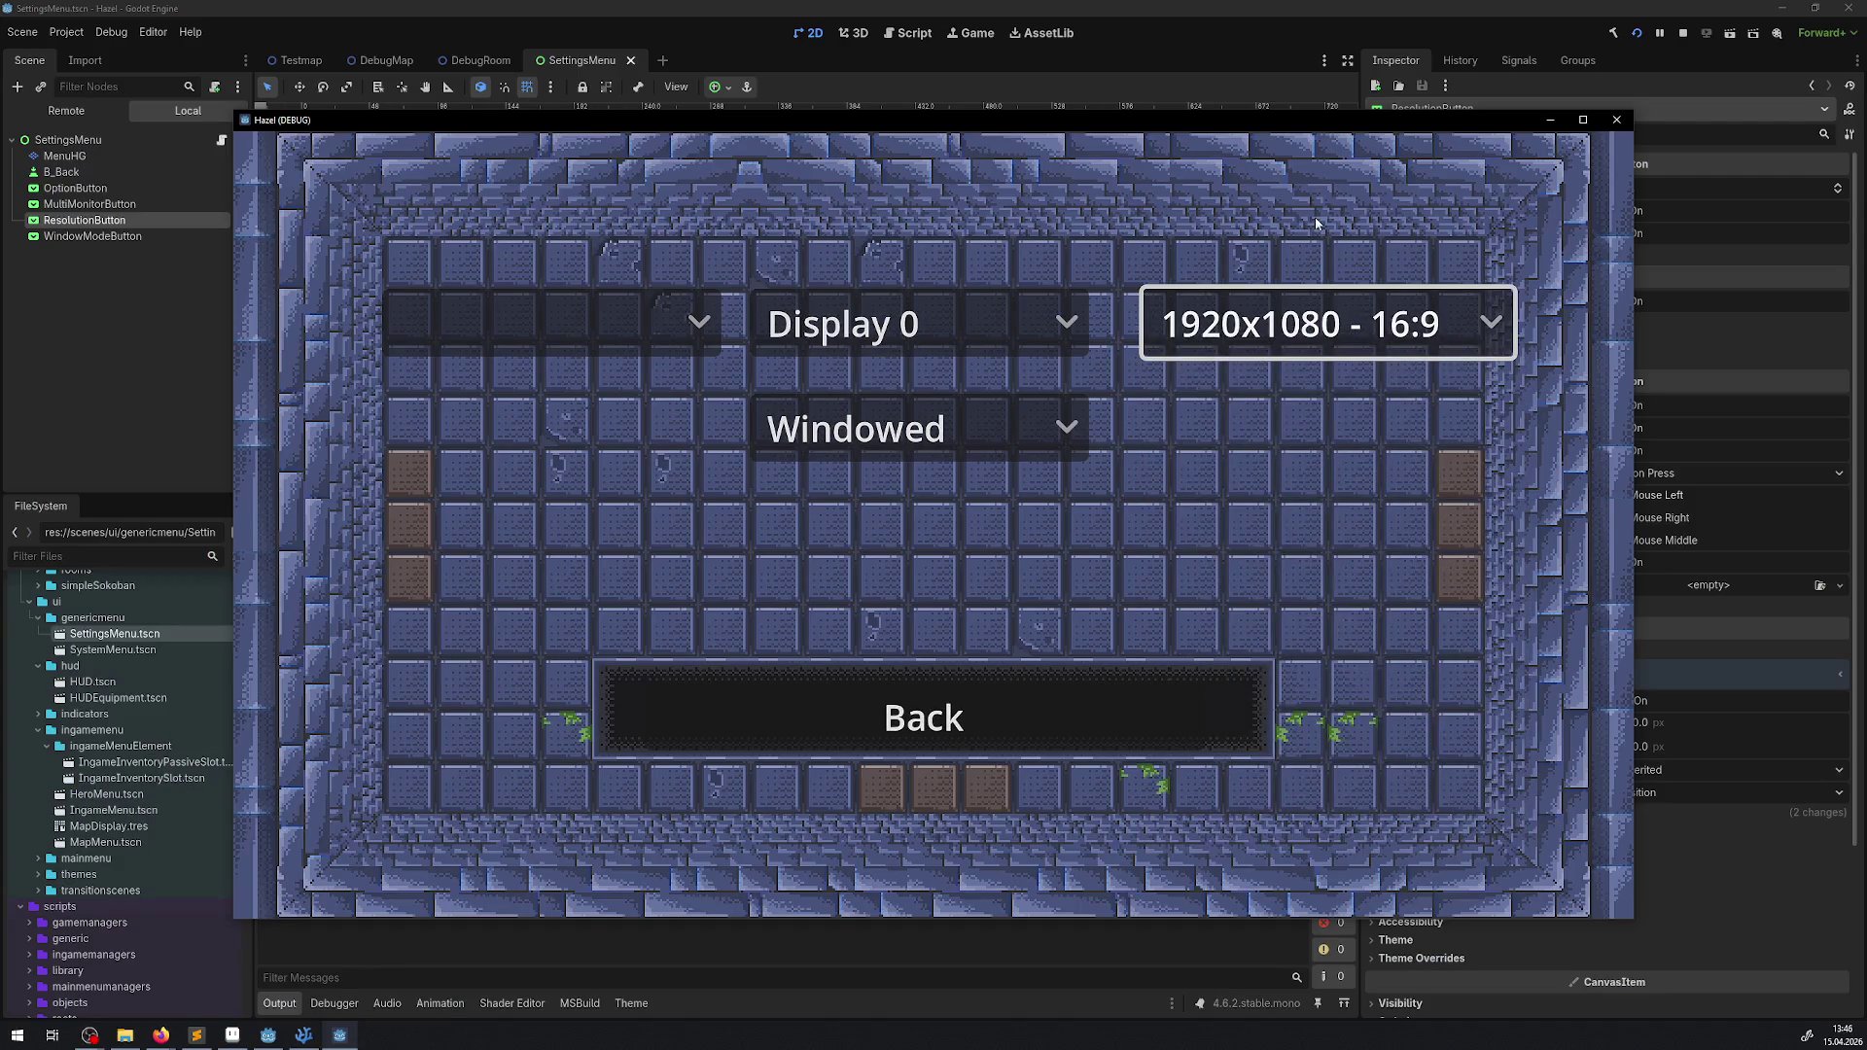
# - Maximize, drag and restore the running game window, then maximize it again
pyautogui.click(1583, 120)
pyautogui.moveTo(741, 4)
pyautogui.mouseDown()
pyautogui.moveTo(0, 163)
pyautogui.moveTo(0, 41)
pyautogui.moveTo(761, 159)
pyautogui.moveTo(797, 148)
pyautogui.moveTo(122, 10)
pyautogui.moveTo(1023, 5)
pyautogui.mouseUp()
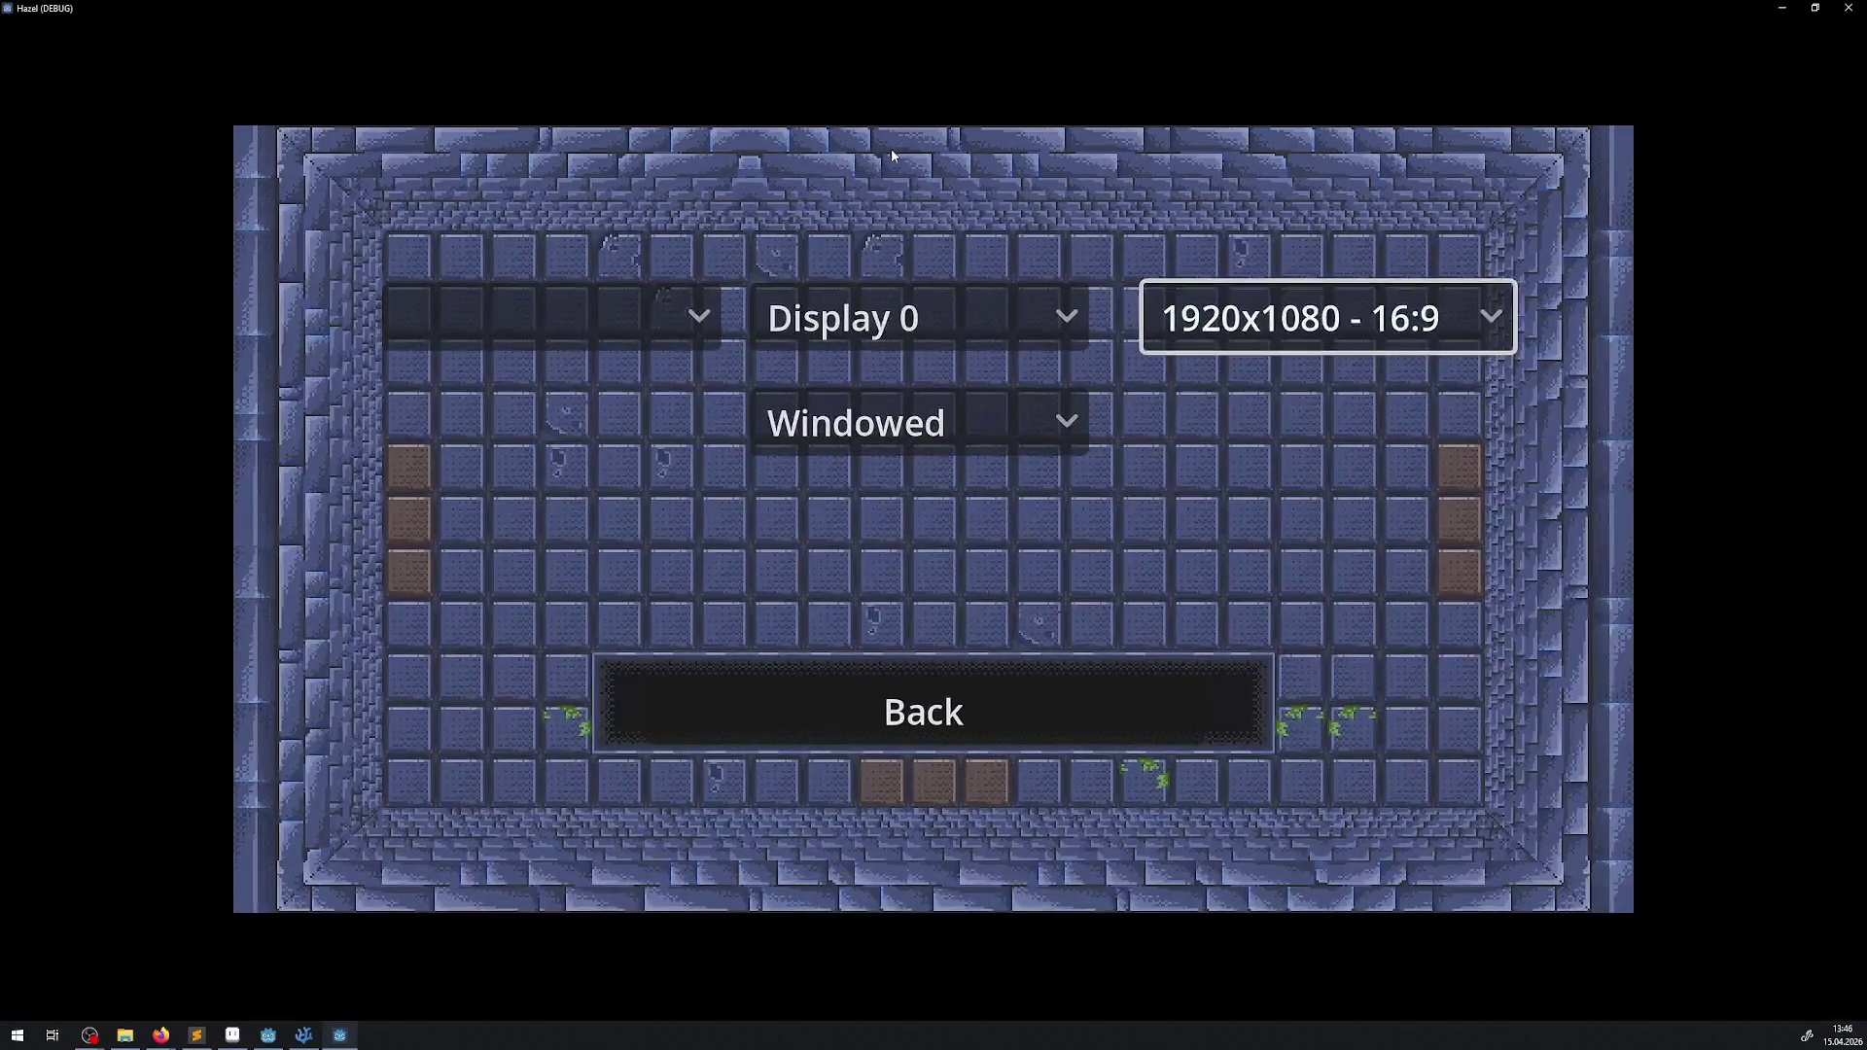
pyautogui.moveTo(230, 16)
pyautogui.mouseDown()
pyautogui.moveTo(164, 59)
pyautogui.moveTo(281, 28)
pyautogui.mouseUp()
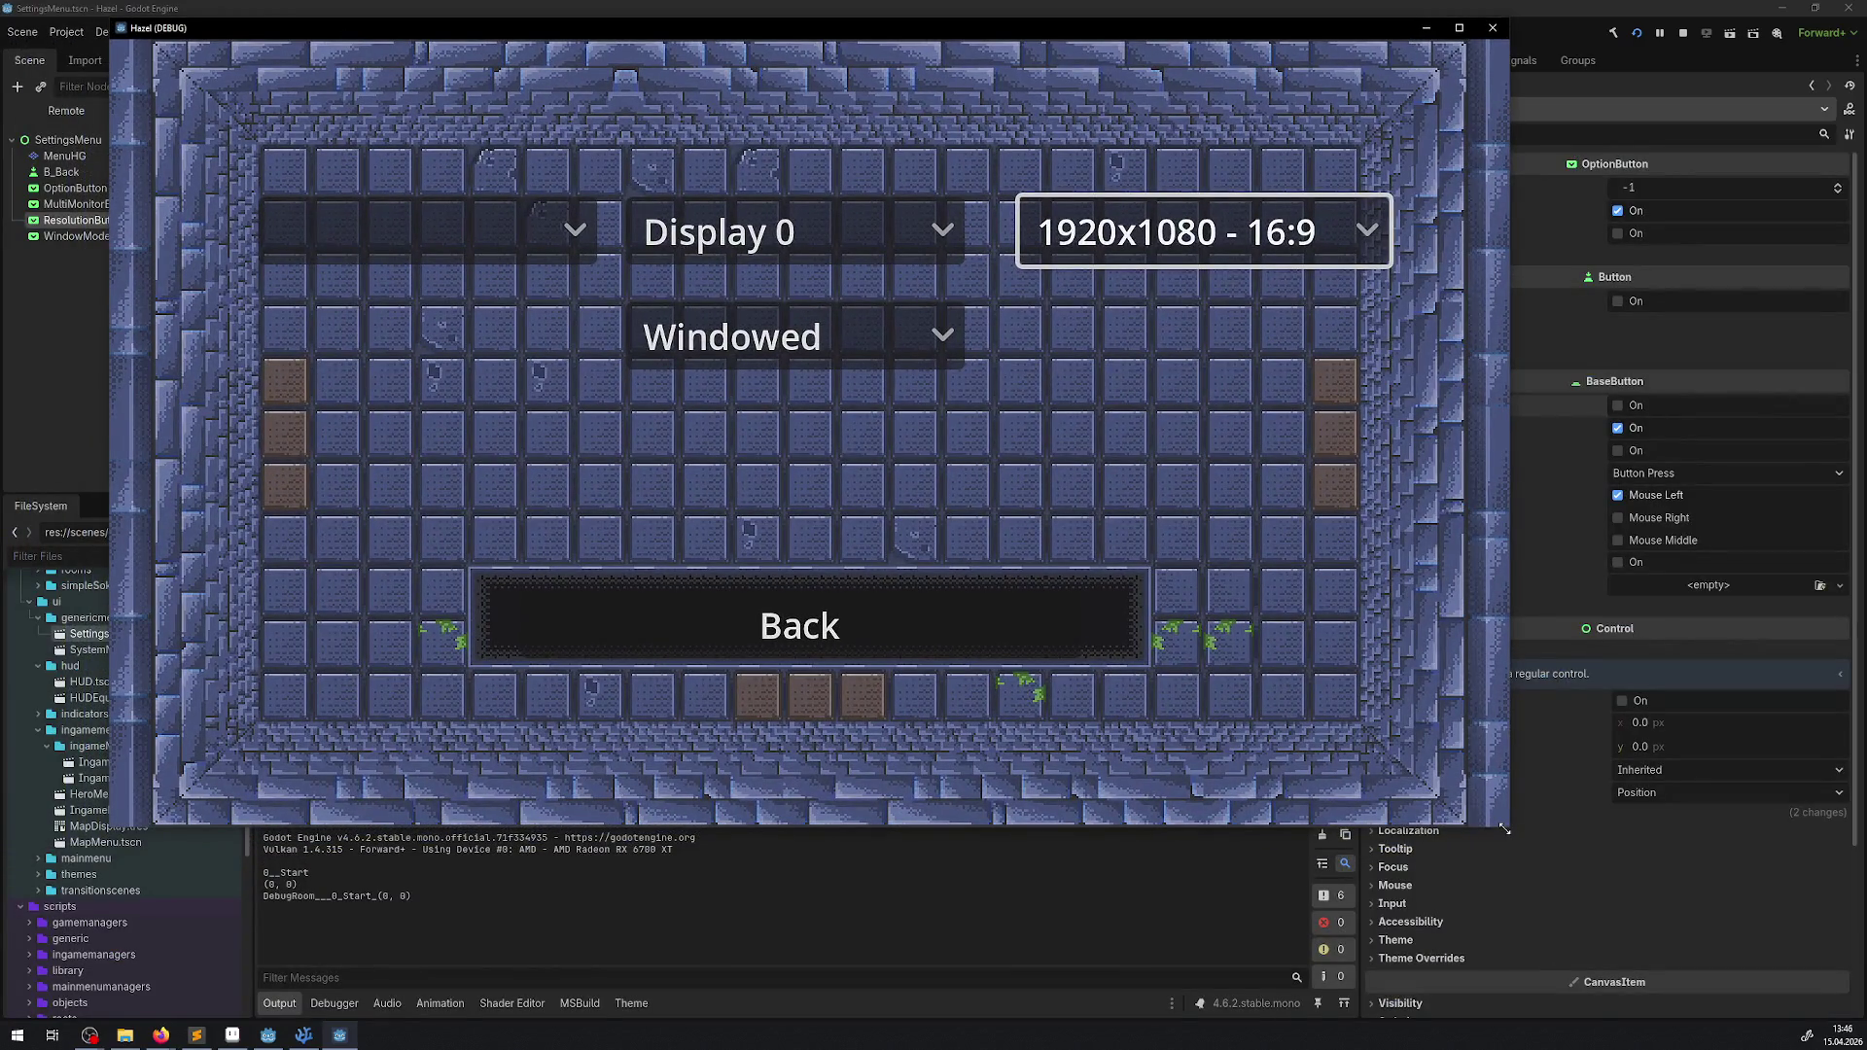
pyautogui.doubleClick(520, 27)
# - Restore, enlarge and move the game window mostly off-screen, then stop the game with F8
pyautogui.moveTo(315, 12)
pyautogui.mouseDown()
pyautogui.moveTo(243, 70)
pyautogui.moveTo(288, 46)
pyautogui.mouseUp()
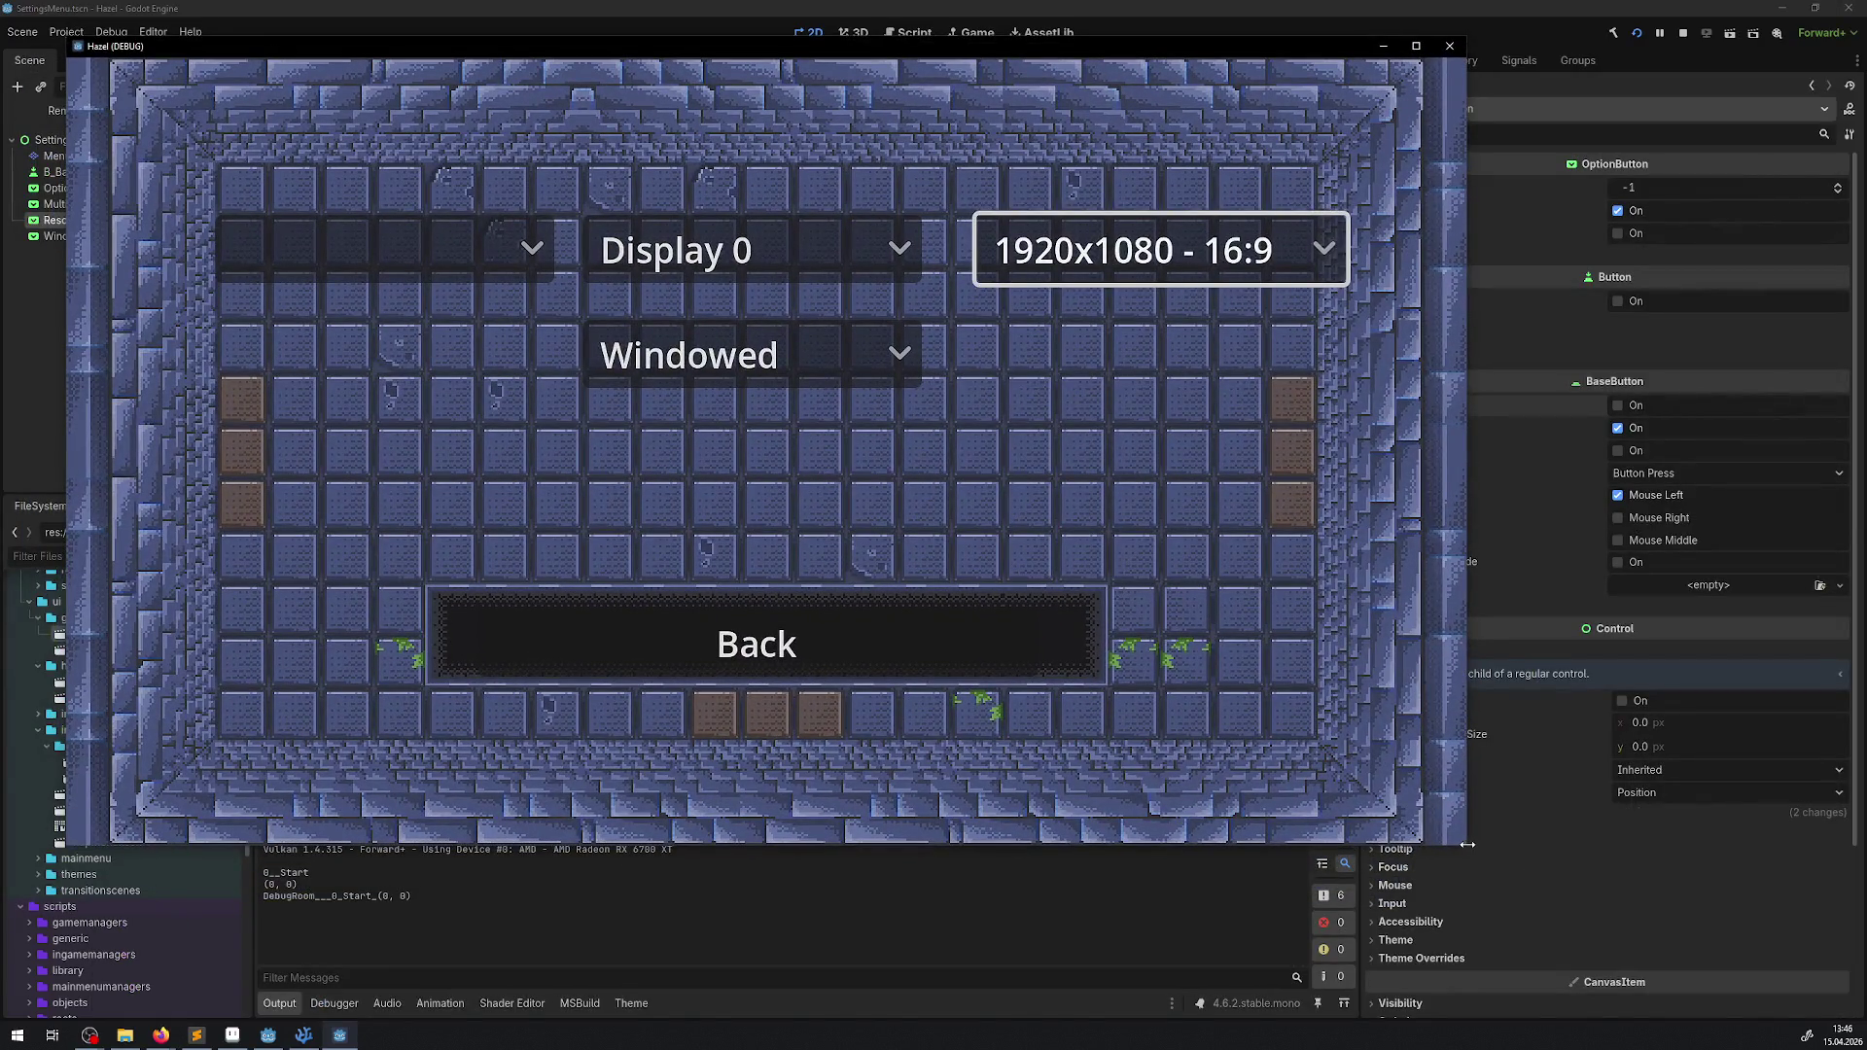
pyautogui.moveTo(1466, 844); pyautogui.dragTo(1728, 967)
pyautogui.moveTo(224, 47)
pyautogui.mouseDown()
pyautogui.moveTo(348, 66)
pyautogui.moveTo(131, 85)
pyautogui.moveTo(0, 10)
pyautogui.mouseUp()
pyautogui.moveTo(281, 2)
pyautogui.mouseDown()
pyautogui.moveTo(76, 10)
pyautogui.moveTo(43, 77)
pyautogui.mouseUp()
pyautogui.press('F8')
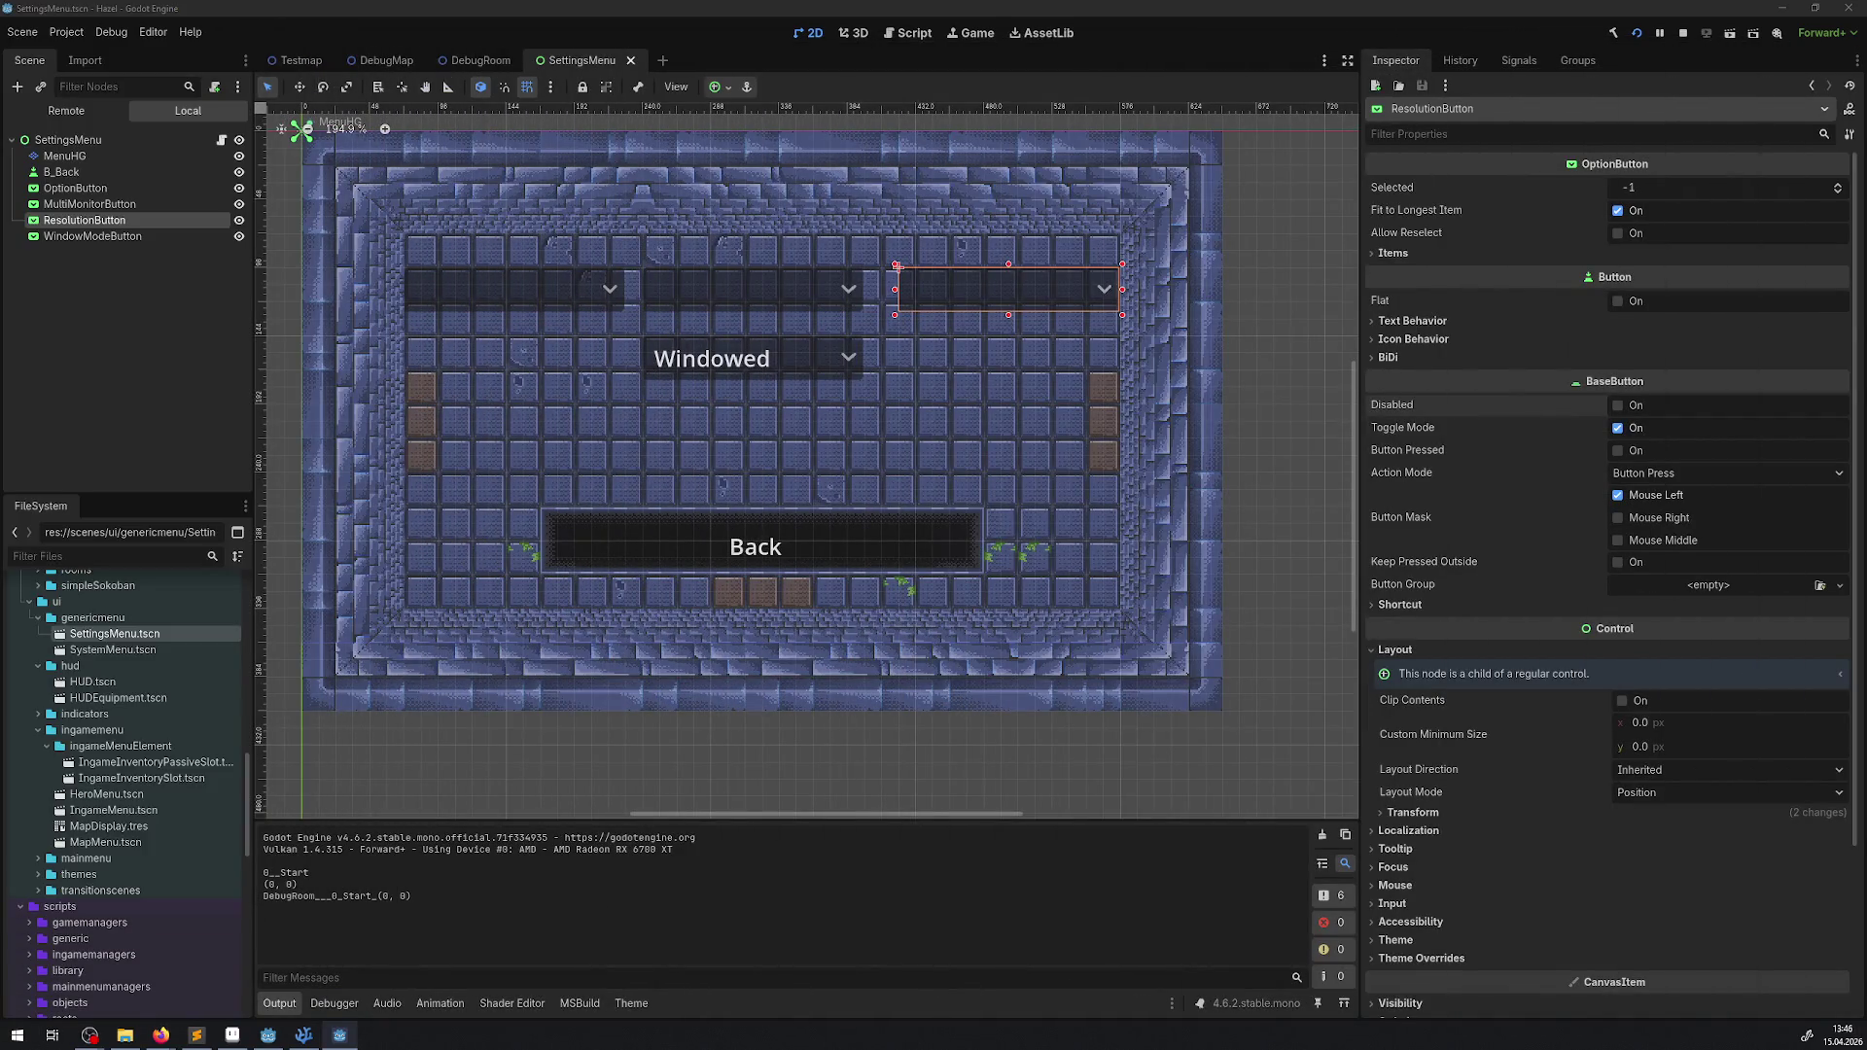
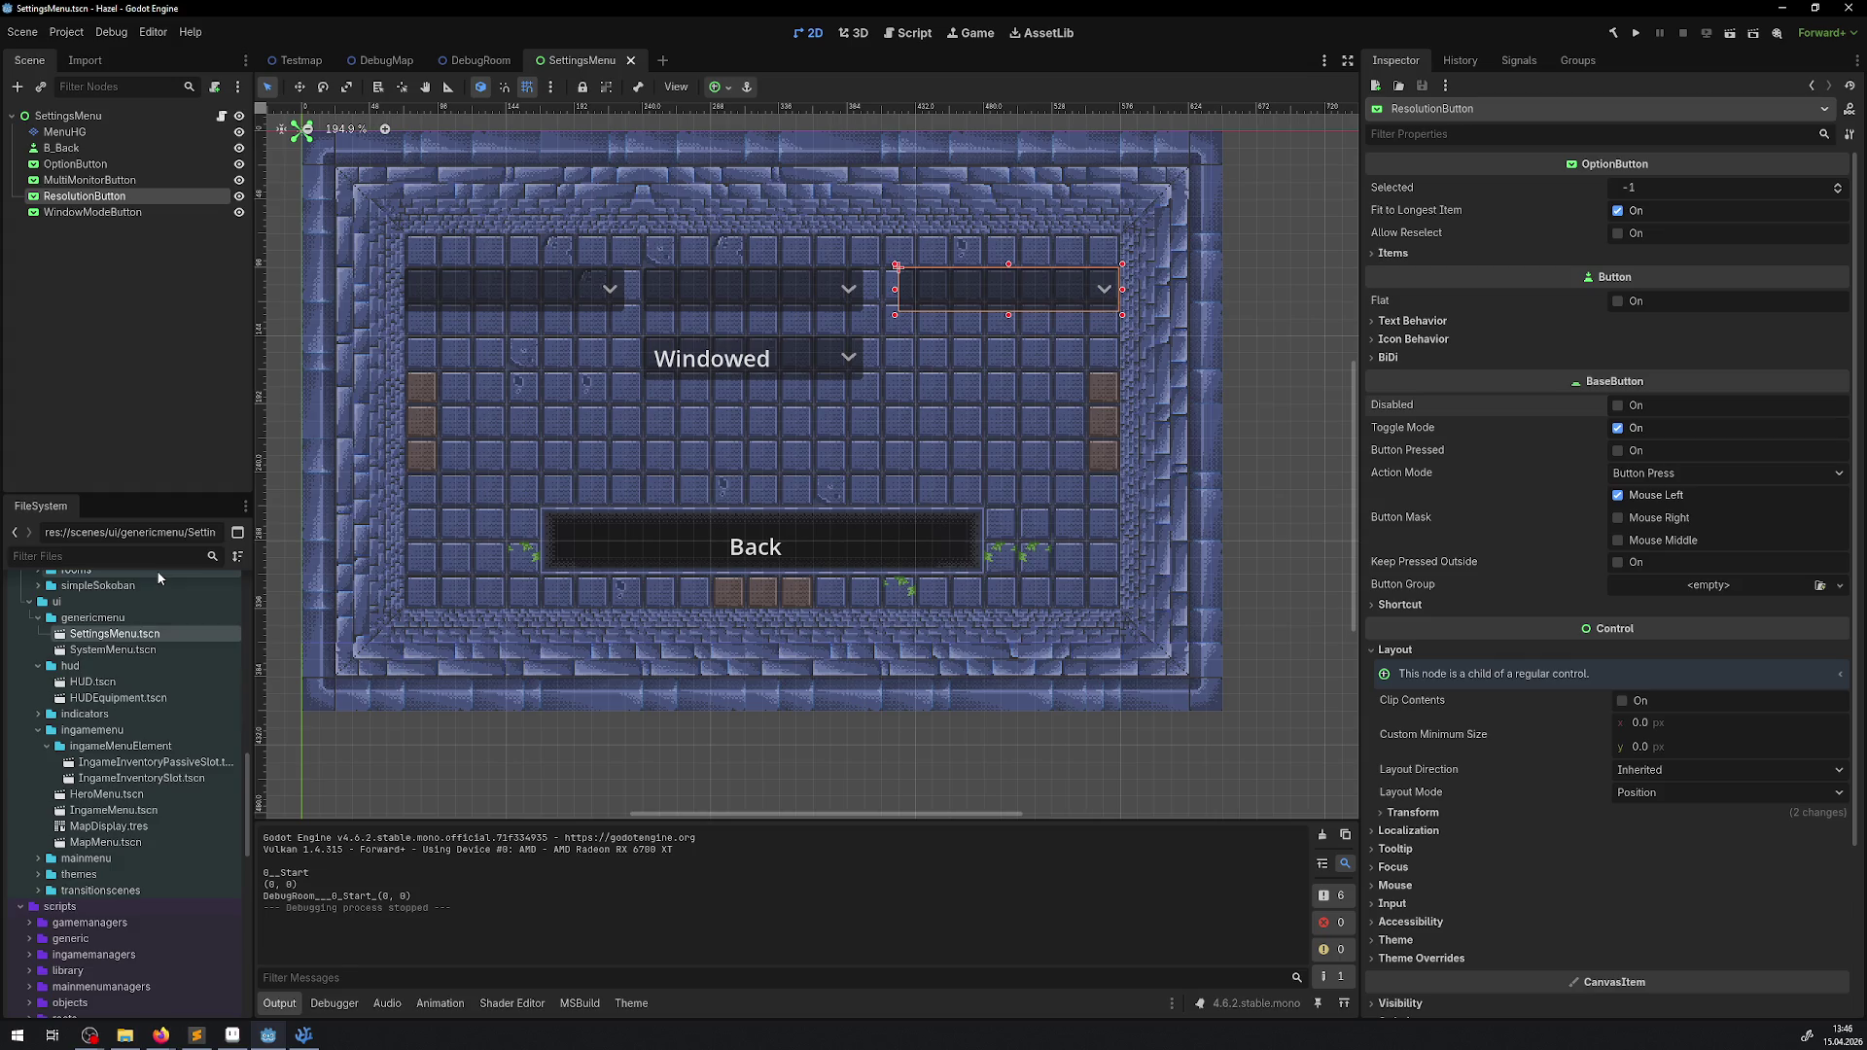
# - Insert a commented-out FindBestResolution call on a new line inside the empty monitor-size if-block
pyautogui.click(302, 1037)
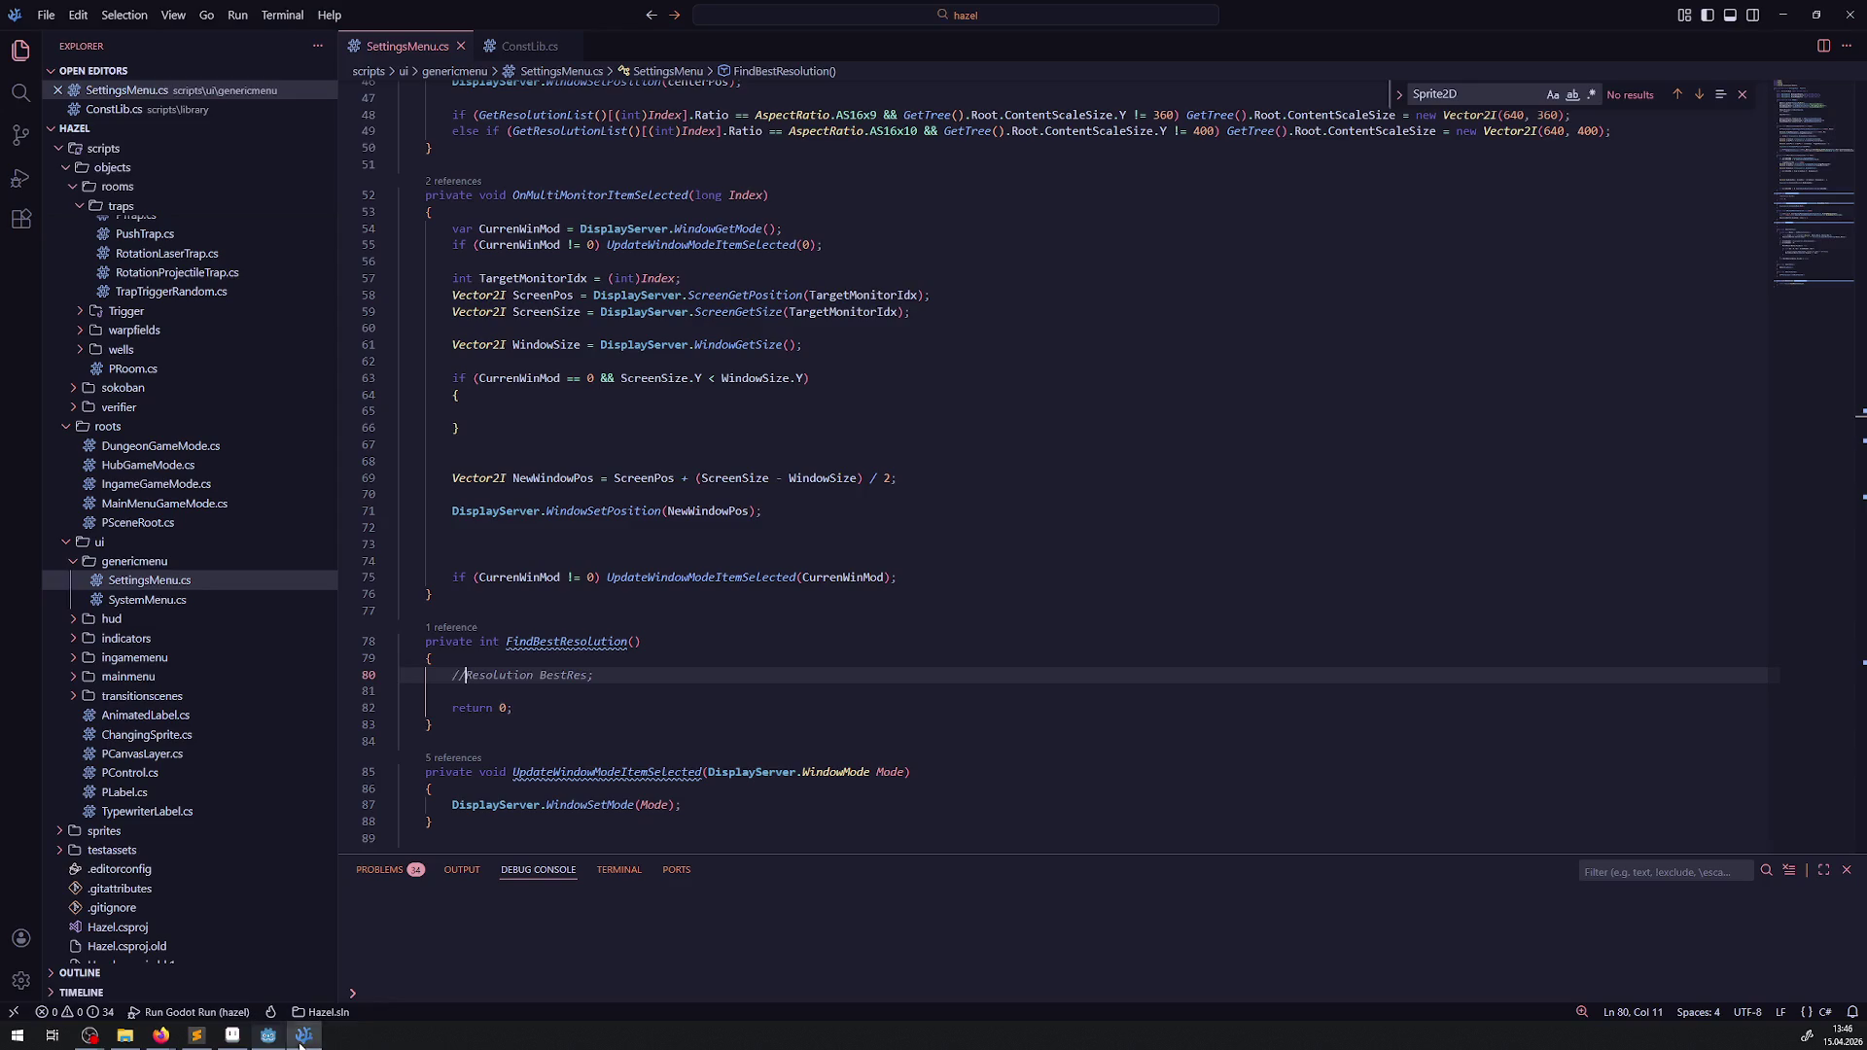
pyautogui.click(603, 691)
pyautogui.press('Return')
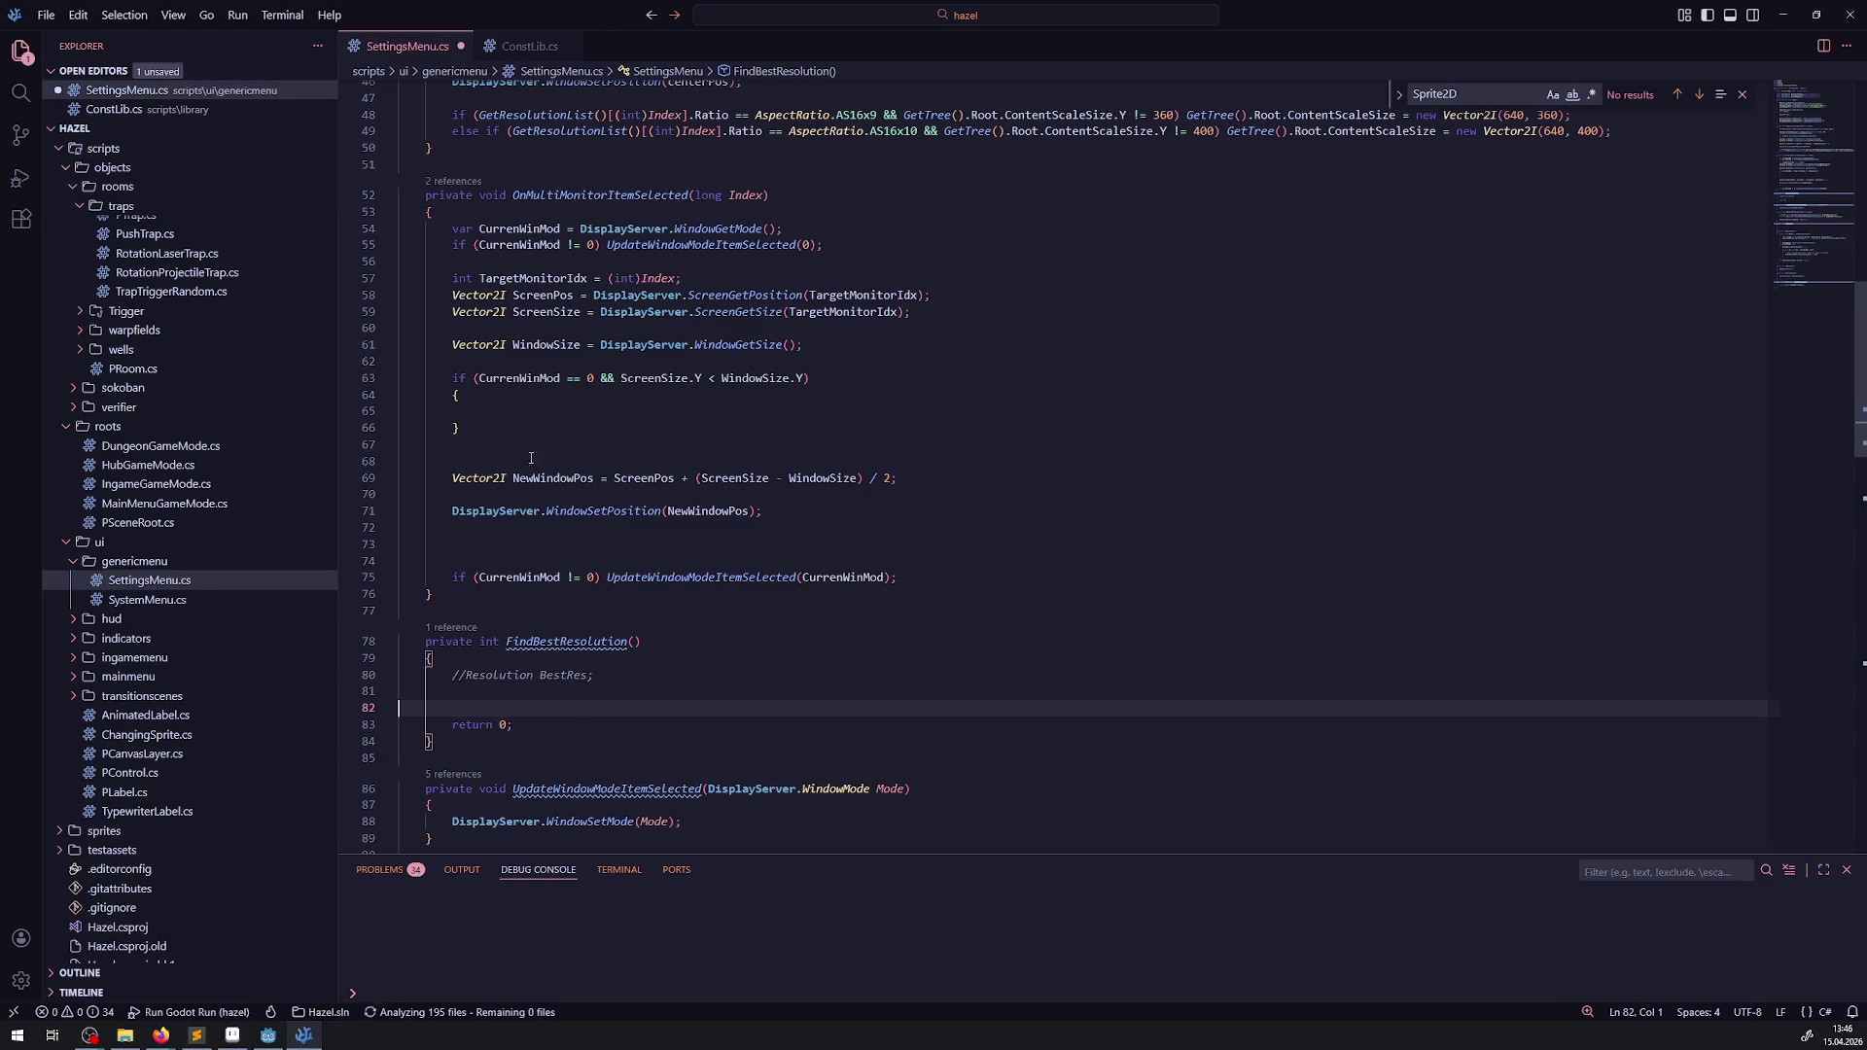
pyautogui.click(525, 411)
pyautogui.press('Return')
pyautogui.doubleClick(564, 658)
pyautogui.hotkey('ctrl', 'c')
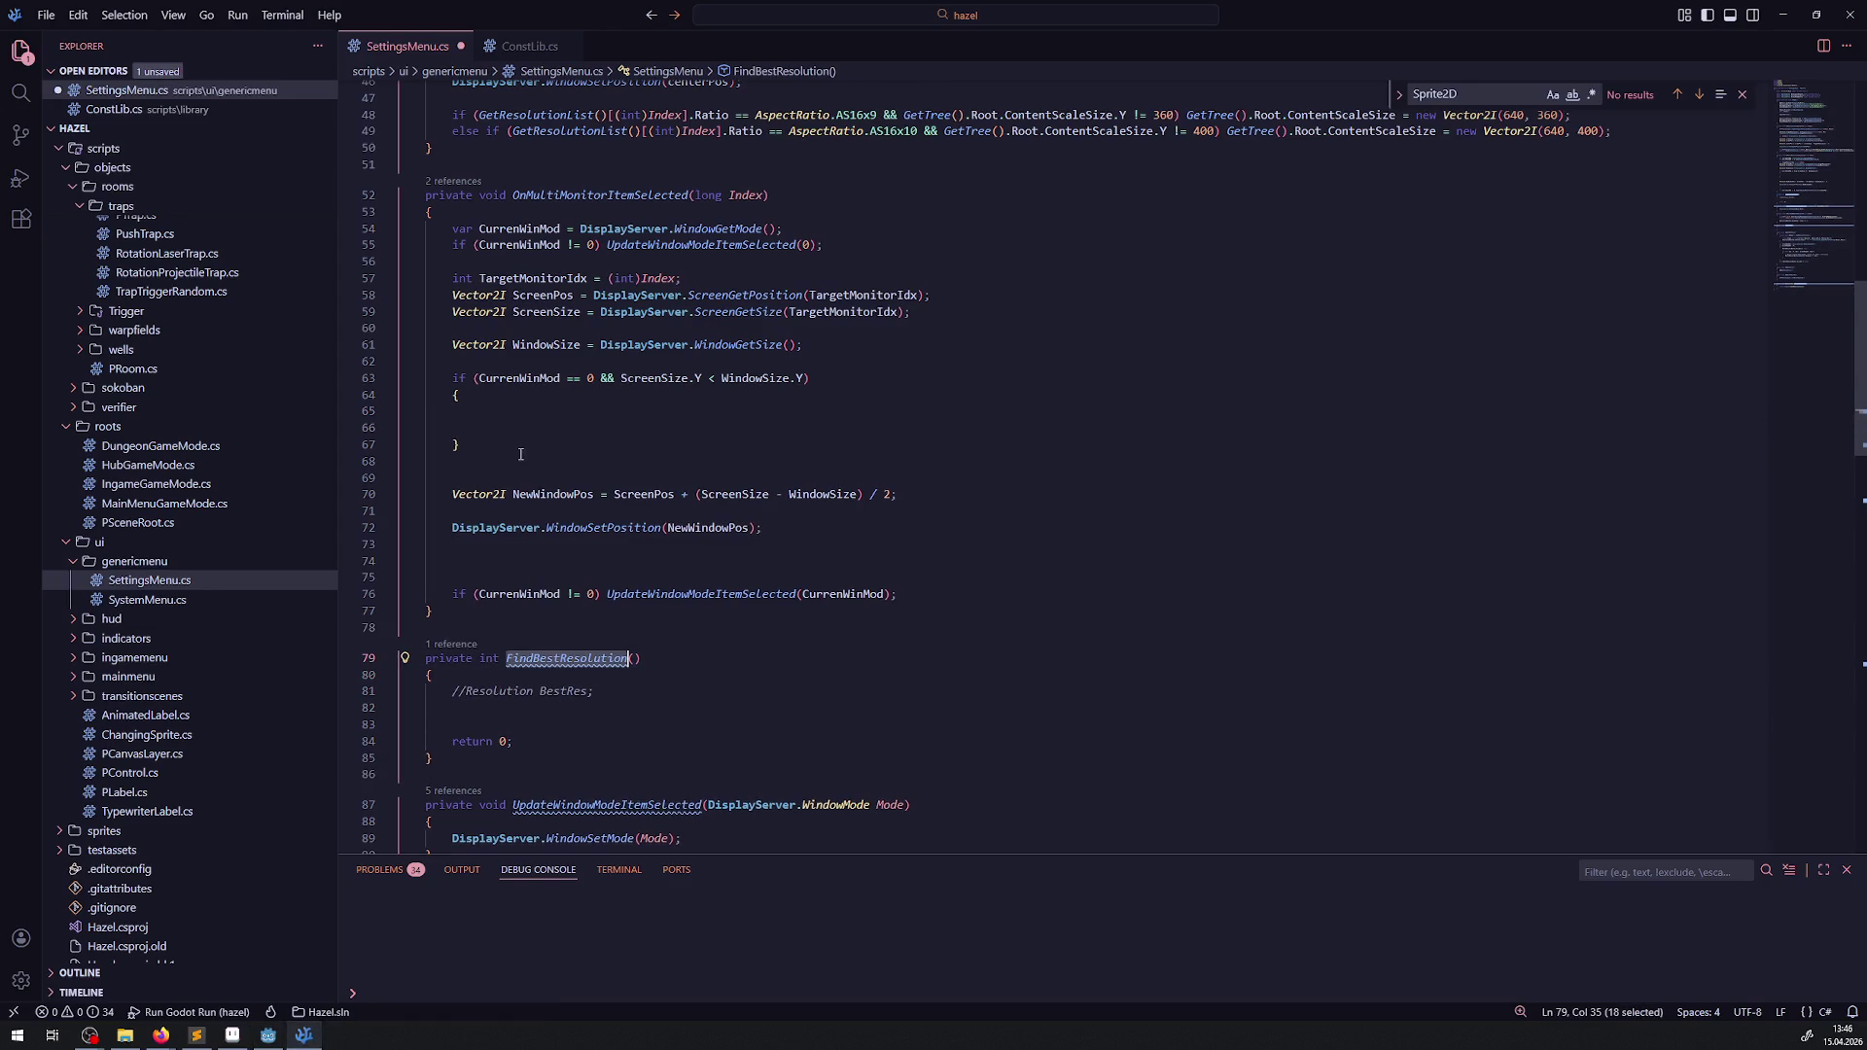
pyautogui.click(506, 422)
pyautogui.hotkey('ctrl', 'v')
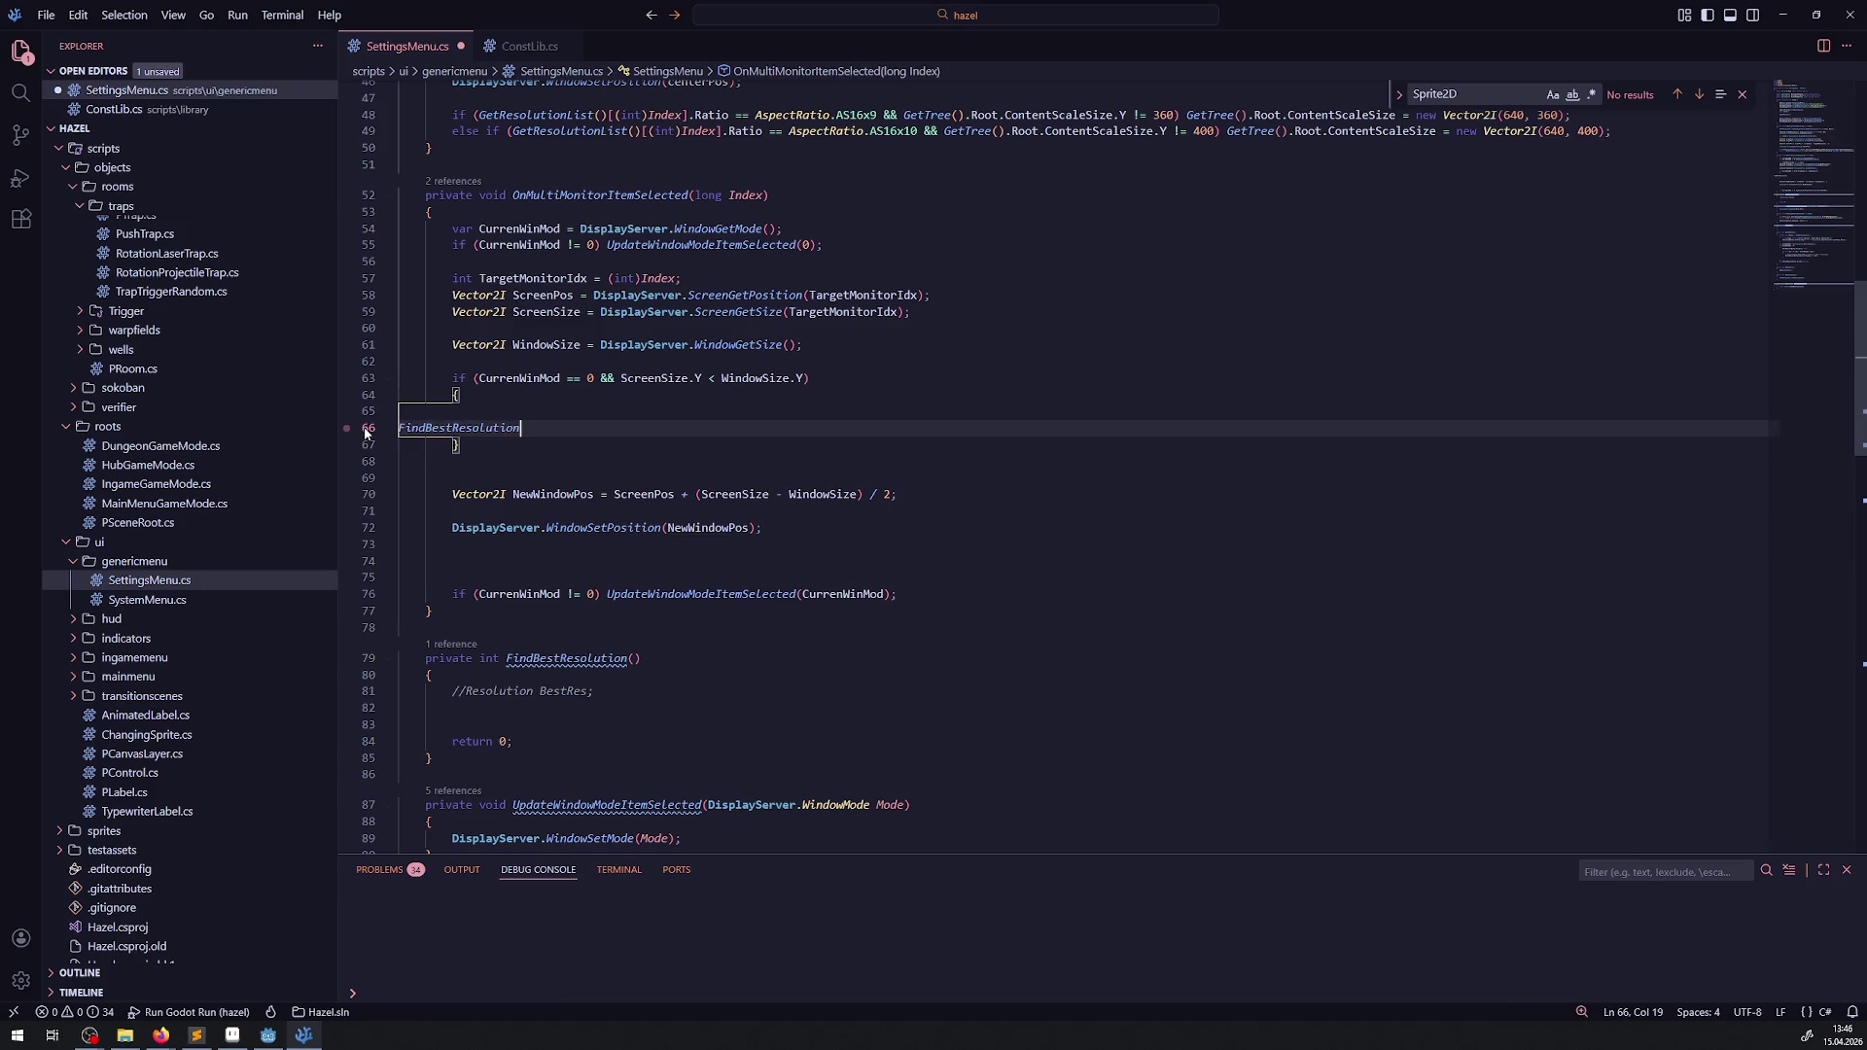
pyautogui.write('//')
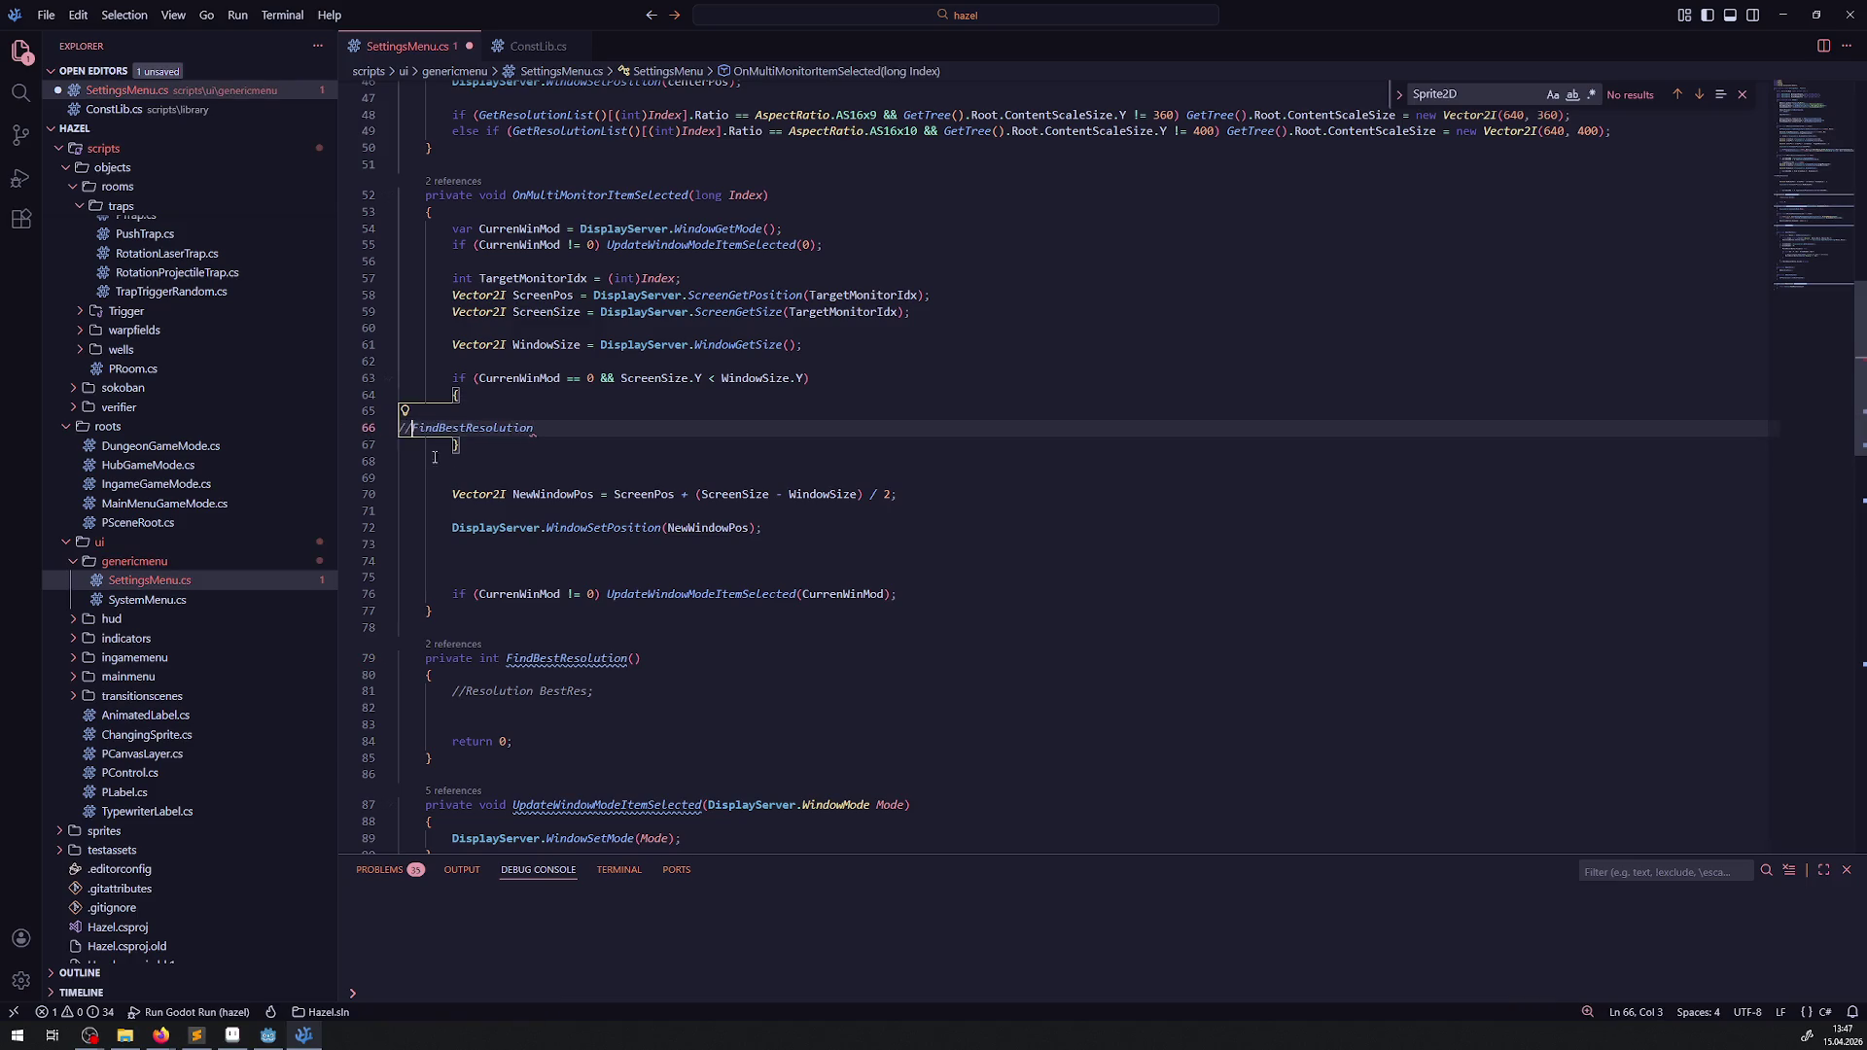
pyautogui.click(525, 718)
# - Write a German // todo comment saying switching displays may leave a too-large resolution
pyautogui.write('// todo be')
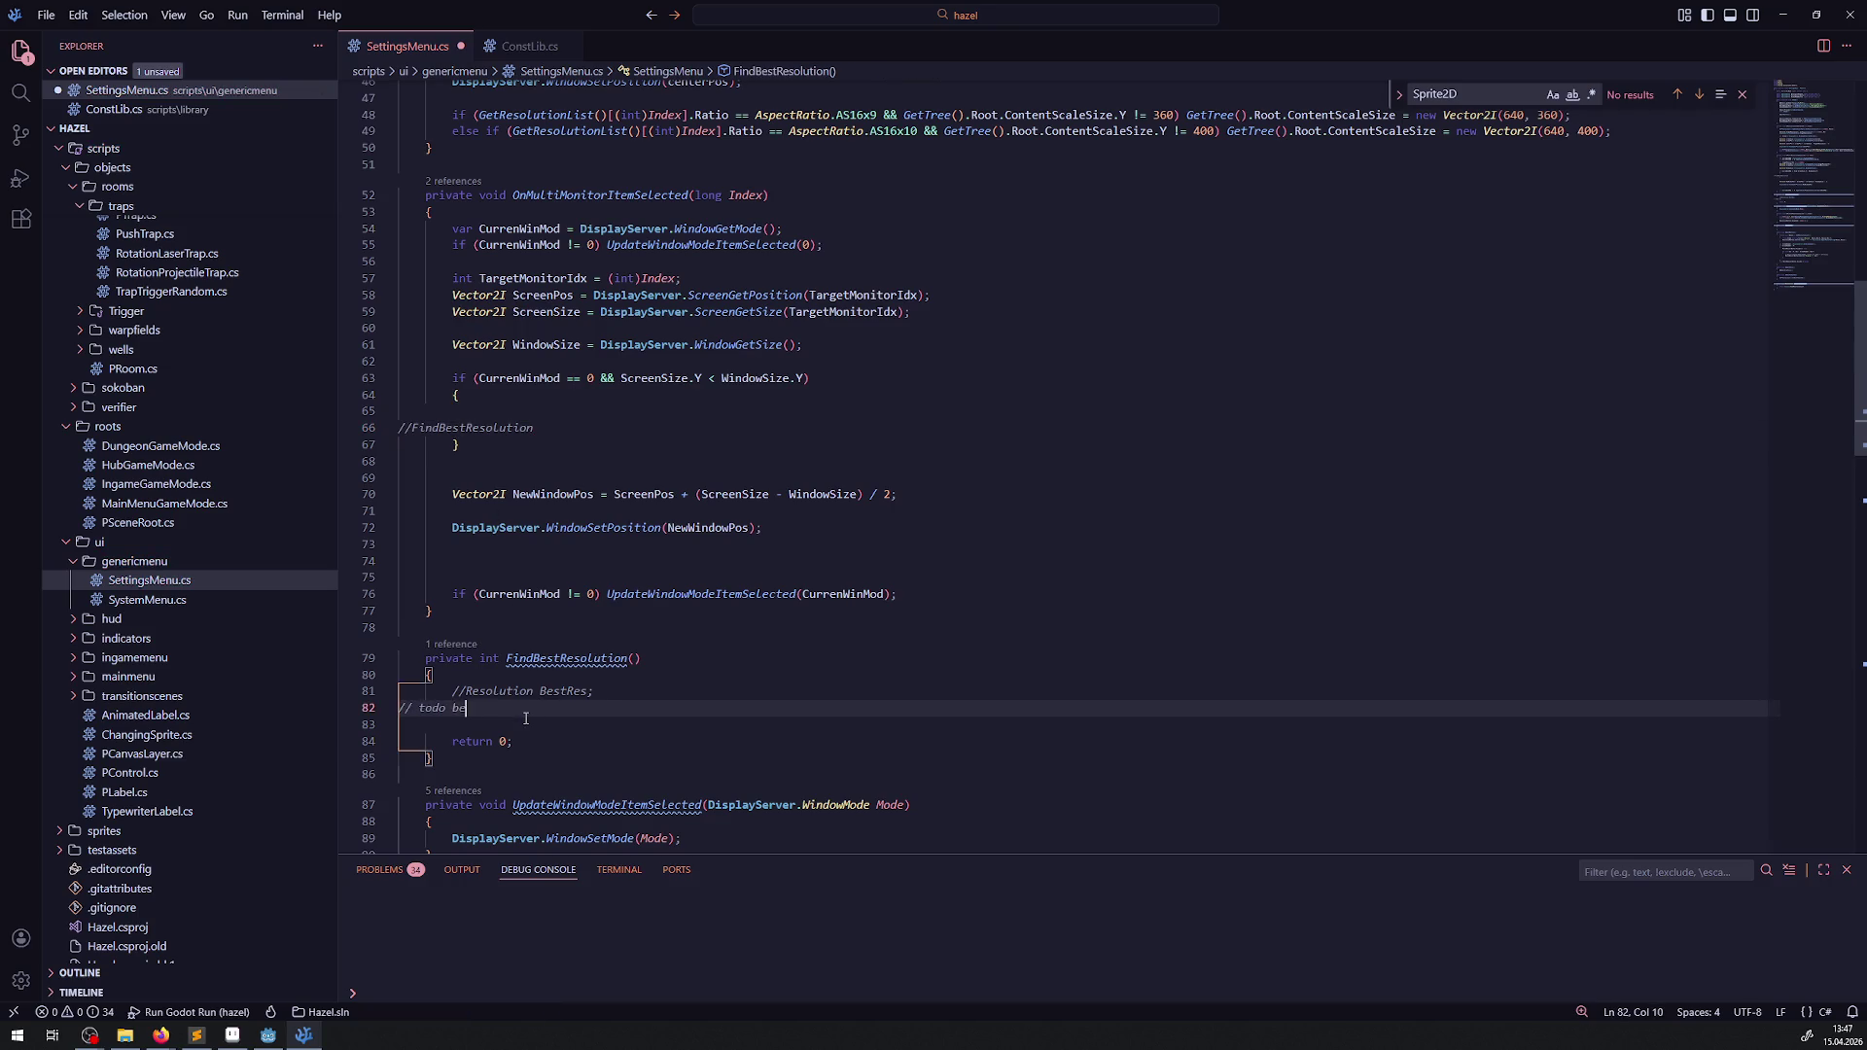
pyautogui.write('im wech')
pyautogui.write('seln ')
pyautogui.write('es dsiplays')
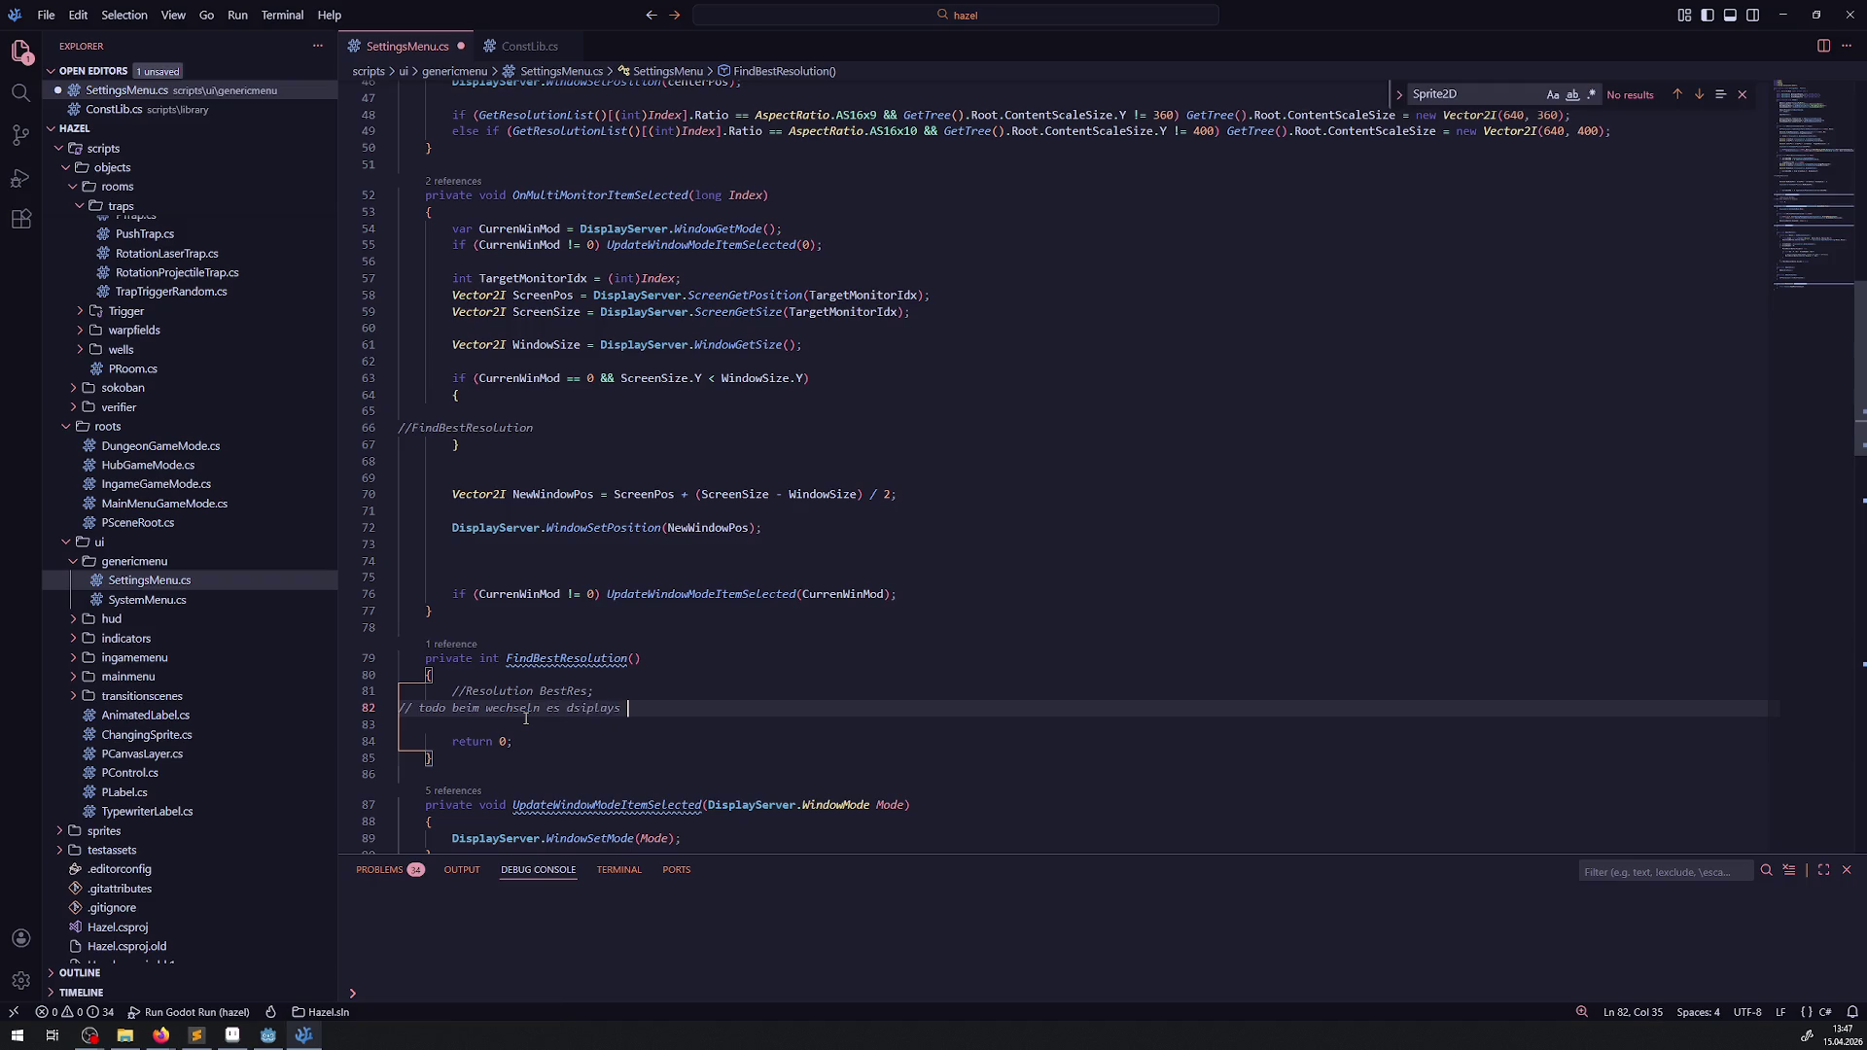
pyautogui.hotkey('ctrl', 'BackSpace')
pyautogui.write('displays ')
pyautogui.write('kann eine zu große auflö')
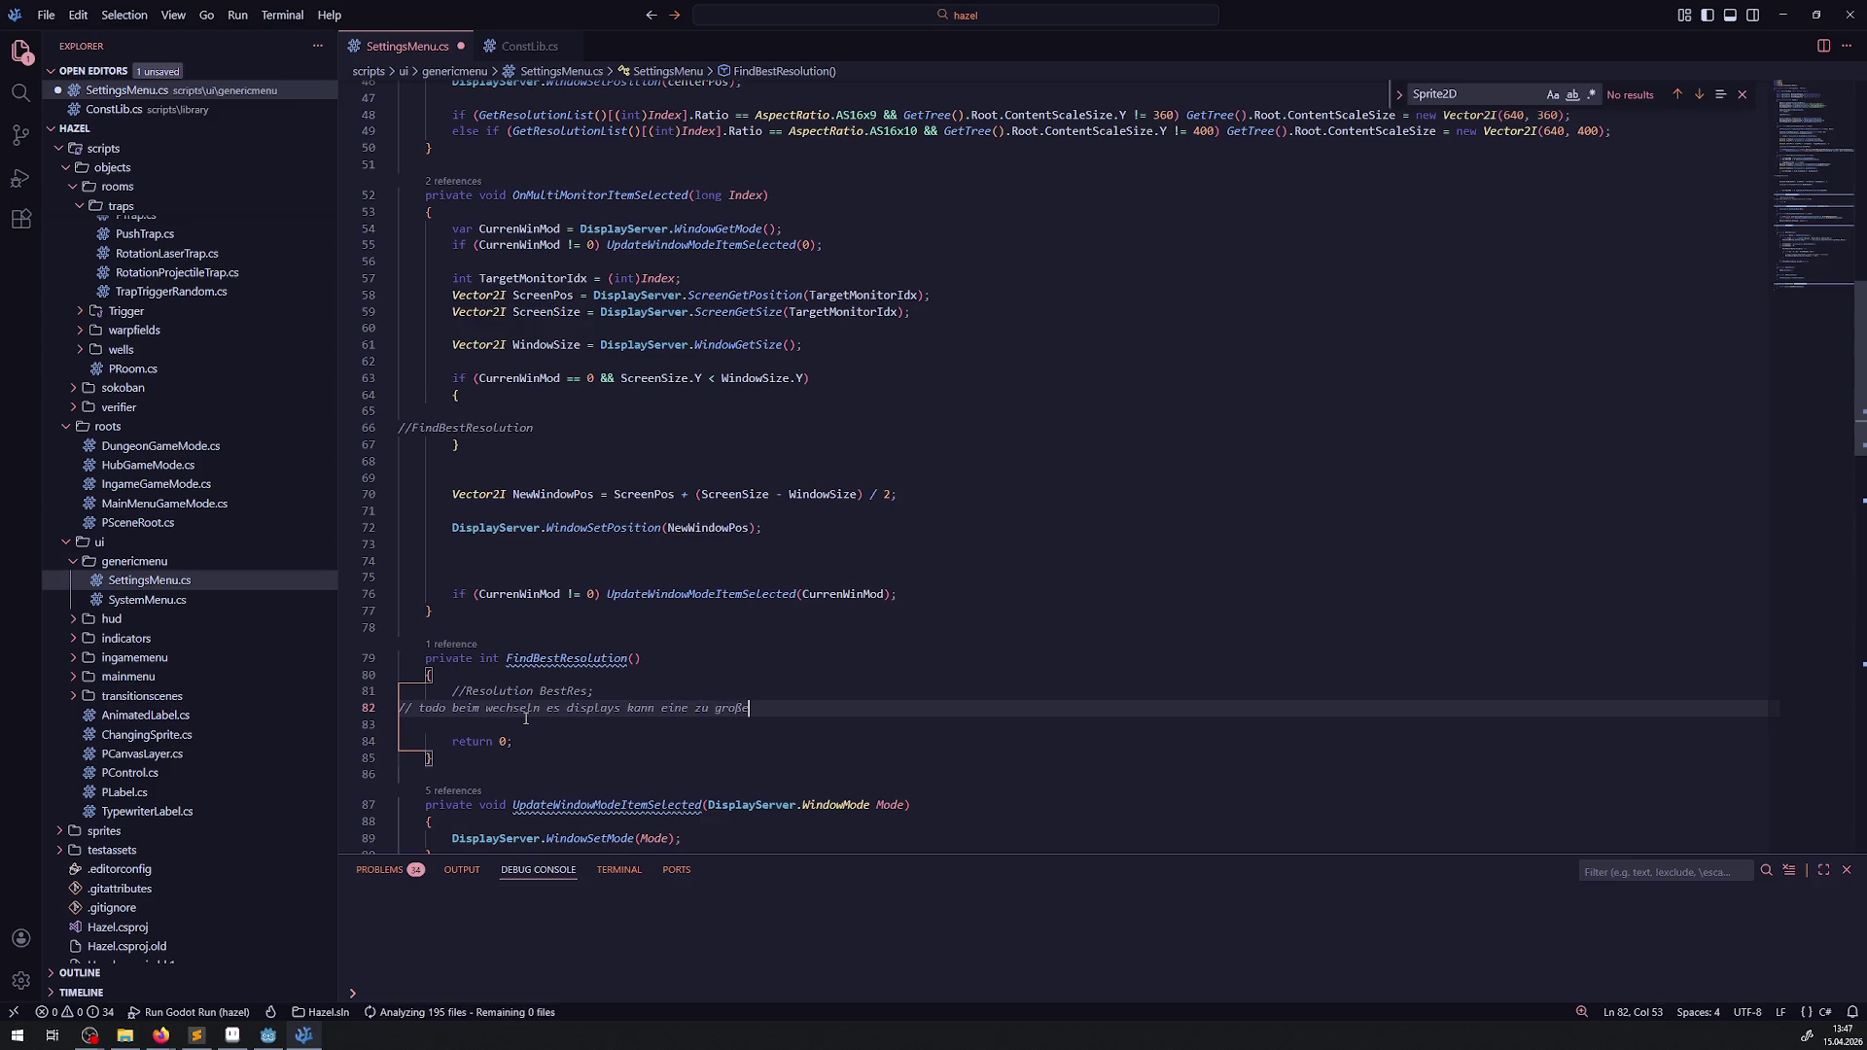
pyautogui.write('sung ')
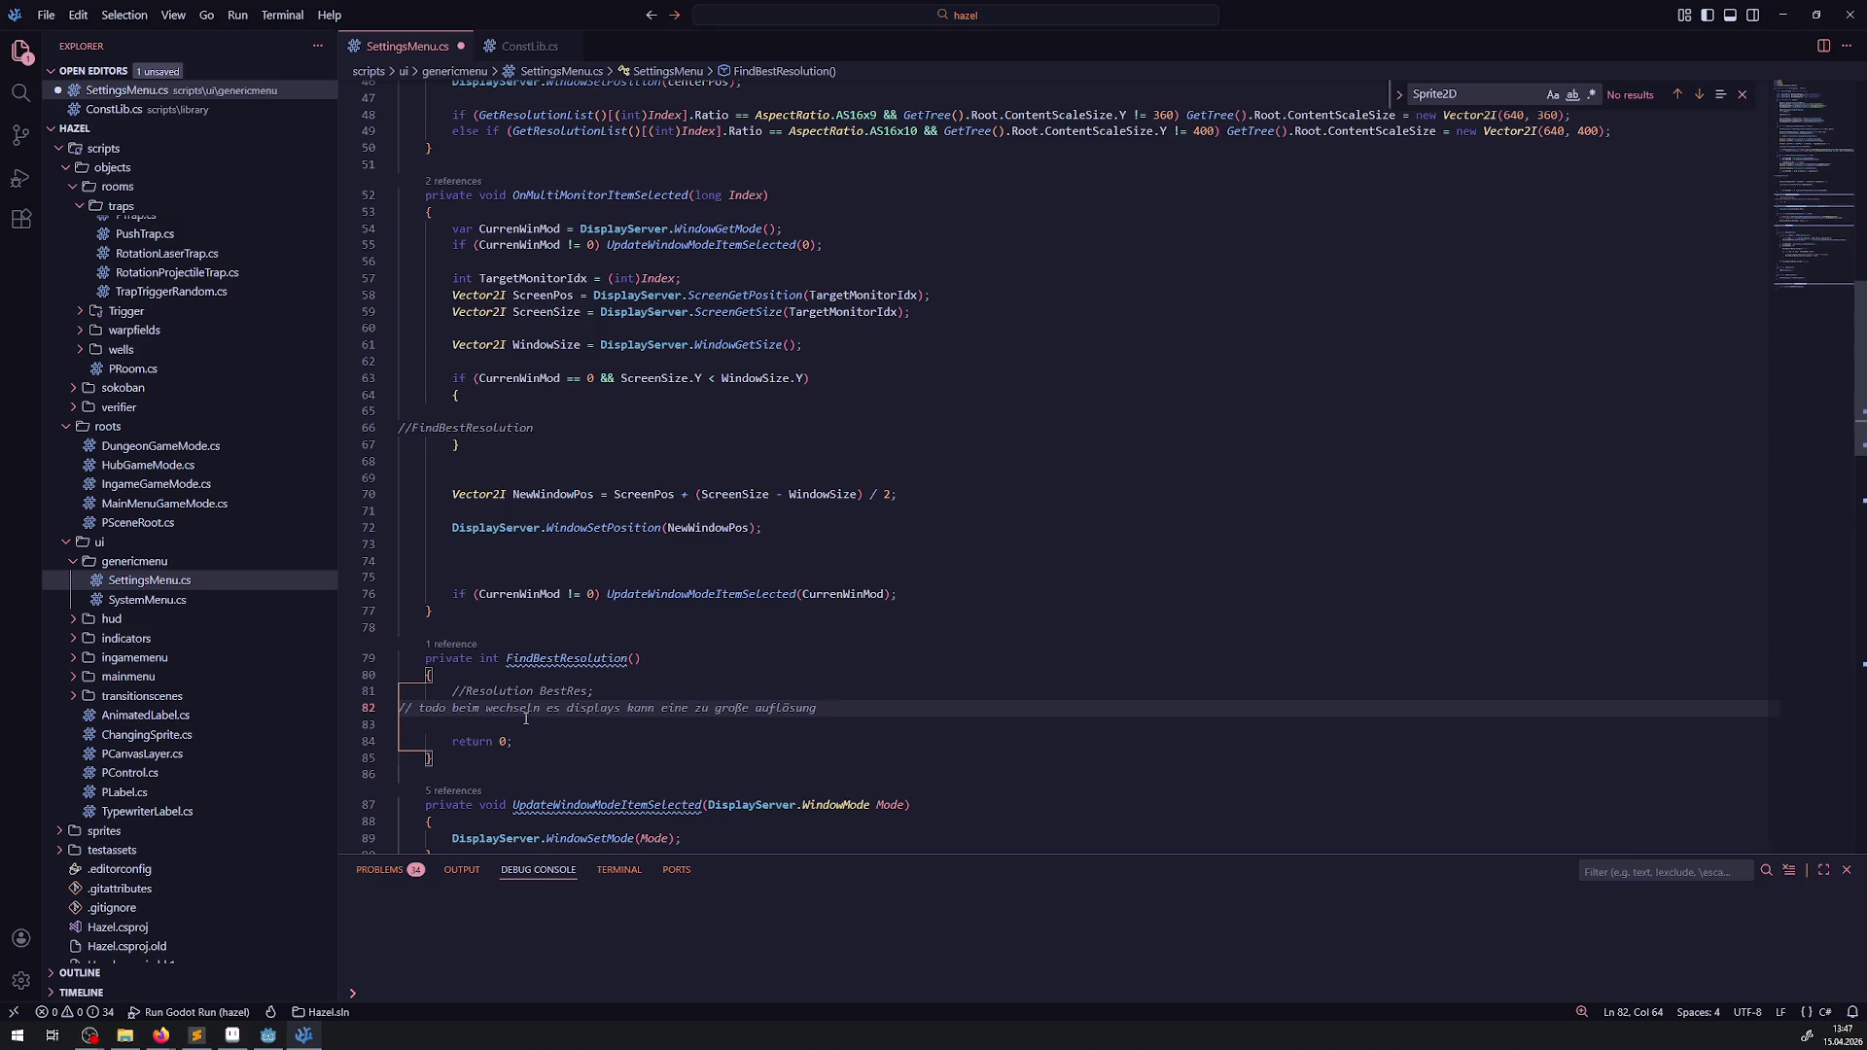
pyautogui.write('vorhanden sein; ')
pyautogui.write('hier war die idee')
pyautogui.write(' einmal ')
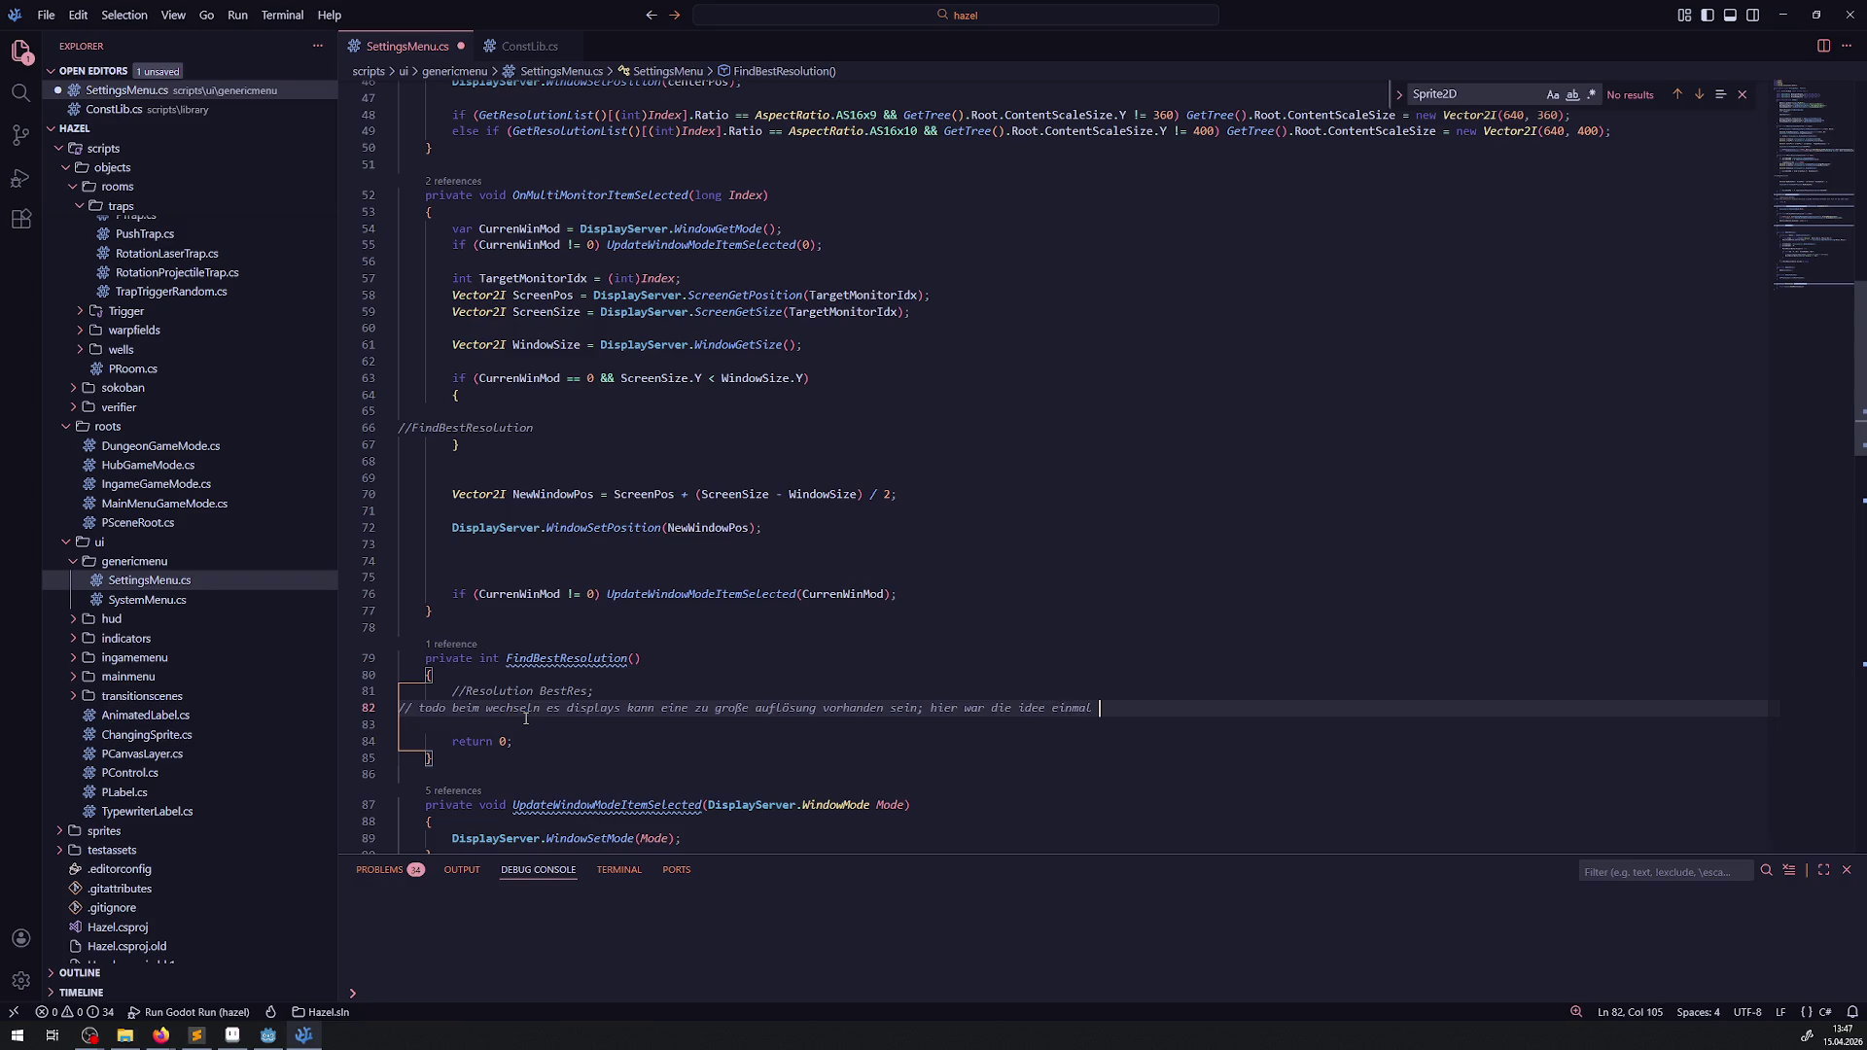
pyautogui.write('eine ')
pyautogui.write('für den ausgewählten ')
pyautogui.write('monitor ')
pyautogui.write('passende auflösung zu ert')
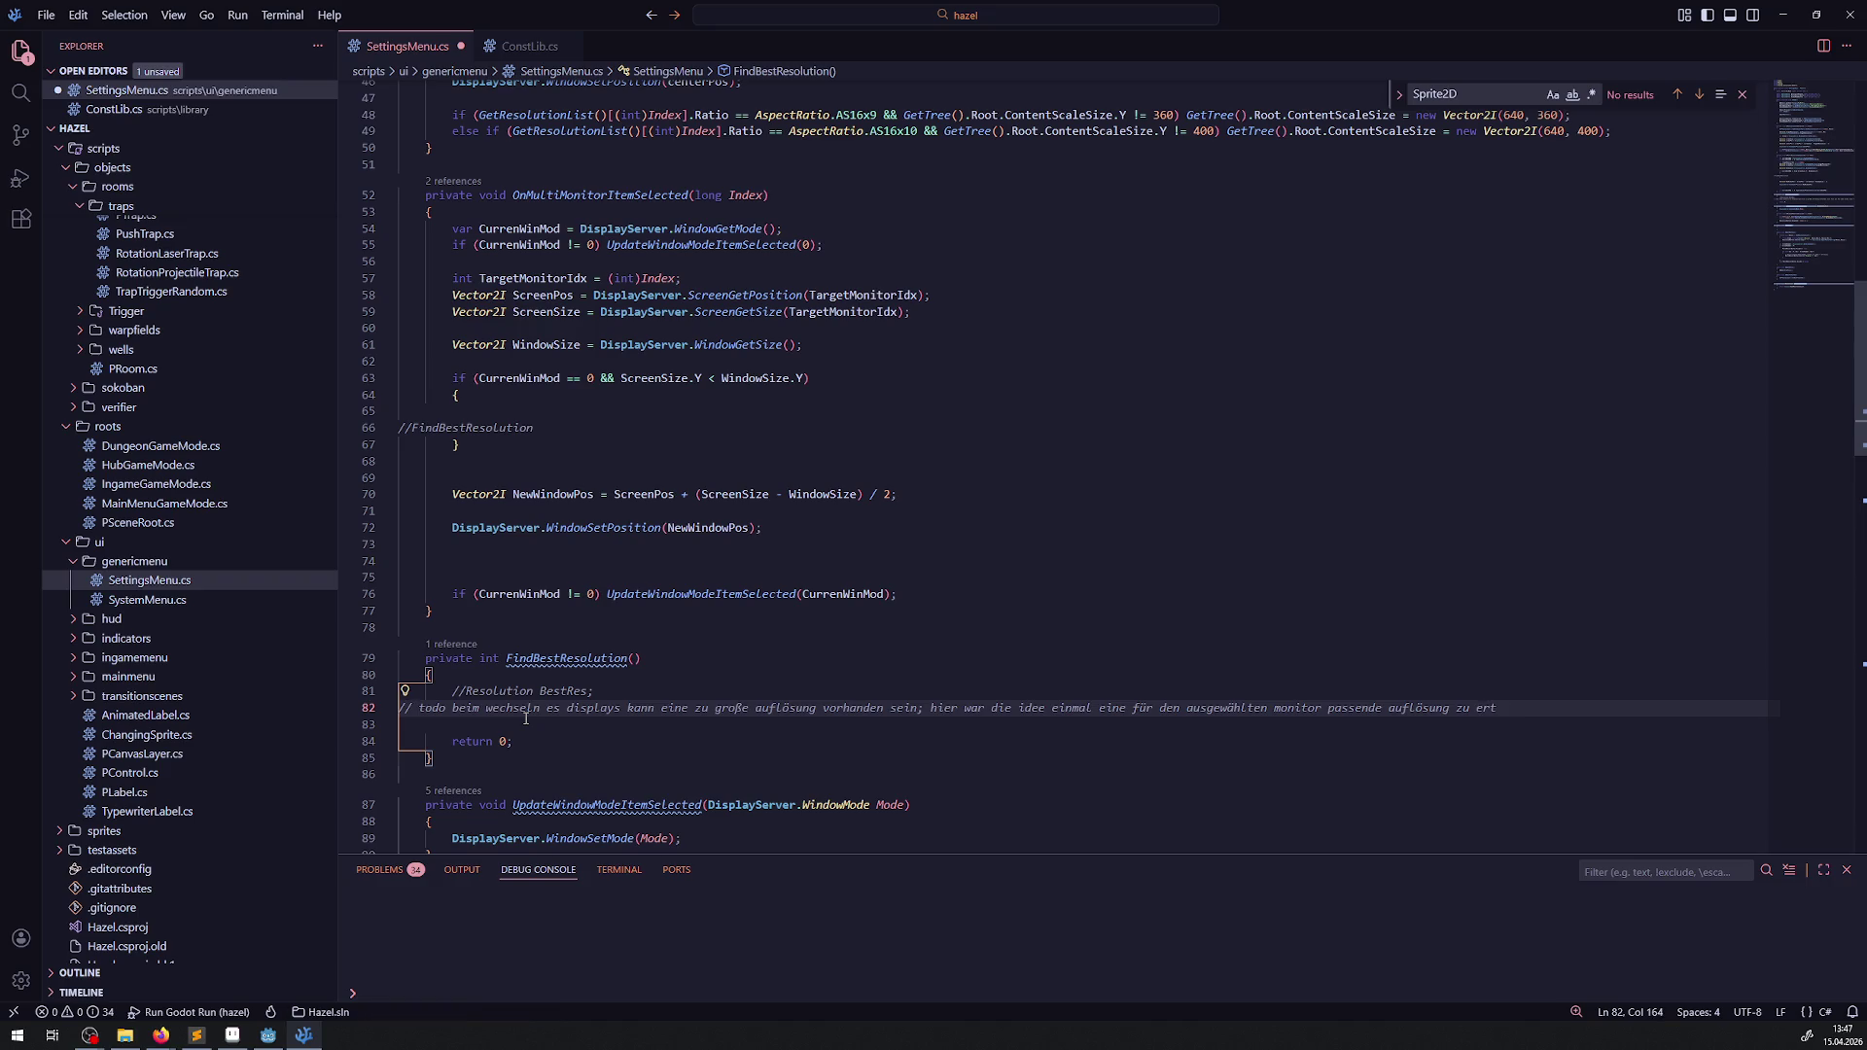
pyautogui.press('BackSpace')
pyautogui.write('mitteln; was')
pyautogui.press('BackSpace')
pyautogui.press('BackSpace')
pyautogui.press('BackSpace')
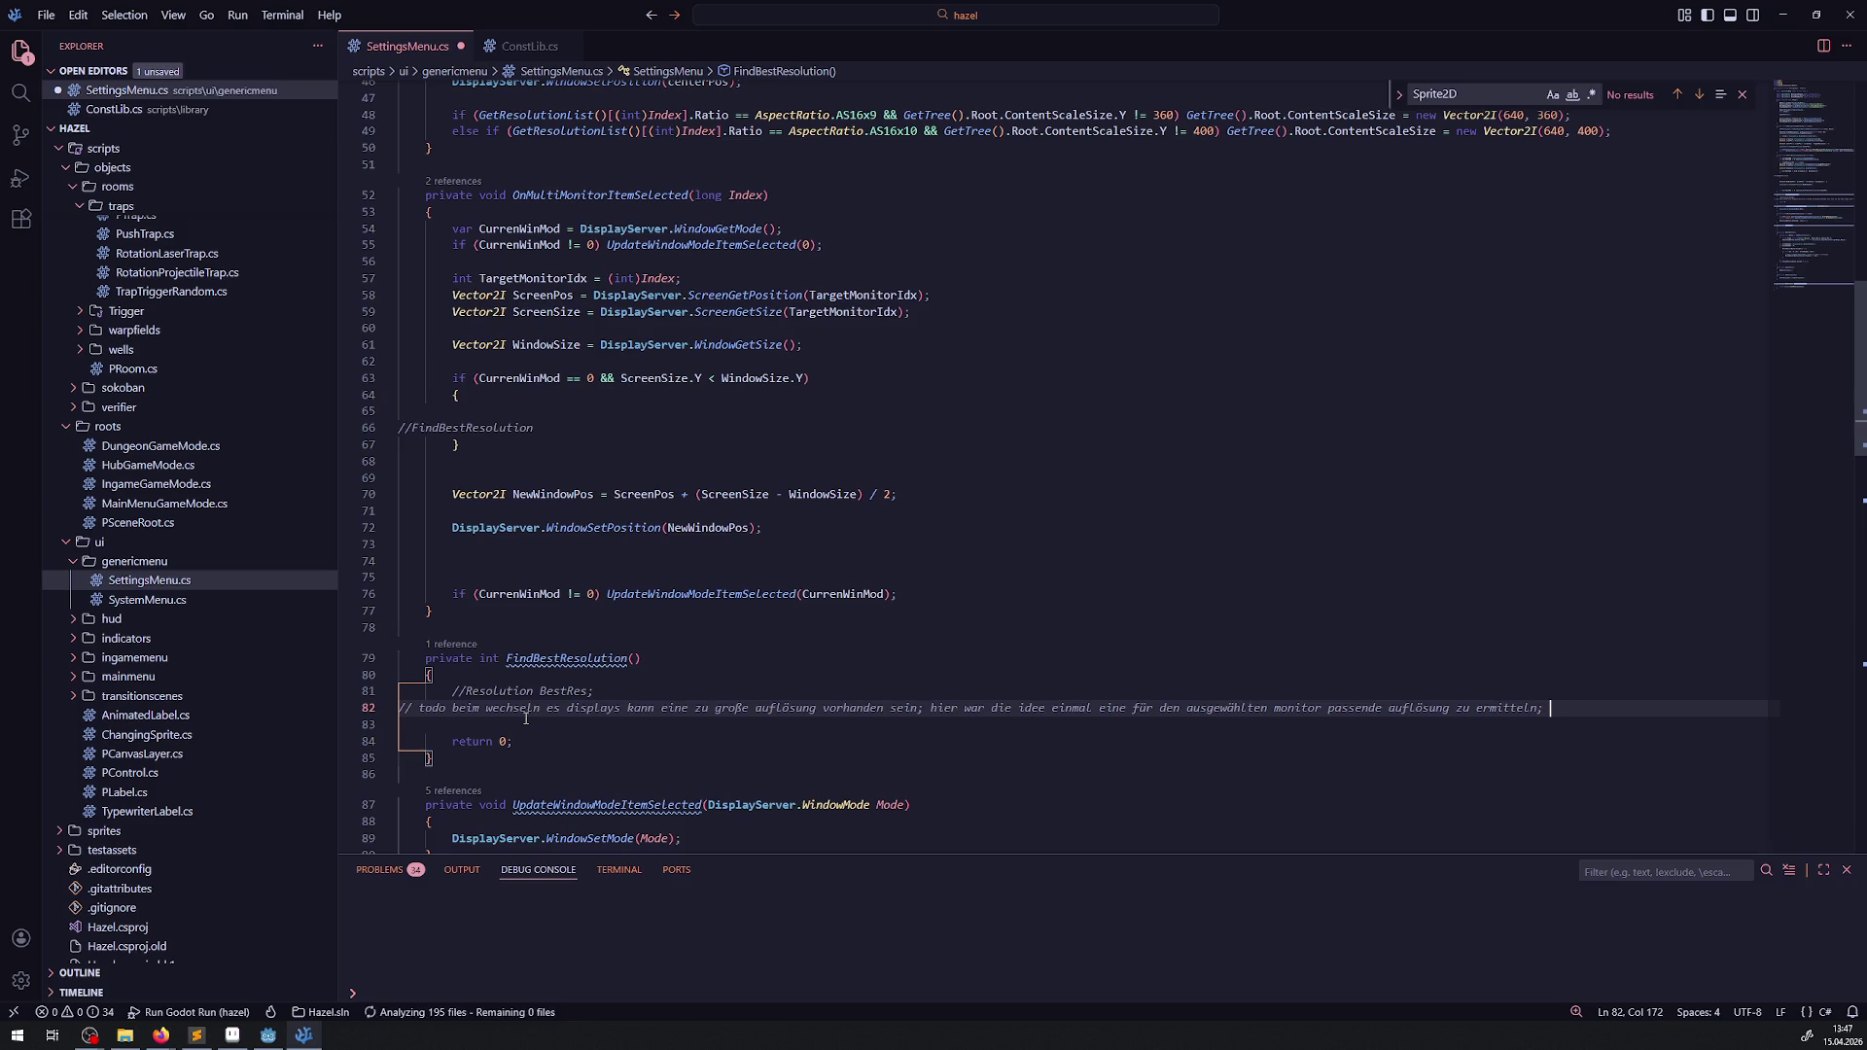
pyautogui.press('Return')
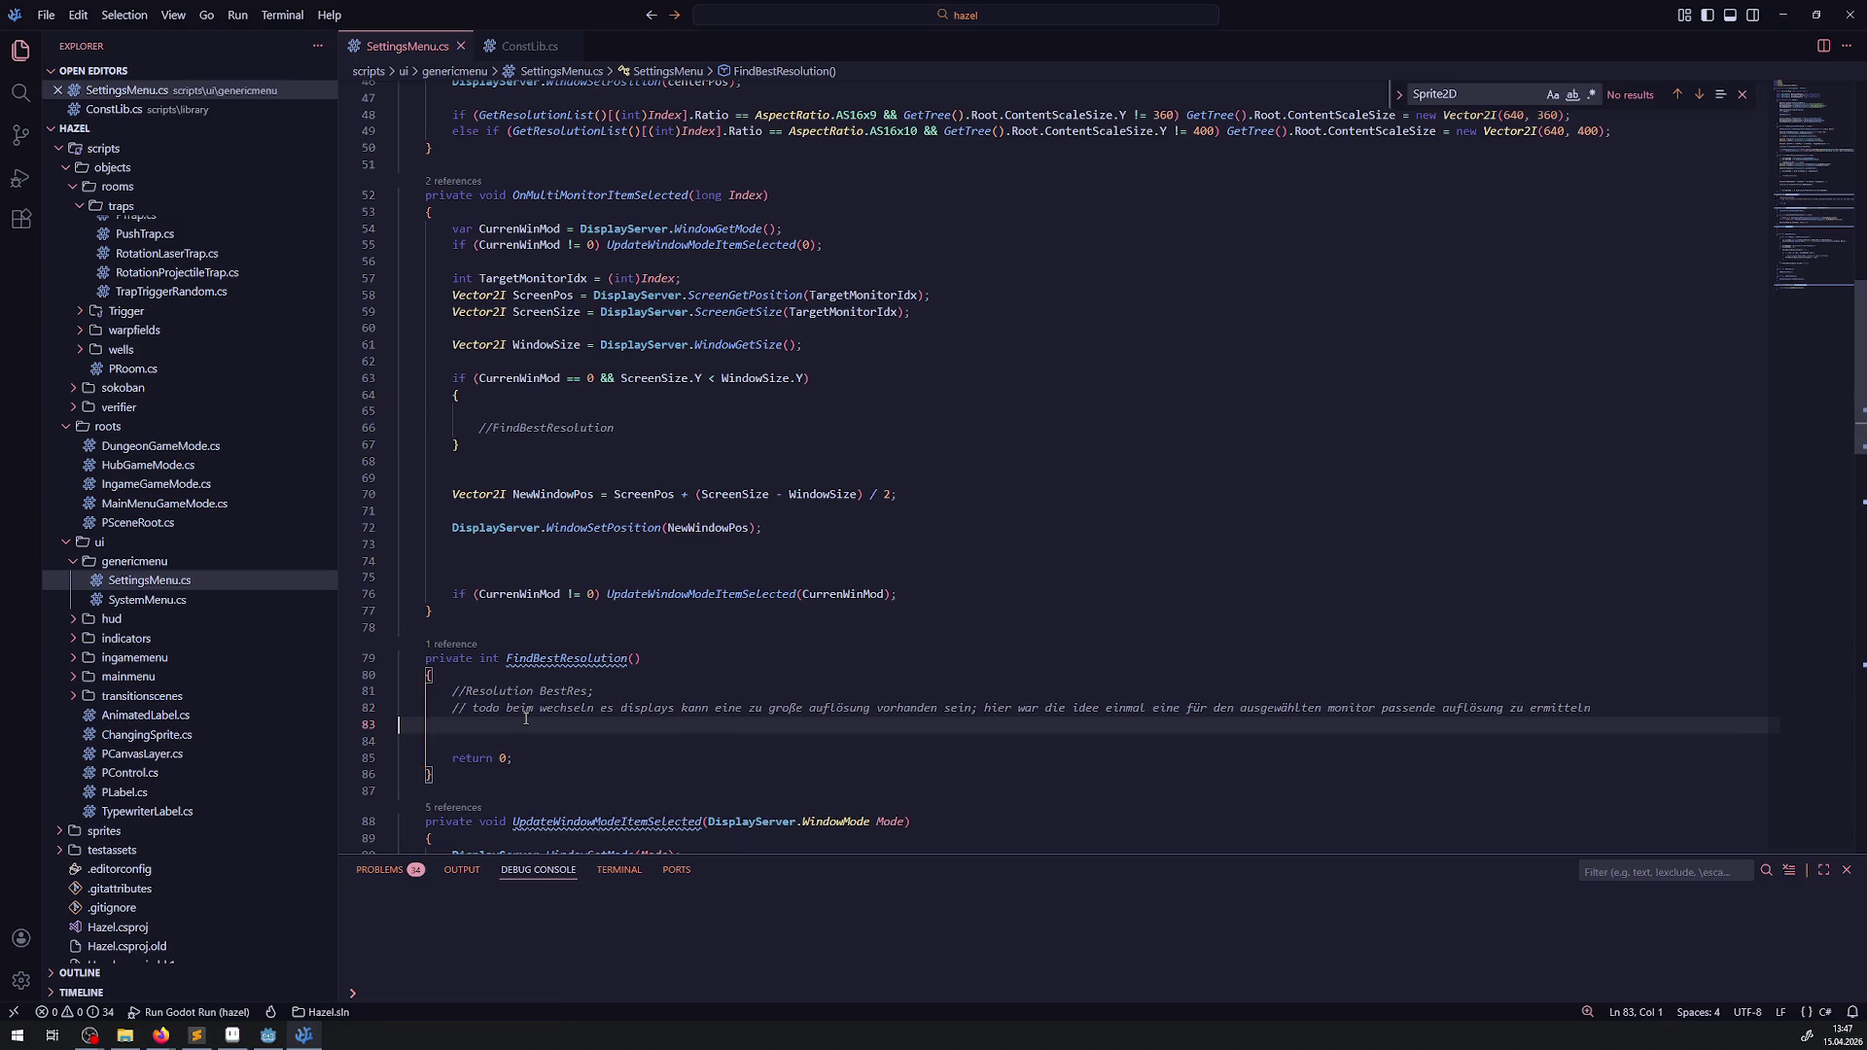
# - Add a second comment noting the approach struggles with 'krummen' resolutions and aspect ratio
pyautogui.write('// das geht teho')
pyautogui.press('BackSpace')
pyautogui.press('BackSpace')
pyautogui.press('BackSpace')
pyautogui.write('heoretis')
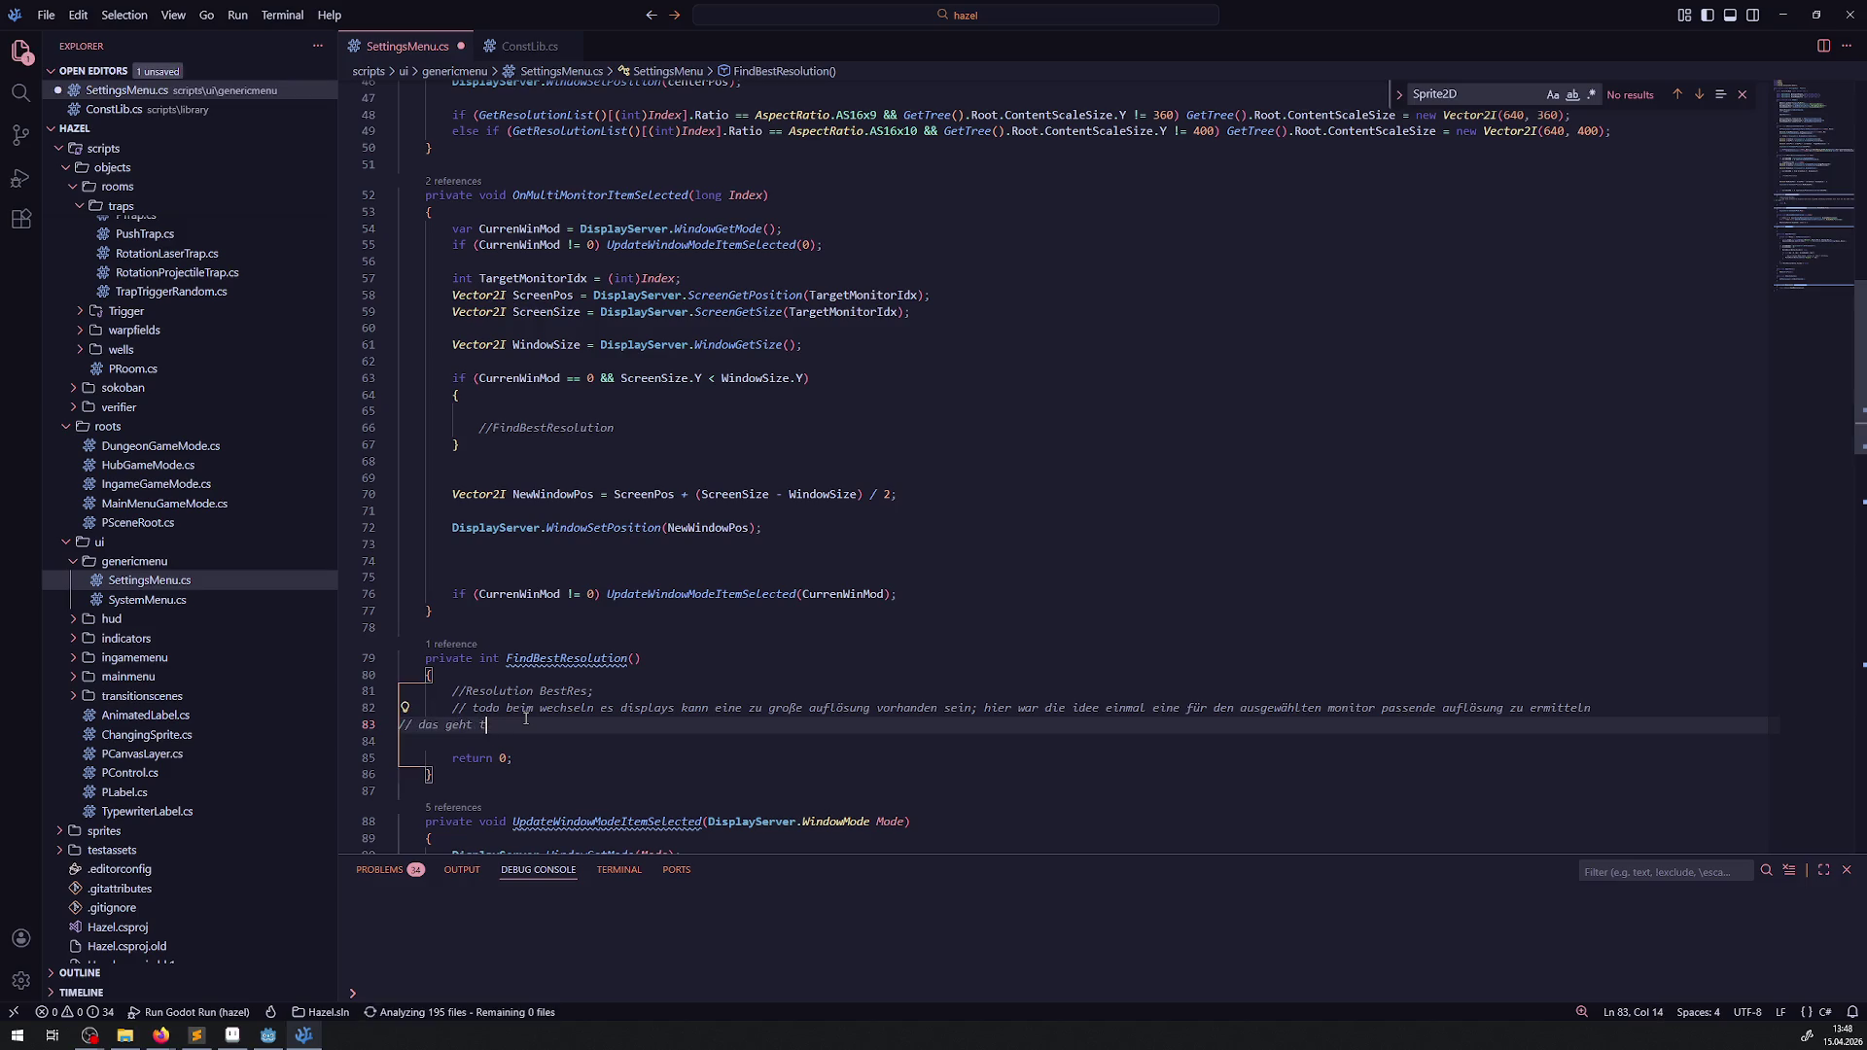
pyautogui.write('ch, jedoich')
pyautogui.press('BackSpace')
pyautogui.press('BackSpace')
pyautogui.press('BackSpace')
pyautogui.write('ch sichert das spo')
pyautogui.press('BackSpace')
pyautogui.press('BackSpace')
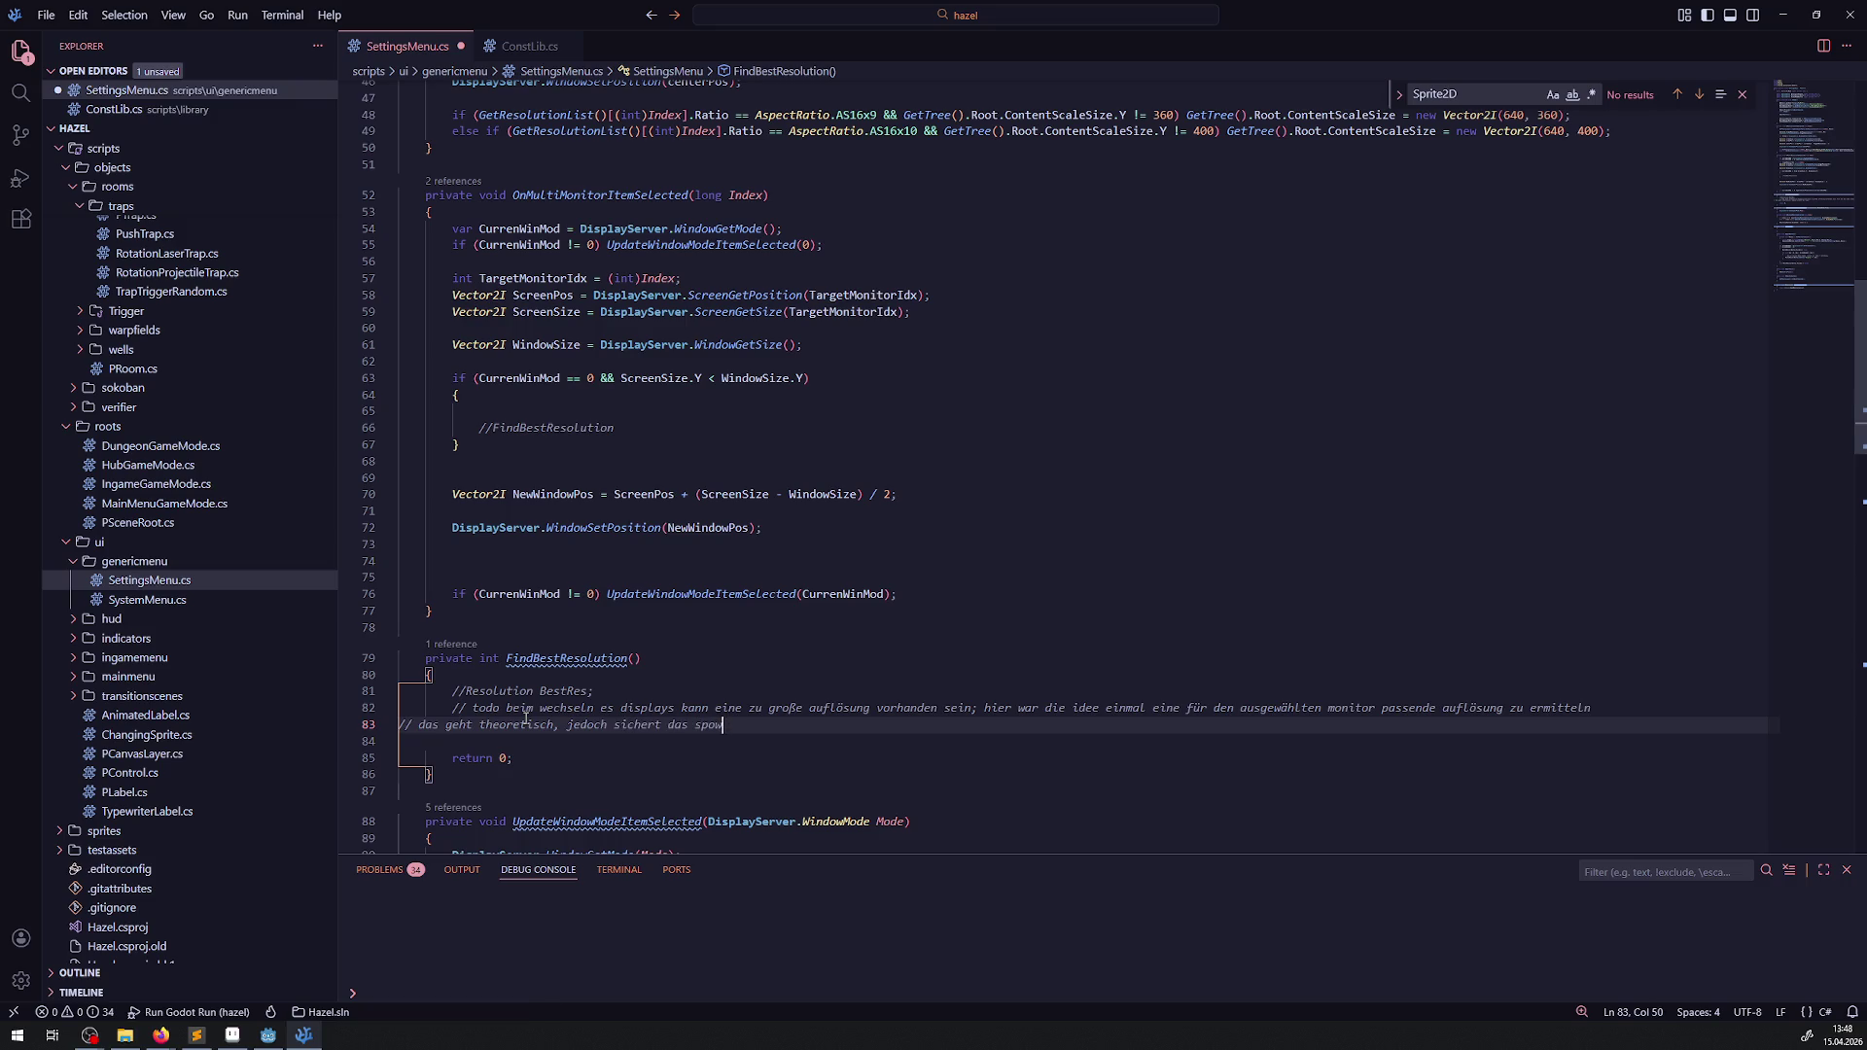
pyautogui.write('owieso nicht alle ')
pyautogui.write('probel')
pyautogui.hotkey('ctrl', 'BackSpace')
pyautogui.press('BackSpace')
pyautogui.write('s')
pyautogui.write(' und ')
pyautogui.write('ist etwas blöd bei ')
pyautogui.write('"krummen" auflösungen ')
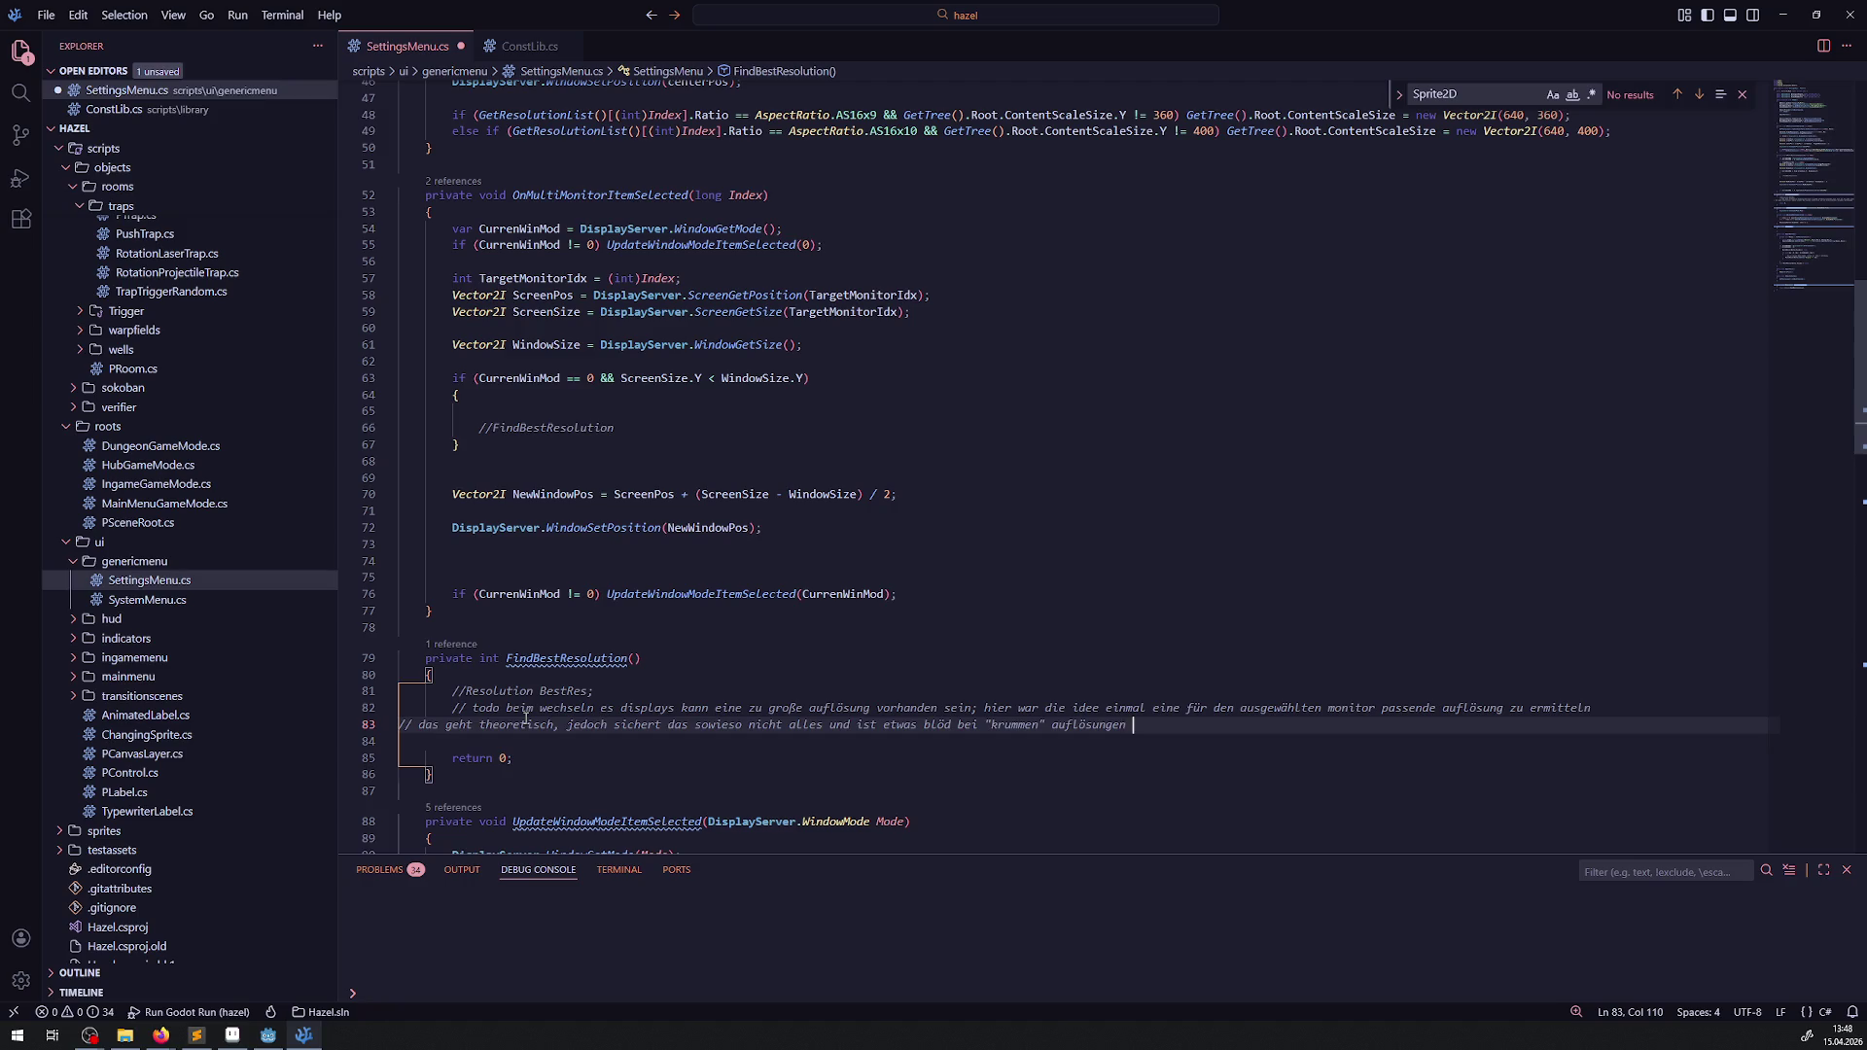
pyautogui.write('+ beachtung')
pyautogui.write(' der asp')
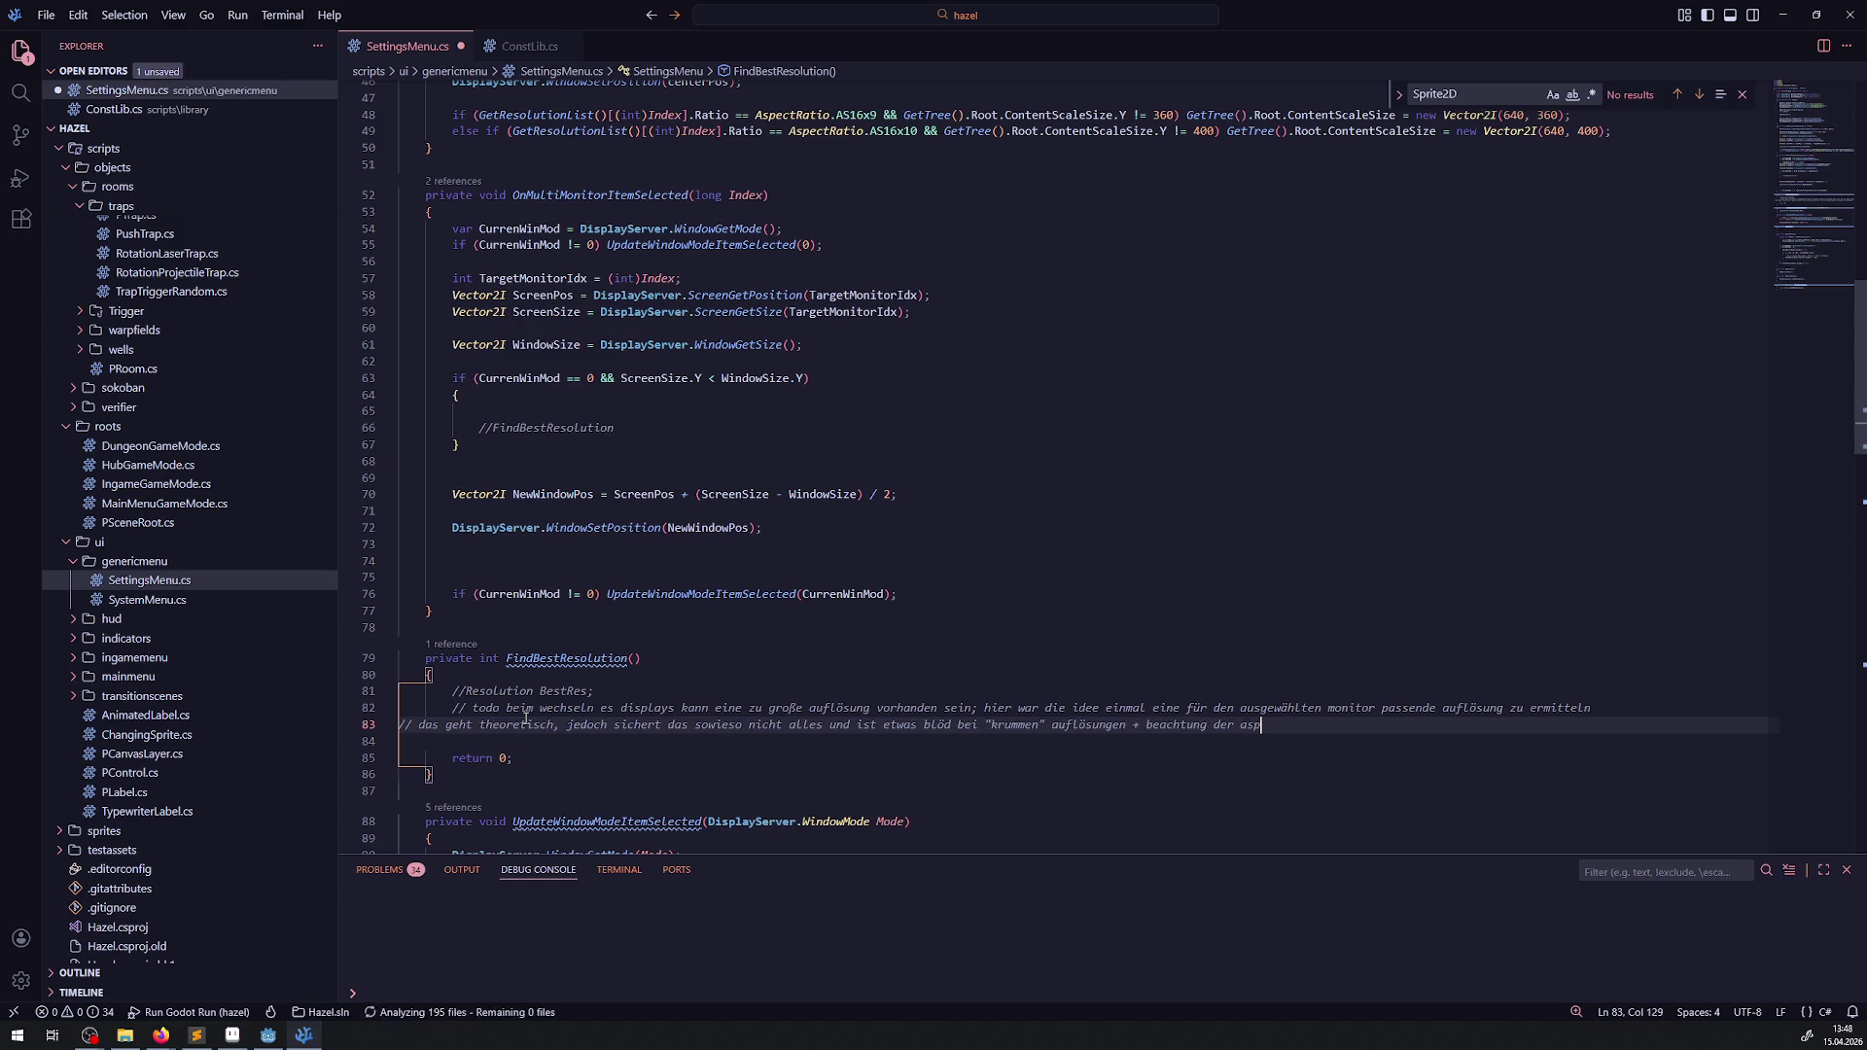
pyautogui.write('ect ratio')
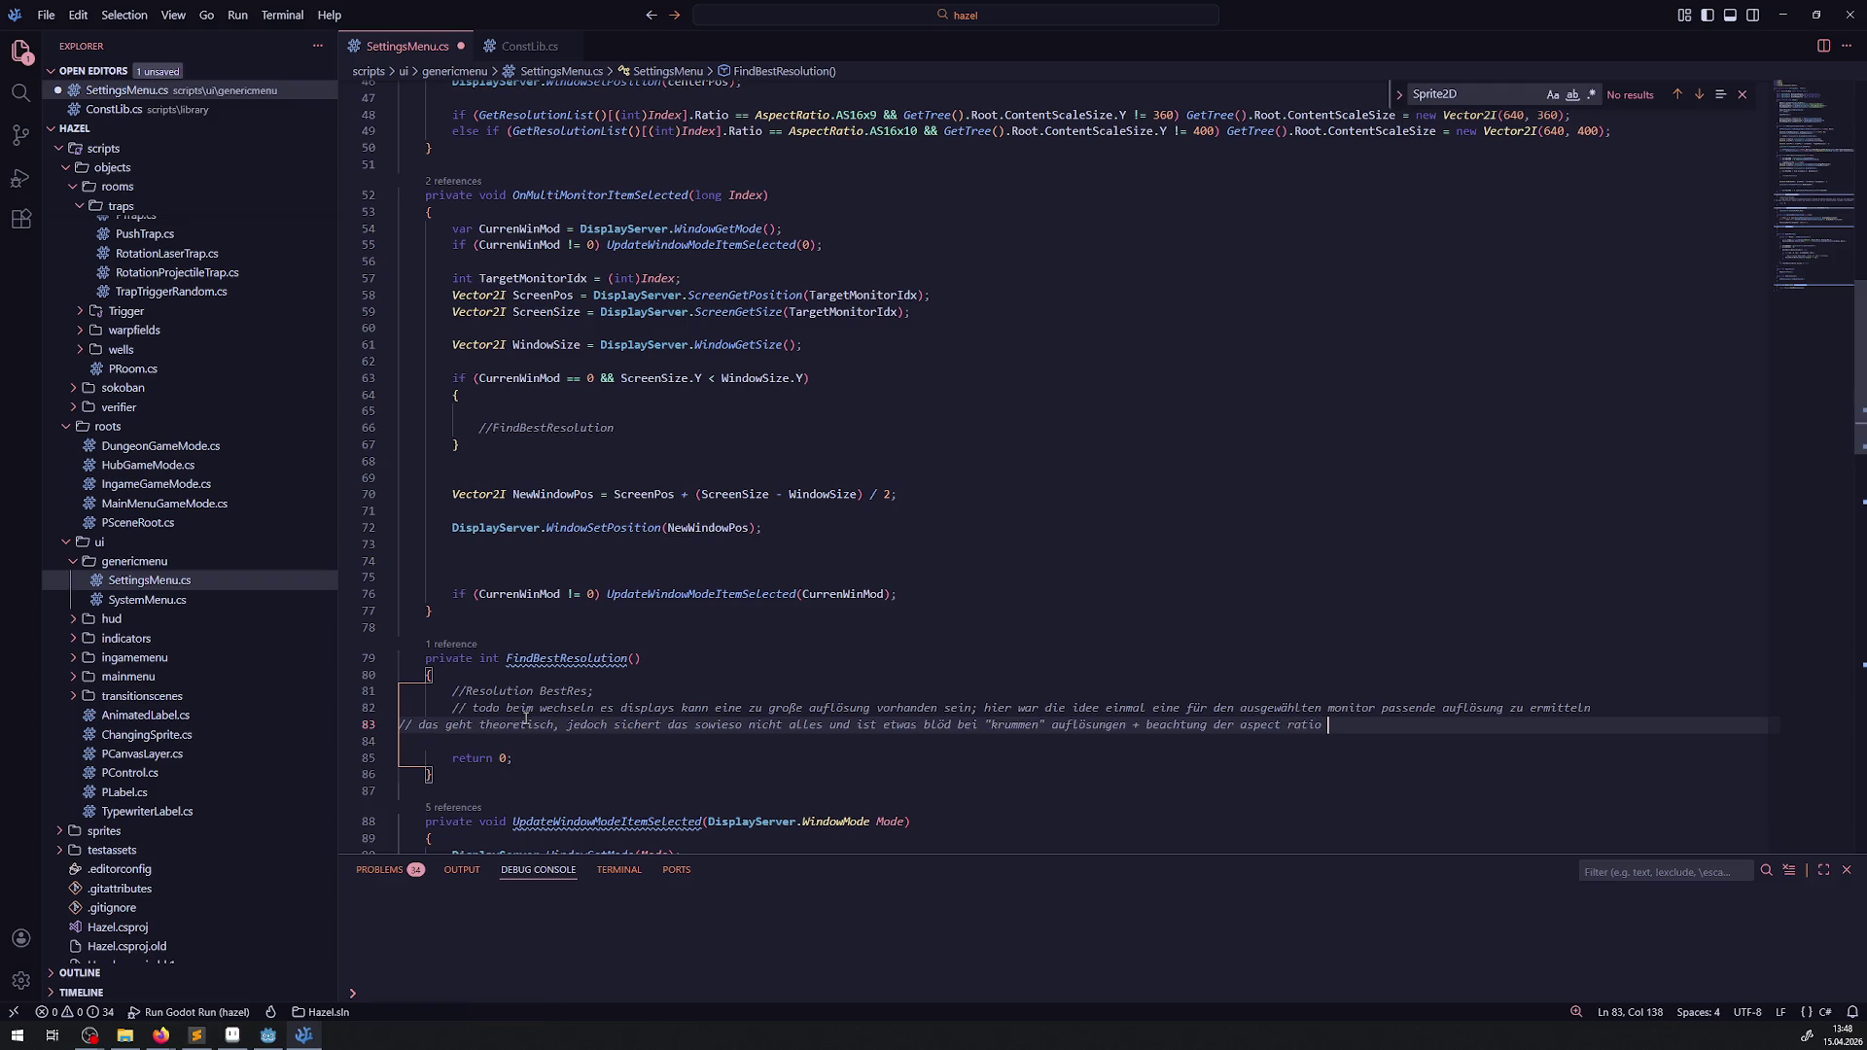
# - Save SettingsMenu.cs and switch back to the Godot editor
pyautogui.hotkey('ctrl', 's')
pyautogui.click(741, 661)
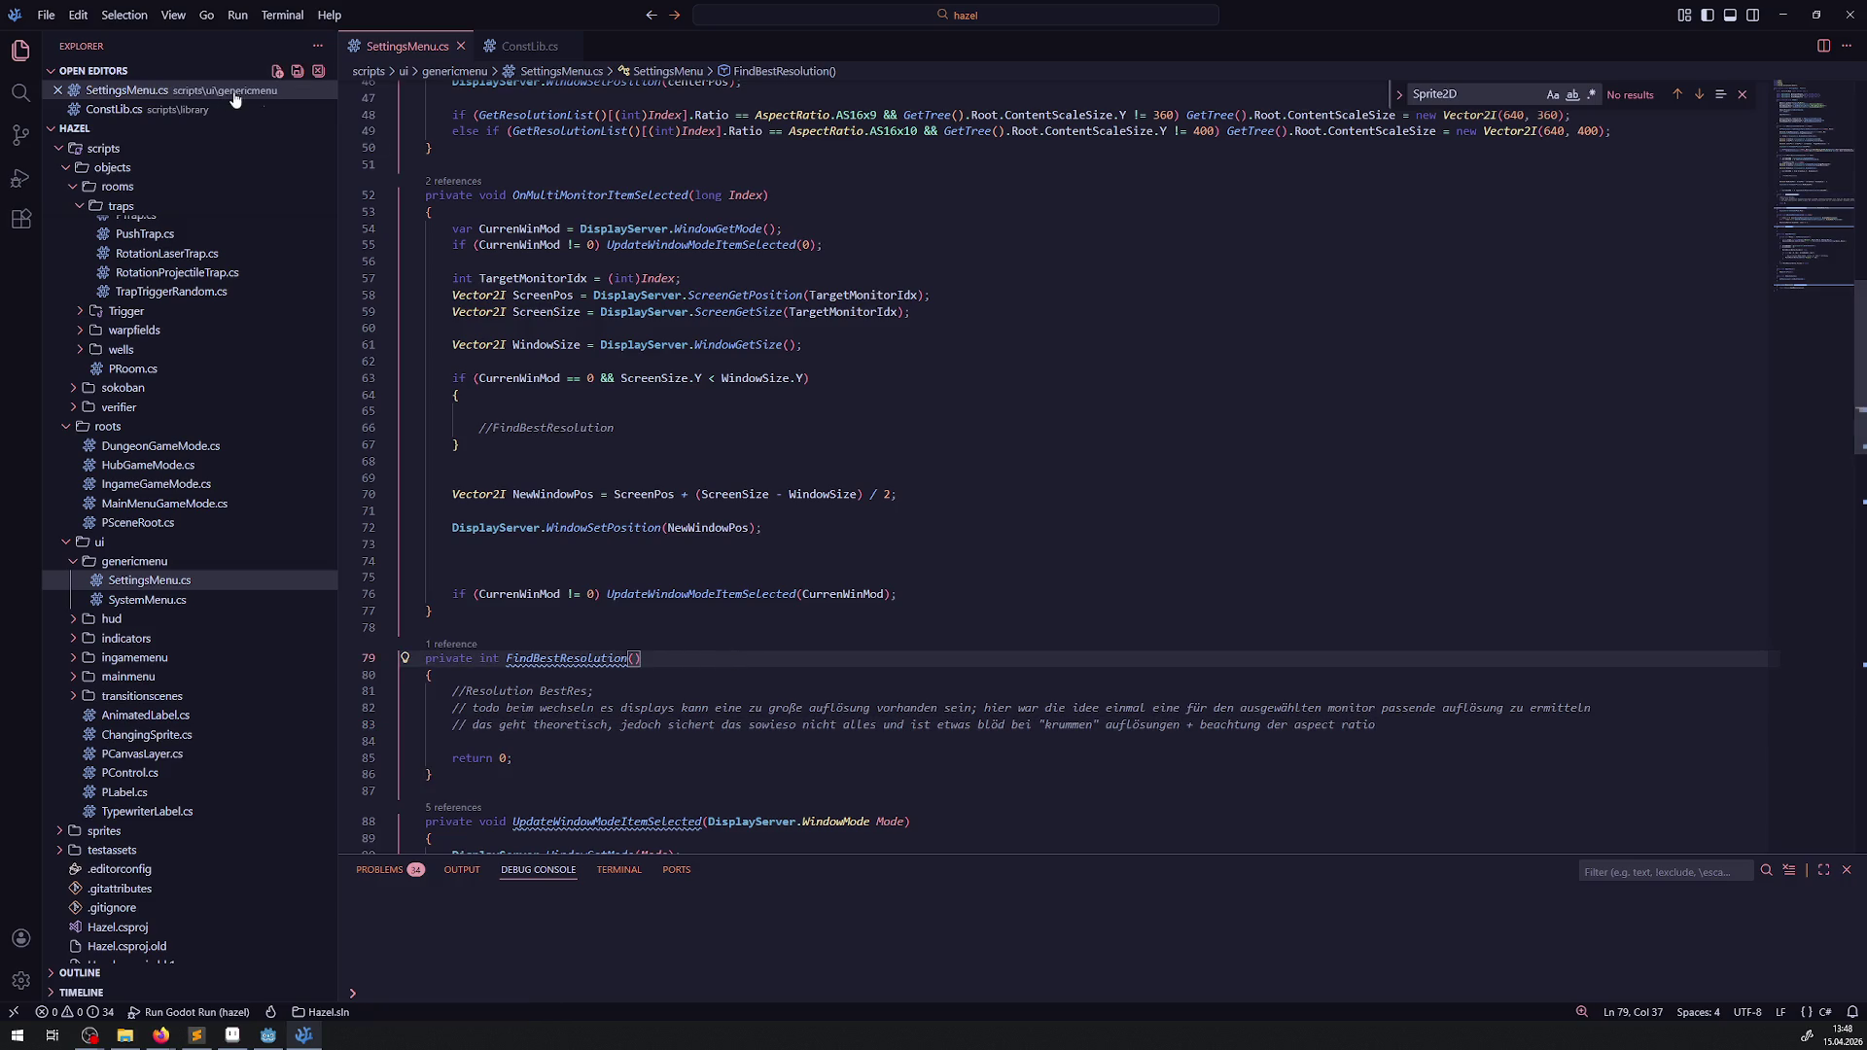
pyautogui.click(269, 1035)
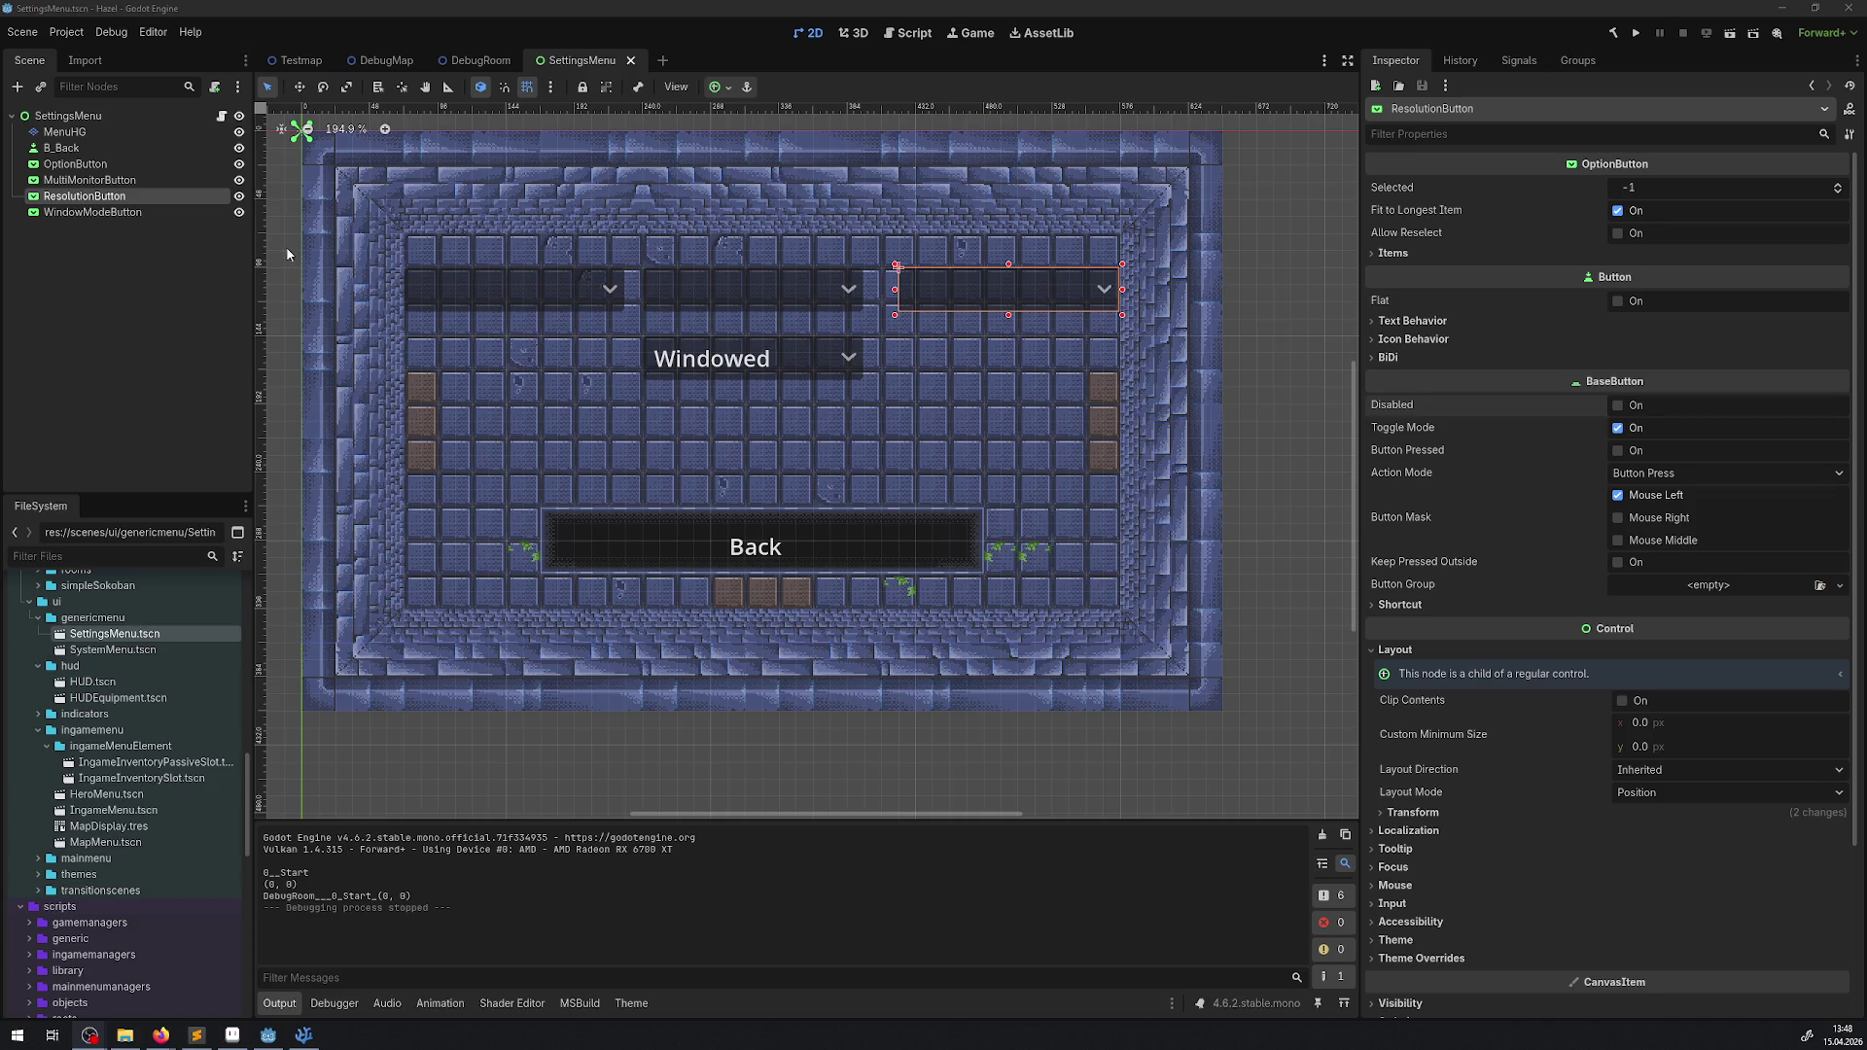
# - Build and run the project, then focus the Hazel debug game window
pyautogui.click(1636, 32)
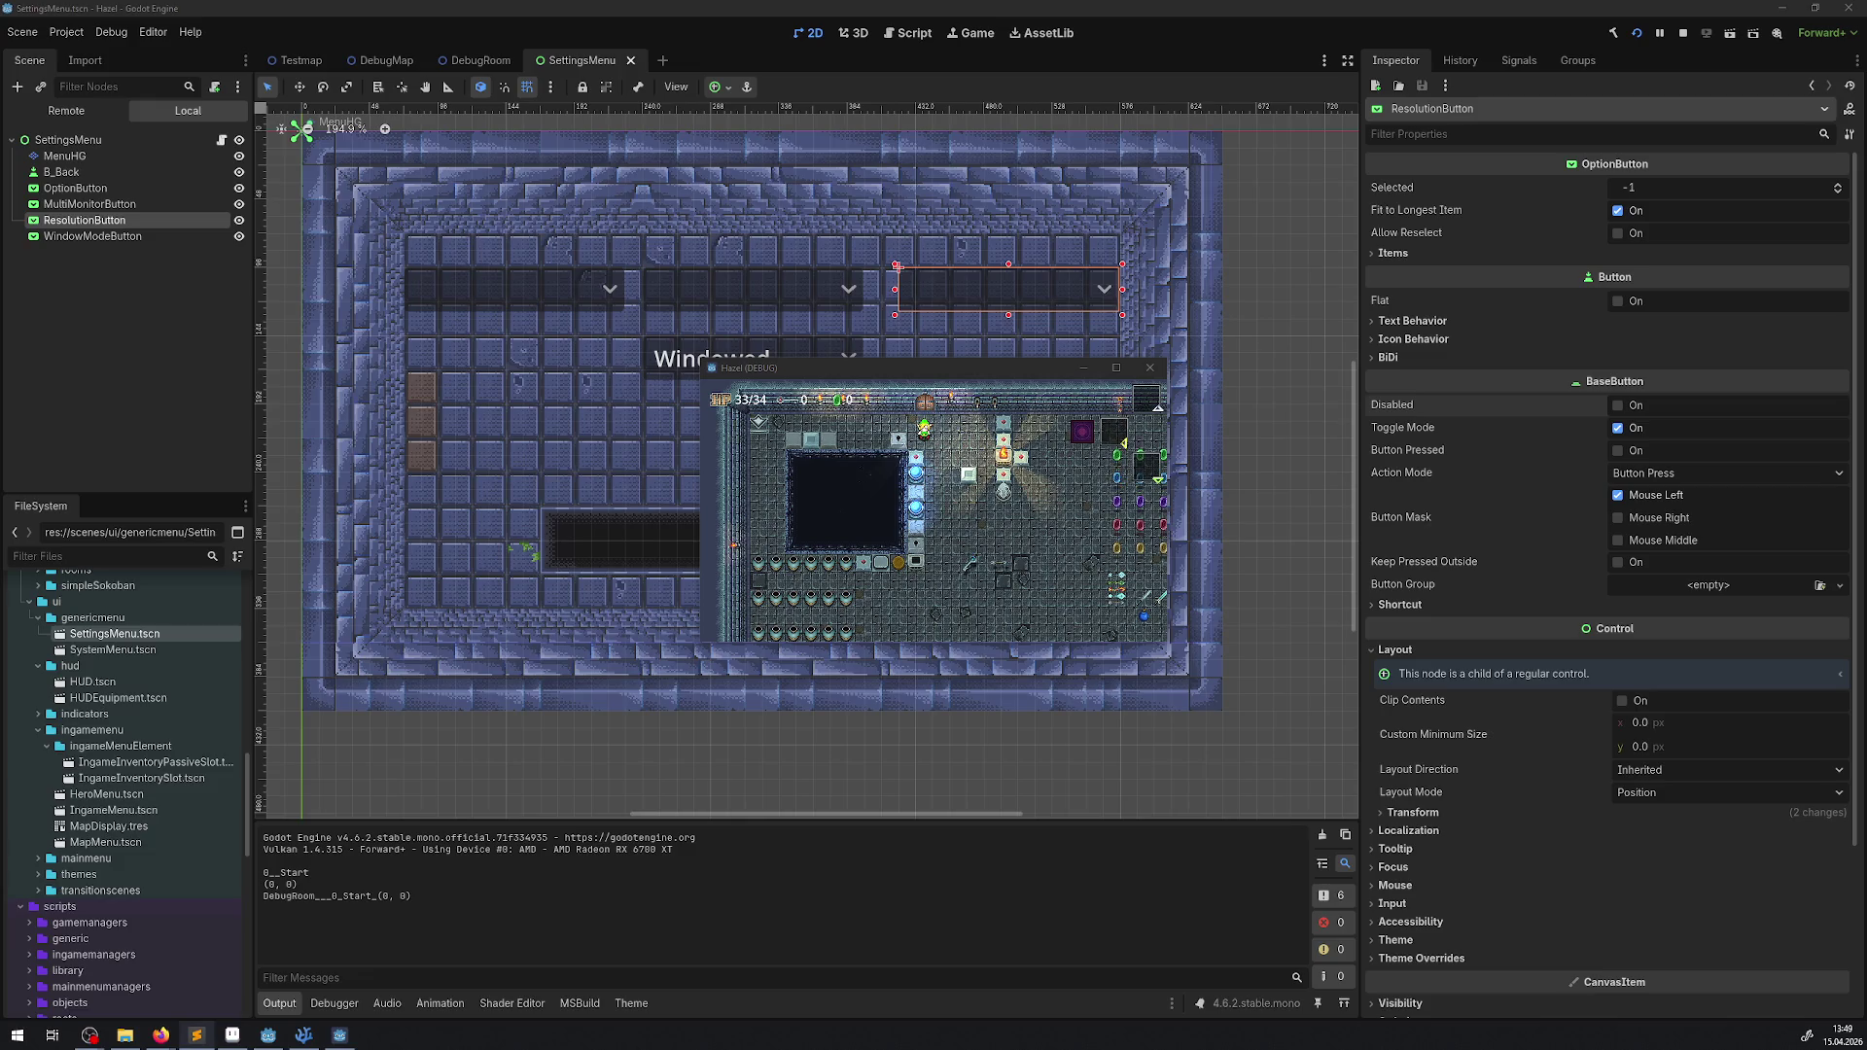
pyautogui.click(951, 381)
# - Go from inventory to pause menu to Settings and highlight Fullscreen in the window-mode list
pyautogui.press('Escape')
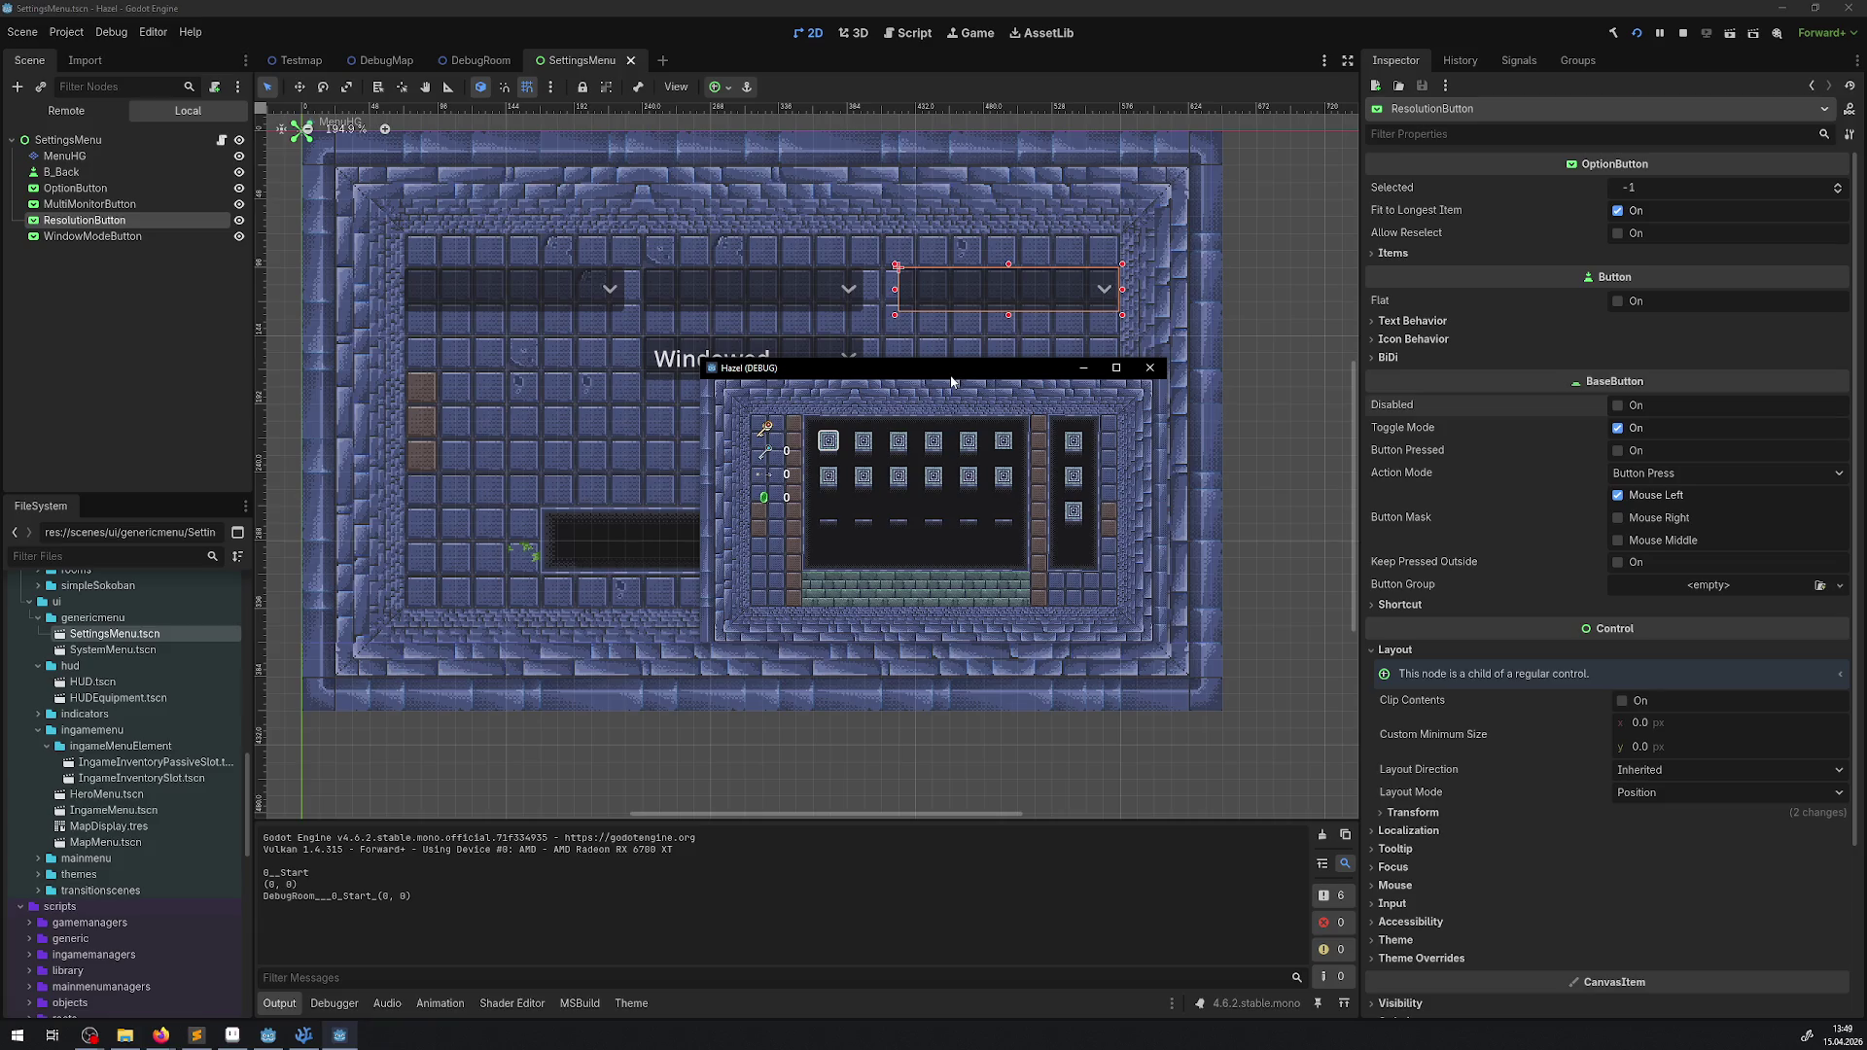
pyautogui.press('Escape')
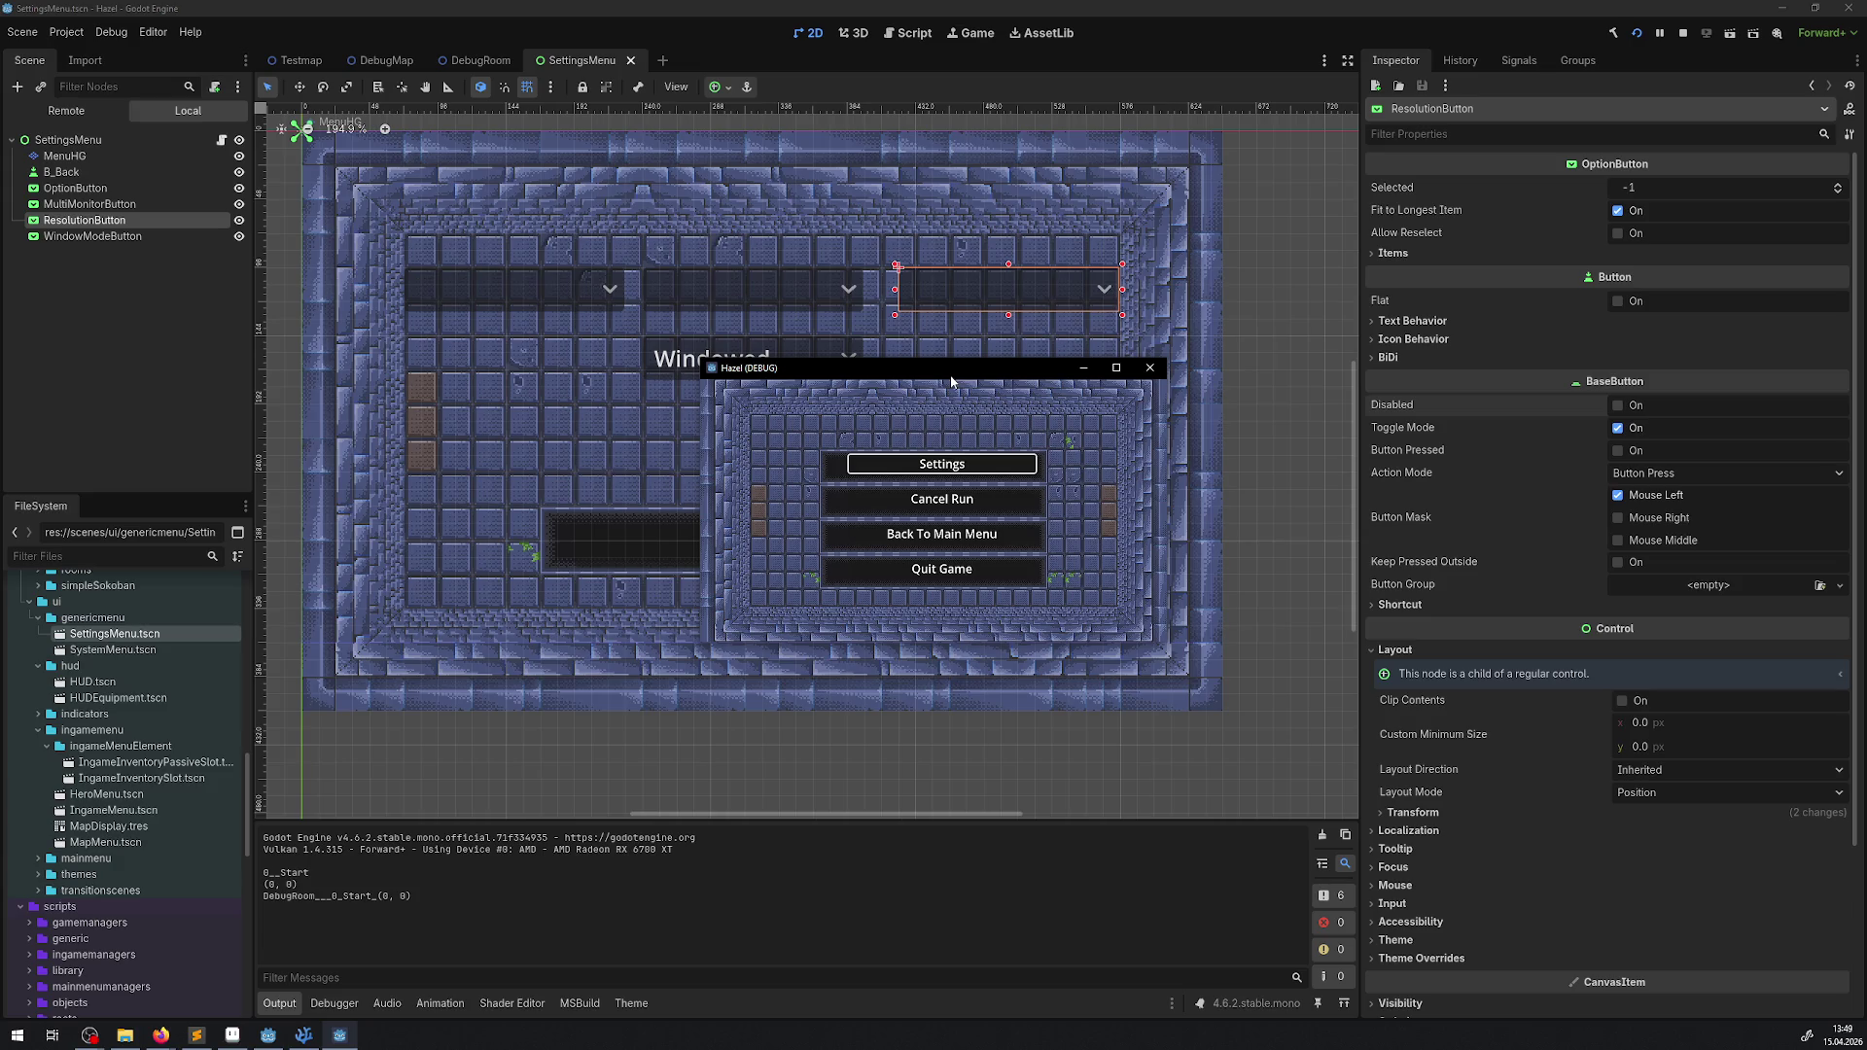
pyautogui.press('Return')
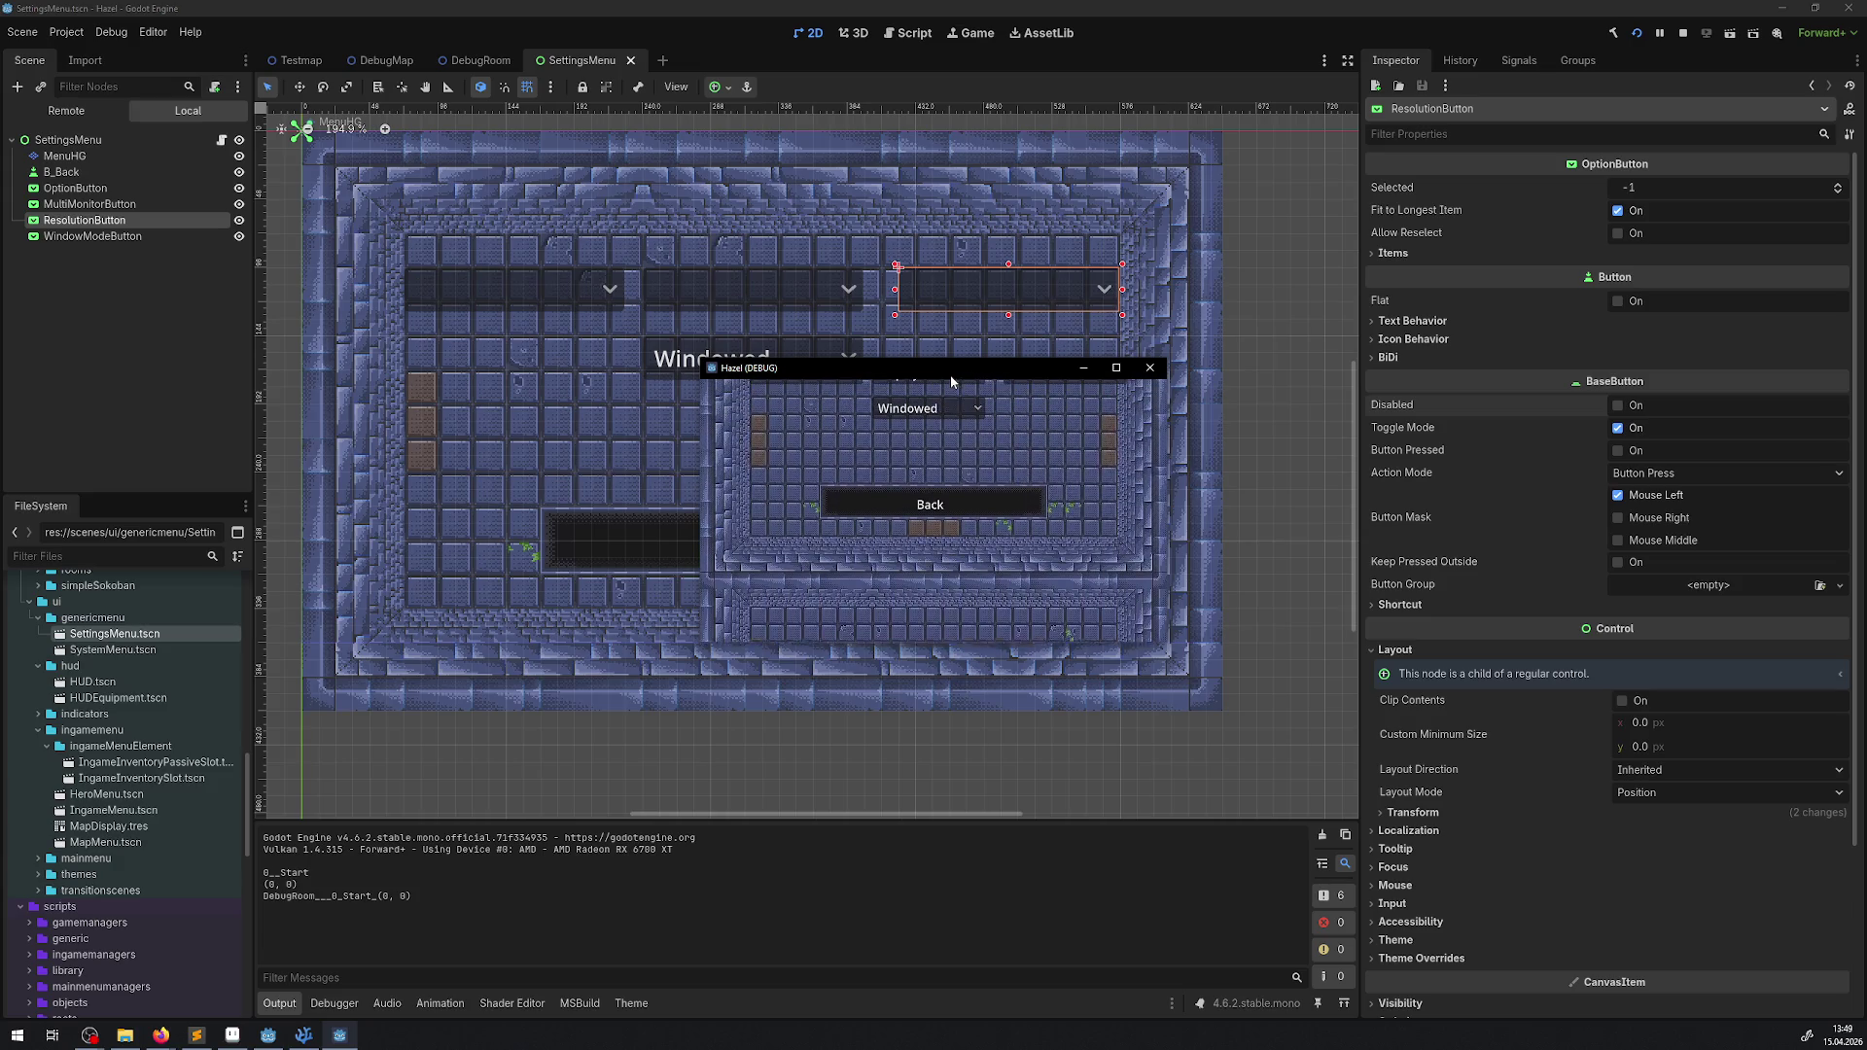
pyautogui.press('Up')
pyautogui.press('Return')
pyautogui.press('Down')
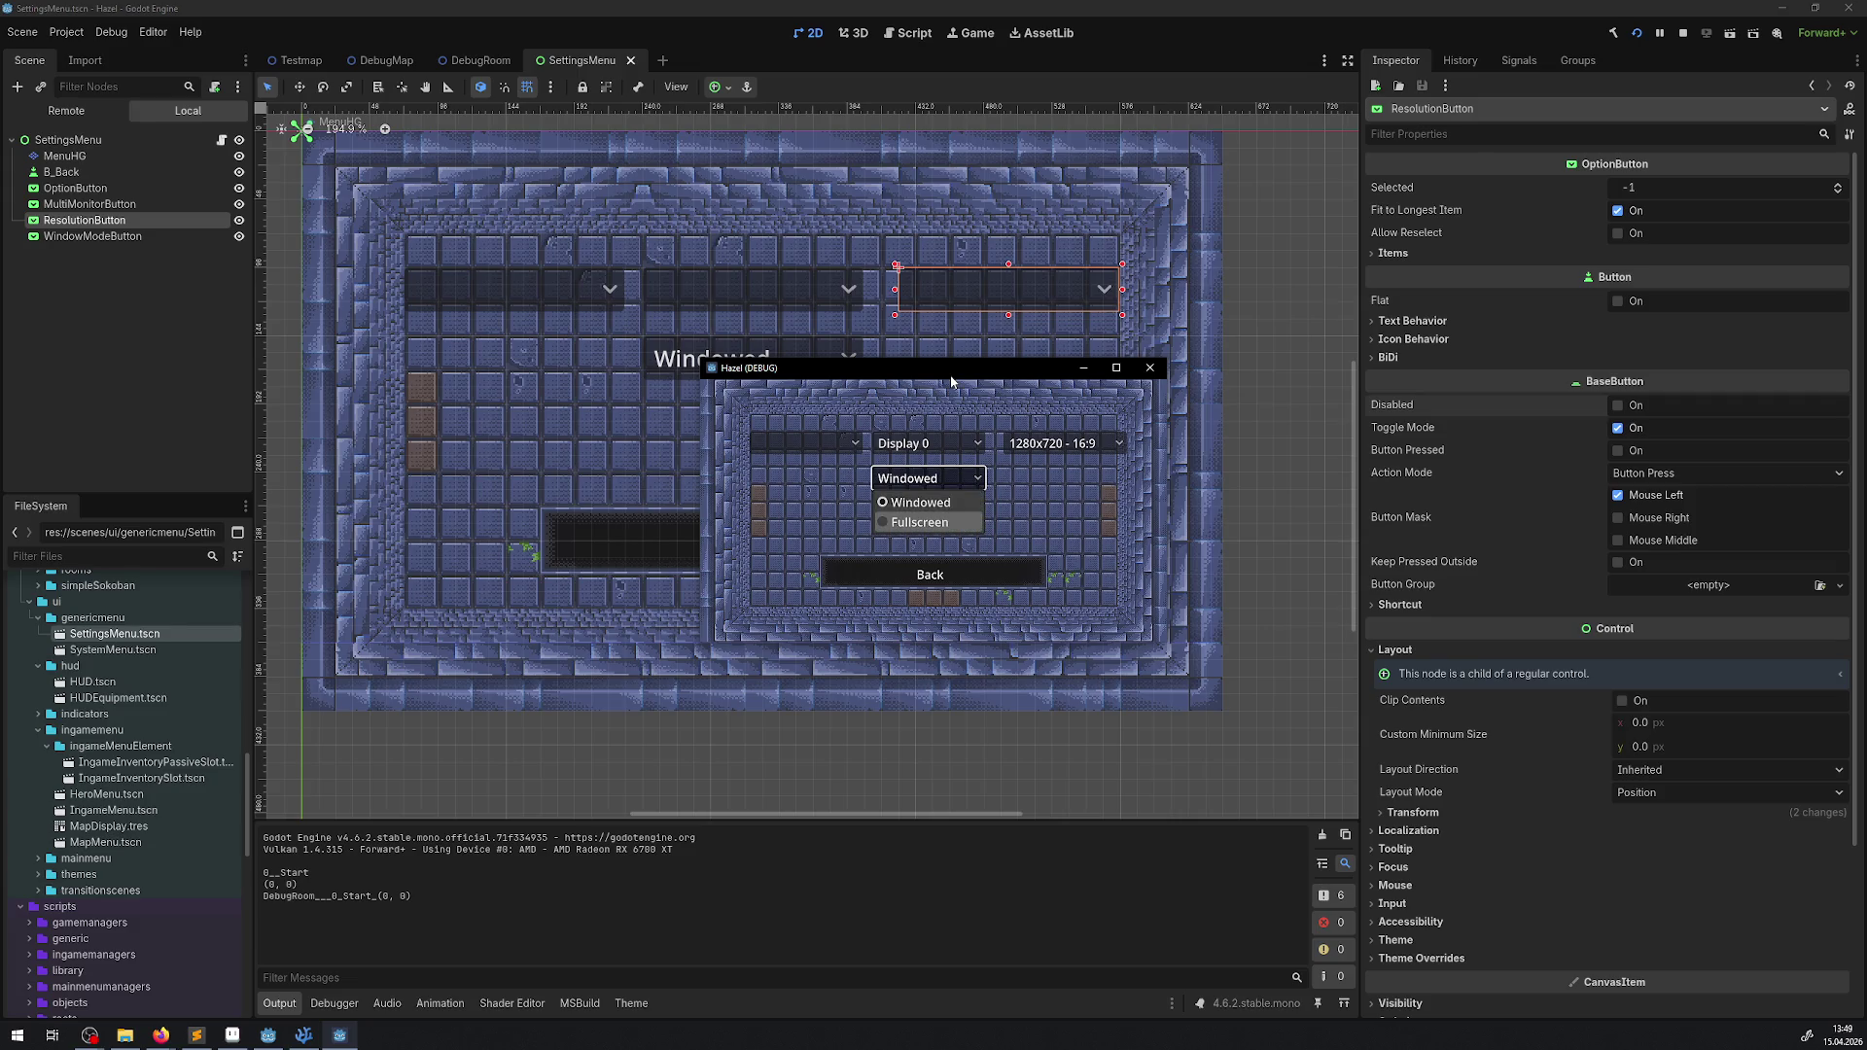
# - Switch the game to Fullscreen, check the window, then reopen the window-mode list
pyautogui.press('Return')
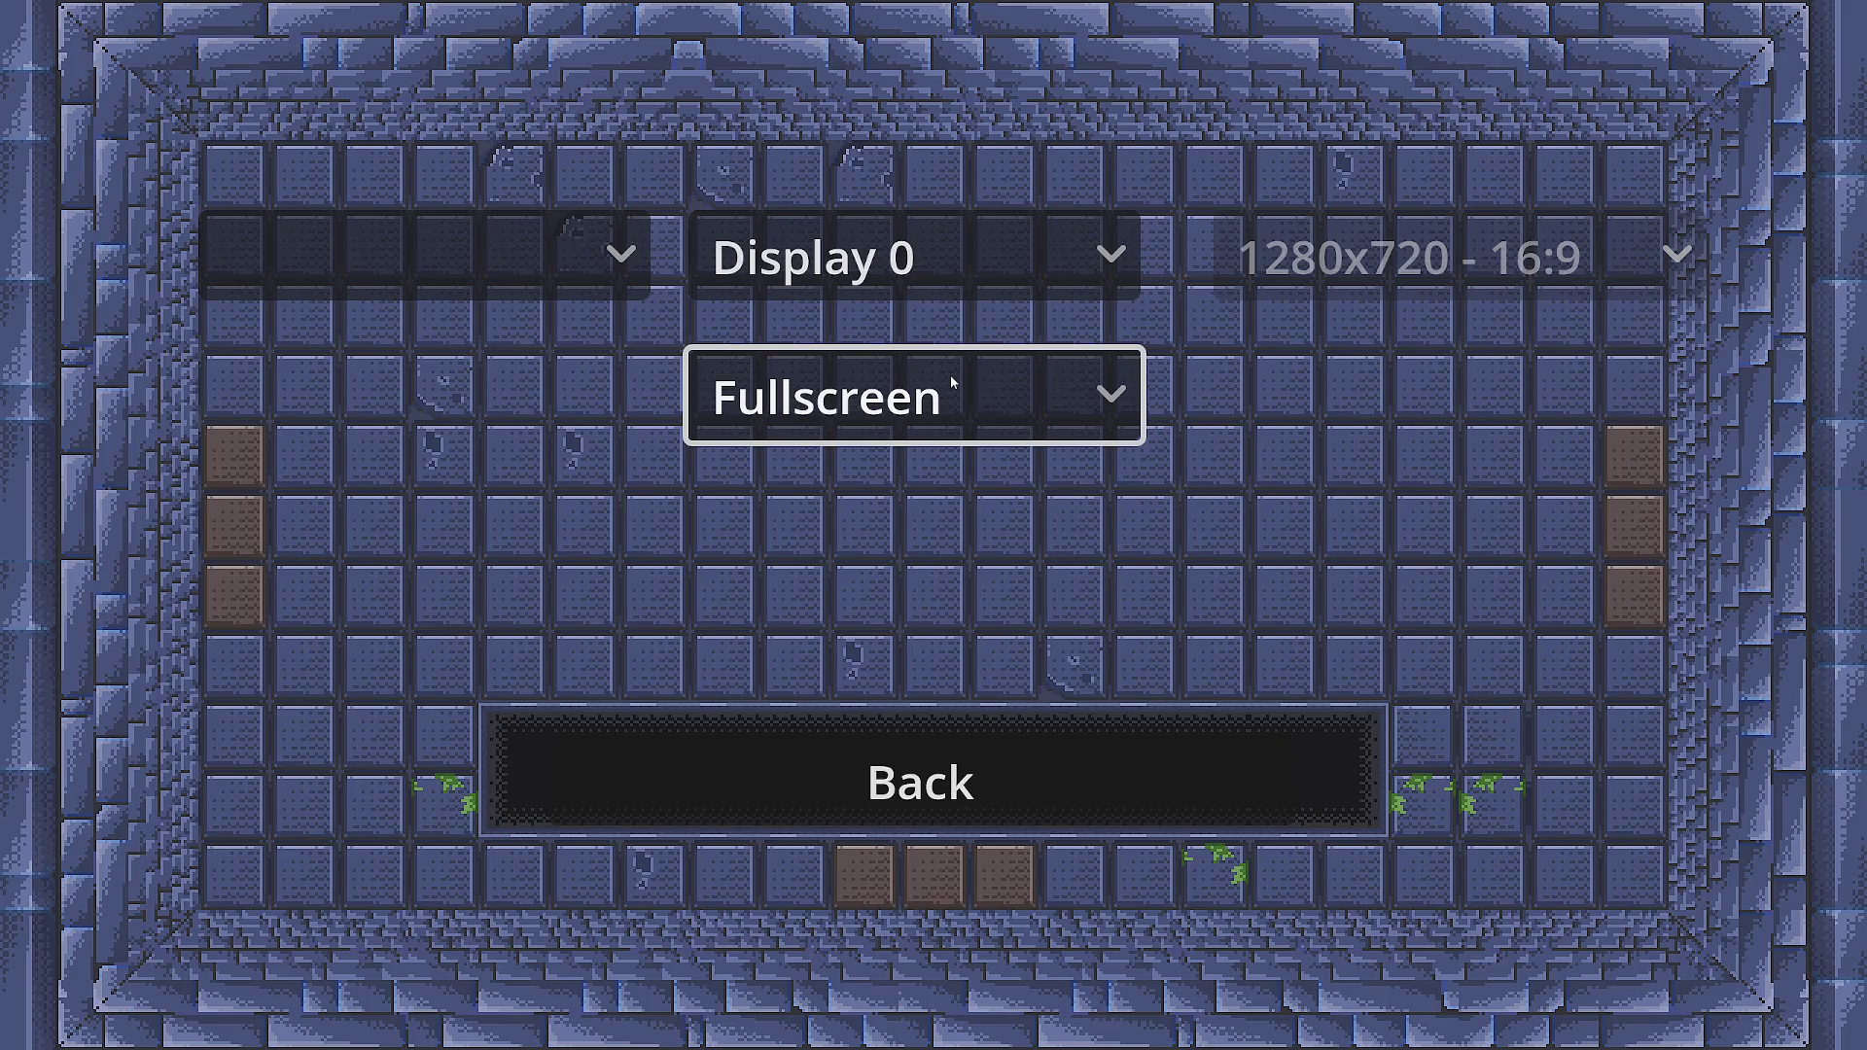
pyautogui.press('F11')
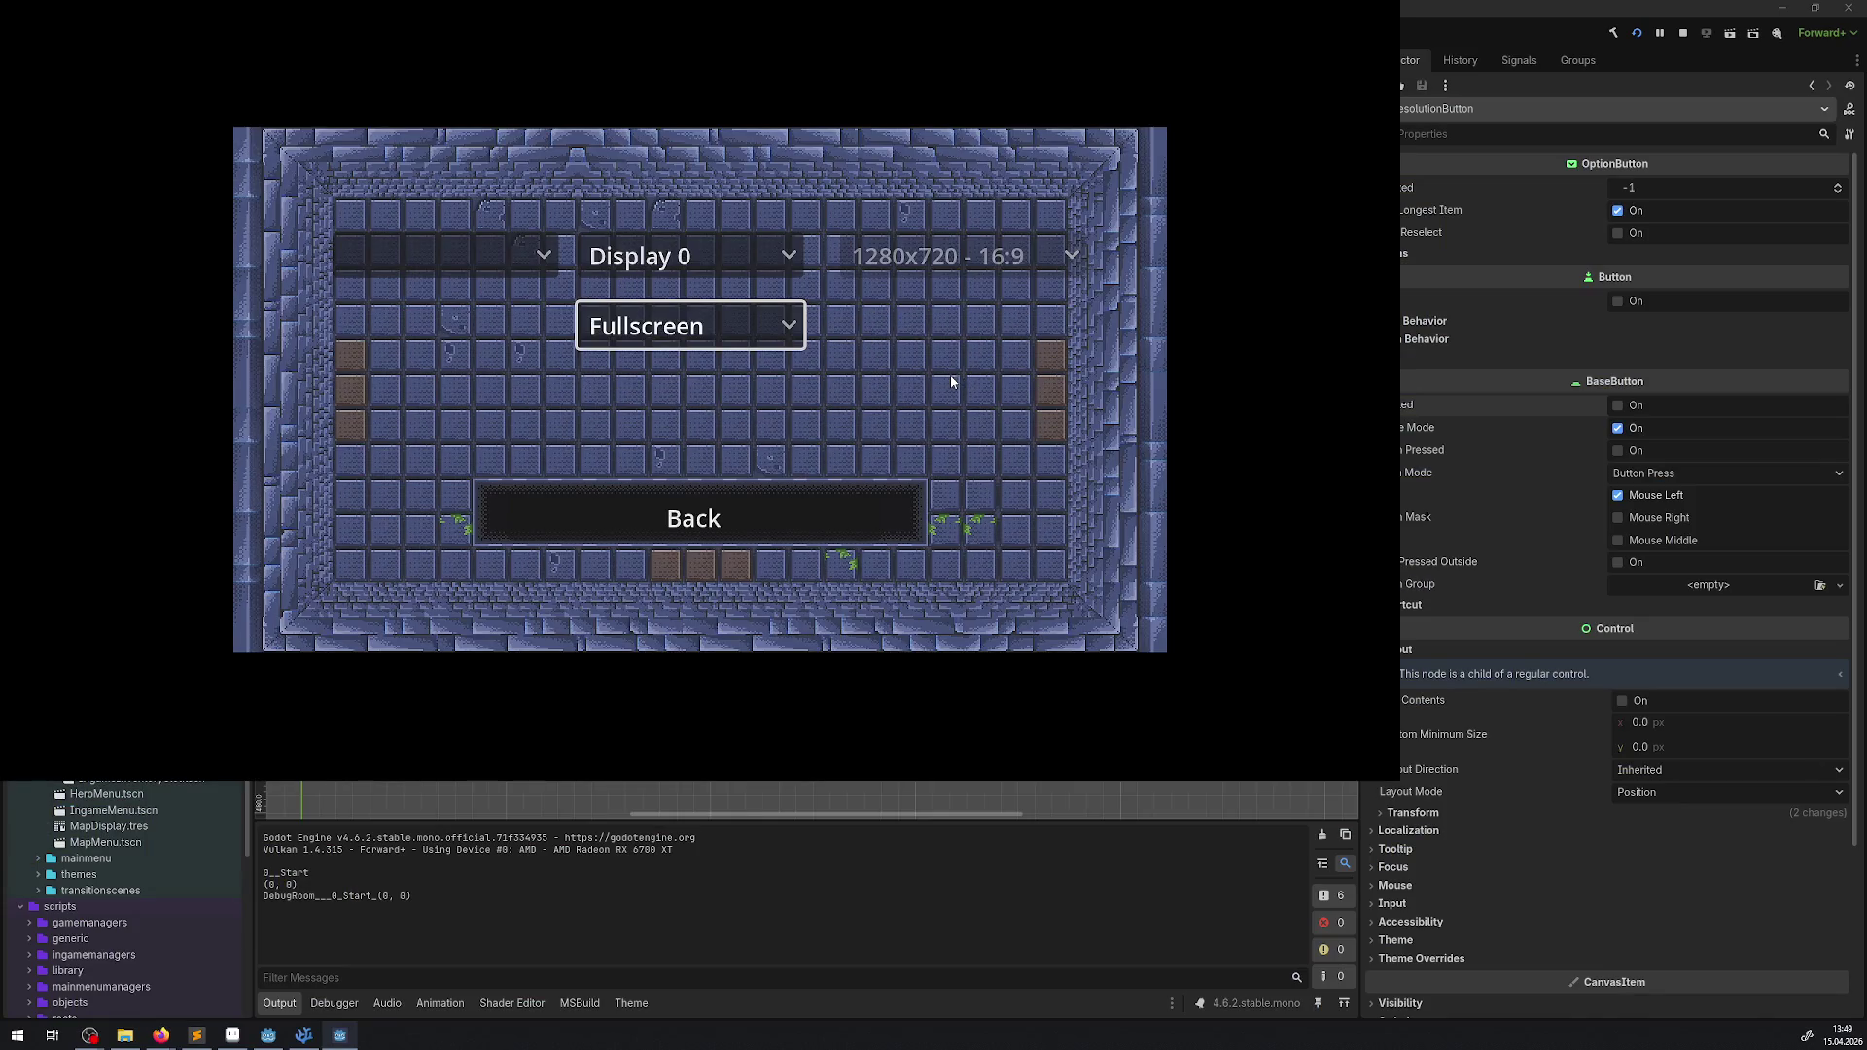
pyautogui.press('Up')
pyautogui.press('Down')
pyautogui.press('Return')
# - Switch the game back to Windowed, then to Fullscreen again
pyautogui.press('Up')
pyautogui.press('Return')
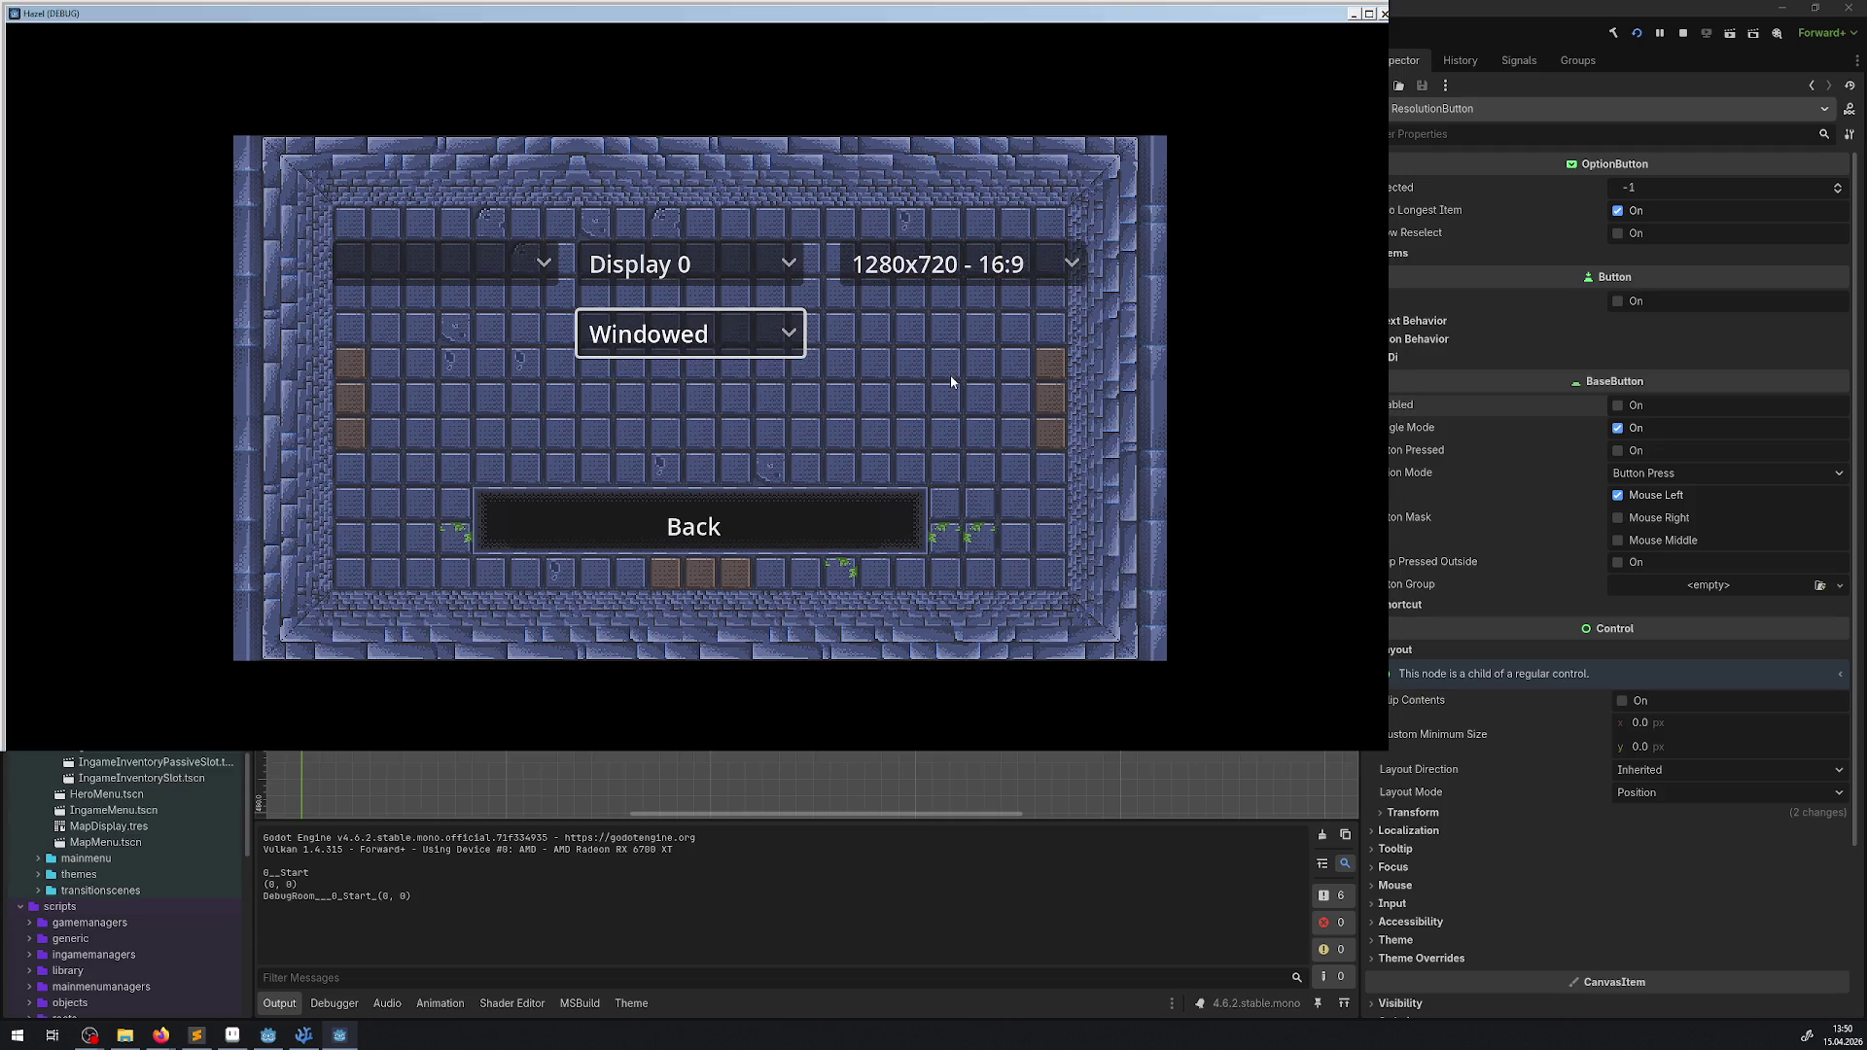
pyautogui.press('Return')
pyautogui.press('Down')
pyautogui.press('Return')
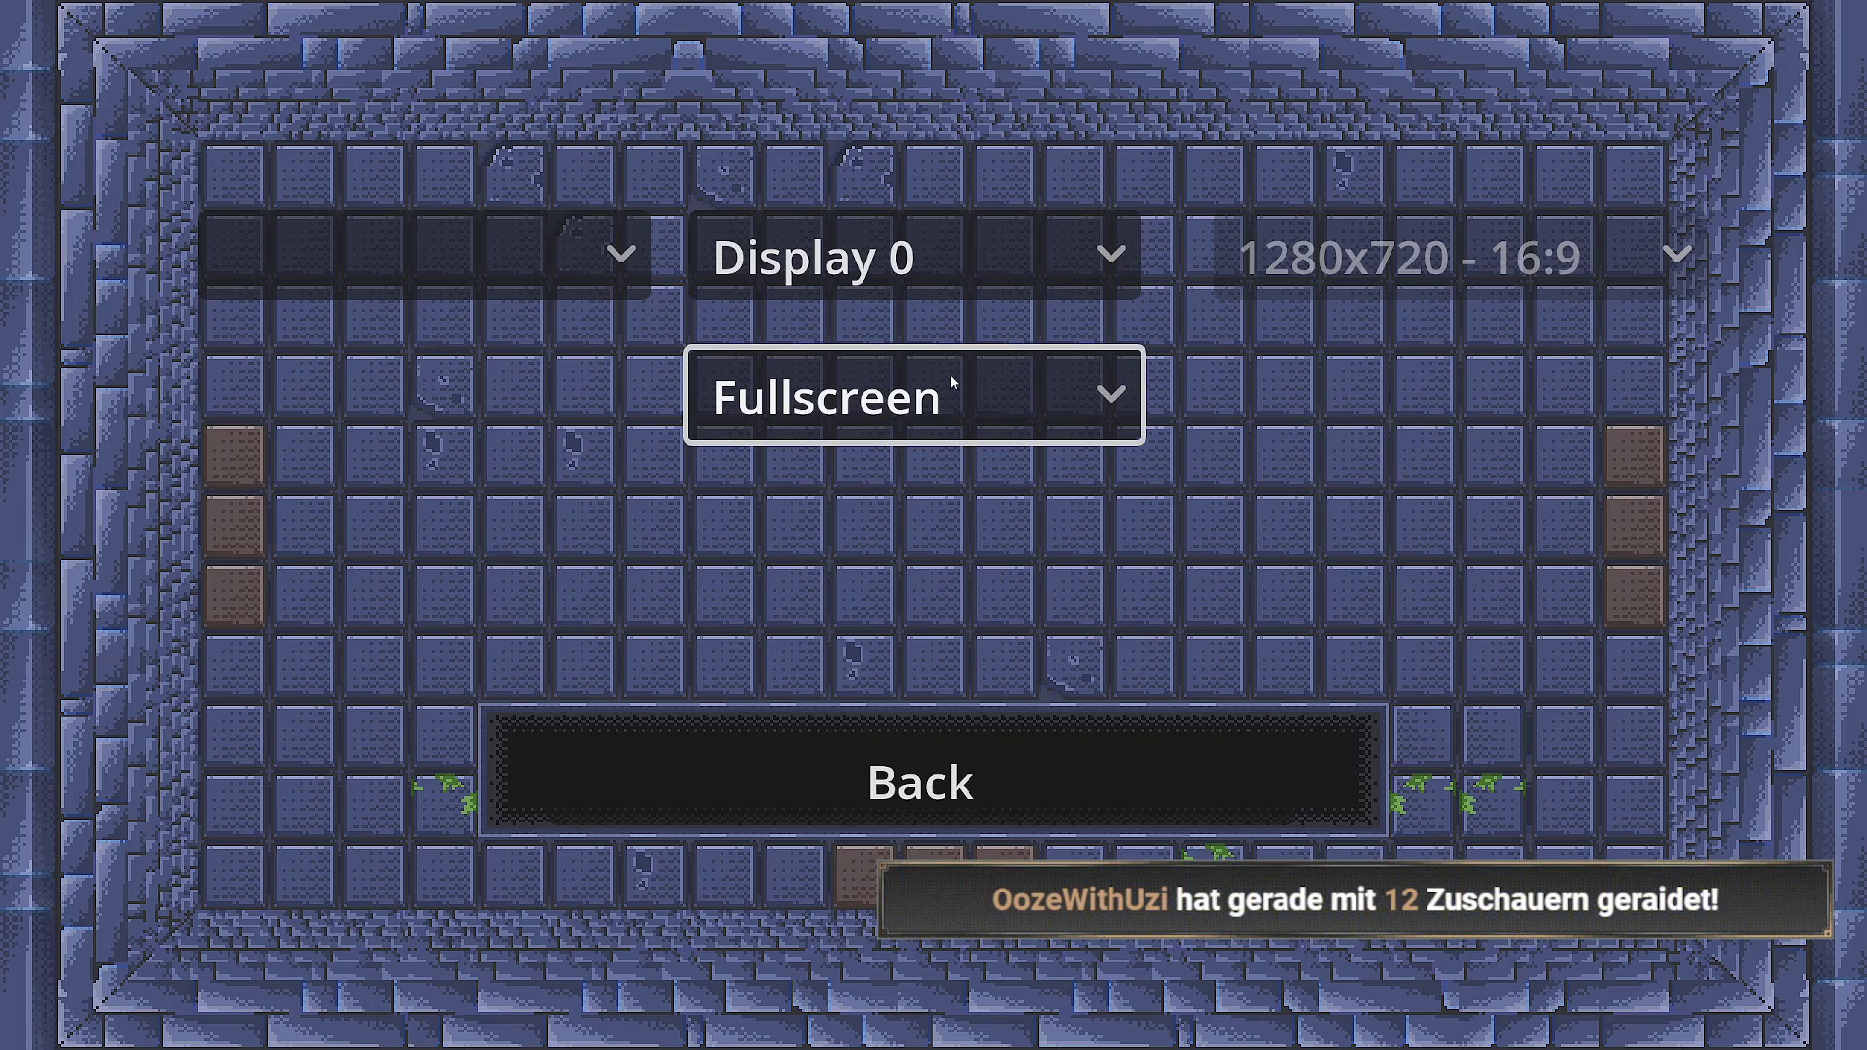
# - Leave settings via Back and close the pause menu to resume play
pyautogui.press('Down')
pyautogui.press('Return')
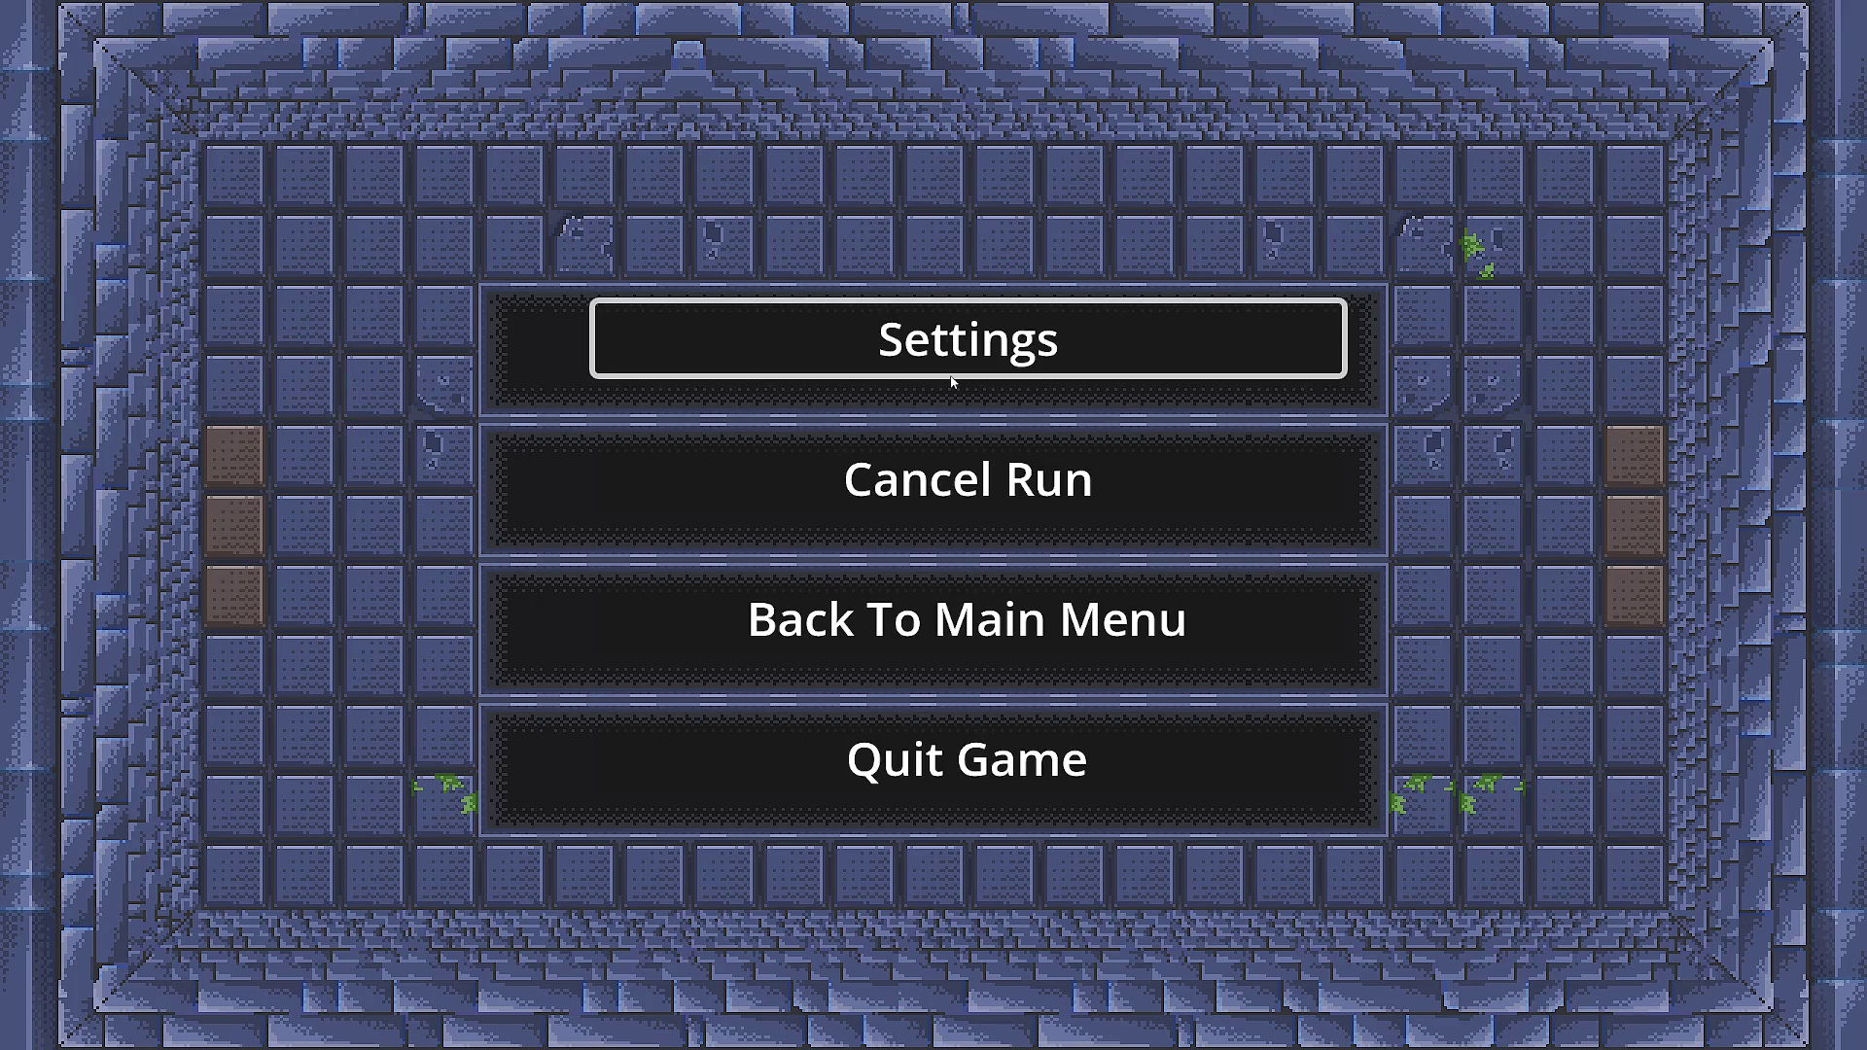
pyautogui.press('Down')
pyautogui.press('Up')
pyautogui.press('Down')
pyautogui.press('Up')
pyautogui.press('Escape')
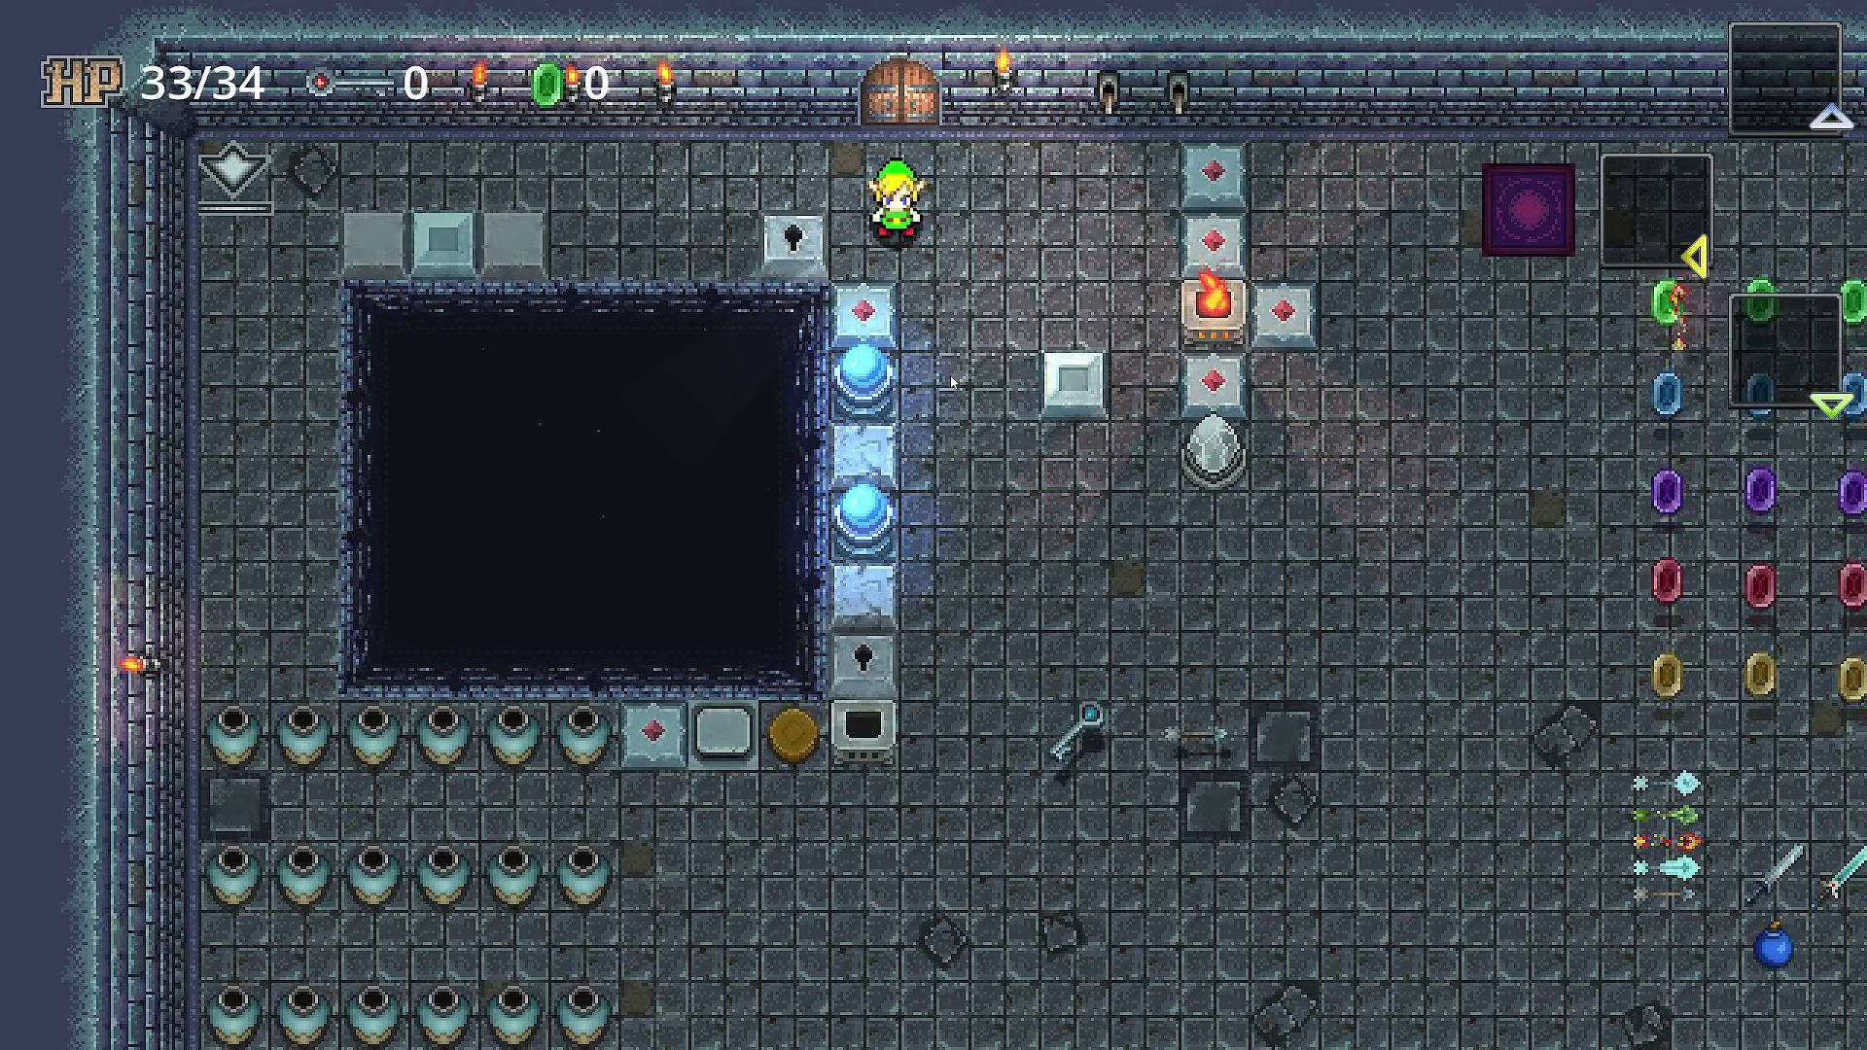
# - Walk the hero down and right to pick up the key, then toward the torch
pyautogui.press('Down')
pyautogui.press('Right')
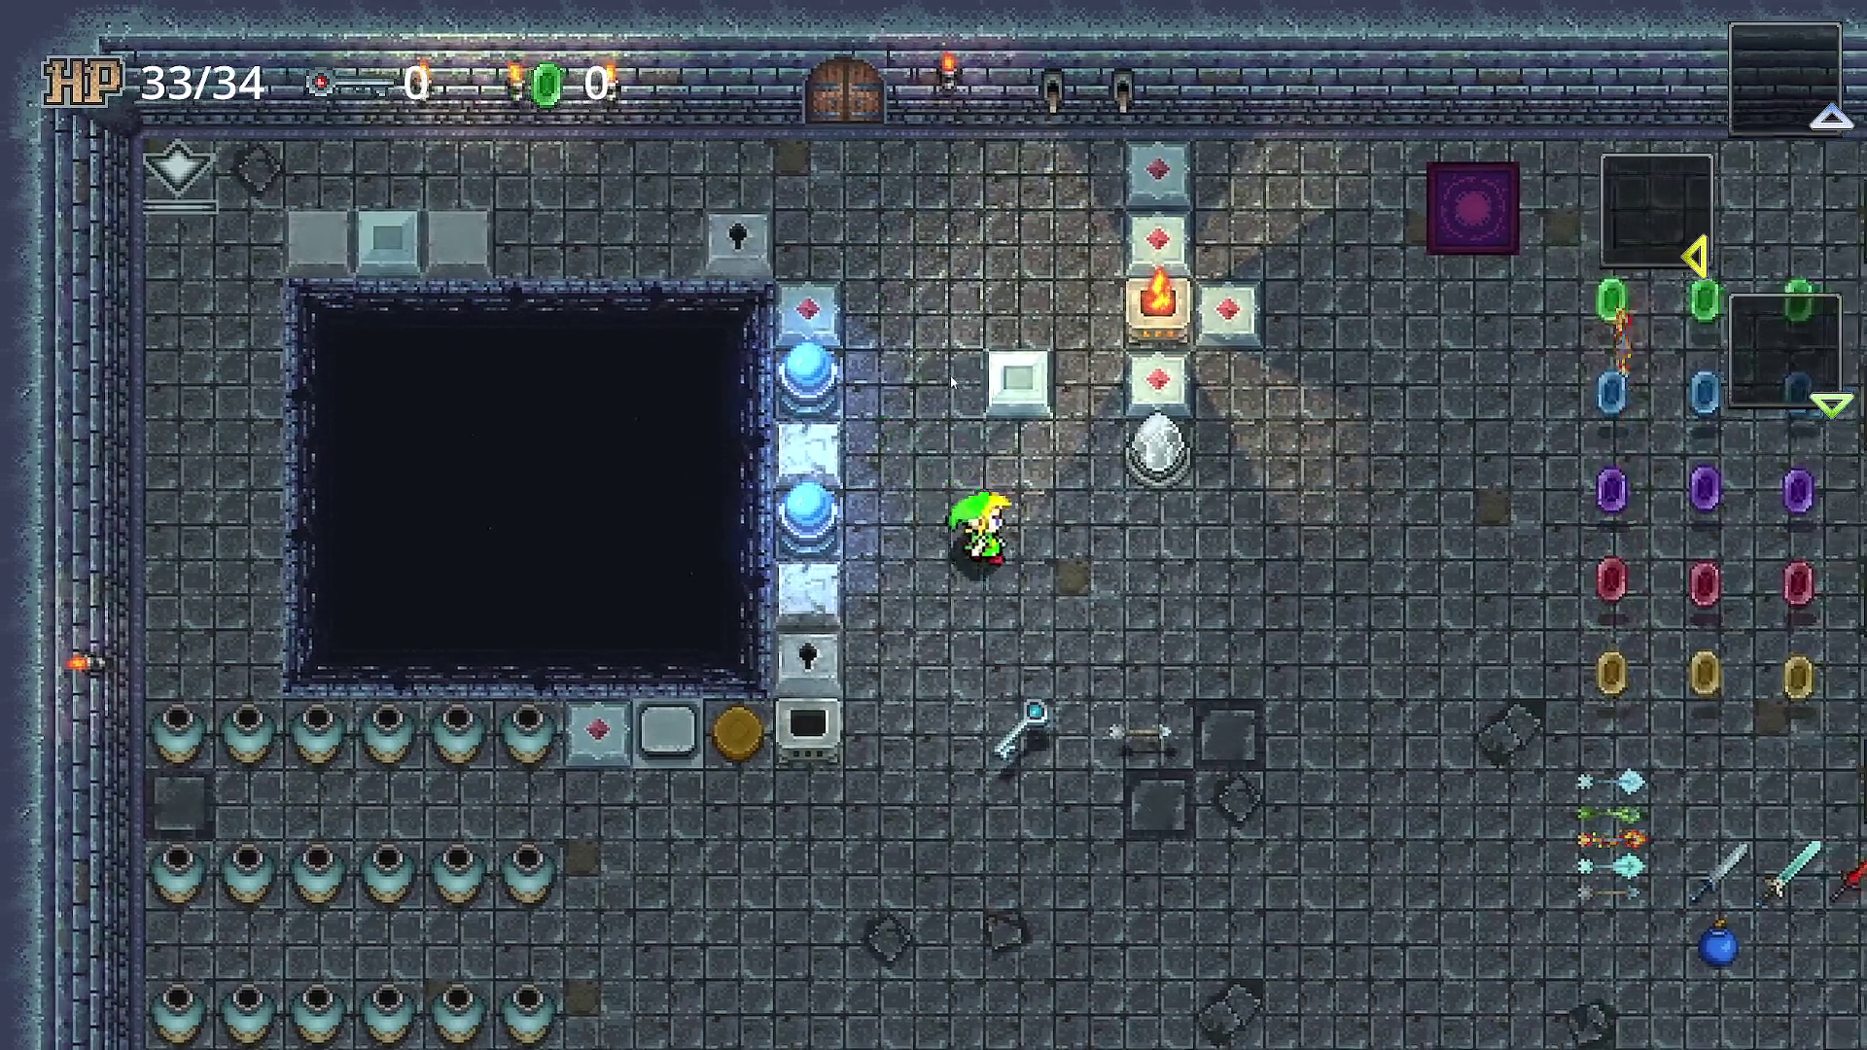
pyautogui.press('Down')
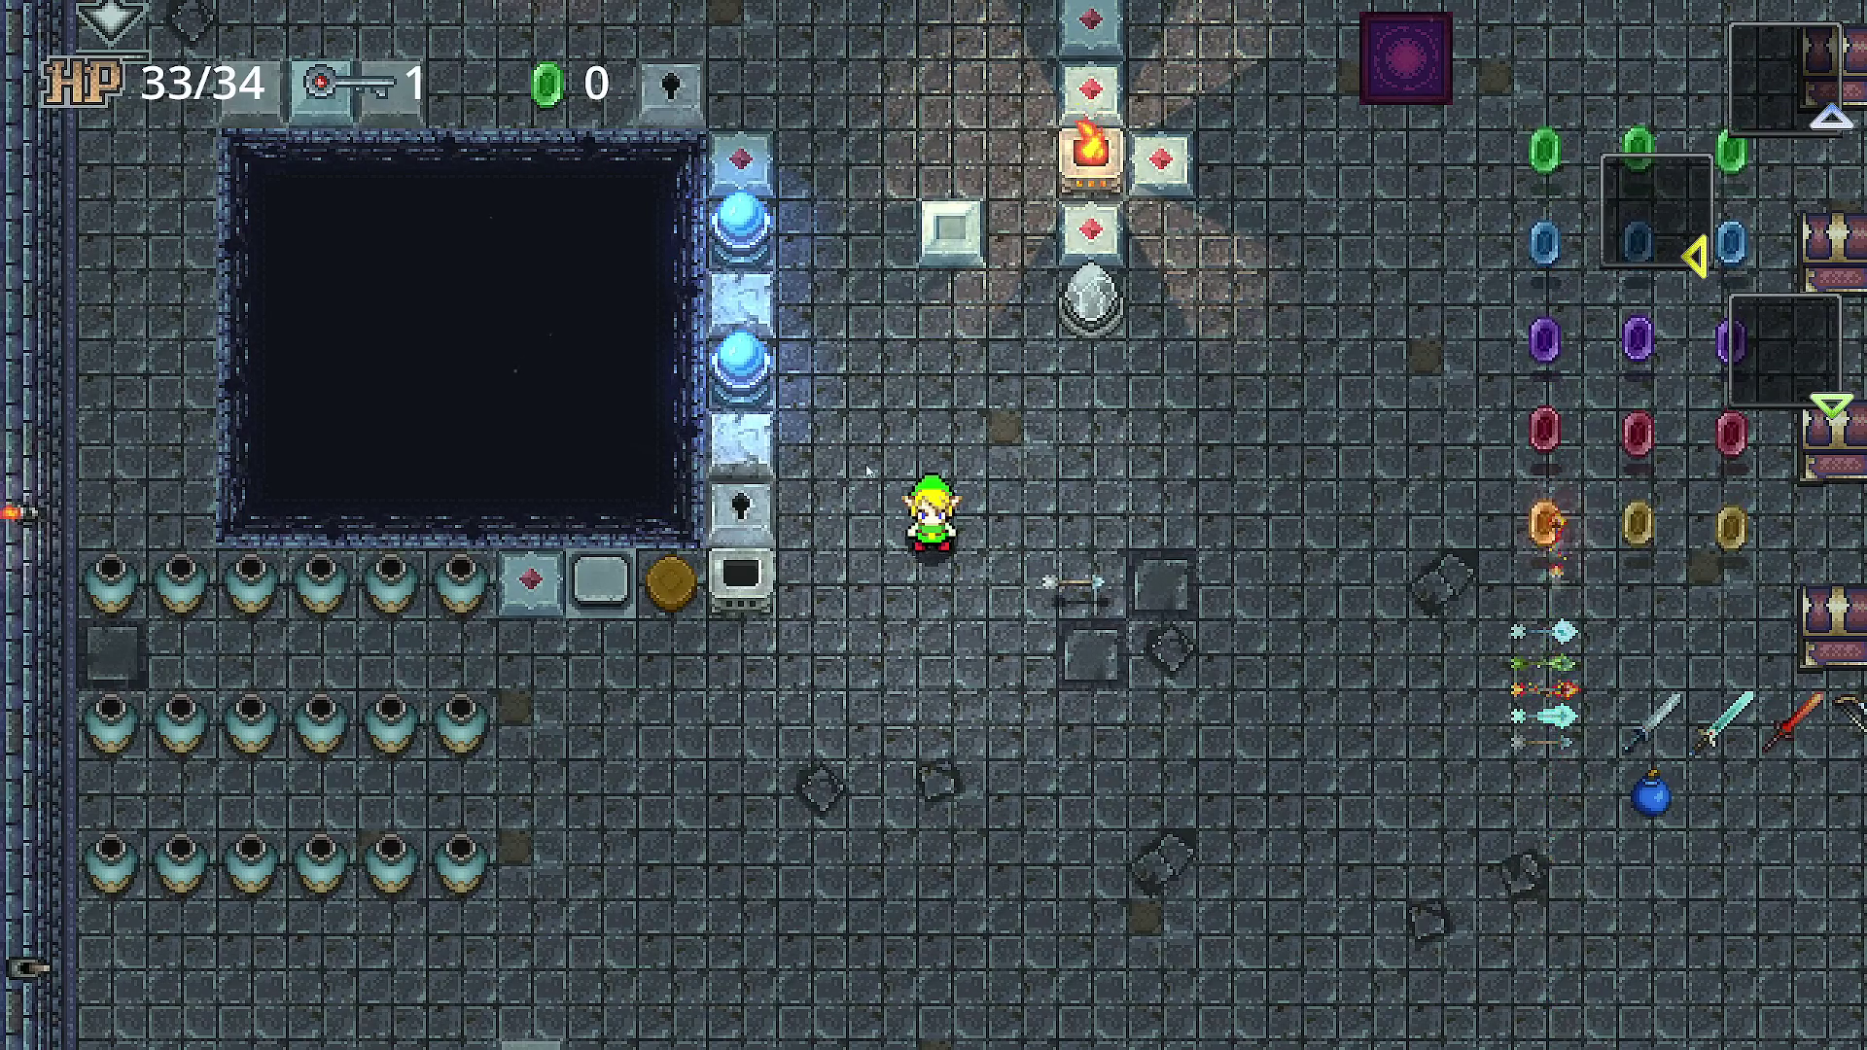
pyautogui.press('Up')
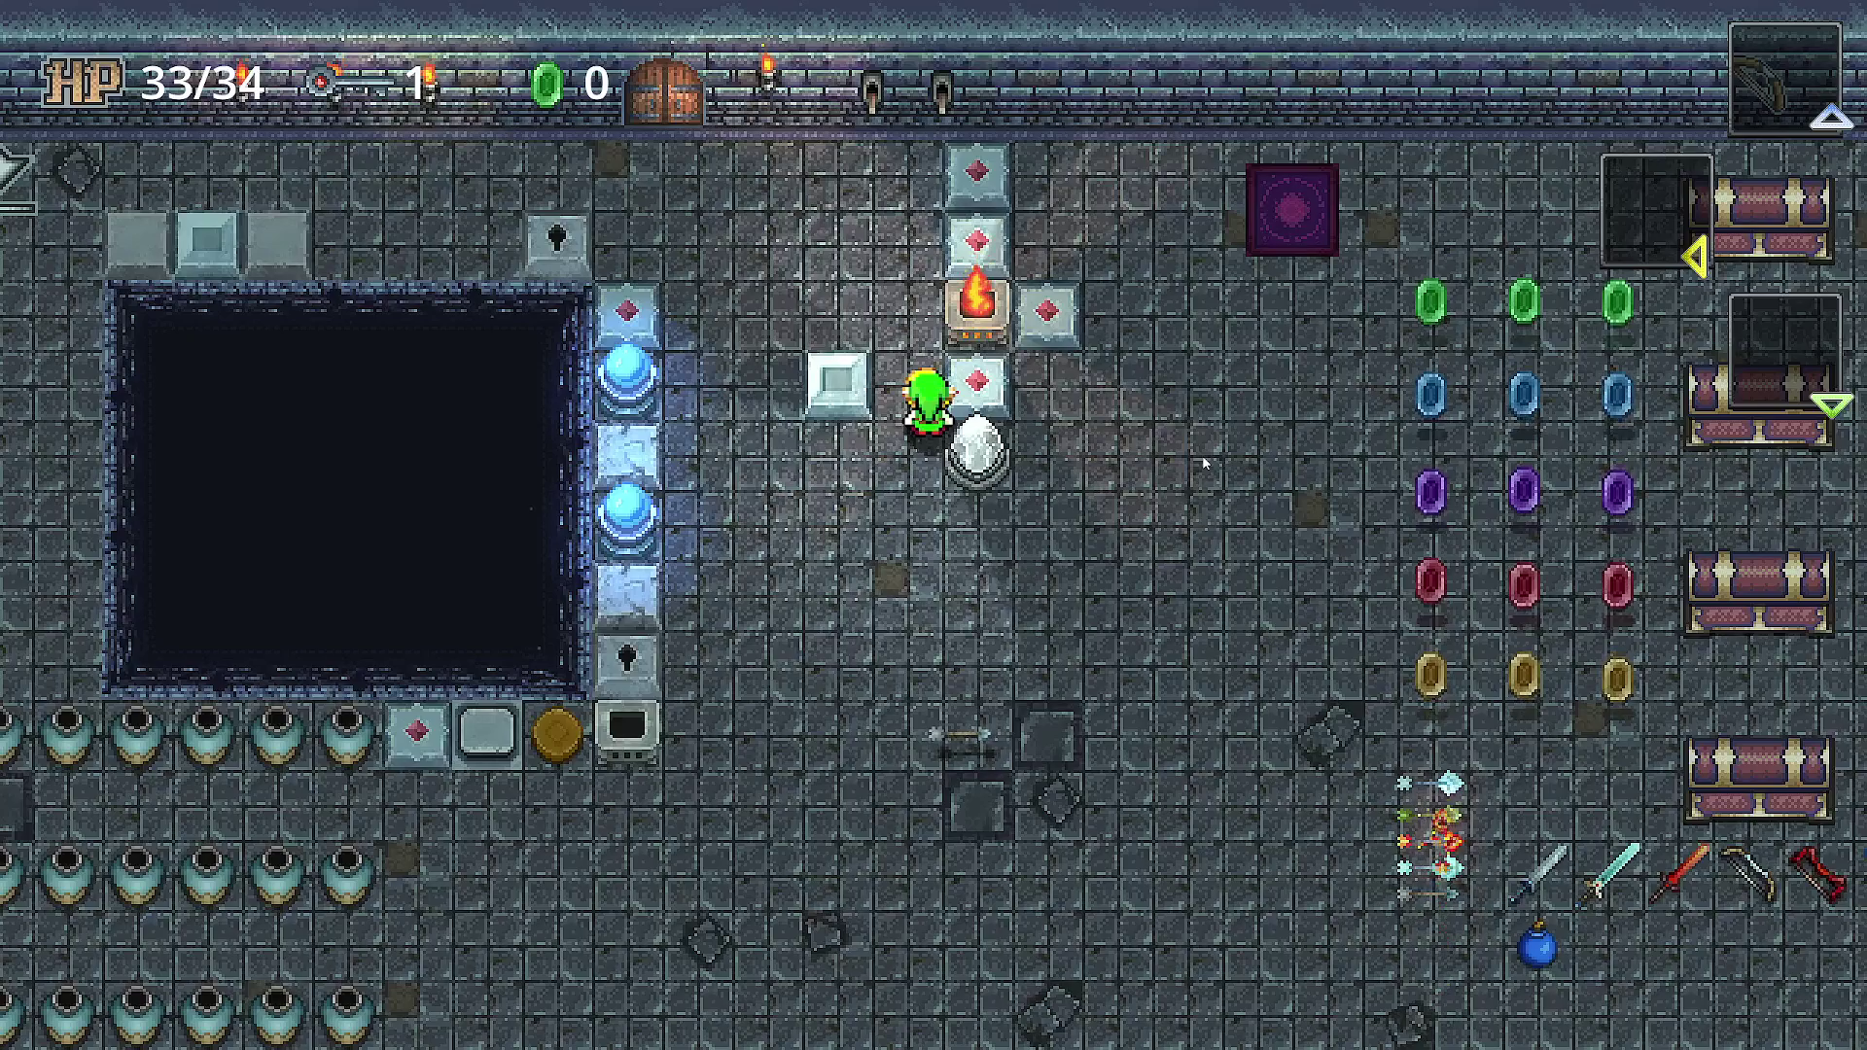
# - Walk the hero around the block in the dungeon room
pyautogui.press('Up')
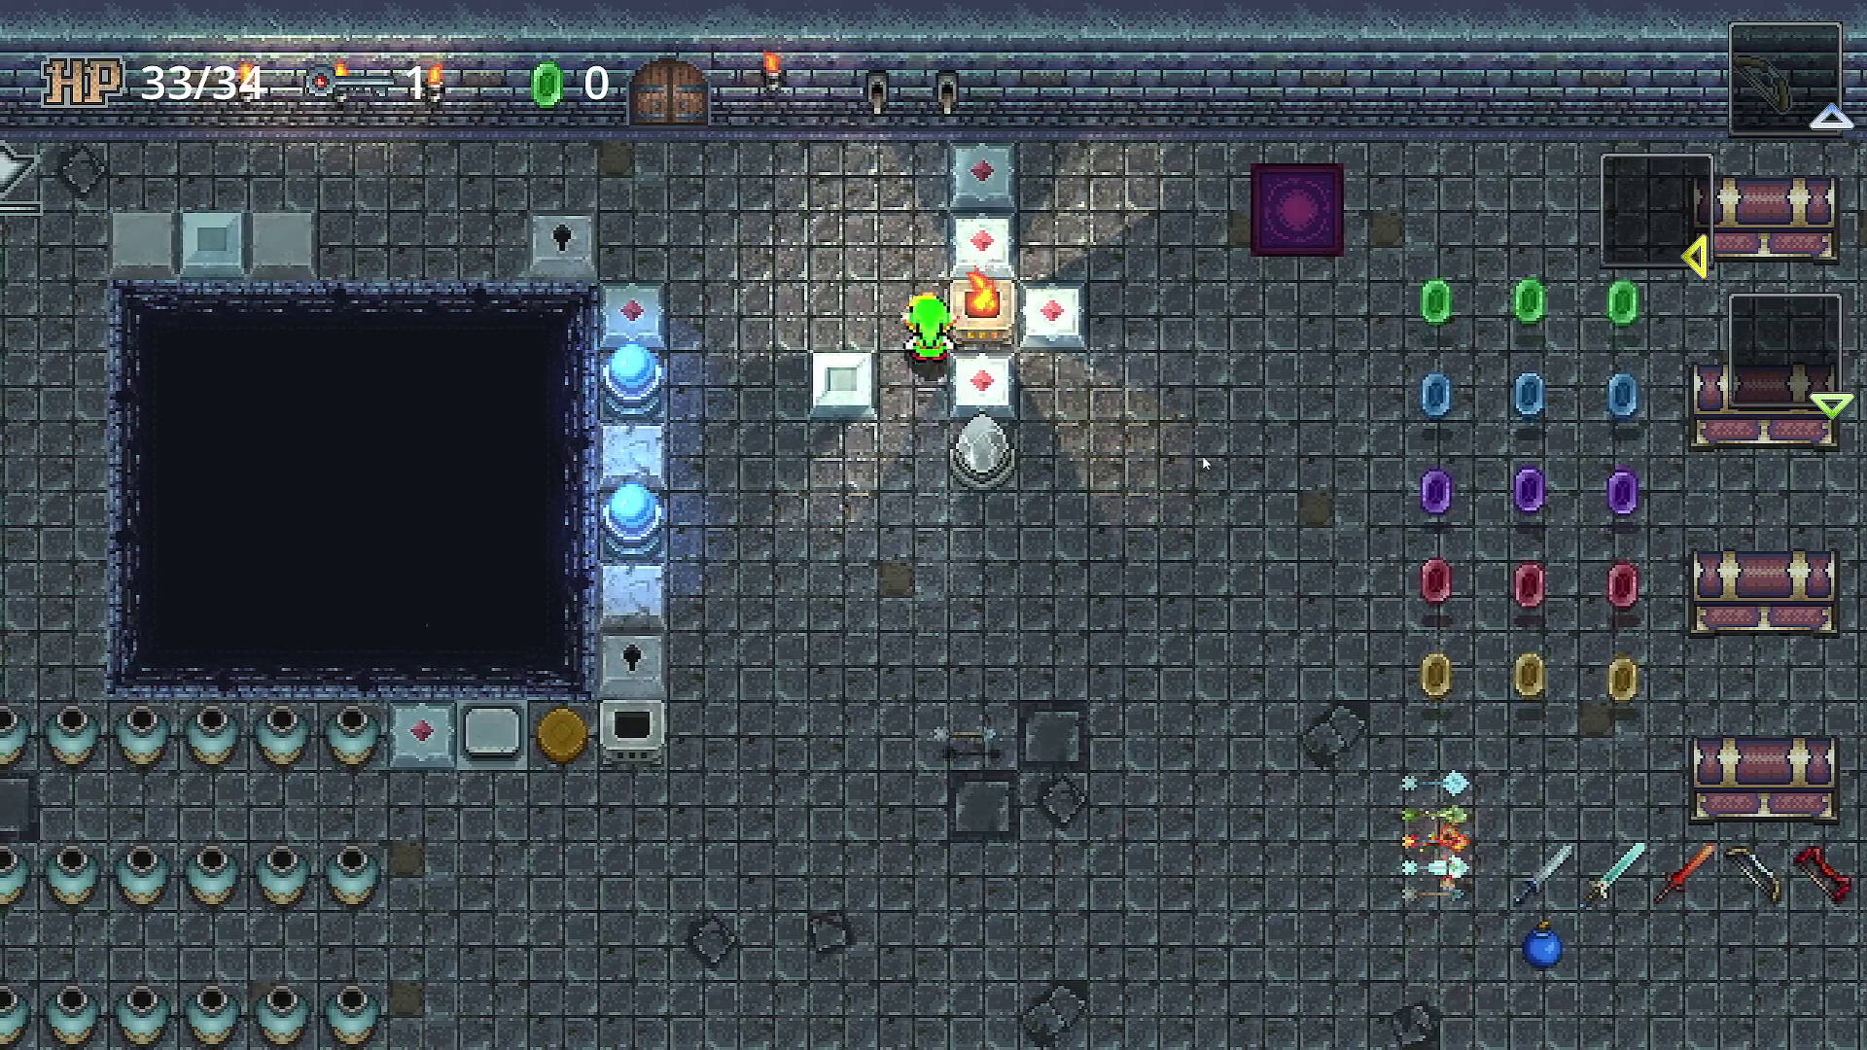
pyautogui.press('Left')
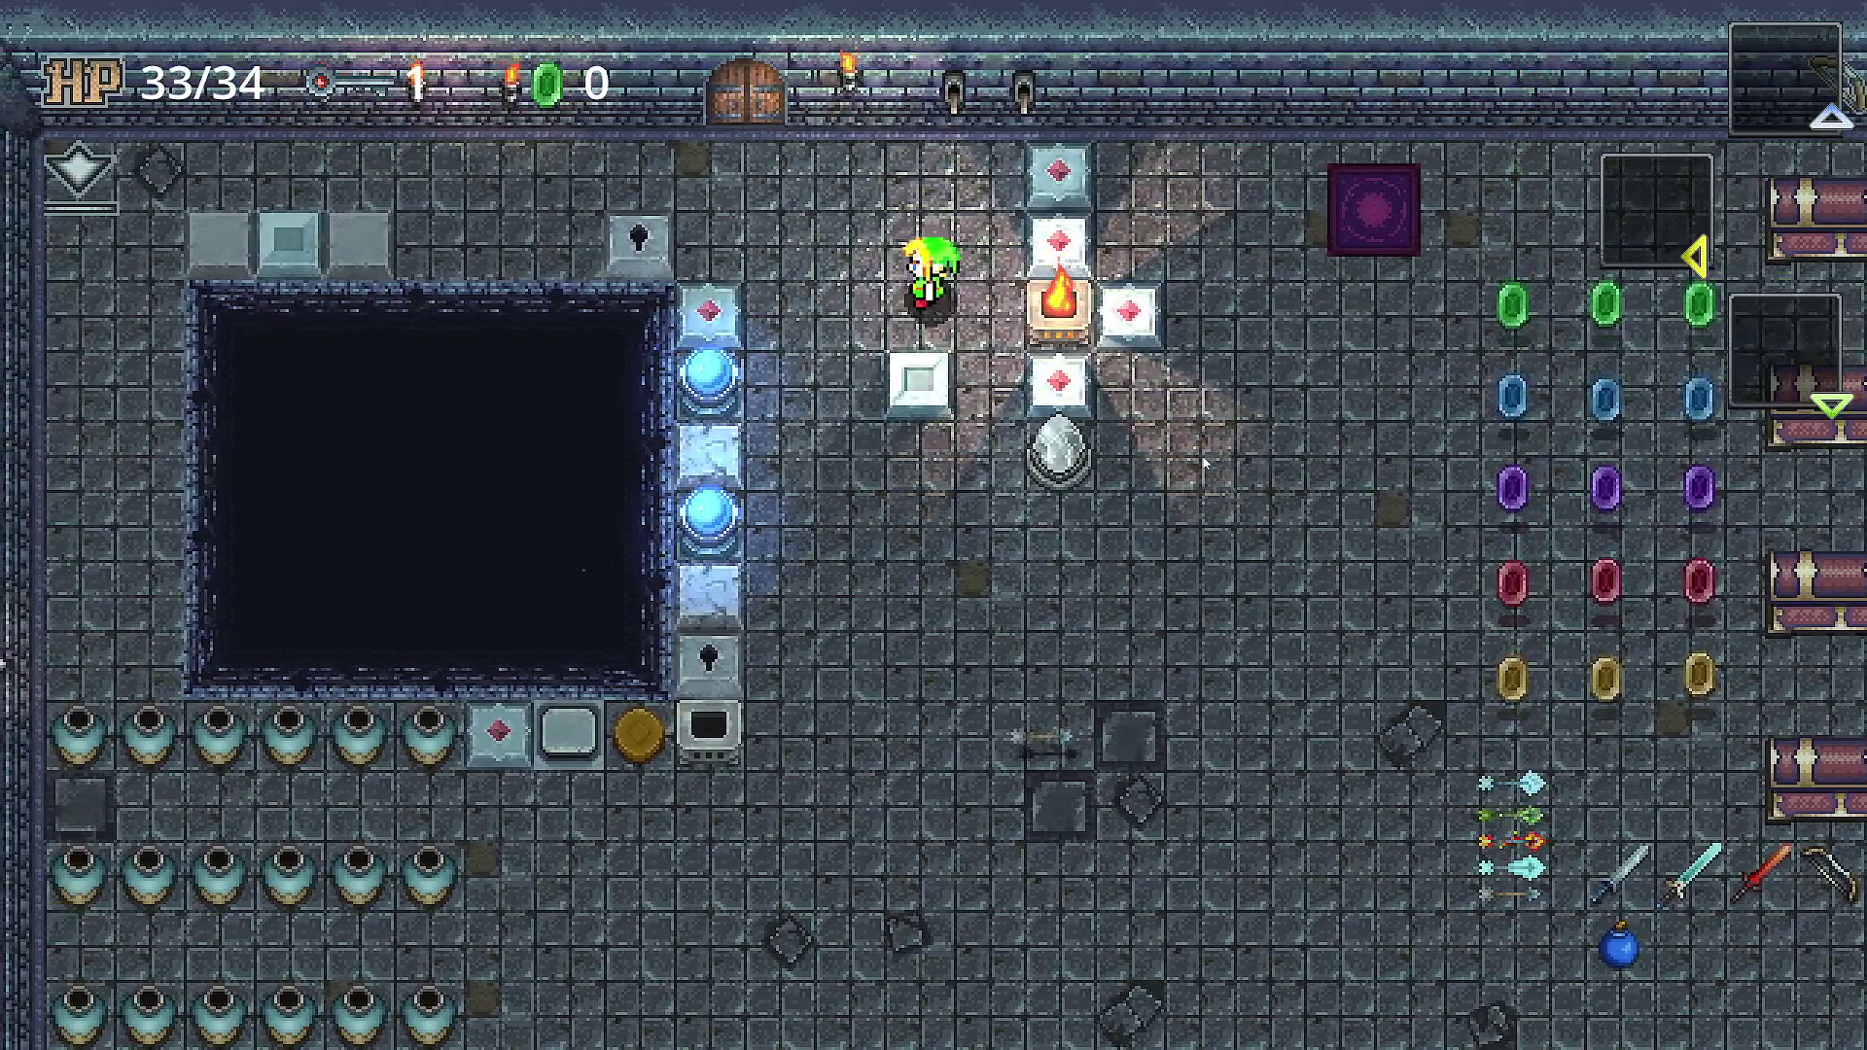
pyautogui.press('Left')
pyautogui.press('Down')
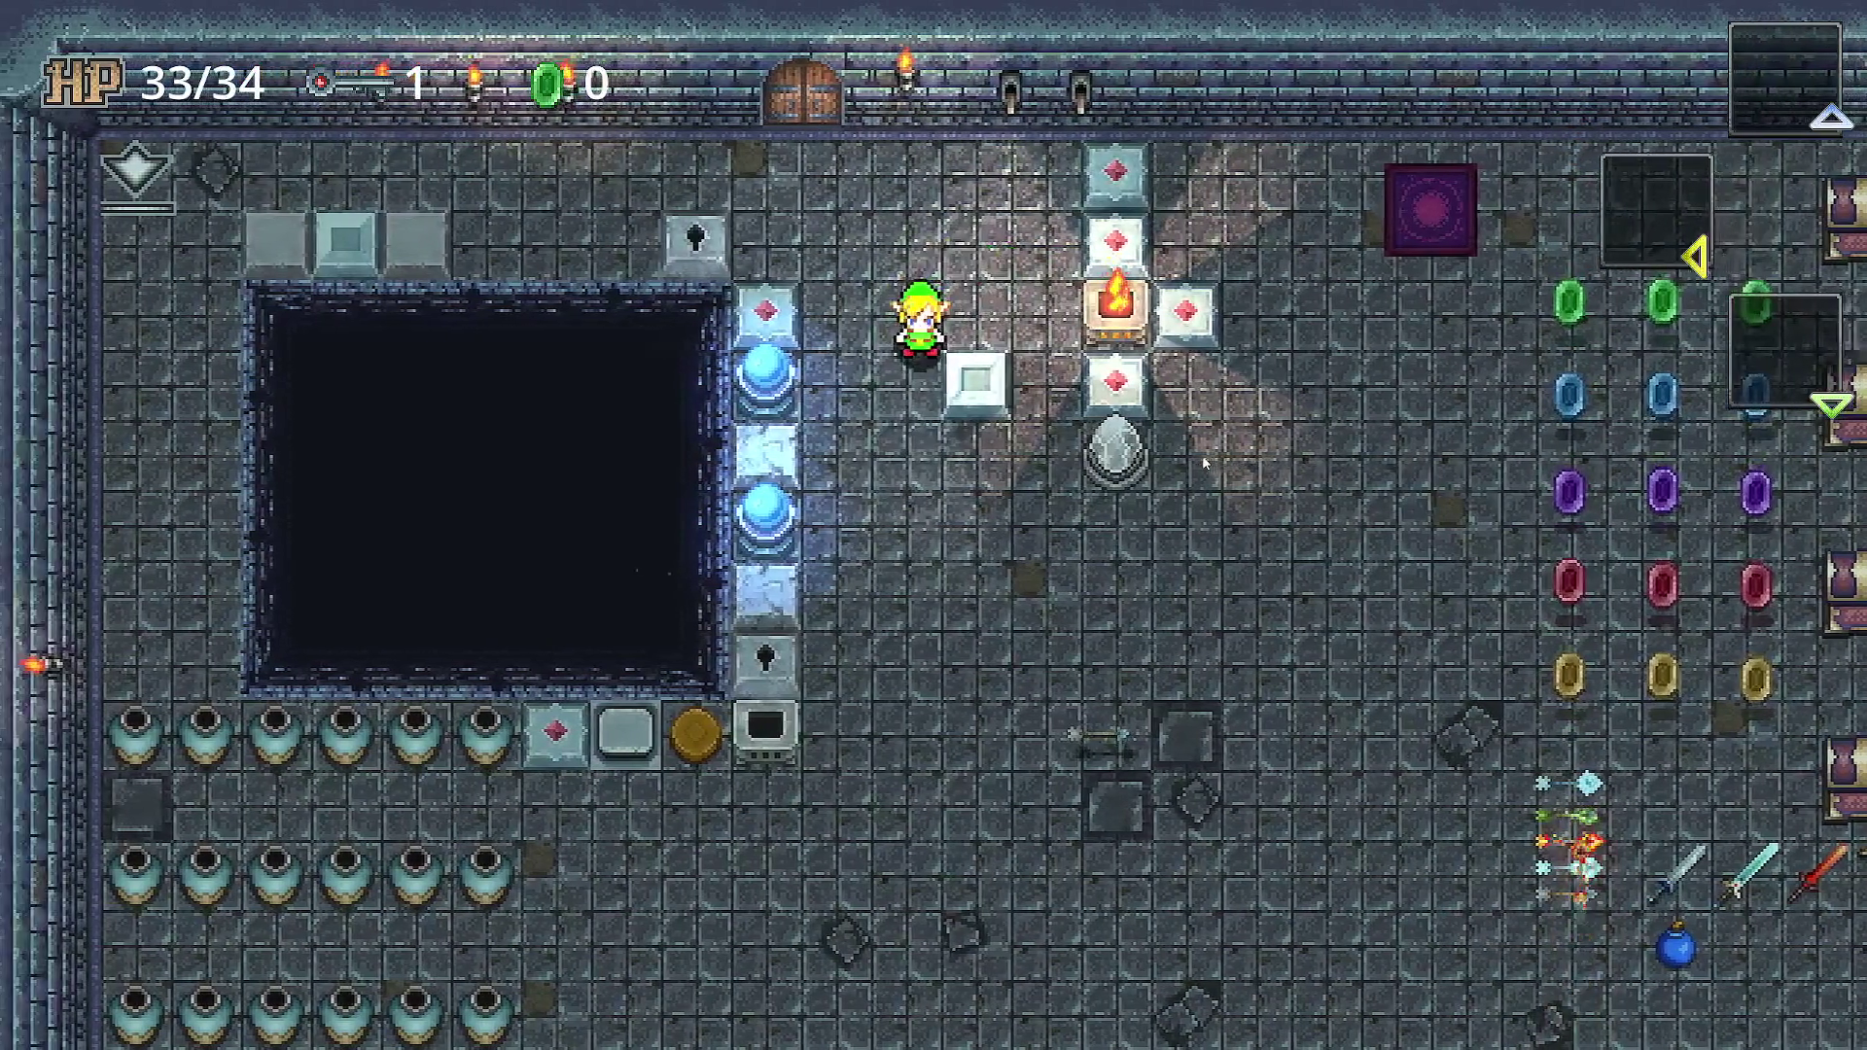
pyautogui.press('Down')
pyautogui.press('Right')
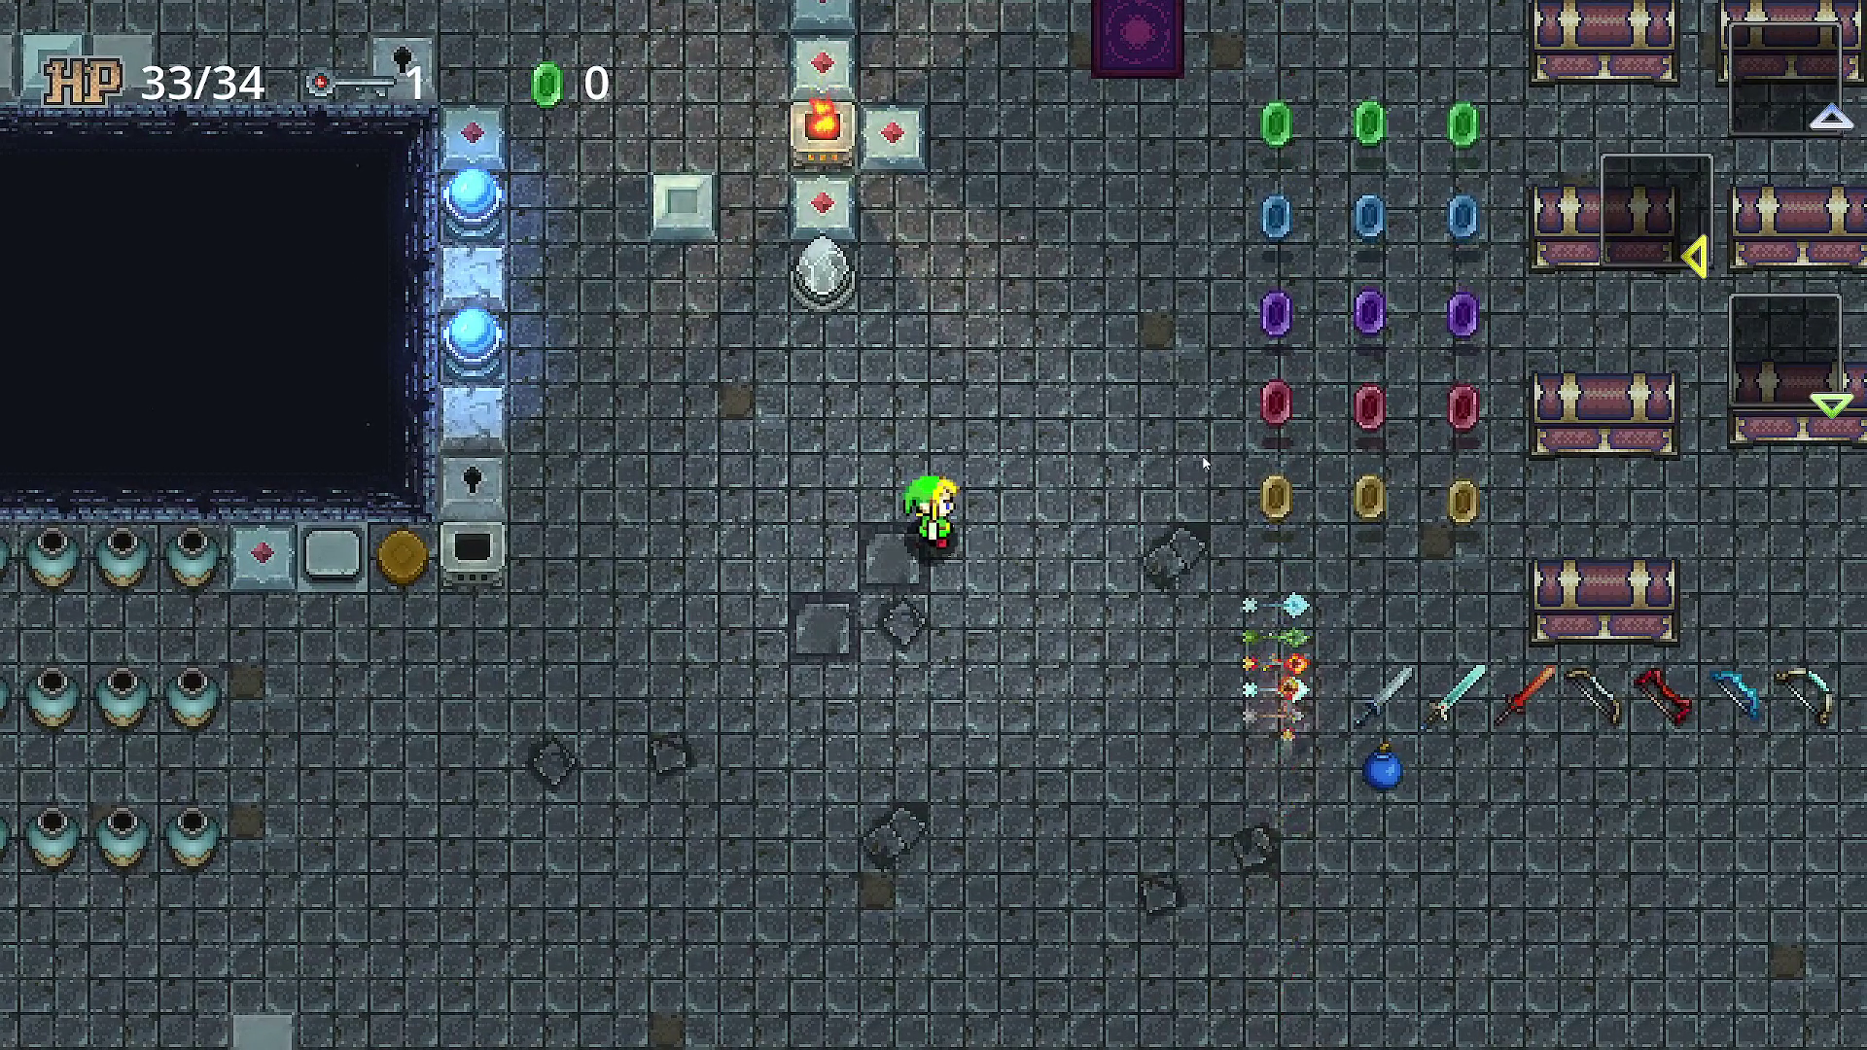
# - In the game's settings, set window mode to Windowed and resolution to 2560x1440
pyautogui.press('Escape')
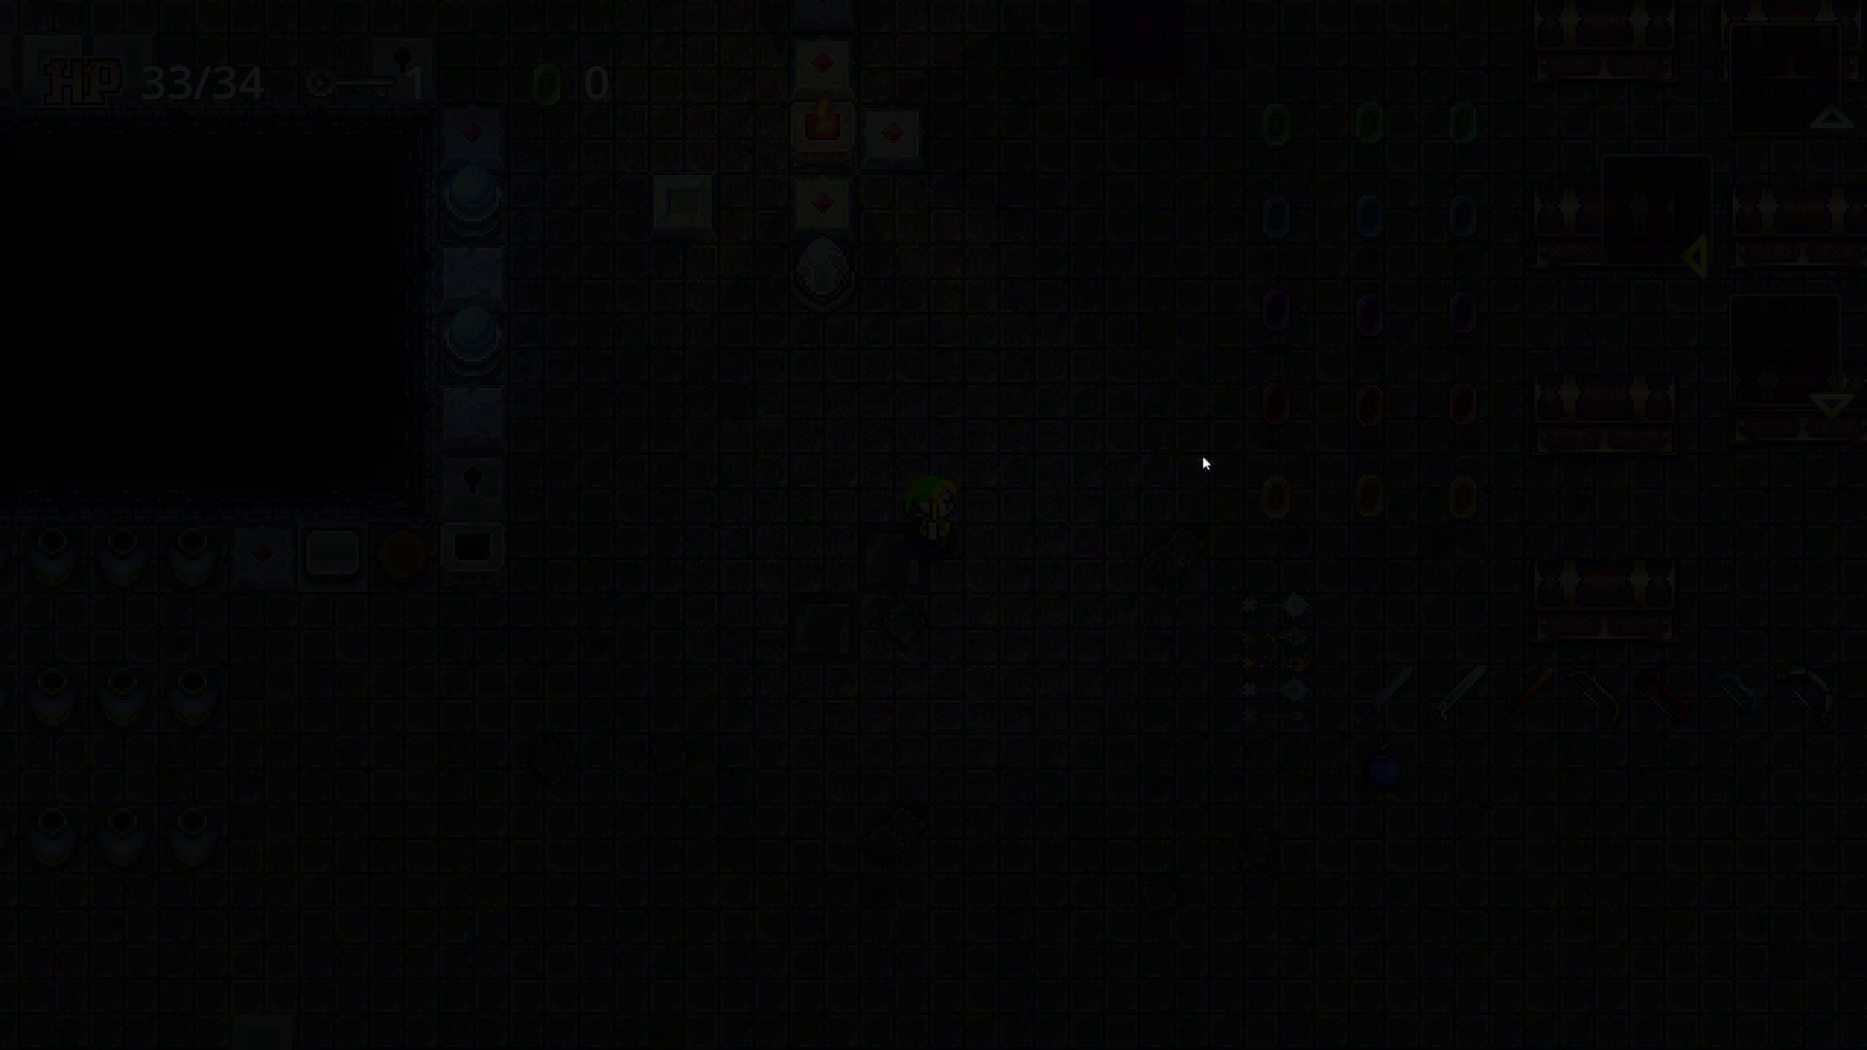
pyautogui.press('Return')
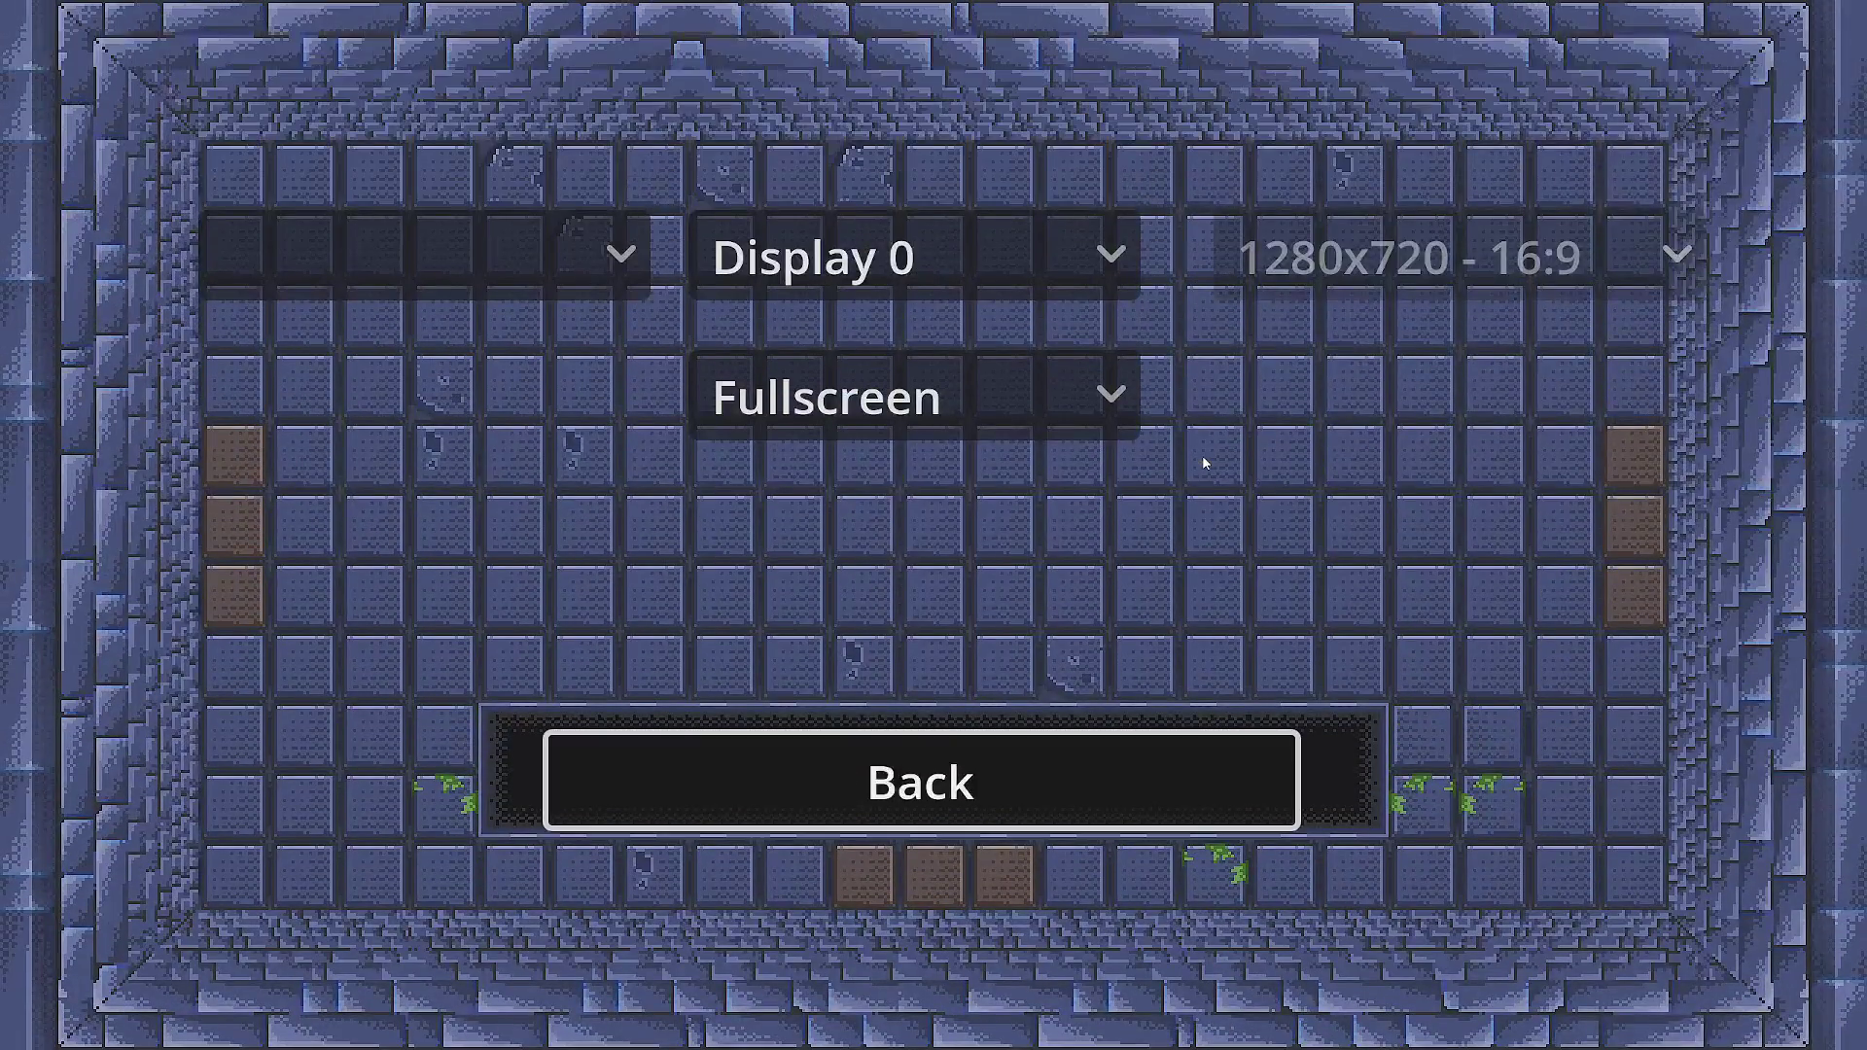
pyautogui.press('Return')
pyautogui.press('Up')
pyautogui.press('Return')
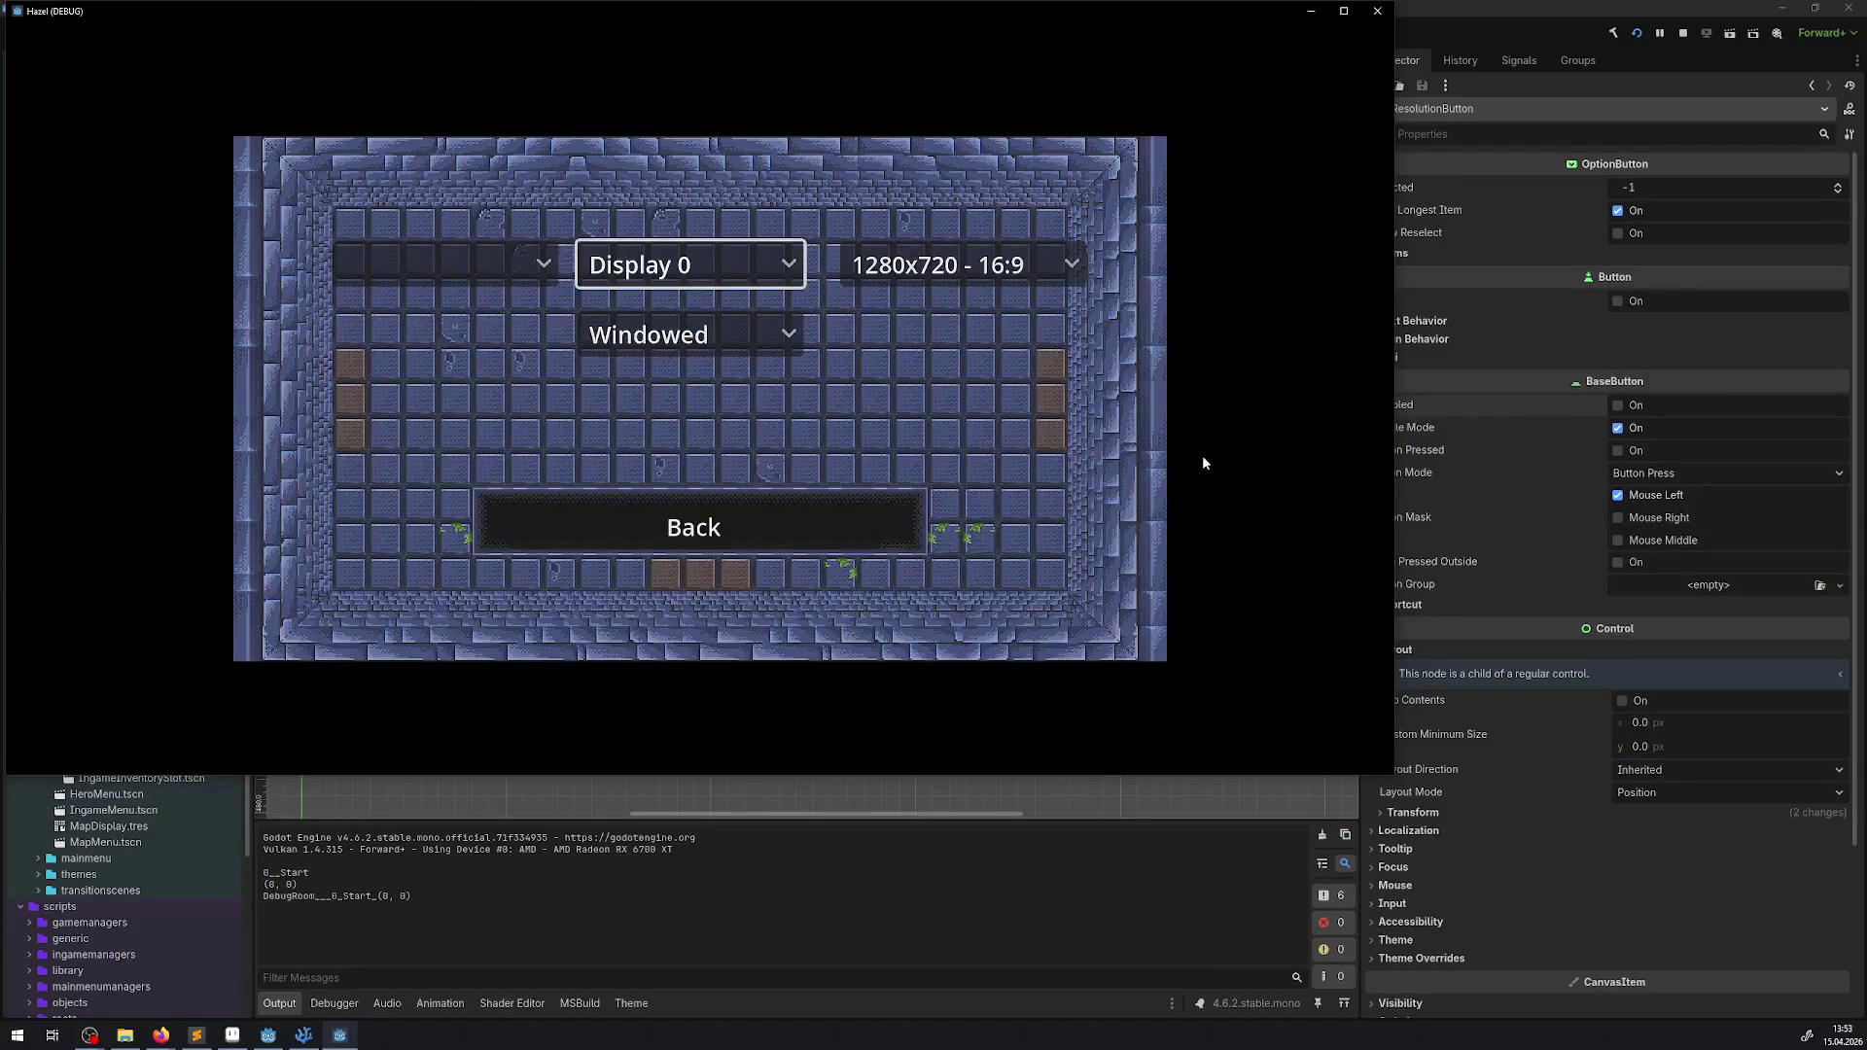
pyautogui.press('Right')
pyautogui.press('Return')
pyautogui.press('Down')
pyautogui.press('Down')
pyautogui.press('Return')
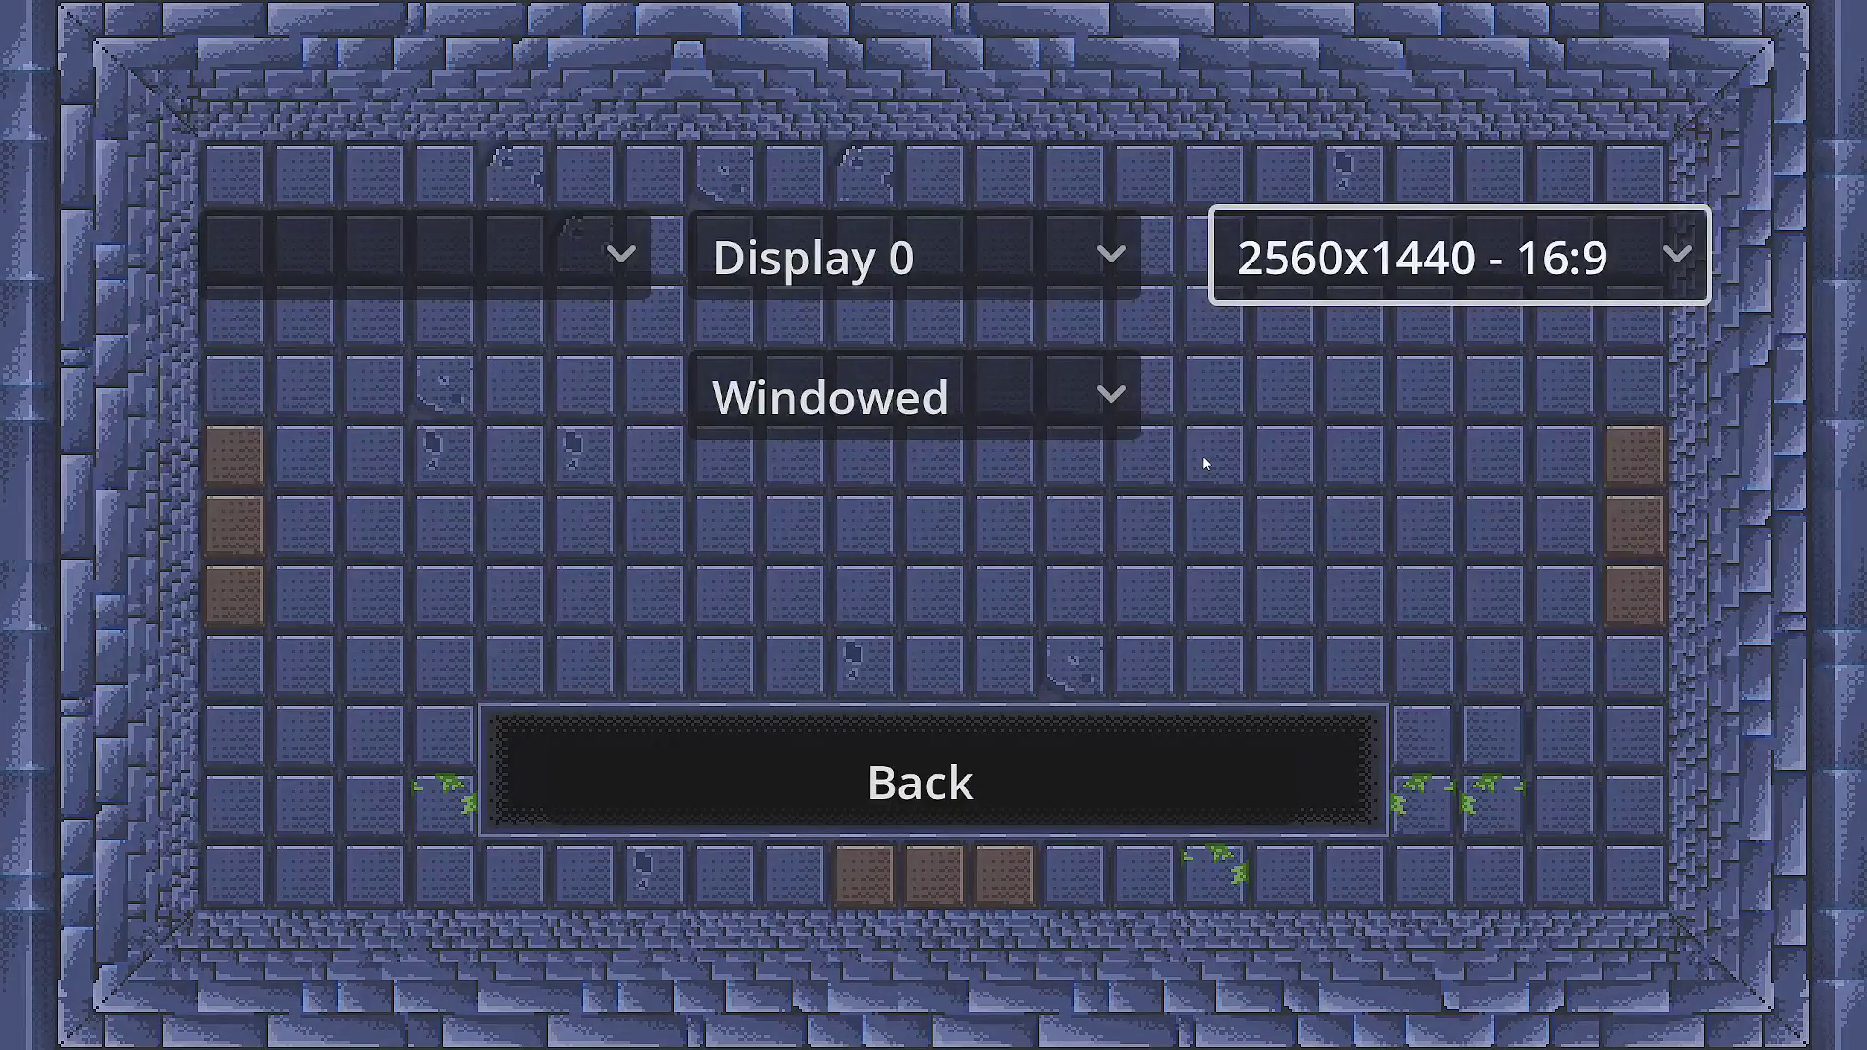
# - Leave settings, unpause, and walk right collecting rupees
pyautogui.press('Down')
pyautogui.press('Down')
pyautogui.press('Return')
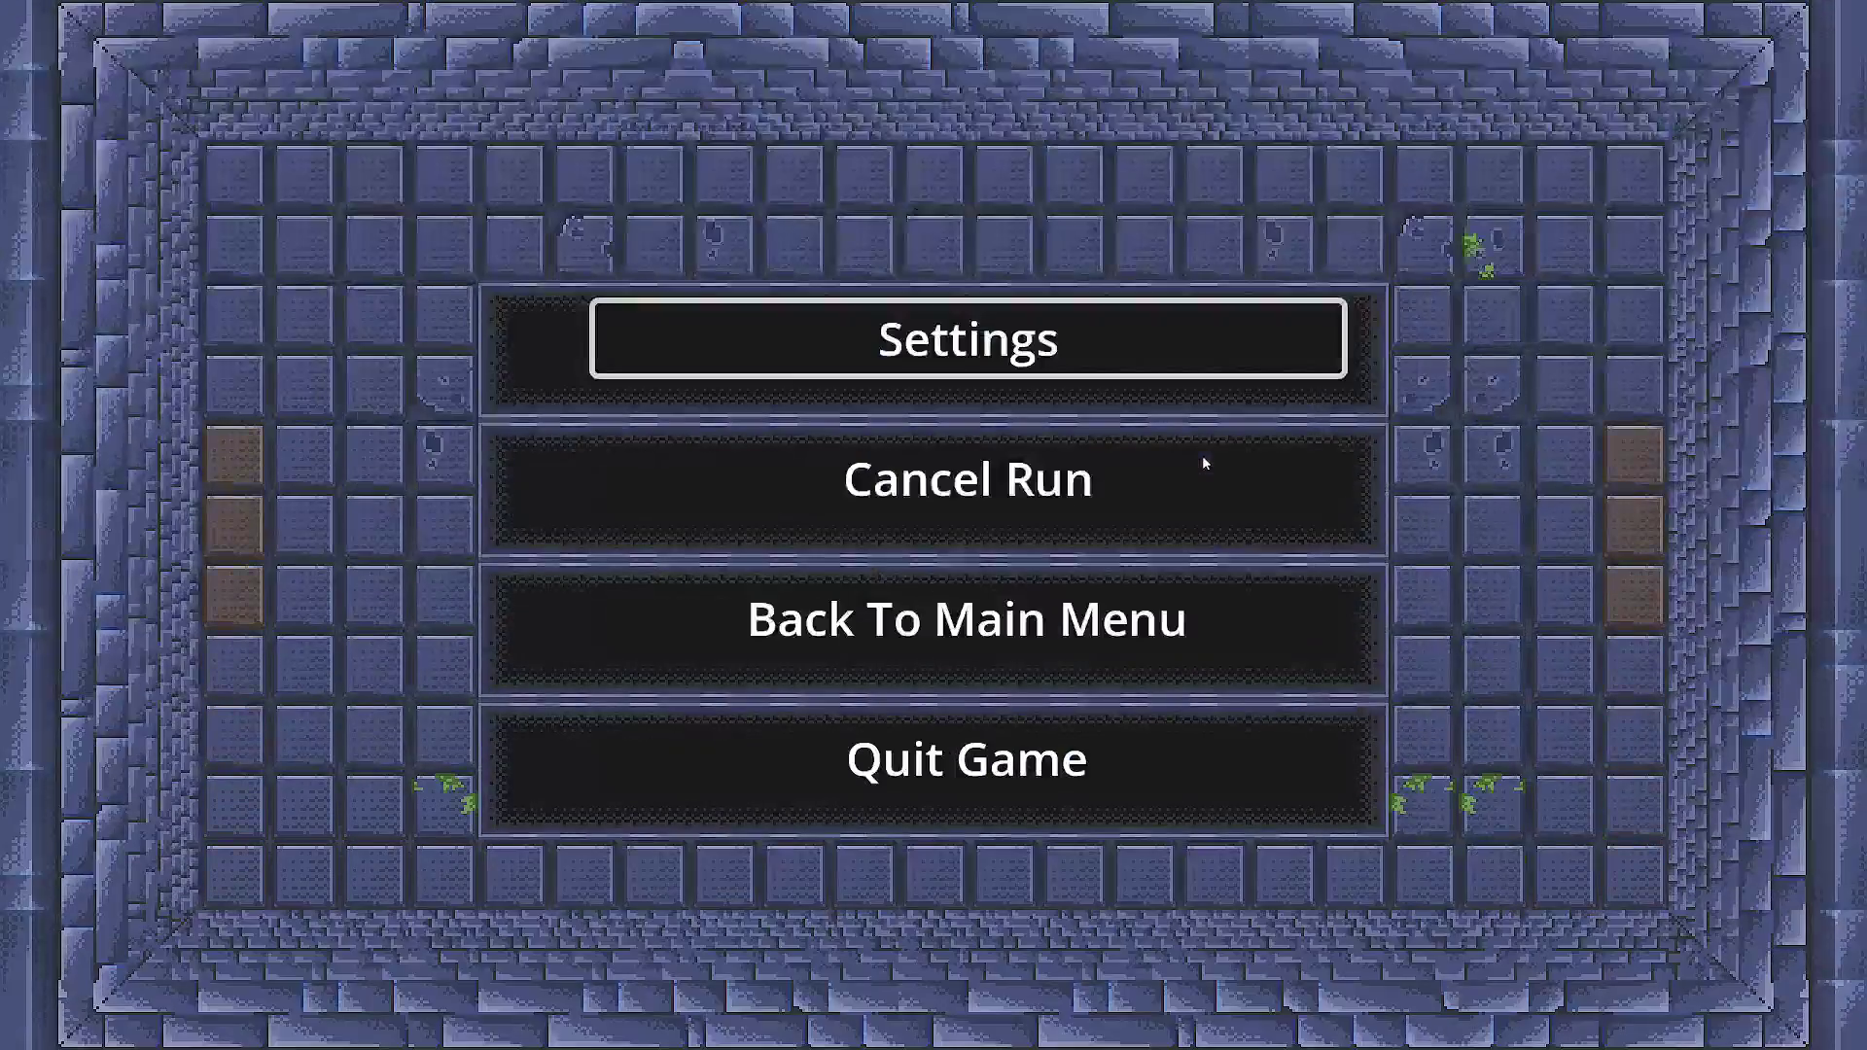
pyautogui.press('Escape')
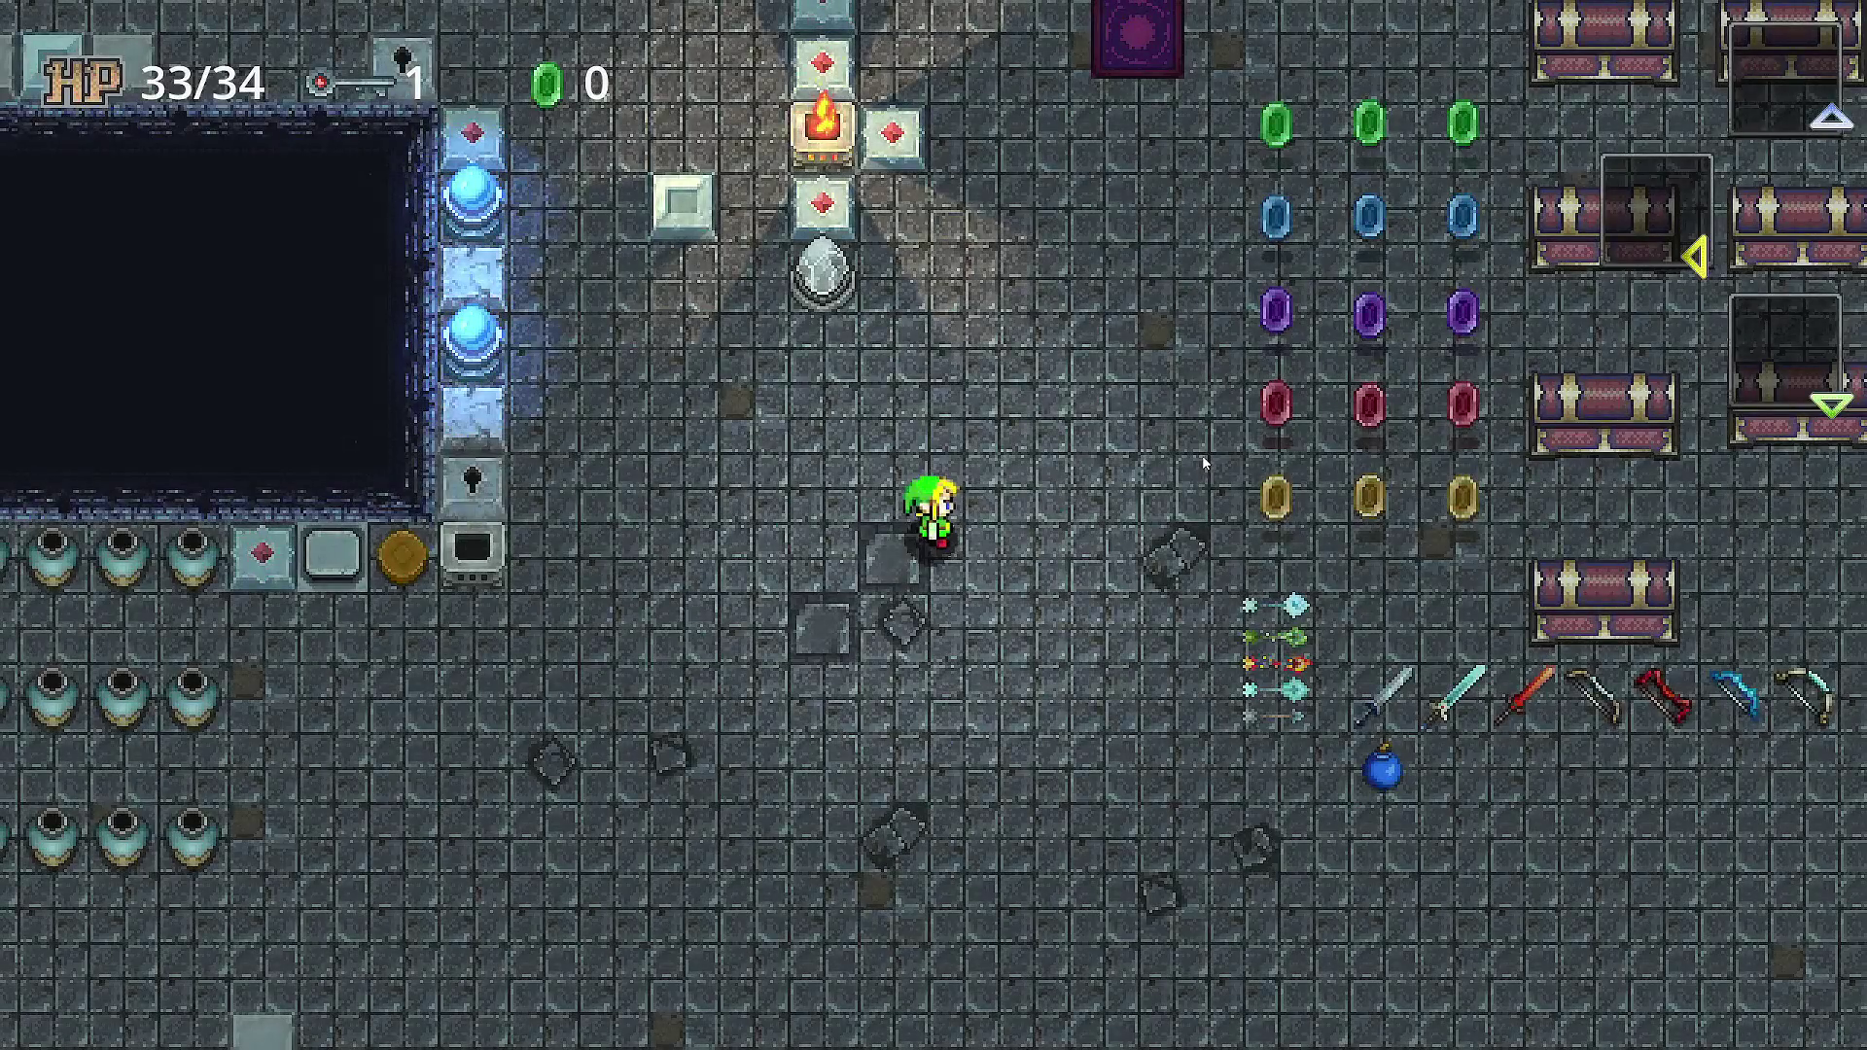
pyautogui.press('Right')
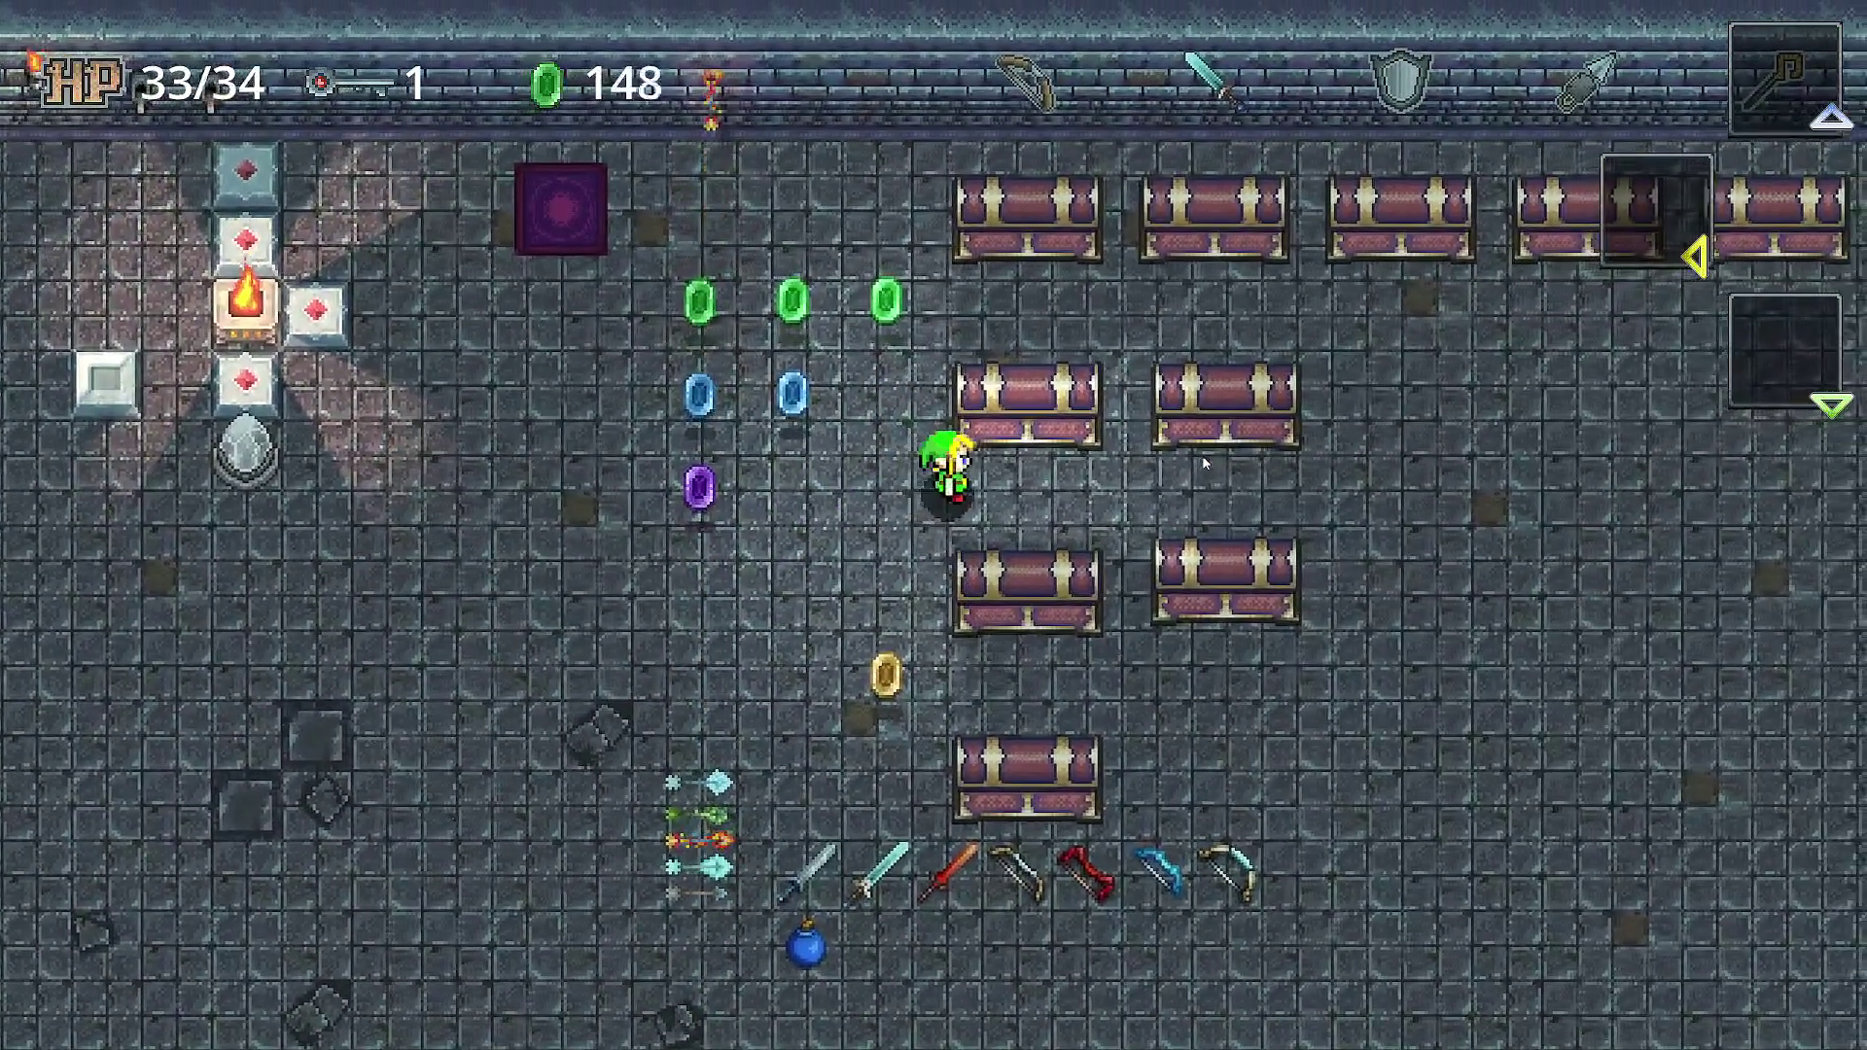
# - Collect the blue and purple rupees up to 395 and take the game out of fullscreen
pyautogui.press('Left')
pyautogui.press('Left')
pyautogui.press('Down')
pyautogui.press('F11')
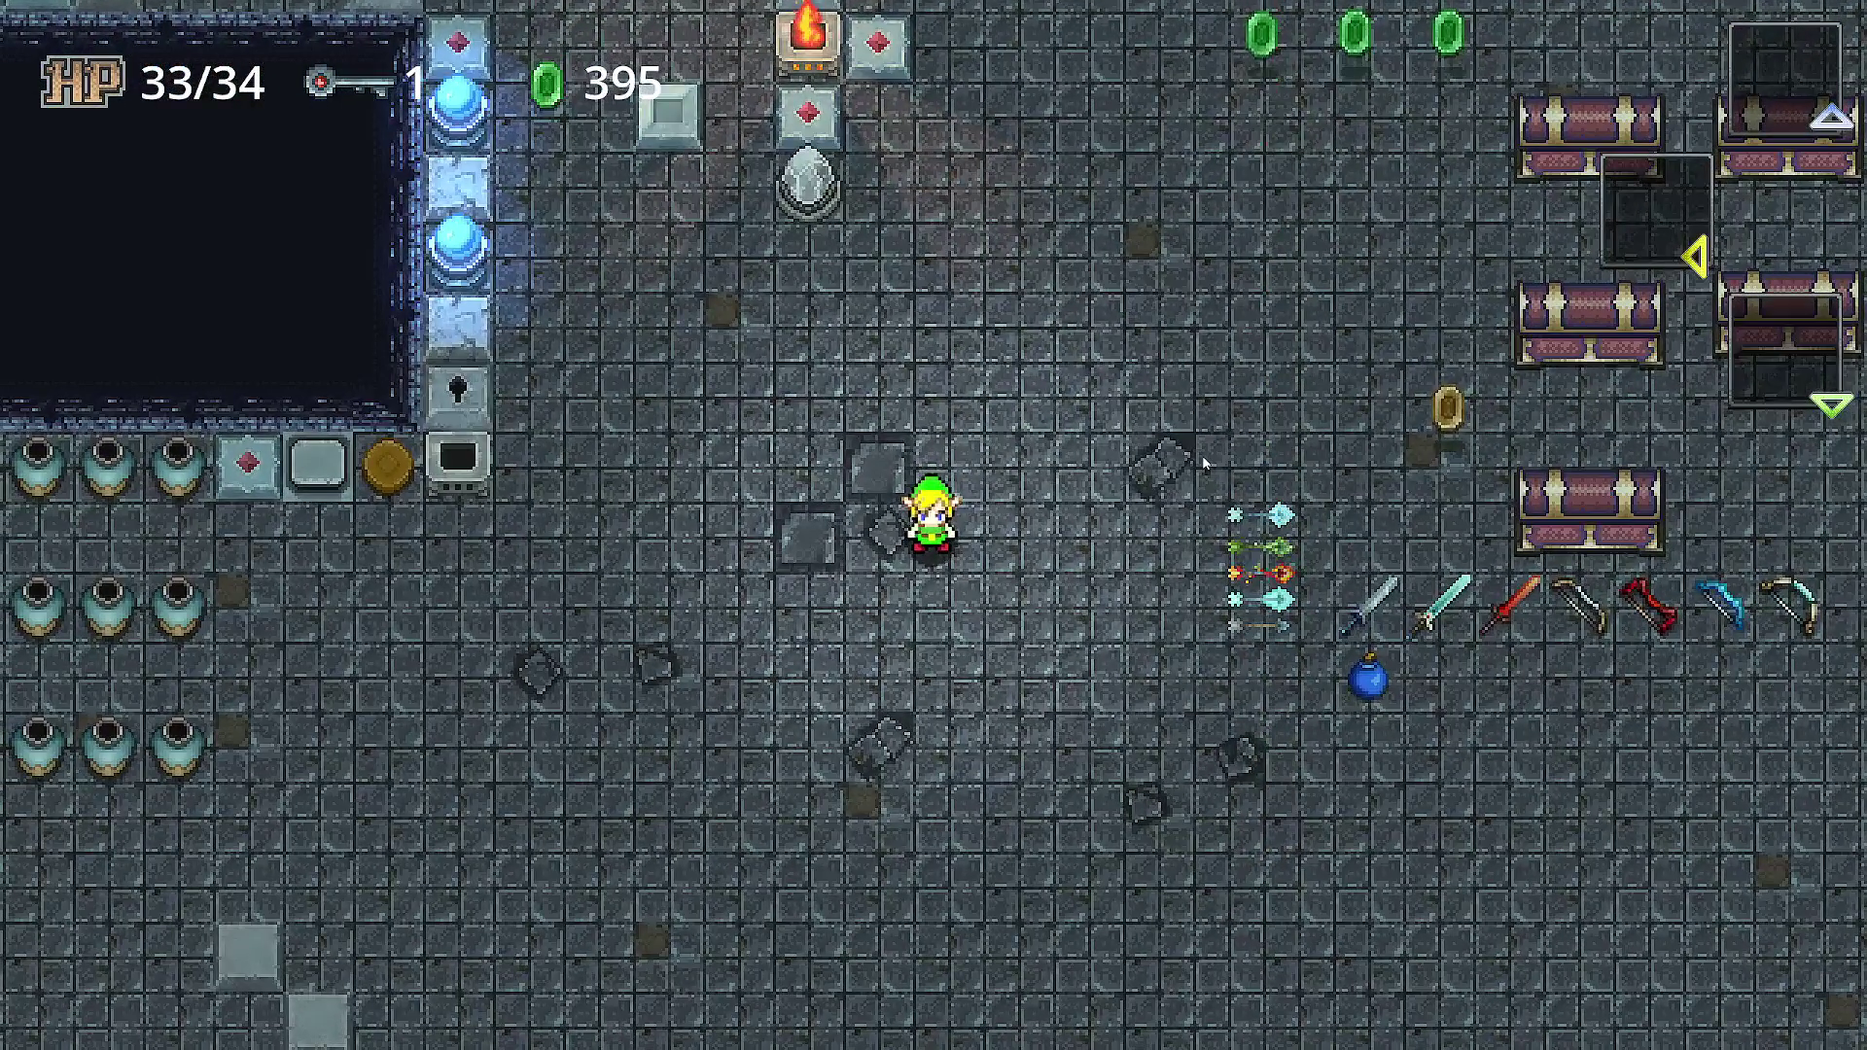
# - Toggle fullscreen on and off repeatedly with F11, then snap the game window to the left half
pyautogui.press('F11')
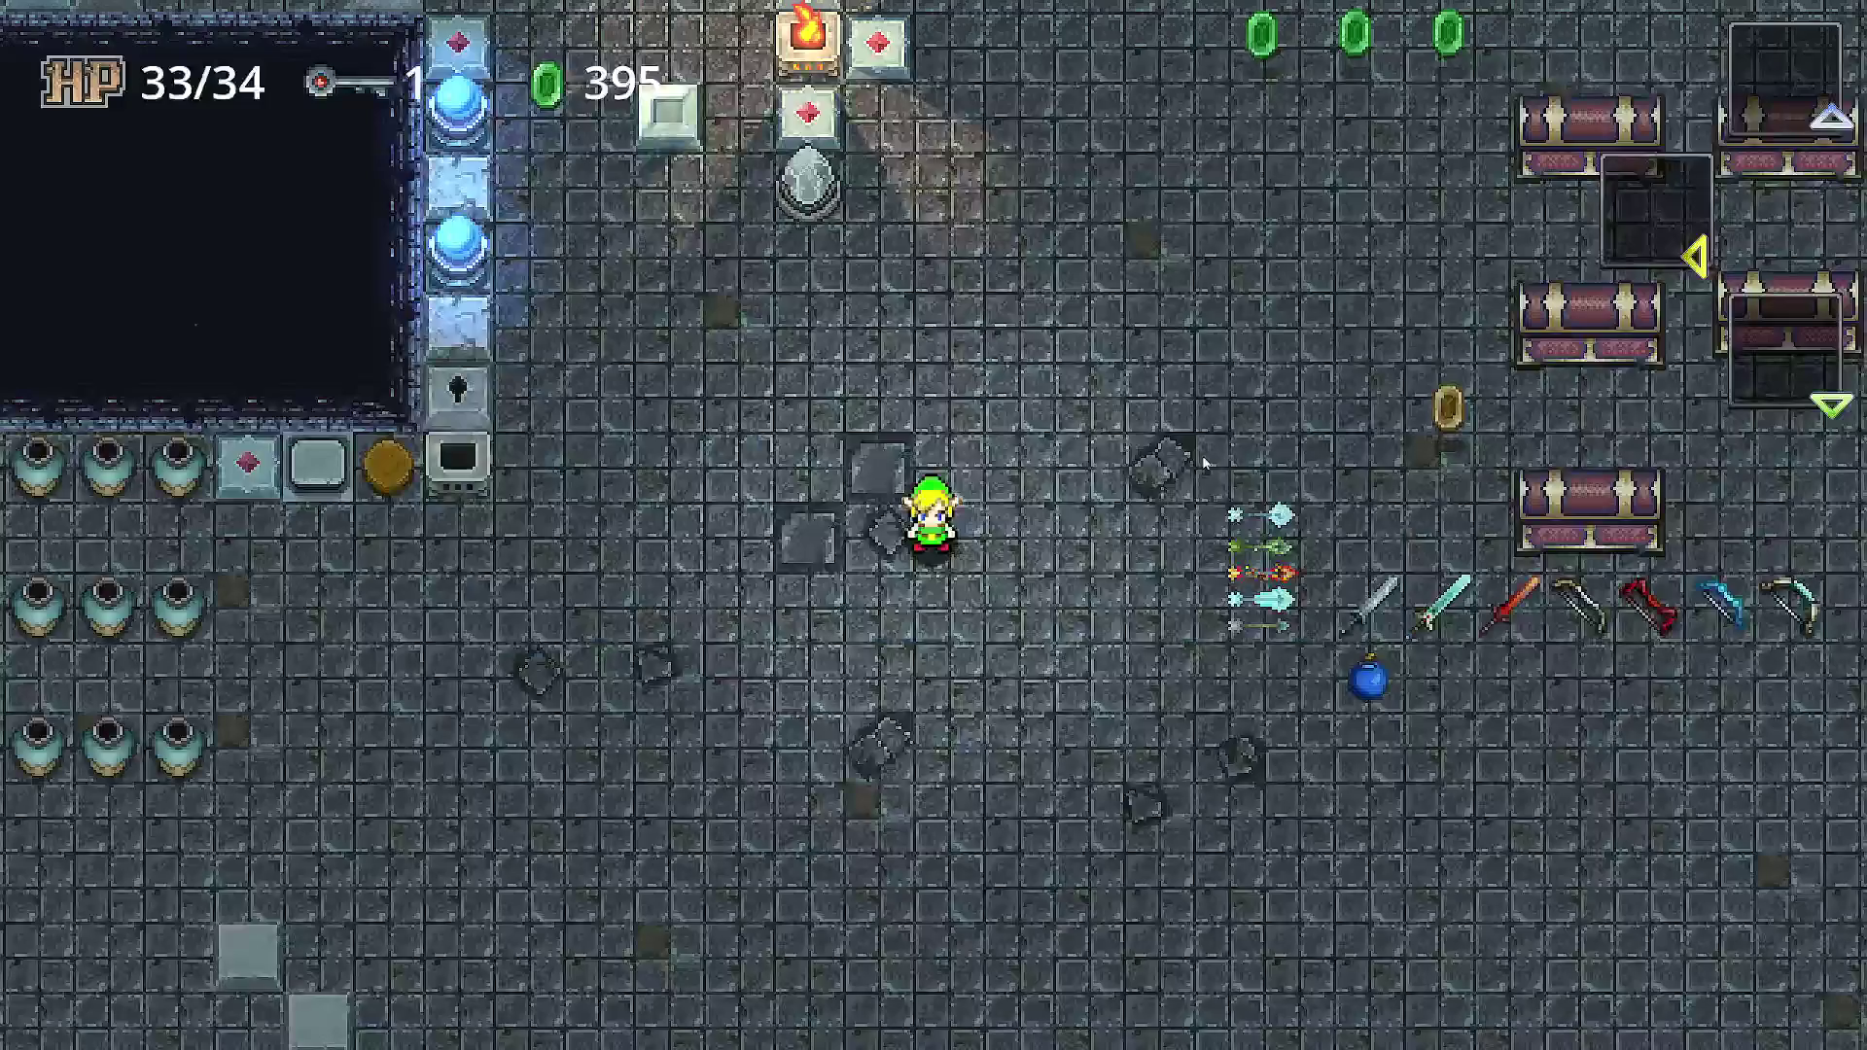
pyautogui.press('F11')
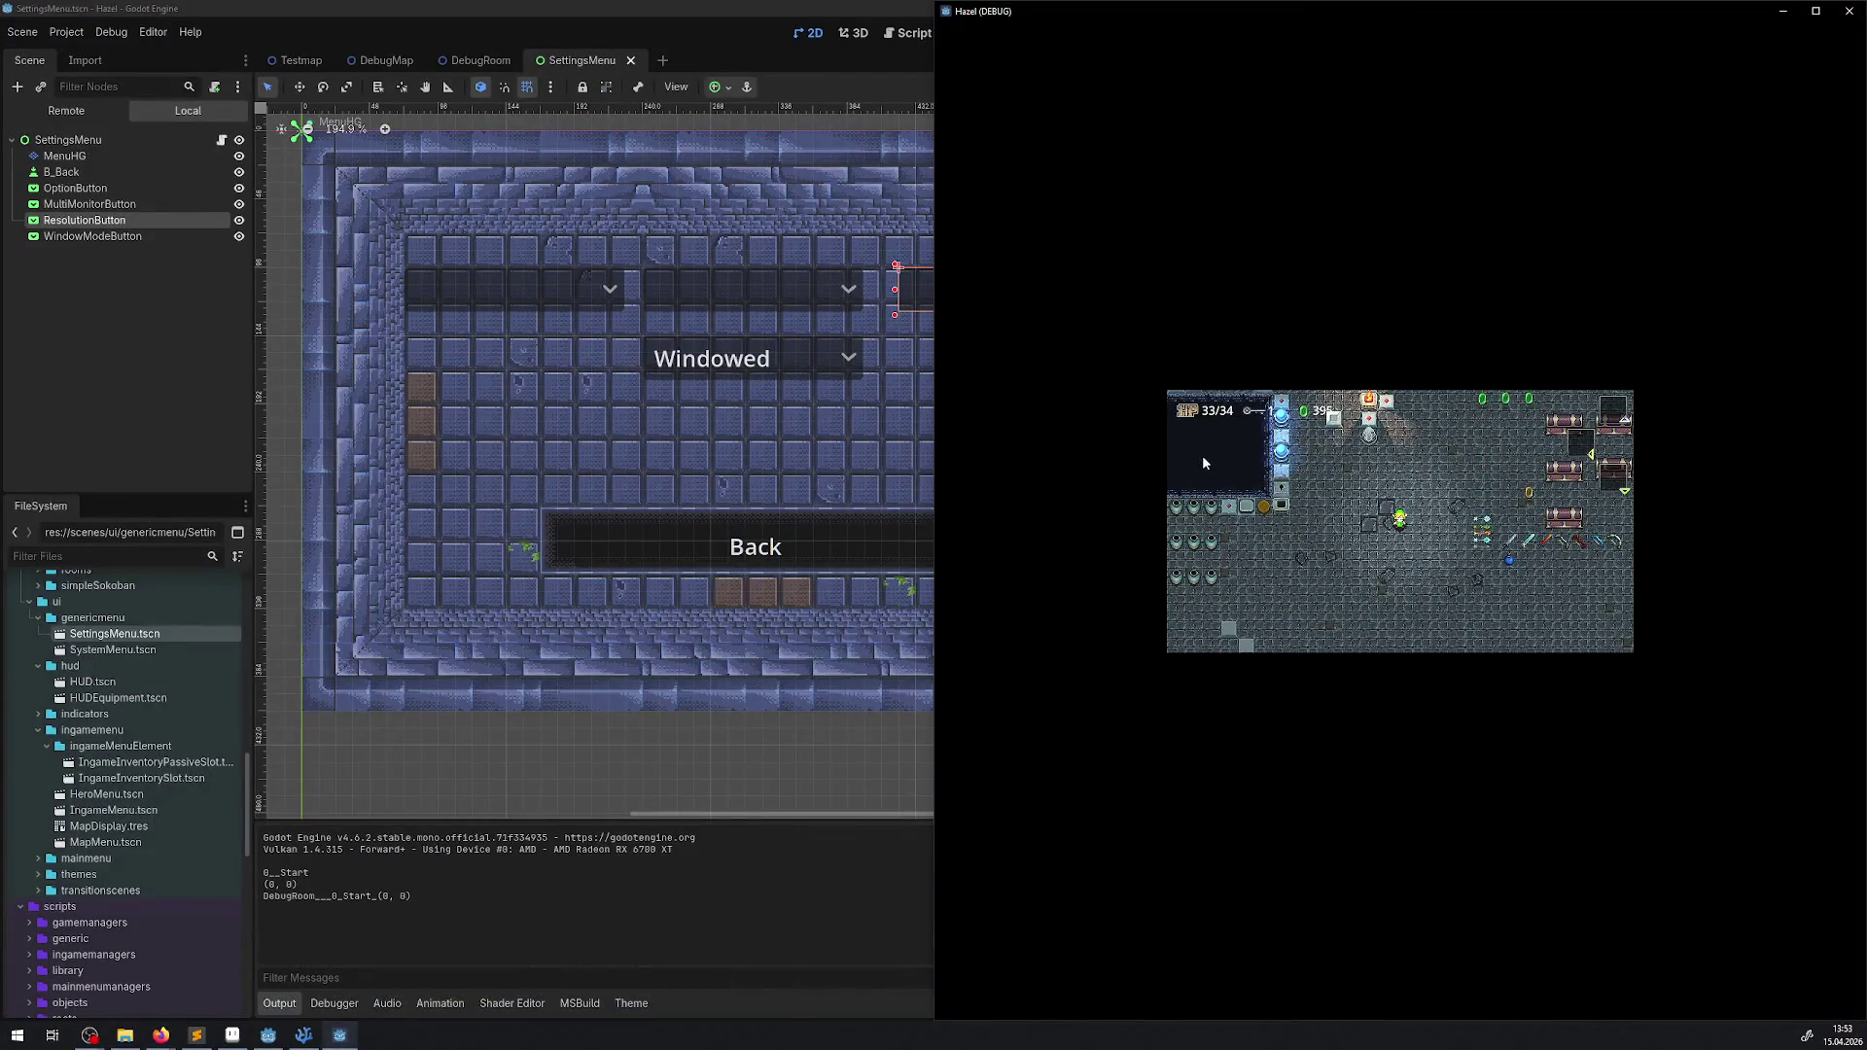
pyautogui.press('F11')
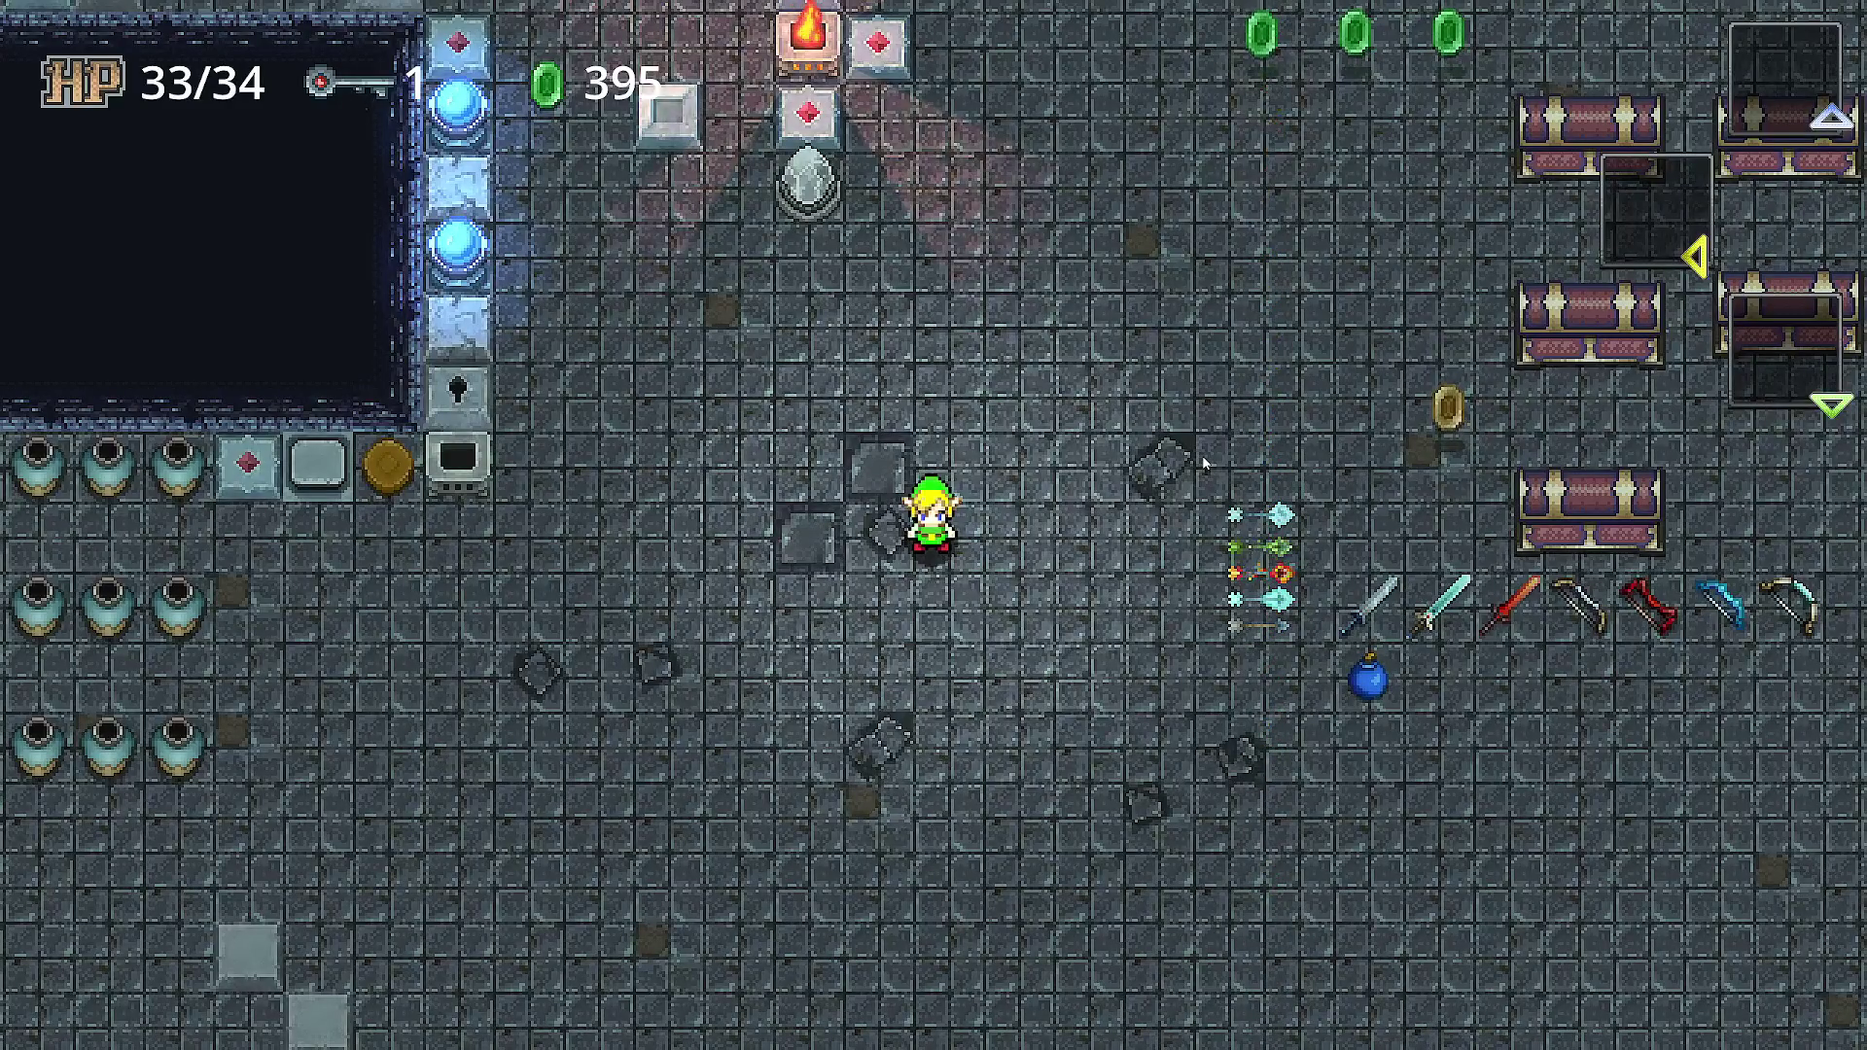
pyautogui.press('F11')
pyautogui.press('F11')
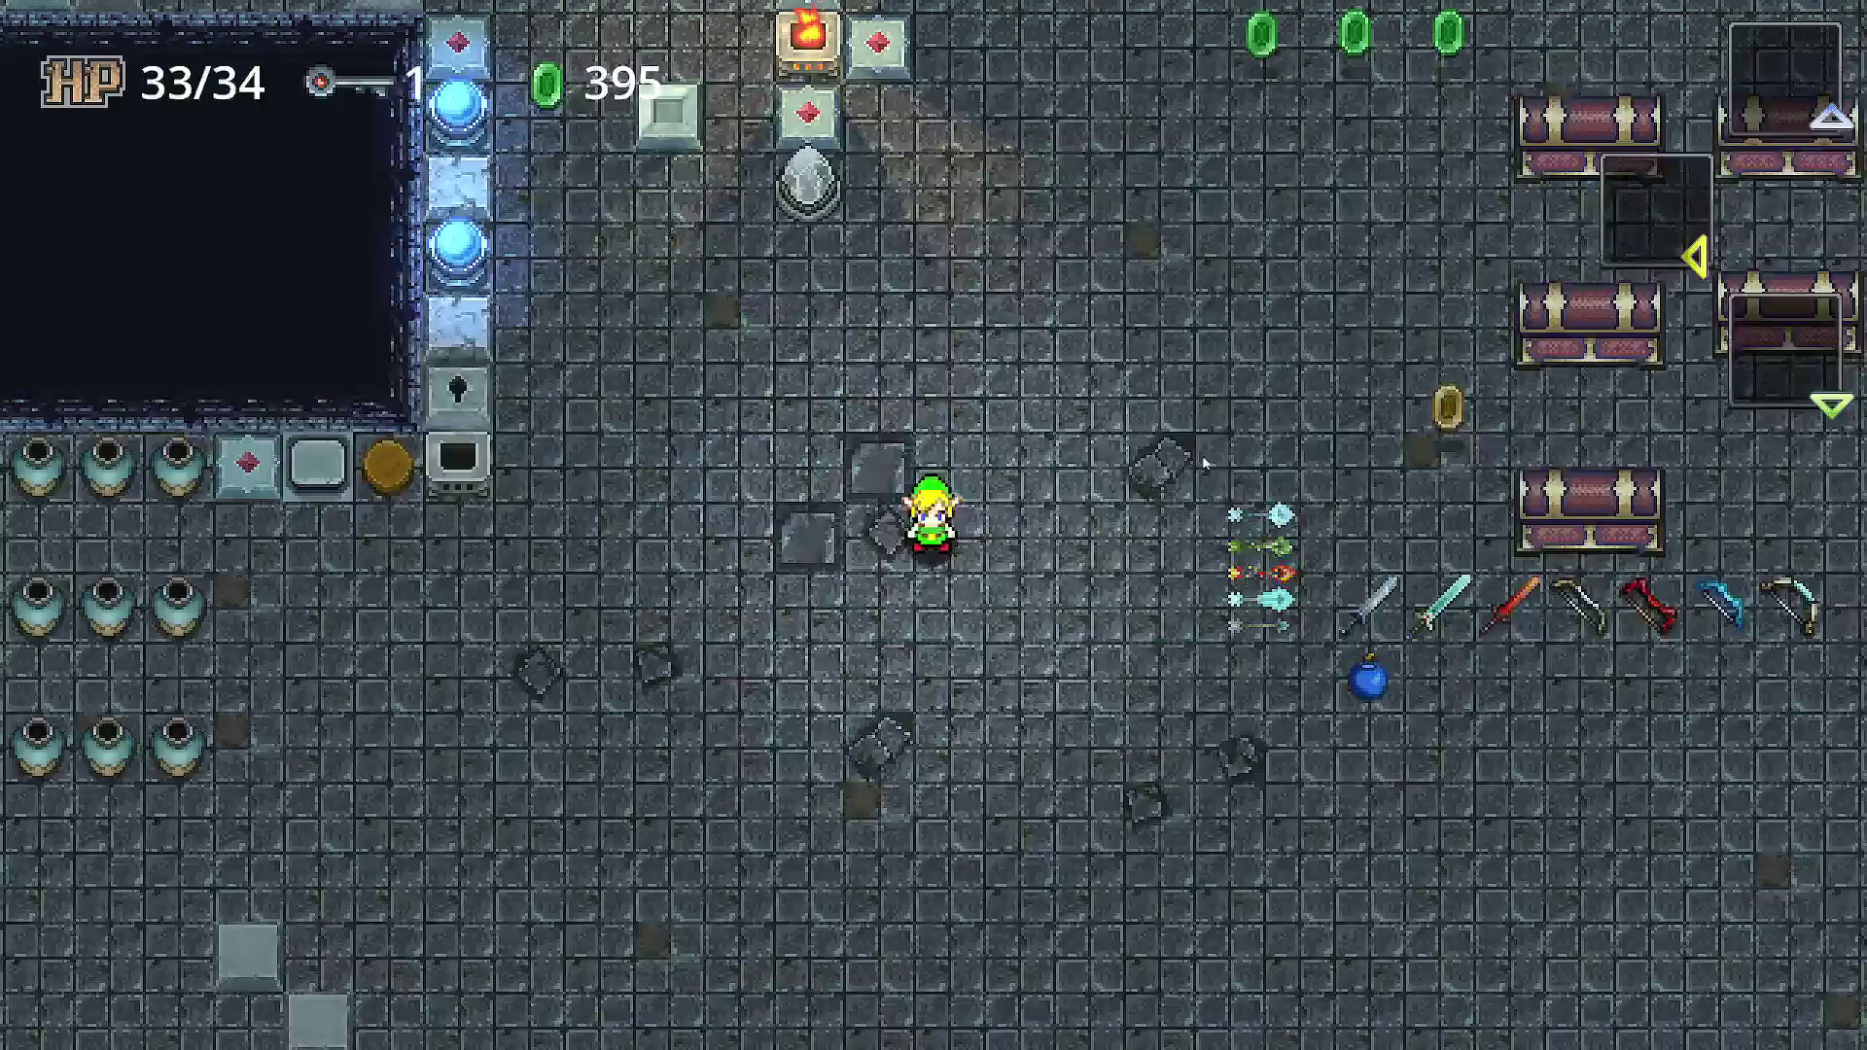
pyautogui.press('F11')
pyautogui.press('super+Left')
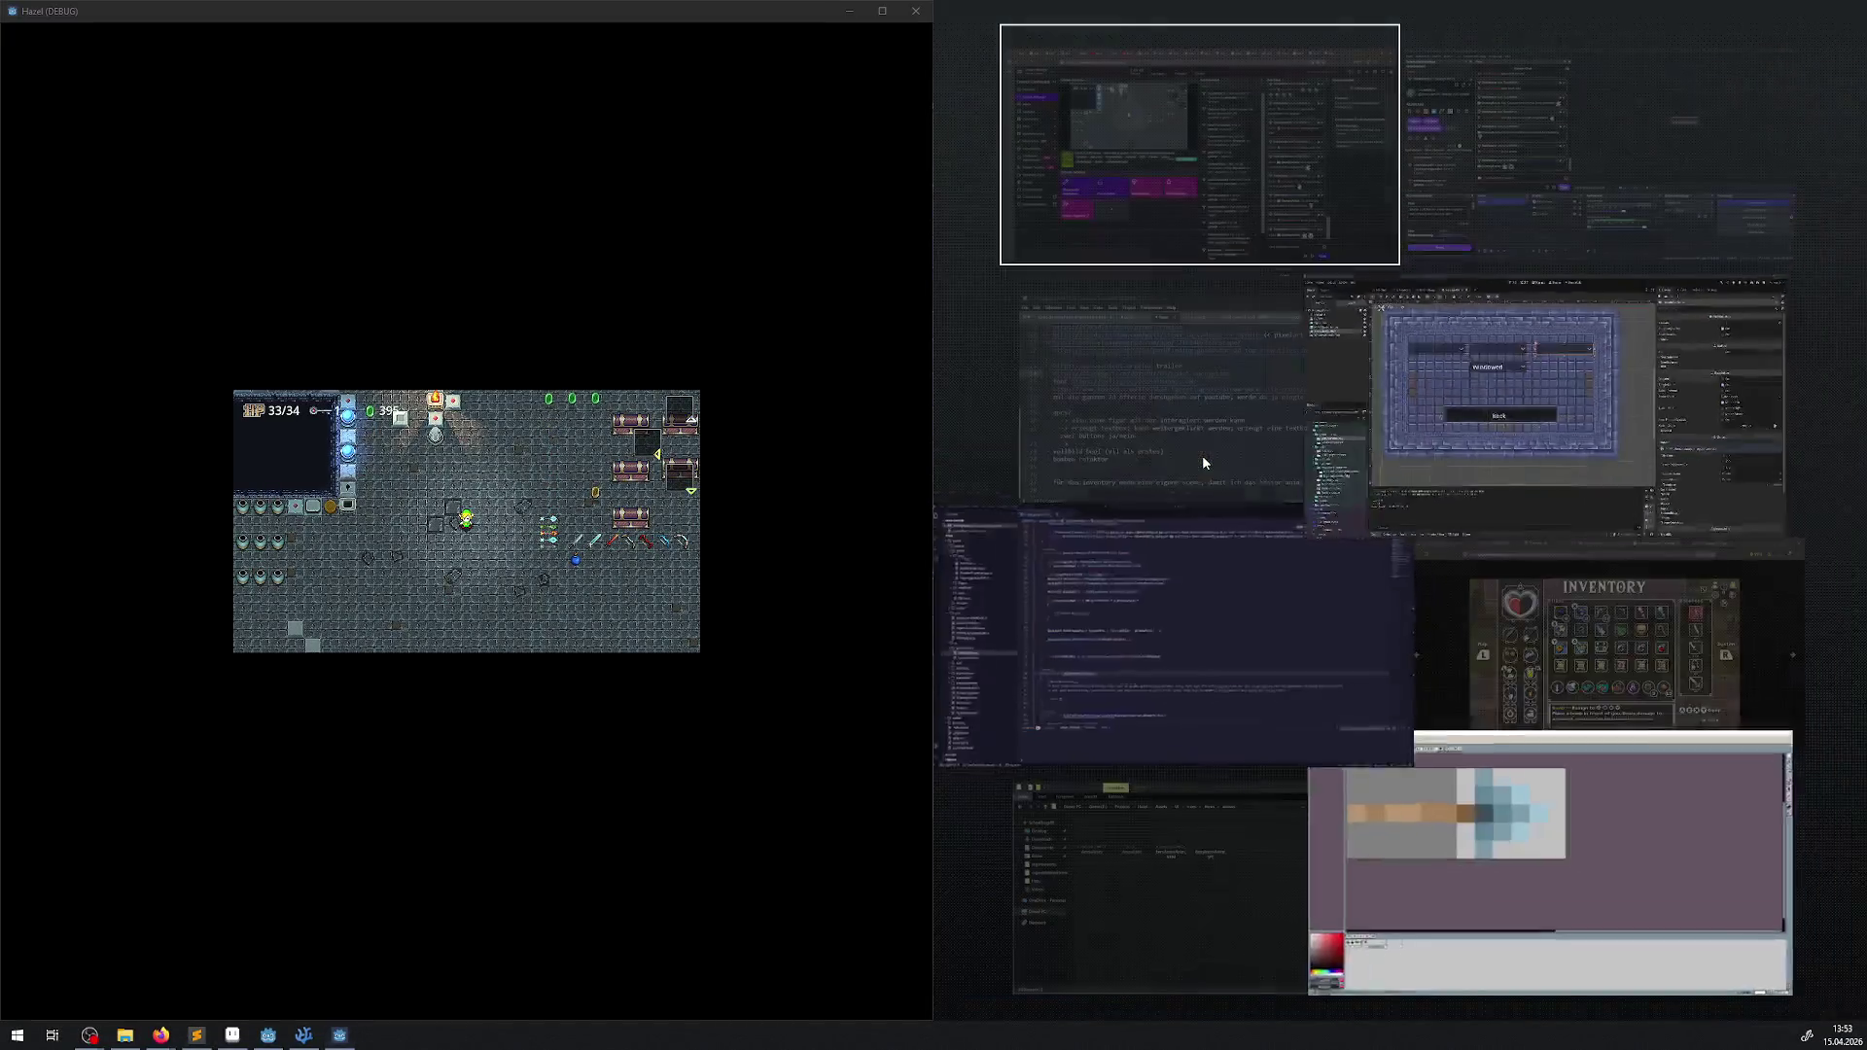
# - Toggle the game fullscreen and back, shrink its window with F8, and open the pause menu
pyautogui.click(772, 502)
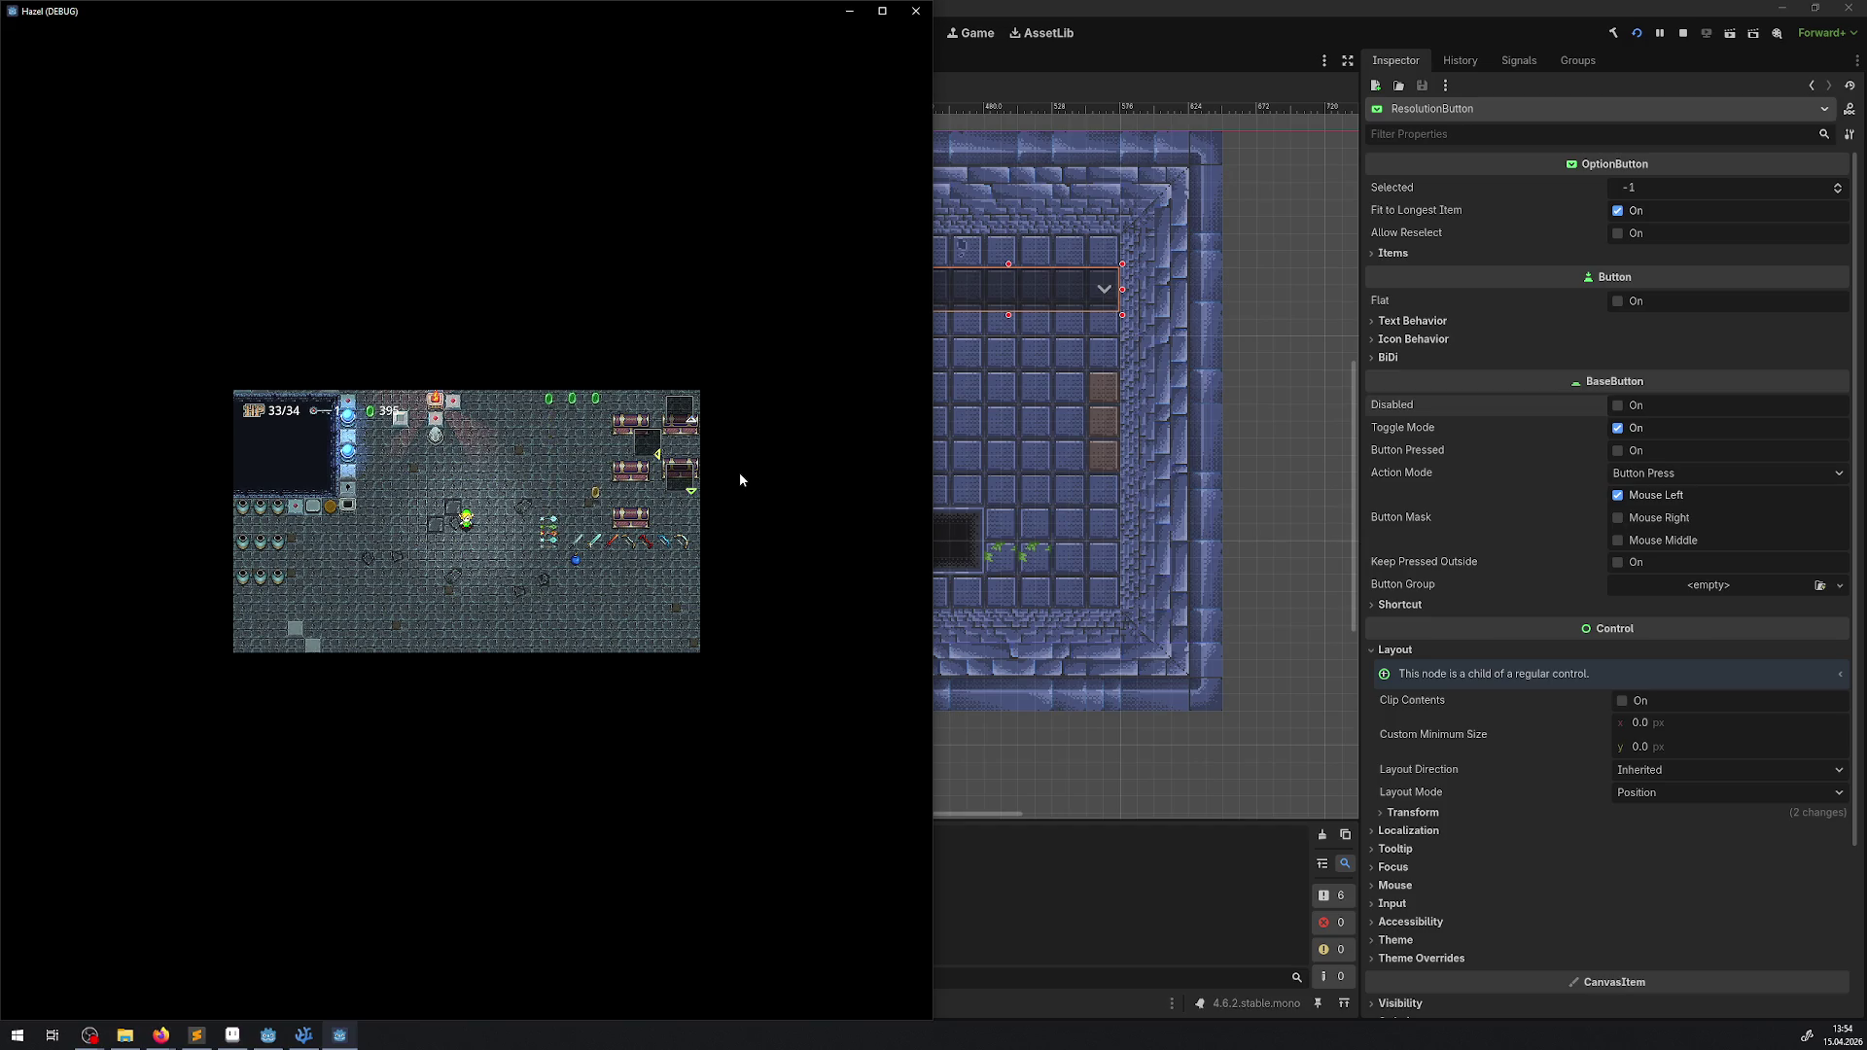
pyautogui.press('F11')
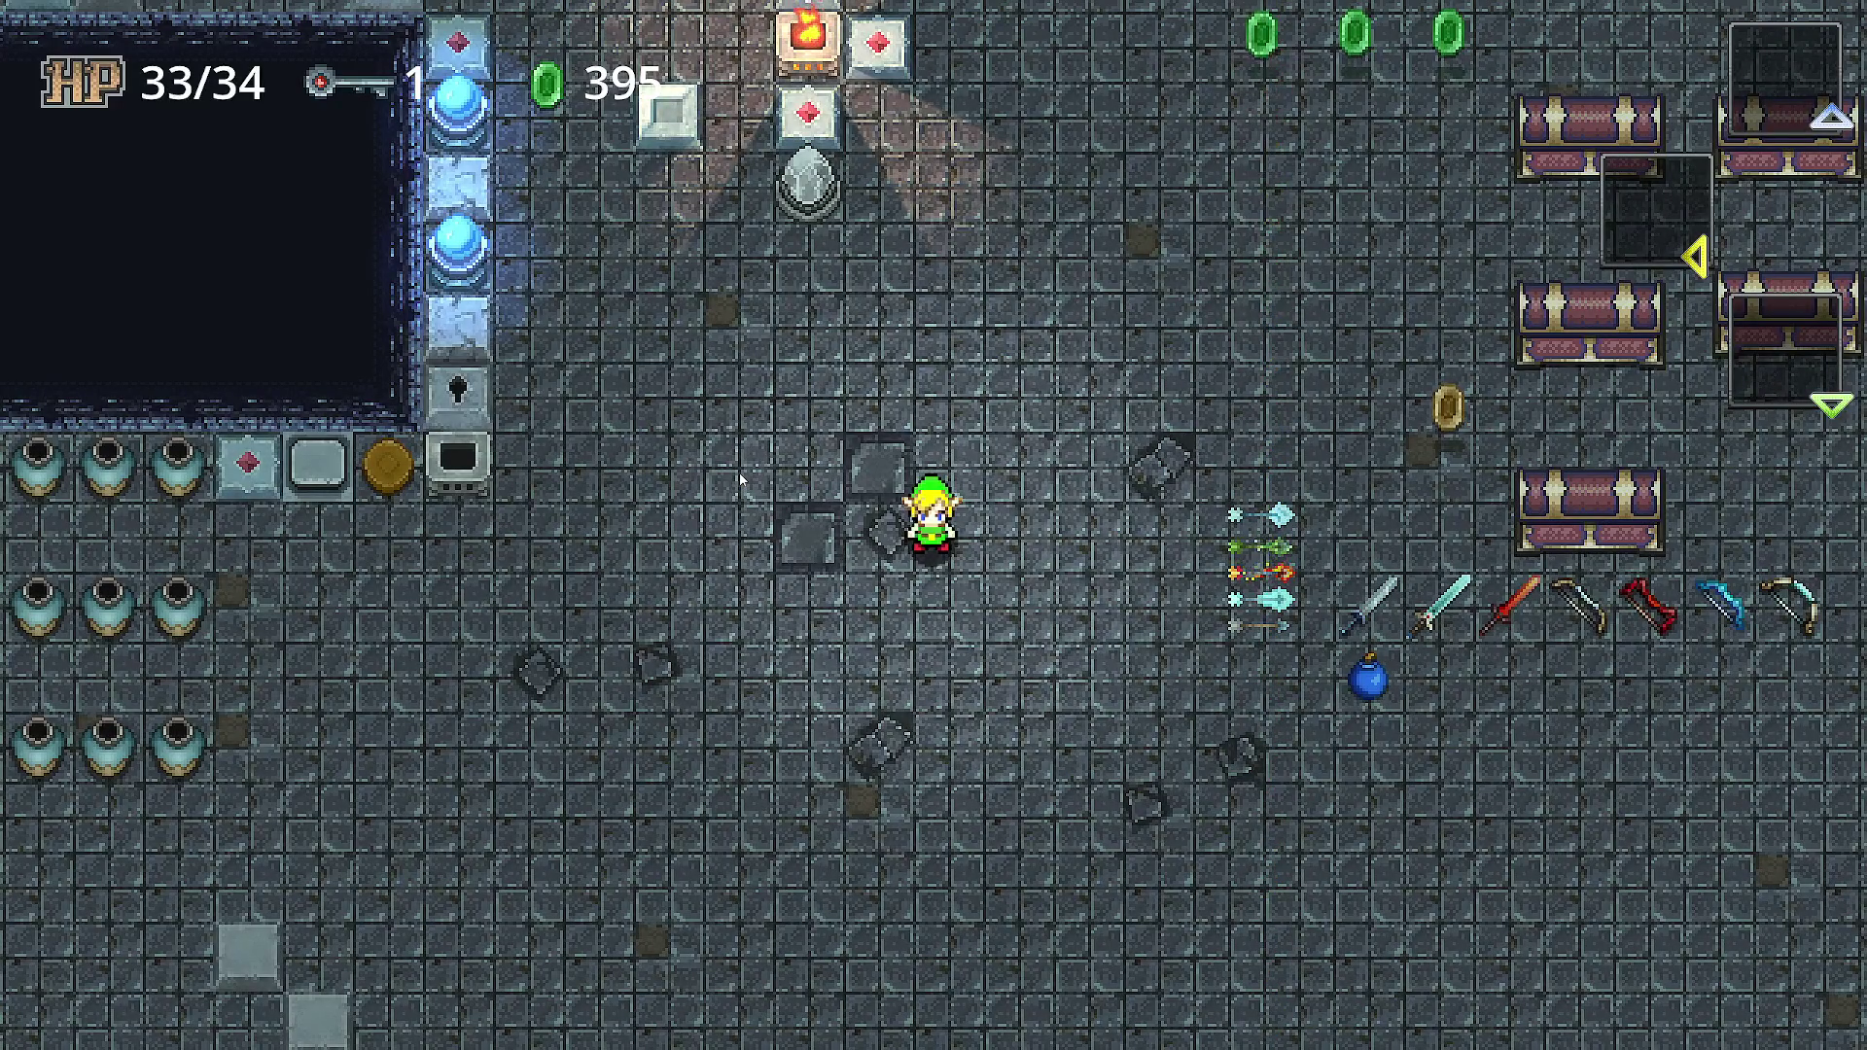
pyautogui.press('F11')
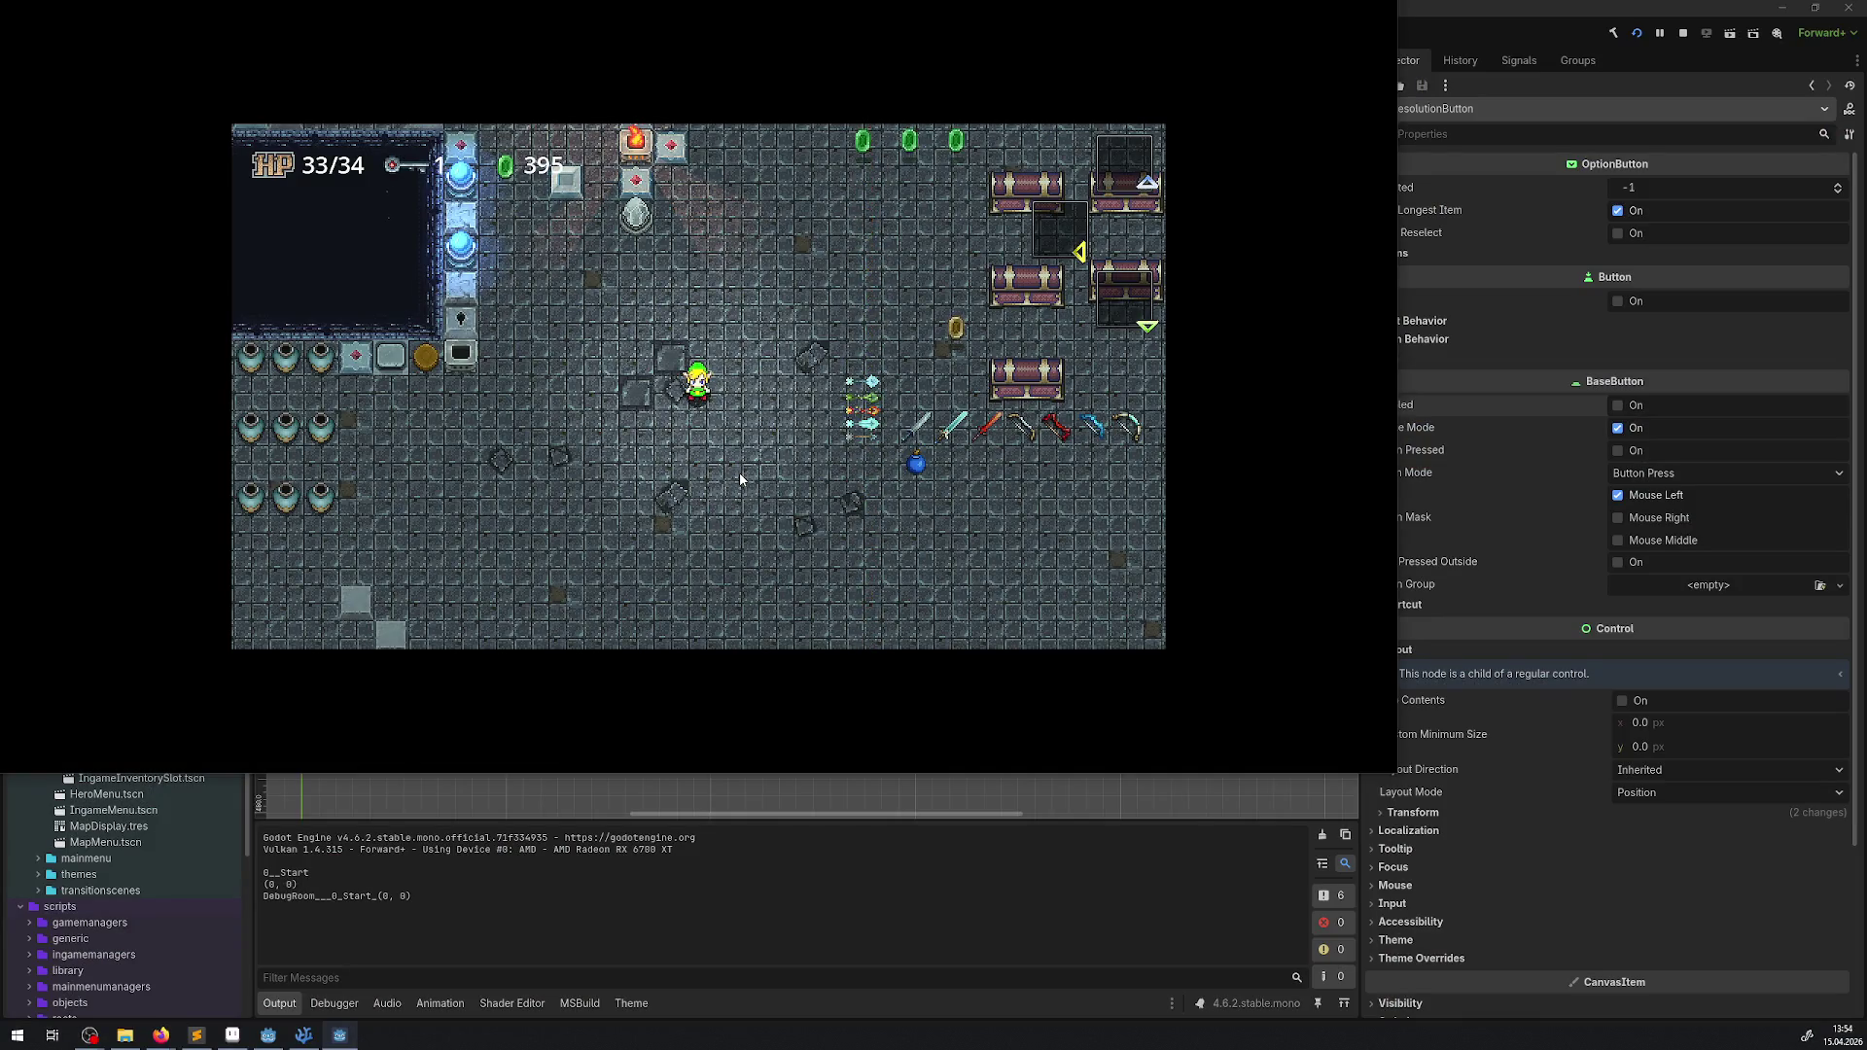
pyautogui.press('F8')
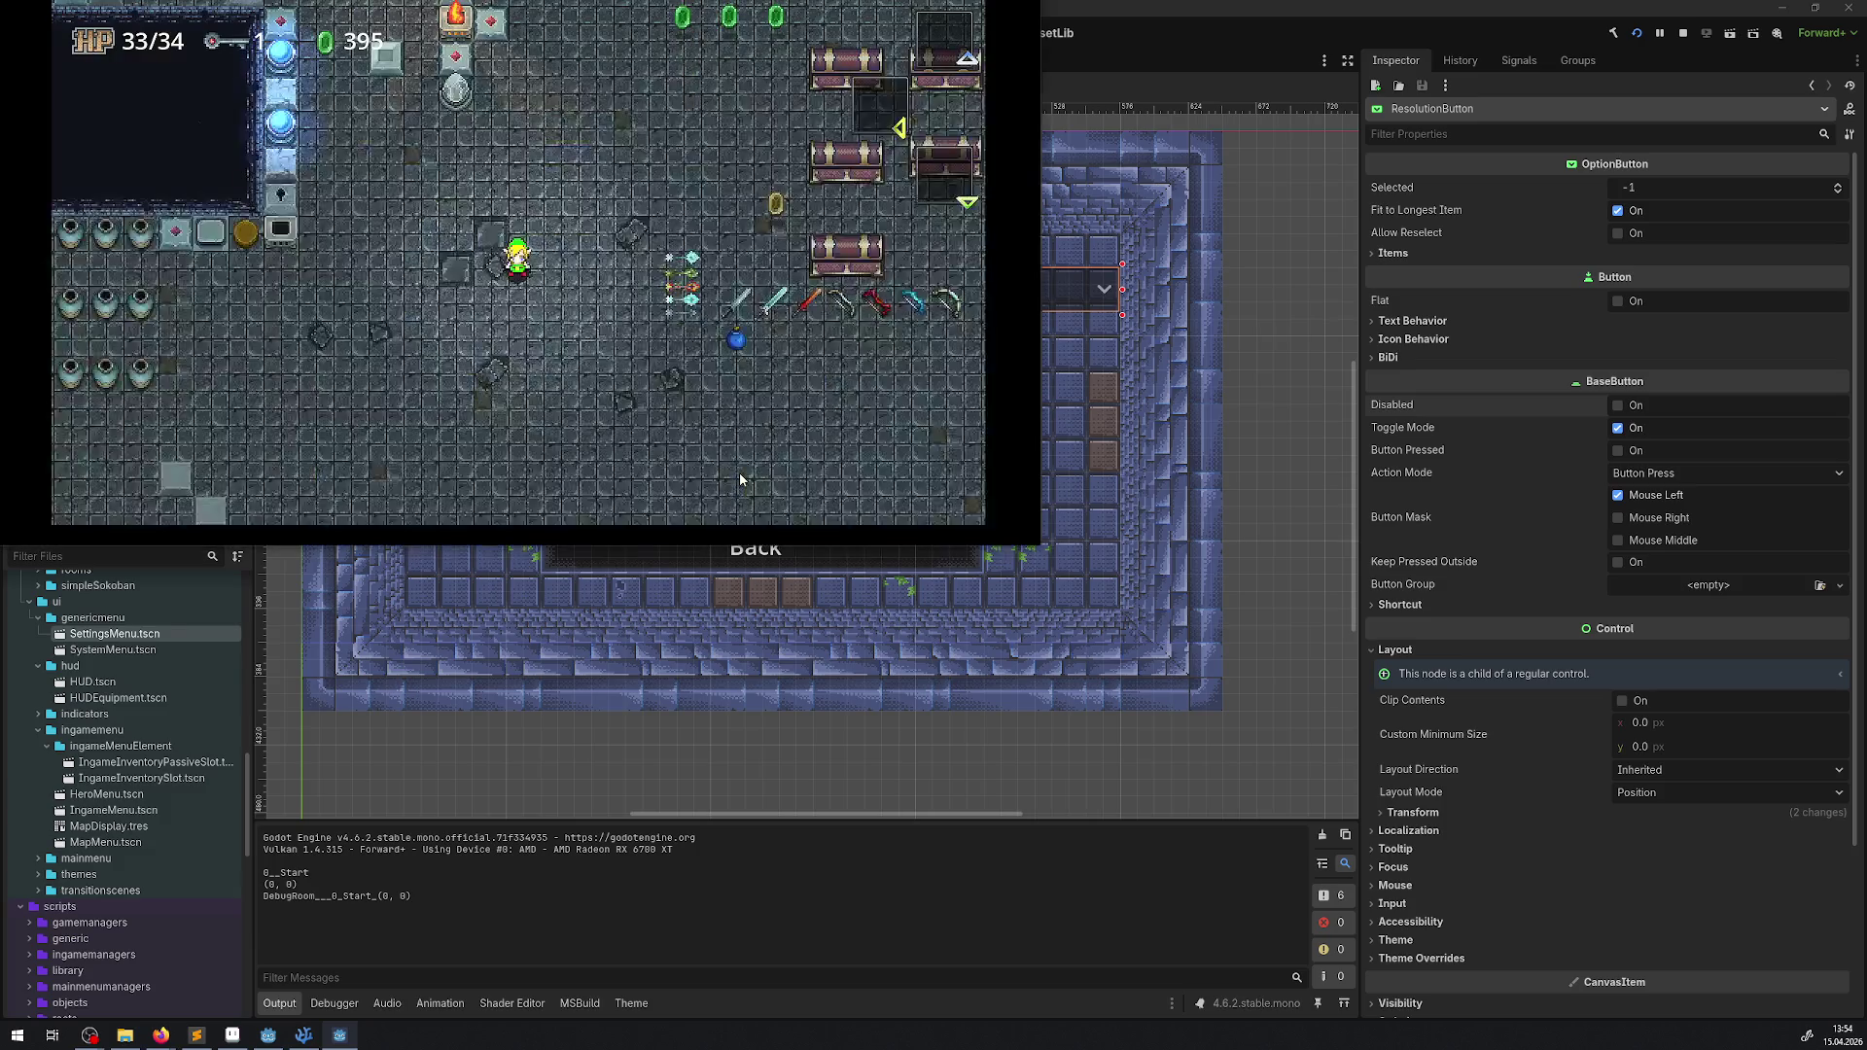
pyautogui.press('Escape')
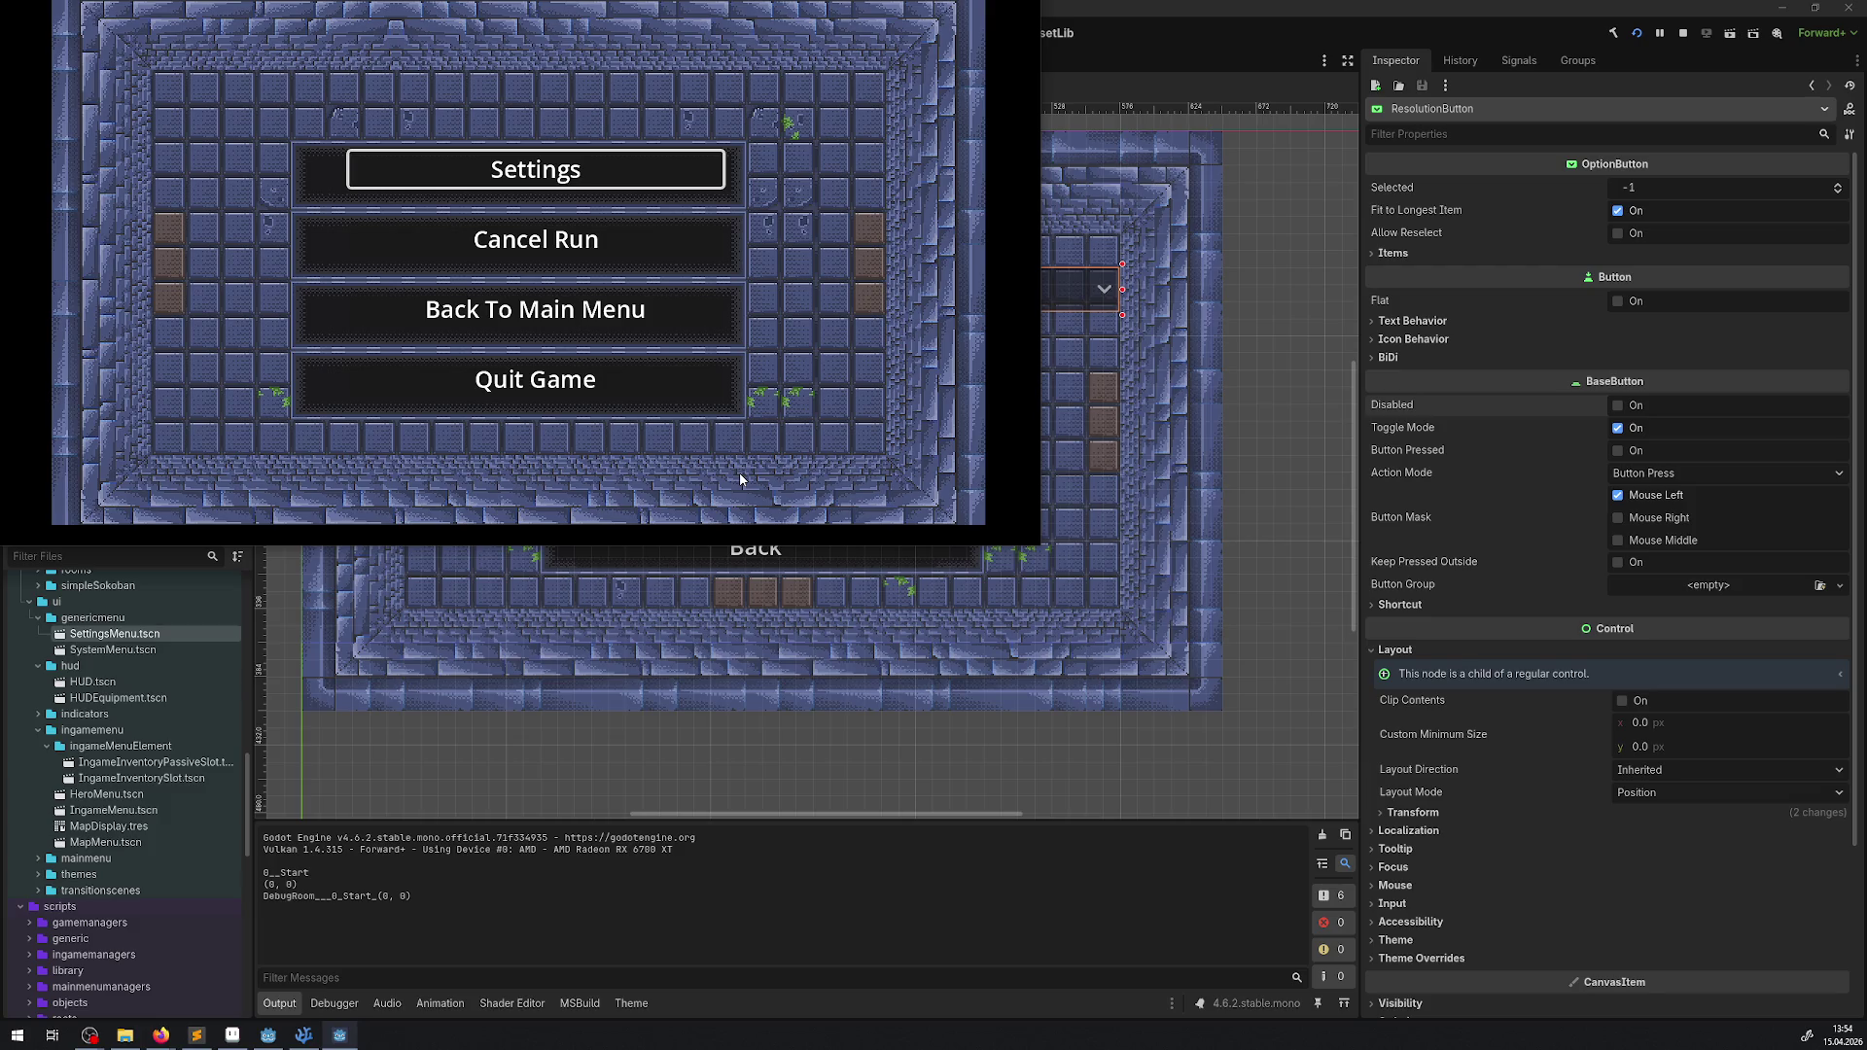
# - Open the game's settings and switch the resolution to 1920x1080
pyautogui.press('Return')
pyautogui.press('Up')
pyautogui.press('Up')
pyautogui.press('Right')
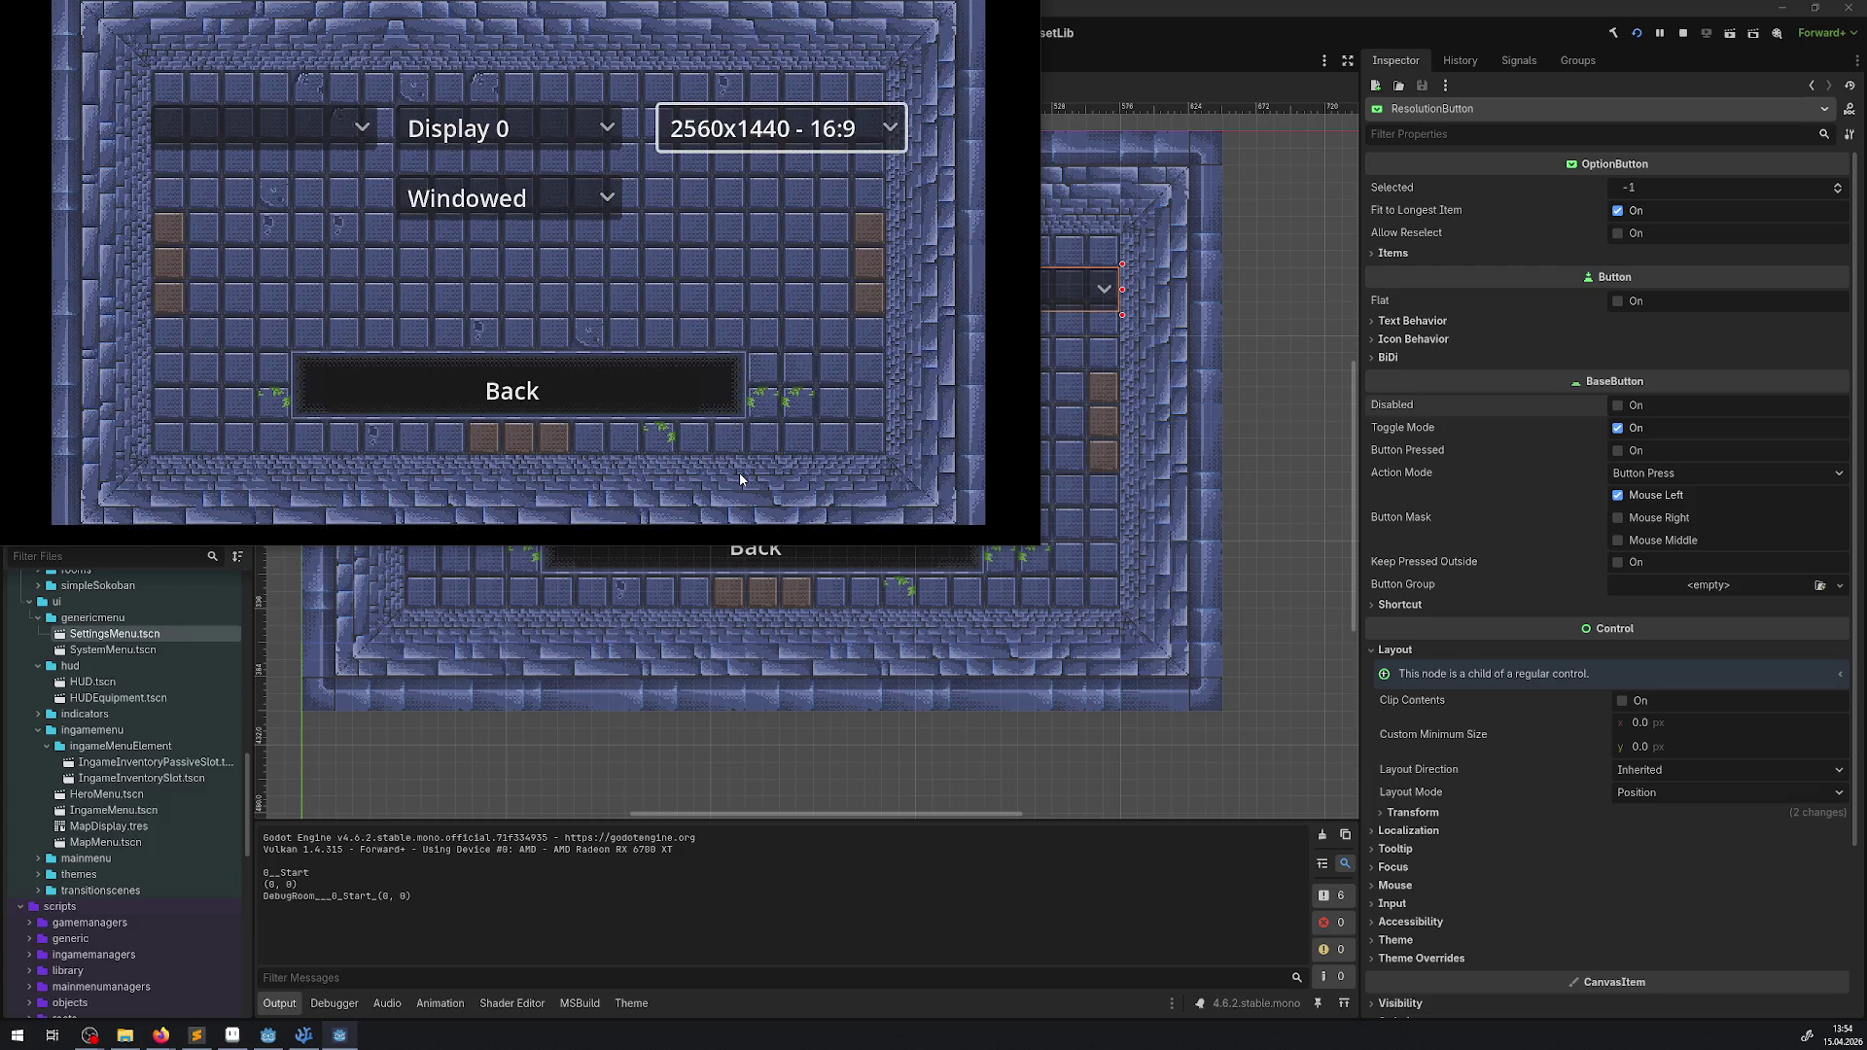
pyautogui.press('Return')
pyautogui.press('Escape')
pyautogui.press('Return')
pyautogui.press('Up')
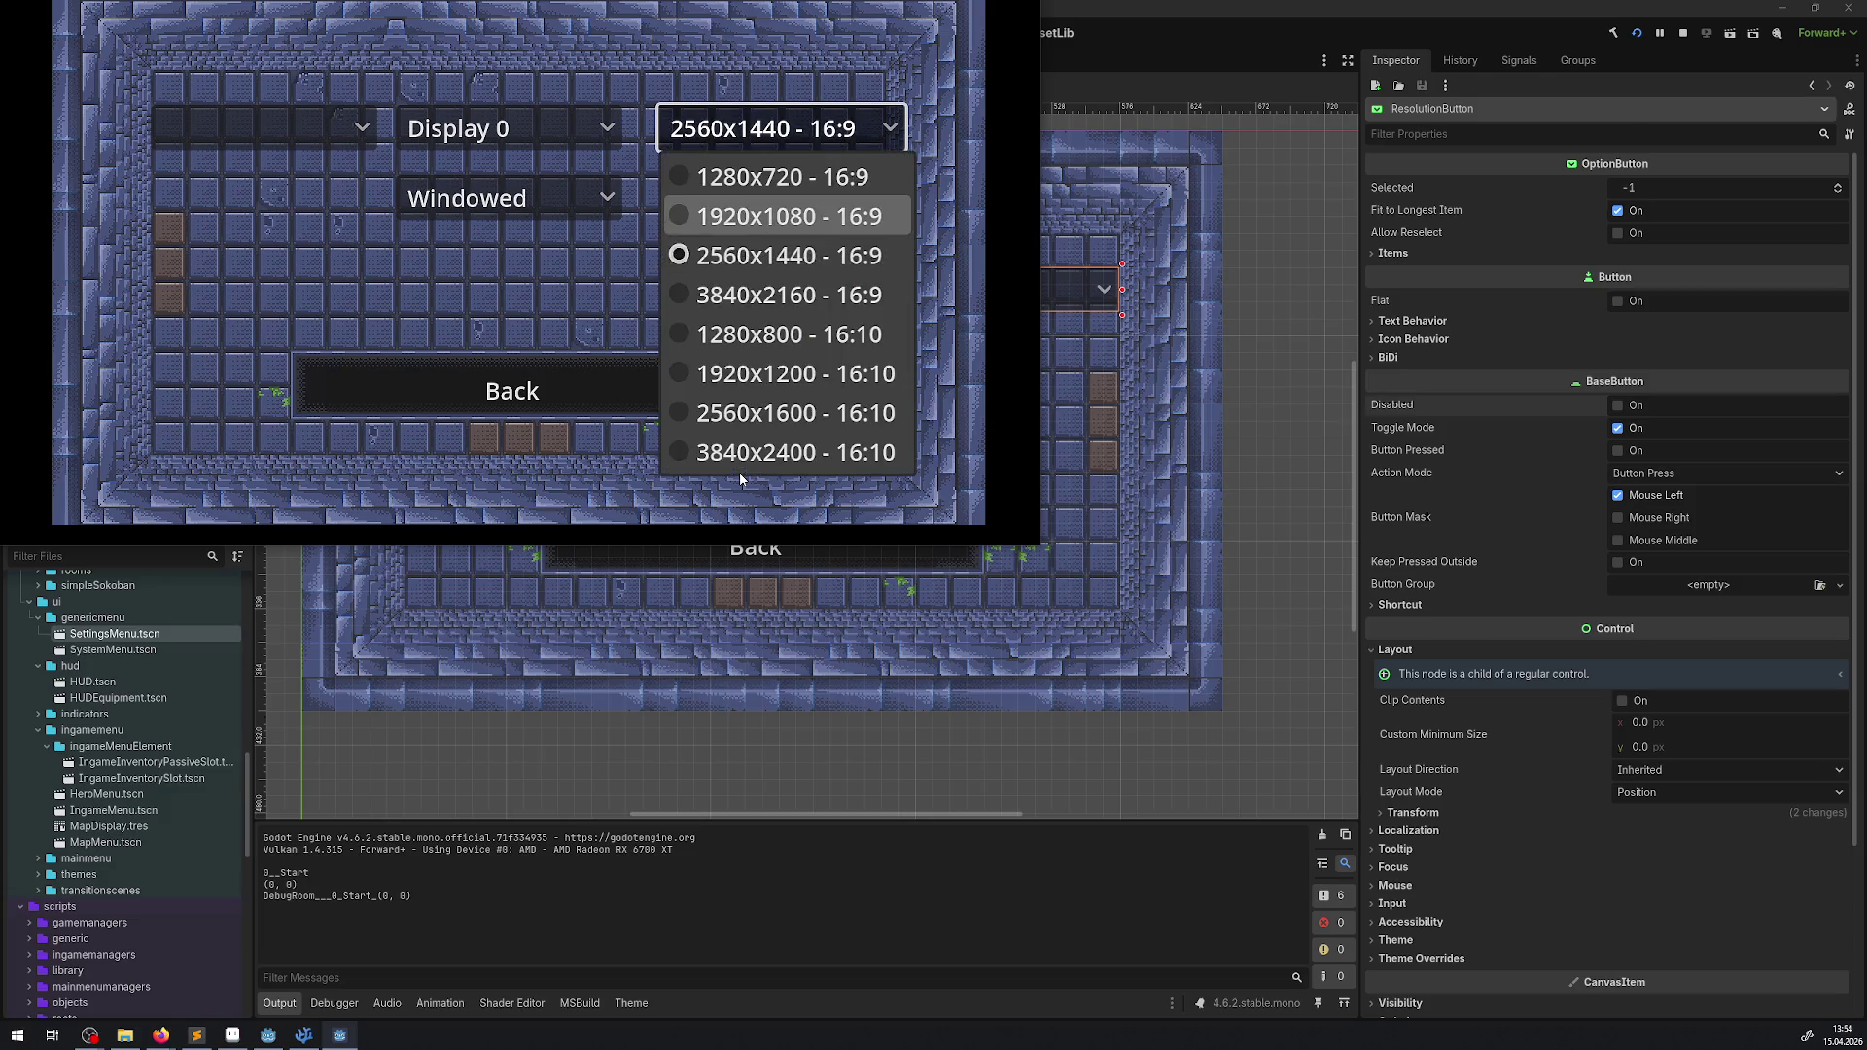
pyautogui.press('Return')
# - Set the resolution back to 2560x1440 and go back to the pause menu
pyautogui.press('Return')
pyautogui.press('Down')
pyautogui.press('Return')
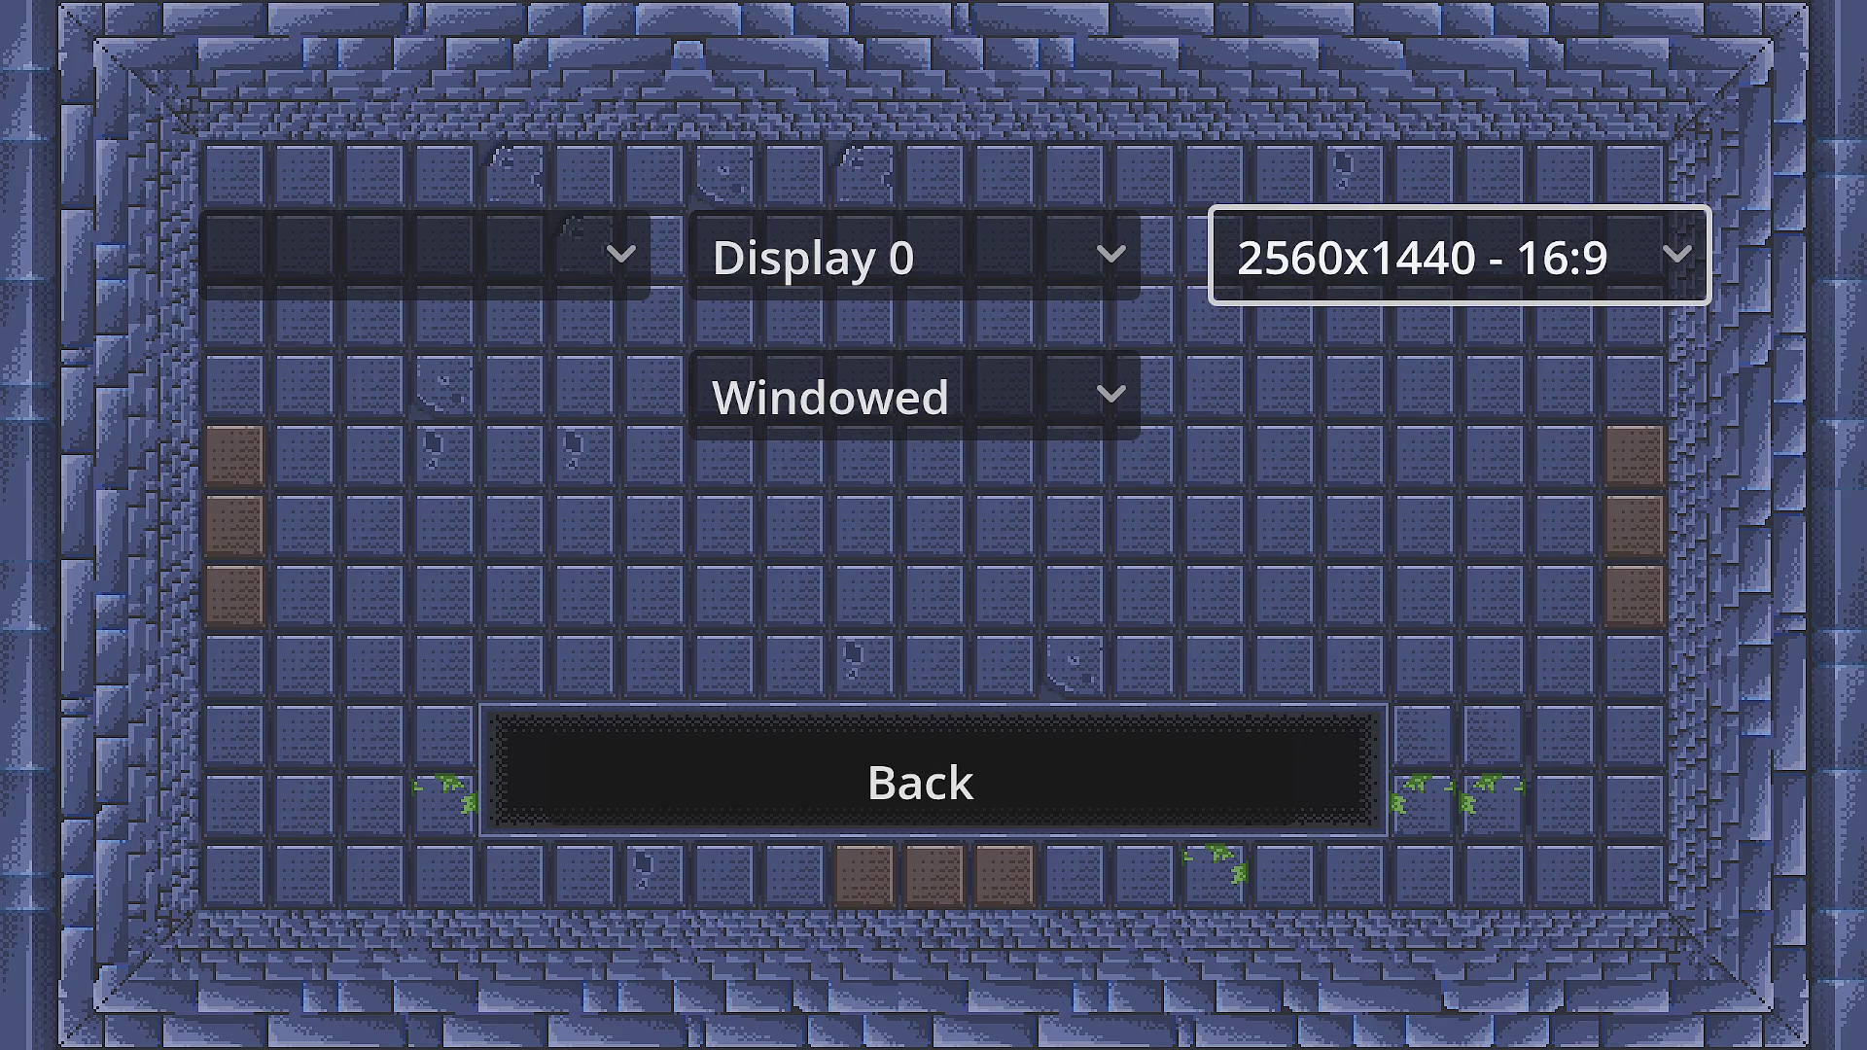
pyautogui.press('Down')
pyautogui.press('Down')
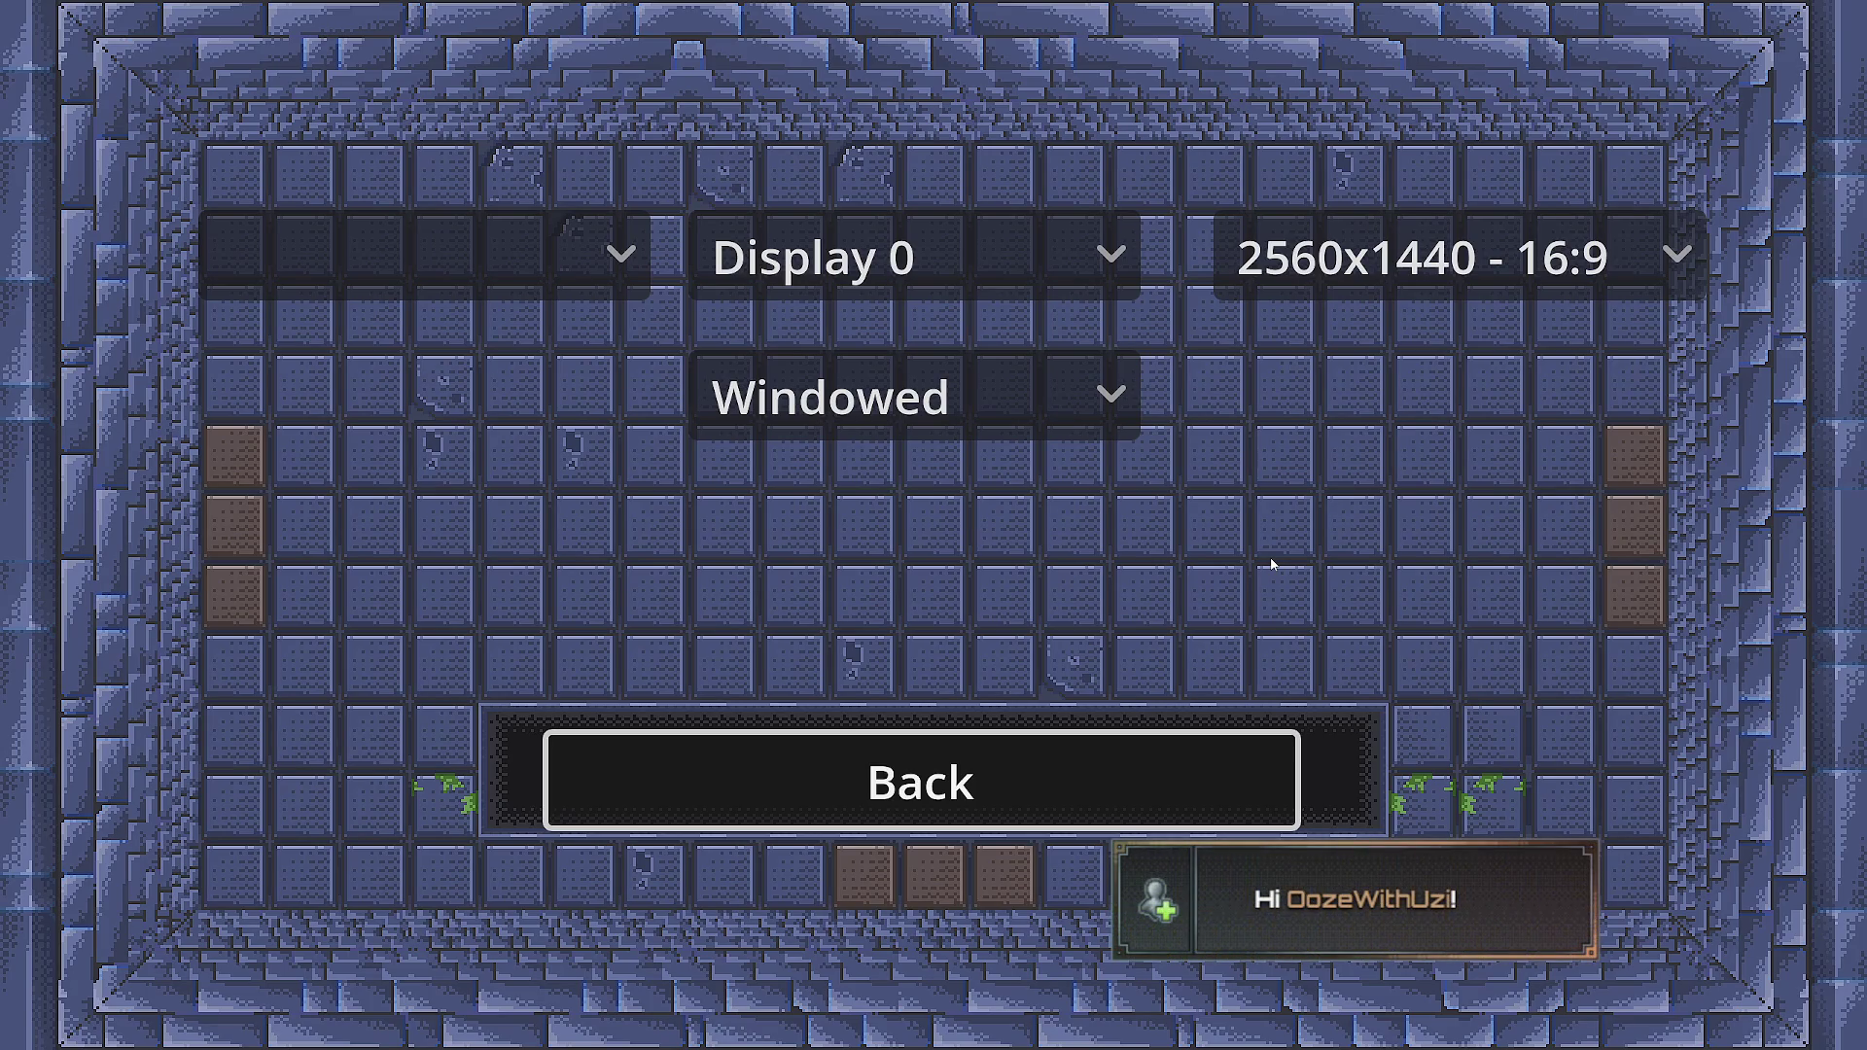
pyautogui.press('Return')
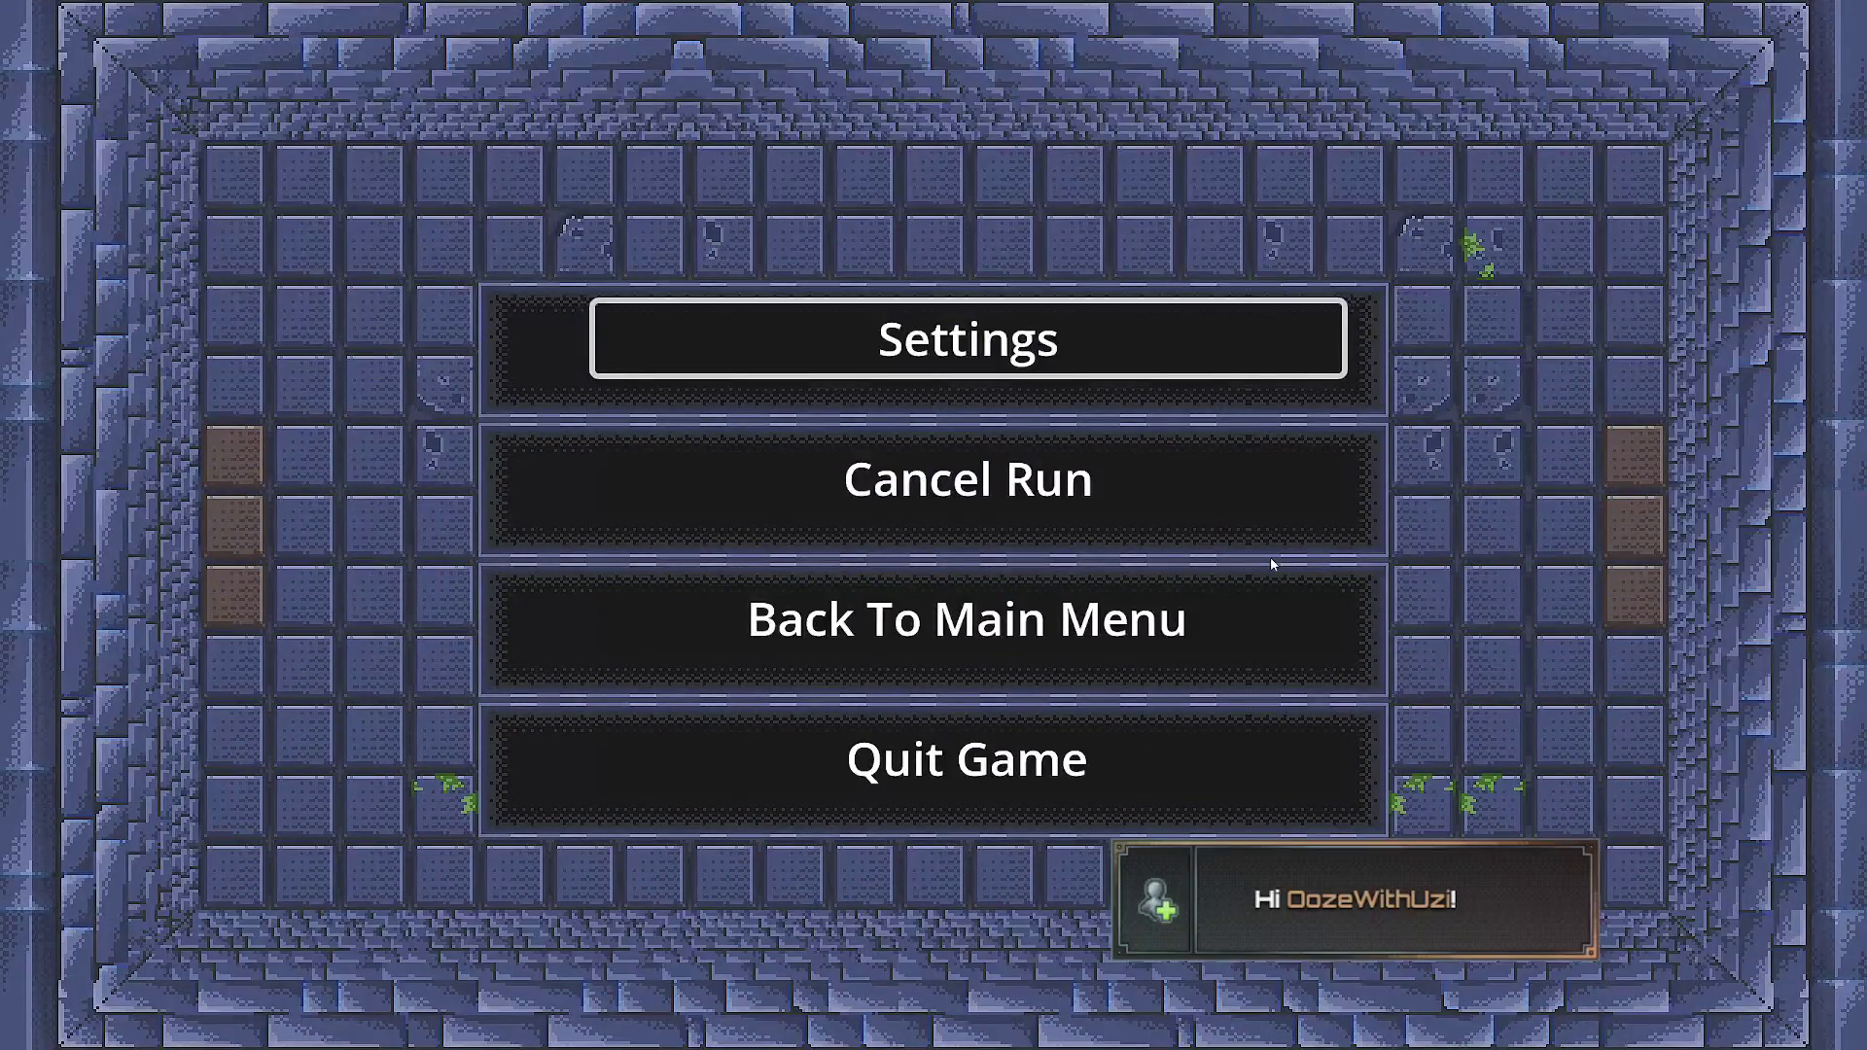
# - Close the pause menu and walk the hero down and right through the dungeon room
pyautogui.press('Escape')
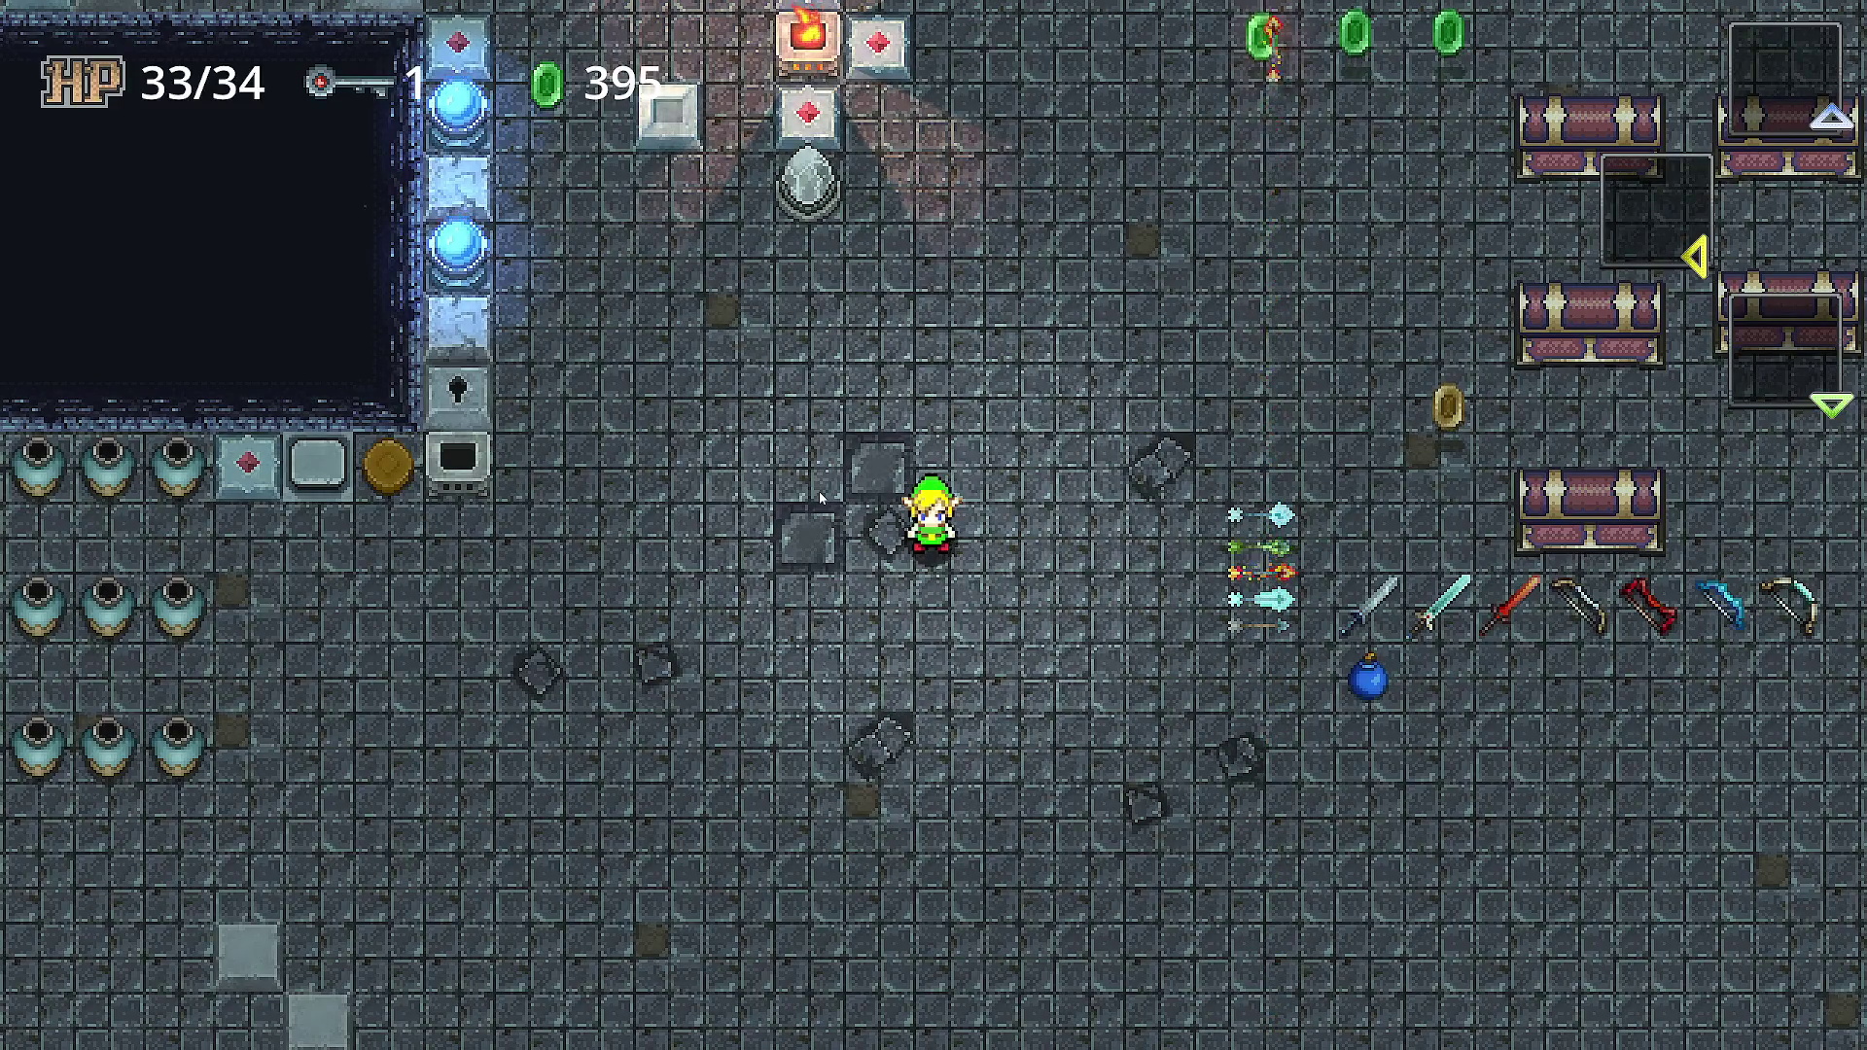
pyautogui.press('Down')
pyautogui.press('Right')
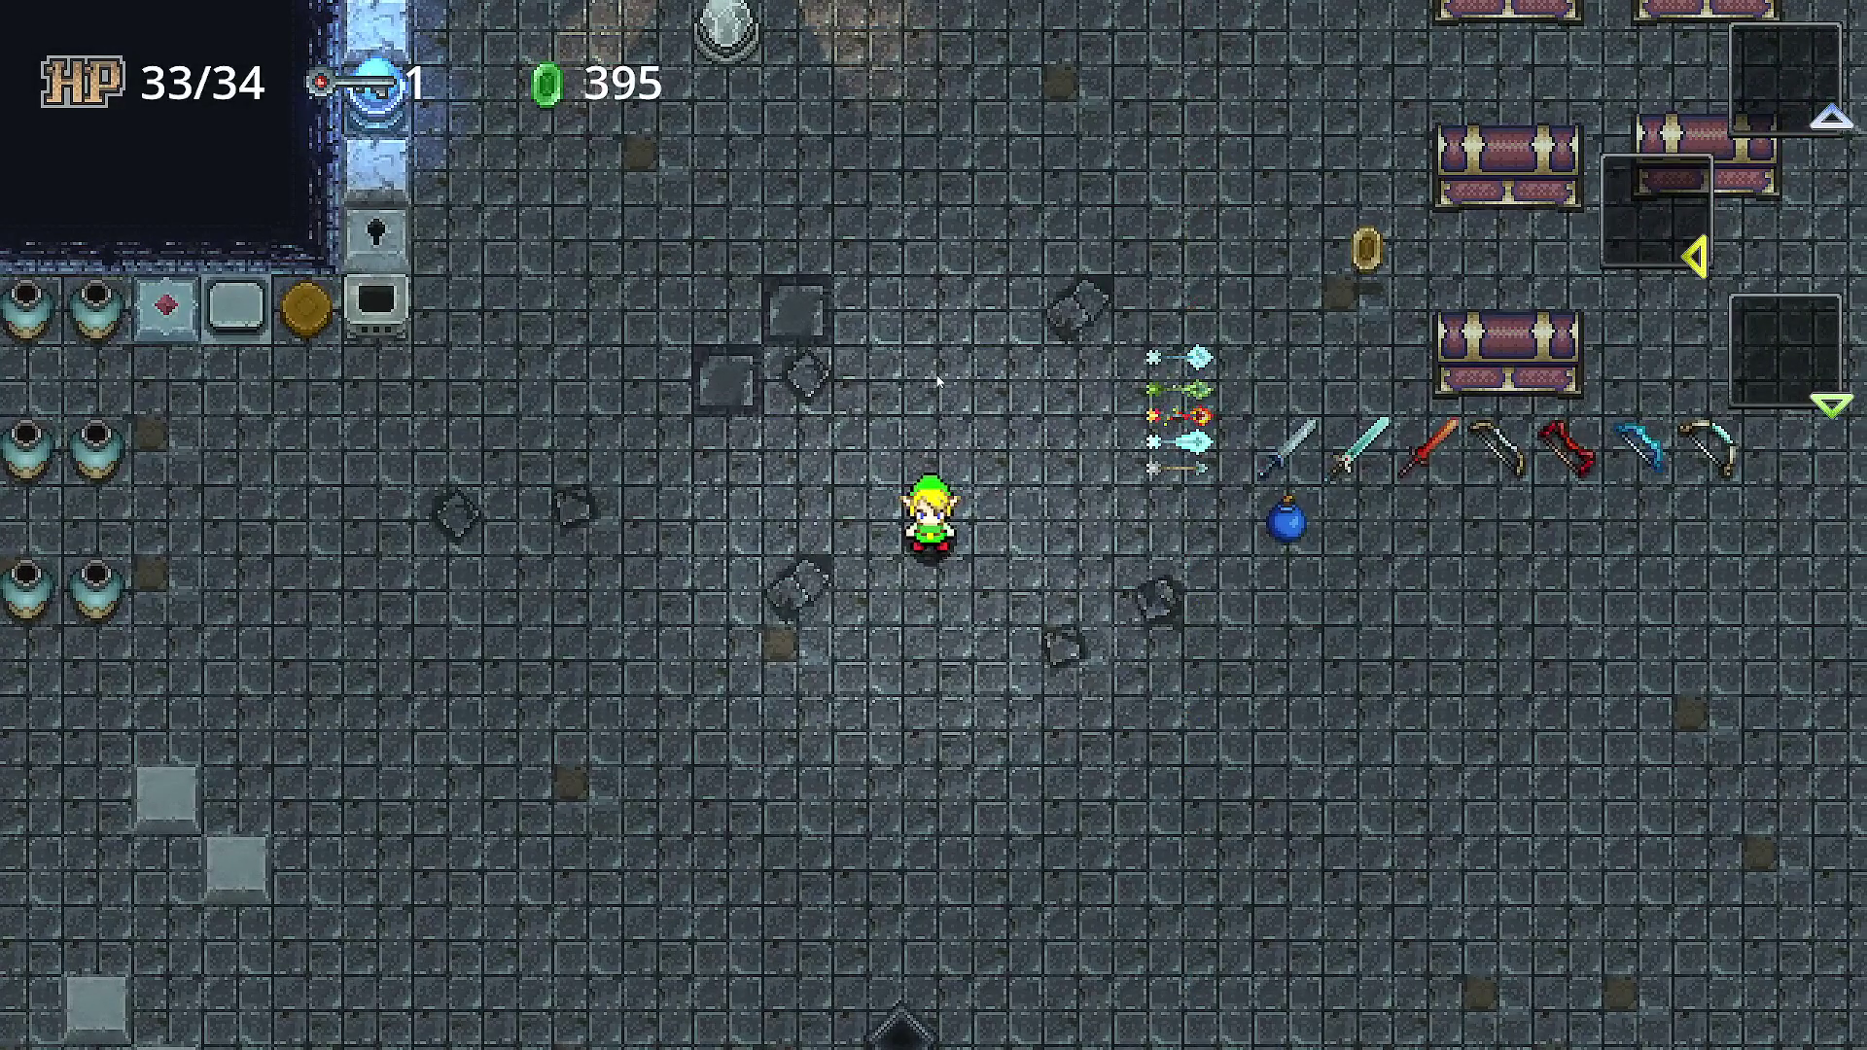
# - Walk the hero right and down until he faces the chests beside the weapon row
pyautogui.press('Right')
pyautogui.press('Down')
pyautogui.press('Right')
pyautogui.press('Up')
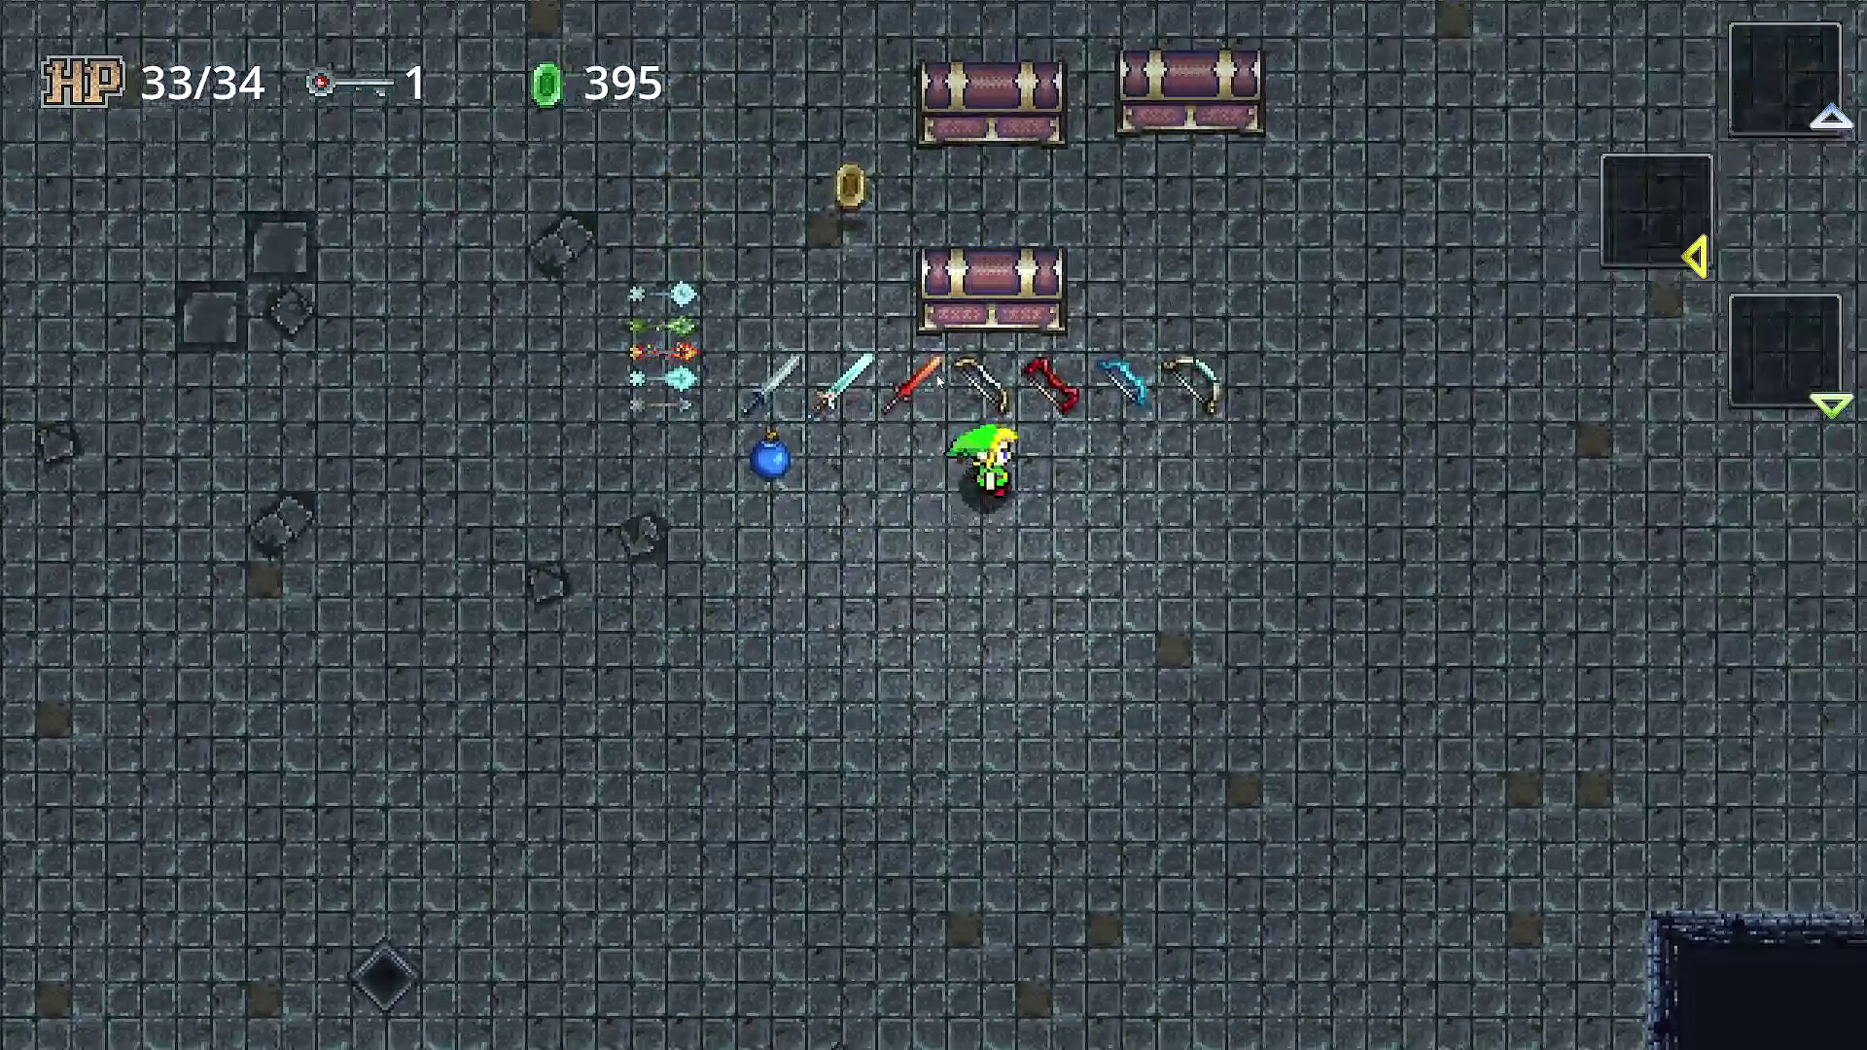
pyautogui.press('Up')
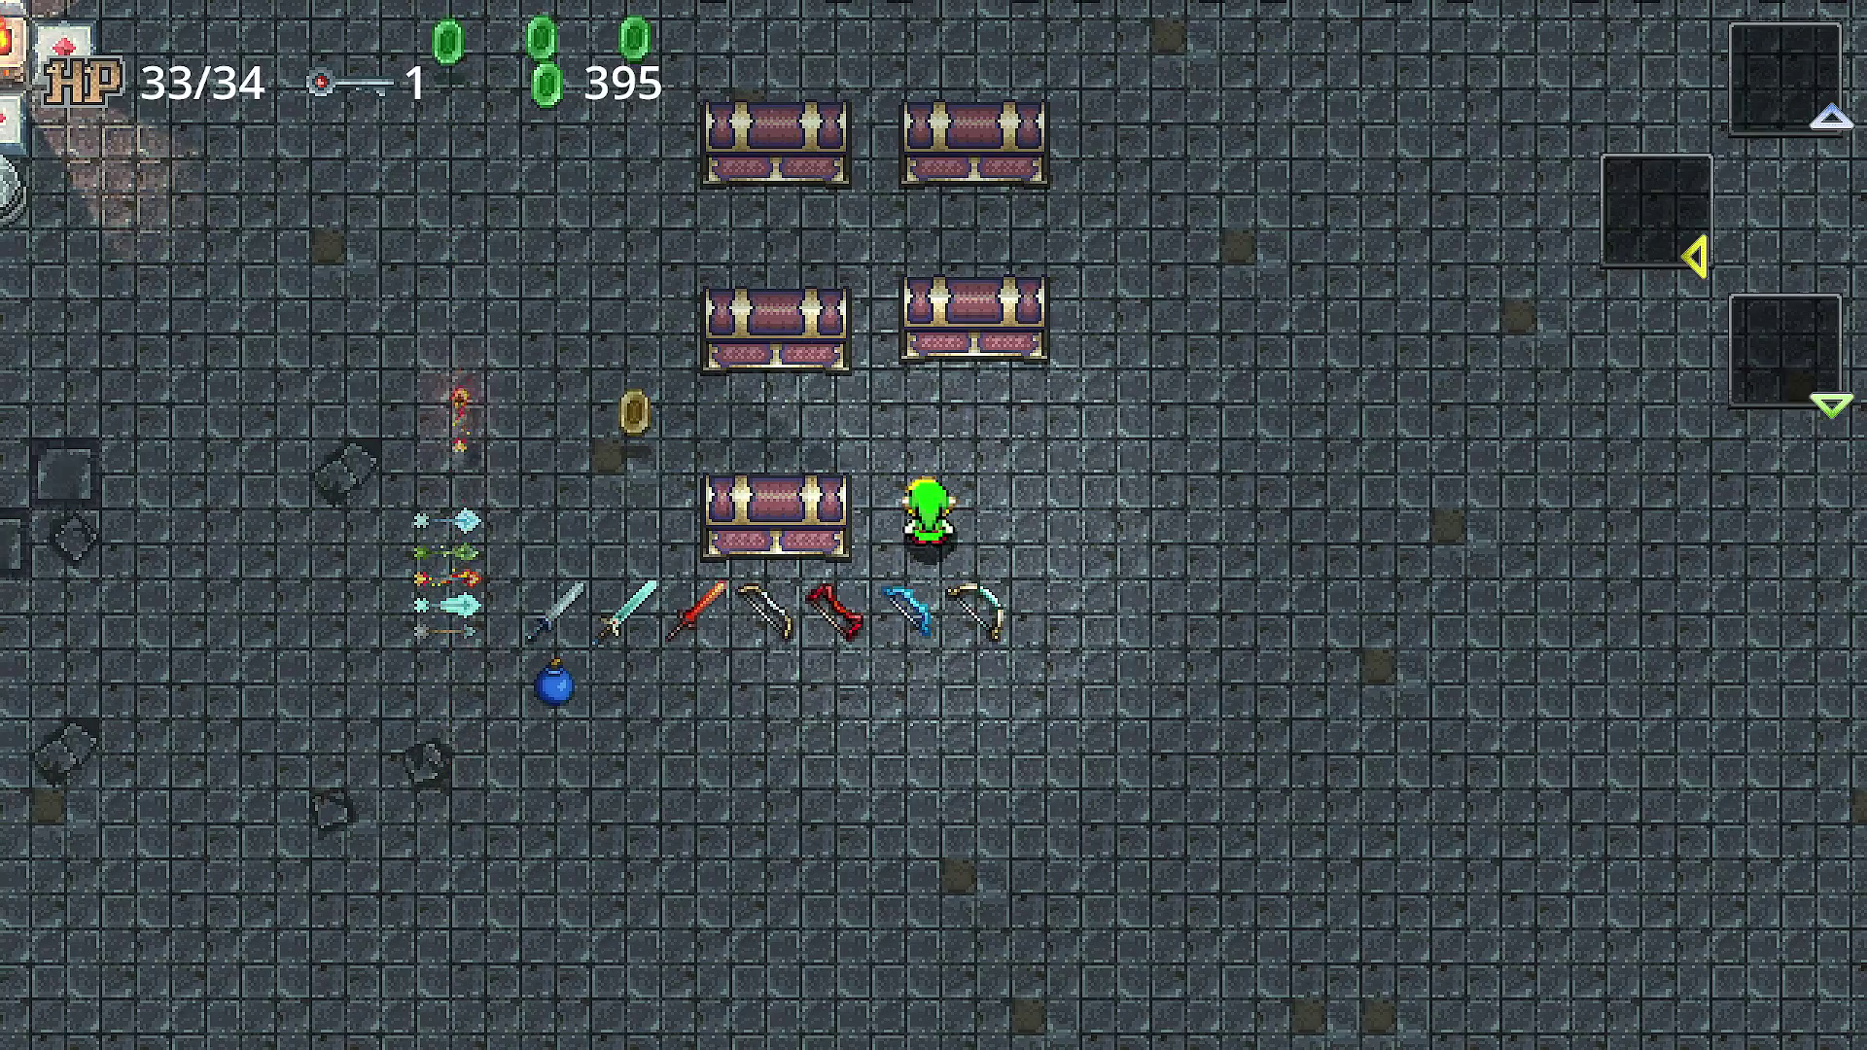
pyautogui.hotkey('alt', 'Tab')
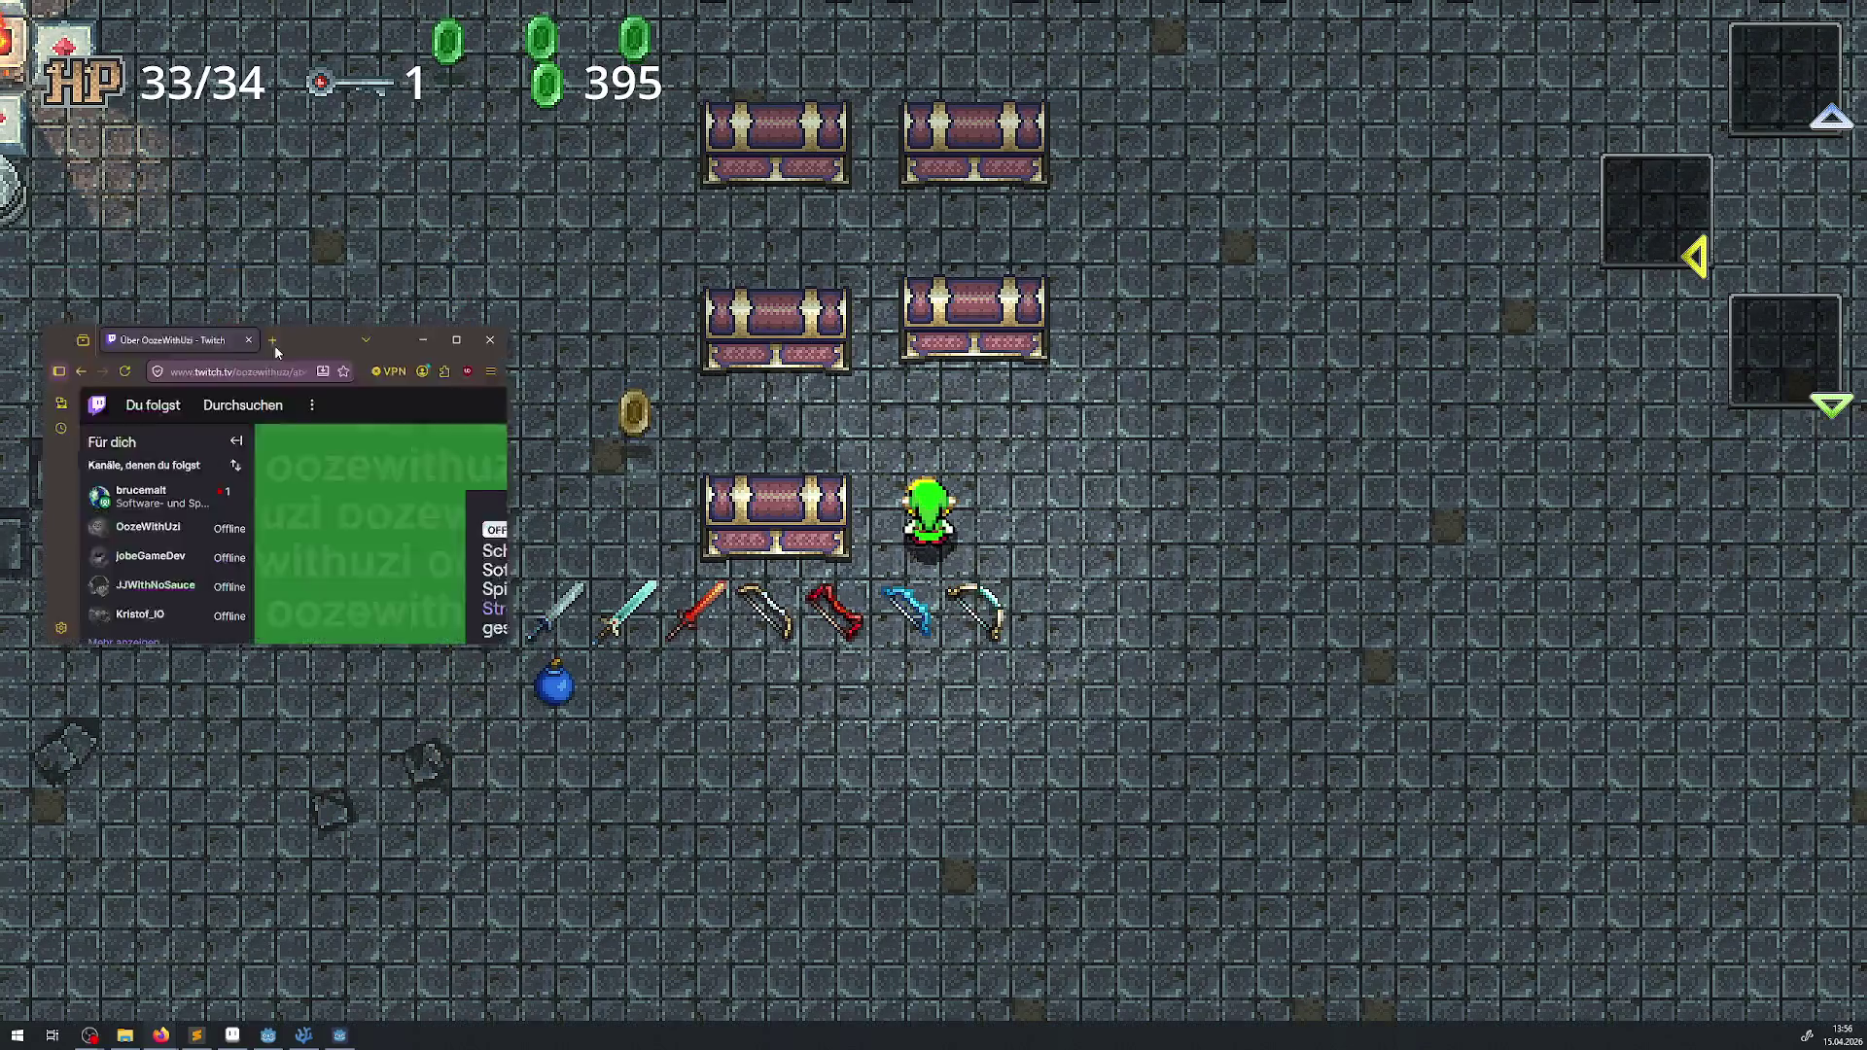
# - Scroll the Twitch Info page, select a line of the Über mich text, then close the browser
pyautogui.scroll(-5, 748, 393)
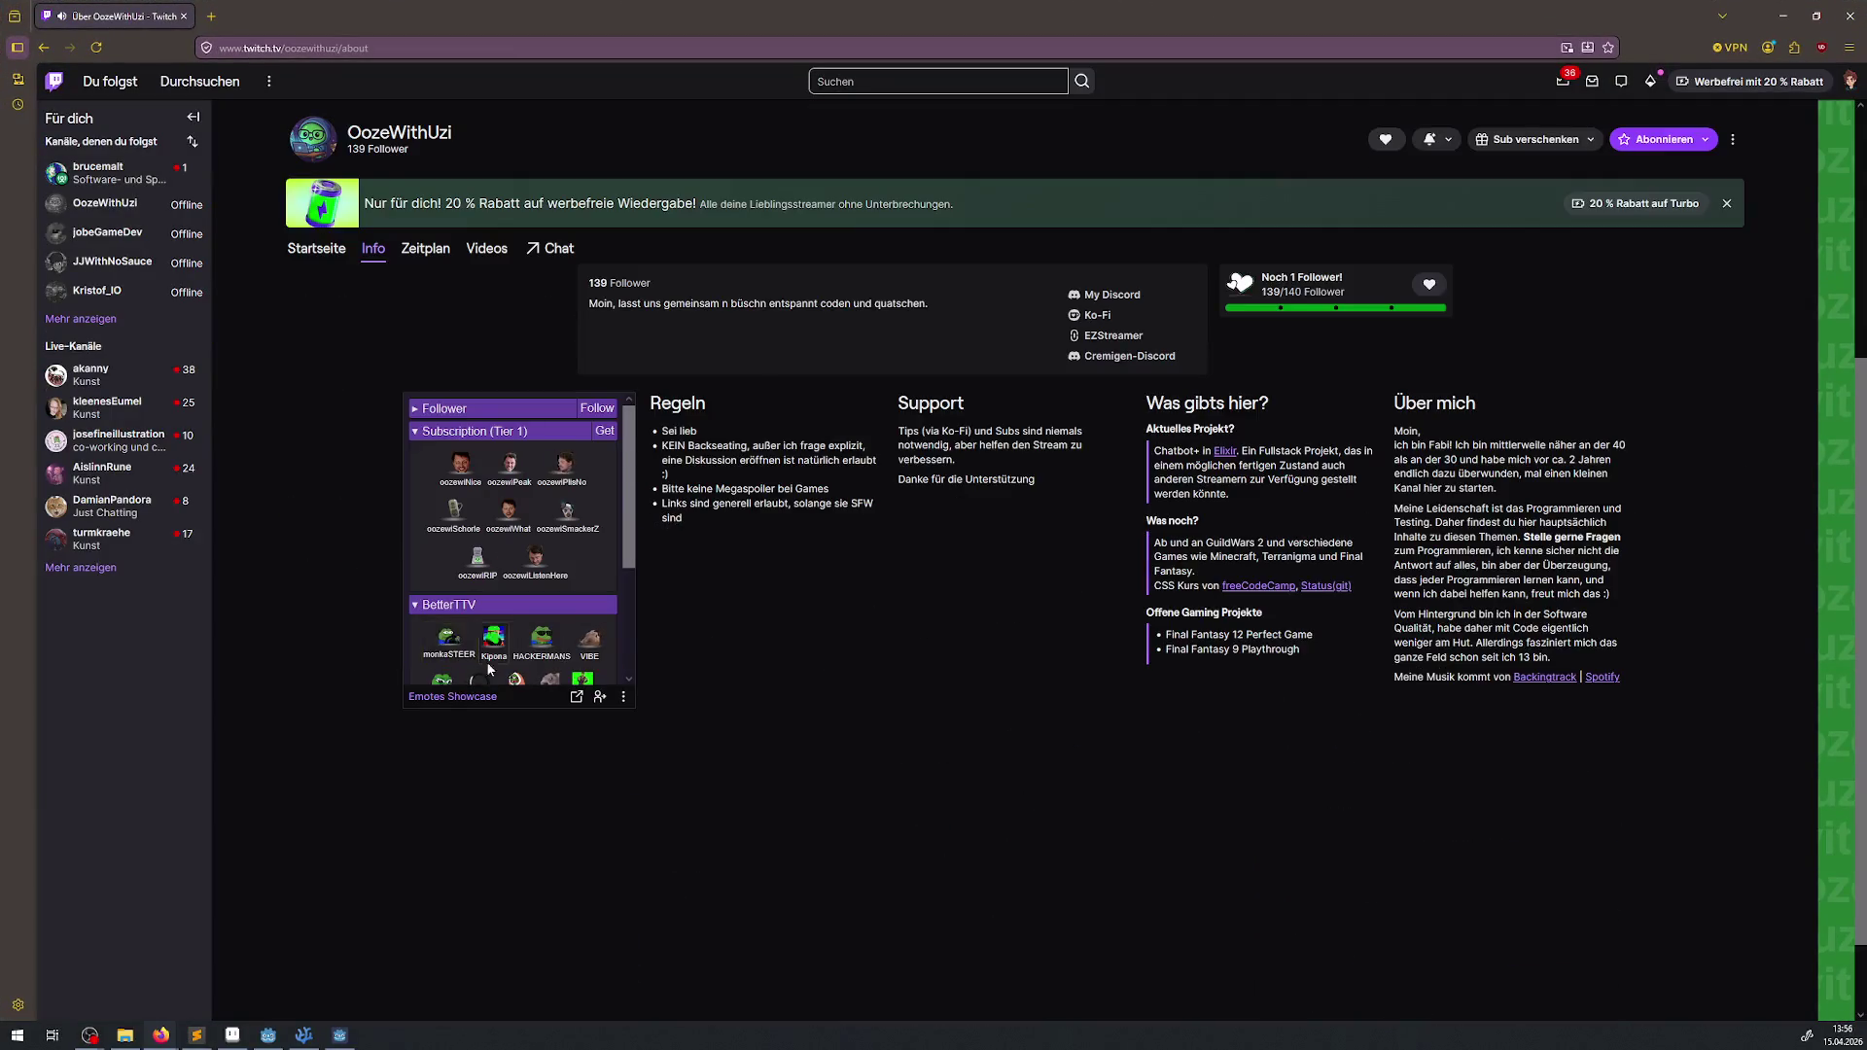
pyautogui.scroll(-3, 516, 545)
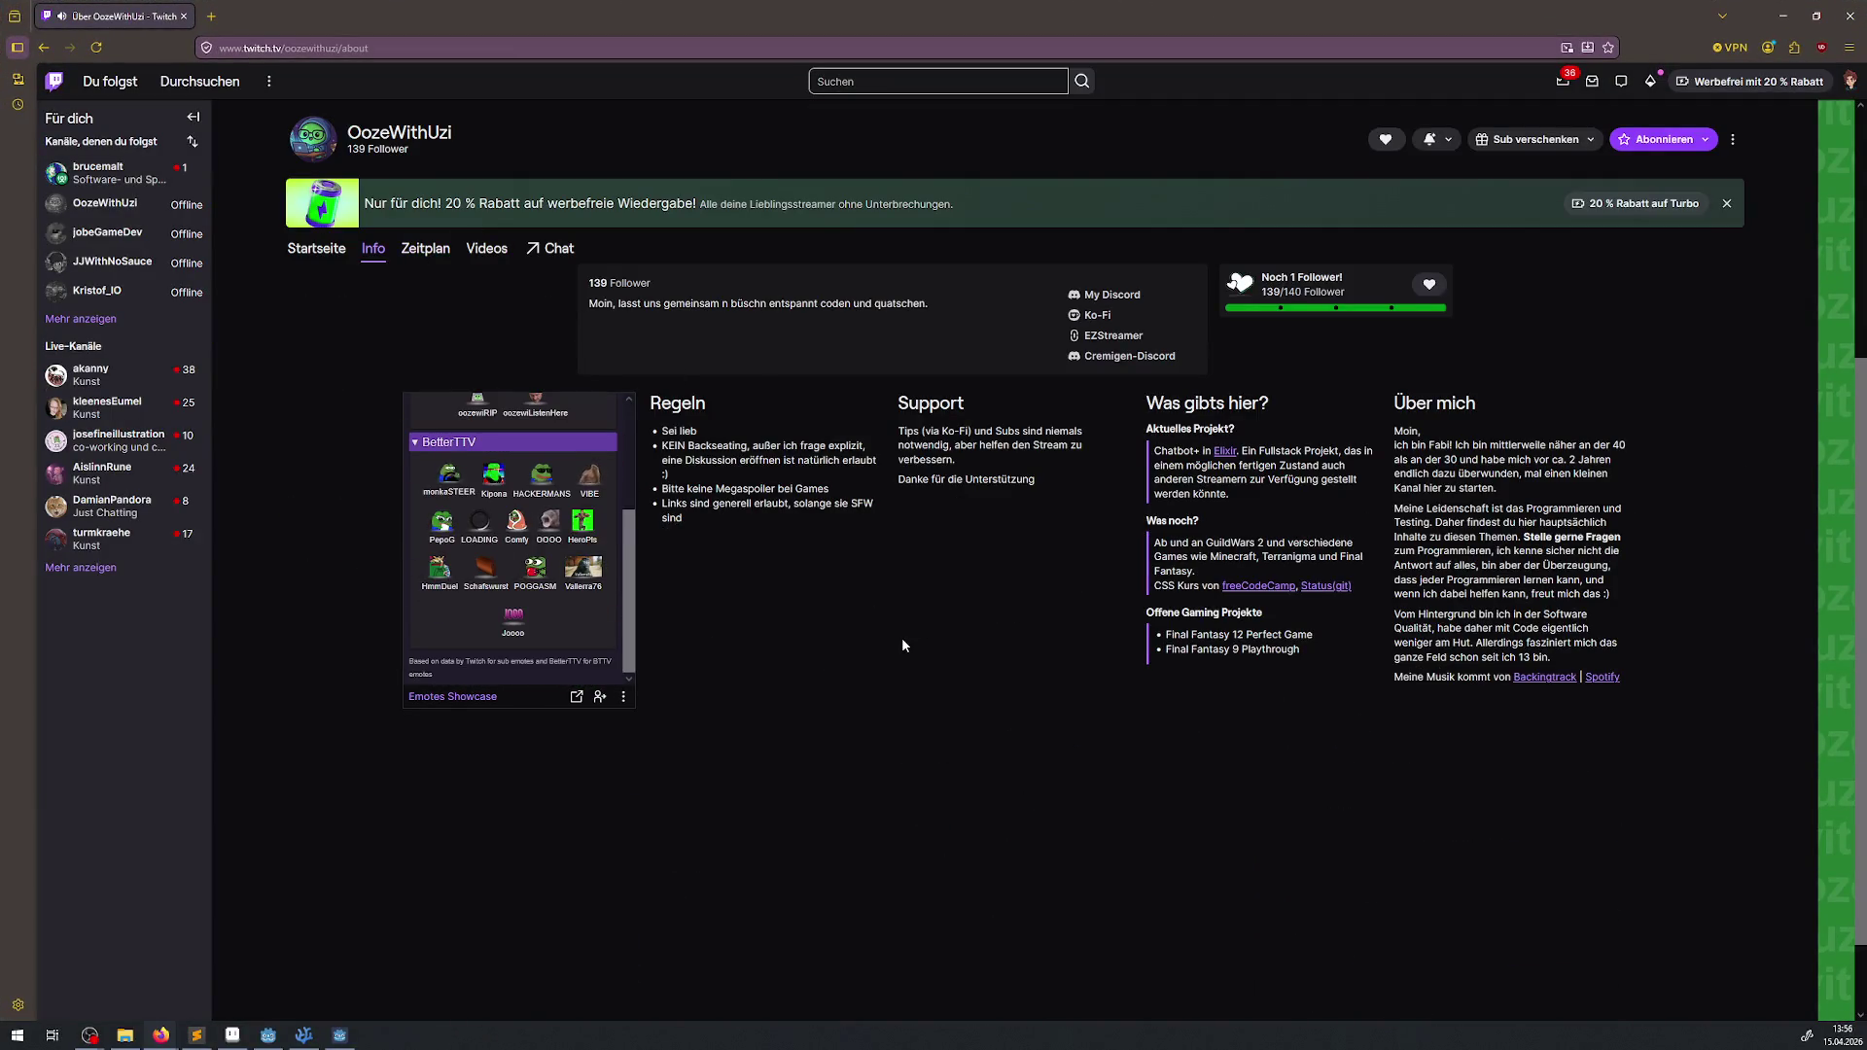
pyautogui.moveTo(1416, 613); pyautogui.dragTo(1590, 613)
pyautogui.click(1853, 24)
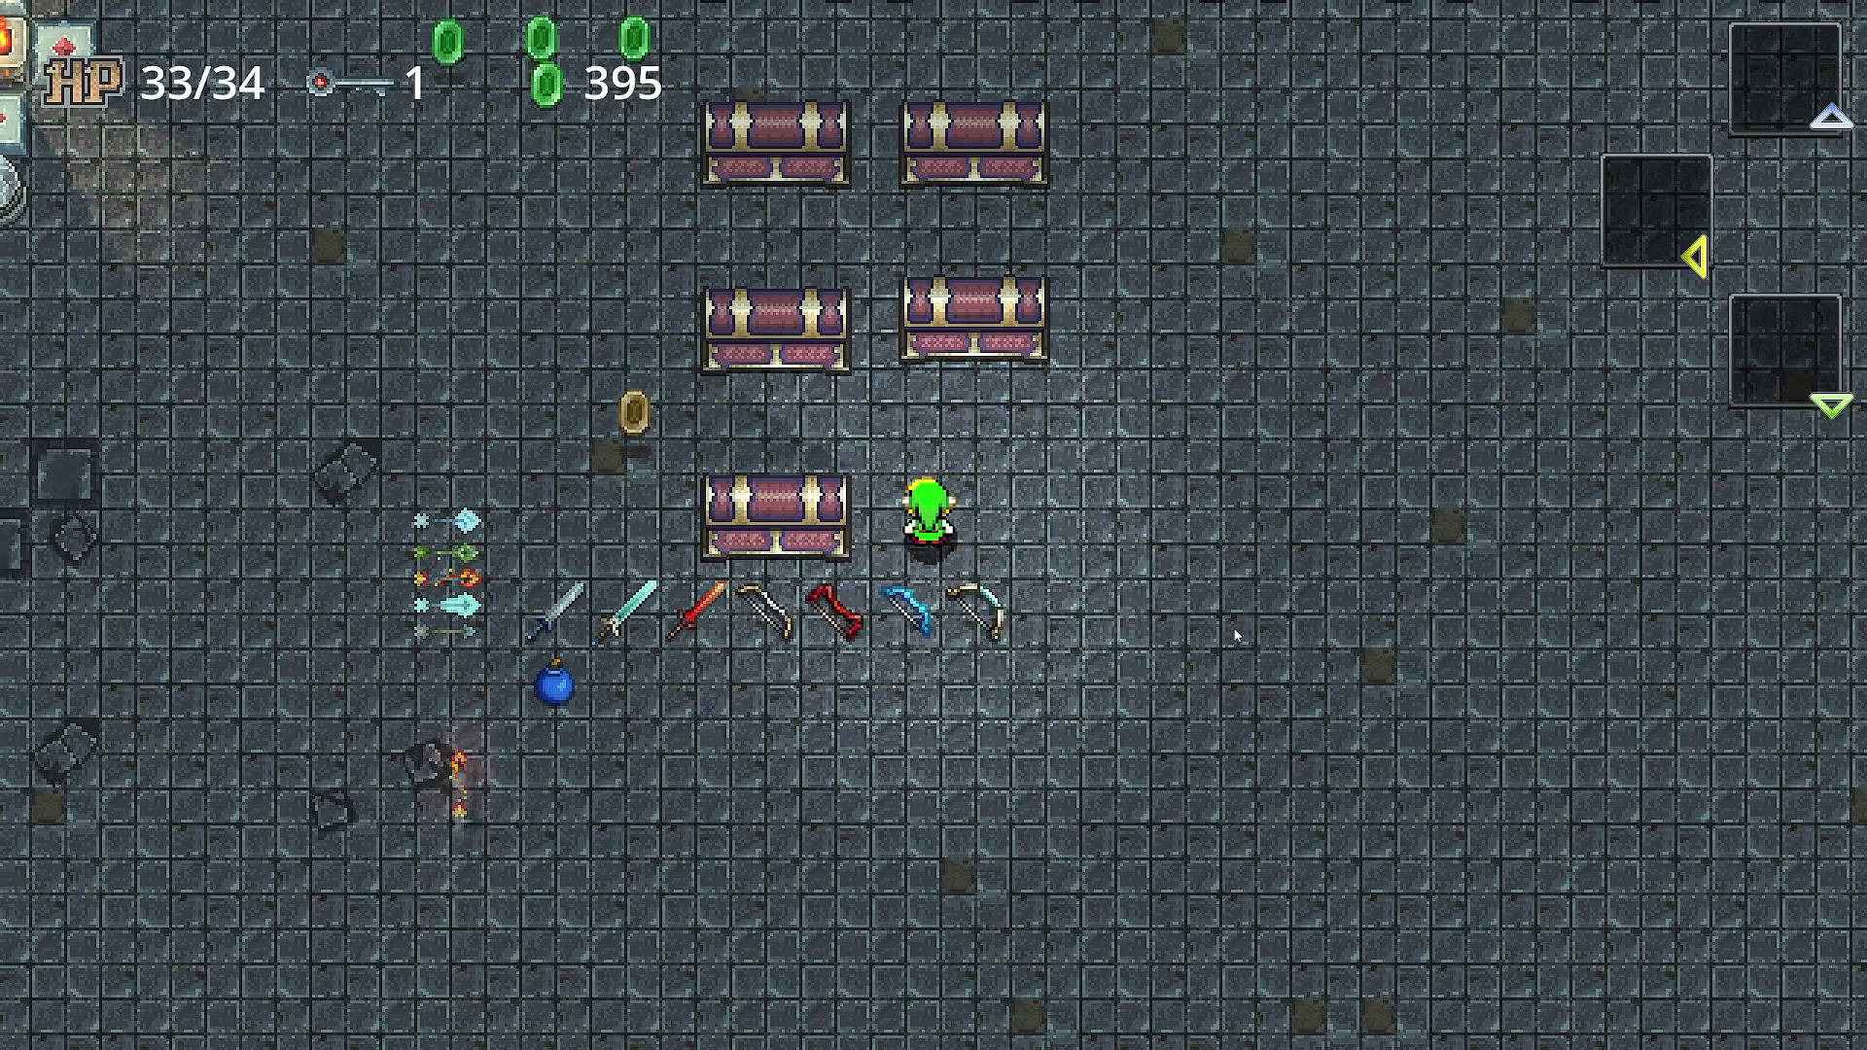
# - Walk up-left over the scattered rupees to collect them
pyautogui.press('Up')
pyautogui.press('Left')
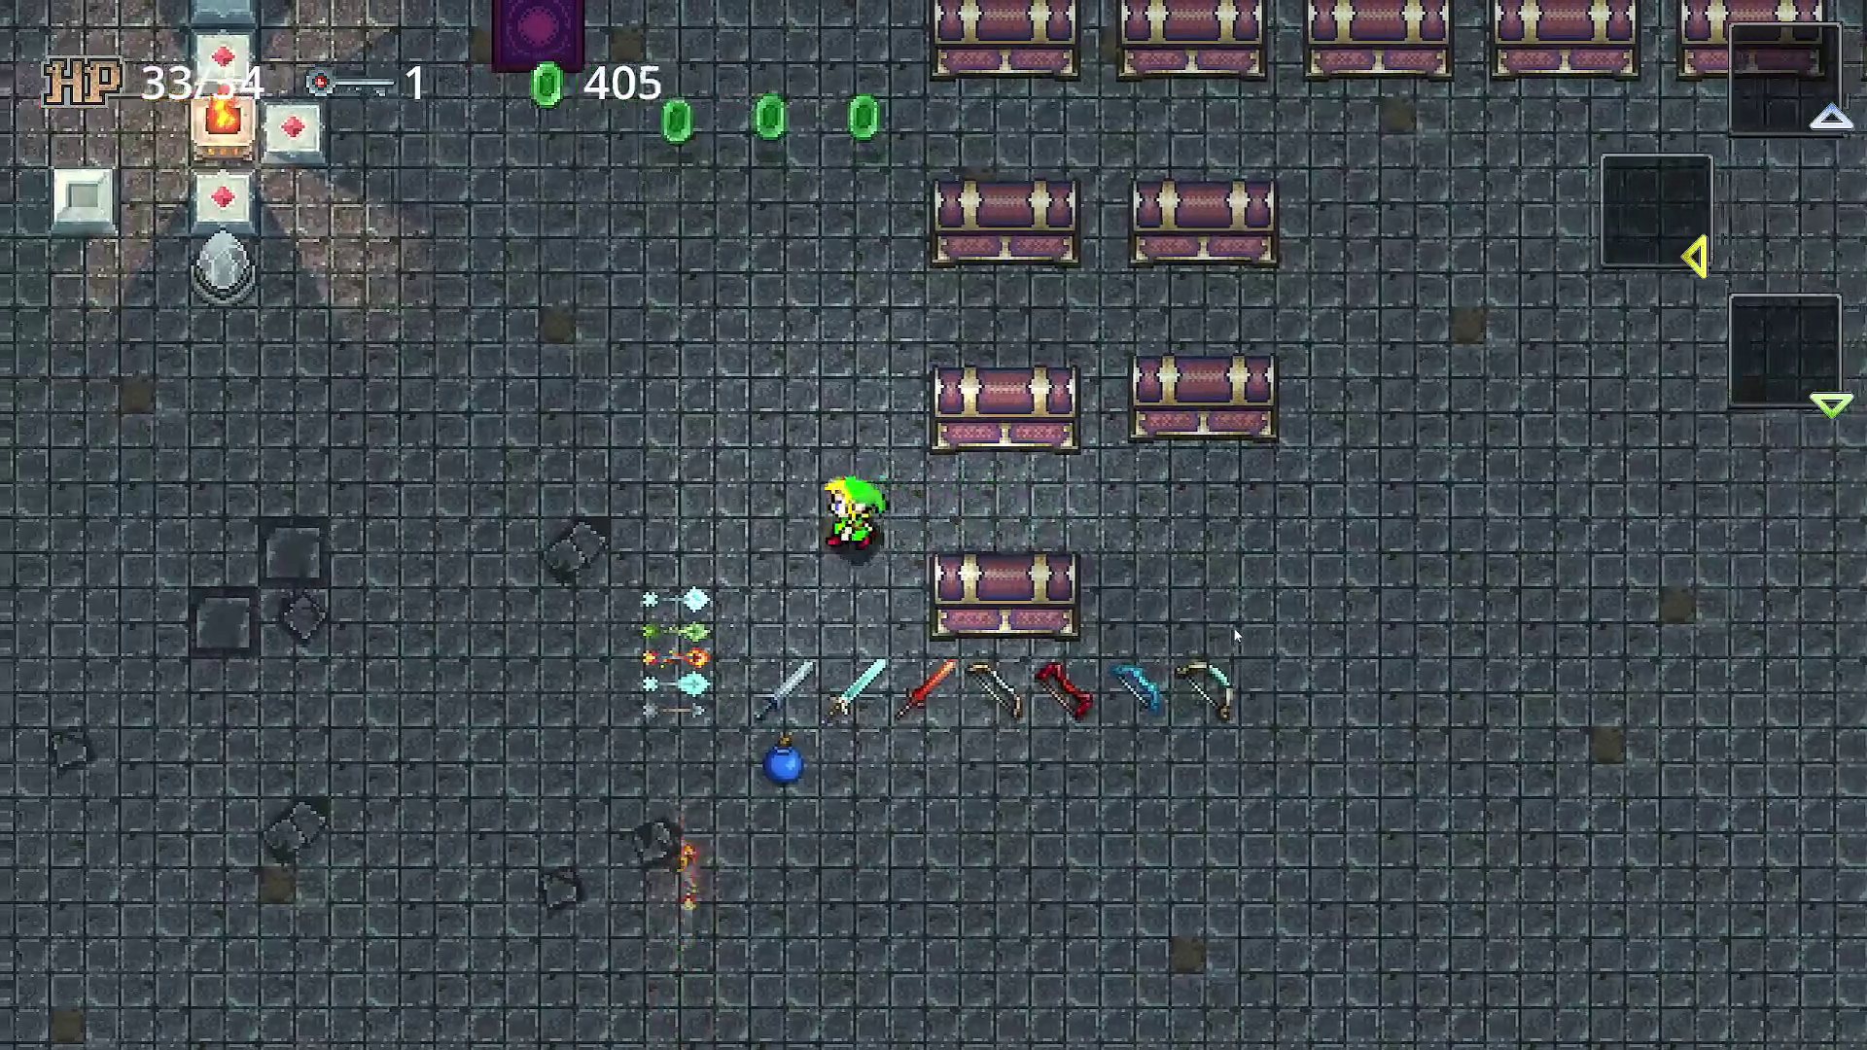
pyautogui.press('Up')
pyautogui.press('Left')
pyautogui.press('Down')
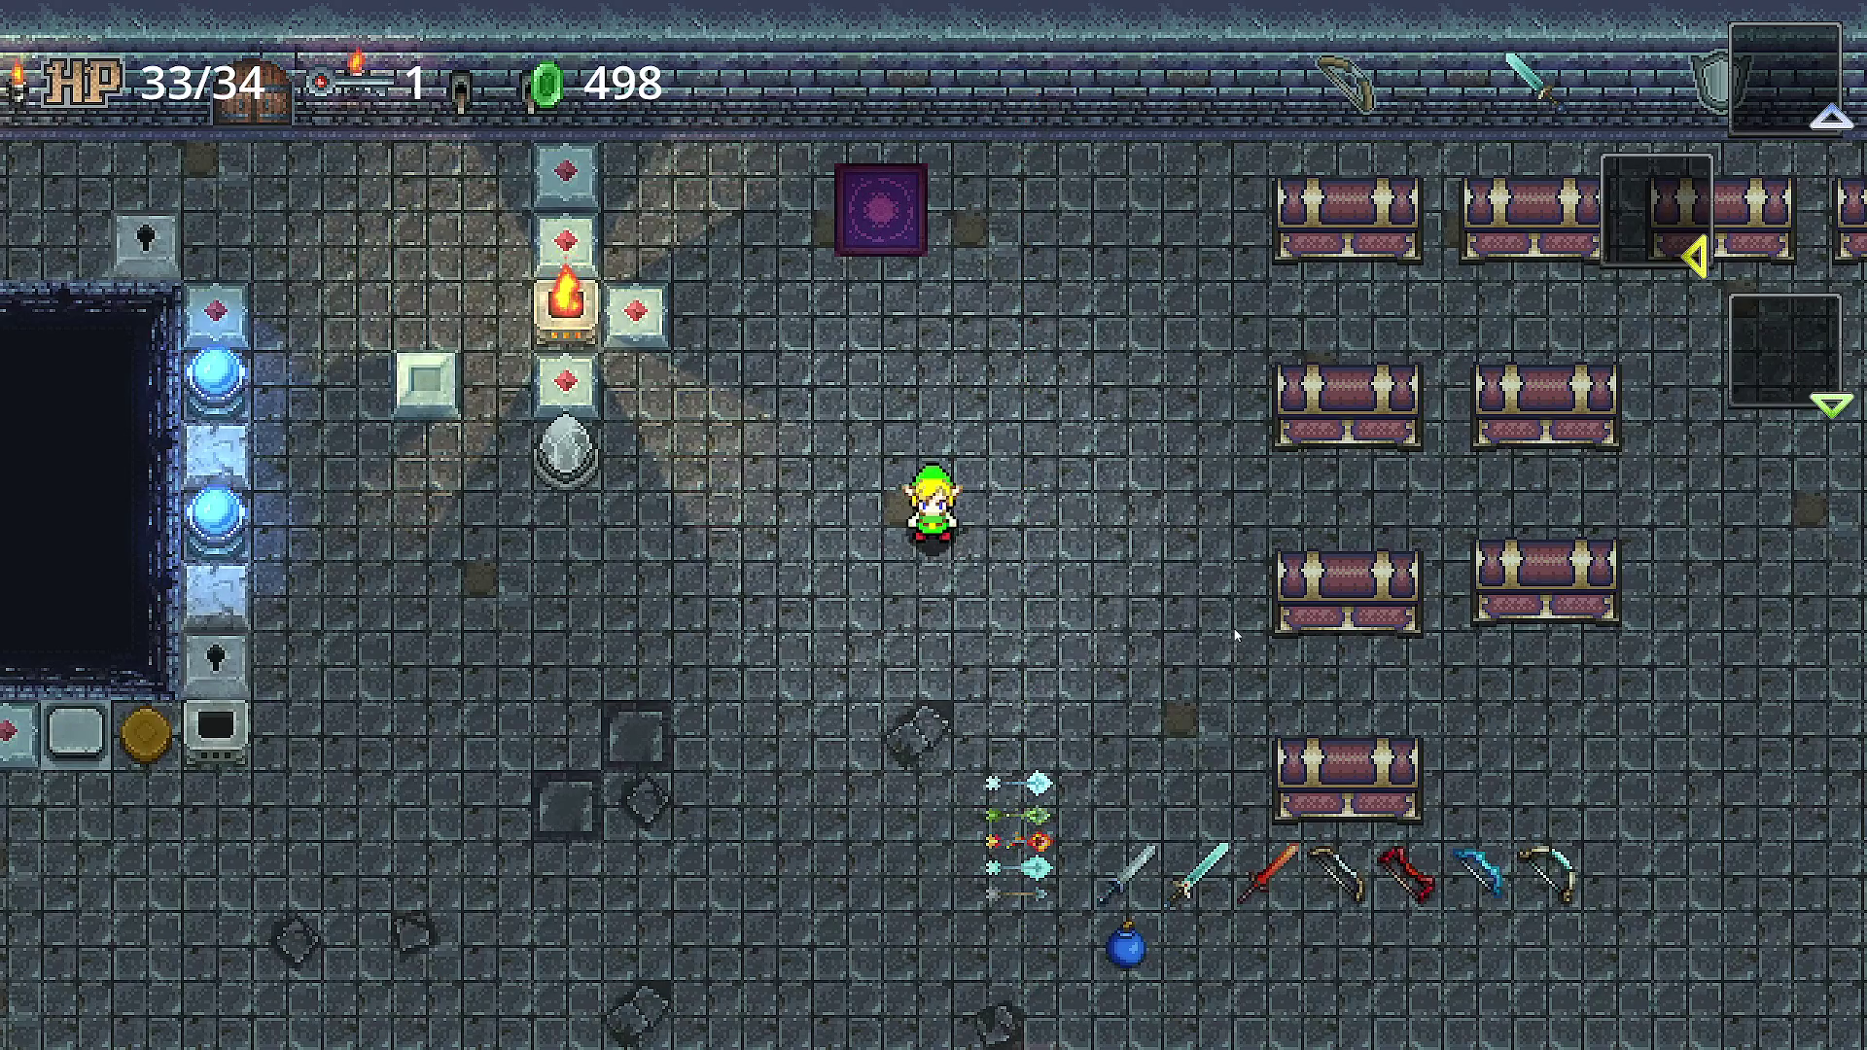
# - Open the chests in the first column and pick up the bows they drop
pyautogui.press('Down')
pyautogui.press('Right')
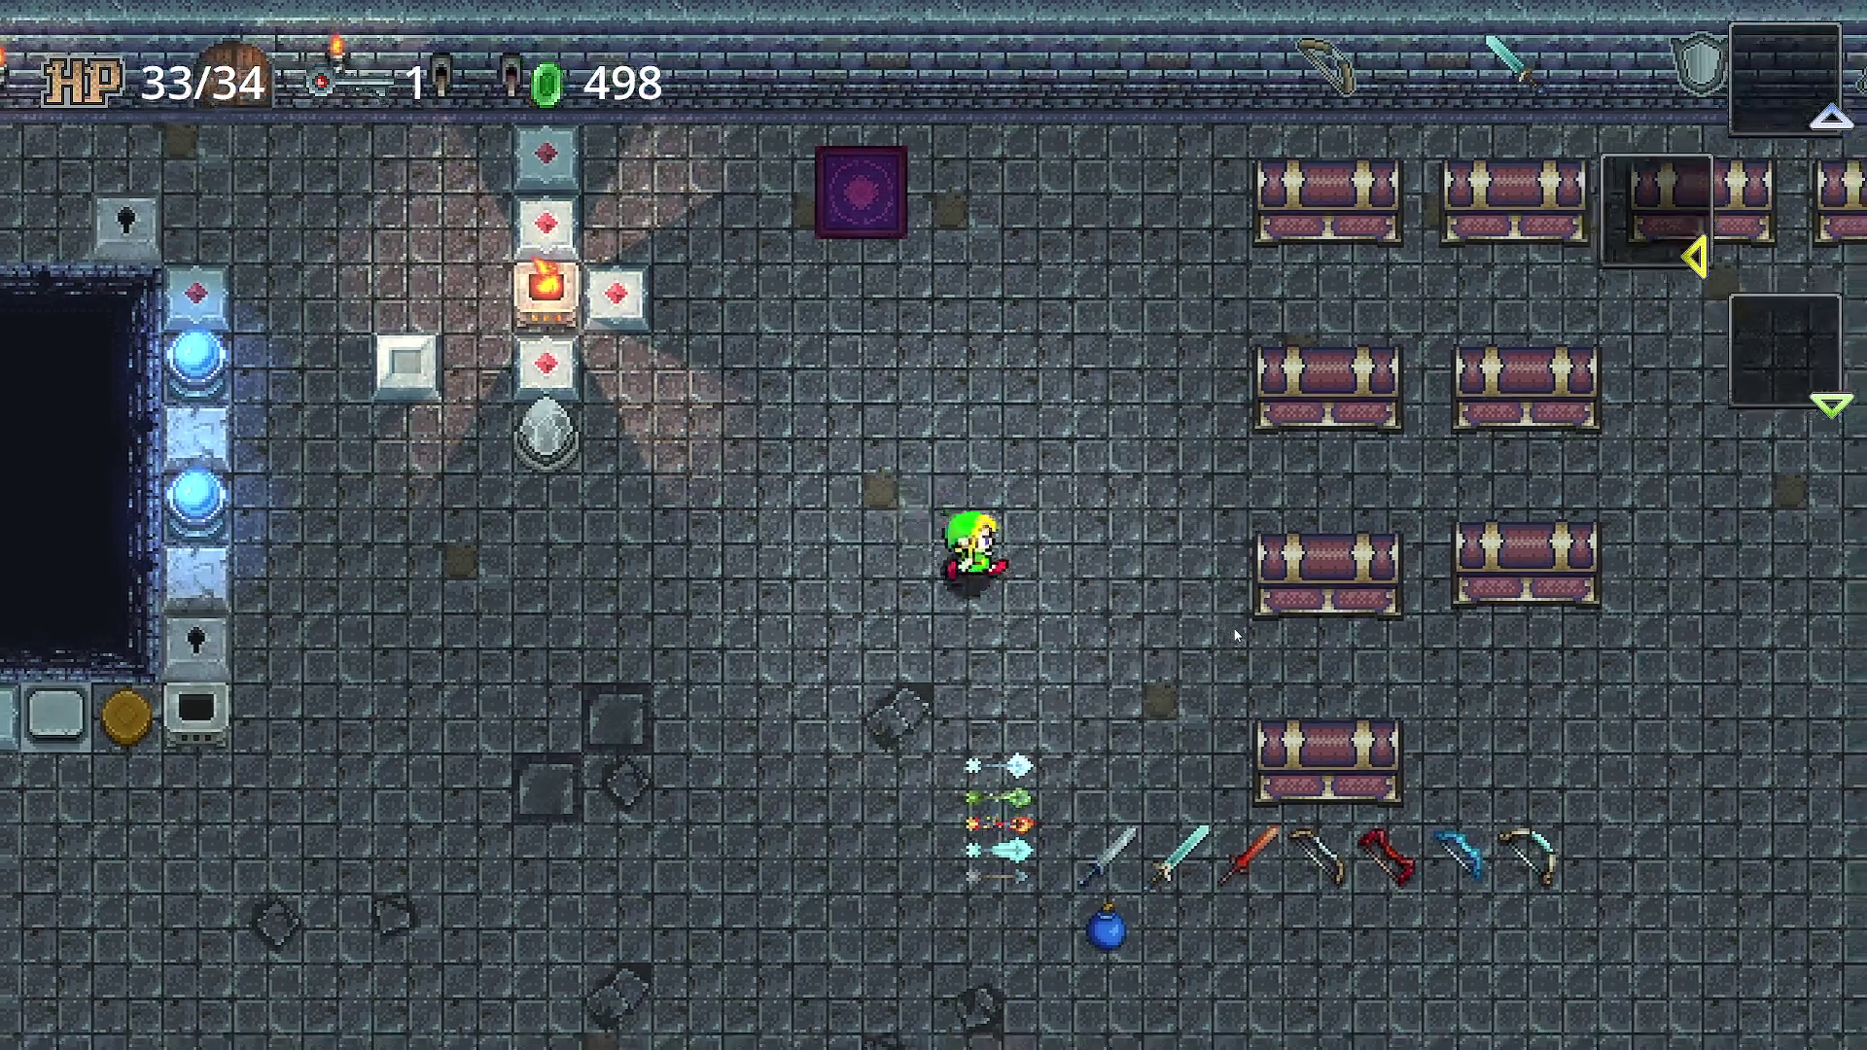
pyautogui.press('Up')
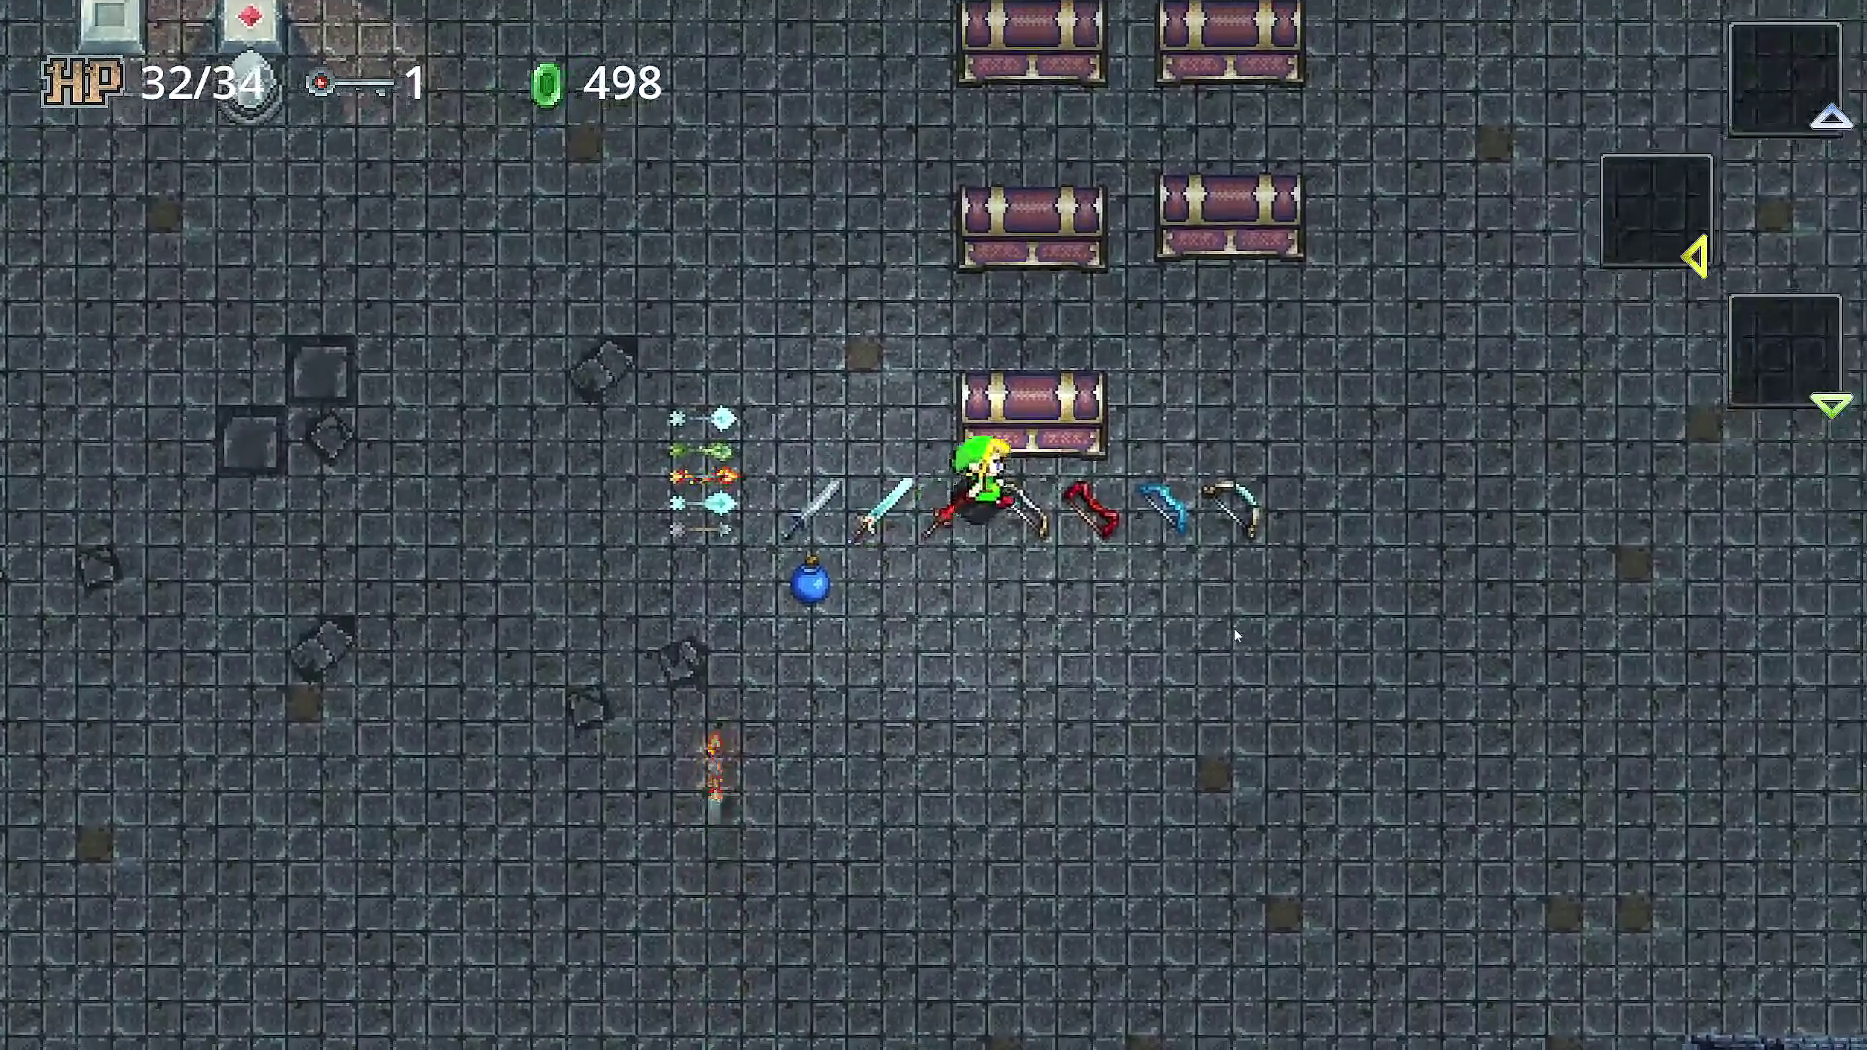
pyautogui.press('Left')
pyautogui.press('Right')
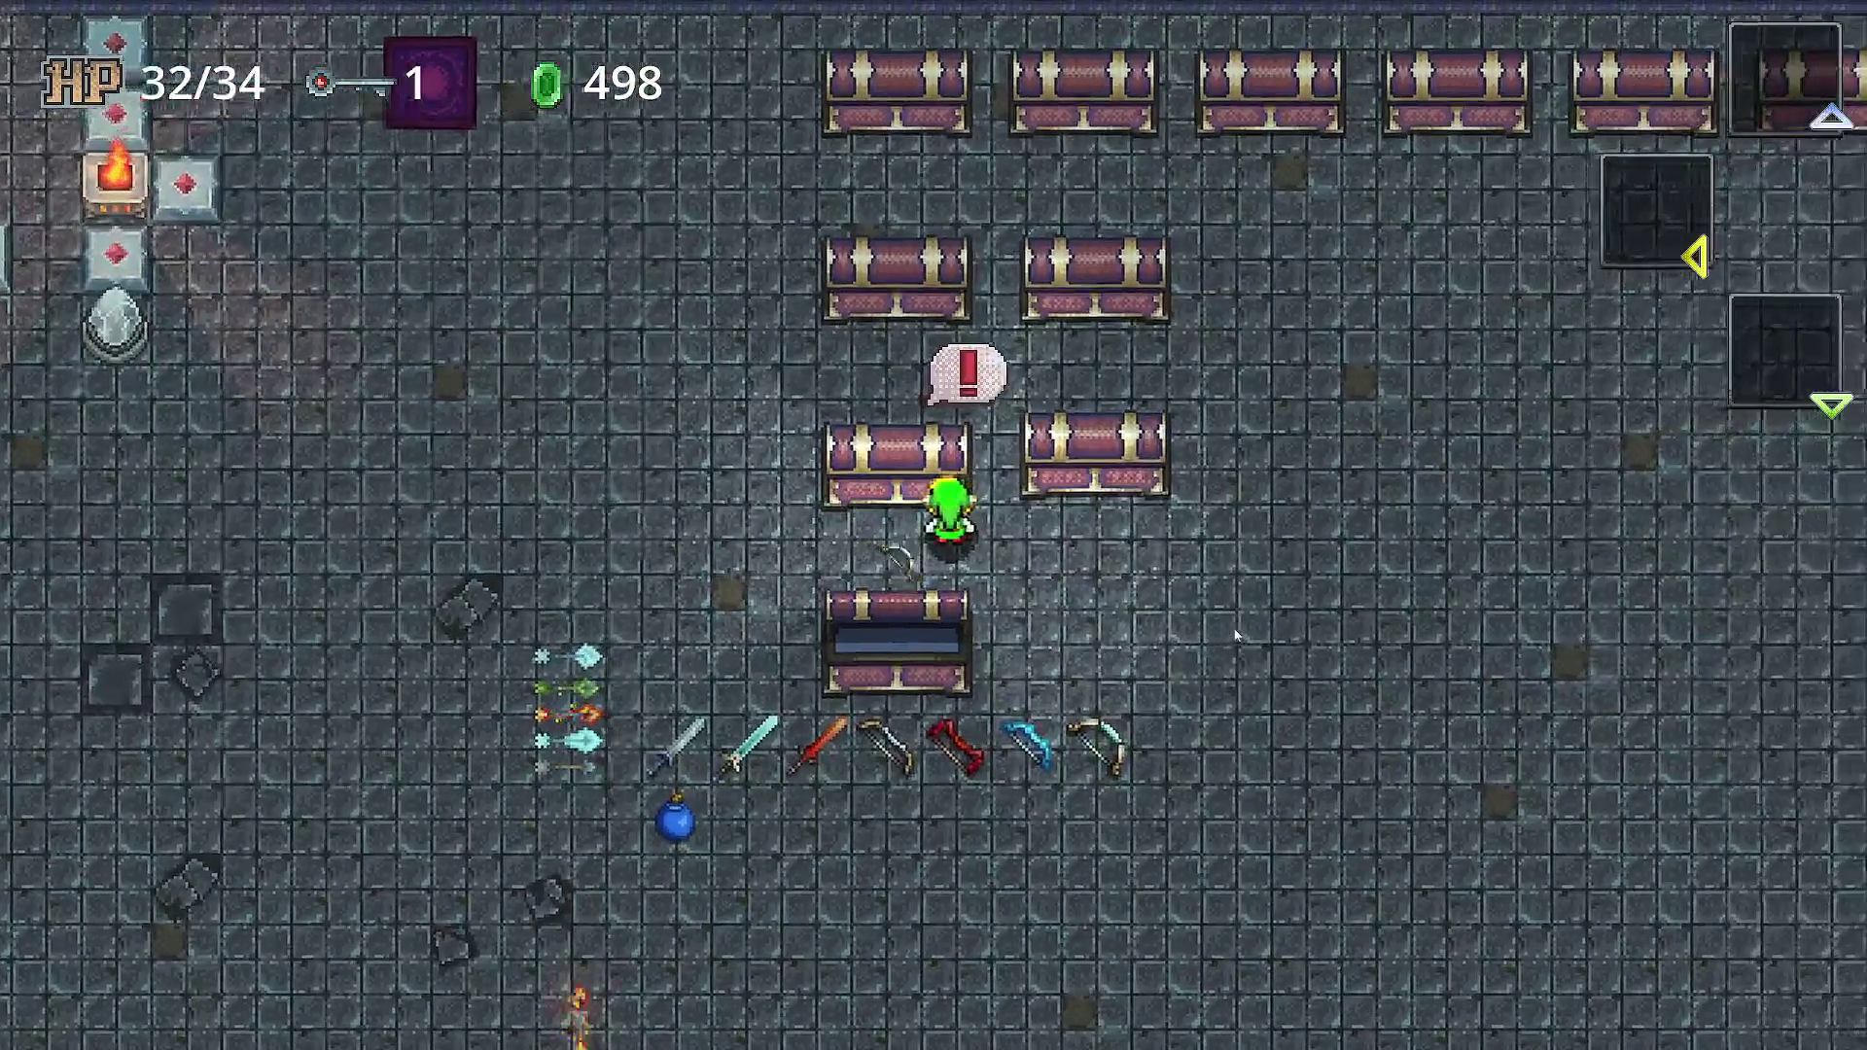
pyautogui.press('Up')
pyautogui.press('Left')
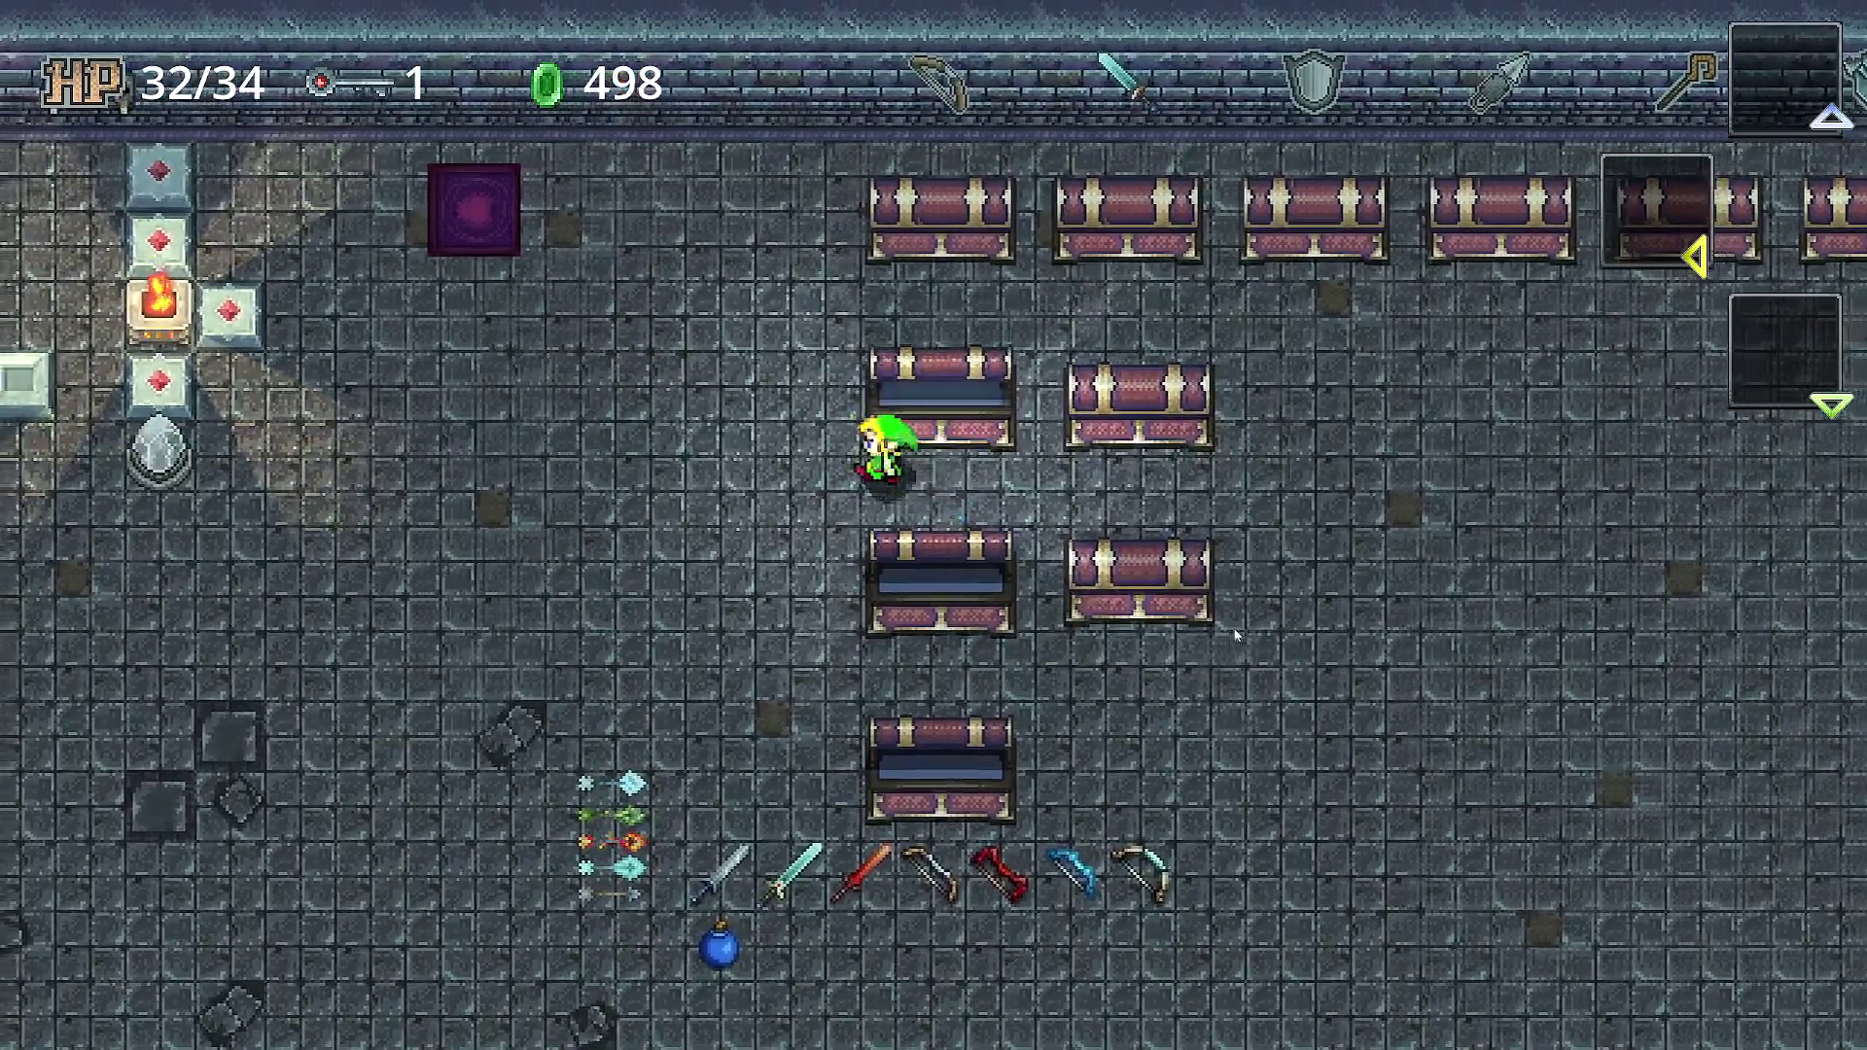
pyautogui.press('Up')
pyautogui.press('Up')
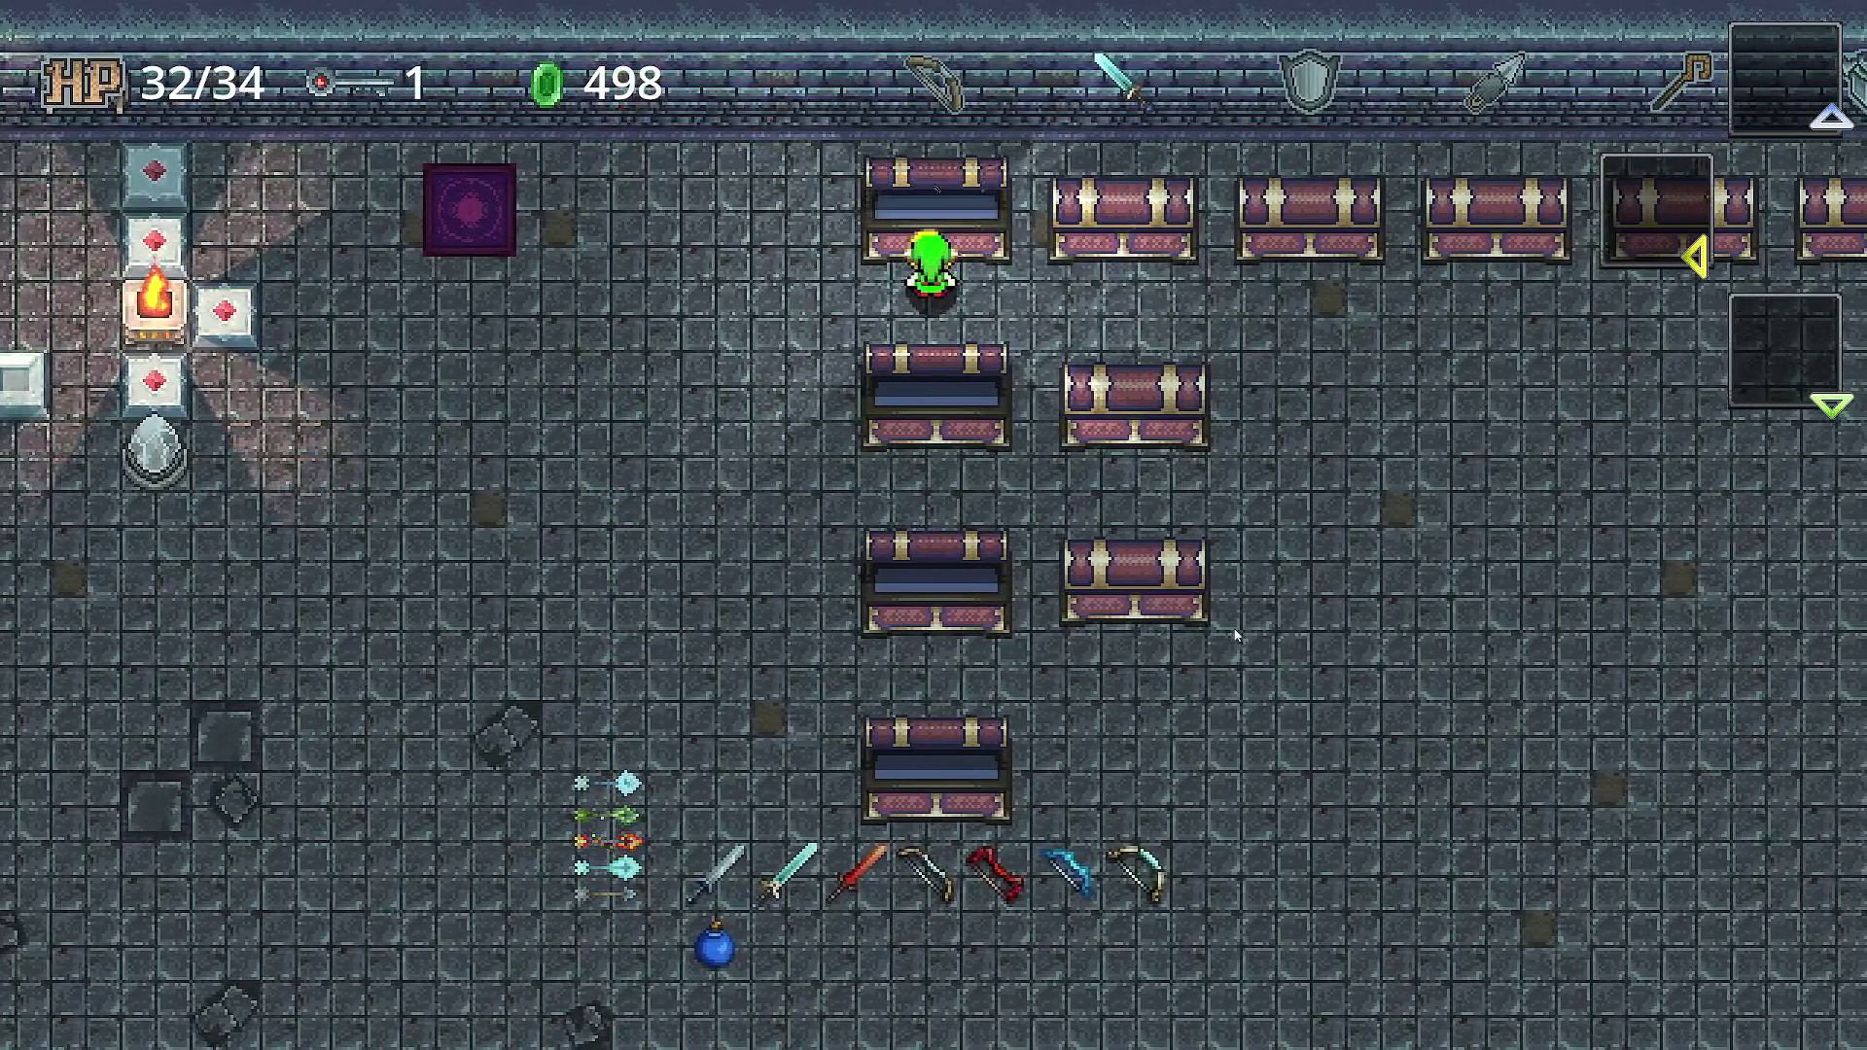
pyautogui.press('Left')
pyautogui.press('Down')
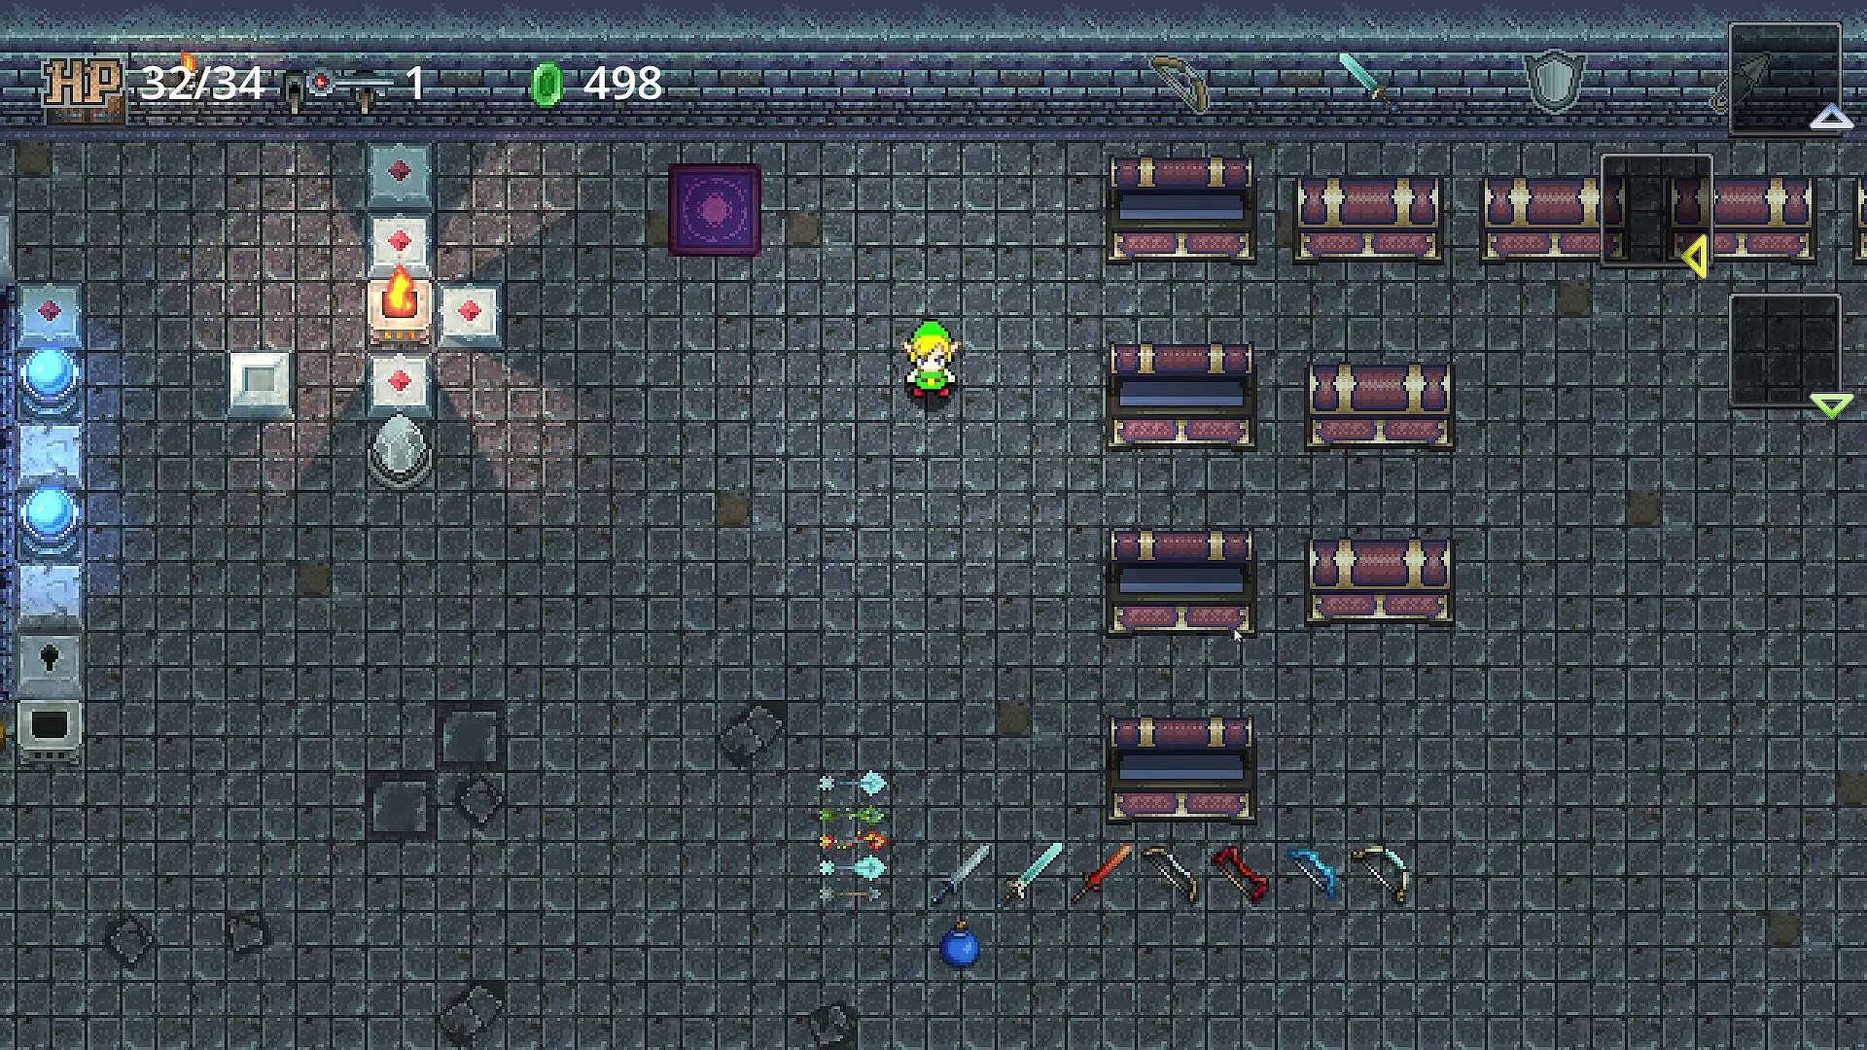
# - Walk the hero down-right and up beside a closed chest in the second column
pyautogui.press('Down')
pyautogui.press('Right')
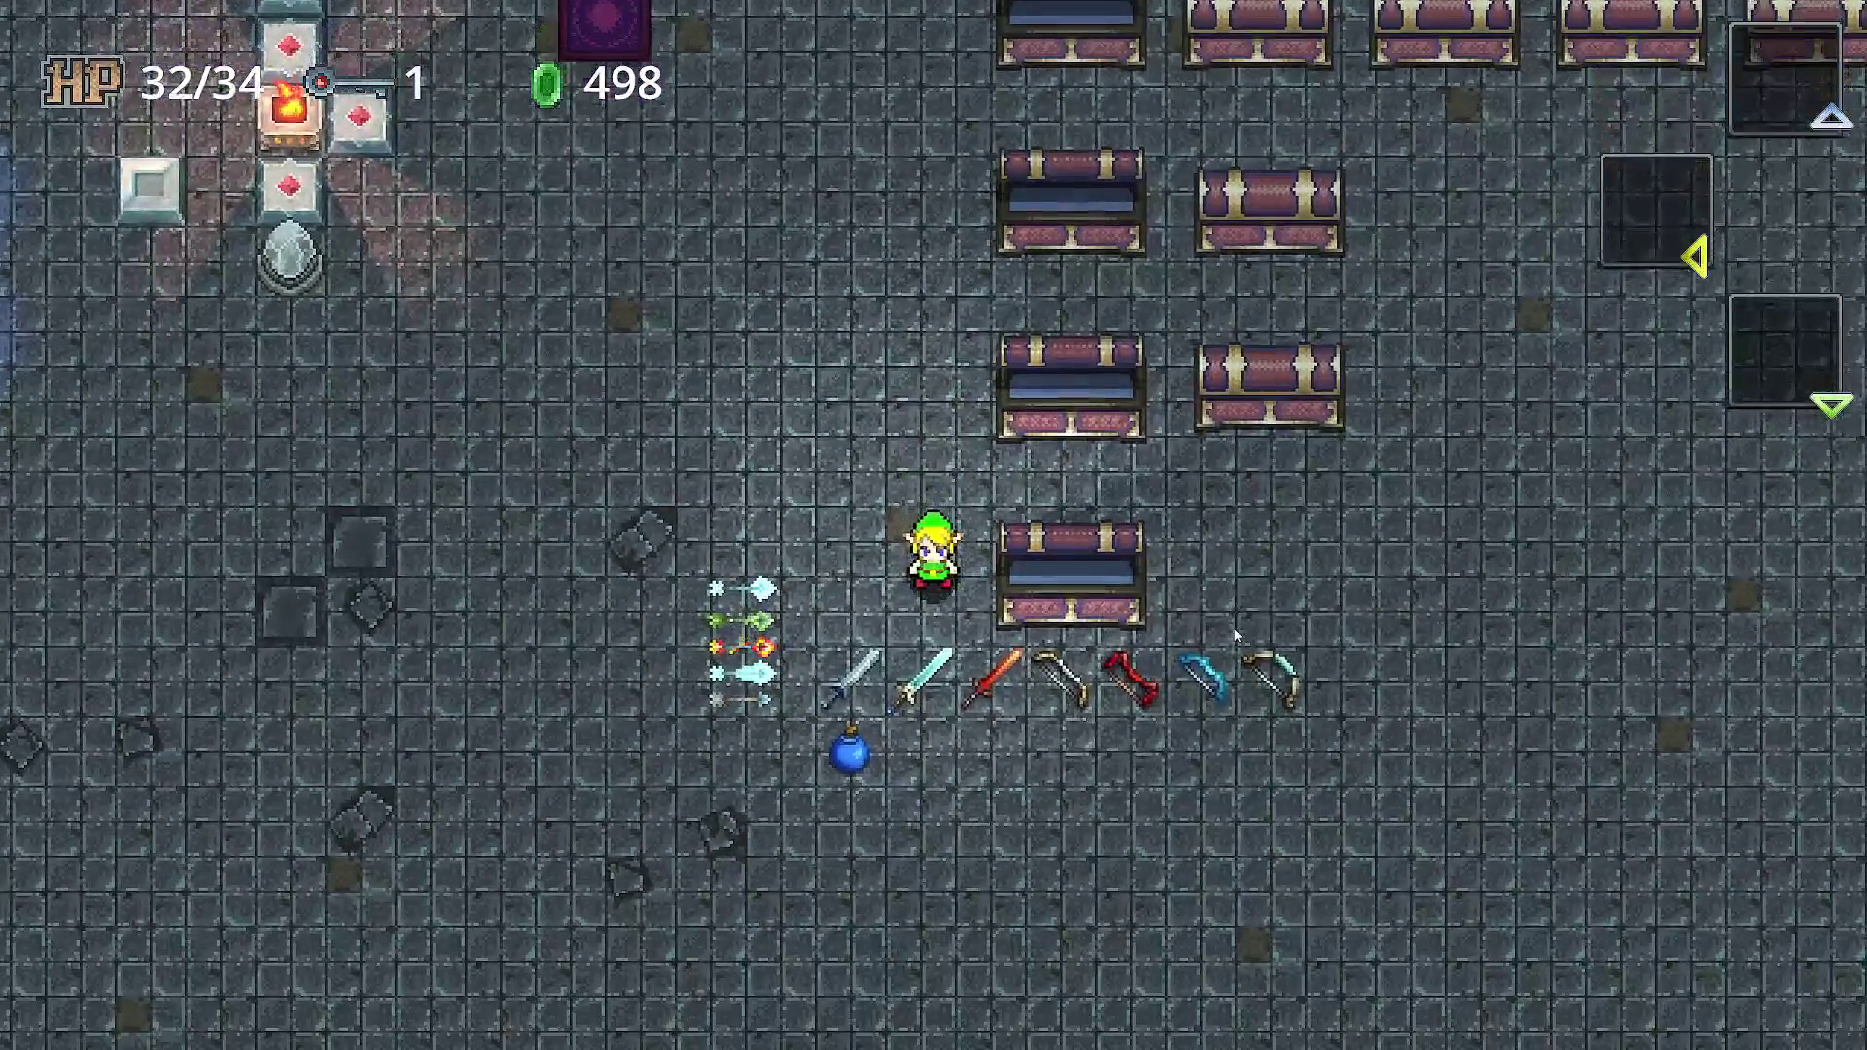
pyautogui.press('Right')
pyautogui.press('Up')
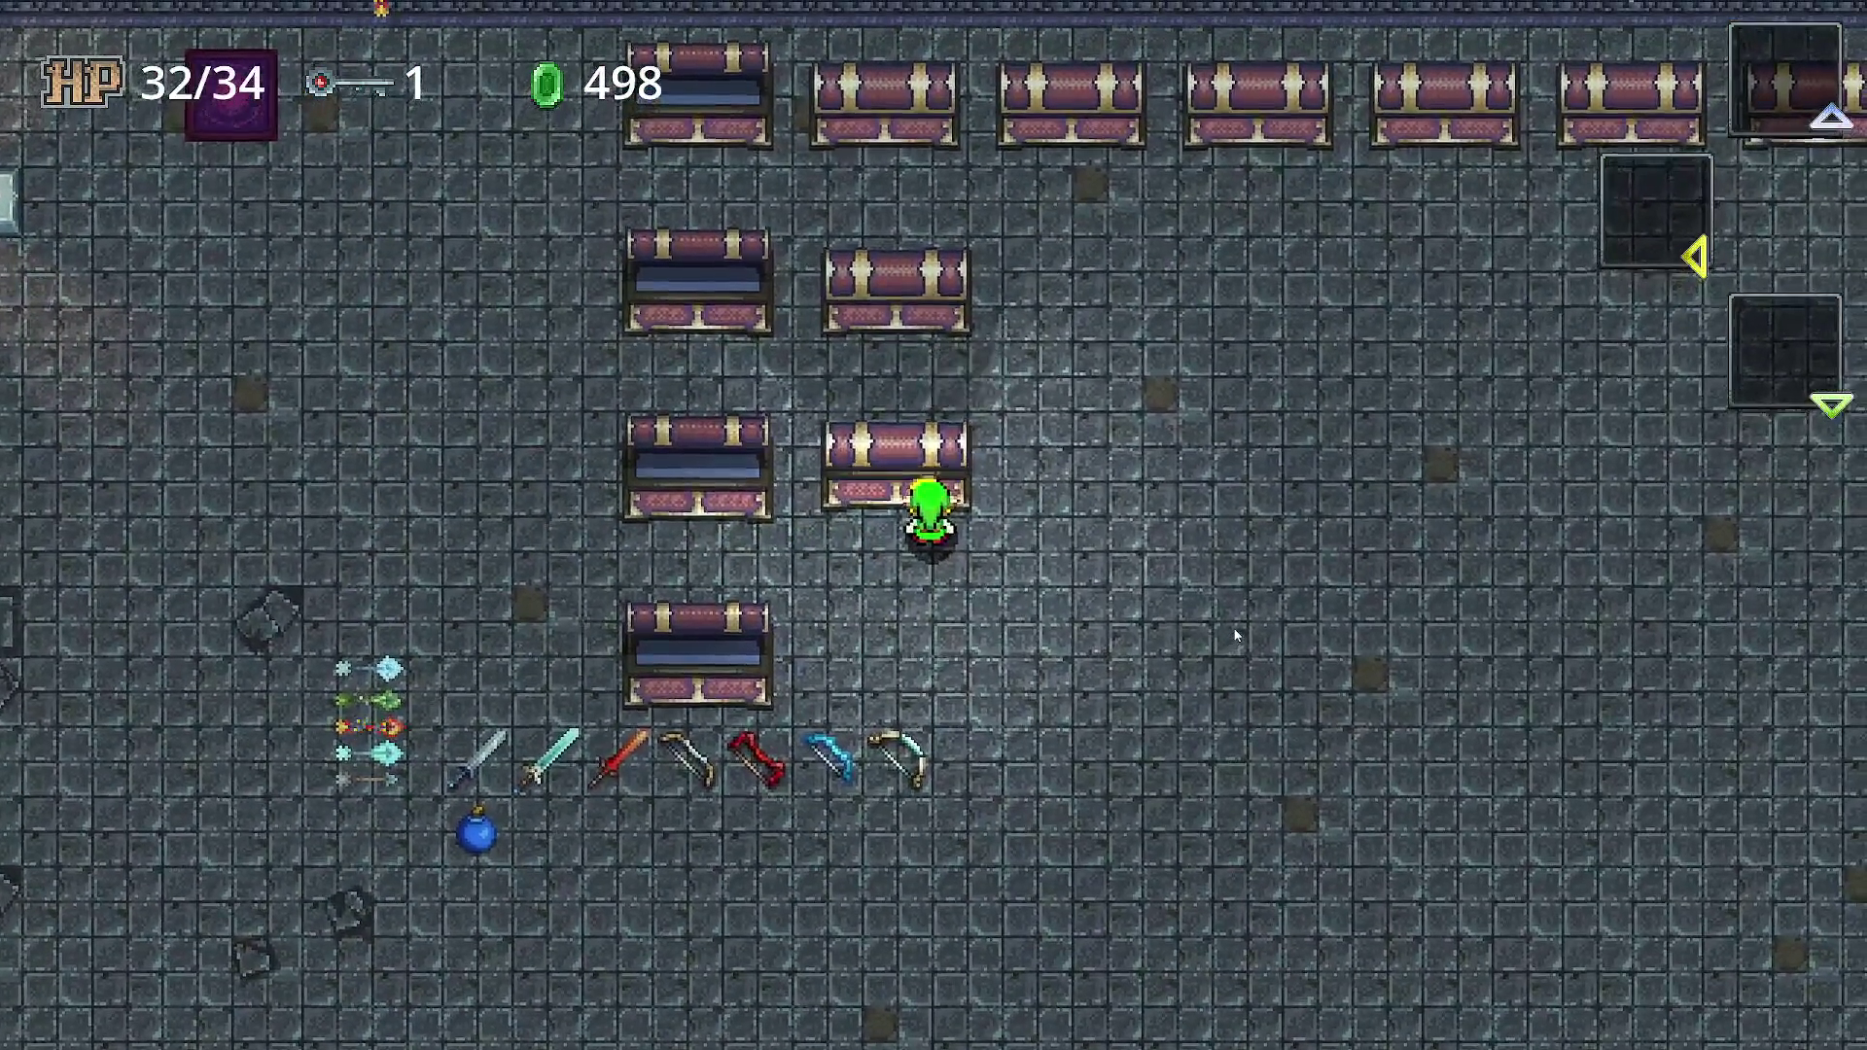
pyautogui.press('Up')
pyautogui.press('Right')
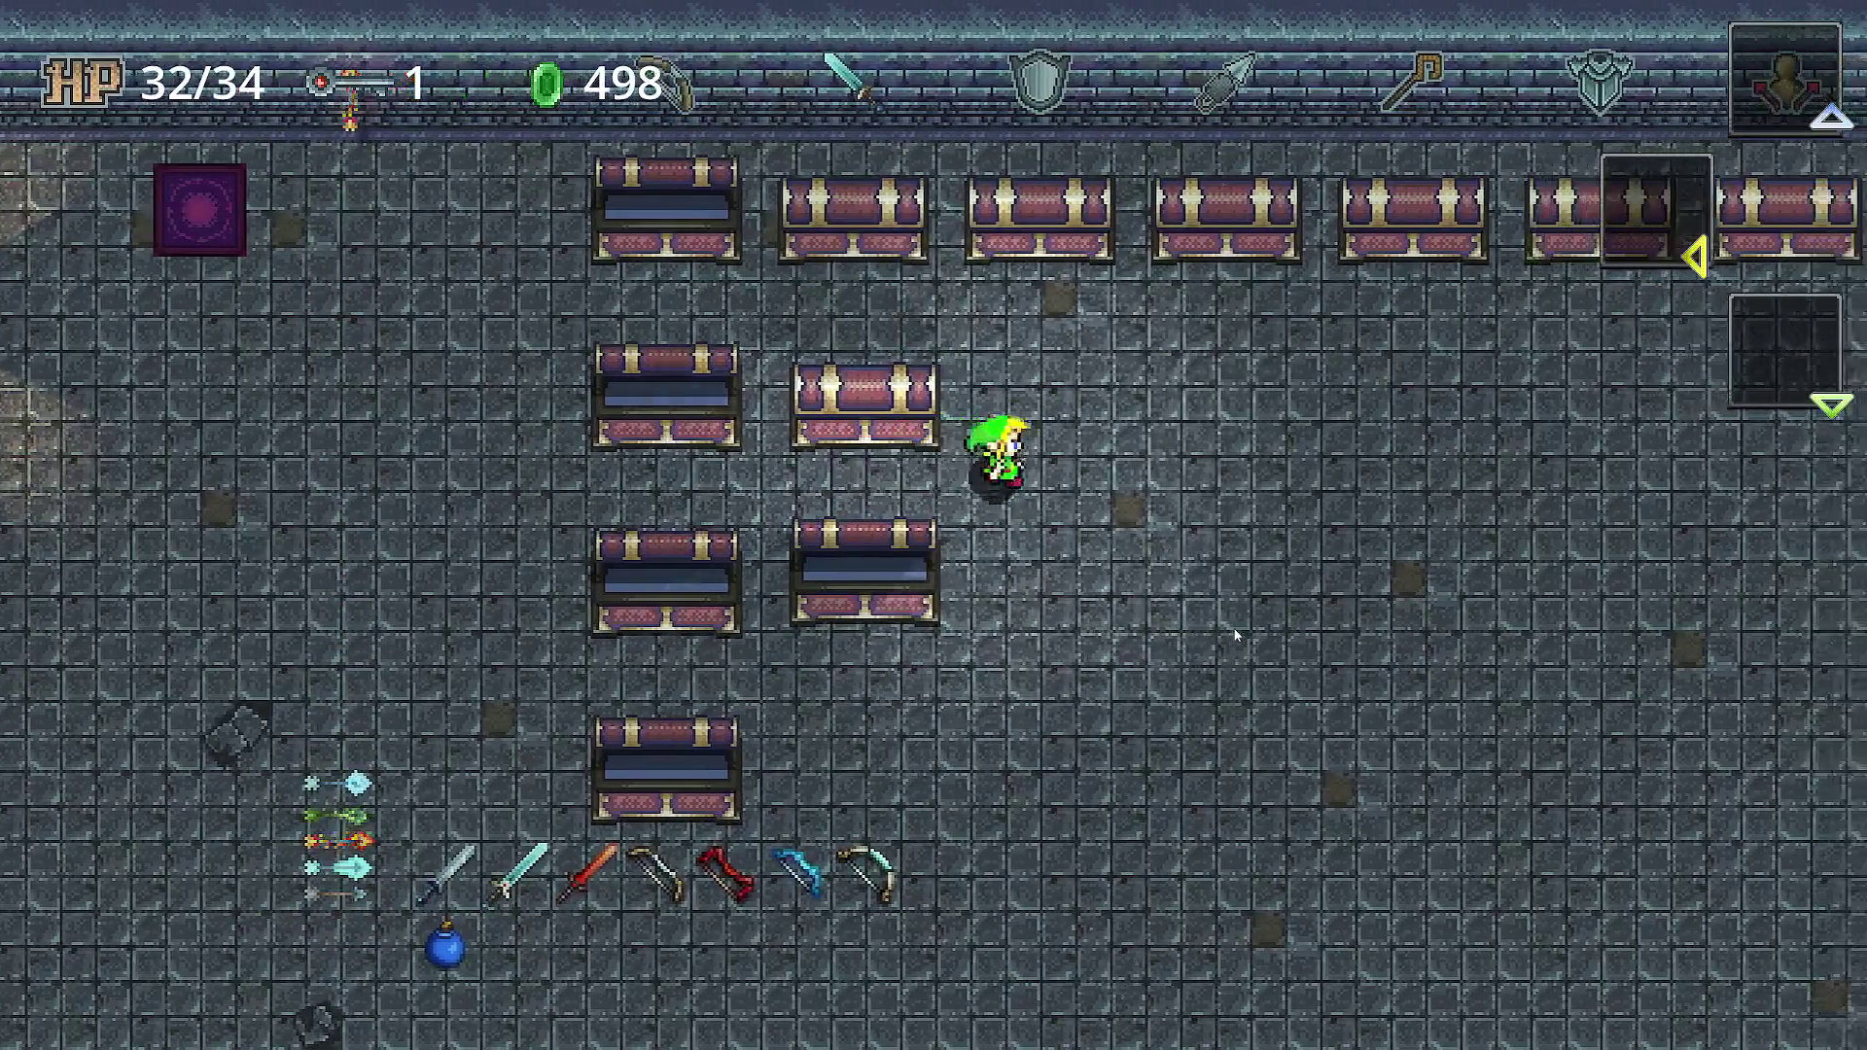
# - Face the closed chest, stepping away and back, to open it
pyautogui.press('Left')
pyautogui.press('Up')
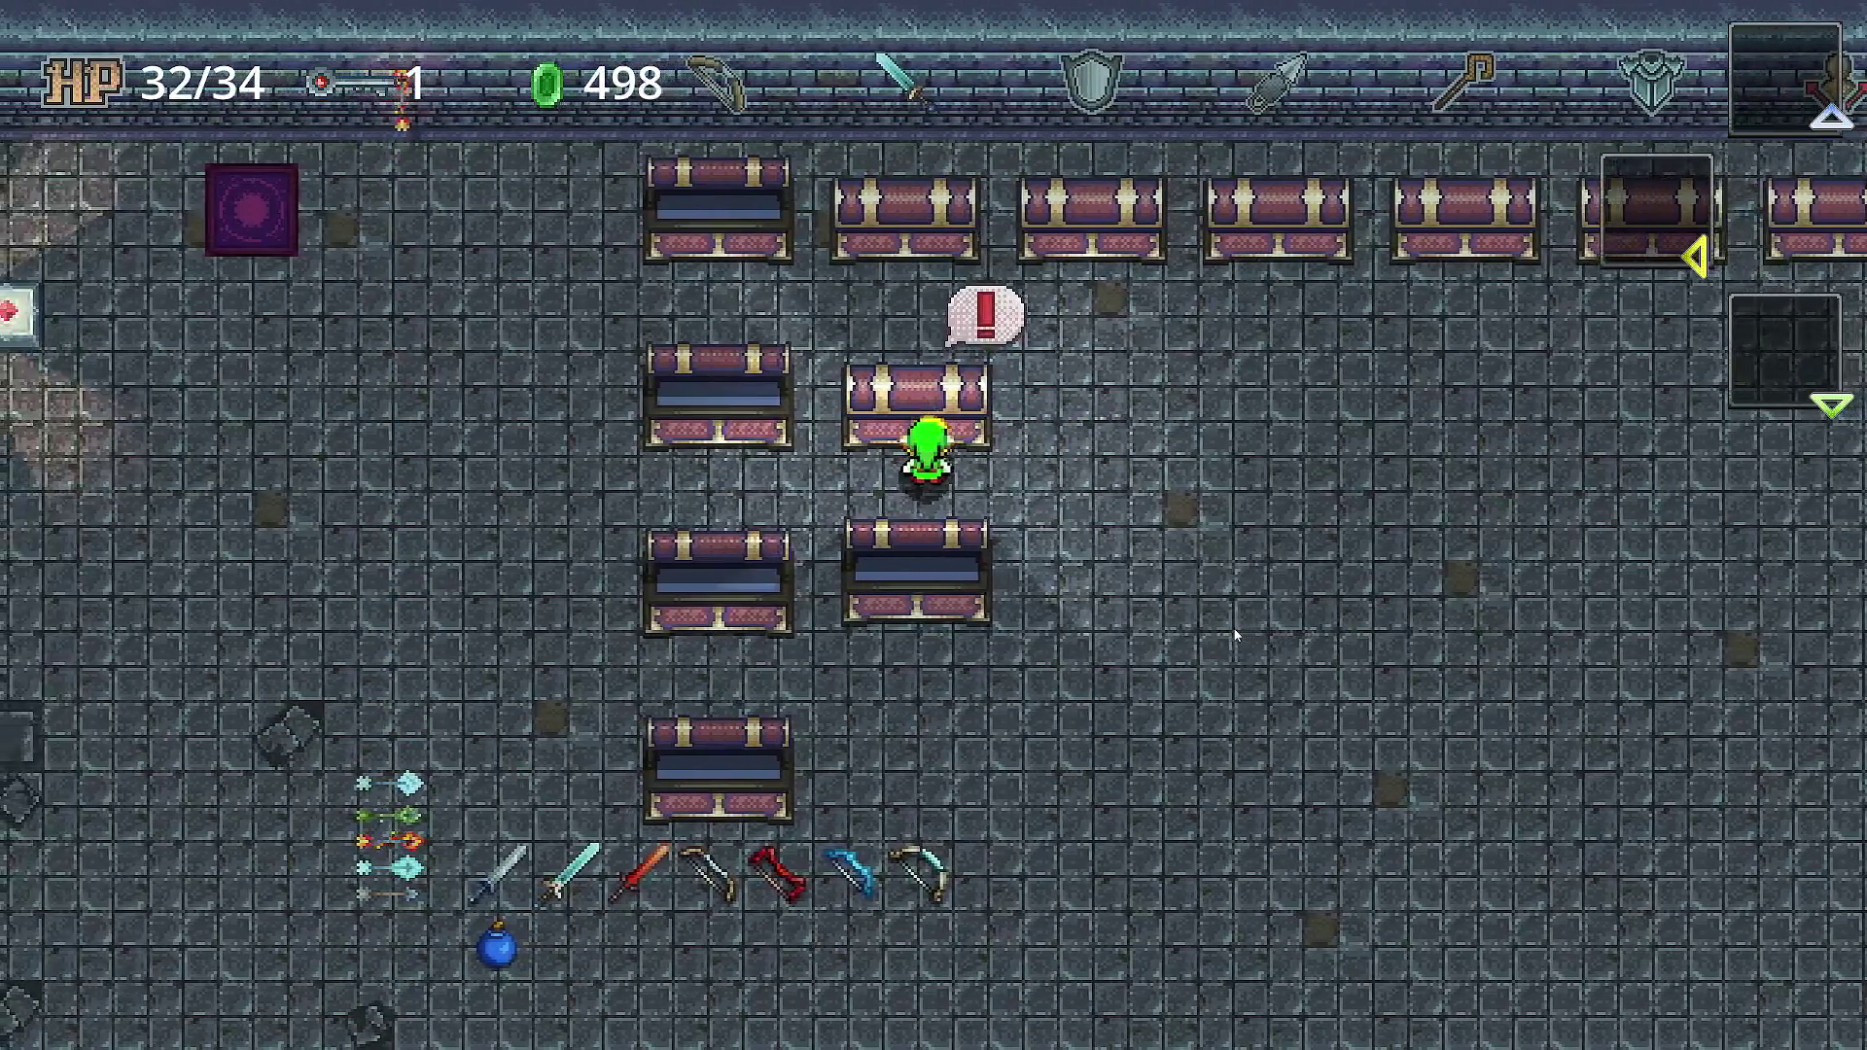
pyautogui.press('Right')
pyautogui.press('Left')
pyautogui.press('Up')
pyautogui.press('Right')
pyautogui.press('Left')
pyautogui.press('Up')
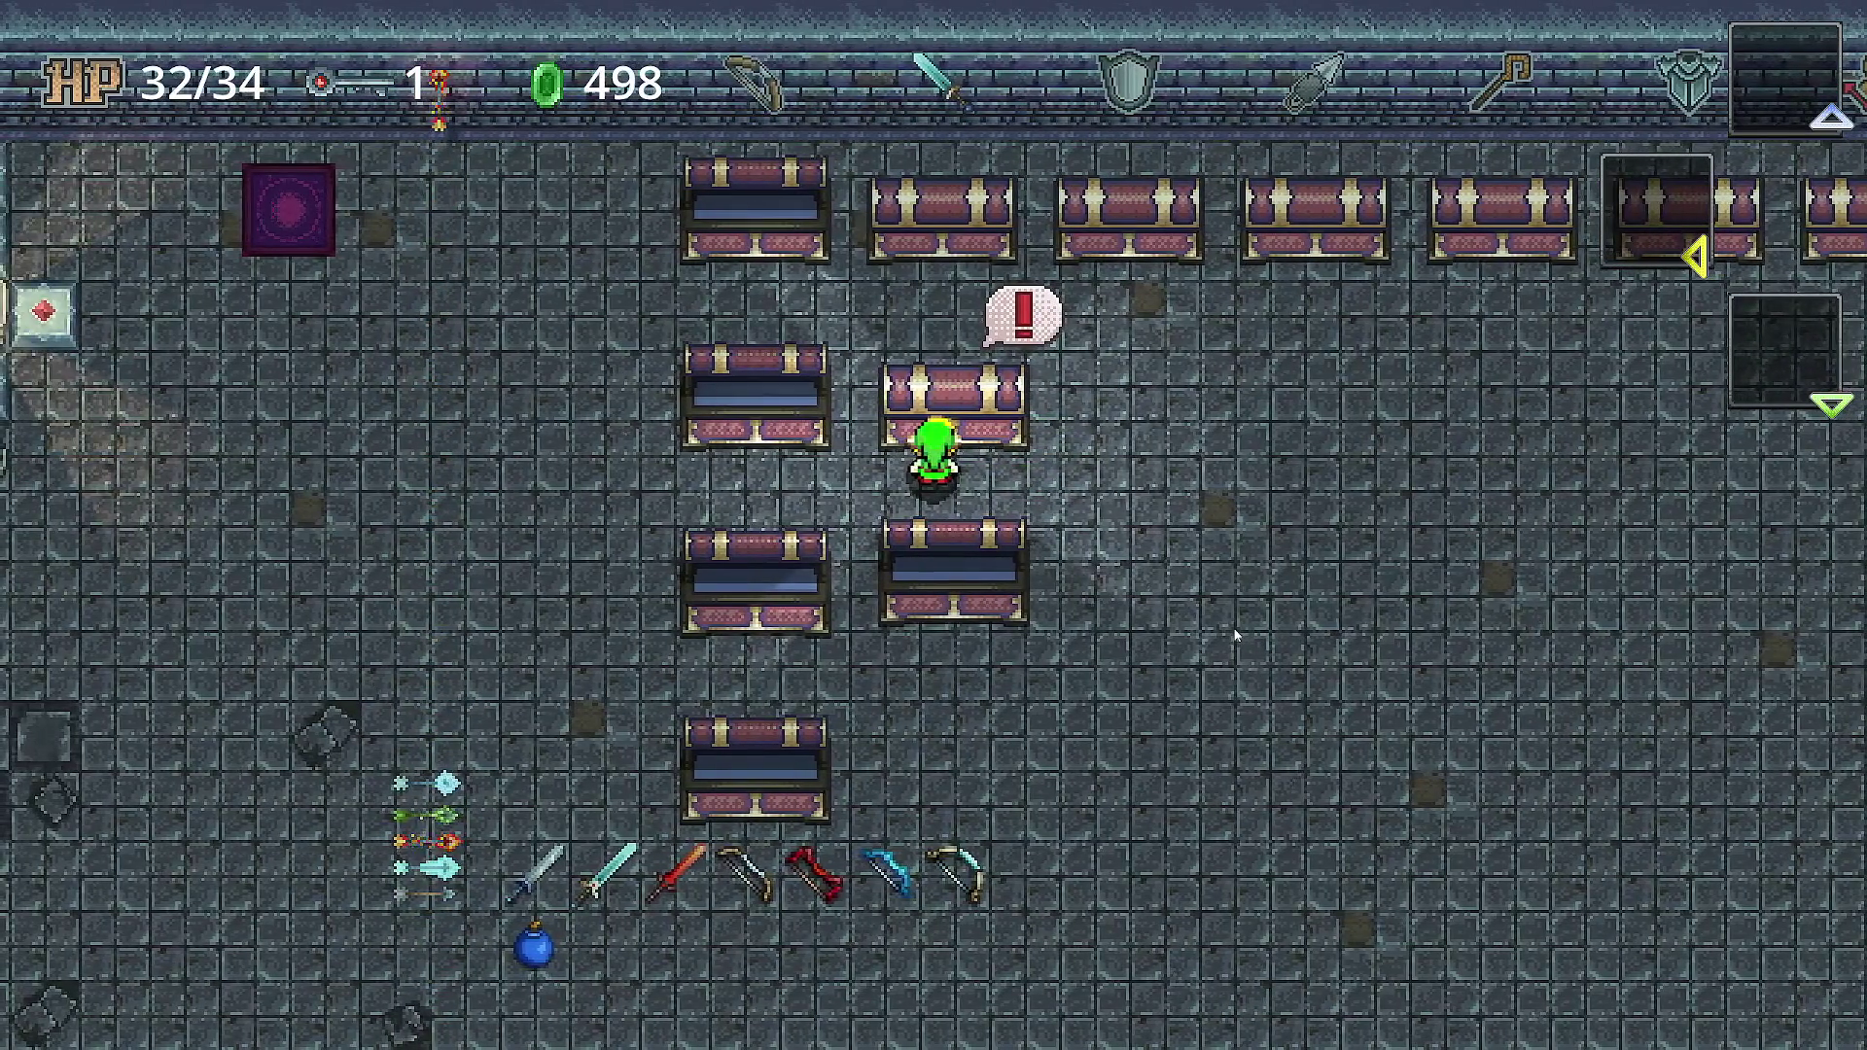
# - Walk the hero up to the top row of chests
pyautogui.press('Right')
pyautogui.press('Left')
pyautogui.press('Right')
pyautogui.press('Up')
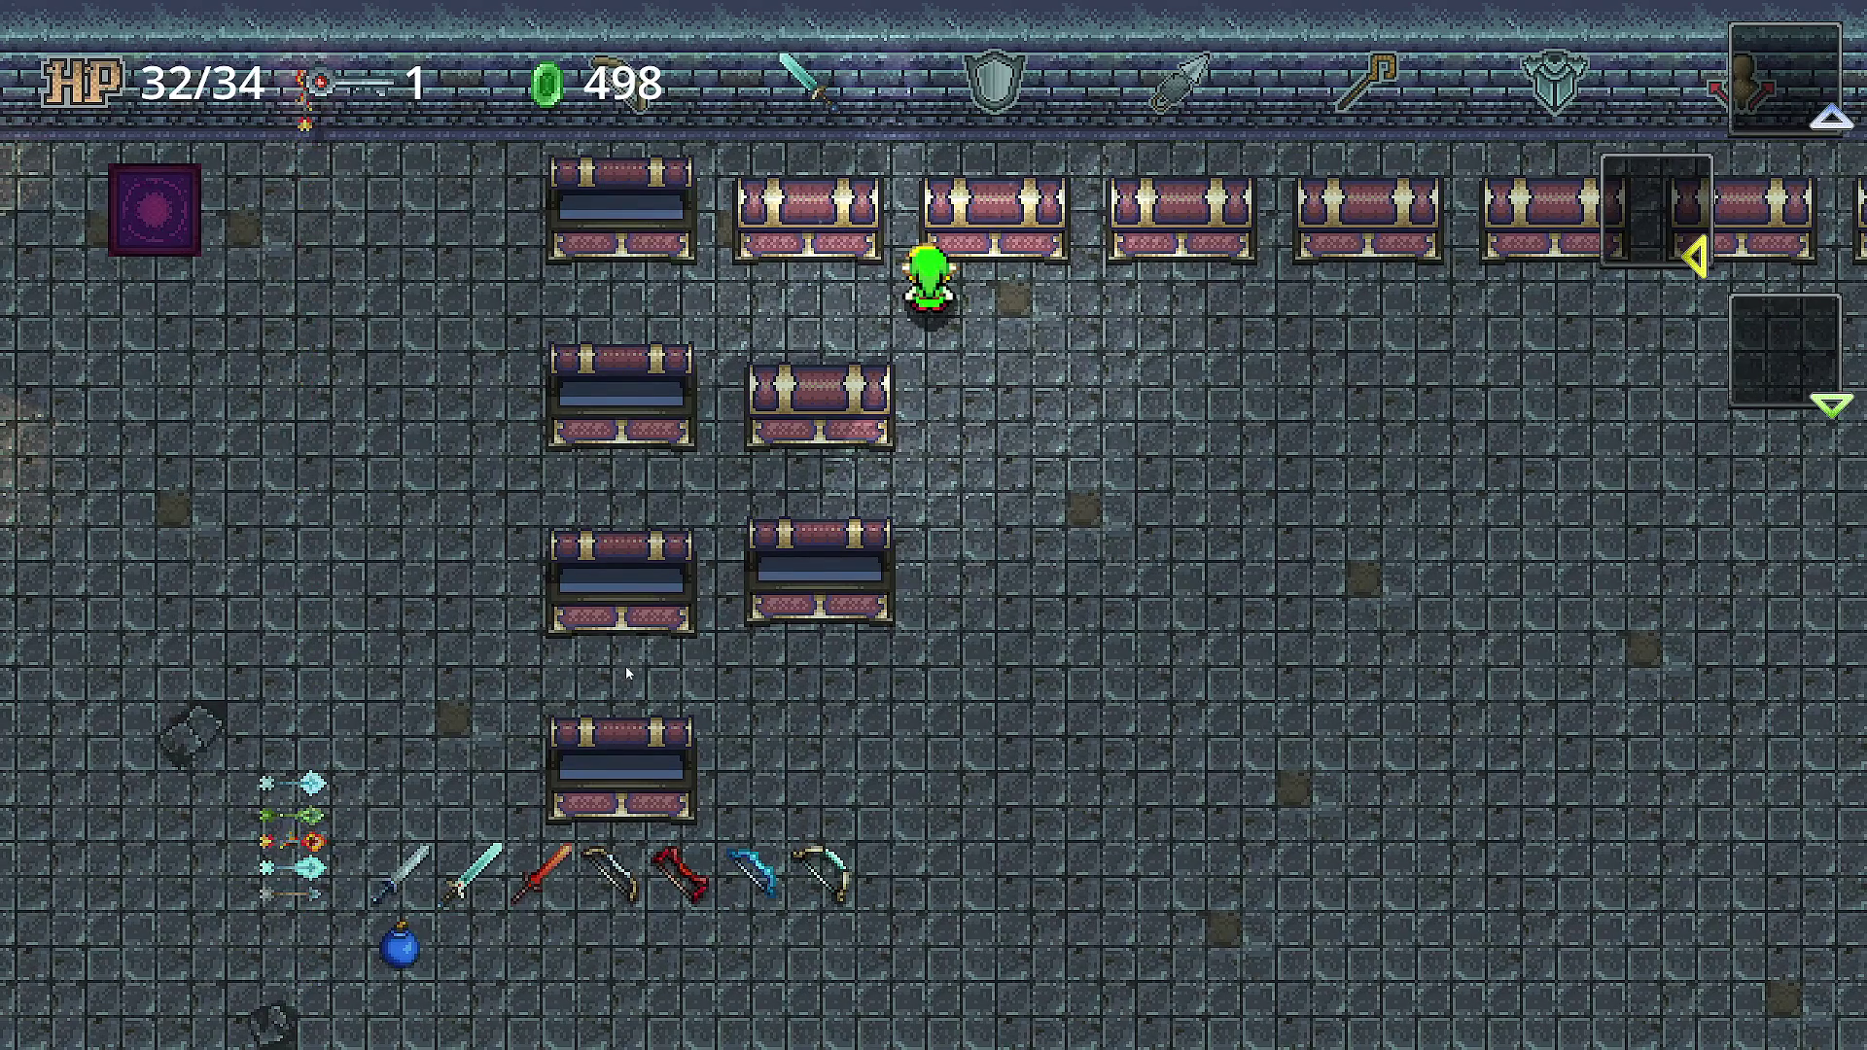
# - Walk the hero down-left past the weapon row to the fire pedestal beside the pit
pyautogui.press('Down')
pyautogui.press('Down')
pyautogui.press('Left')
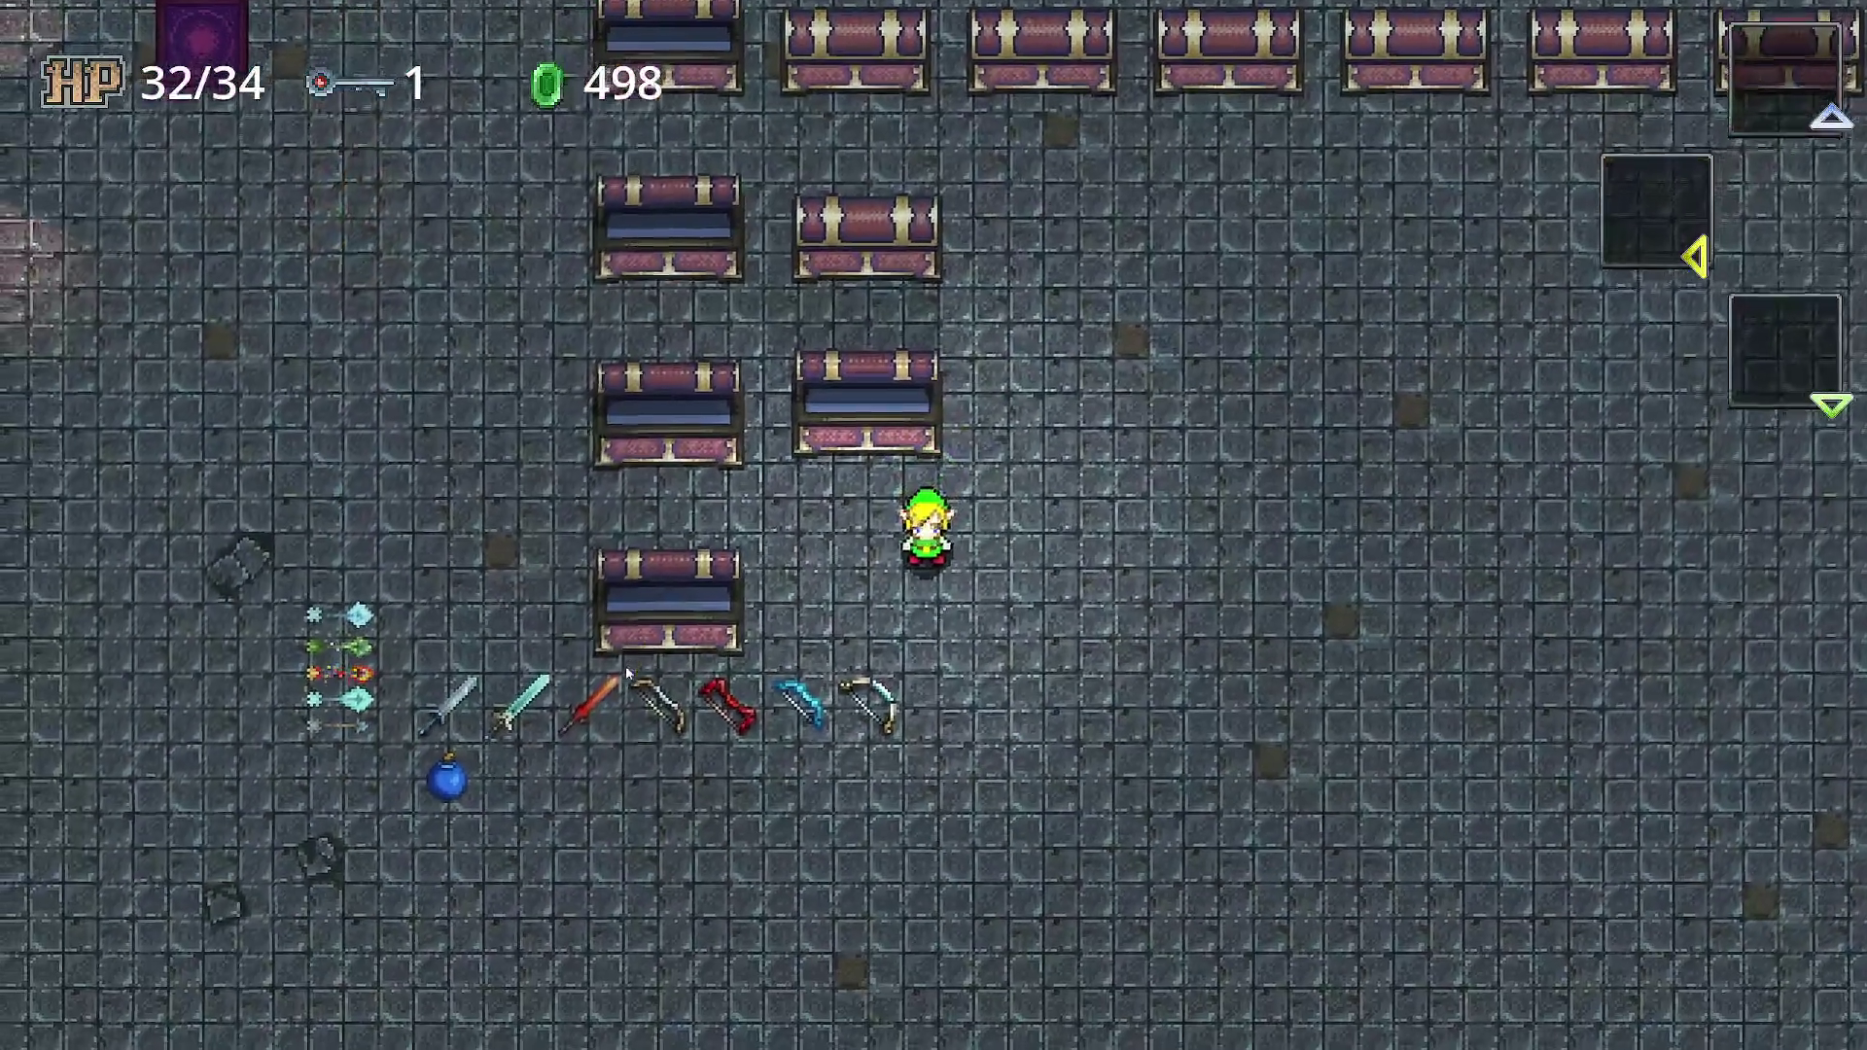
pyautogui.press('Up')
pyautogui.press('Left')
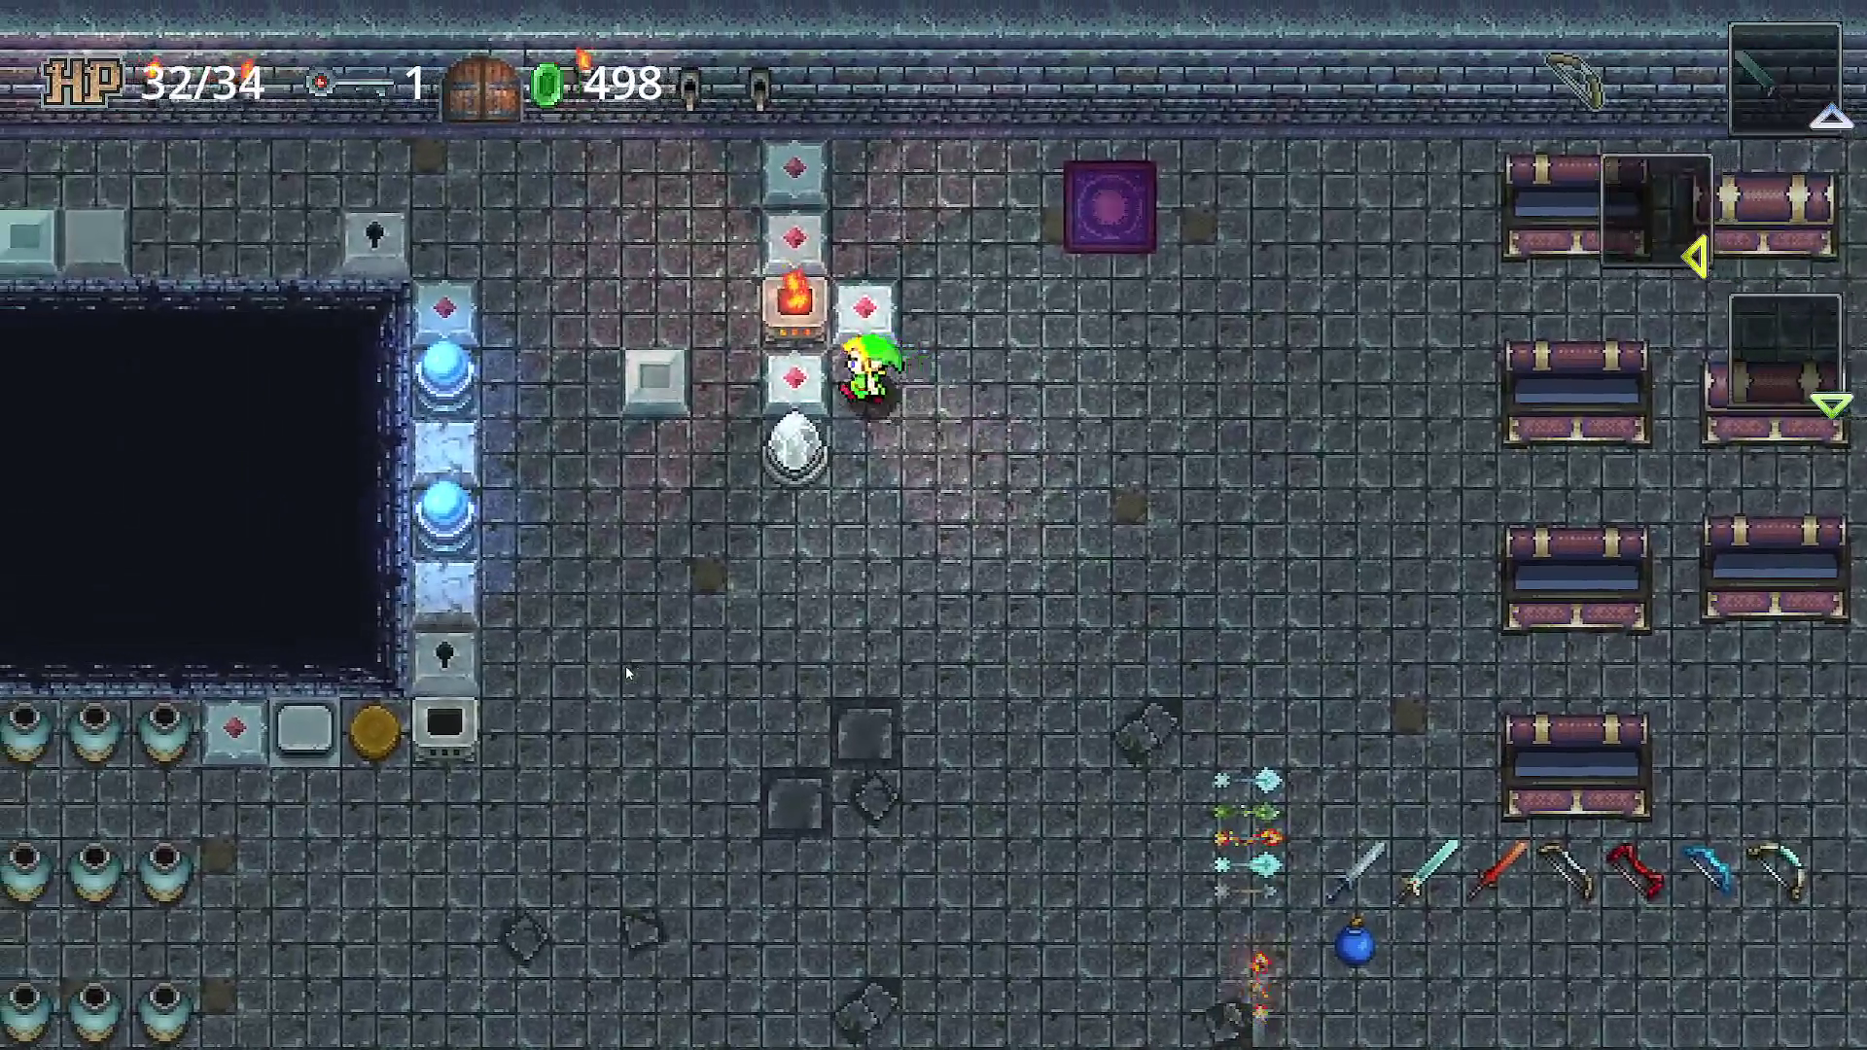
pyautogui.press('Right')
pyautogui.press('Down')
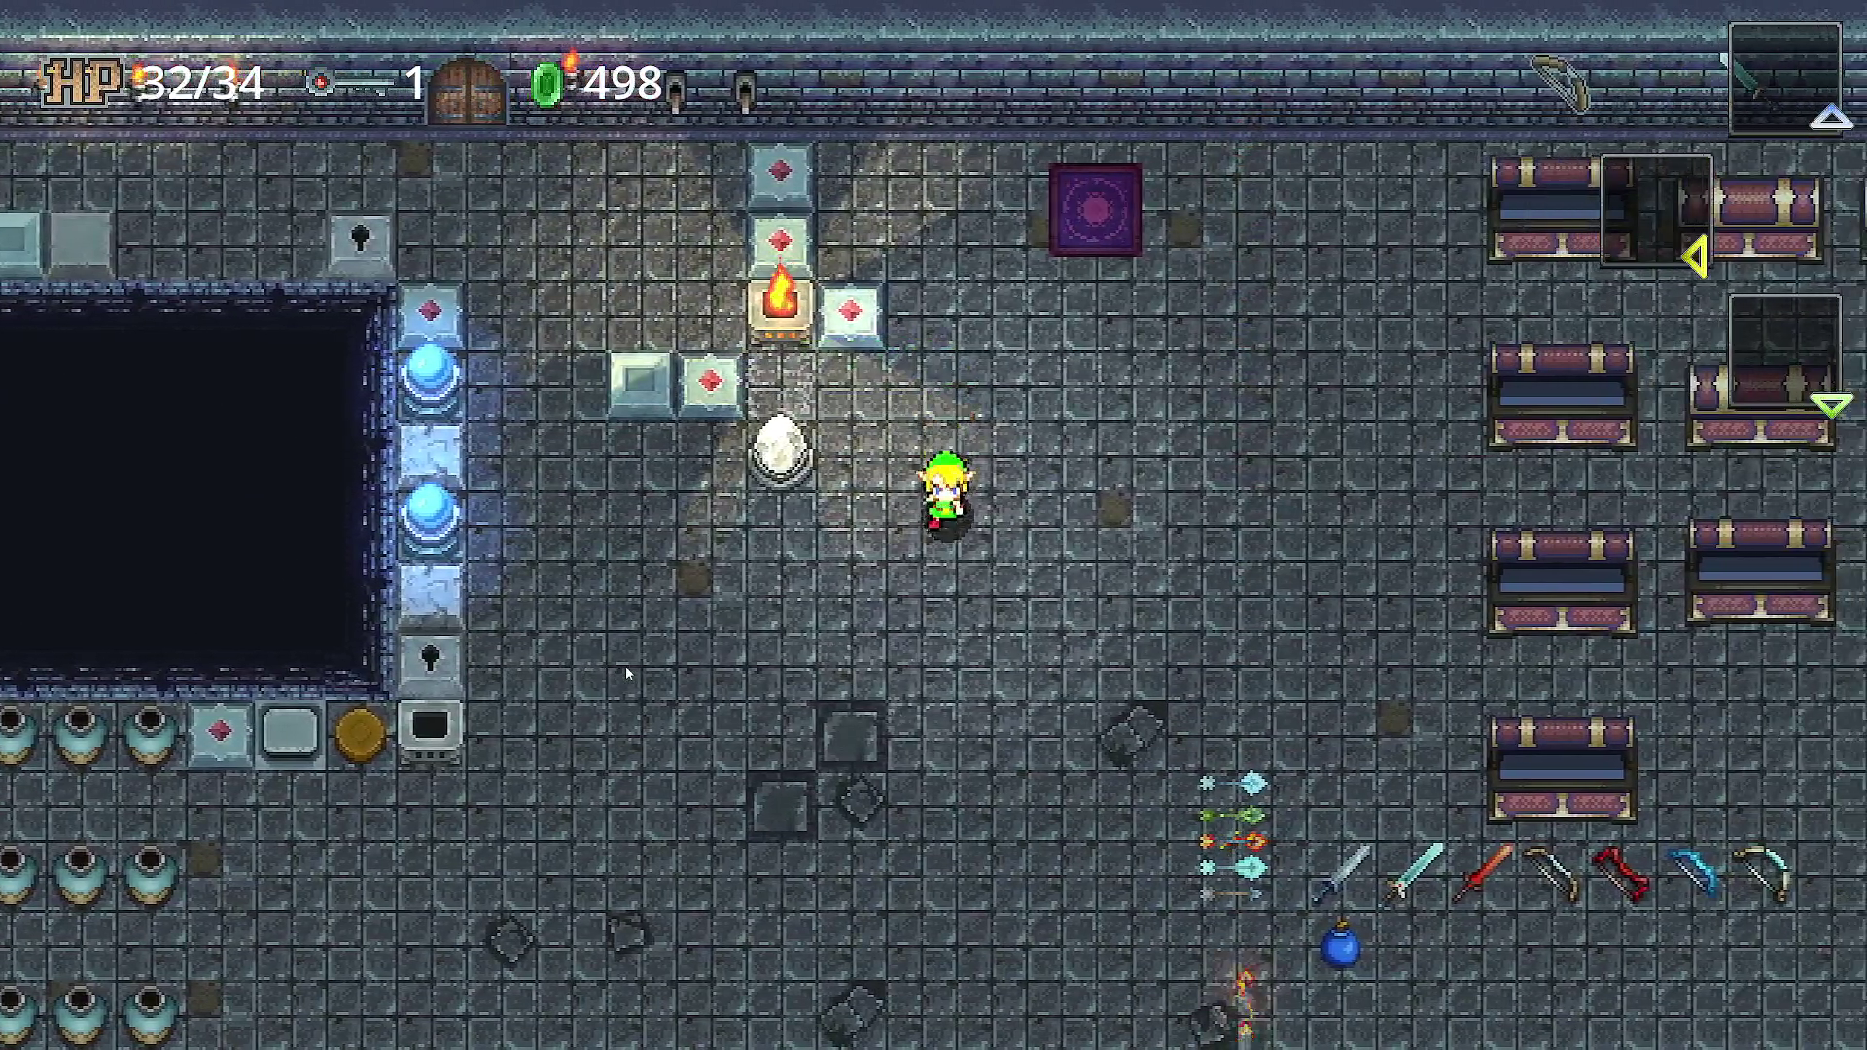
pyautogui.press('Down')
pyautogui.press('Left')
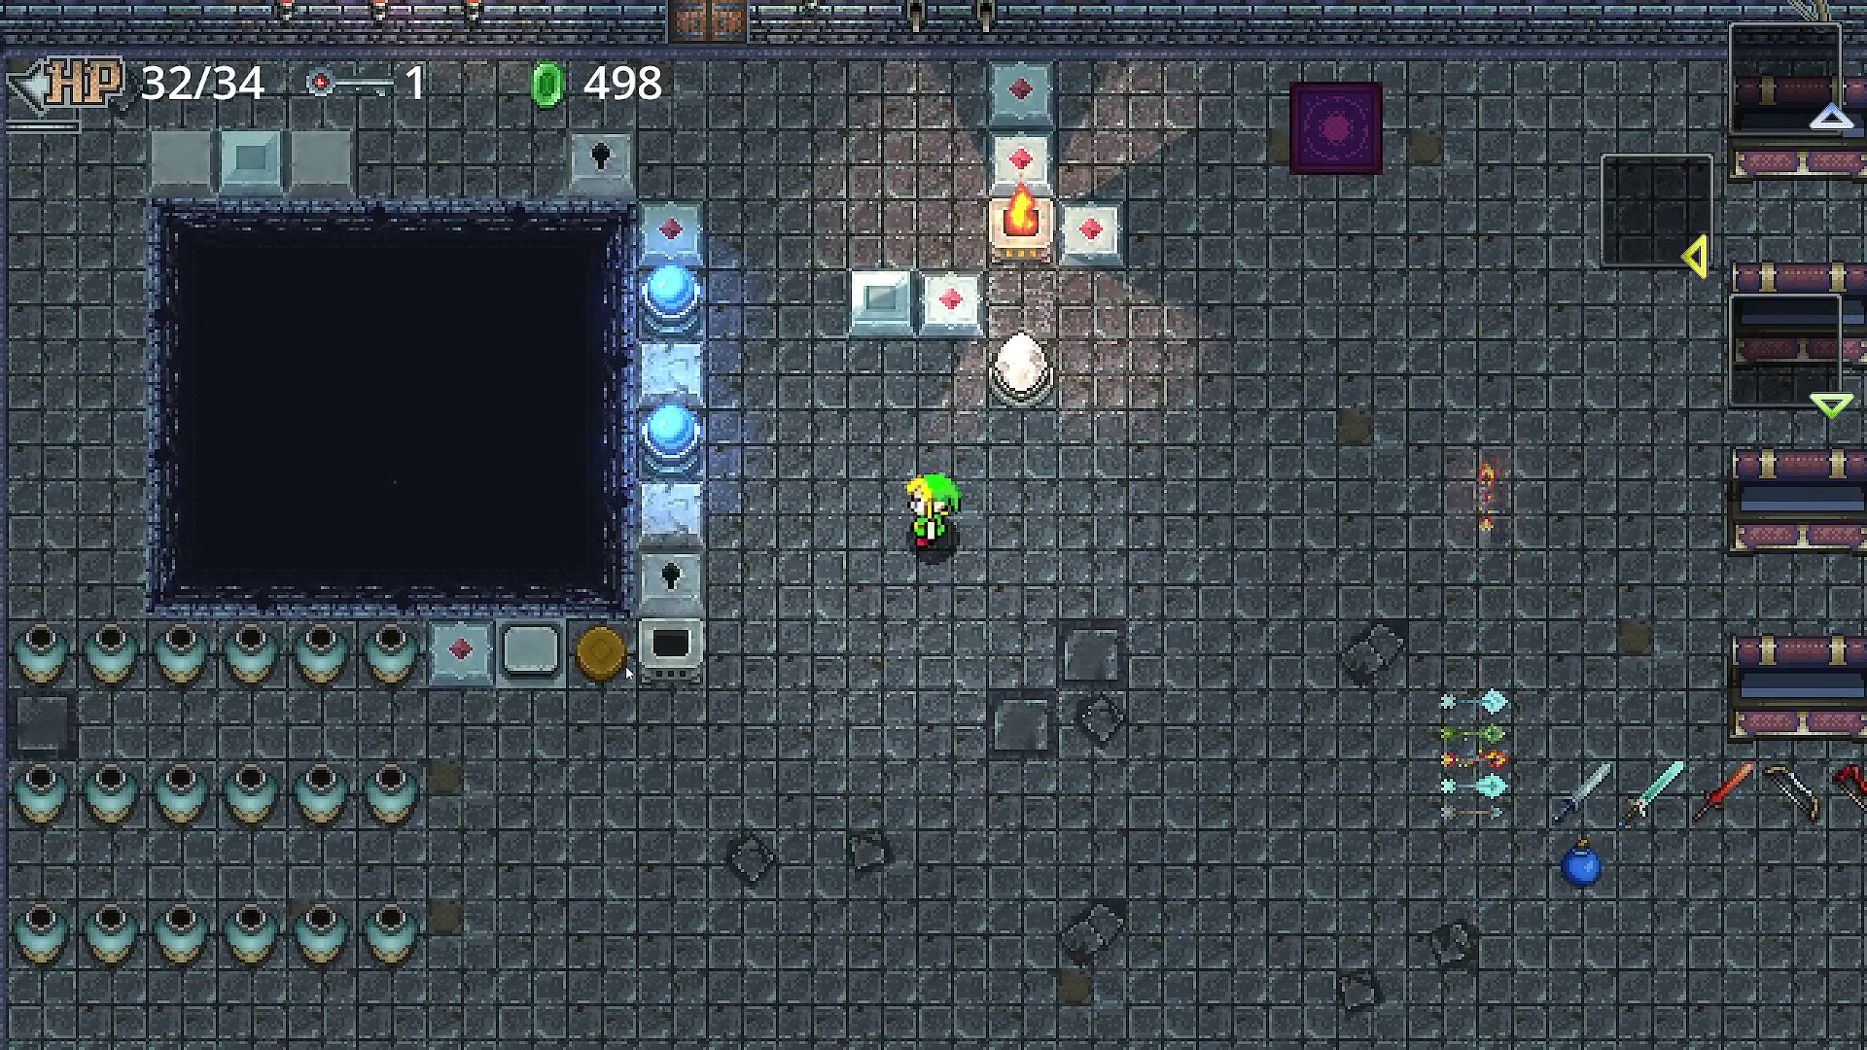
pyautogui.press('Left')
pyautogui.press('Up')
pyautogui.press('Right')
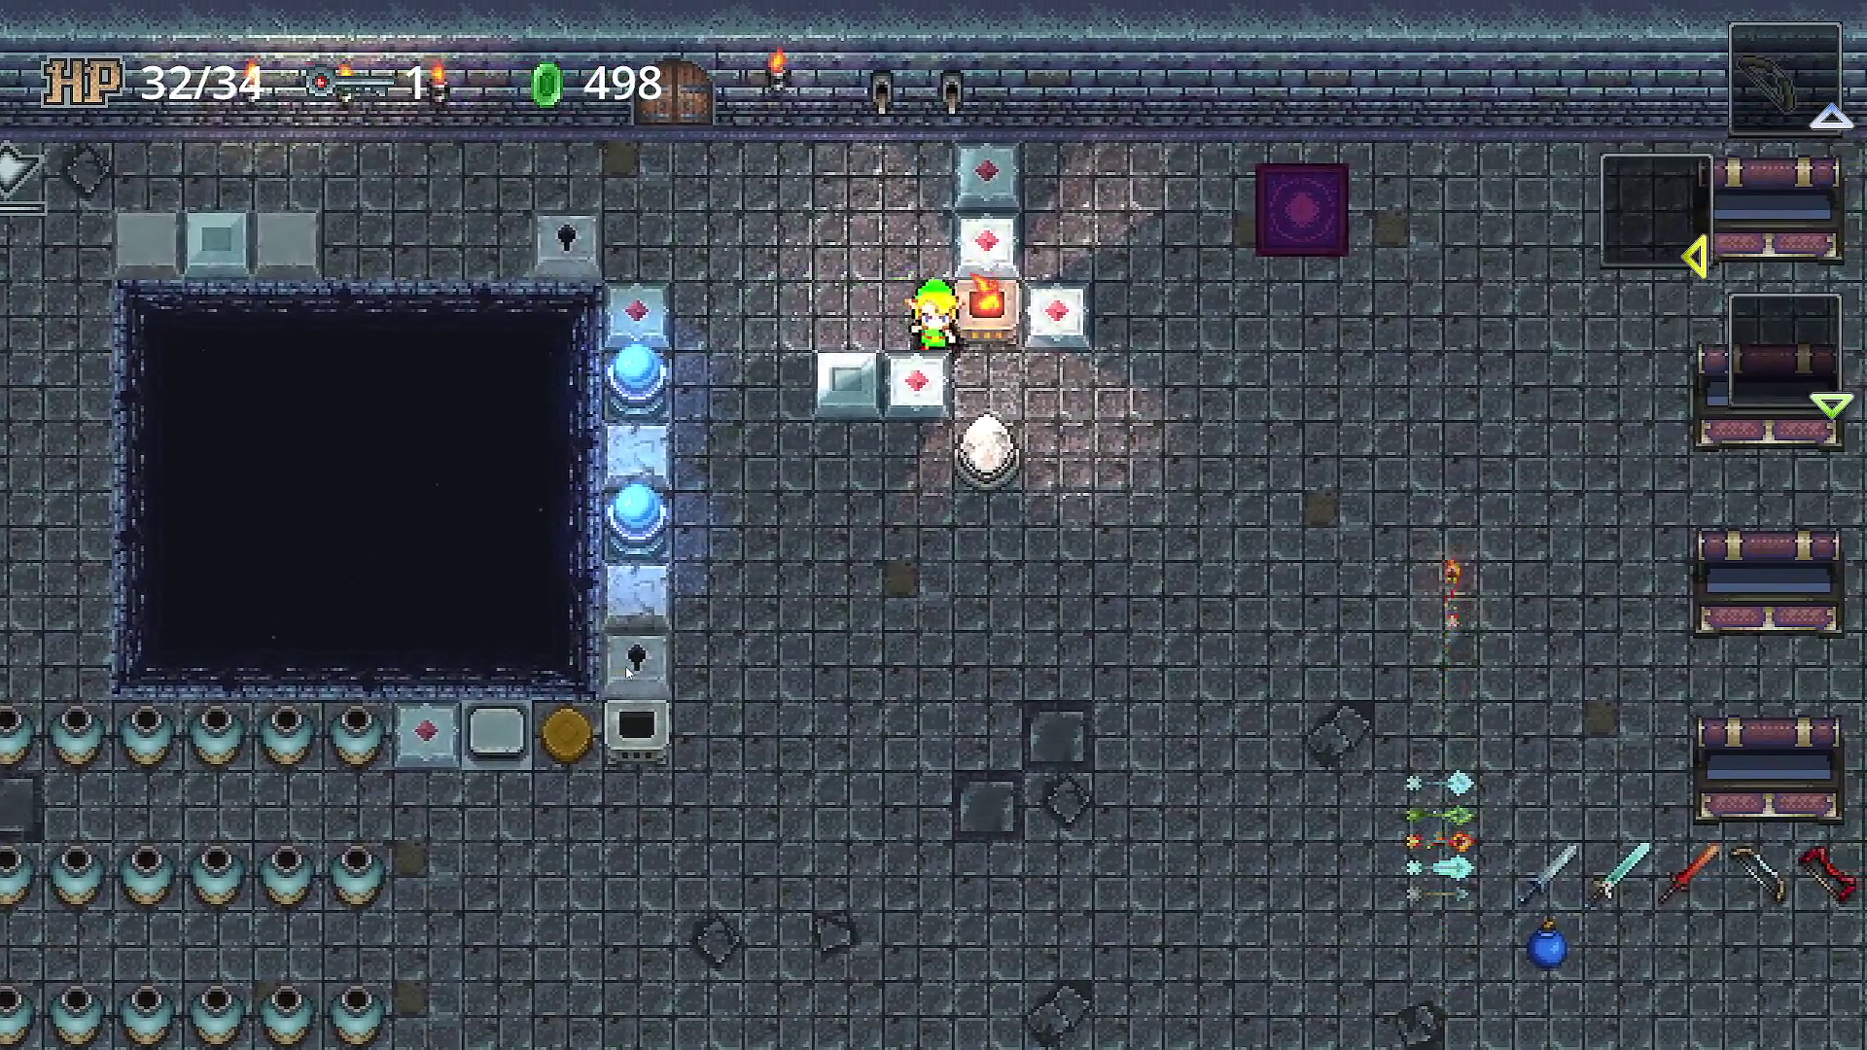
pyautogui.press('Down')
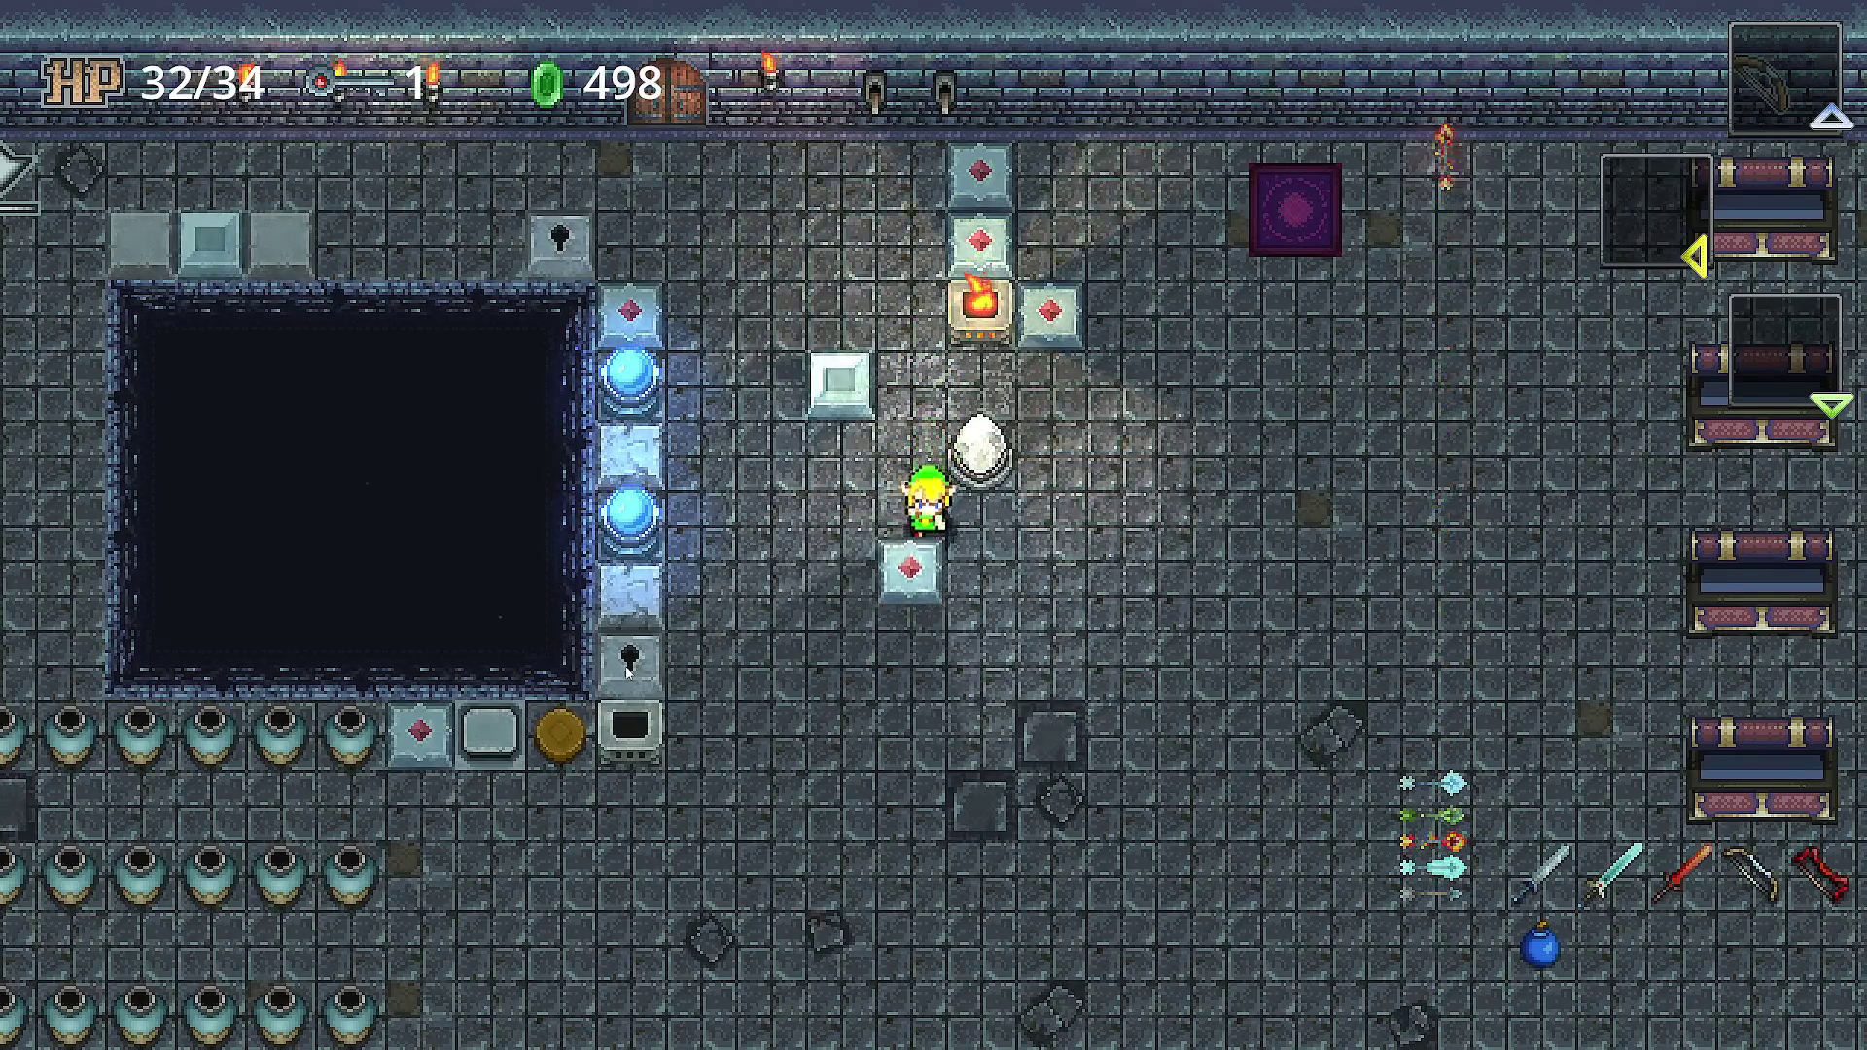
# - Push the pink block down, then walk north and left toward the chests
pyautogui.press('Down')
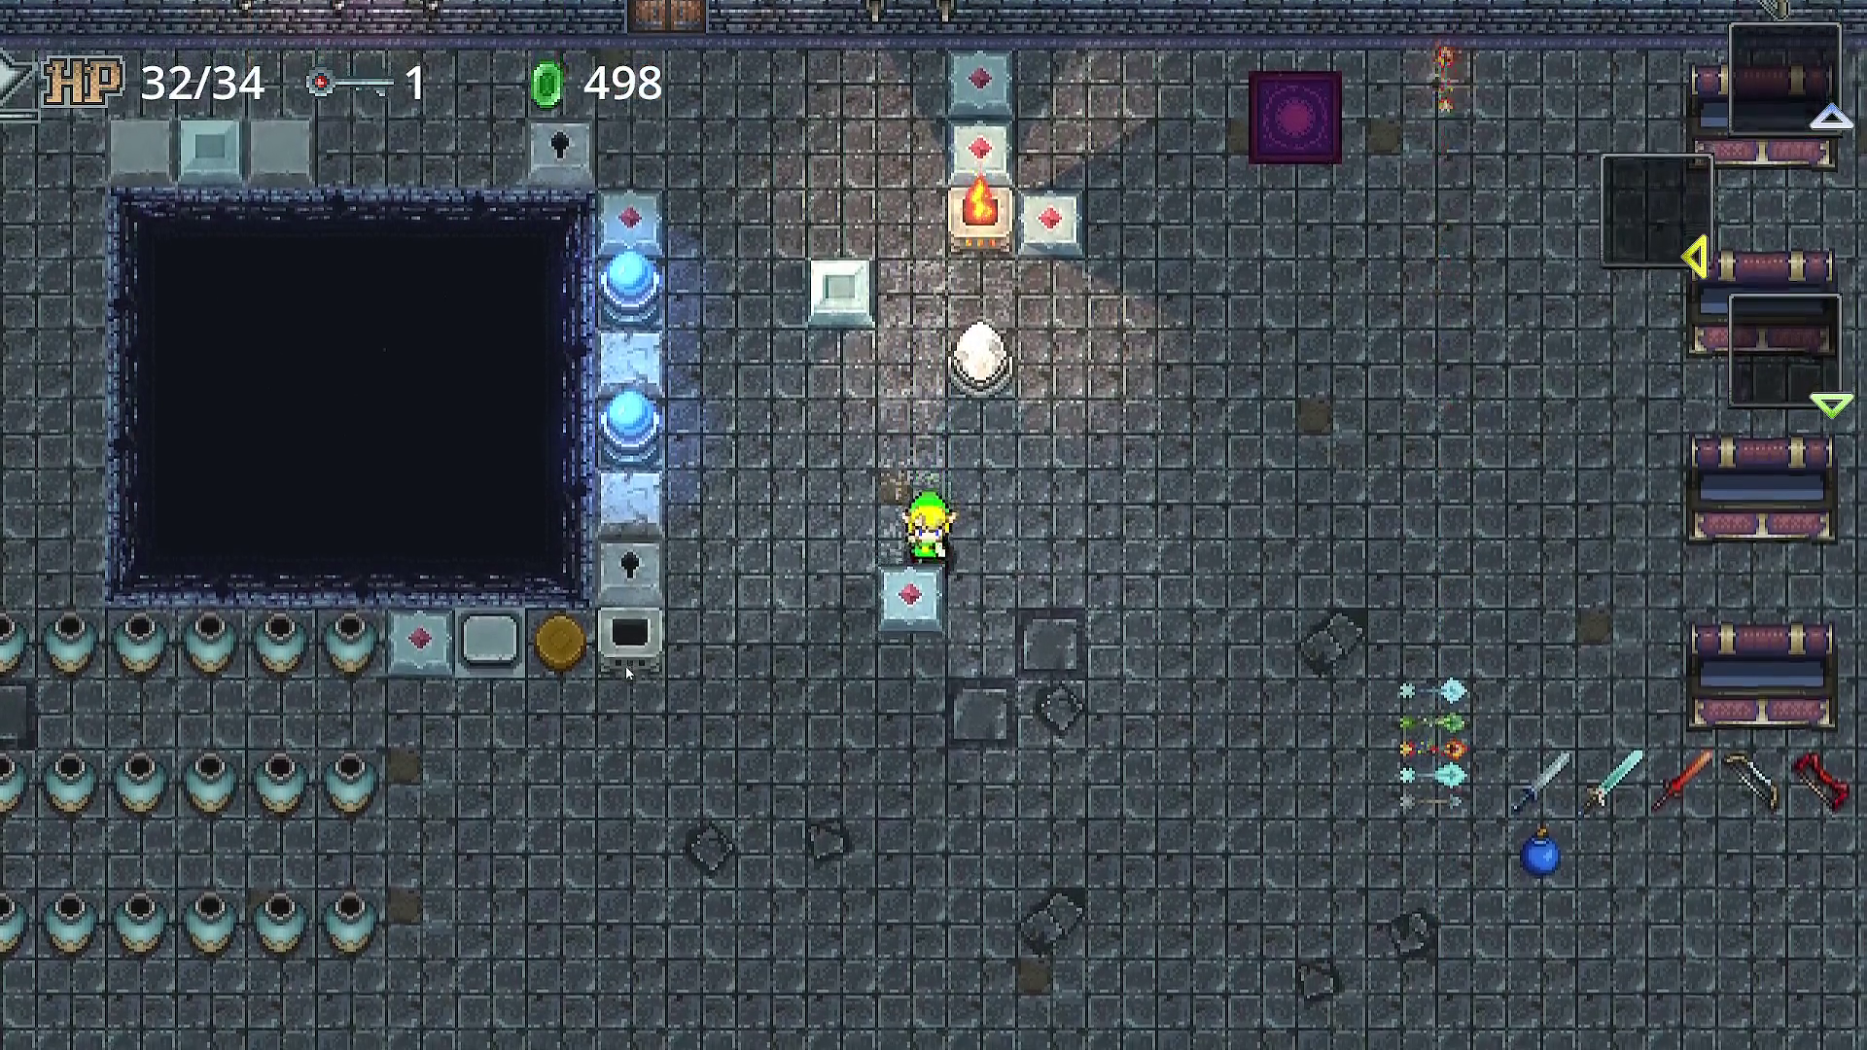
pyautogui.press('Right')
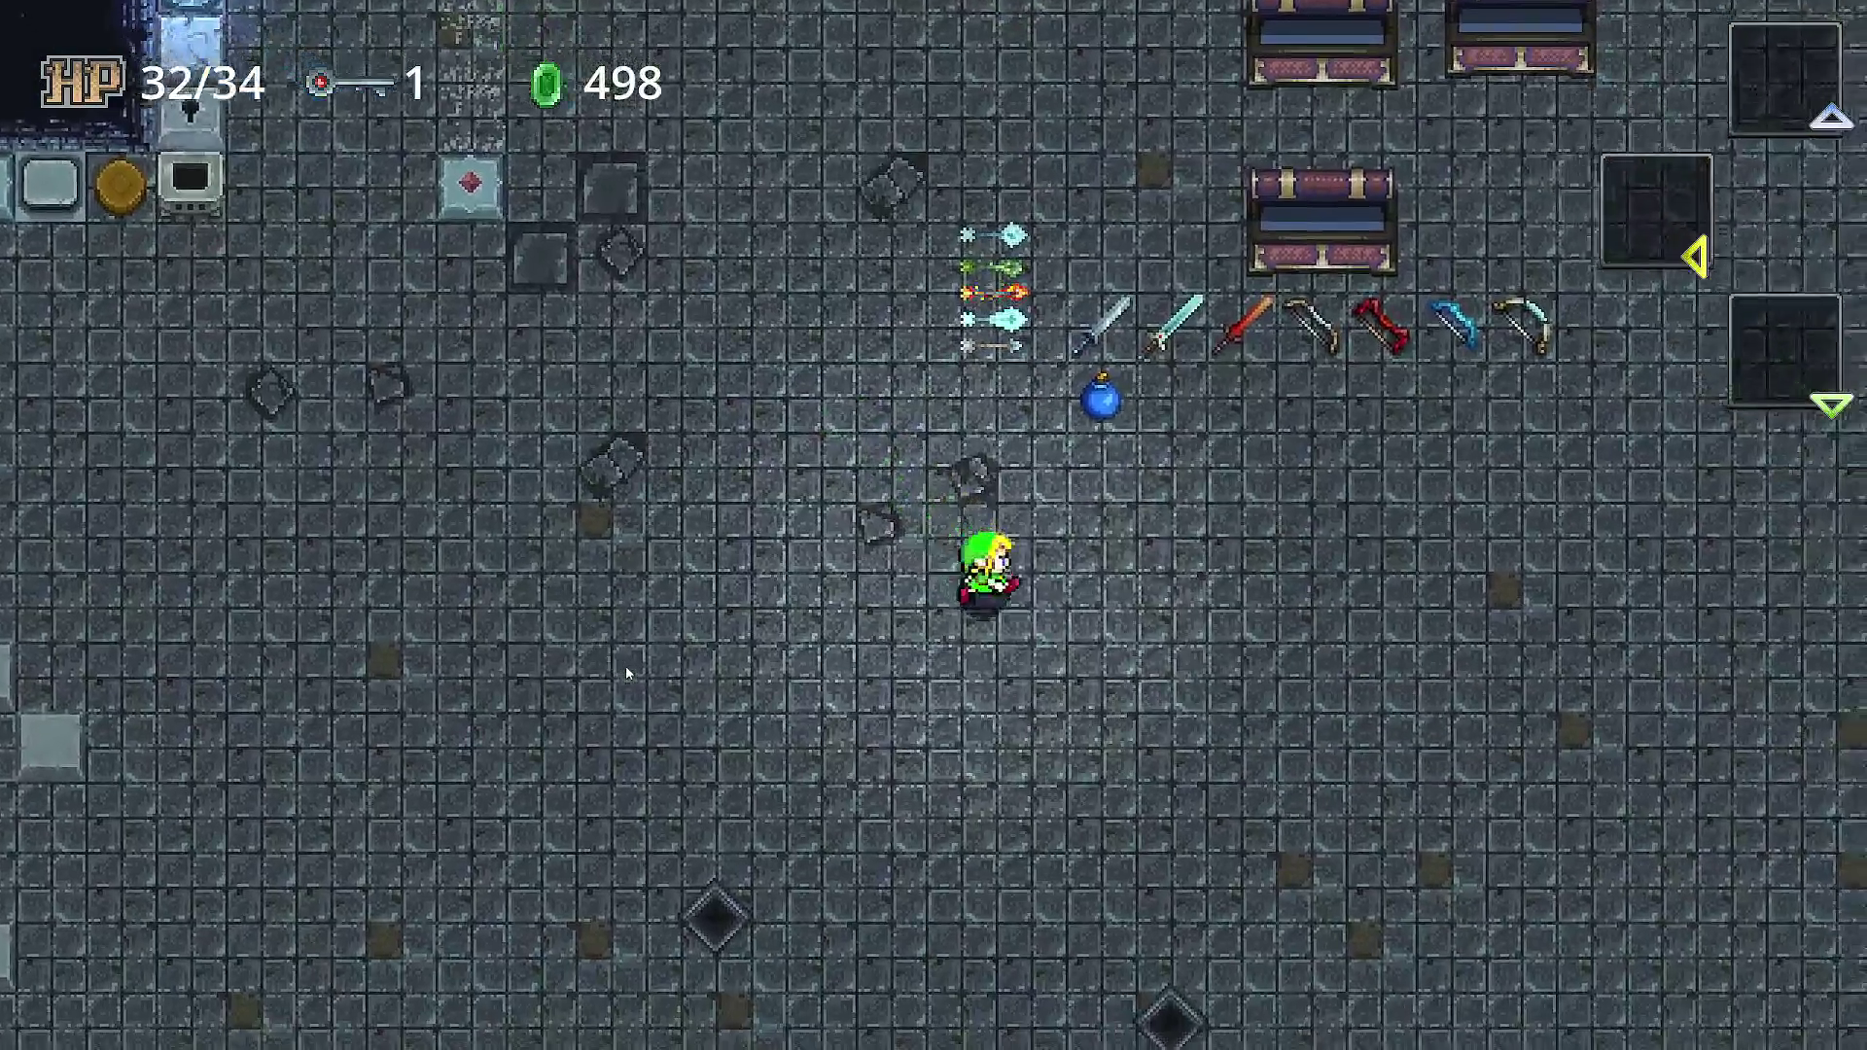
pyautogui.press('Up')
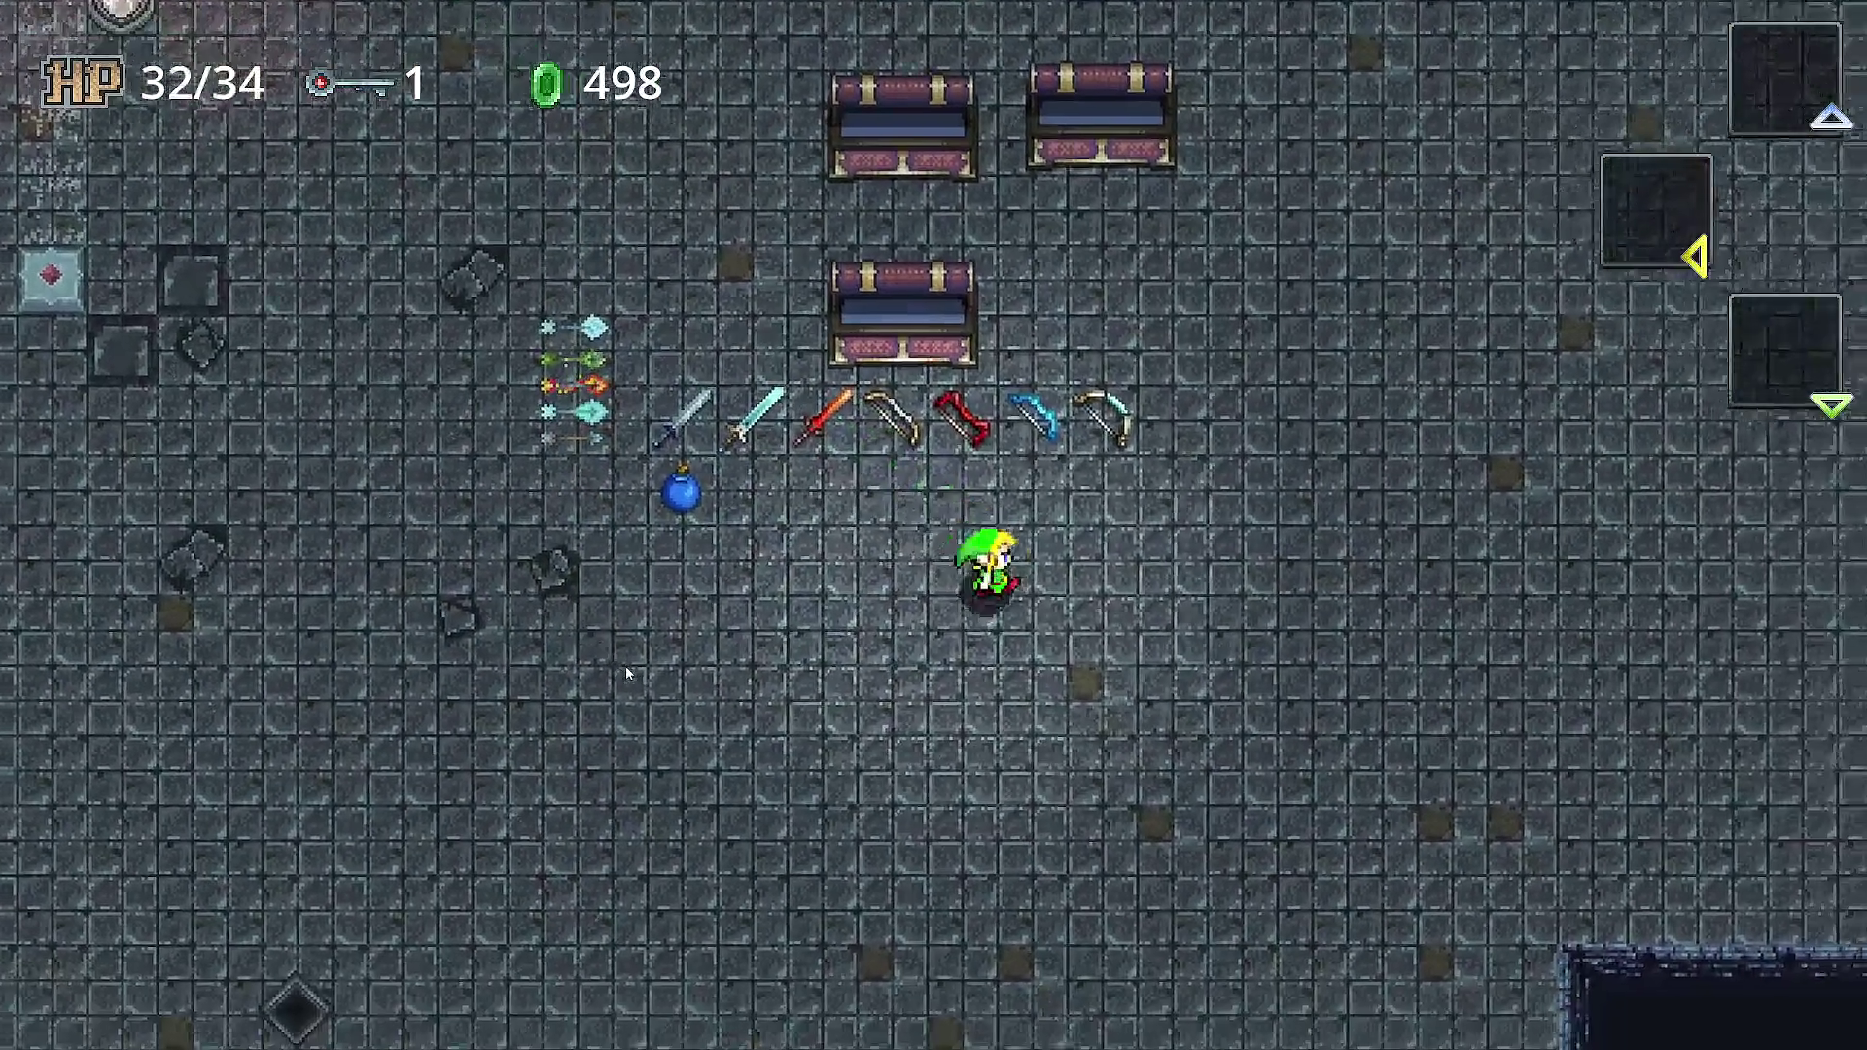
pyautogui.press('Down')
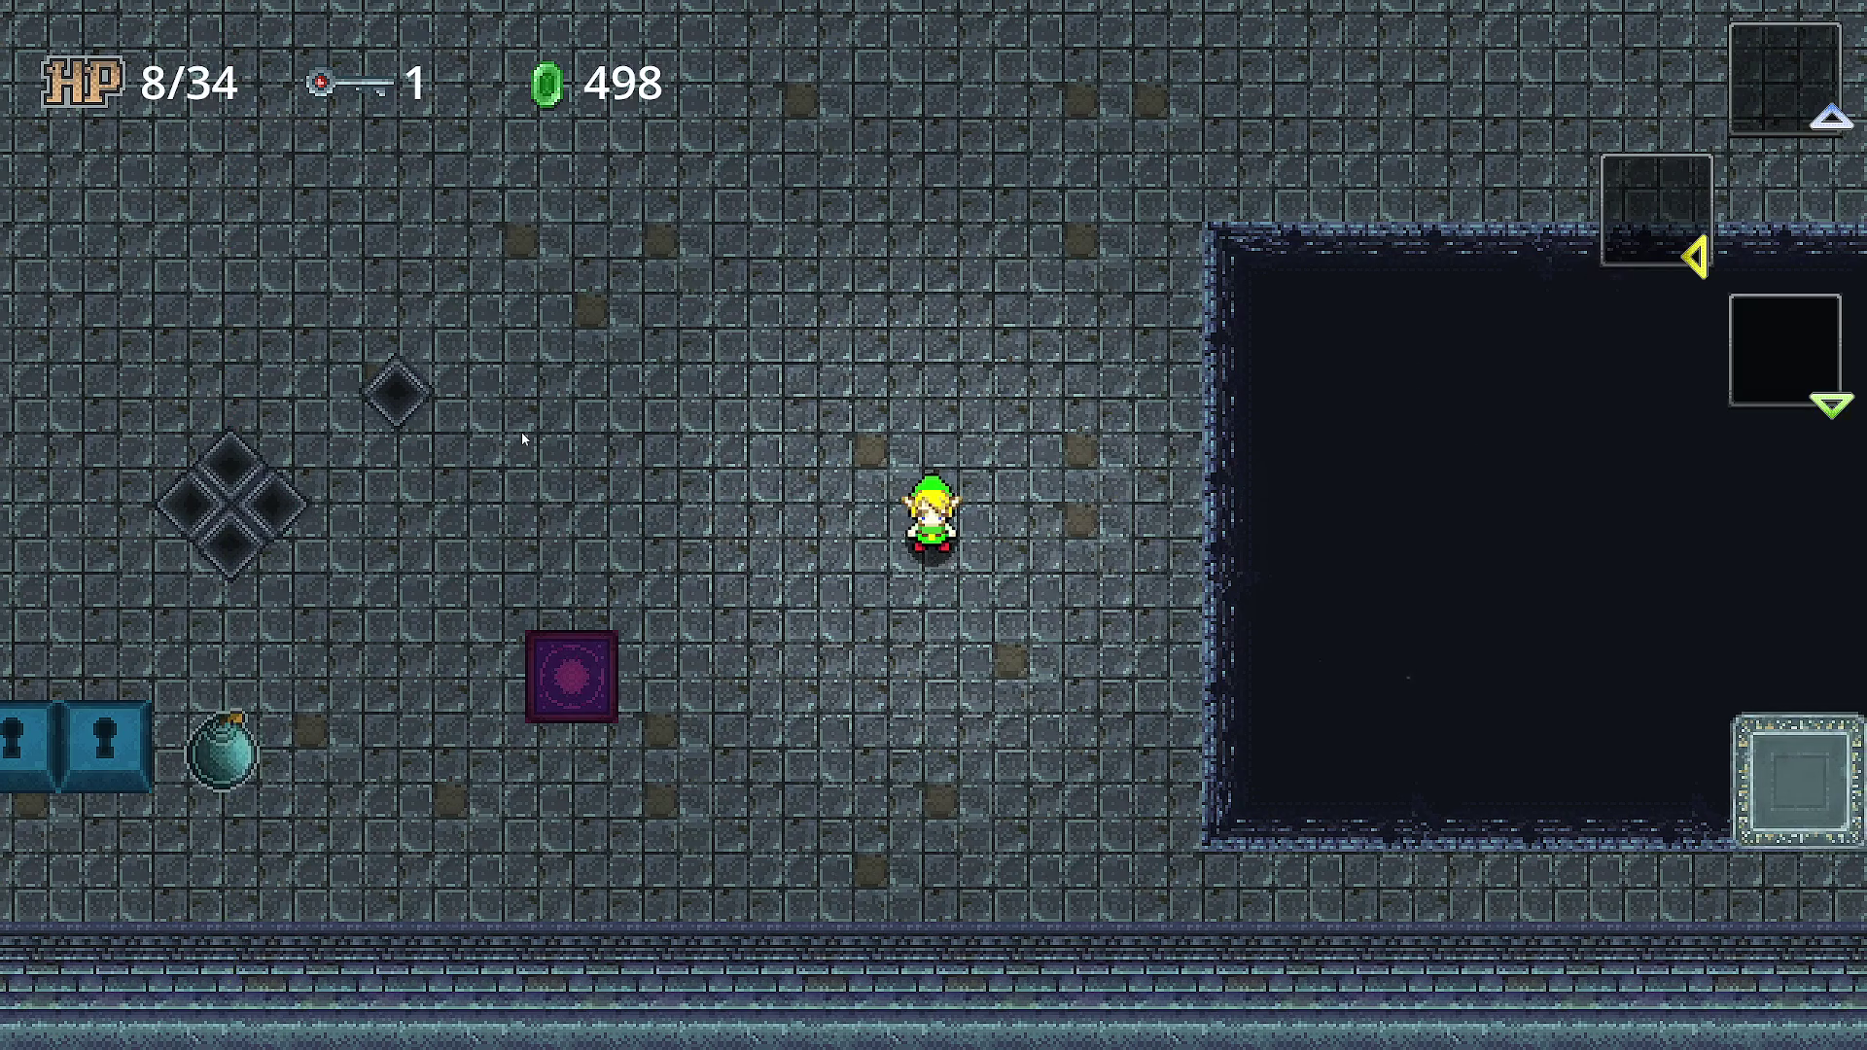
pyautogui.press('Up')
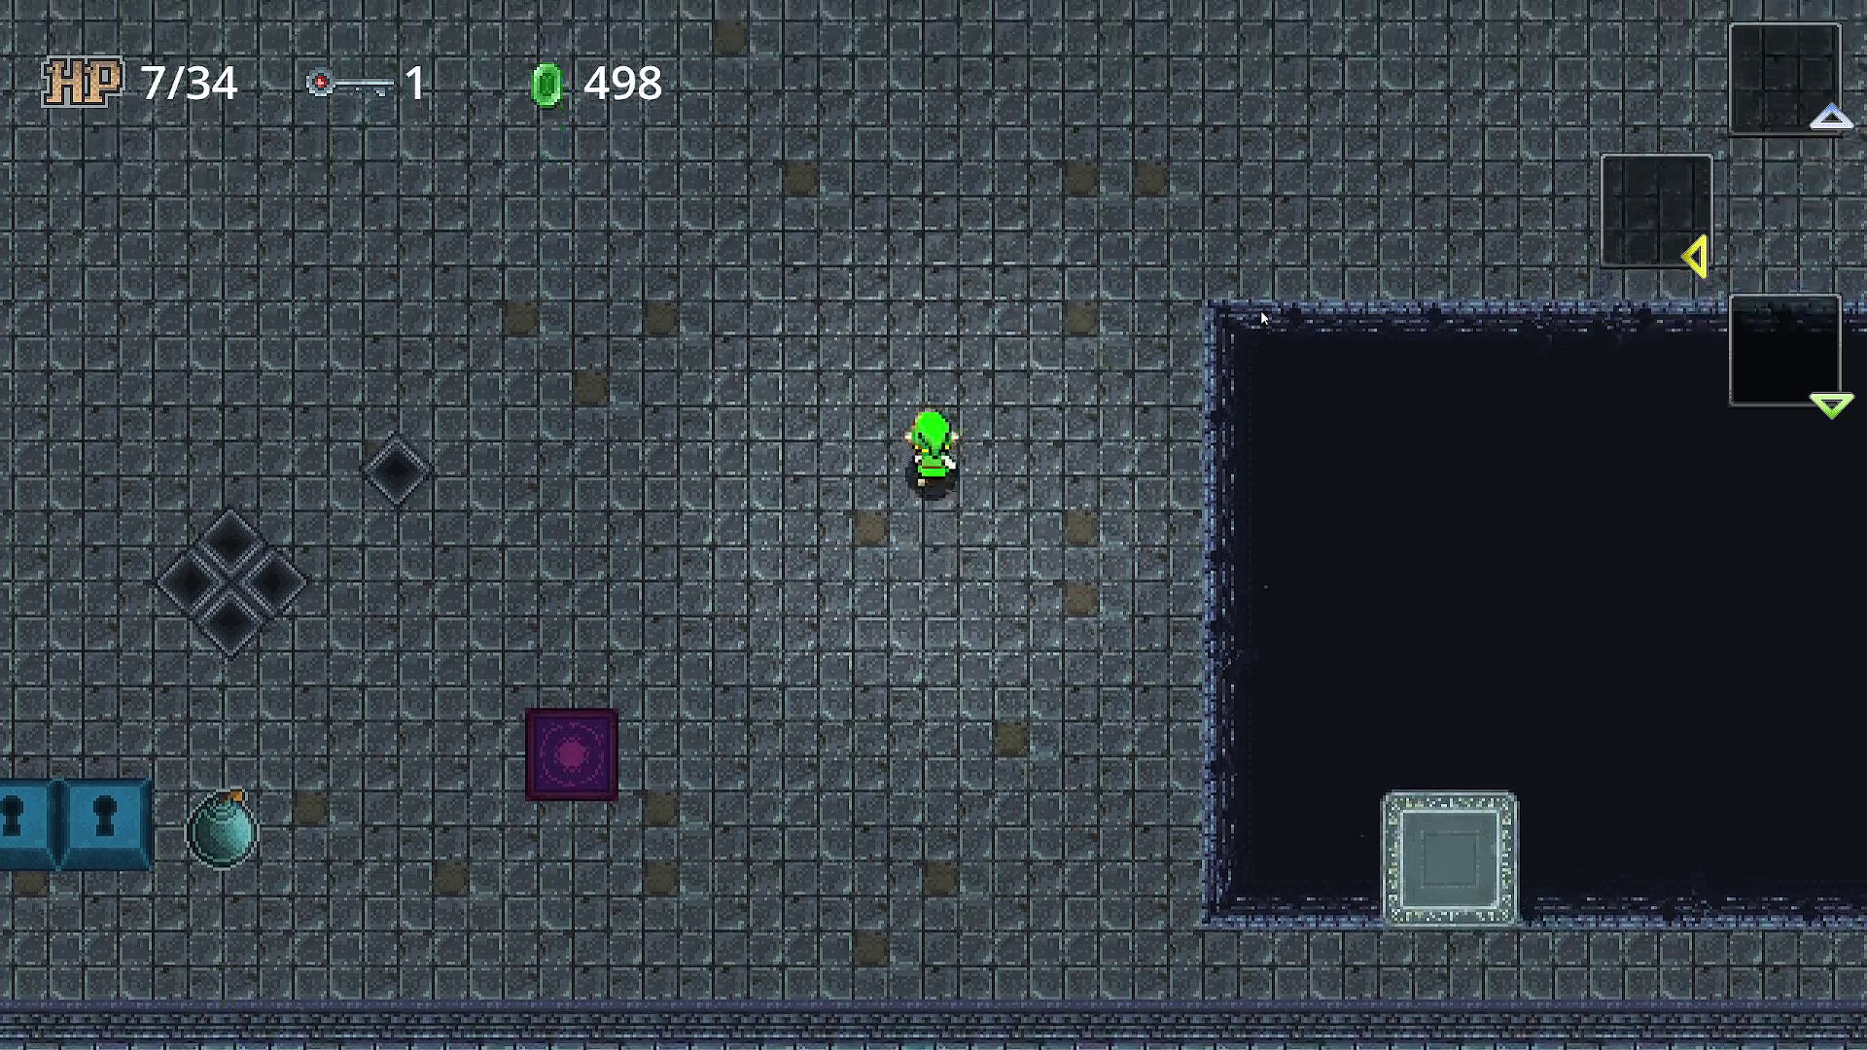
pyautogui.press('Up')
pyautogui.press('Left')
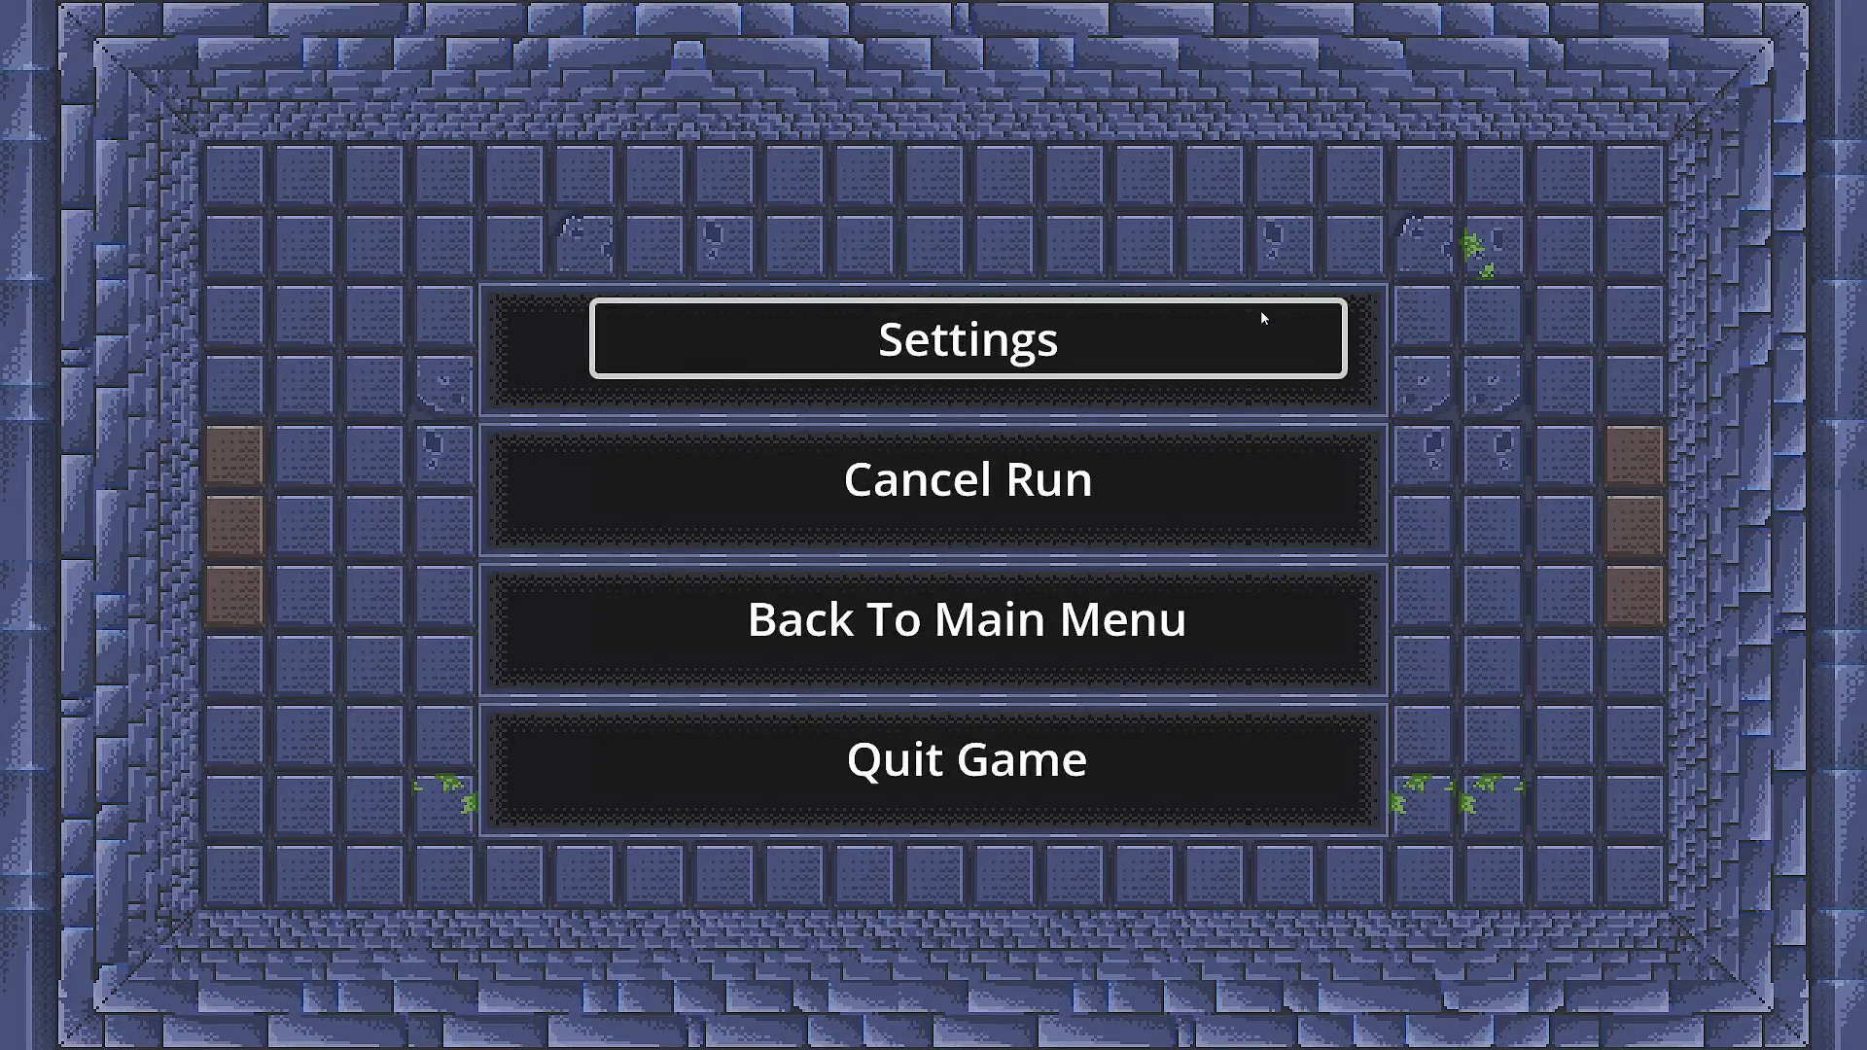
# - Glance at the settings screen, resume play, and walk down-left beside the bows
pyautogui.click(1259, 309)
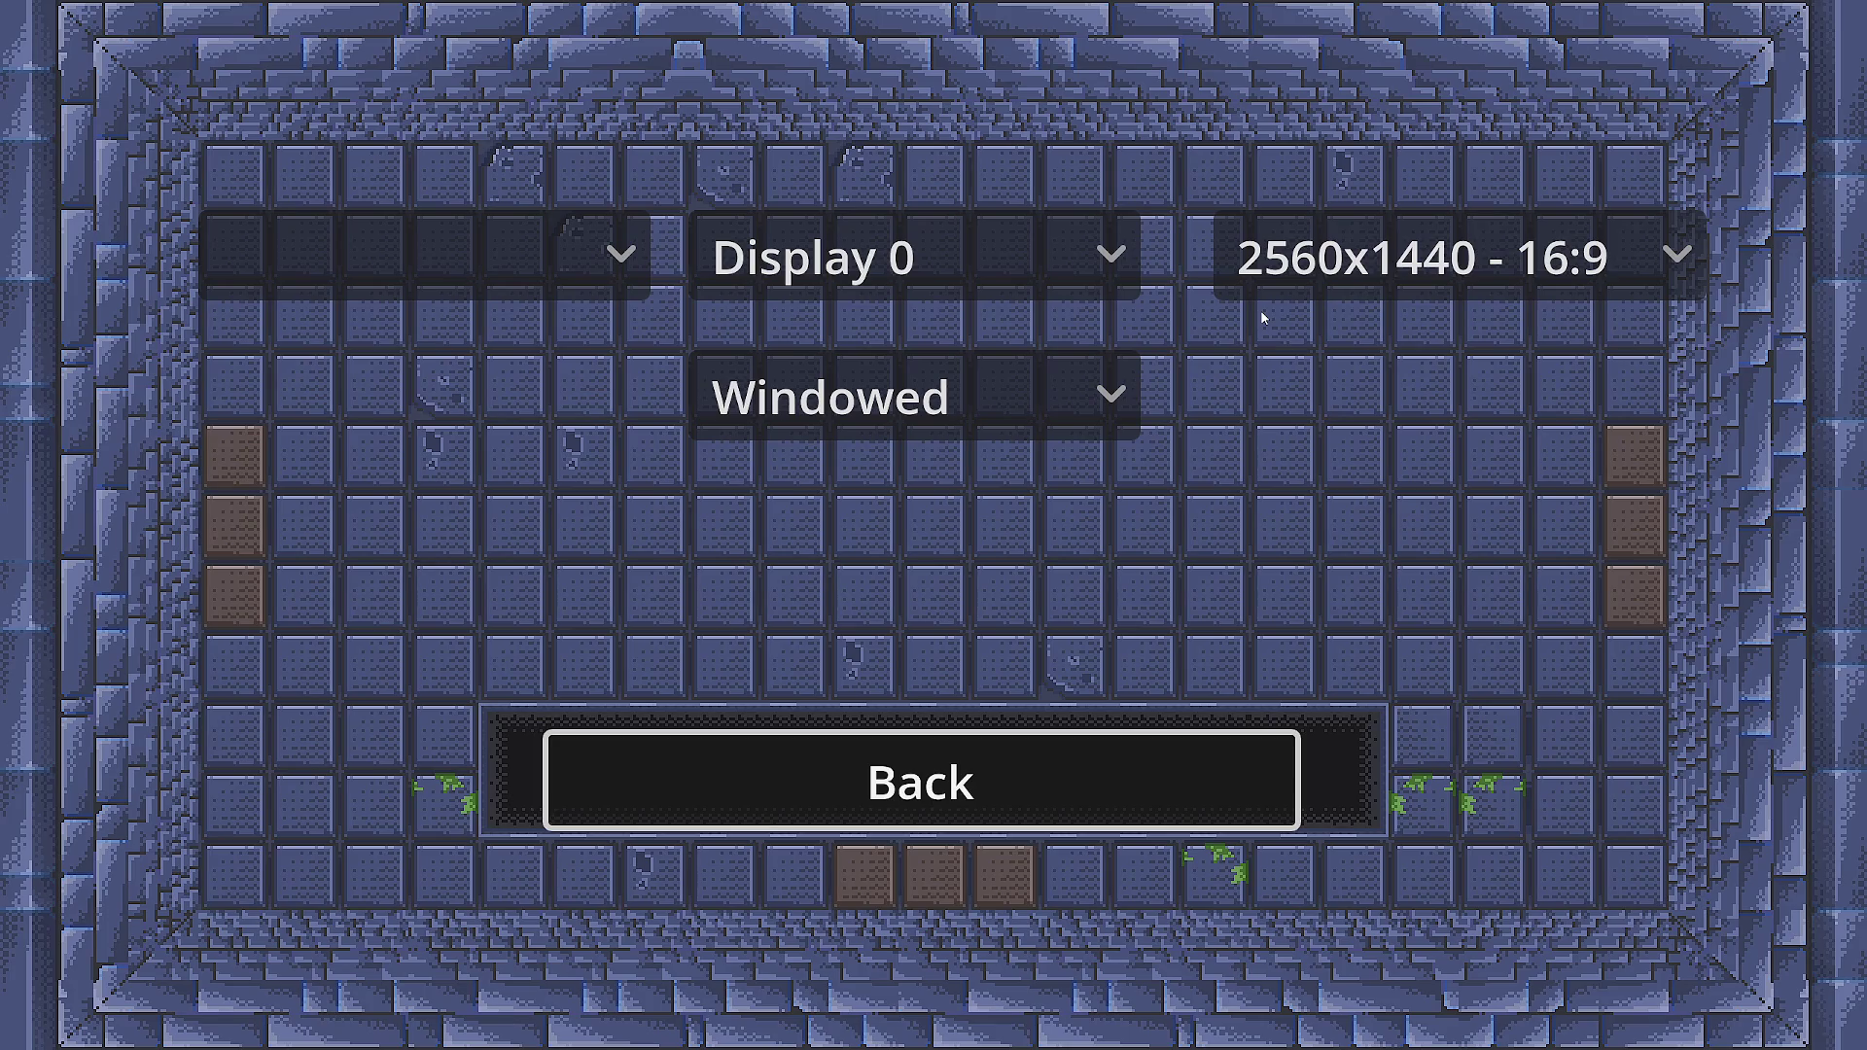
pyautogui.press('Return')
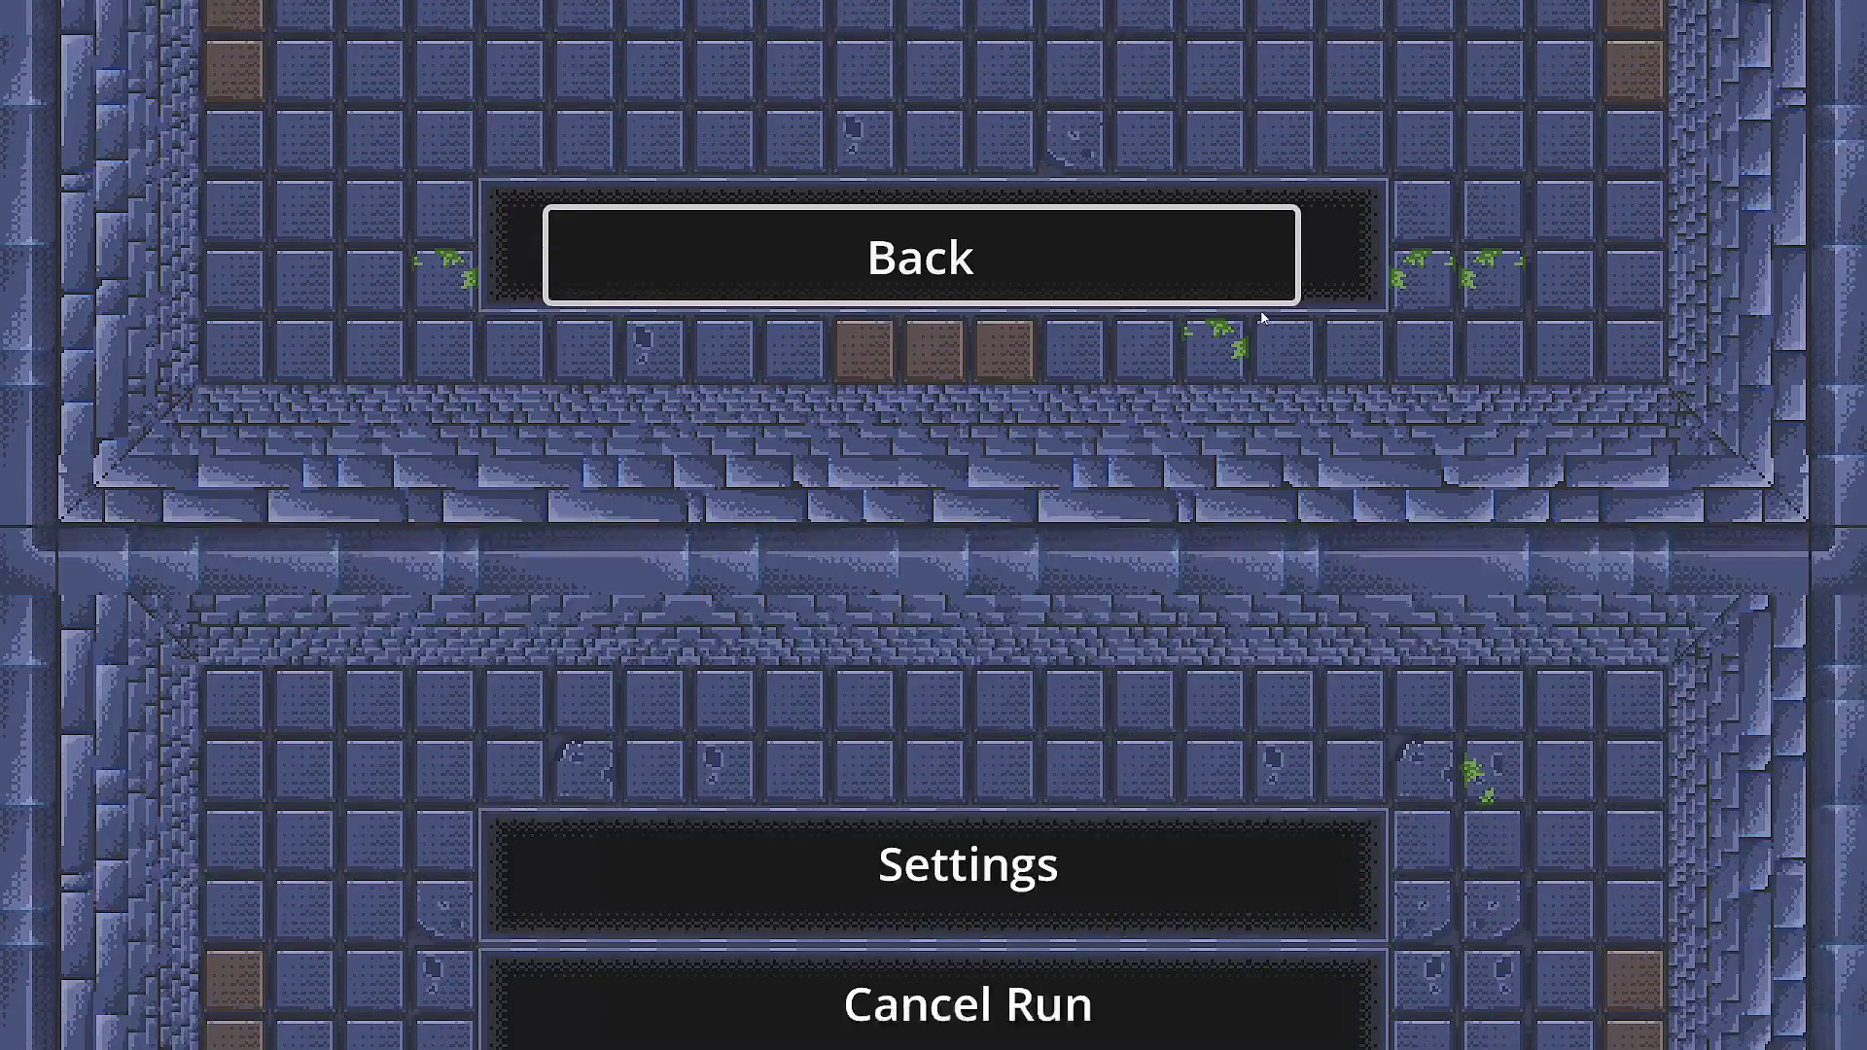
pyautogui.press('Escape')
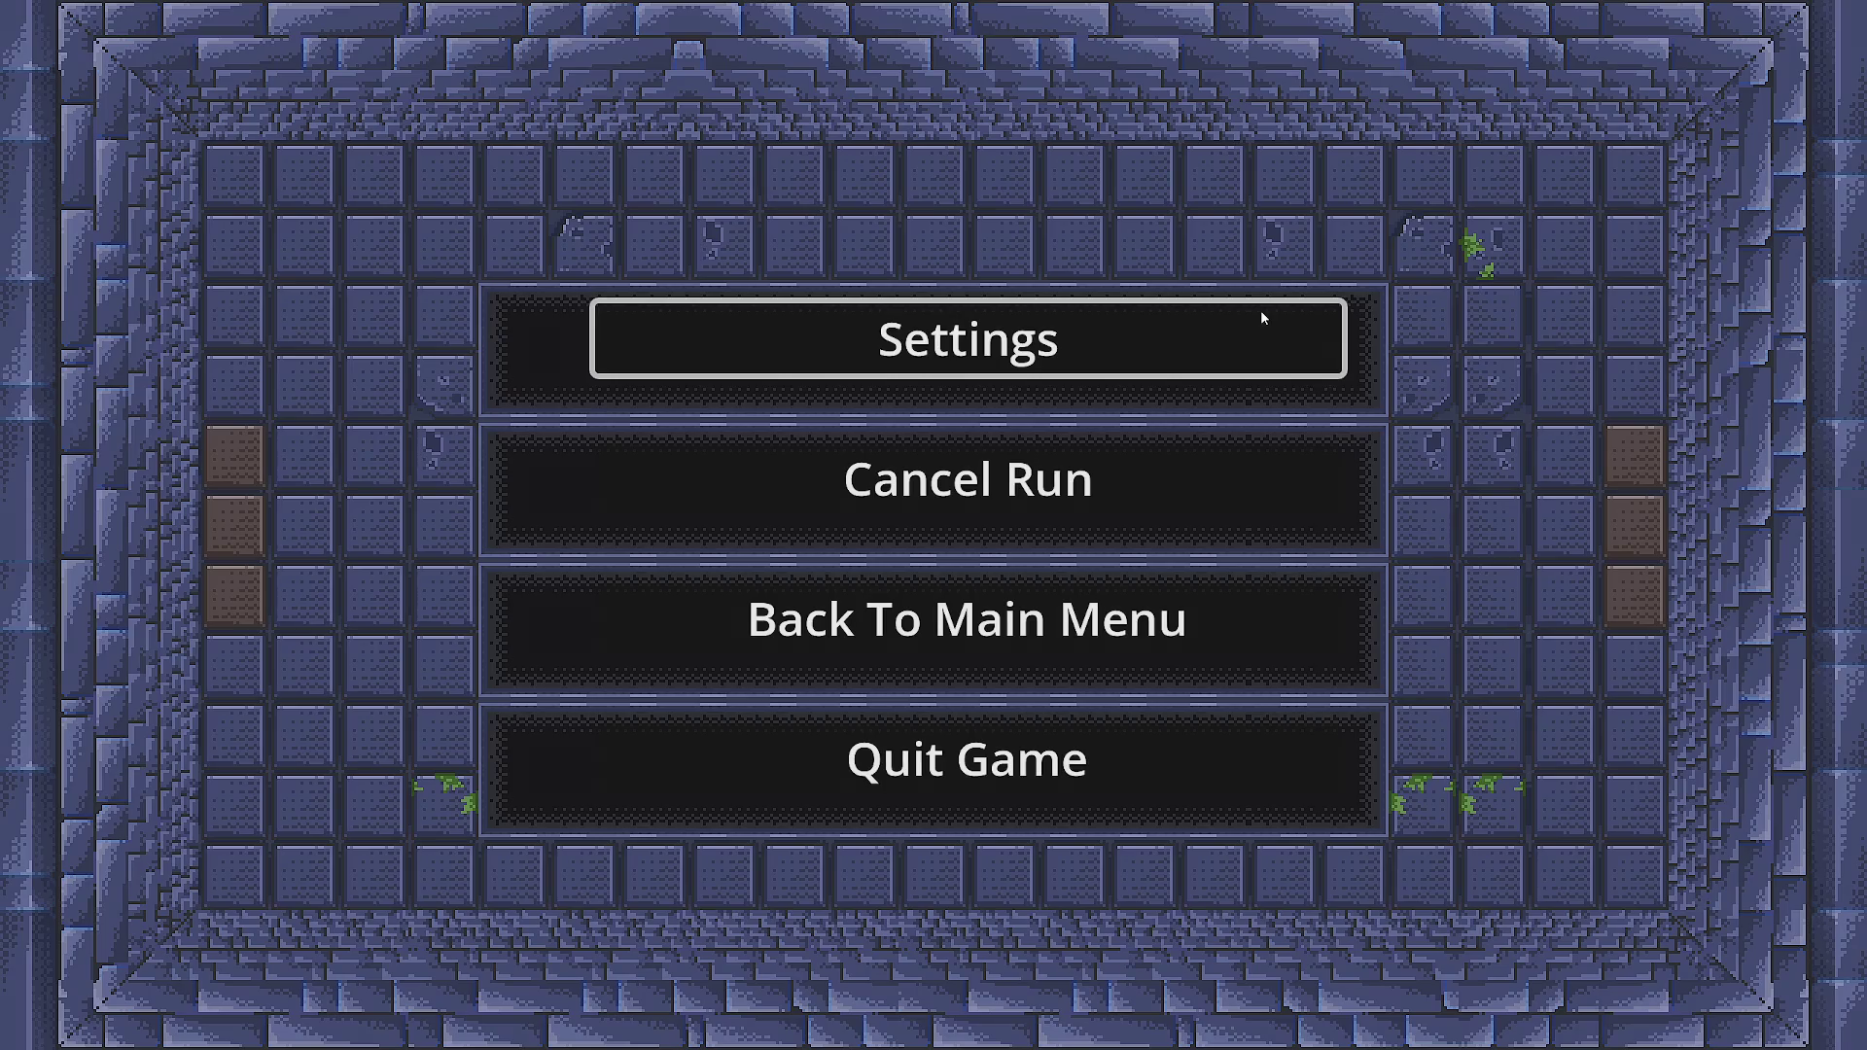
pyautogui.hotkey('s', 'a')
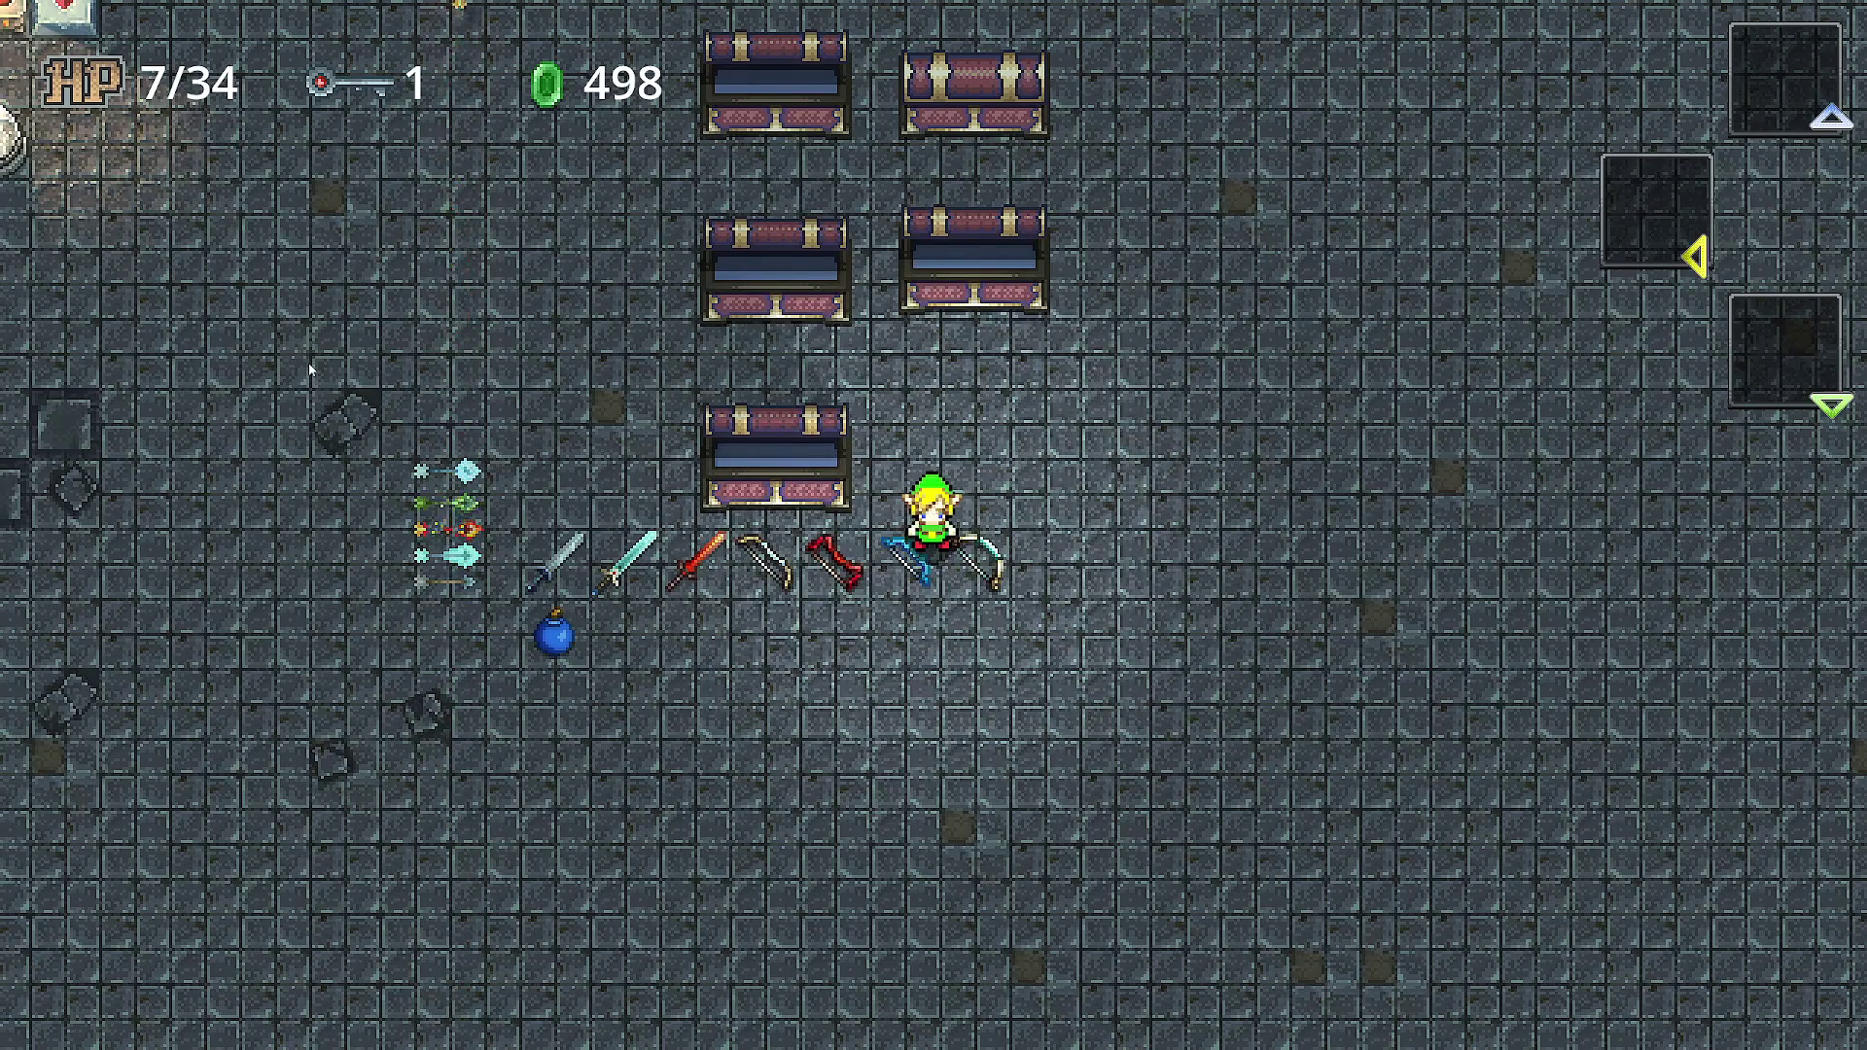
# - Pause, open settings, and change the window mode from Windowed to Fullscreen
pyautogui.press('Escape')
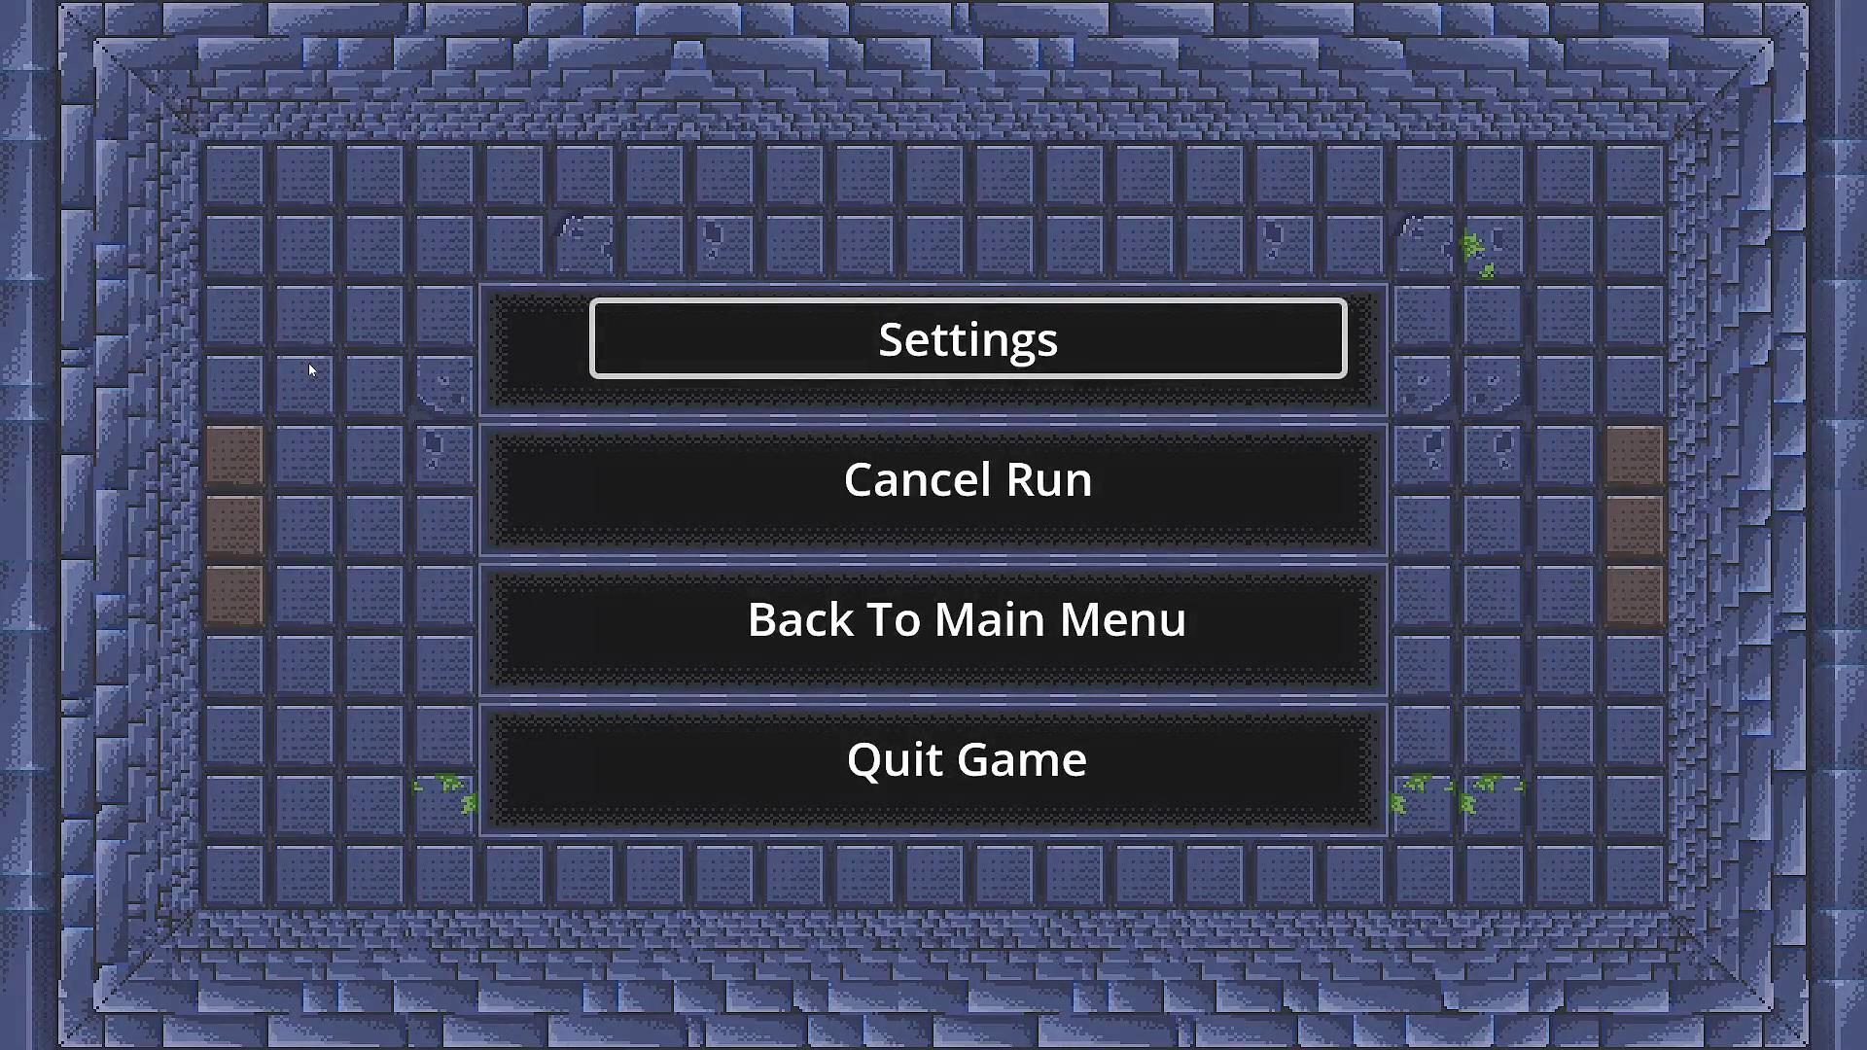
pyautogui.press('Return')
pyautogui.press('Up')
pyautogui.press('Up')
pyautogui.press('Right')
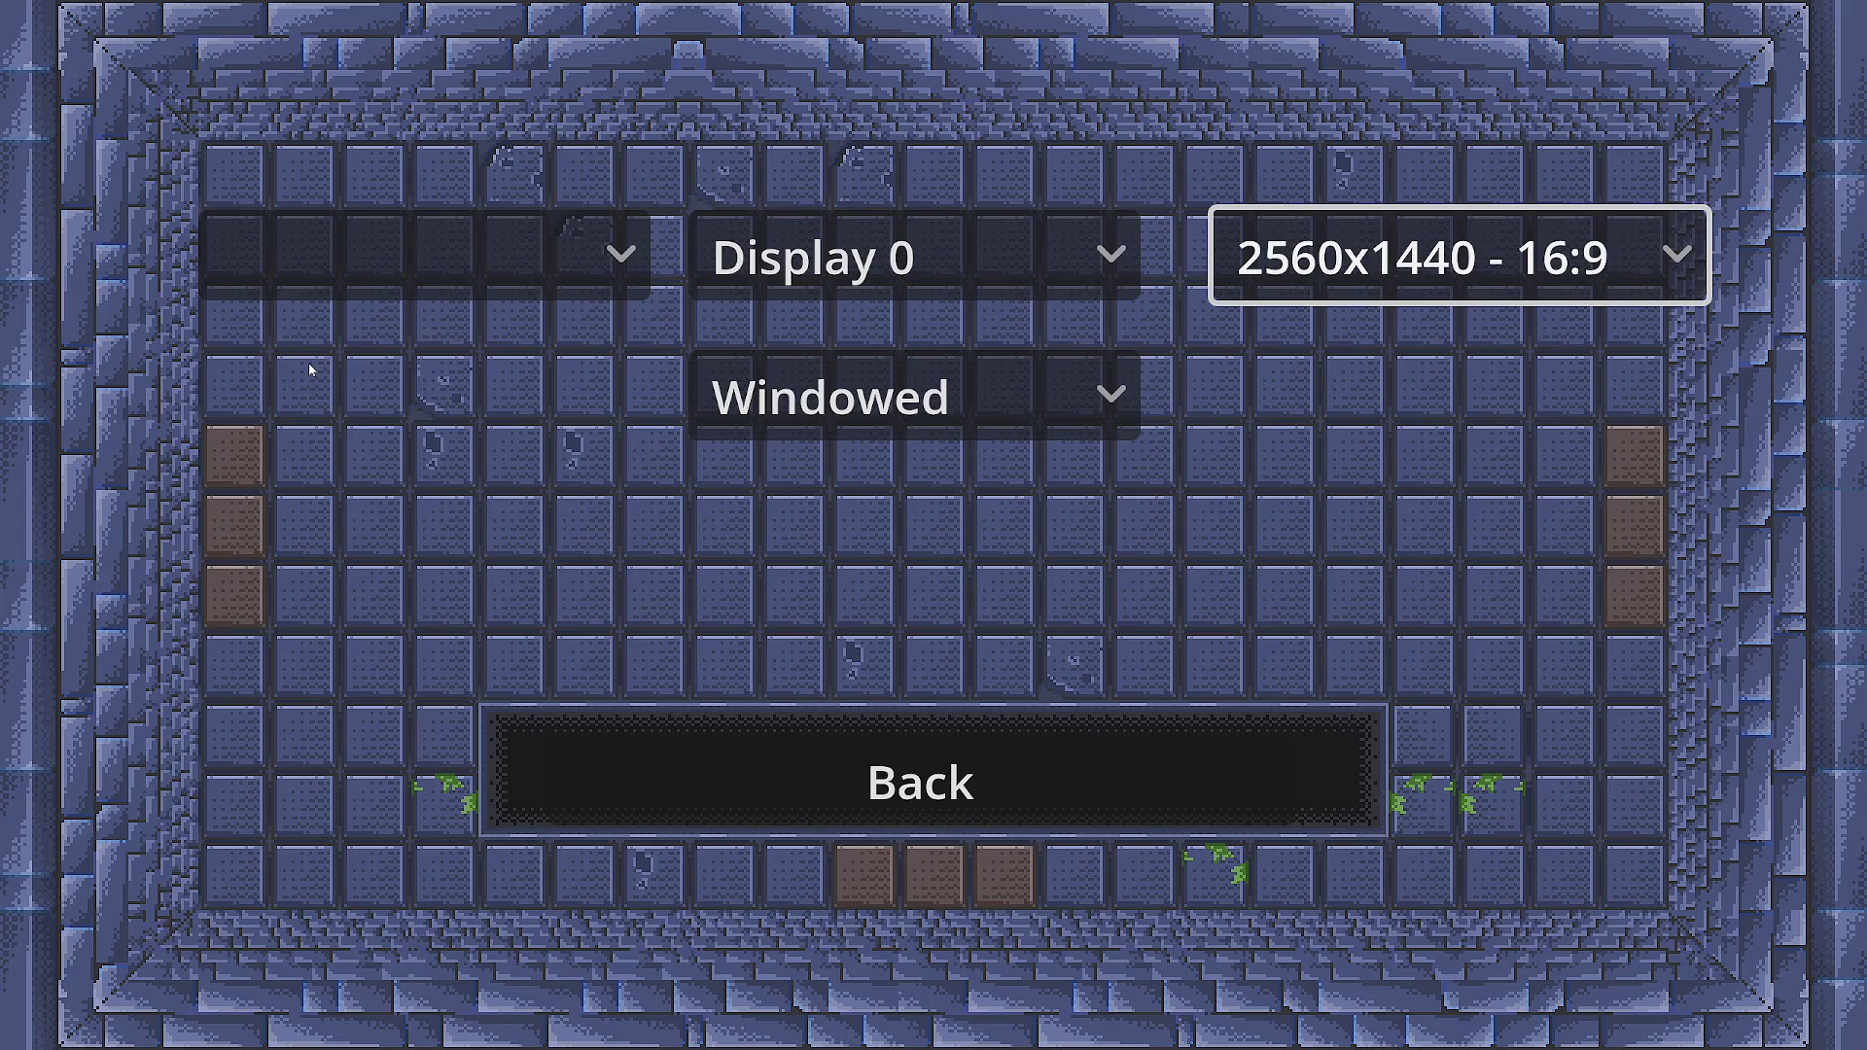
pyautogui.press('Left')
pyautogui.press('Down')
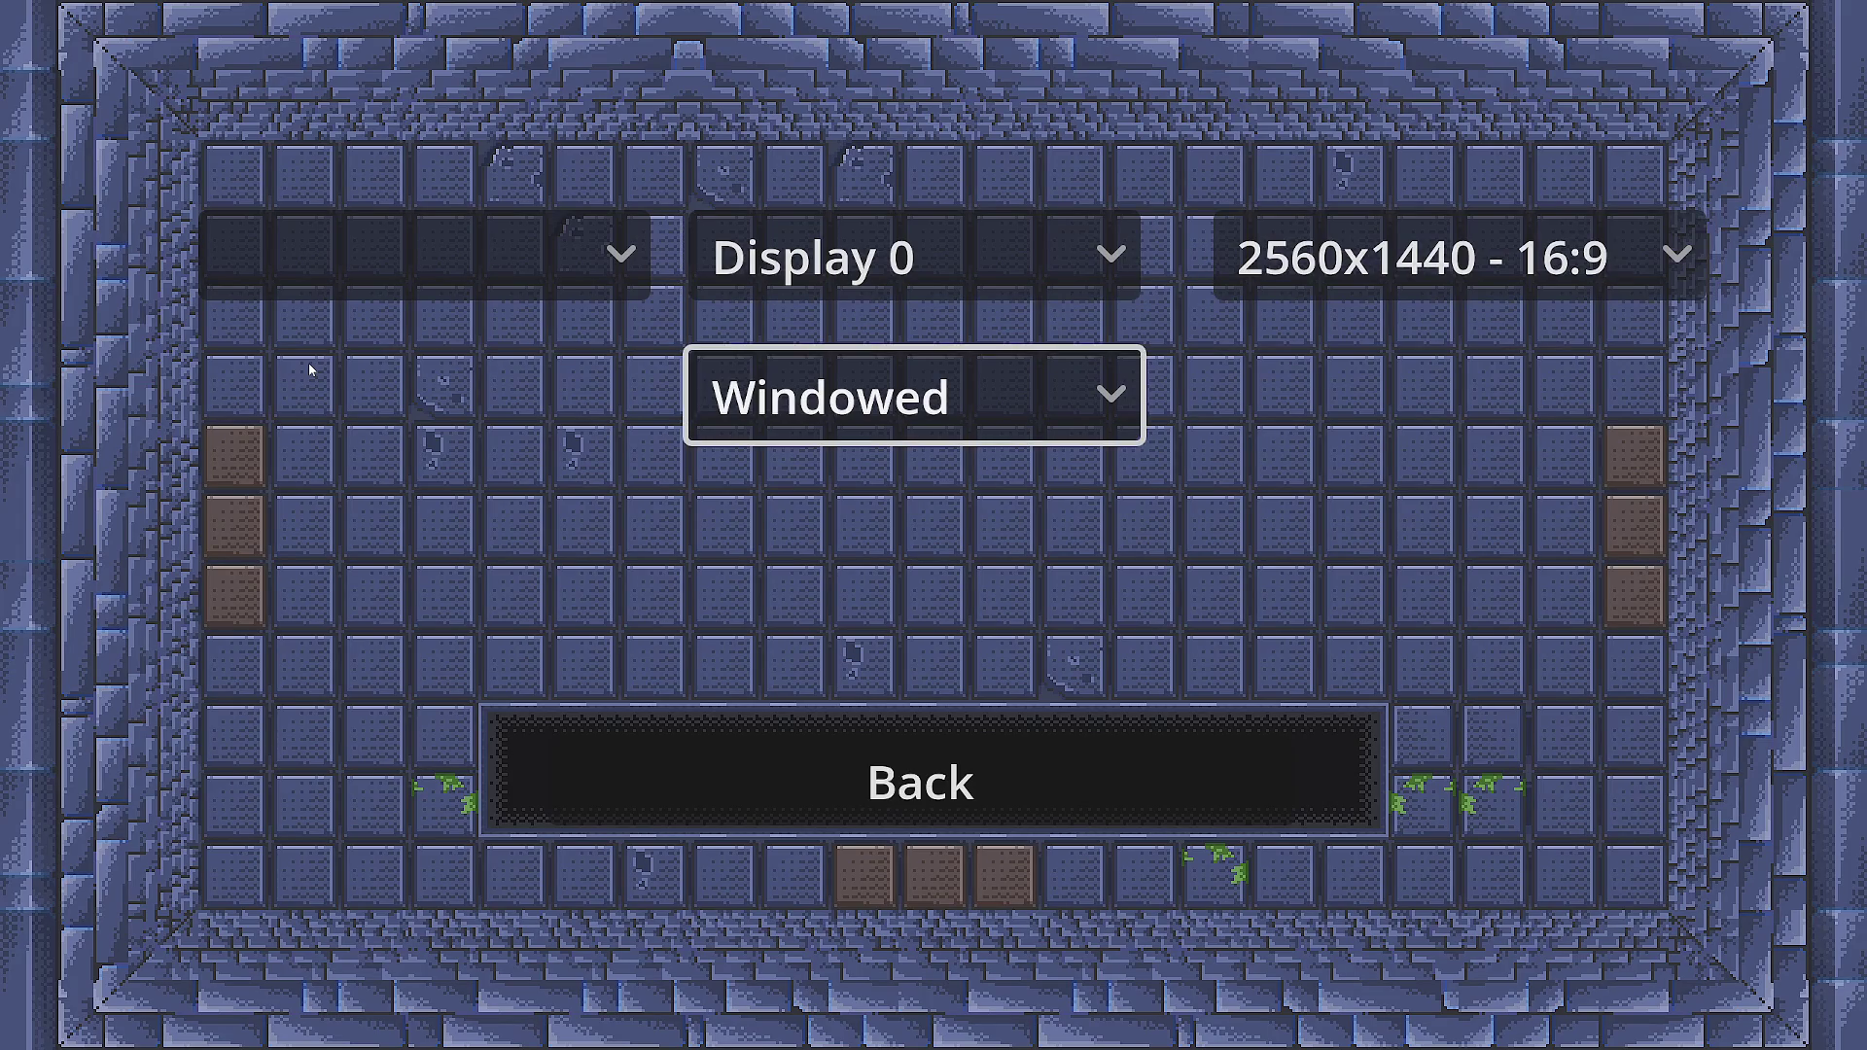
pyautogui.press('Return')
pyautogui.press('Down')
pyautogui.press('Return')
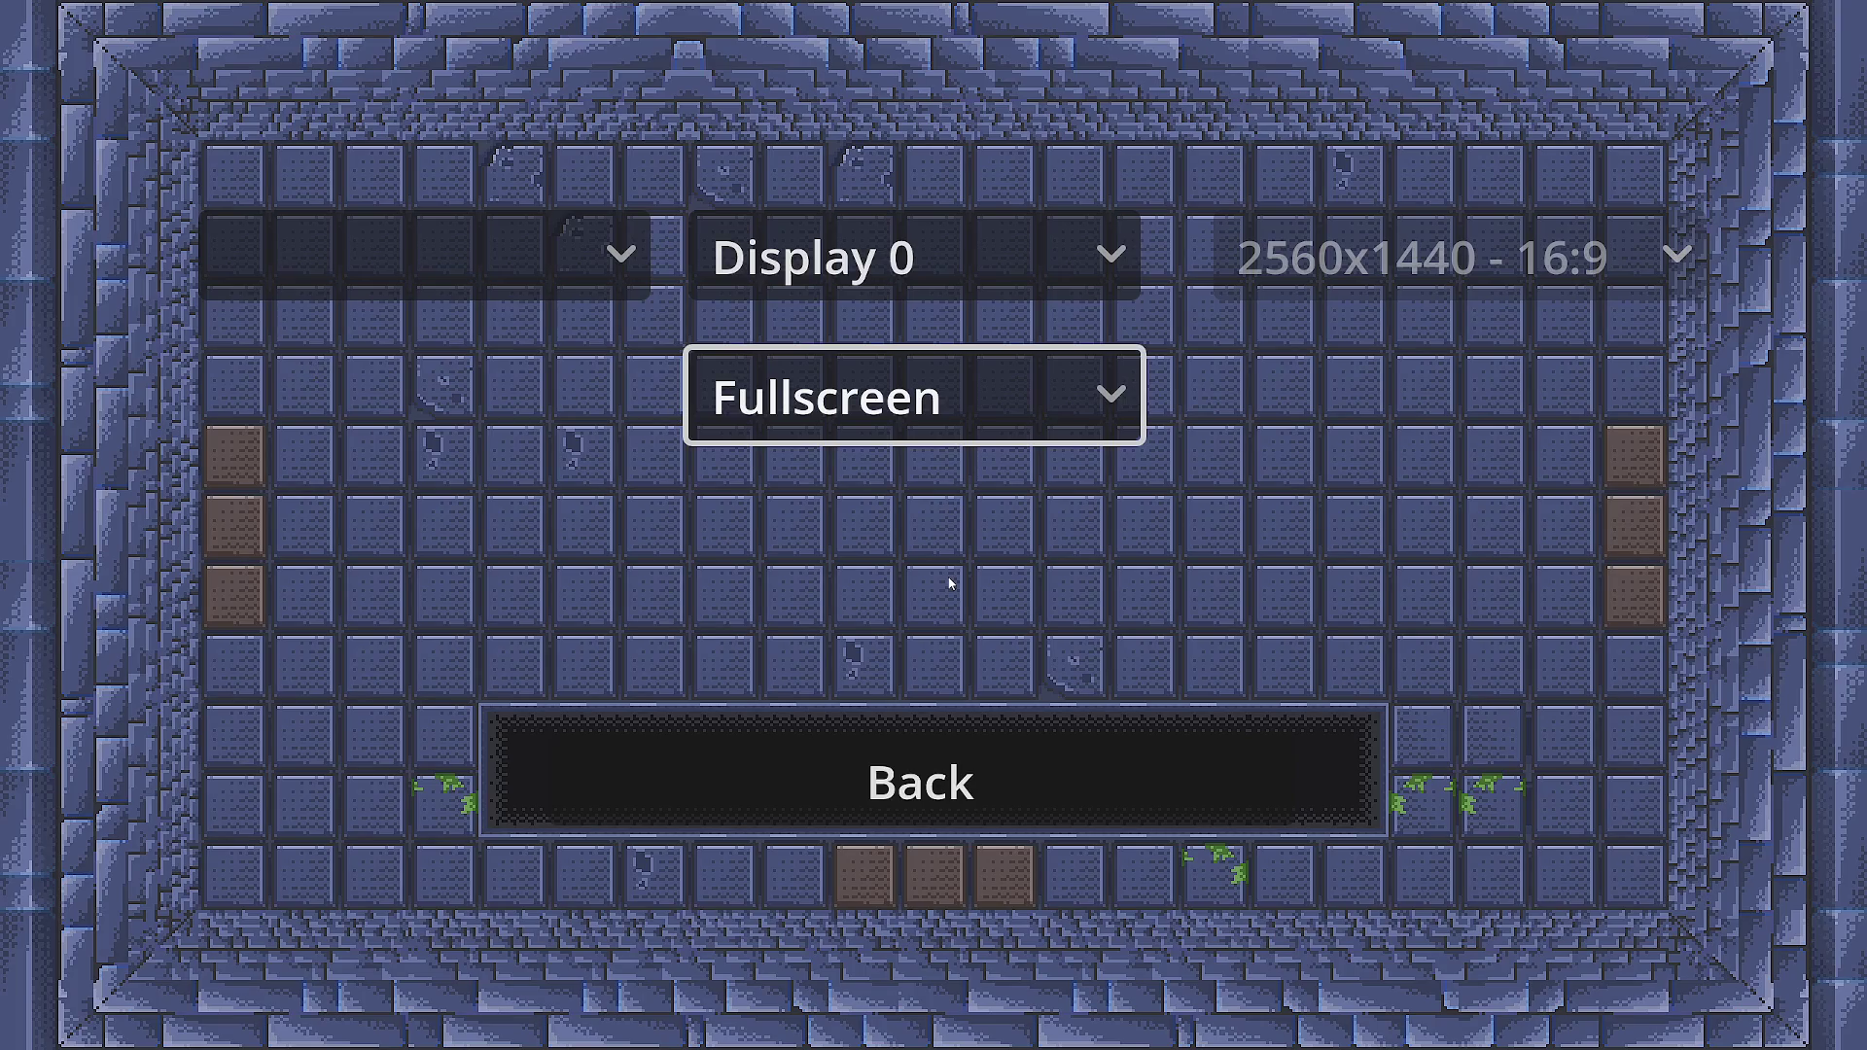
pyautogui.press('F8')
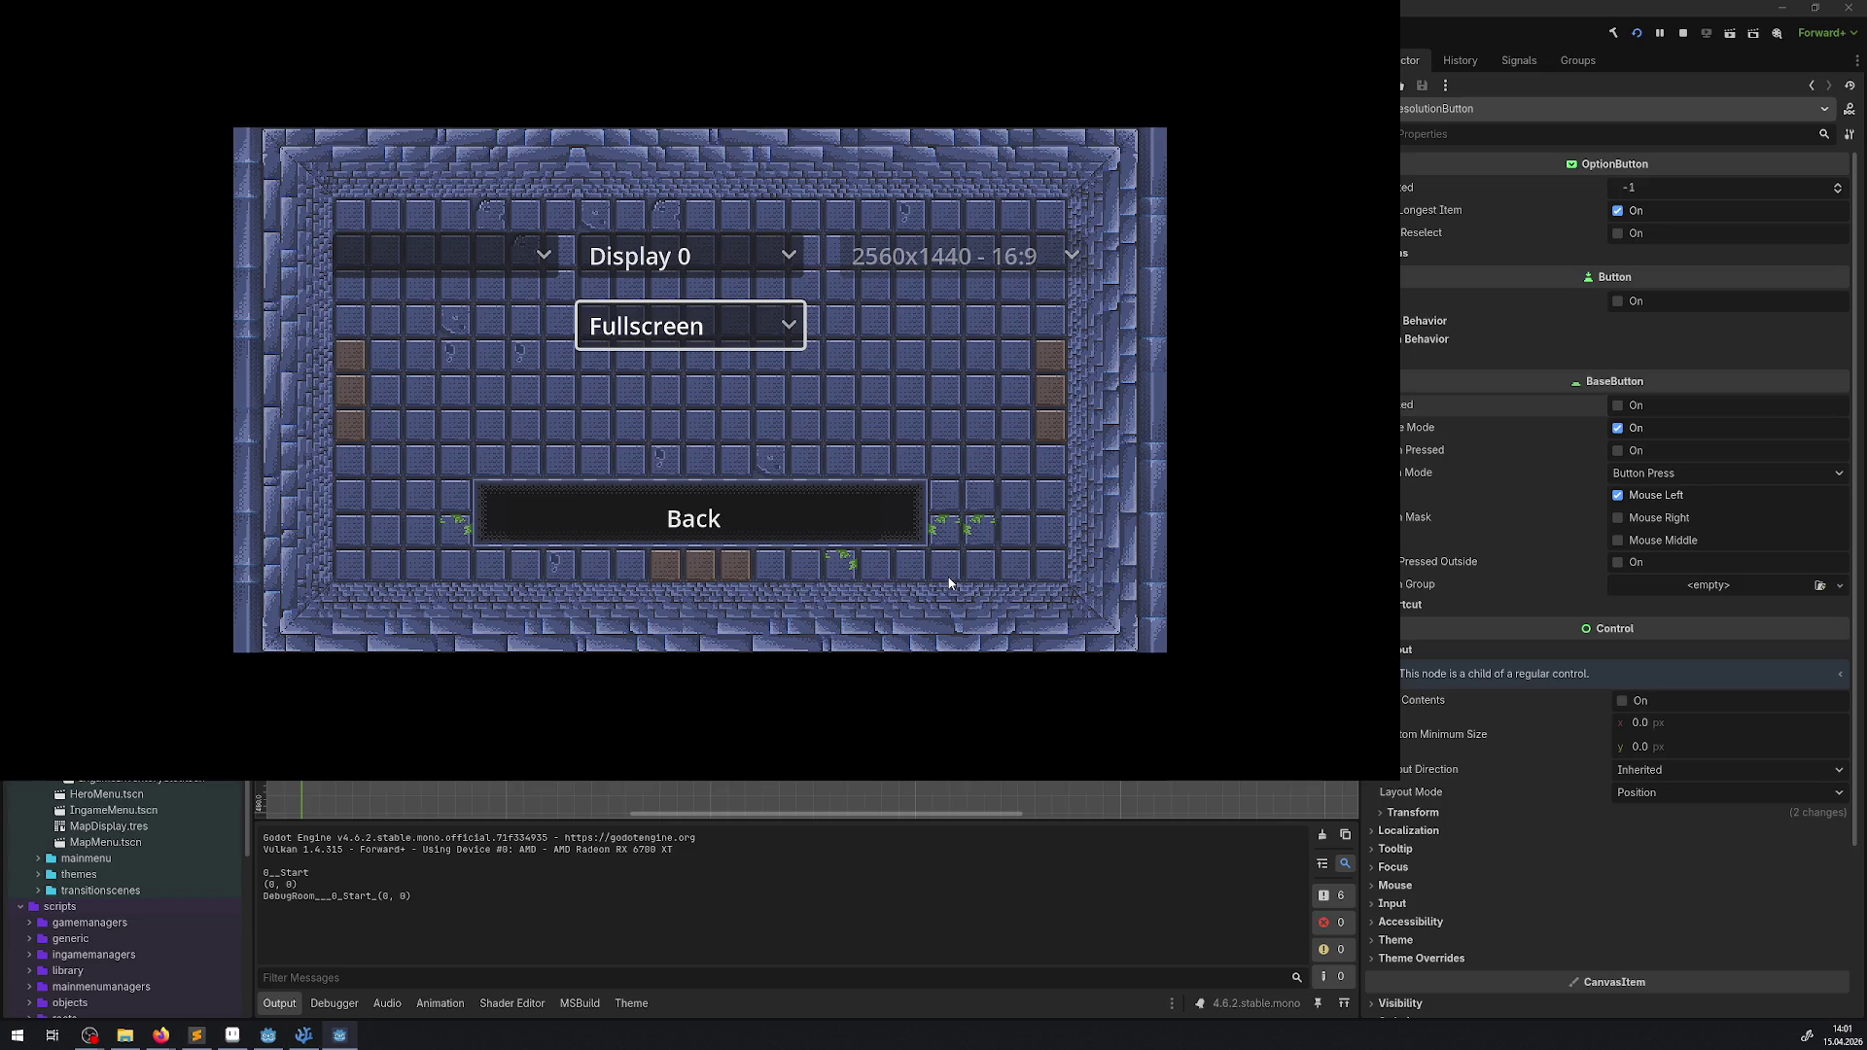
# - Switch the window mode back to Windowed and move the game to Display 1
pyautogui.press('Return')
pyautogui.press('Up')
pyautogui.press('Return')
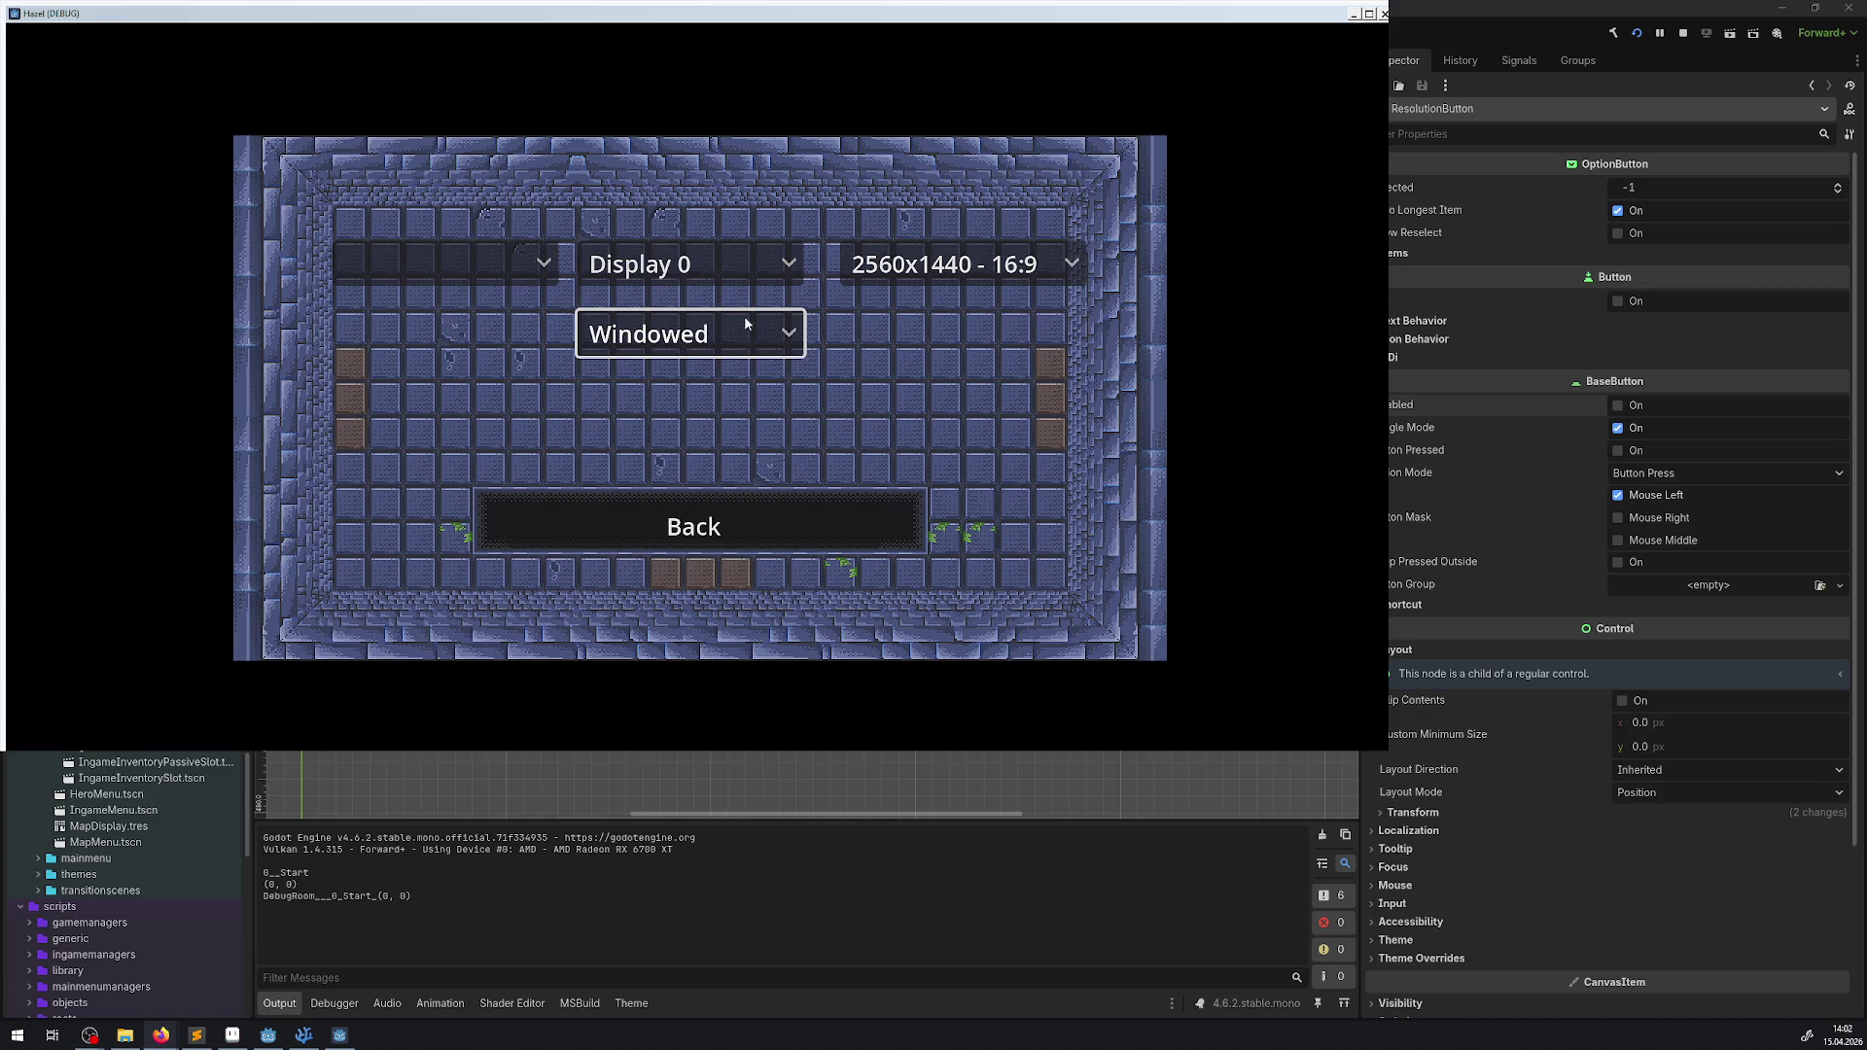
pyautogui.press('Up')
pyautogui.press('Return')
pyautogui.press('Down')
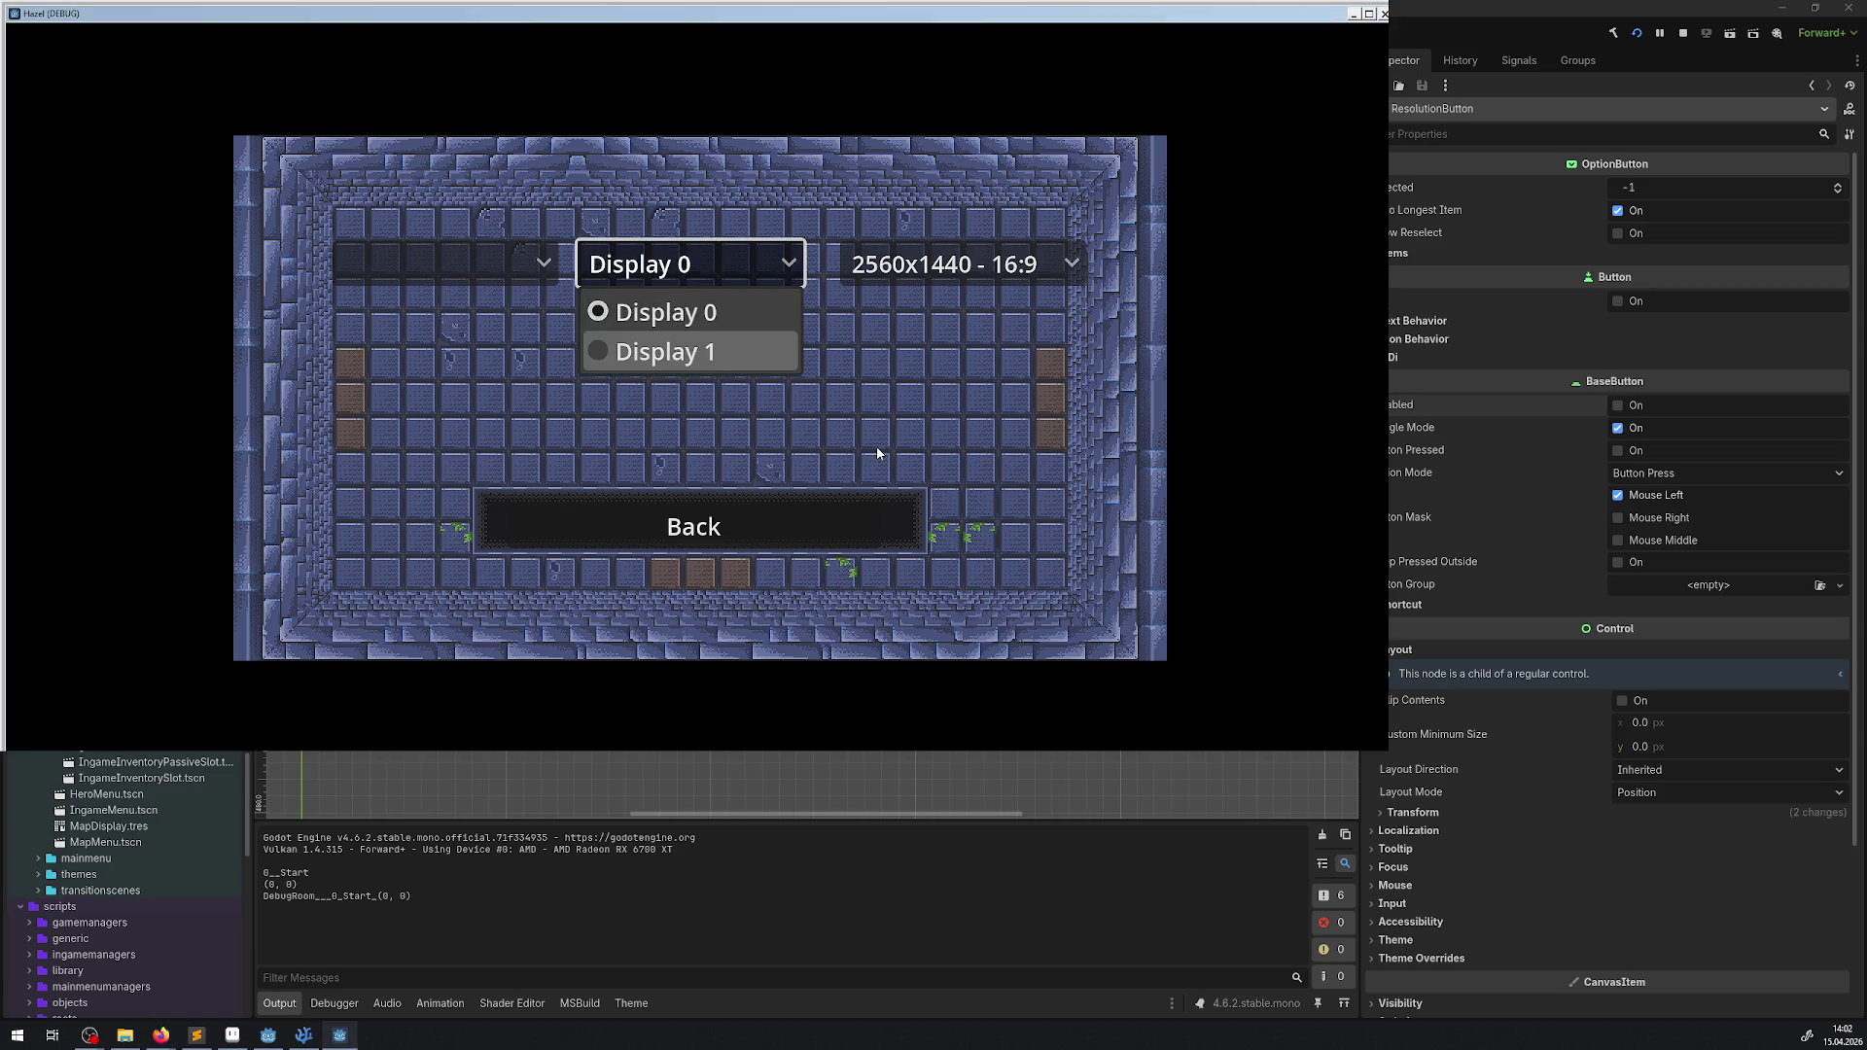
pyautogui.press('Return')
# - Set Fullscreen window mode and send the game to Display 1 again
pyautogui.press('Down')
pyautogui.press('Return')
pyautogui.press('Down')
pyautogui.press('Return')
pyautogui.press('Up')
pyautogui.press('Return')
pyautogui.press('Down')
pyautogui.press('Return')
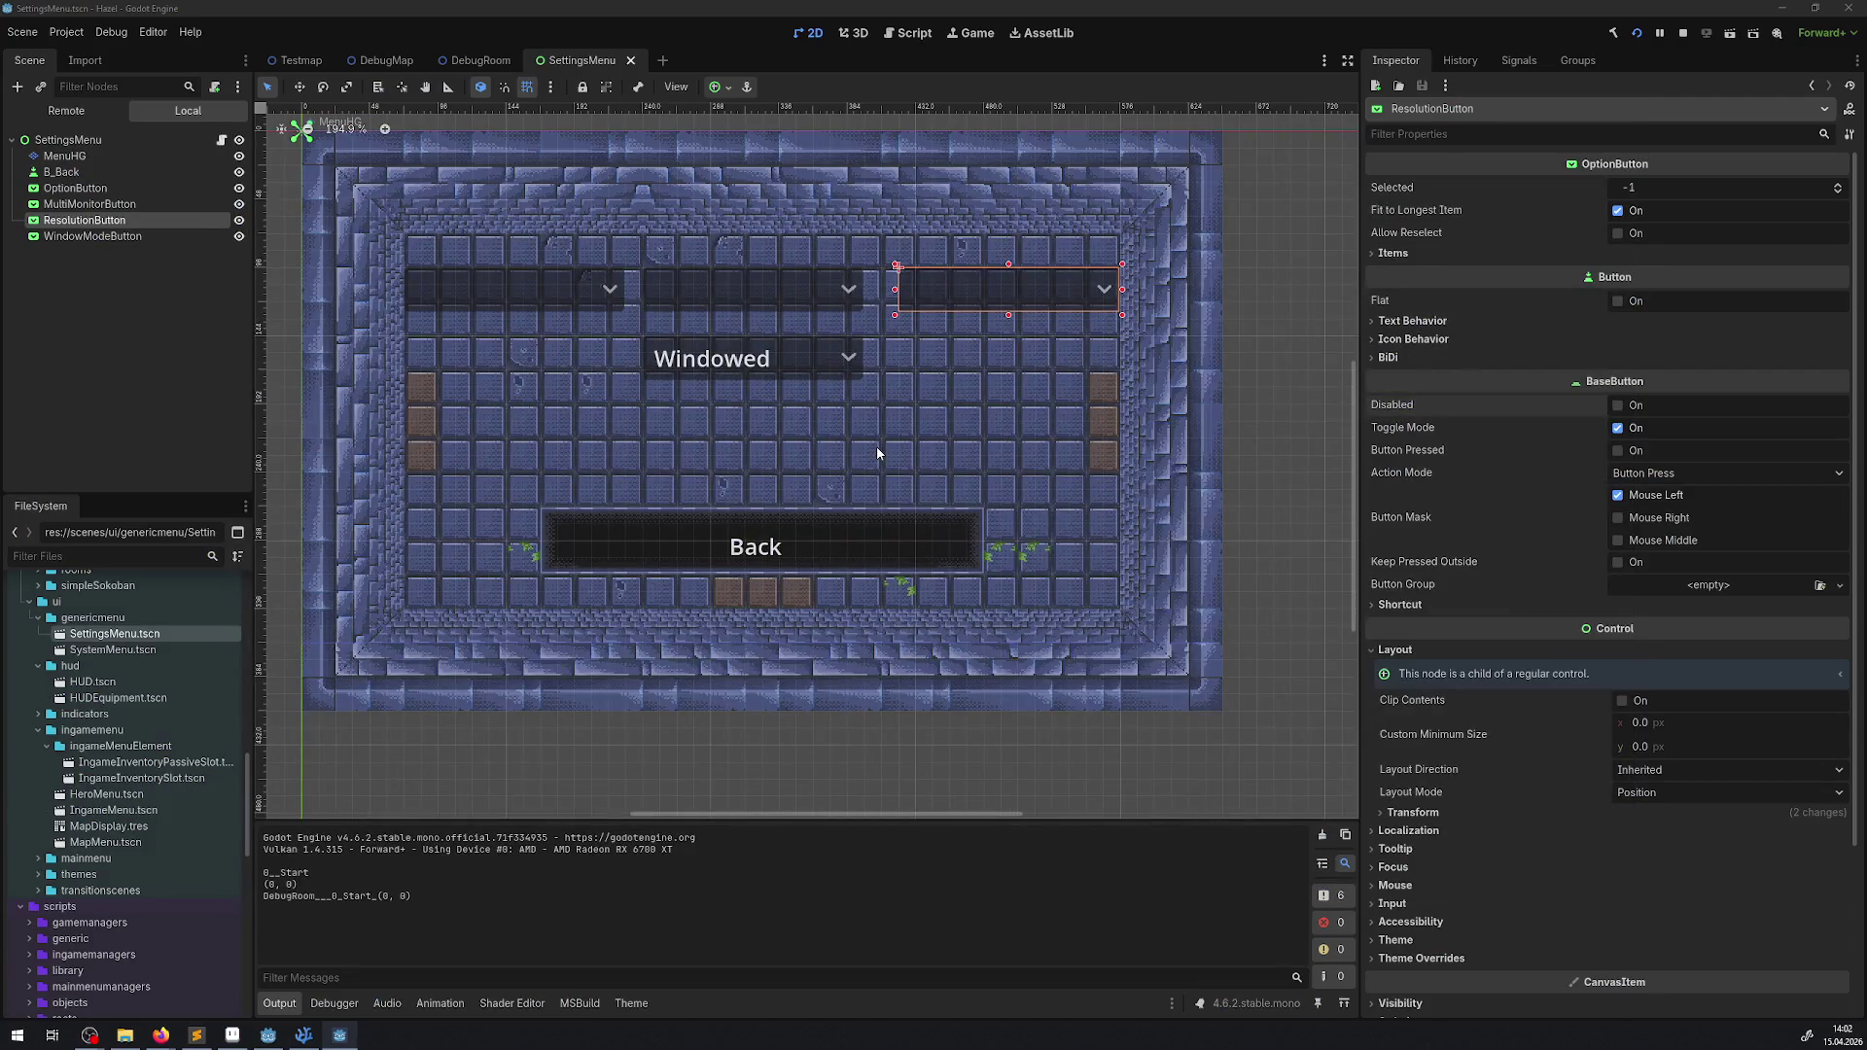
# - In the game's settings menu, move the game back to Display 0 and switch it to Windowed mode
pyautogui.press('Return')
pyautogui.press('Up')
pyautogui.press('Return')
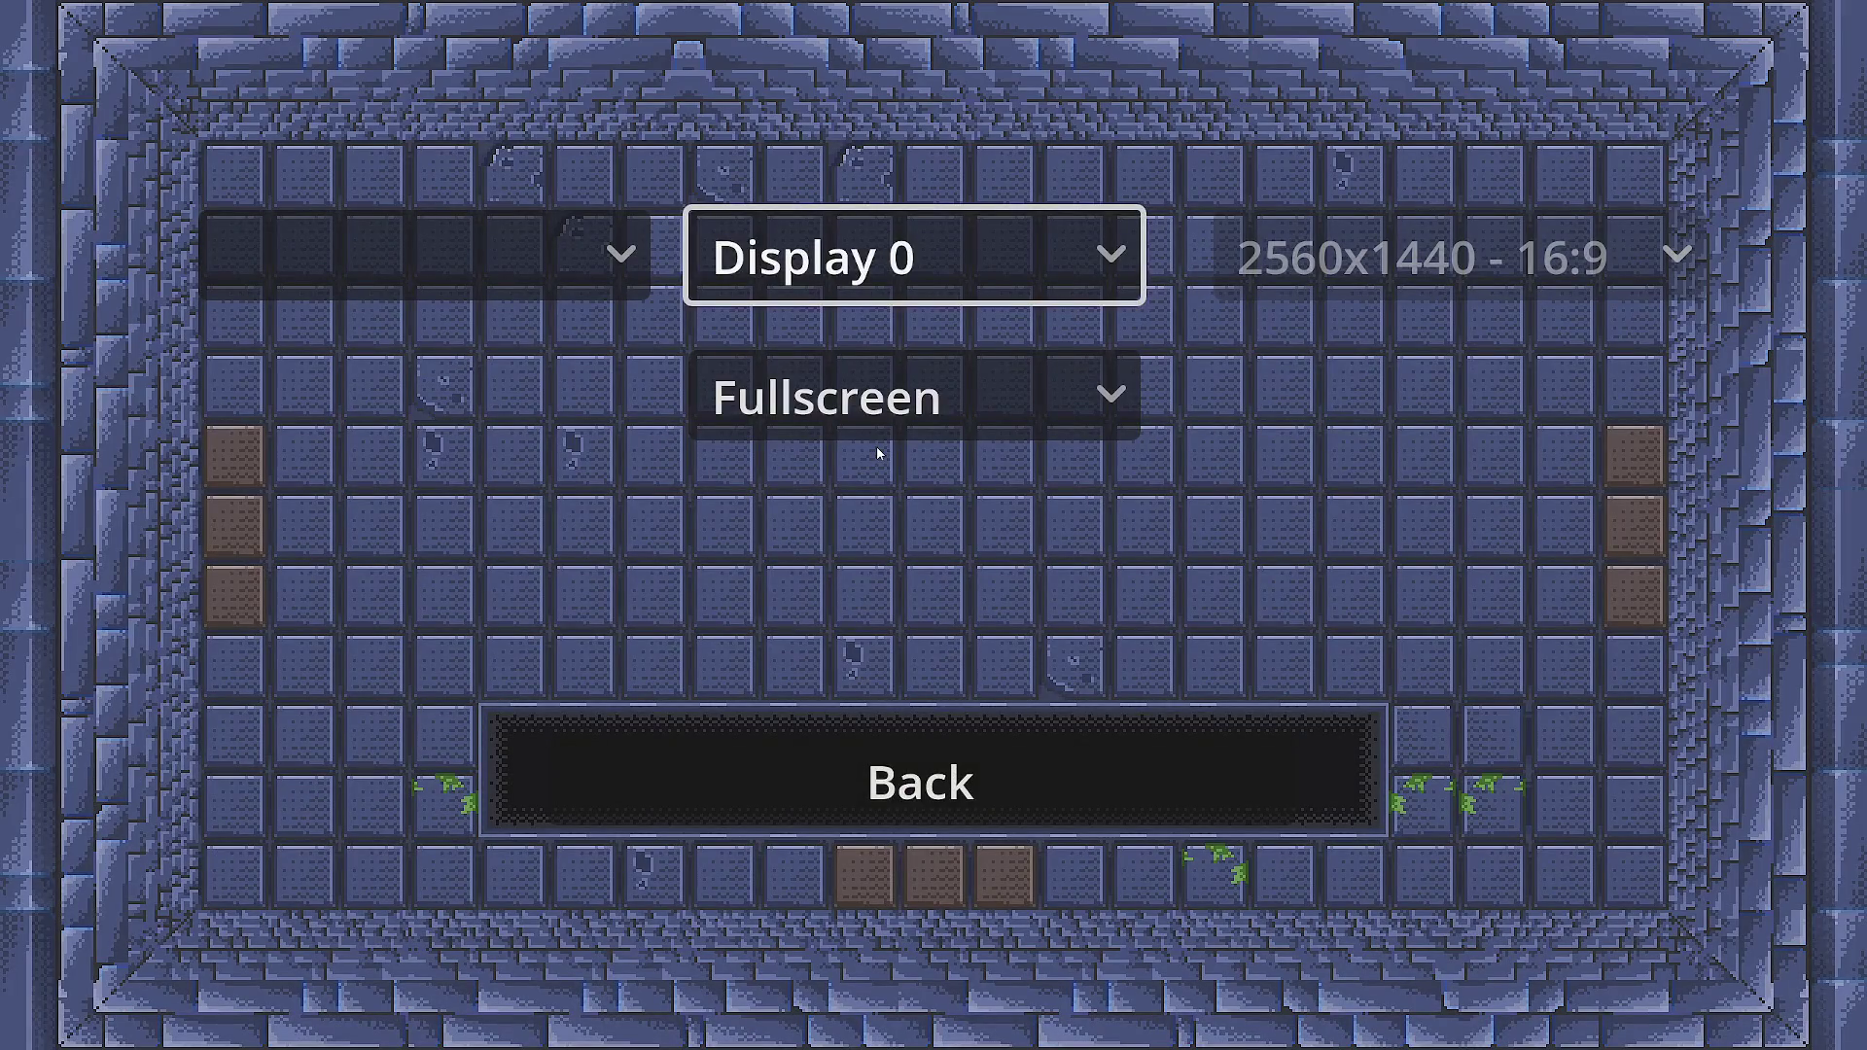
pyautogui.press('Down')
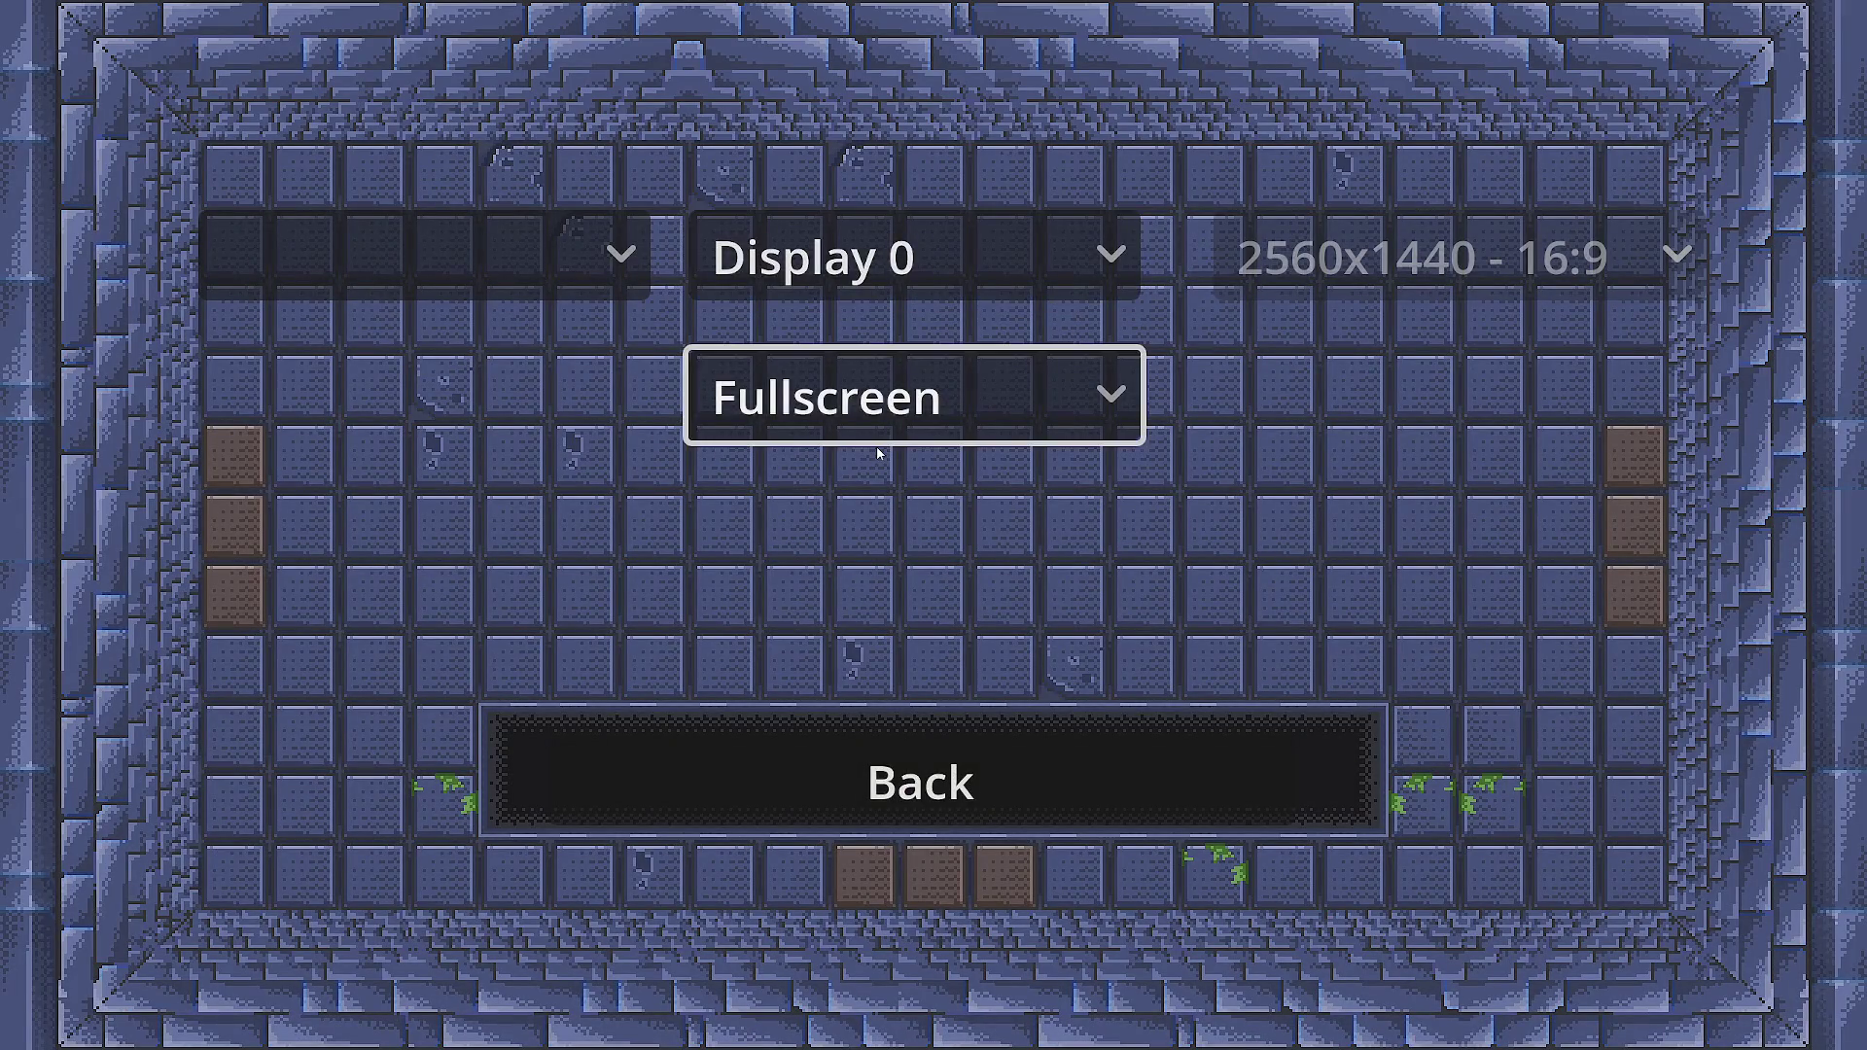
pyautogui.press('Return')
pyautogui.press('Up')
pyautogui.press('Return')
# - Set the resolution to 1920x1080, then snap the game window to the screen's right half
pyautogui.press('Up')
pyautogui.press('Right')
pyautogui.press('Return')
pyautogui.press('Up')
pyautogui.press('Return')
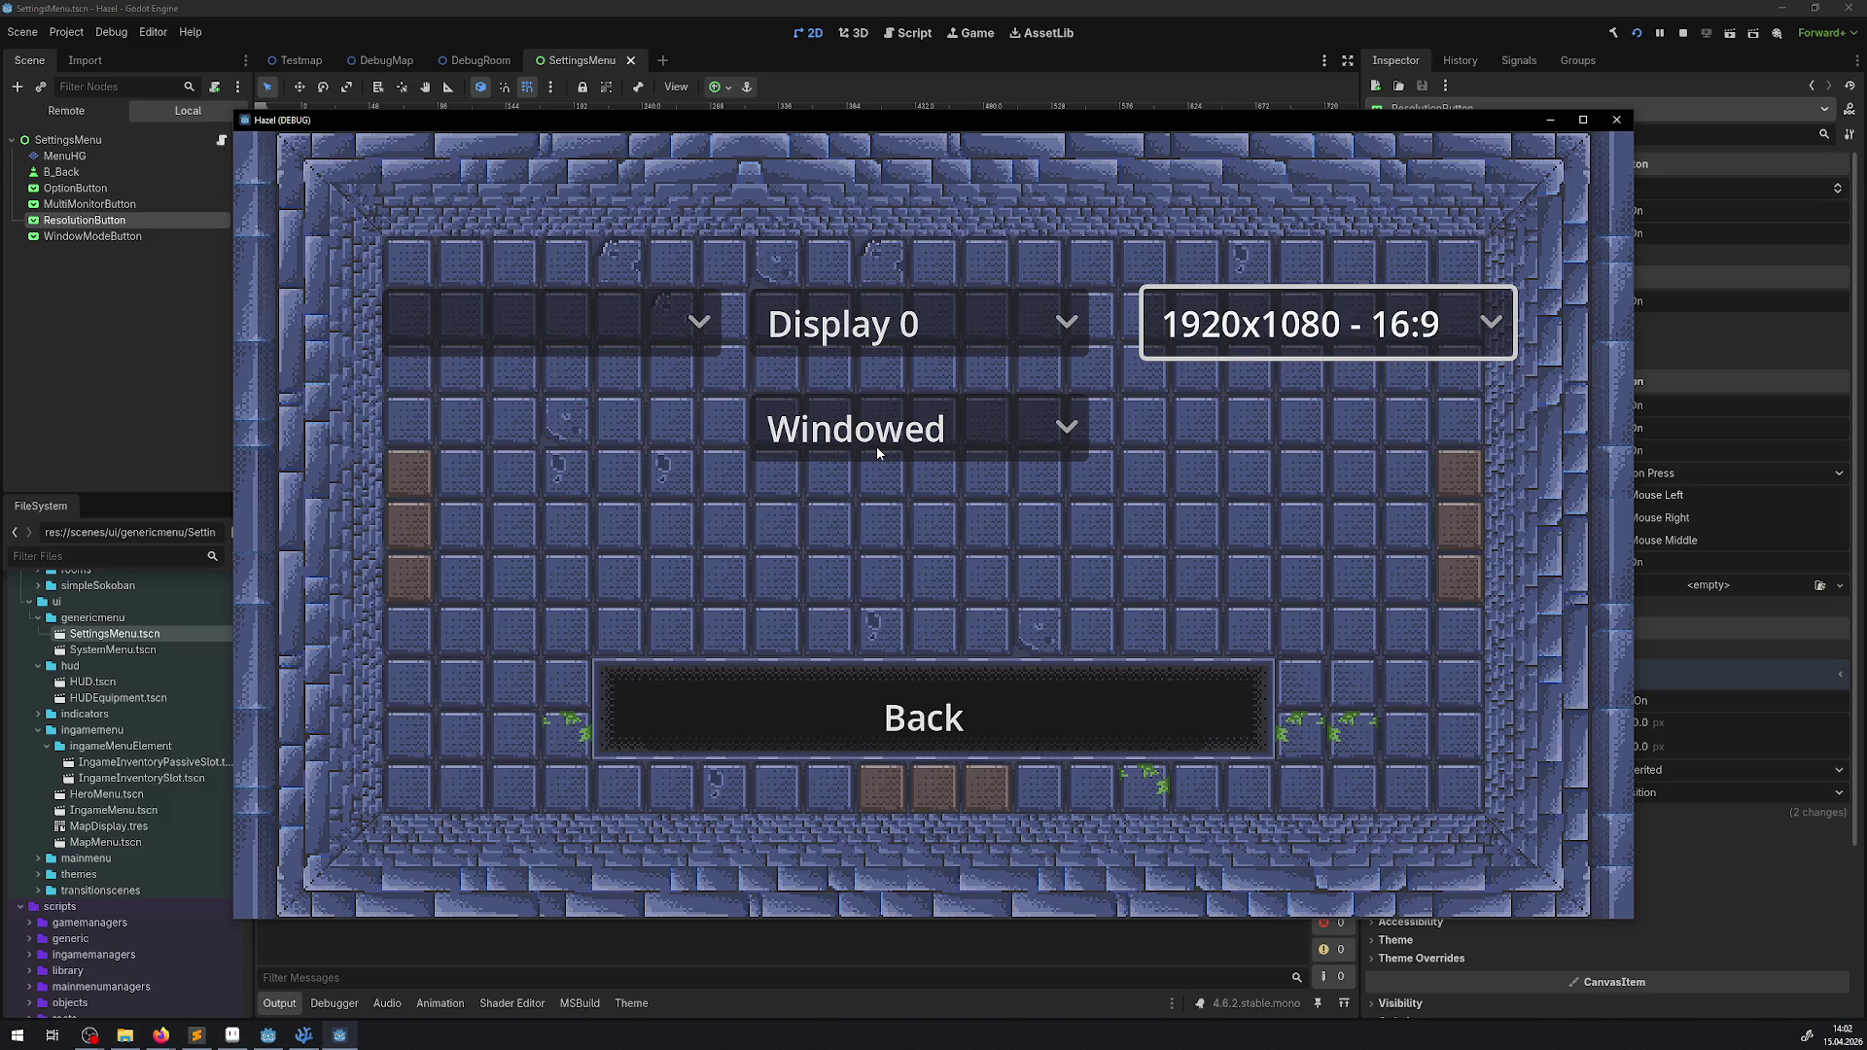
pyautogui.moveTo(615, 126)
pyautogui.mouseDown()
pyautogui.moveTo(74, 189)
pyautogui.moveTo(0, 103)
pyautogui.moveTo(574, 109)
pyautogui.mouseUp()
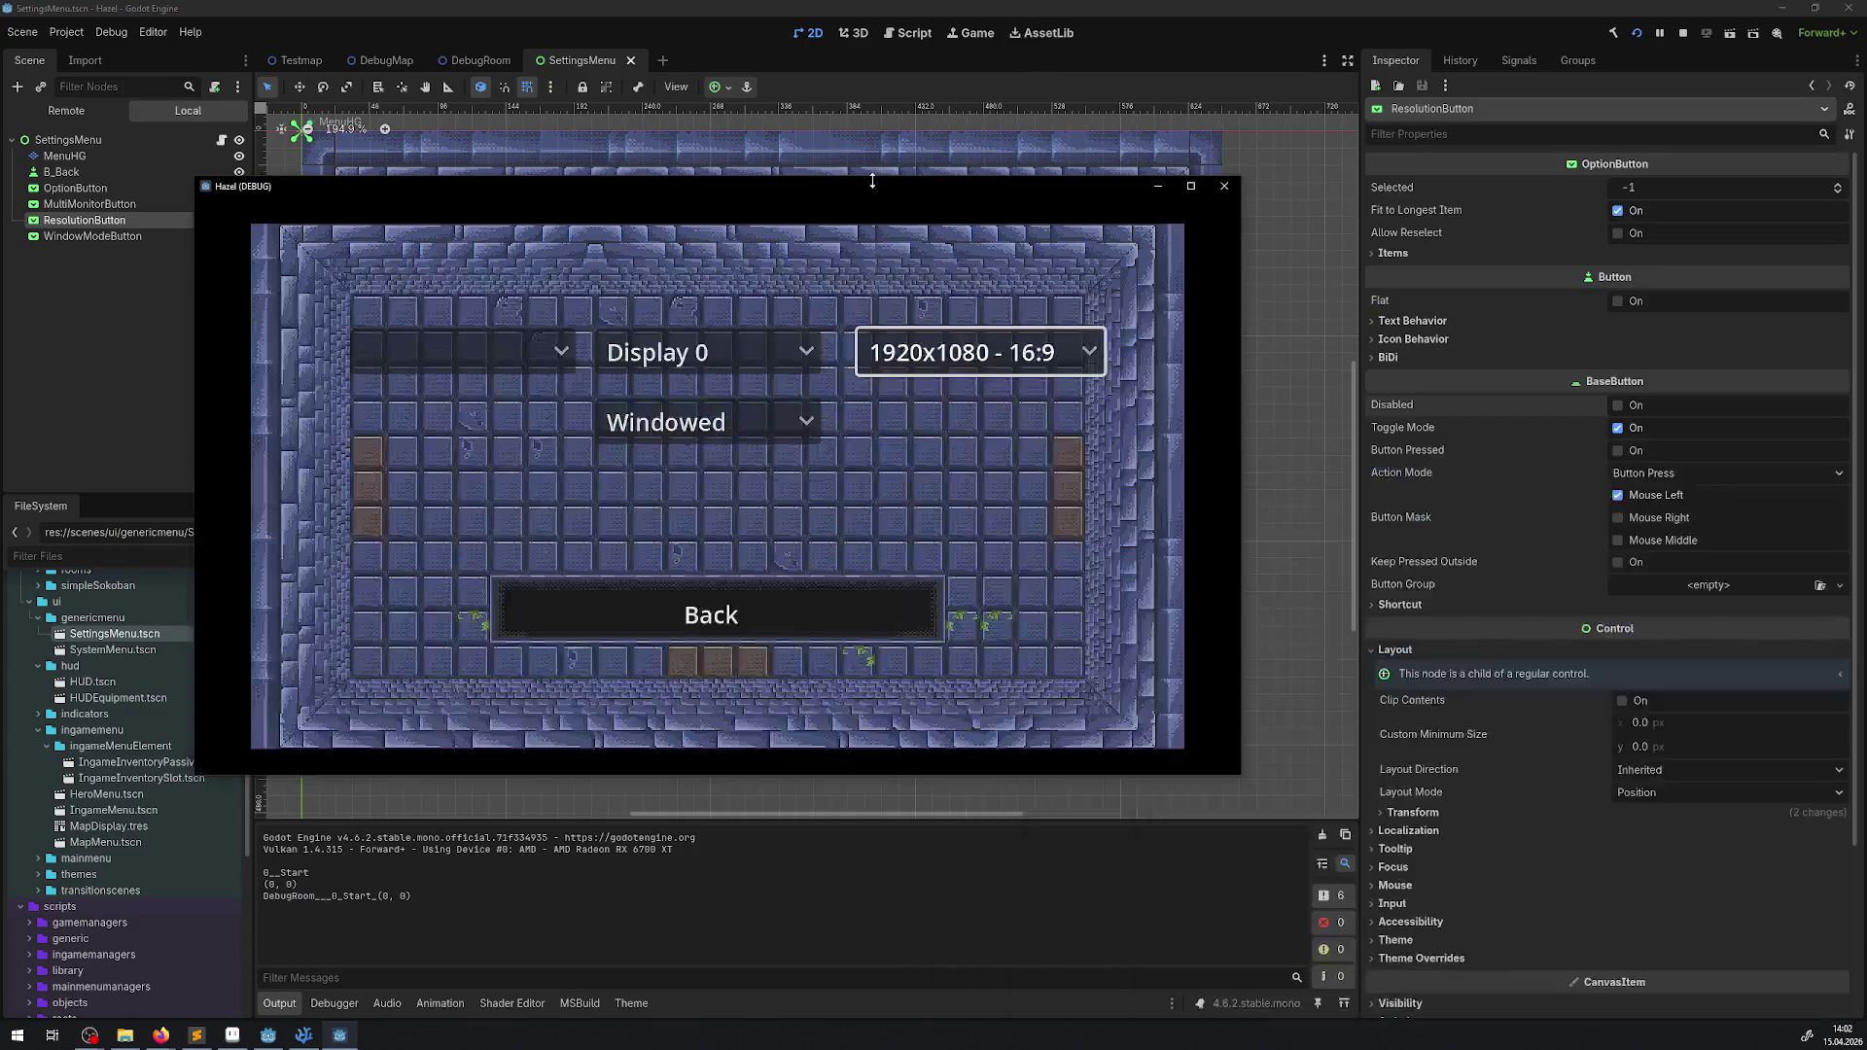
pyautogui.press('super+Right')
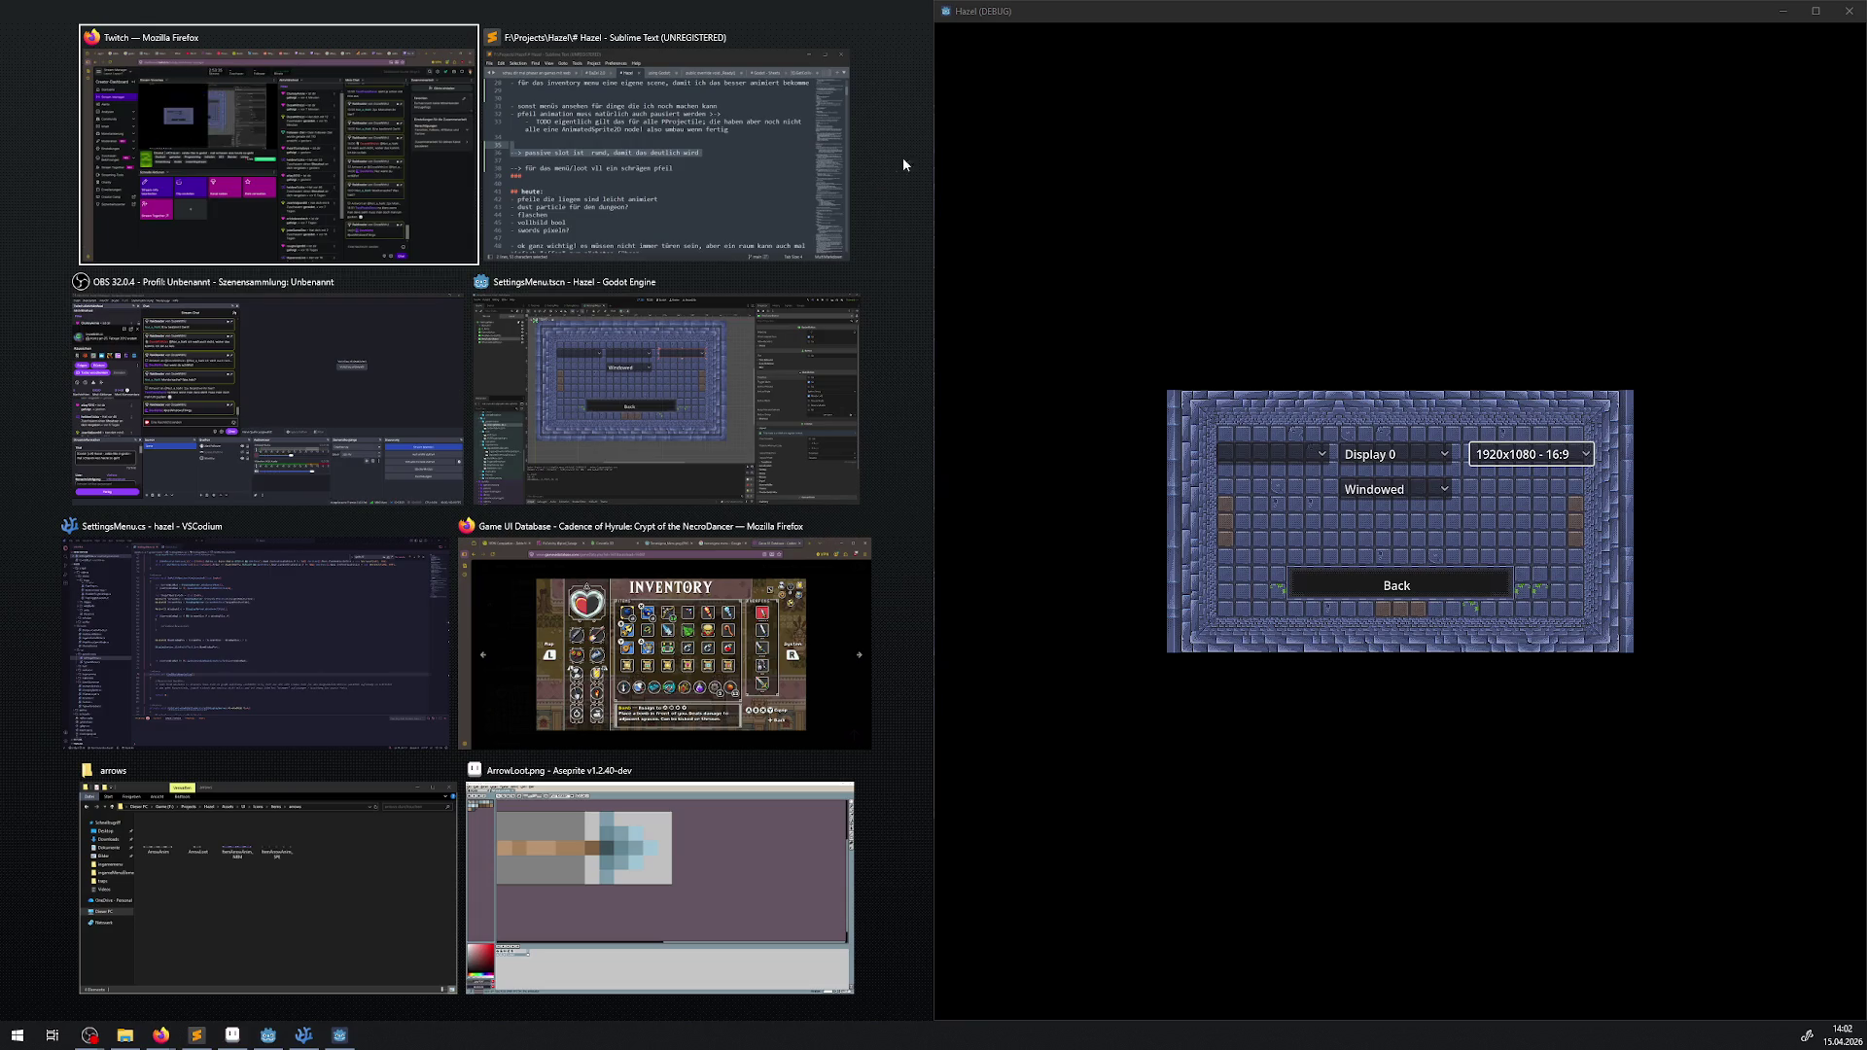
# - Dismiss the Snap Assist thumbnails, maximize then restore the game window over the editor, and close the game
pyautogui.click(1188, 213)
pyautogui.moveTo(1077, 20)
pyautogui.mouseDown()
pyautogui.moveTo(401, 5)
pyautogui.moveTo(428, 2)
pyautogui.mouseUp()
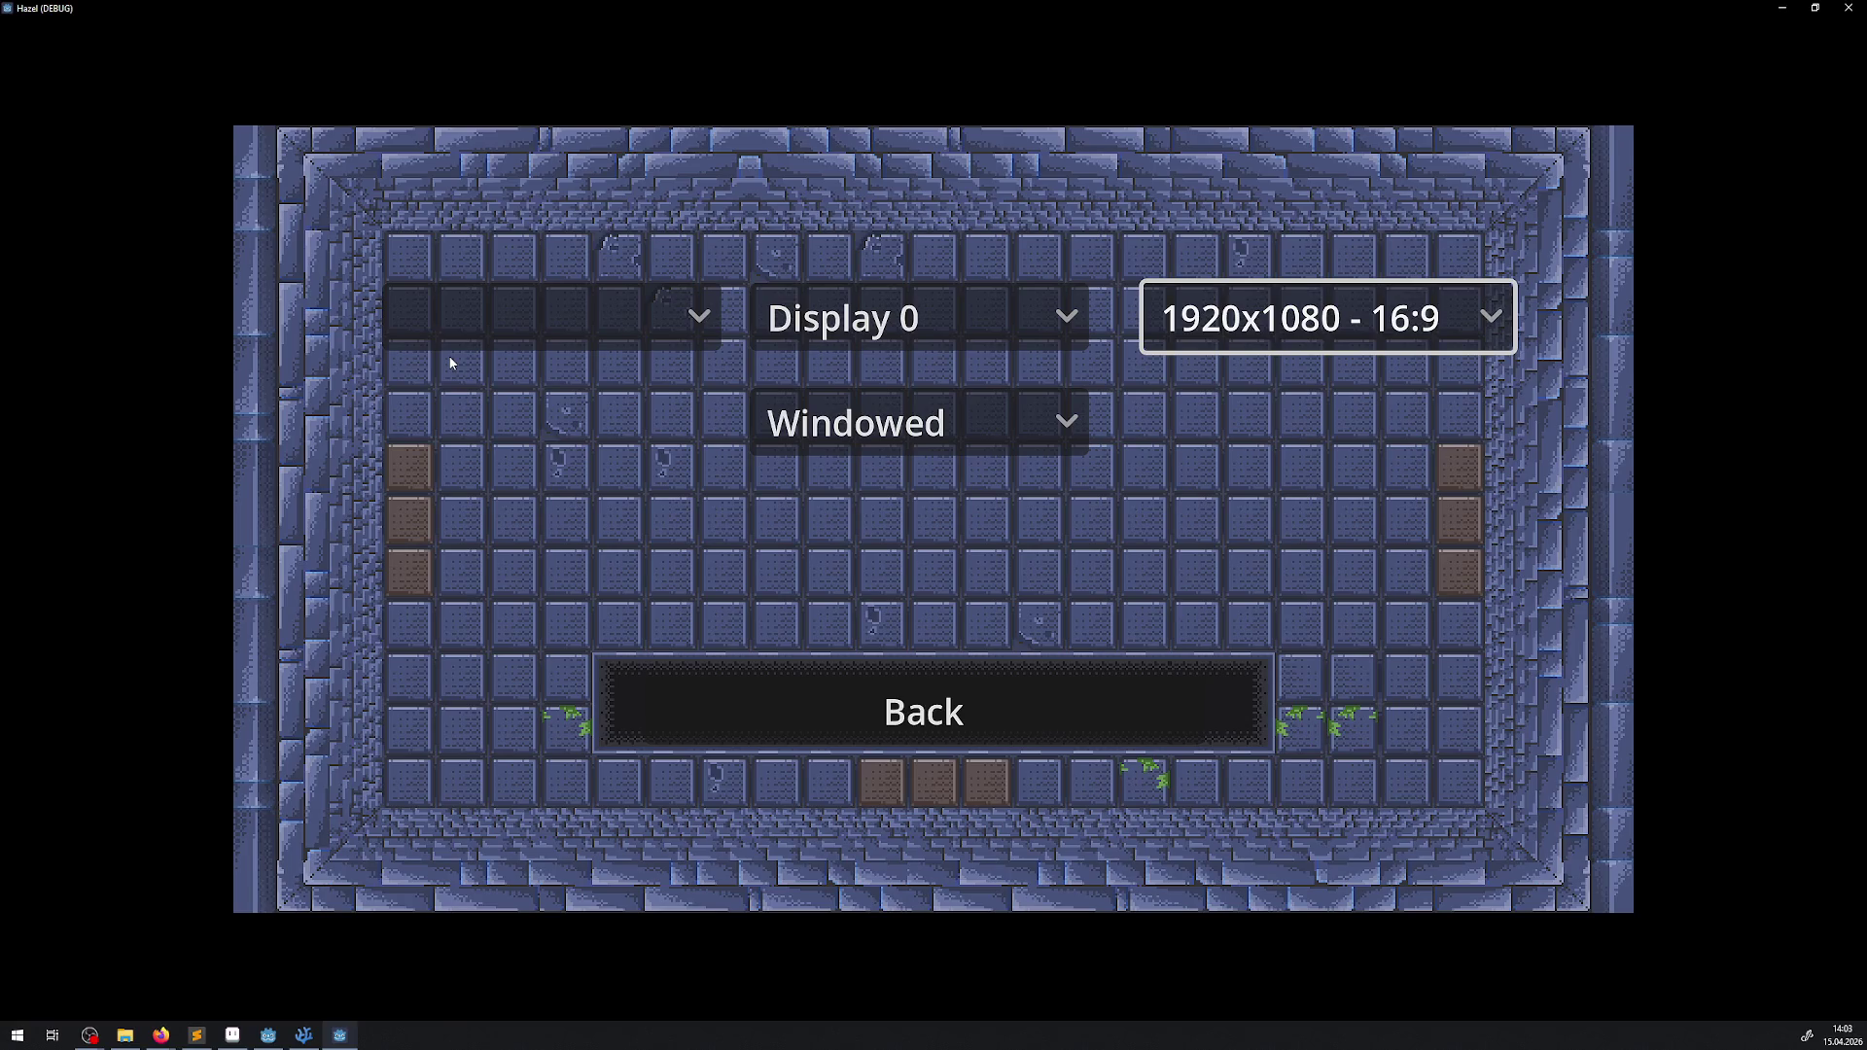
pyautogui.moveTo(966, 18)
pyautogui.mouseDown()
pyautogui.moveTo(805, 105)
pyautogui.moveTo(597, 102)
pyautogui.moveTo(525, 77)
pyautogui.moveTo(568, 66)
pyautogui.mouseUp()
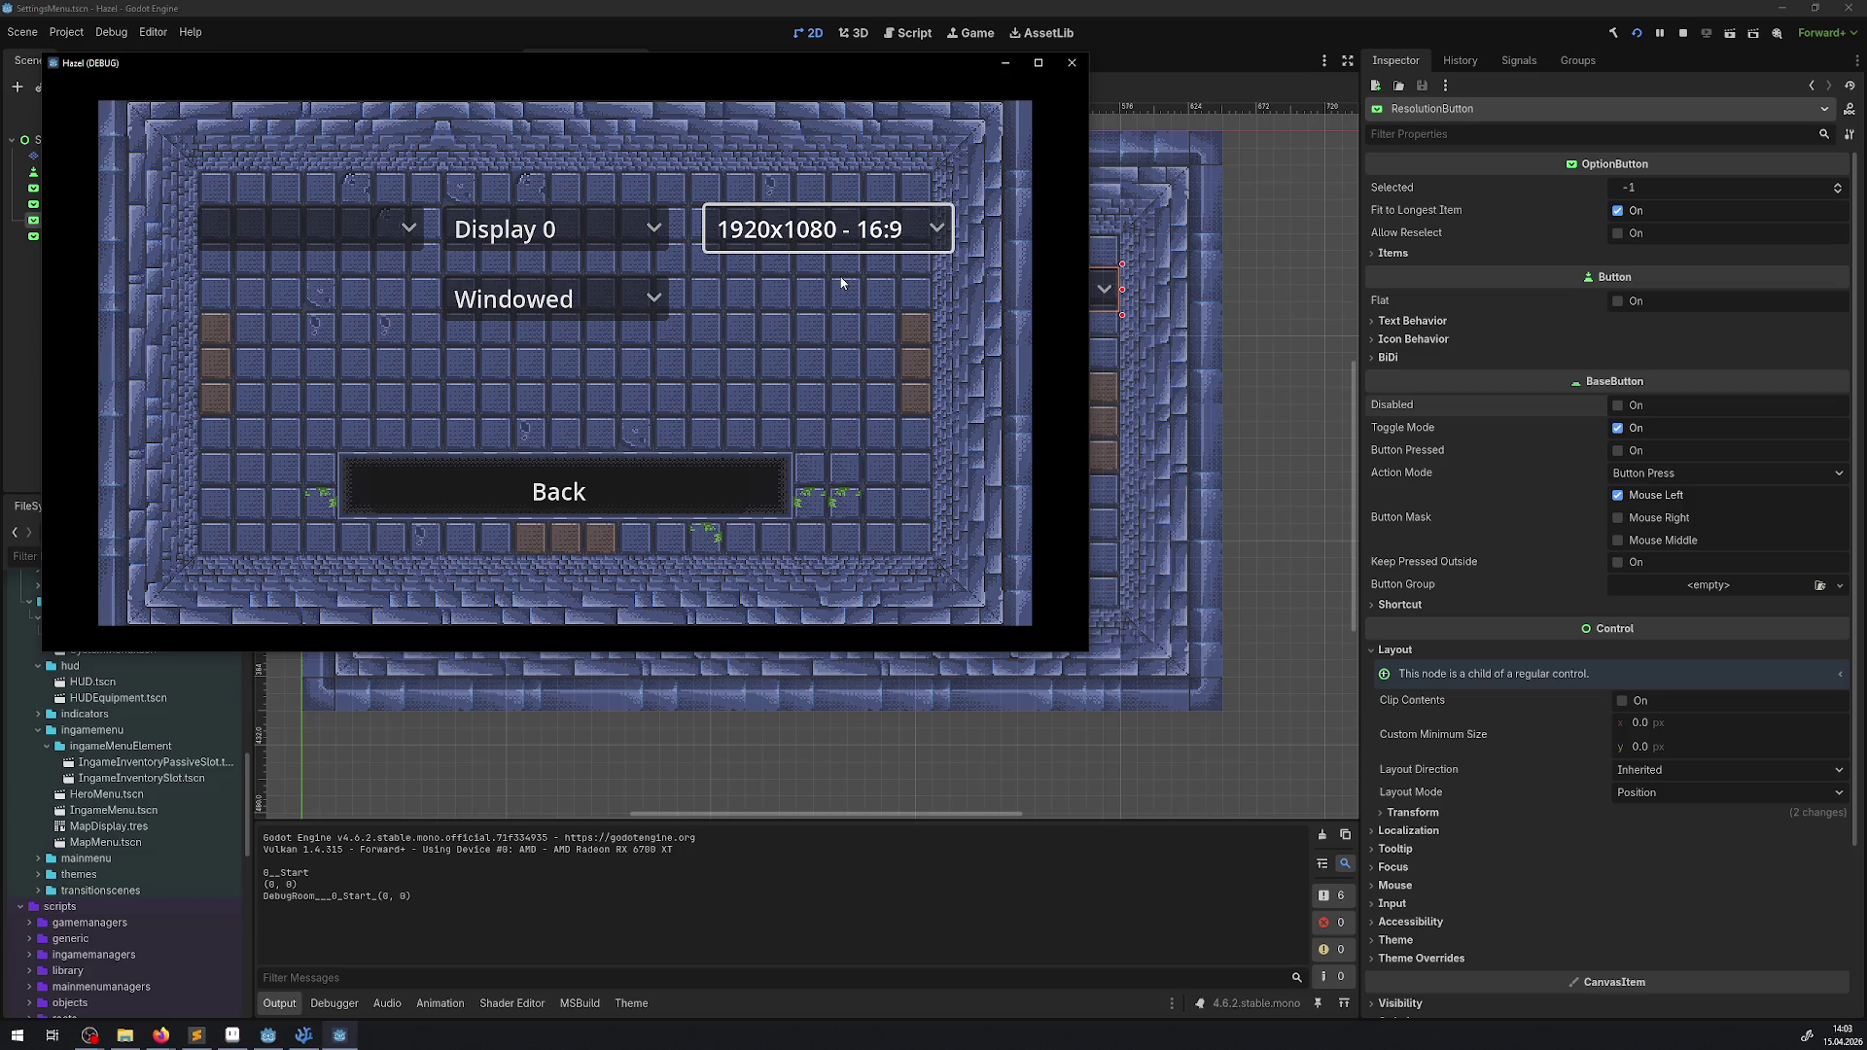
pyautogui.click(1067, 70)
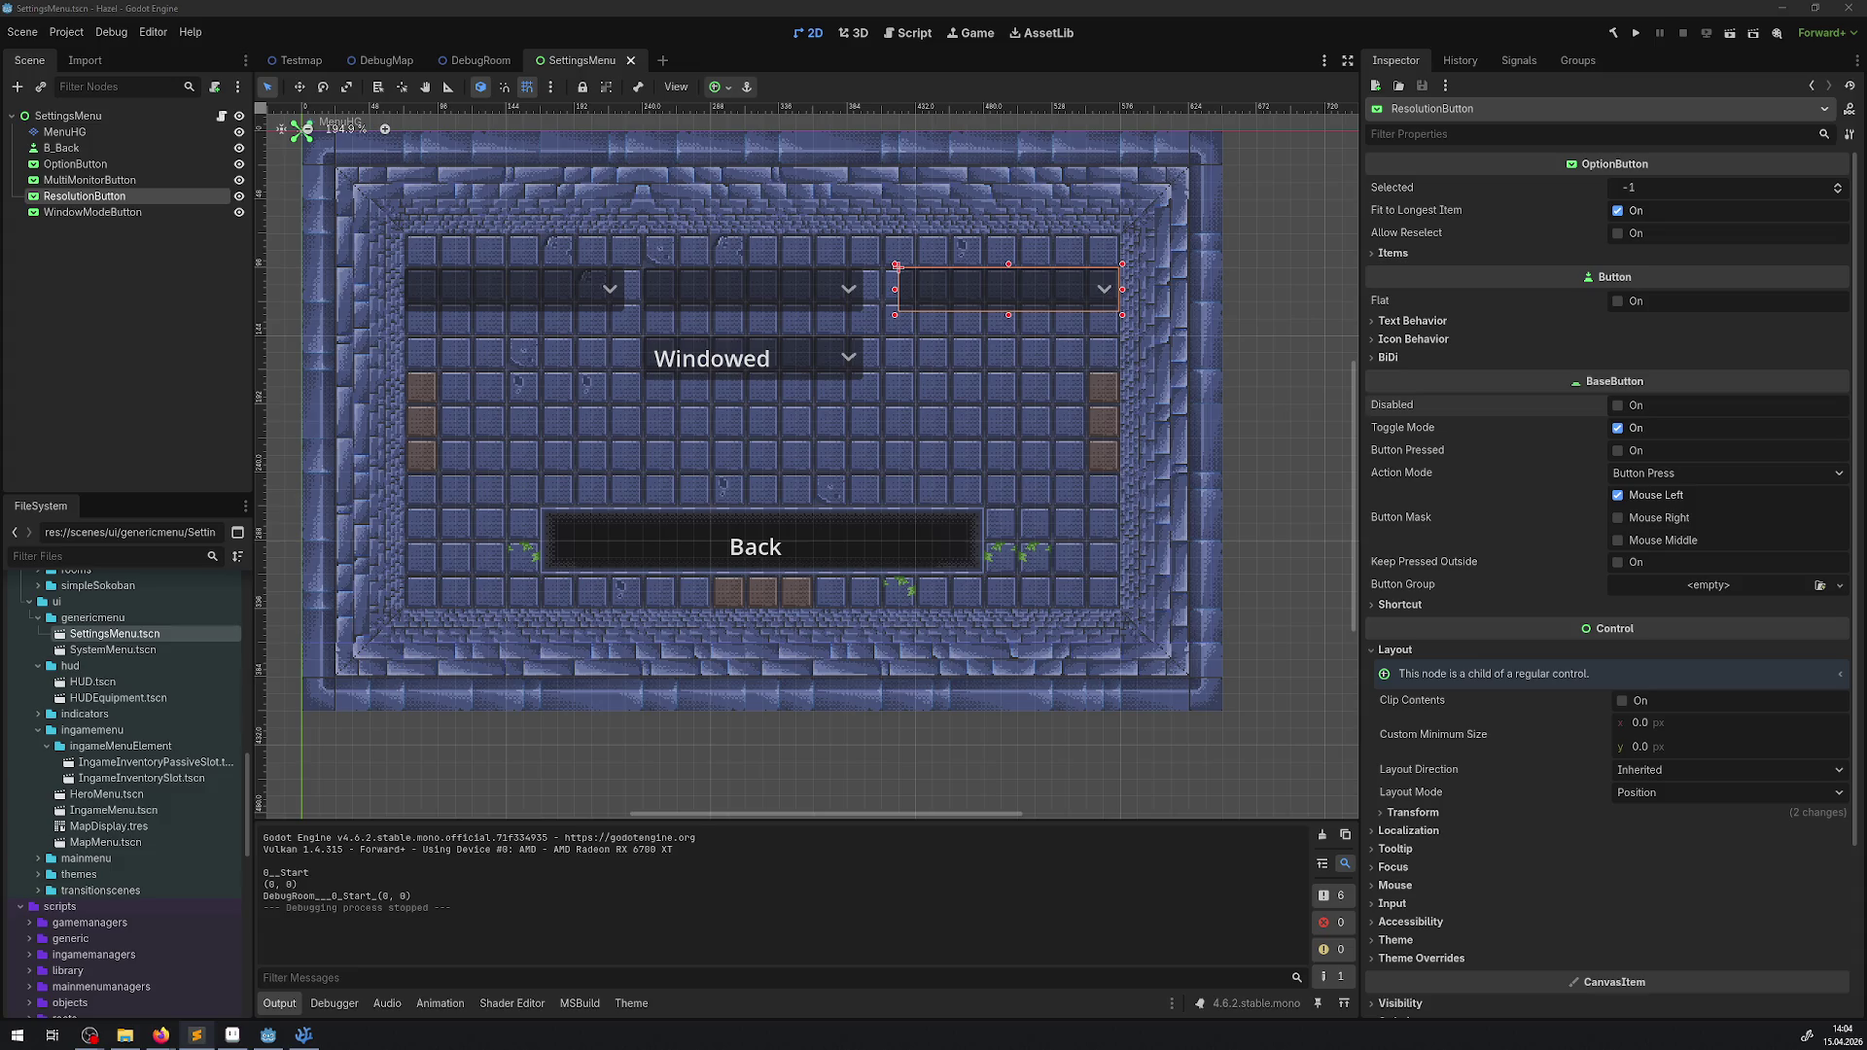
# - Relaunch the game, pause it, open its settings screen, and switch to another application
pyautogui.click(1635, 33)
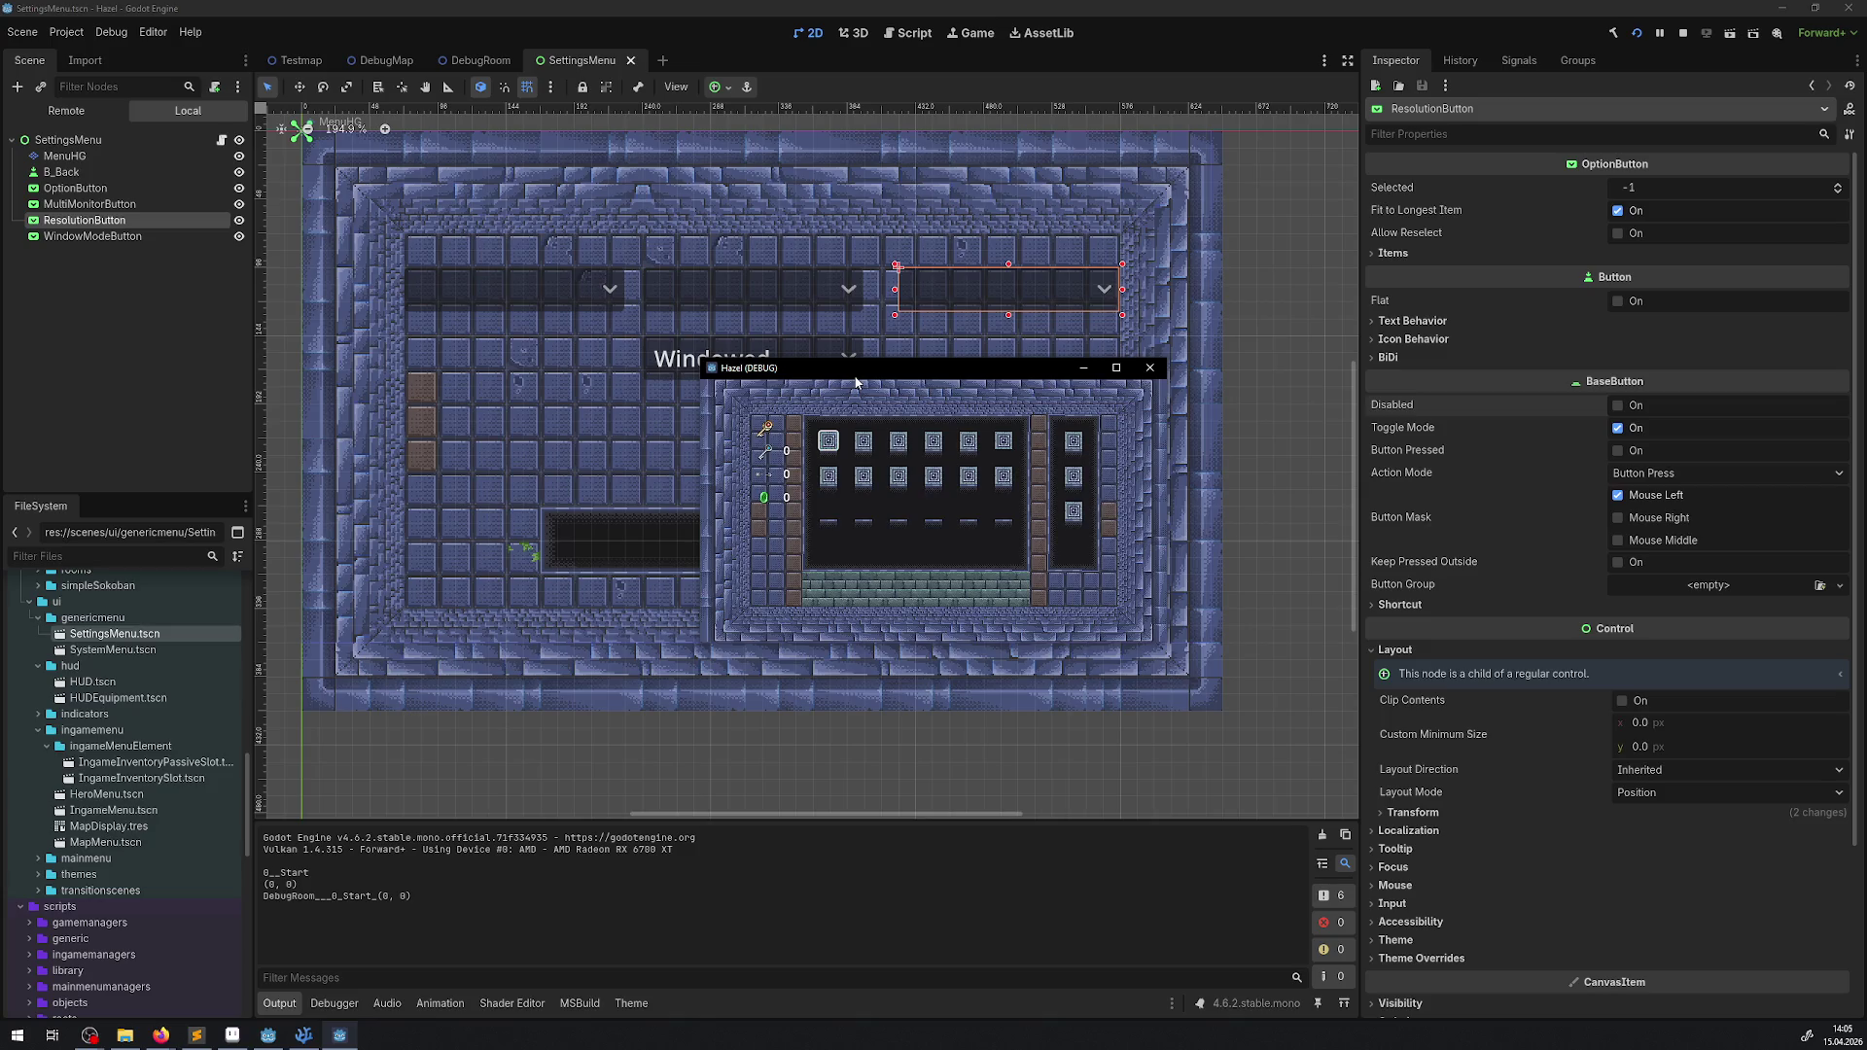
pyautogui.press('Escape')
pyautogui.press('Return')
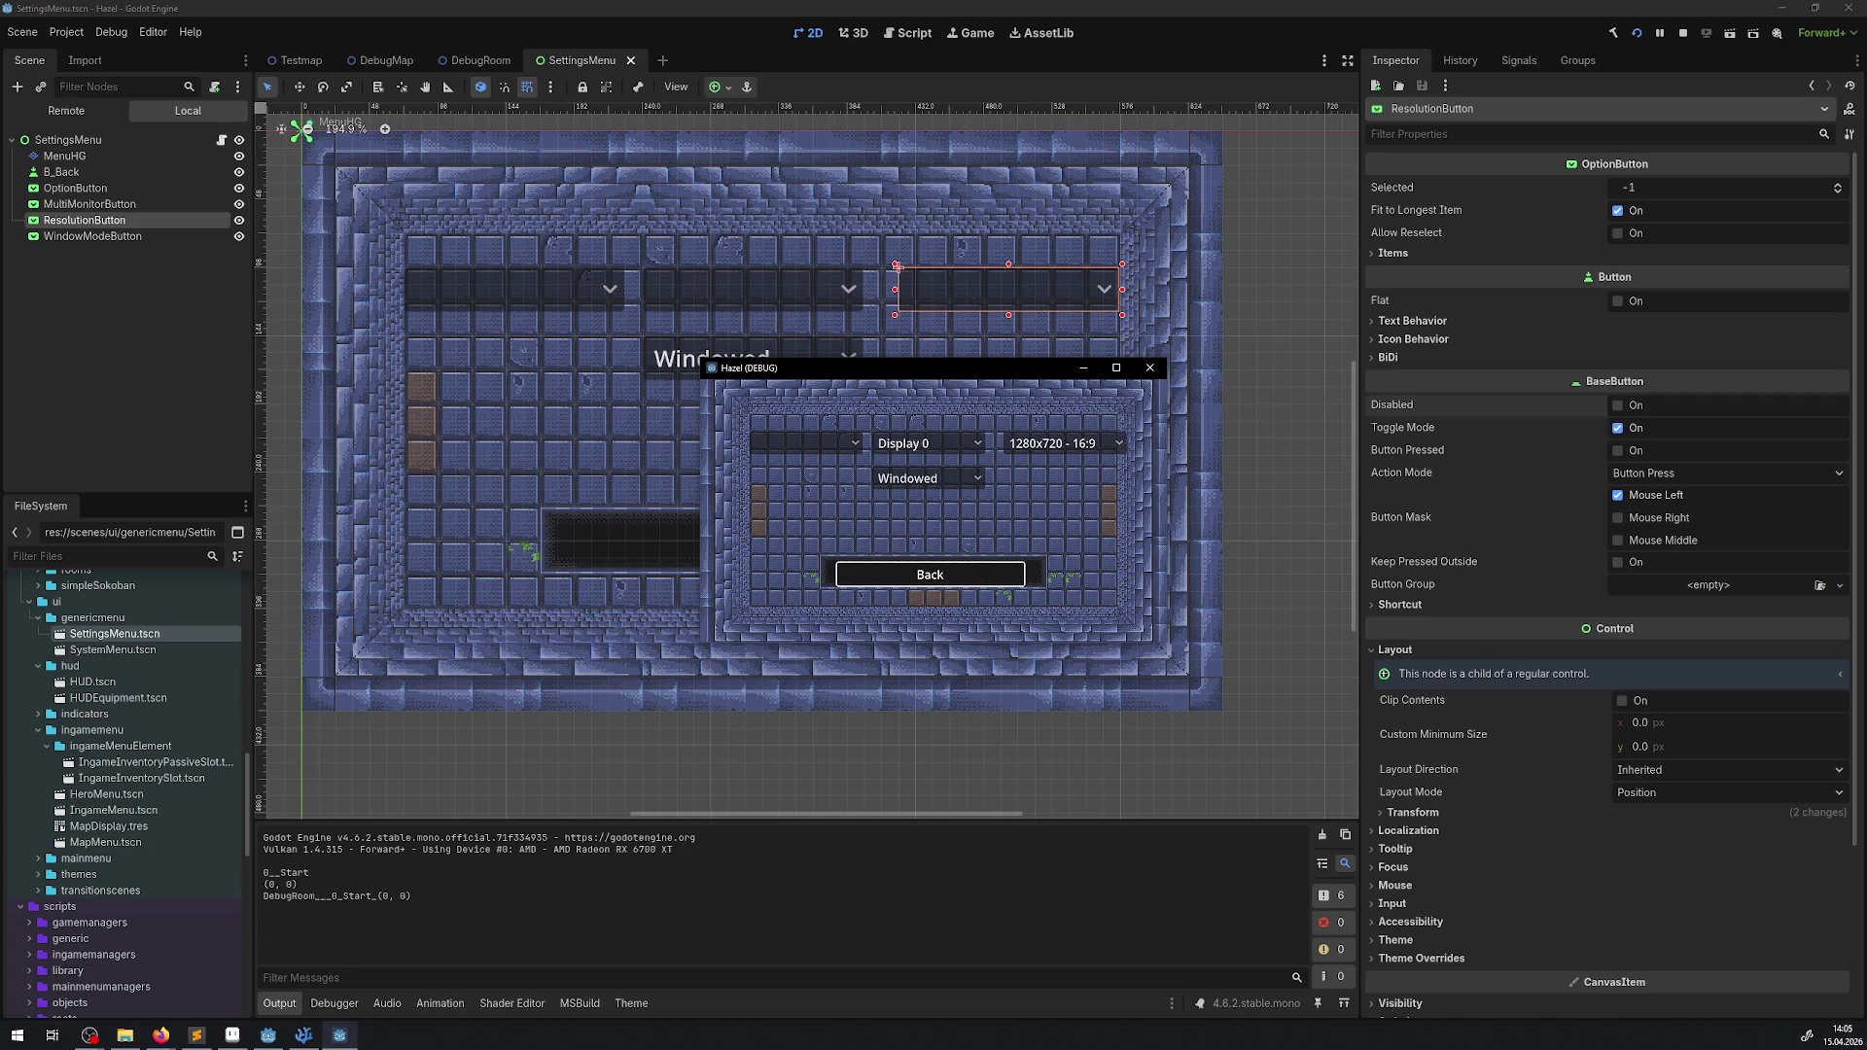
pyautogui.hotkey('alt', 'Tab')
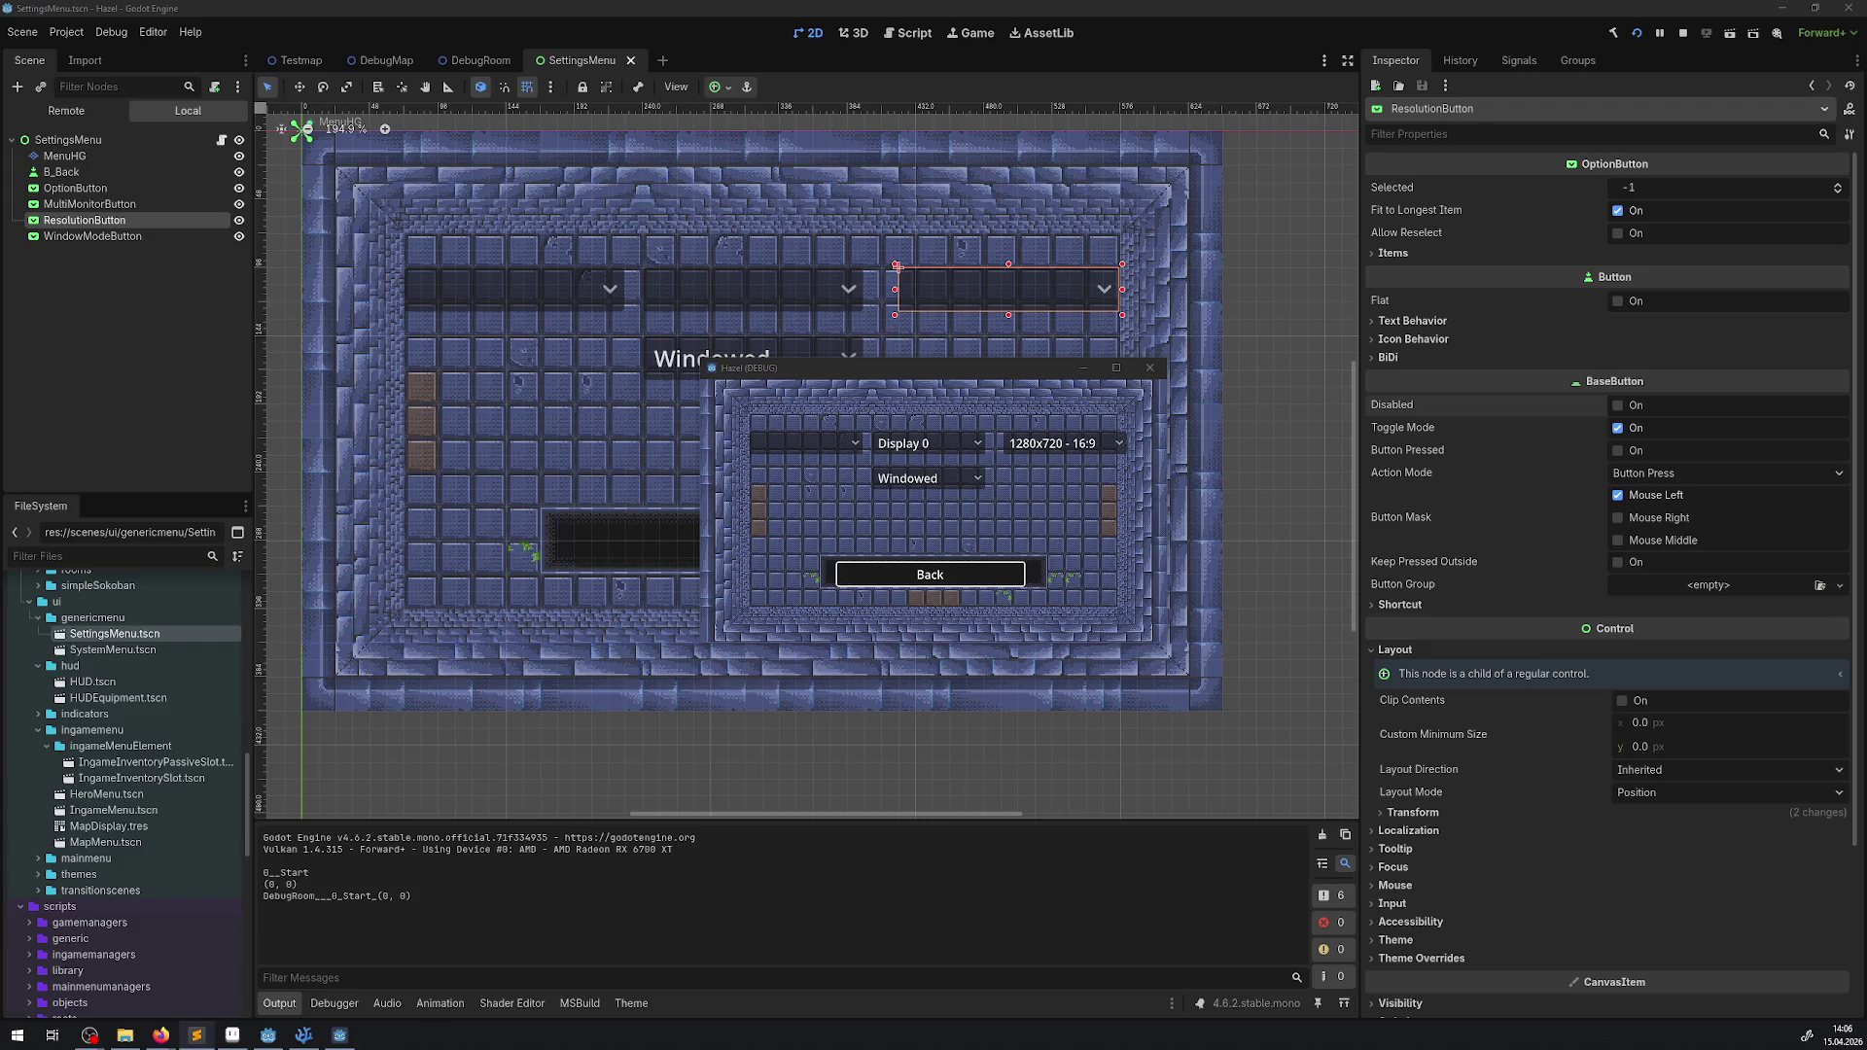
# - Close the running Hazel (DEBUG) window and show the DebugRoom scene in the editor
pyautogui.click(1149, 369)
pyautogui.click(1148, 370)
pyautogui.click(458, 60)
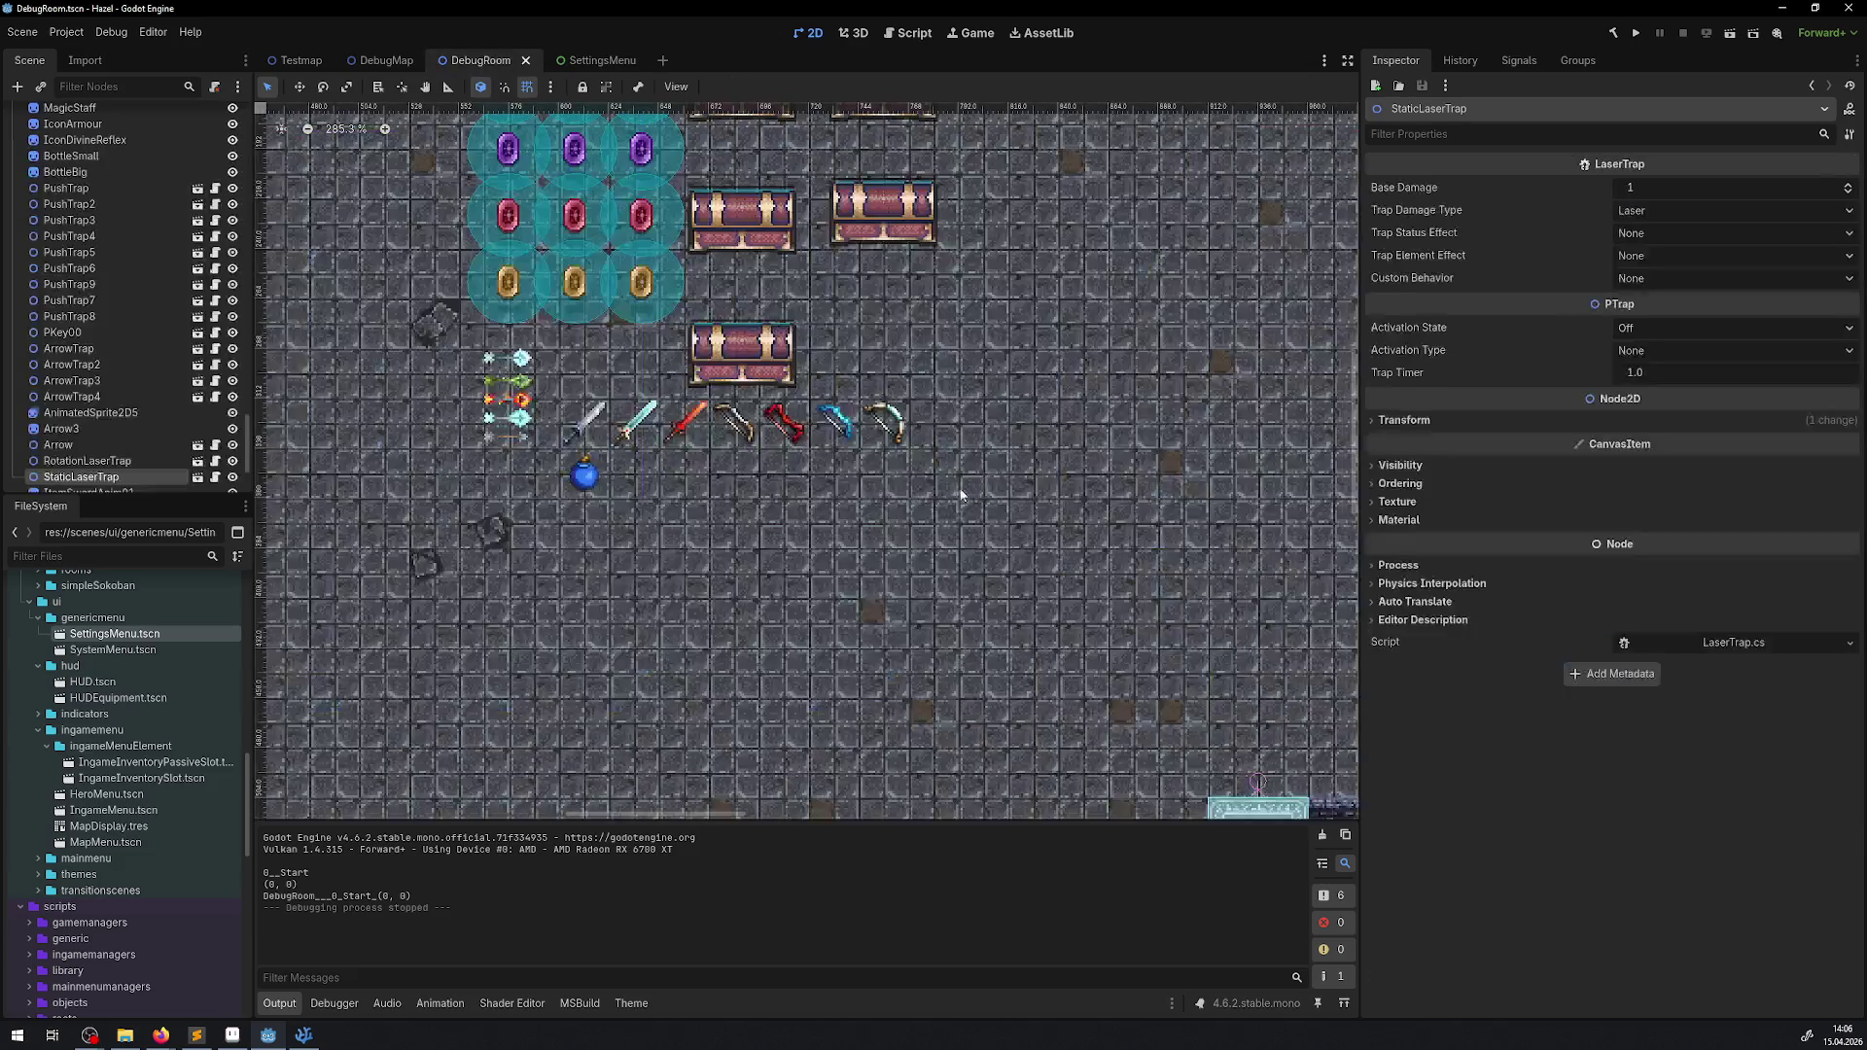